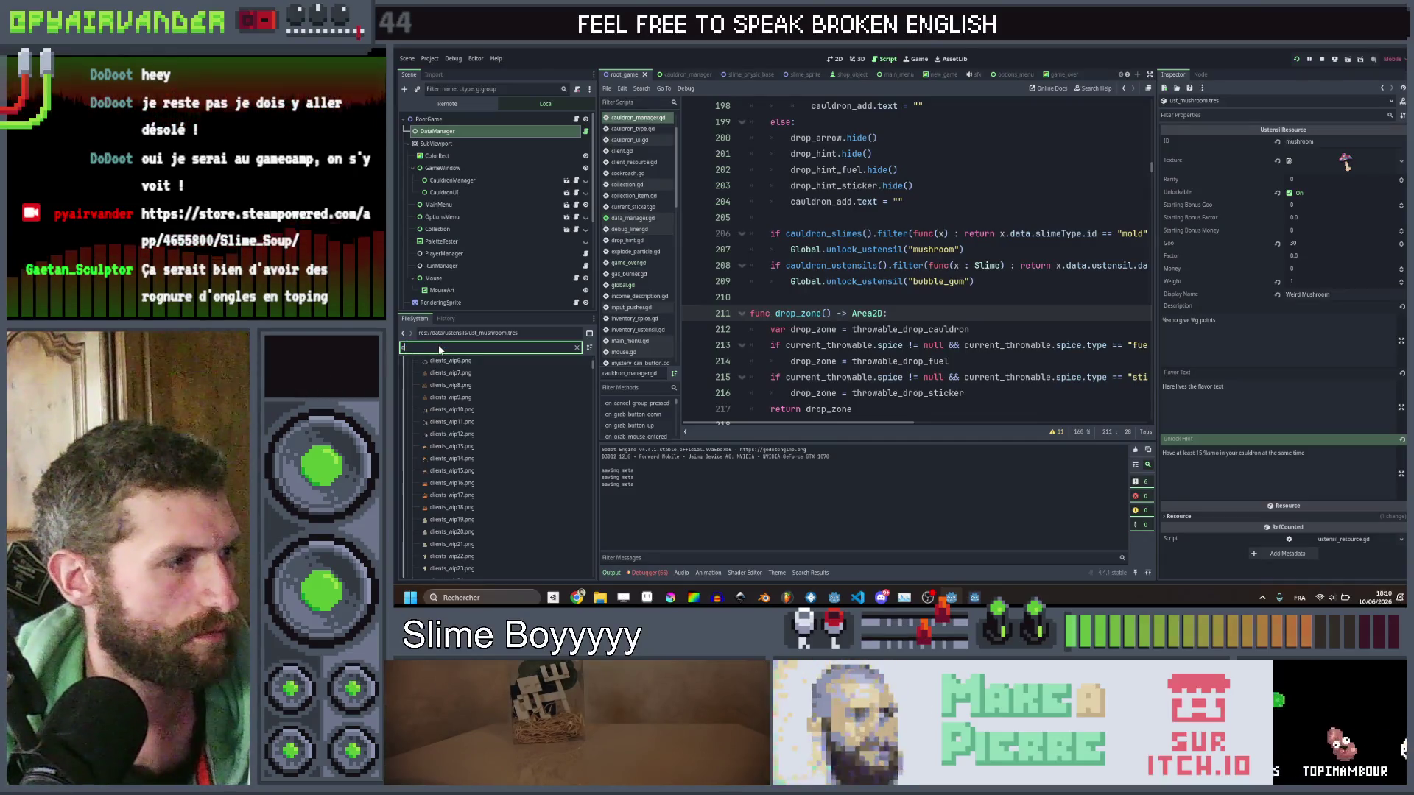
Test-run the Slime Soup game to its Day 1/10 cauldron screen, then close it.
{"action": "key", "text": "F5"}
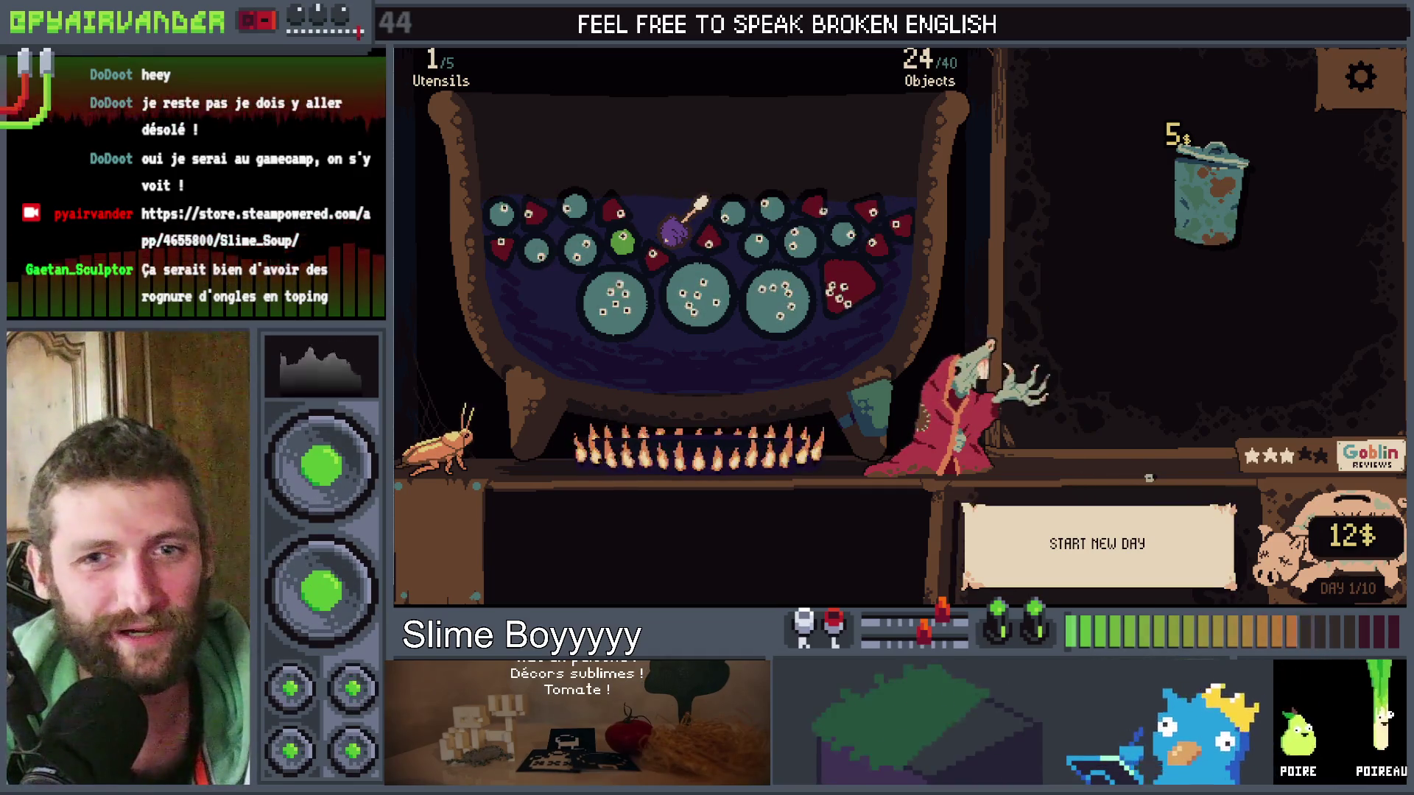
{"action": "key", "text": "alt+F4"}
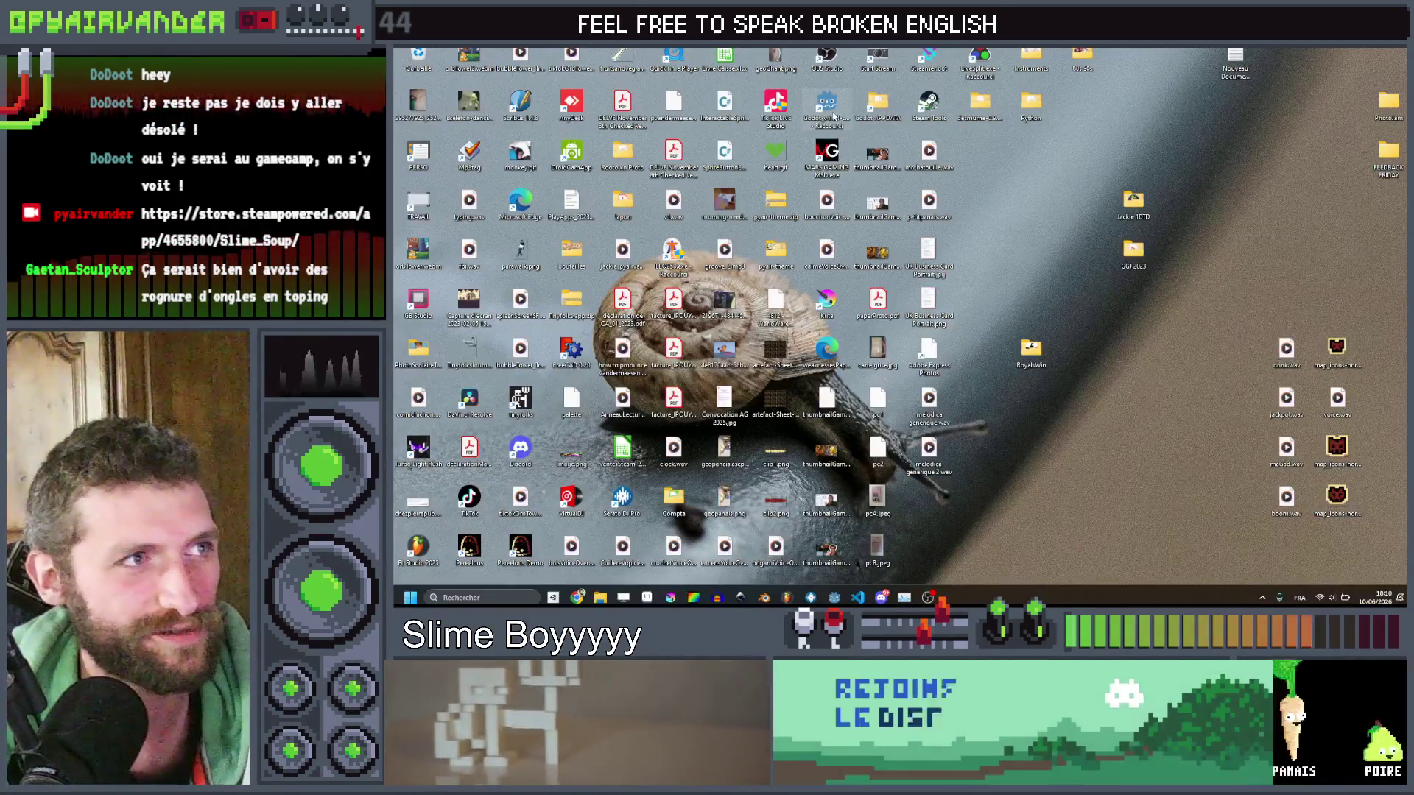
Launch Godot from the desktop shortcut and open the Slime Soup project.
{"action": "left_click", "coordinate": [830, 110]}
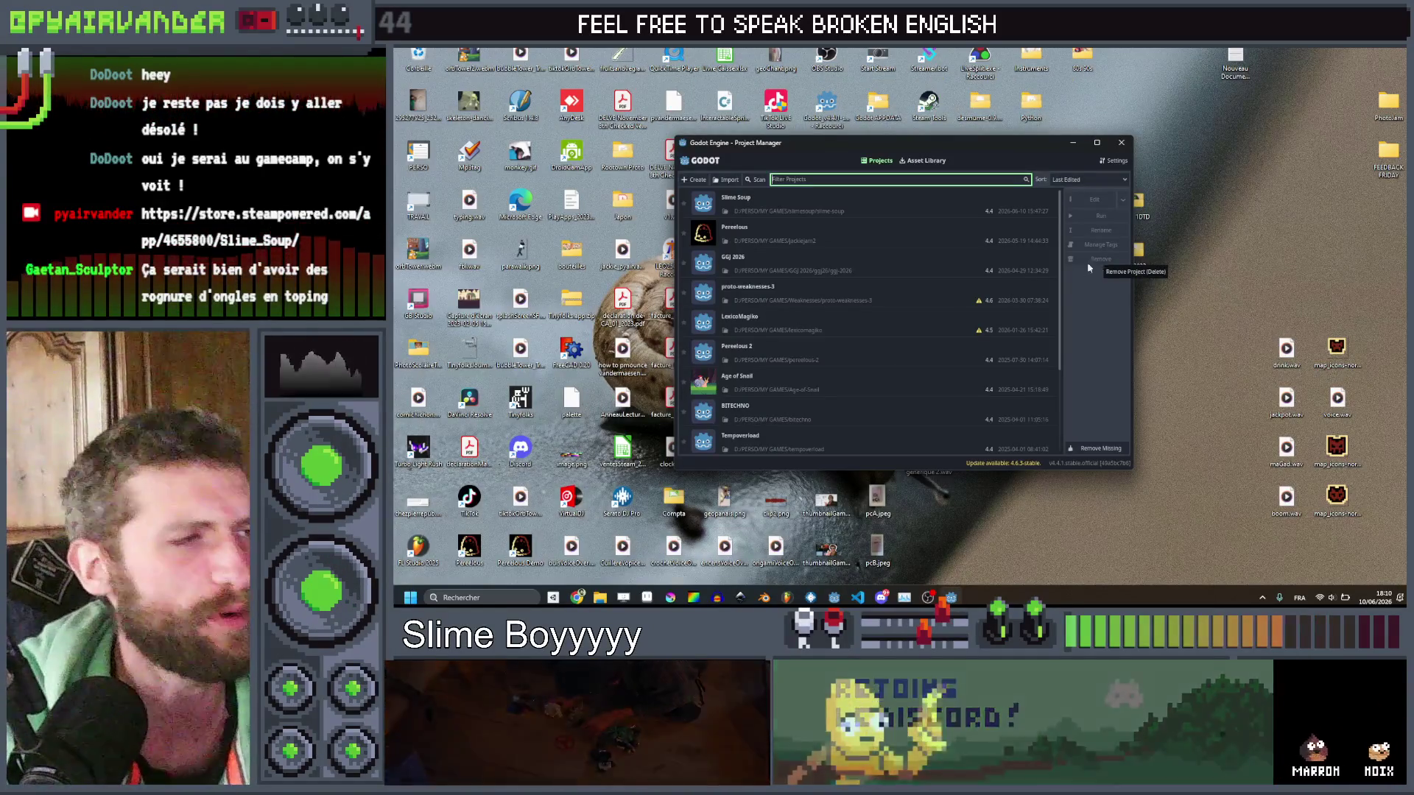
{"action": "double_click", "coordinate": [1016, 205]}
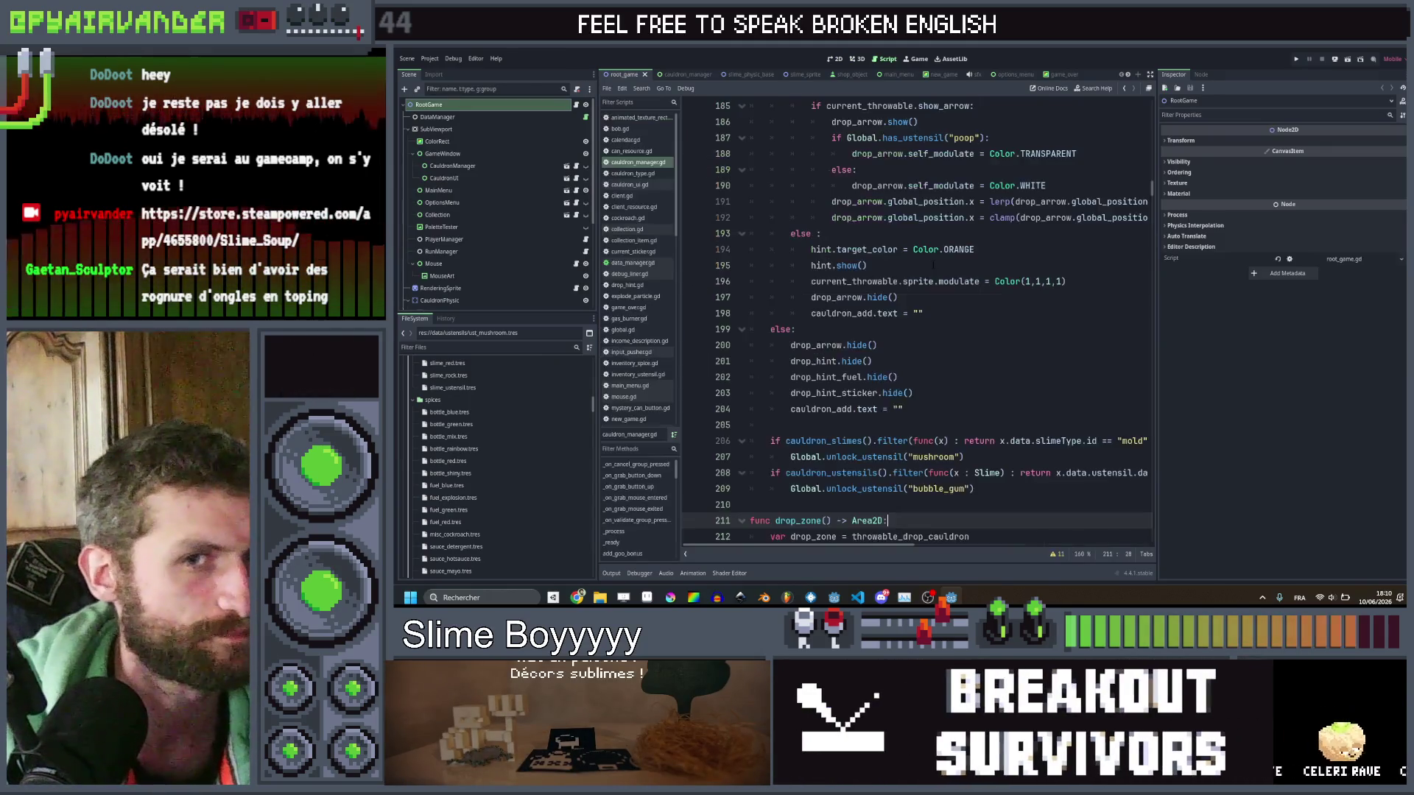
Open spice_use_tooltip.gd and scroll down to its fuel-effects code.
{"action": "scroll", "coordinate": [641, 374], "scroll_direction": "down", "scroll_amount": 5}
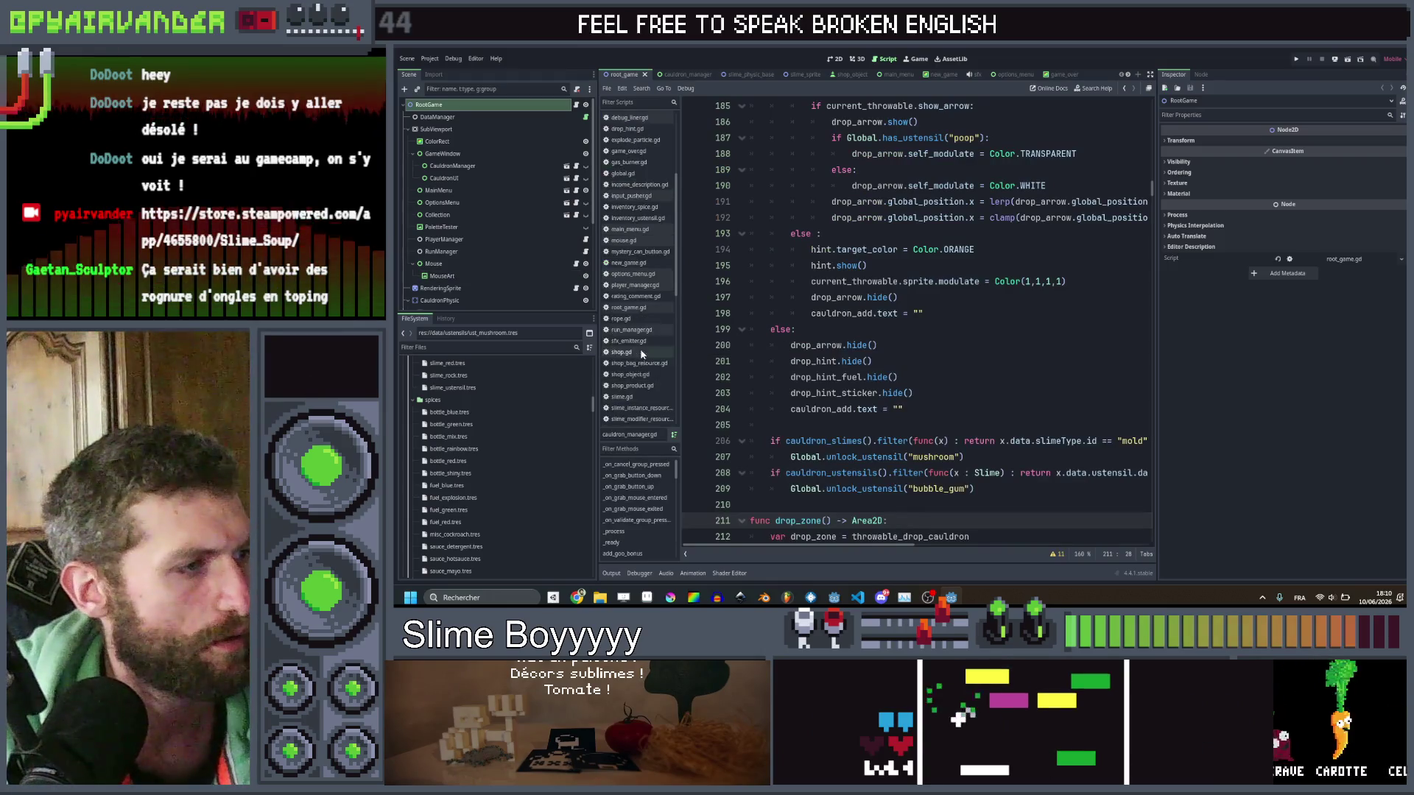
{"action": "scroll", "coordinate": [641, 374], "scroll_direction": "down", "scroll_amount": 3}
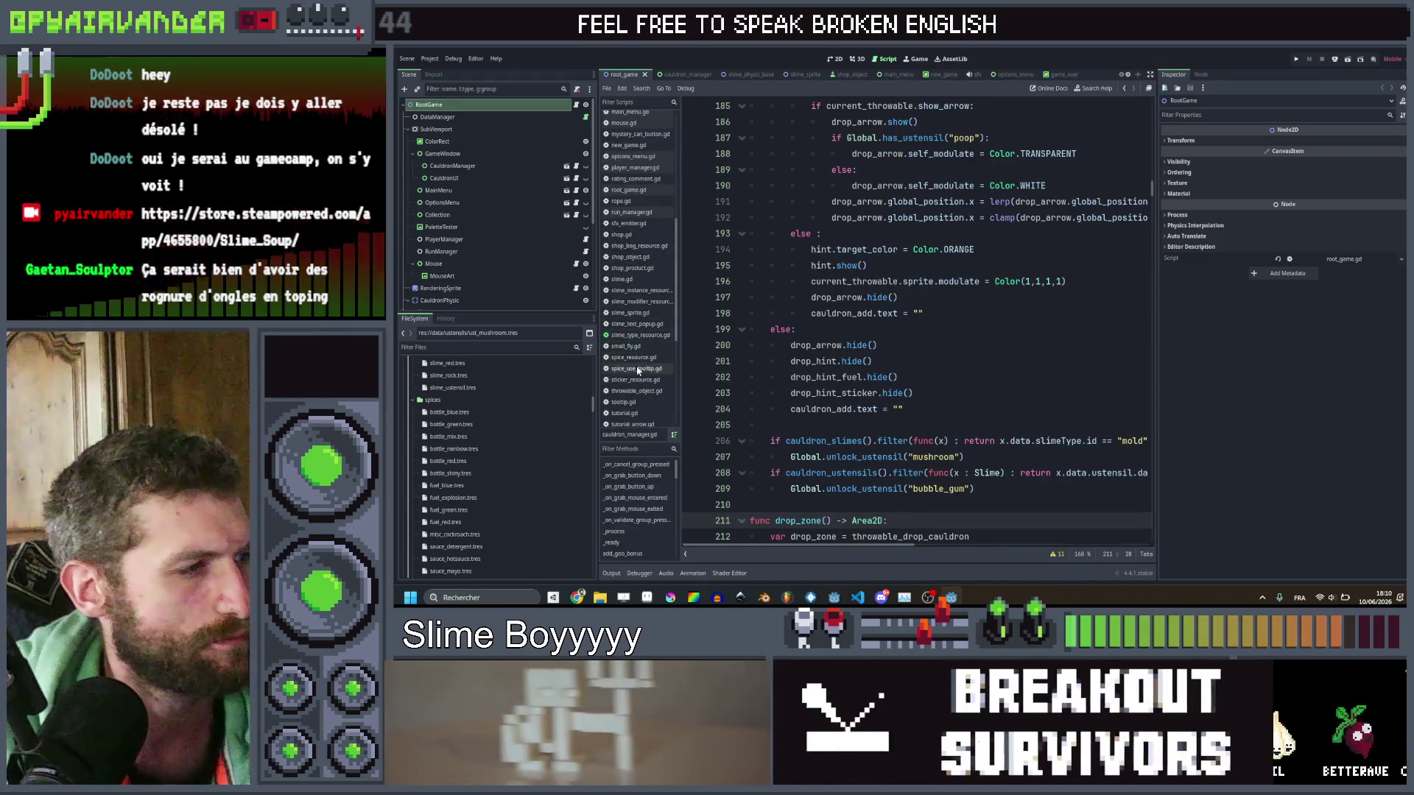
{"action": "left_click", "coordinate": [637, 369]}
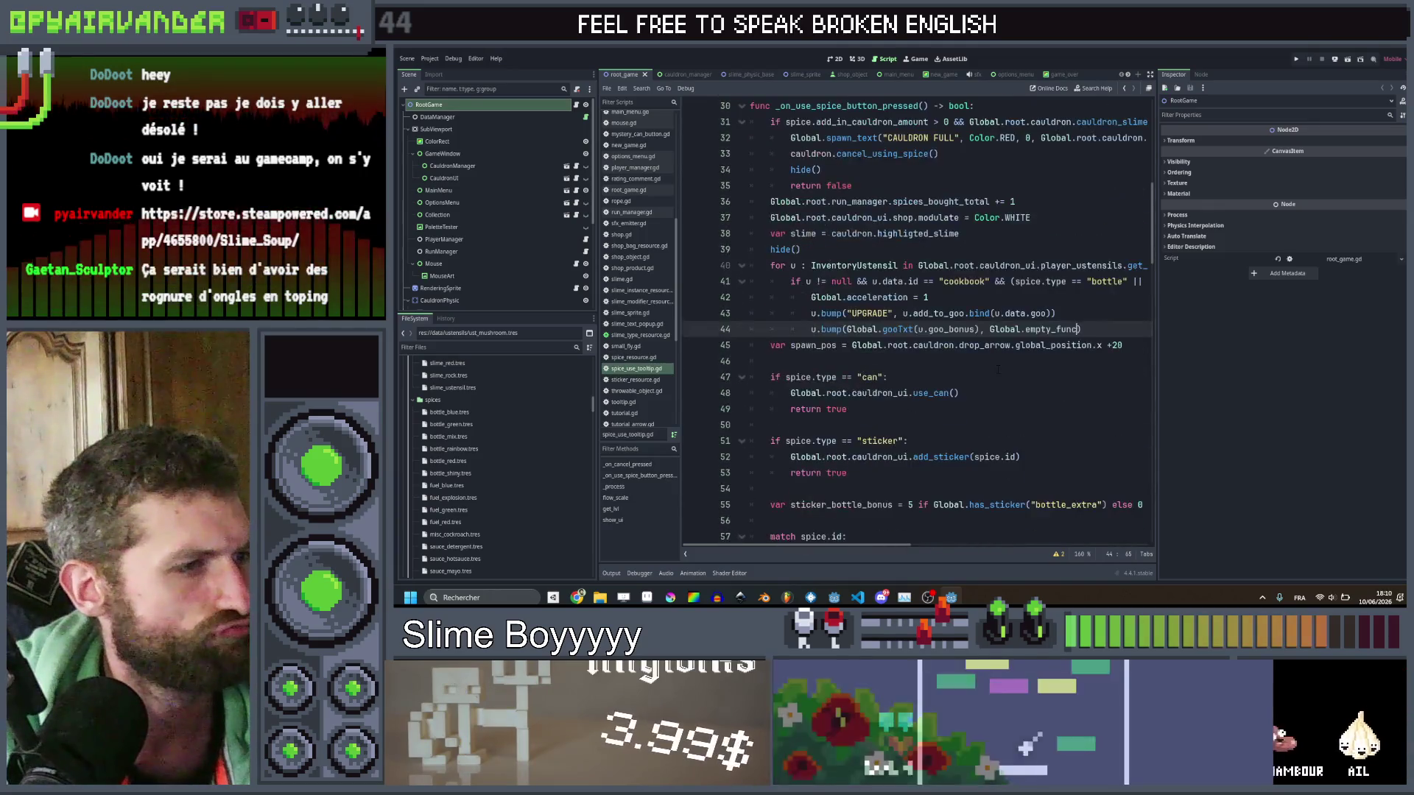
{"action": "scroll", "coordinate": [997, 370], "scroll_direction": "down", "scroll_amount": 7}
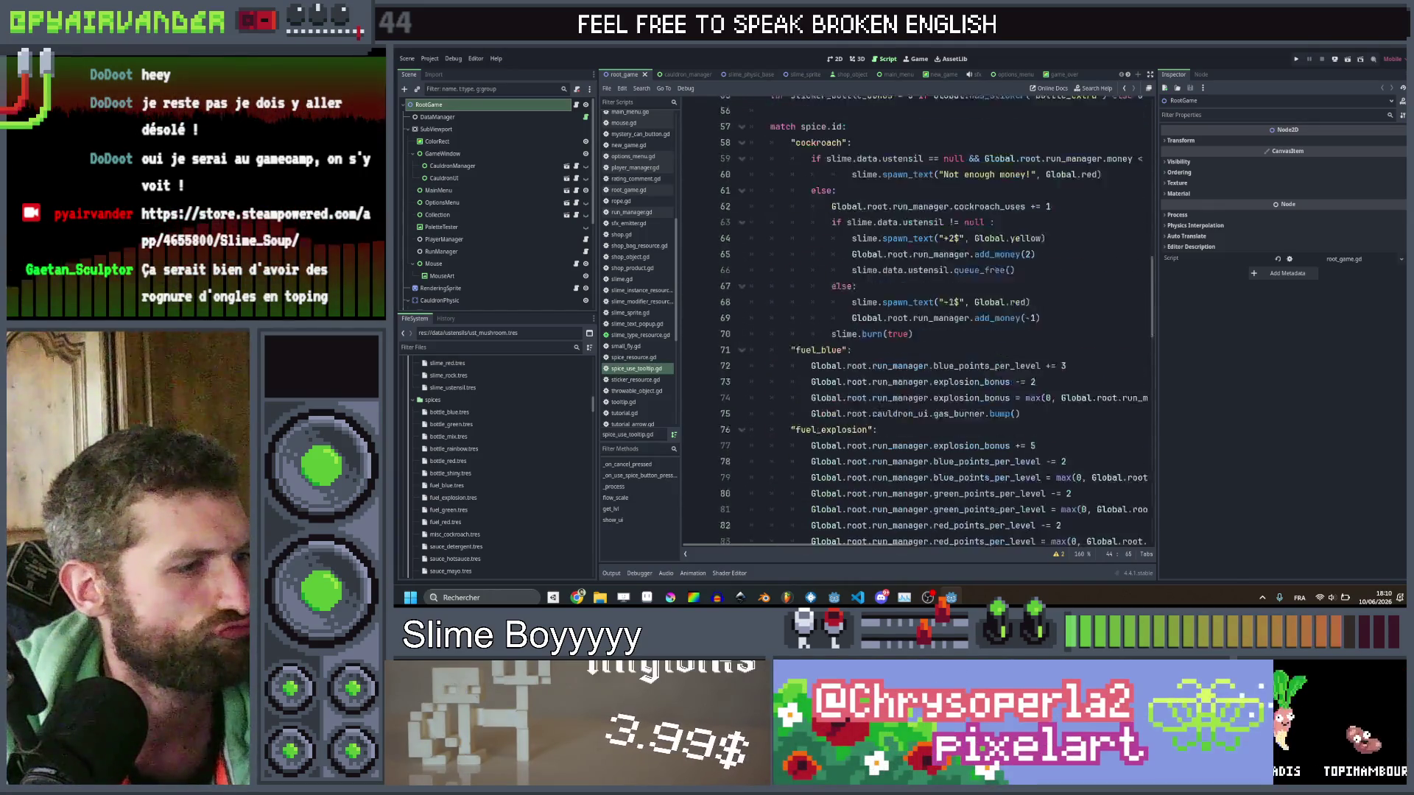
{"action": "scroll", "coordinate": [998, 370], "scroll_direction": "down", "scroll_amount": 2}
{"action": "scroll", "coordinate": [998, 370], "scroll_direction": "right", "scroll_amount": 10}
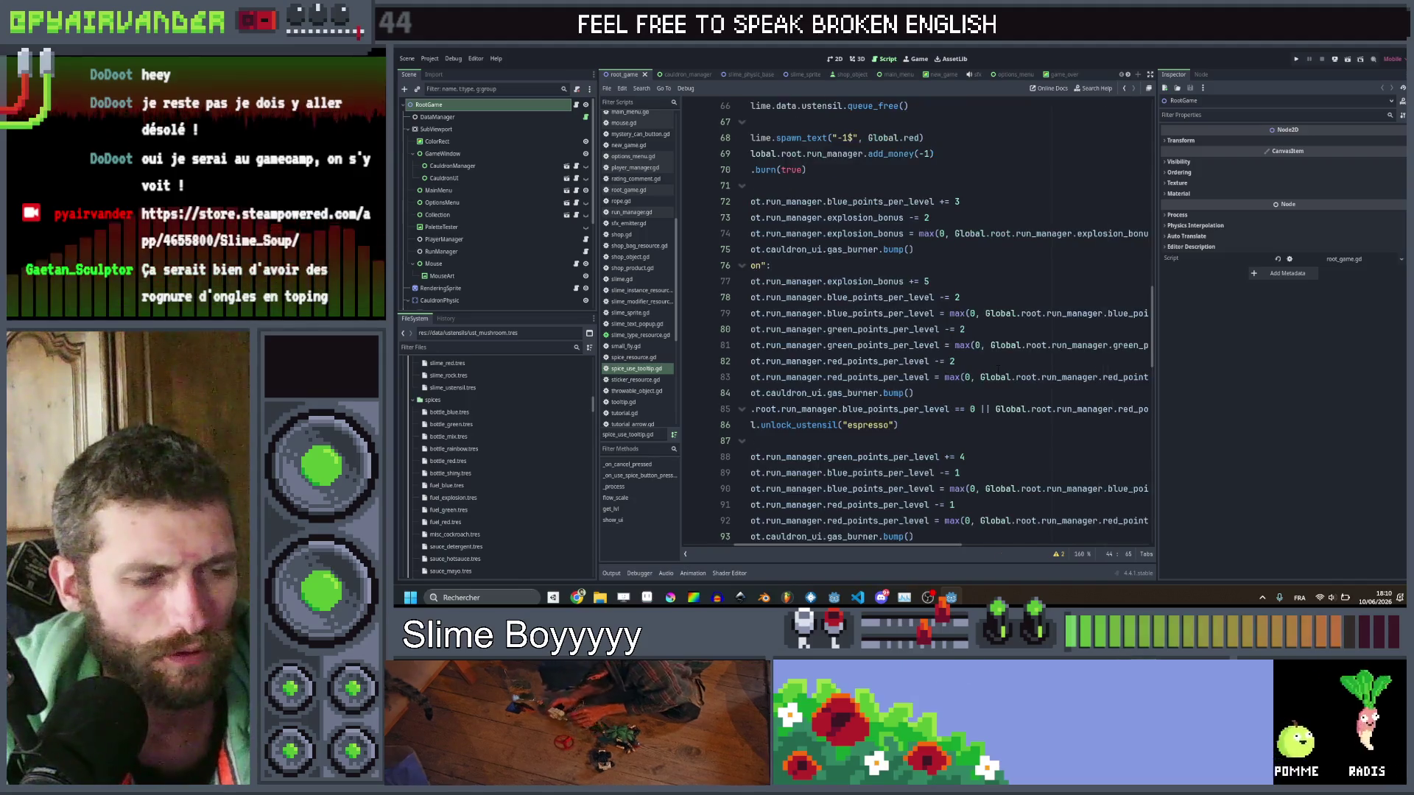
{"action": "scroll", "coordinate": [998, 370], "scroll_direction": "right", "scroll_amount": 3}
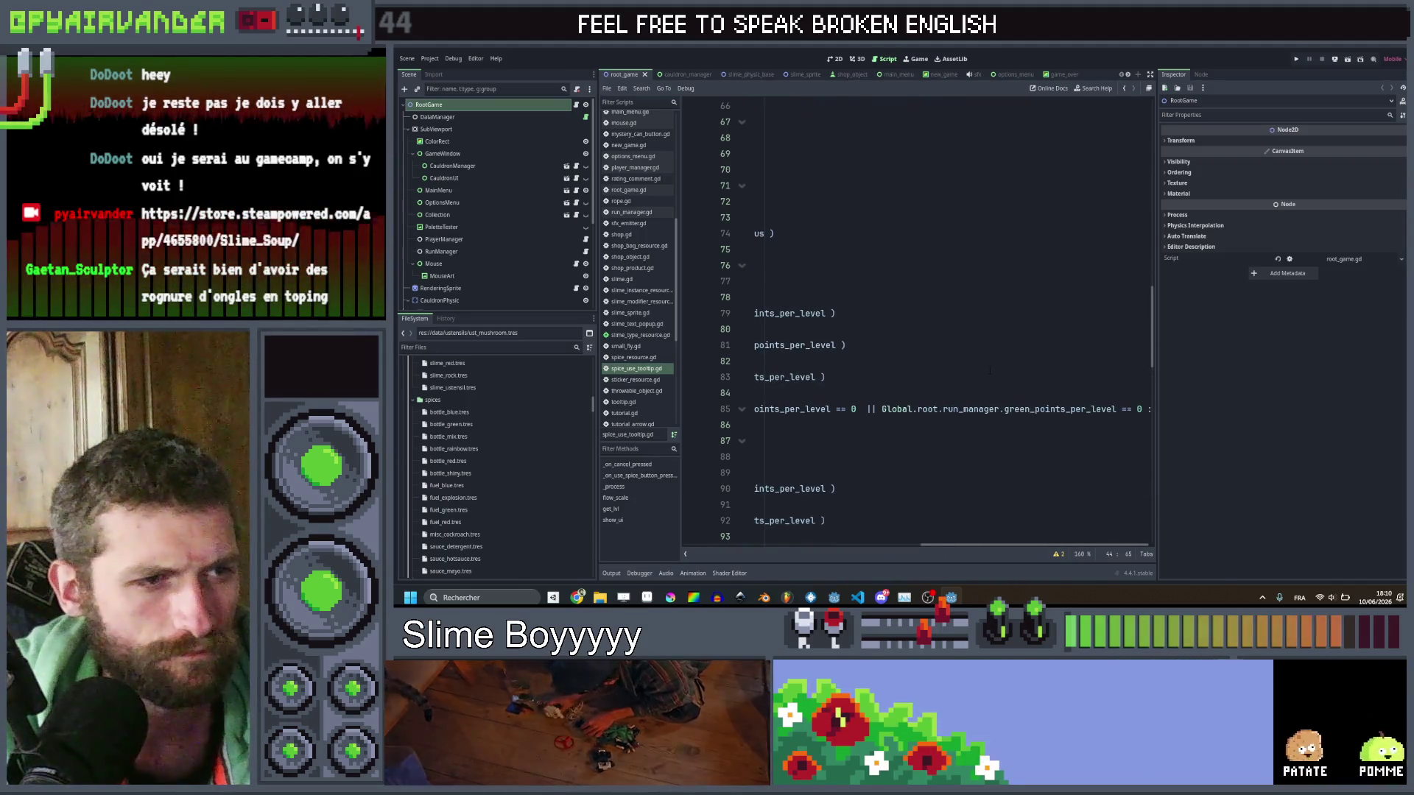
{"action": "scroll", "coordinate": [999, 370], "scroll_direction": "left", "scroll_amount": 13}
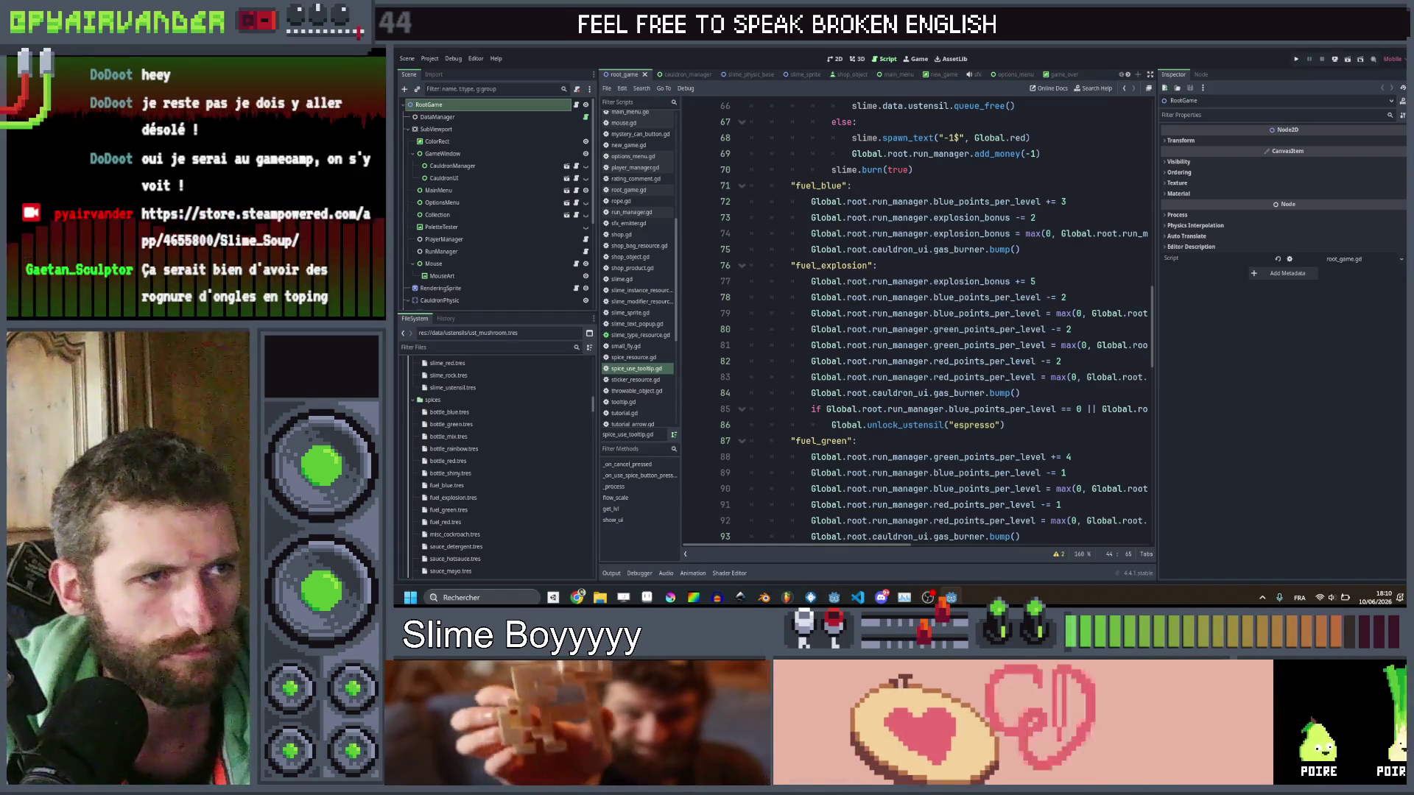
{"action": "scroll", "coordinate": [980, 372], "scroll_direction": "down", "scroll_amount": 1}
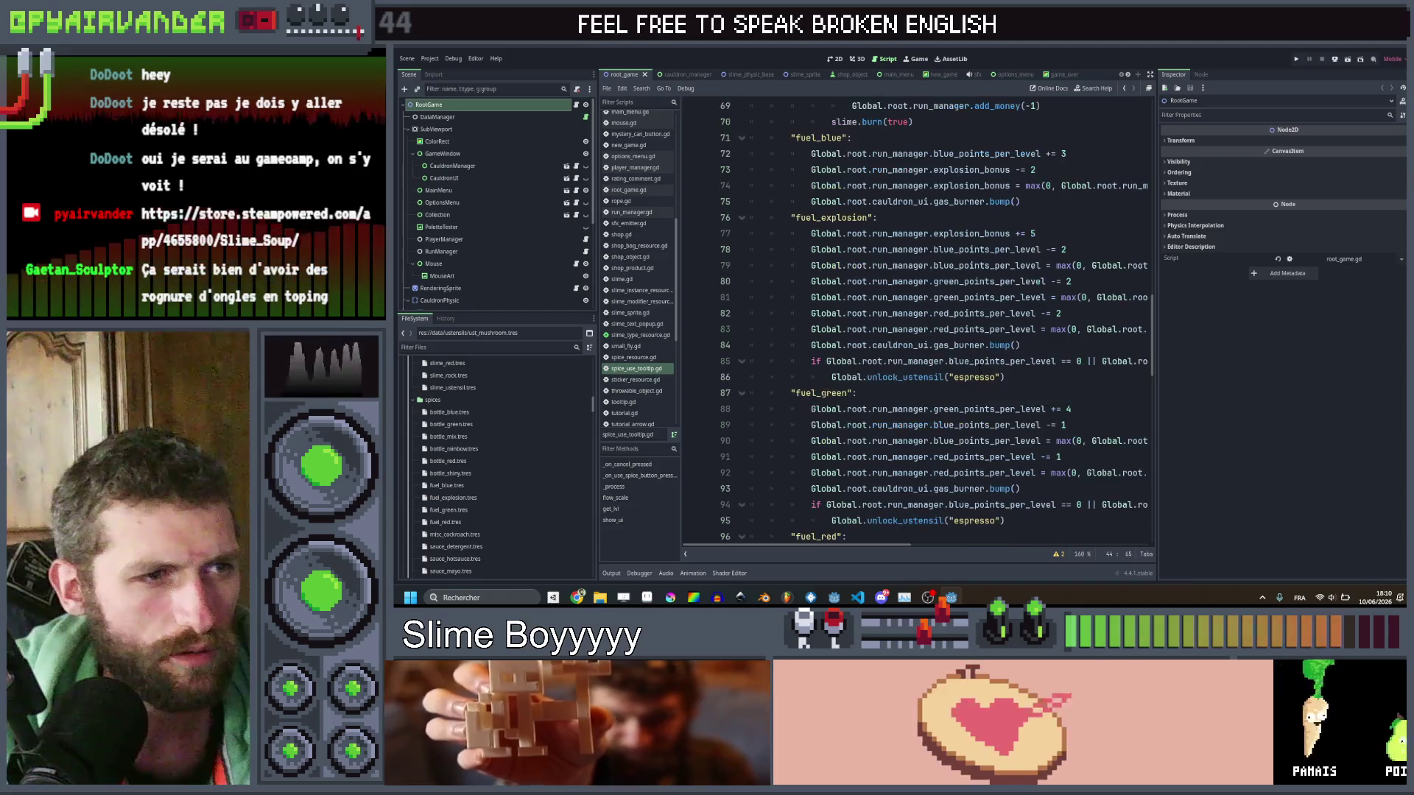
Select blue_points_per_level on line 85 and review the surrounding points-per-level code.
{"action": "double_click", "coordinate": [983, 361]}
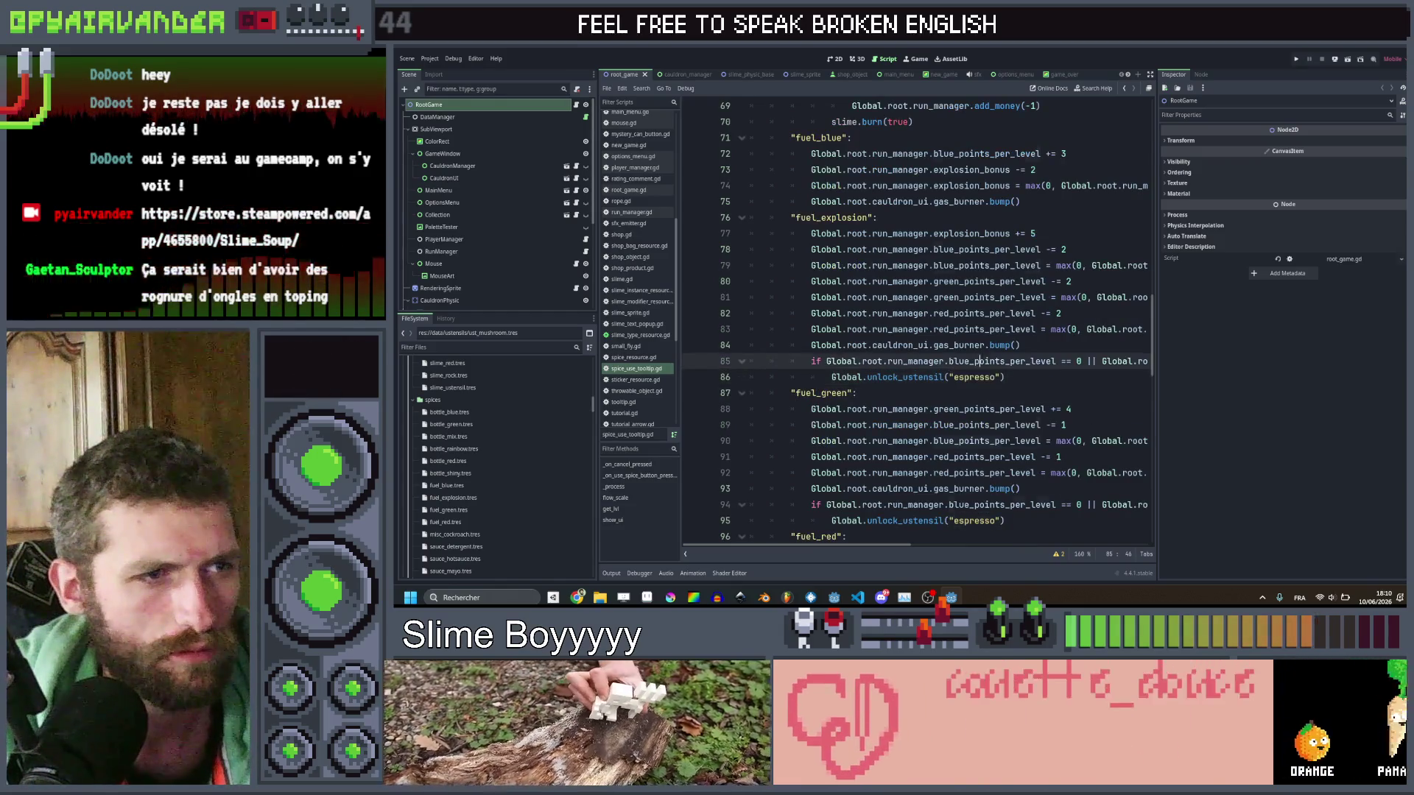
{"action": "scroll", "coordinate": [984, 357], "scroll_direction": "right", "scroll_amount": 5}
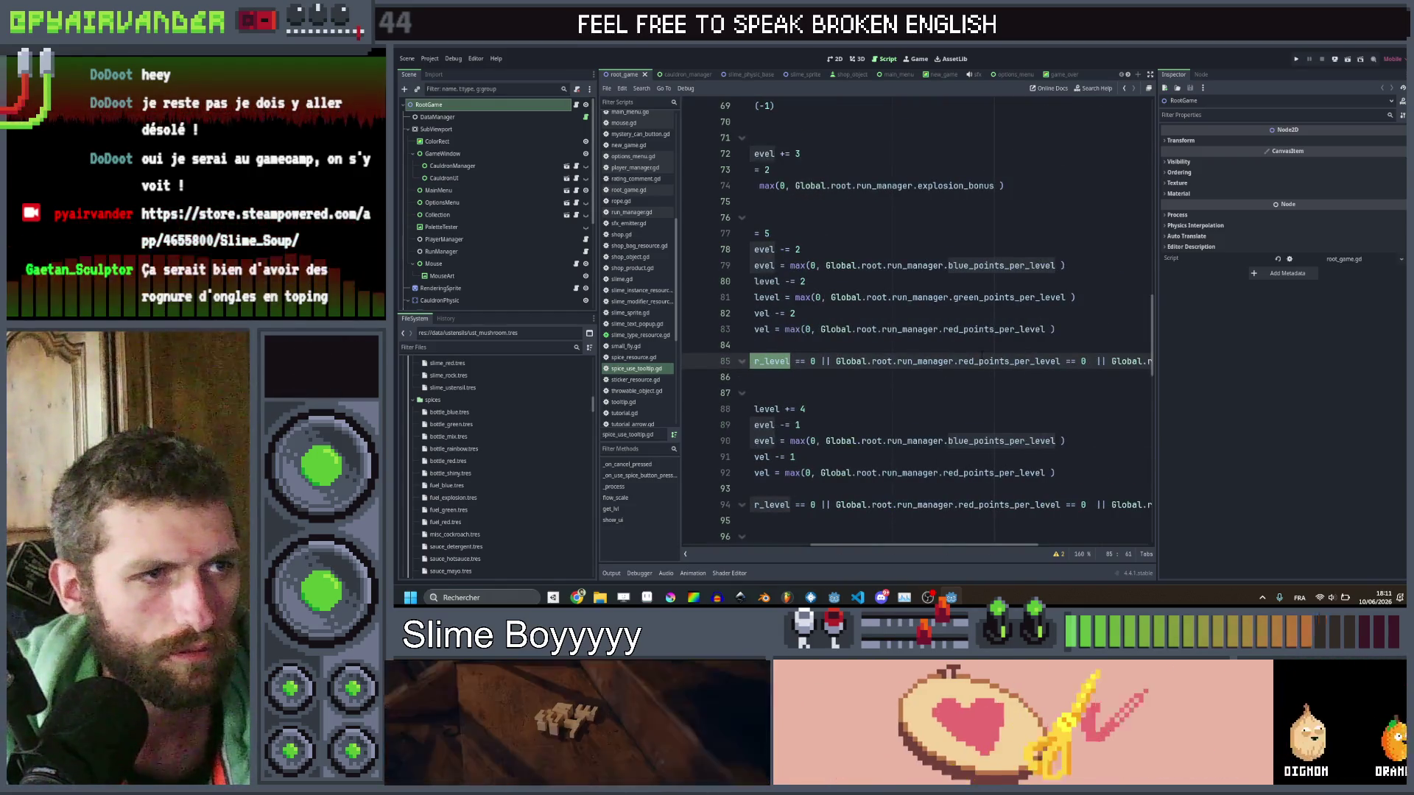
{"action": "scroll", "coordinate": [981, 357], "scroll_direction": "left", "scroll_amount": 5}
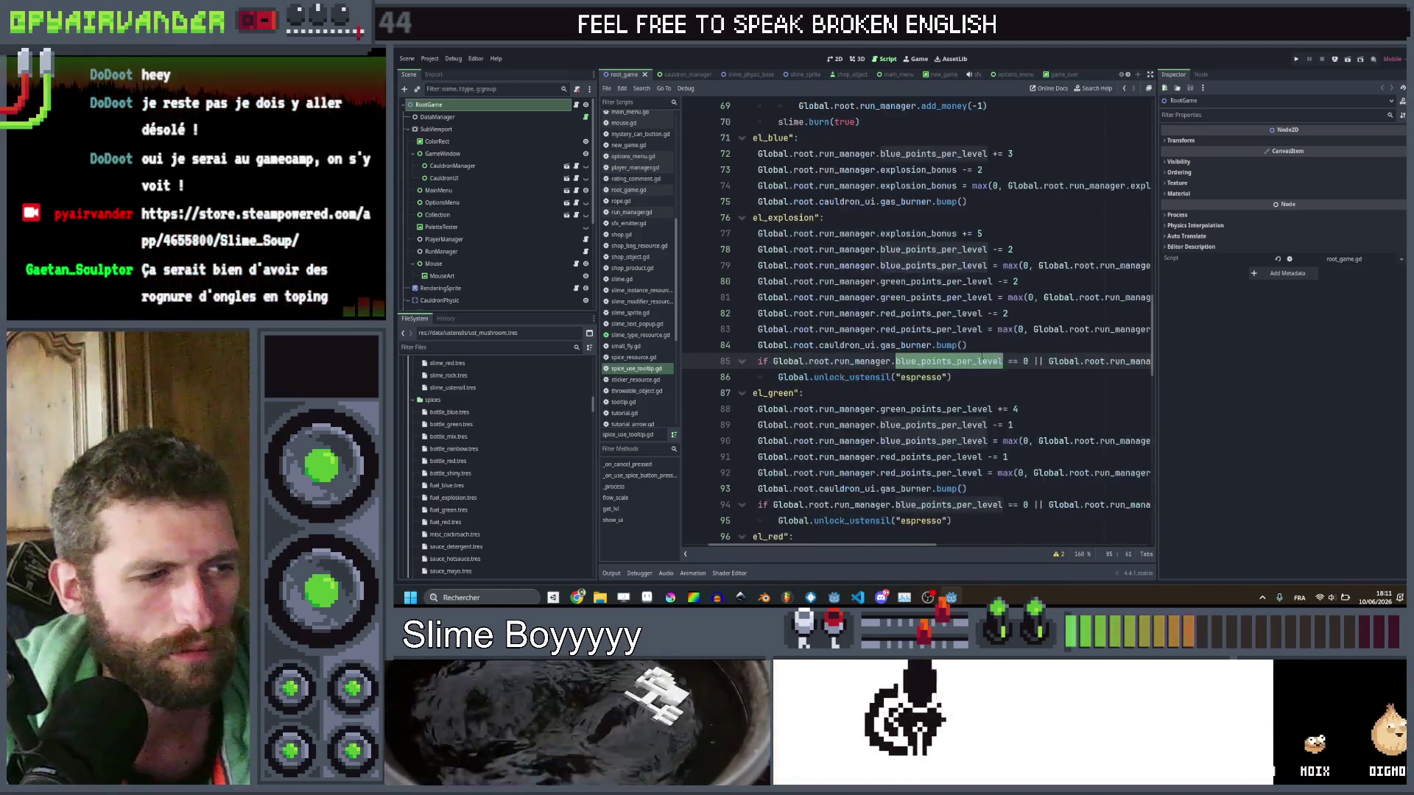
{"action": "scroll", "coordinate": [981, 357], "scroll_direction": "down", "scroll_amount": 2}
{"action": "scroll", "coordinate": [981, 356], "scroll_direction": "right", "scroll_amount": 4}
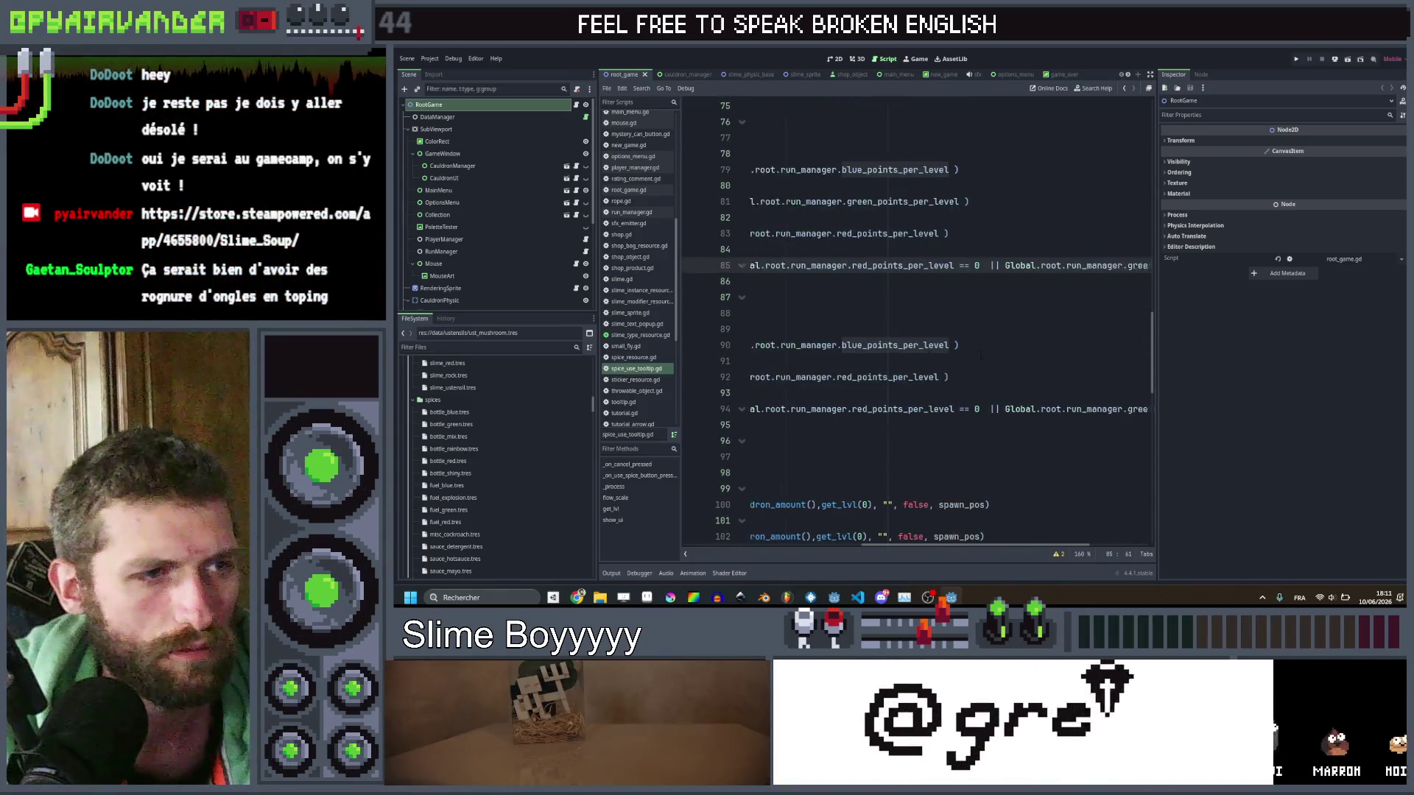
{"action": "scroll", "coordinate": [981, 356], "scroll_direction": "left", "scroll_amount": 4}
{"action": "scroll", "coordinate": [981, 356], "scroll_direction": "up", "scroll_amount": 4}
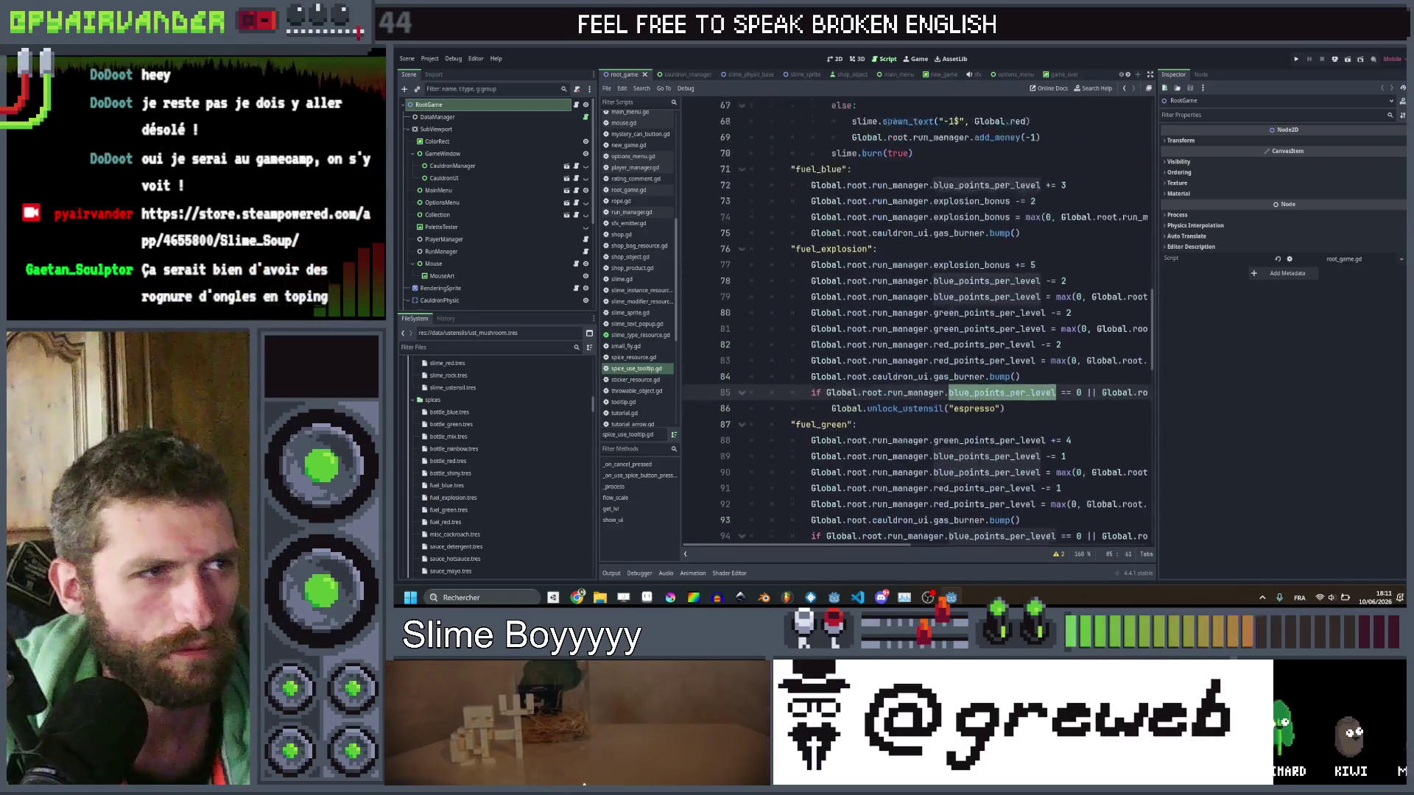
{"action": "scroll", "coordinate": [981, 356], "scroll_direction": "up", "scroll_amount": 4}
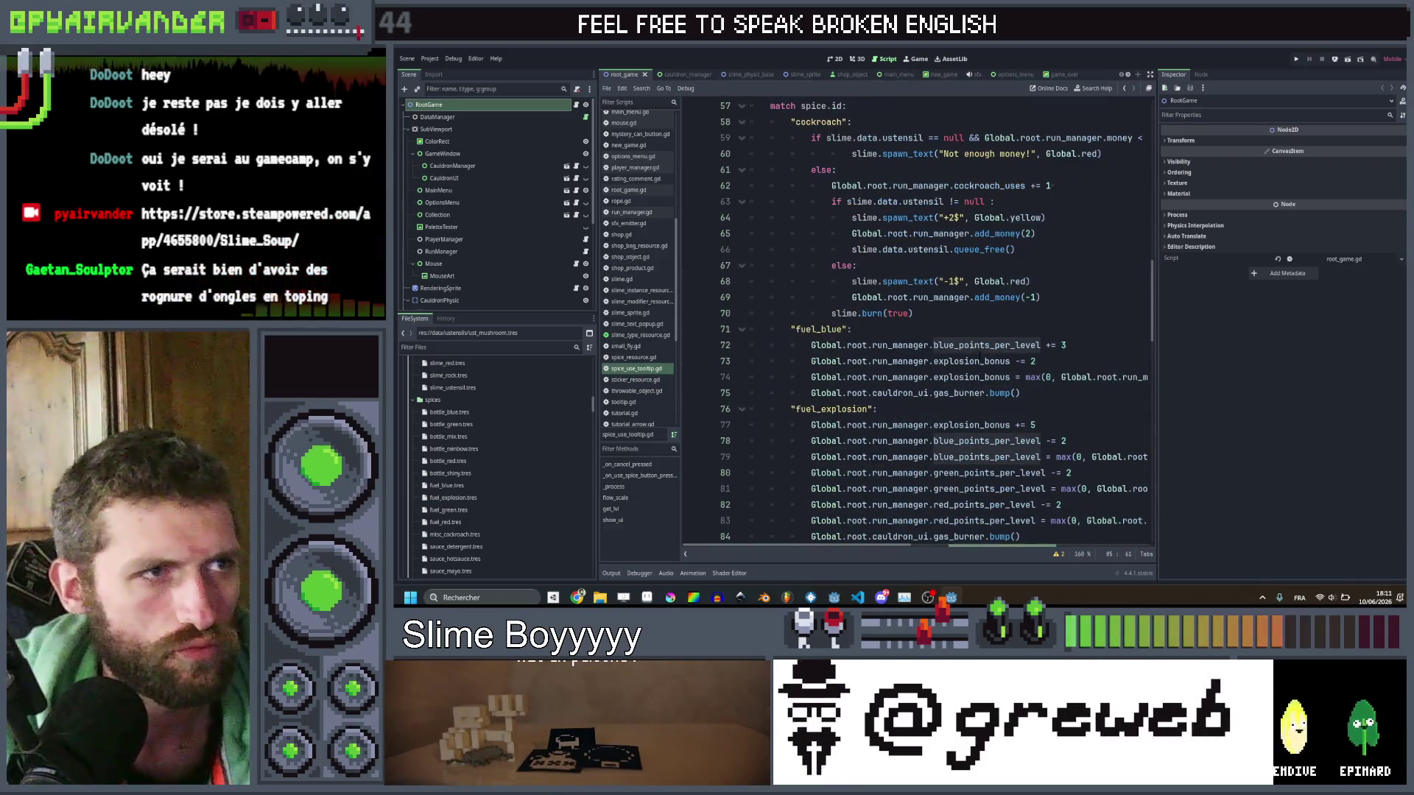
{"action": "scroll", "coordinate": [979, 356], "scroll_direction": "down", "scroll_amount": 7}
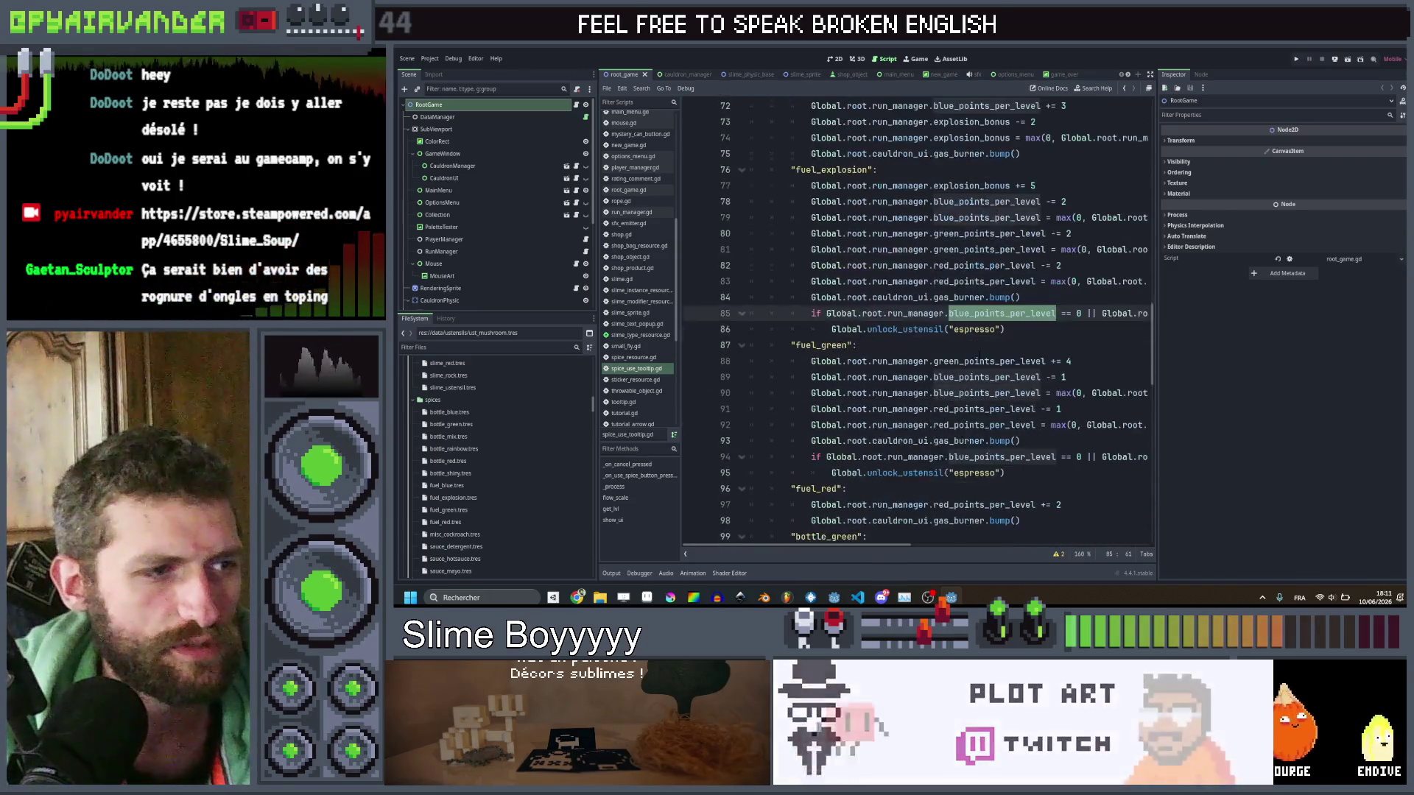
{"action": "scroll", "coordinate": [980, 356], "scroll_direction": "up", "scroll_amount": 3}
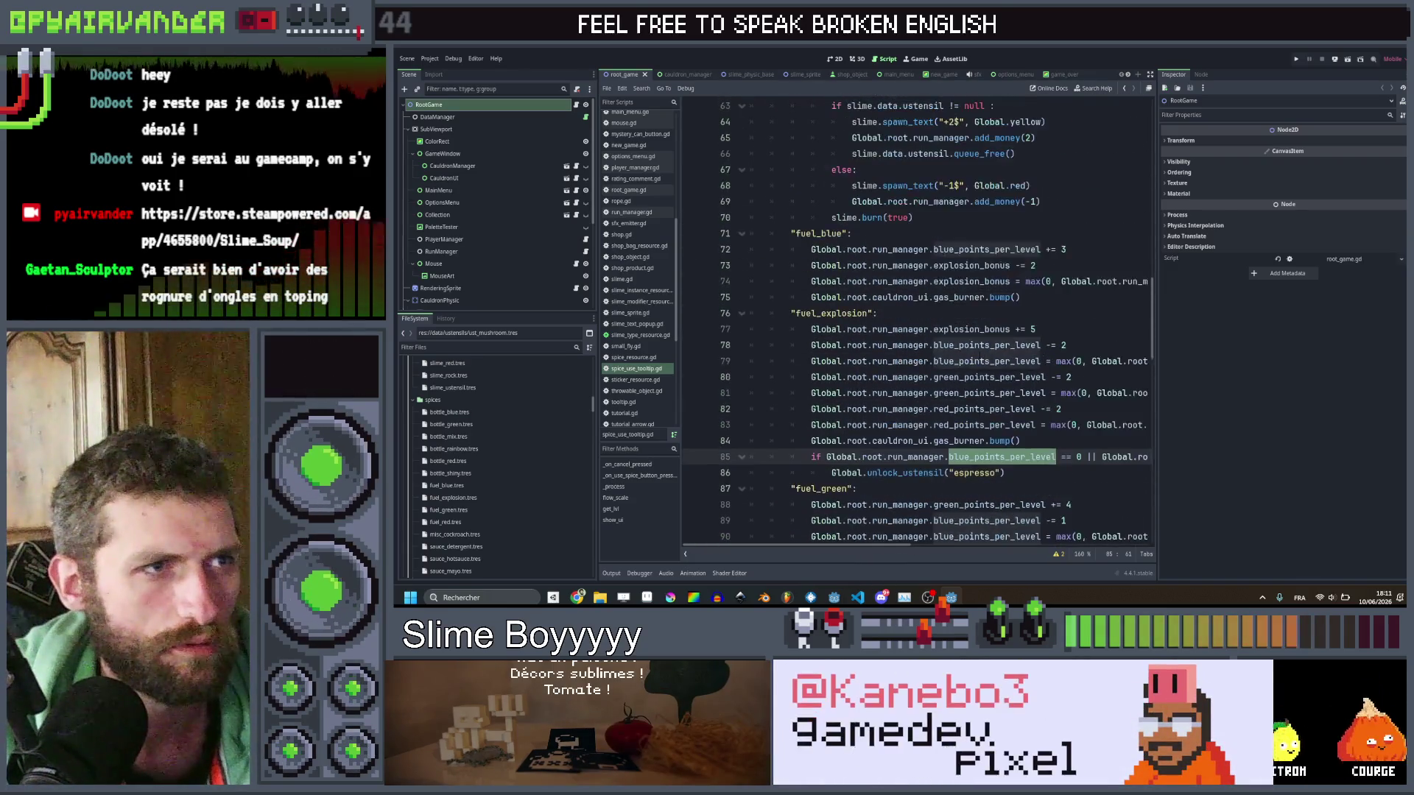
{"action": "scroll", "coordinate": [999, 314], "scroll_direction": "down", "scroll_amount": 3}
{"action": "scroll", "coordinate": [999, 314], "scroll_direction": "up", "scroll_amount": 3}
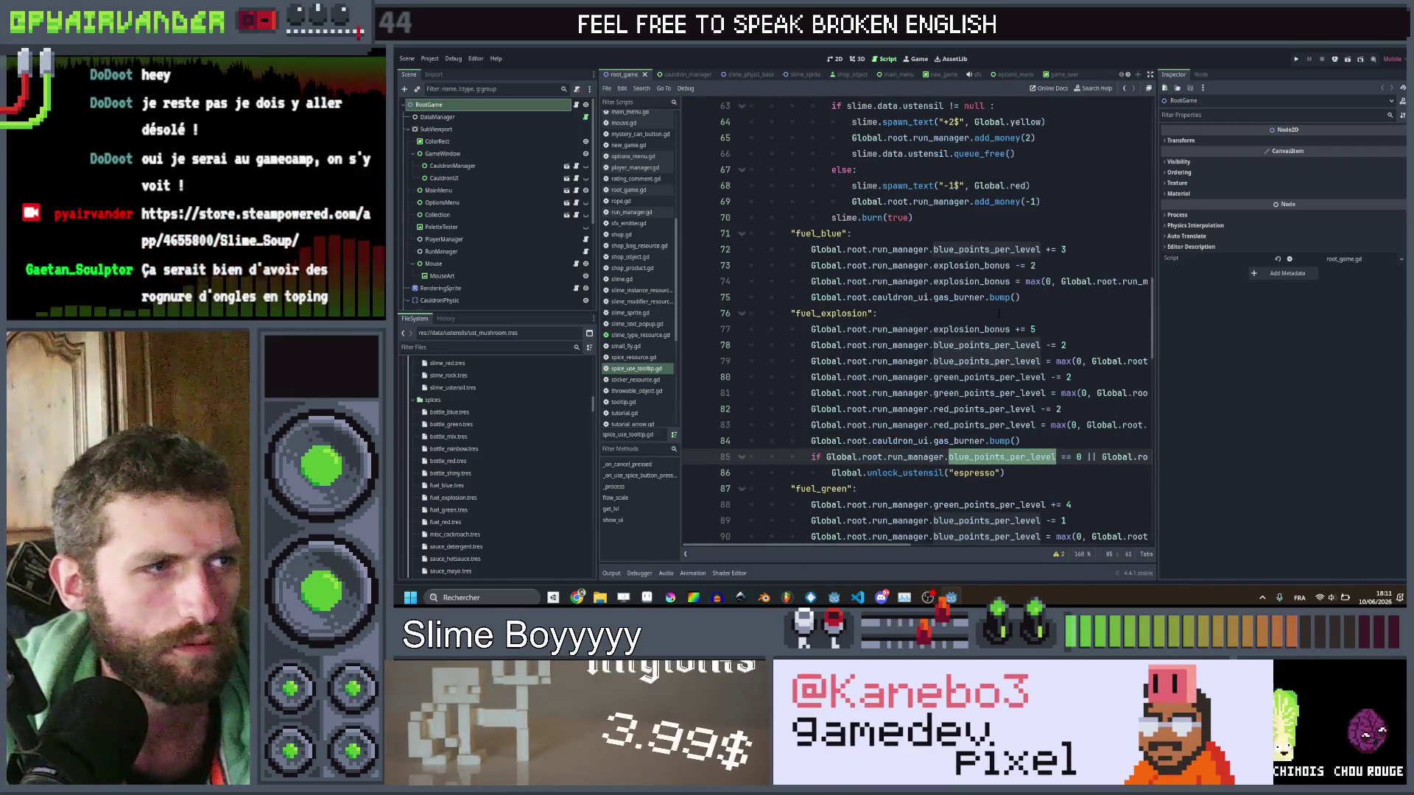
{"action": "scroll", "coordinate": [999, 314], "scroll_direction": "down", "scroll_amount": 3}
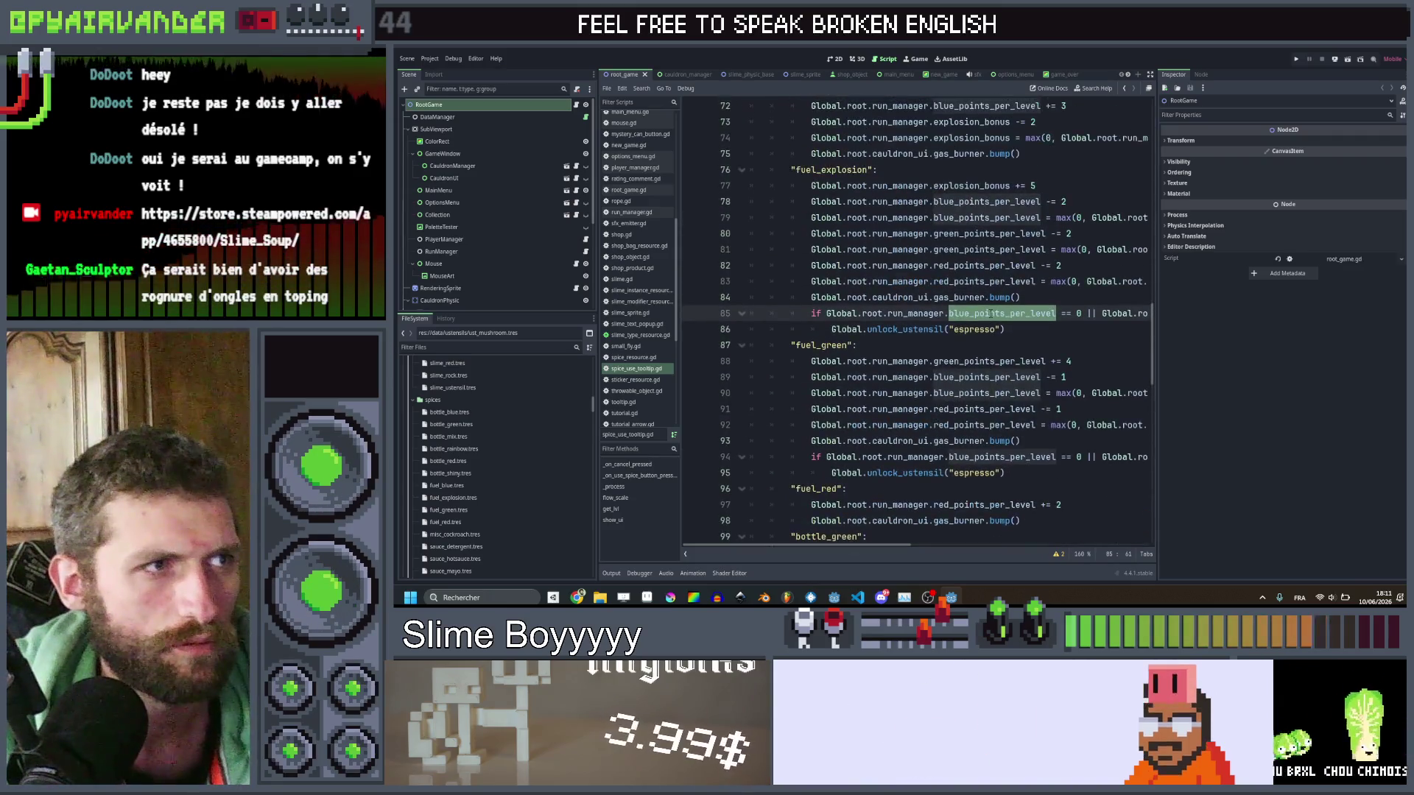
{"action": "scroll", "coordinate": [992, 315], "scroll_direction": "right", "scroll_amount": 5}
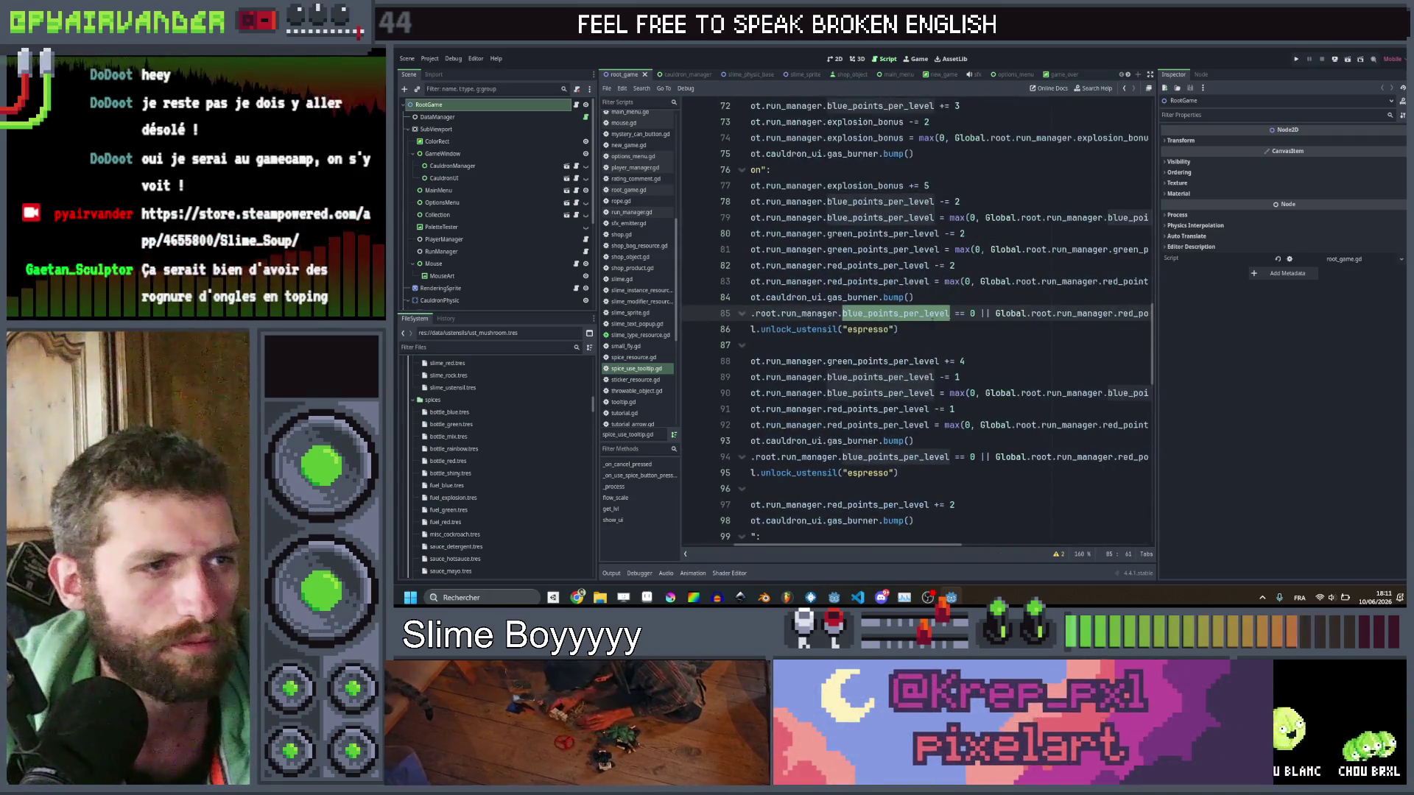
{"action": "scroll", "coordinate": [930, 315], "scroll_direction": "right", "scroll_amount": 4}
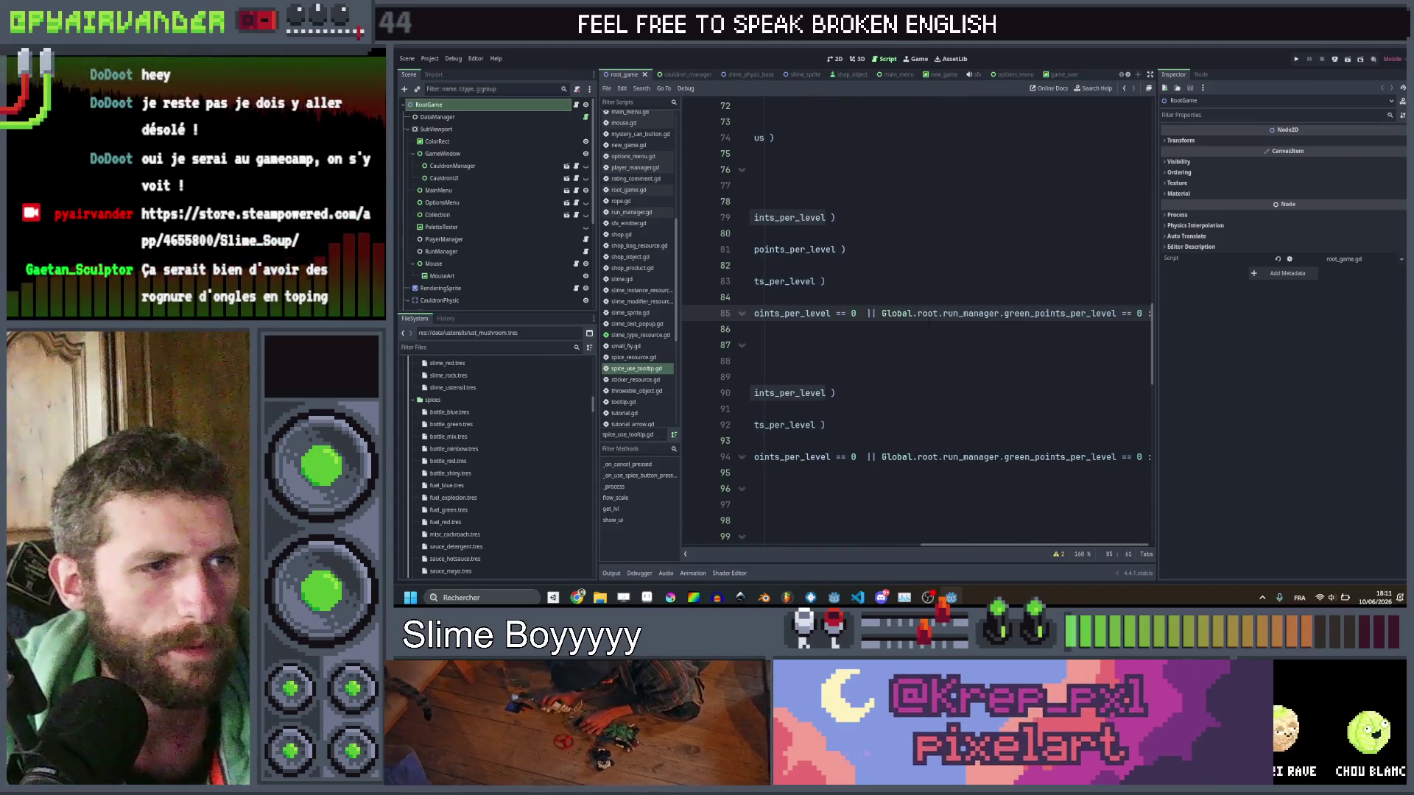
{"action": "scroll", "coordinate": [931, 315], "scroll_direction": "left", "scroll_amount": 9}
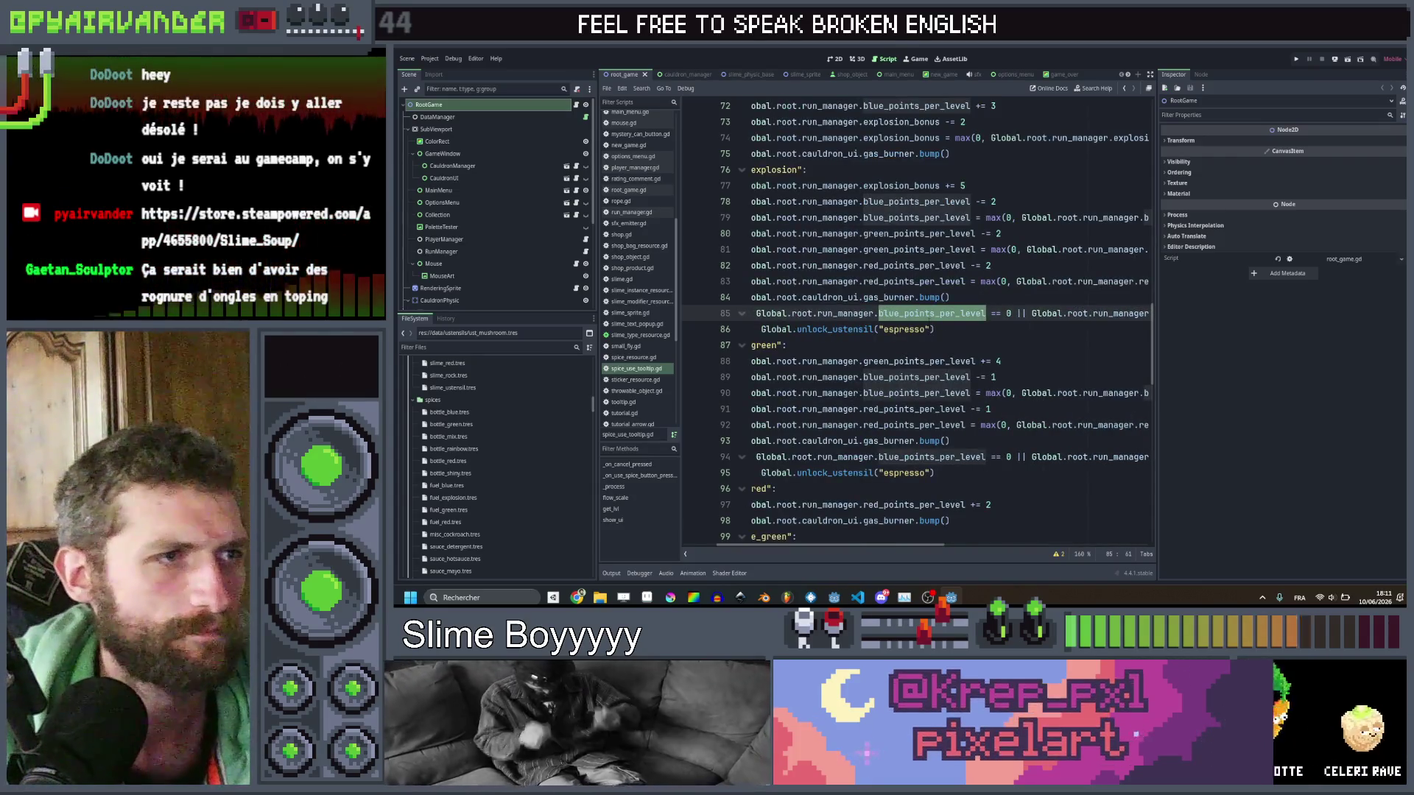
{"action": "scroll", "coordinate": [930, 315], "scroll_direction": "right", "scroll_amount": 6}
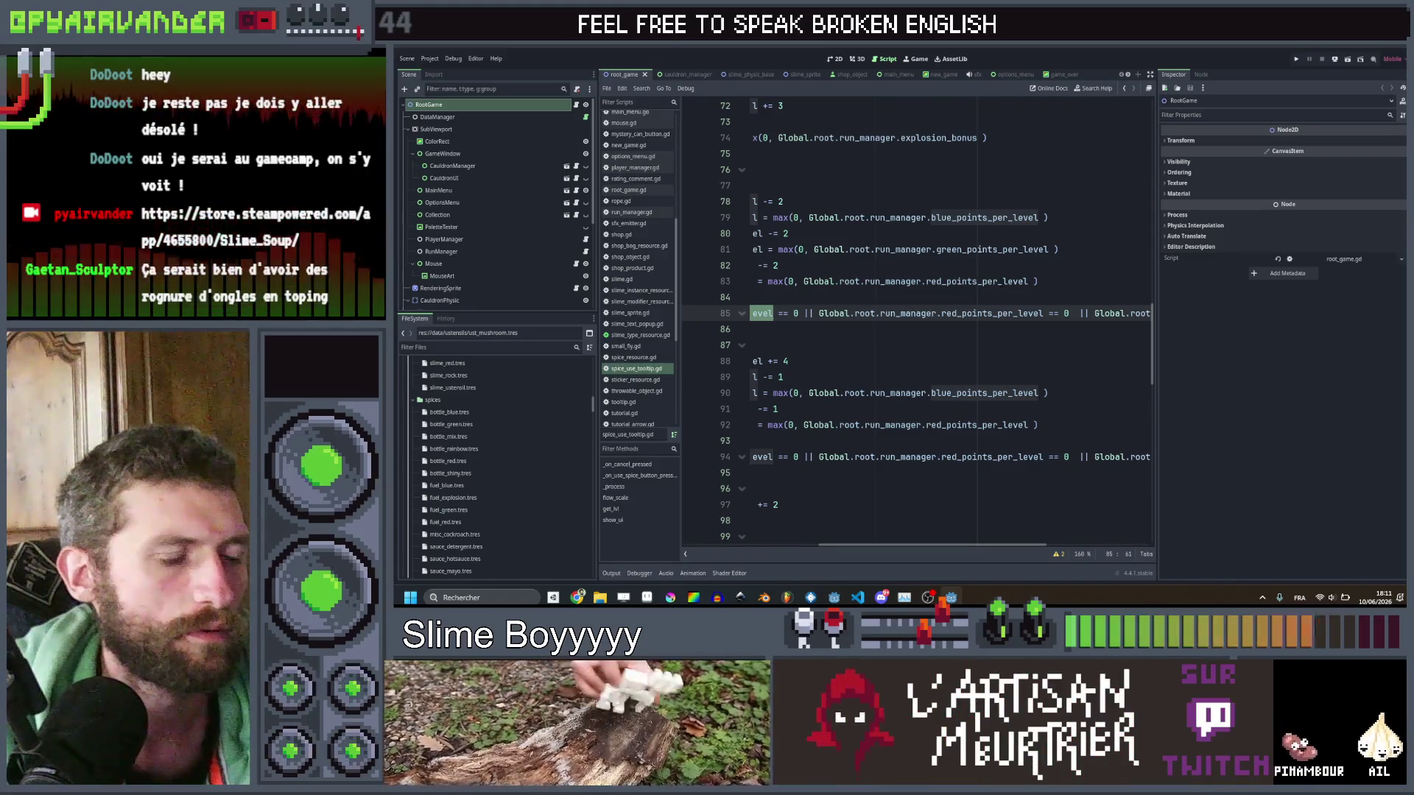
{"action": "scroll", "coordinate": [930, 316], "scroll_direction": "left", "scroll_amount": 3}
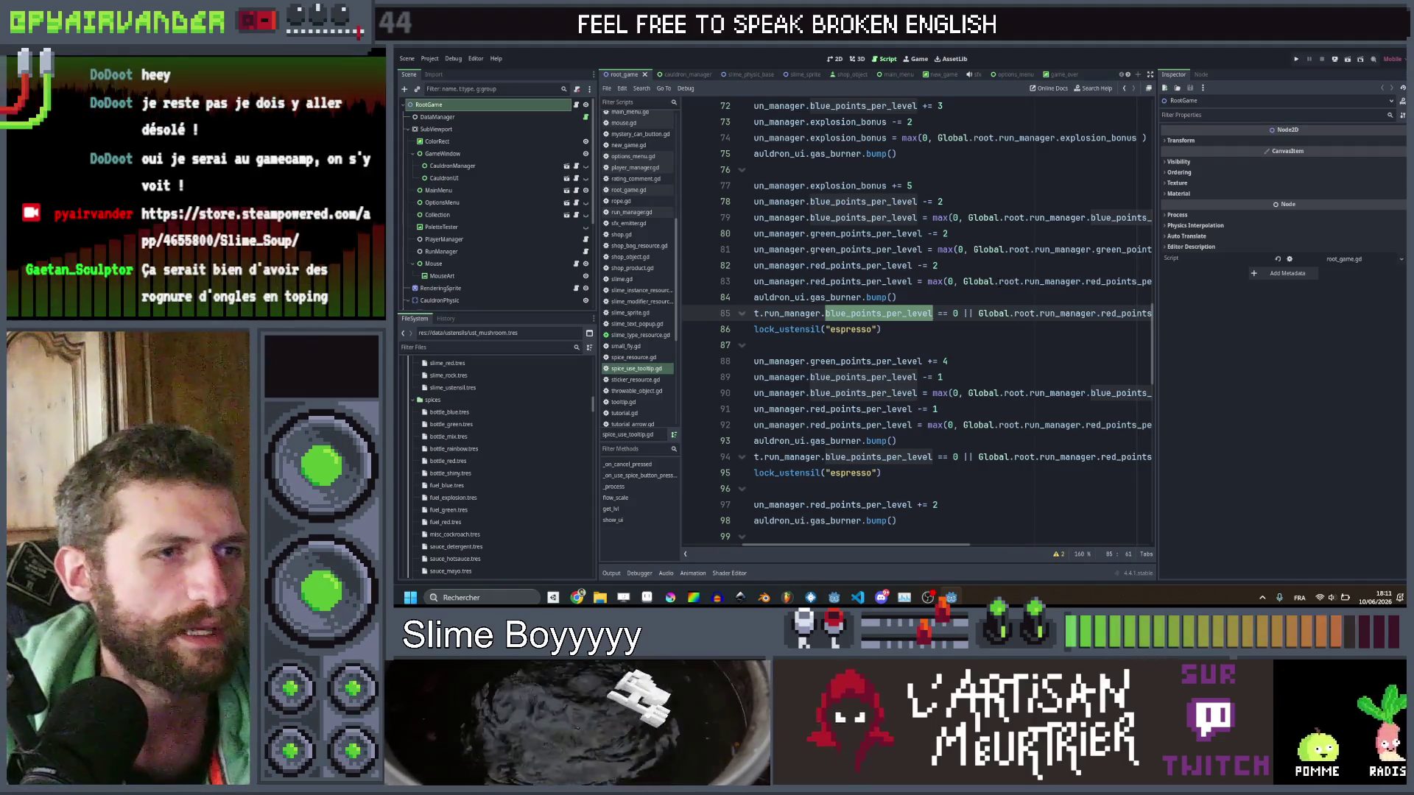
Delete the redundant max() clamp lines for red, blue and green points per level.
{"action": "left_click", "coordinate": [1004, 281]}
{"action": "key", "text": "ctrl+shift+k"}
{"action": "key", "text": "Up"}
{"action": "key", "text": "Up"}
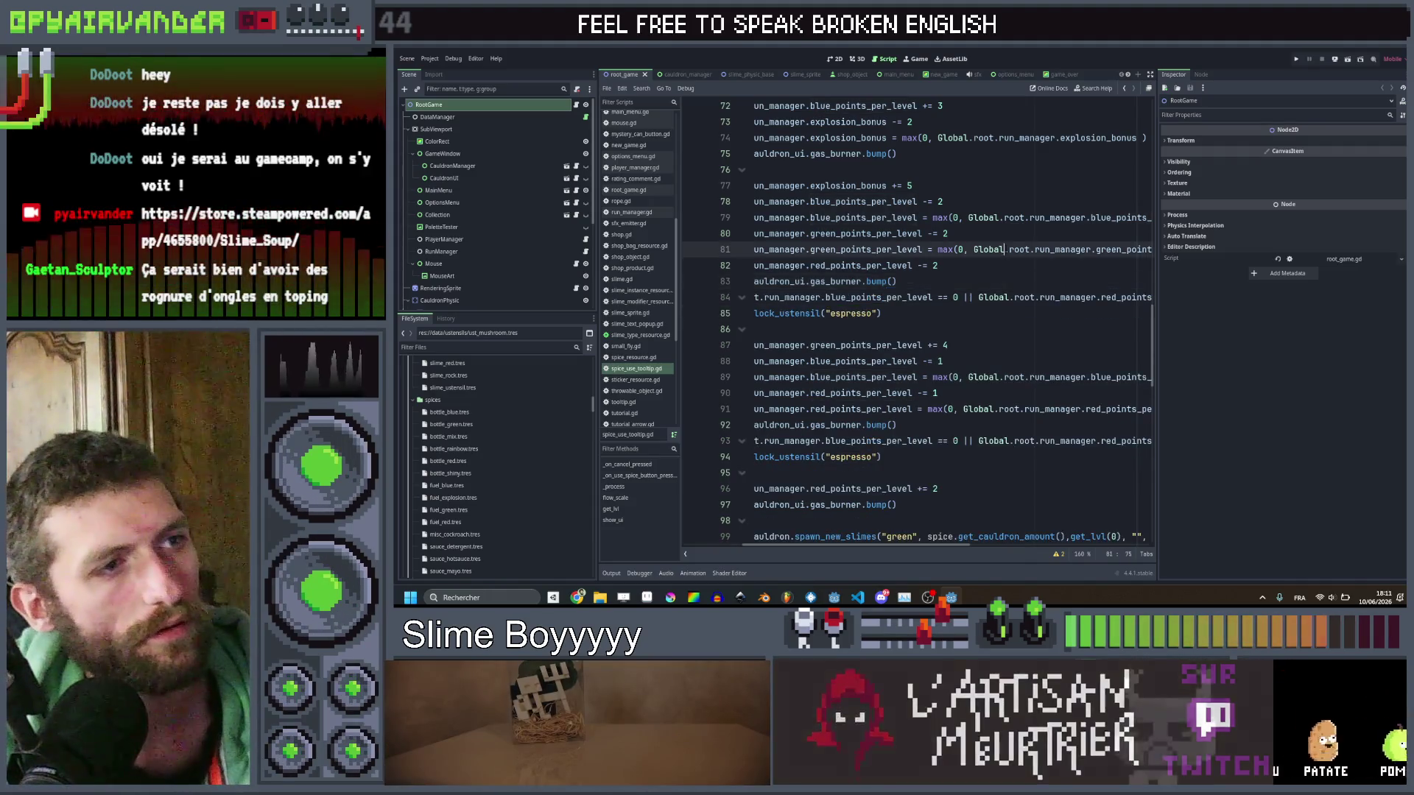
{"action": "key", "text": "ctrl+shift+k"}
{"action": "key", "text": "Up"}
{"action": "key", "text": "Up"}
{"action": "key", "text": "ctrl+shift+k"}
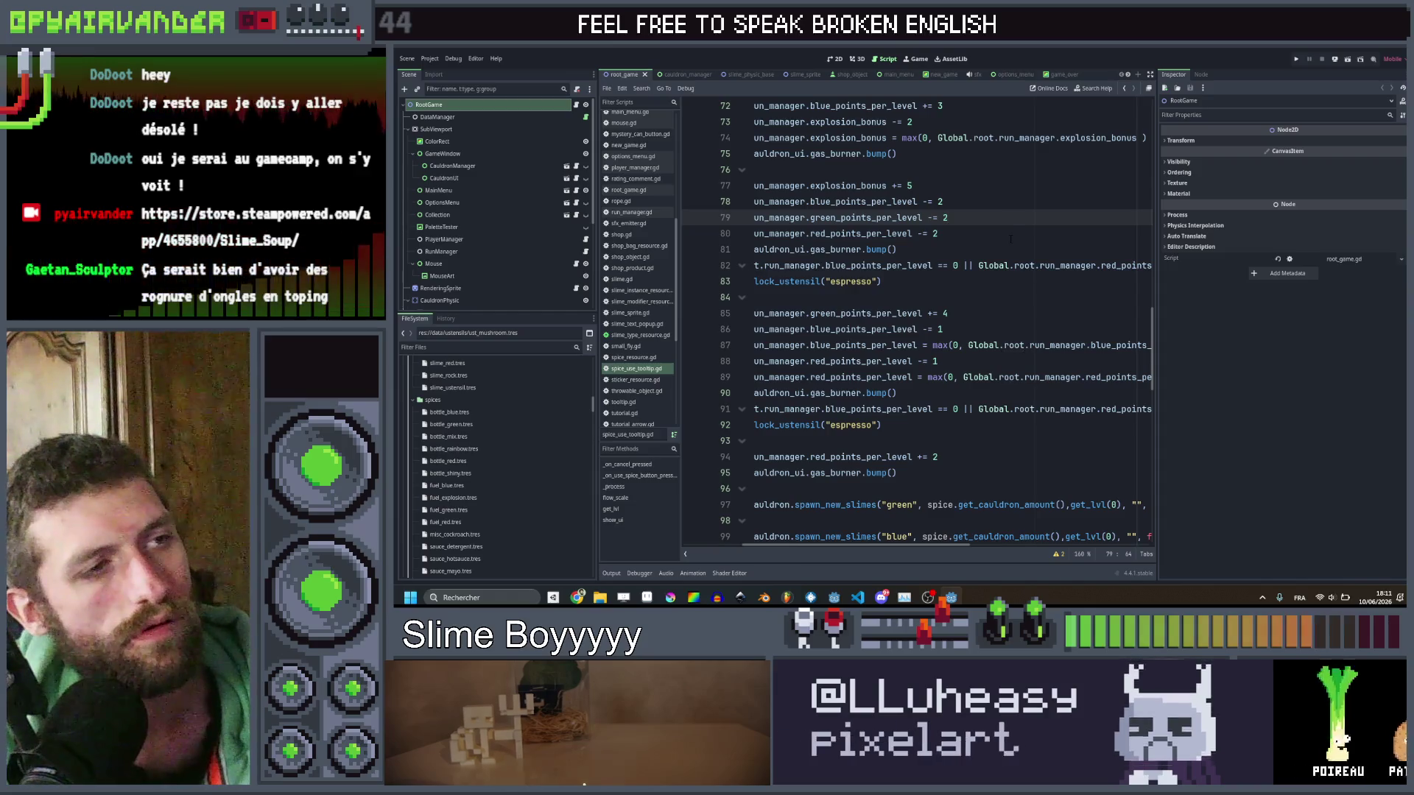
{"action": "left_click", "coordinate": [1031, 345]}
{"action": "key", "text": "ctrl+shift+k"}
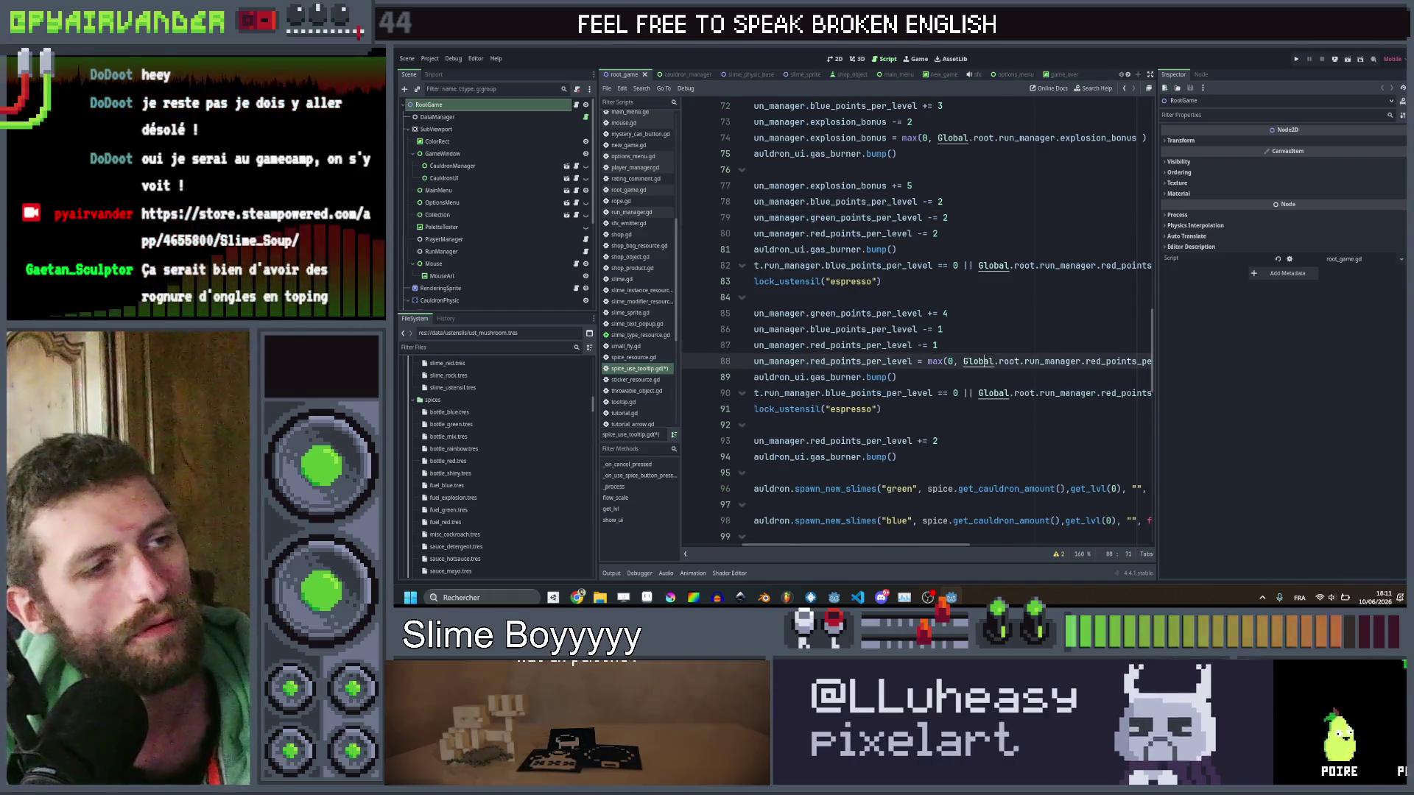
{"action": "key", "text": "Down"}
{"action": "key", "text": "ctrl+shift+k"}
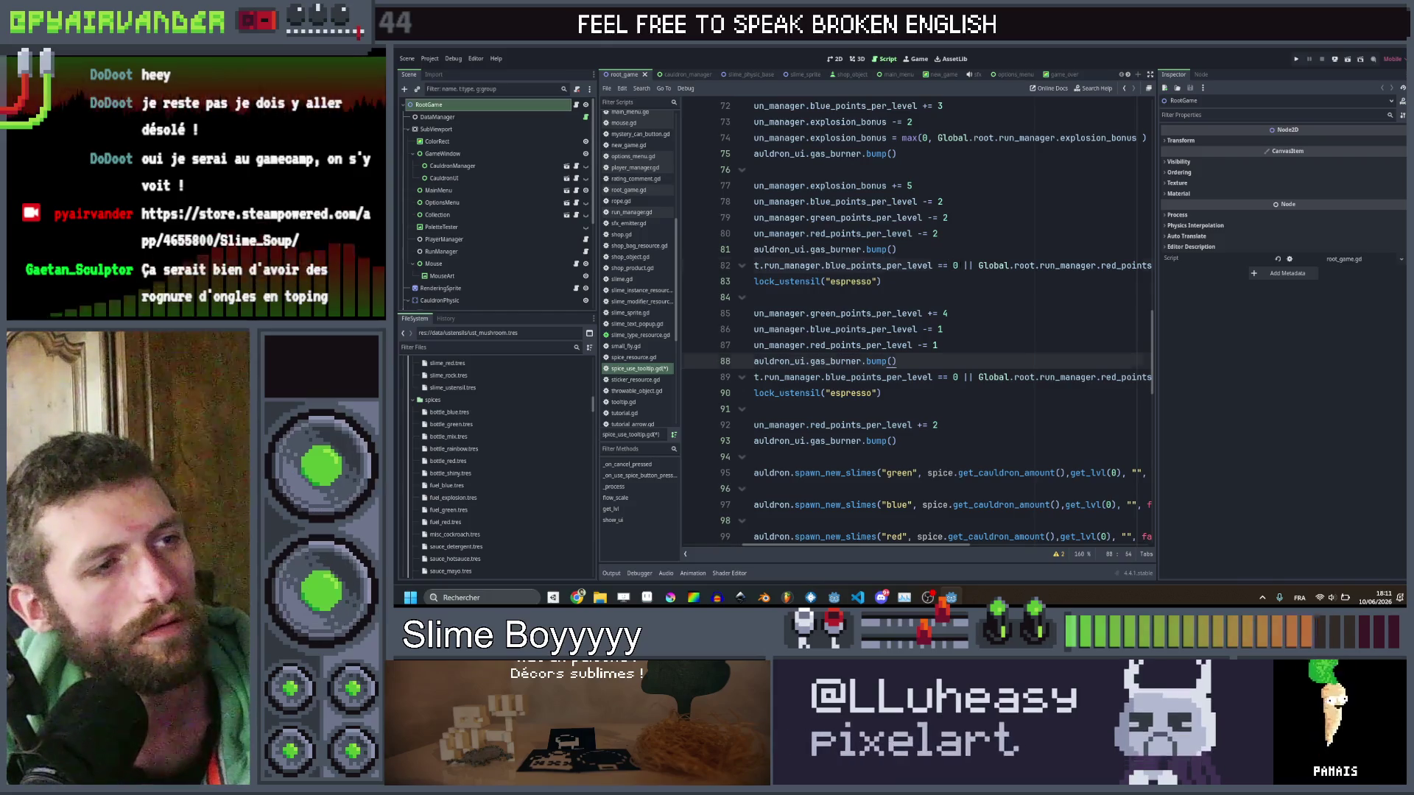
Change both espresso unlock checks from '==' to '<= -10' and save the script.
{"action": "double_click", "coordinate": [947, 265]}
{"action": "scroll", "coordinate": [935, 271], "scroll_direction": "right", "scroll_amount": 10}
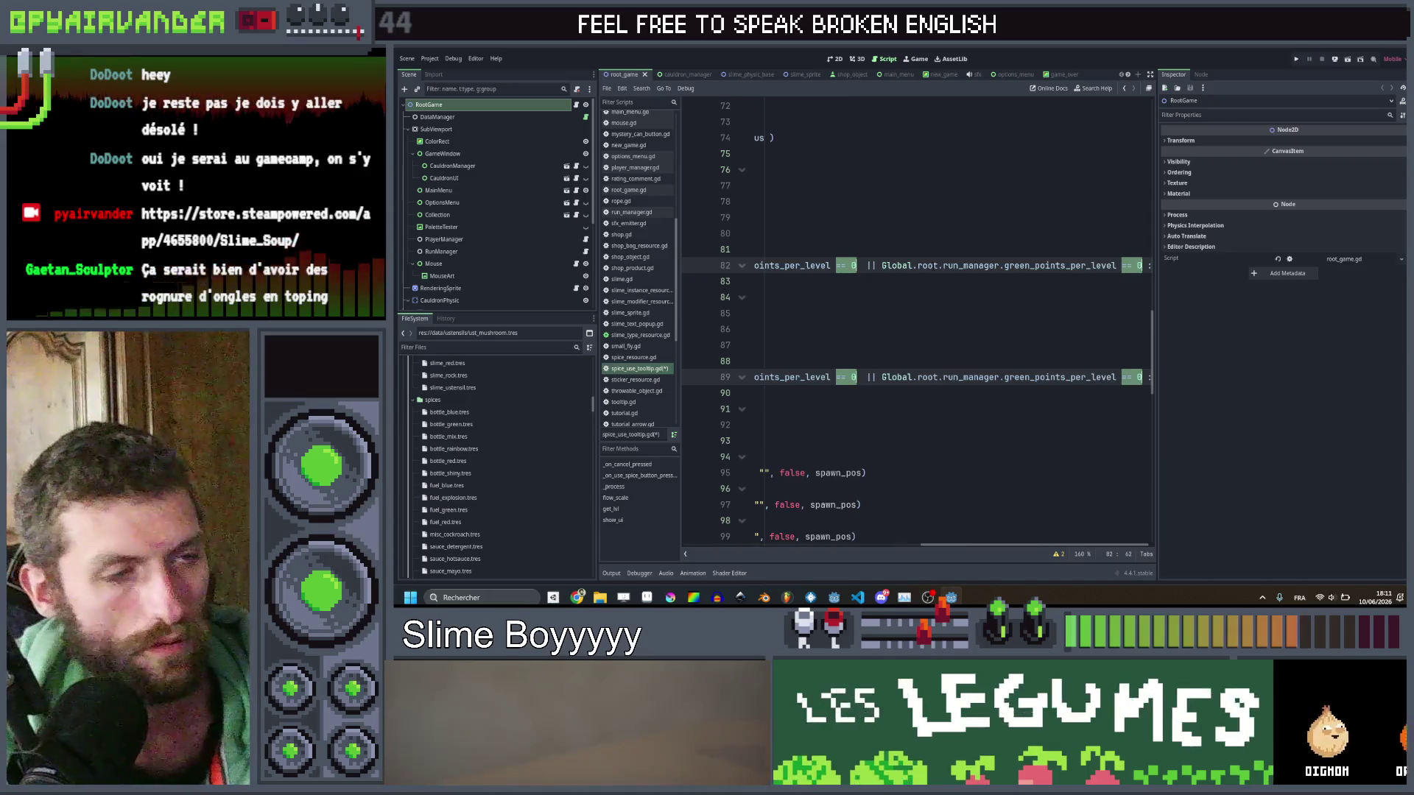
{"action": "key", "text": "Right"}
{"action": "key", "text": "Delete"}
{"action": "type", "text": "<= "}
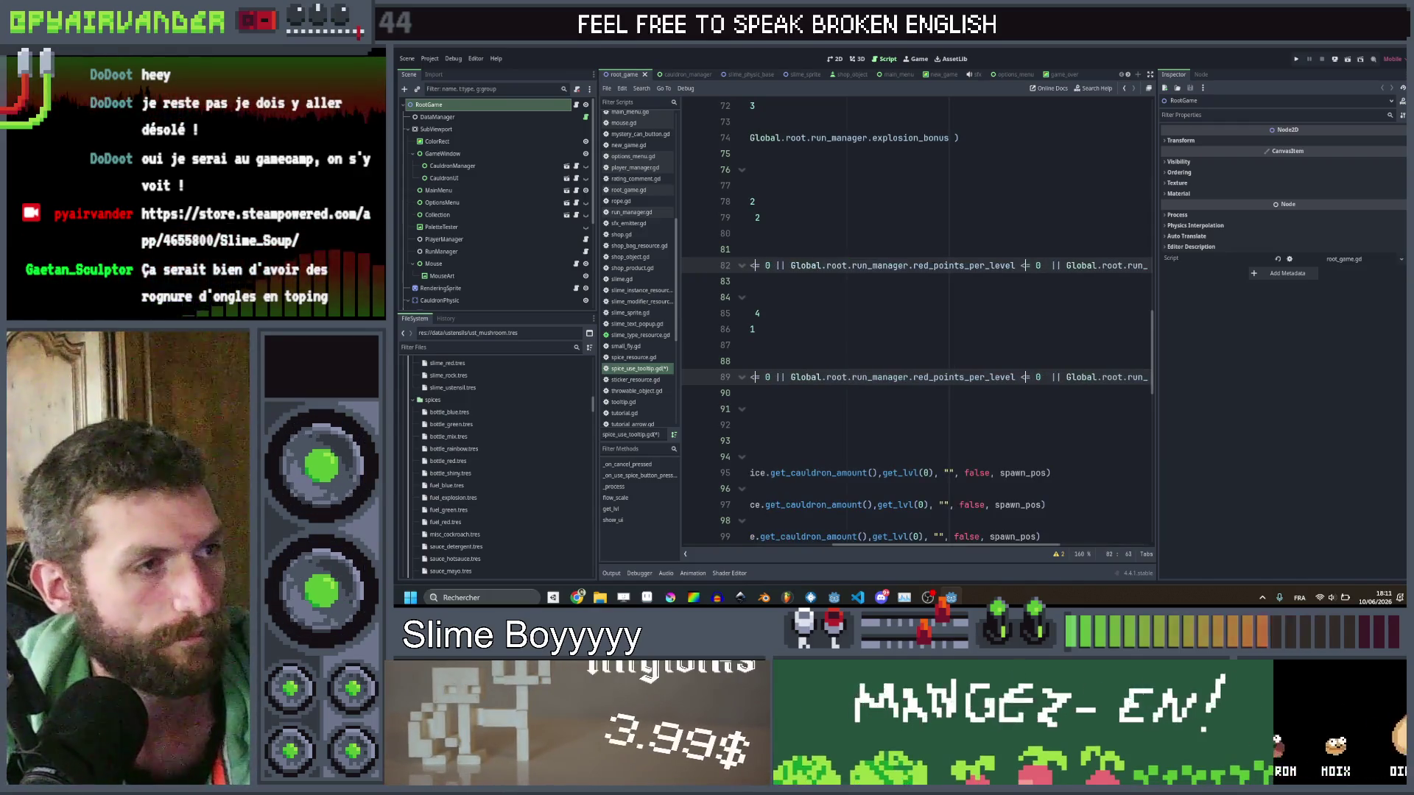
{"action": "type", "text": "-10"}
{"action": "key", "text": "ctrl+s"}
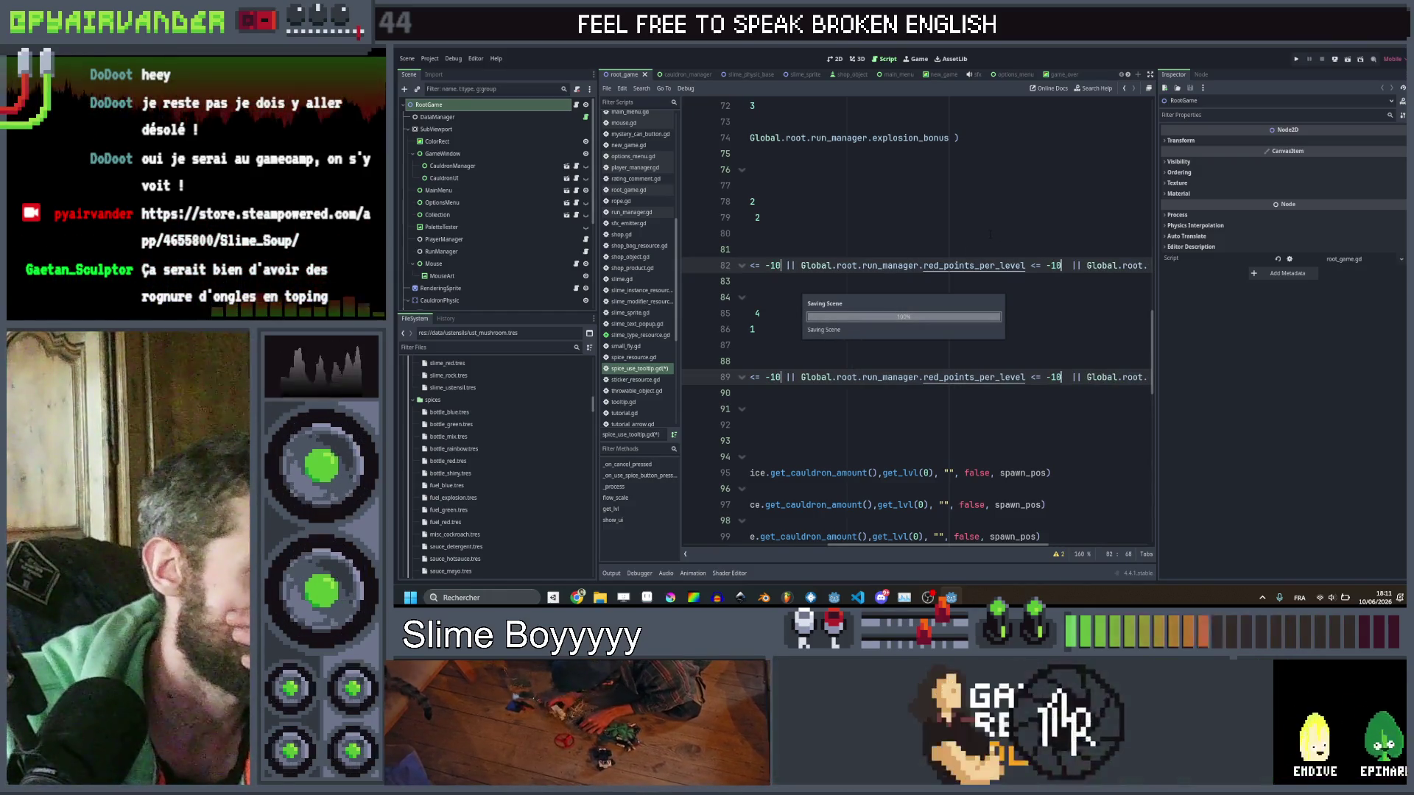
Review the edited unlock checks around lines 79 to 83.
{"action": "scroll", "coordinate": [990, 240], "scroll_direction": "left", "scroll_amount": 3}
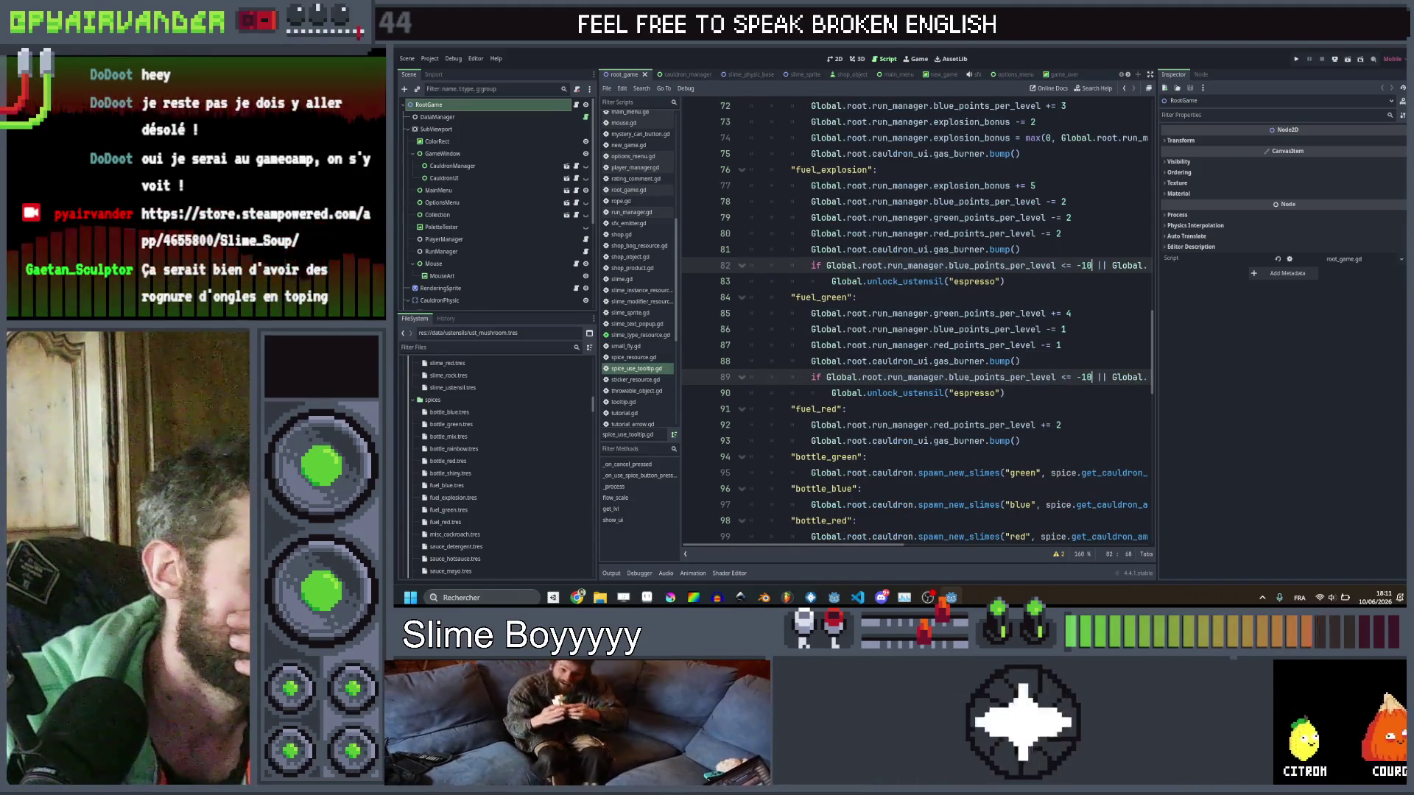
{"action": "scroll", "coordinate": [751, 94], "scroll_direction": "right", "scroll_amount": 3}
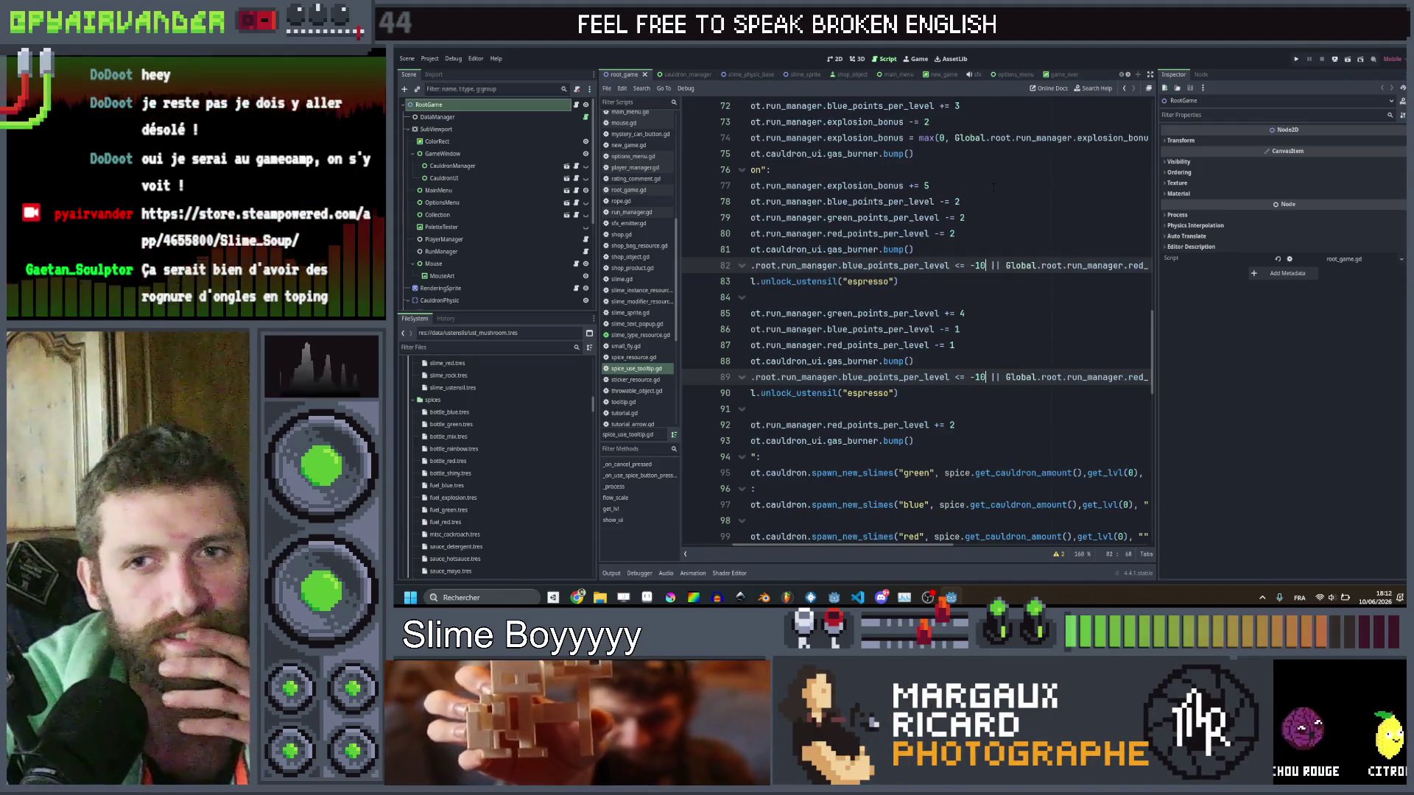
{"action": "scroll", "coordinate": [1002, 199], "scroll_direction": "right", "scroll_amount": 6}
{"action": "left_click", "coordinate": [1014, 214]}
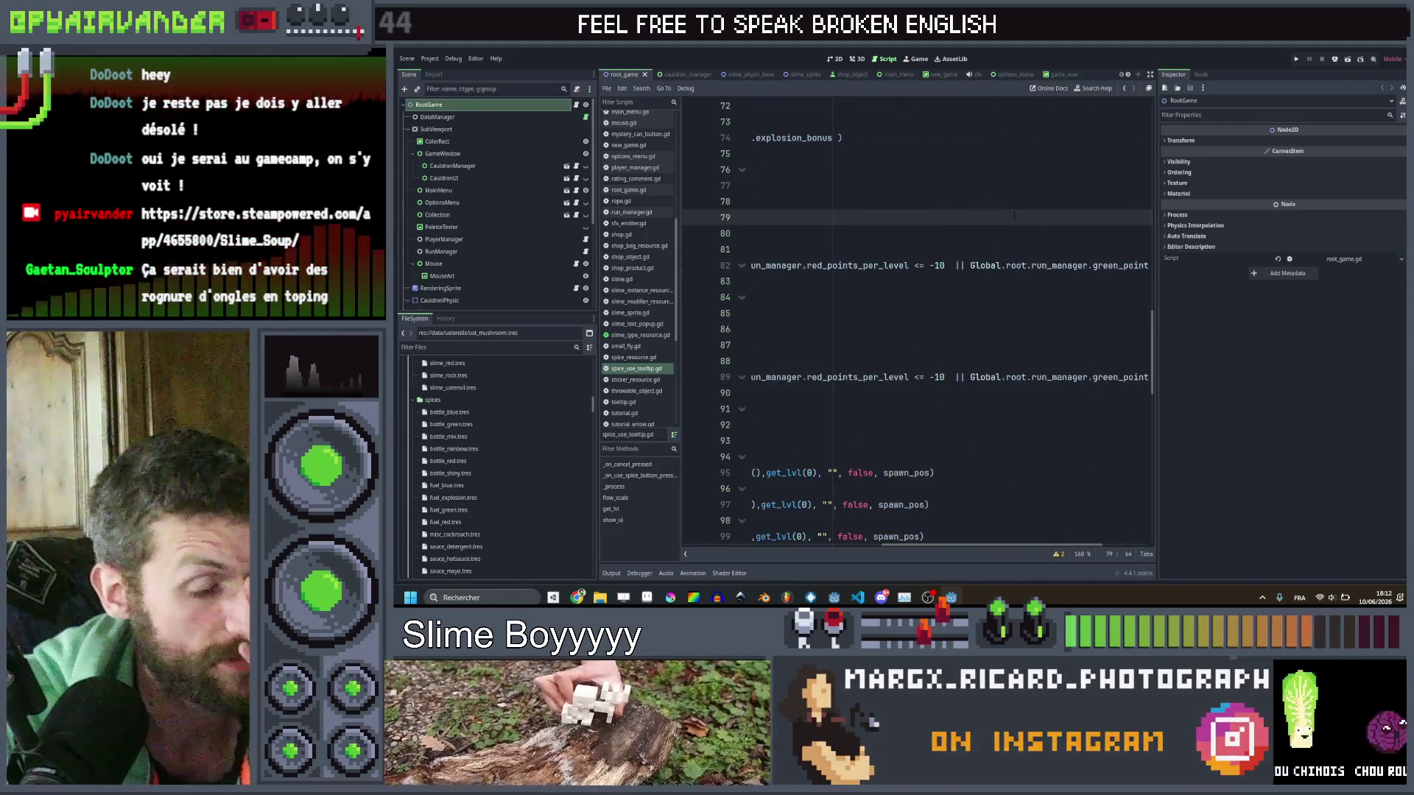
{"action": "scroll", "coordinate": [1014, 214], "scroll_direction": "left", "scroll_amount": 8}
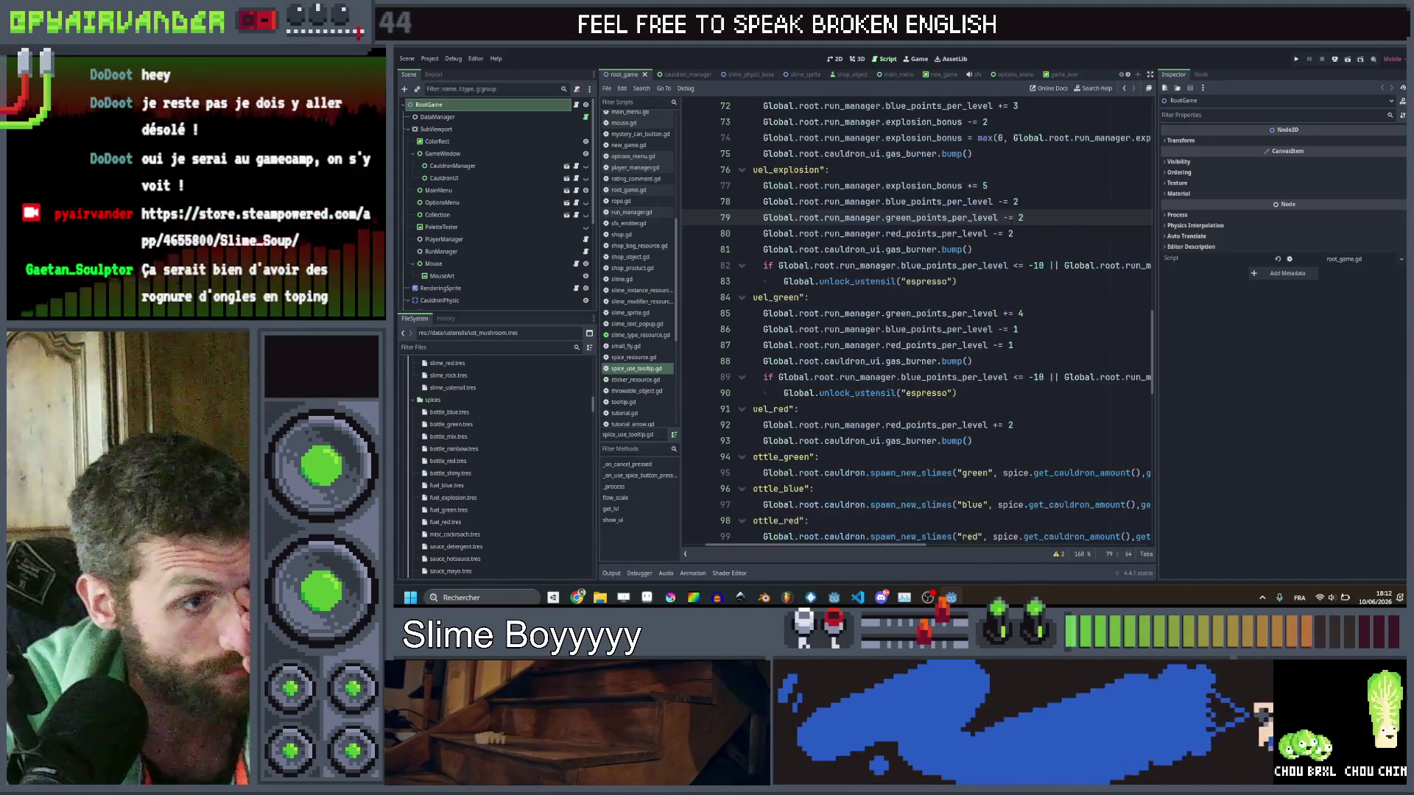
{"action": "scroll", "coordinate": [1014, 214], "scroll_direction": "left", "scroll_amount": 2}
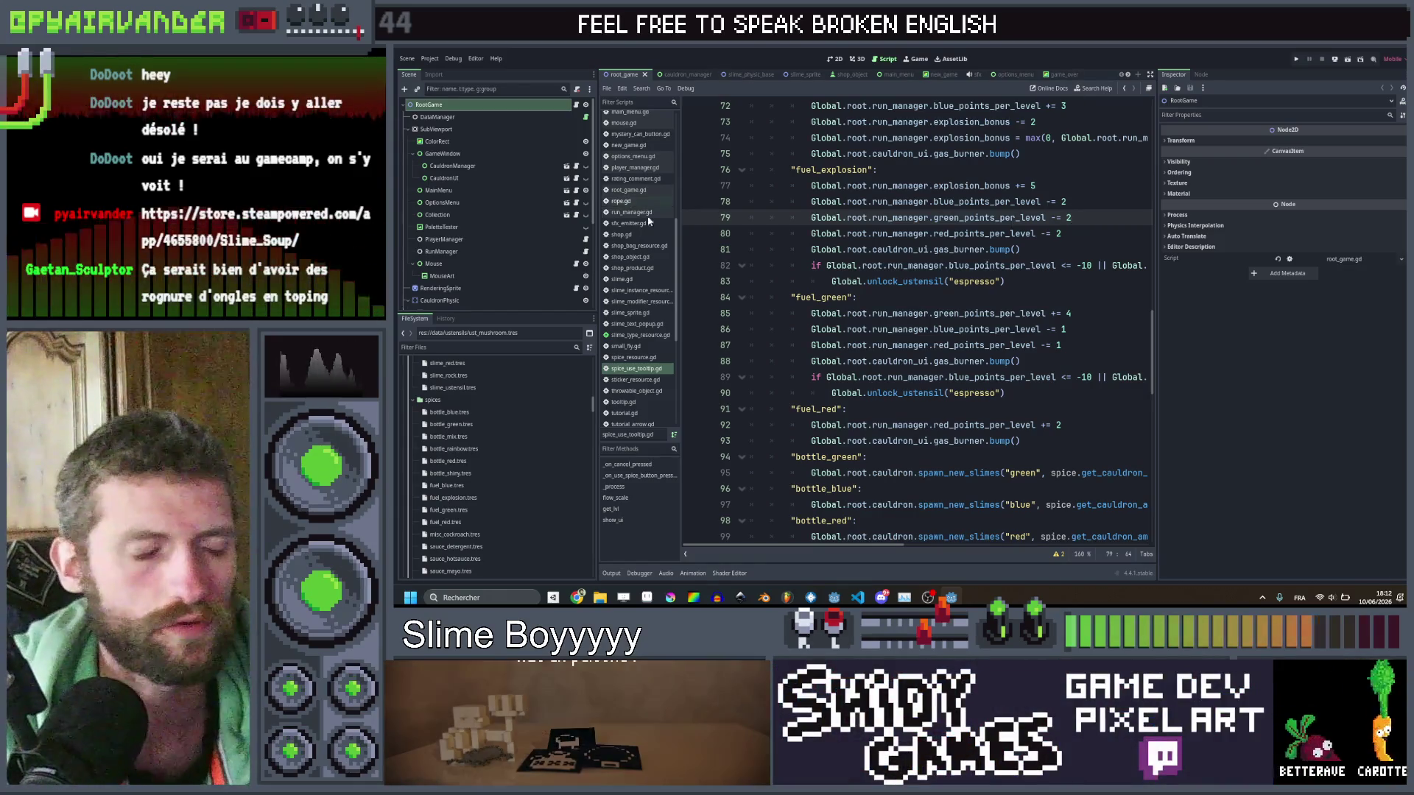
{"action": "left_click", "coordinate": [814, 282]}
In player_manager.gd, duplicate the unlocked_ustensils declaration as an unlocked_cauldrons string array.
{"action": "scroll", "coordinate": [642, 324], "scroll_direction": "up", "scroll_amount": 5}
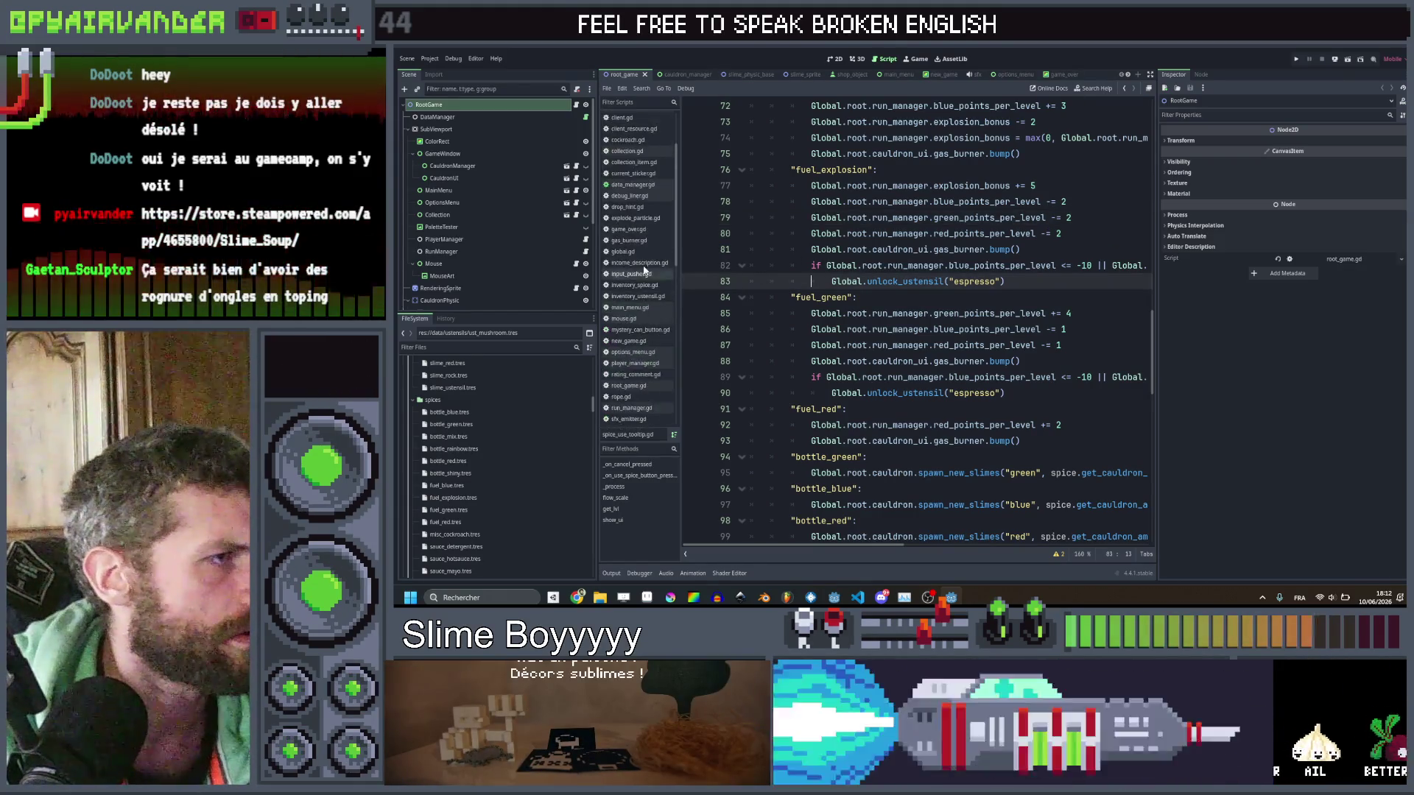
{"action": "left_click", "coordinate": [643, 365]}
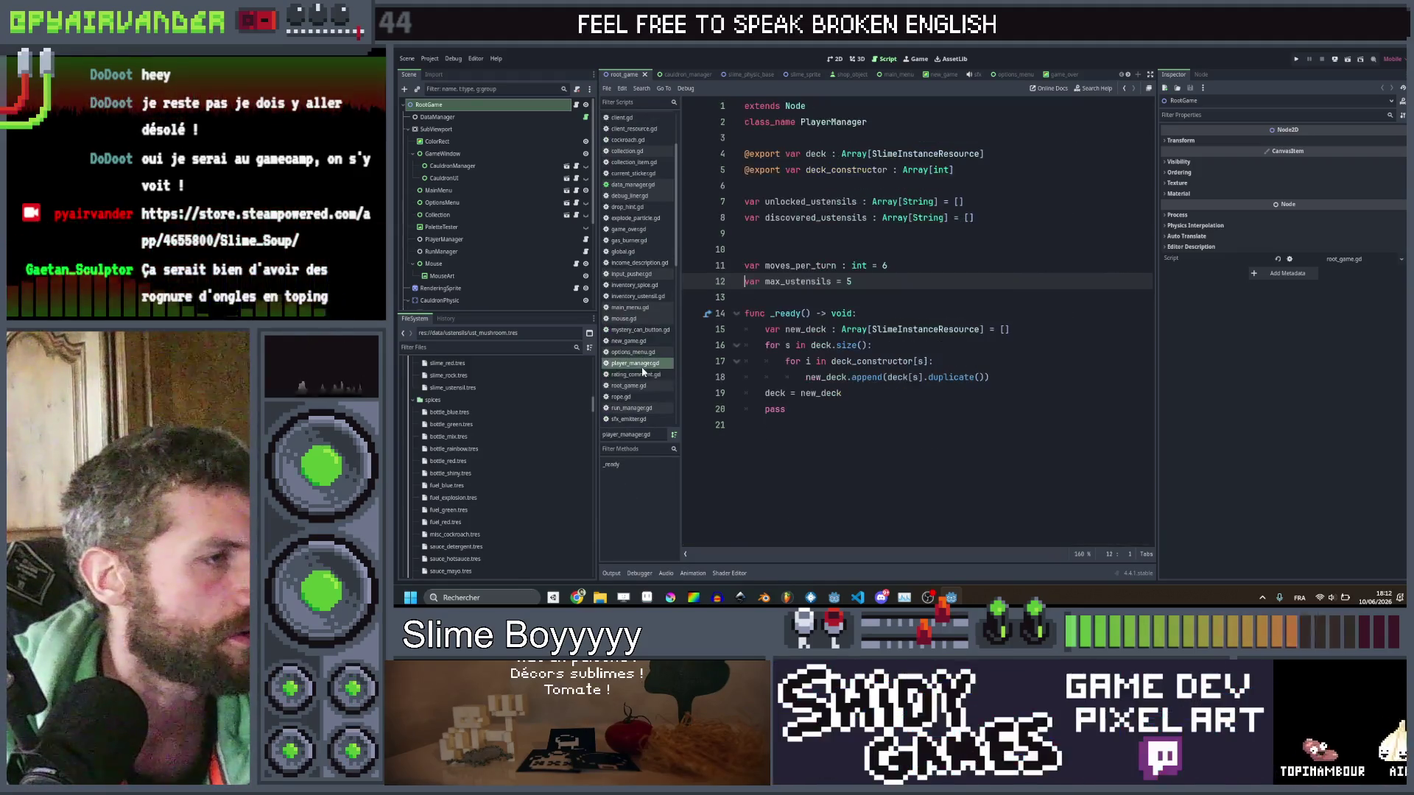
{"action": "left_click", "coordinate": [999, 202]}
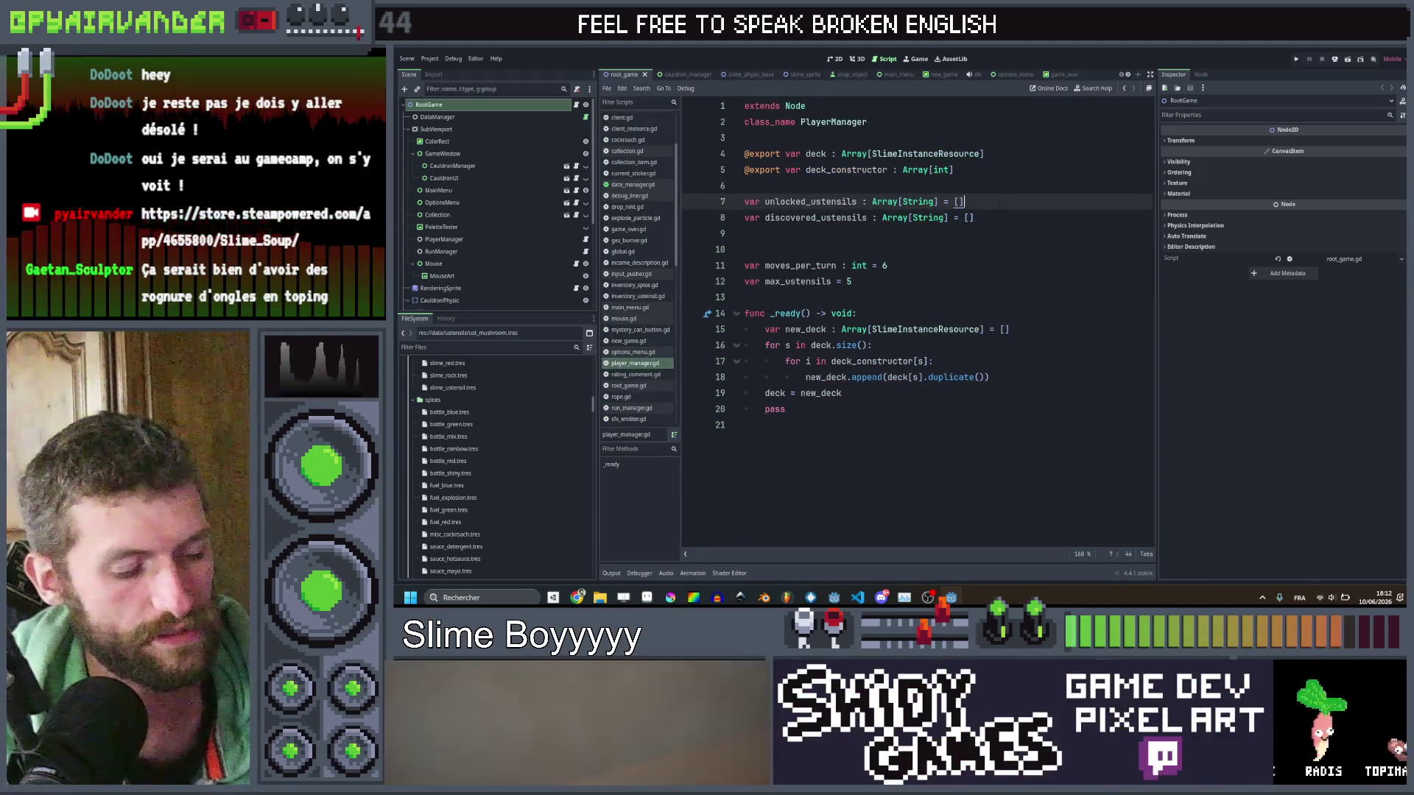
{"action": "key", "text": "ctrl+shift+d"}
{"action": "key", "text": "alt+Down"}
{"action": "key", "text": "Left"}
{"action": "key", "text": "Left"}
{"action": "key", "text": "Left"}
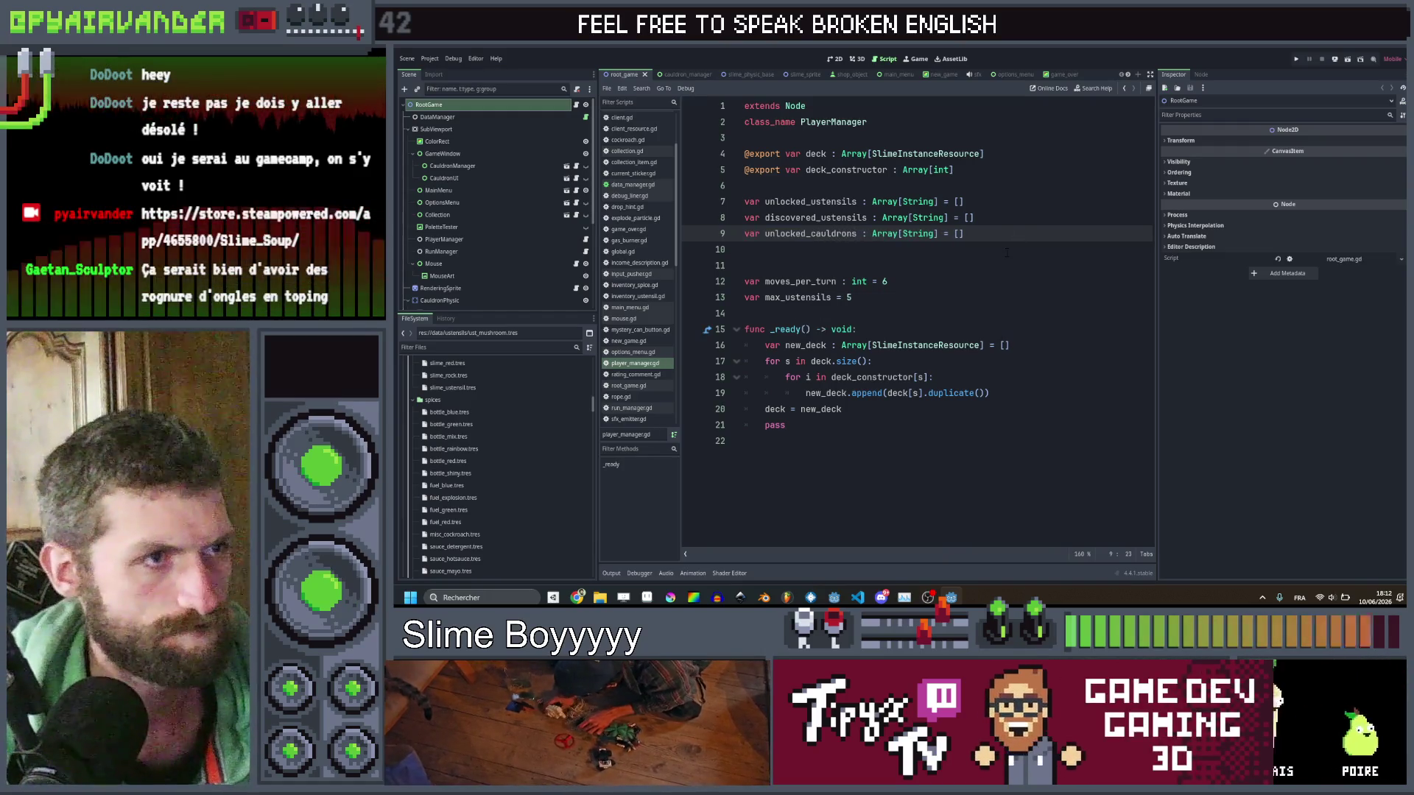
{"action": "key", "text": "Down"}
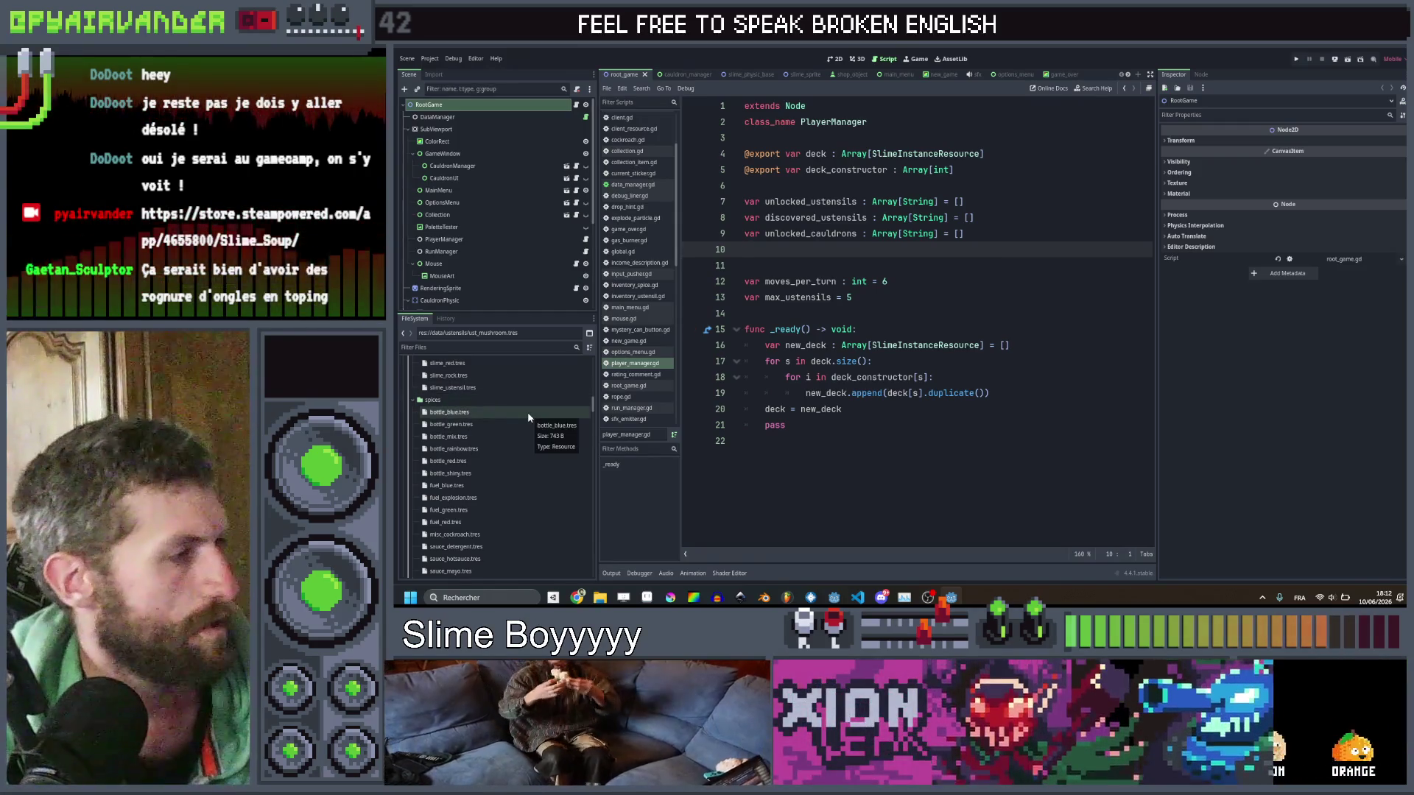
Look over the player_manager.gd declarations, then bring up cauldron_type.gd.
{"action": "scroll", "coordinate": [527, 412], "scroll_direction": "up", "scroll_amount": 15}
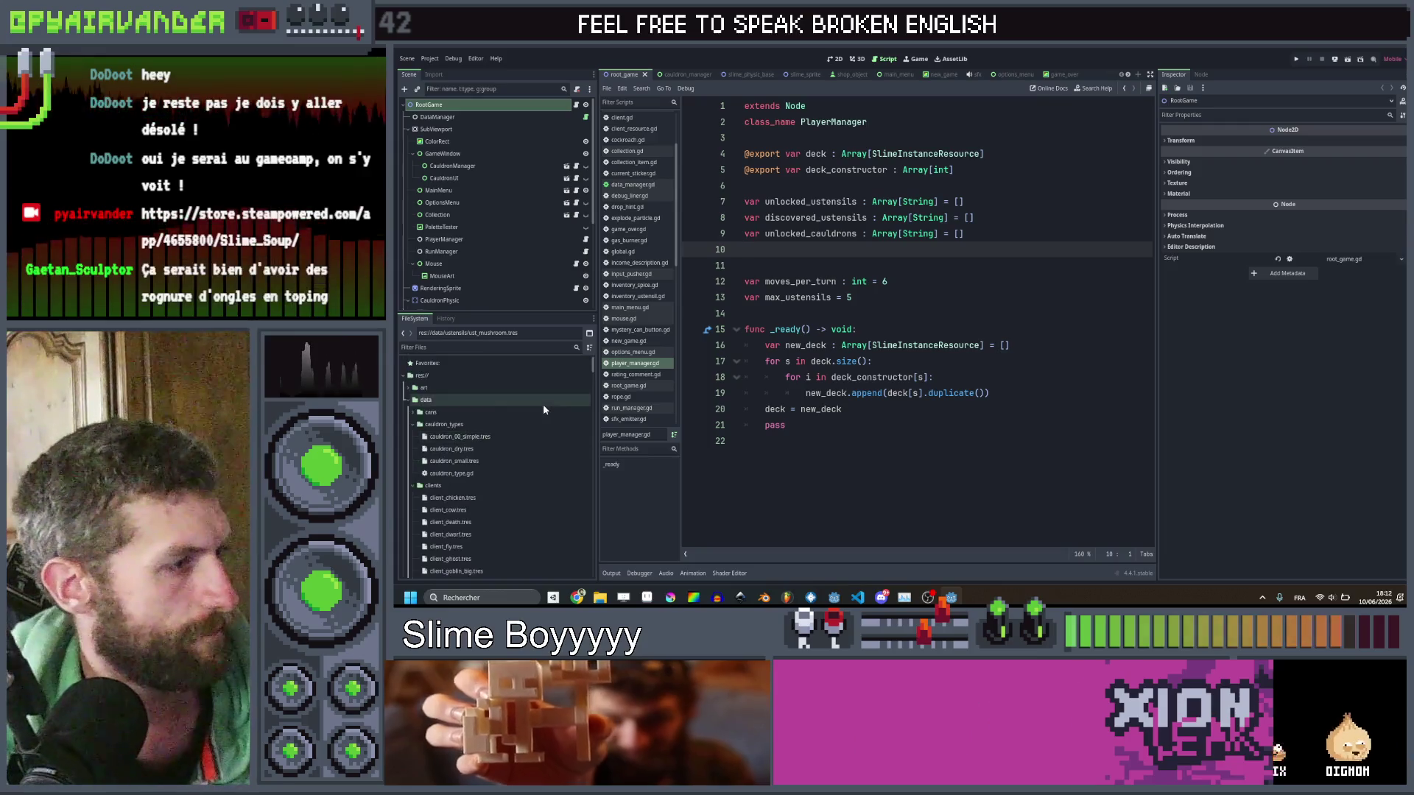
{"action": "scroll", "coordinate": [544, 410], "scroll_direction": "down", "scroll_amount": 15}
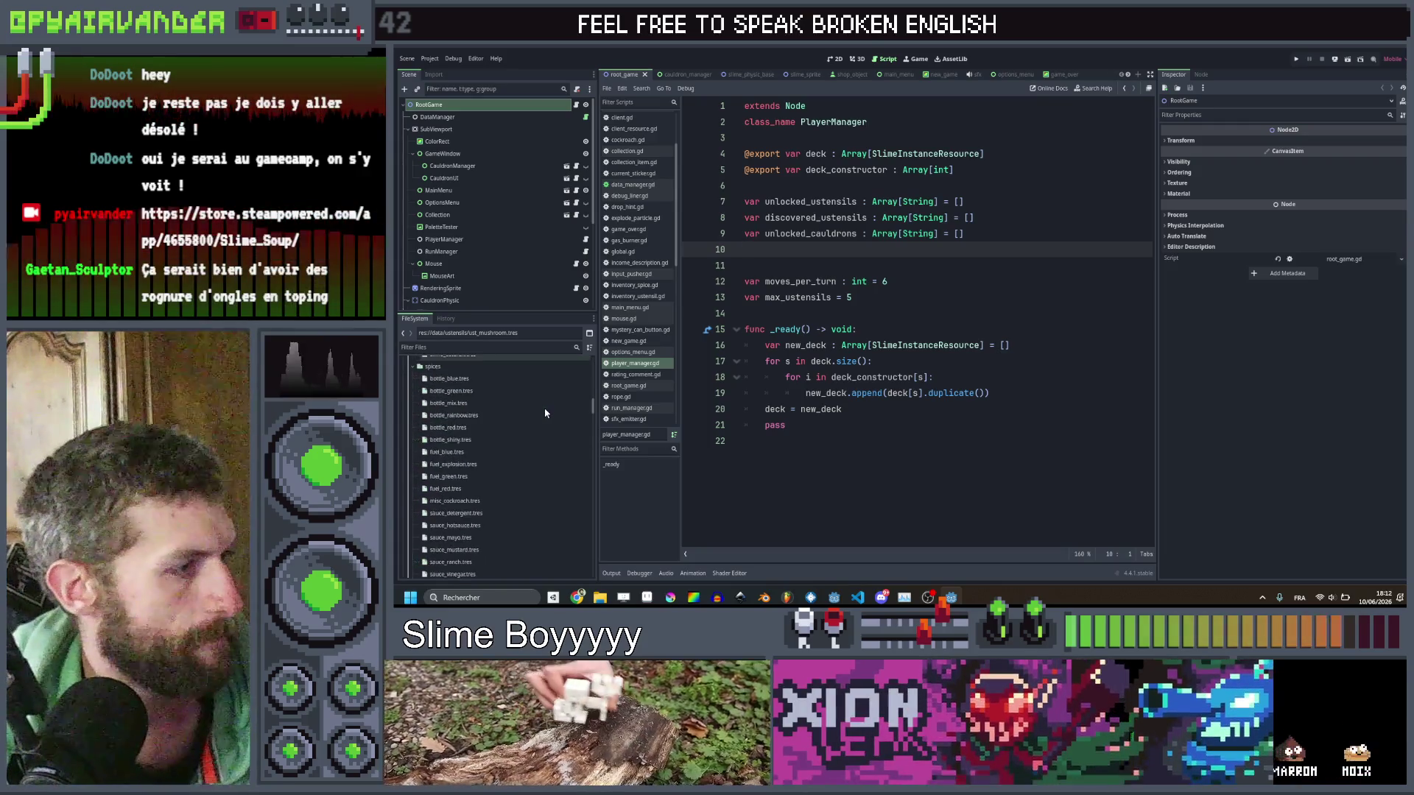
{"action": "scroll", "coordinate": [545, 413], "scroll_direction": "down", "scroll_amount": 10}
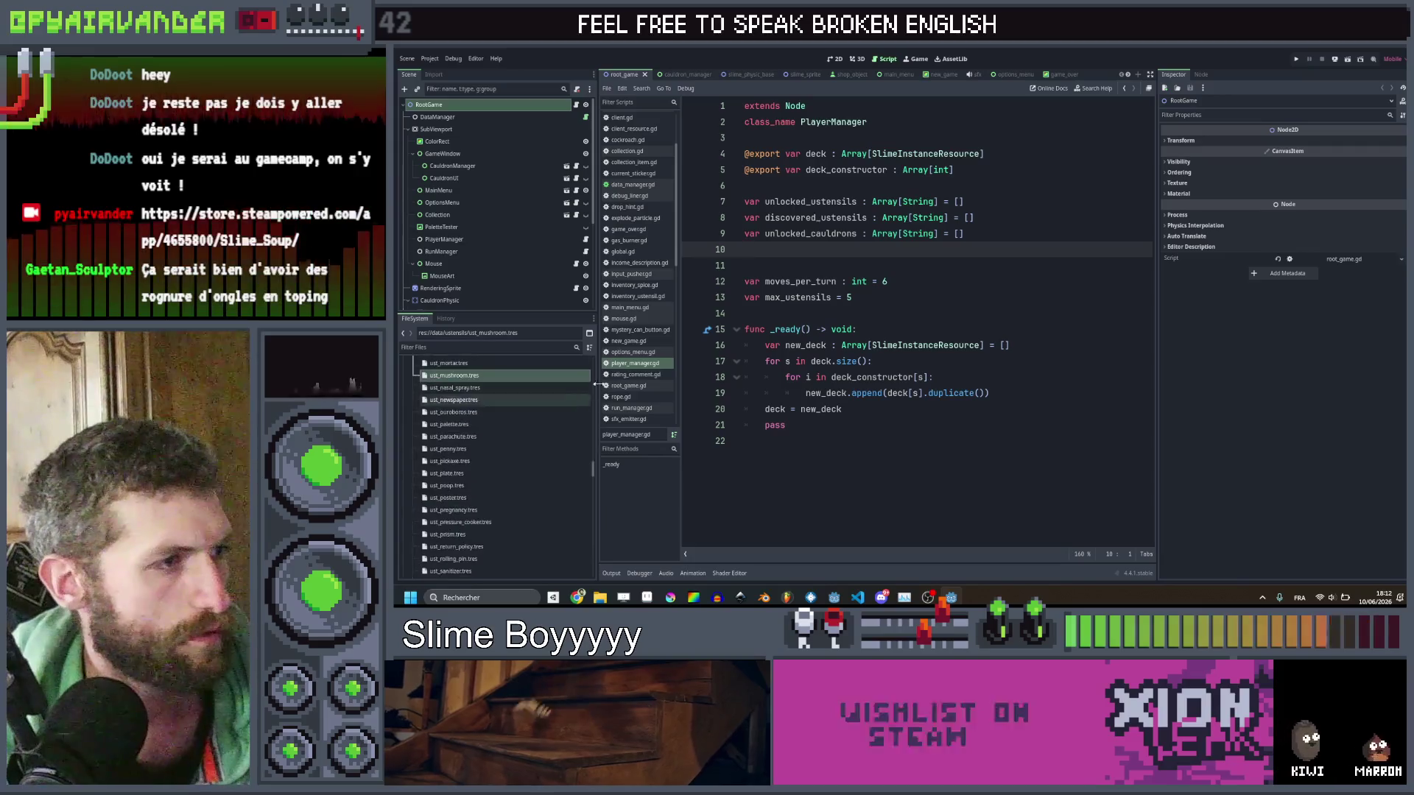
{"action": "scroll", "coordinate": [637, 221], "scroll_direction": "up", "scroll_amount": 3}
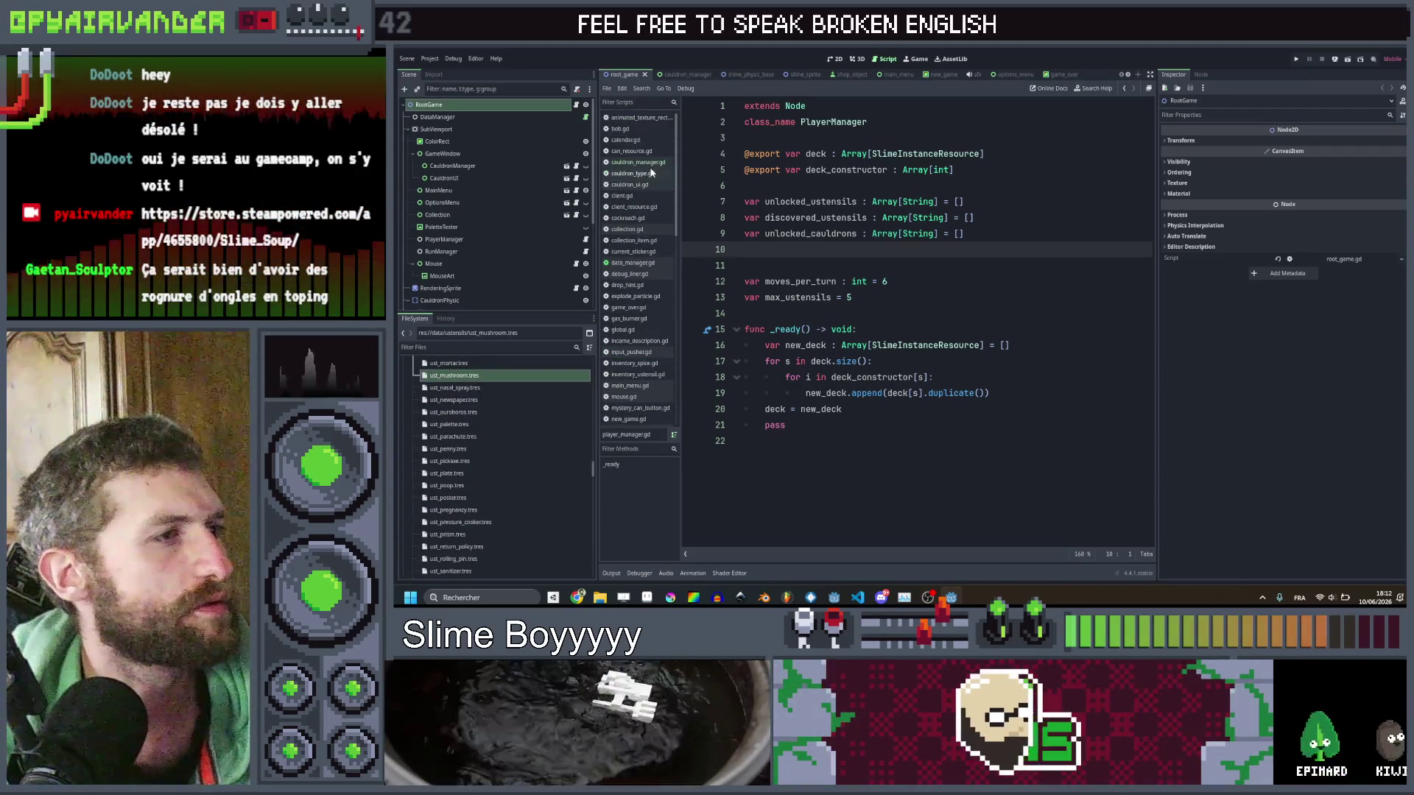
{"action": "left_click", "coordinate": [633, 174]}
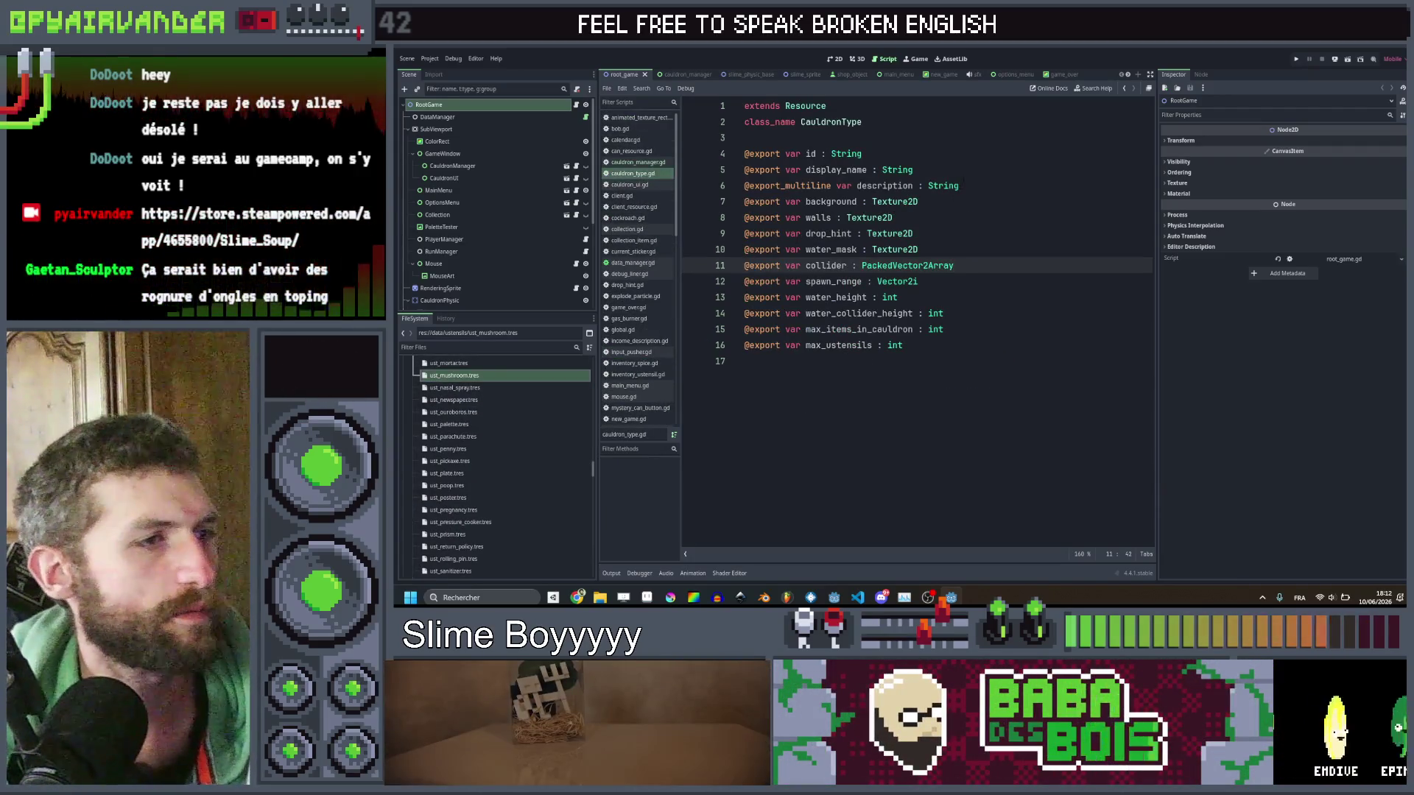
{"action": "left_click", "coordinate": [959, 346]}
{"action": "key", "text": "ctrl+shift+d"}
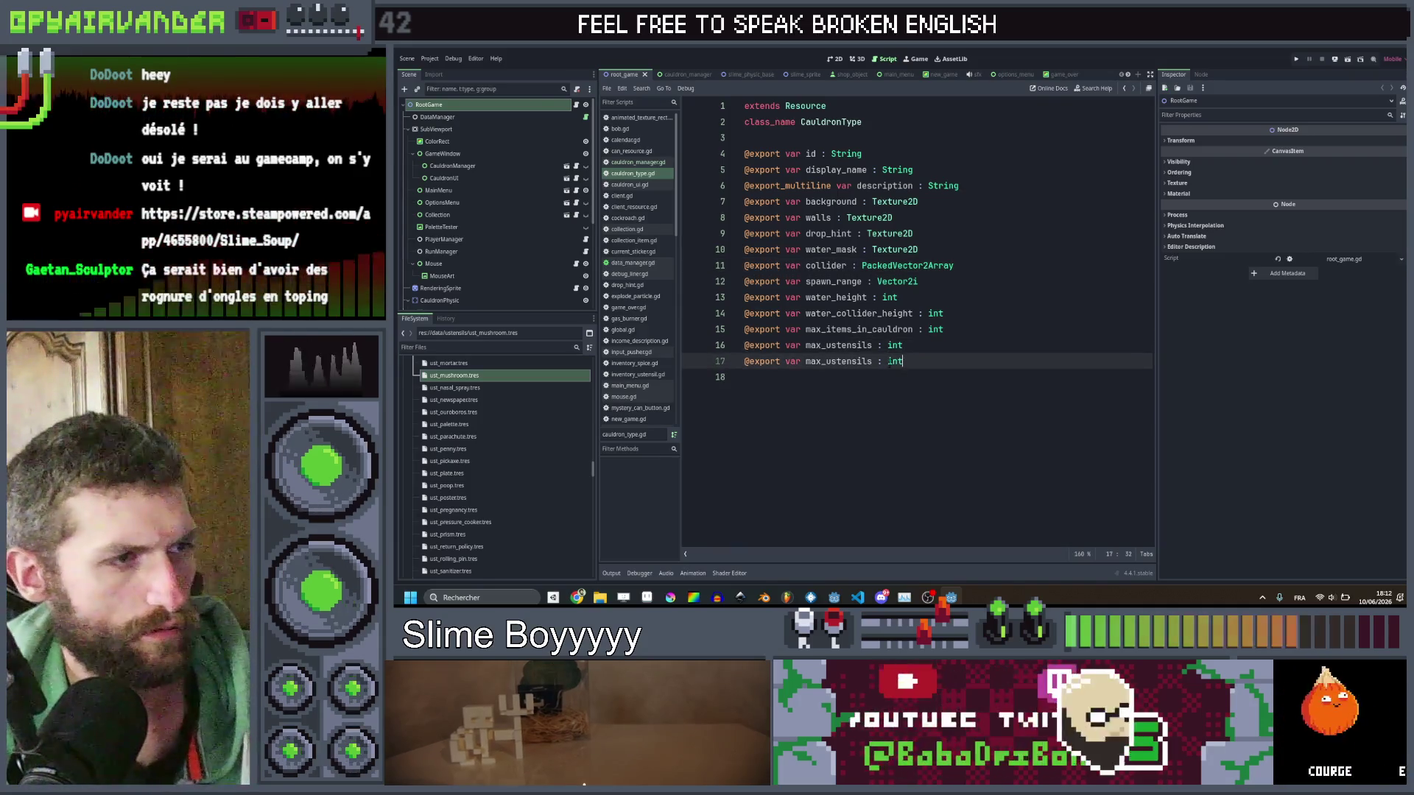
{"action": "left_click", "coordinate": [830, 361]}
{"action": "type", "text": "unlockabl"}
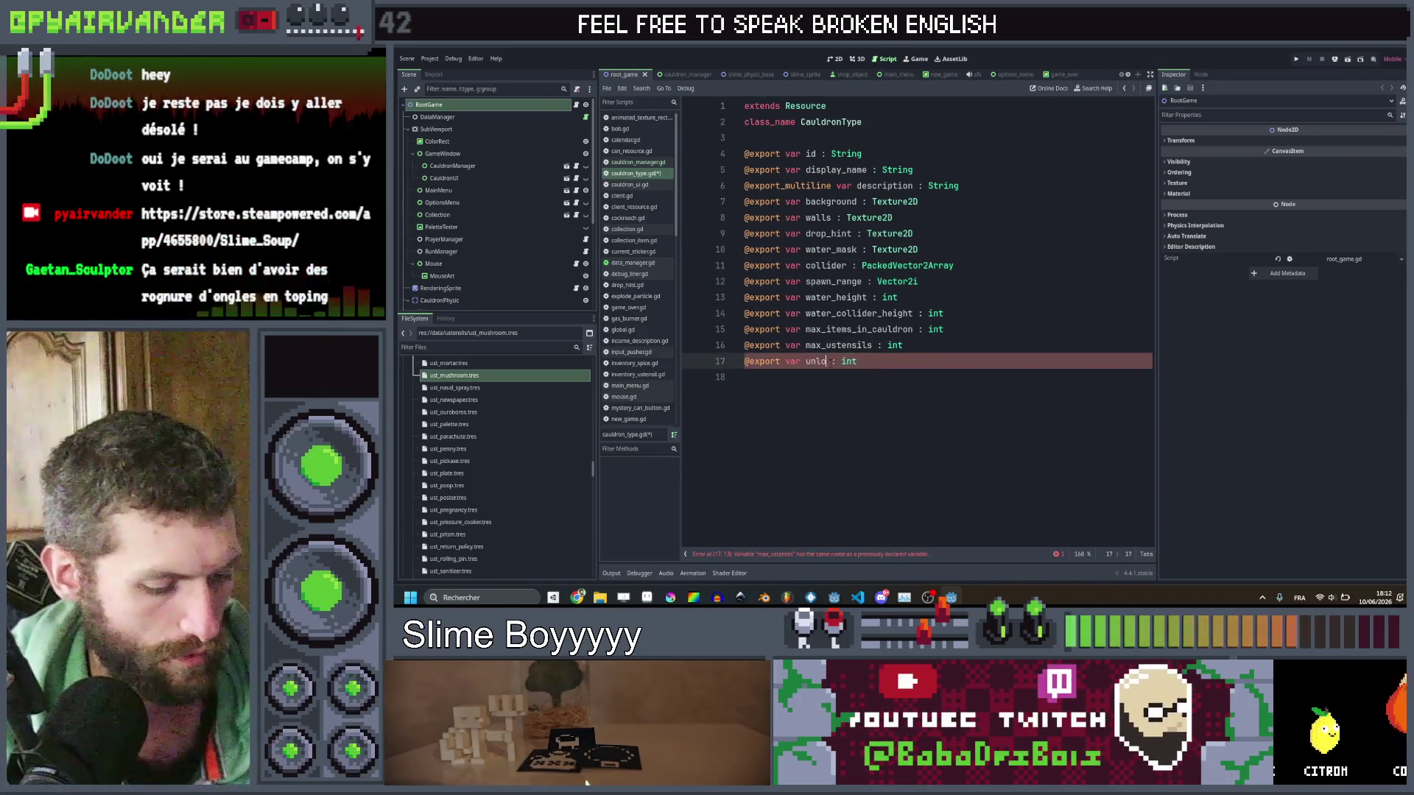
{"action": "type", "text": "e"}
{"action": "key", "text": "Right"}
{"action": "key", "text": "Right"}
{"action": "key", "text": "Right"}
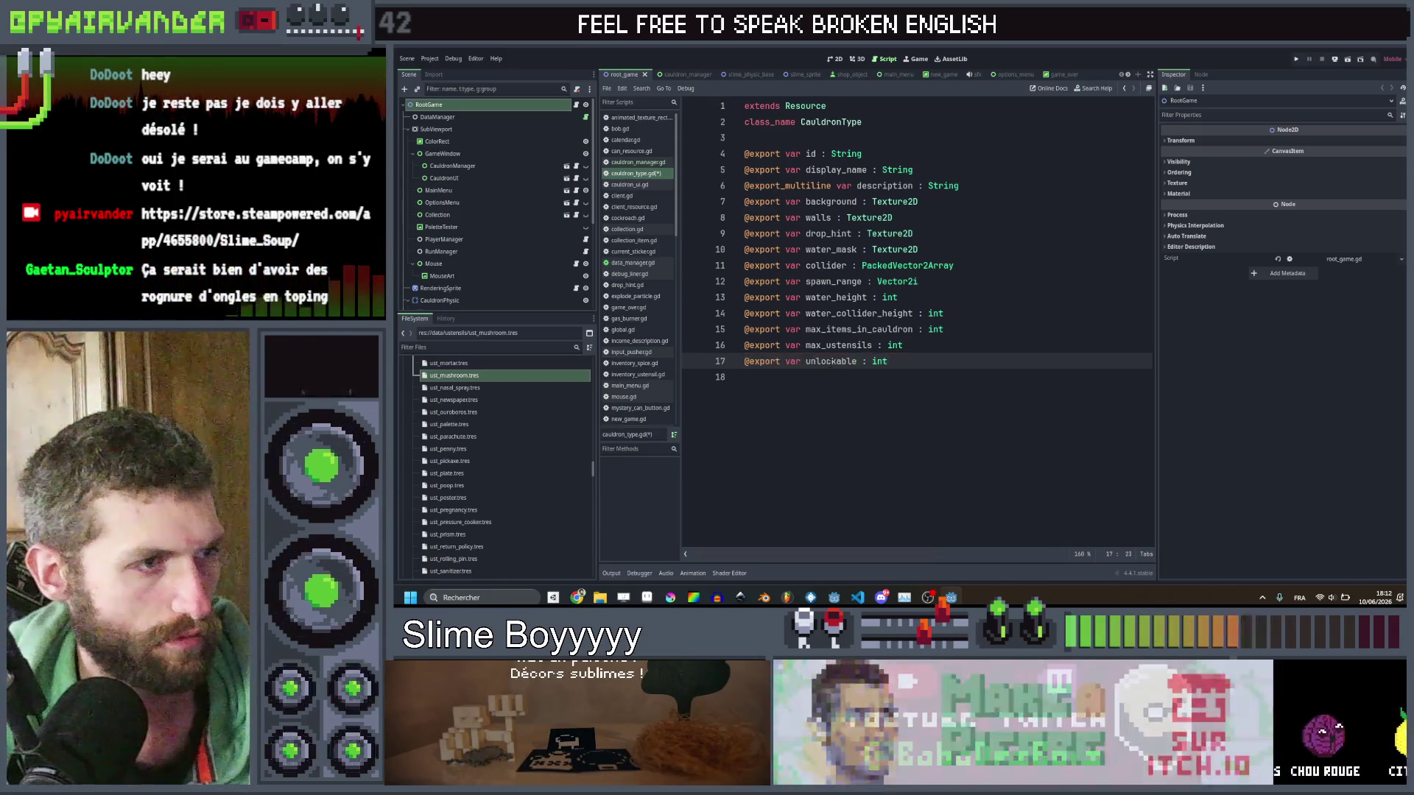
{"action": "type", "text": "l"}
{"action": "key", "text": "ctrl+s"}
Scroll the FileSystem dock up to the cauldron_types folder.
{"action": "scroll", "coordinate": [497, 484], "scroll_direction": "up", "scroll_amount": 10}
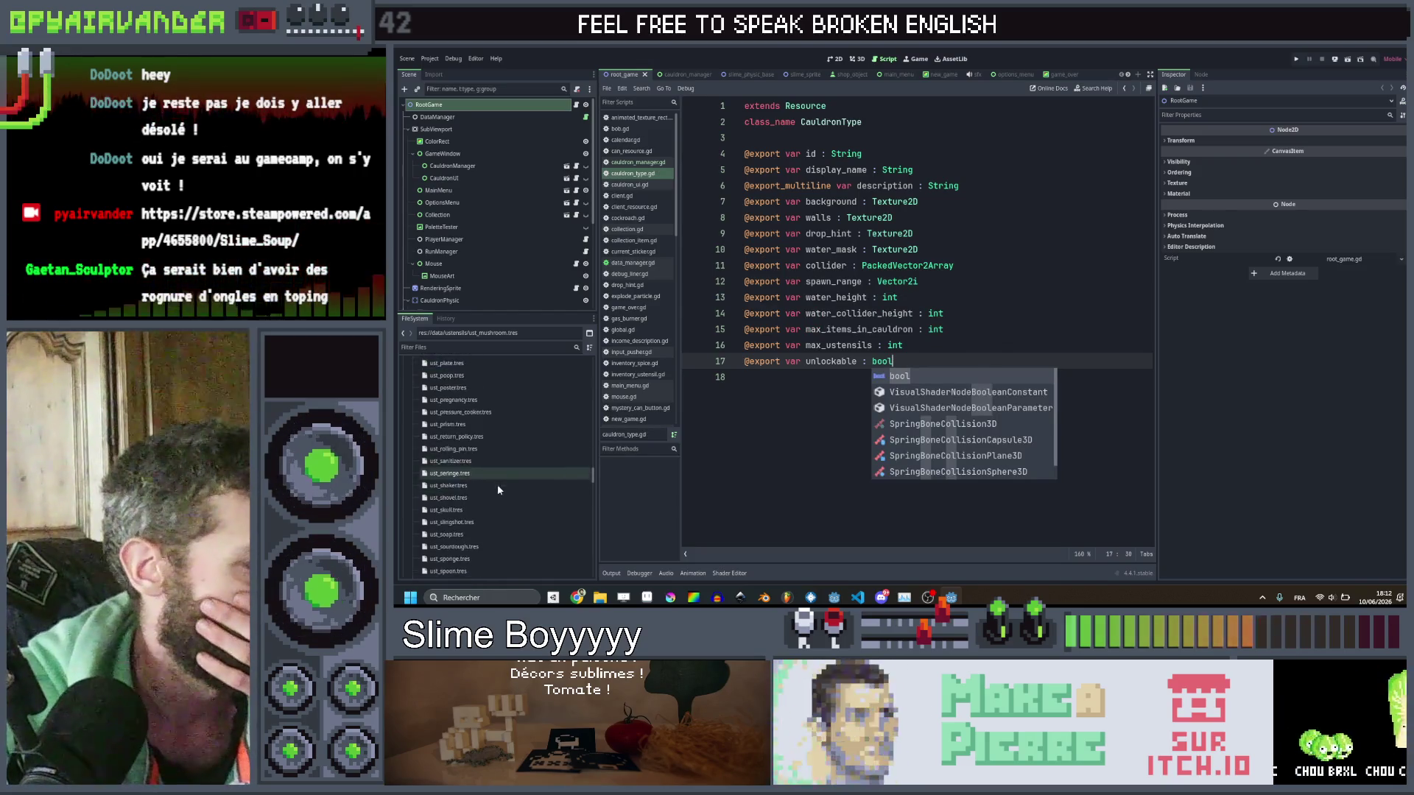
{"action": "scroll", "coordinate": [510, 497], "scroll_direction": "down", "scroll_amount": 5}
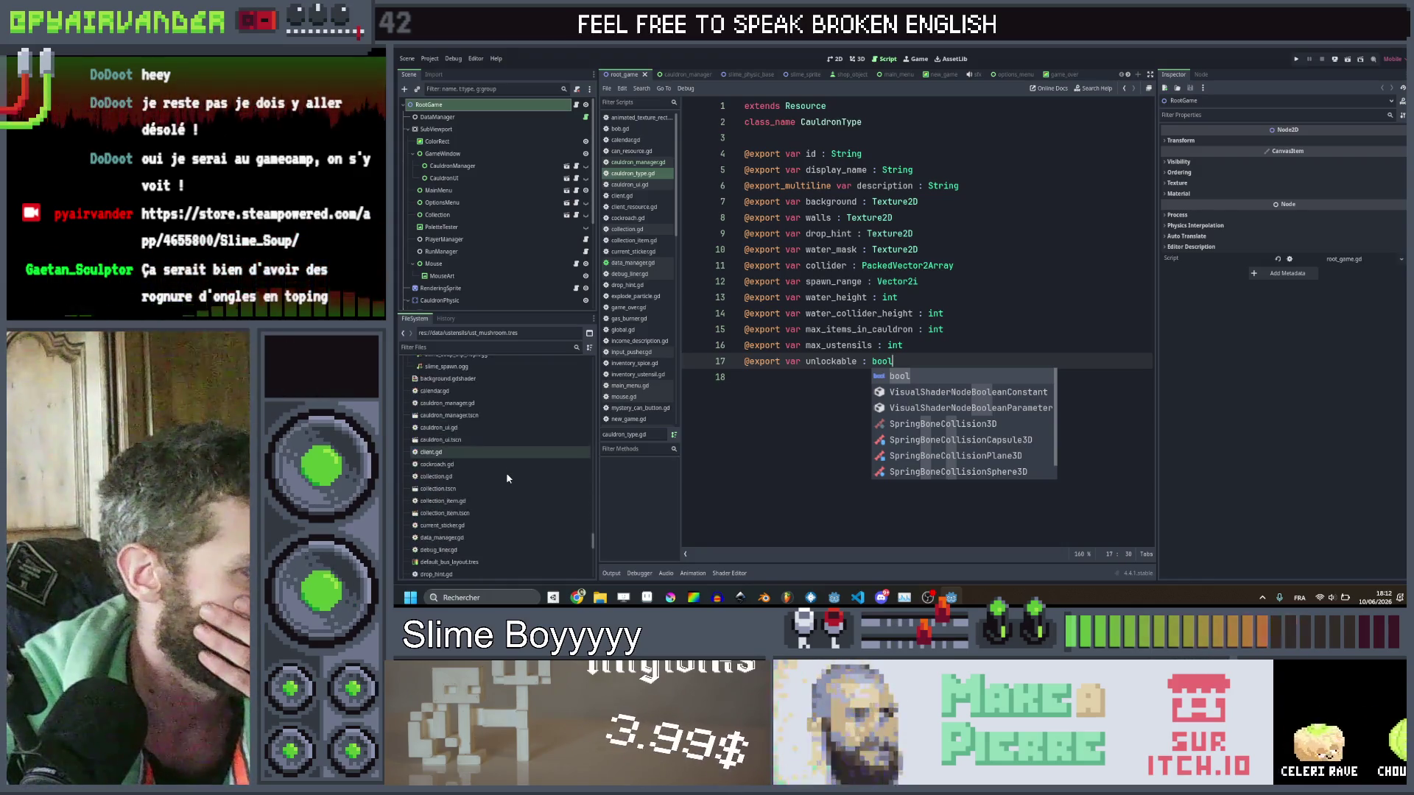
{"action": "scroll", "coordinate": [512, 442], "scroll_direction": "up", "scroll_amount": 6}
{"action": "scroll", "coordinate": [514, 434], "scroll_direction": "down", "scroll_amount": 10}
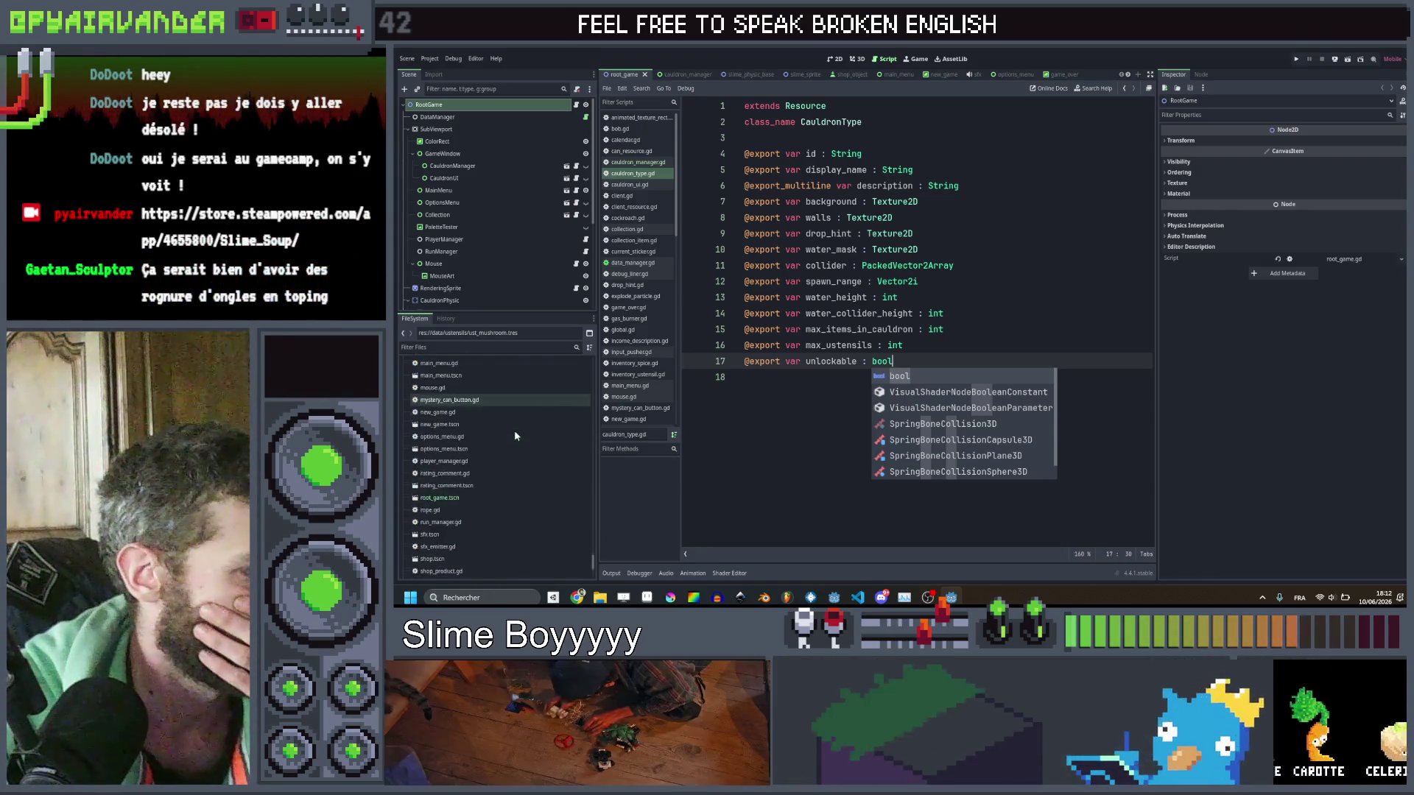
{"action": "scroll", "coordinate": [514, 435], "scroll_direction": "up", "scroll_amount": 10}
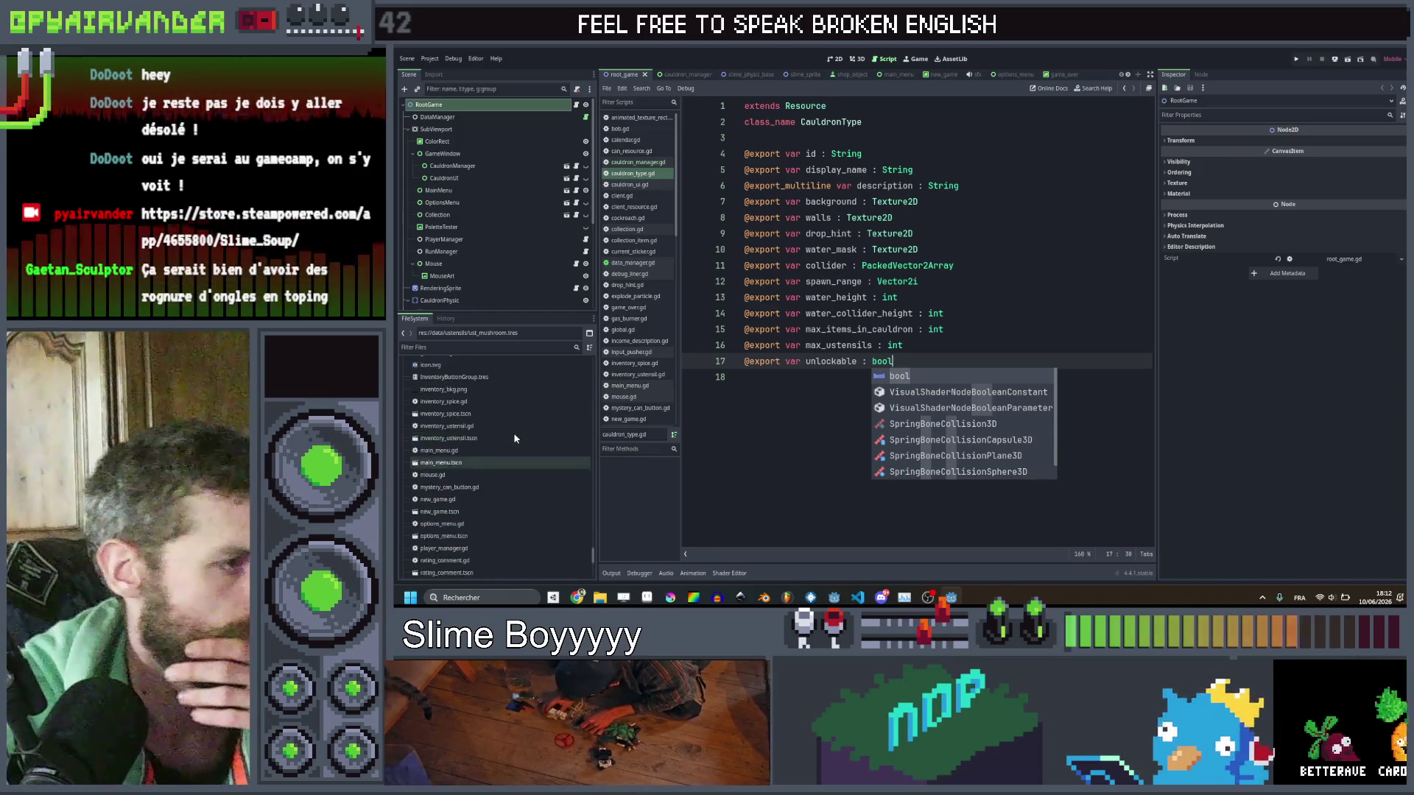
{"action": "scroll", "coordinate": [509, 438], "scroll_direction": "down", "scroll_amount": 10}
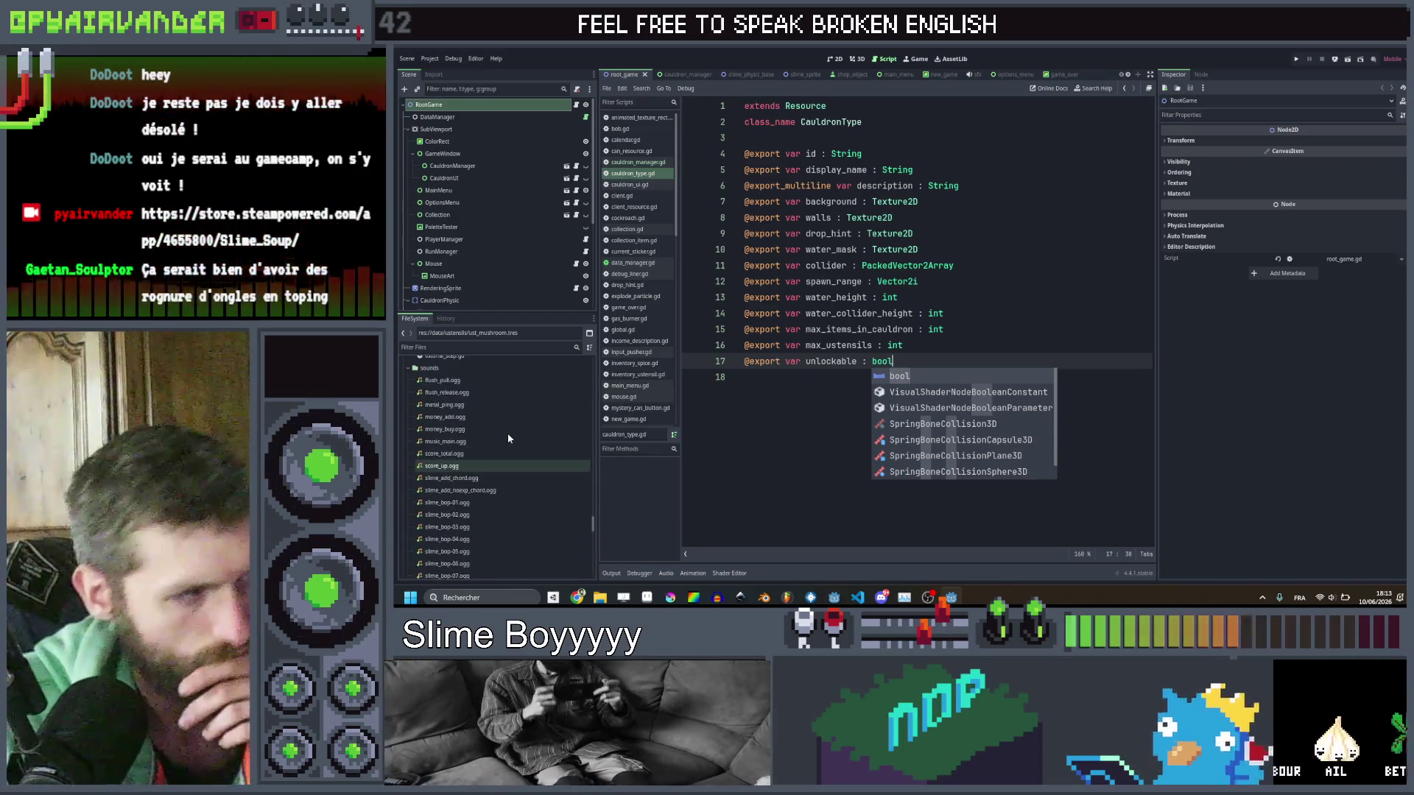
{"action": "scroll", "coordinate": [508, 442], "scroll_direction": "up", "scroll_amount": 5}
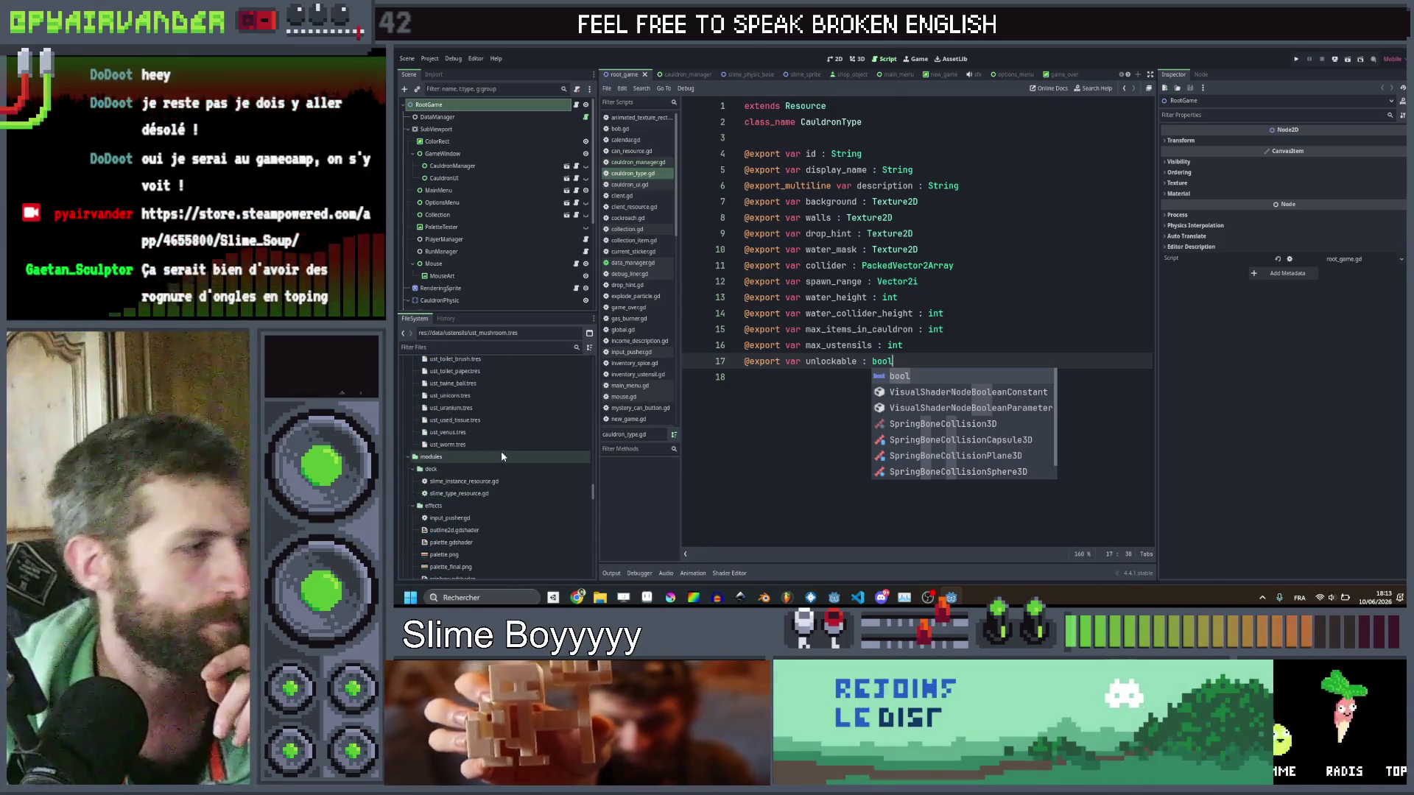
{"action": "scroll", "coordinate": [501, 450], "scroll_direction": "down", "scroll_amount": 3}
{"action": "scroll", "coordinate": [502, 456], "scroll_direction": "up", "scroll_amount": 5}
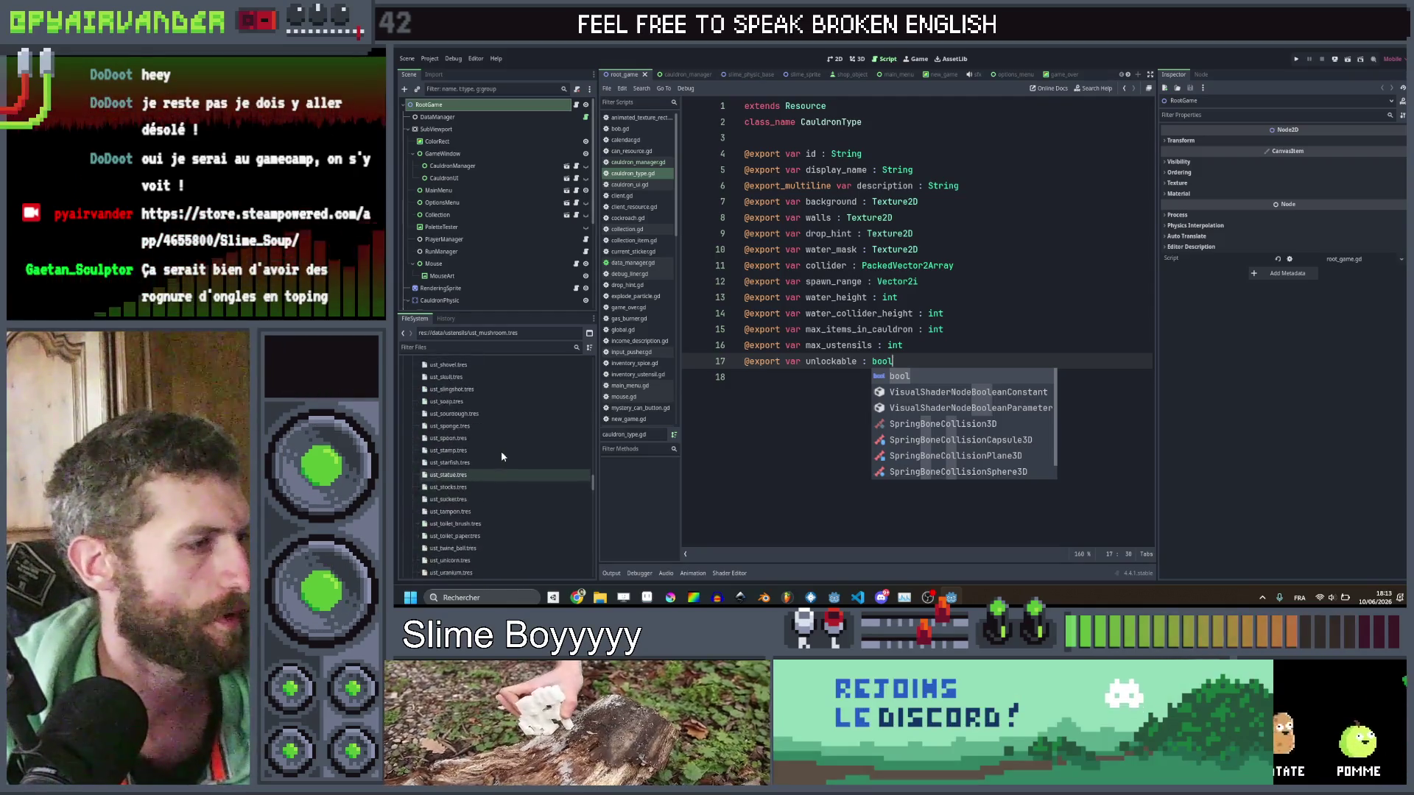
{"action": "scroll", "coordinate": [502, 456], "scroll_direction": "up", "scroll_amount": 10}
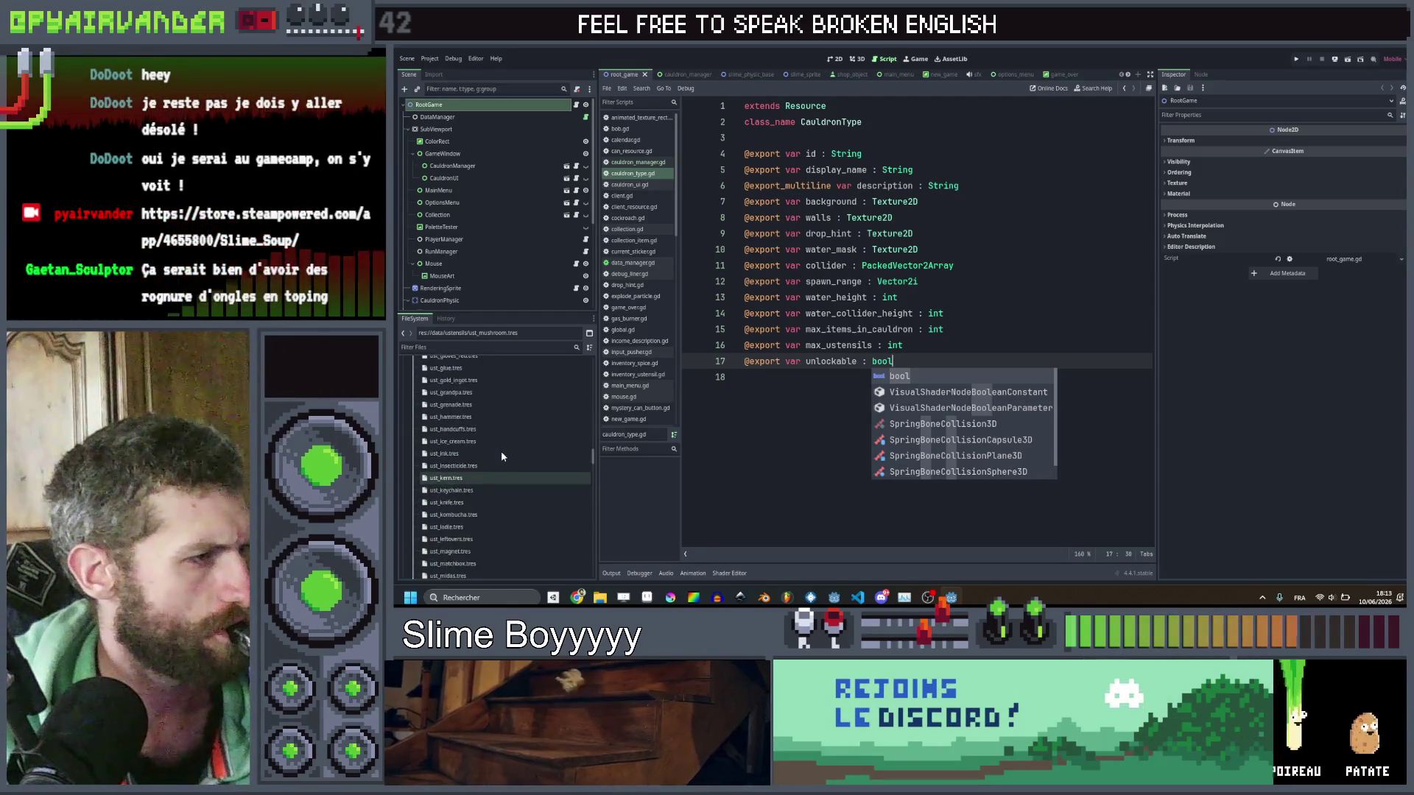
{"action": "scroll", "coordinate": [501, 455], "scroll_direction": "up", "scroll_amount": 9}
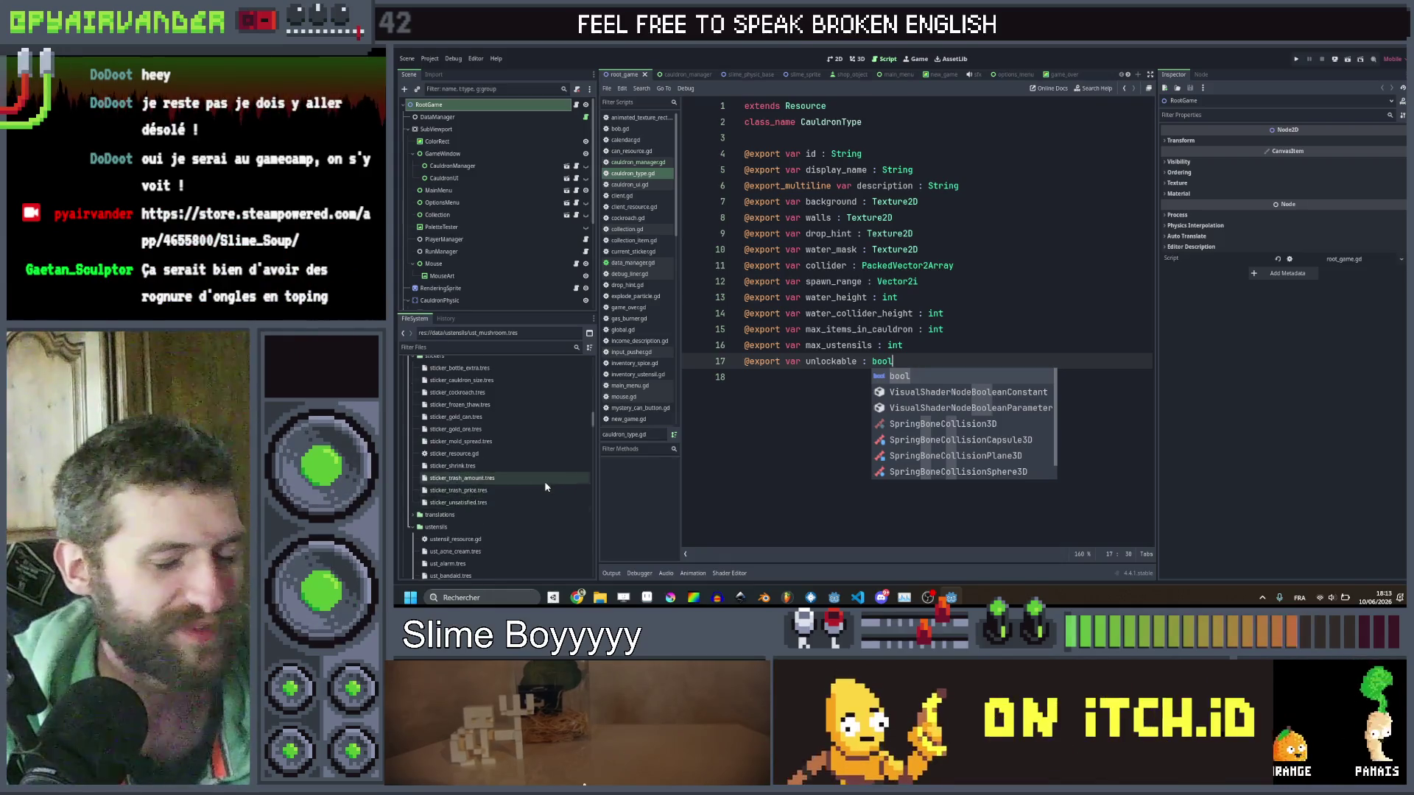
{"action": "scroll", "coordinate": [545, 482], "scroll_direction": "up", "scroll_amount": 3}
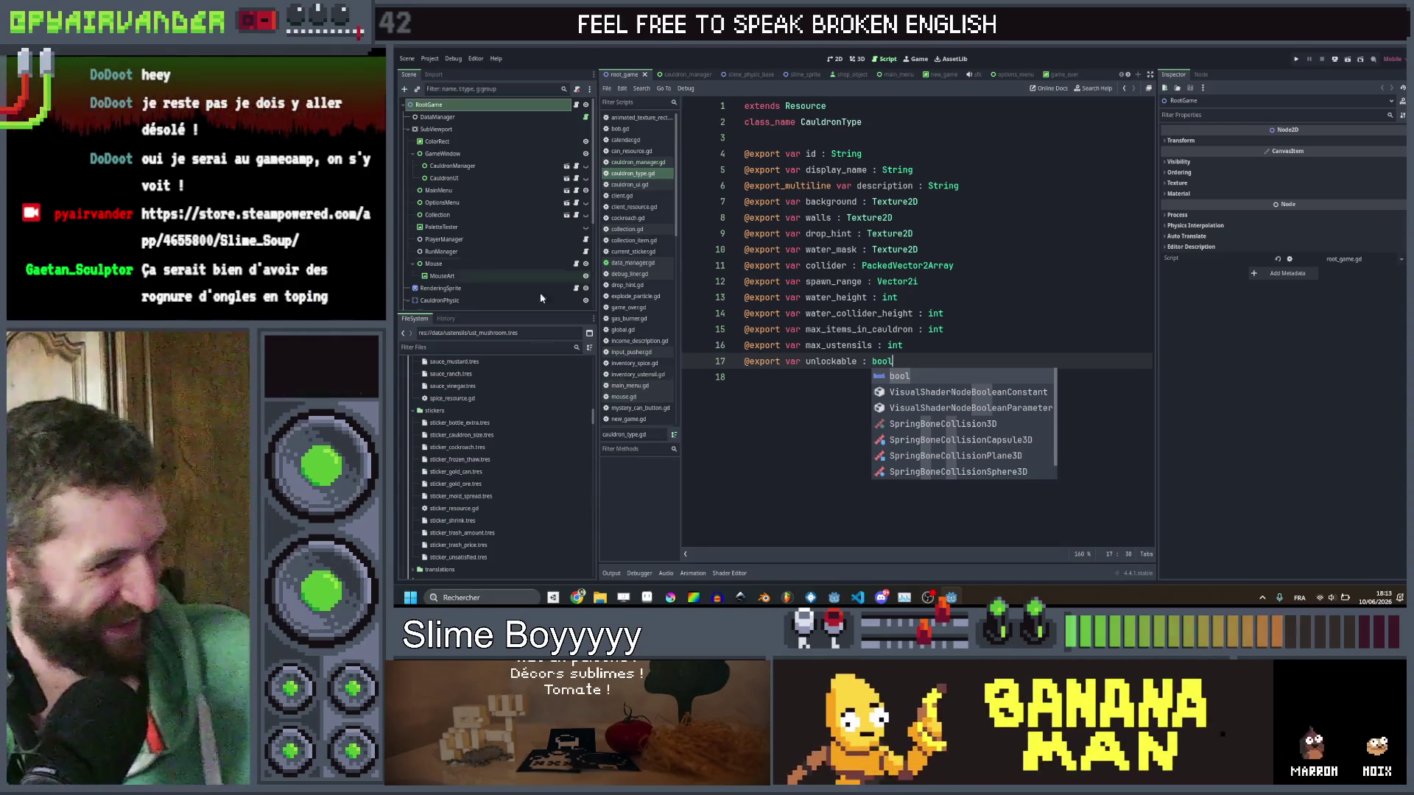
{"action": "scroll", "coordinate": [536, 456], "scroll_direction": "up", "scroll_amount": 1}
{"action": "scroll", "coordinate": [537, 455], "scroll_direction": "up", "scroll_amount": 5}
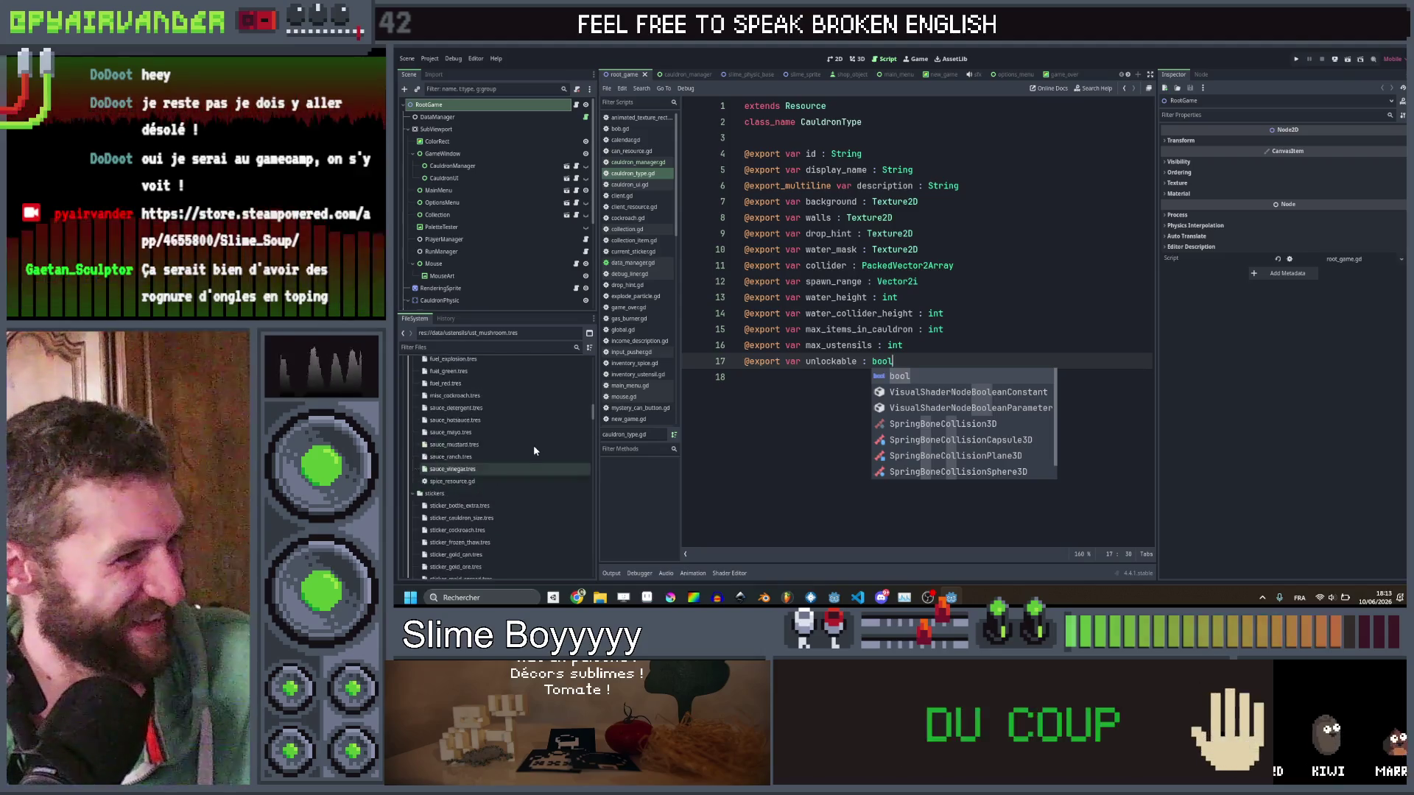
{"action": "scroll", "coordinate": [493, 456], "scroll_direction": "up", "scroll_amount": 5}
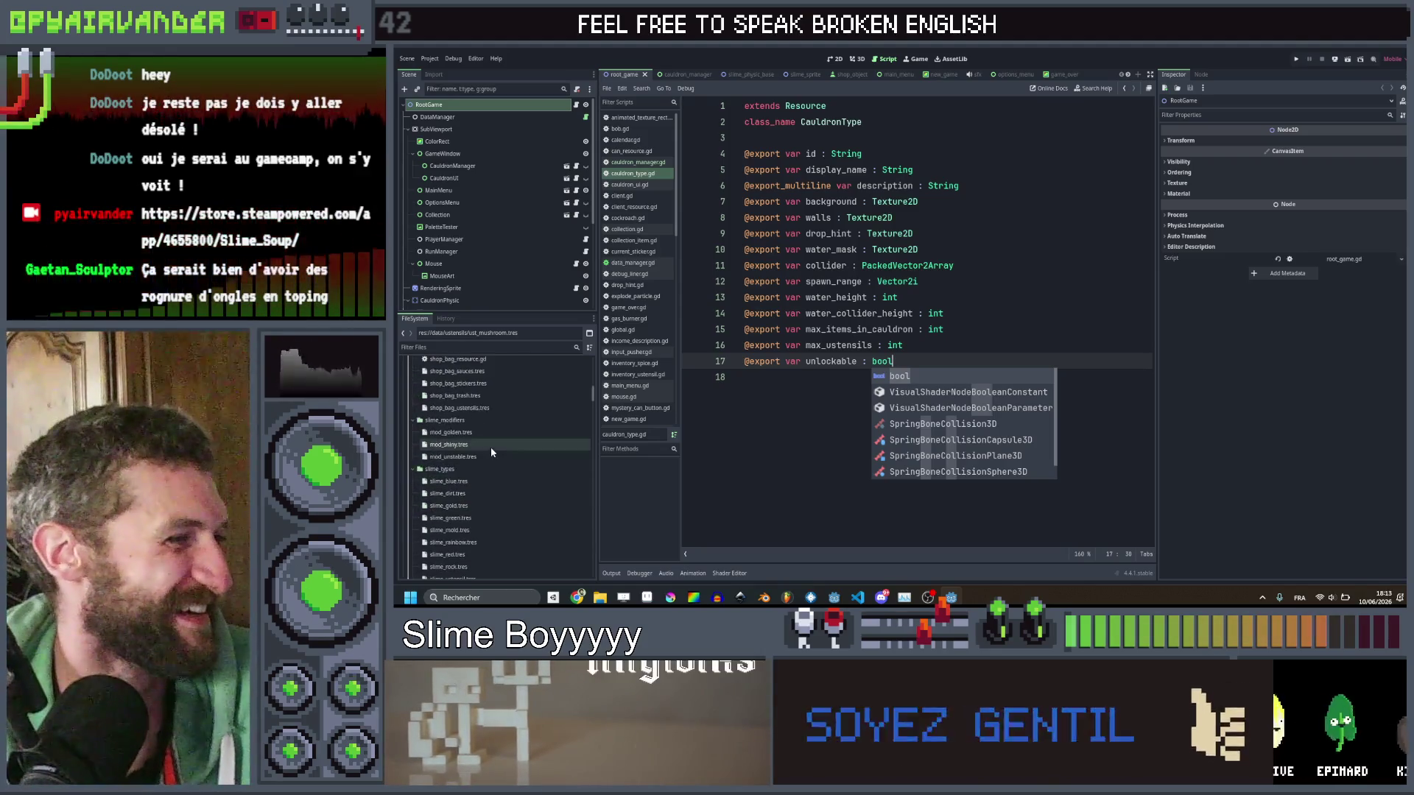
{"action": "scroll", "coordinate": [507, 426], "scroll_direction": "up", "scroll_amount": 5}
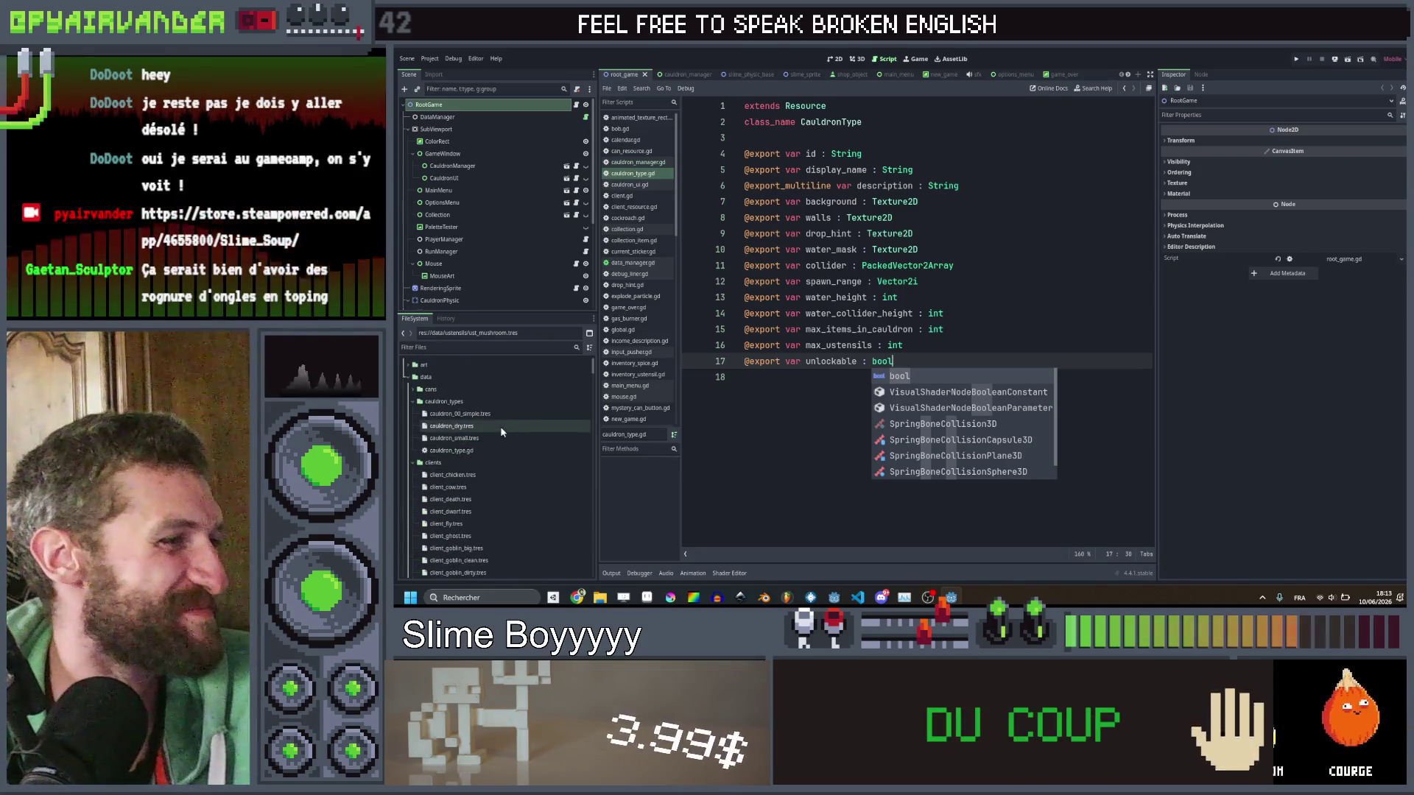
Tick Unlockable on cauldron_dry.tres and cauldron_small.tres, save, then select client_chicken.tres.
{"action": "left_click", "coordinate": [501, 431]}
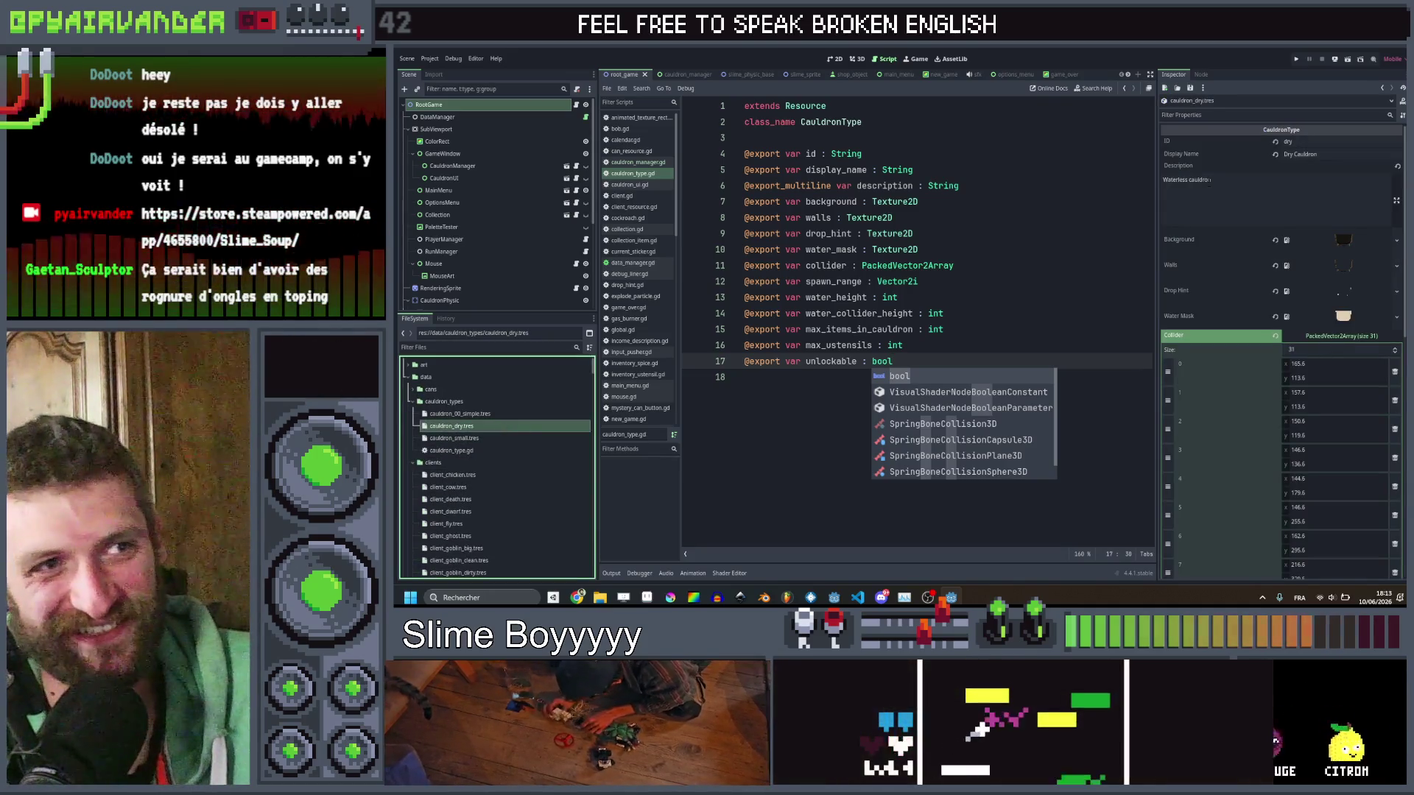
{"action": "scroll", "coordinate": [1235, 219], "scroll_direction": "down", "scroll_amount": 5}
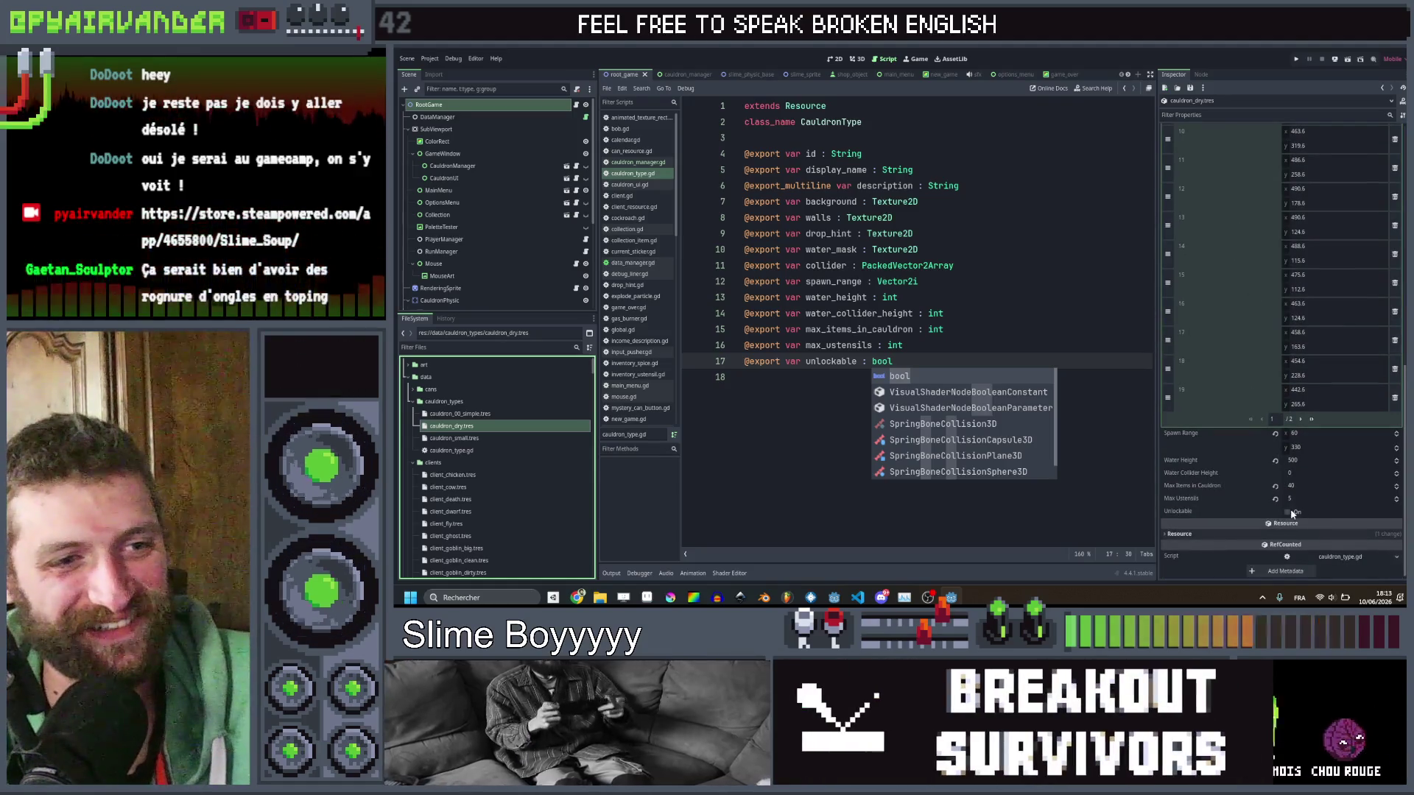
{"action": "left_click", "coordinate": [1287, 511]}
{"action": "left_click", "coordinate": [454, 438]}
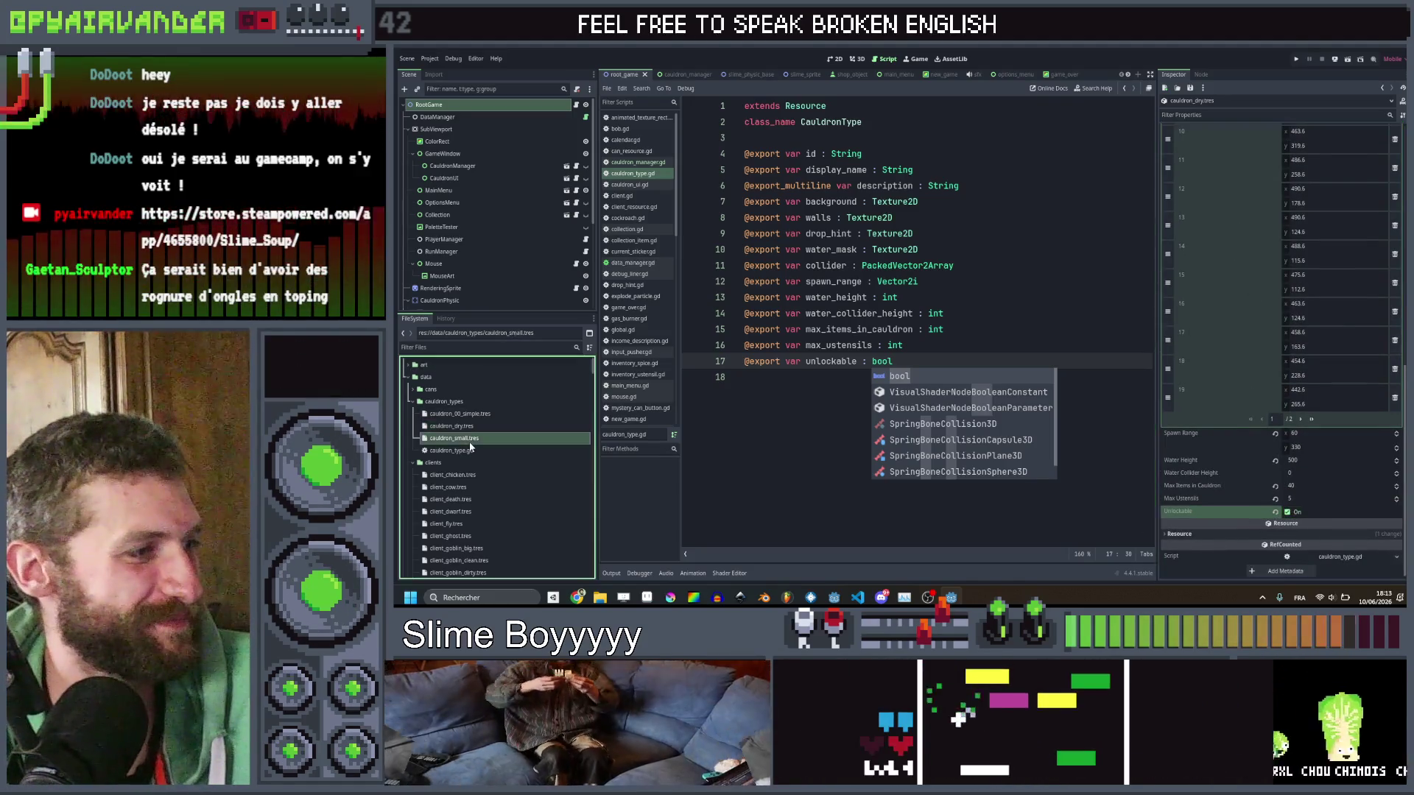
{"action": "scroll", "coordinate": [1252, 368], "scroll_direction": "down", "scroll_amount": 4}
{"action": "scroll", "coordinate": [1295, 346], "scroll_direction": "down", "scroll_amount": 3}
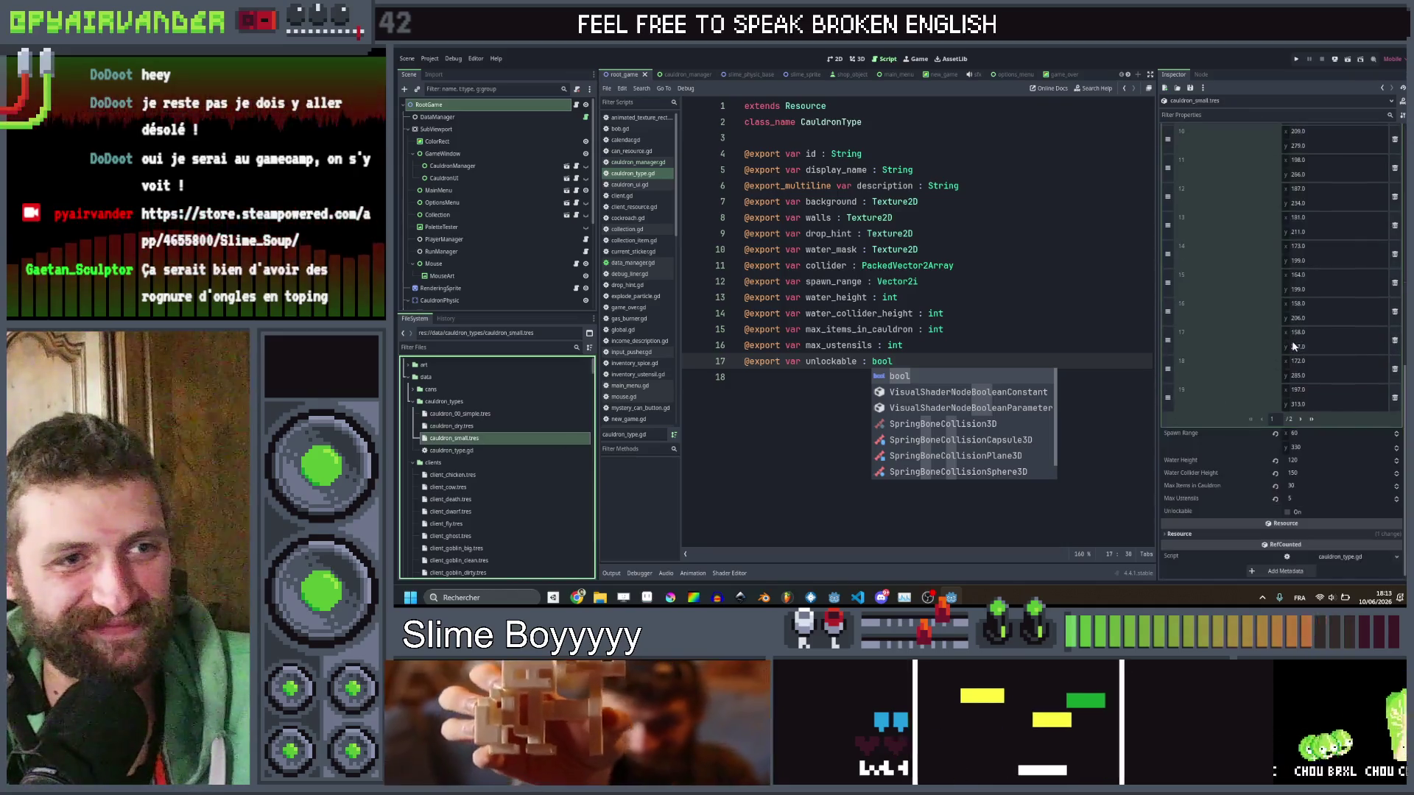
{"action": "left_click", "coordinate": [1287, 511]}
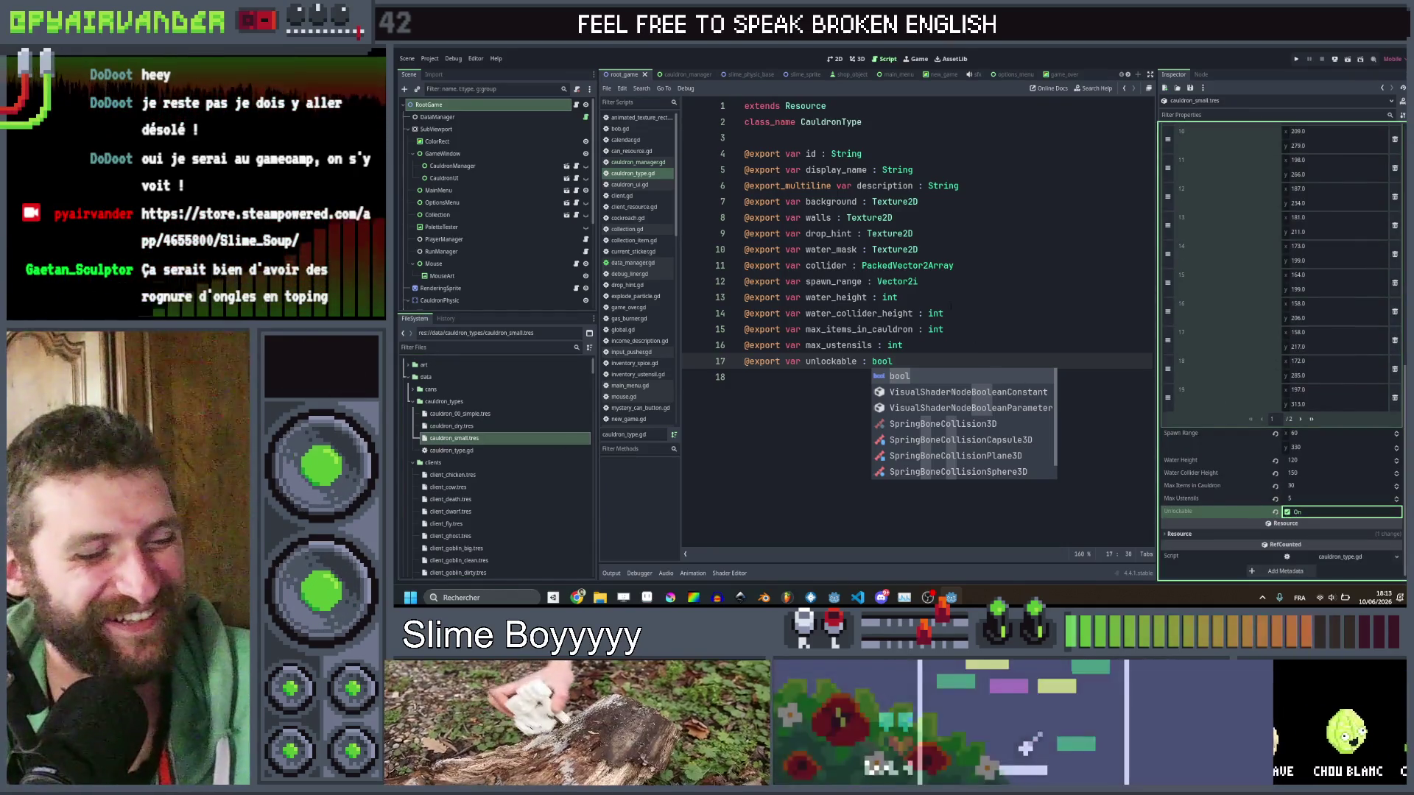
{"action": "key", "text": "ctrl+s"}
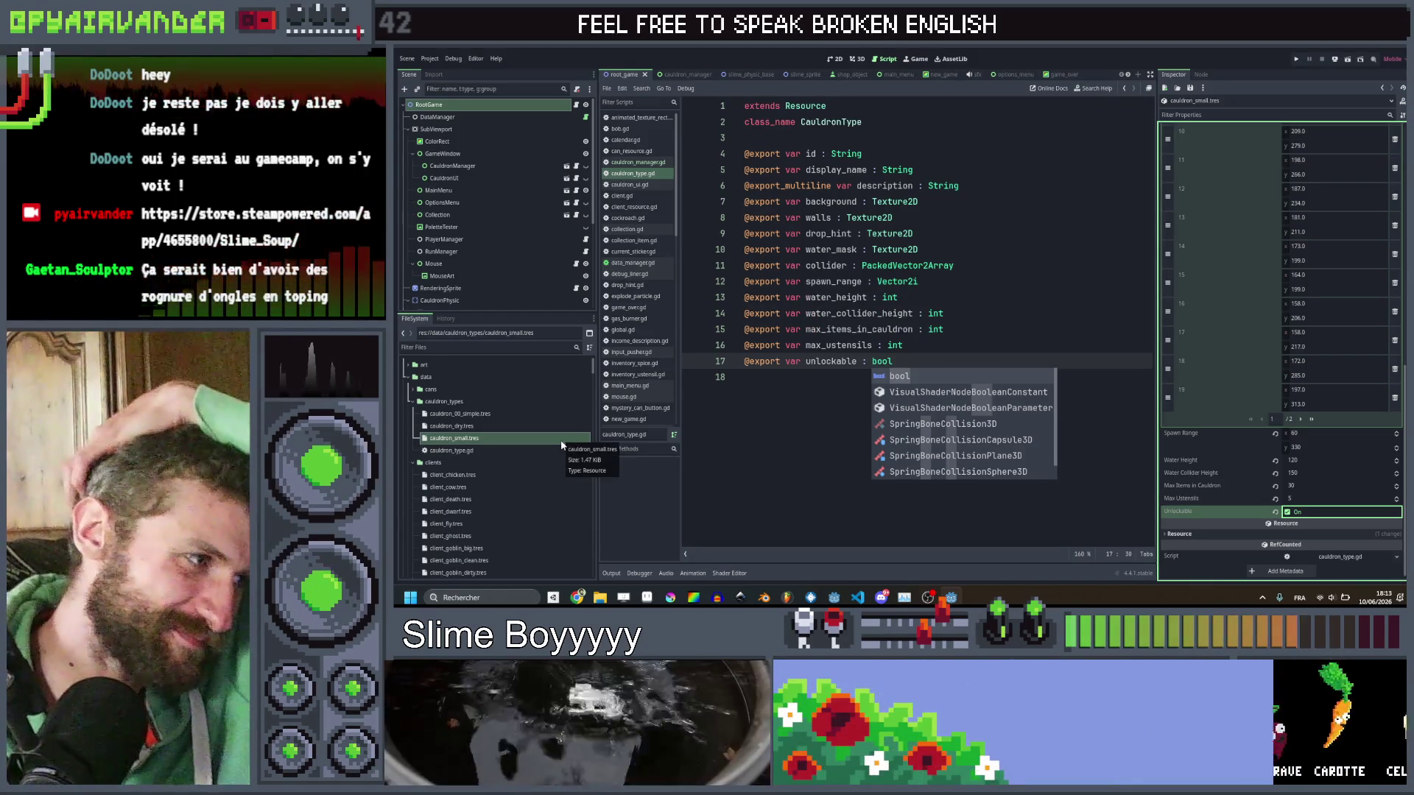
{"action": "scroll", "coordinate": [467, 458], "scroll_direction": "down", "scroll_amount": 1}
{"action": "left_click", "coordinate": [480, 448]}
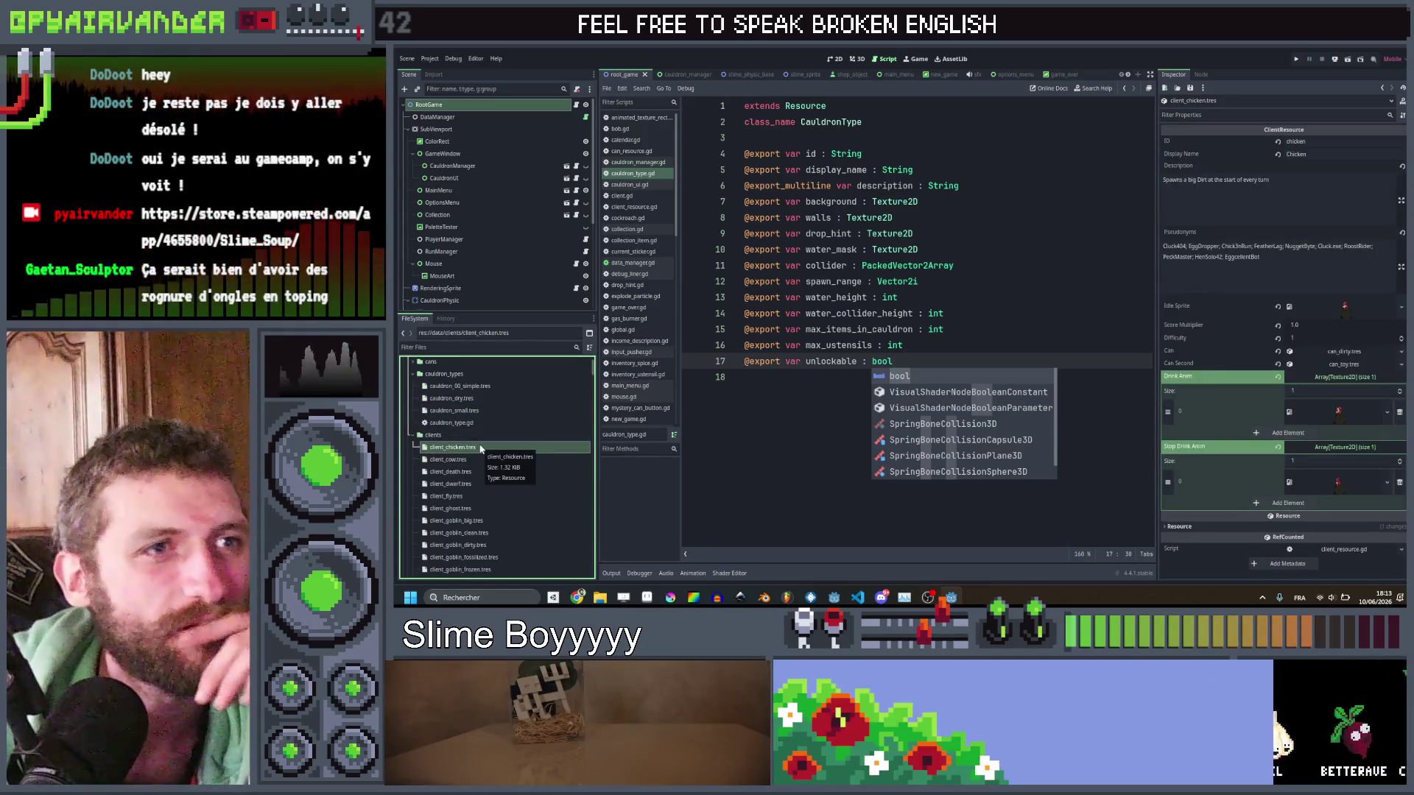
Trim the ending words from the chicken client's description.
{"action": "left_click_drag", "start_coordinate": [1308, 179], "coordinate": [1216, 181]}
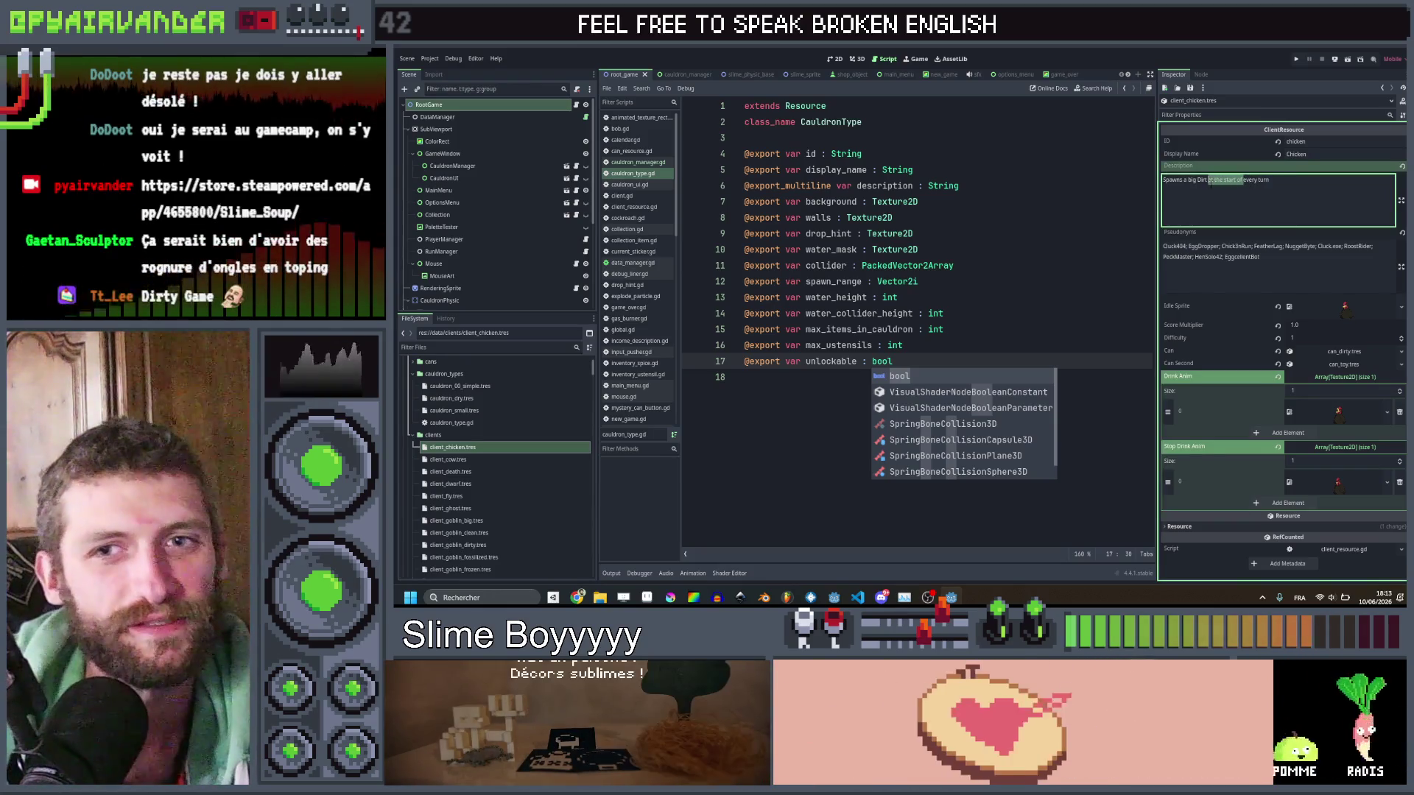
{"action": "key", "text": "BackSpace"}
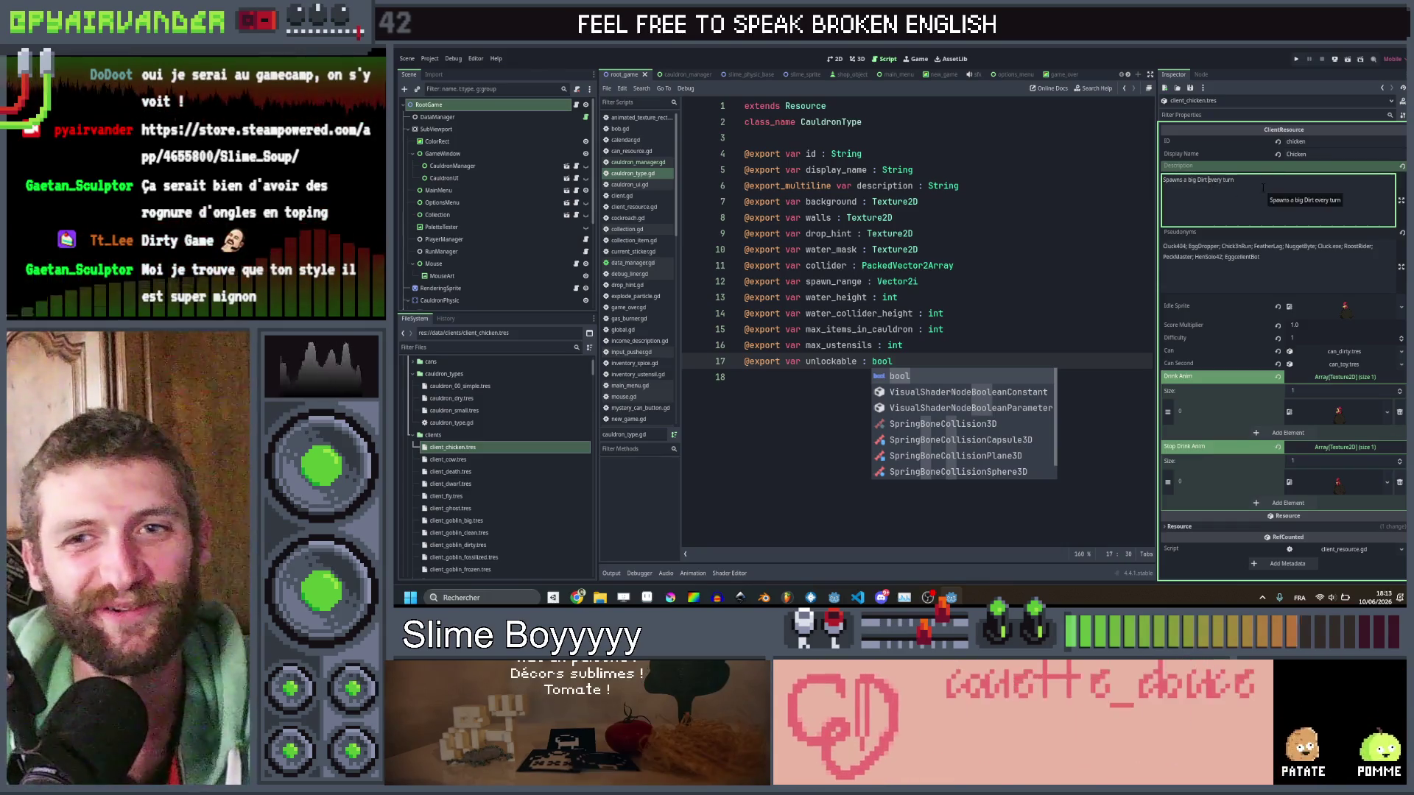
{"action": "left_click", "coordinate": [1263, 188]}
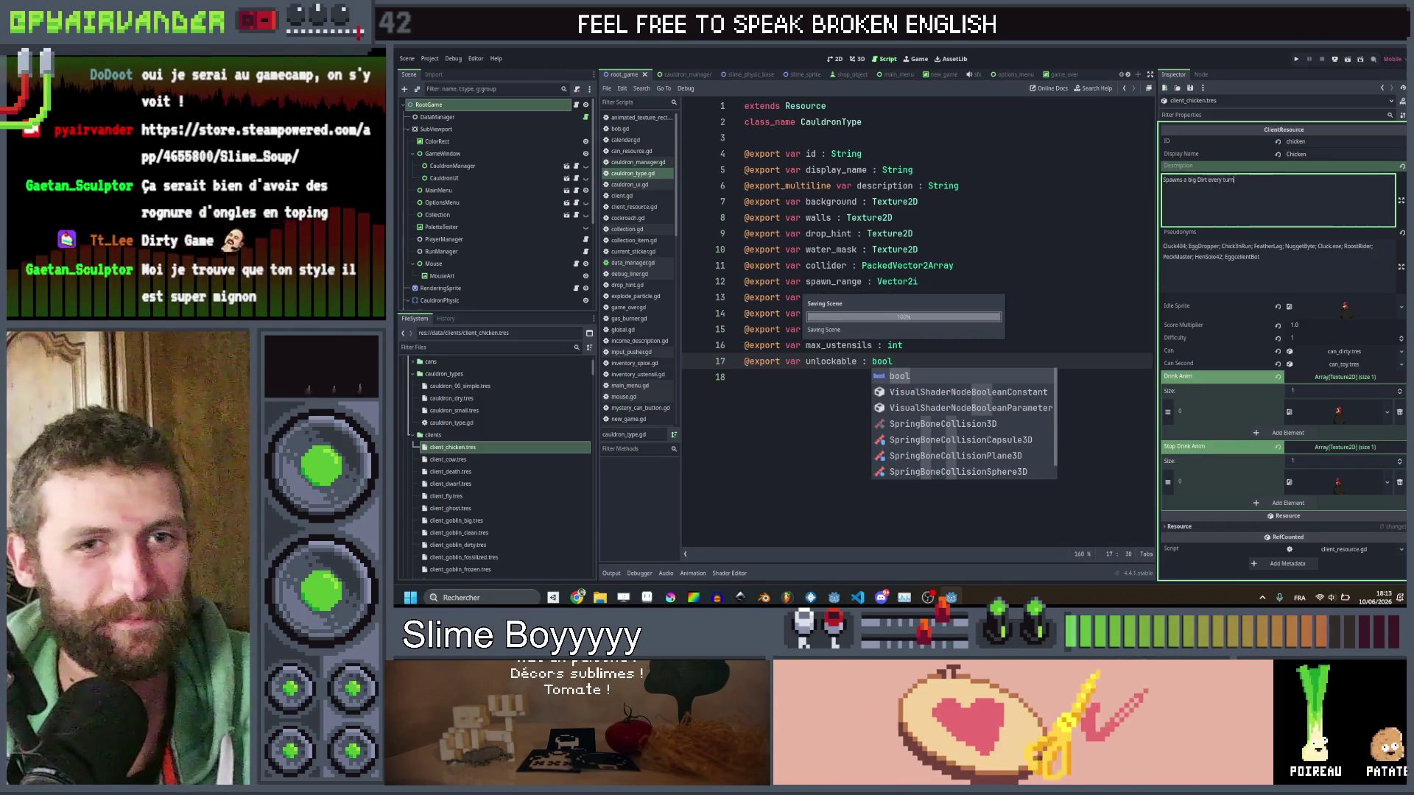
Check the cow, death and dwarf clients, then remove a word from the fly description and save.
{"action": "left_click", "coordinate": [479, 460]}
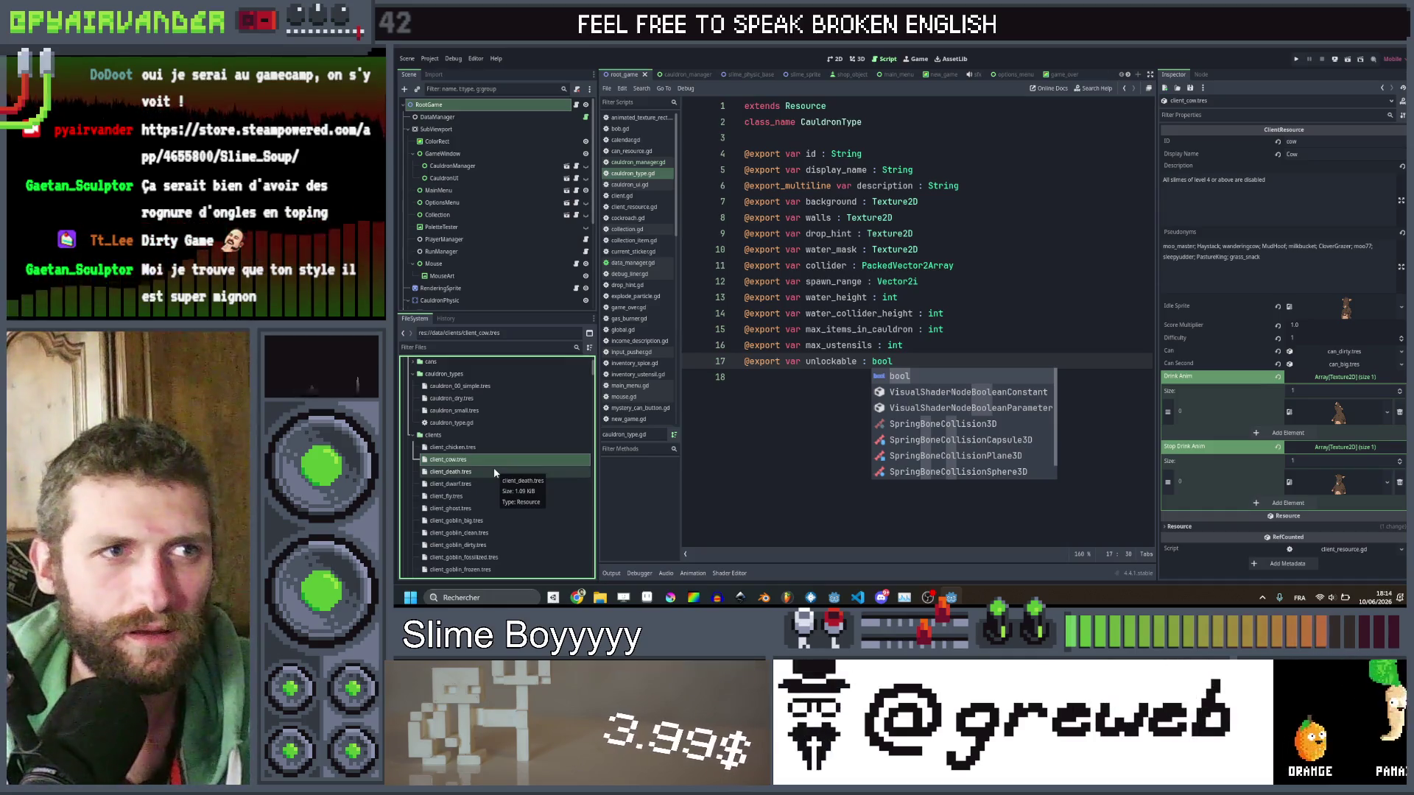
{"action": "left_click", "coordinate": [493, 472]}
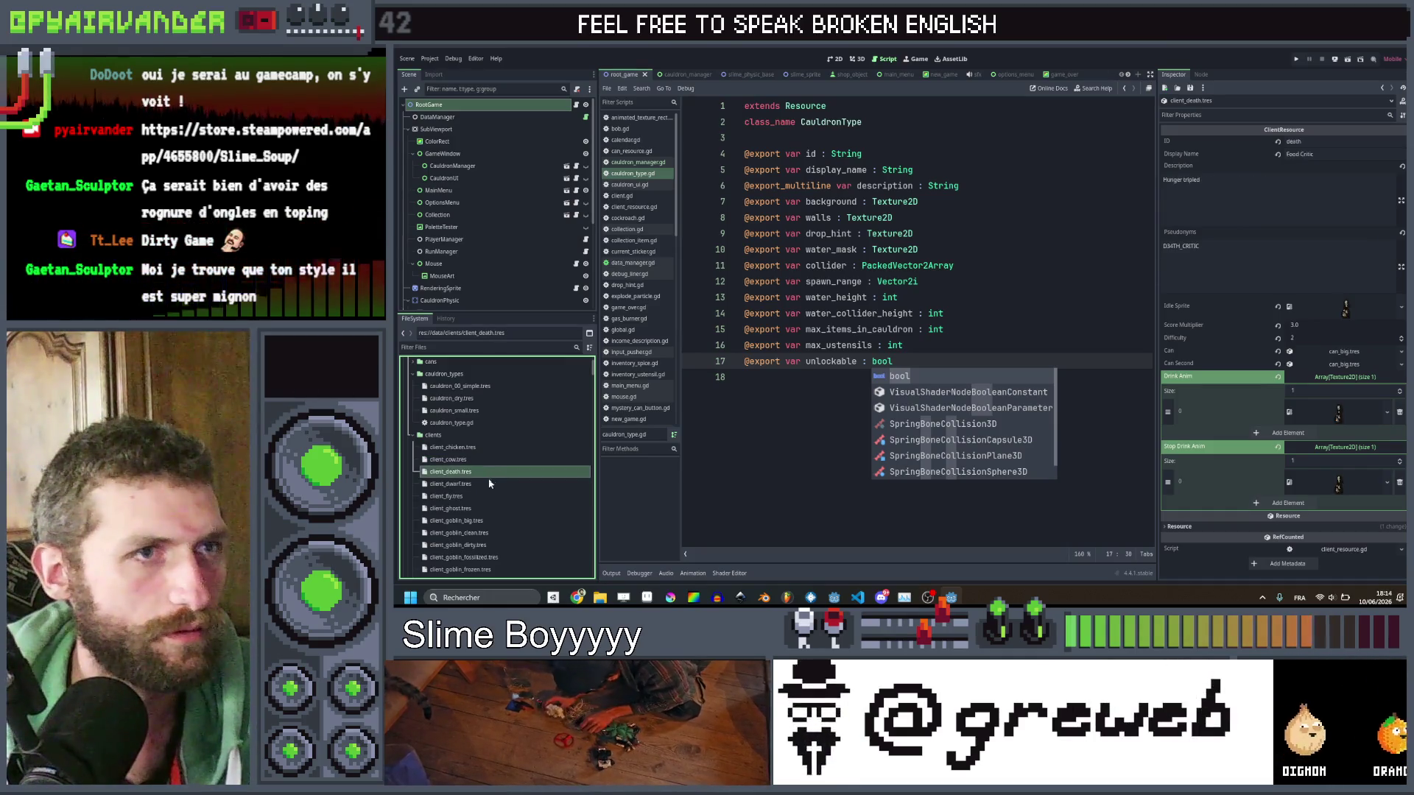
{"action": "left_click", "coordinate": [489, 485]}
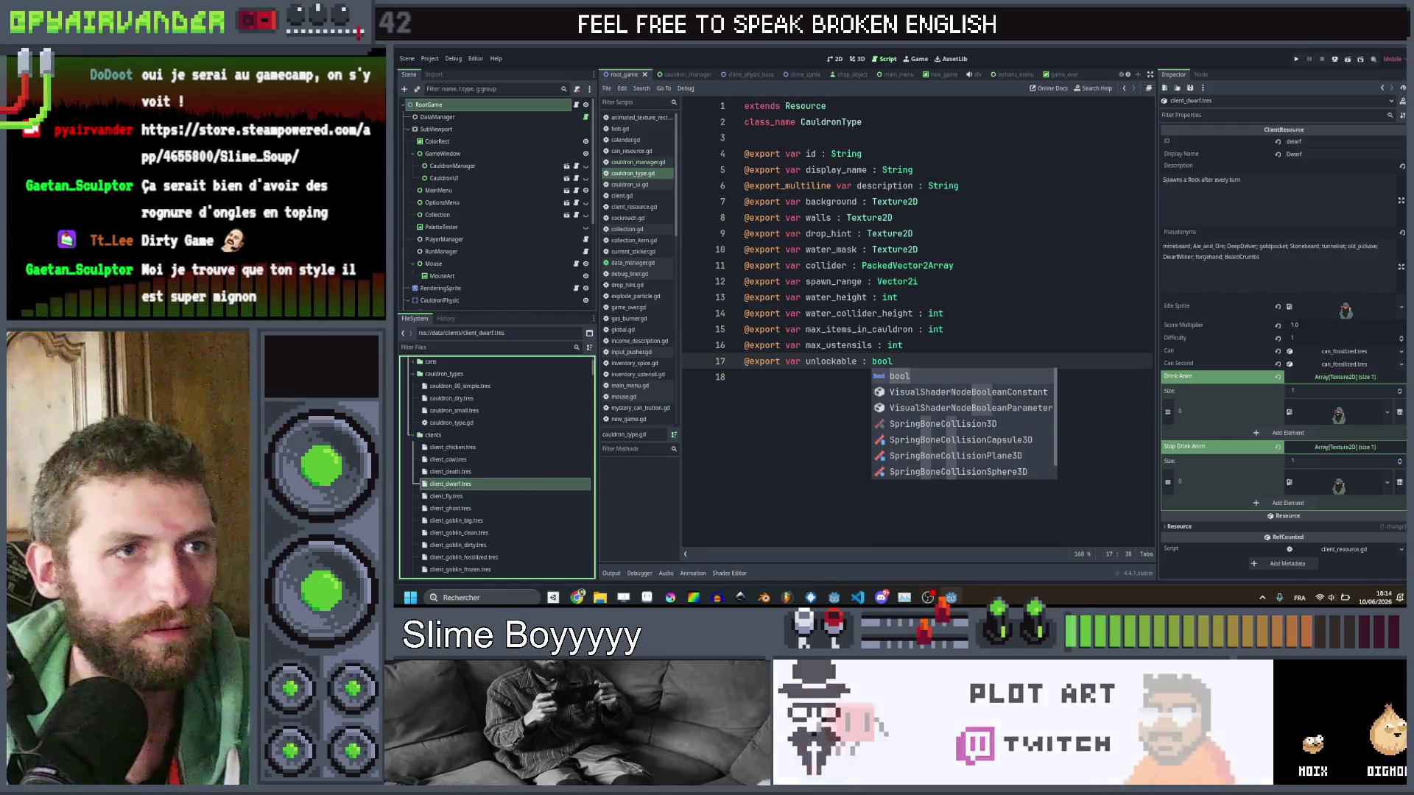
{"action": "left_click", "coordinate": [1215, 180]}
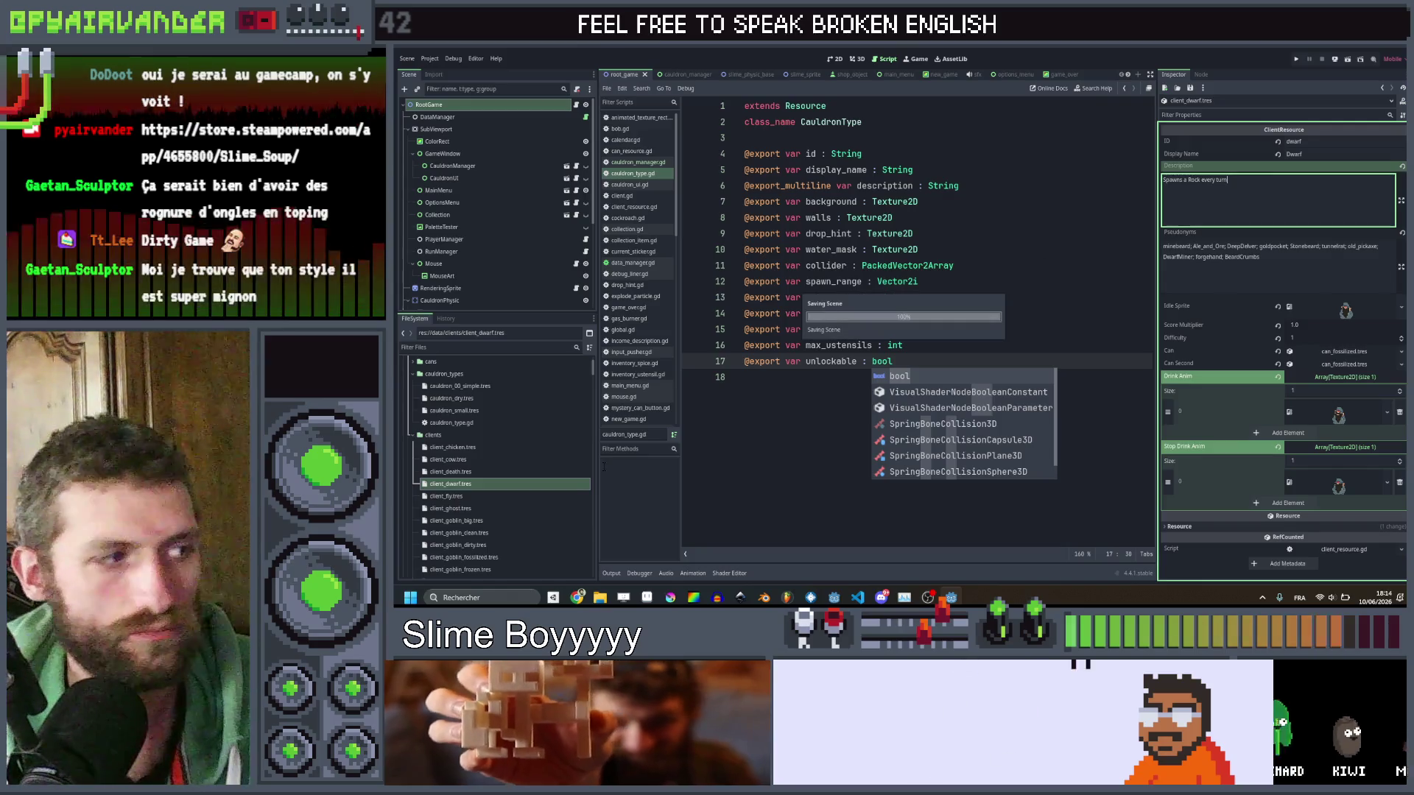
{"action": "left_click", "coordinate": [500, 497]}
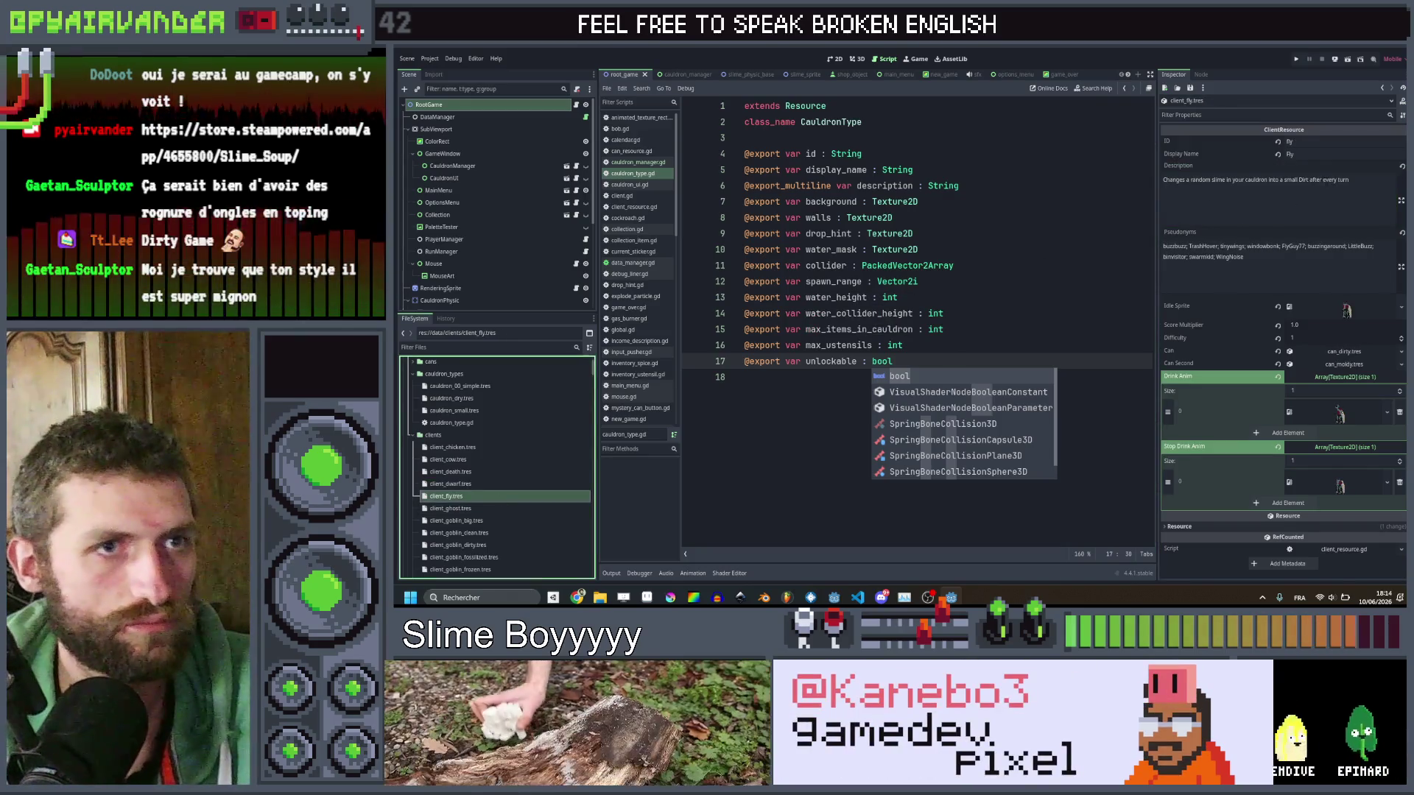
{"action": "left_click", "coordinate": [1319, 179]}
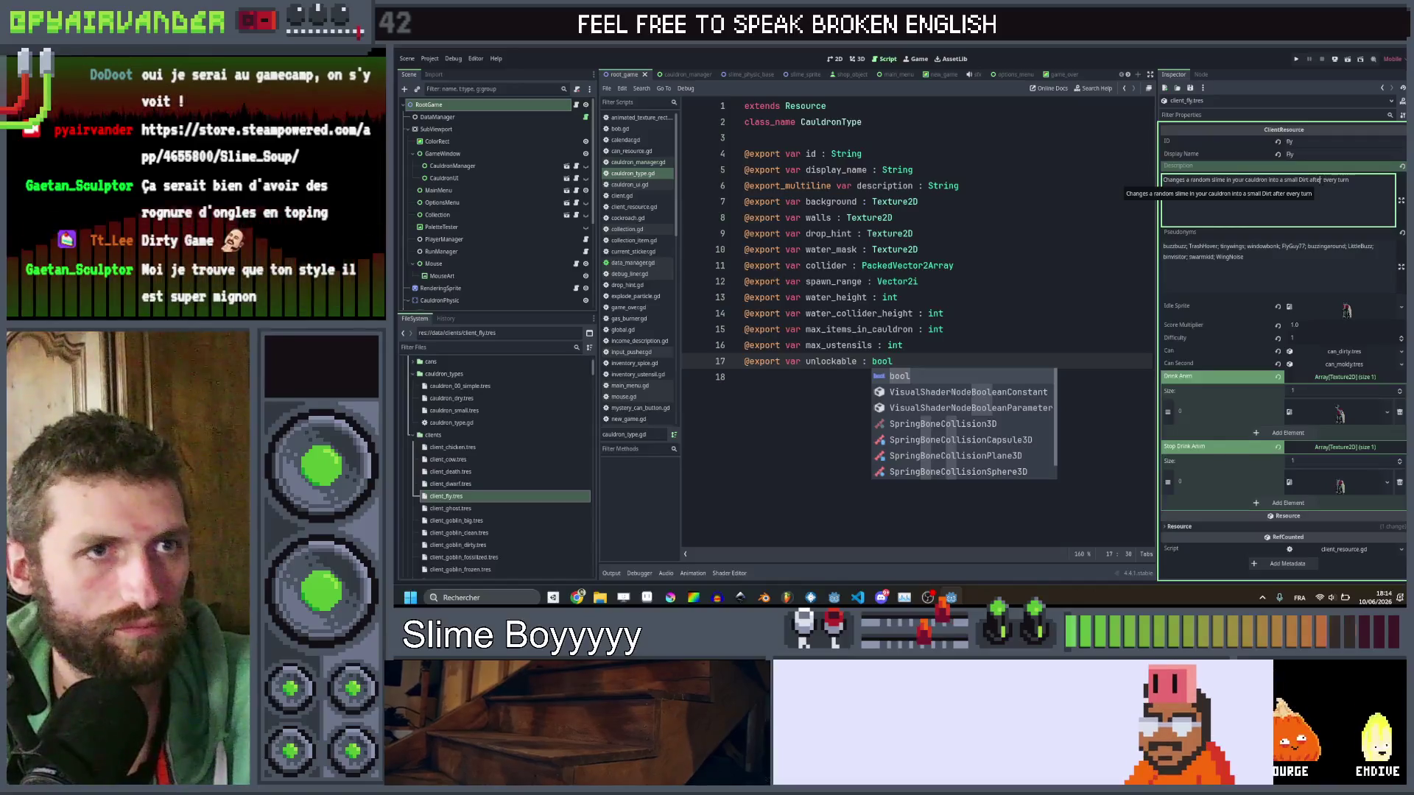
{"action": "key", "text": "BackSpace"}
{"action": "key", "text": "BackSpace"}
{"action": "key", "text": "BackSpace"}
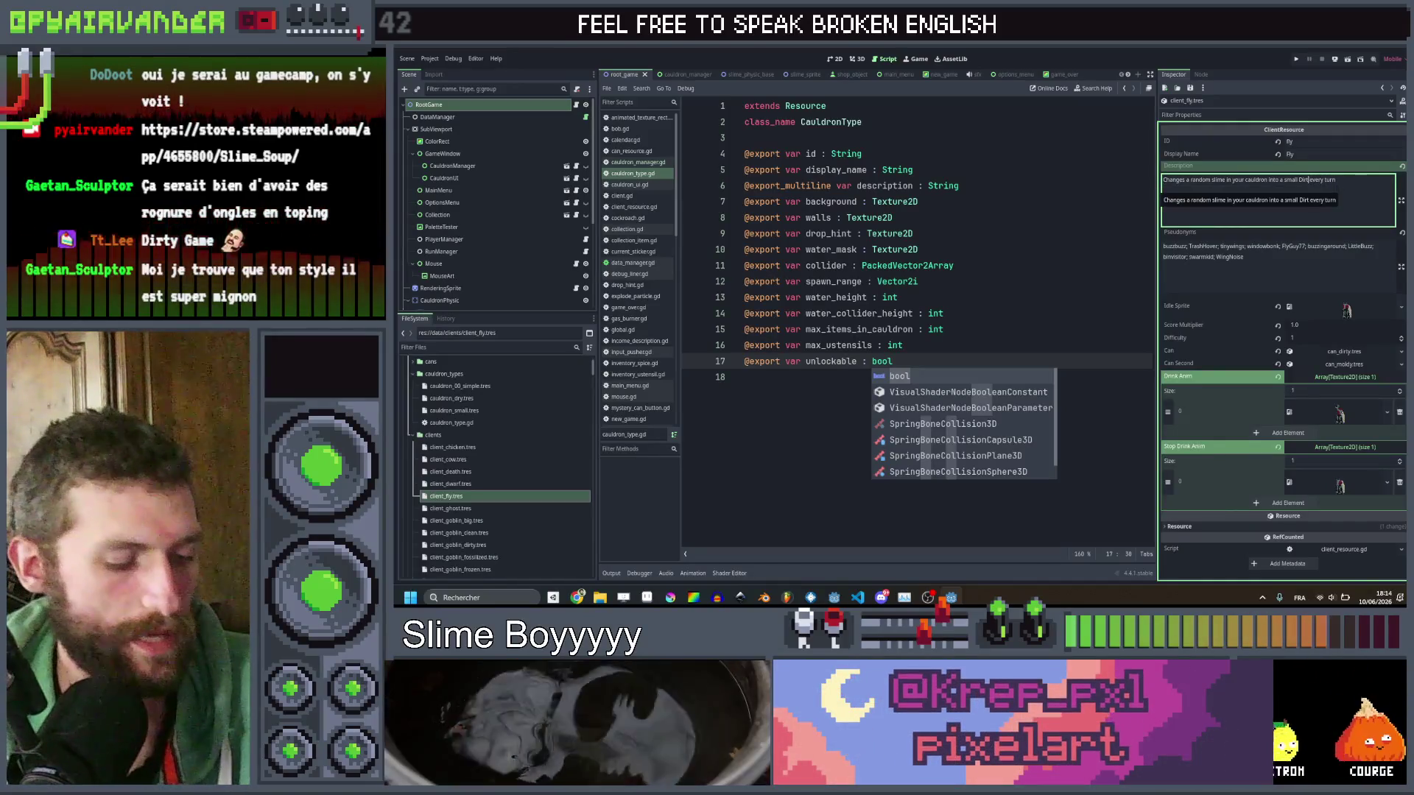
{"action": "key", "text": "ctrl+s"}
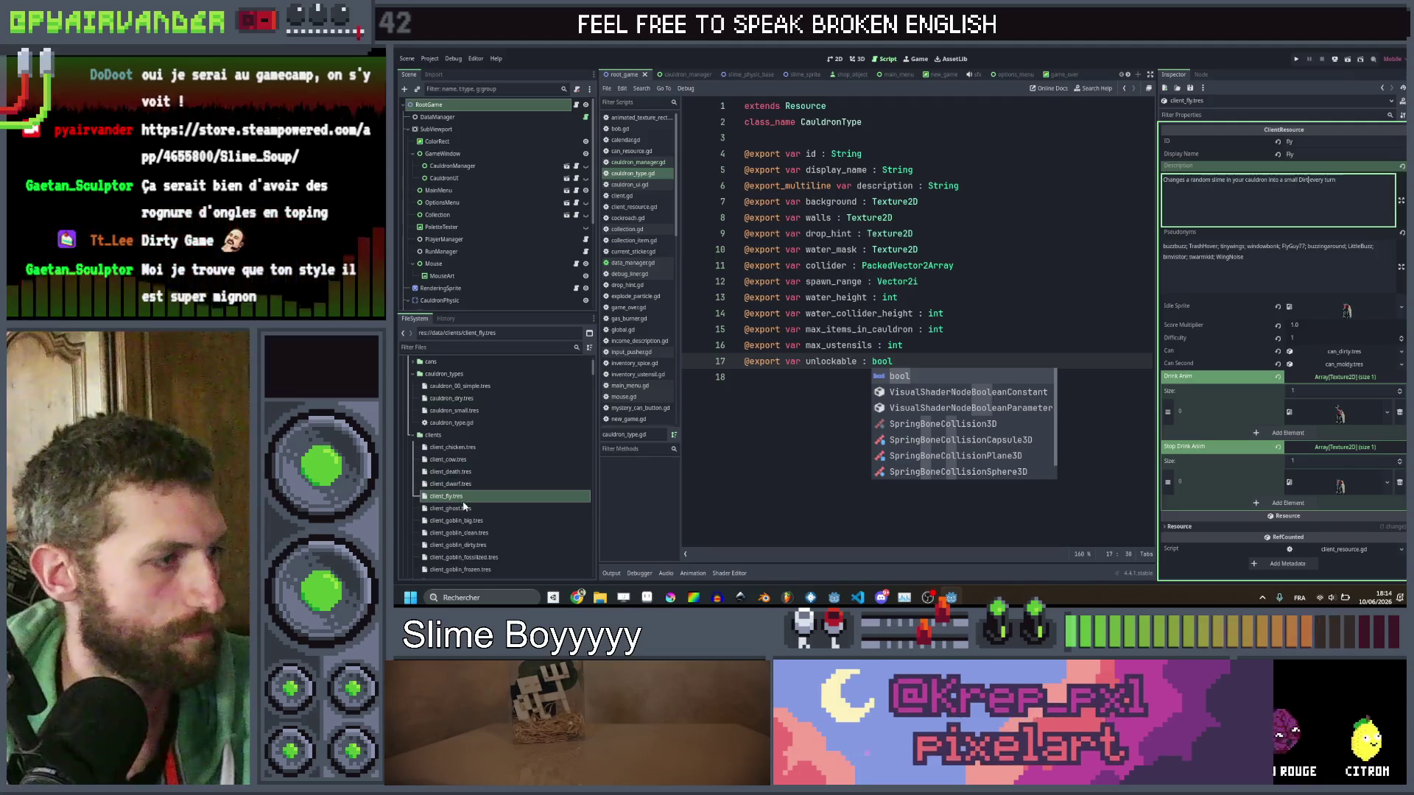
Browse big goblin, golem and larva, and shorten the Mushroom Man description.
{"action": "left_click", "coordinate": [467, 509]}
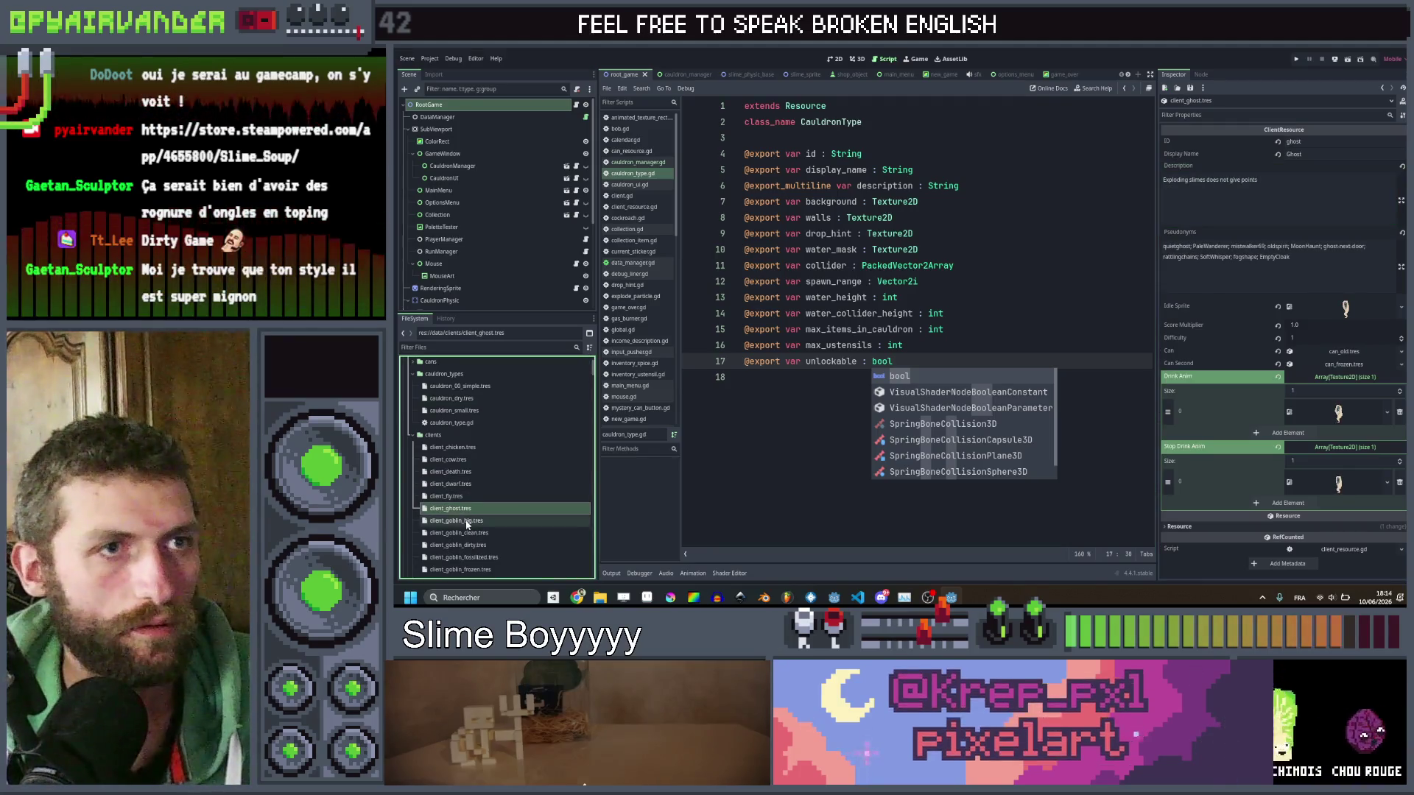
{"action": "left_click", "coordinate": [466, 522]}
{"action": "scroll", "coordinate": [464, 526], "scroll_direction": "down", "scroll_amount": 3}
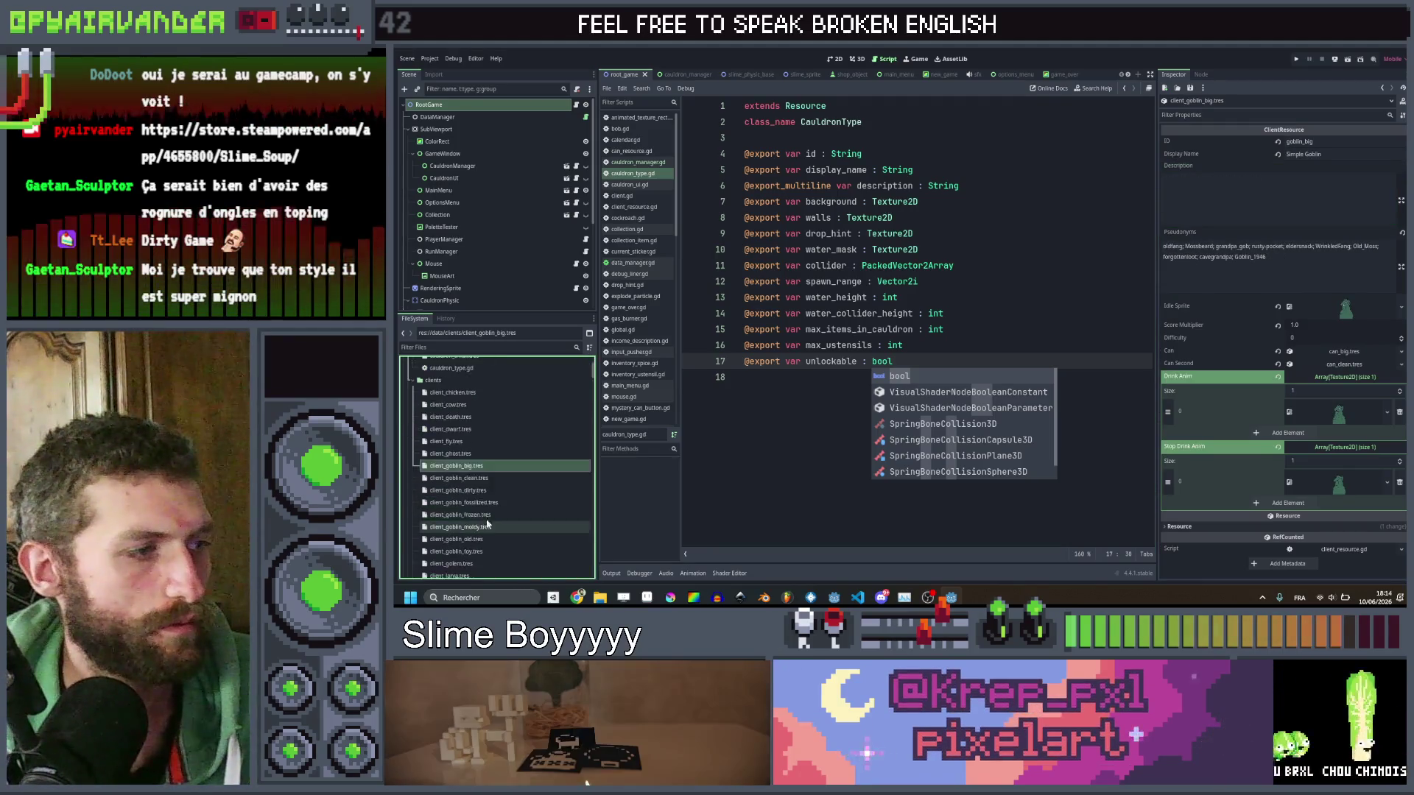
{"action": "left_click", "coordinate": [462, 535]}
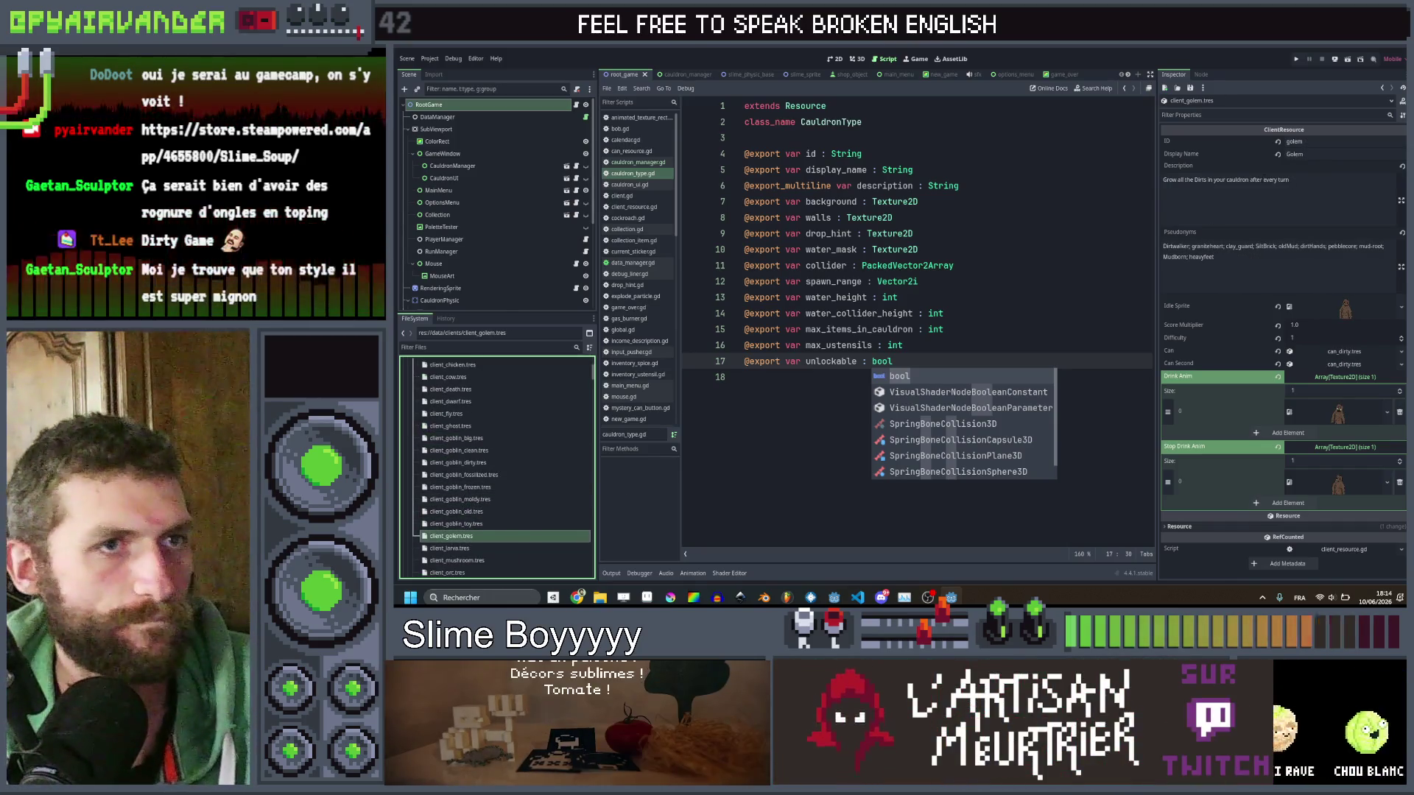
{"action": "left_click", "coordinate": [1263, 179]}
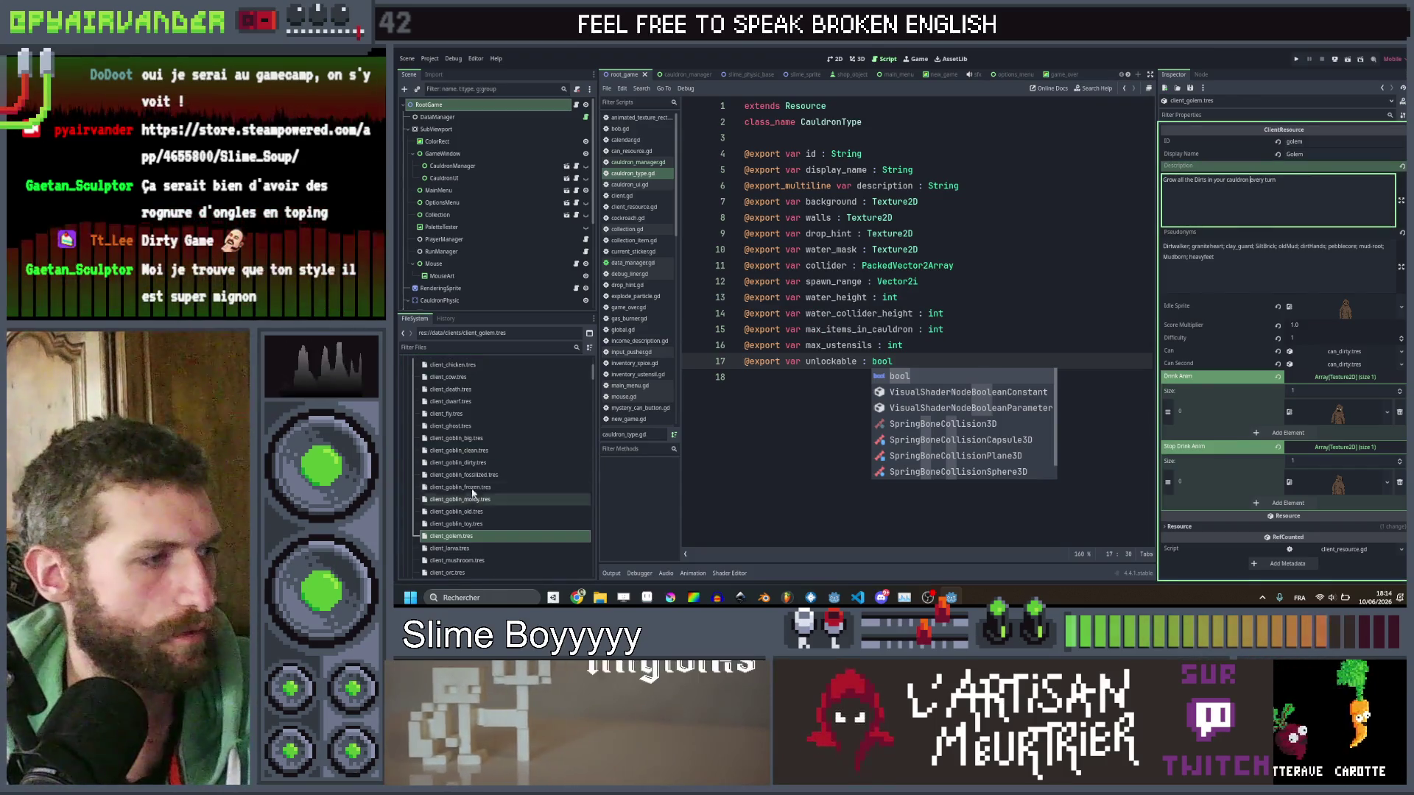
{"action": "scroll", "coordinate": [473, 493], "scroll_direction": "down", "scroll_amount": 2}
{"action": "left_click", "coordinate": [484, 496]}
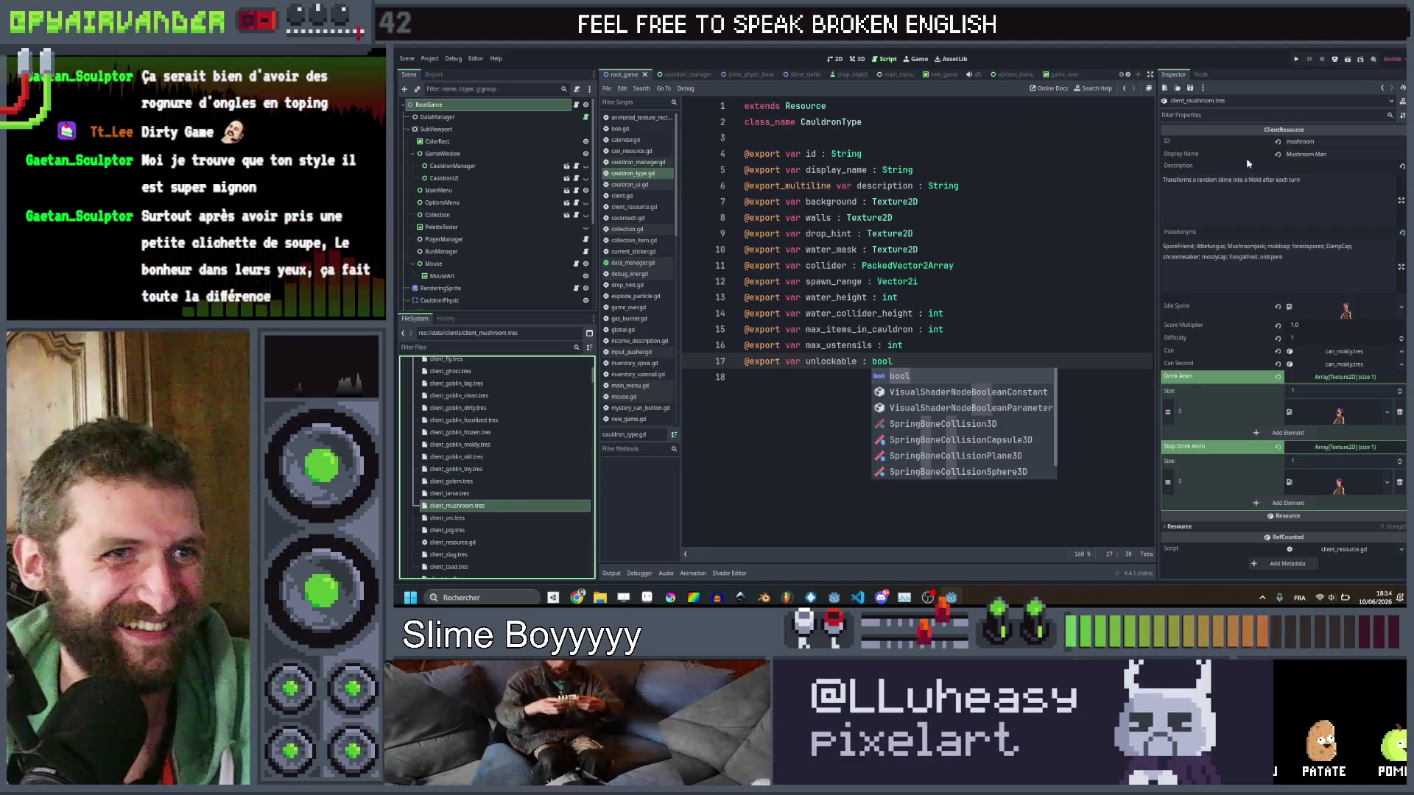
{"action": "left_click", "coordinate": [1264, 180]}
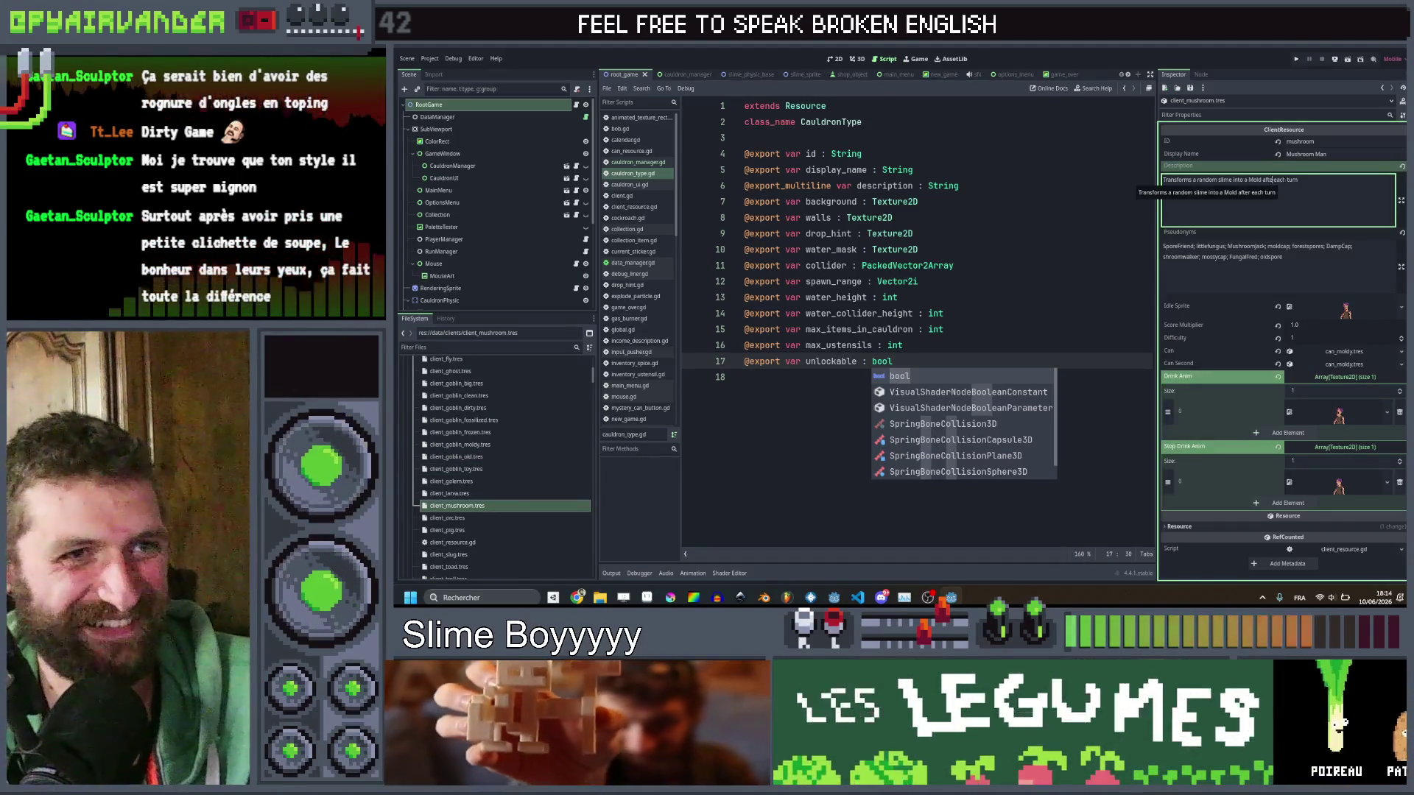
{"action": "key", "text": "BackSpace"}
{"action": "key", "text": "BackSpace"}
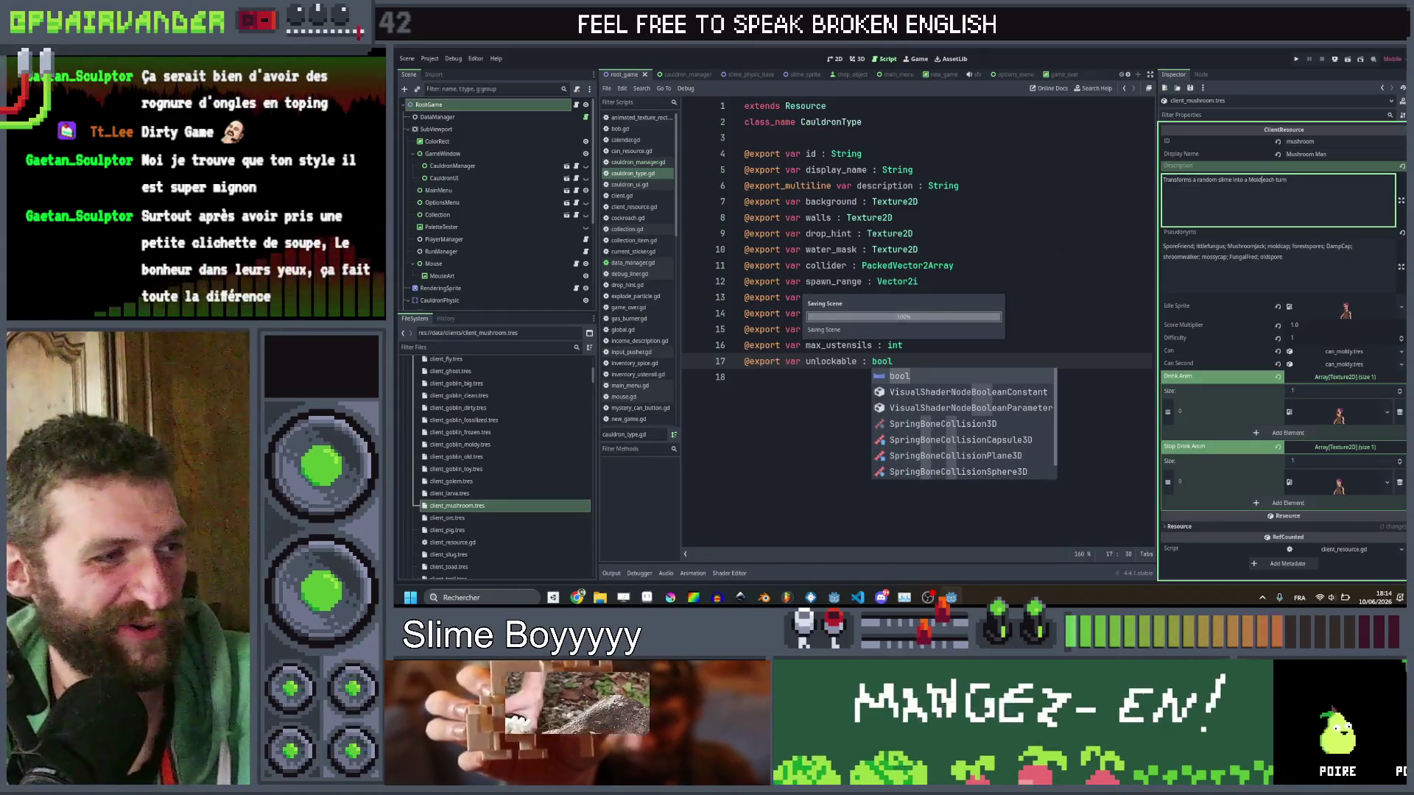
Delete the extra wording from Piggy's description and save it.
{"action": "scroll", "coordinate": [515, 464], "scroll_direction": "down", "scroll_amount": 1}
{"action": "left_click", "coordinate": [475, 491]}
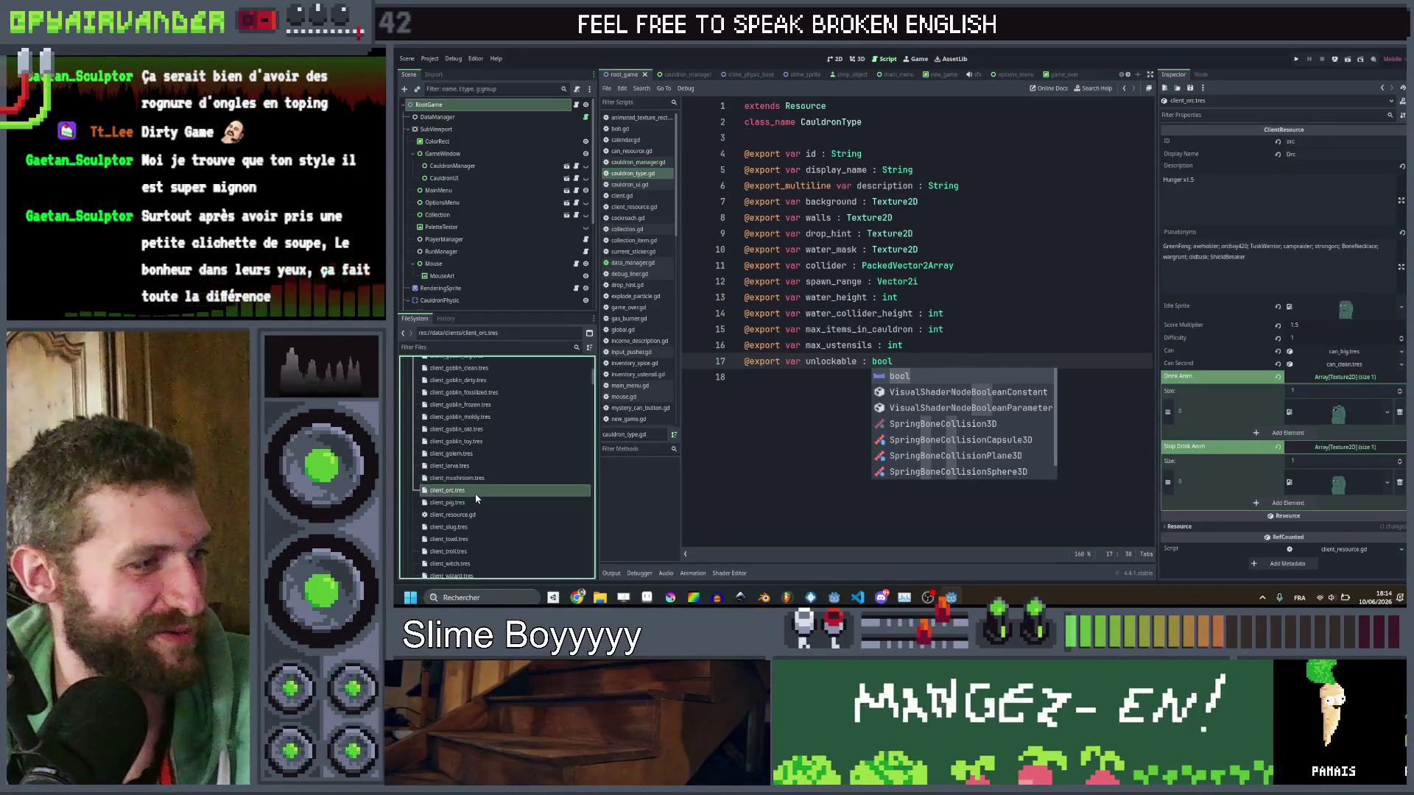
{"action": "left_click", "coordinate": [481, 500]}
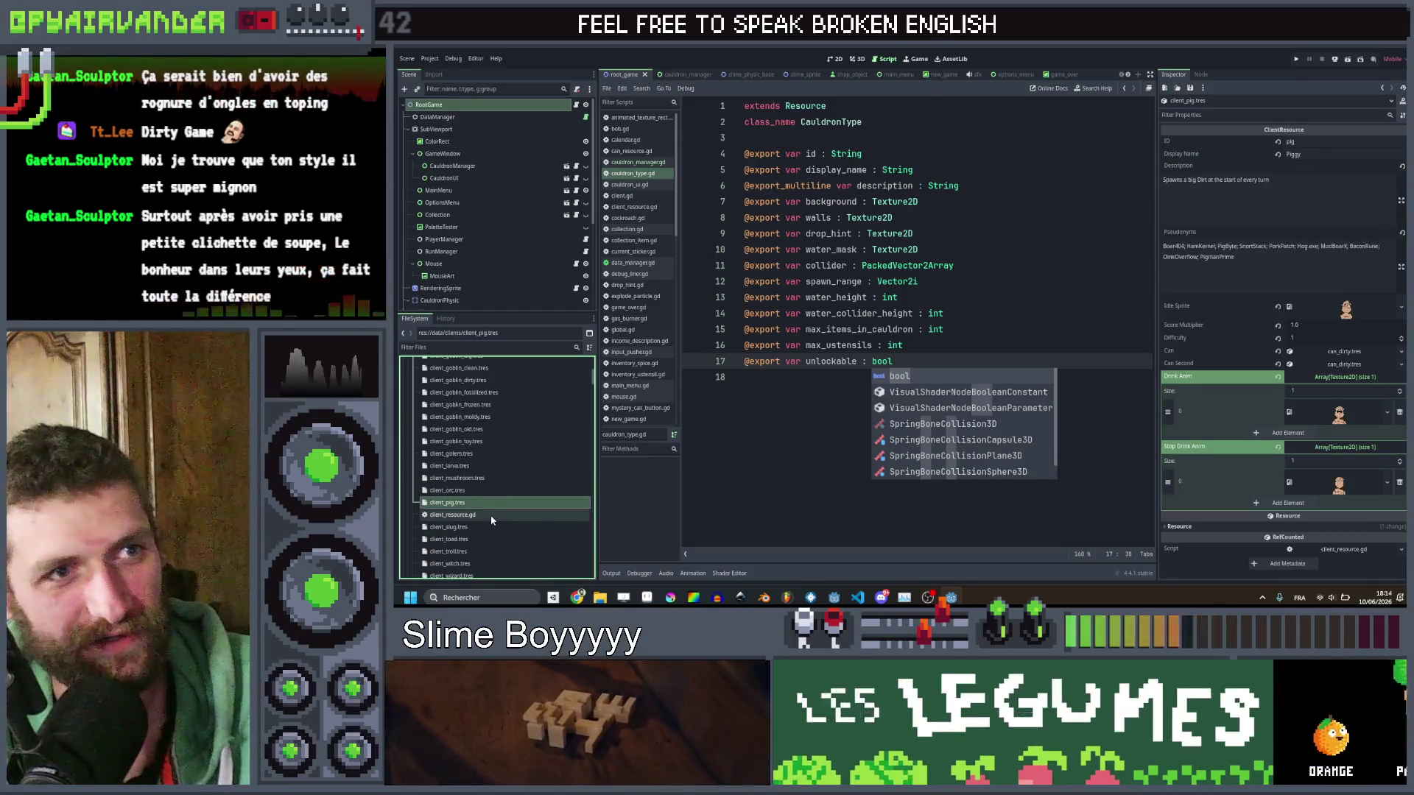
{"action": "left_click_drag", "start_coordinate": [1246, 180], "coordinate": [1220, 180]}
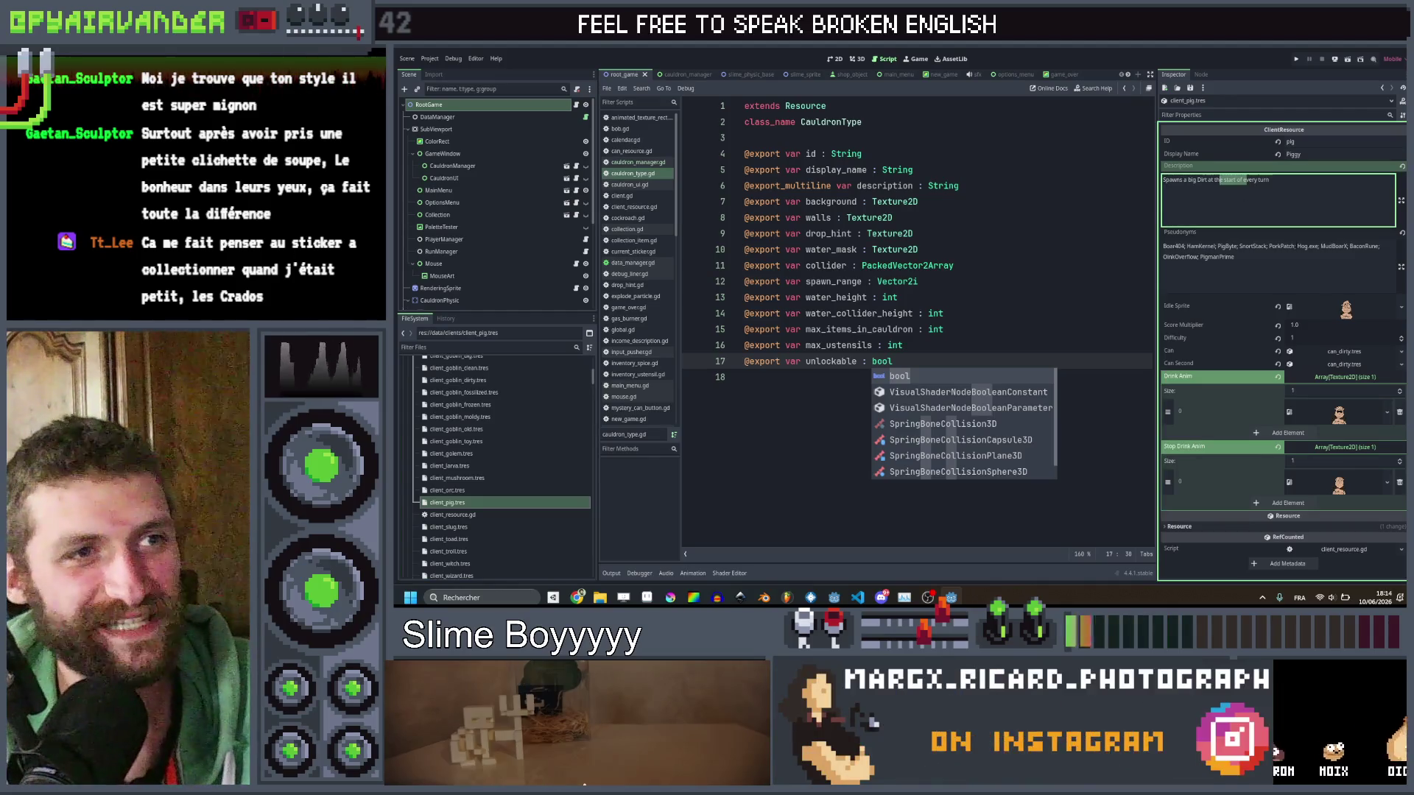
{"action": "key", "text": "BackSpace"}
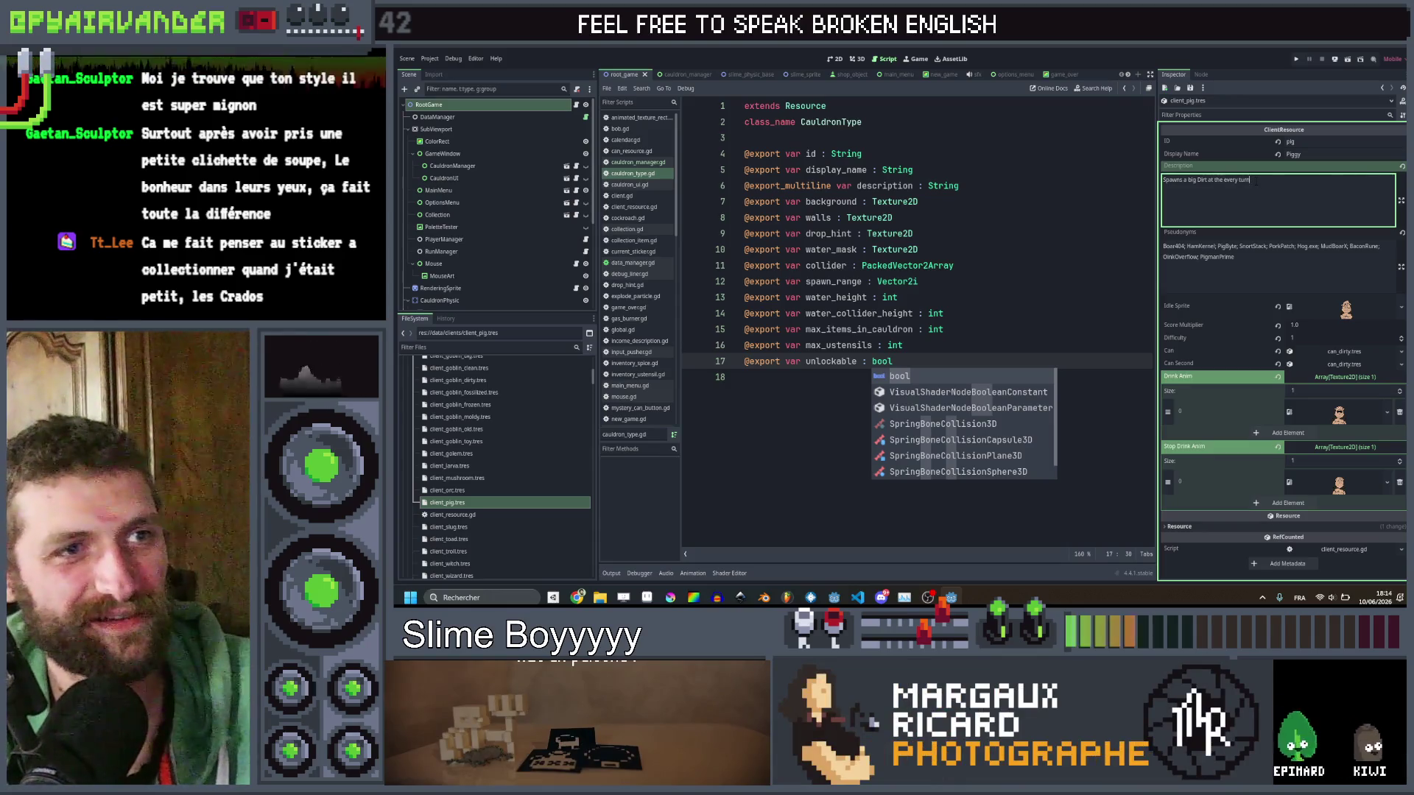
{"action": "key", "text": "ctrl+s"}
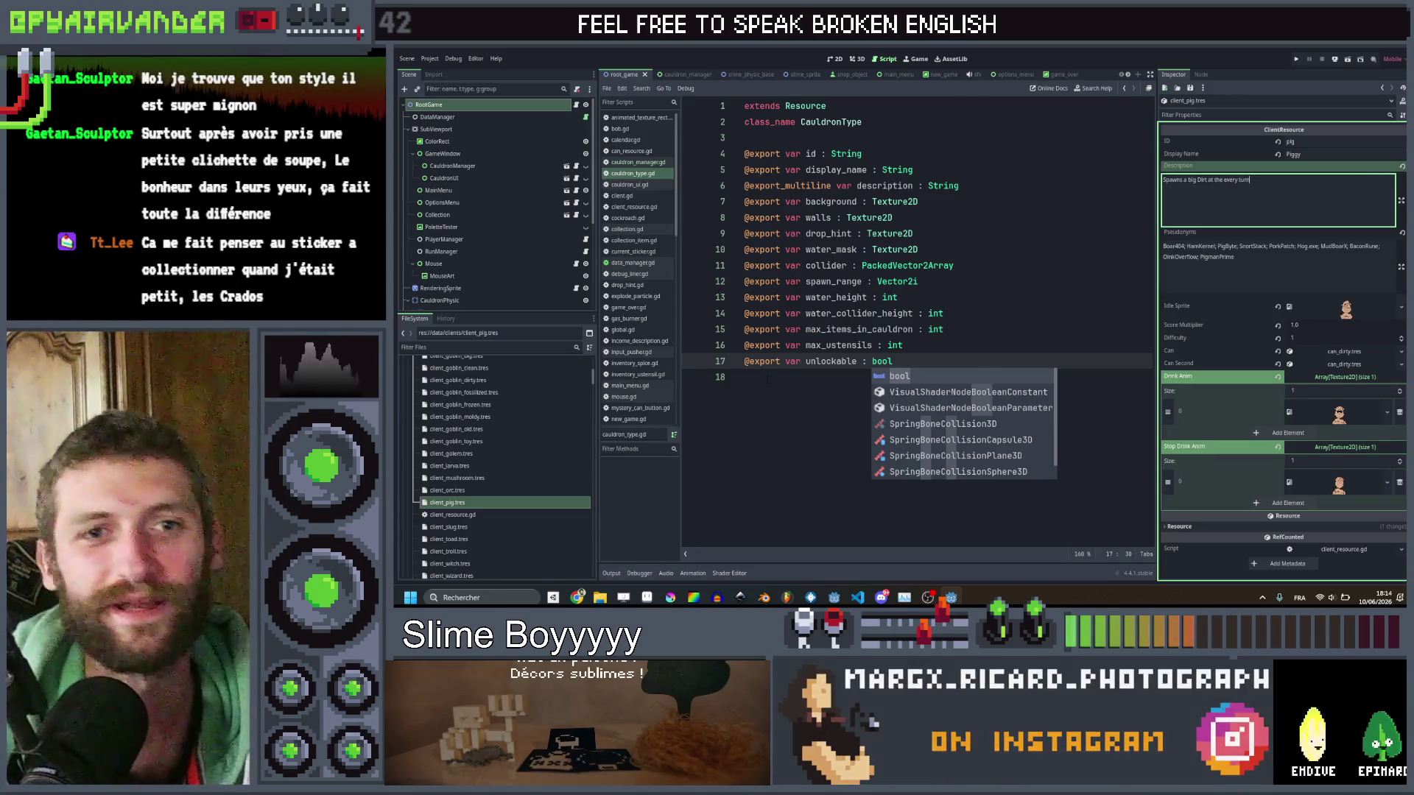
After checking Slug and Toad, reword Witch's 'after each move' phrase.
{"action": "left_click", "coordinate": [472, 529]}
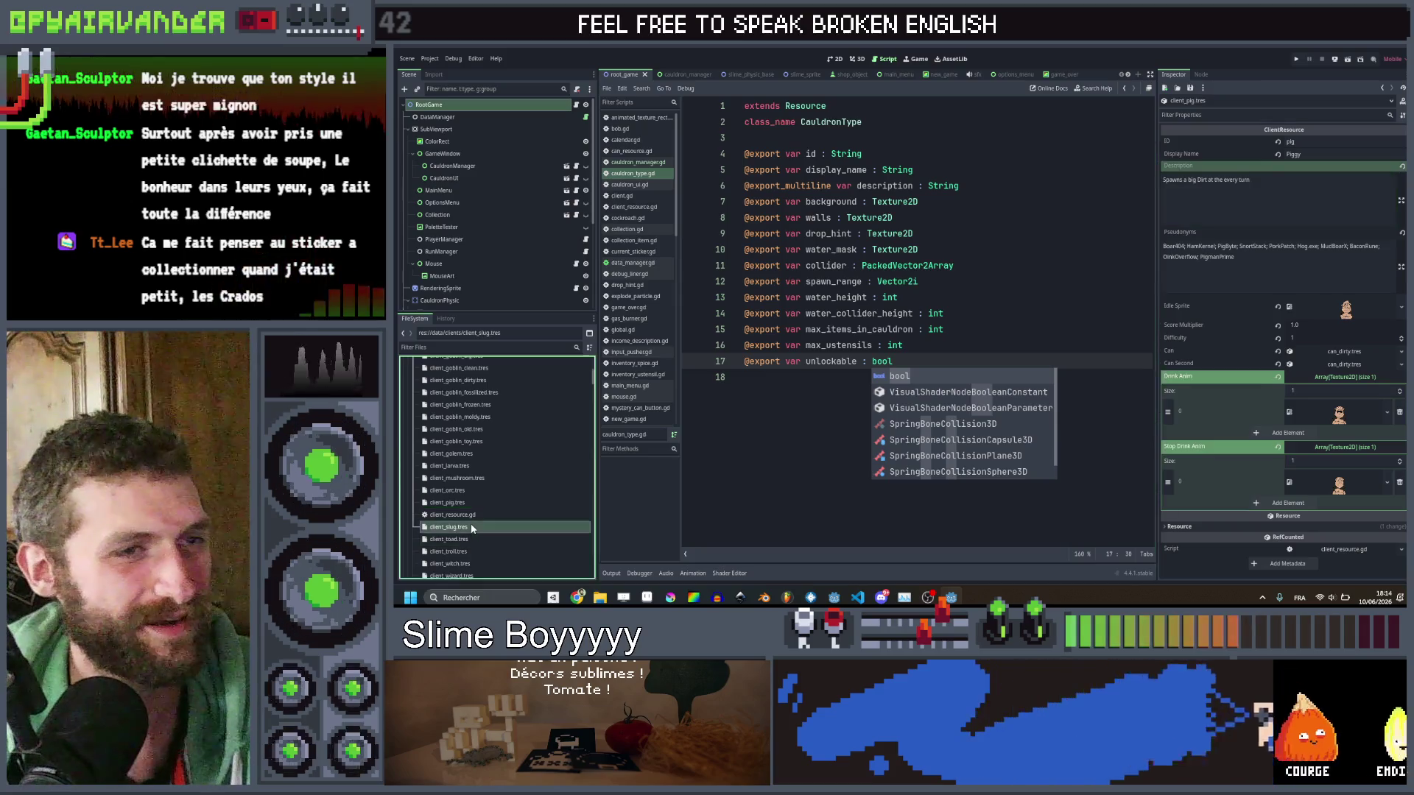
{"action": "scroll", "coordinate": [471, 515], "scroll_direction": "down", "scroll_amount": 1}
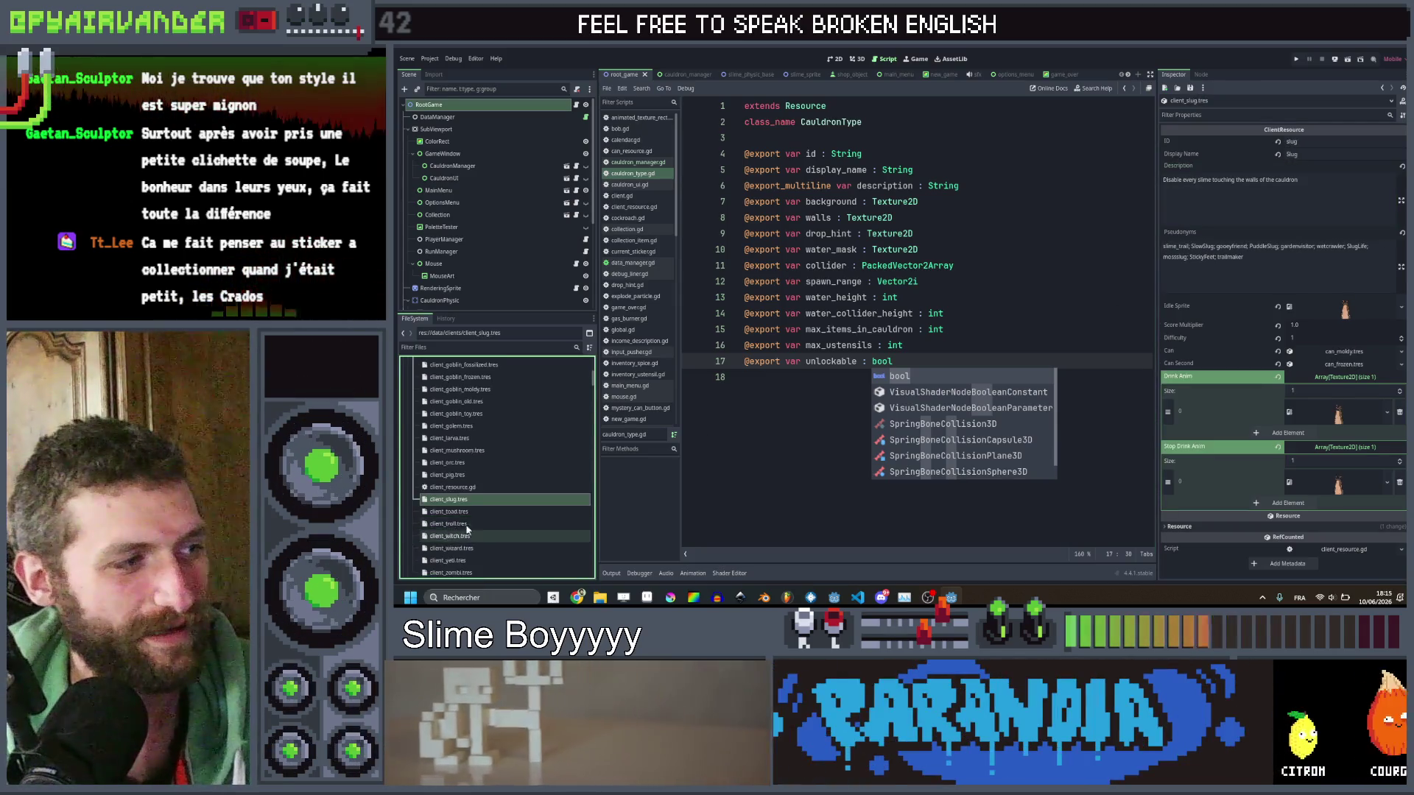
{"action": "left_click", "coordinate": [467, 513]}
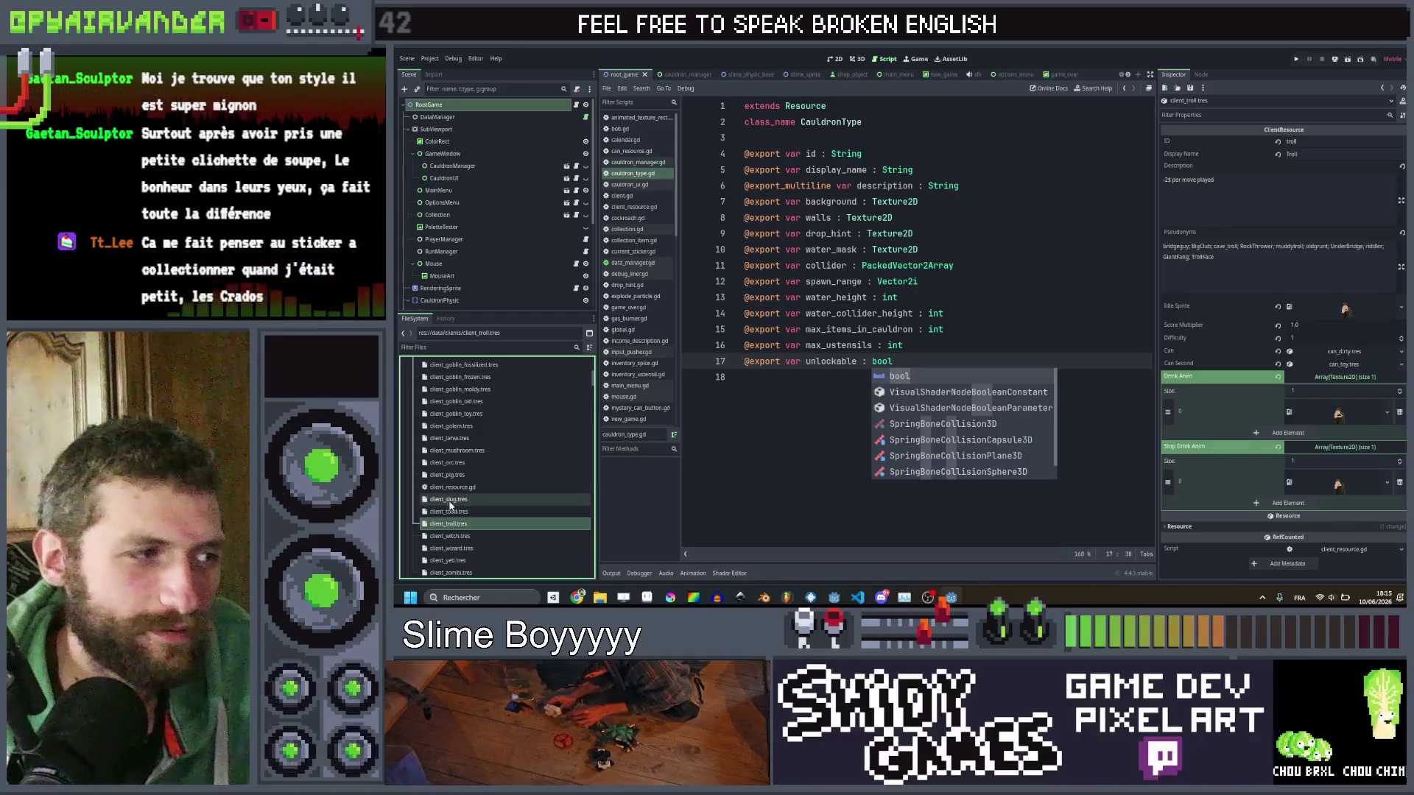
{"action": "left_click", "coordinate": [465, 536]}
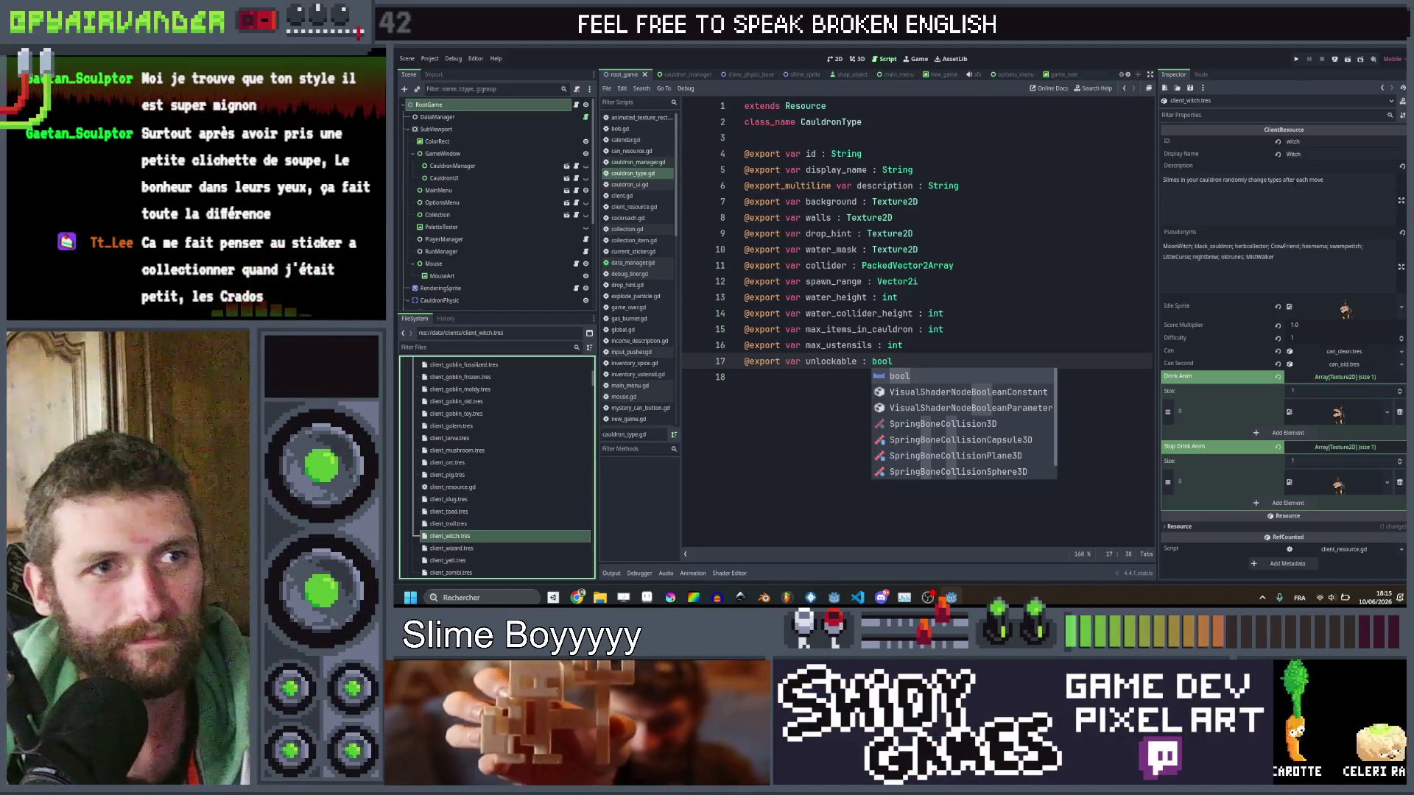
{"action": "left_click_drag", "start_coordinate": [1324, 180], "coordinate": [1283, 181]}
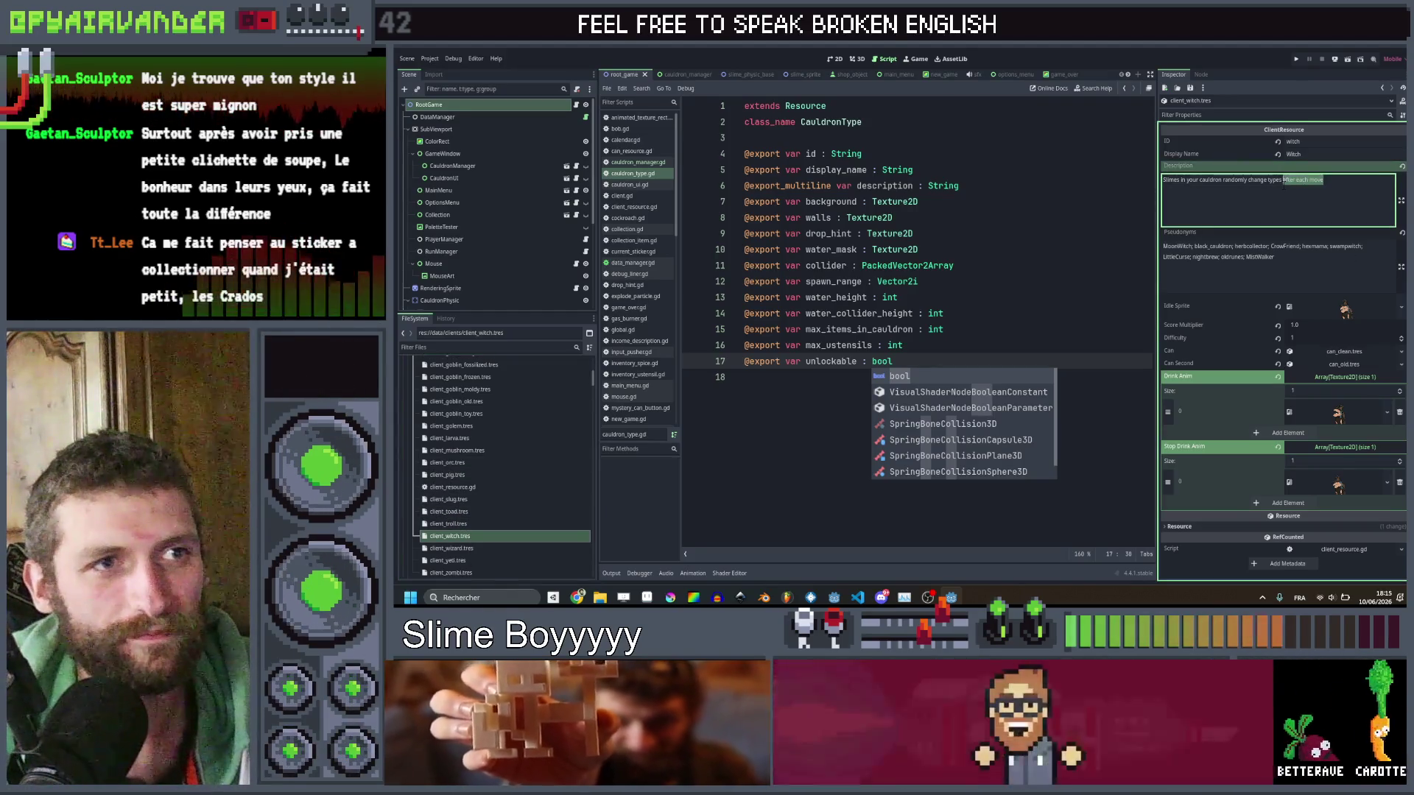
{"action": "type", "text": "e"}
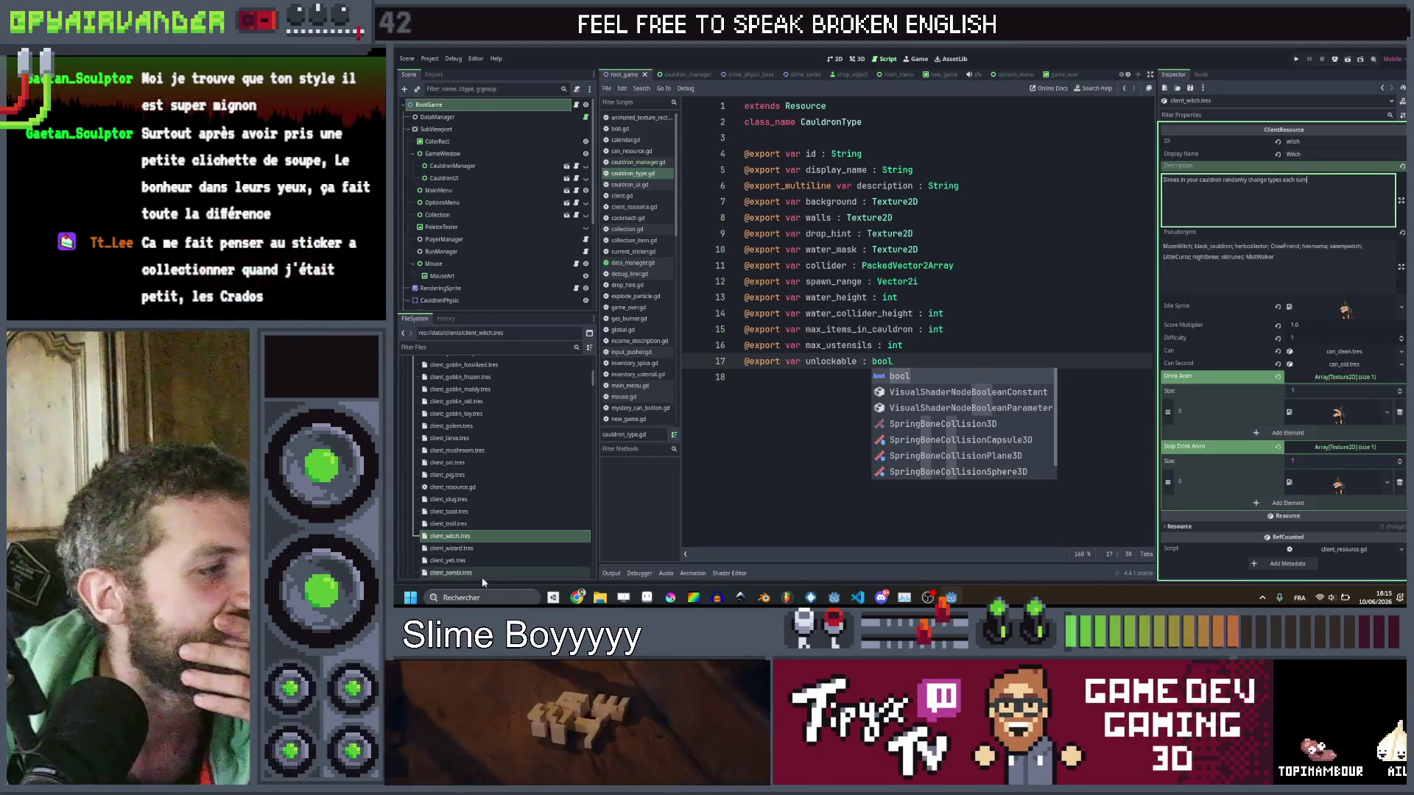
Review the Wizard, Yeti, Zombi and Slug client descriptions.
{"action": "left_click", "coordinate": [489, 550]}
{"action": "scroll", "coordinate": [489, 550], "scroll_direction": "down", "scroll_amount": 1}
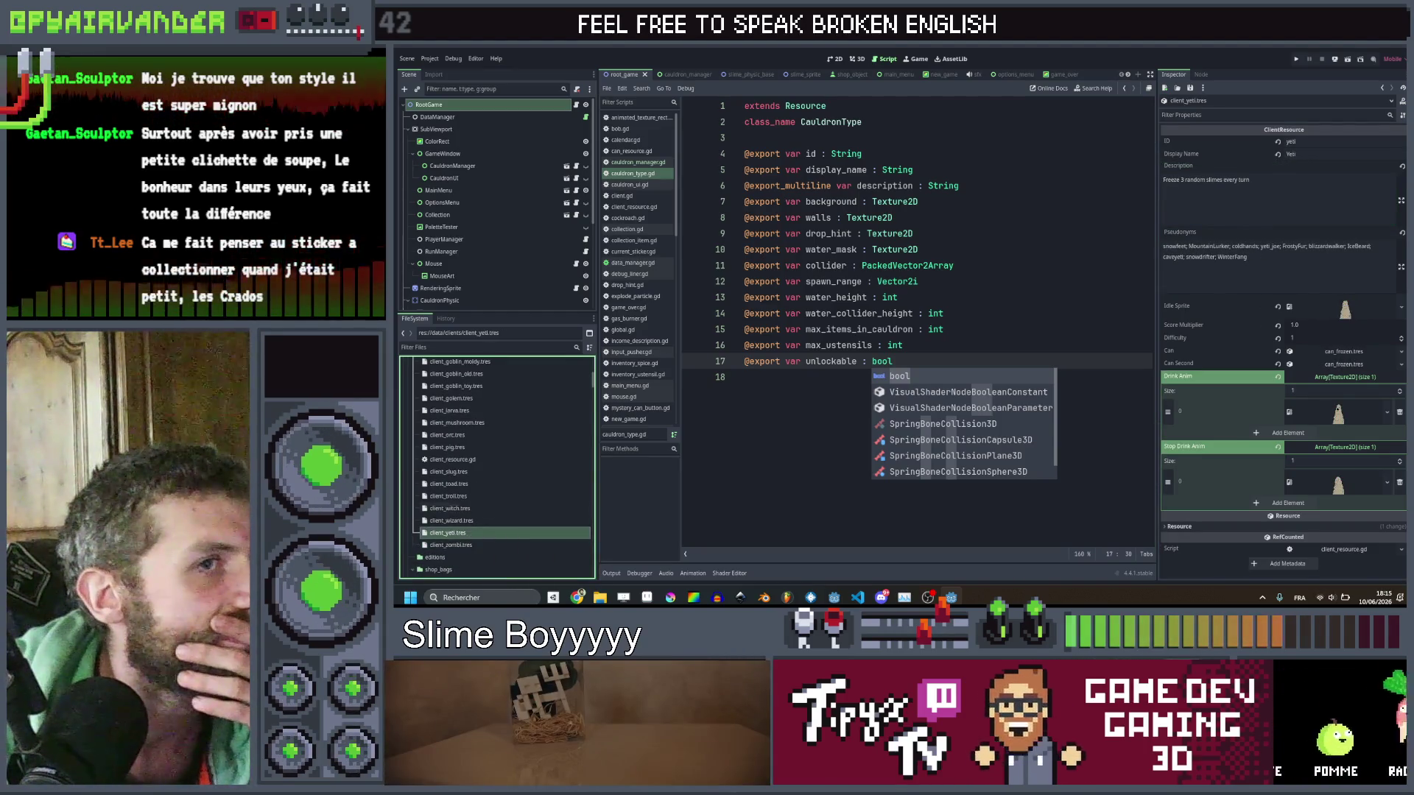
{"action": "left_click", "coordinate": [1235, 179]}
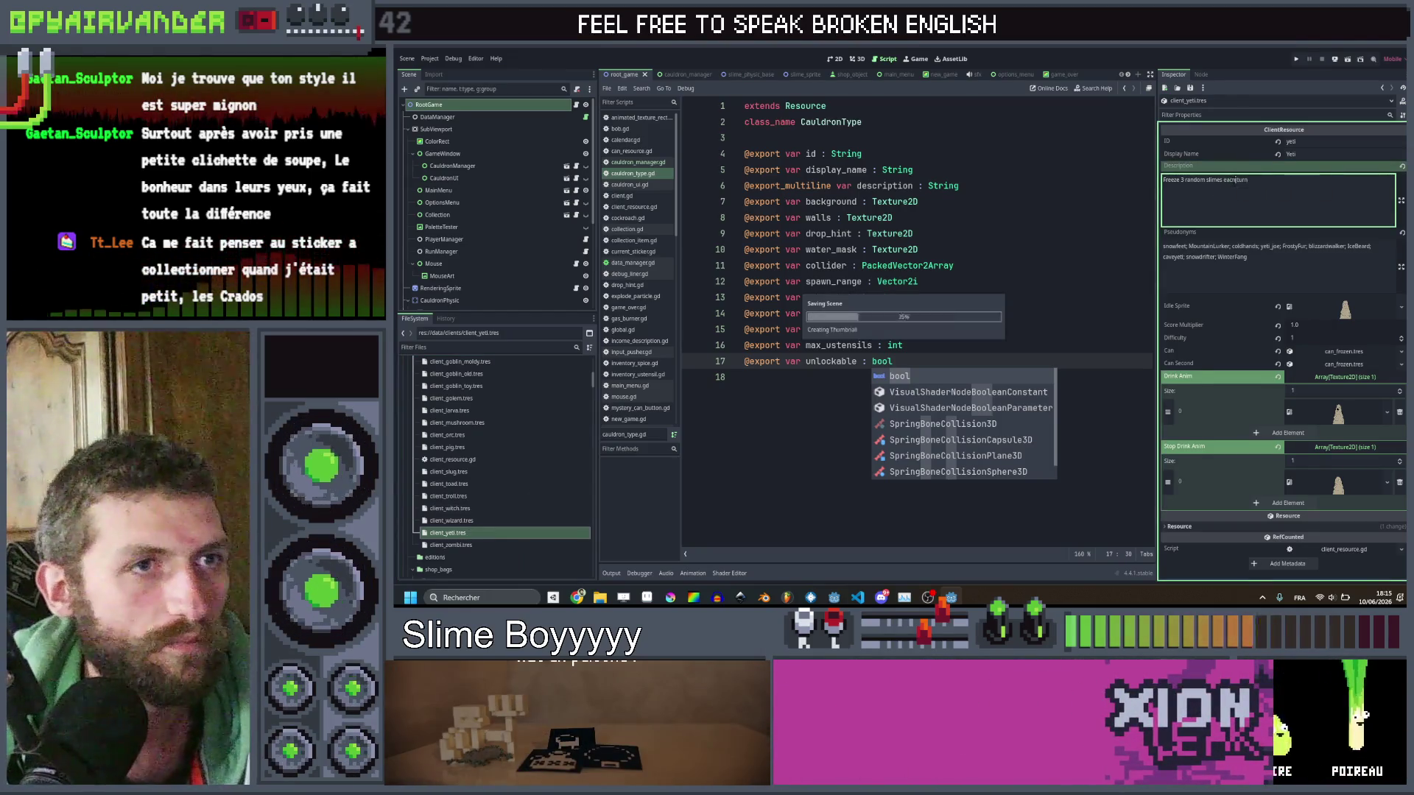
{"action": "left_click", "coordinate": [466, 546]}
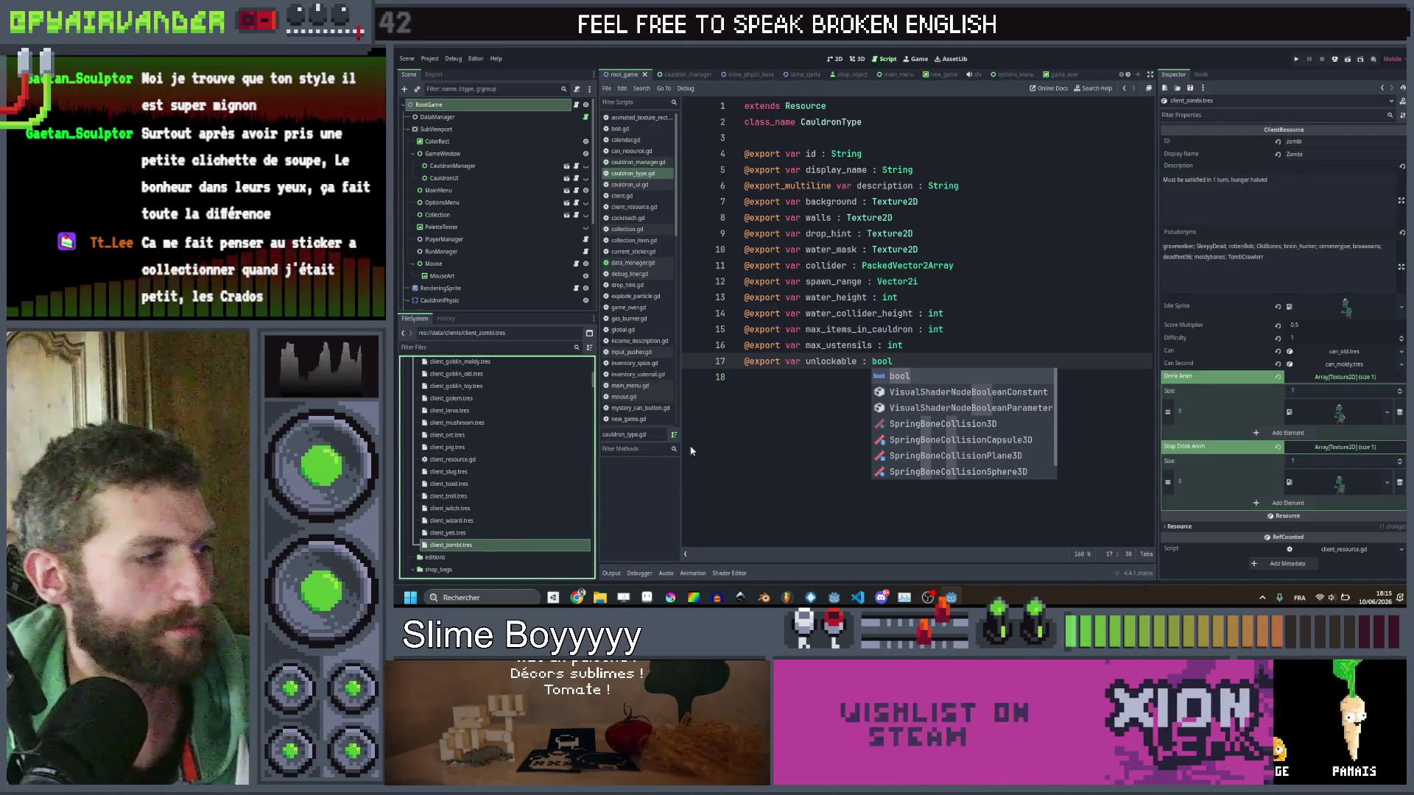
{"action": "left_click", "coordinate": [567, 472]}
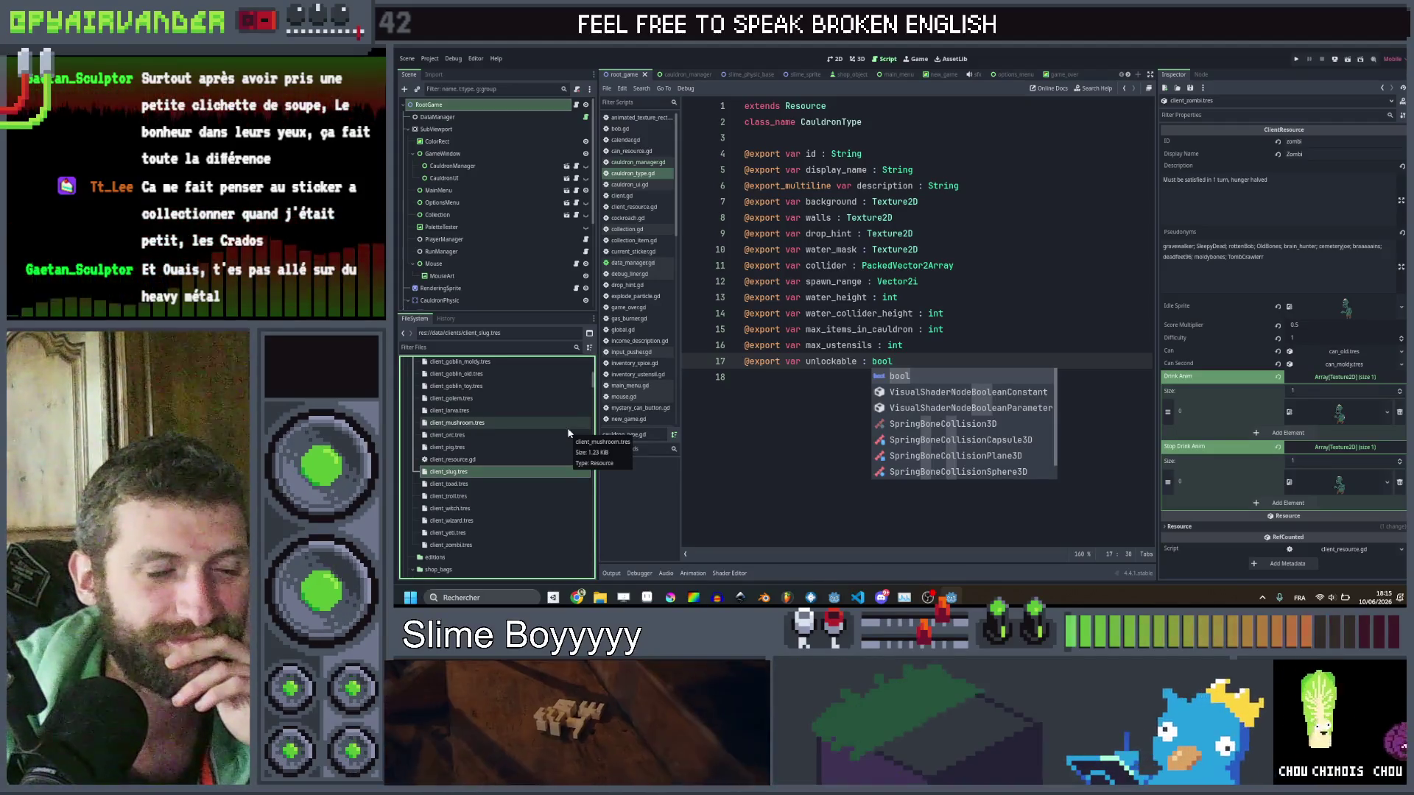
Browse a client resource in FileSystem, then close the autocomplete popup on the unlockable : bool line.
{"action": "left_click", "coordinate": [509, 525]}
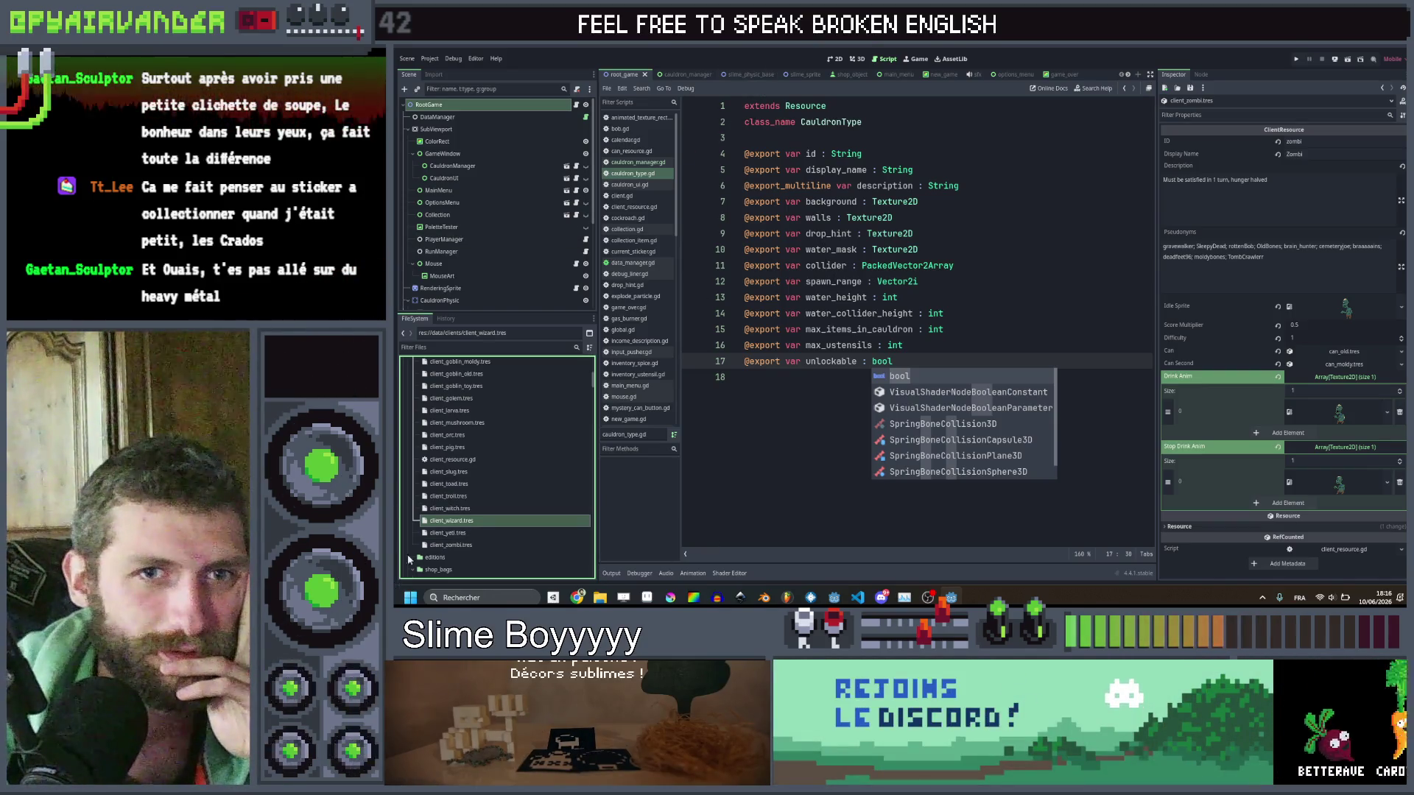
{"action": "scroll", "coordinate": [452, 481], "scroll_direction": "down", "scroll_amount": 3}
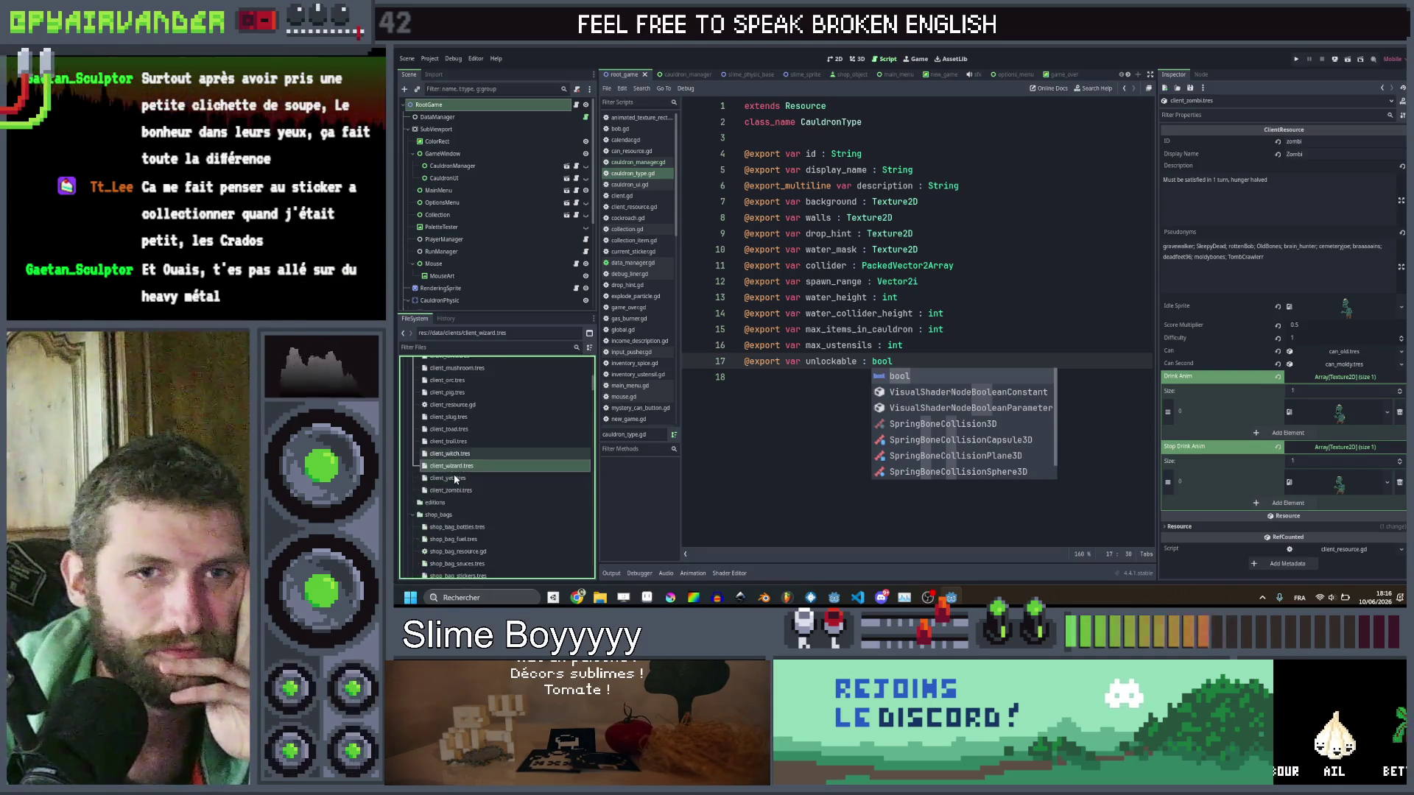
{"action": "scroll", "coordinate": [459, 451], "scroll_direction": "up", "scroll_amount": 10}
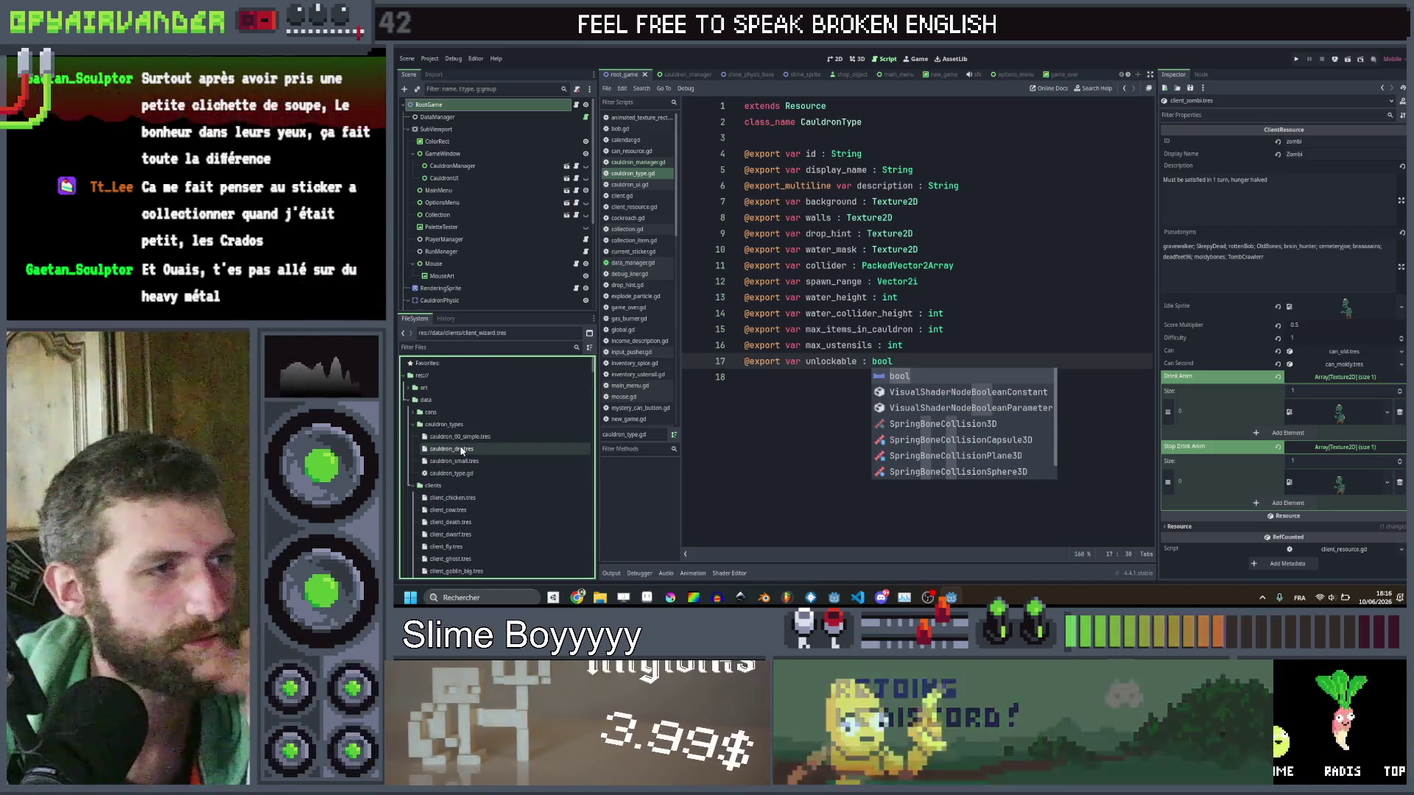
{"action": "key", "text": "Escape"}
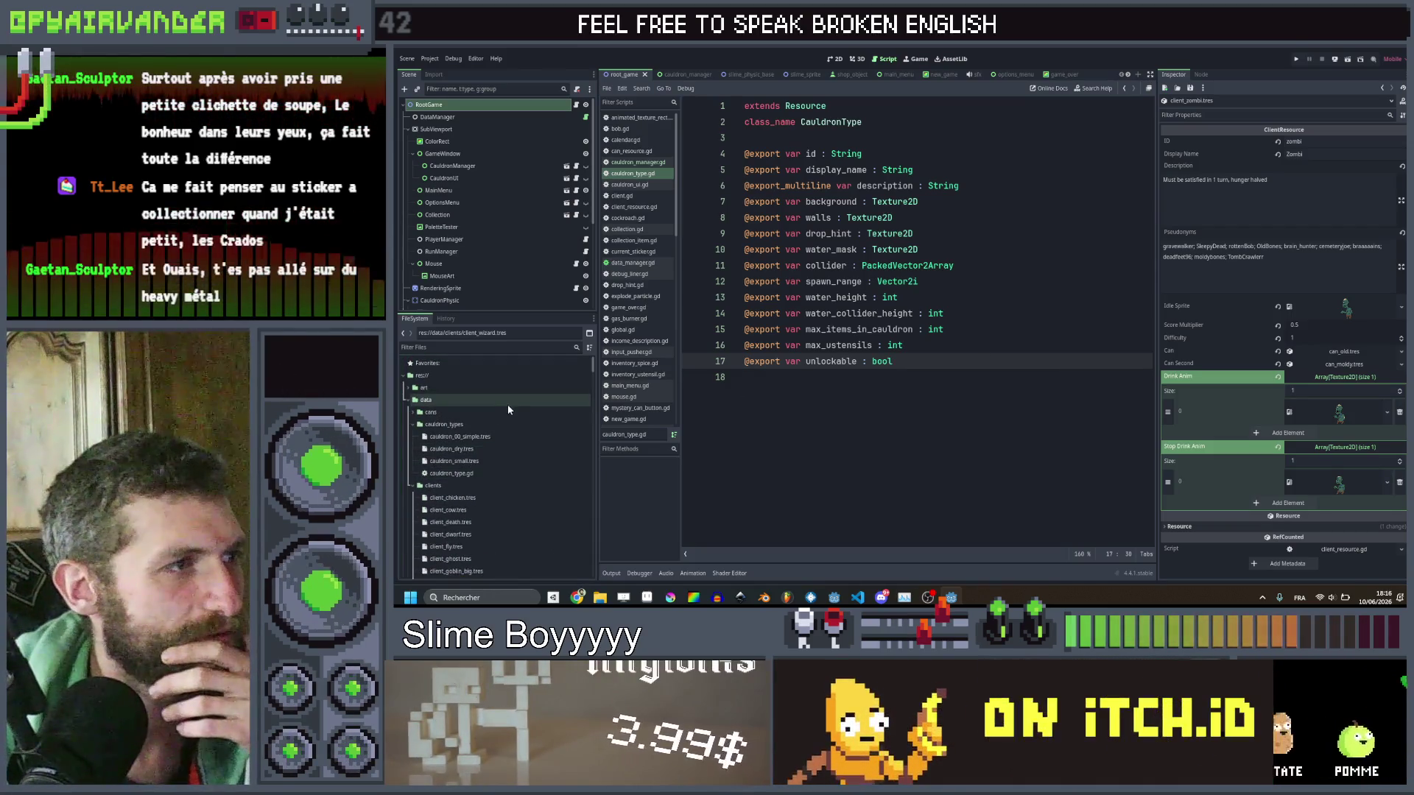
{"action": "scroll", "coordinate": [635, 312], "scroll_direction": "down", "scroll_amount": 5}
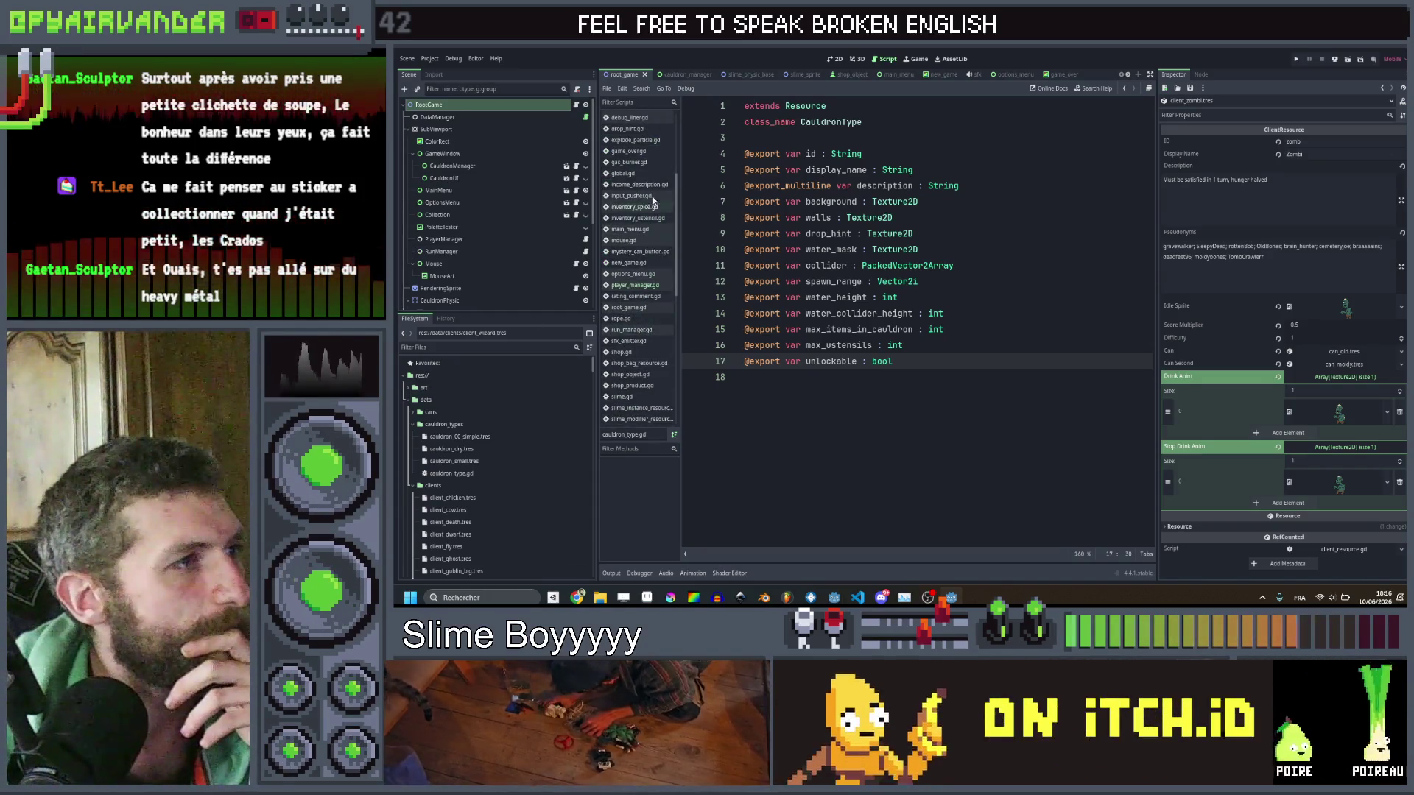
In global.gd, duplicate the discovered_ustensils save_dict entry and its variable line.
{"action": "left_click", "coordinate": [623, 173]}
{"action": "scroll", "coordinate": [803, 268], "scroll_direction": "up", "scroll_amount": 18}
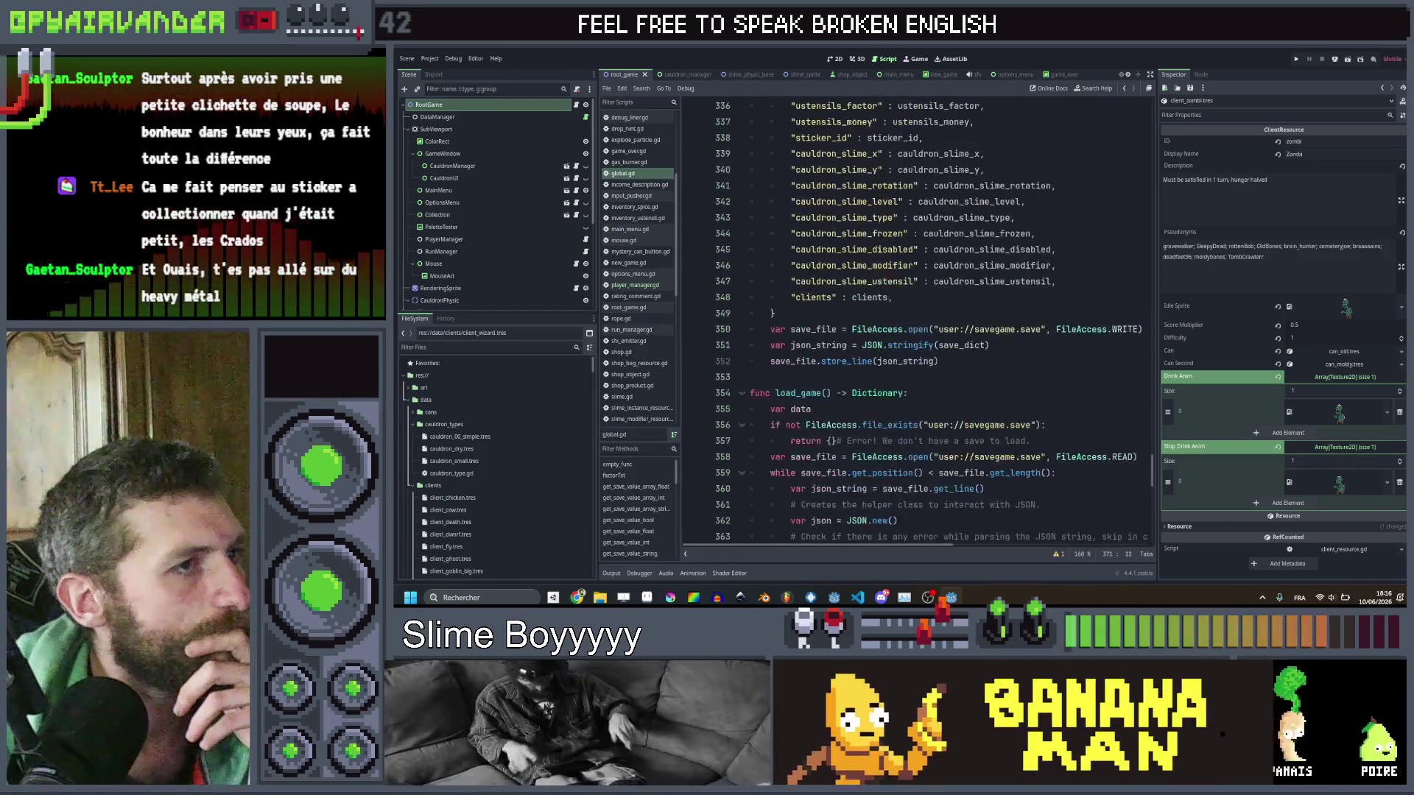
{"action": "scroll", "coordinate": [1035, 424], "scroll_direction": "up", "scroll_amount": 20}
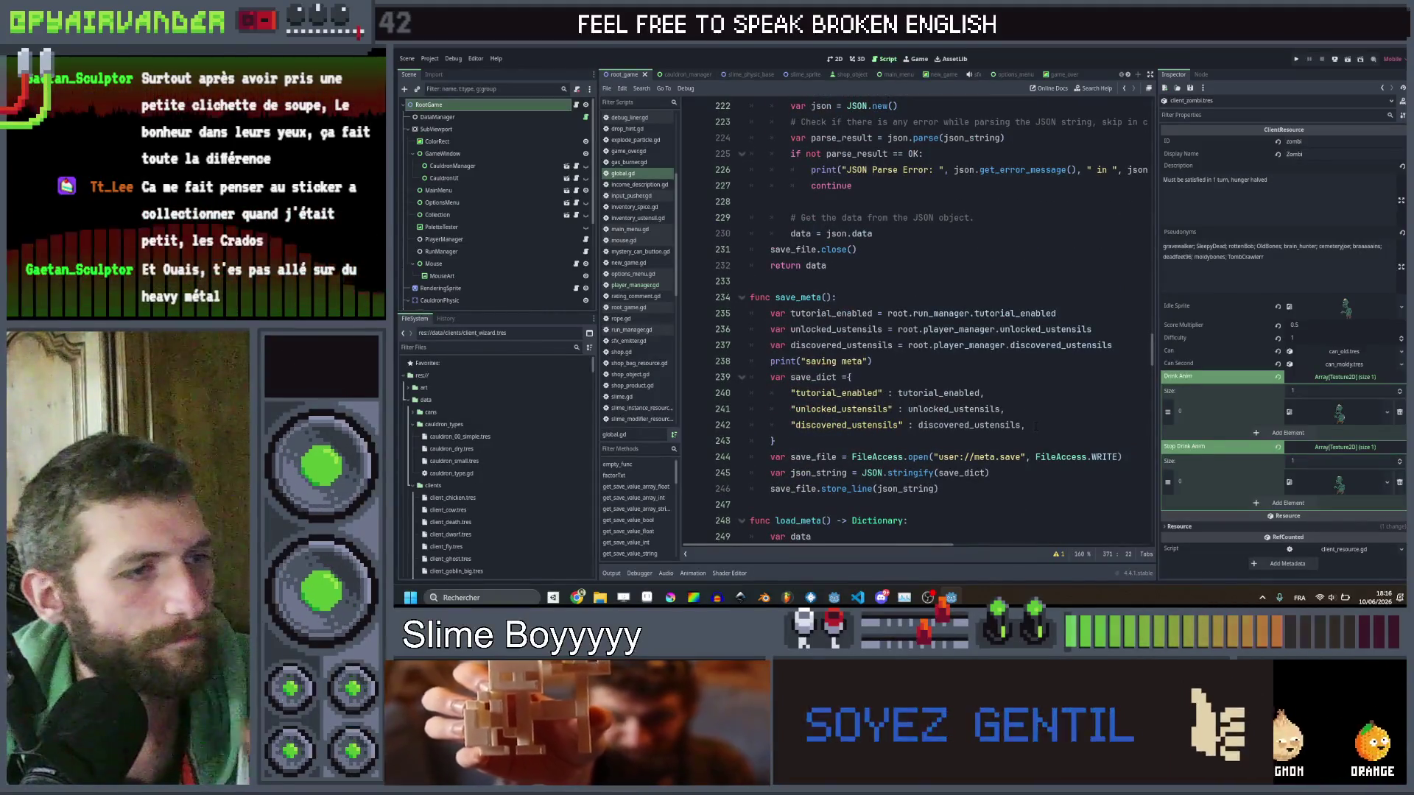
{"action": "left_click", "coordinate": [1034, 425]}
{"action": "key", "text": "ctrl+shift+d"}
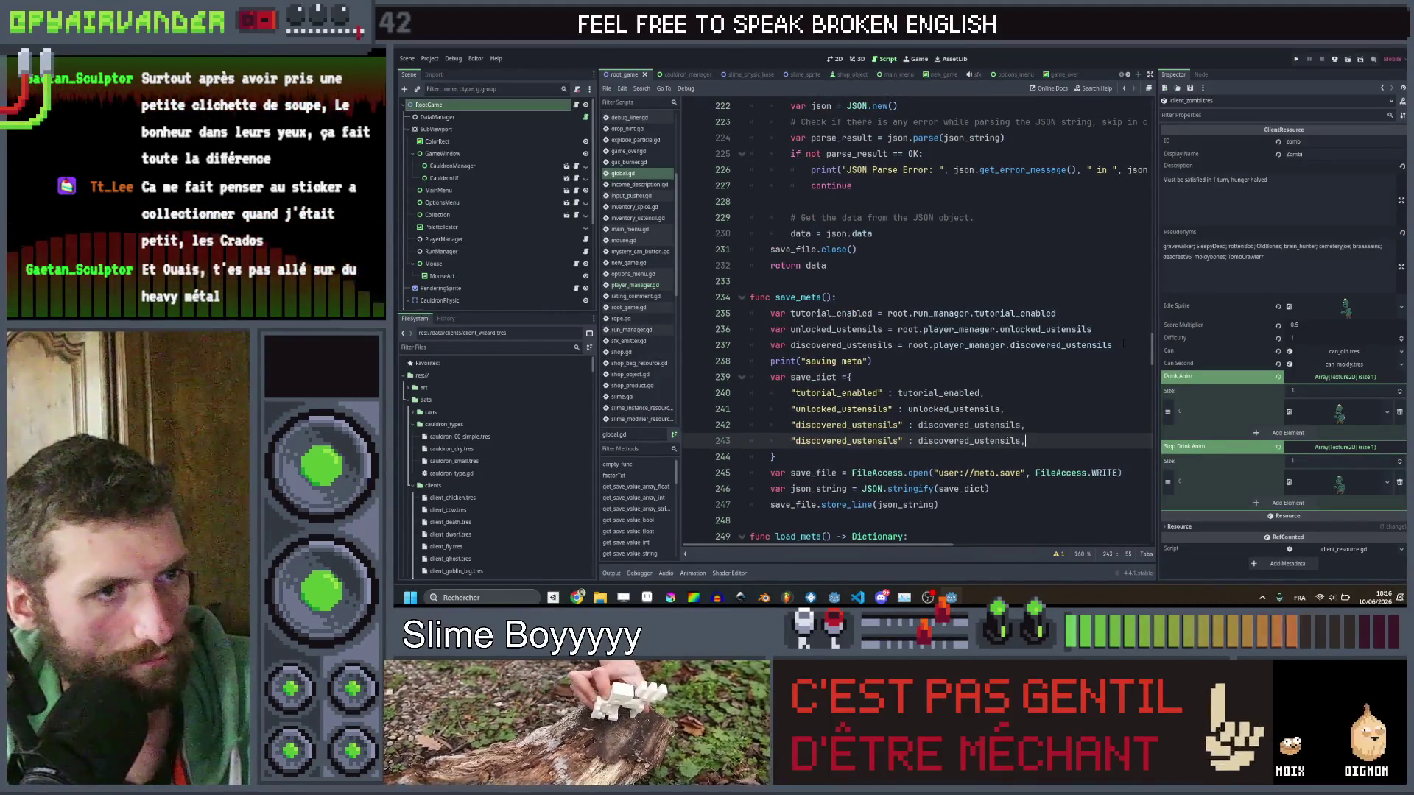
{"action": "left_click", "coordinate": [1040, 345]}
{"action": "key", "text": "ctrl+shift+d"}
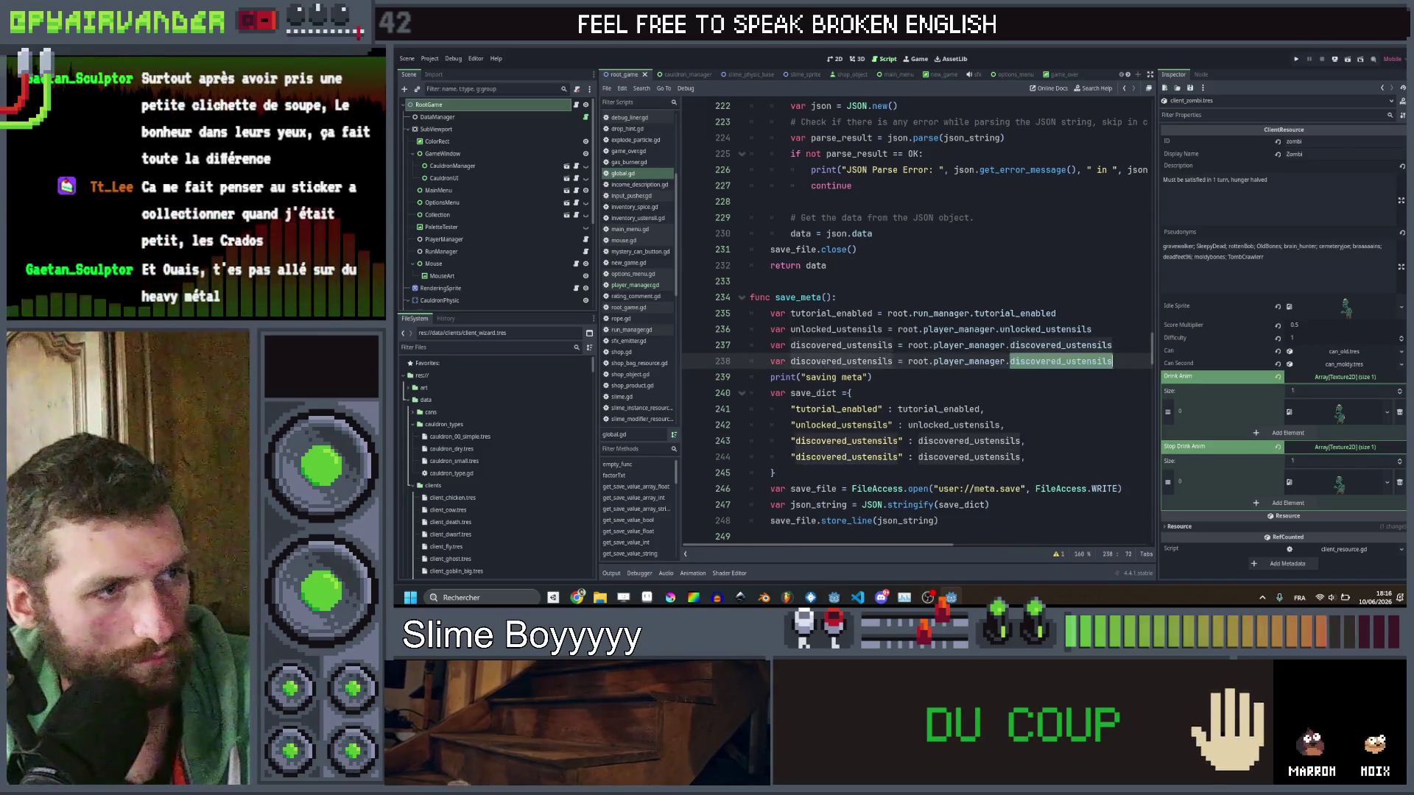
Rename the copied variable to unlocked_cauldrons, reading player_manager.unlocked_cauldrons.
{"action": "double_click", "coordinate": [829, 361]}
{"action": "type", "text": "unlocked"}
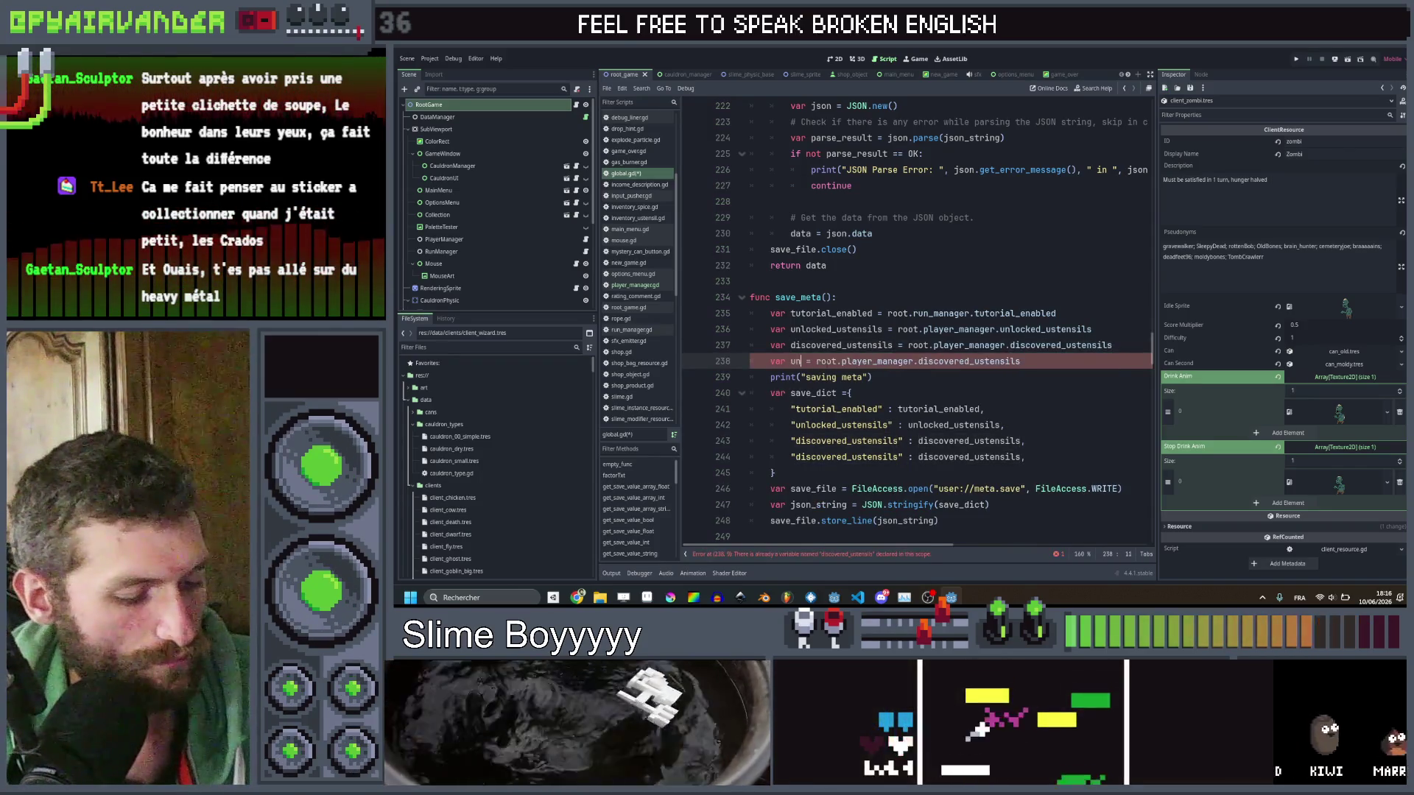
{"action": "type", "text": "_cauldrons"}
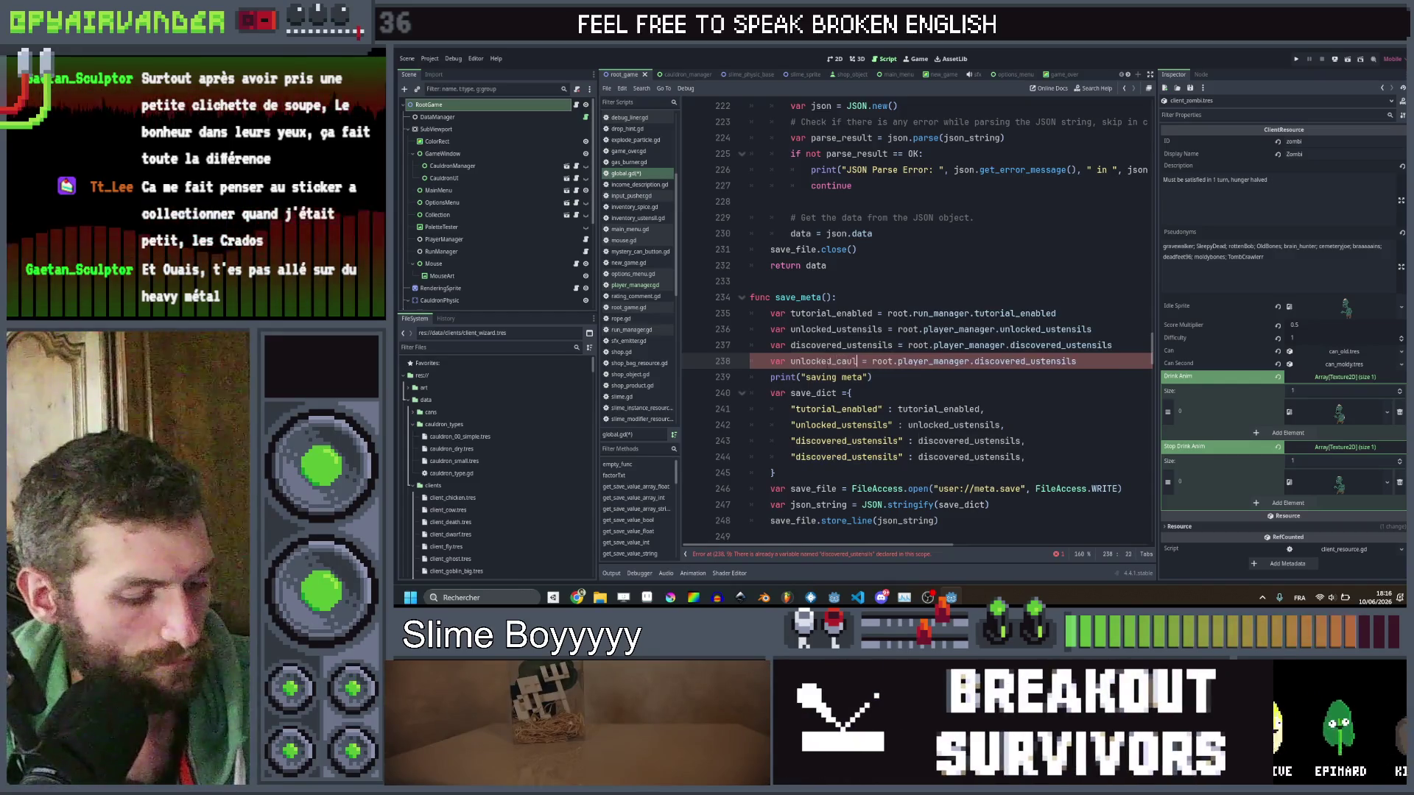
{"action": "double_click", "coordinate": [1060, 361]}
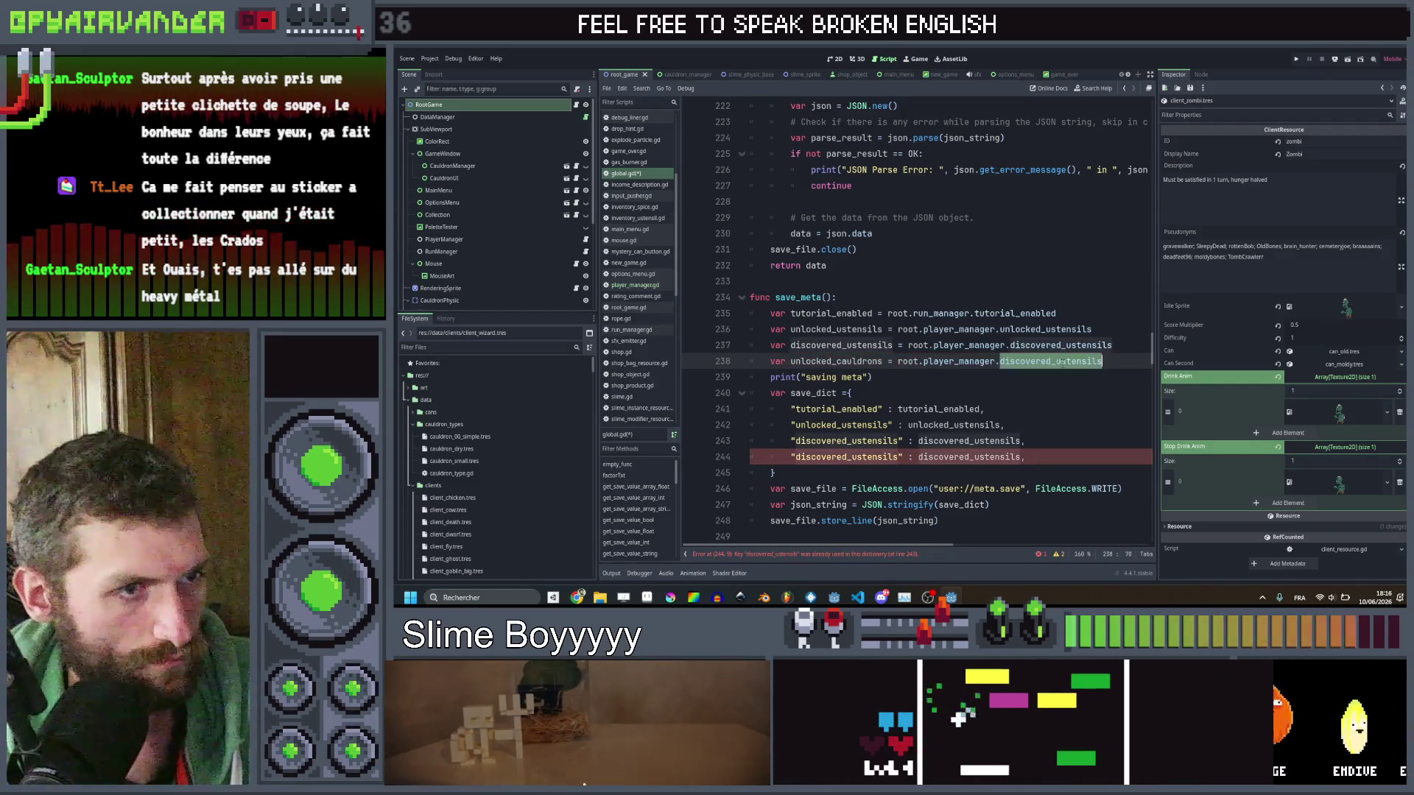
{"action": "type", "text": "unl"}
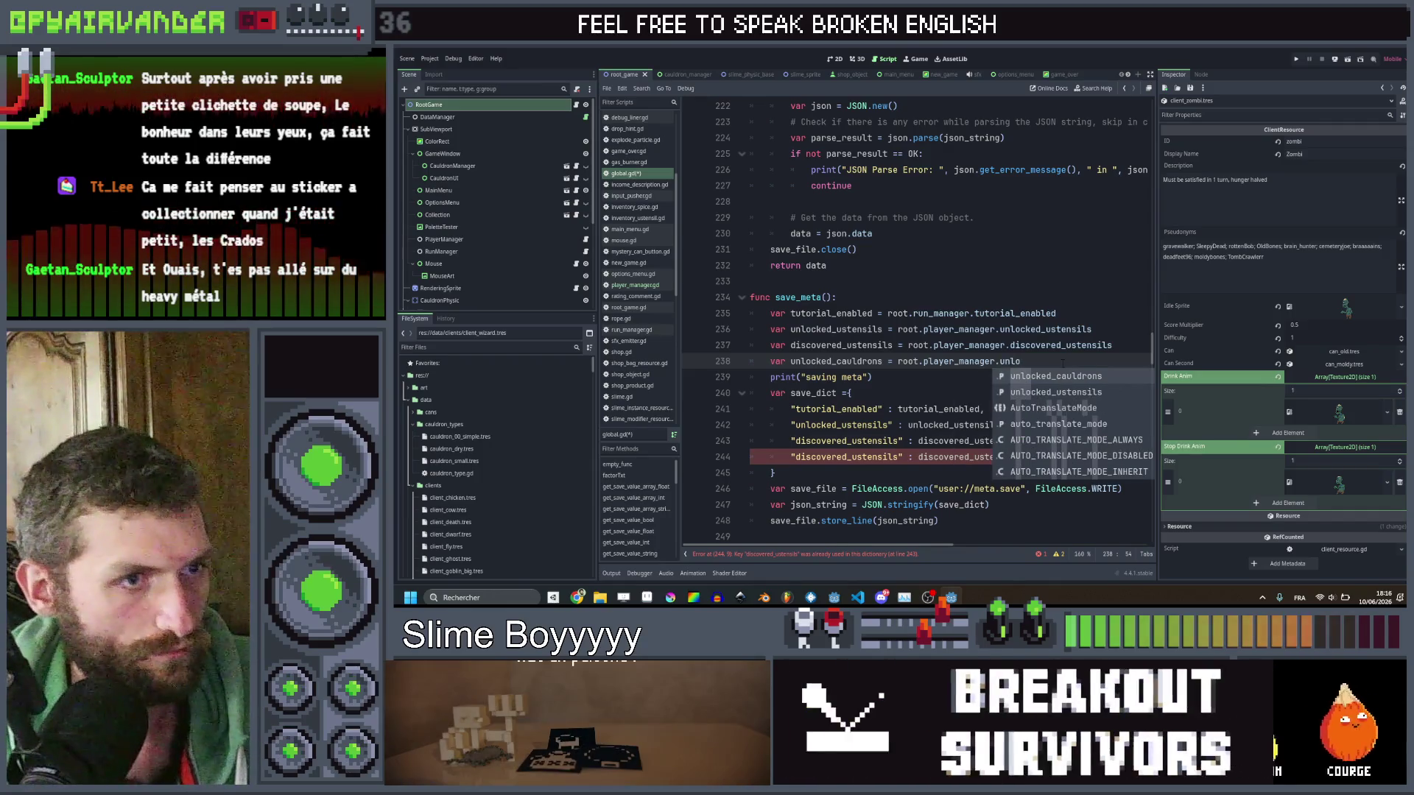
{"action": "key", "text": "Return"}
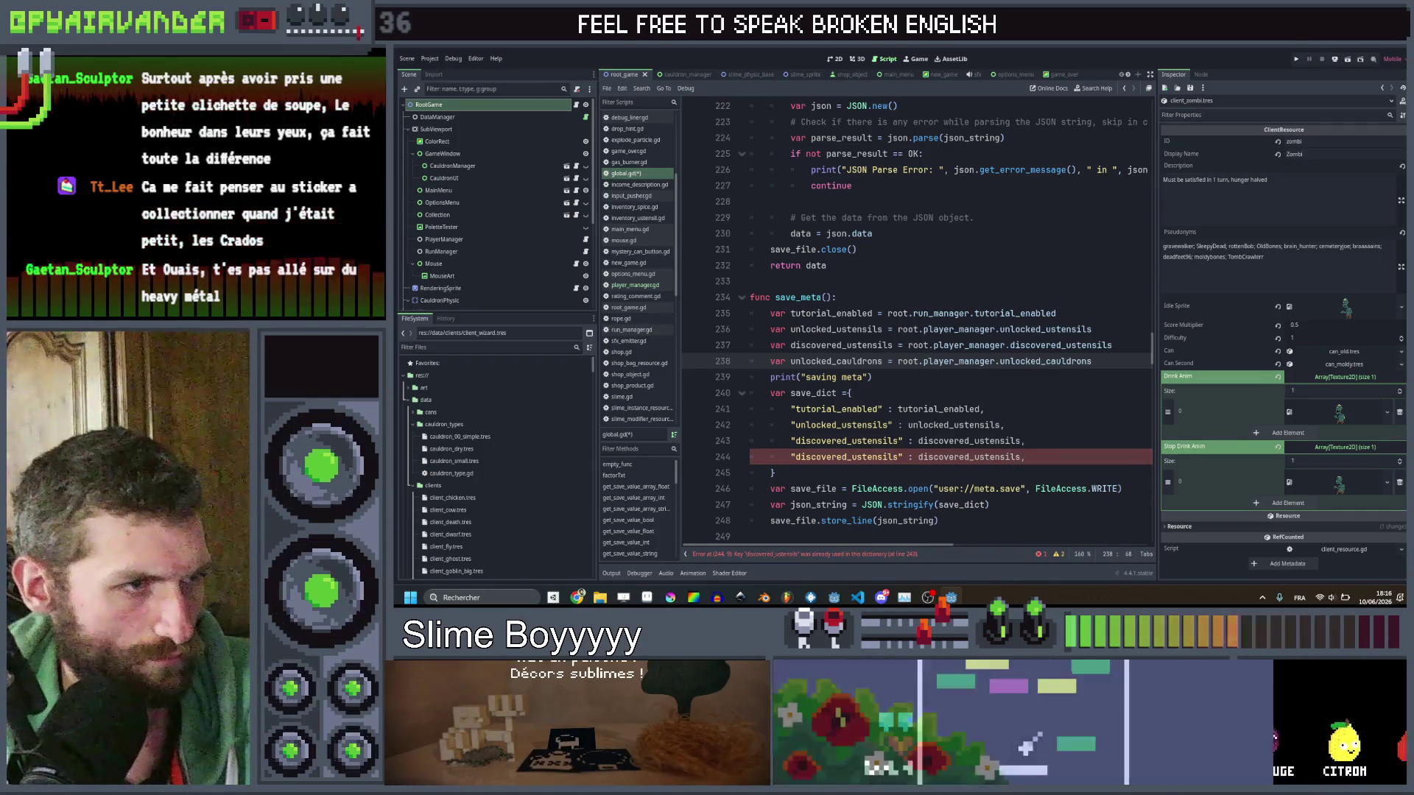
{"action": "double_click", "coordinate": [836, 361]}
Change the duplicate line 244 entry to "unlocked_cauldrons" : unlocked_cauldrons and save global.gd.
{"action": "double_click", "coordinate": [847, 457]}
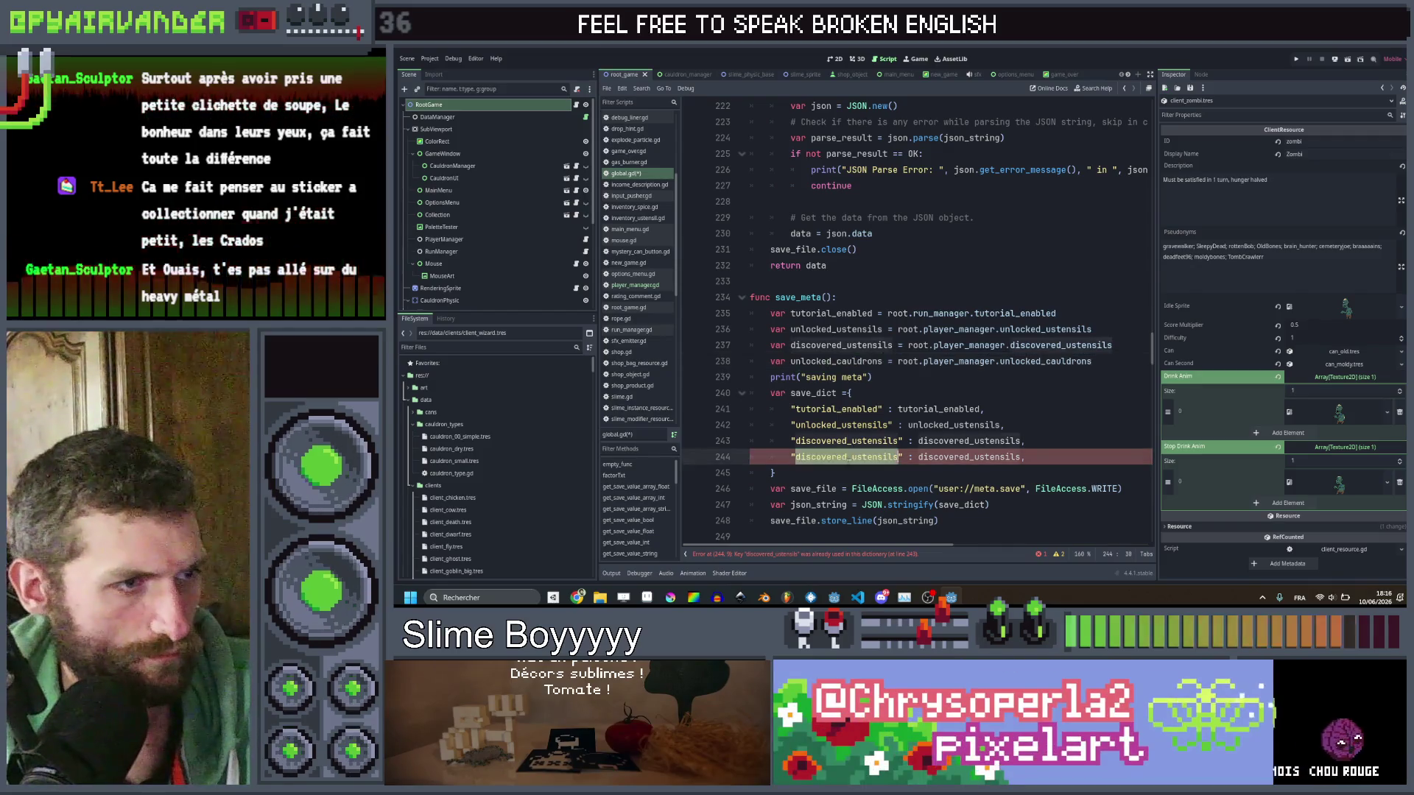
{"action": "double_click", "coordinate": [981, 458]}
{"action": "left_click", "coordinate": [1025, 441]}
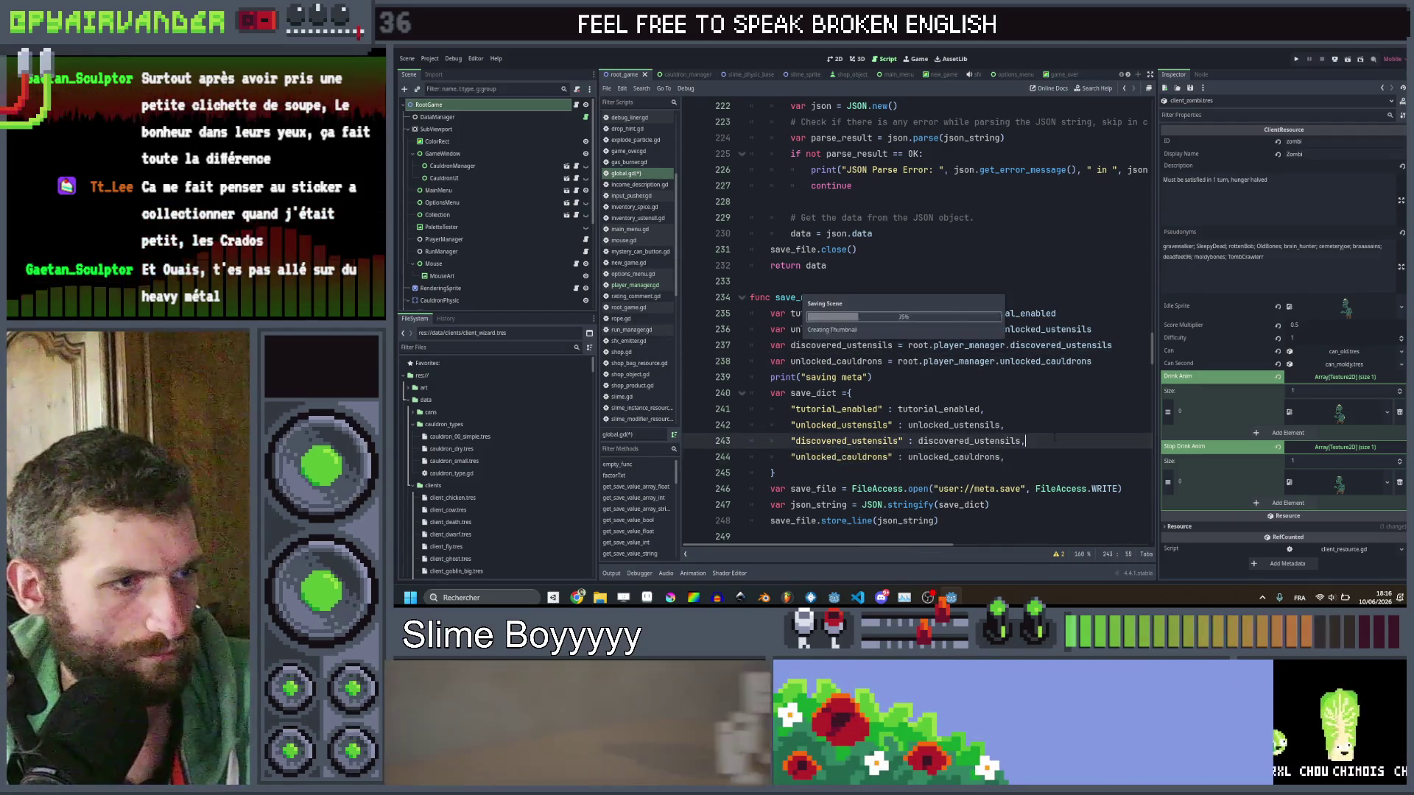
{"action": "key", "text": "ctrl+s"}
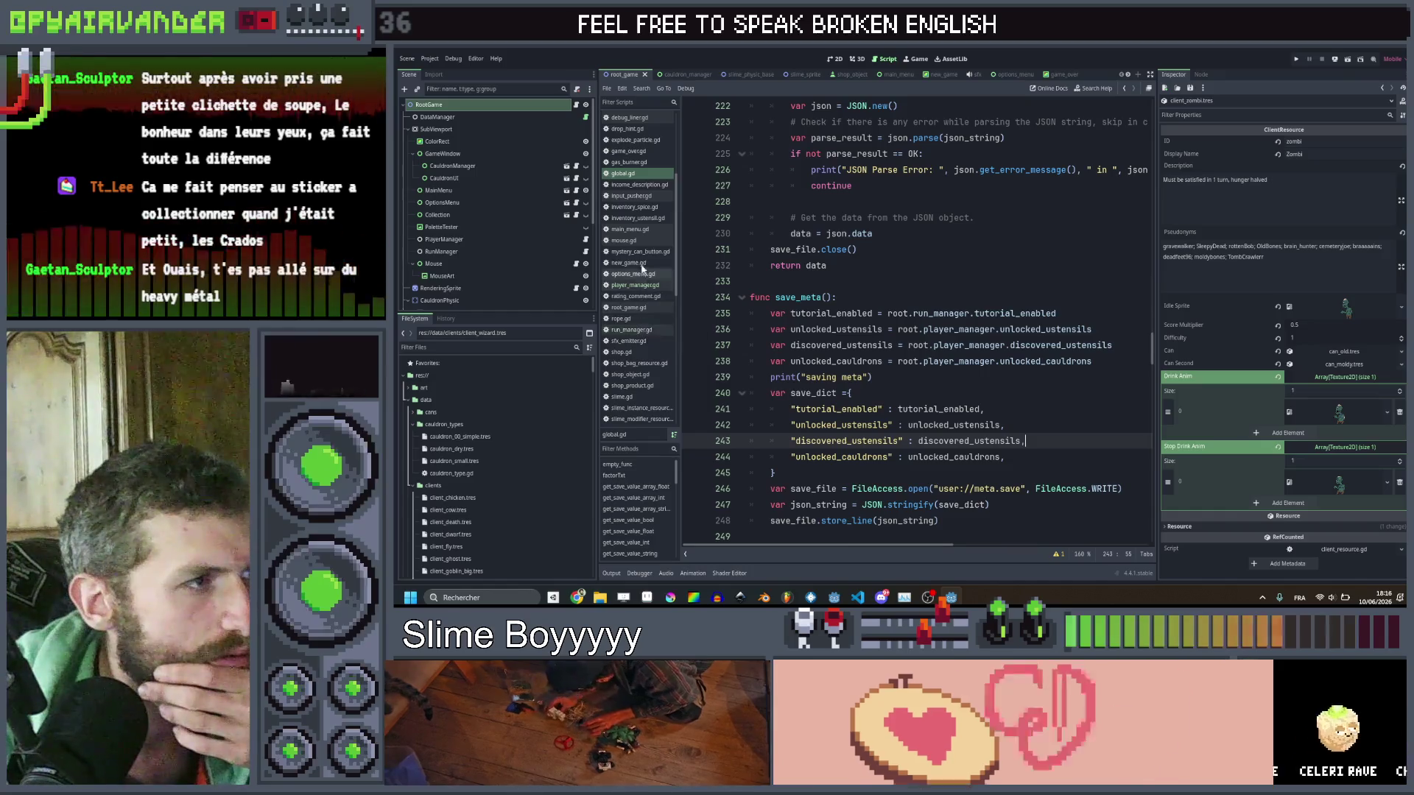
{"action": "left_click", "coordinate": [630, 229]}
Duplicate main_menu.gd line 36 and rename the copy to player_manager.unlocked_cauldrons.
{"action": "scroll", "coordinate": [975, 236], "scroll_direction": "down", "scroll_amount": 5}
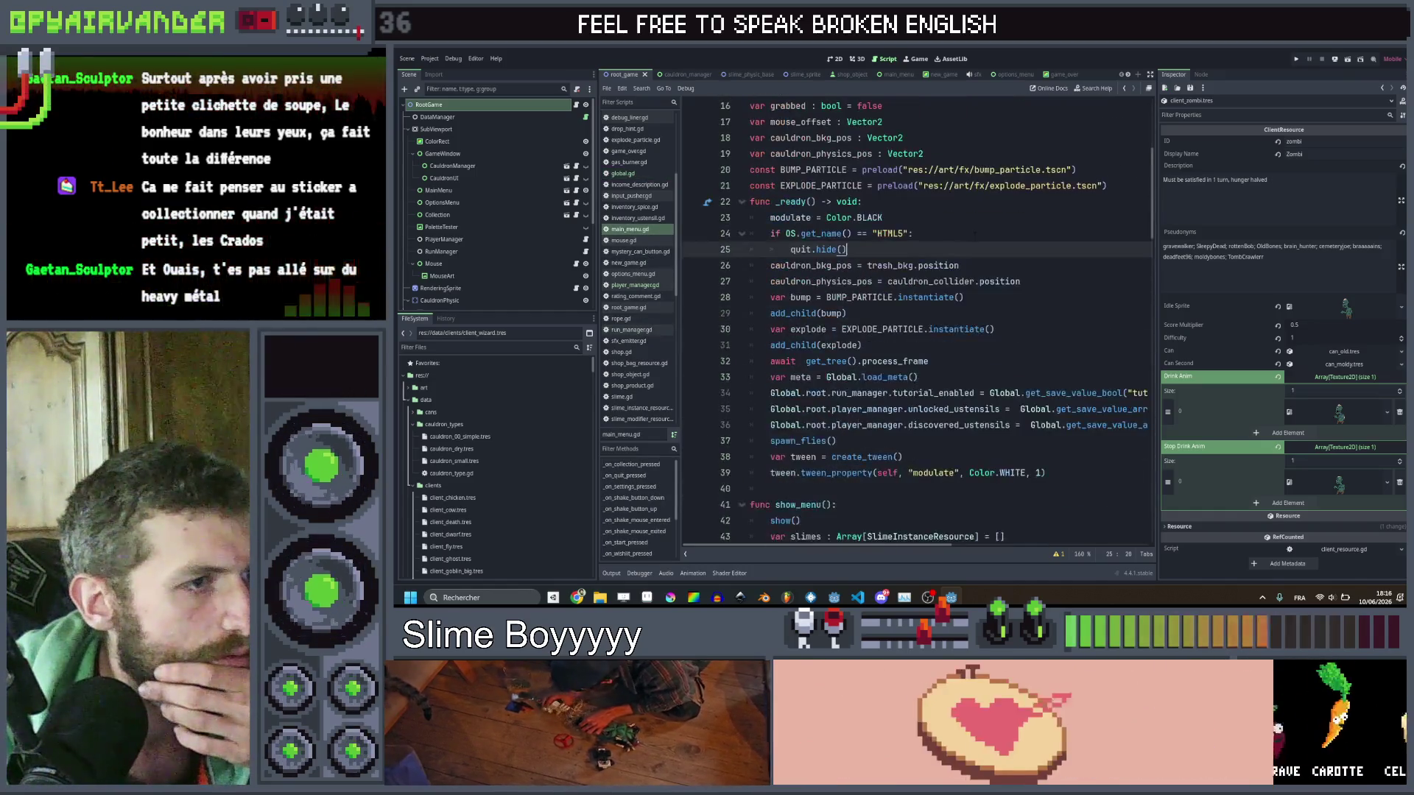
{"action": "scroll", "coordinate": [975, 236], "scroll_direction": "right", "scroll_amount": 5}
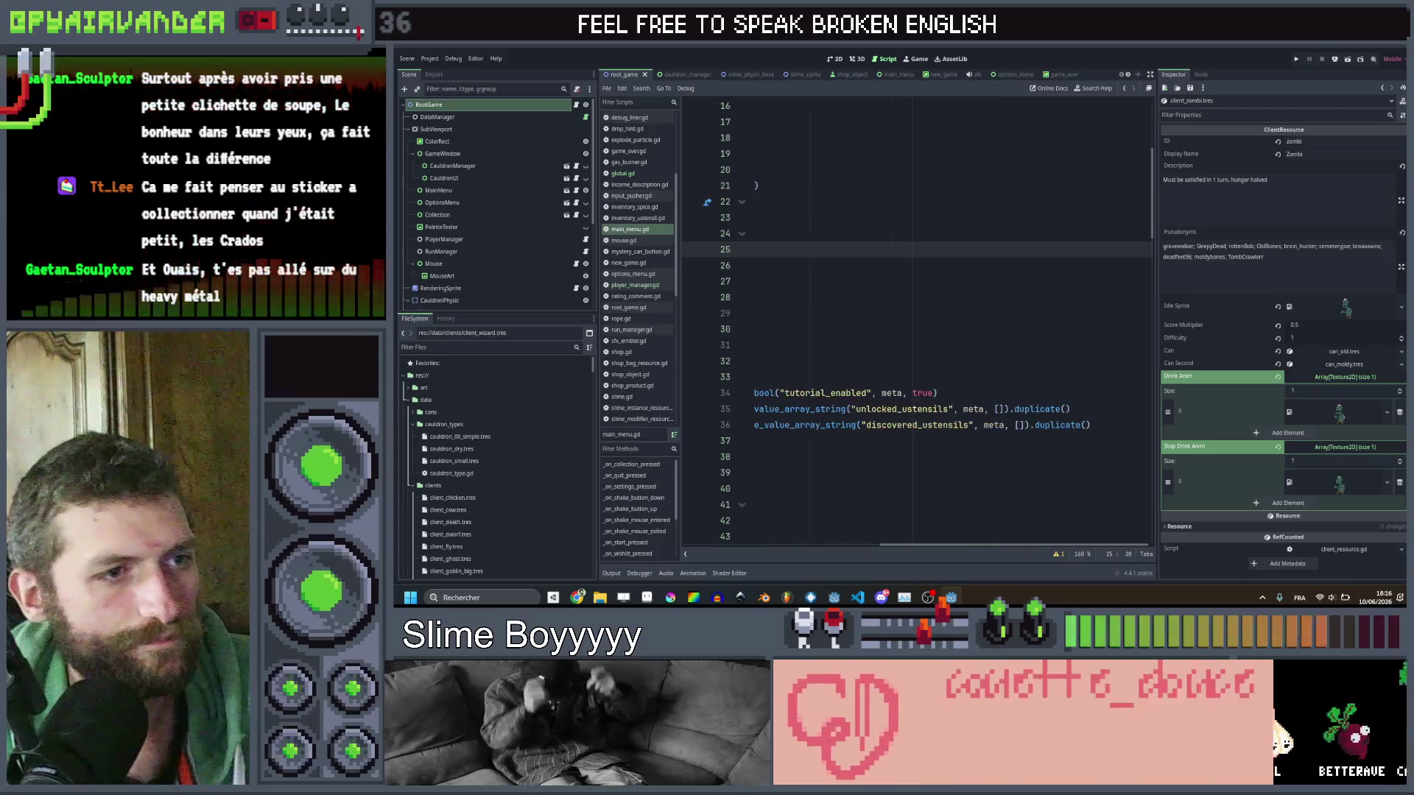
{"action": "left_click", "coordinate": [1134, 425]}
{"action": "key", "text": "End"}
{"action": "key", "text": "ctrl+shift+d"}
{"action": "scroll", "coordinate": [943, 443], "scroll_direction": "left", "scroll_amount": 5}
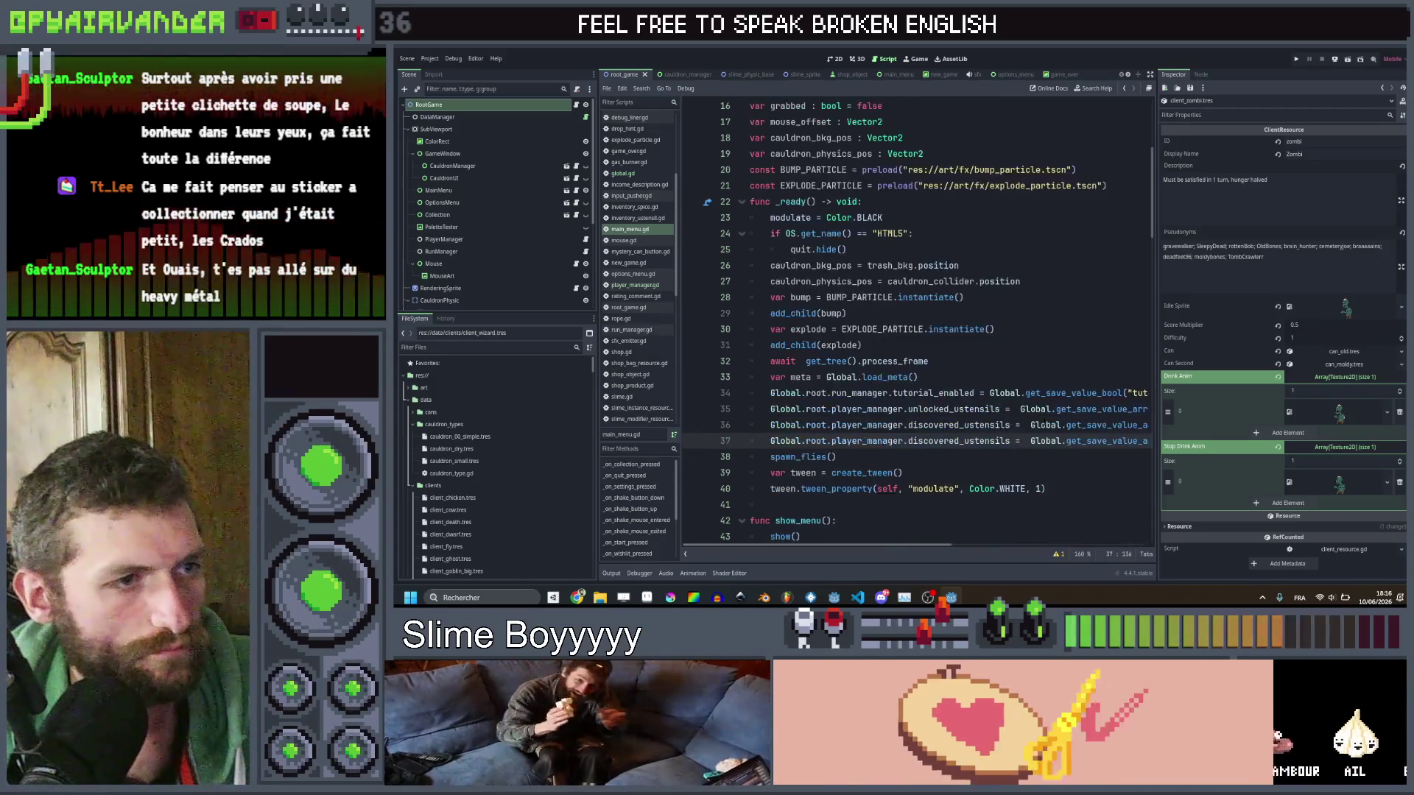
{"action": "double_click", "coordinate": [943, 443]}
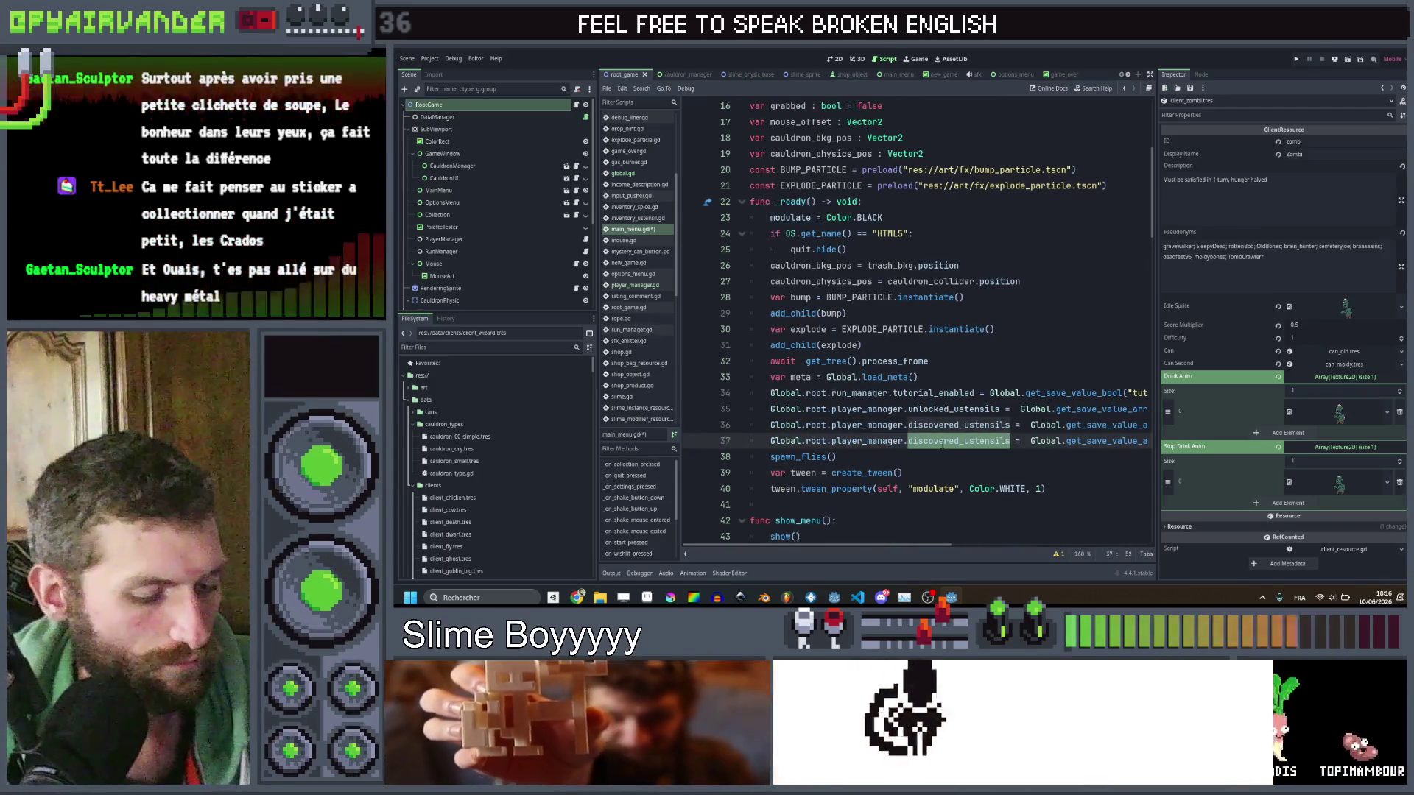
{"action": "type", "text": "un"}
{"action": "key", "text": "Return"}
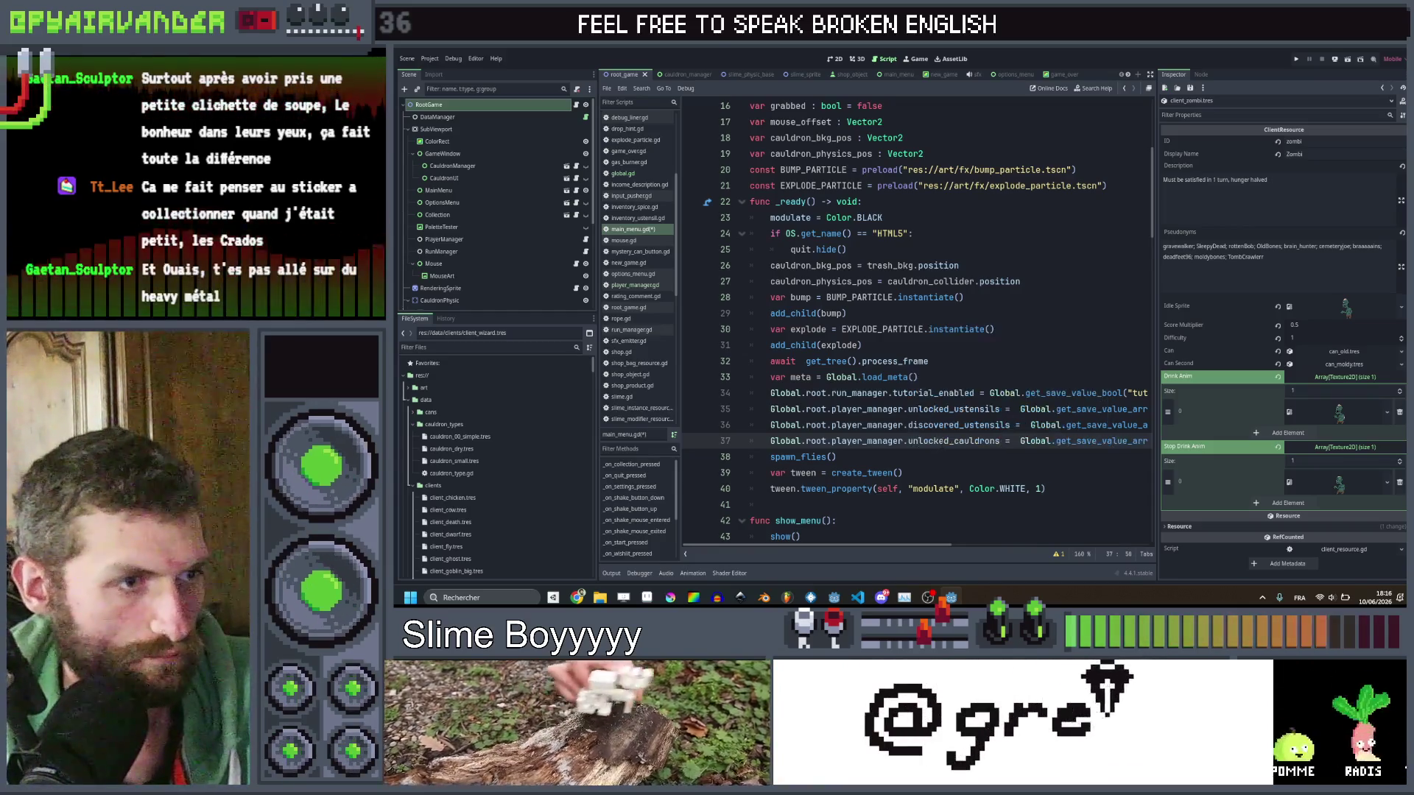
Make the copied line load the "unlocked_cauldrons" key and save main_menu.gd.
{"action": "scroll", "coordinate": [944, 443], "scroll_direction": "right", "scroll_amount": 5}
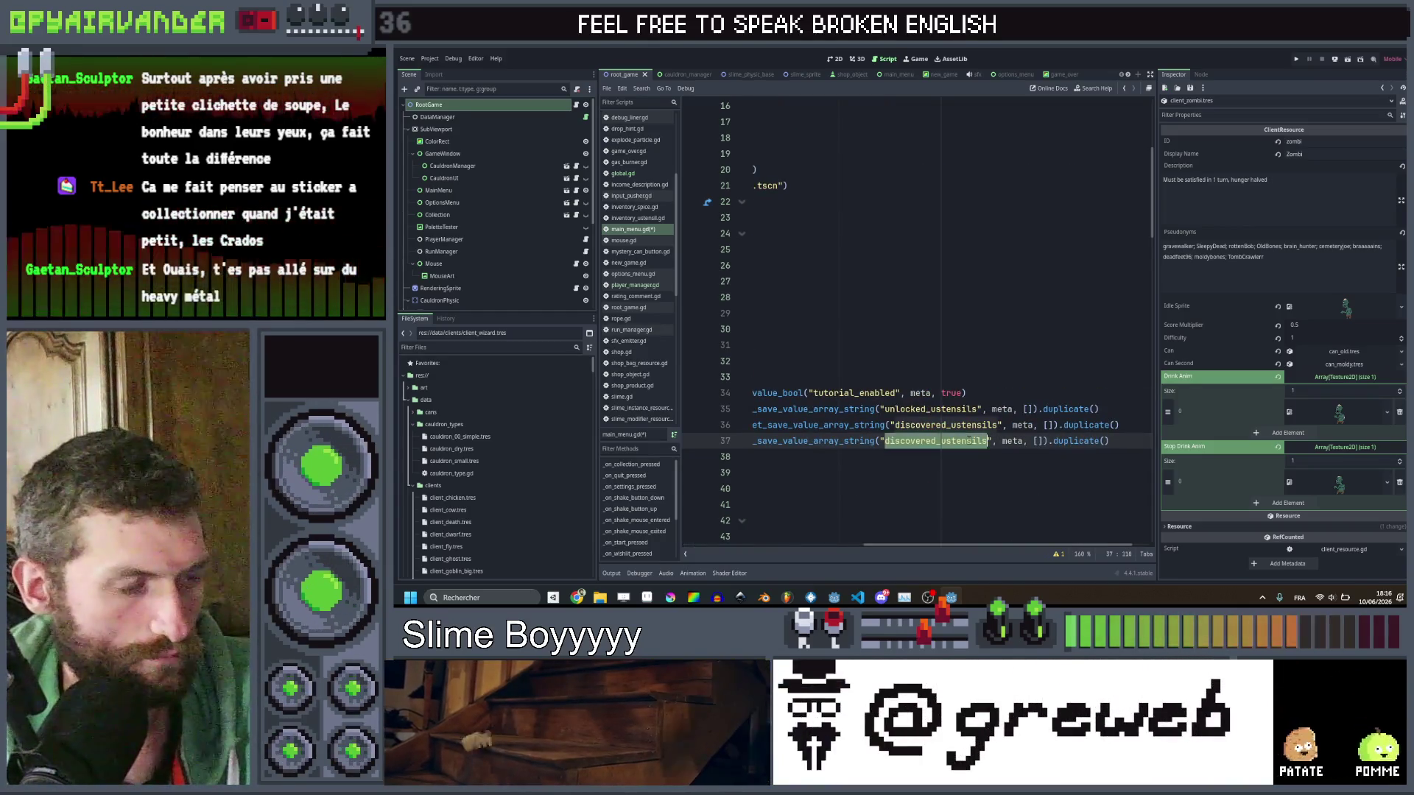
{"action": "key", "text": "ctrl+v"}
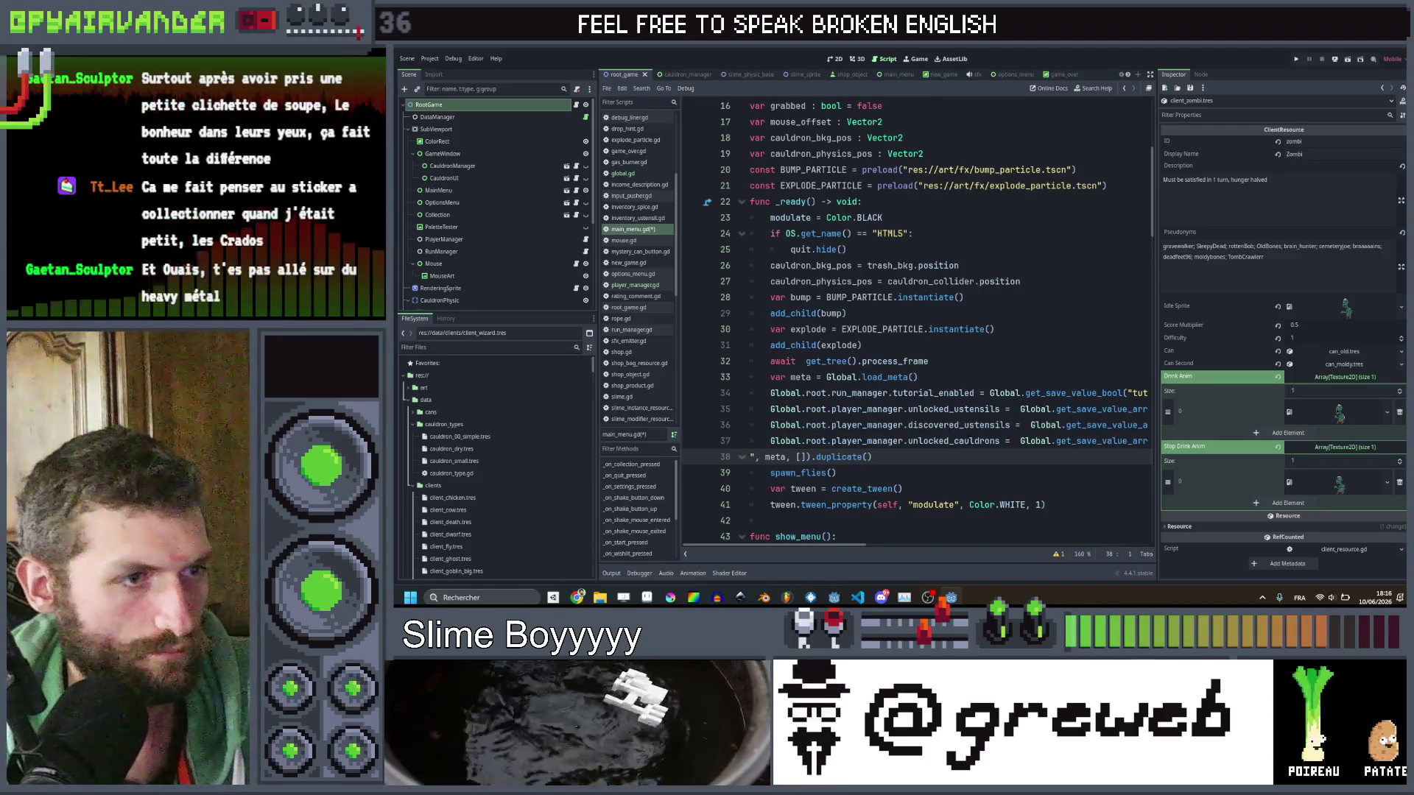
{"action": "key", "text": "ctrl+z"}
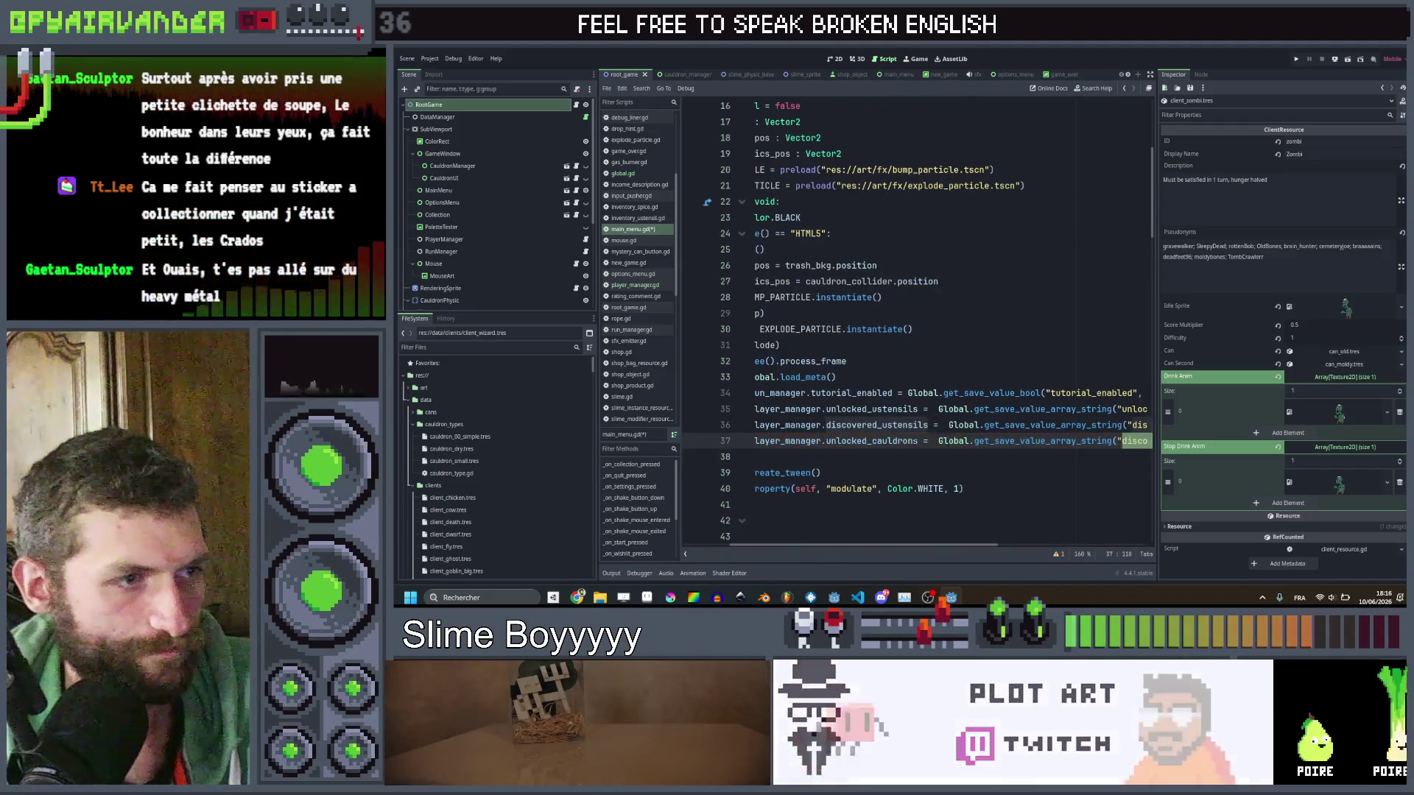
{"action": "scroll", "coordinate": [916, 324], "scroll_direction": "right", "scroll_amount": 5}
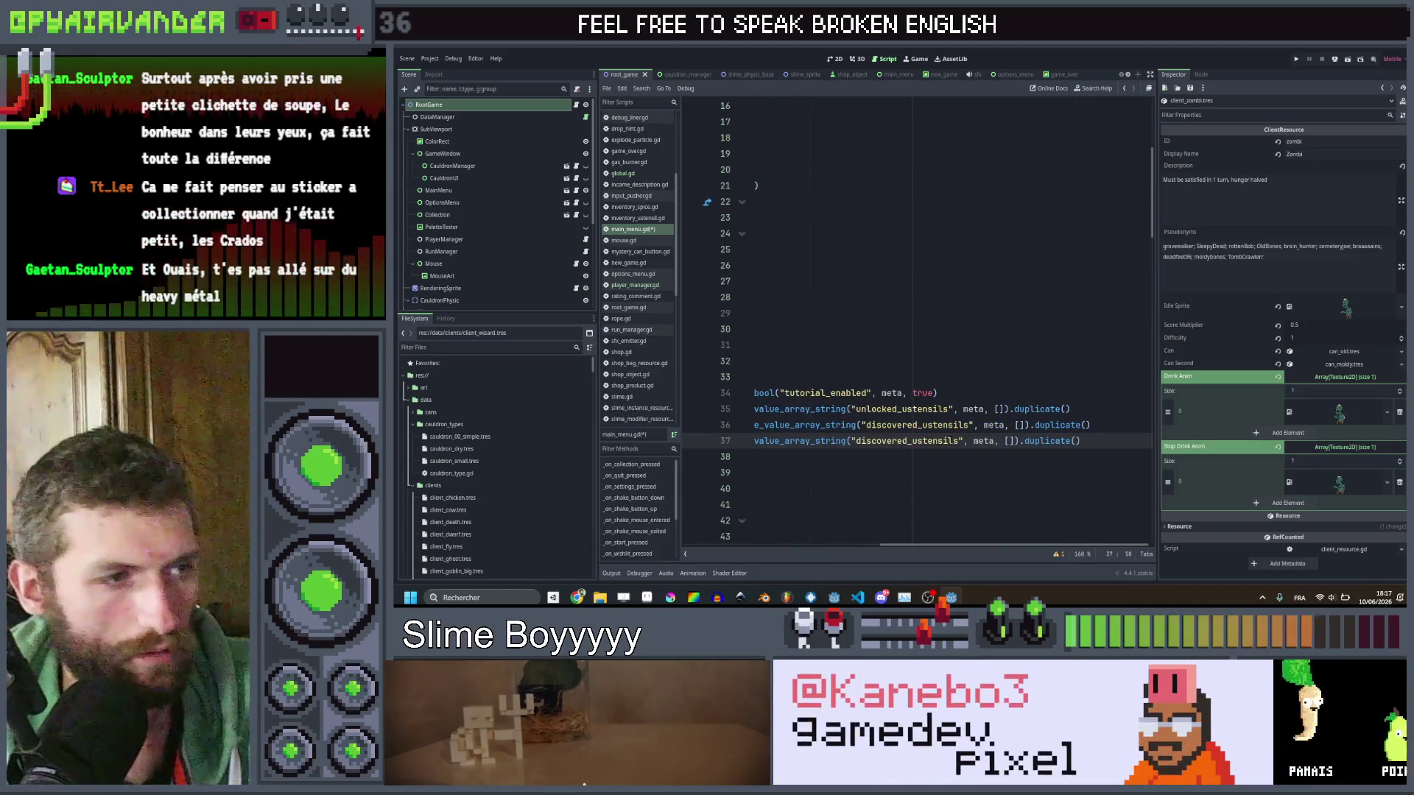
{"action": "key", "text": "ctrl+z"}
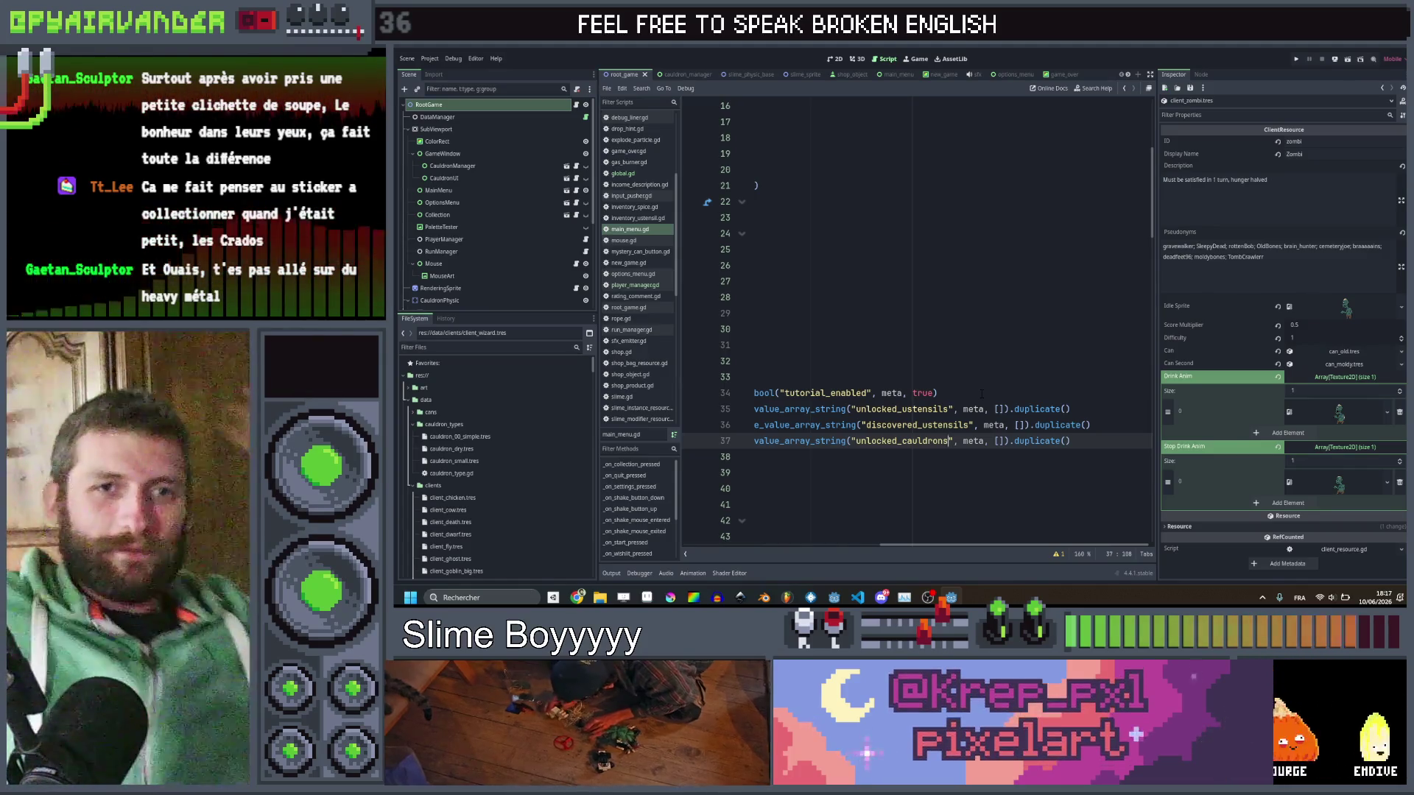
{"action": "scroll", "coordinate": [982, 394], "scroll_direction": "left", "scroll_amount": 5}
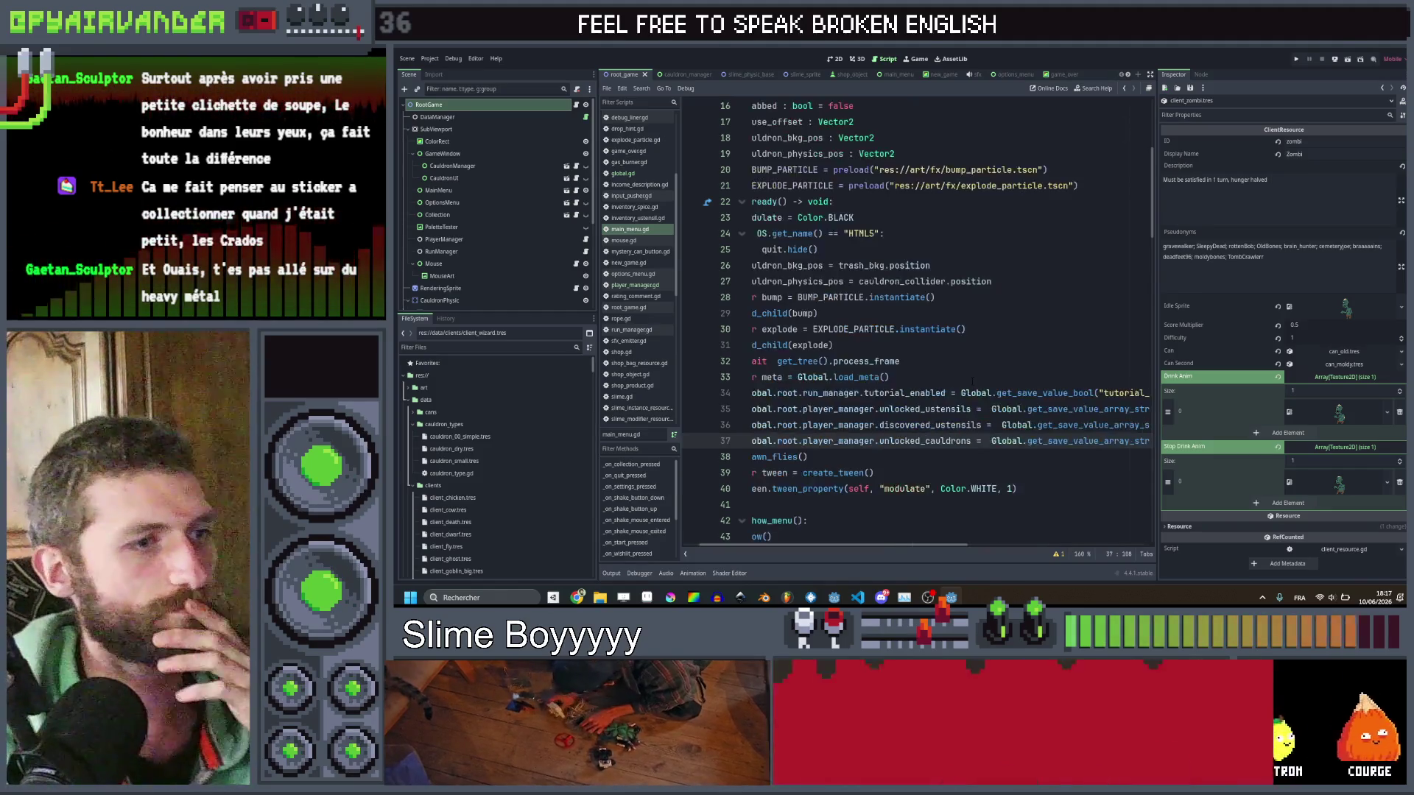
{"action": "left_click", "coordinate": [964, 364]}
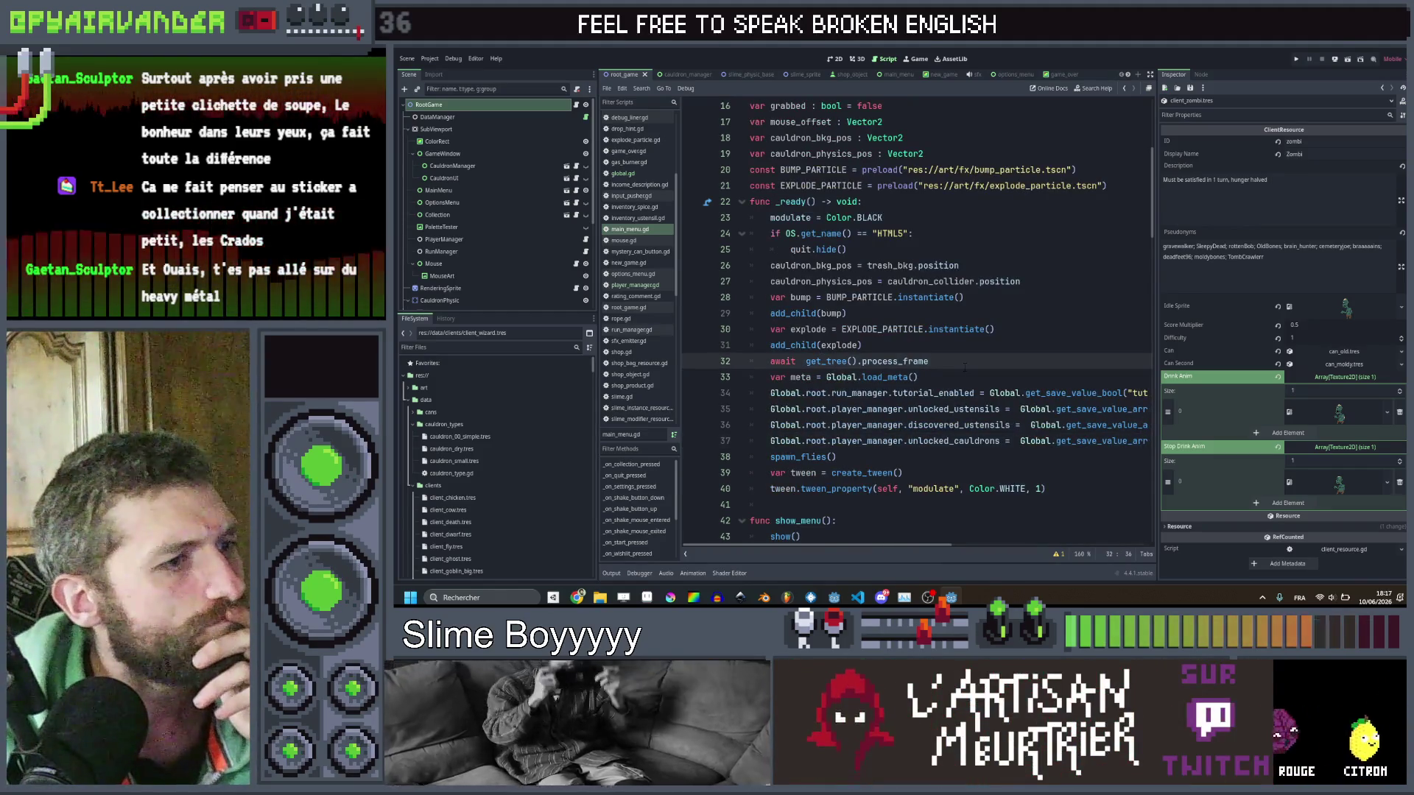
{"action": "scroll", "coordinate": [964, 366], "scroll_direction": "down", "scroll_amount": 1}
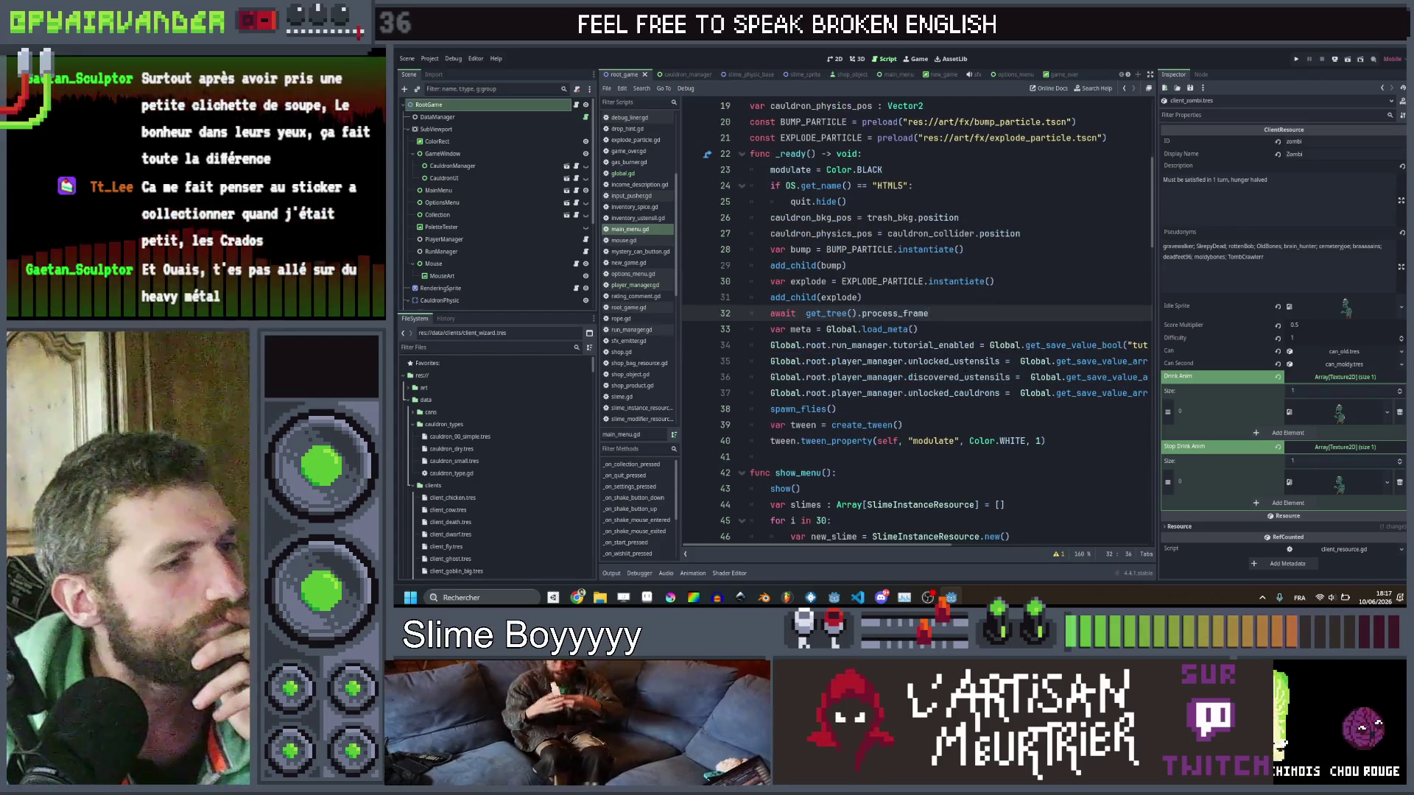
{"action": "scroll", "coordinate": [917, 324], "scroll_direction": "right", "scroll_amount": 5}
{"action": "scroll", "coordinate": [917, 324], "scroll_direction": "left", "scroll_amount": 5}
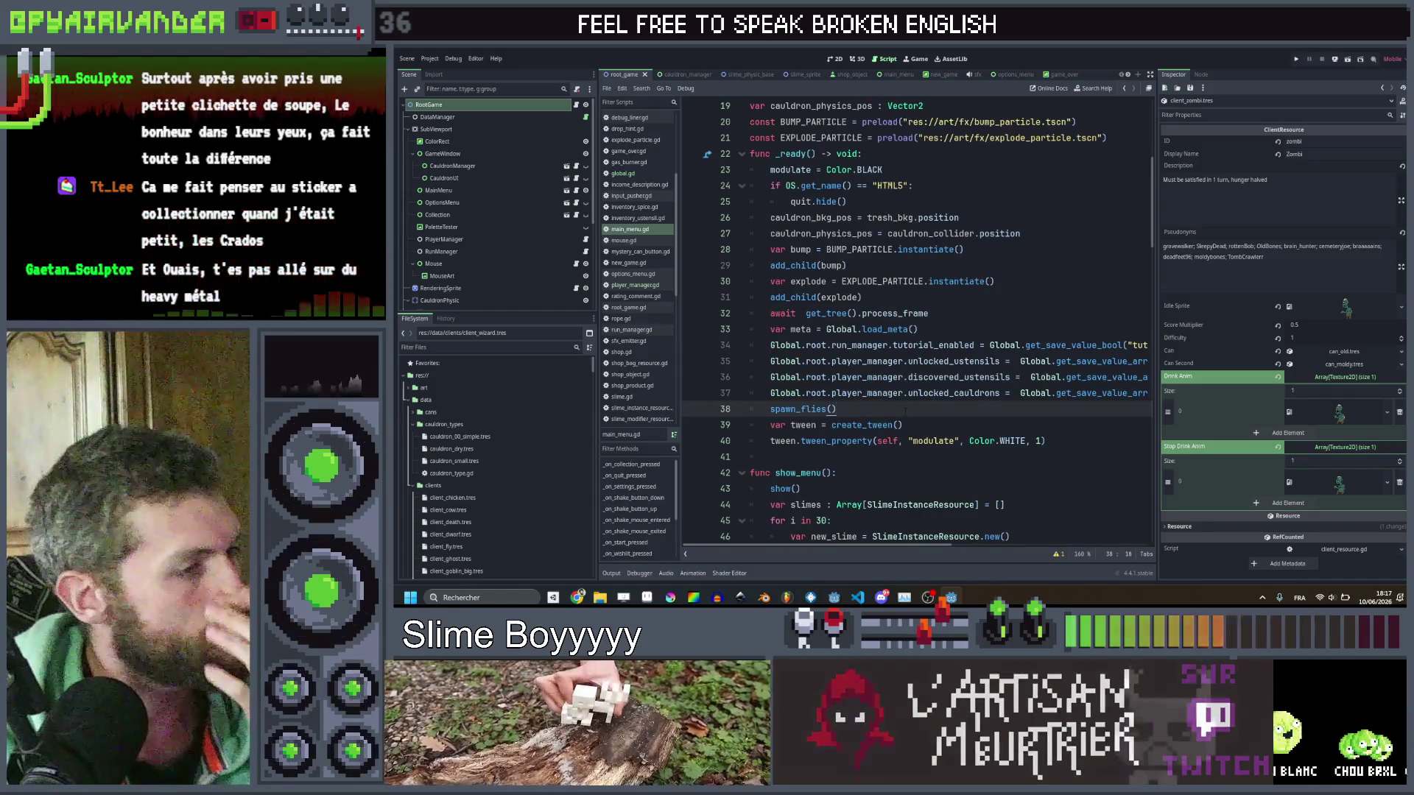
{"action": "key", "text": "ctrl+shift+f"}
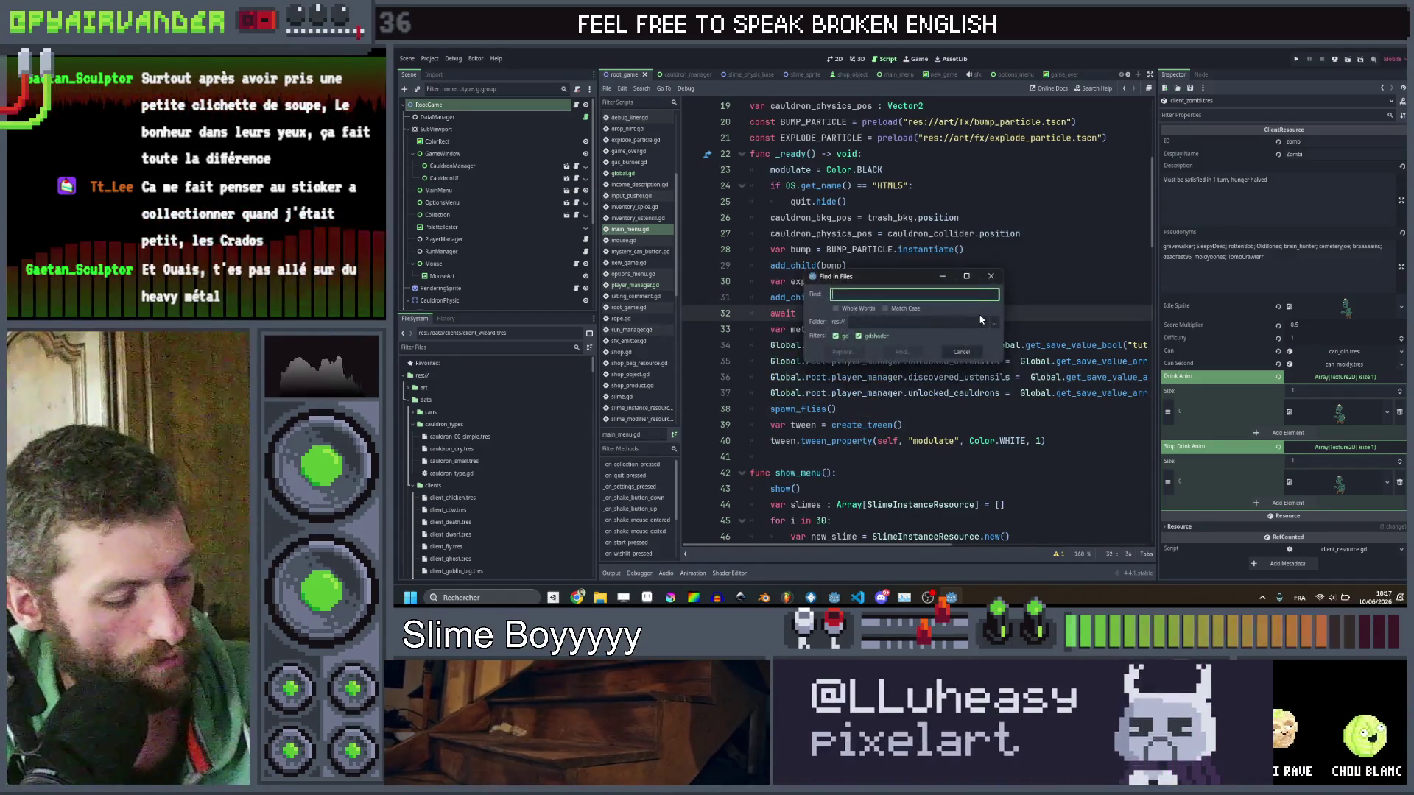
Search the whole project for game_over and open game_over.gd from the first of 3 matches.
{"action": "key", "text": "Return"}
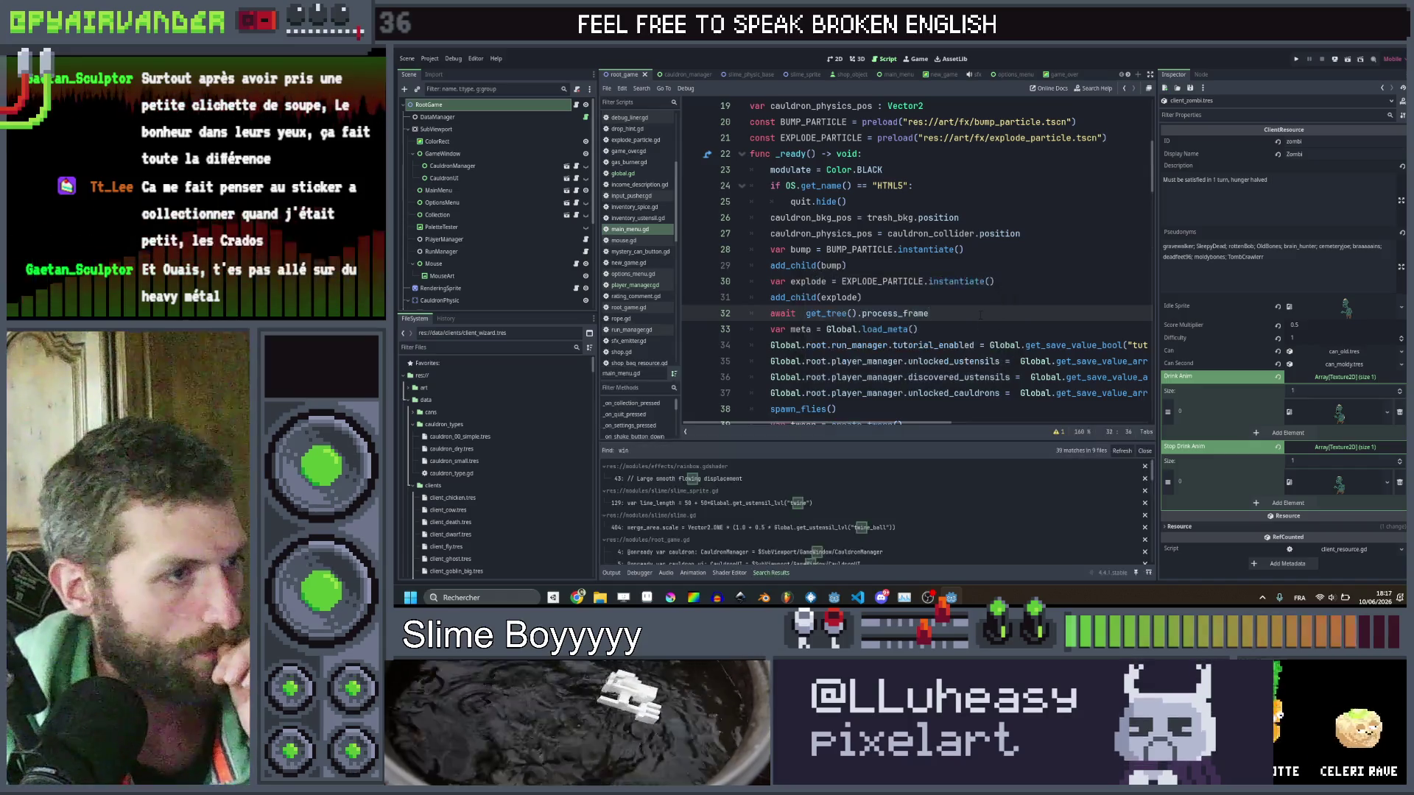
{"action": "scroll", "coordinate": [680, 512], "scroll_direction": "down", "scroll_amount": 8}
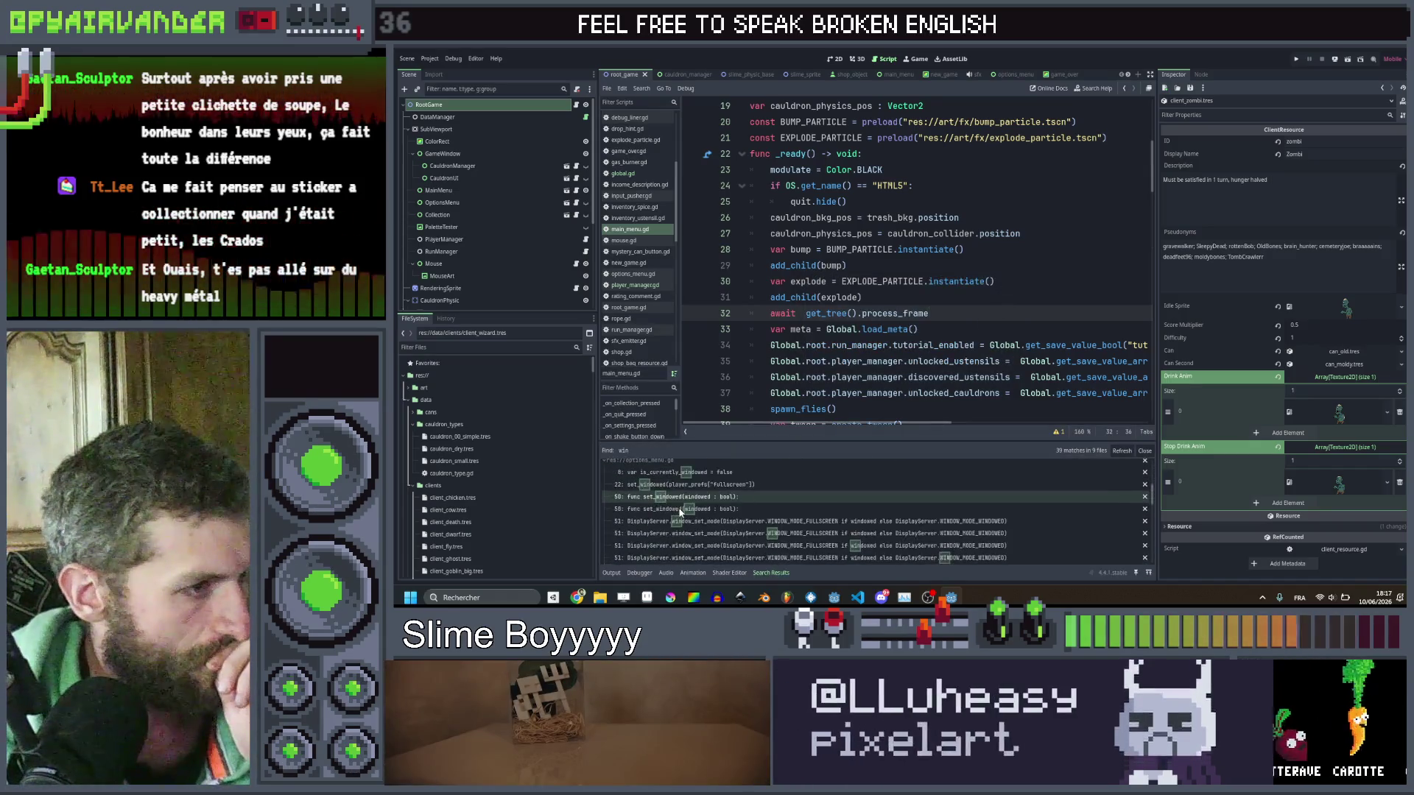
{"action": "left_click", "coordinate": [1015, 248]}
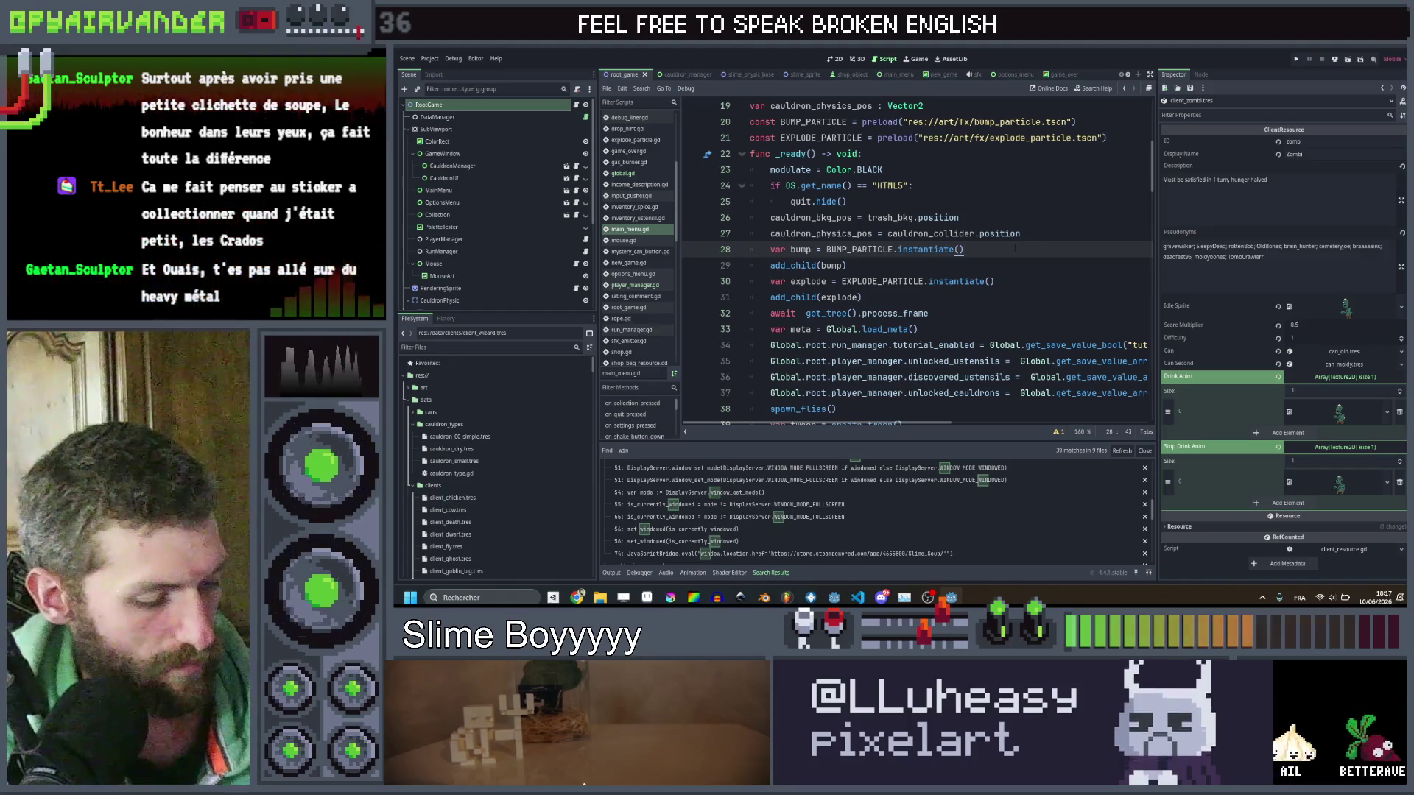
{"action": "key", "text": "ctrl+shift+f"}
{"action": "type", "text": "game_over"}
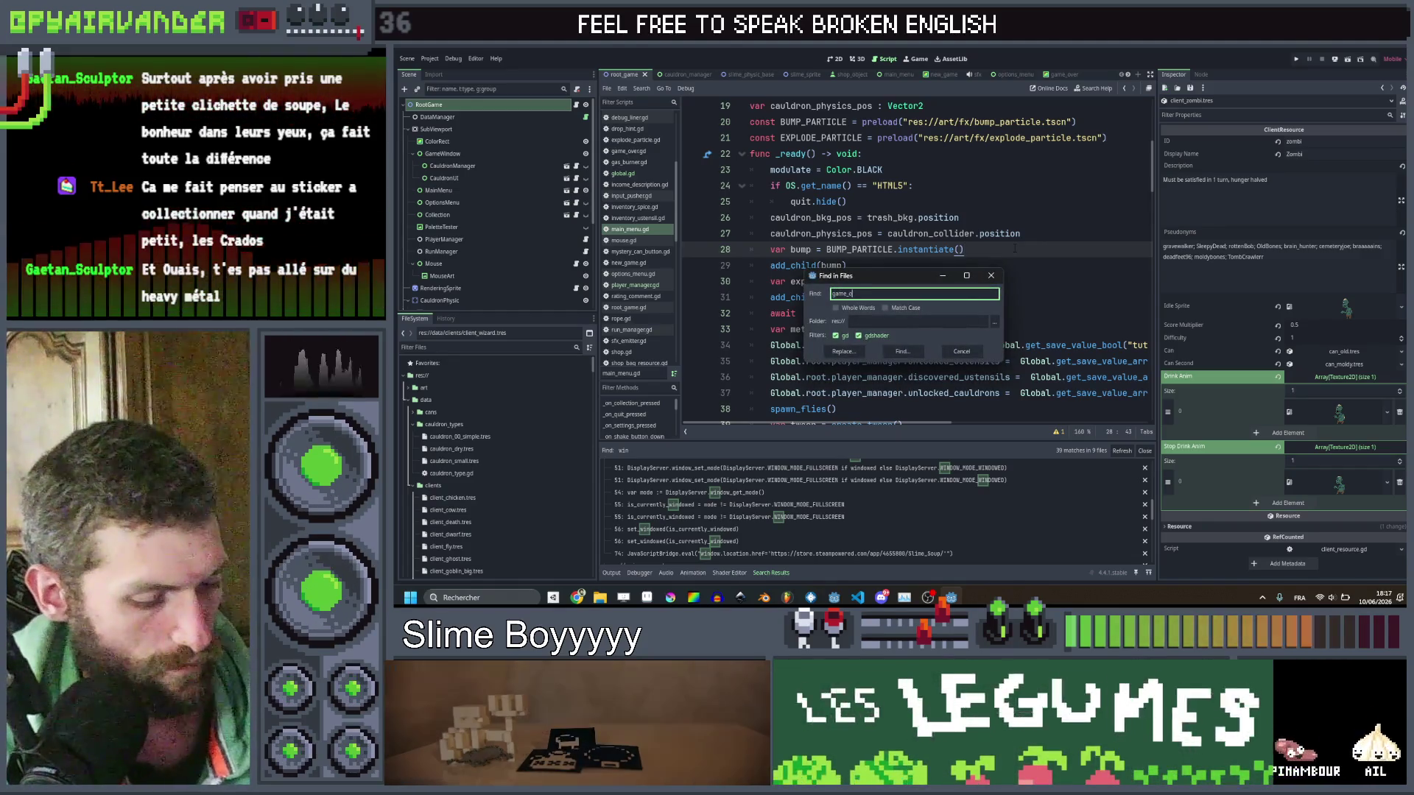
{"action": "key", "text": "Return"}
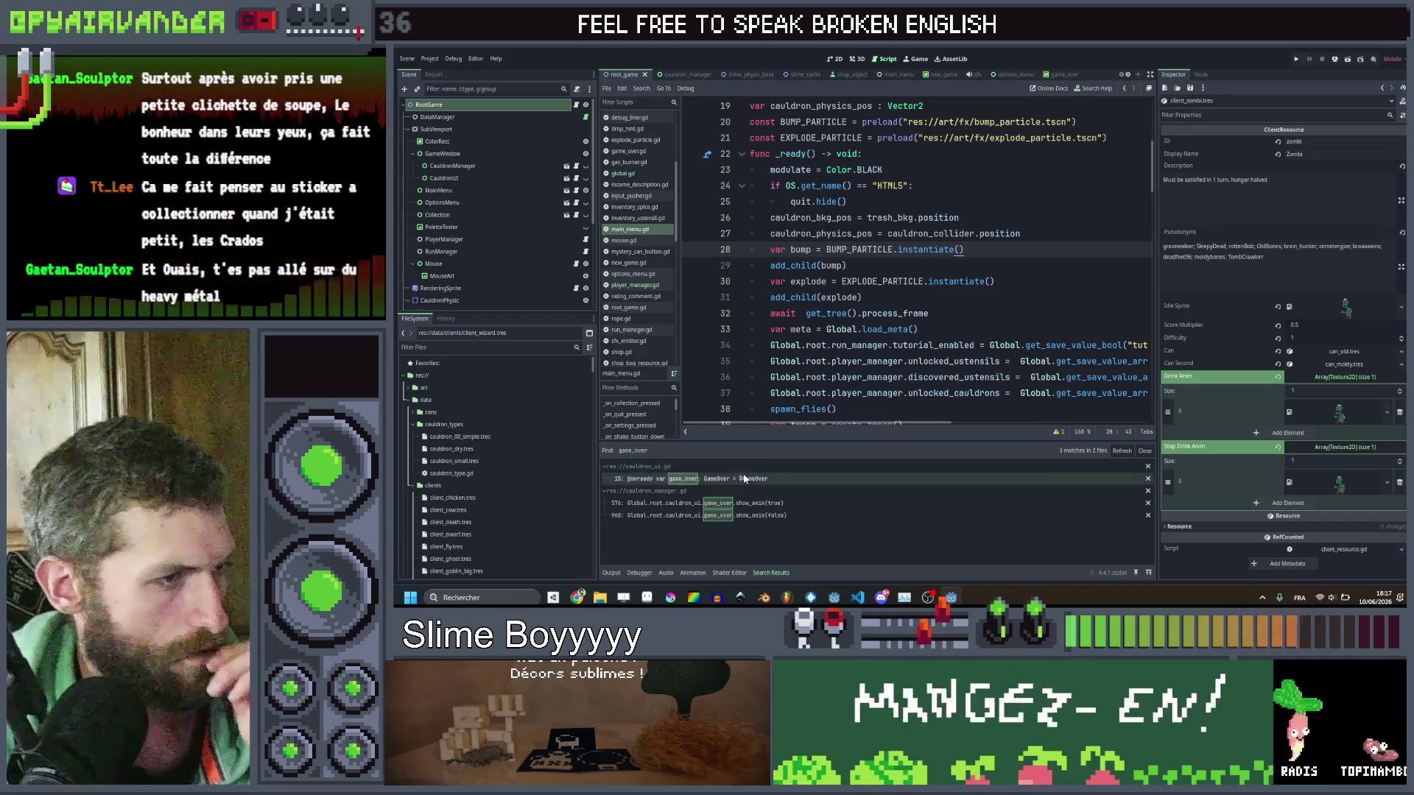
{"action": "left_click", "coordinate": [779, 479]}
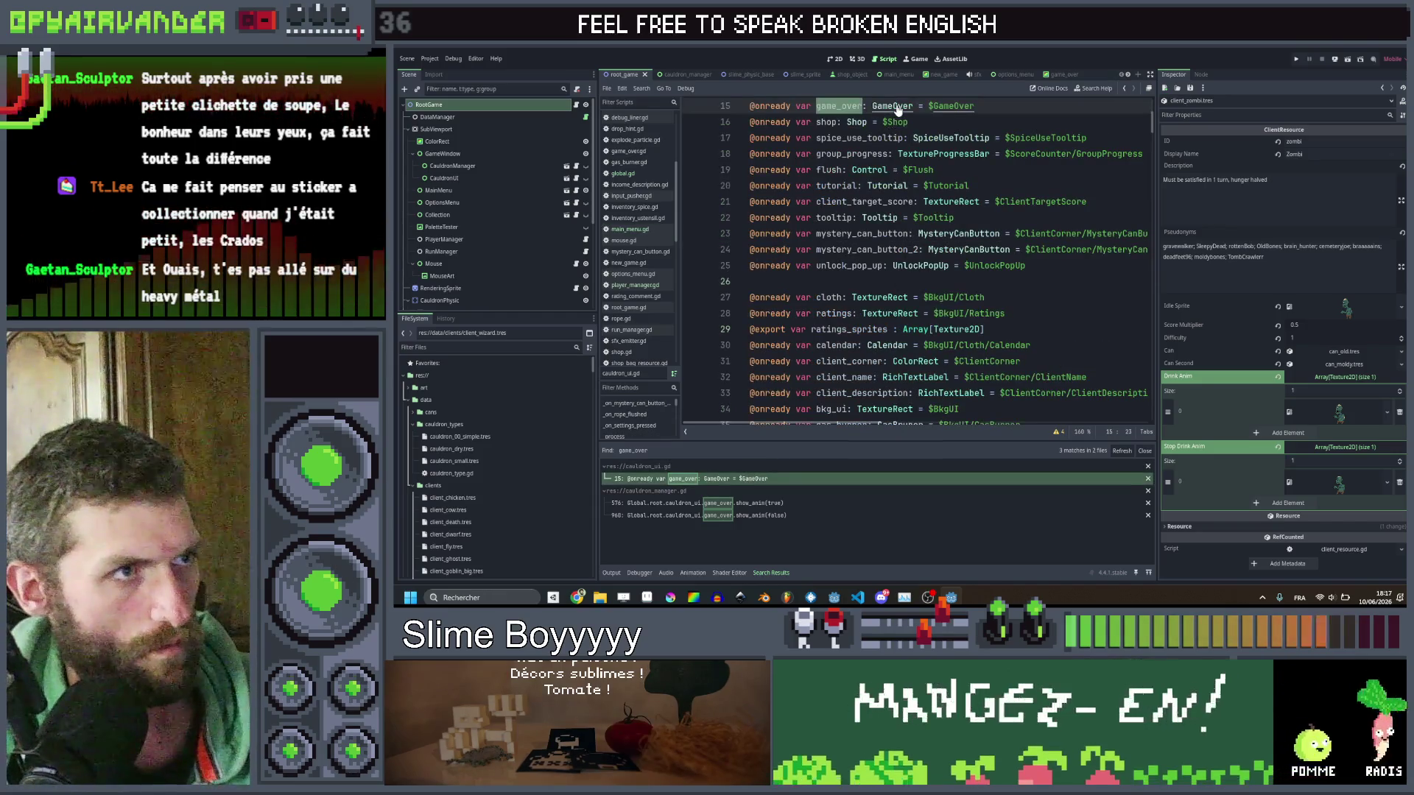
{"action": "scroll", "coordinate": [936, 252], "scroll_direction": "down", "scroll_amount": 5}
{"action": "scroll", "coordinate": [937, 252], "scroll_direction": "up", "scroll_amount": 3}
{"action": "key", "text": "Left"}
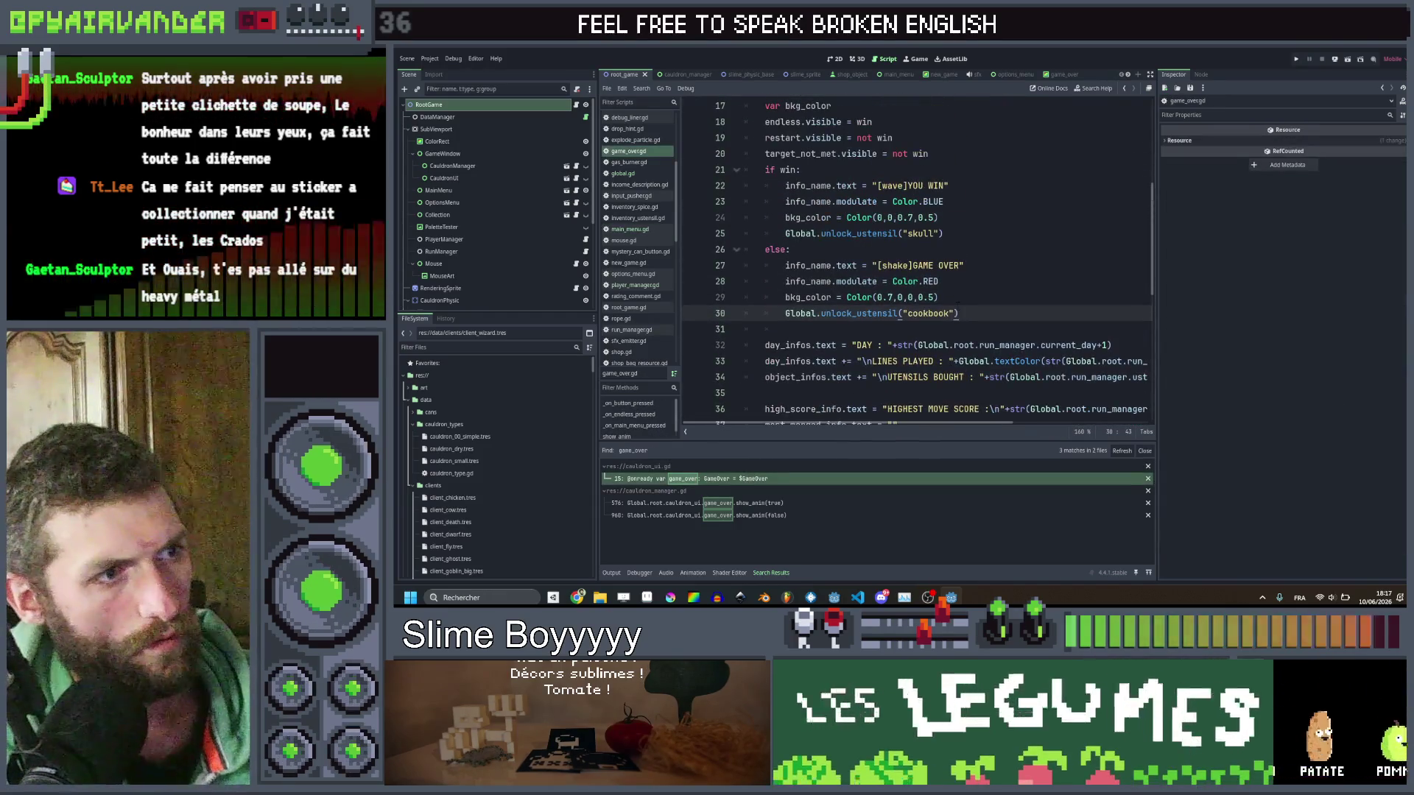
Duplicate the cookbook unlock_ustensil line as an unlock_cauldron call inside the win branch.
{"action": "key", "text": "End"}
{"action": "key", "text": "ctrl+d"}
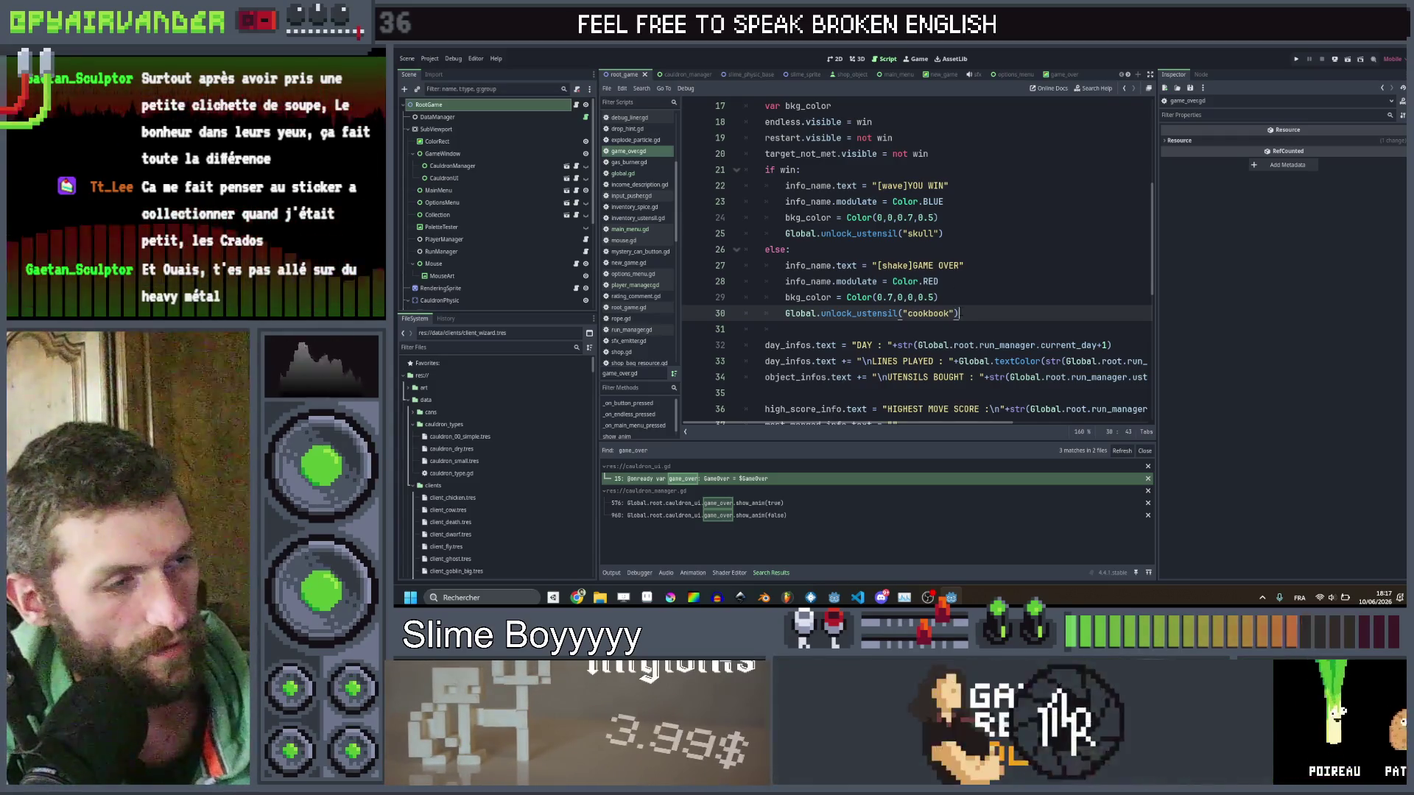
{"action": "left_click", "coordinate": [885, 329]}
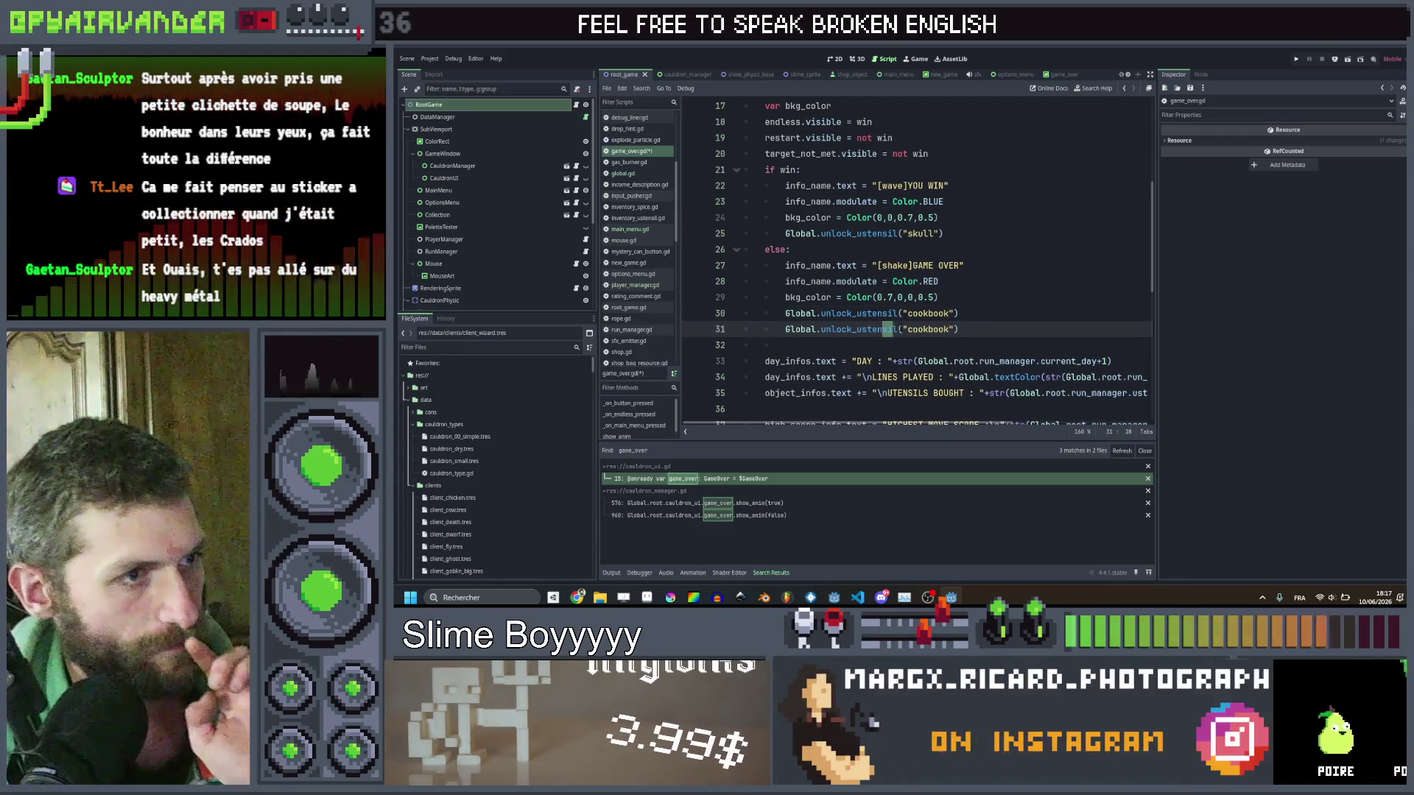
{"action": "type", "text": "cauldro"}
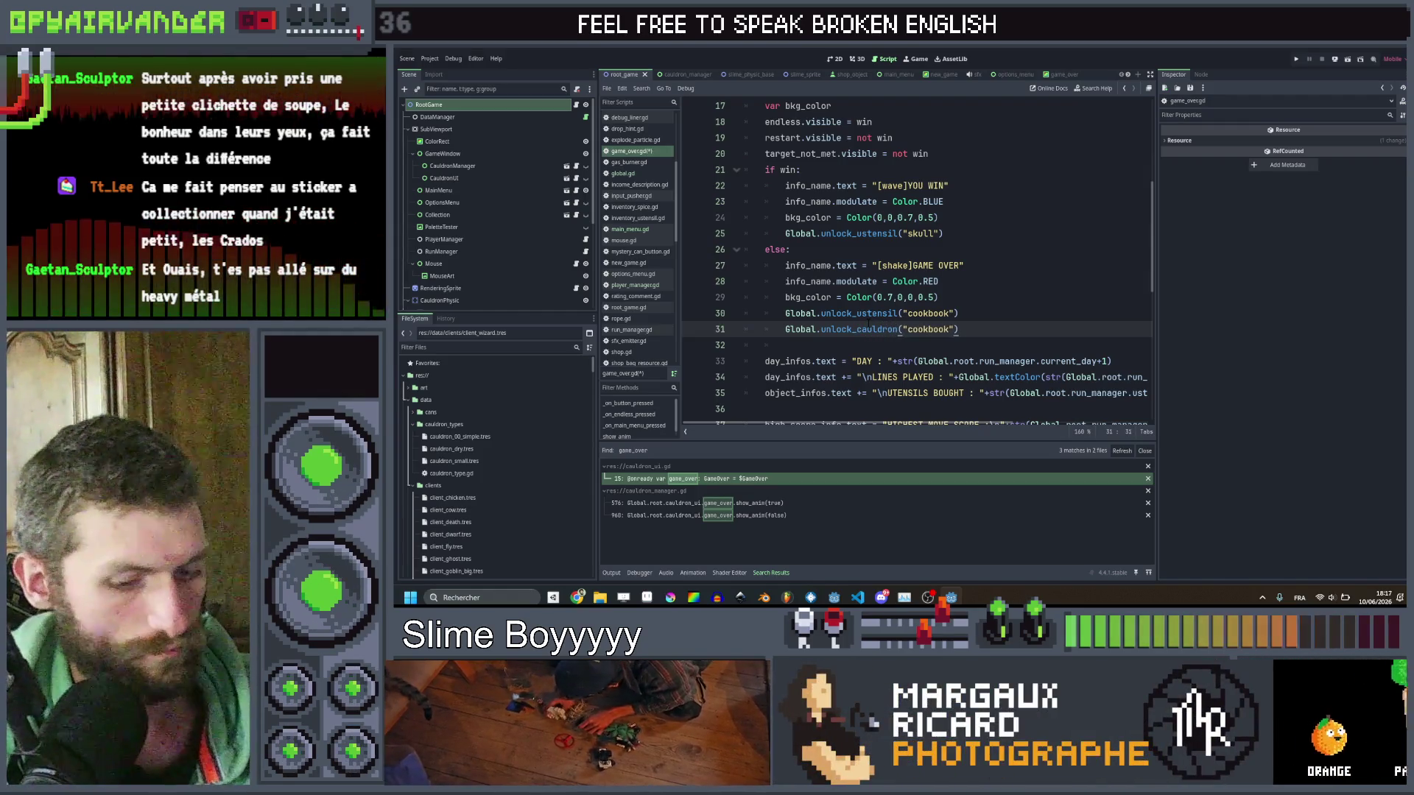
{"action": "key", "text": "alt+Up"}
{"action": "key", "text": "alt+Up"}
{"action": "key", "text": "alt+Up"}
{"action": "key", "text": "Up"}
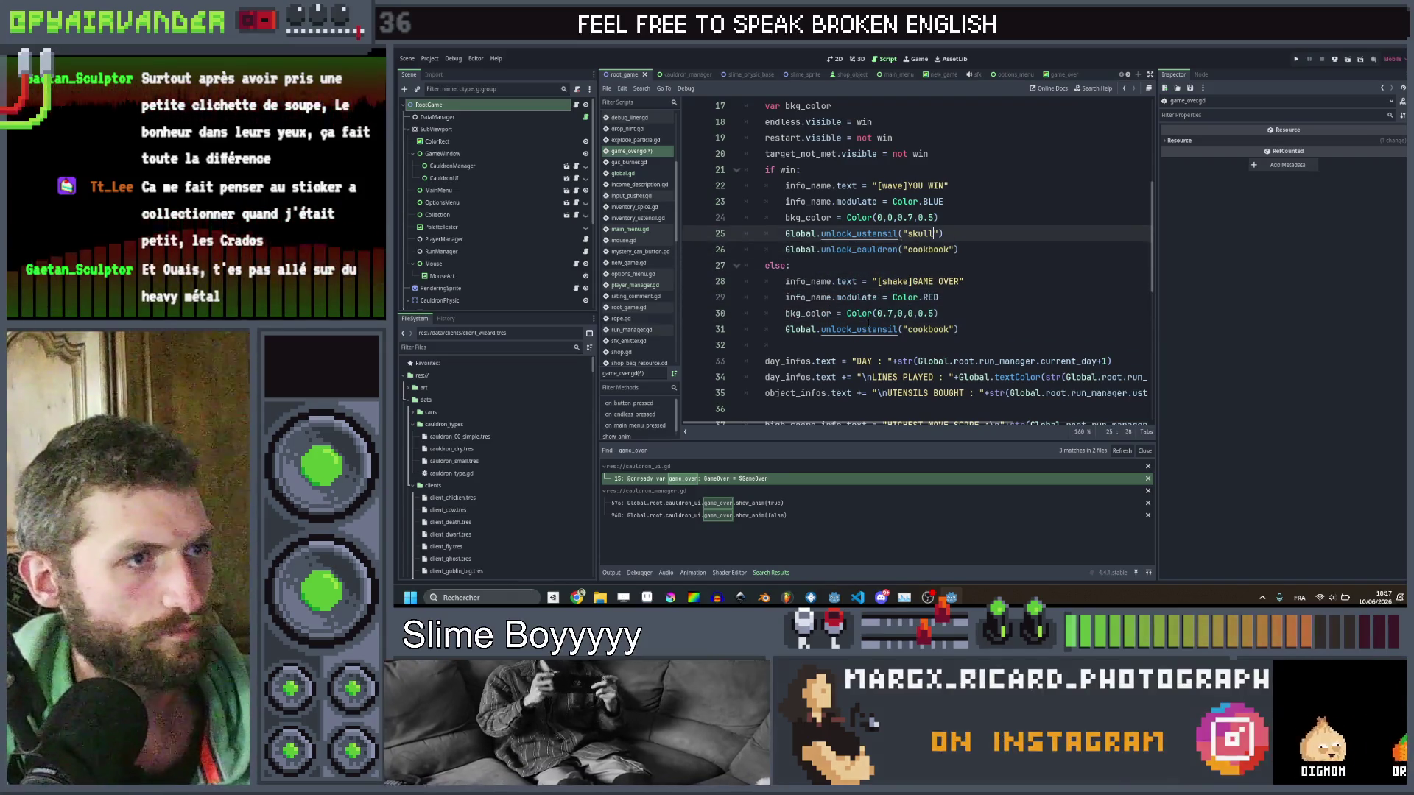
{"action": "key", "text": "End"}
{"action": "key", "text": "Return"}
Guard the unlock call with if Global.root.run_manager.cauldron_type.id == "simple":.
{"action": "type", "text": "if "}
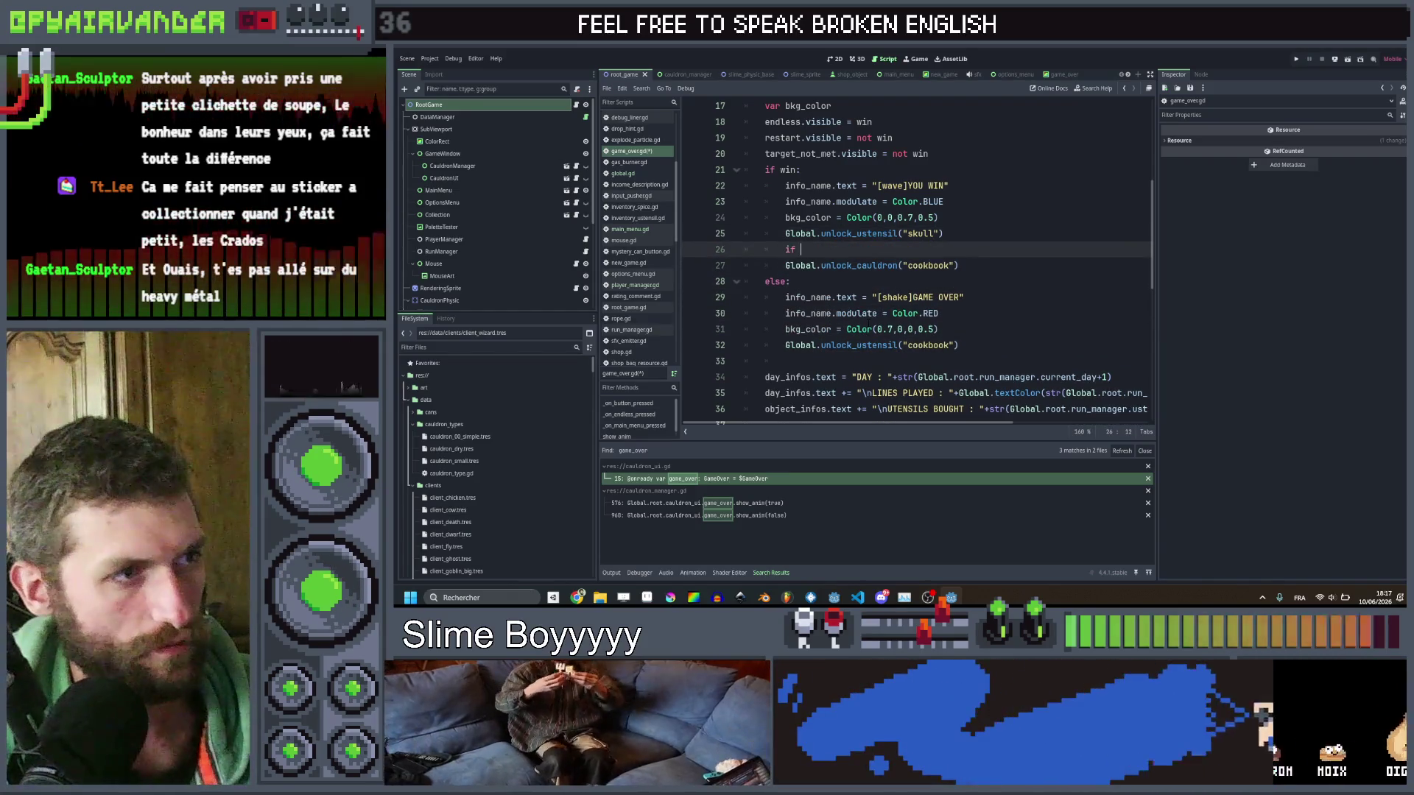
{"action": "type", "text": "Glo"}
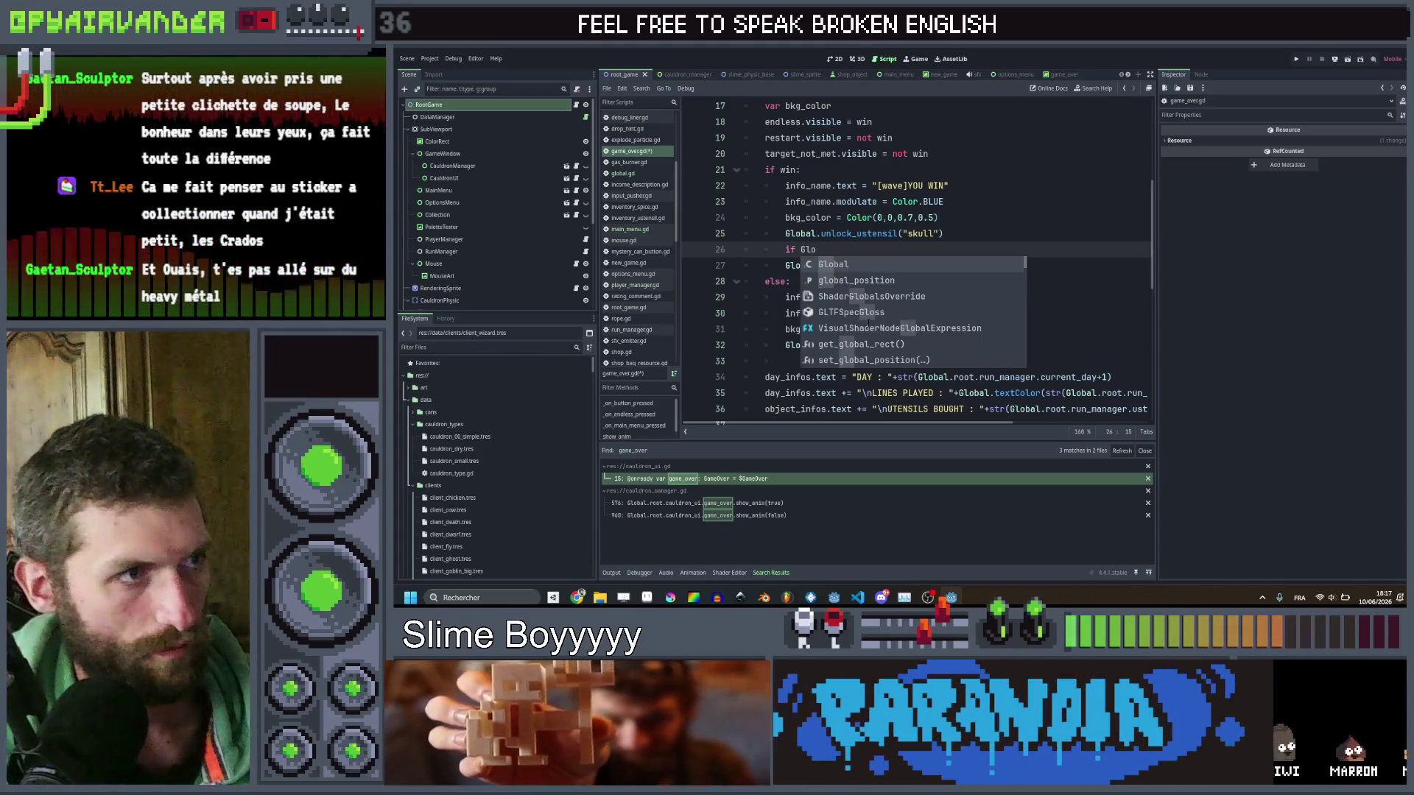
{"action": "key", "text": "Return"}
{"action": "type", "text": ".r"}
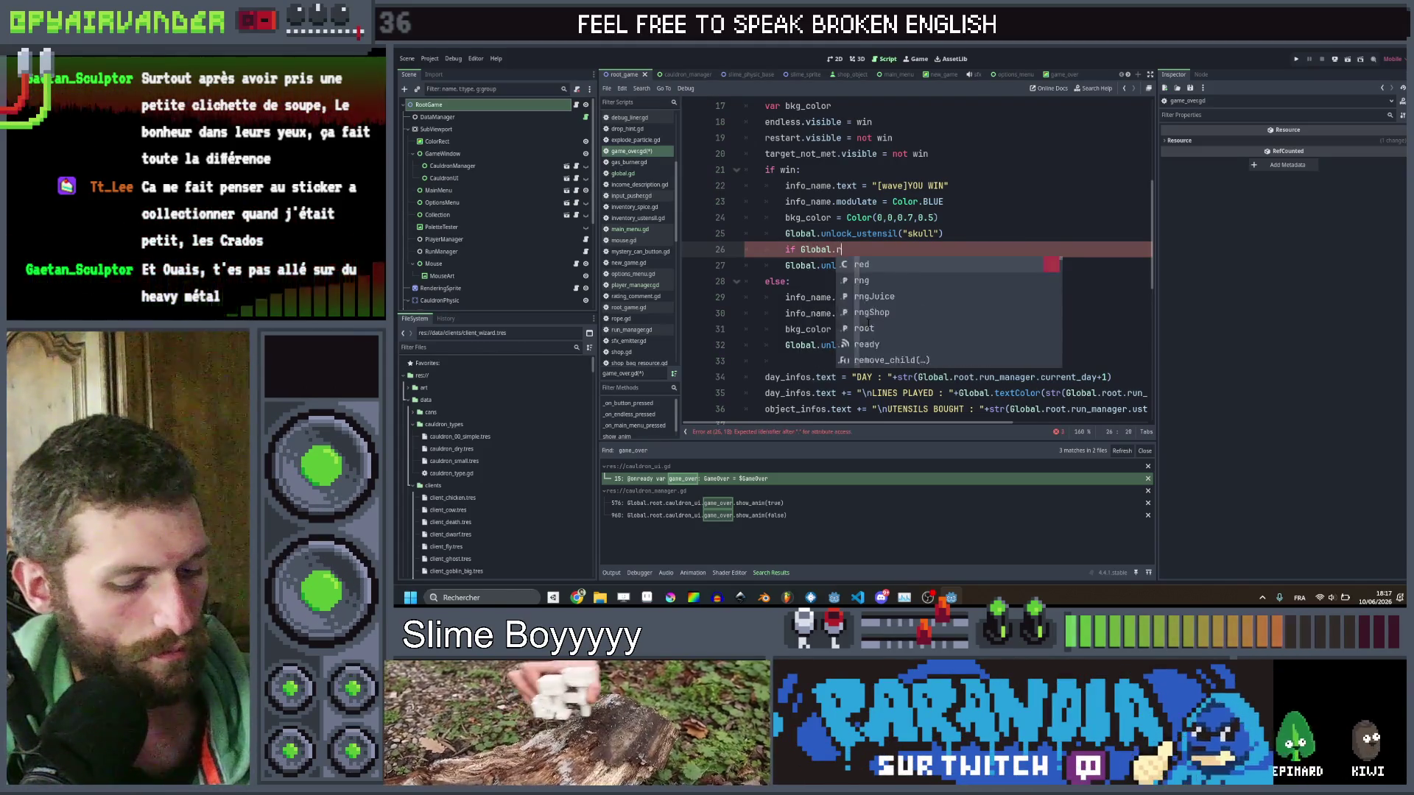
{"action": "type", "text": "oot.run"}
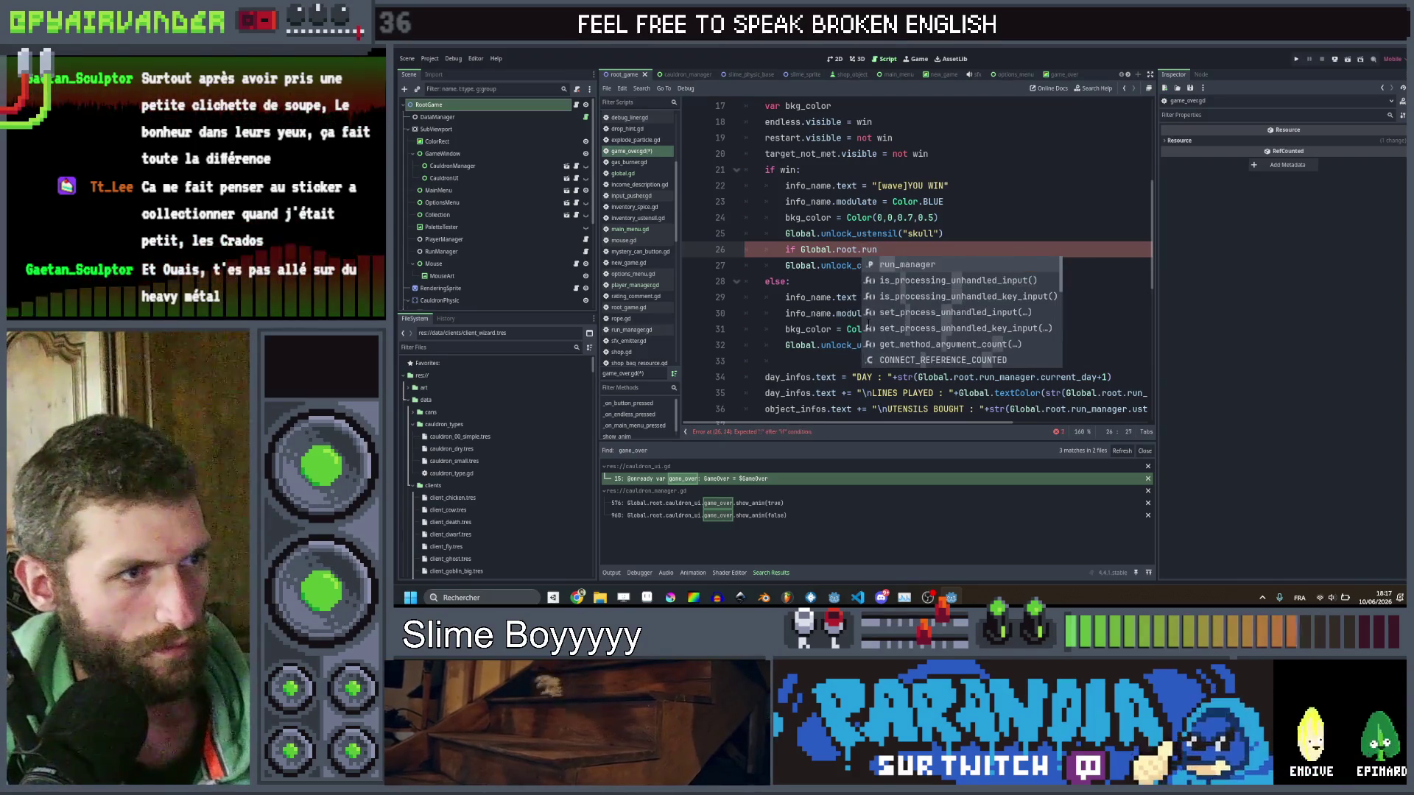
{"action": "type", "text": "_manager.ca"}
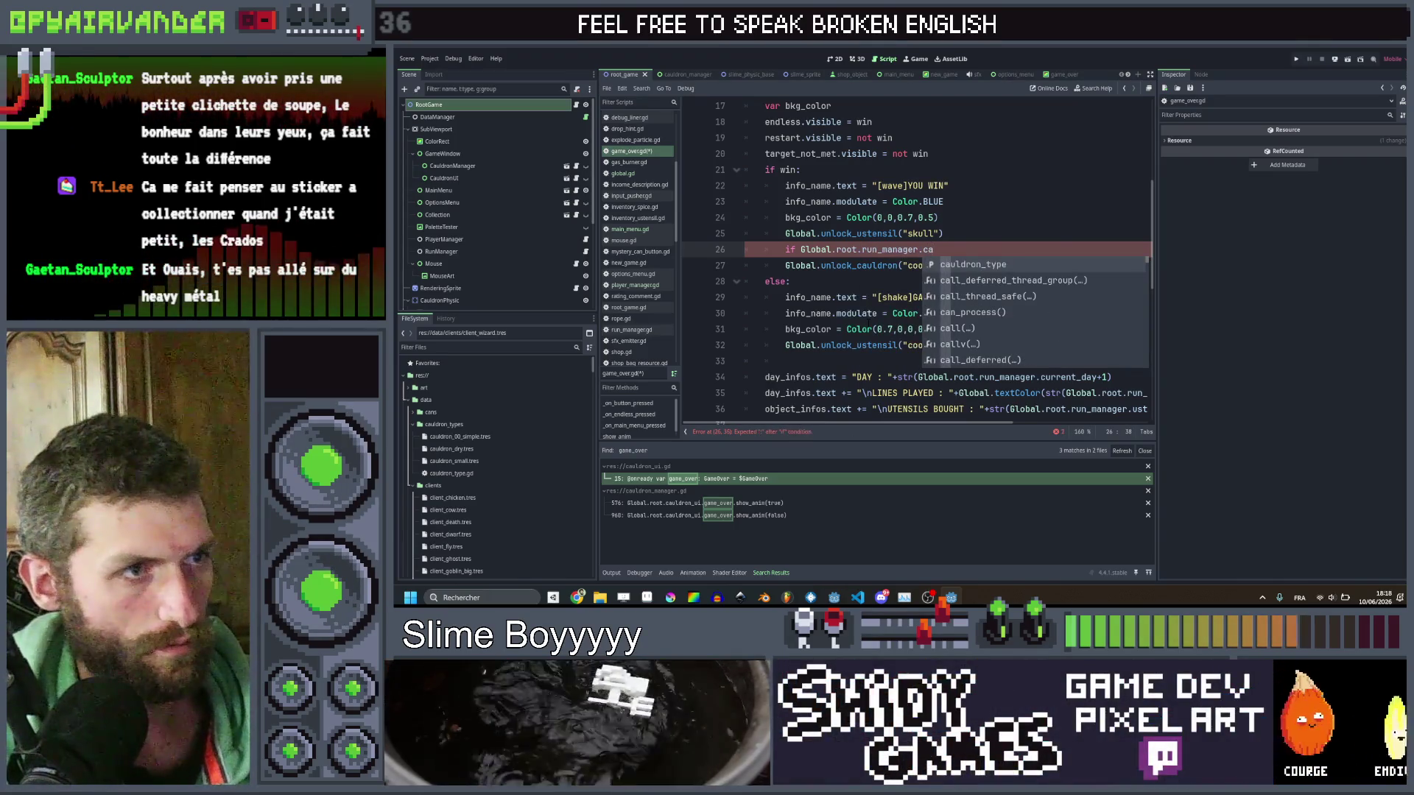
{"action": "key", "text": "Return"}
{"action": "type", "text": ".id == "}
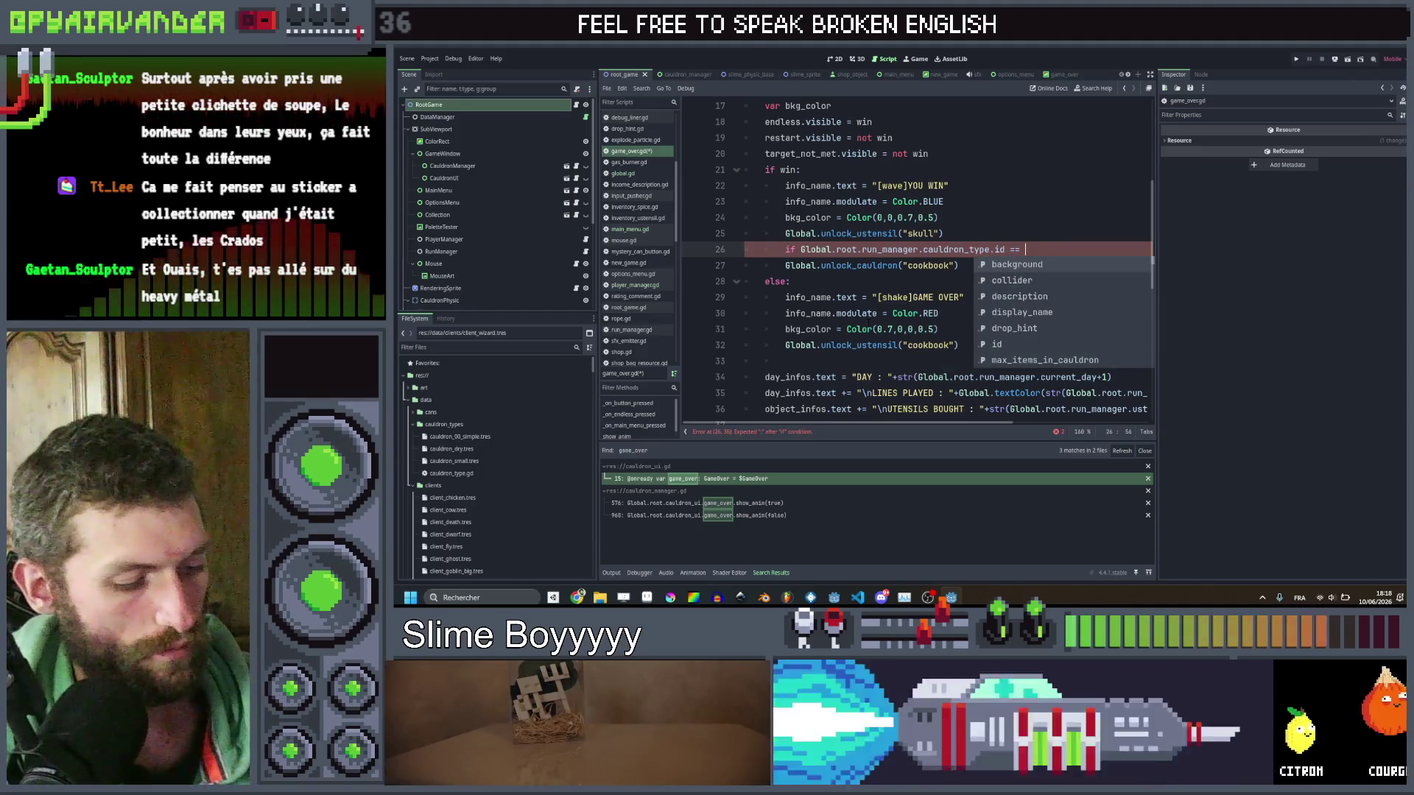
{"action": "type", "text": "\"simple\""}
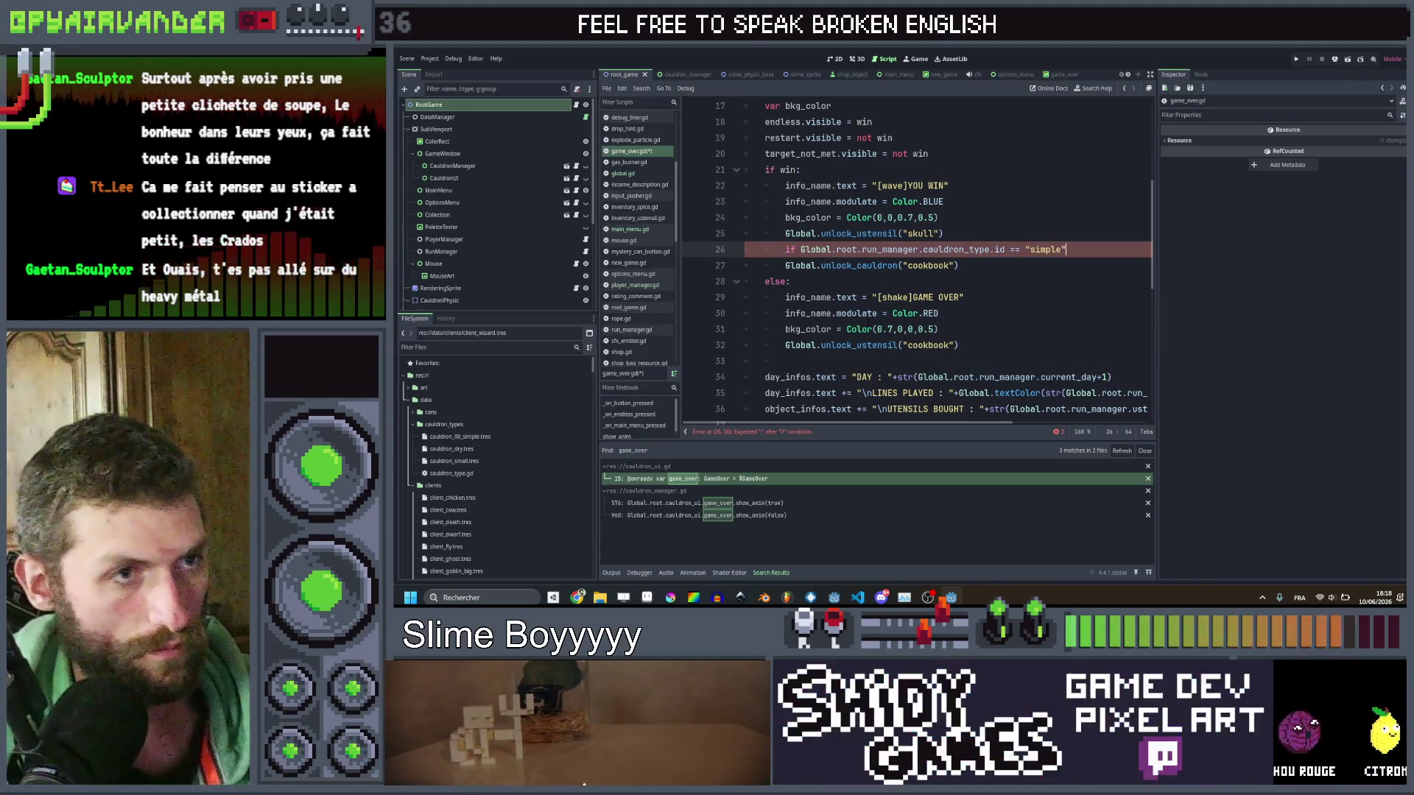
{"action": "type", "text": ":"}
{"action": "key", "text": "Down"}
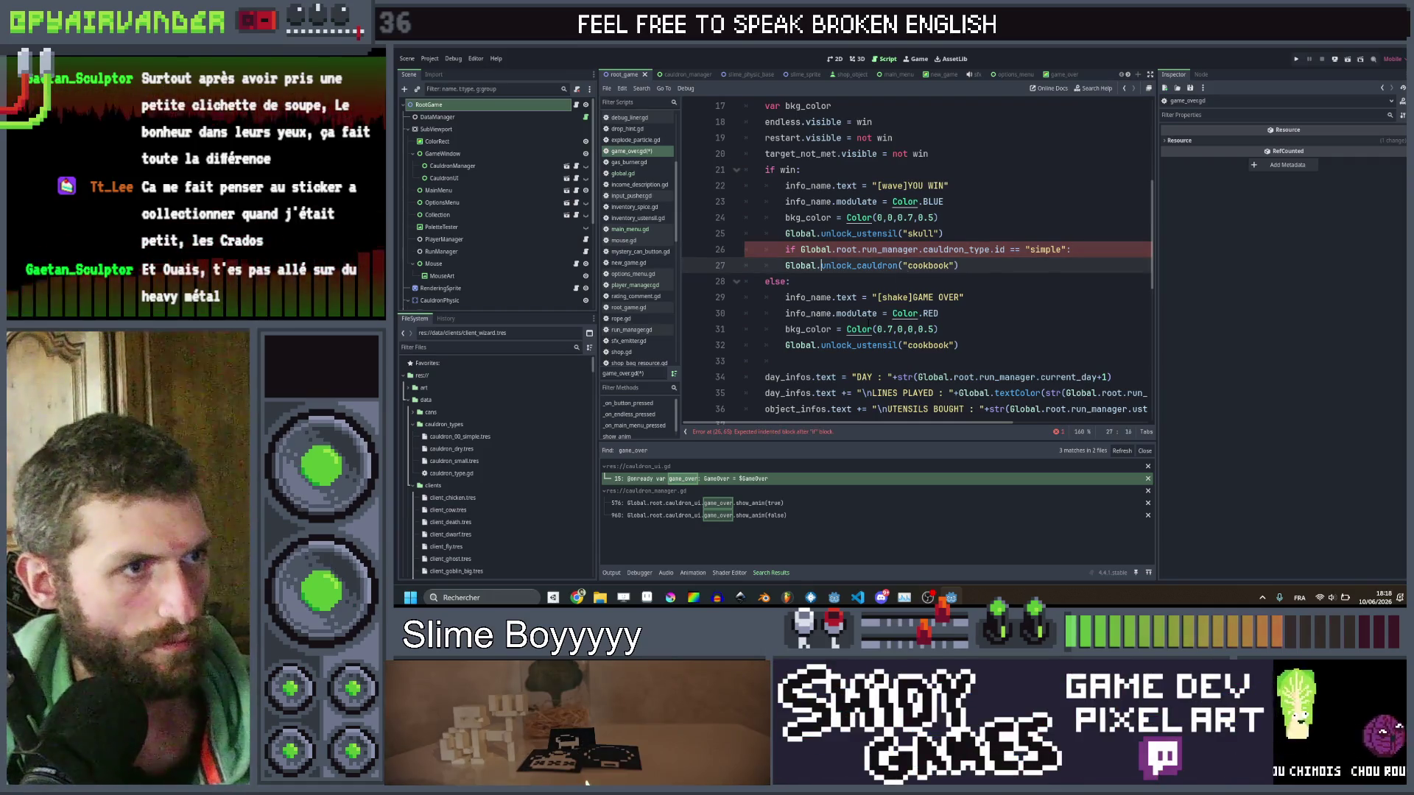
{"action": "key", "text": "Tab"}
{"action": "key", "text": "ctrl+shift+Left"}
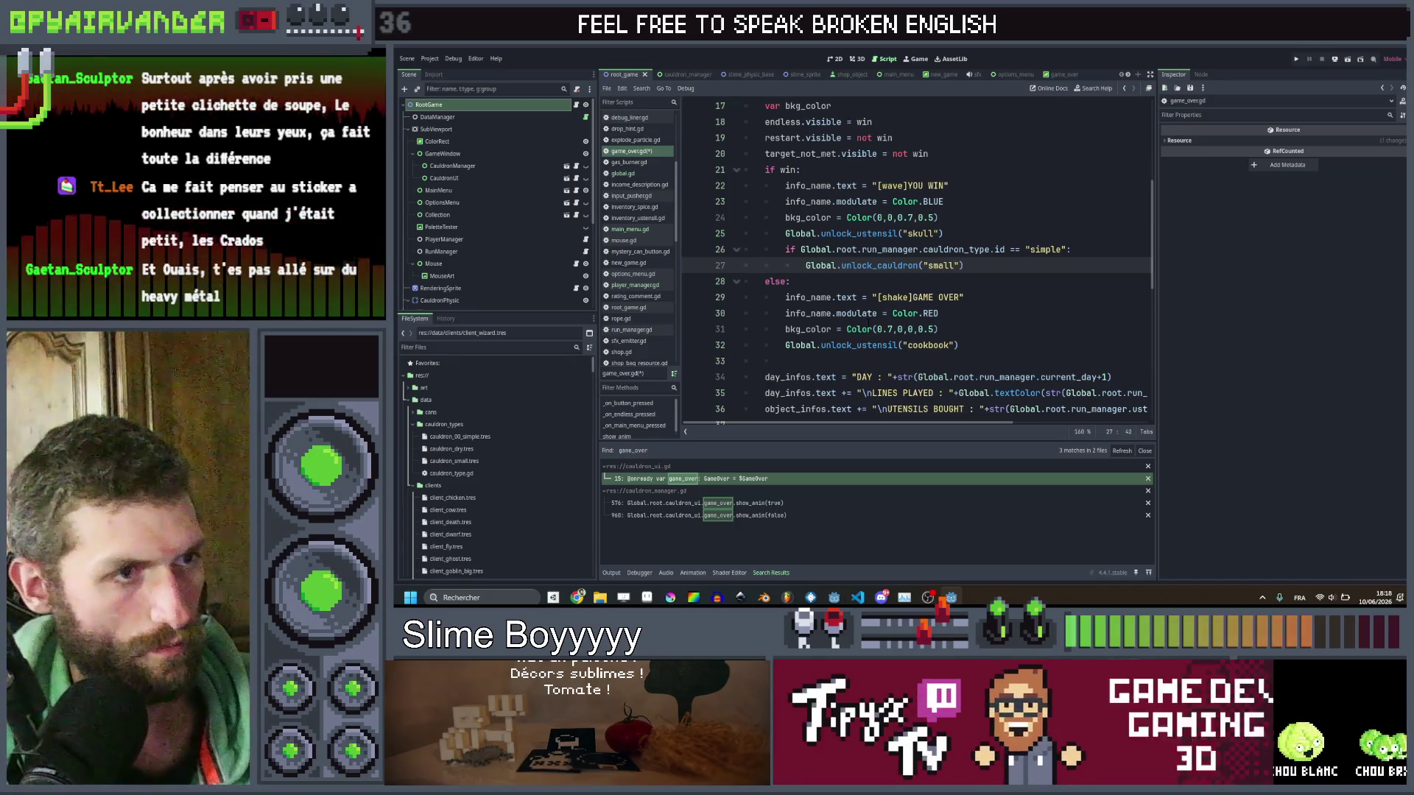
Copy the block so a small-cauldron win unlocks the dry cauldron, then save game_over.gd.
{"action": "key", "text": "shift+Up"}
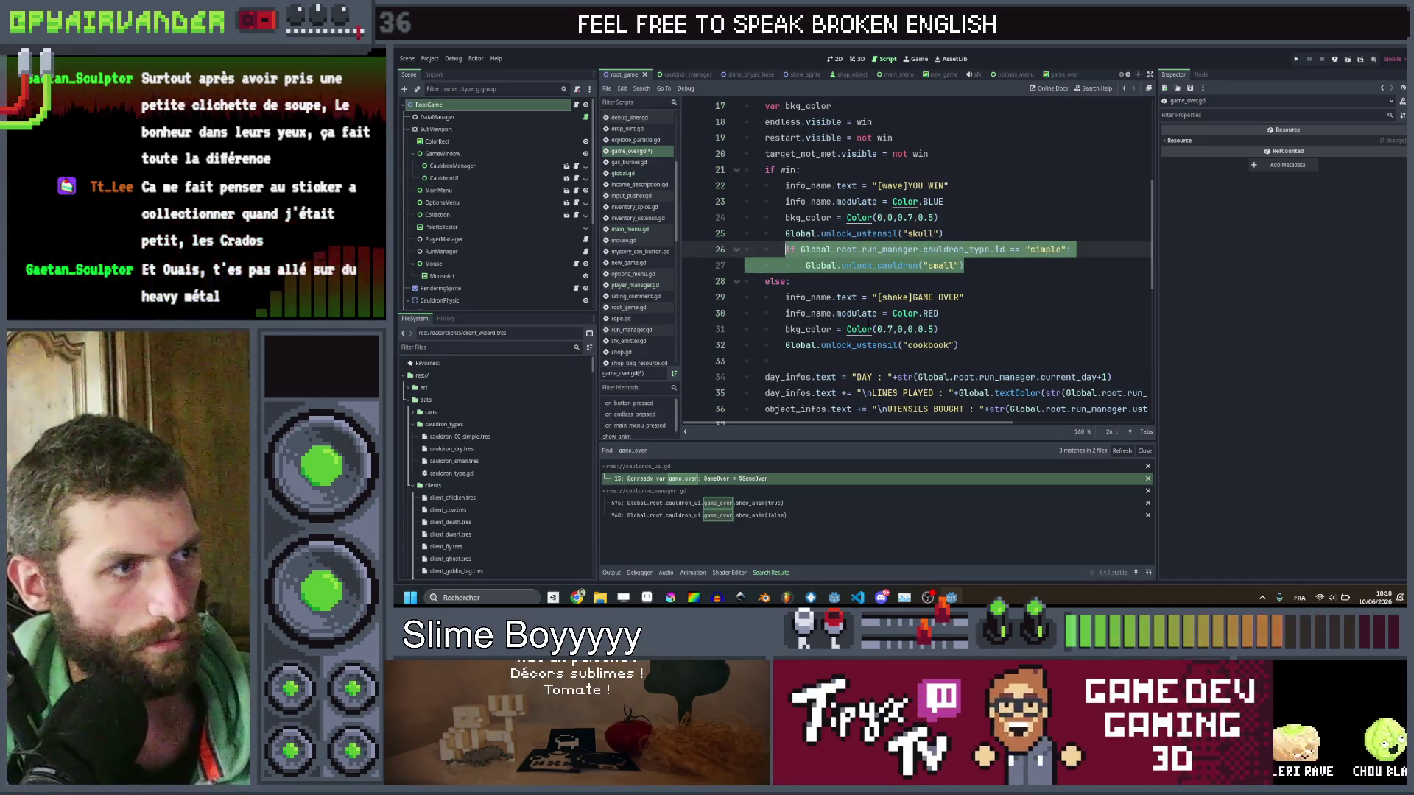
{"action": "key", "text": "ctrl+c"}
{"action": "key", "text": "Right"}
{"action": "key", "text": "Return"}
{"action": "key", "text": "BackSpace"}
{"action": "key", "text": "ctrl+v"}
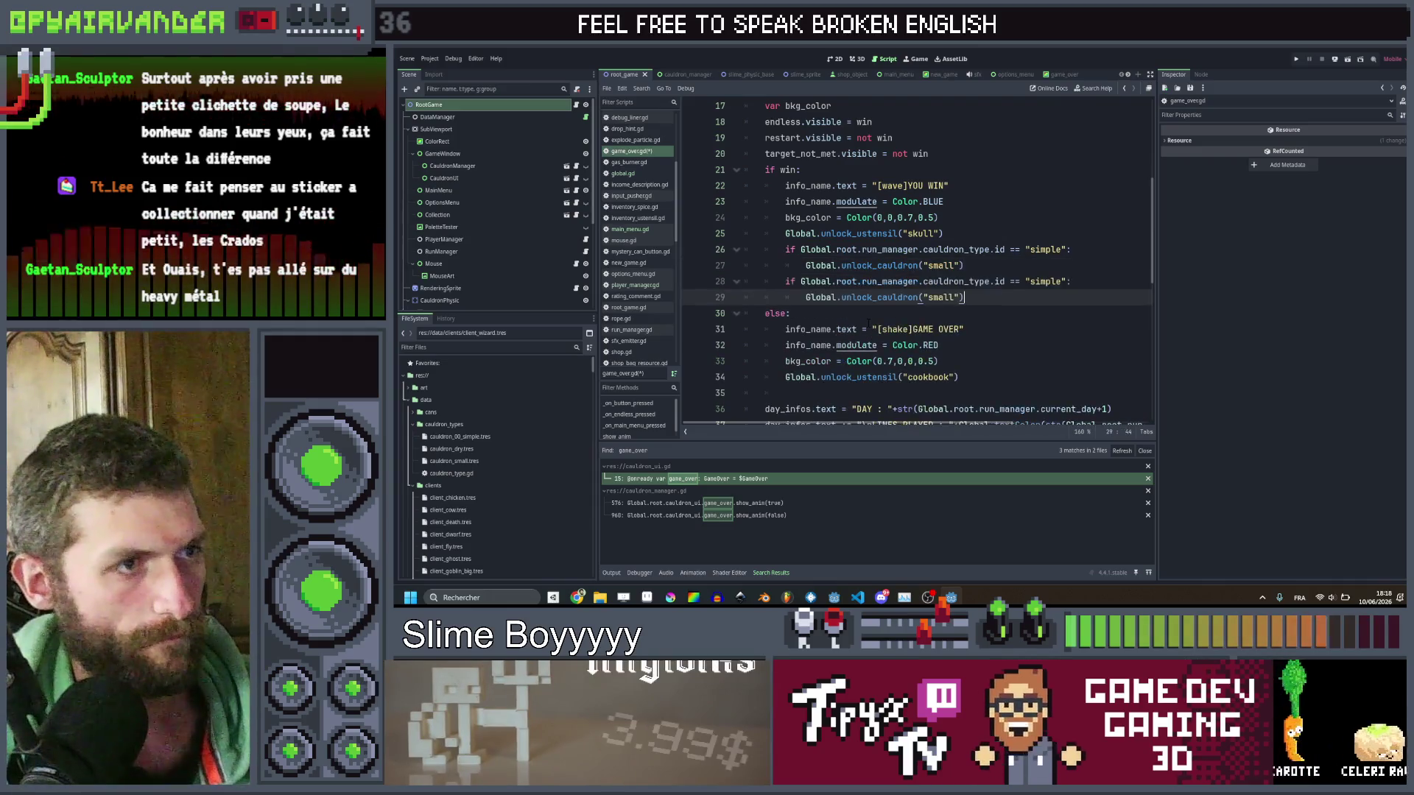
{"action": "key", "text": "Return"}
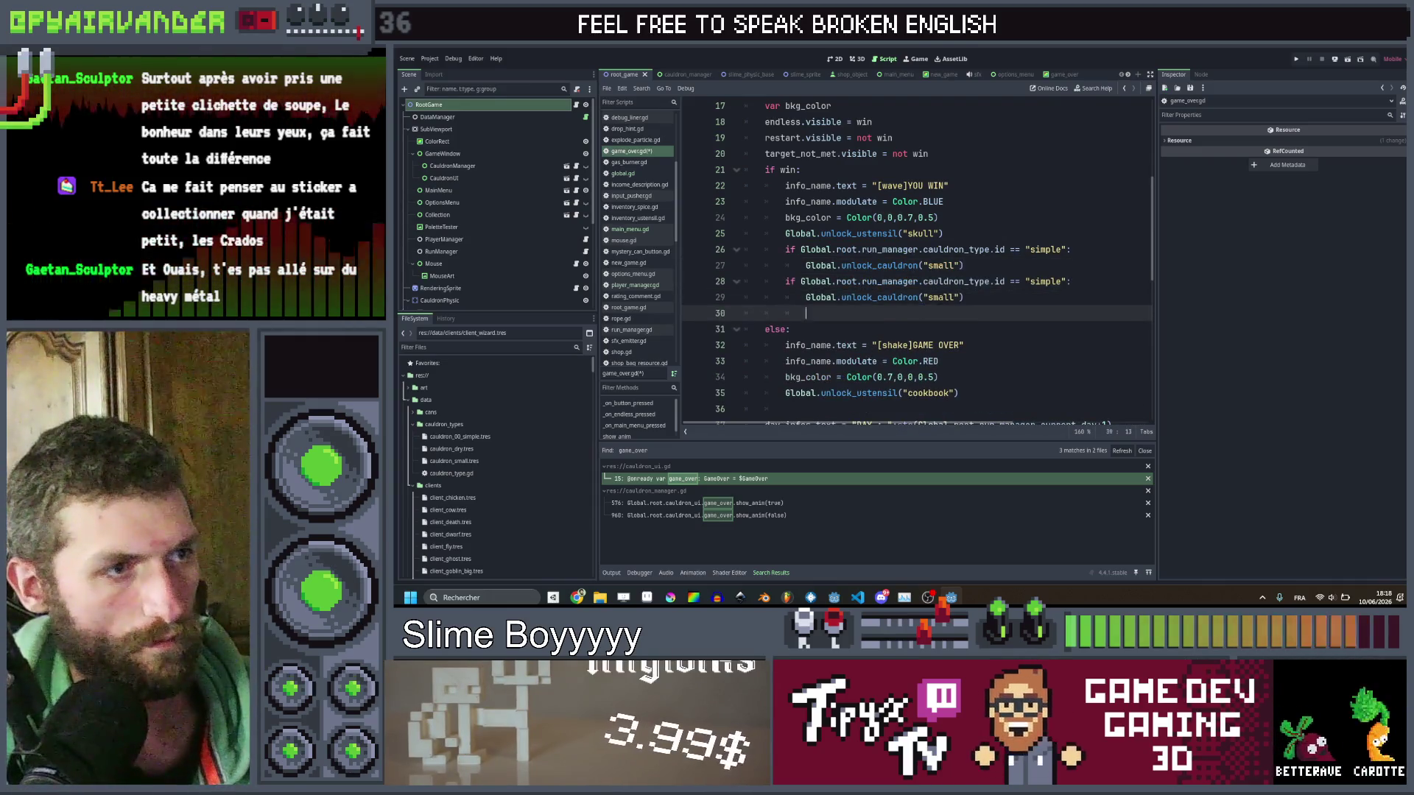
{"action": "double_click", "coordinate": [1046, 282]}
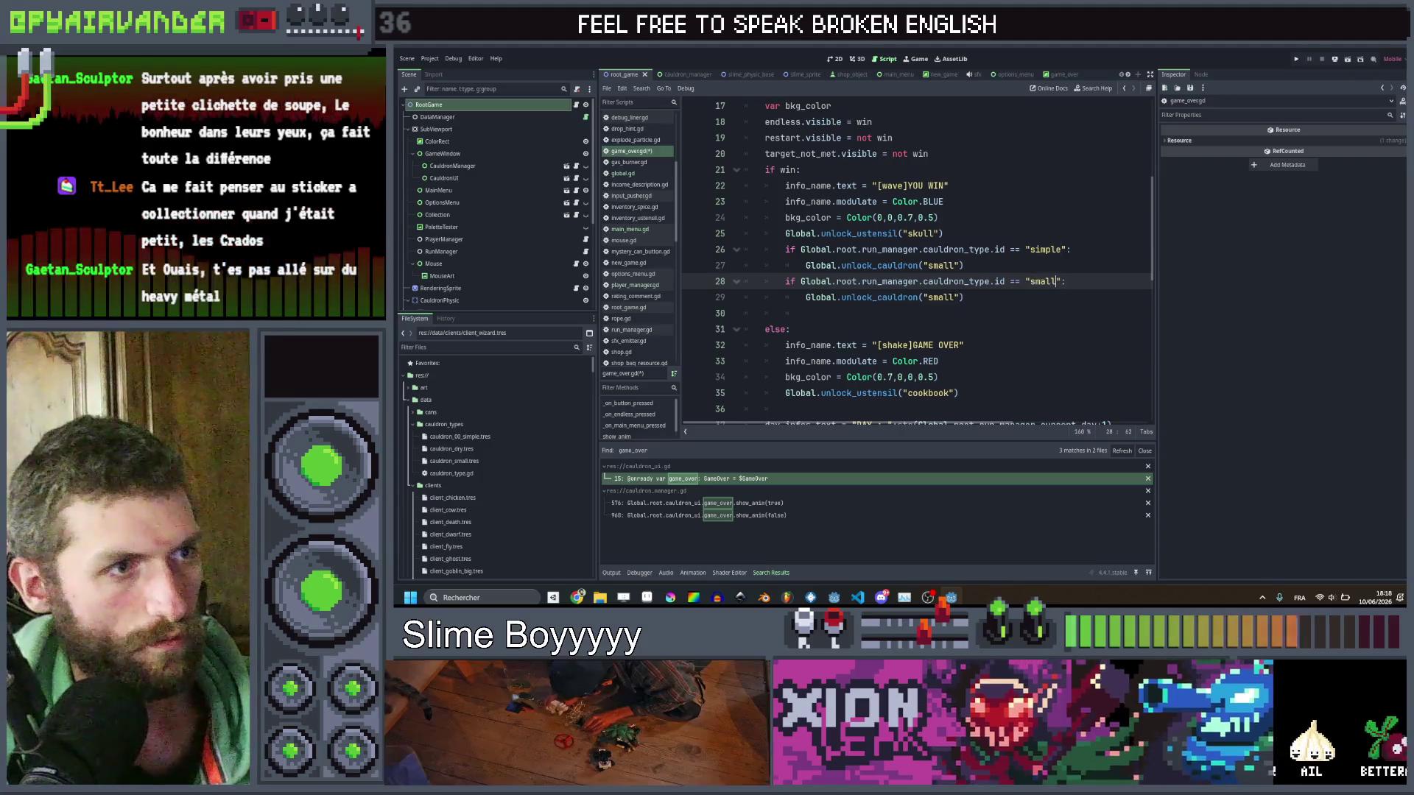
{"action": "double_click", "coordinate": [941, 297]}
{"action": "type", "text": "dry"}
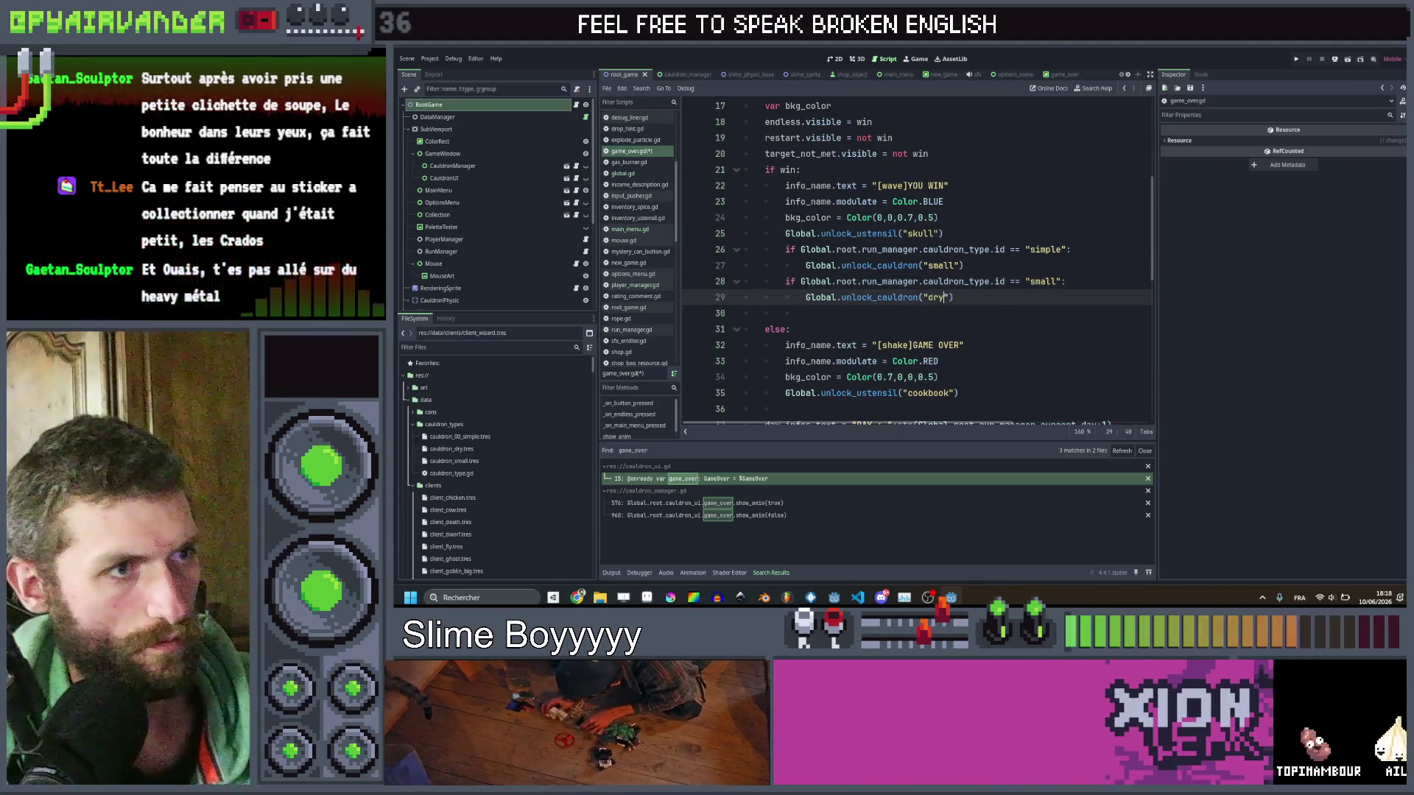
{"action": "key", "text": "ctrl+s"}
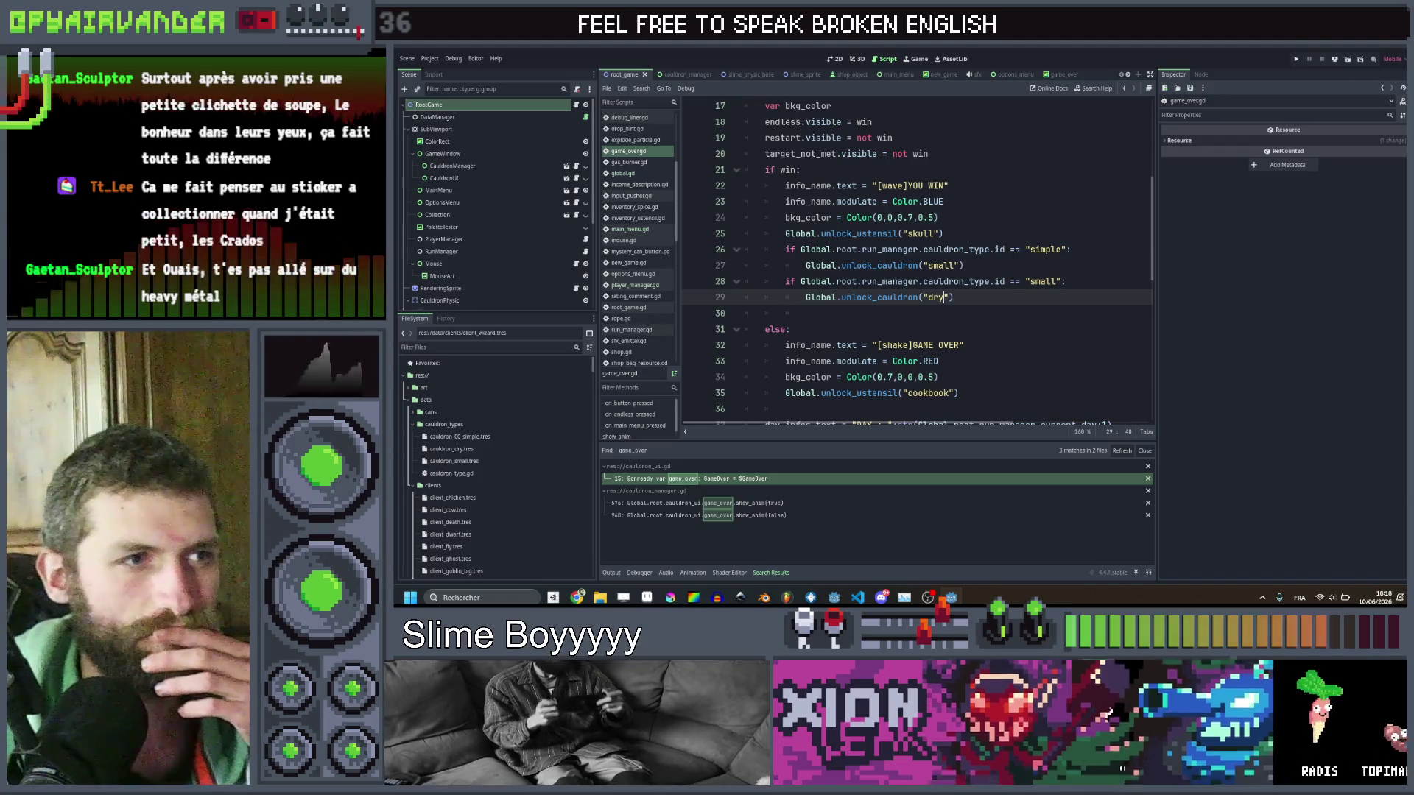
{"action": "left_click", "coordinate": [1005, 250]}
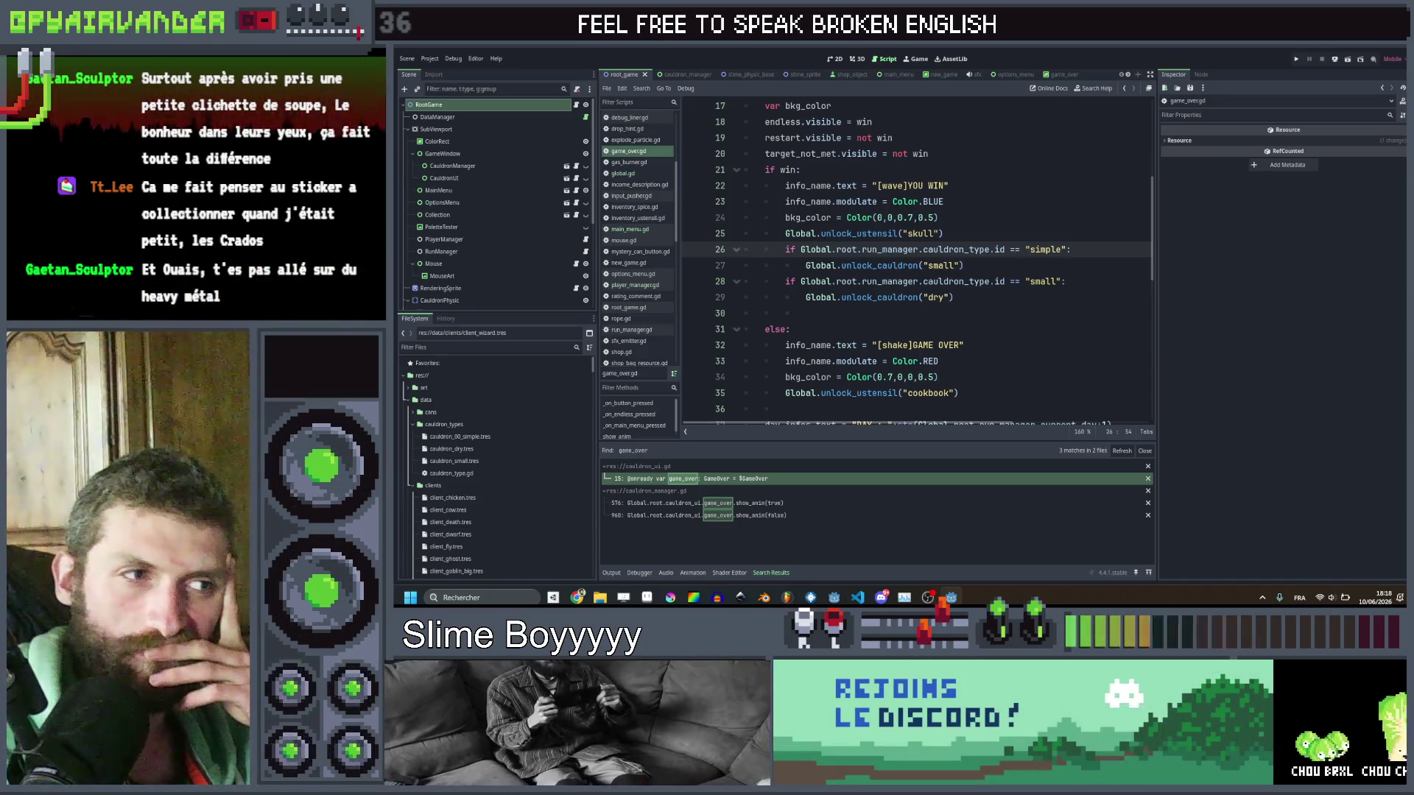
Rename cauldron_small.tres to cauldron_01_small.tres in the FileSystem dock.
{"action": "left_click", "coordinate": [485, 460]}
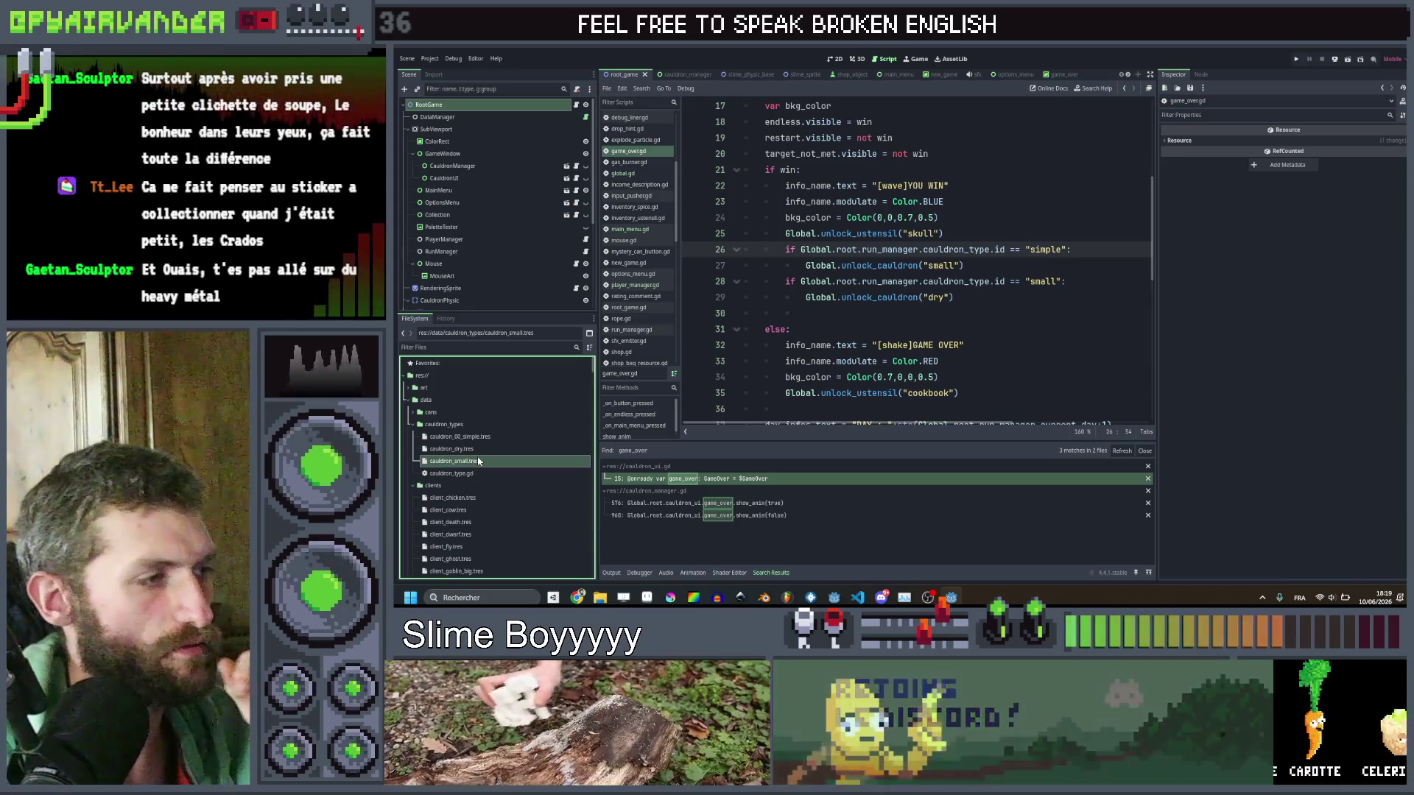
{"action": "key", "text": "F2"}
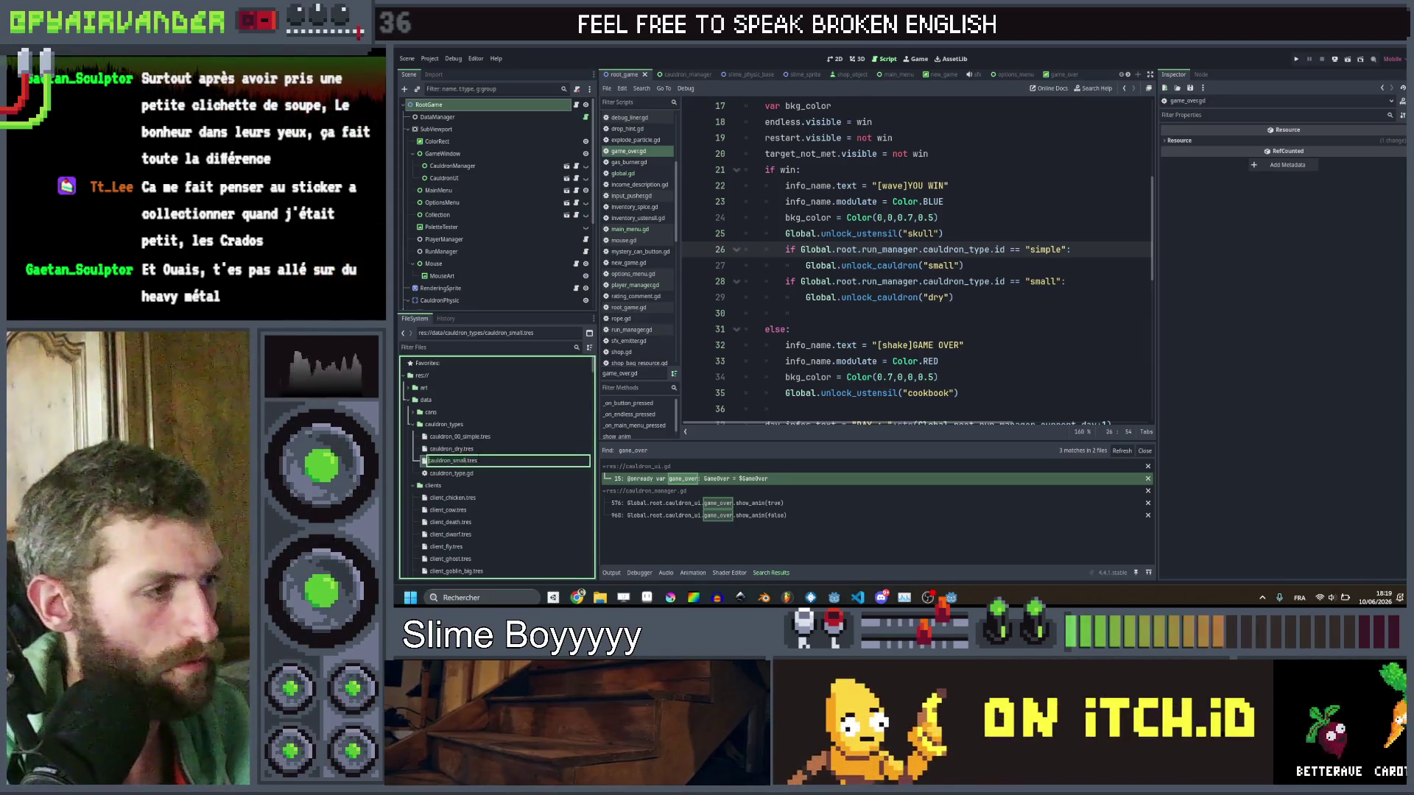
{"action": "left_click", "coordinate": [450, 460]}
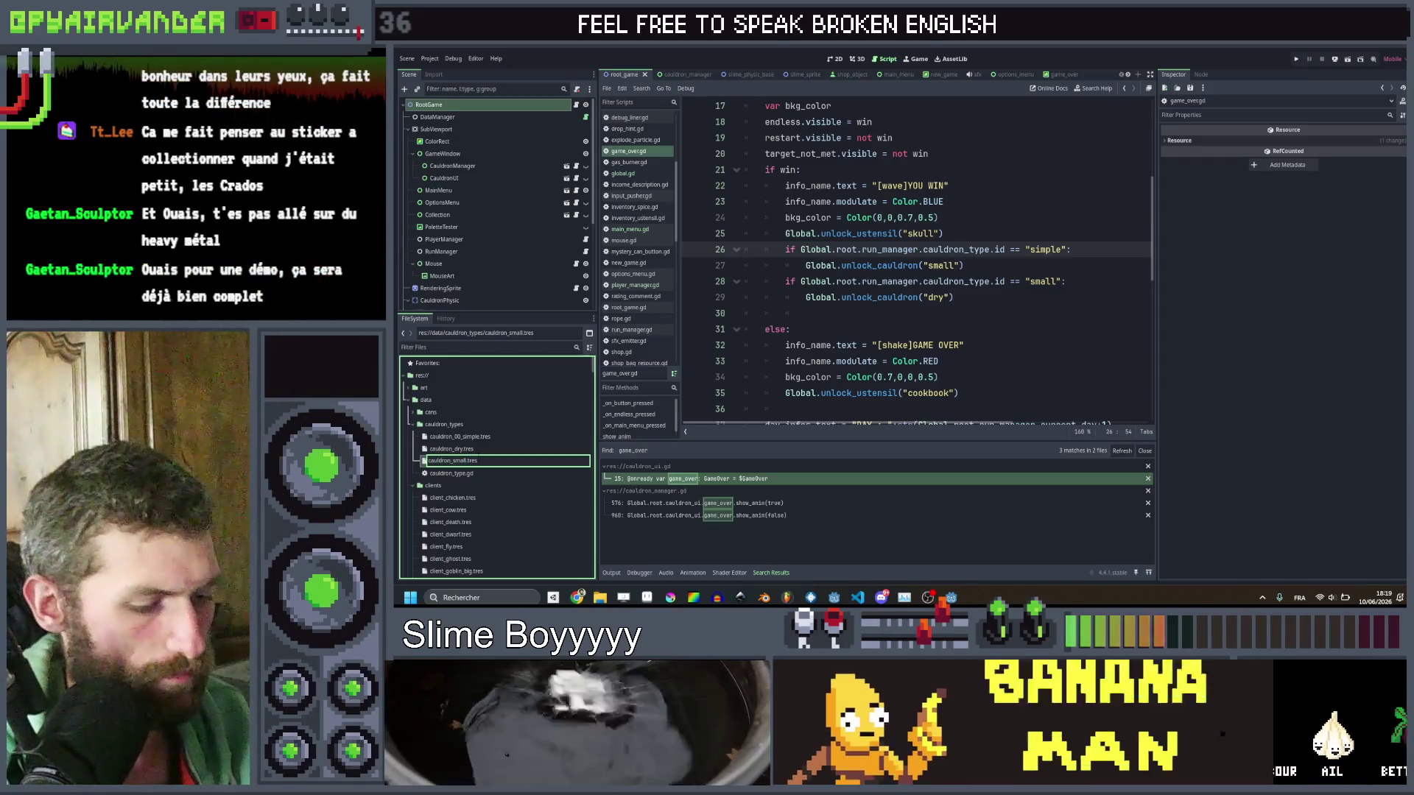
{"action": "type", "text": "_01"}
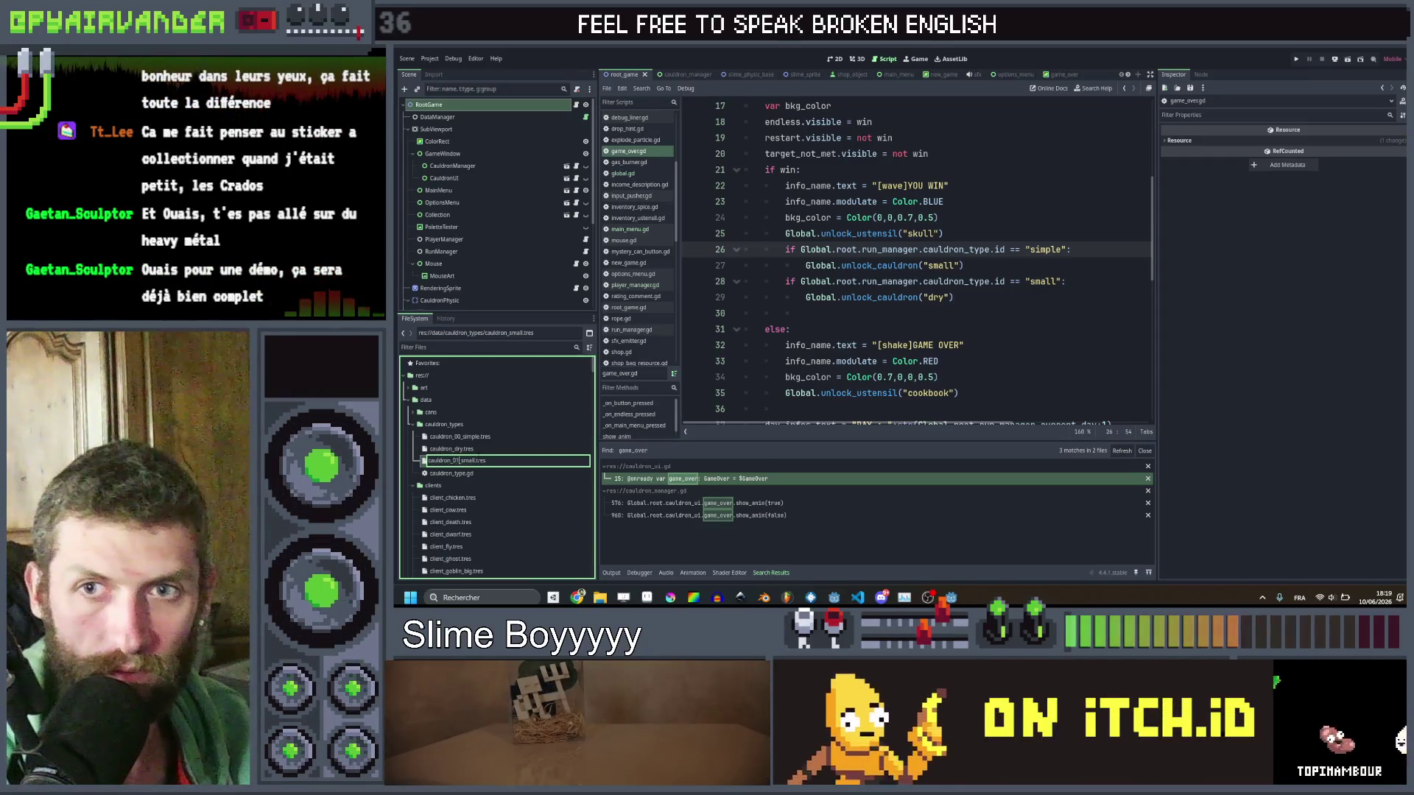
{"action": "type", "text": "_"}
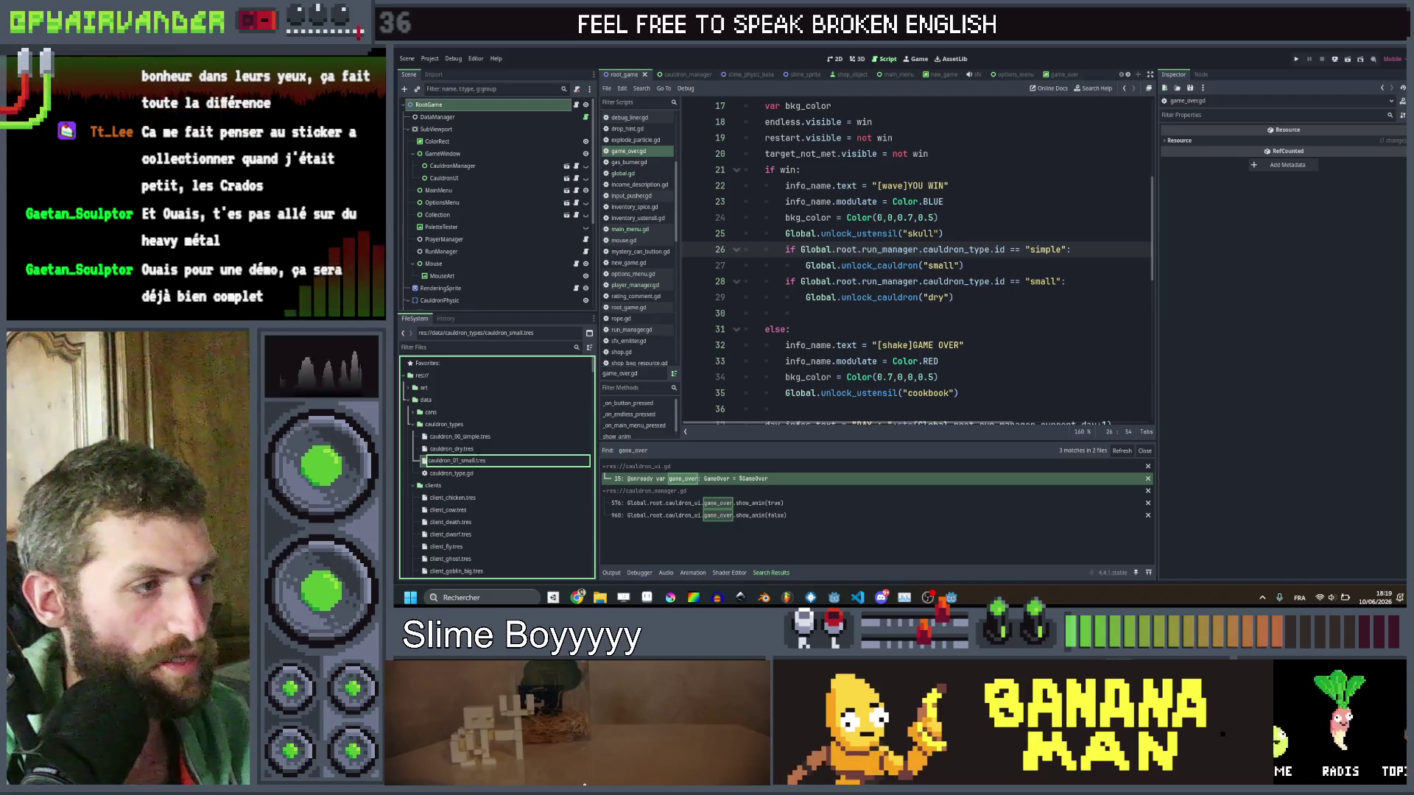
{"action": "key", "text": "Escape"}
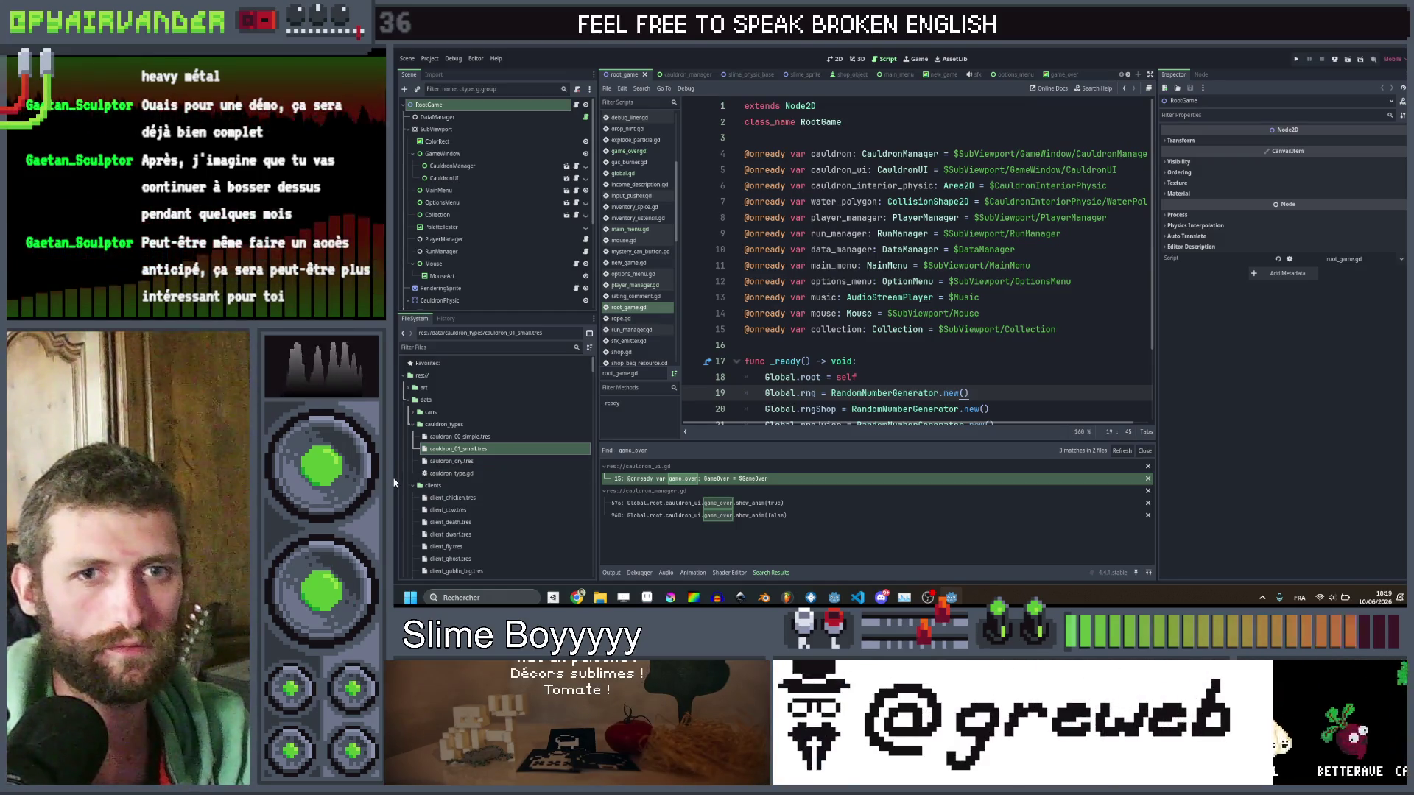
Compare the small, dry and simple cauldron resources in the Inspector and save the project.
{"action": "left_click", "coordinate": [476, 477]}
{"action": "left_click", "coordinate": [481, 451]}
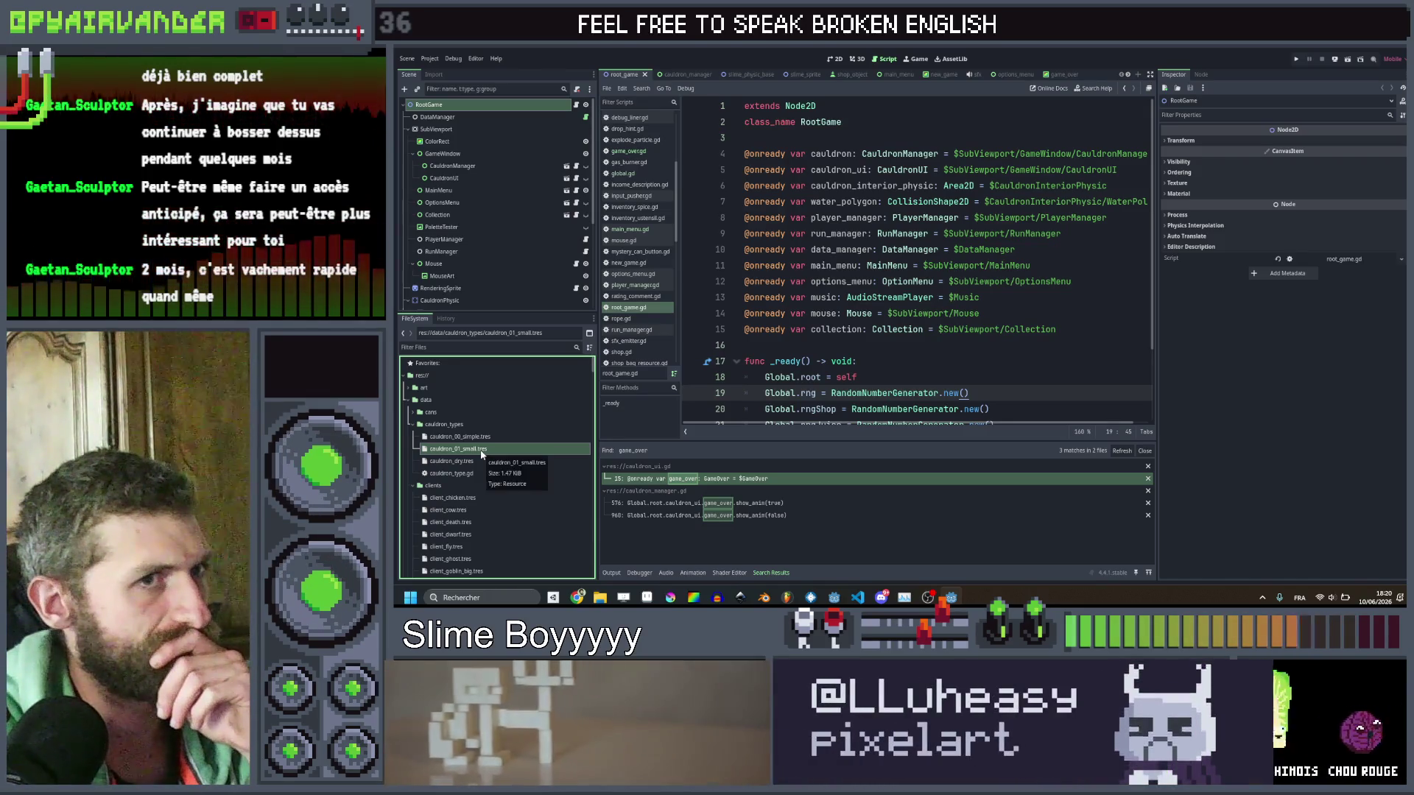
{"action": "left_click", "coordinate": [518, 444]}
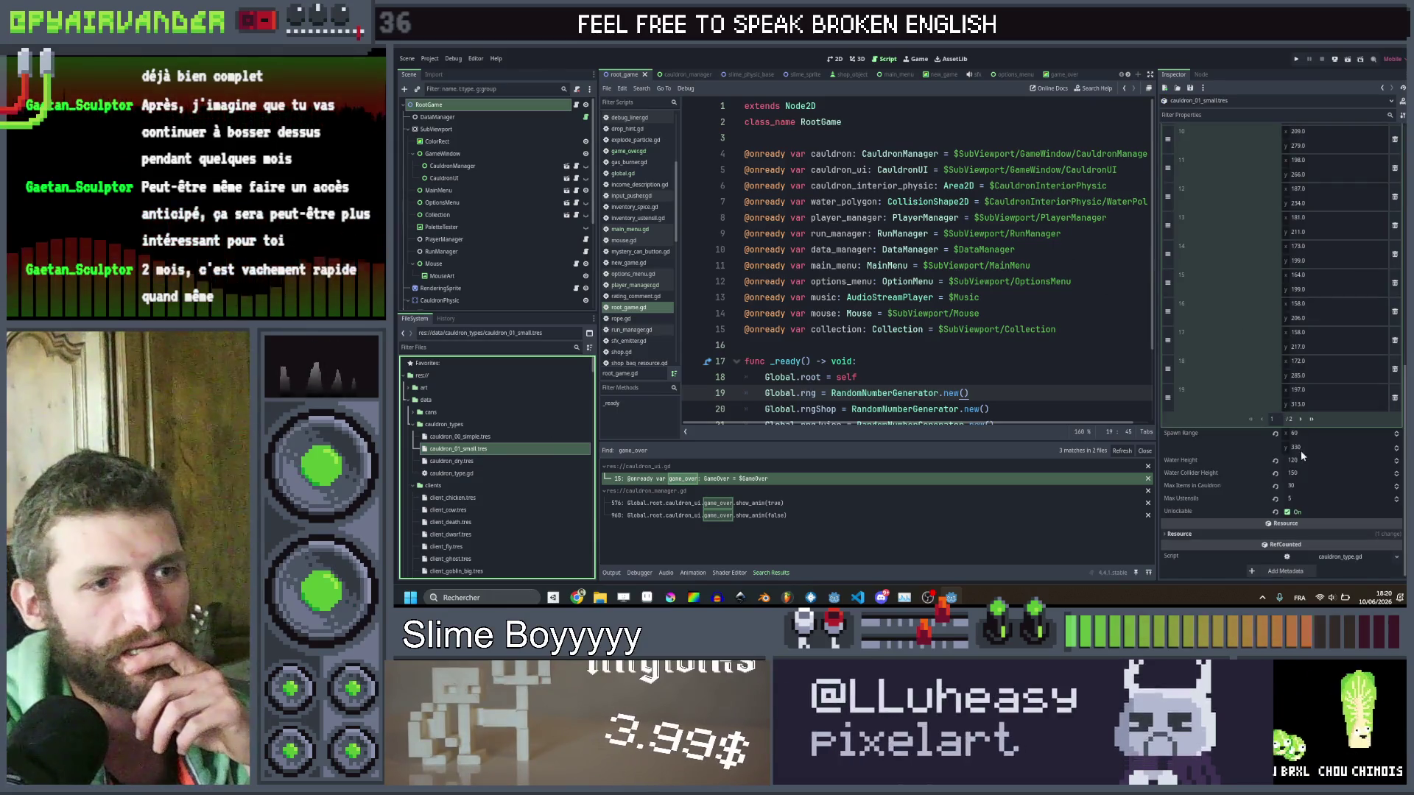
{"action": "left_click", "coordinate": [488, 462]}
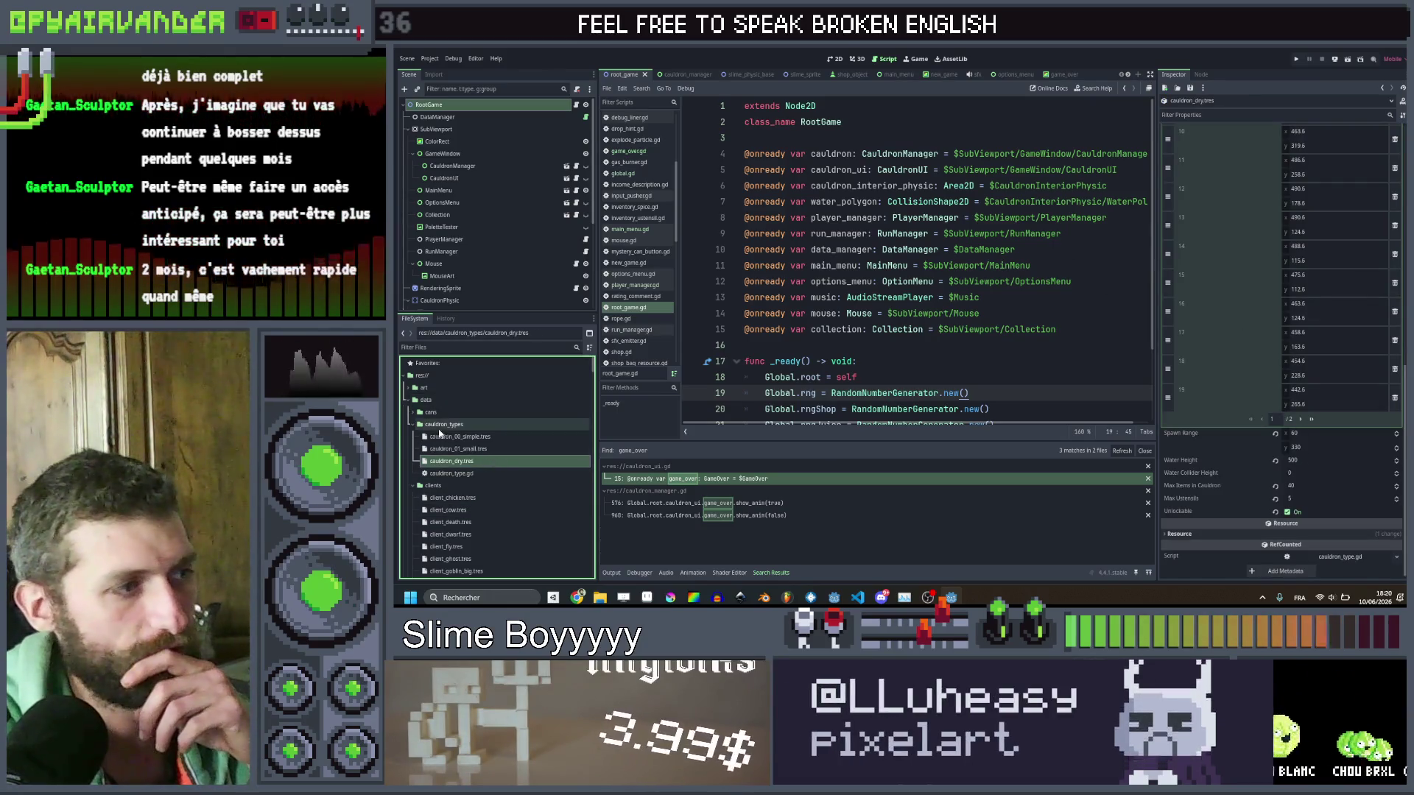
{"action": "left_click", "coordinate": [461, 436]}
{"action": "left_click", "coordinate": [1278, 536]}
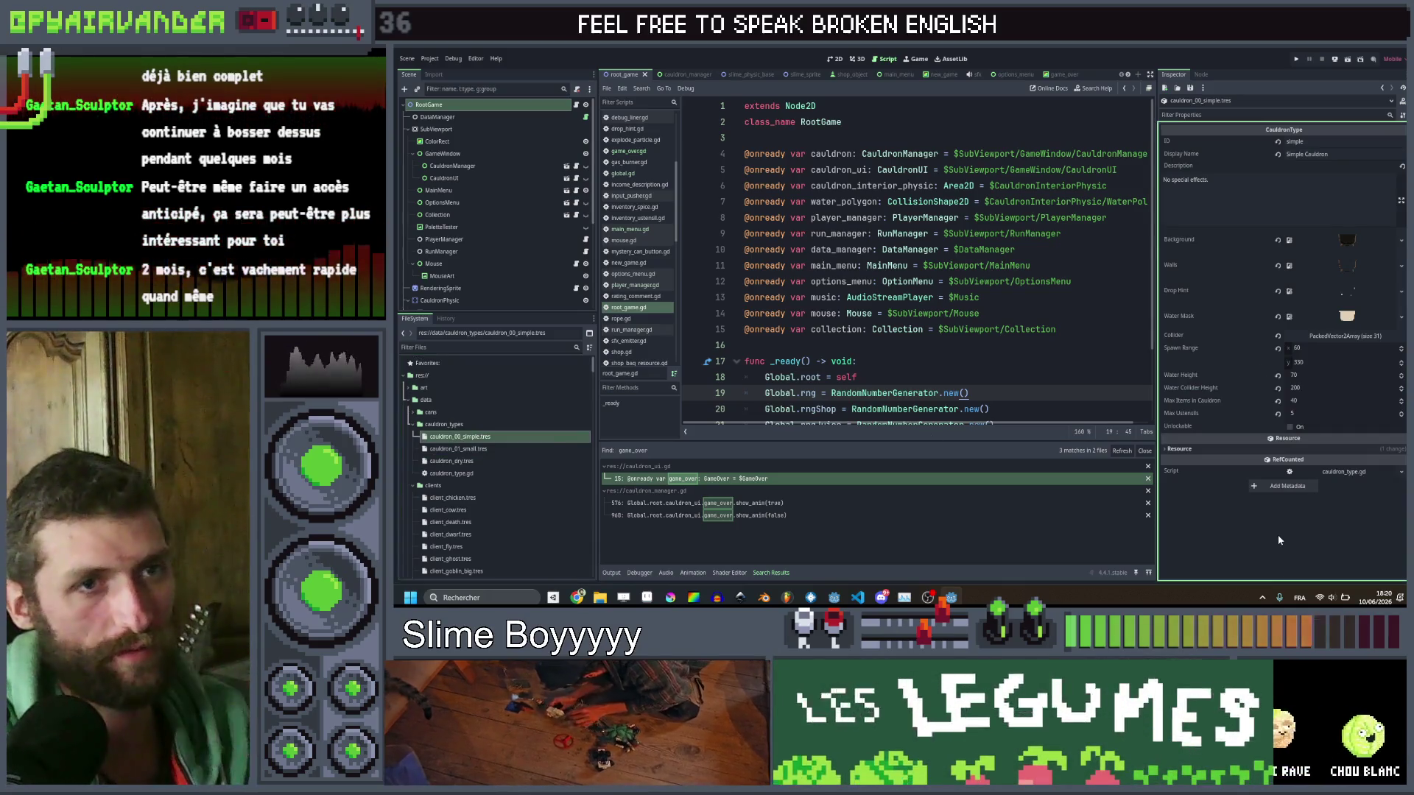
{"action": "key", "text": "ctrl+s"}
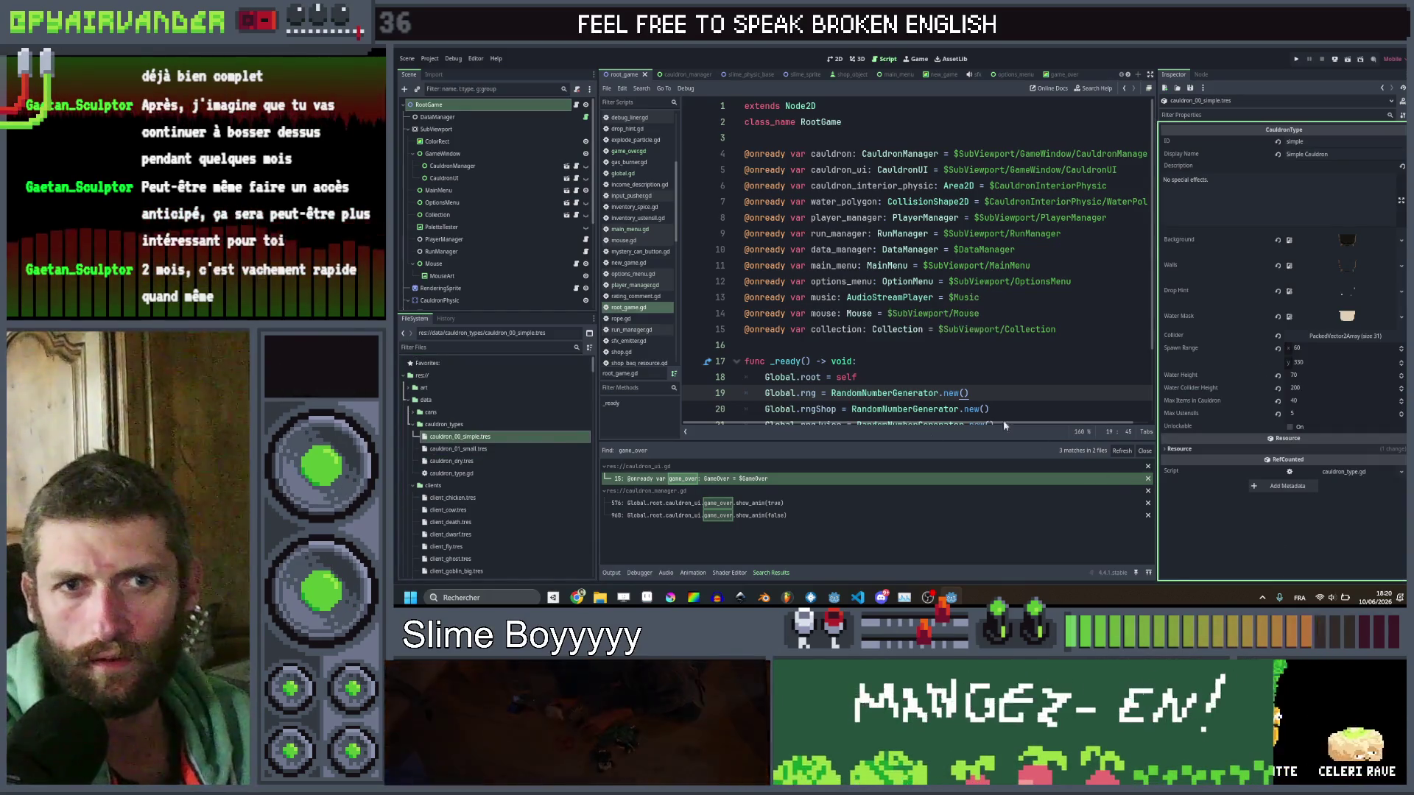
Check root_game.gd and cauldron_dry.tres, then open cauldron_ui.gd at its game_over reference.
{"action": "left_click", "coordinate": [940, 360]}
{"action": "scroll", "coordinate": [940, 356], "scroll_direction": "down", "scroll_amount": 2}
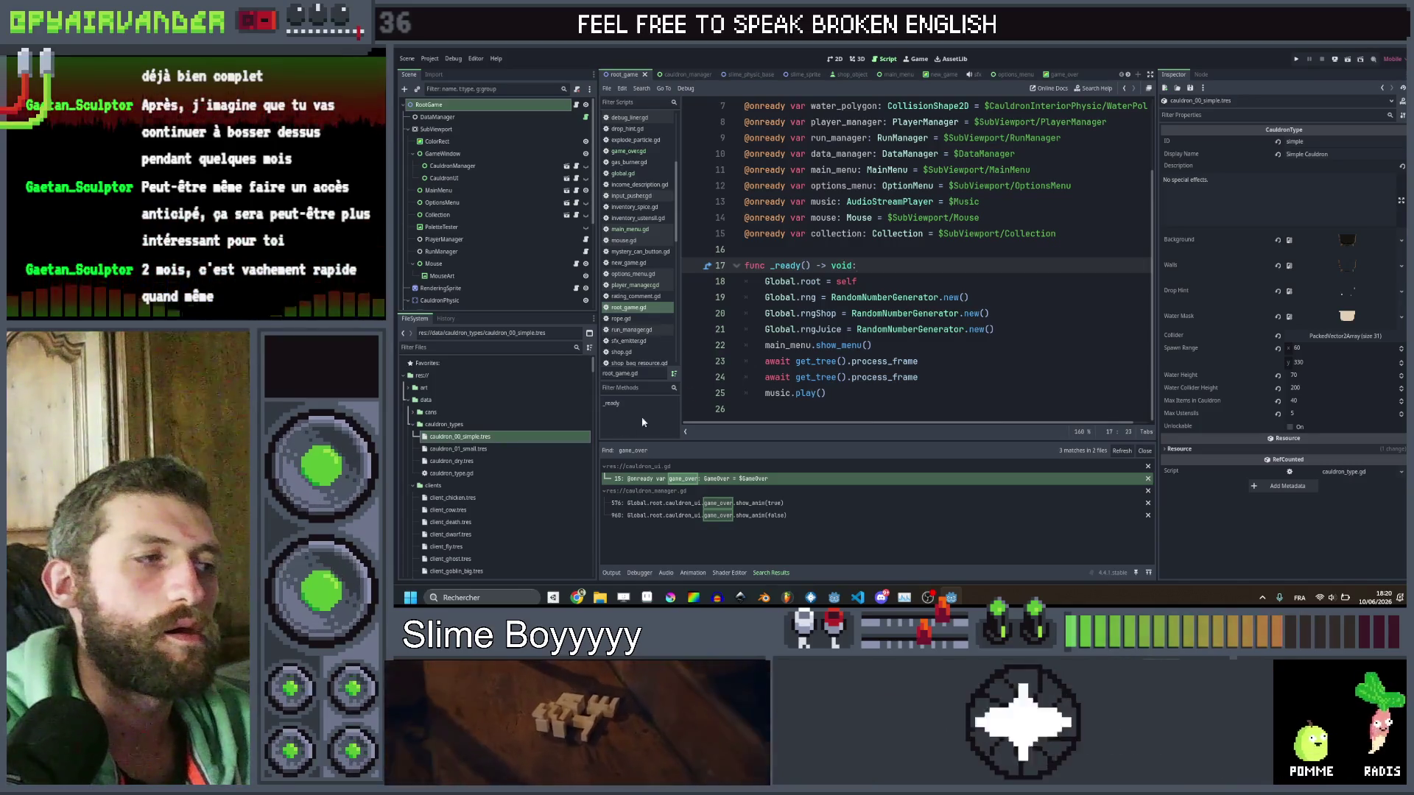
{"action": "left_click", "coordinate": [520, 462]}
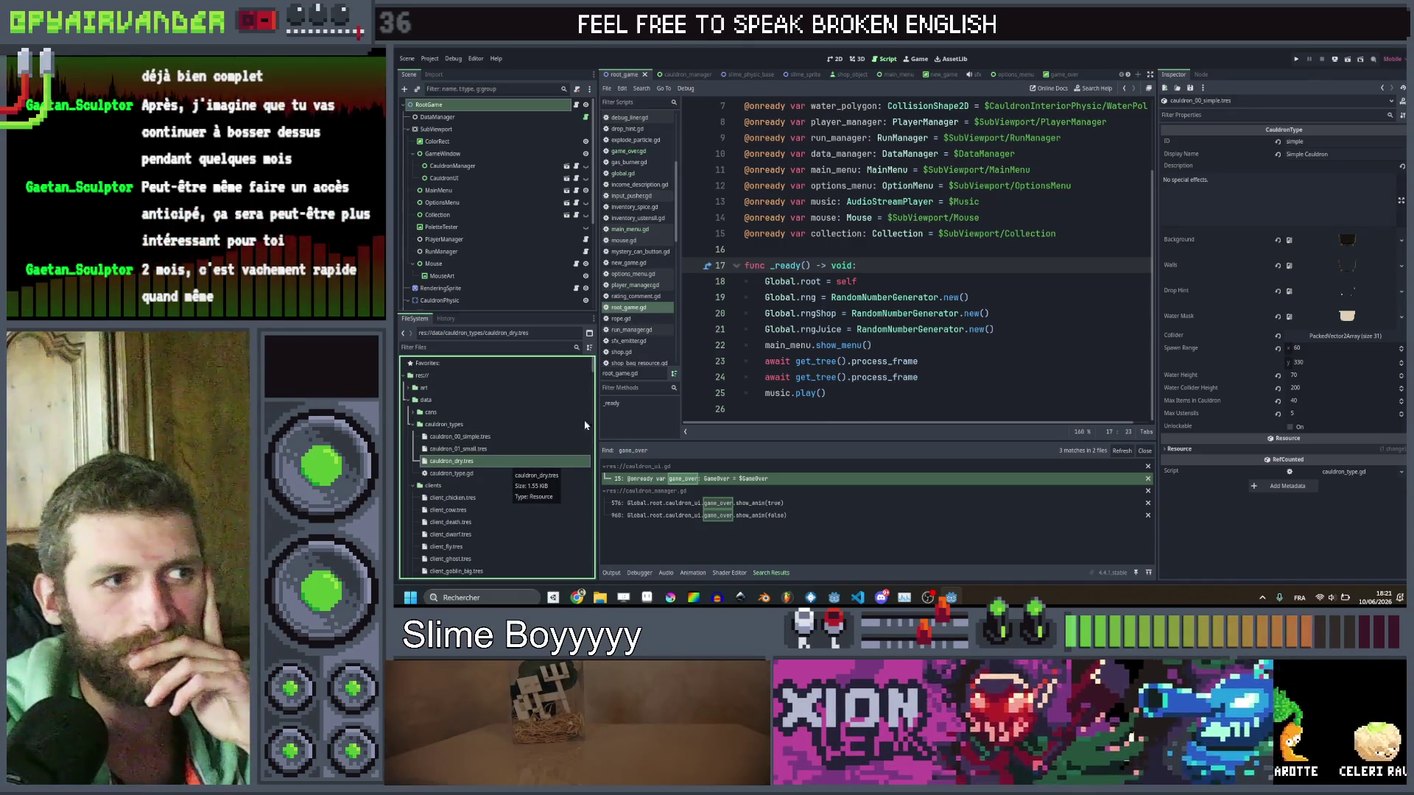
{"action": "scroll", "coordinate": [902, 347], "scroll_direction": "up", "scroll_amount": 2}
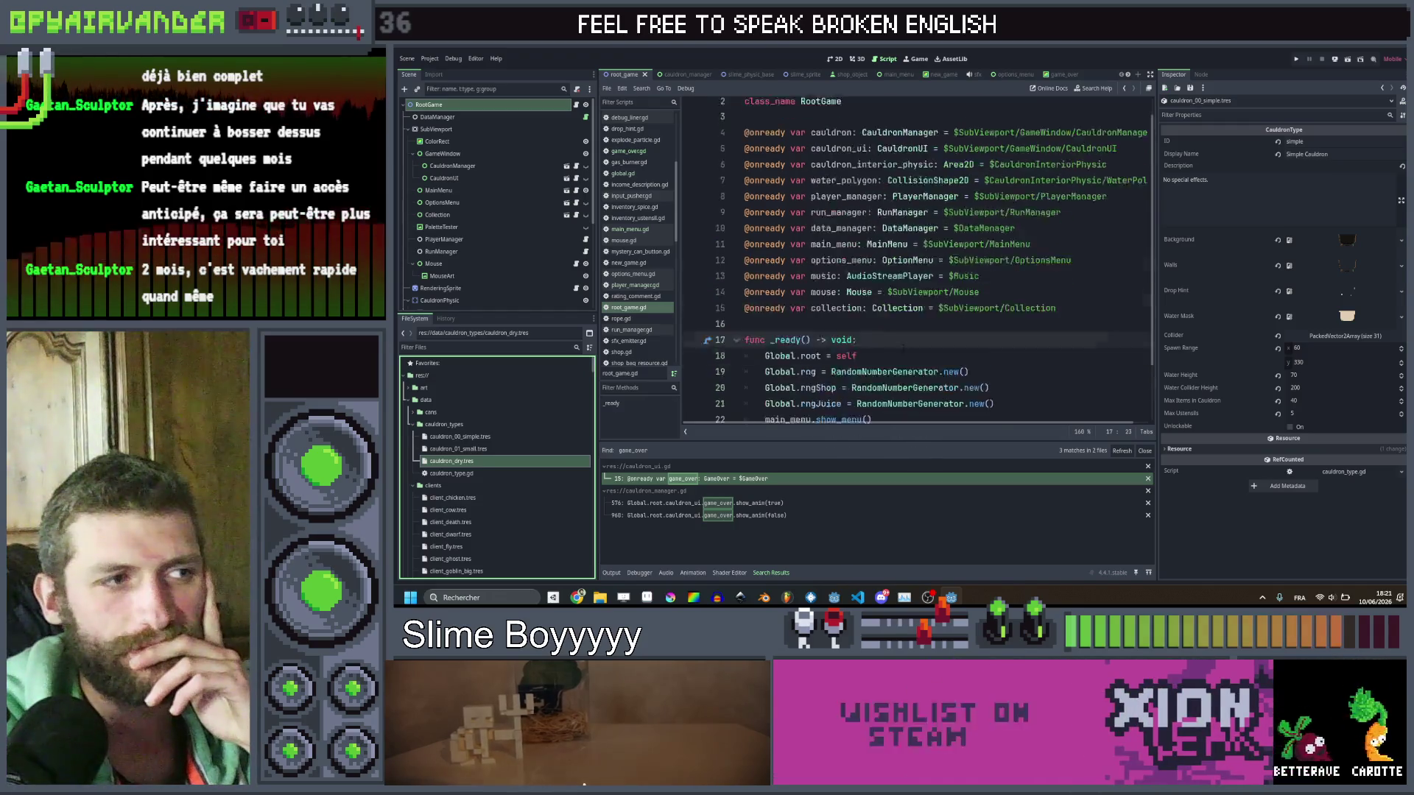
{"action": "scroll", "coordinate": [902, 346], "scroll_direction": "down", "scroll_amount": 2}
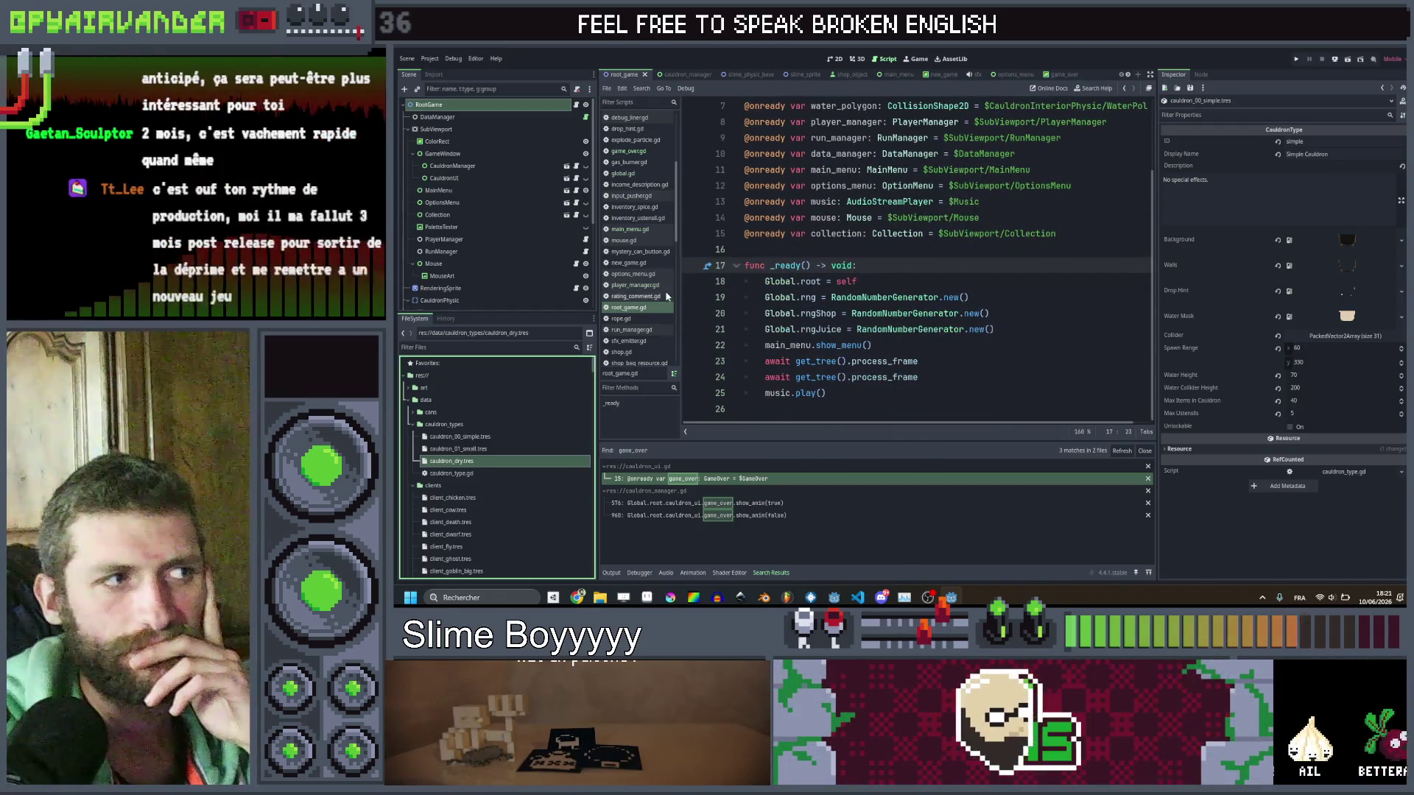
{"action": "left_click", "coordinate": [705, 480]}
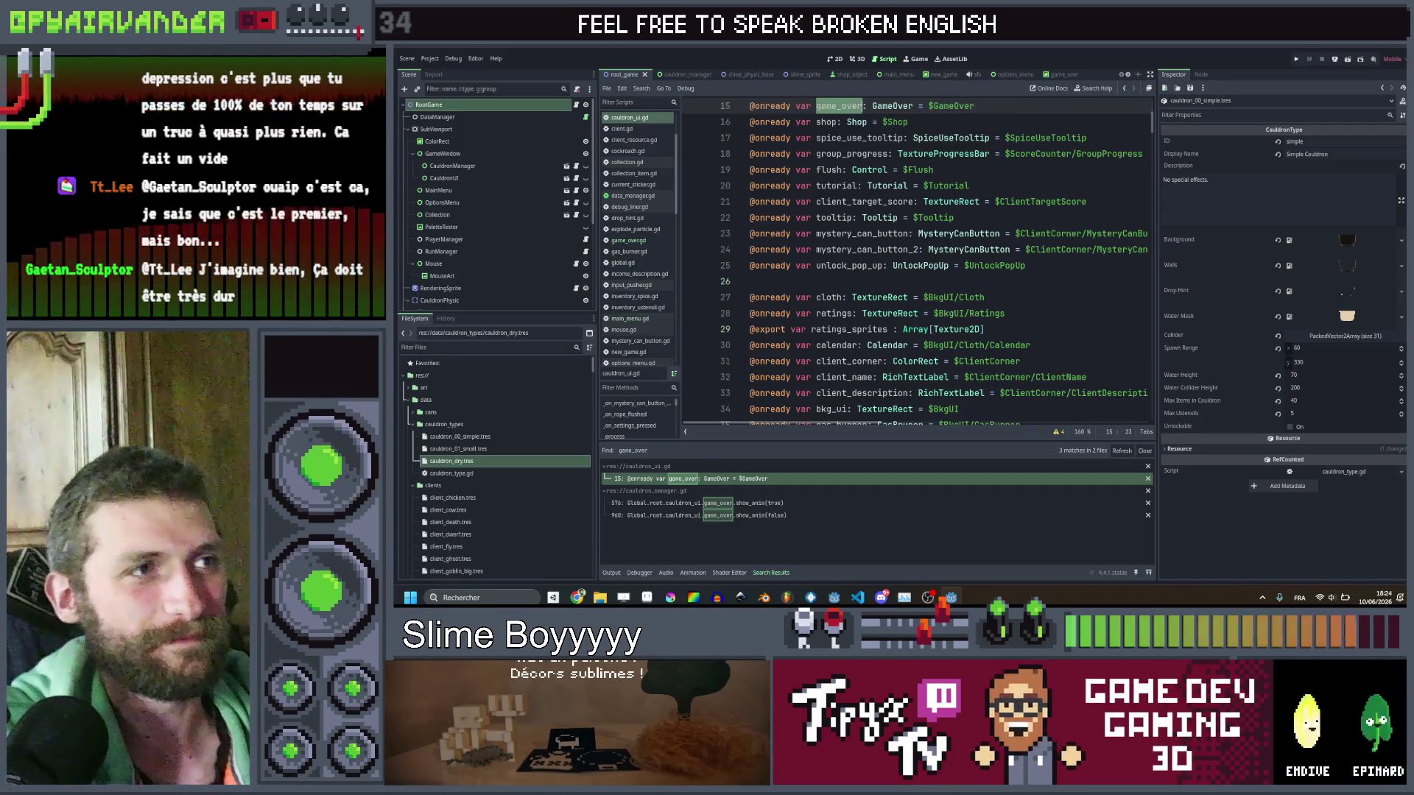
Place the caret on the GameOver type name in cauldron_ui.gd.
{"action": "left_click", "coordinate": [889, 107]}
Follow GameOver into game_over.gd, then jump to unlock_ustensil's definition in global.gd.
{"action": "left_click", "coordinate": [889, 107], "text": "ctrl"}
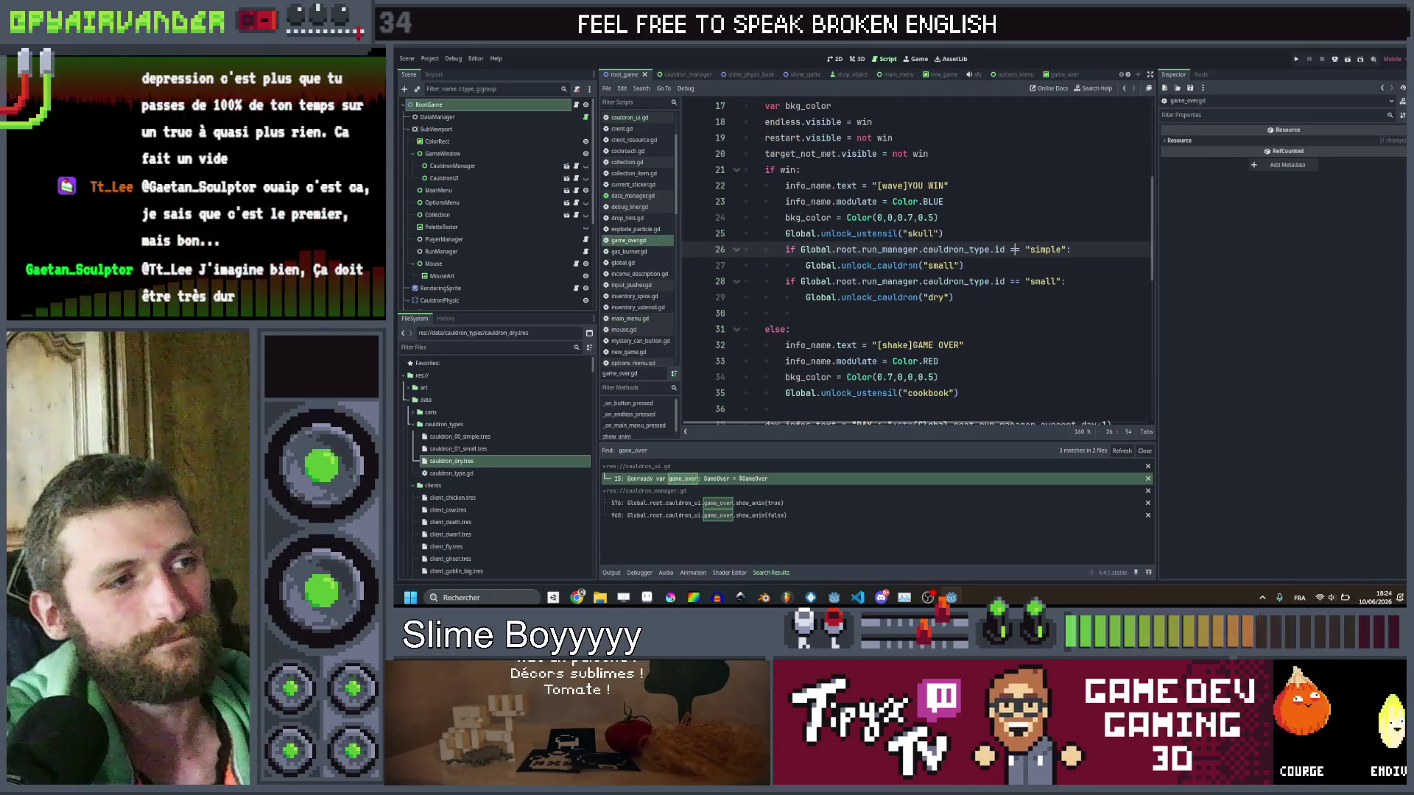
{"action": "double_click", "coordinate": [895, 298]}
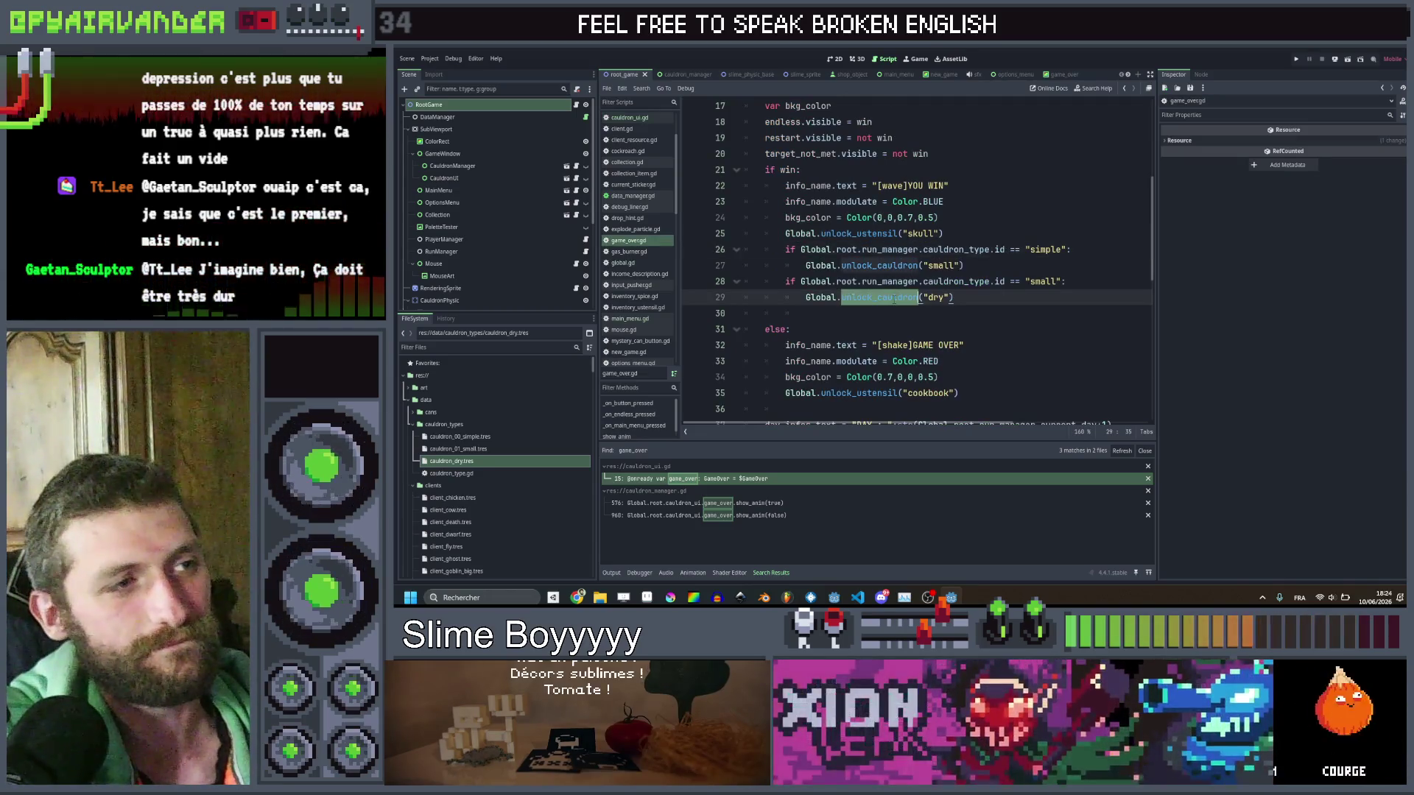
{"action": "left_click", "coordinate": [873, 241], "text": "ctrl"}
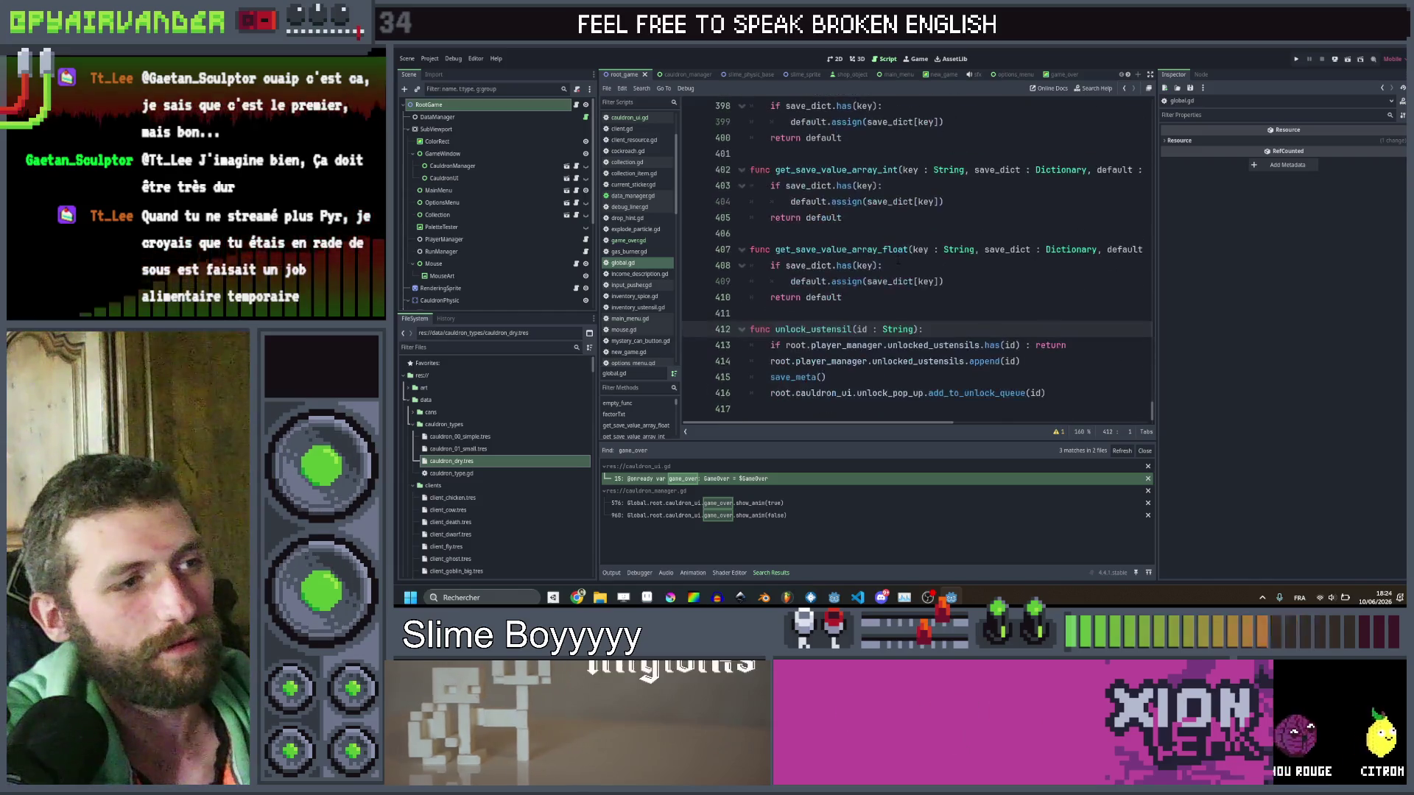
Select the unlock_ustensil function and open a new line after line 416.
{"action": "key", "text": "ctrl+End"}
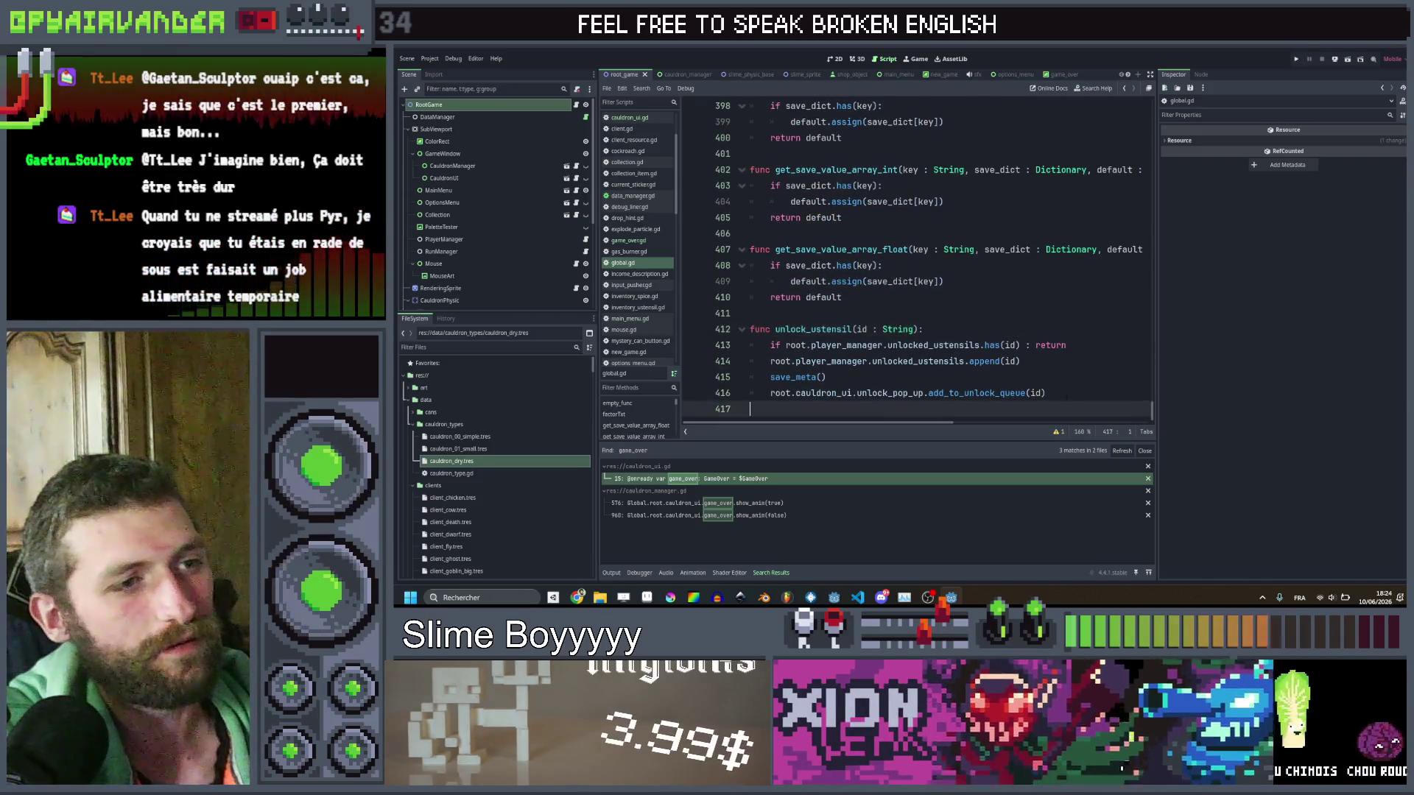
{"action": "key", "text": "shift+Up"}
{"action": "key", "text": "shift+Up"}
{"action": "key", "text": "shift+Up"}
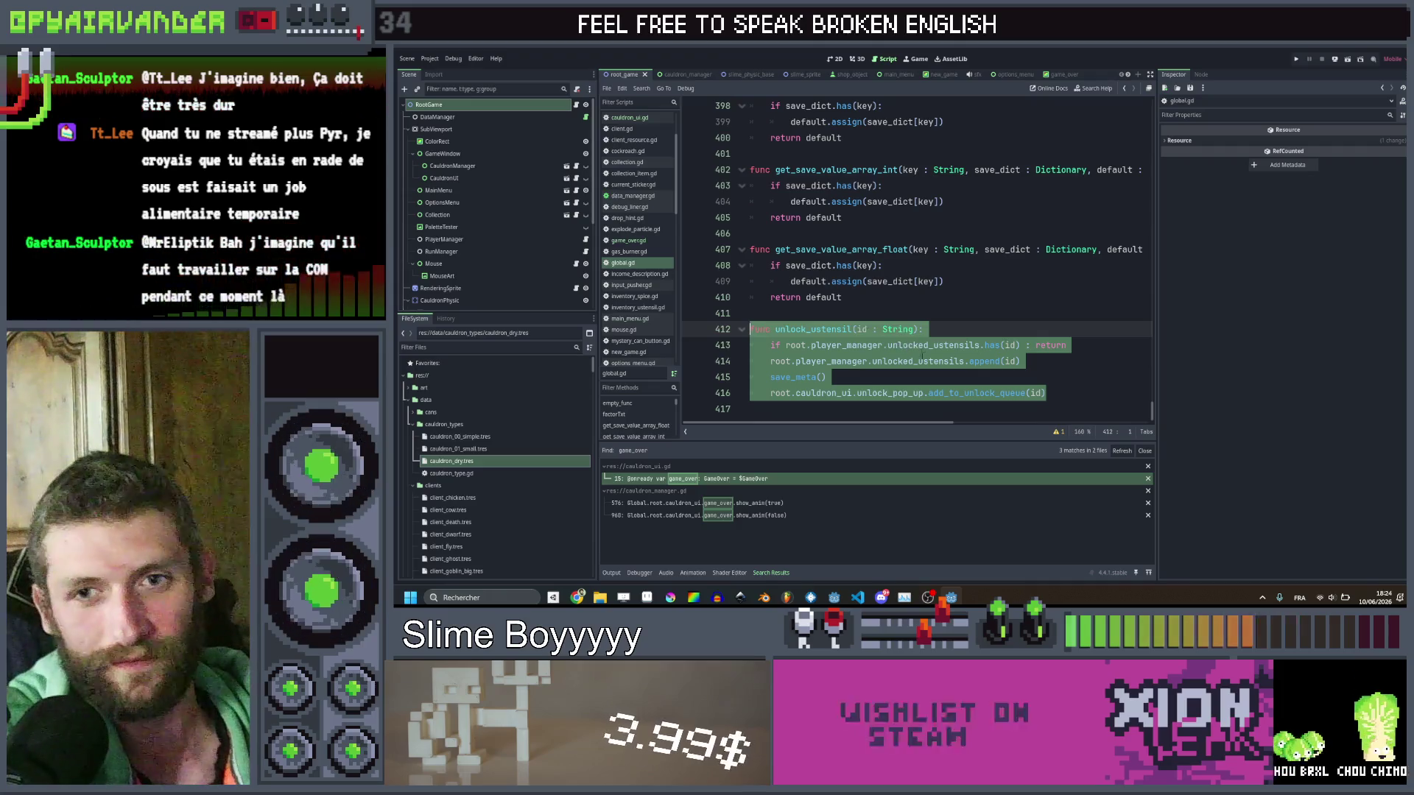
{"action": "left_click", "coordinate": [985, 377]}
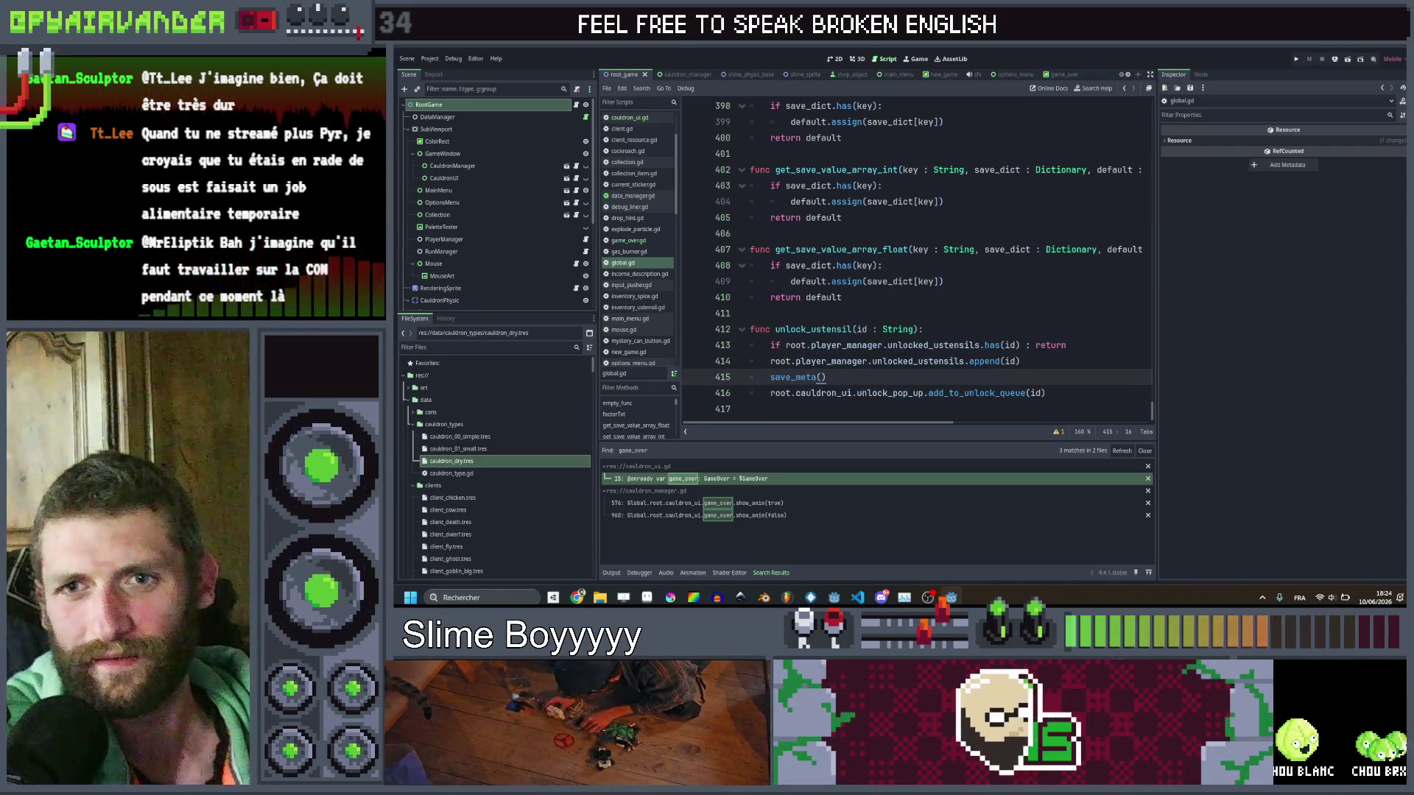
{"action": "left_click", "coordinate": [985, 393]}
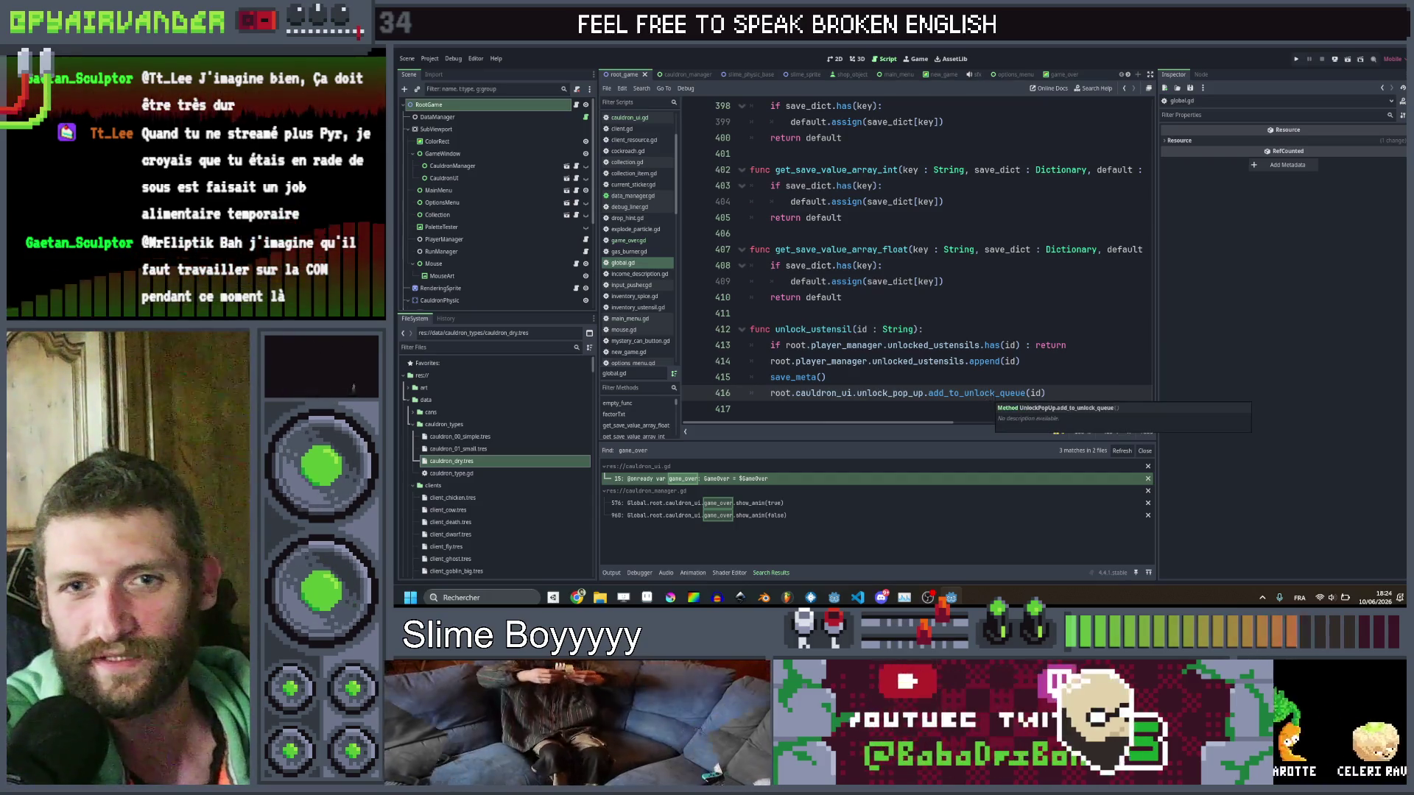
{"action": "left_click", "coordinate": [1061, 393]}
{"action": "key", "text": "Return"}
{"action": "key", "text": "Return"}
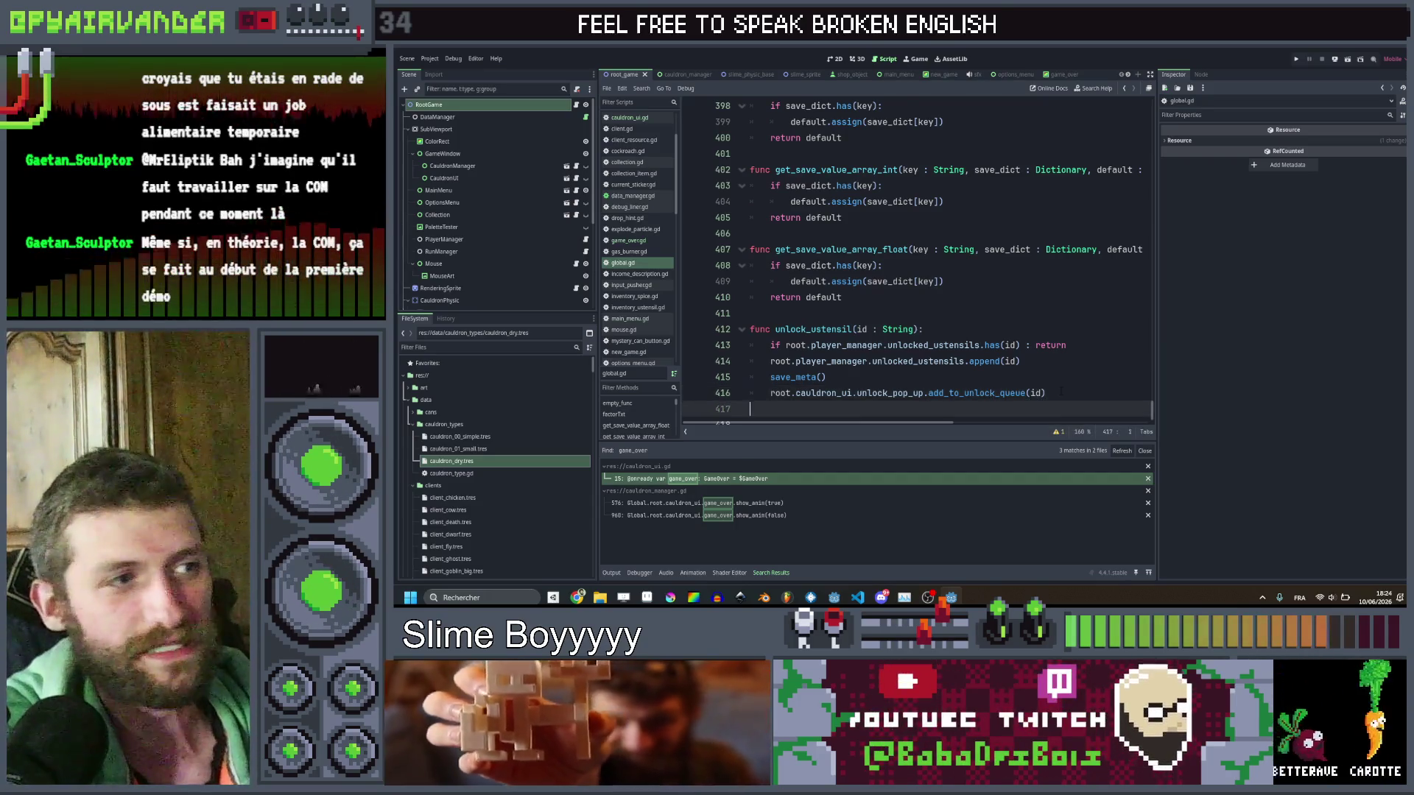
Paste the unlock_ustensil copy at line 418 and select 'ustensil' in its function name.
{"action": "type", "text": "func unlock_ustensil(id : String): \tif root.player_manager.unlocked_ustensils.has(id) : return \troot.player_manager.unlocked_ustensils.append(id) \tsave_meta() \troot.cauldron_ui.unlock_pop_up.add_to_unlock_queue(id)"}
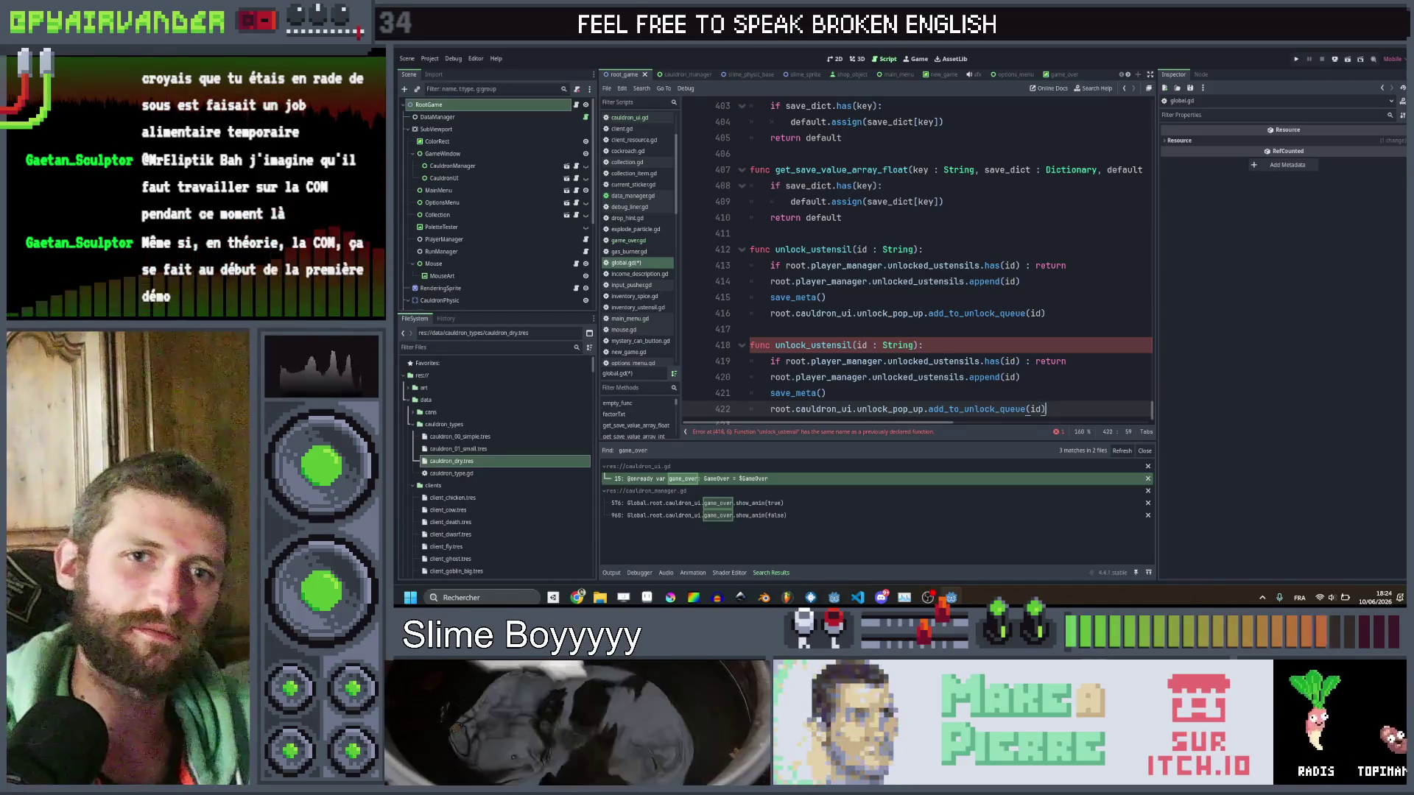
{"action": "double_click", "coordinate": [841, 345]}
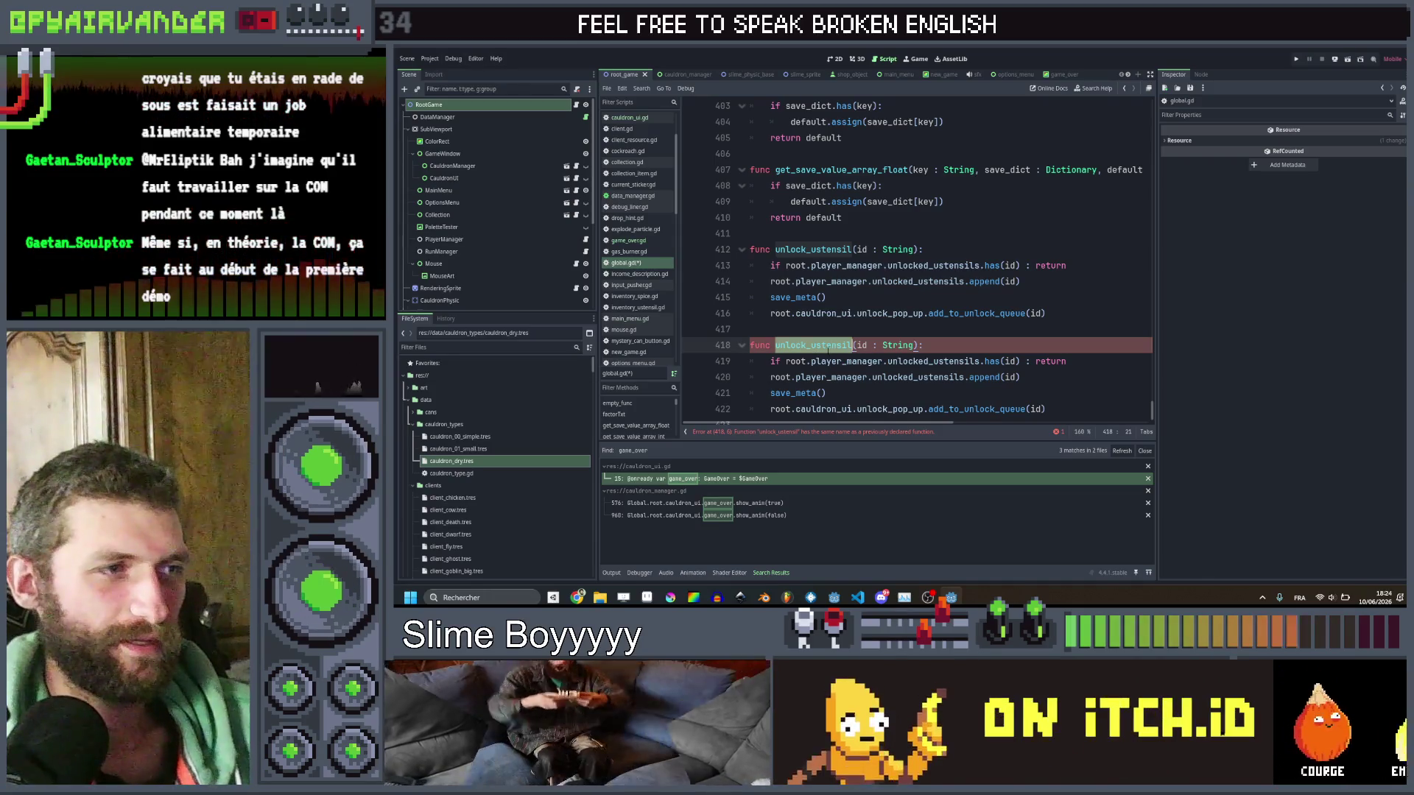
{"action": "scroll", "coordinate": [828, 350], "scroll_direction": "down", "scroll_amount": 1}
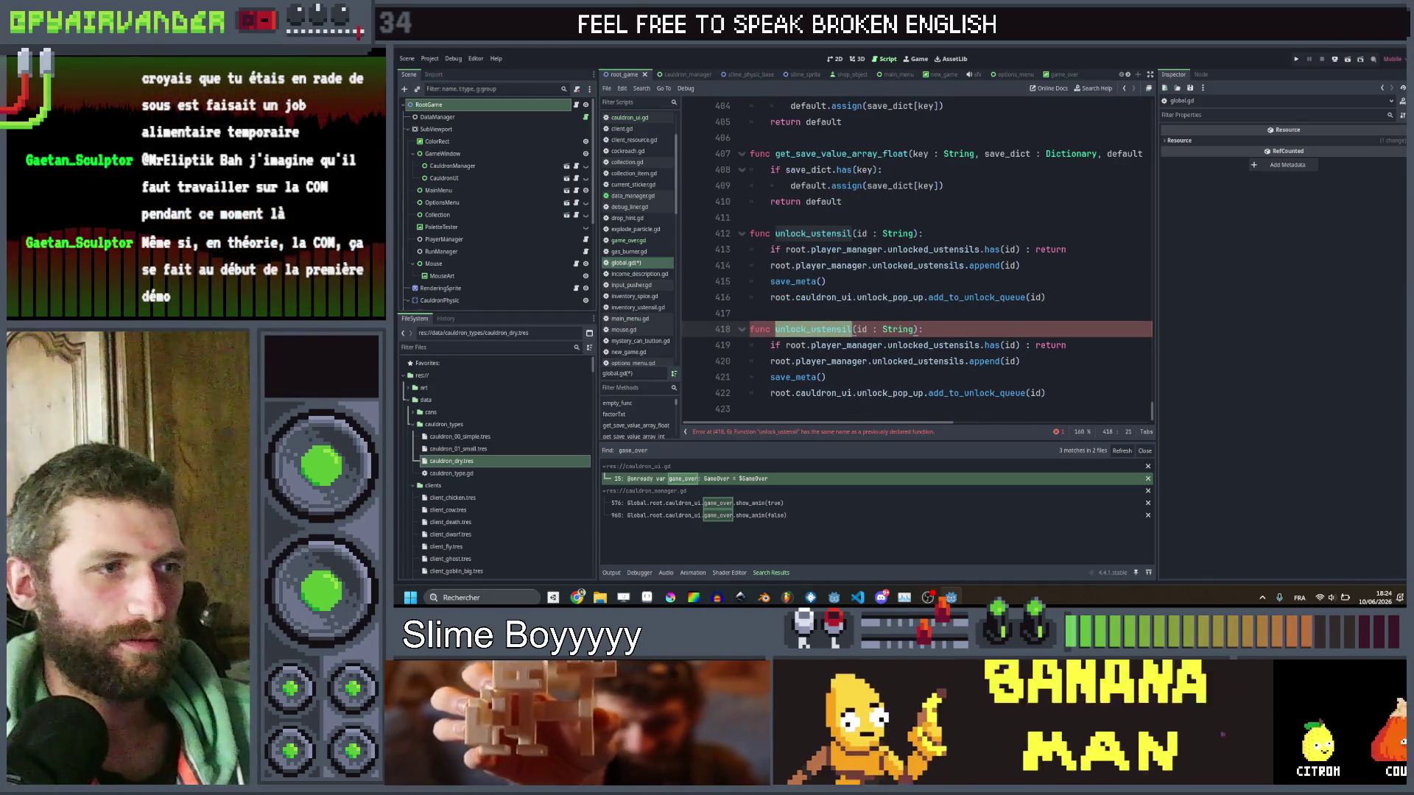
{"action": "left_click", "coordinate": [827, 377]}
{"action": "left_click", "coordinate": [830, 330]}
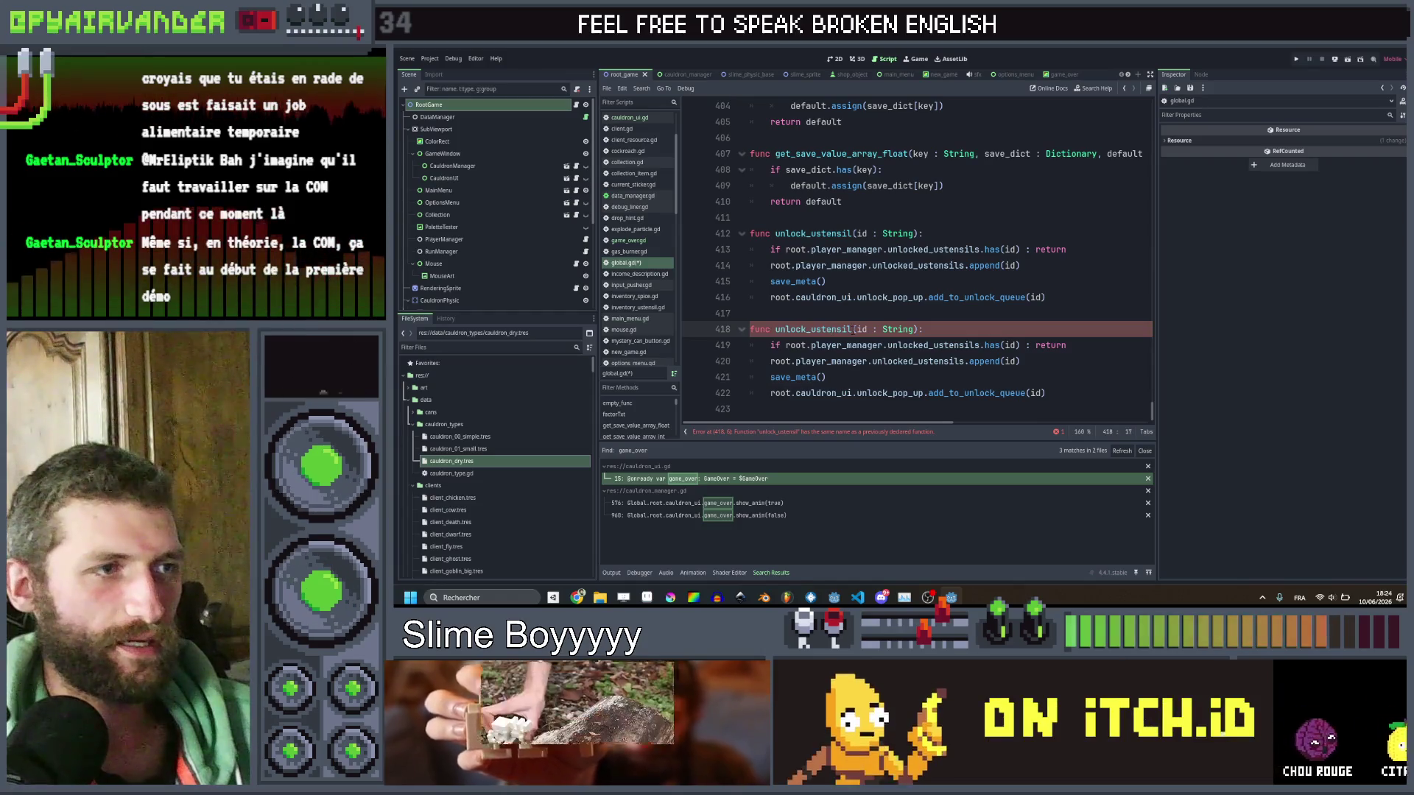
{"action": "left_click_drag", "start_coordinate": [853, 329], "coordinate": [811, 330]}
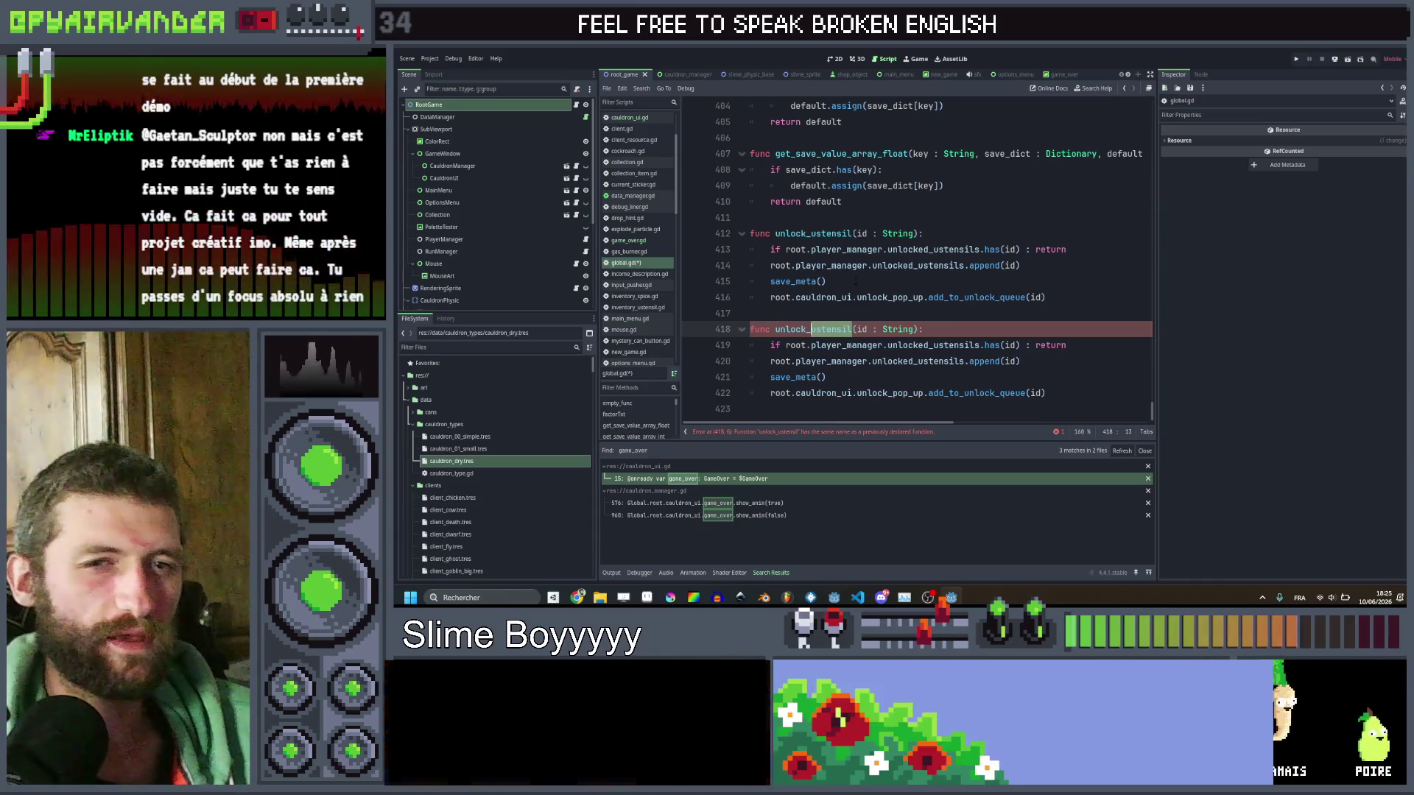
Rename the copied function to unlock_cauldron and switch both unlocked_ustensils references to unlocked_cauldrons.
{"action": "type", "text": "c"}
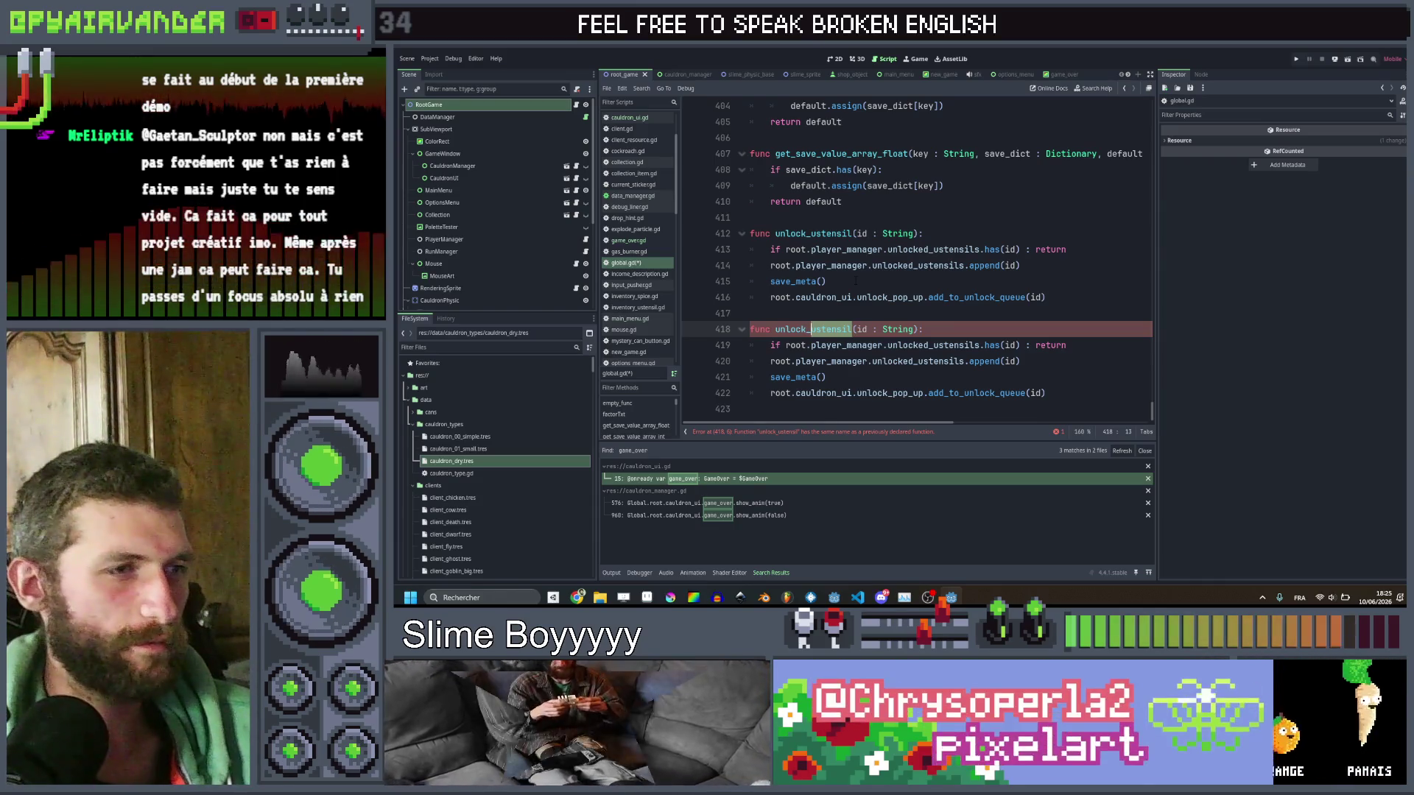
{"action": "type", "text": "auldron"}
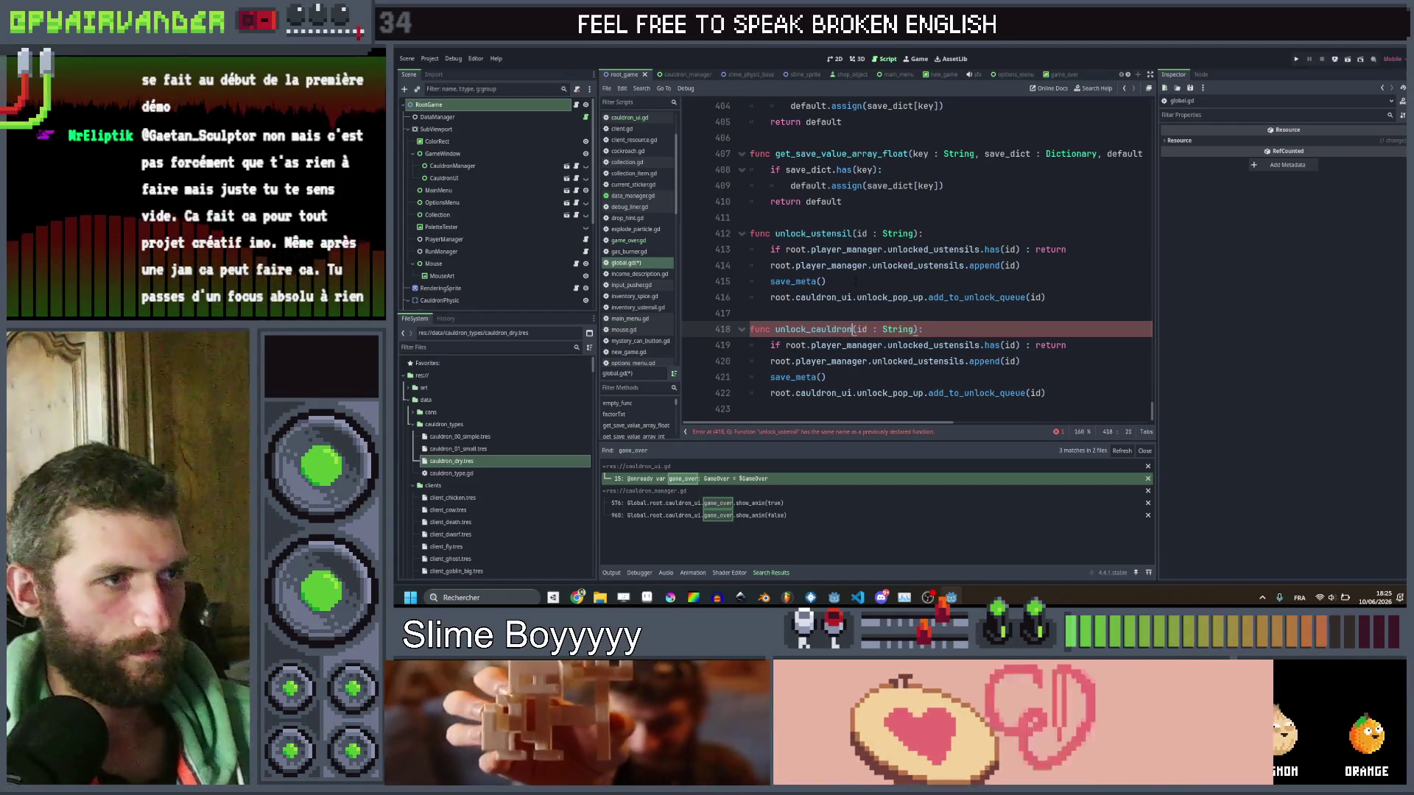
{"action": "double_click", "coordinate": [940, 345]}
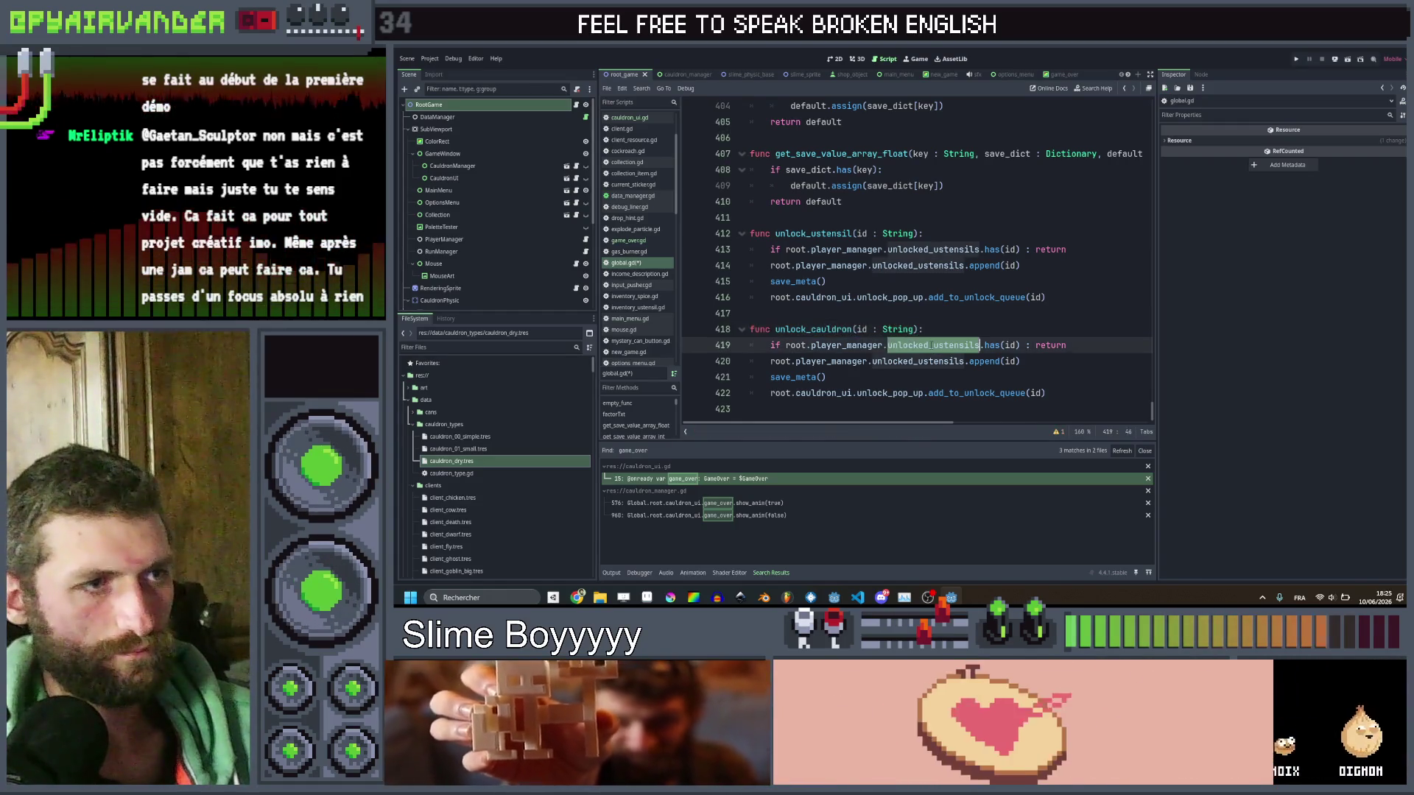
{"action": "type", "text": "unlocked_c"}
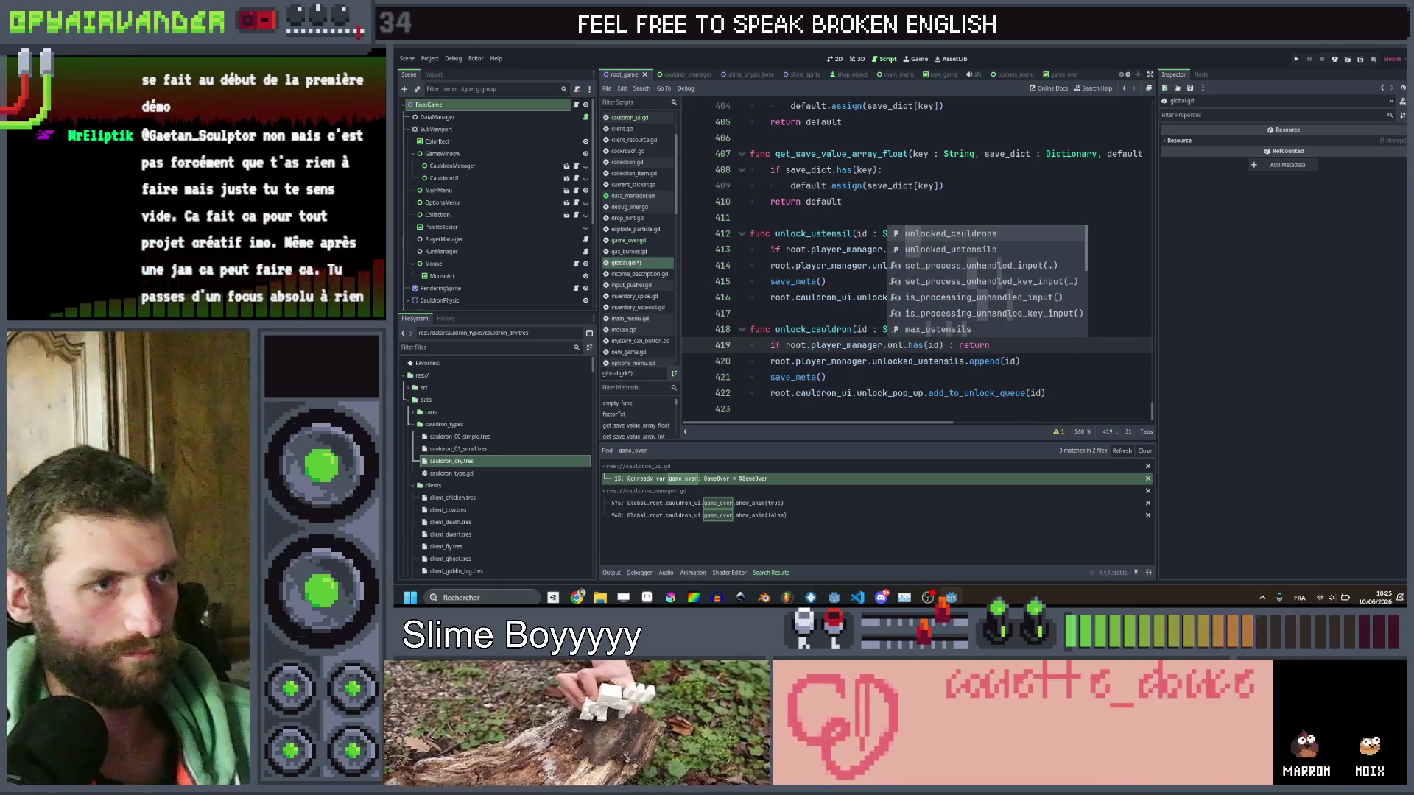
{"action": "key", "text": "Return"}
{"action": "double_click", "coordinate": [933, 345]}
{"action": "key", "text": "ctrl+c"}
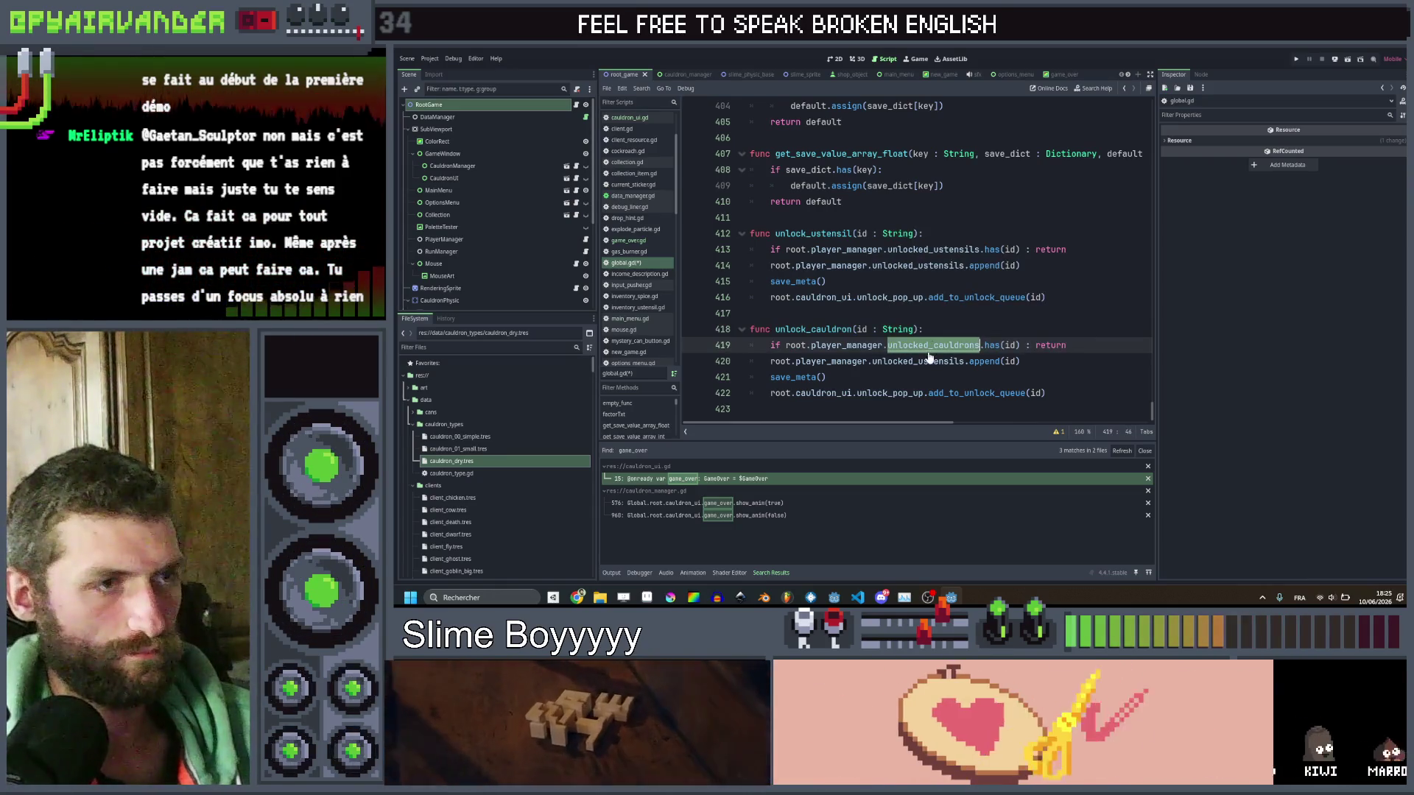
{"action": "double_click", "coordinate": [917, 361]}
{"action": "key", "text": "ctrl+v"}
Remove the unlock pop-up line so unlock_cauldron ends with save_meta(), and save global.gd.
{"action": "left_click", "coordinate": [993, 392]}
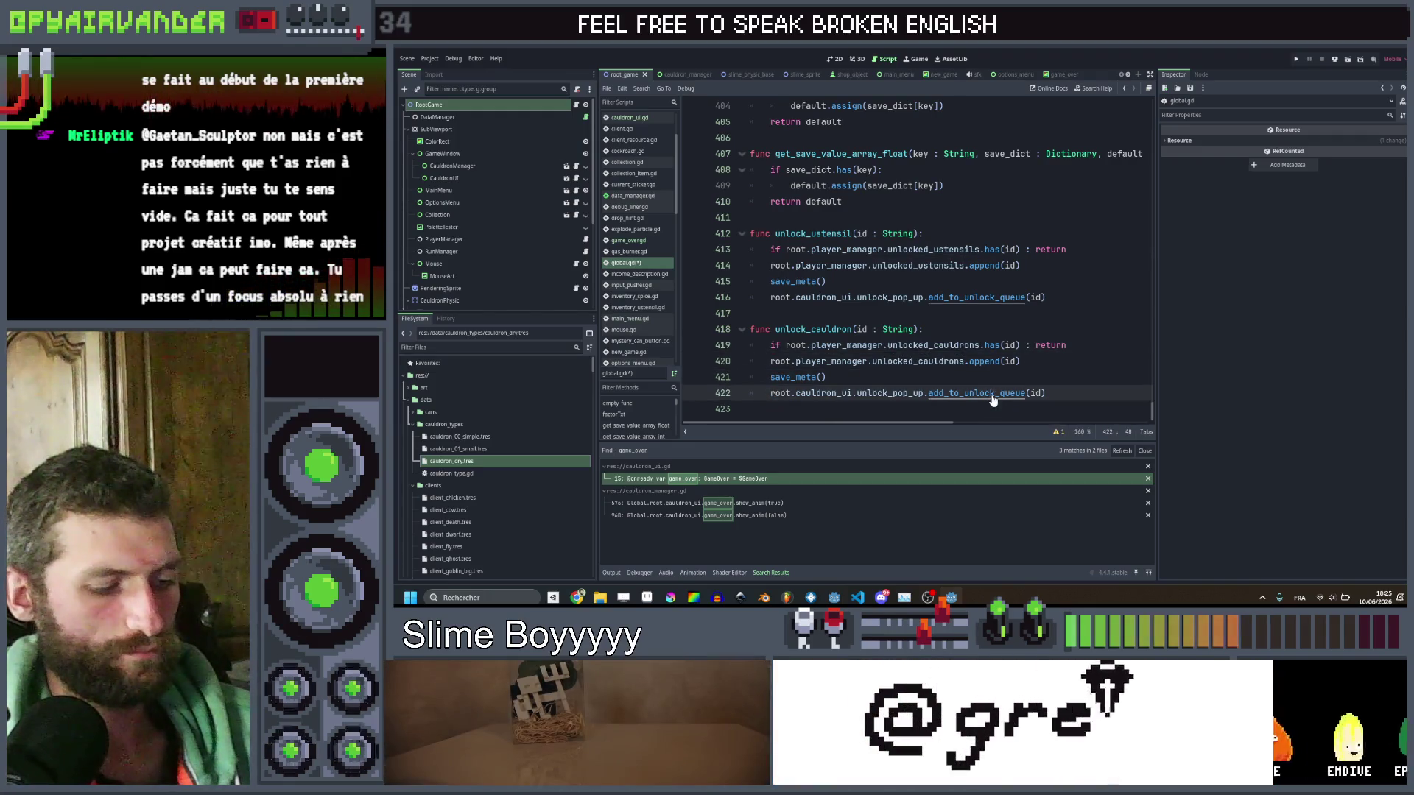
{"action": "key", "text": "ctrl+s"}
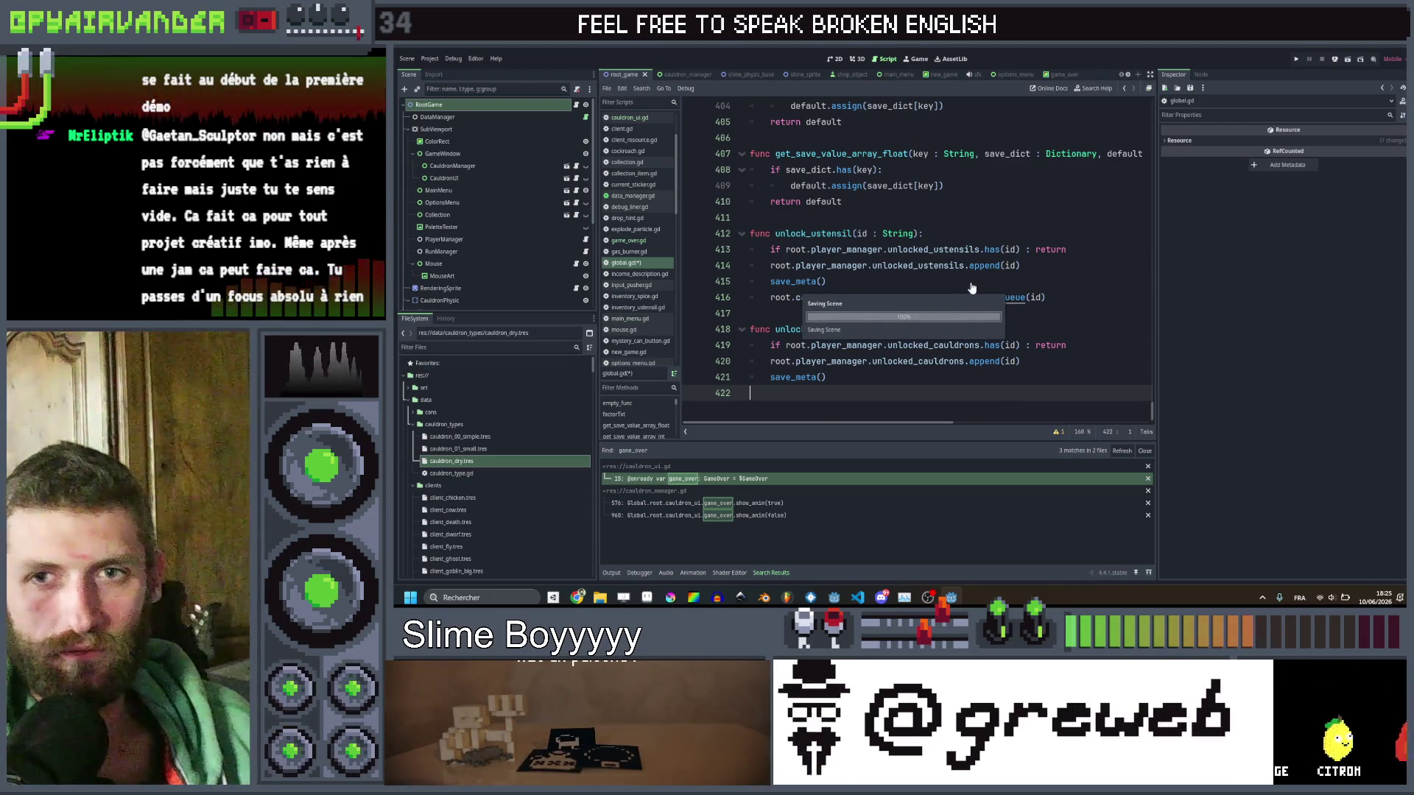
{"action": "left_click", "coordinate": [1004, 315]}
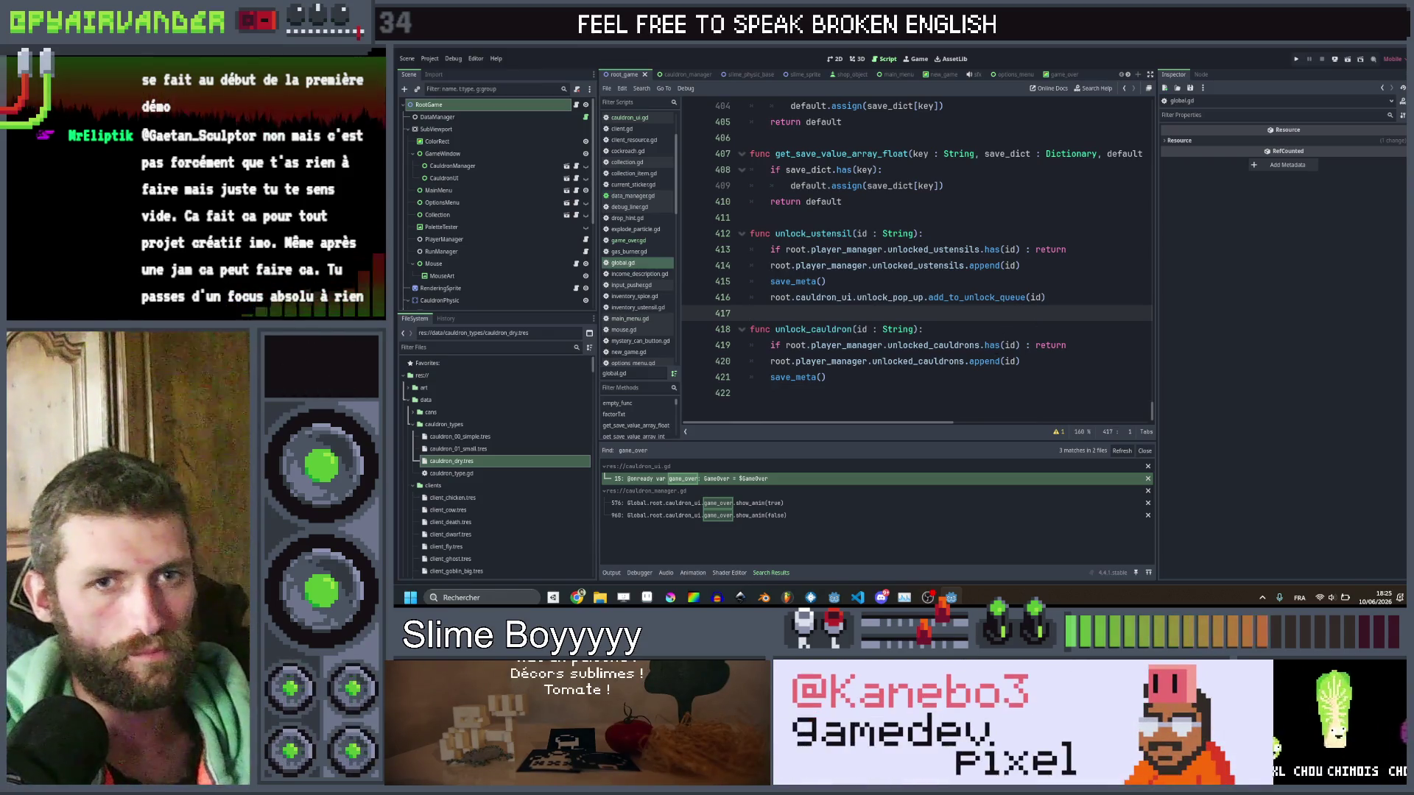
{"action": "left_click", "coordinate": [1080, 375]}
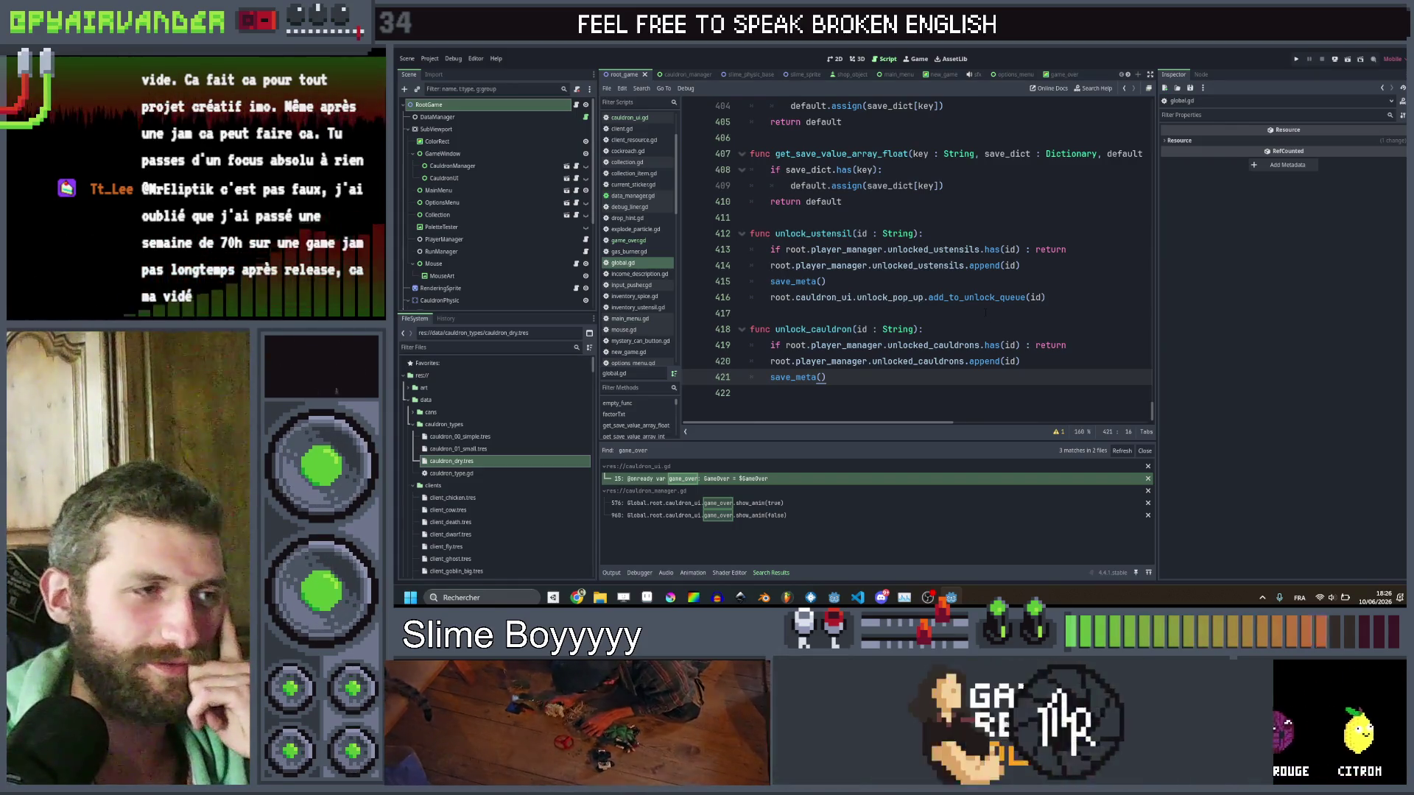
{"action": "key", "text": "Down"}
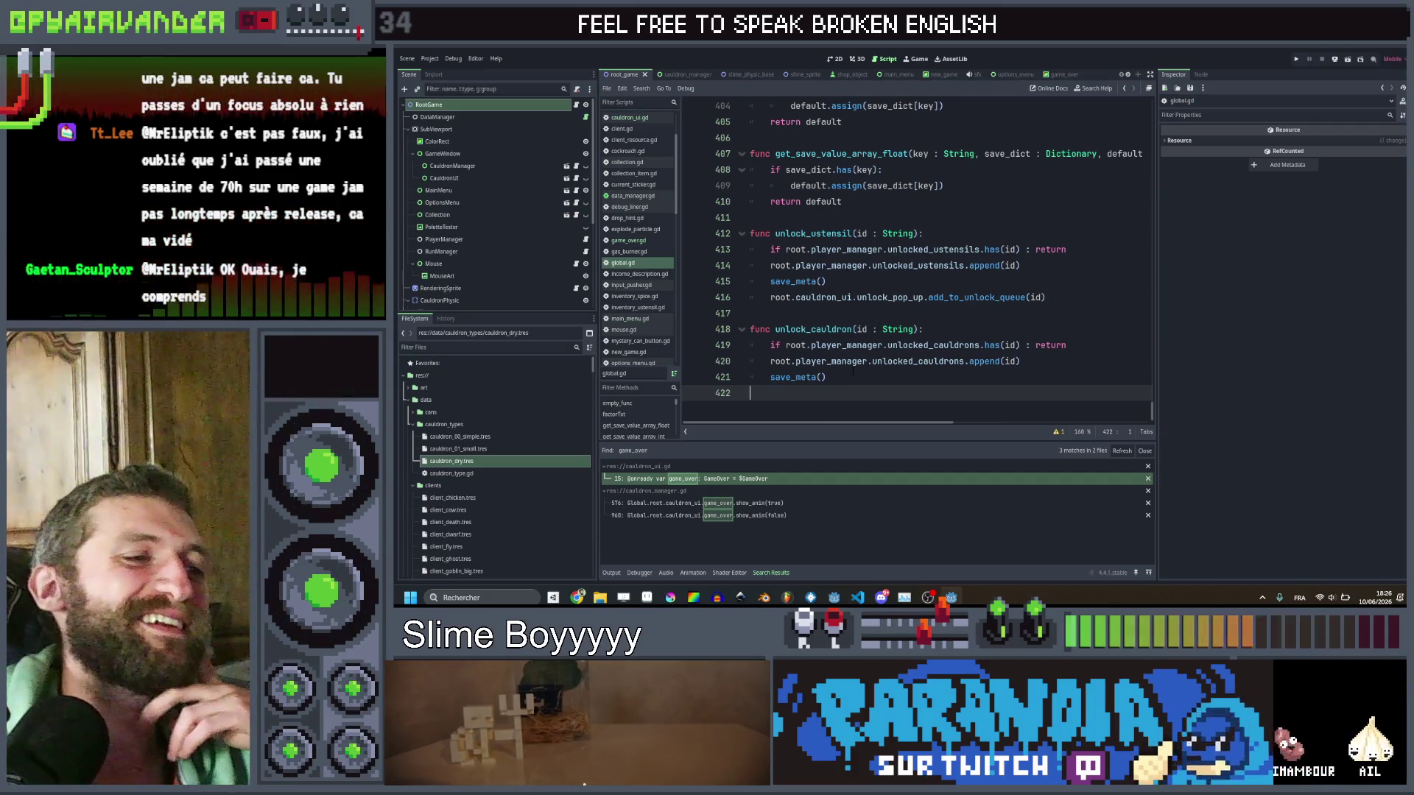
{"action": "key", "text": "shift+Up"}
{"action": "key", "text": "shift+Up"}
{"action": "key", "text": "shift+Up"}
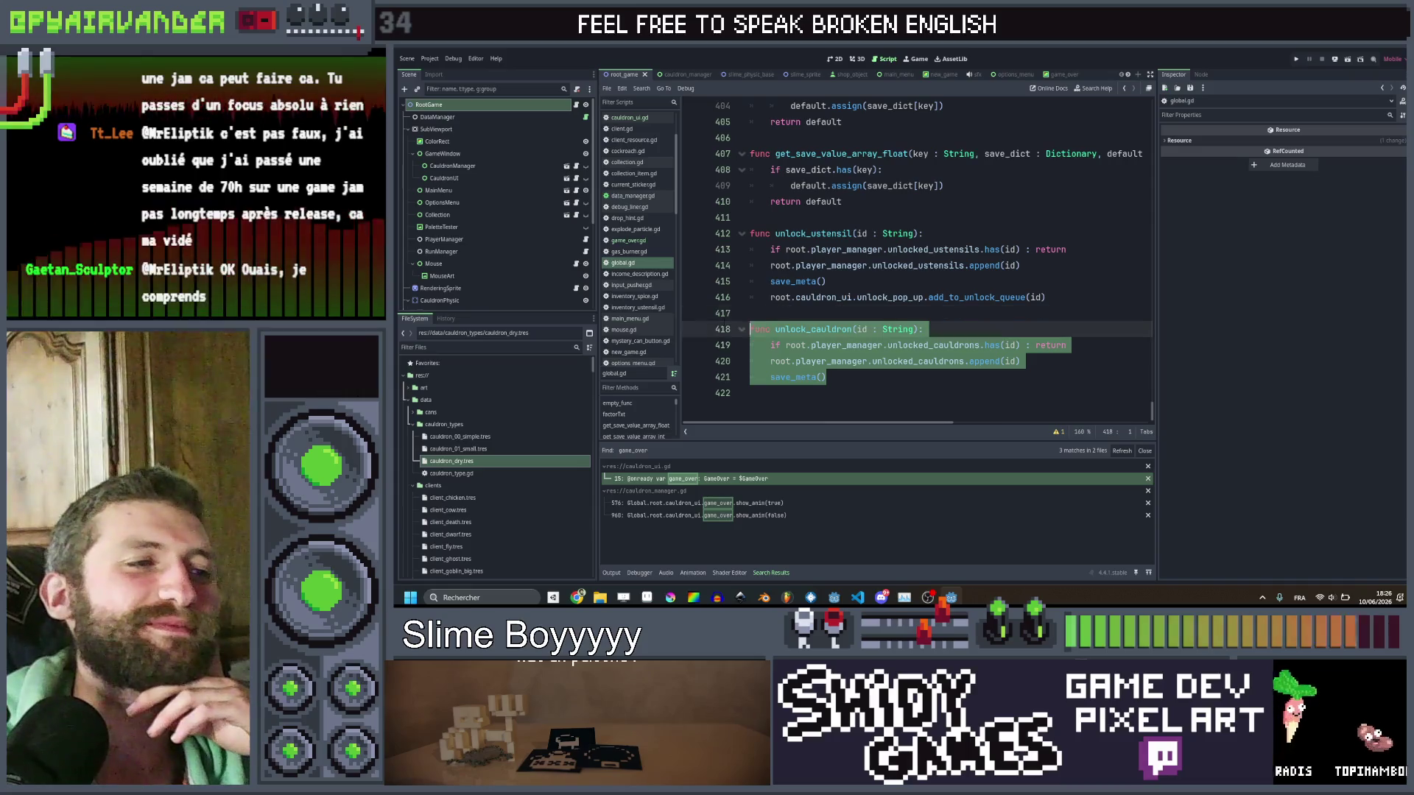
{"action": "left_click", "coordinate": [831, 317]}
{"action": "key", "text": "ctrl+s"}
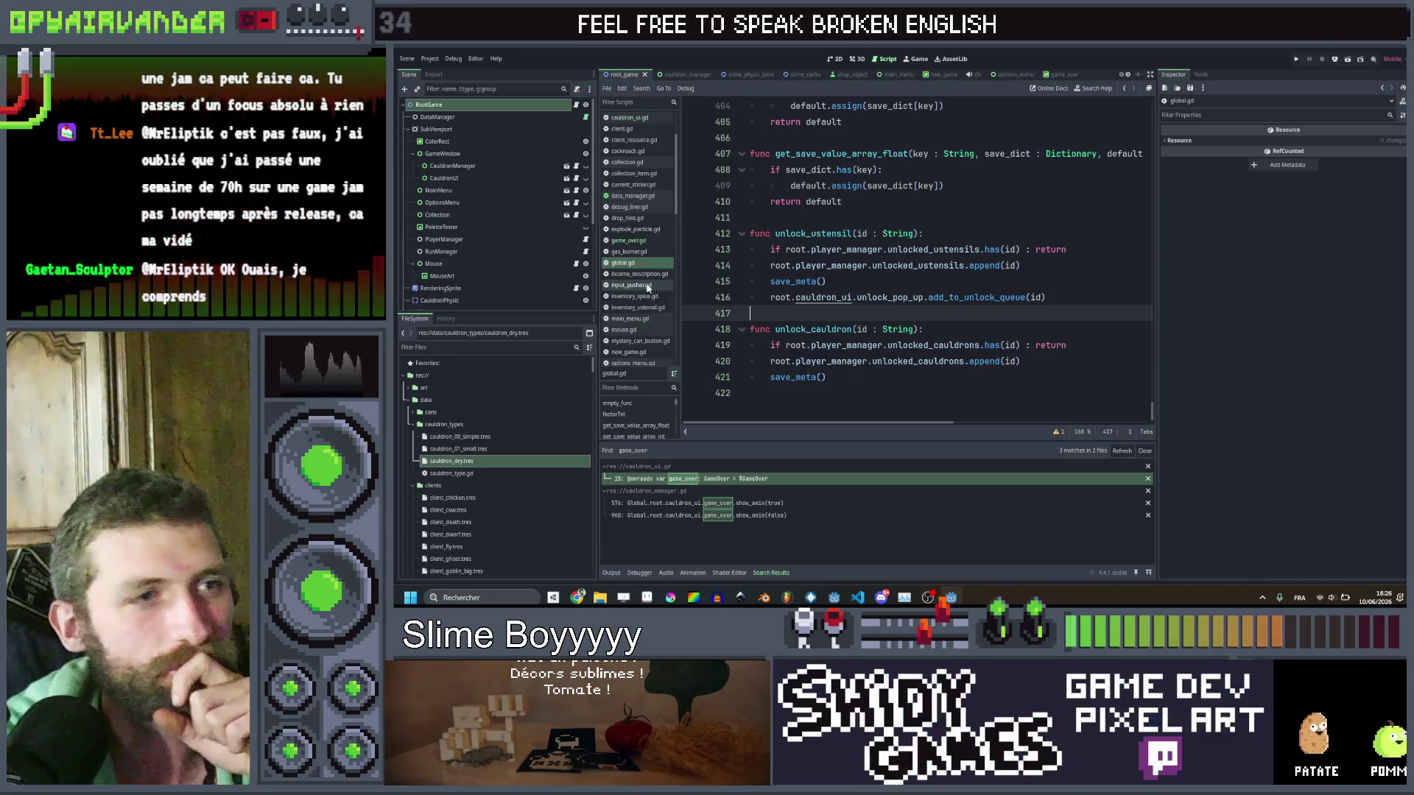
{"action": "scroll", "coordinate": [642, 313], "scroll_direction": "down", "scroll_amount": 5}
{"action": "scroll", "coordinate": [642, 313], "scroll_direction": "up", "scroll_amount": 5}
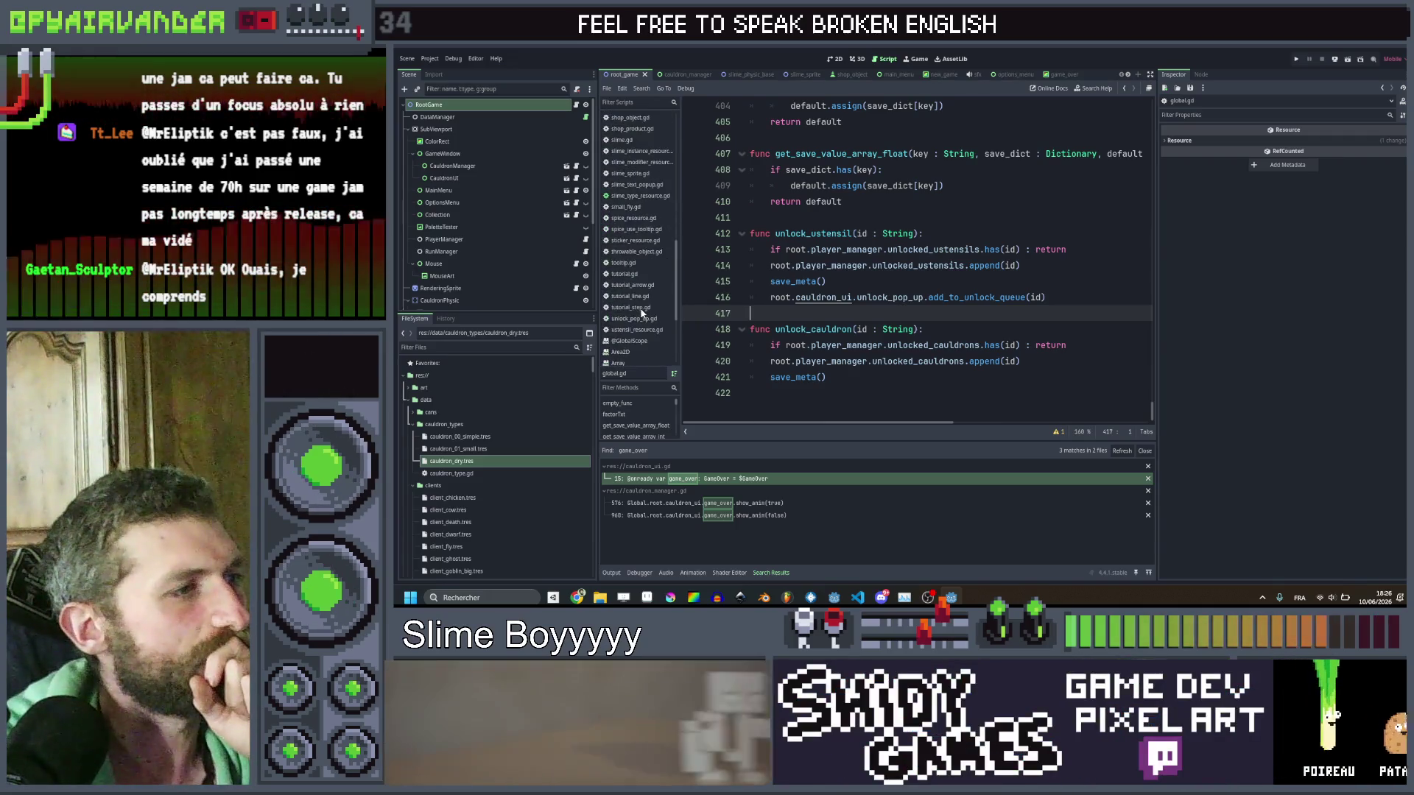
{"action": "scroll", "coordinate": [647, 244], "scroll_direction": "up", "scroll_amount": 1}
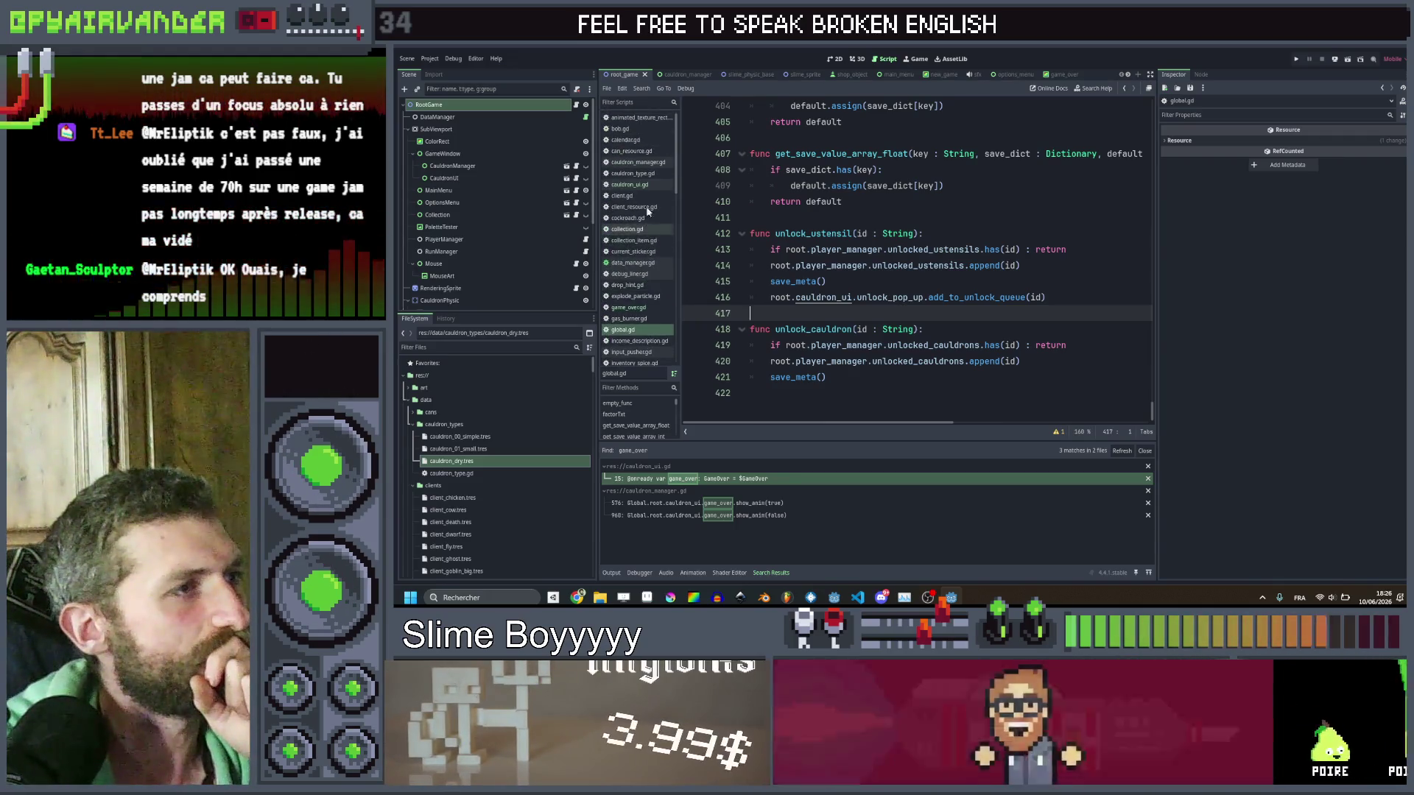
{"action": "scroll", "coordinate": [643, 228], "scroll_direction": "down", "scroll_amount": 5}
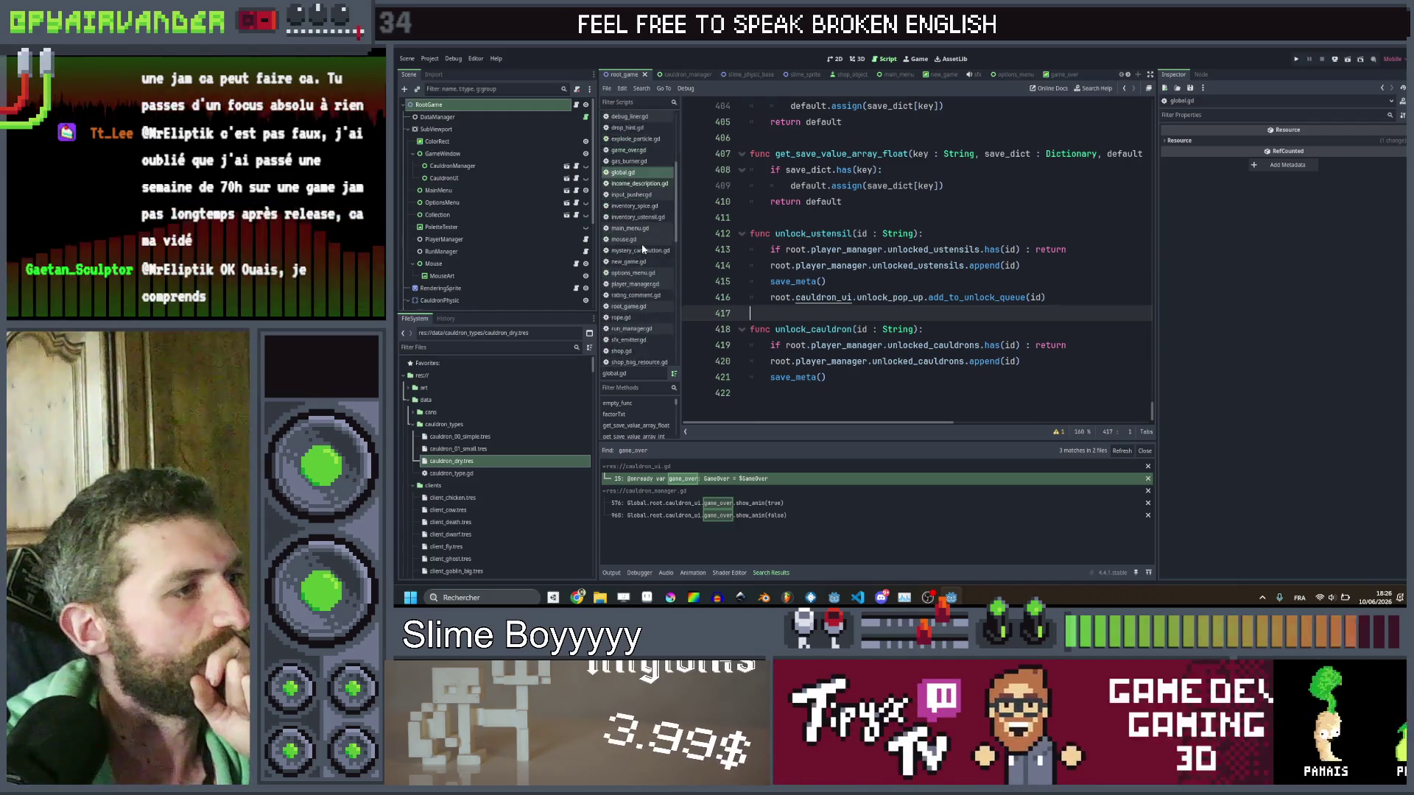
{"action": "left_click", "coordinate": [633, 263]}
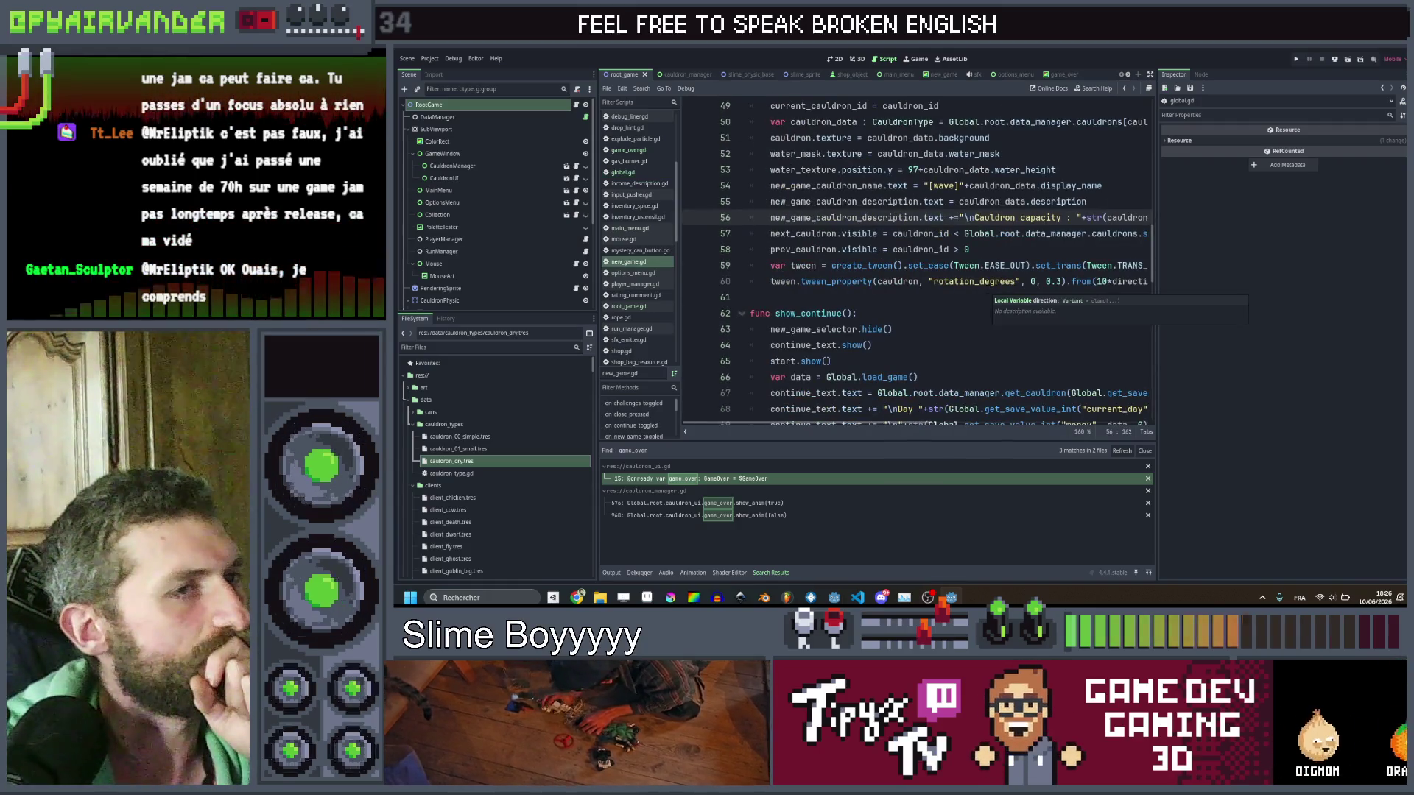
Open a new line 54 after the water_height line in select_cauldron.
{"action": "scroll", "coordinate": [988, 287], "scroll_direction": "right", "scroll_amount": 5}
{"action": "scroll", "coordinate": [988, 287], "scroll_direction": "left", "scroll_amount": 5}
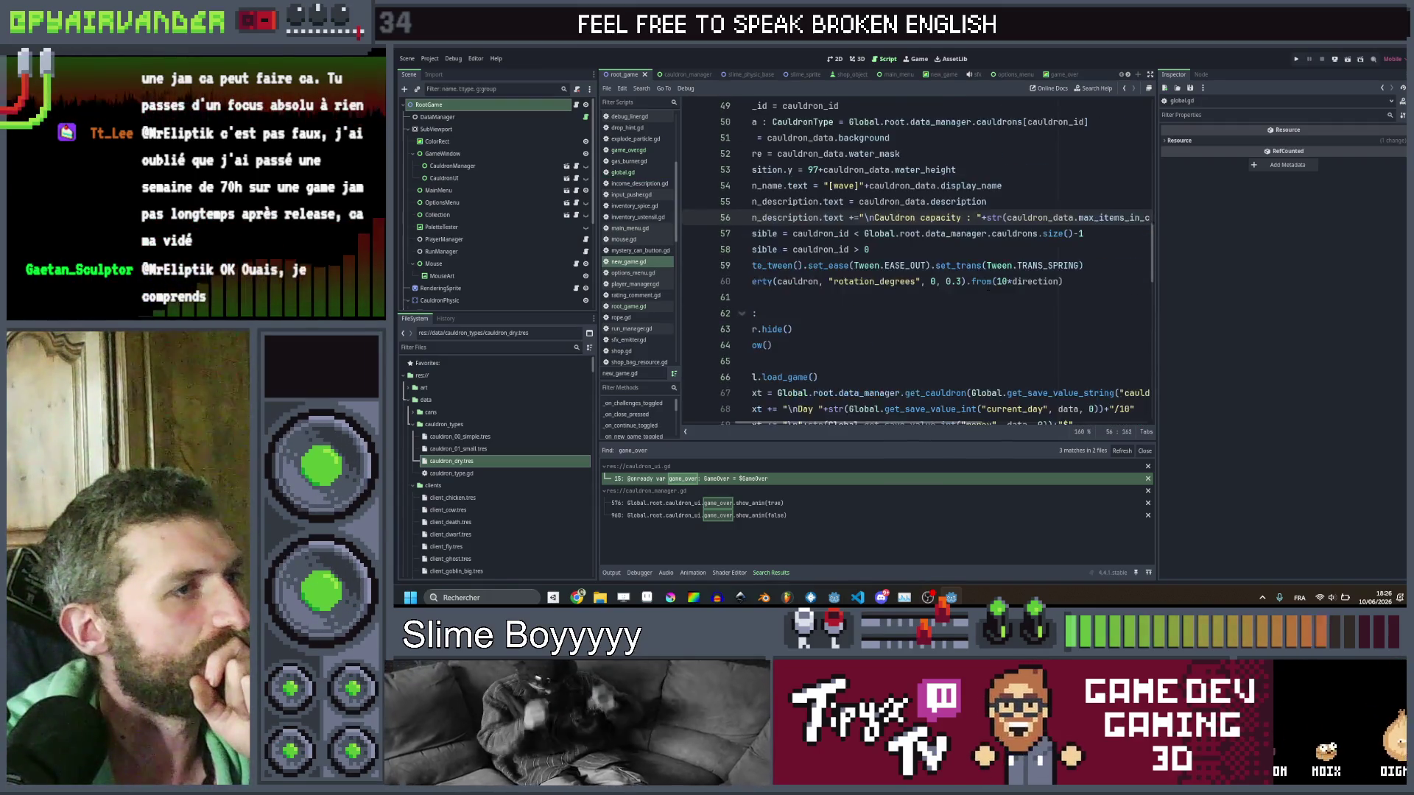
{"action": "scroll", "coordinate": [988, 287], "scroll_direction": "up", "scroll_amount": 4}
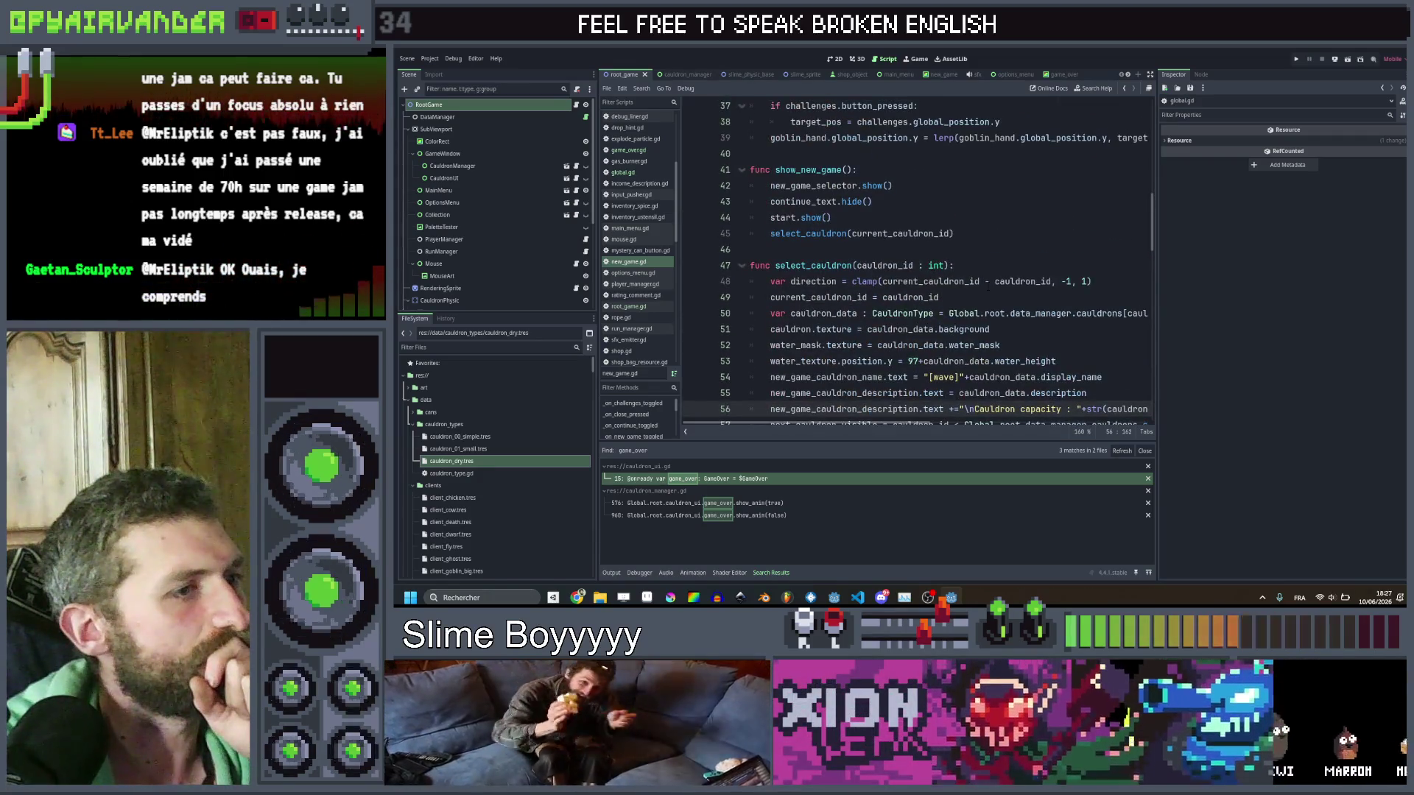
{"action": "scroll", "coordinate": [988, 291], "scroll_direction": "down", "scroll_amount": 2}
{"action": "left_click", "coordinate": [1037, 250]}
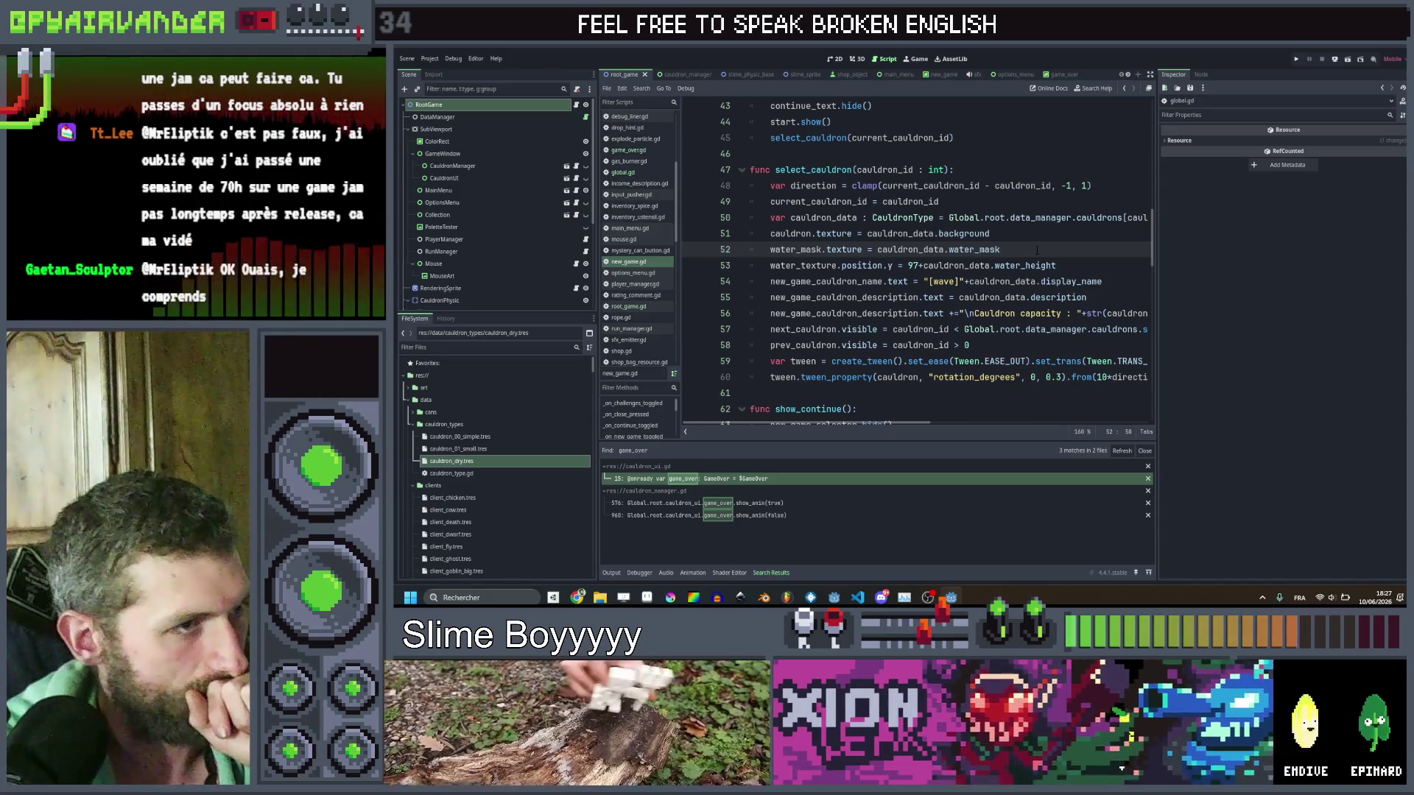
{"action": "scroll", "coordinate": [1037, 250], "scroll_direction": "up", "scroll_amount": 1}
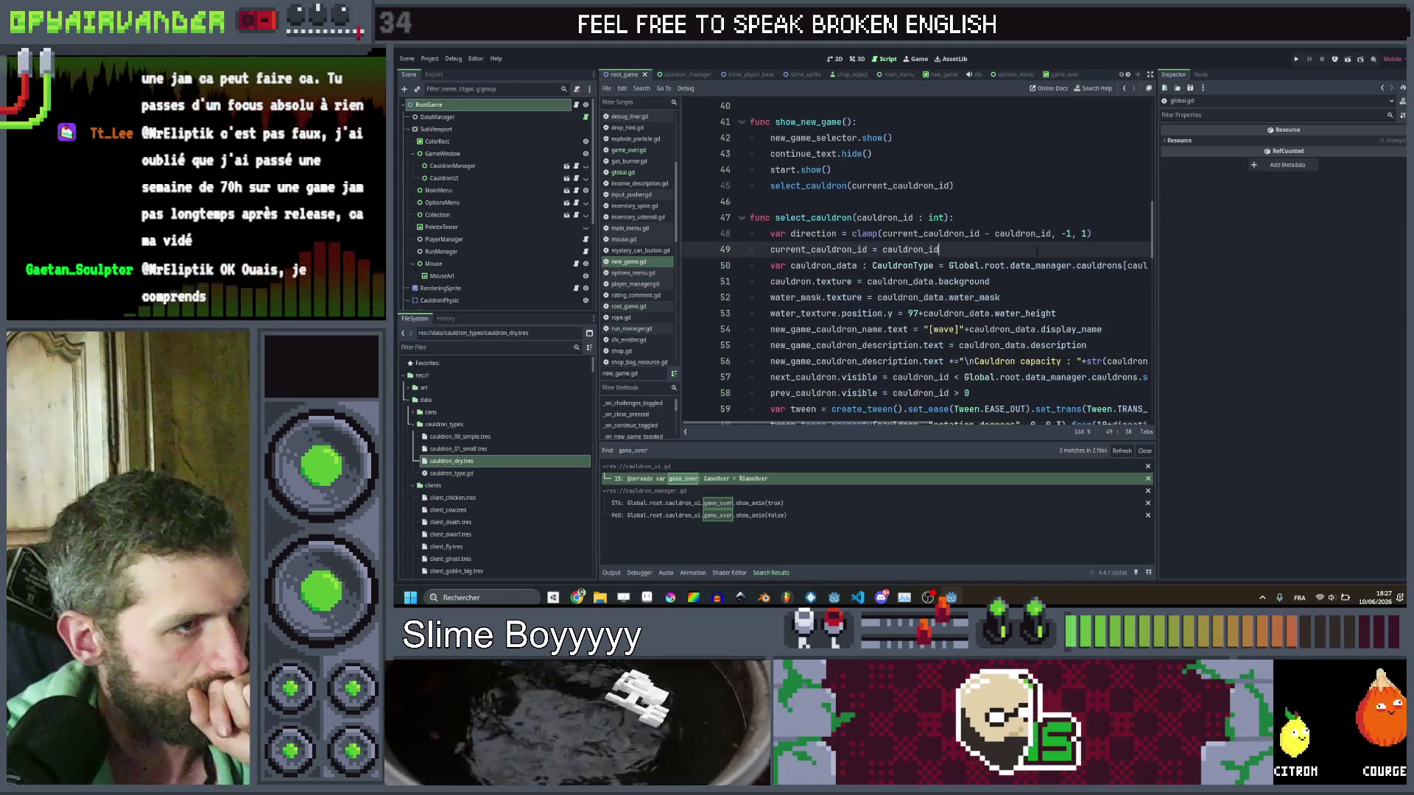
{"action": "left_click", "coordinate": [1020, 284]}
{"action": "scroll", "coordinate": [1021, 288], "scroll_direction": "down", "scroll_amount": 2}
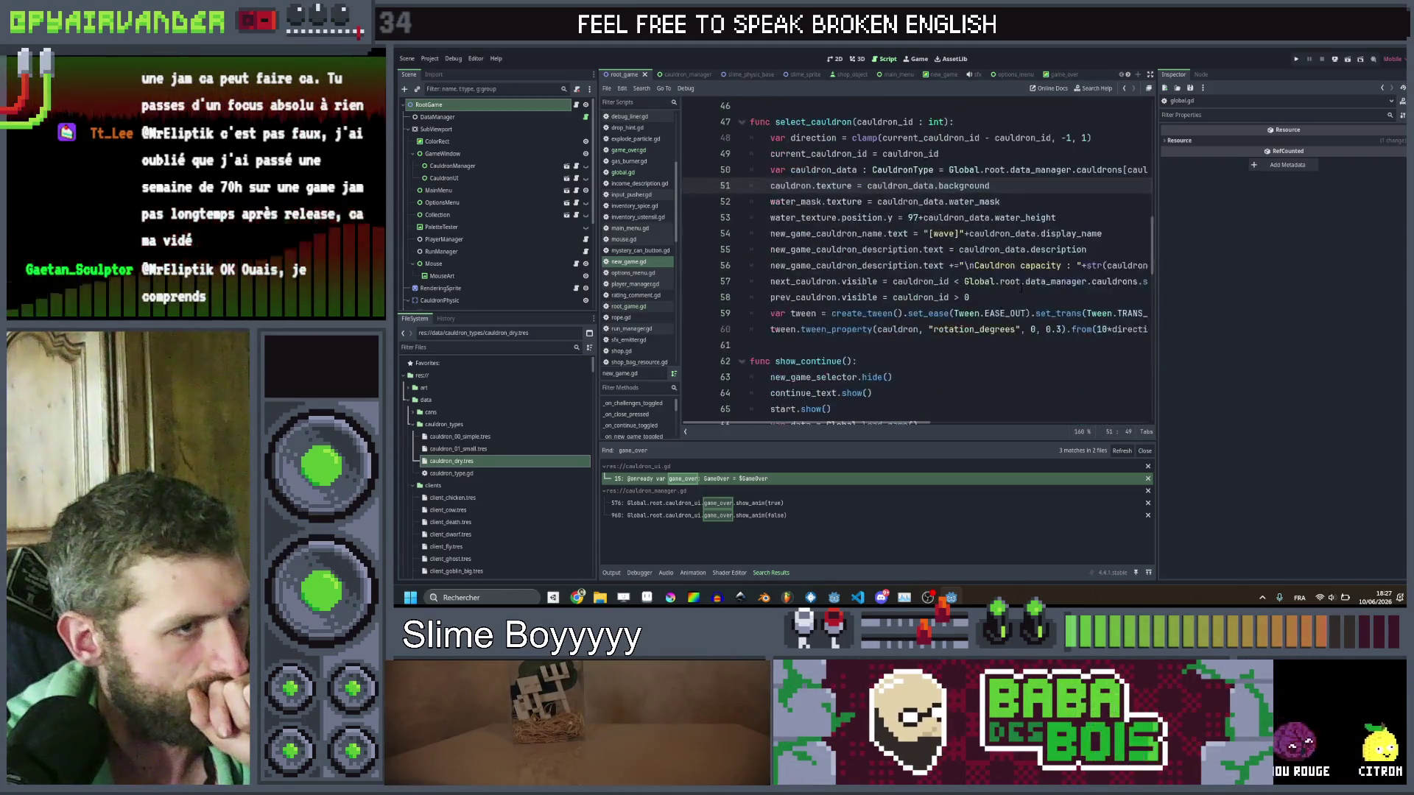
{"action": "left_click", "coordinate": [1017, 297]}
{"action": "scroll", "coordinate": [1017, 297], "scroll_direction": "right", "scroll_amount": 3}
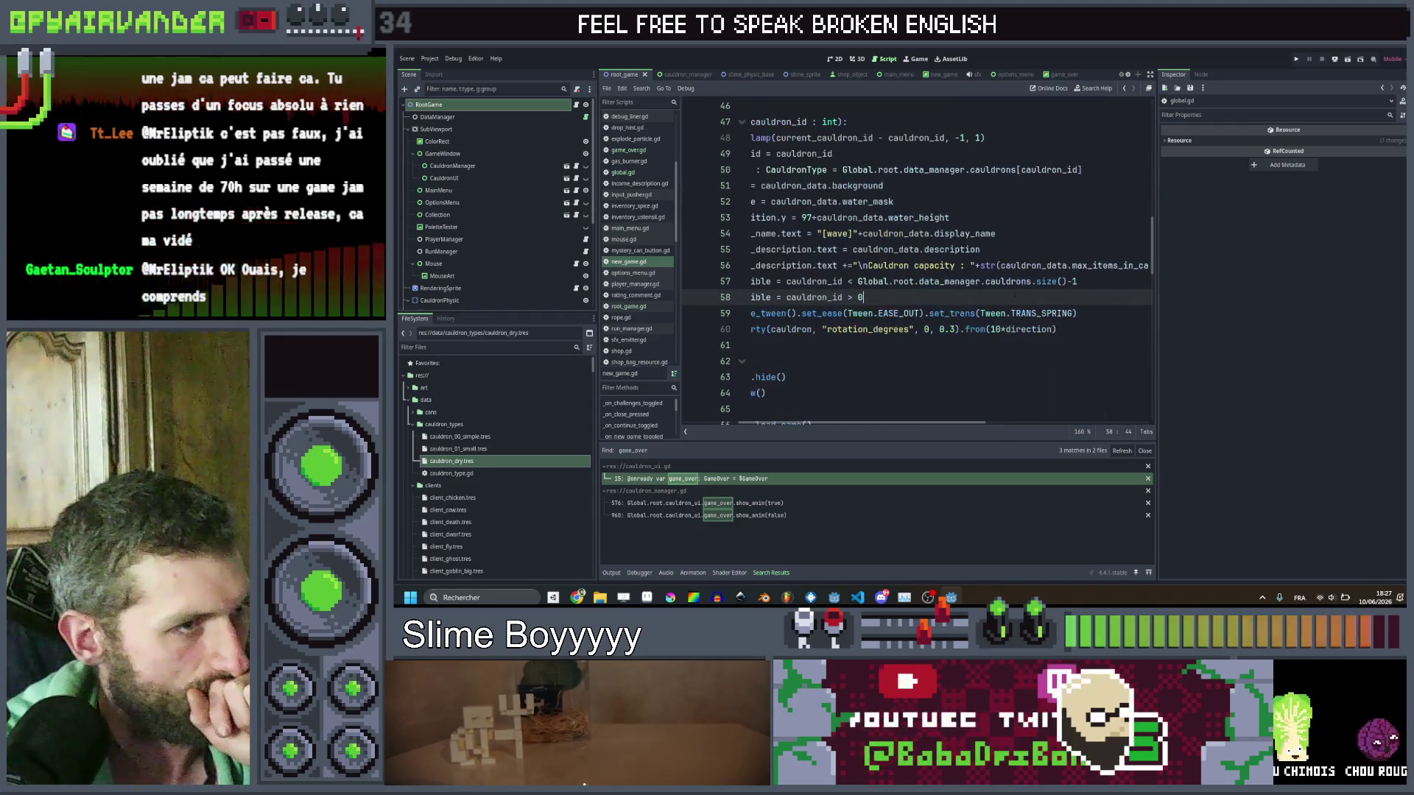
{"action": "scroll", "coordinate": [1016, 296], "scroll_direction": "left", "scroll_amount": 3}
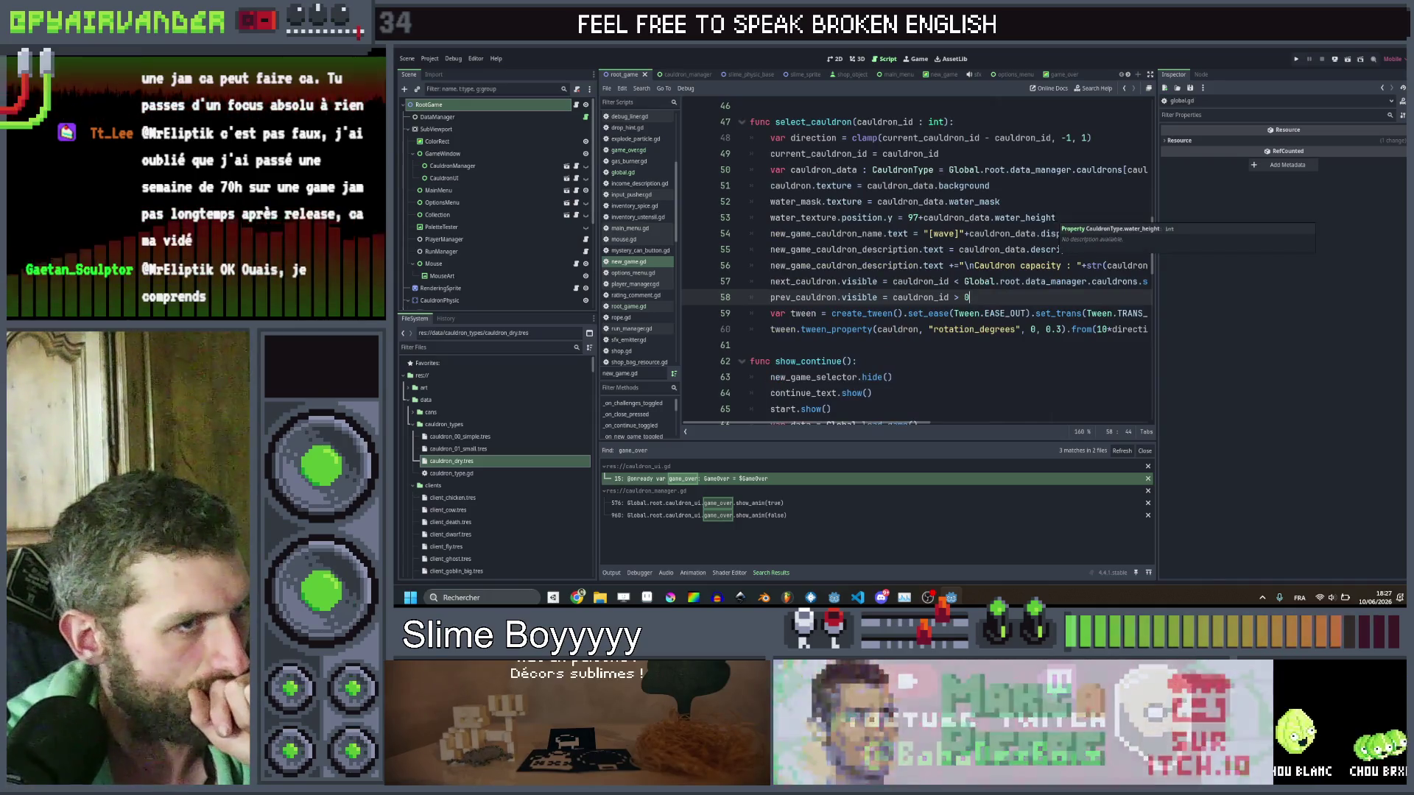
{"action": "left_click", "coordinate": [1061, 202]}
{"action": "left_click", "coordinate": [1068, 213]}
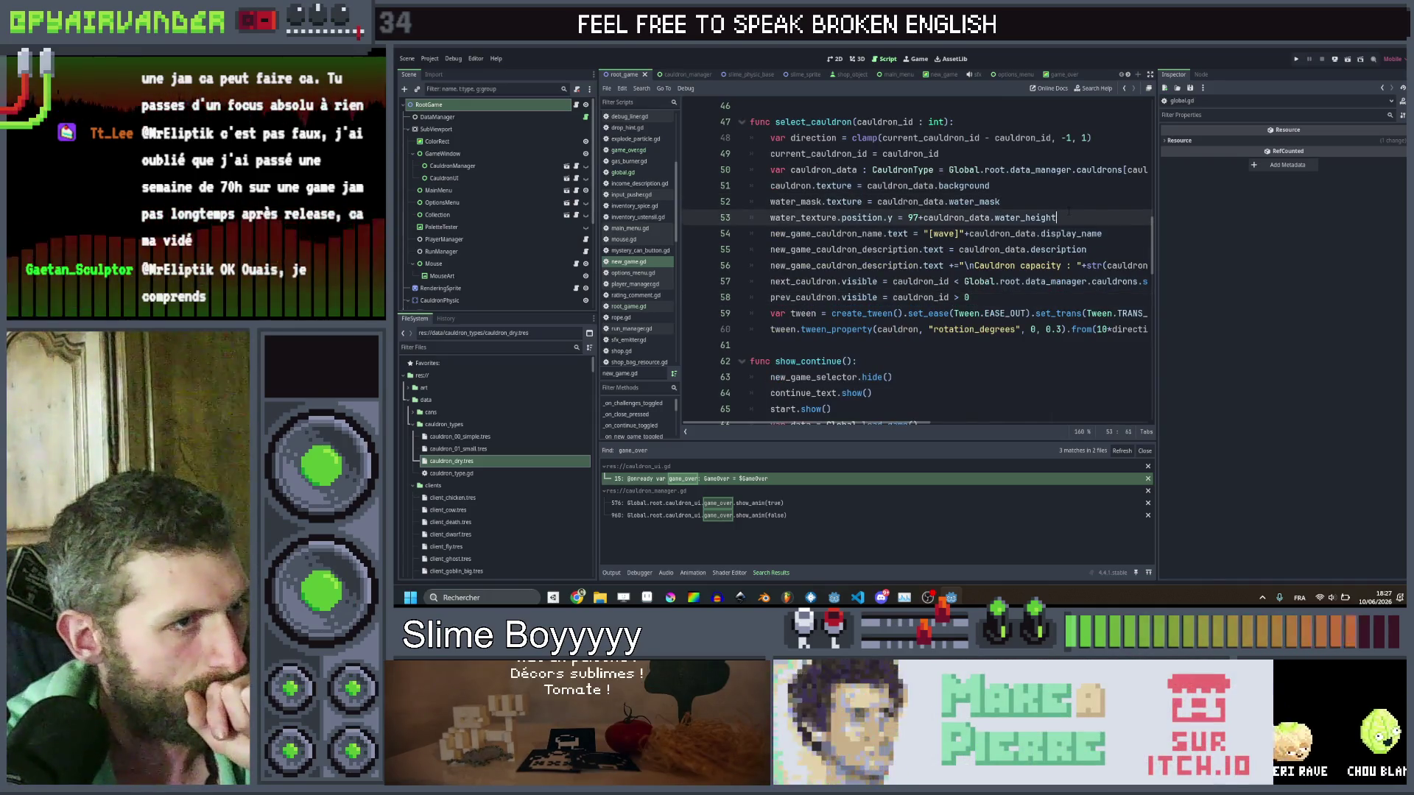
{"action": "key", "text": "Return"}
{"action": "type", "text": "if"}
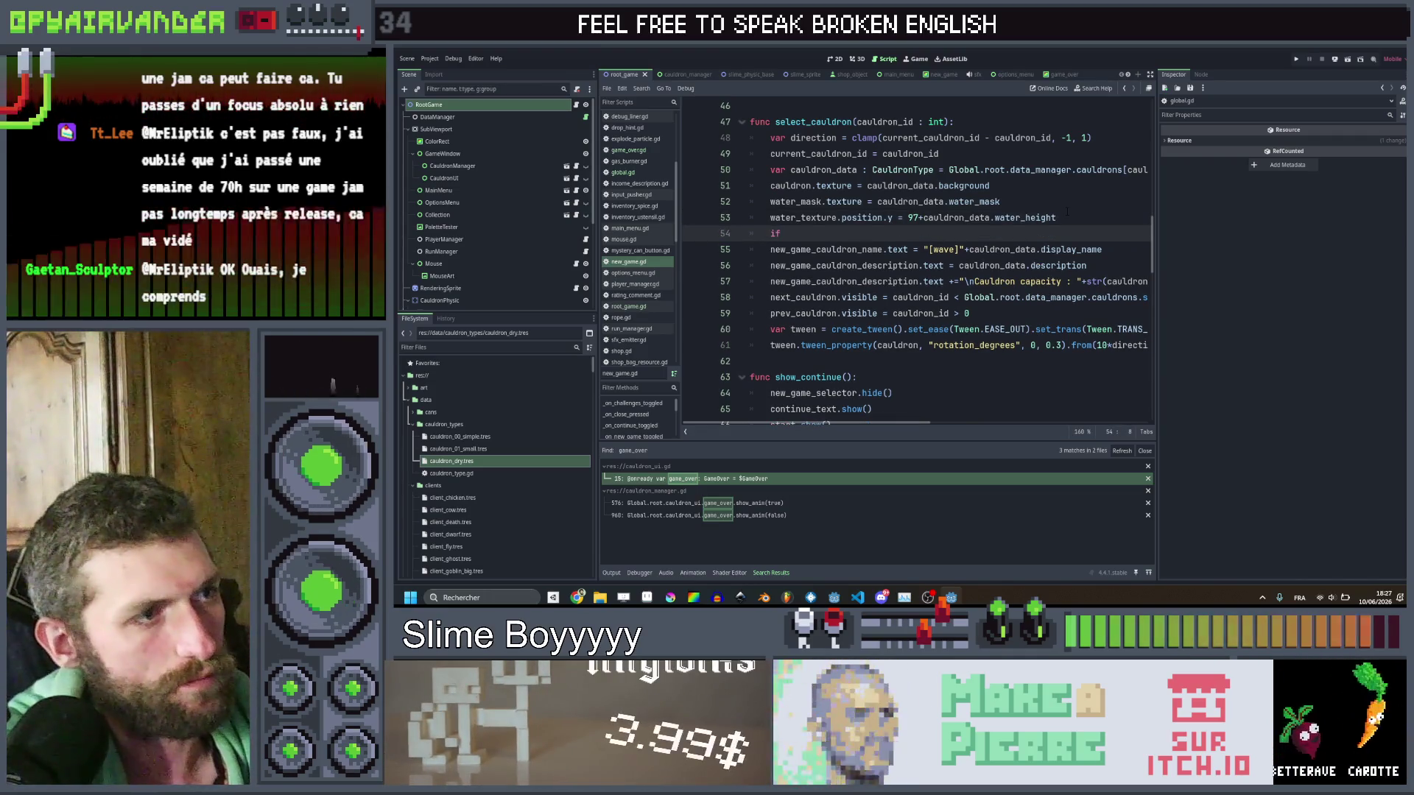
Write Global.root.player_manager.unlocked_cauldrons.has(cauldron_data.id) on line 54 using autocomplete.
{"action": "type", "text": "G"}
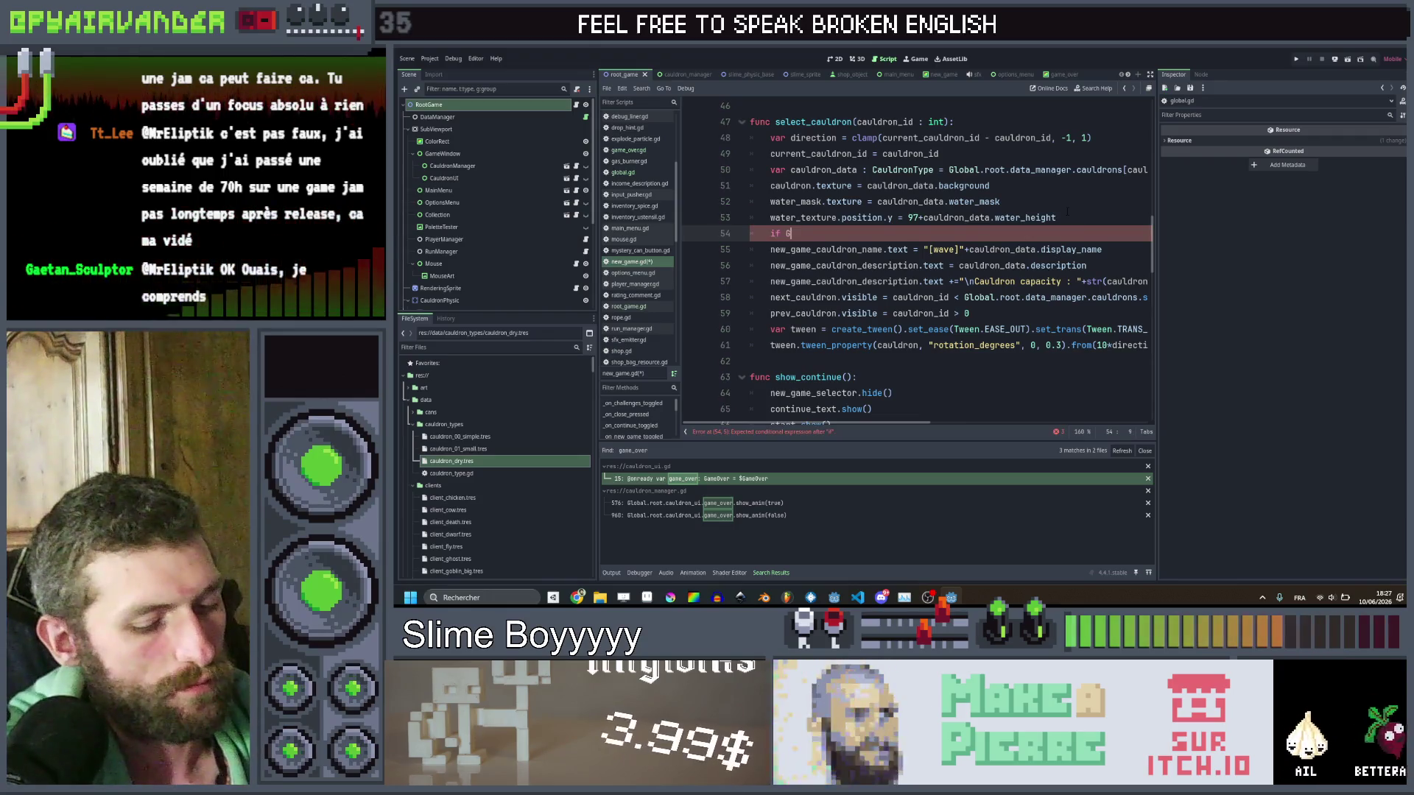
{"action": "type", "text": "lobal.root.run_manager"}
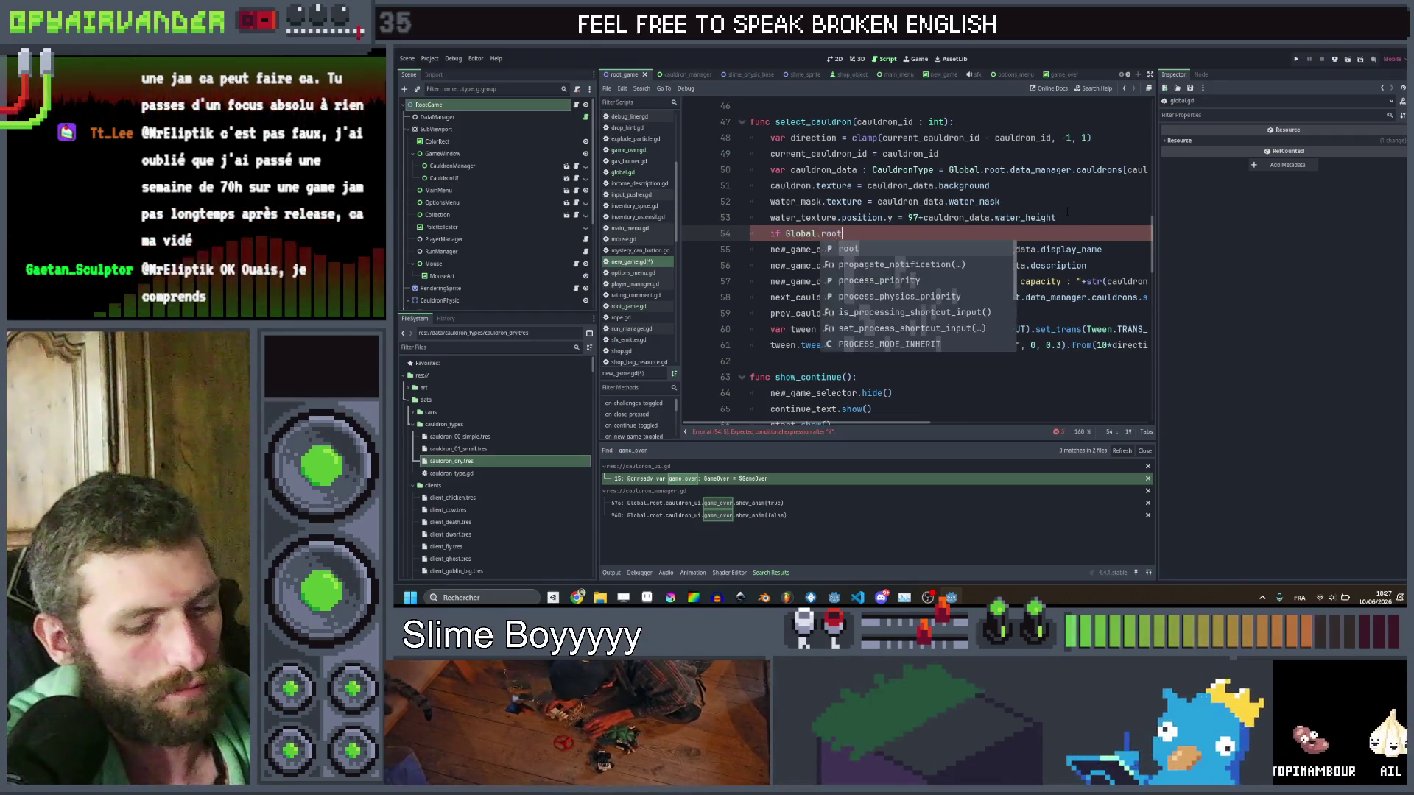
{"action": "type", "text": ".un"}
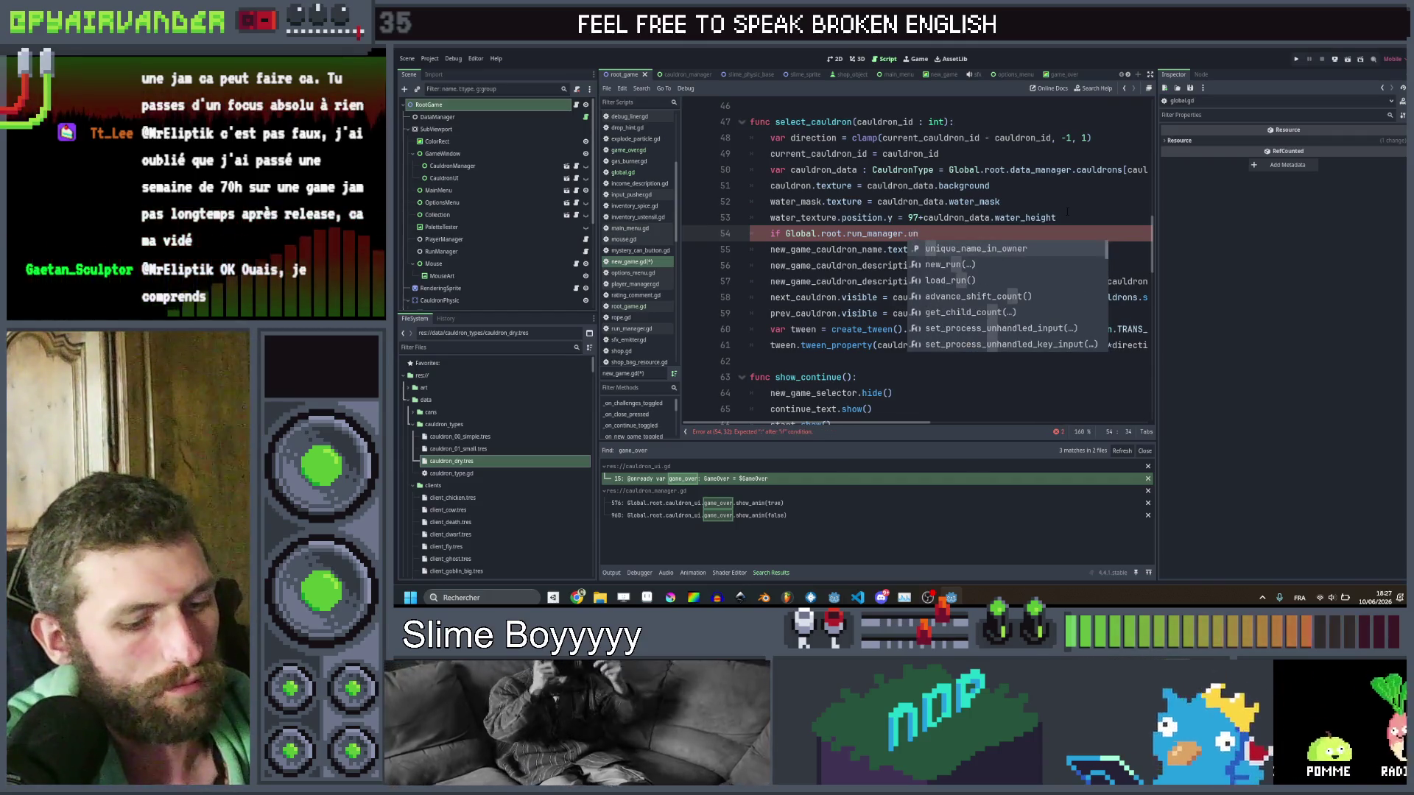
{"action": "type", "text": "lo"}
{"action": "key", "text": "BackSpace"}
{"action": "key", "text": "BackSpace"}
{"action": "key", "text": "BackSpace"}
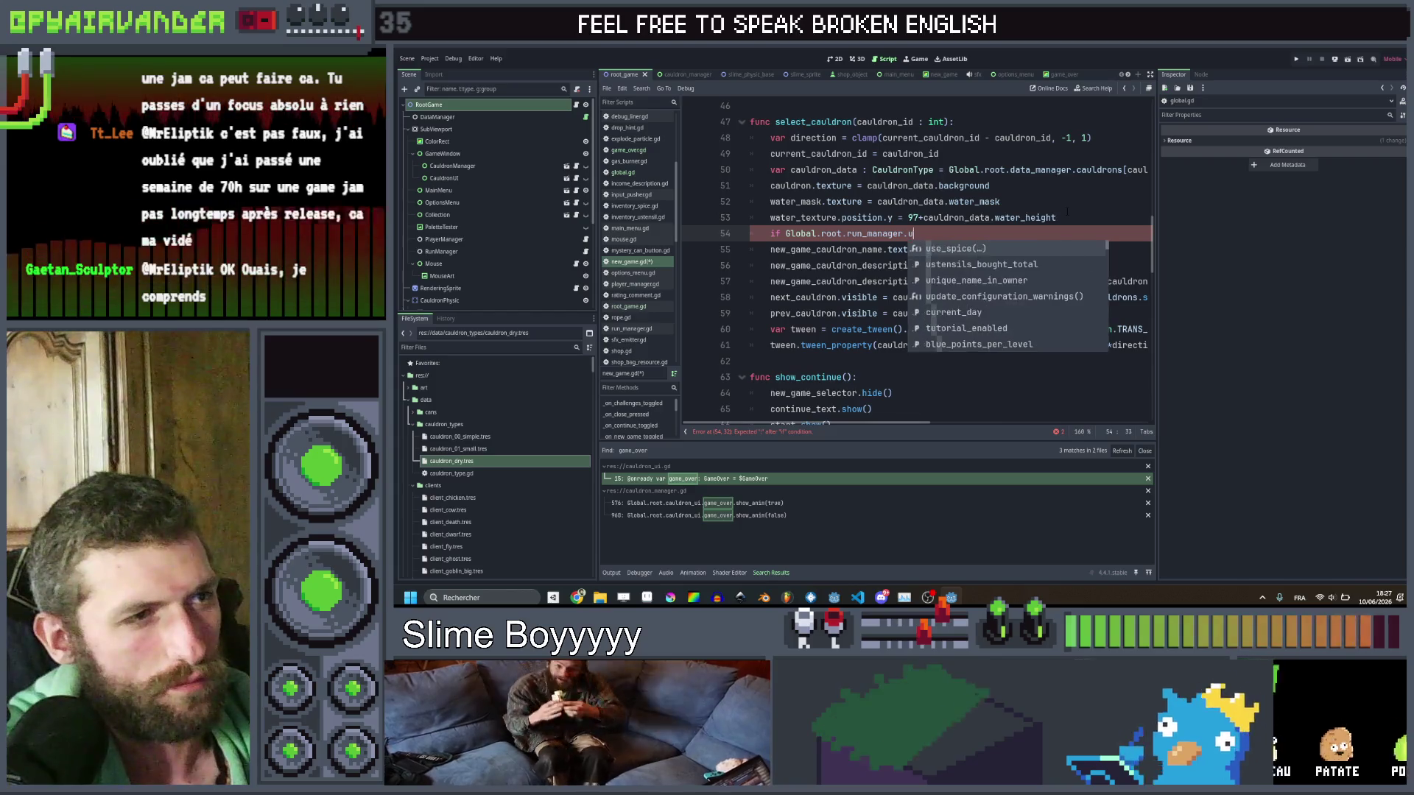
{"action": "type", "text": "pla"}
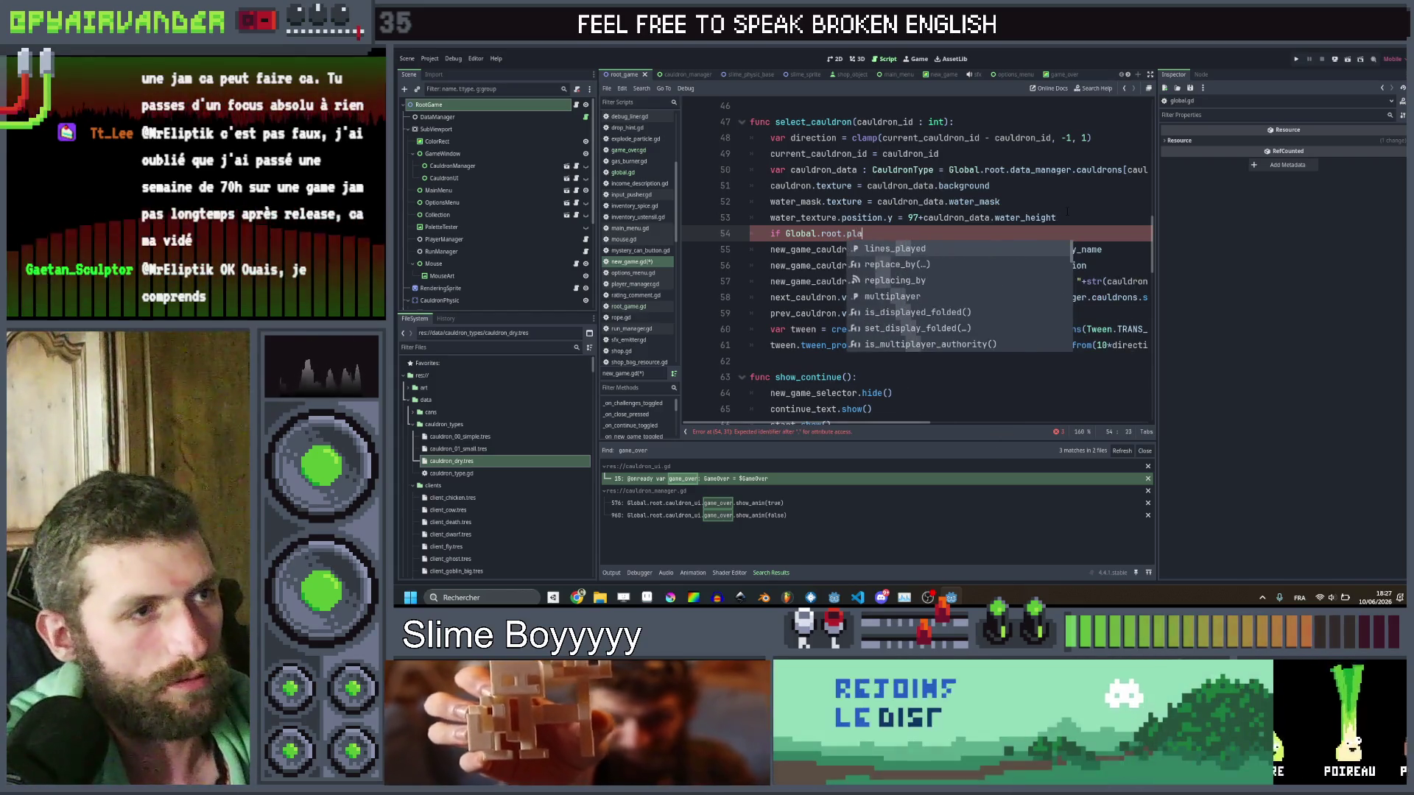
{"action": "key", "text": "Return"}
{"action": "type", "text": ".unlo"}
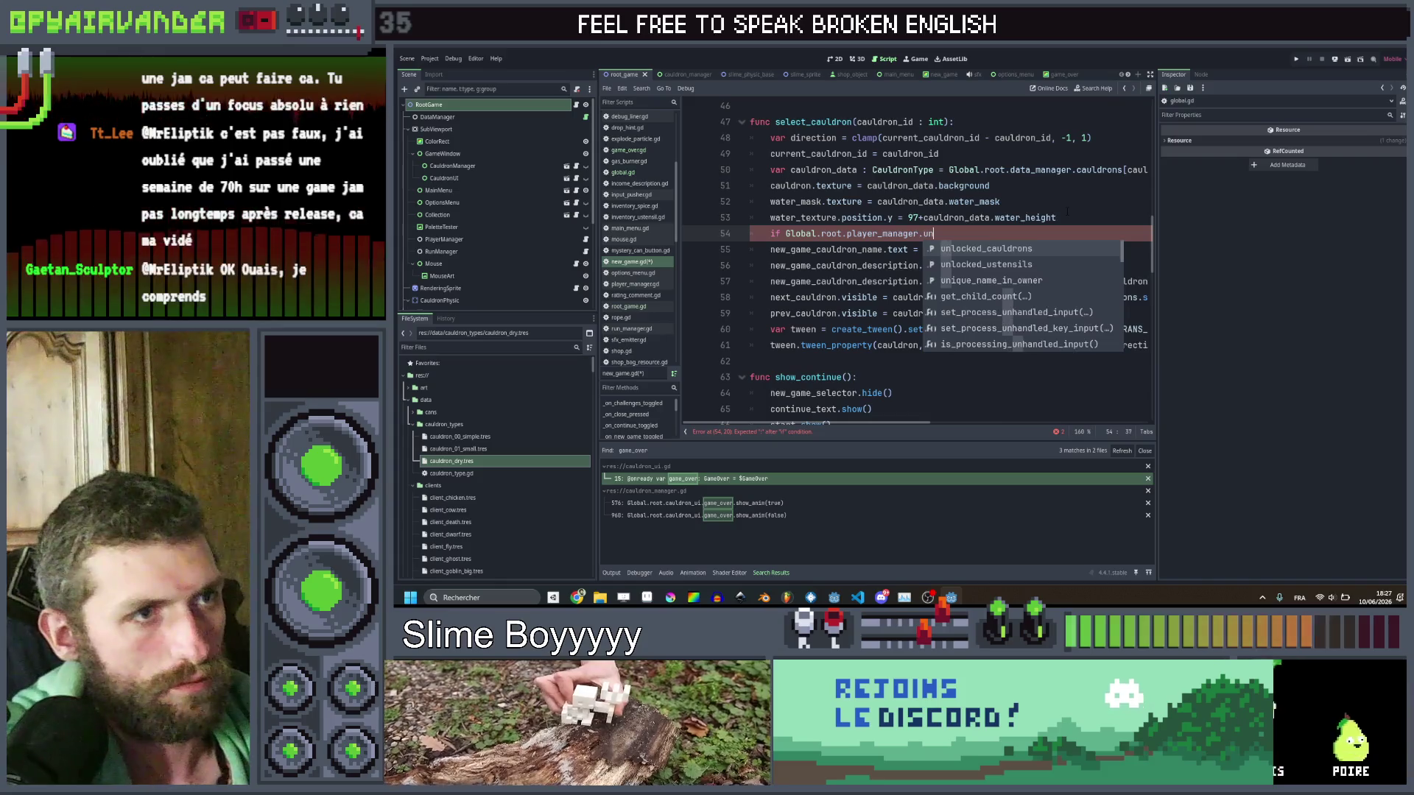
{"action": "key", "text": "Return"}
{"action": "type", "text": "."}
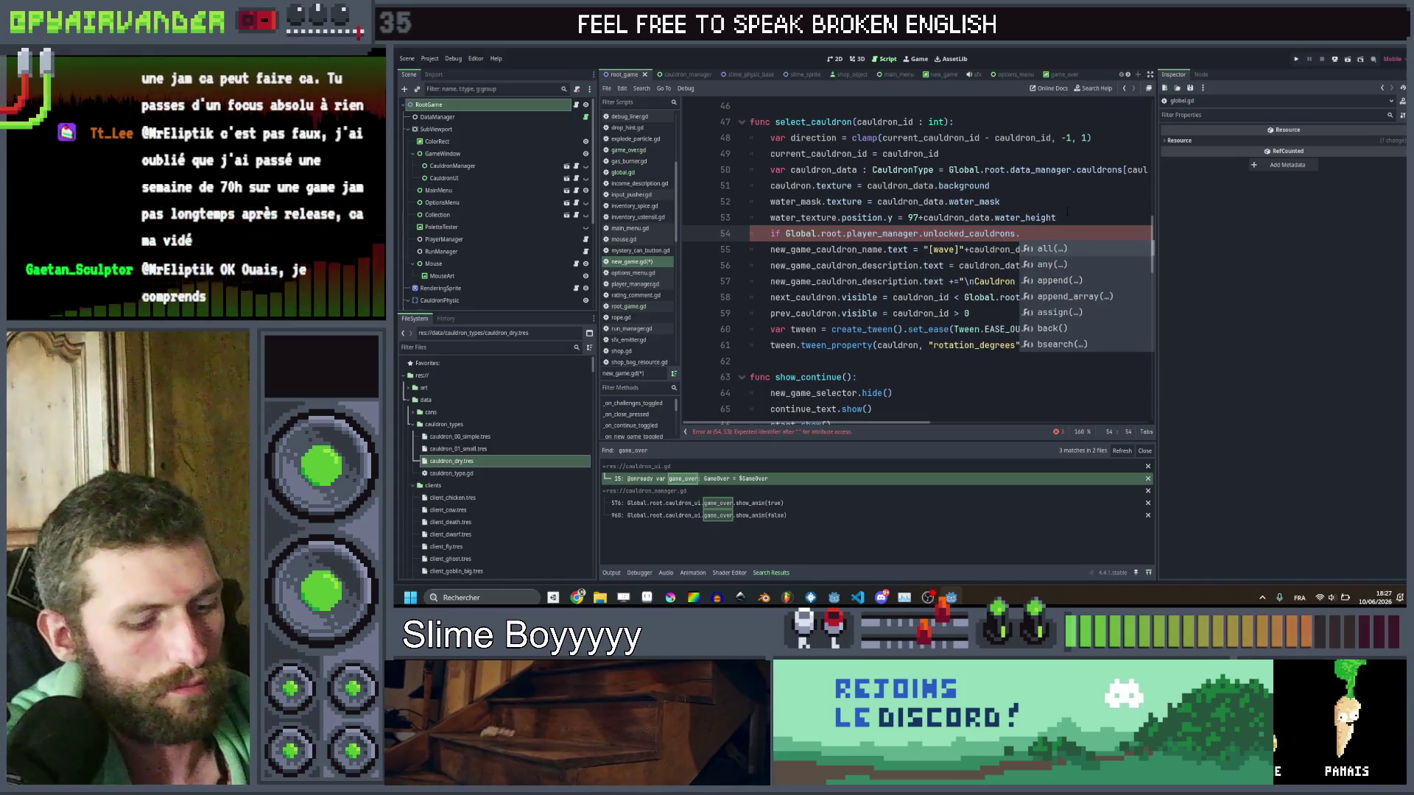
{"action": "type", "text": "ha"}
{"action": "key", "text": "Return"}
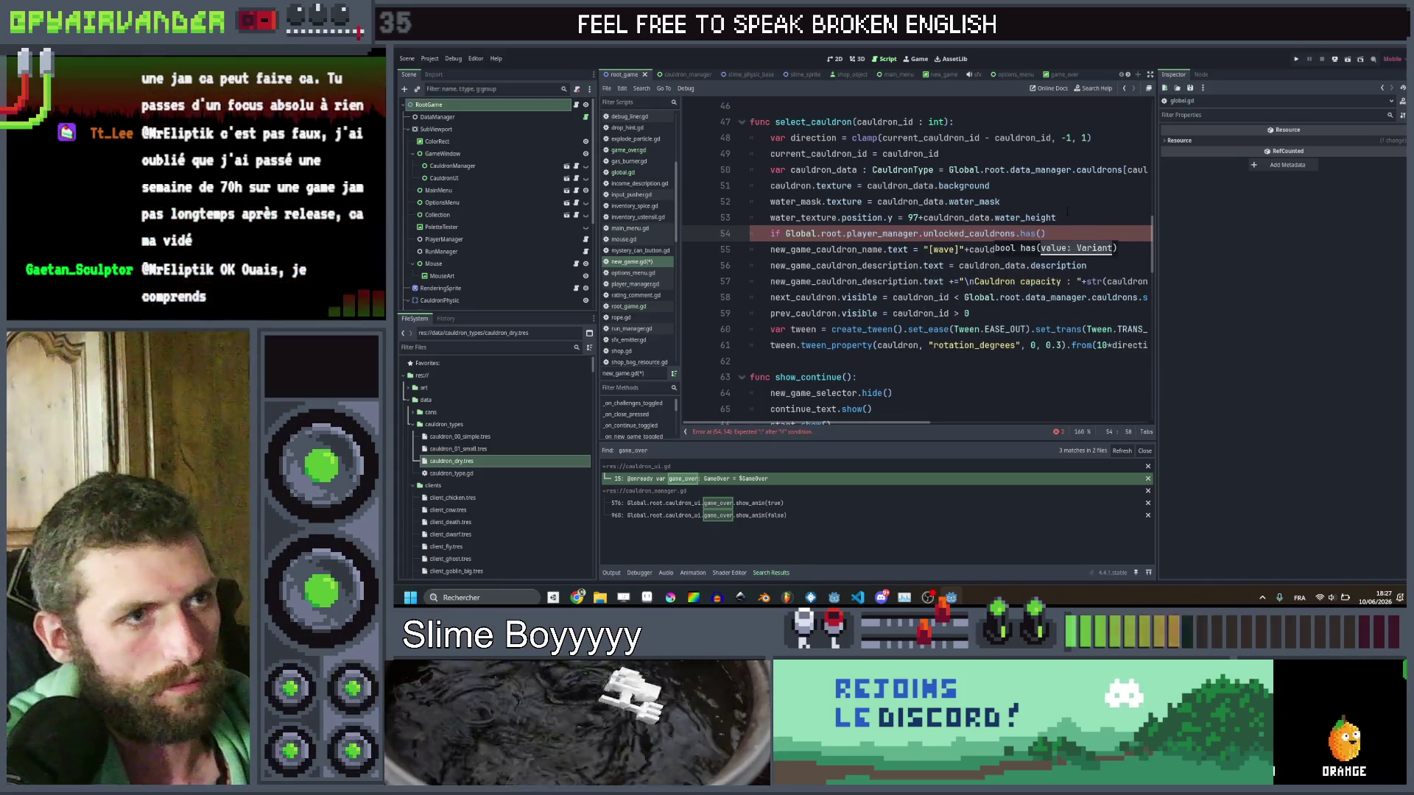
{"action": "type", "text": "cau"}
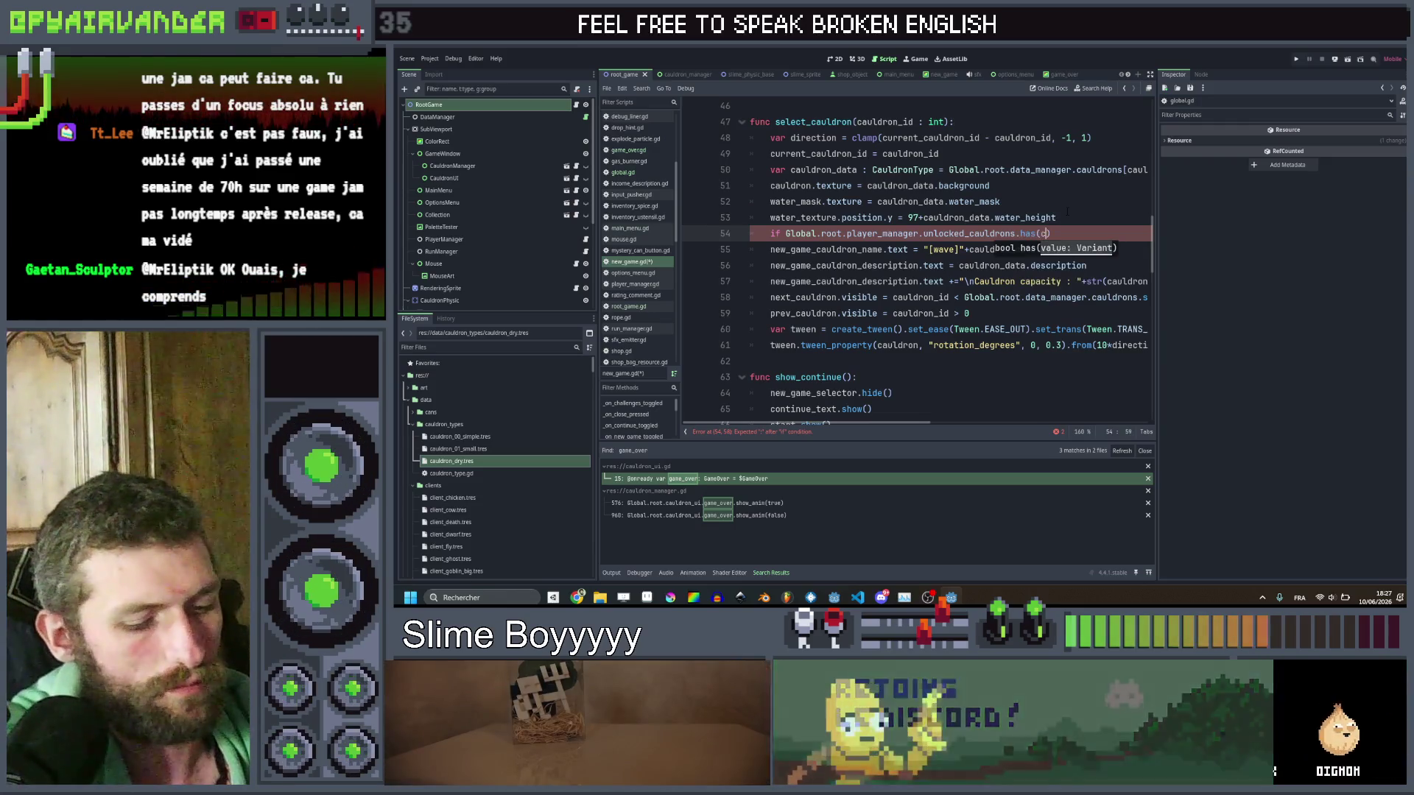
{"action": "type", "text": "ldron_data."}
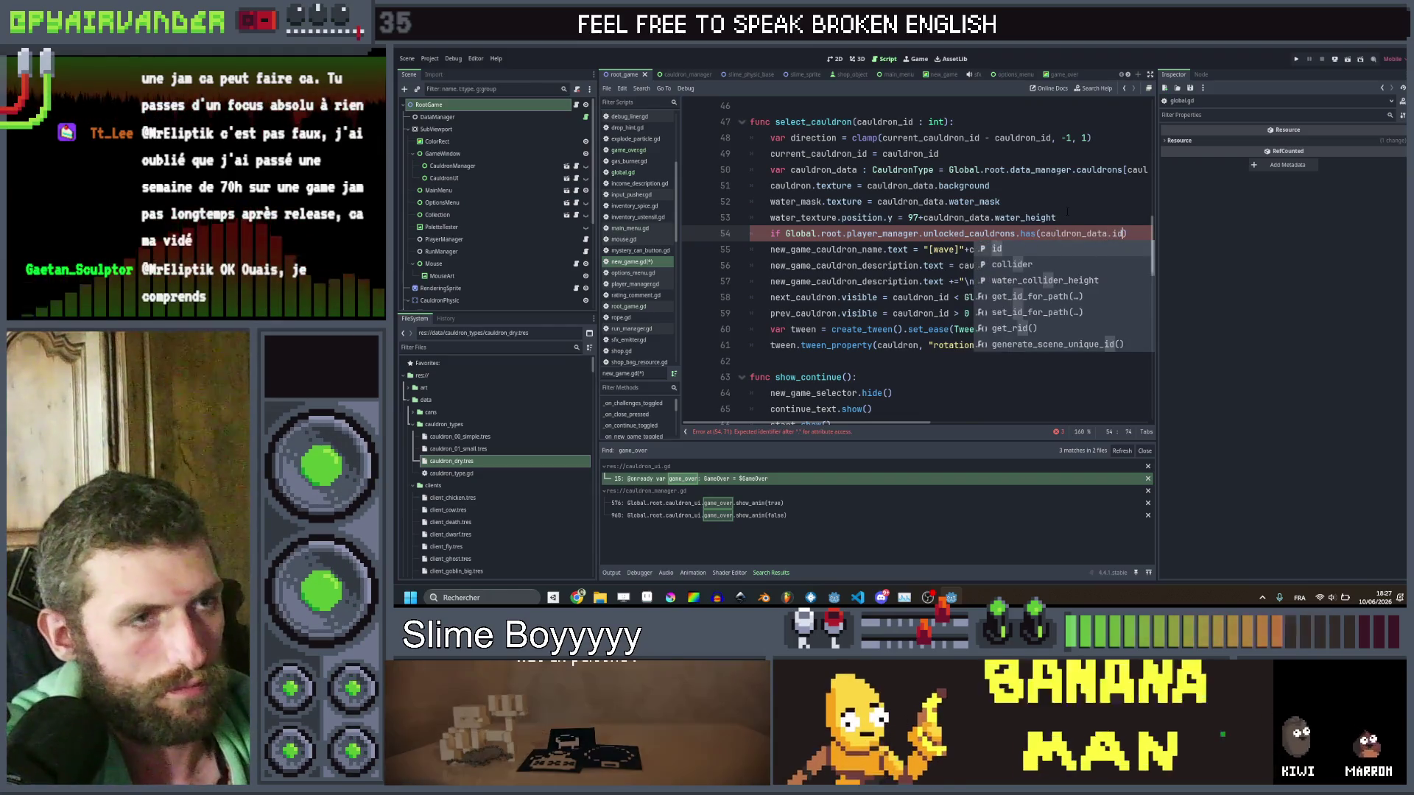
{"action": "type", "text": "id"}
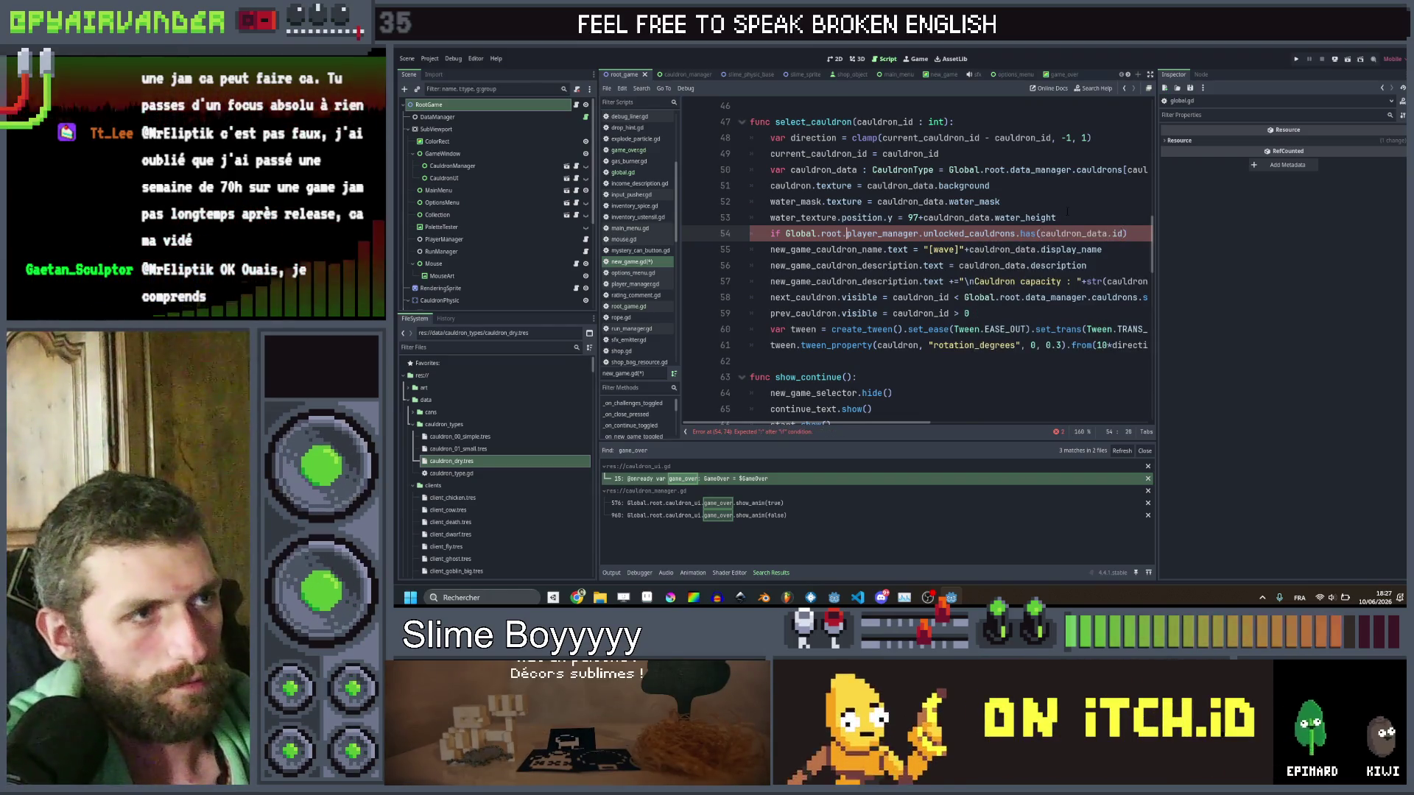
Prefix the check with 'if not cauldron_data.unlockable ||' and end the line with a colon.
{"action": "key", "text": "ctrl+Left"}
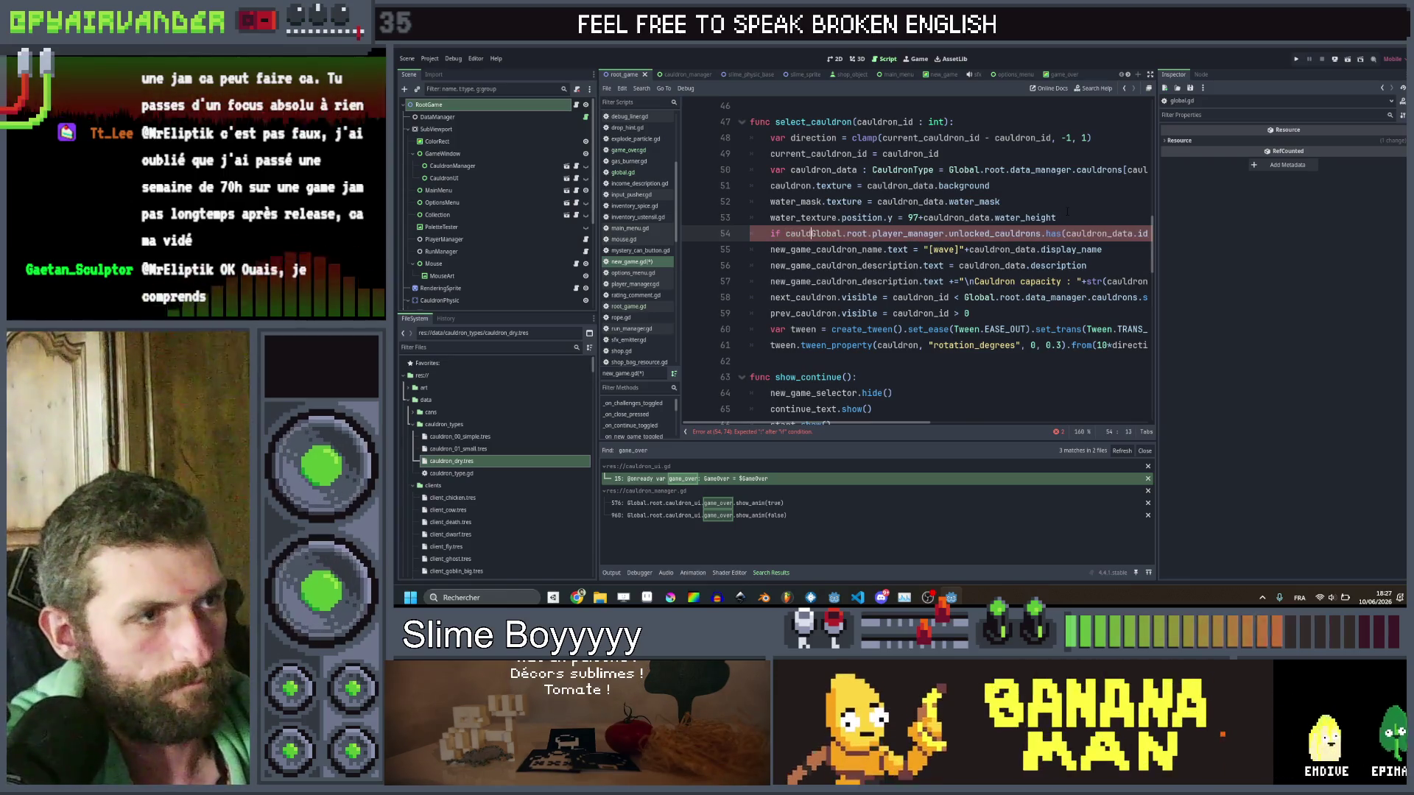
{"action": "type", "text": "cauldron"}
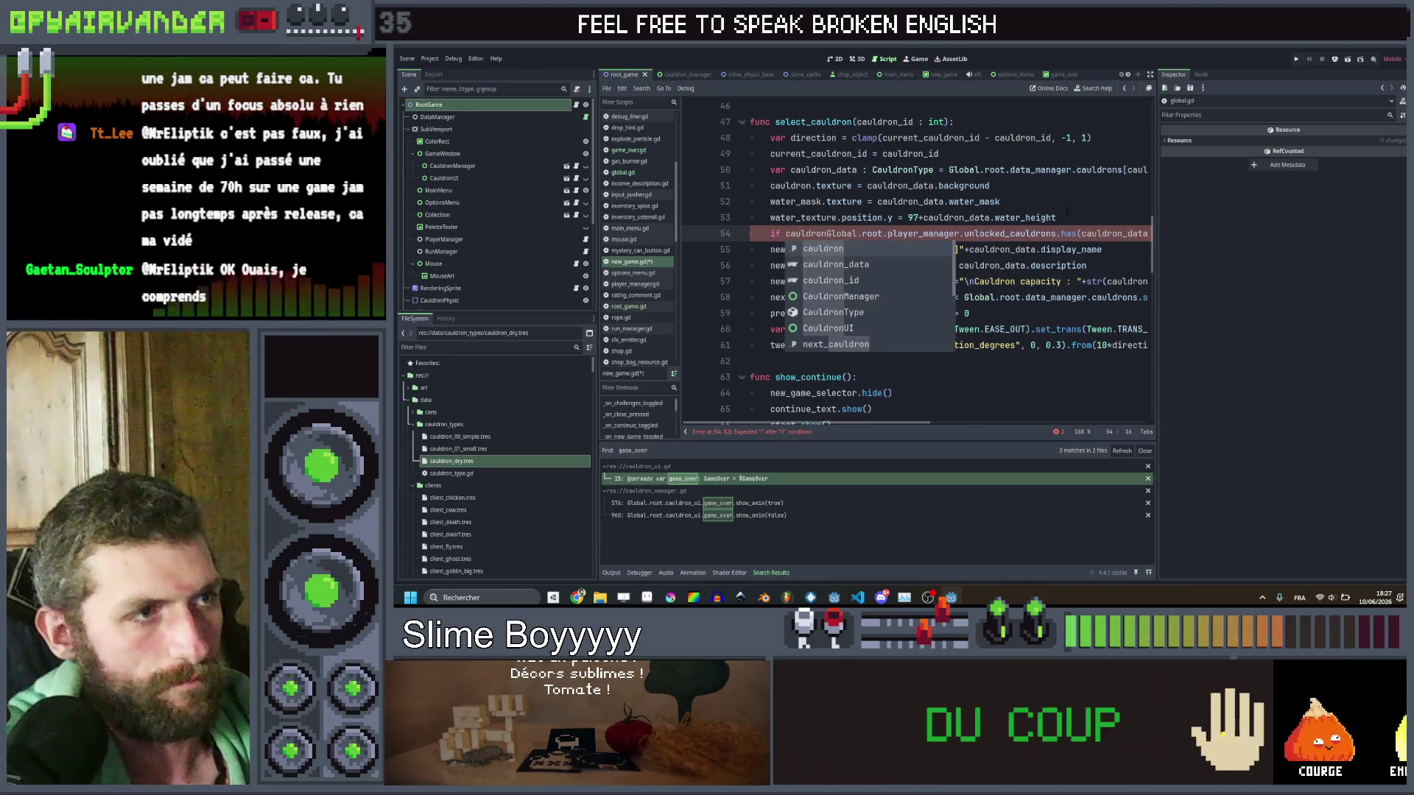
{"action": "type", "text": "_da"}
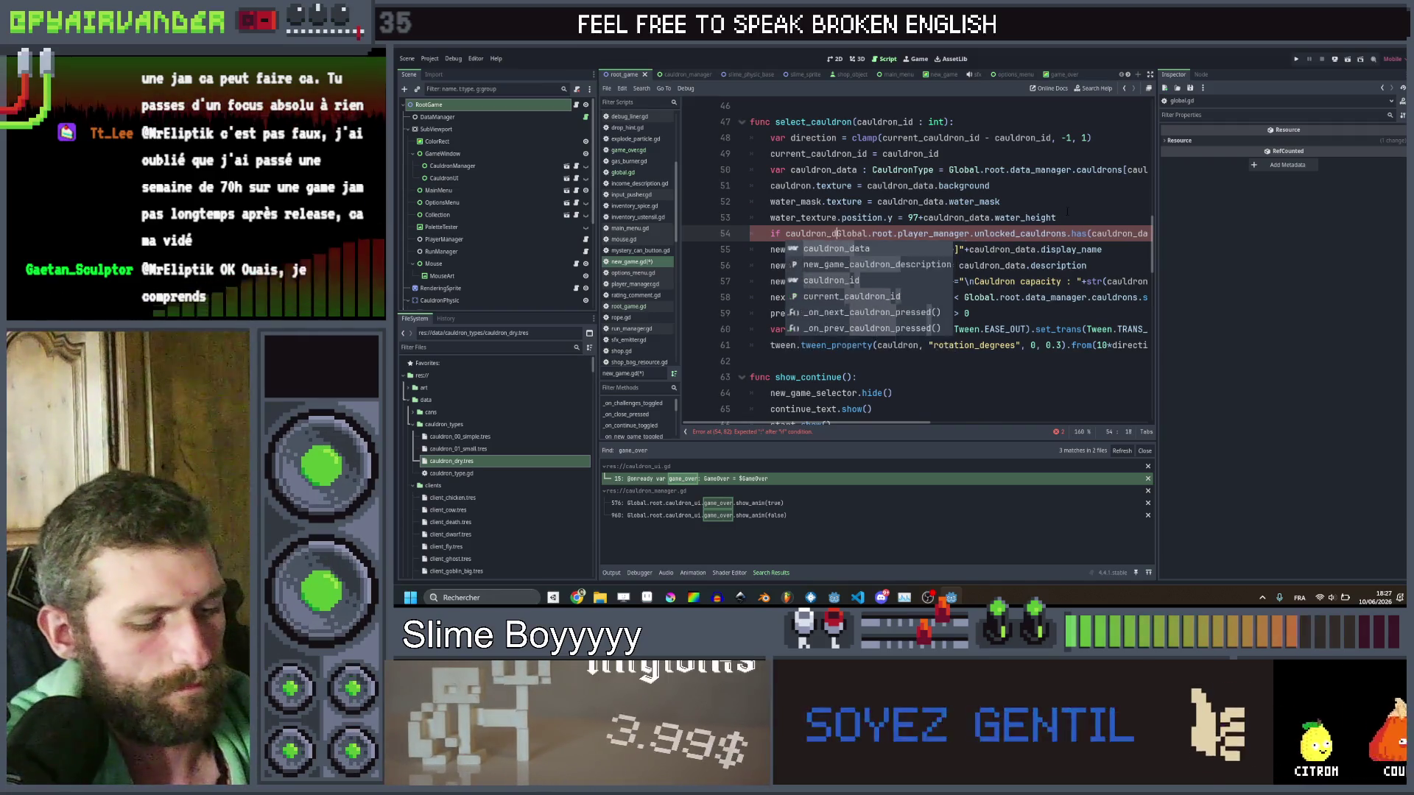
{"action": "type", "text": "ta.un"}
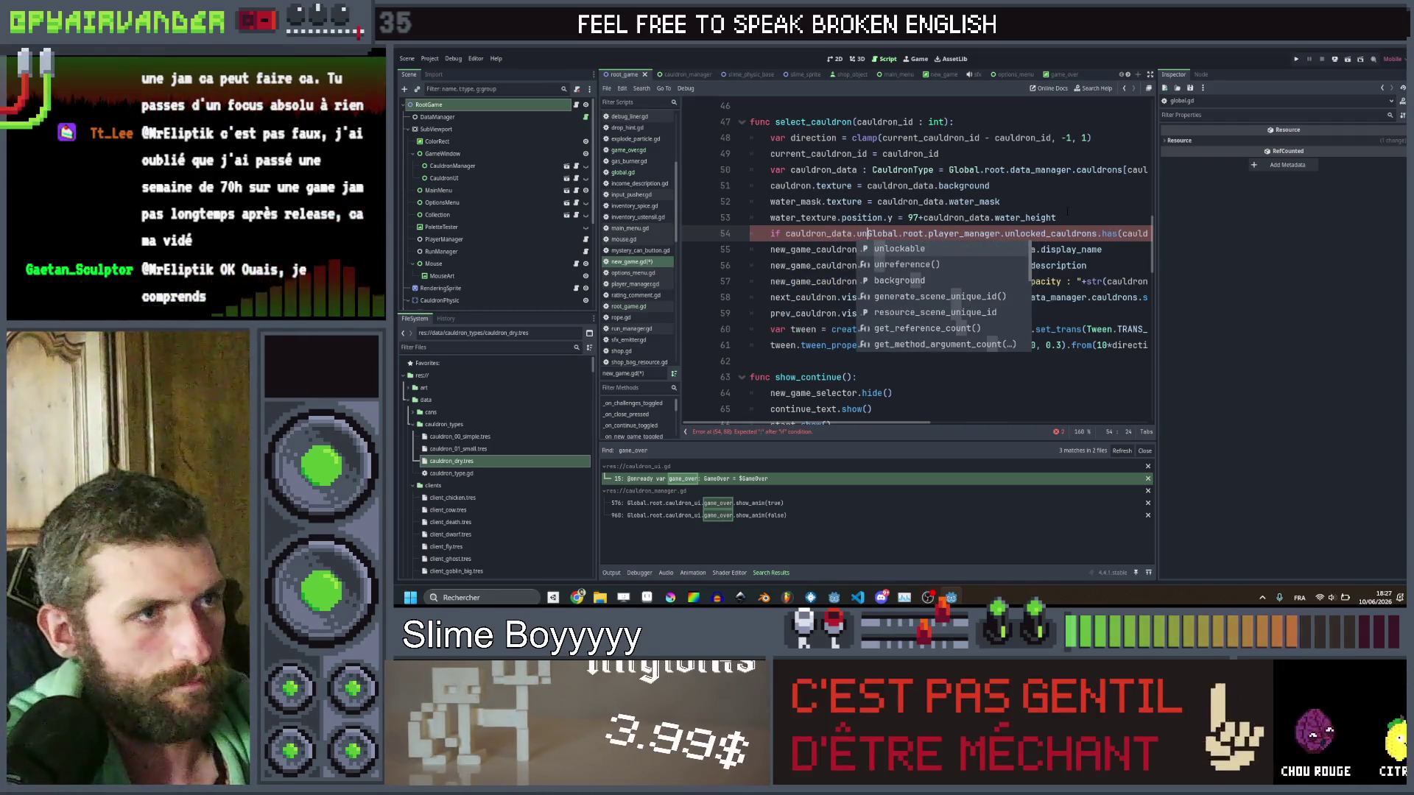
{"action": "type", "text": "lockable "}
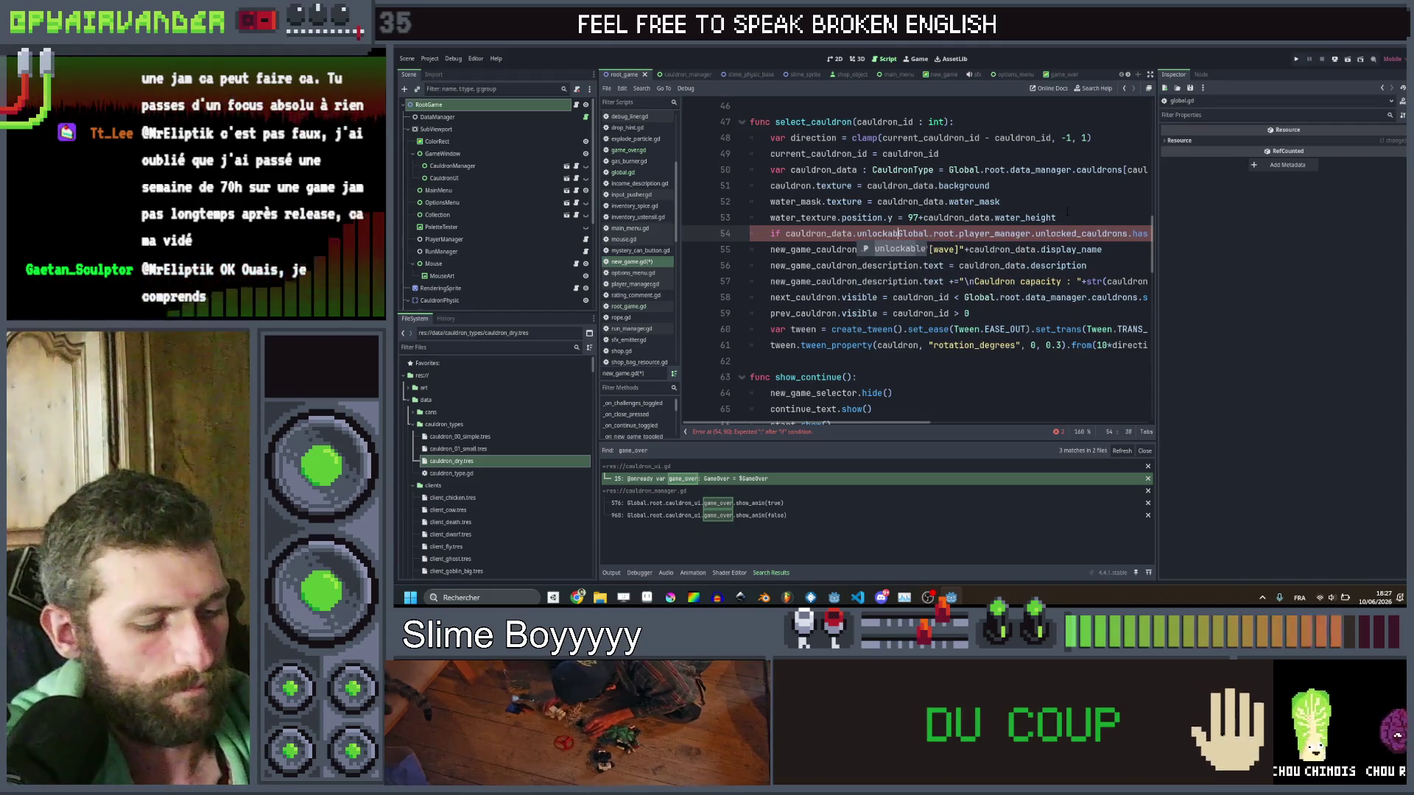
{"action": "type", "text": "||"}
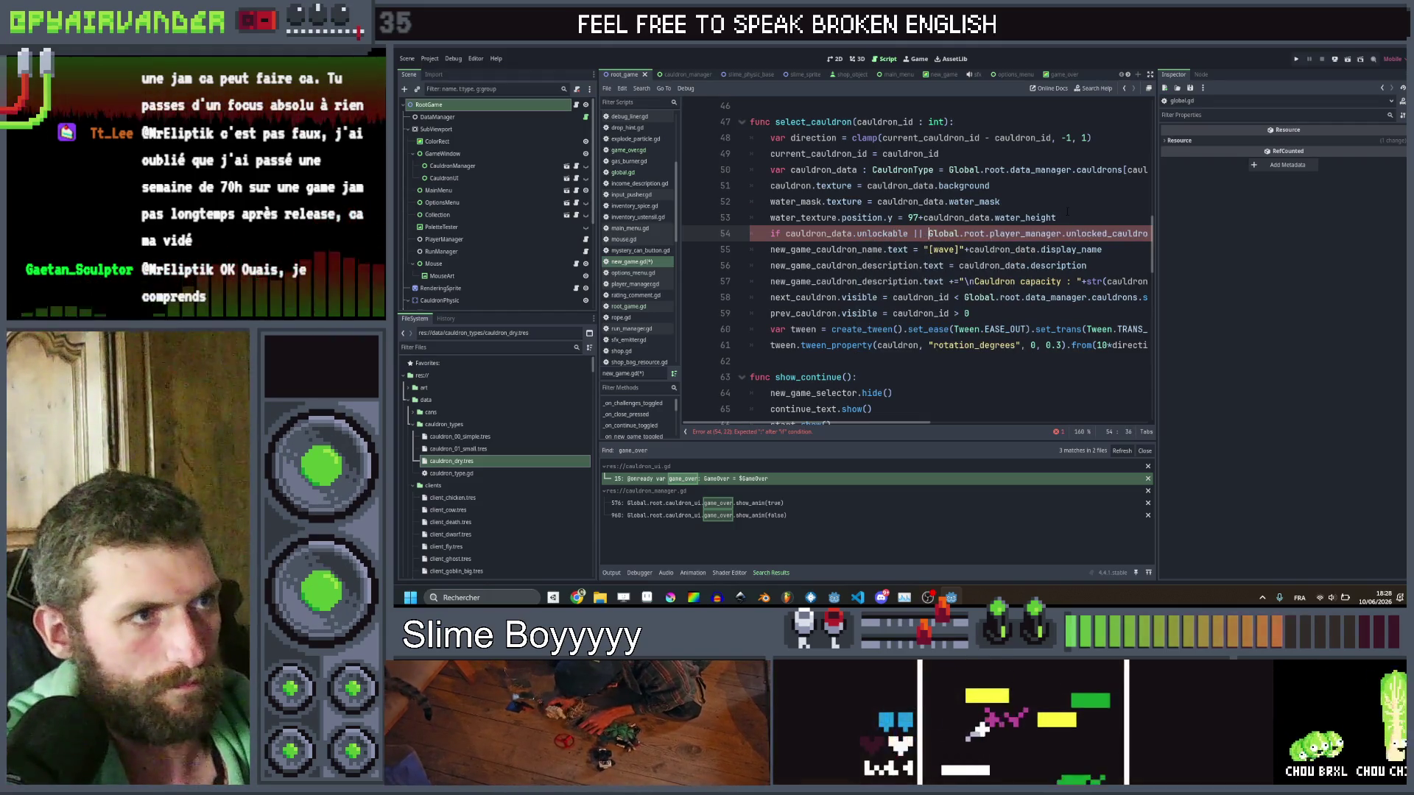
{"action": "key", "text": "Right"}
{"action": "key", "text": "Right"}
{"action": "key", "text": "Right"}
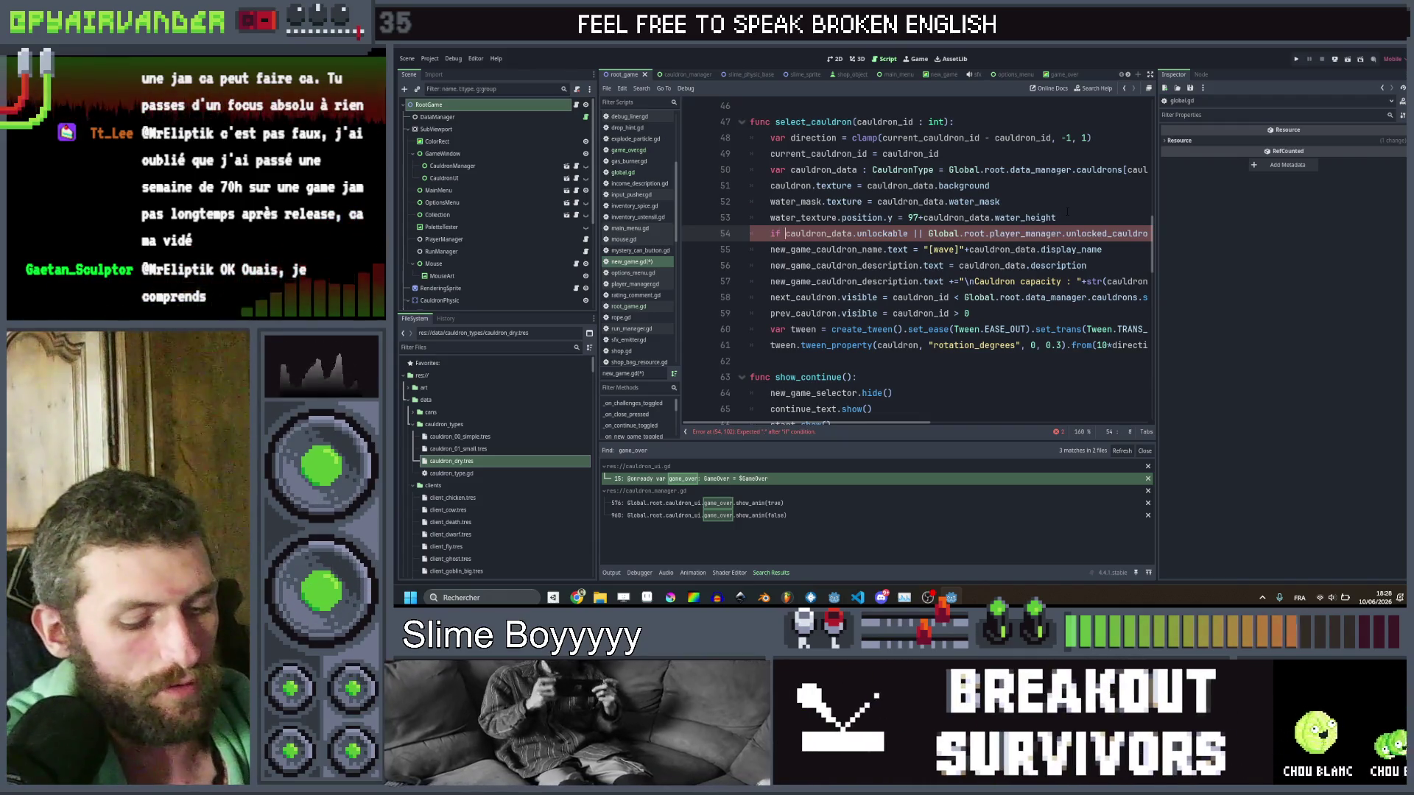
{"action": "type", "text": "ot"}
{"action": "scroll", "coordinate": [1057, 217], "scroll_direction": "right", "scroll_amount": 5}
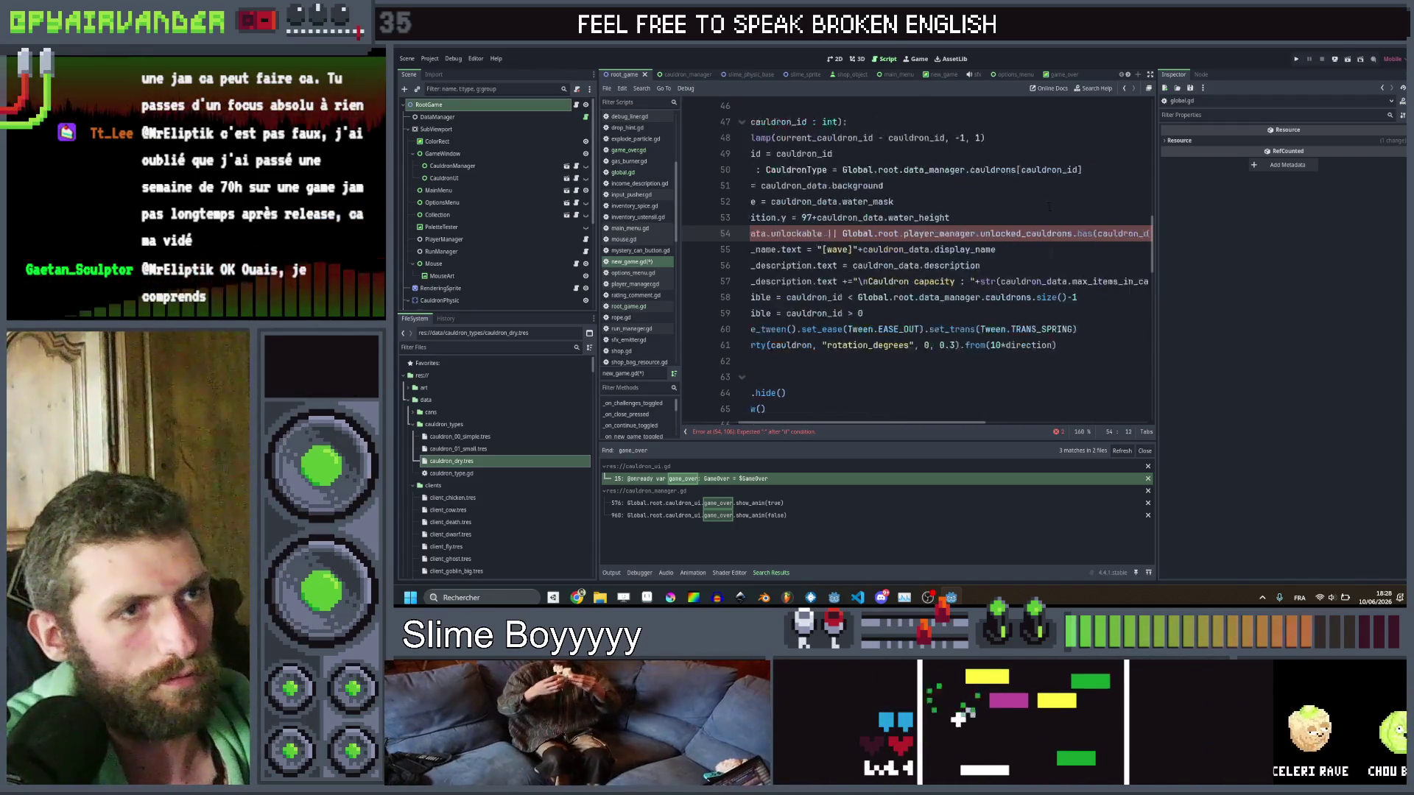
{"action": "key", "text": "End"}
{"action": "type", "text": ":"}
{"action": "scroll", "coordinate": [1047, 223], "scroll_direction": "left", "scroll_amount": 5}
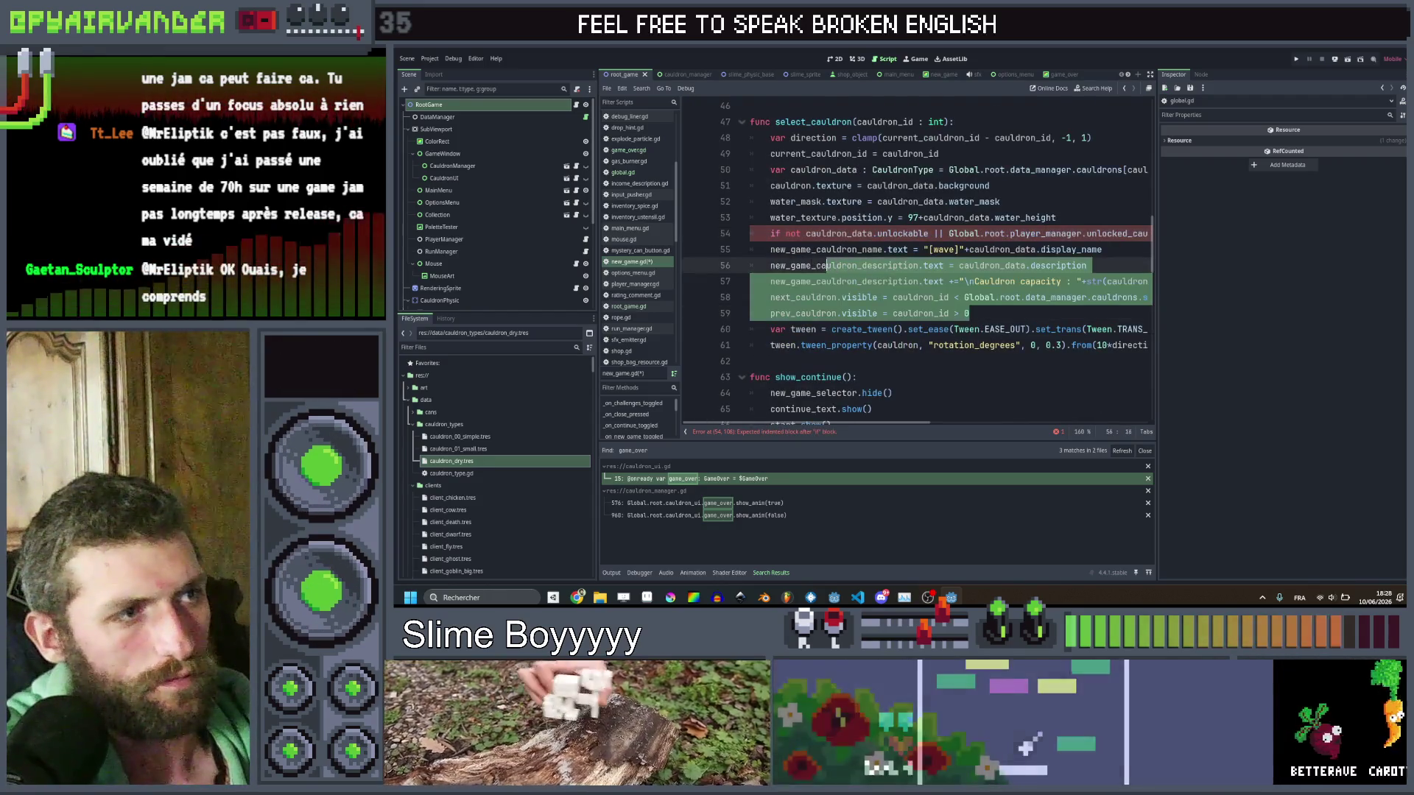
Indent the name and description lines 55–57 under the new if condition.
{"action": "left_click", "coordinate": [785, 250]}
{"action": "scroll", "coordinate": [987, 275], "scroll_direction": "right", "scroll_amount": 5}
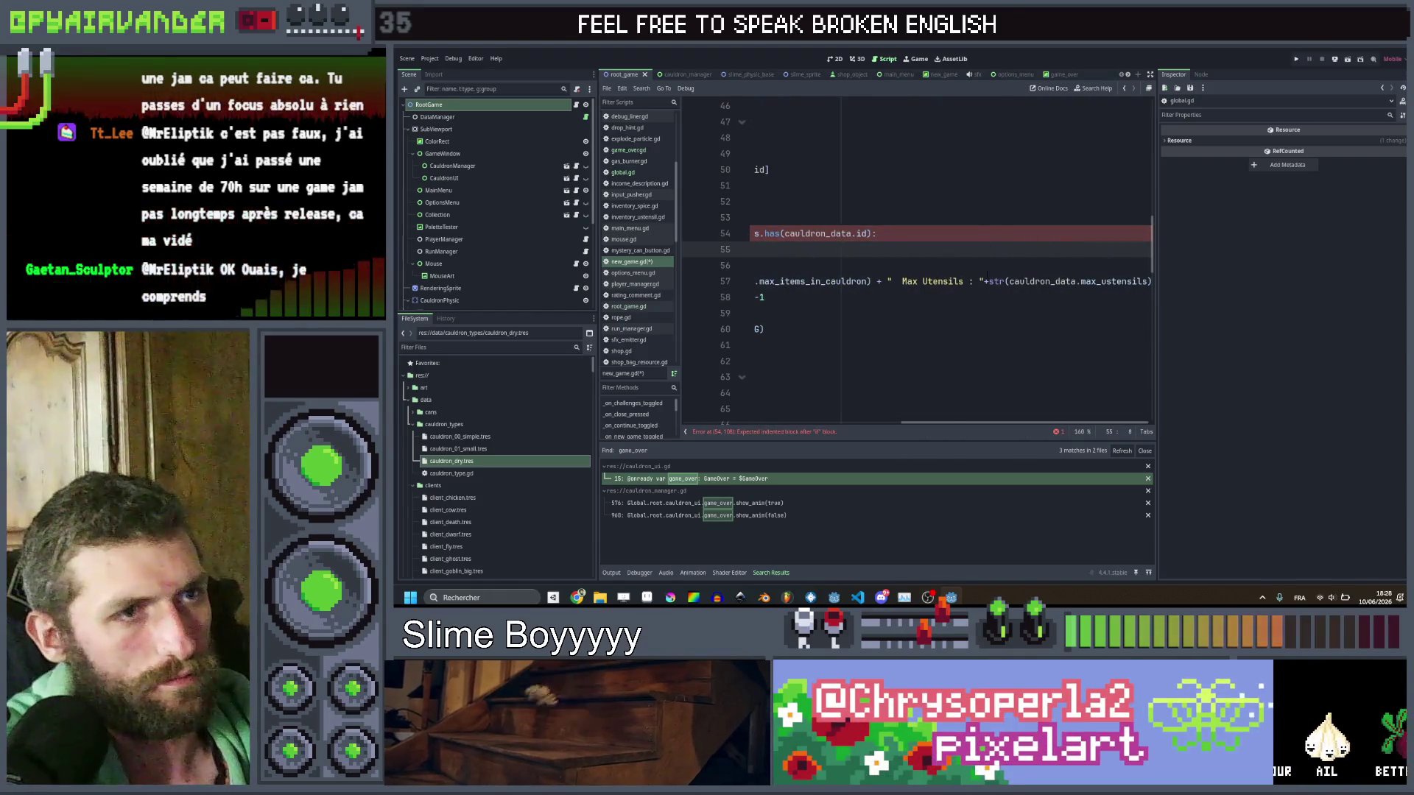
{"action": "scroll", "coordinate": [1072, 262], "scroll_direction": "left", "scroll_amount": 5}
{"action": "left_click_drag", "start_coordinate": [766, 281], "coordinate": [1231, 280]}
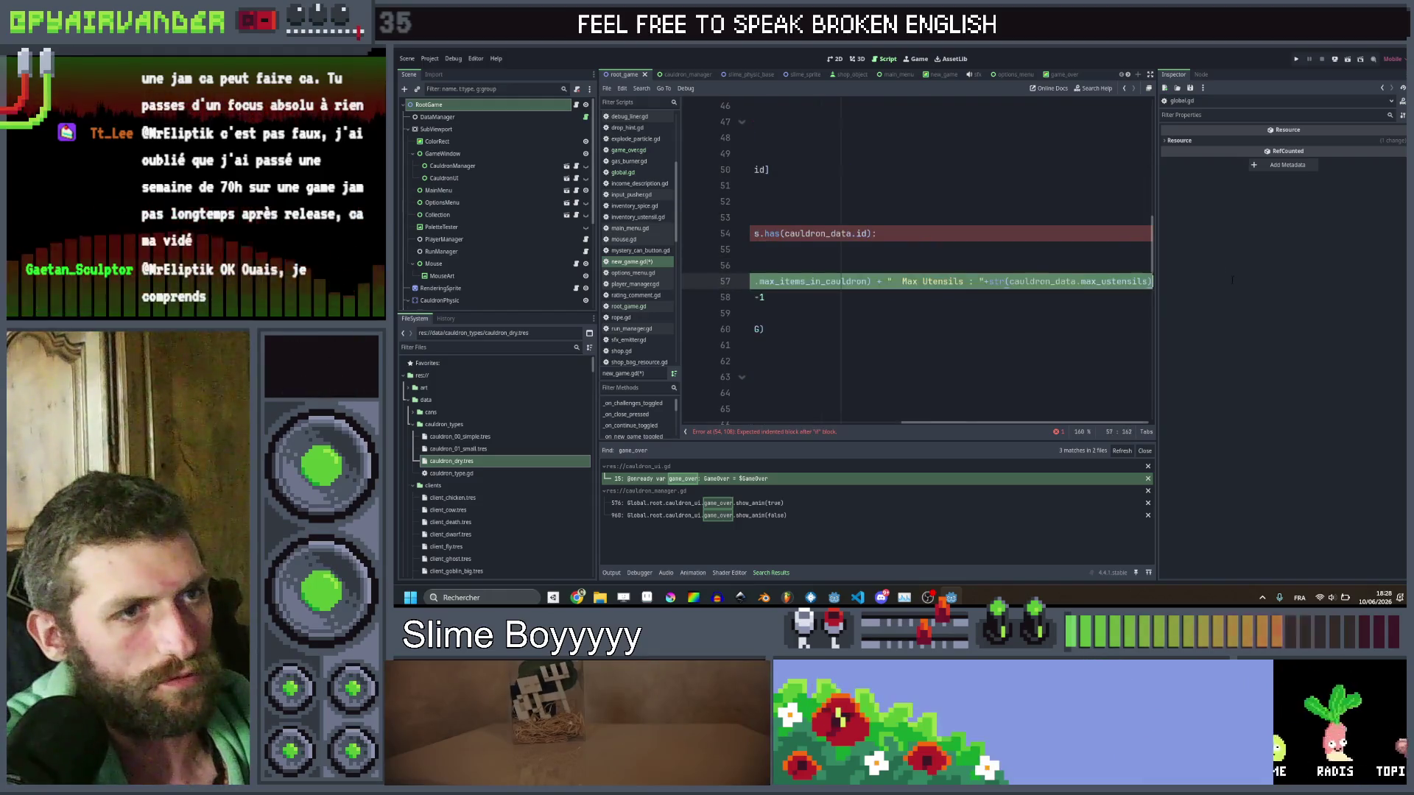
{"action": "left_click", "coordinate": [790, 250], "text": "shift"}
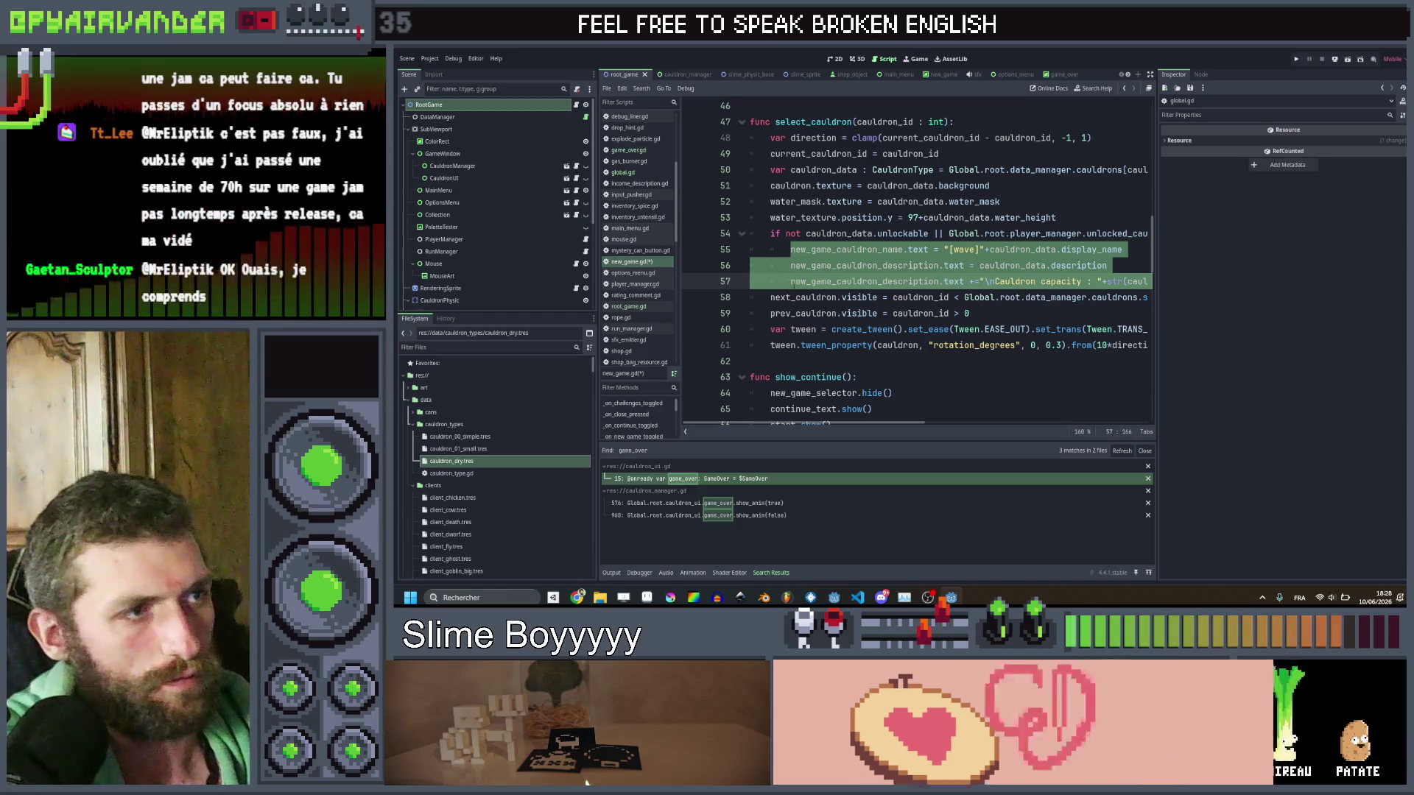
{"action": "key", "text": "Down"}
{"action": "key", "text": "Home"}
{"action": "key", "text": "Return"}
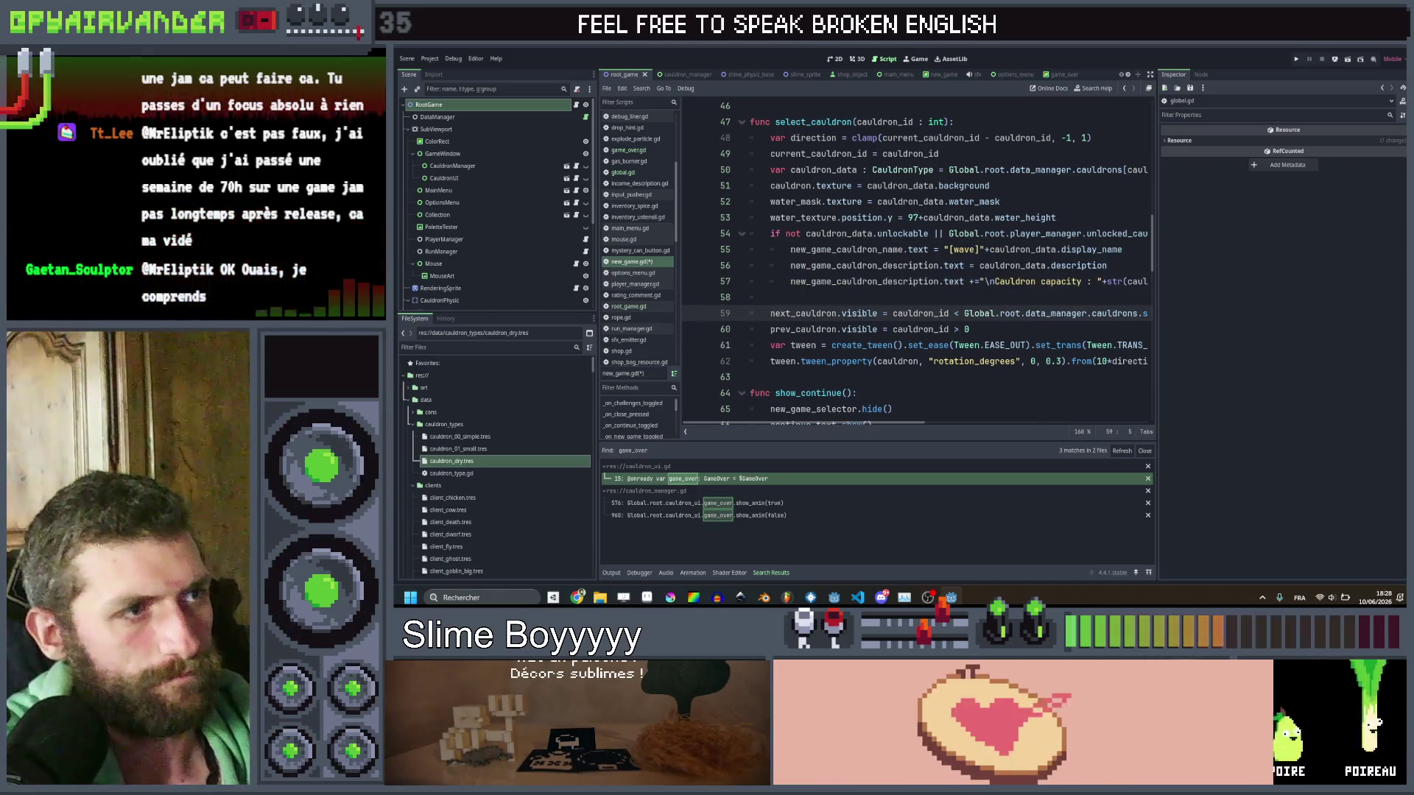
{"action": "key", "text": "Up"}
{"action": "key", "text": "Up"}
{"action": "key", "text": "Up"}
{"action": "key", "text": "End"}
Add 'cauldron.modulate = Color.DIM_GRAY' as the first line of the if branch and save.
{"action": "key", "text": "Return"}
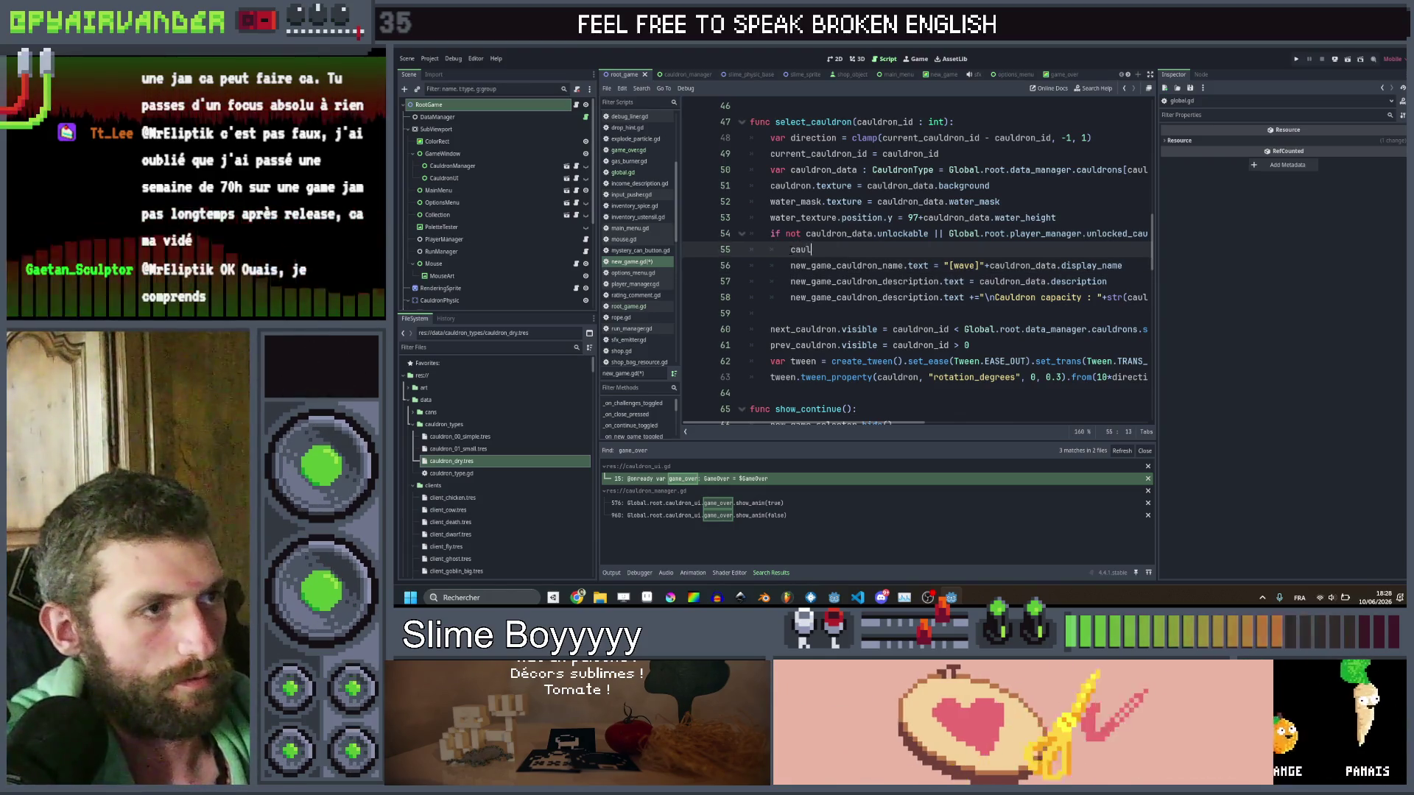
{"action": "type", "text": "cauldron.m"}
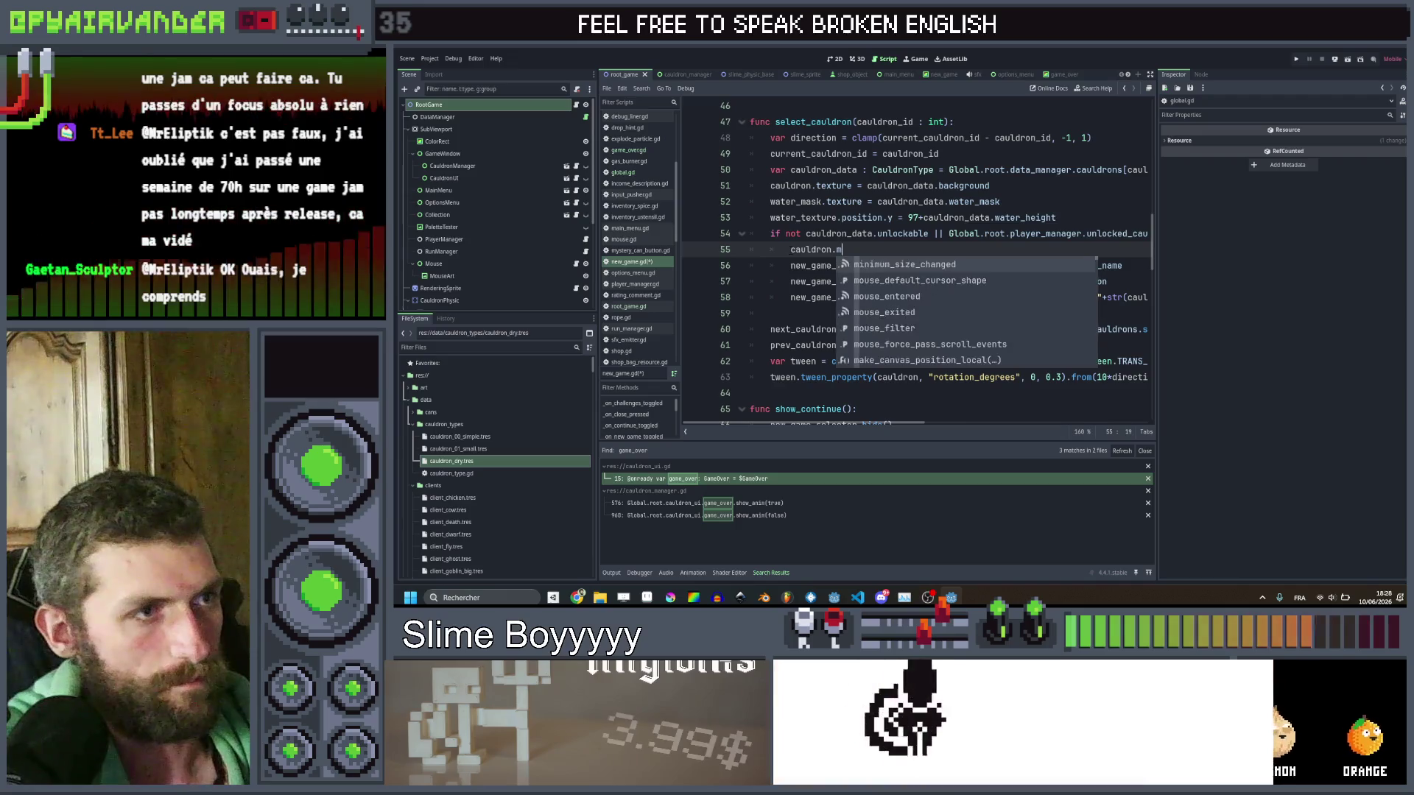
{"action": "key", "text": "Down"}
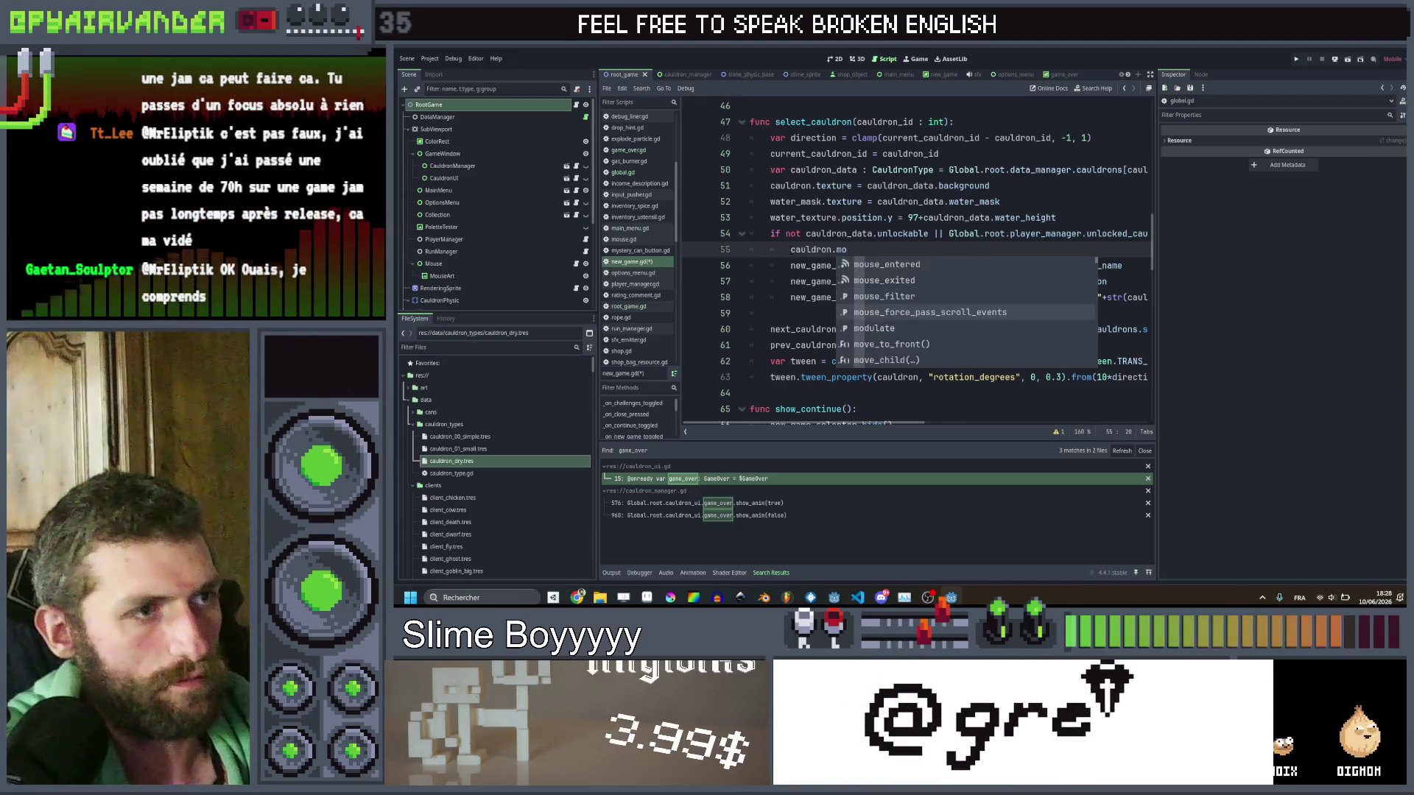
{"action": "key", "text": "Down"}
{"action": "key", "text": "Return"}
{"action": "type", "text": "= "}
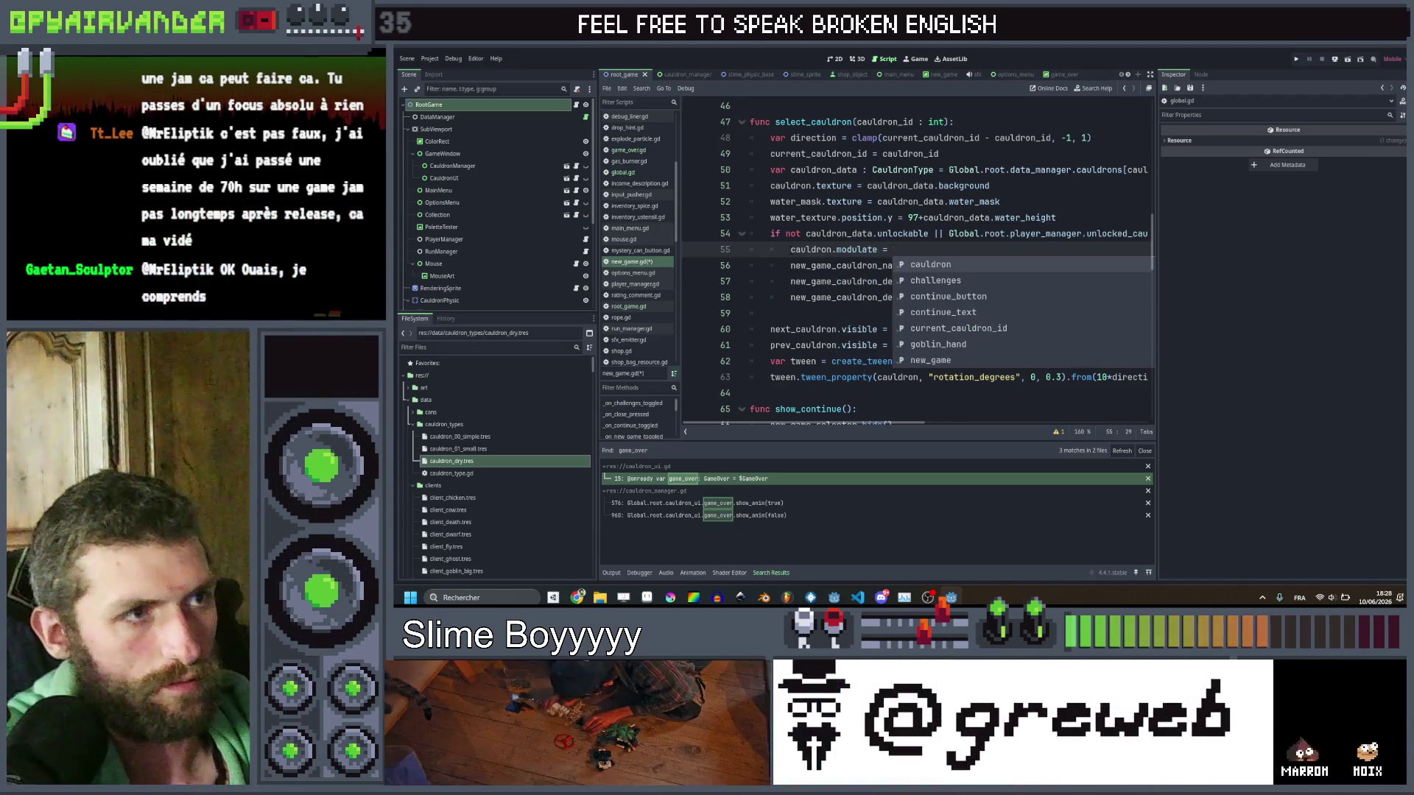
{"action": "type", "text": "Color.gr"}
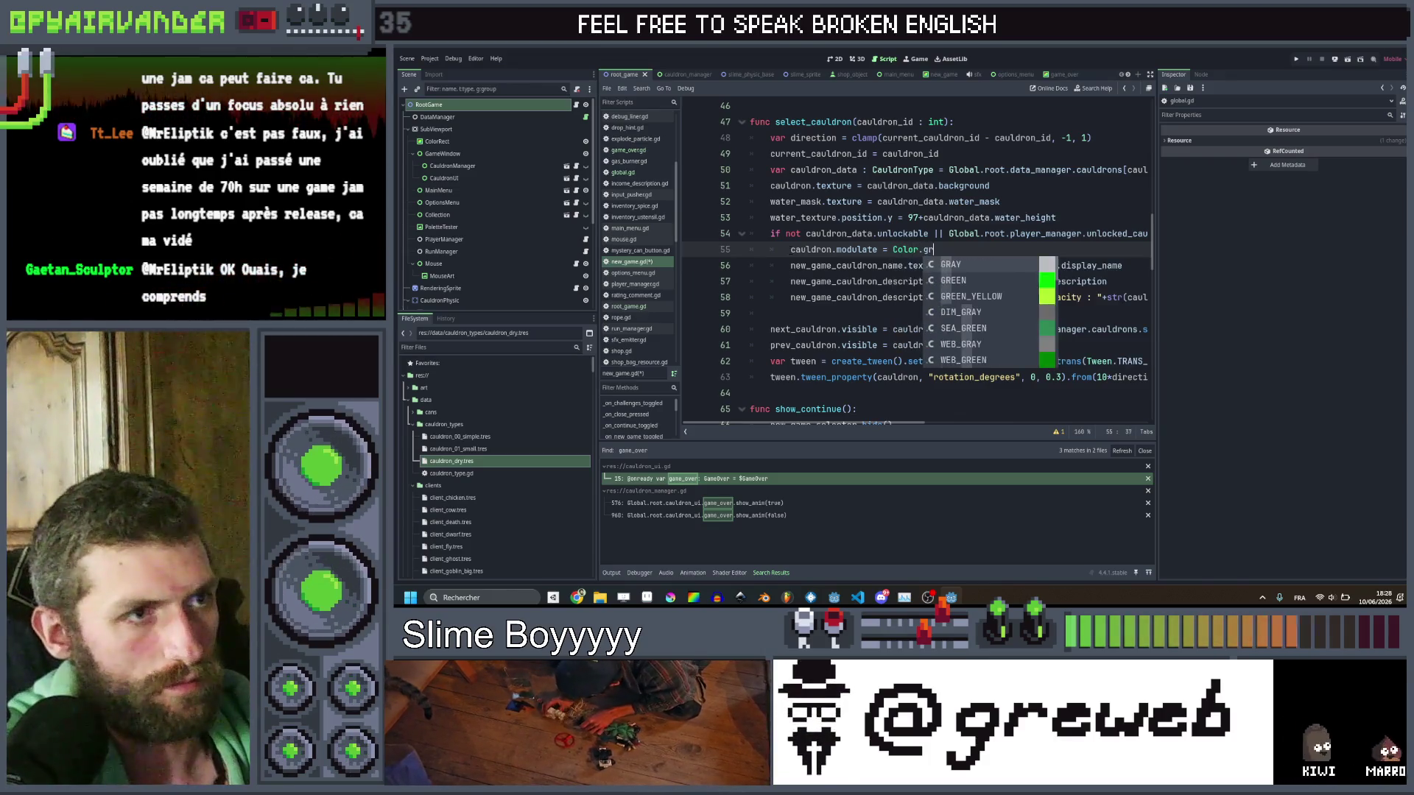
{"action": "key", "text": "Down"}
{"action": "key", "text": "Down"}
{"action": "key", "text": "Down"}
{"action": "key", "text": "Return"}
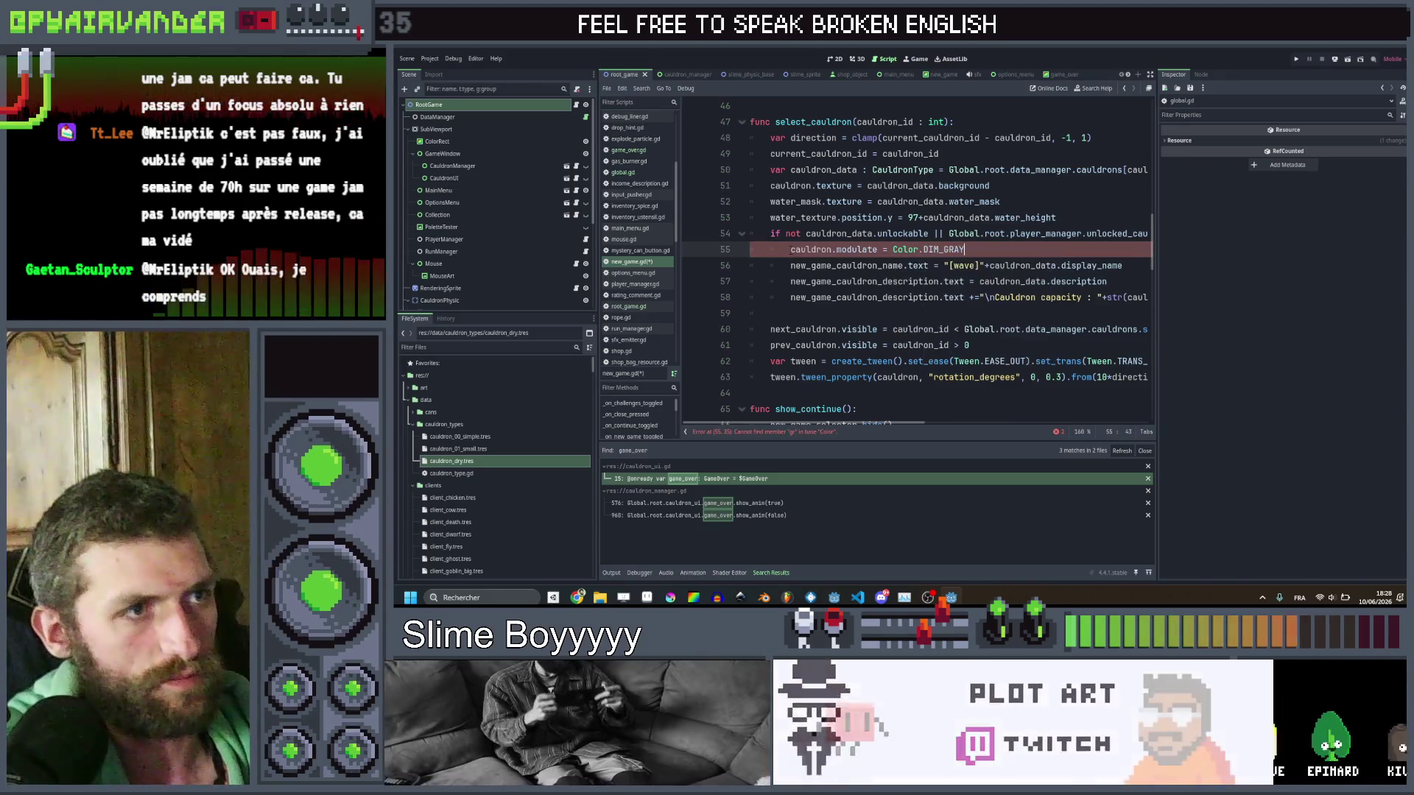
{"action": "key", "text": "ctrl+s"}
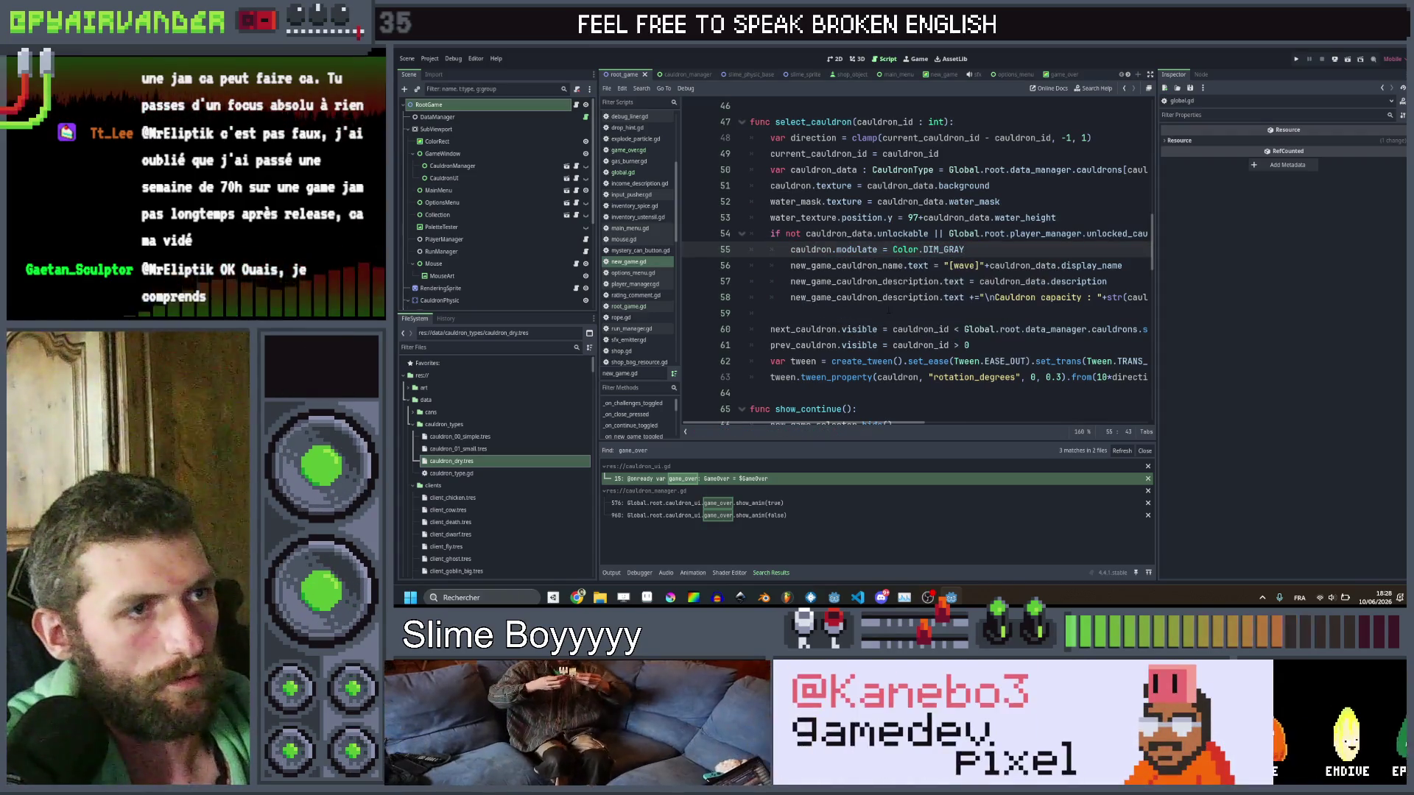
{"action": "left_click", "coordinate": [889, 312]}
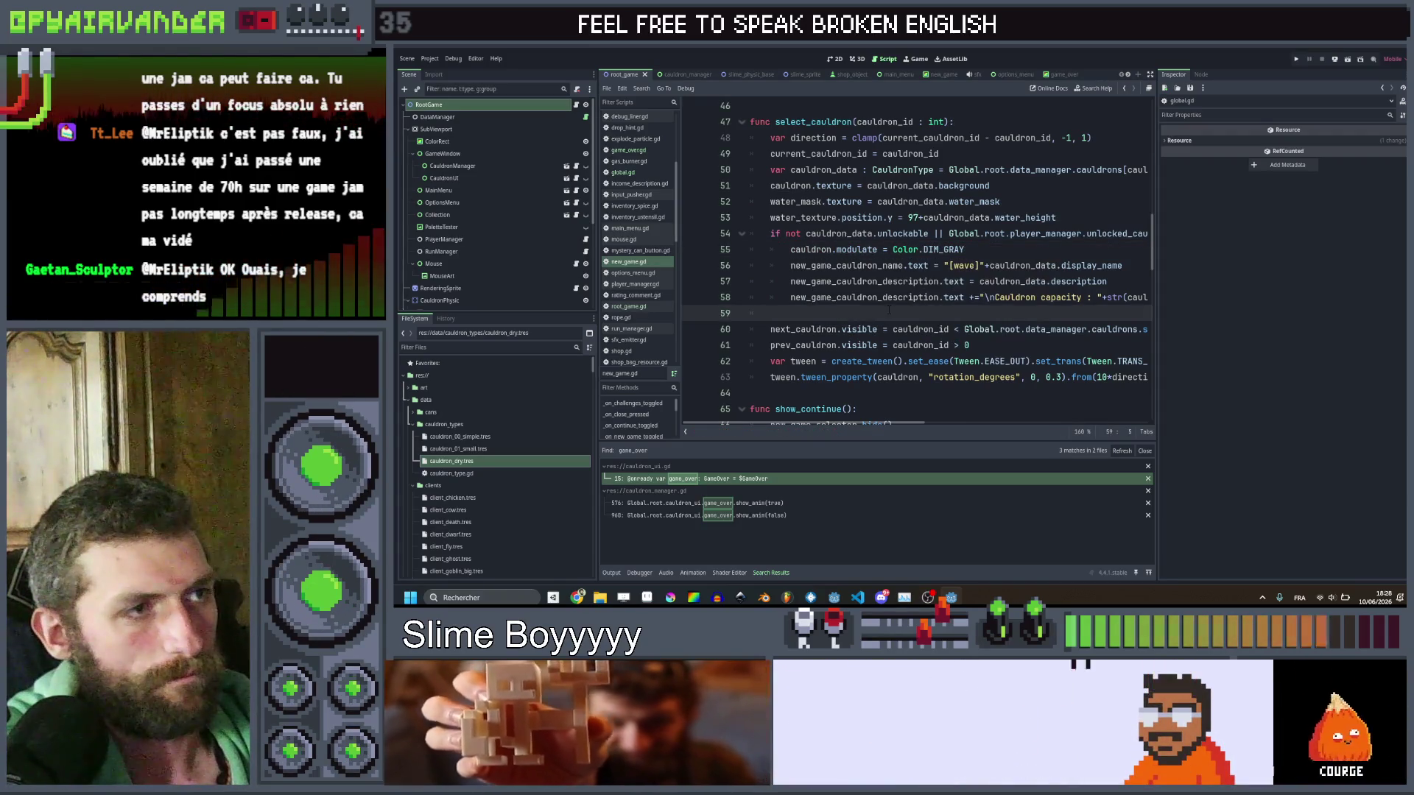
Add an else branch with the DIM_GRAY tint, and change the if branch's tint to WHITE.
{"action": "type", "text": "else:"}
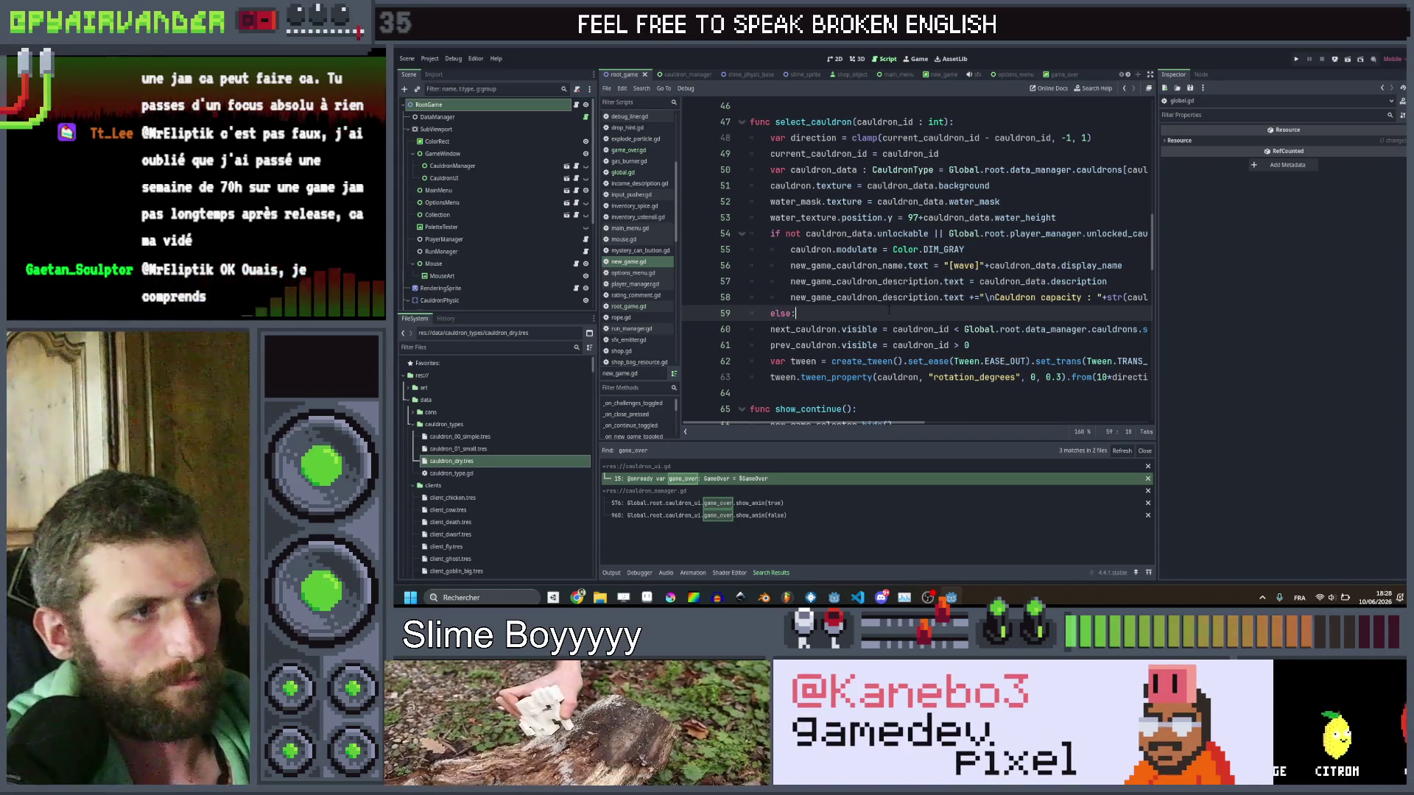
{"action": "key", "text": "Up"}
{"action": "key", "text": "Up"}
{"action": "key", "text": "Up"}
{"action": "key", "text": "Down"}
{"action": "key", "text": "Down"}
{"action": "key", "text": "Down"}
{"action": "key", "text": "End"}
{"action": "key", "text": "Return"}
{"action": "type", "text": "cauldron.modulate = Color.DIM_GRAY"}
{"action": "key", "text": "Up"}
{"action": "key", "text": "Up"}
{"action": "key", "text": "Up"}
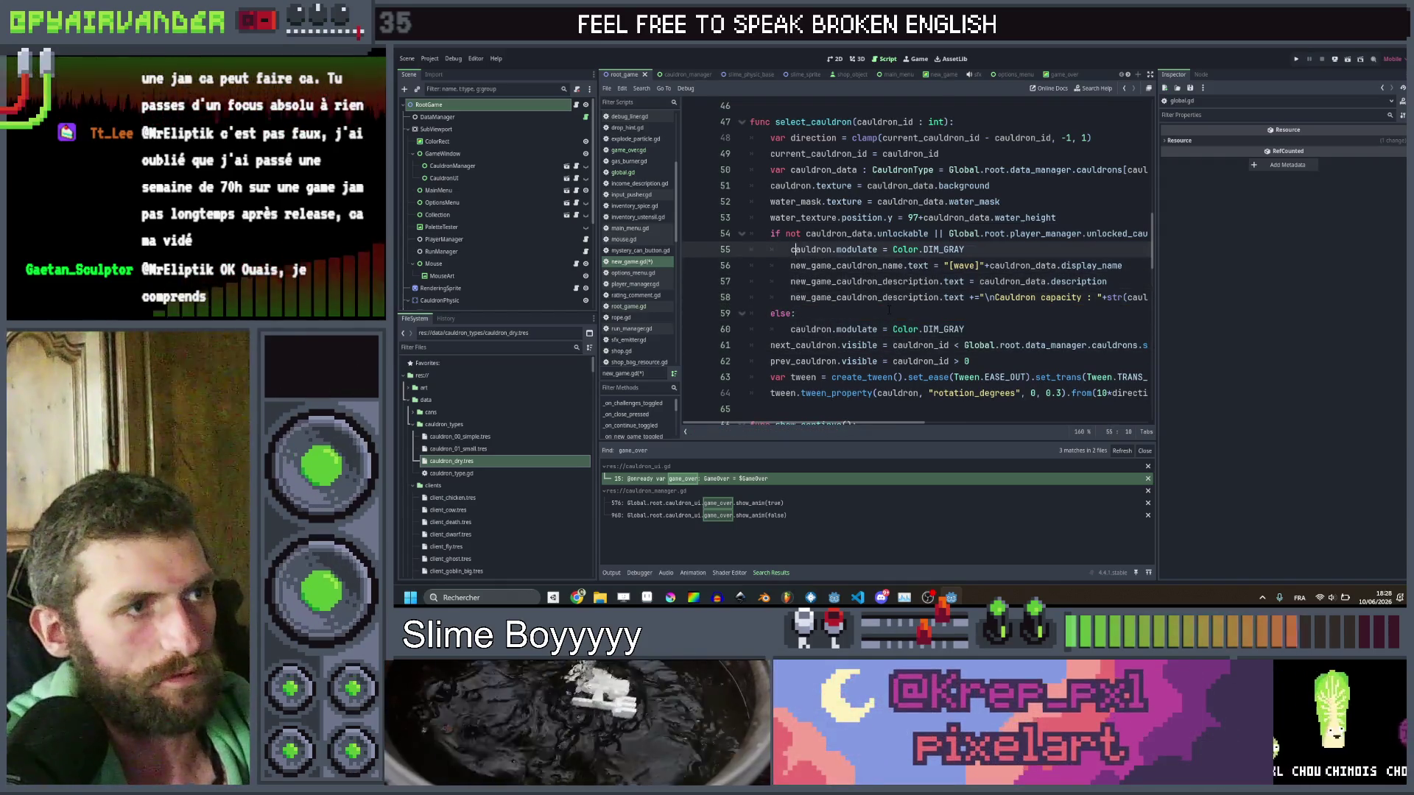
{"action": "key", "text": "End"}
{"action": "key", "text": "BackSpace"}
{"action": "key", "text": "BackSpace"}
{"action": "key", "text": "BackSpace"}
{"action": "type", "text": "WHI"}
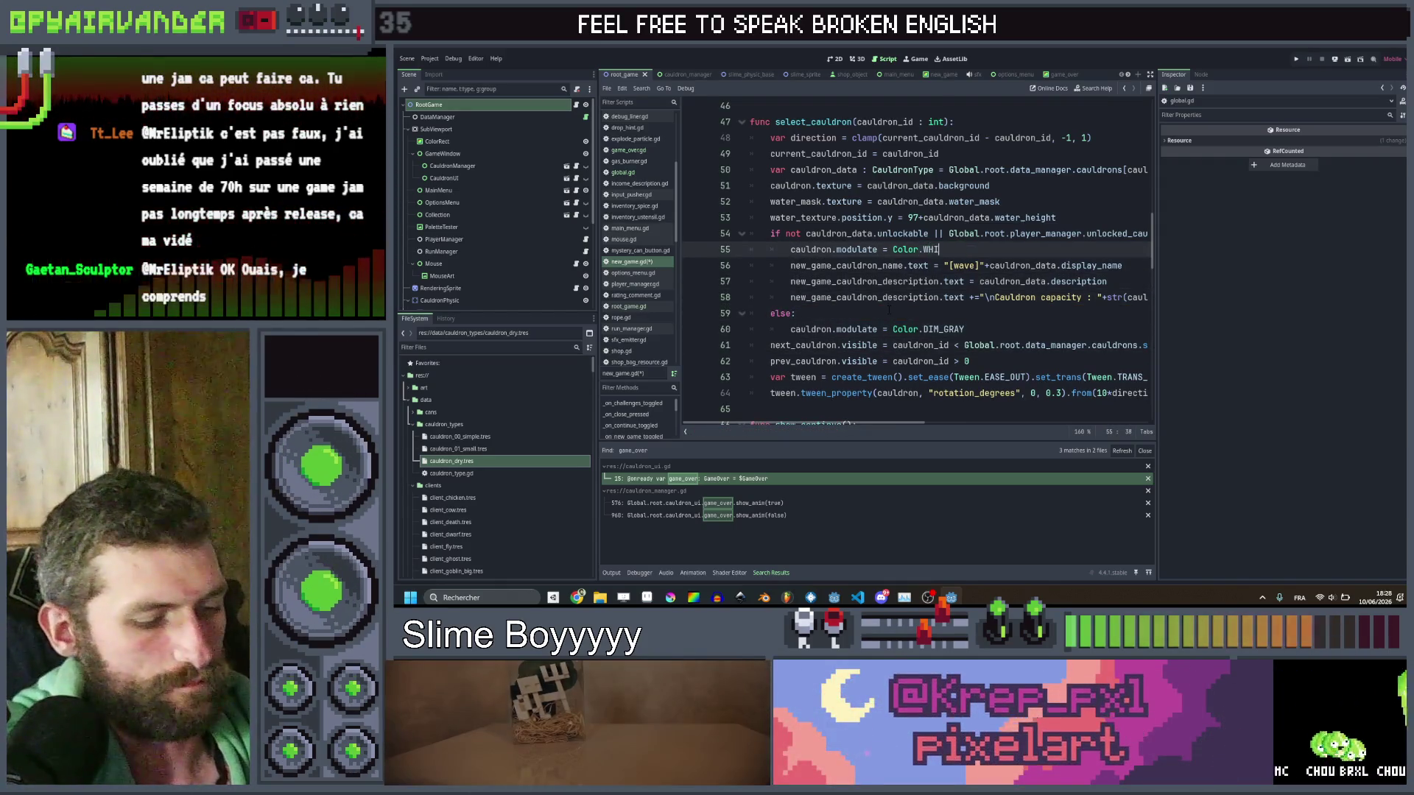
{"action": "type", "text": "TE"}
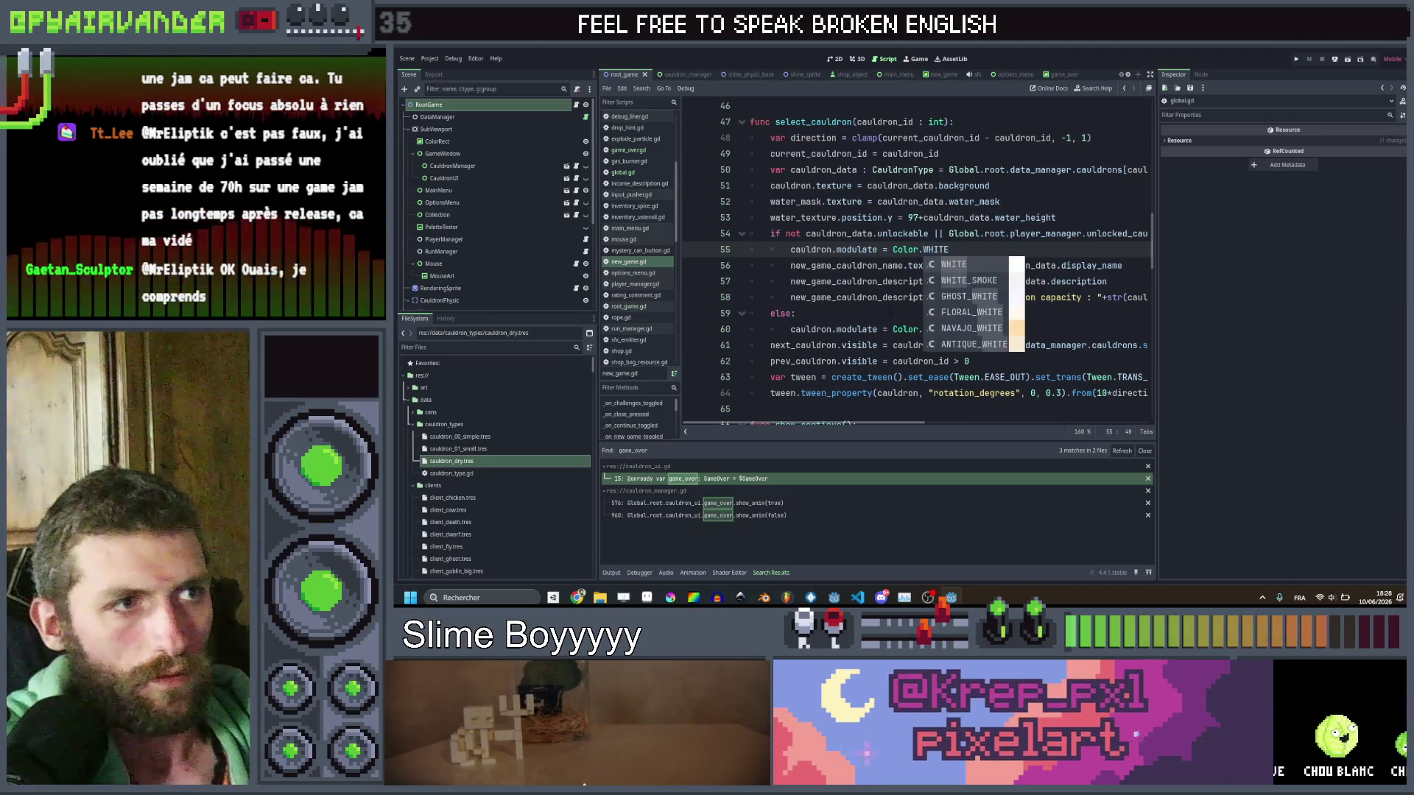
Give the else branch name LOCKED and description 'Win a game with the previous cauldron to unlock', then save.
{"action": "left_click", "coordinate": [862, 329]}
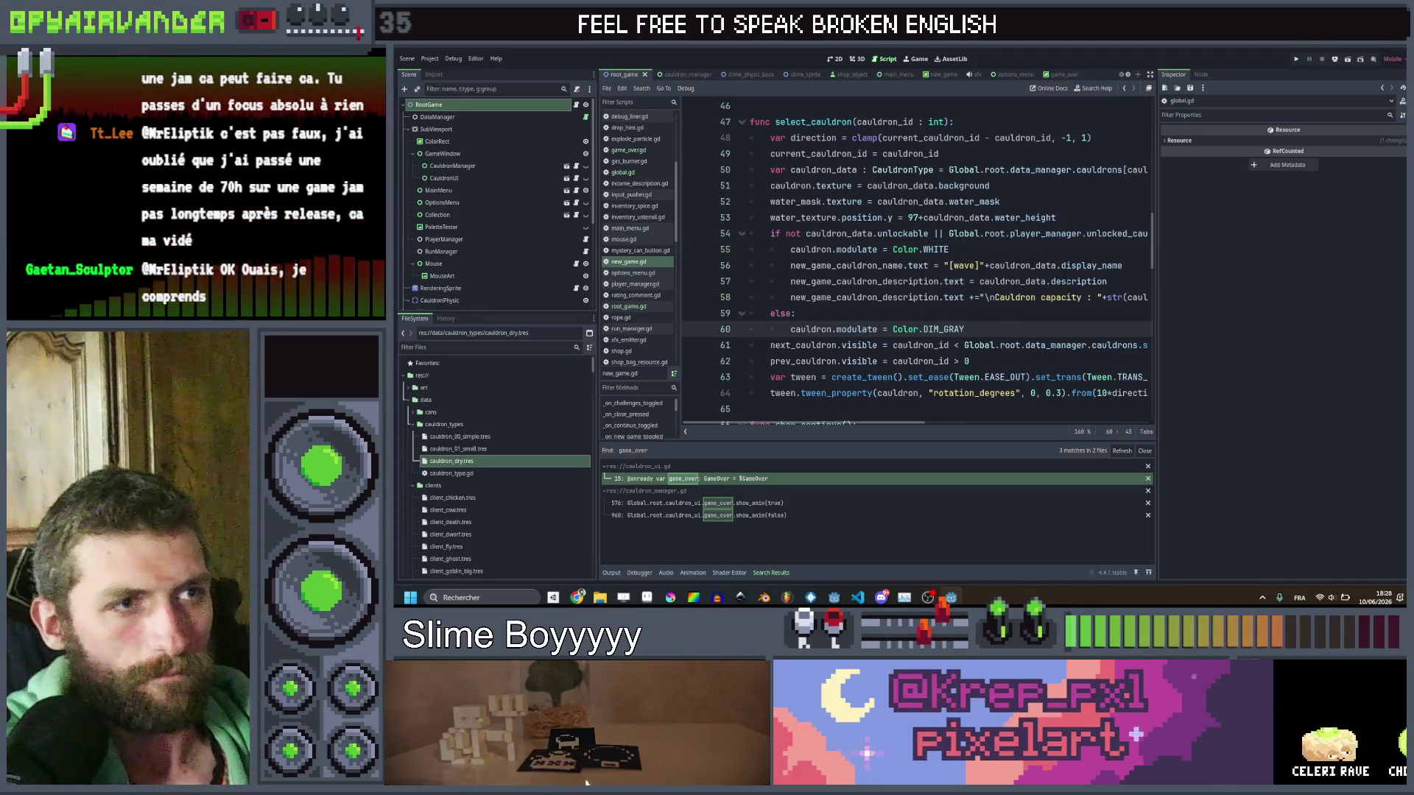
{"action": "key", "text": "ctrl+v"}
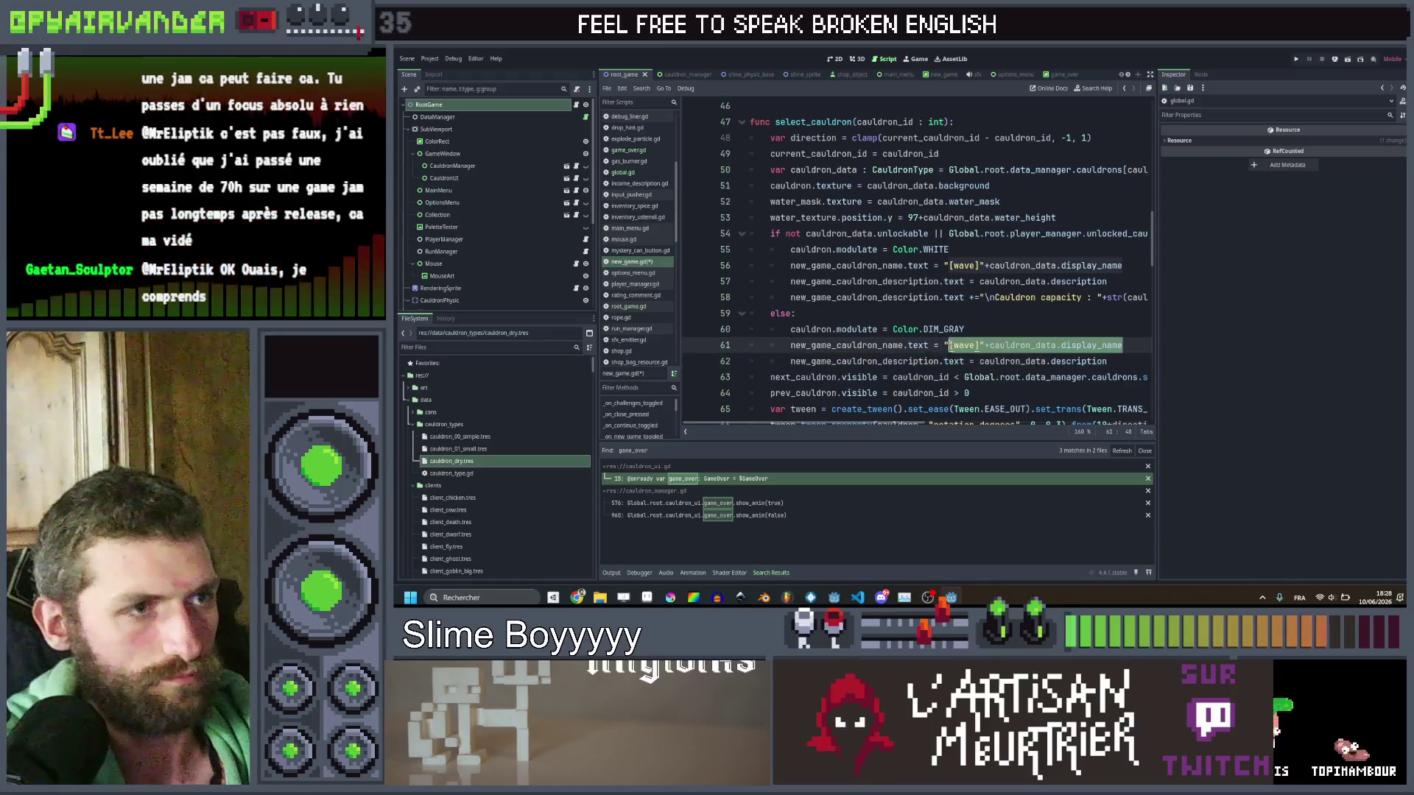
{"action": "type", "text": "D\""}
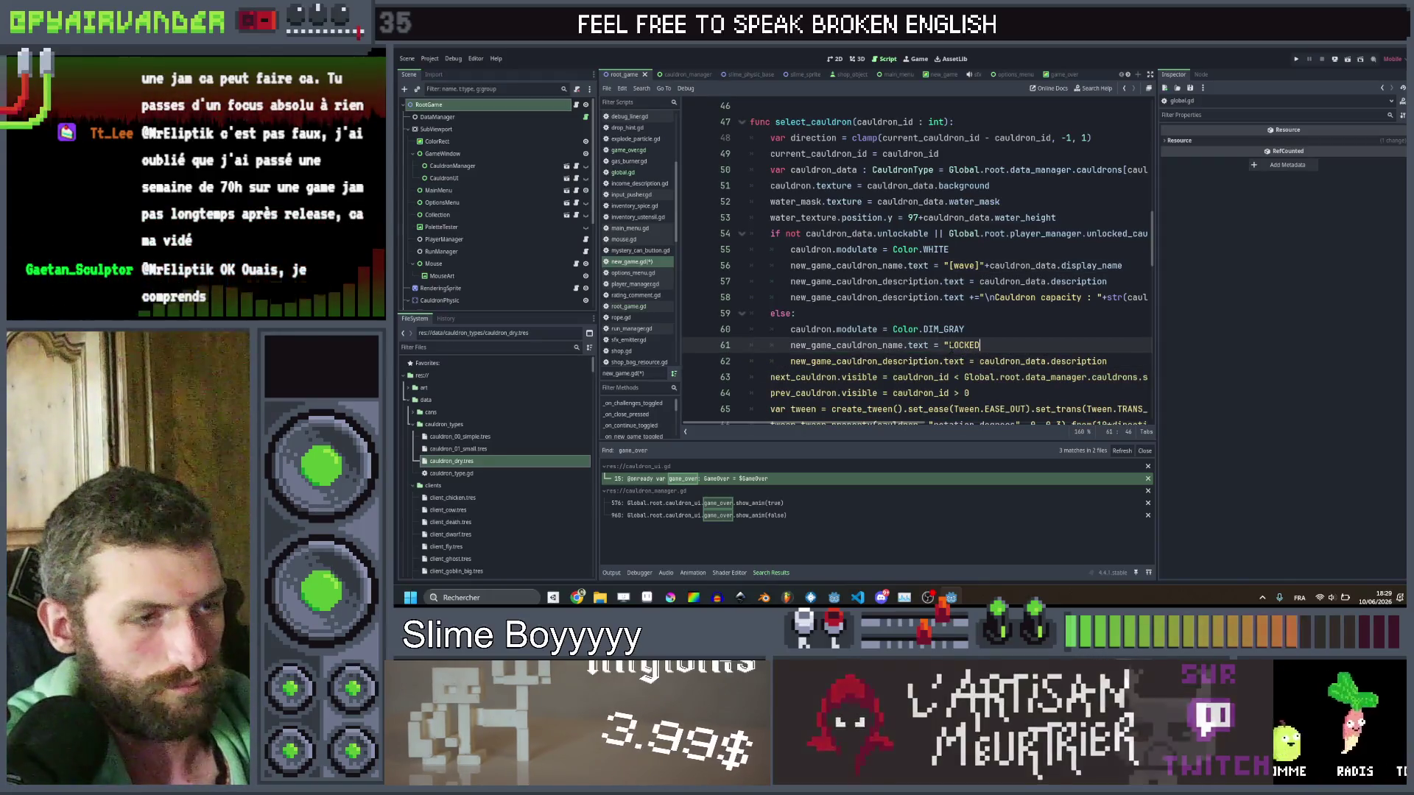
{"action": "scroll", "coordinate": [996, 336], "scroll_direction": "right", "scroll_amount": 2}
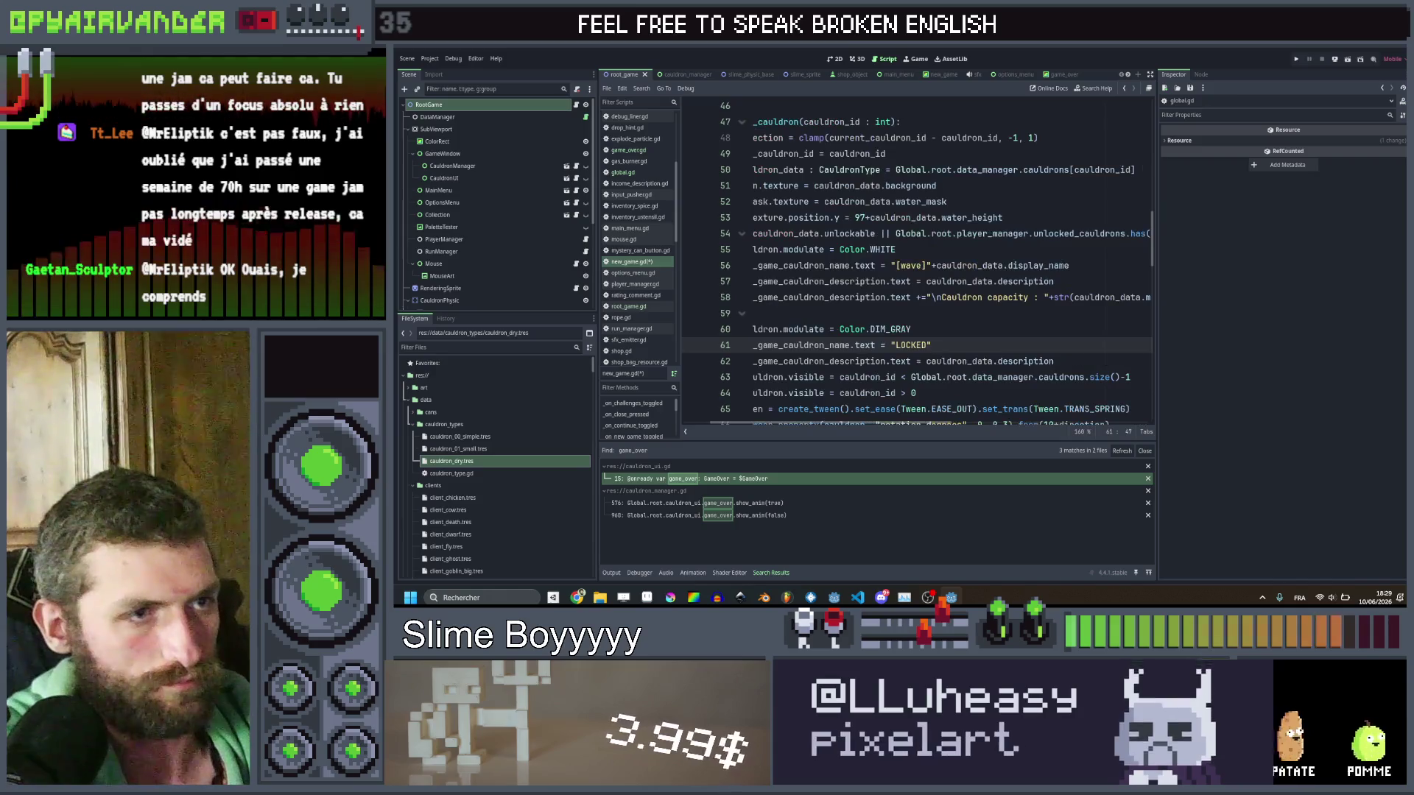
{"action": "left_click", "coordinate": [1046, 361]}
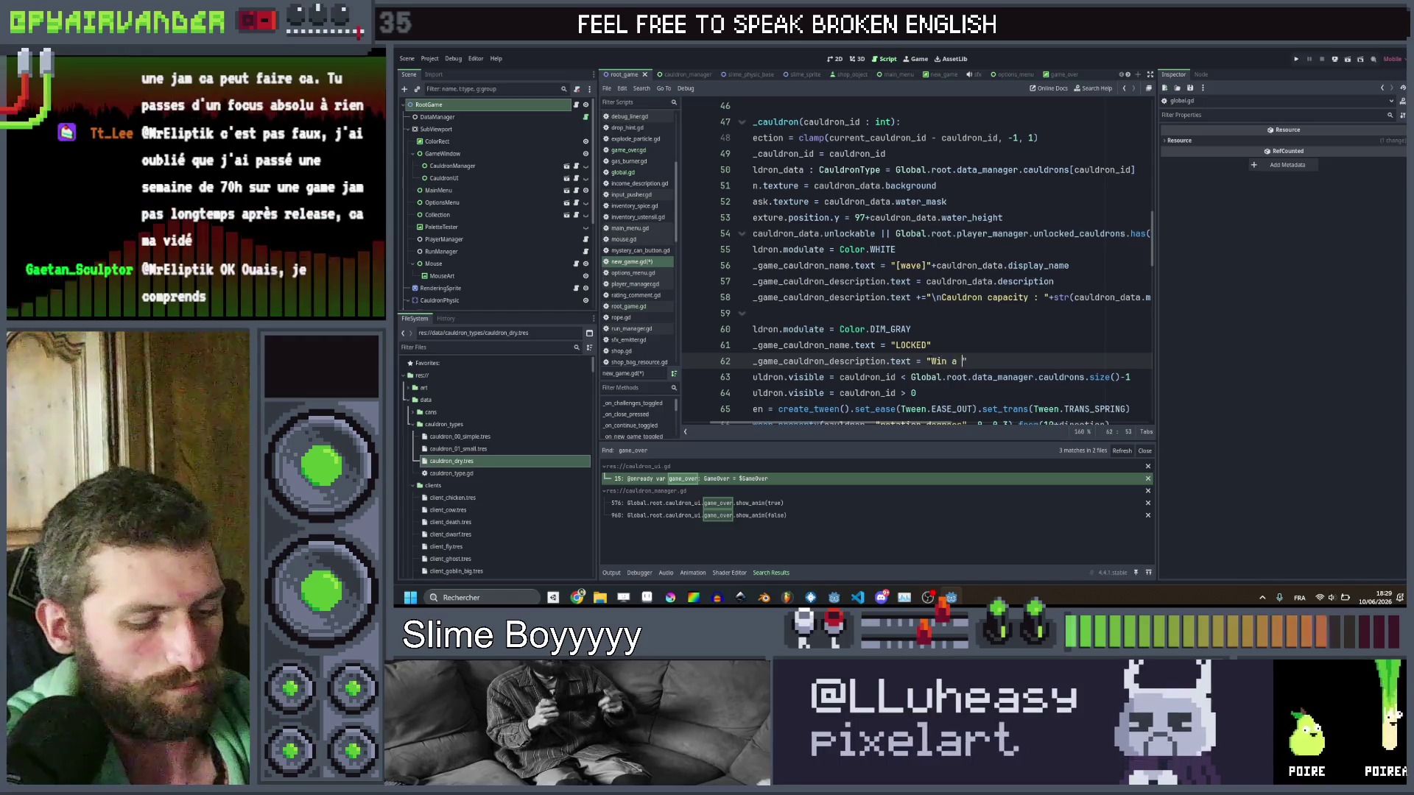
{"action": "type", "text": "\"Win a game with the"}
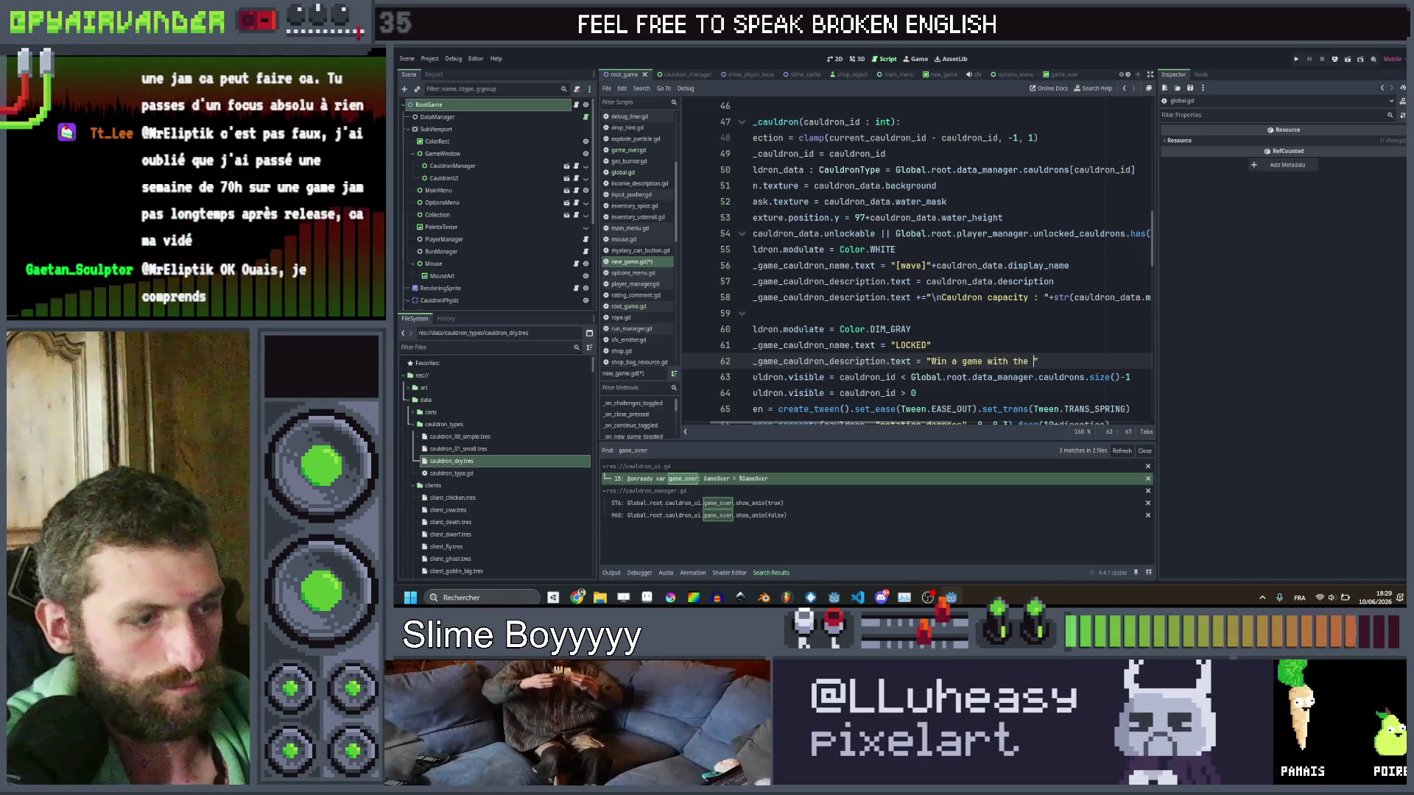
{"action": "type", "text": "revious cauldron to"}
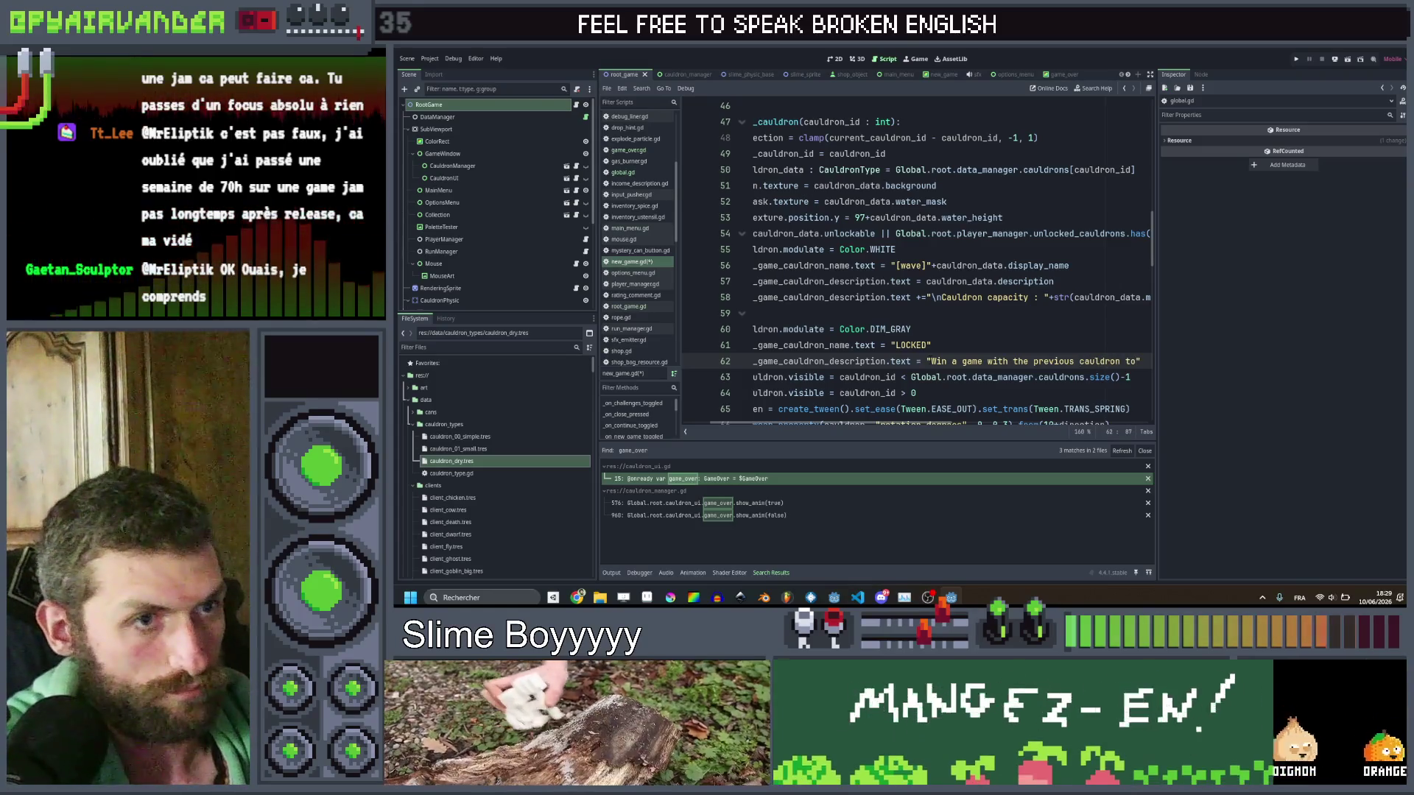
{"action": "type", "text": " unlock"}
{"action": "key", "text": "ctrl+s"}
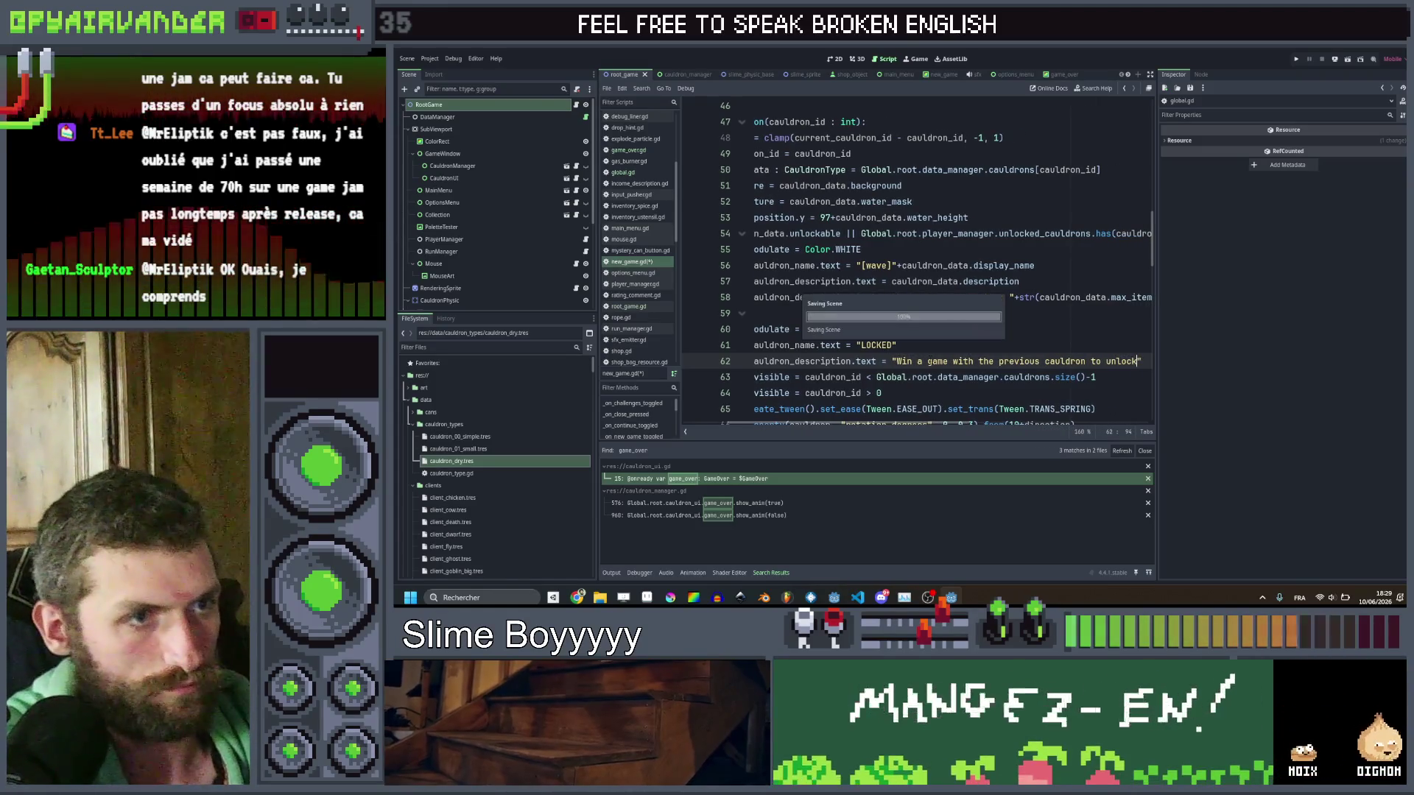
{"action": "scroll", "coordinate": [979, 310], "scroll_direction": "right", "scroll_amount": 5}
{"action": "scroll", "coordinate": [979, 310], "scroll_direction": "left", "scroll_amount": 2}
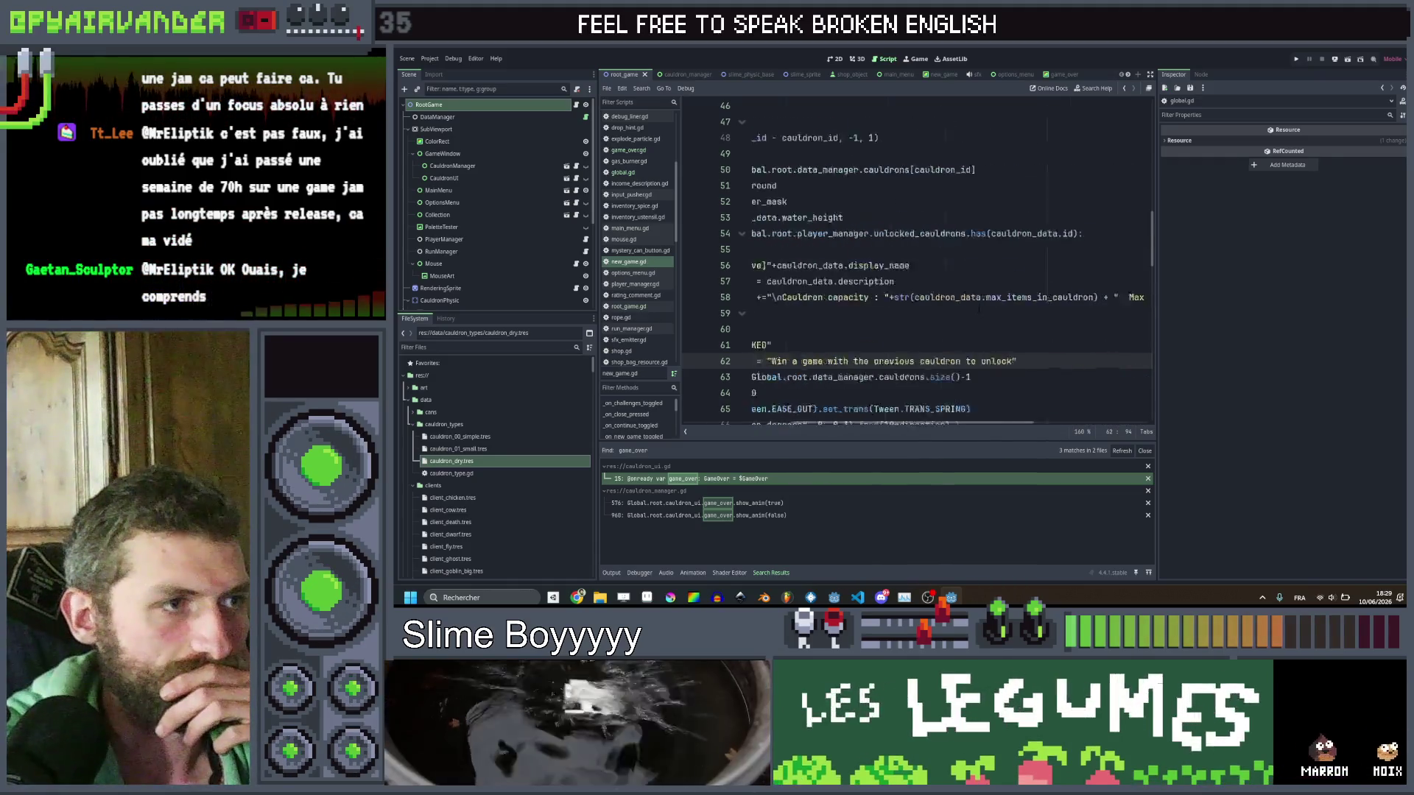
{"action": "scroll", "coordinate": [978, 311], "scroll_direction": "left", "scroll_amount": 3}
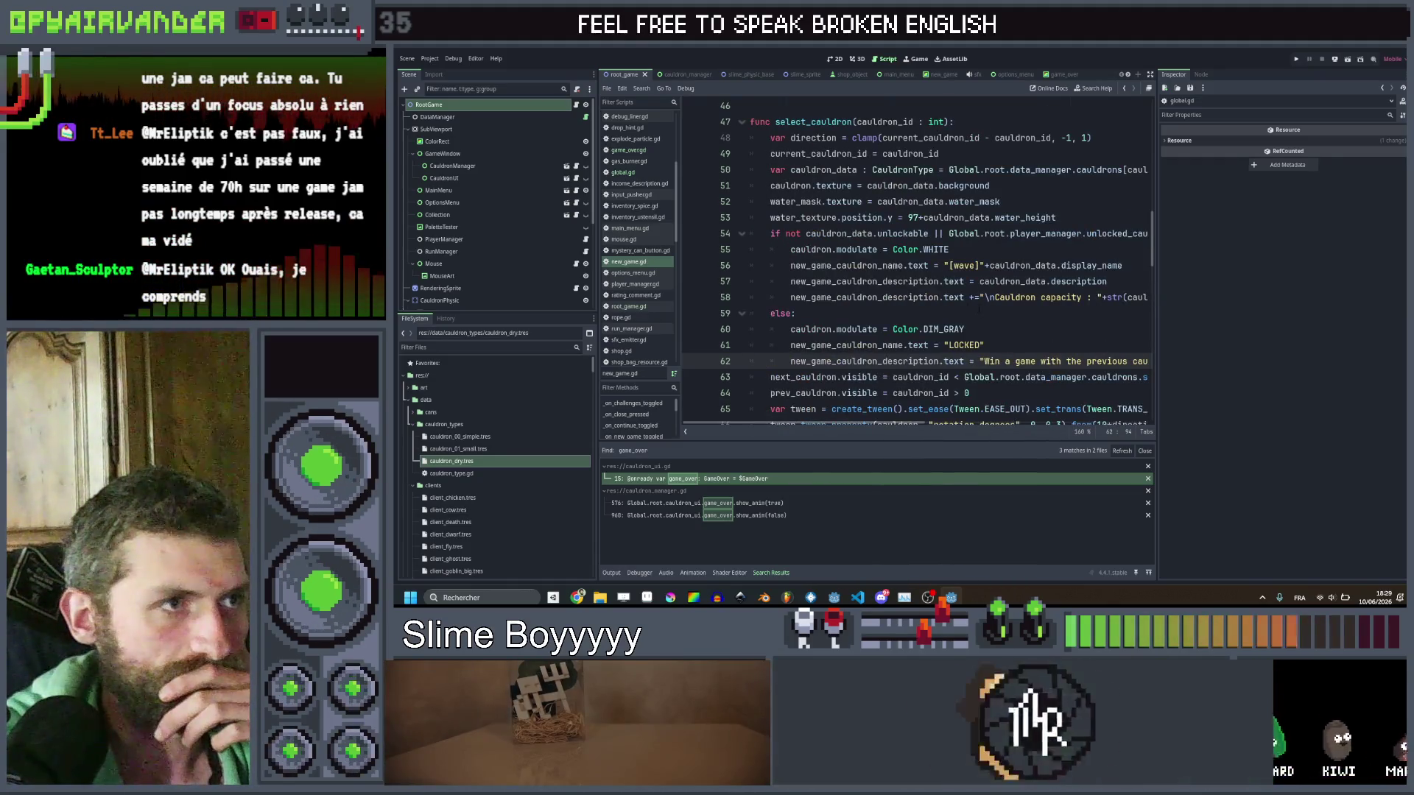
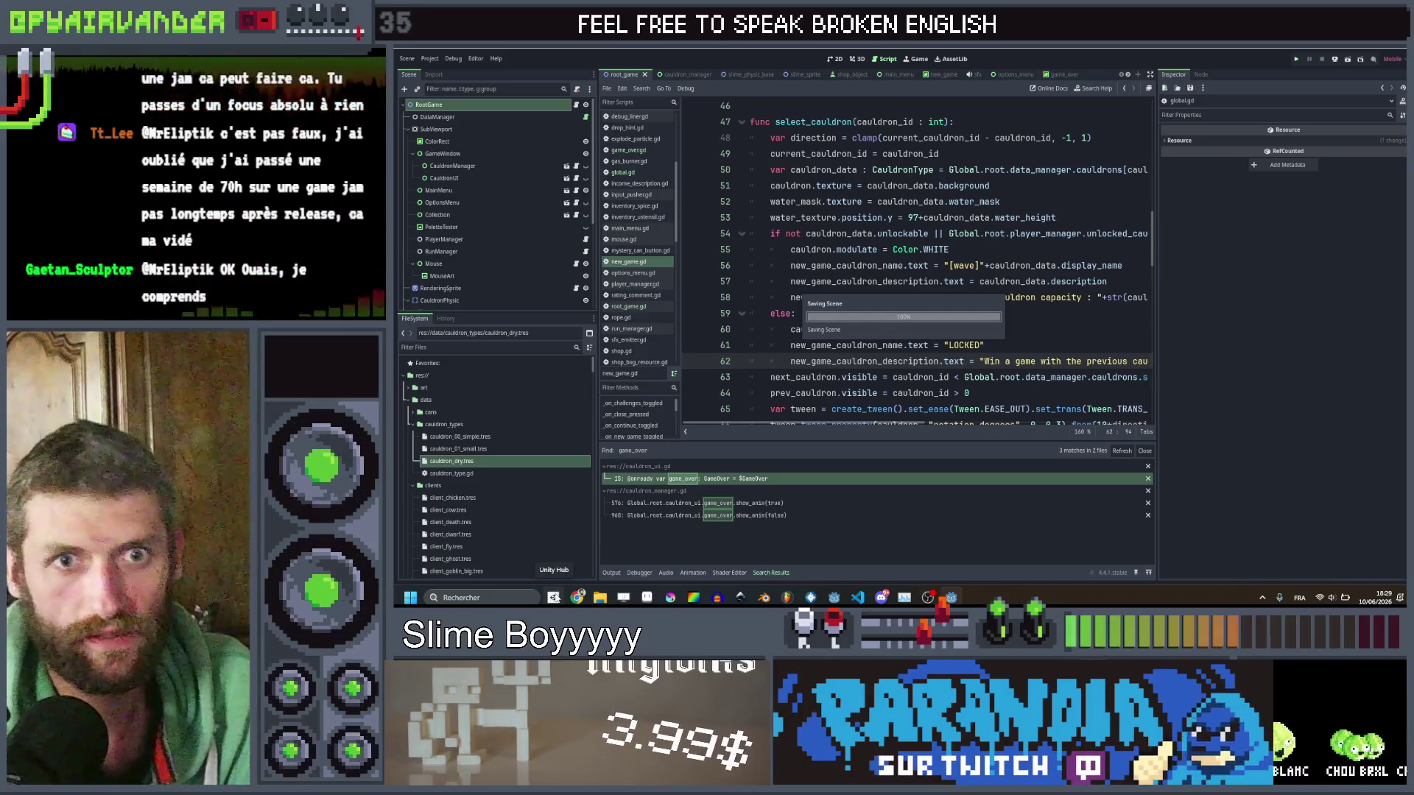
Launch the game and browse between the Simple Cauldron and the locked cauldrons to see their current tint.
{"action": "left_click", "coordinate": [554, 598]}
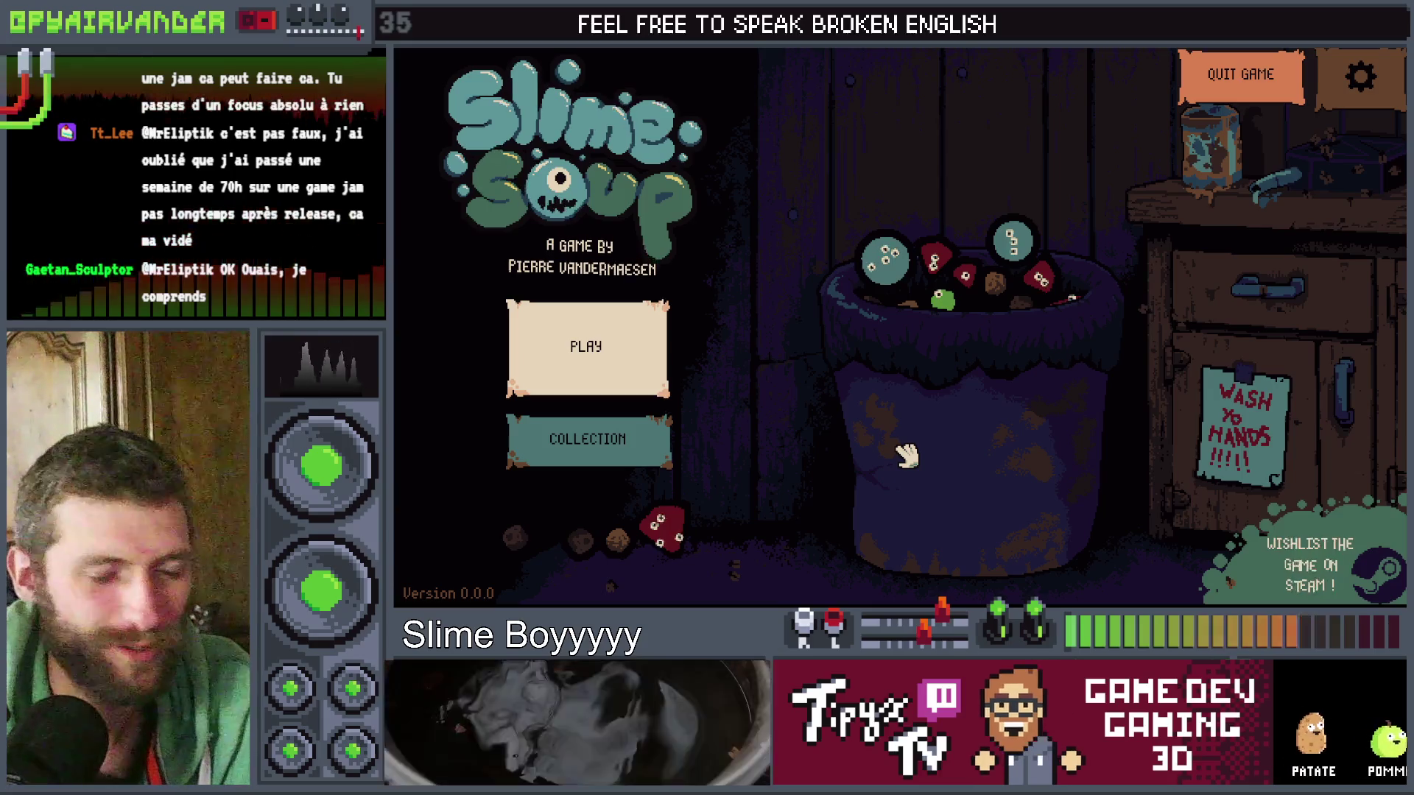
{"action": "left_click", "coordinate": [959, 402]}
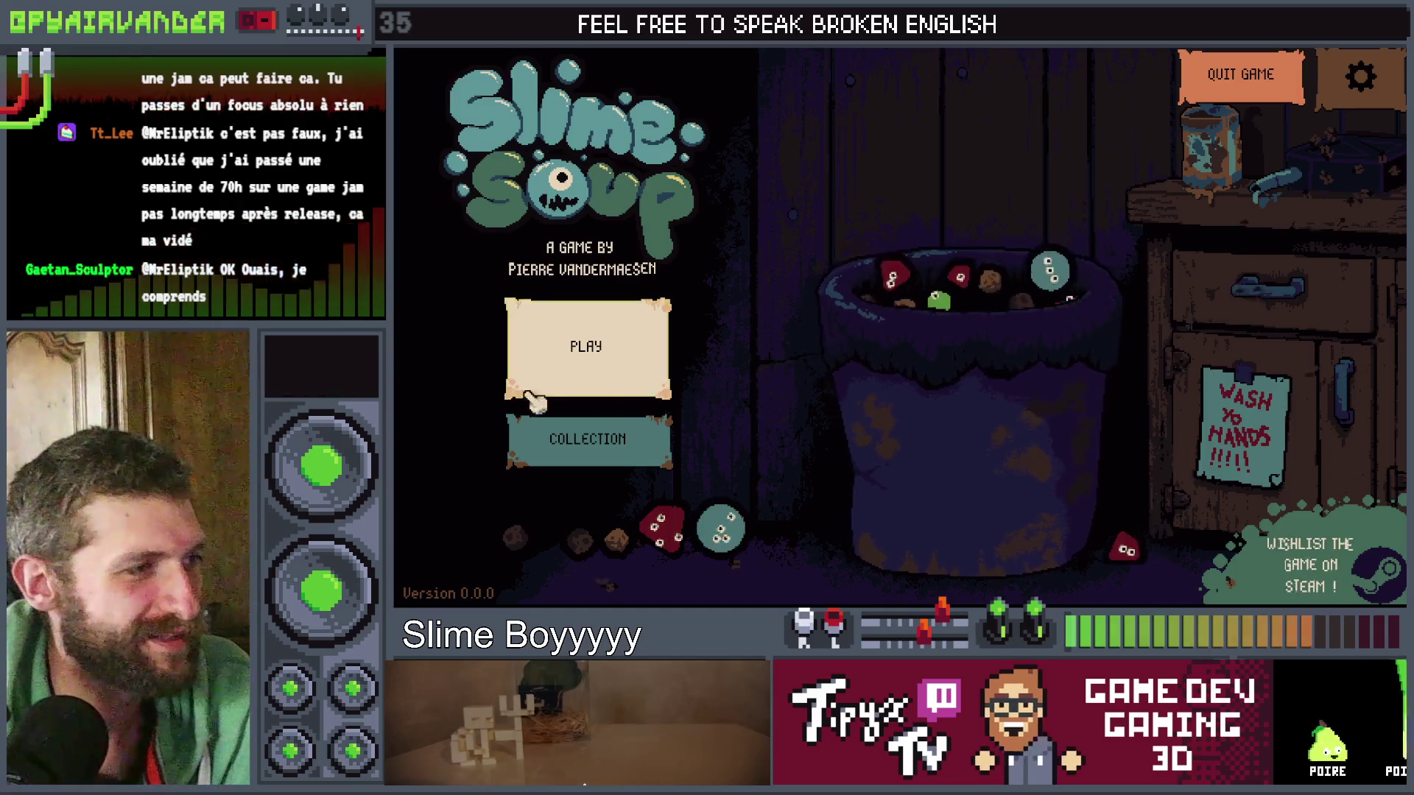
{"action": "left_click", "coordinate": [545, 373]}
{"action": "left_click", "coordinate": [600, 283]}
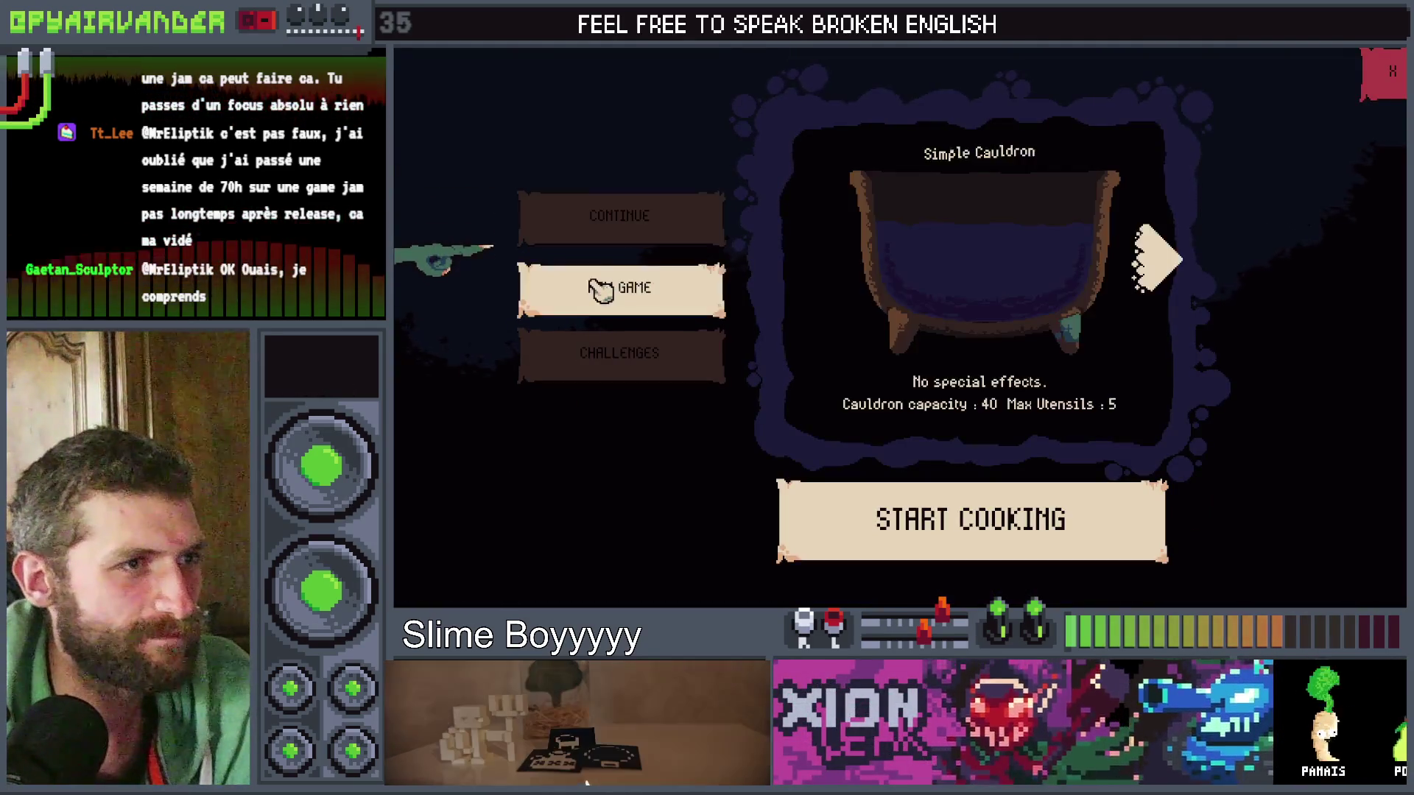
{"action": "left_click", "coordinate": [1150, 264]}
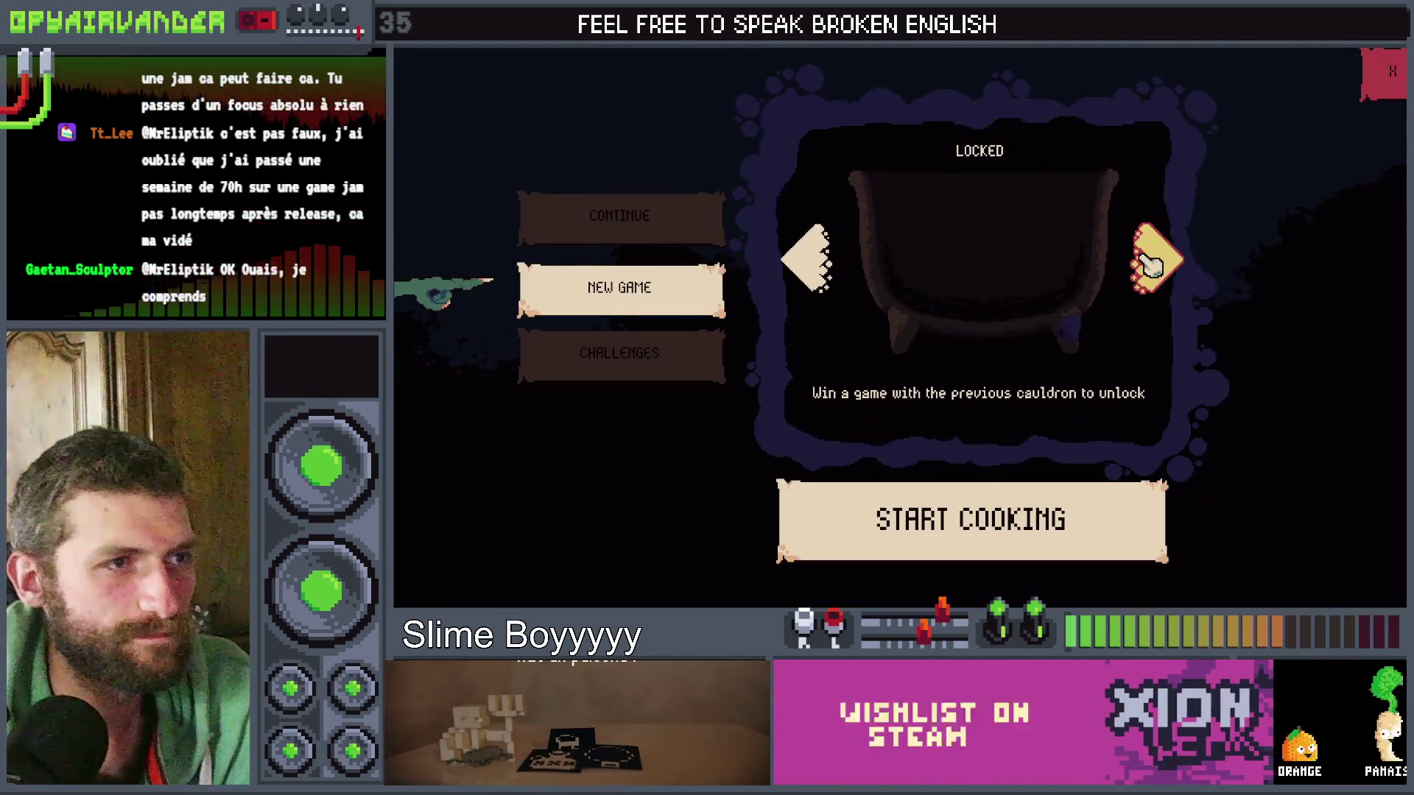
{"action": "left_click", "coordinate": [1150, 264]}
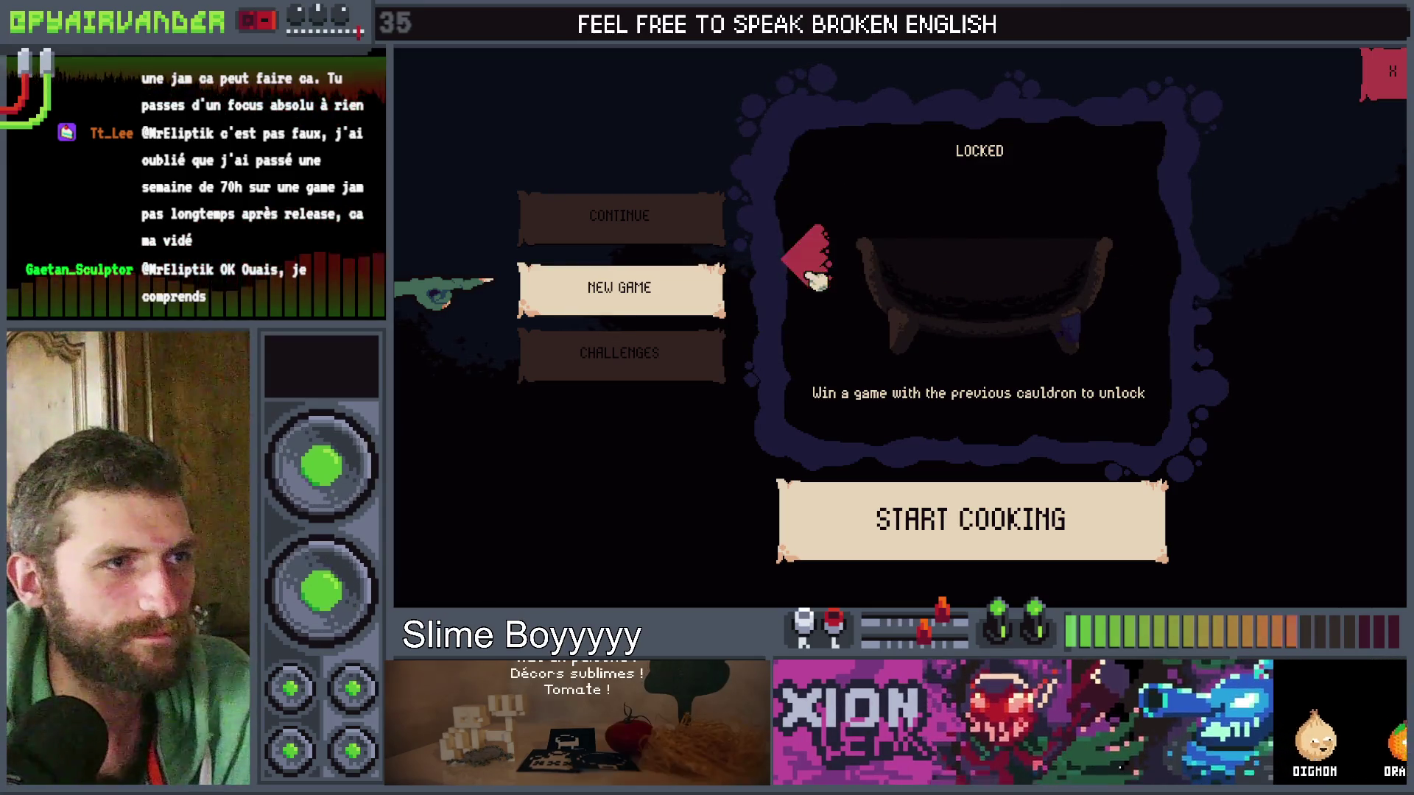
{"action": "left_click", "coordinate": [806, 262]}
{"action": "left_click", "coordinate": [806, 262]}
{"action": "left_click", "coordinate": [1129, 266]}
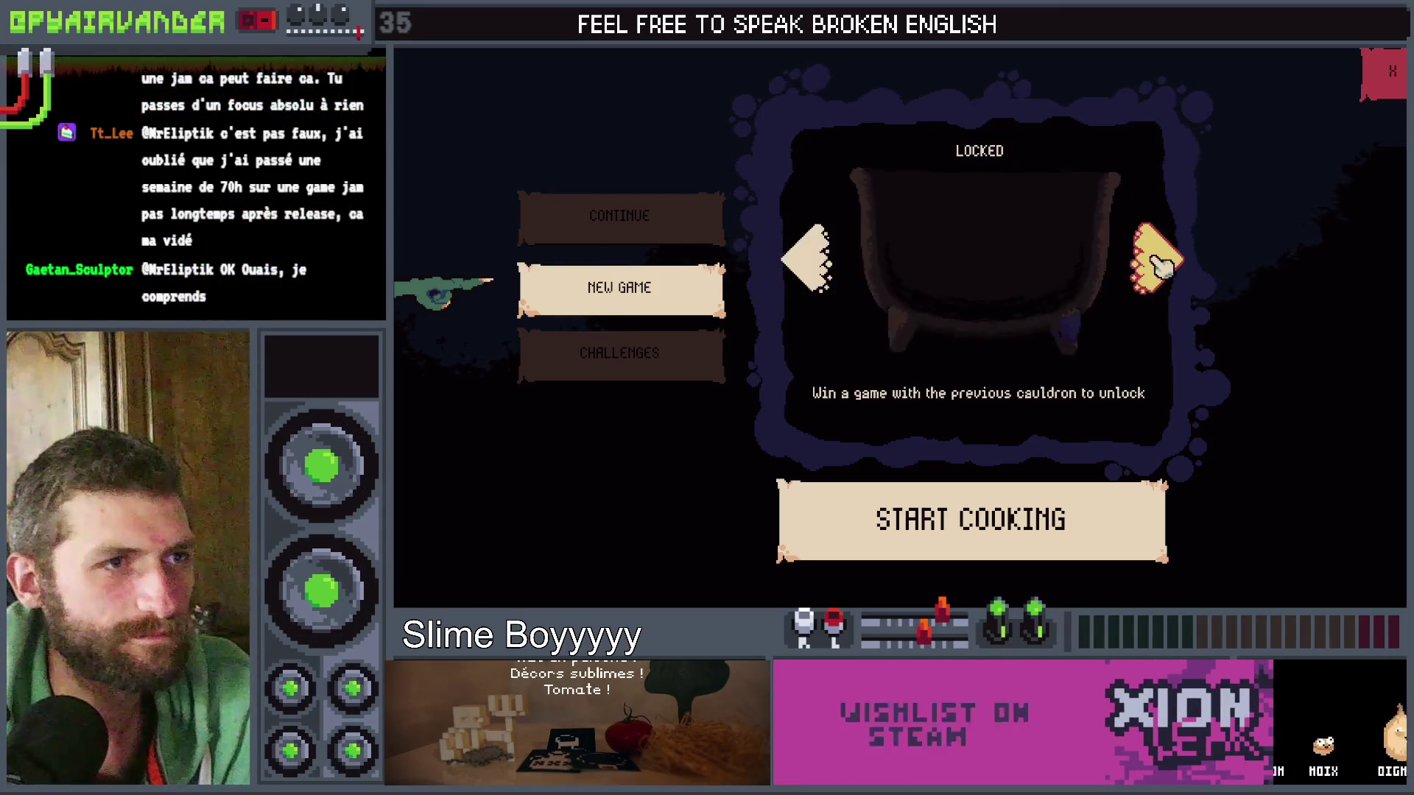
{"action": "left_click", "coordinate": [814, 275]}
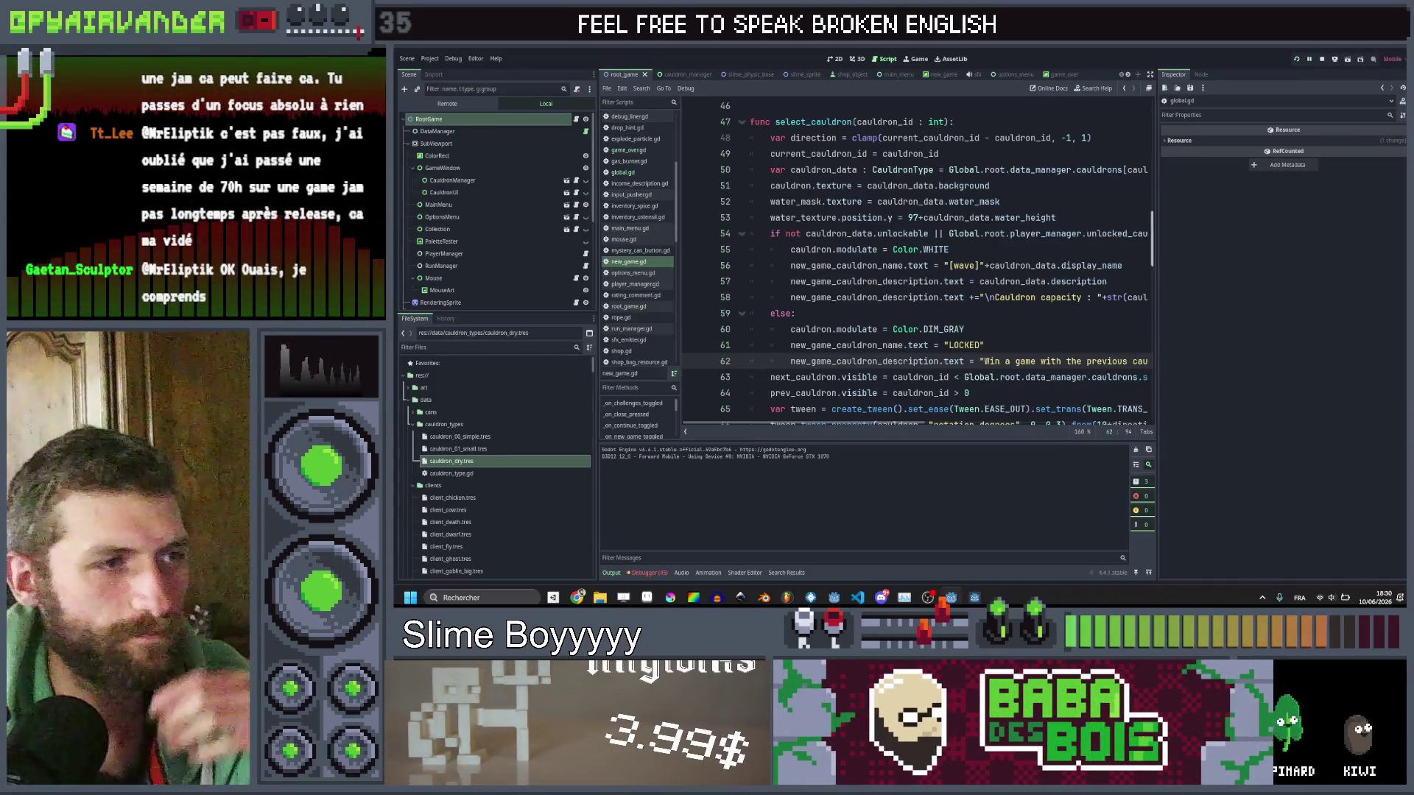
Change the locked tint on line 60 from DIM_GRAY to Color.BLACK and test it on locked cauldrons.
{"action": "double_click", "coordinate": [951, 329]}
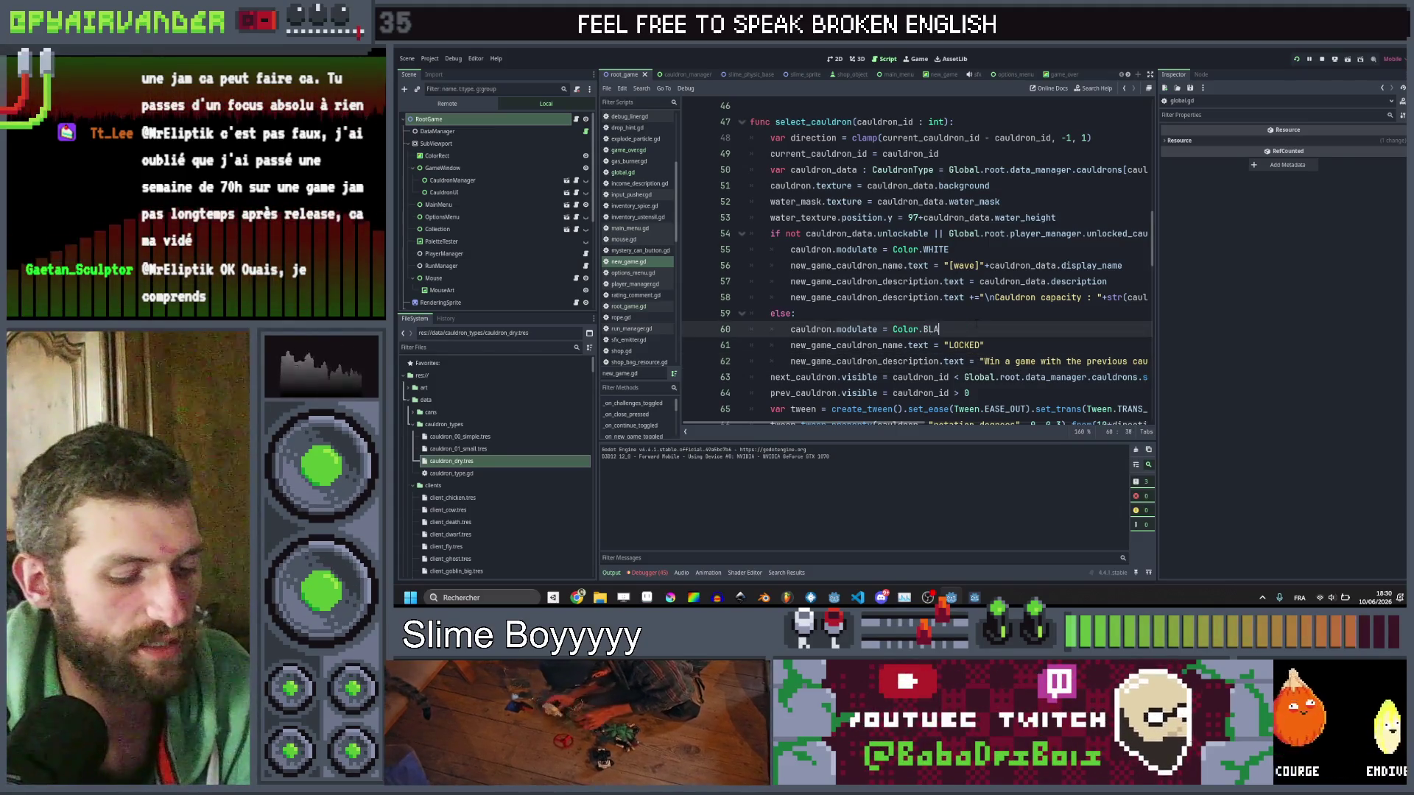
{"action": "type", "text": "CK"}
{"action": "key", "text": "ctrl+s"}
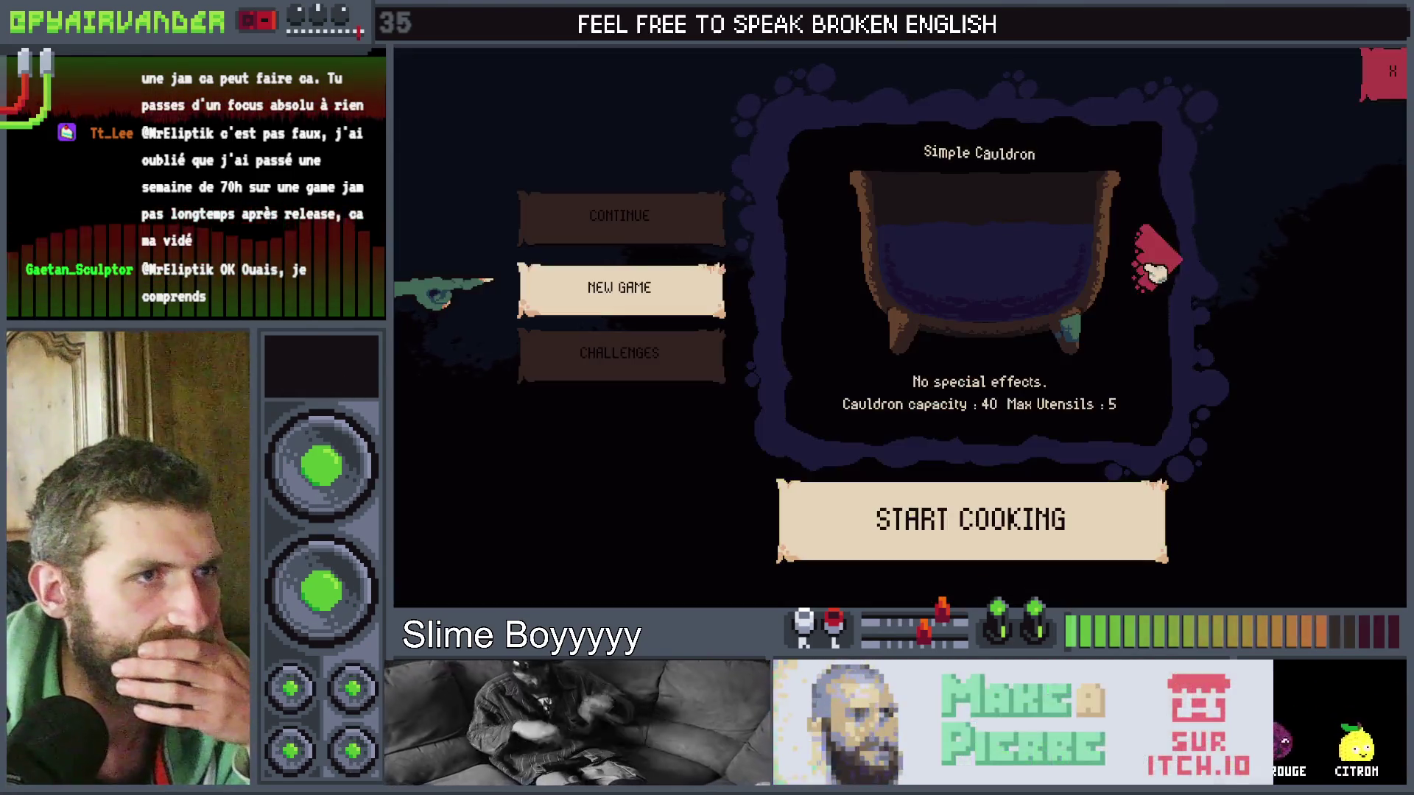
{"action": "left_click", "coordinate": [1153, 271]}
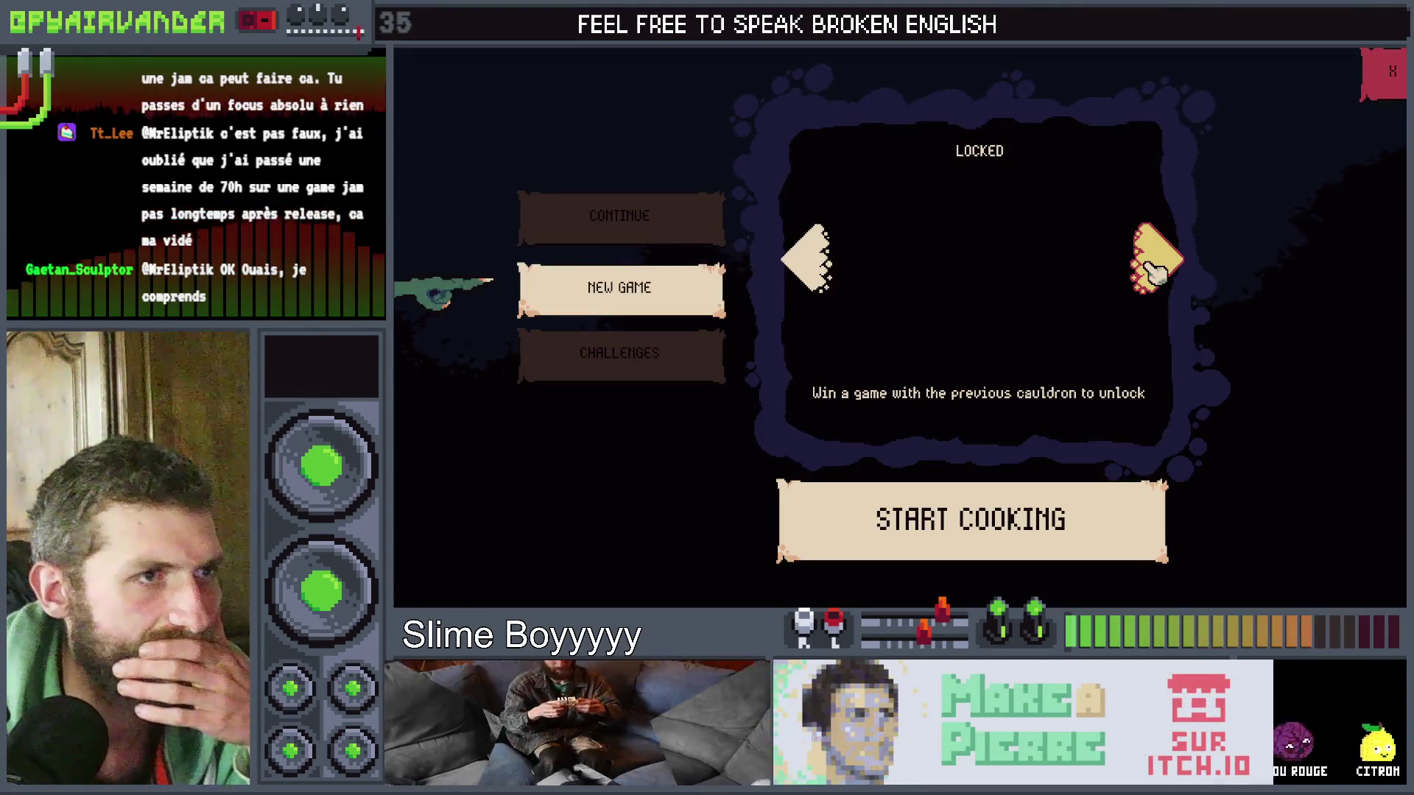
{"action": "left_click", "coordinate": [818, 259]}
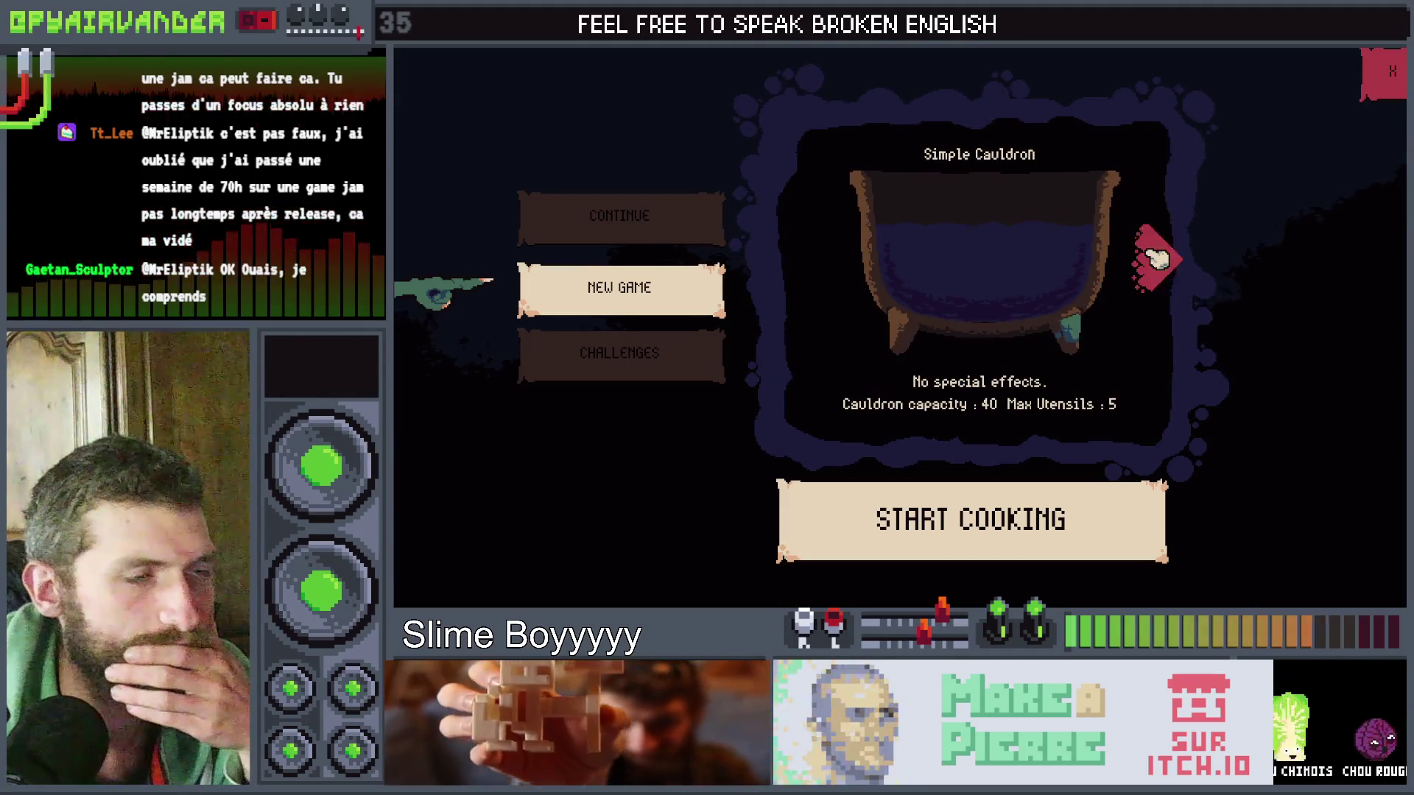
{"action": "left_click", "coordinate": [1156, 257]}
{"action": "left_click", "coordinate": [818, 255]}
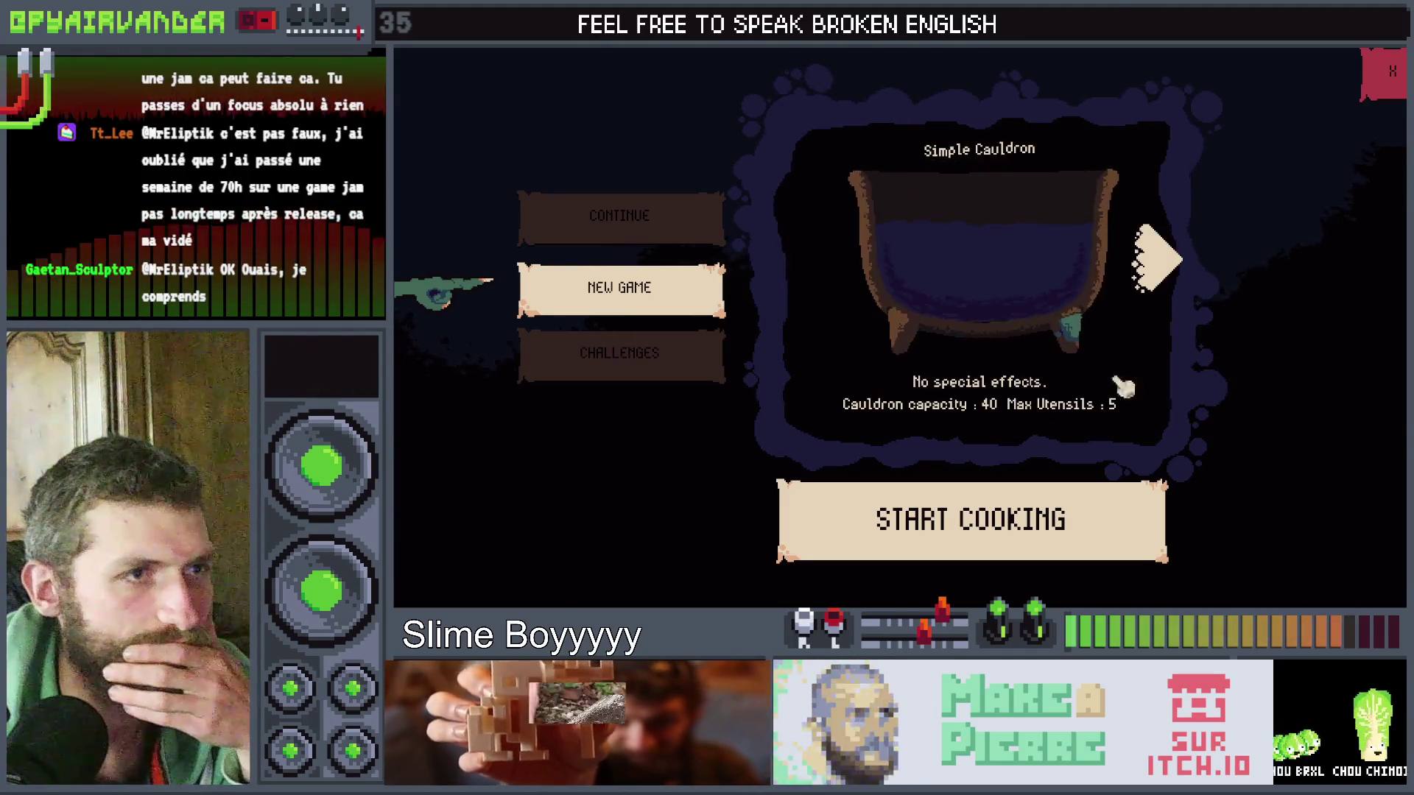
{"action": "key", "text": "F8"}
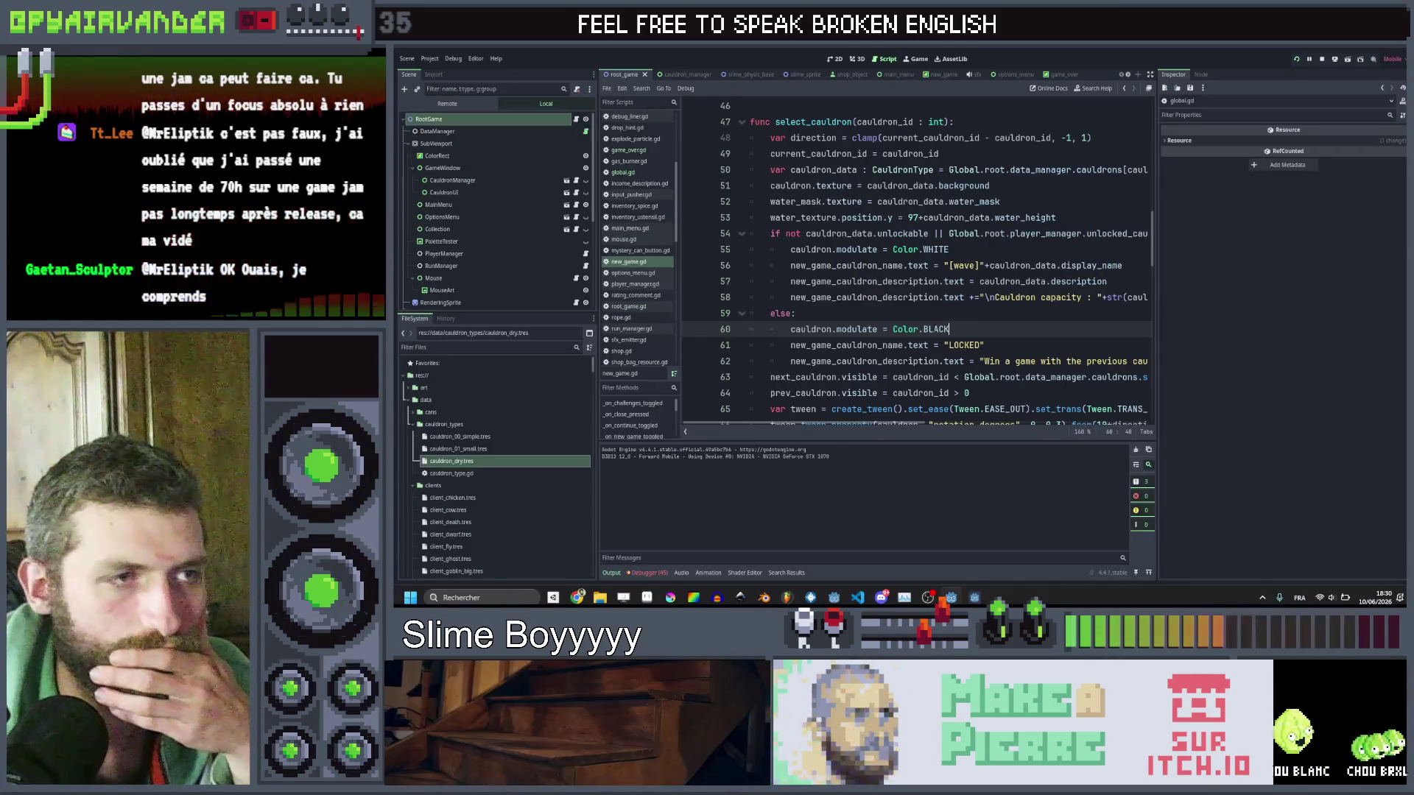
Replace Color.BLACK with Color(0.2,0.2,0.2) and check the grey tint on locked cauldrons in game.
{"action": "left_click", "coordinate": [945, 329]}
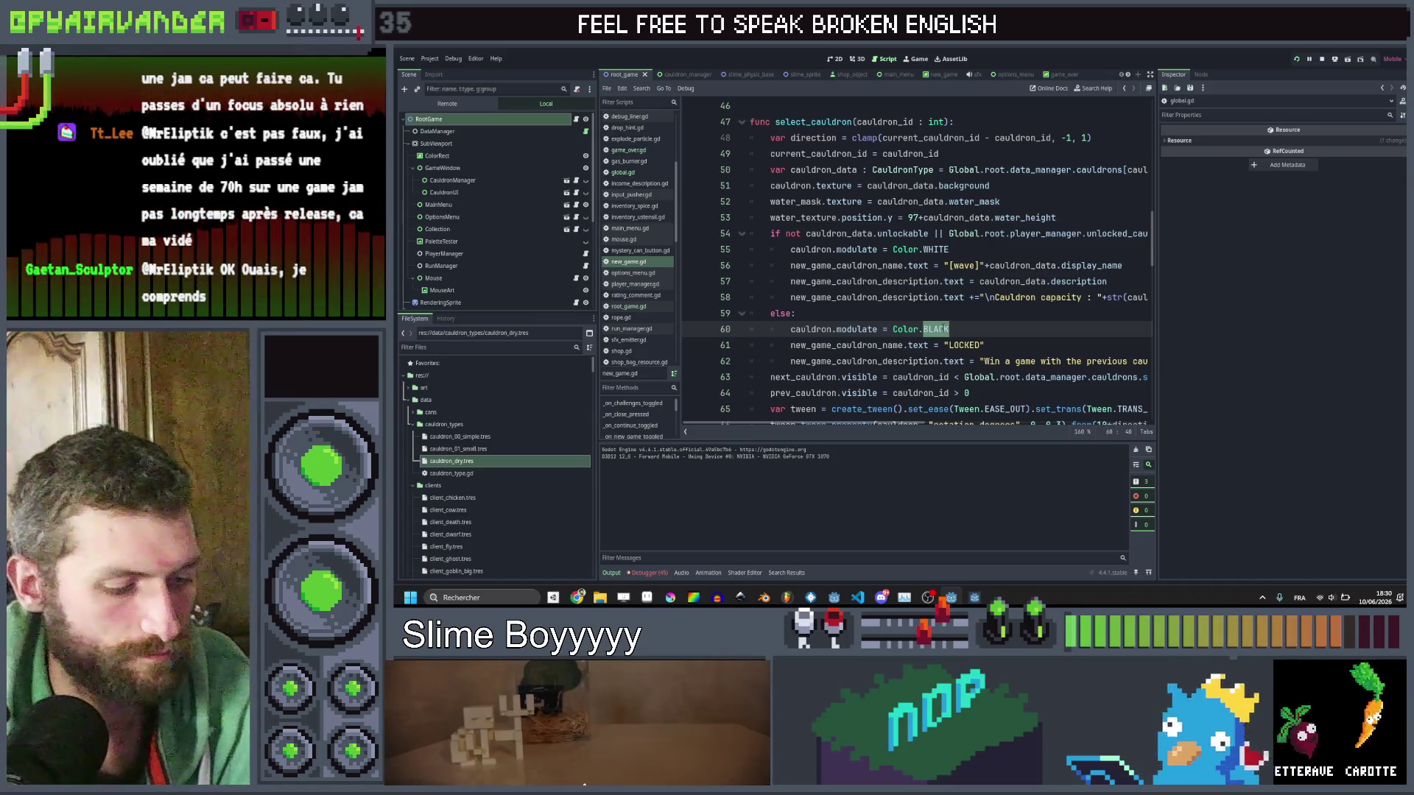
{"action": "key", "text": "BackSpace"}
{"action": "key", "text": "BackSpace"}
{"action": "type", "text": "(0.2"}
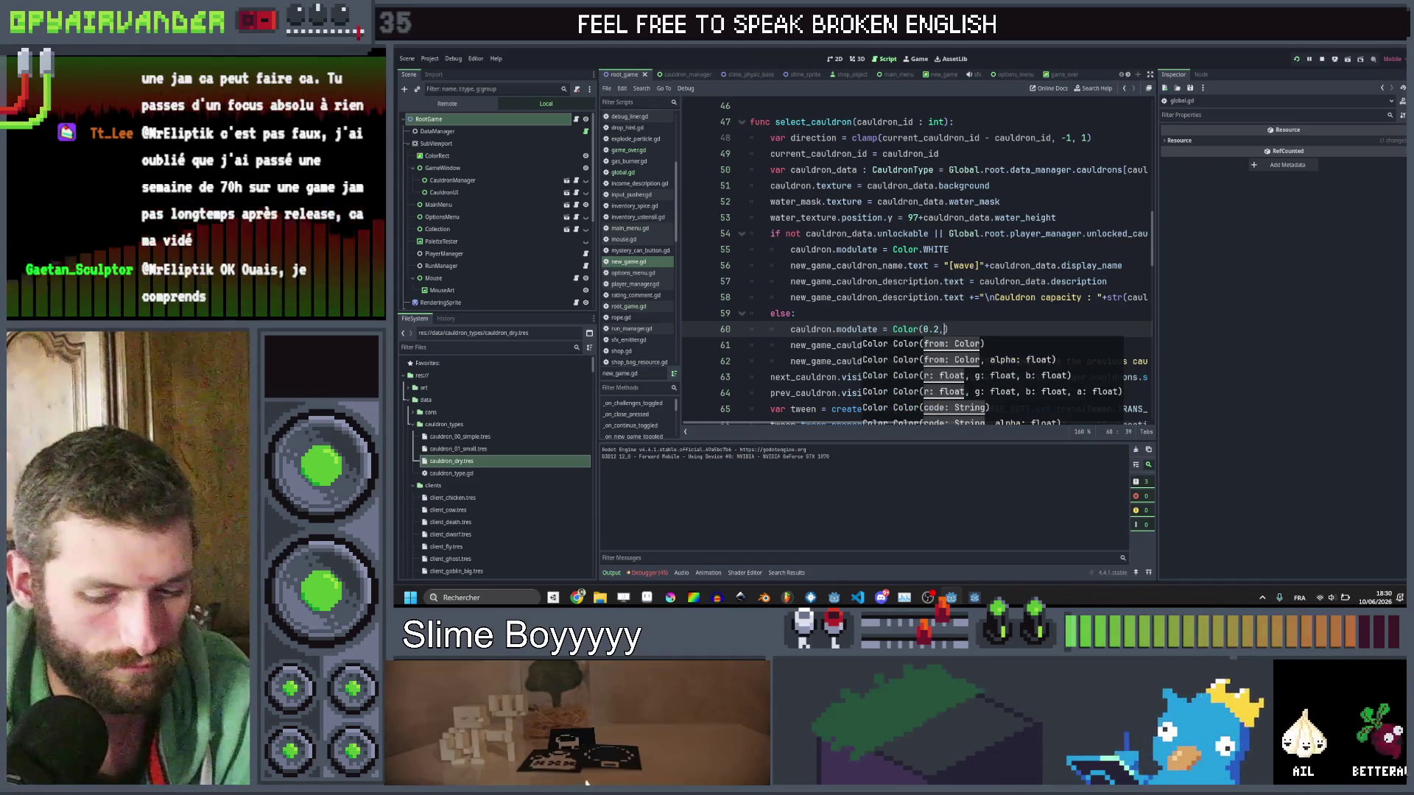
{"action": "type", "text": ",0.2,0.2"}
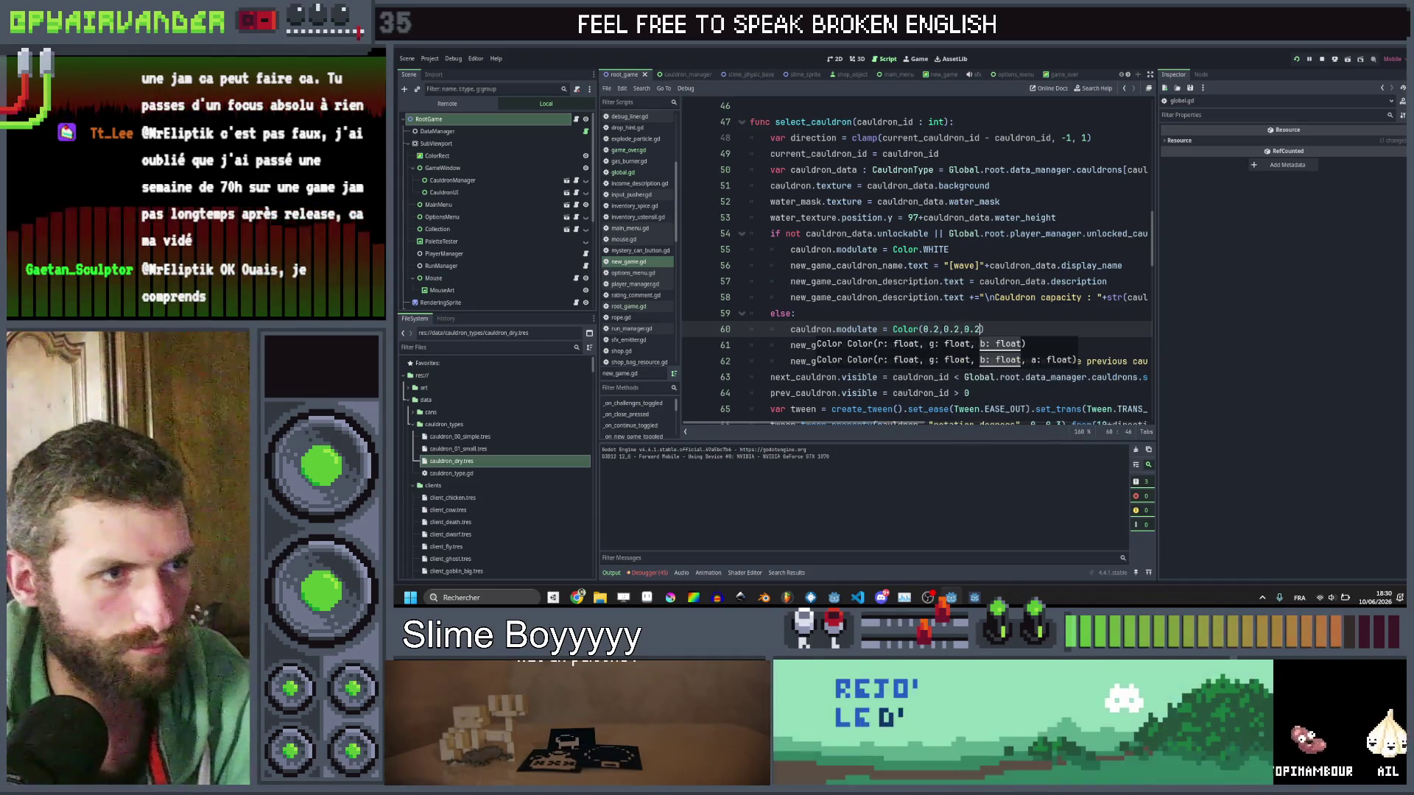
{"action": "key", "text": "ctrl+s"}
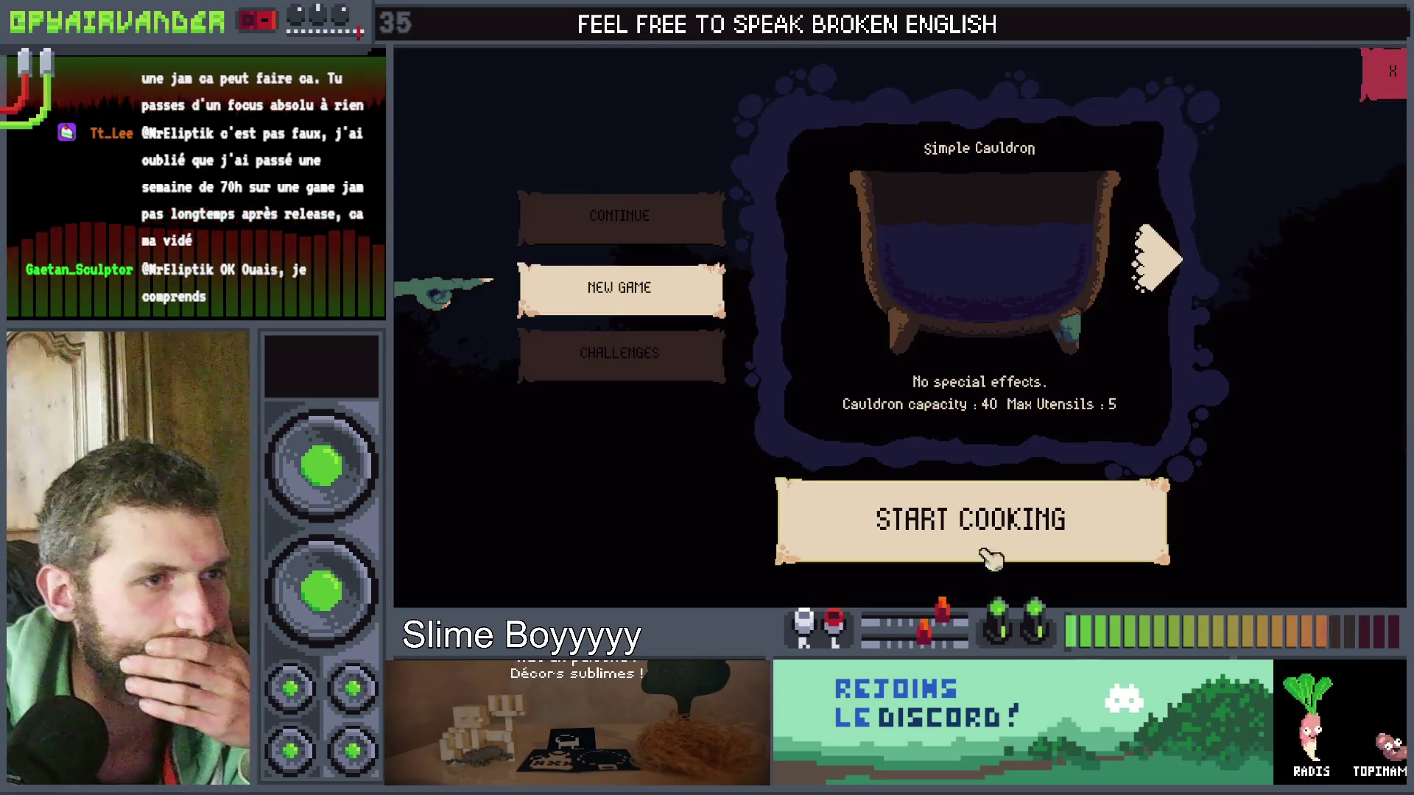
{"action": "left_click", "coordinate": [1171, 254]}
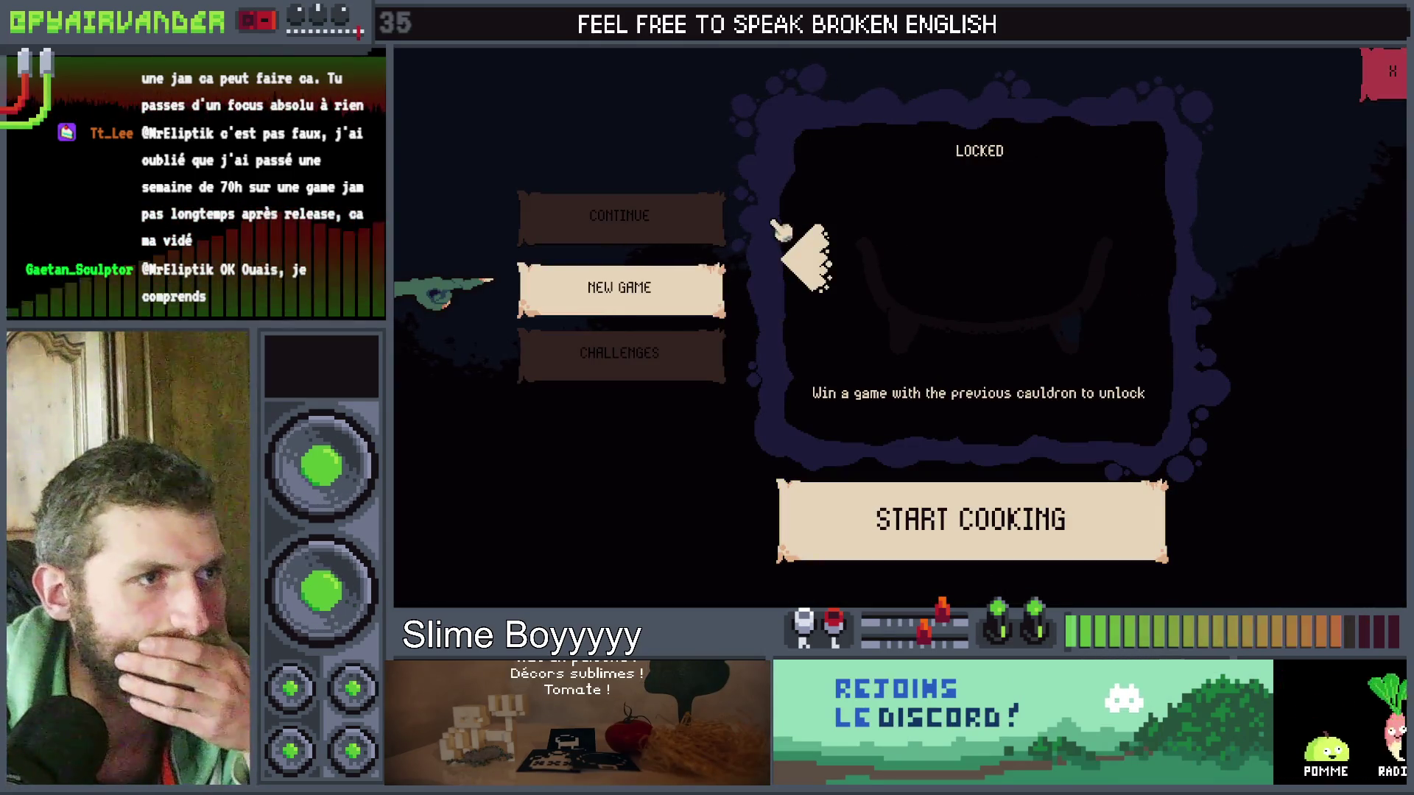
{"action": "left_click", "coordinate": [810, 273]}
{"action": "left_click", "coordinate": [1152, 276]}
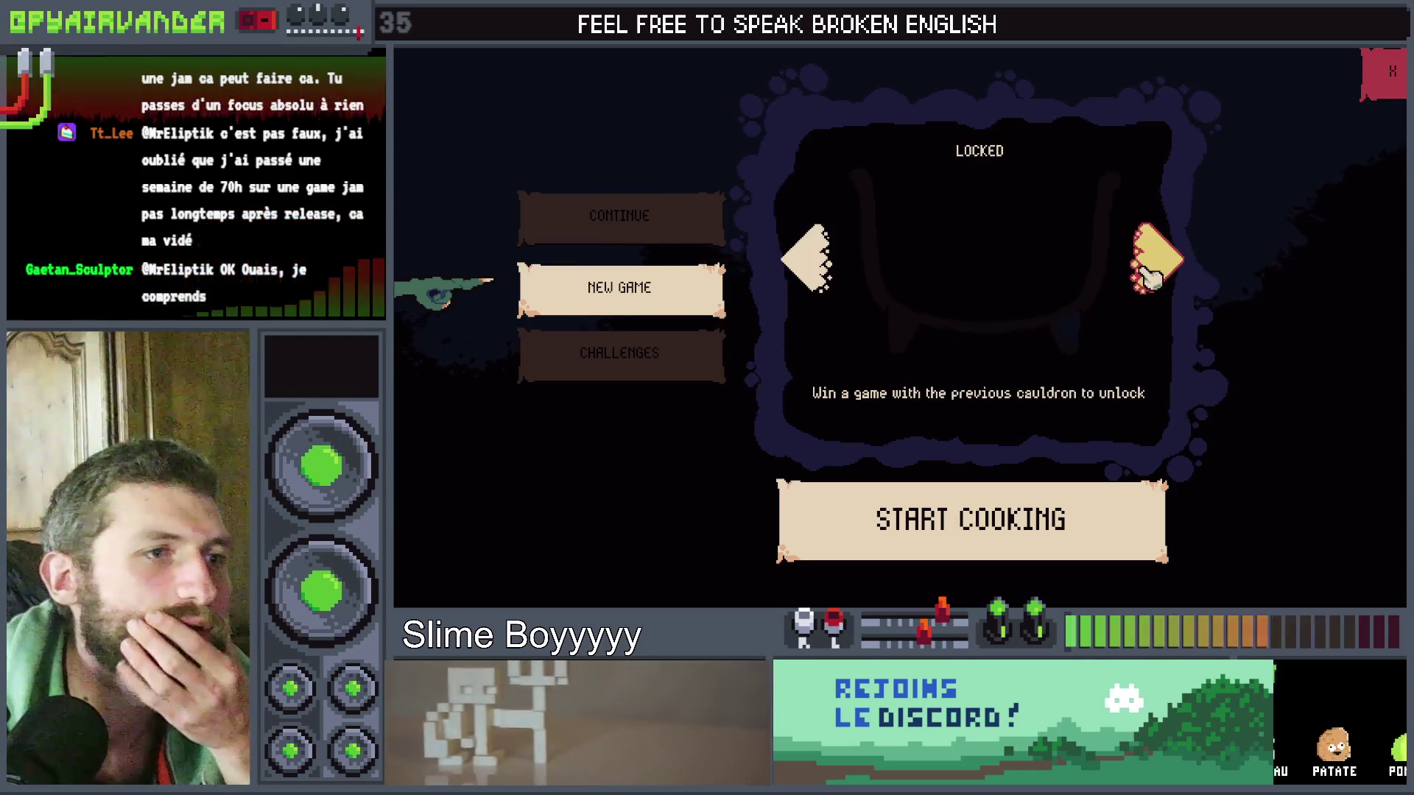
{"action": "left_click", "coordinate": [816, 261]}
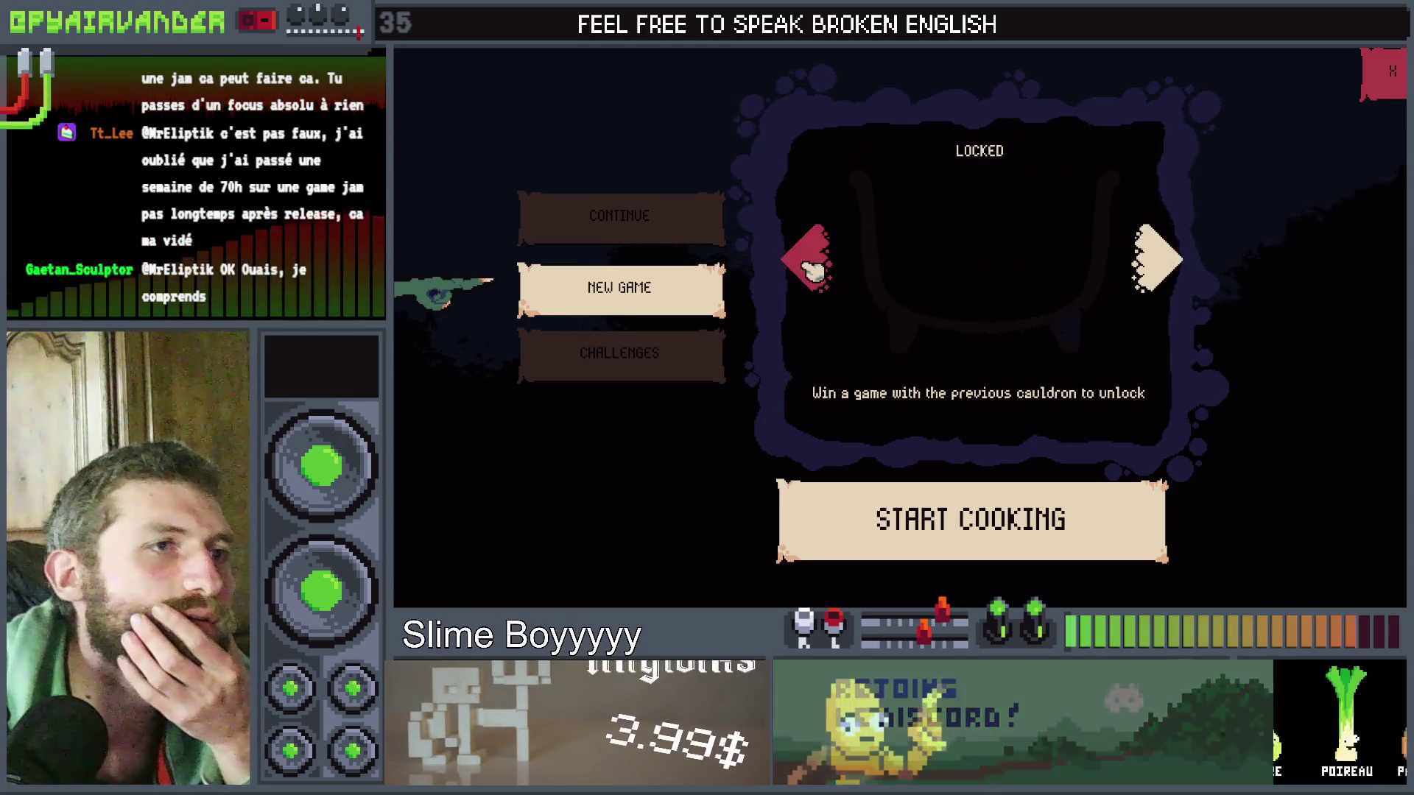
{"action": "left_click", "coordinate": [1189, 254]}
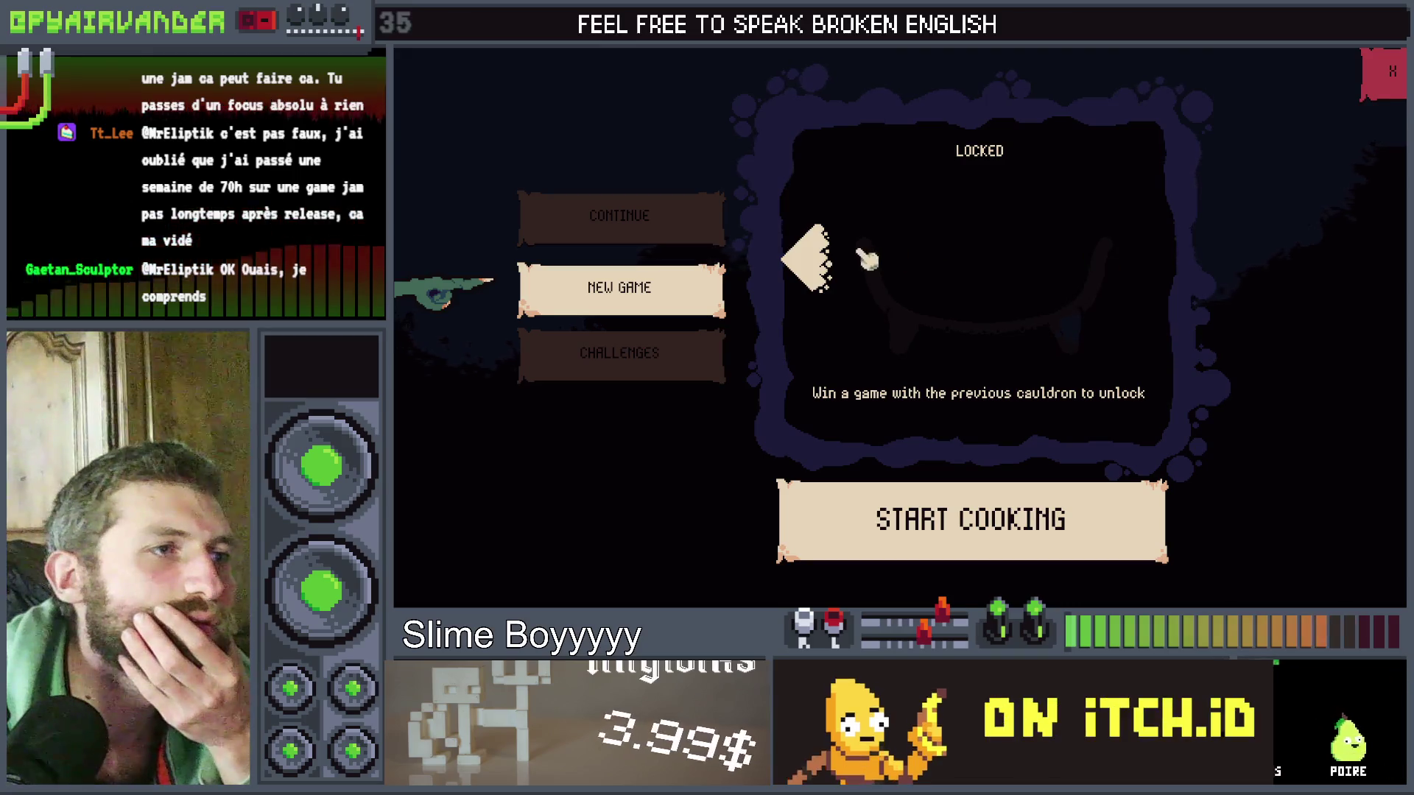
{"action": "left_click", "coordinate": [813, 262]}
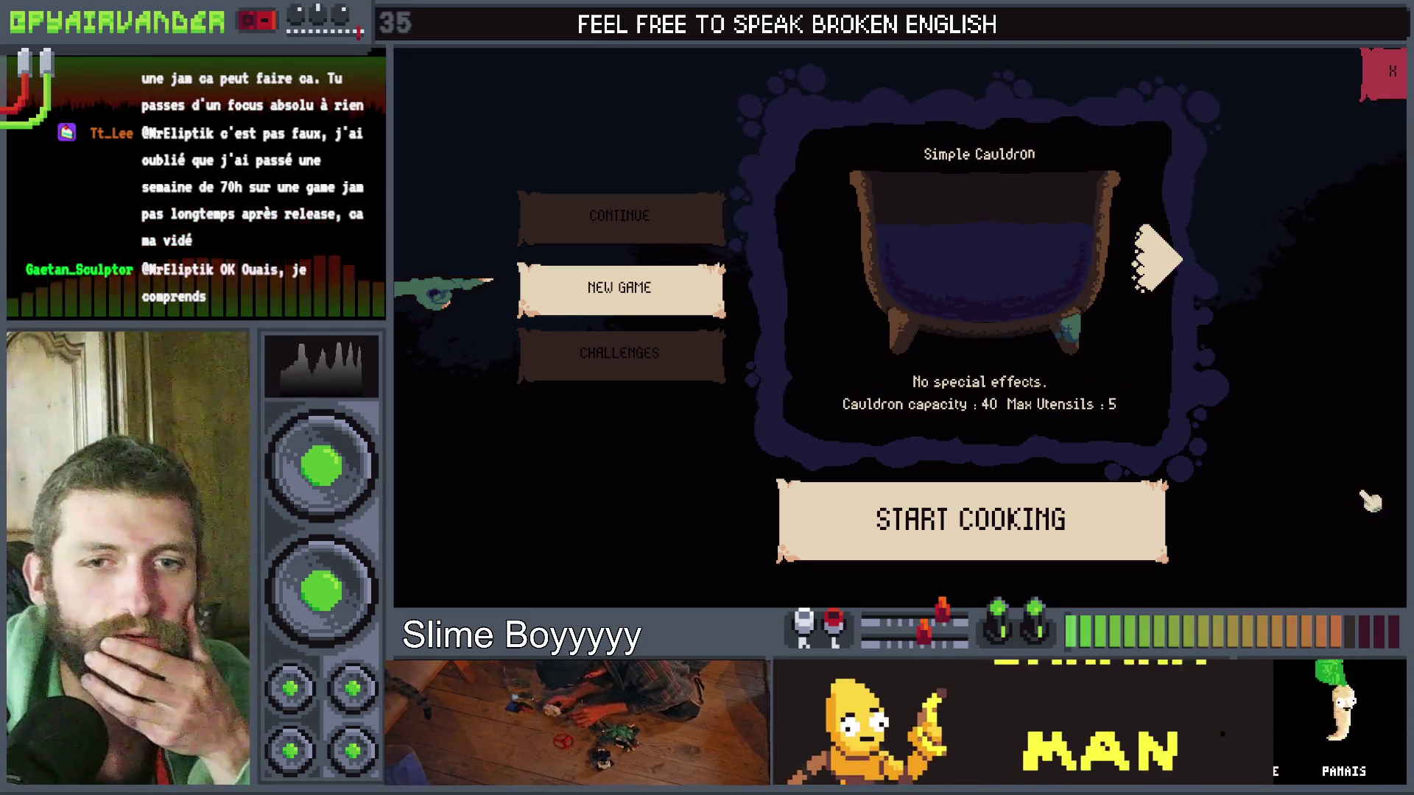
{"action": "key", "text": "F8"}
Close the Color(0.2,0.2,0.2) value and wrap line 61's LOCKED text in Global.textColor with Global.red.
{"action": "type", "text": ")"}
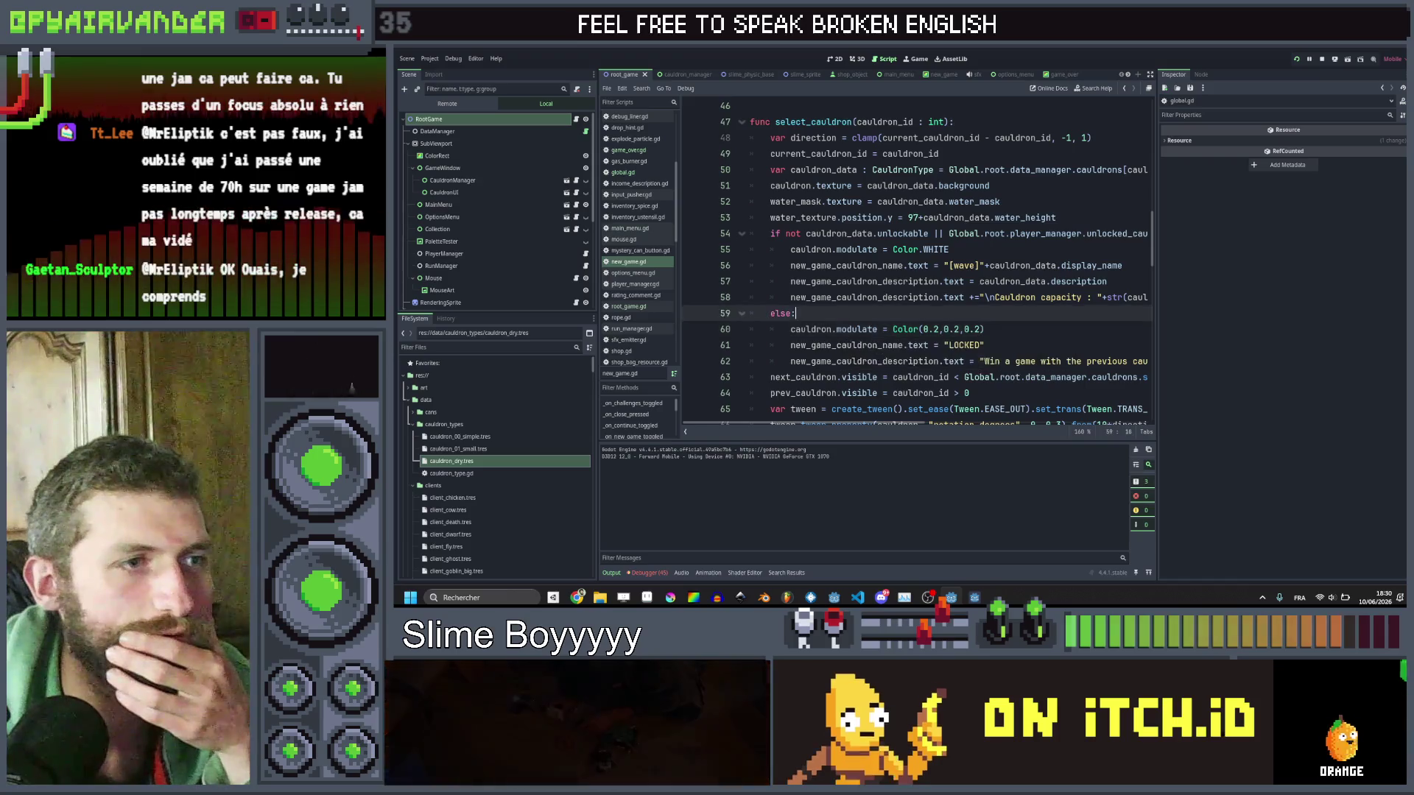
{"action": "left_click", "coordinate": [944, 345]}
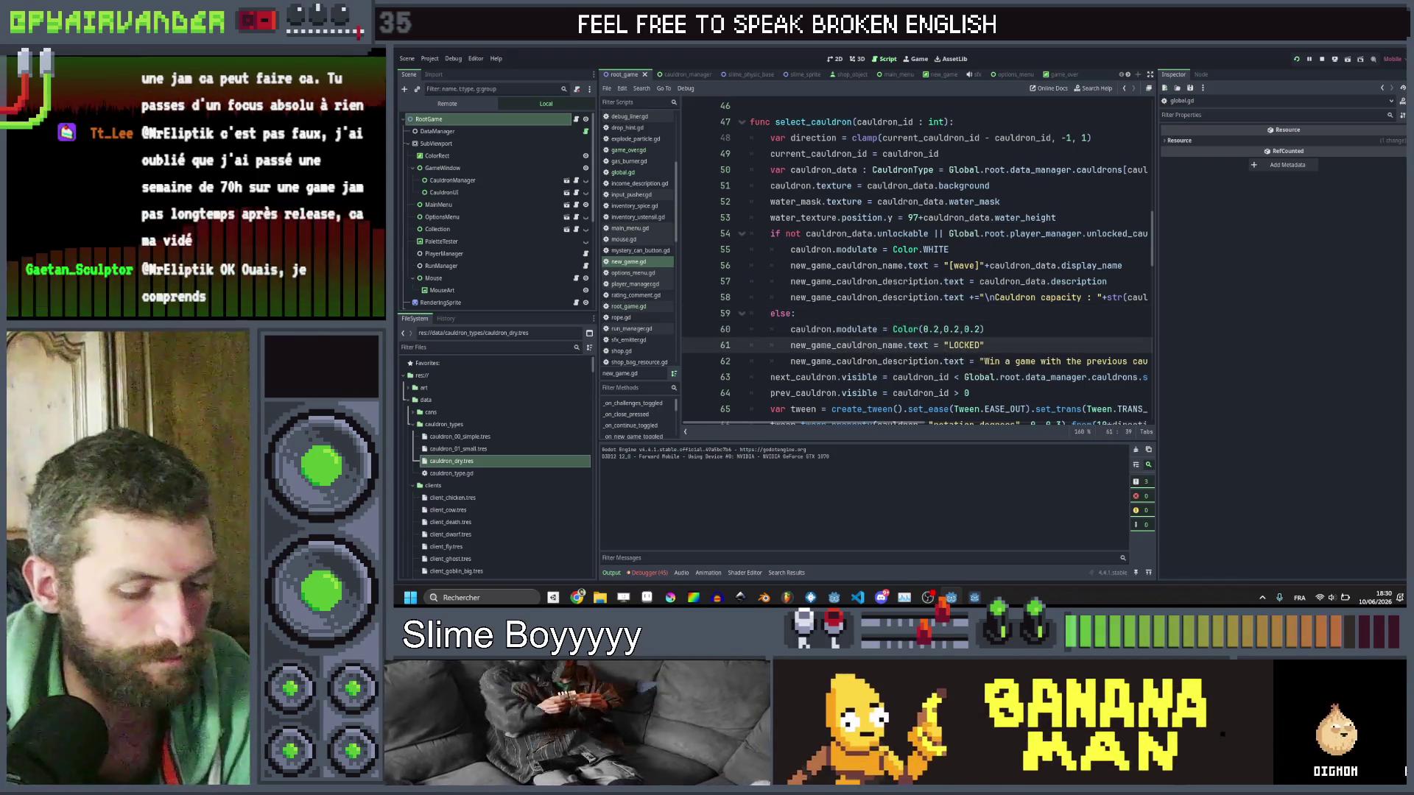
{"action": "type", "text": "Global."}
{"action": "type", "text": "textColor"}
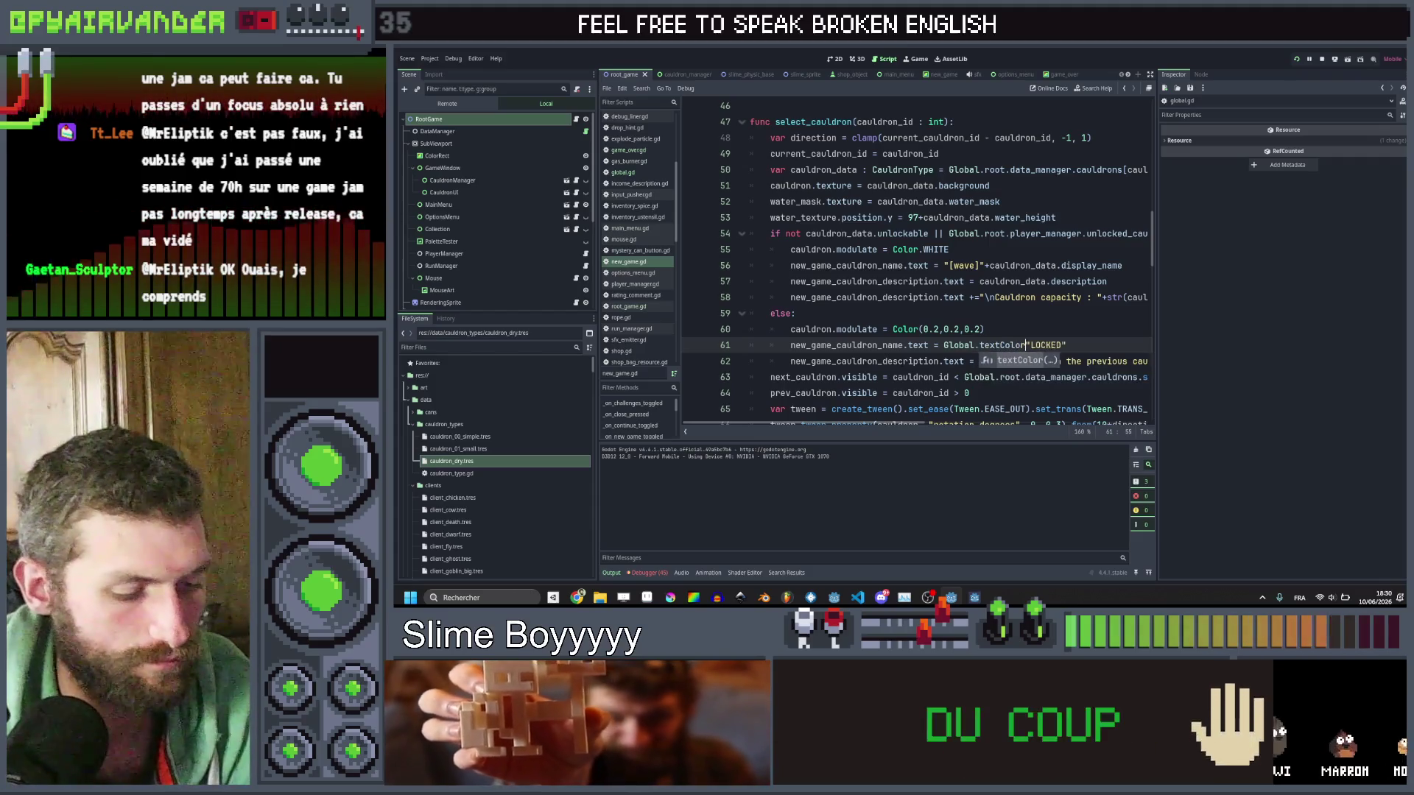
{"action": "key", "text": "Return"}
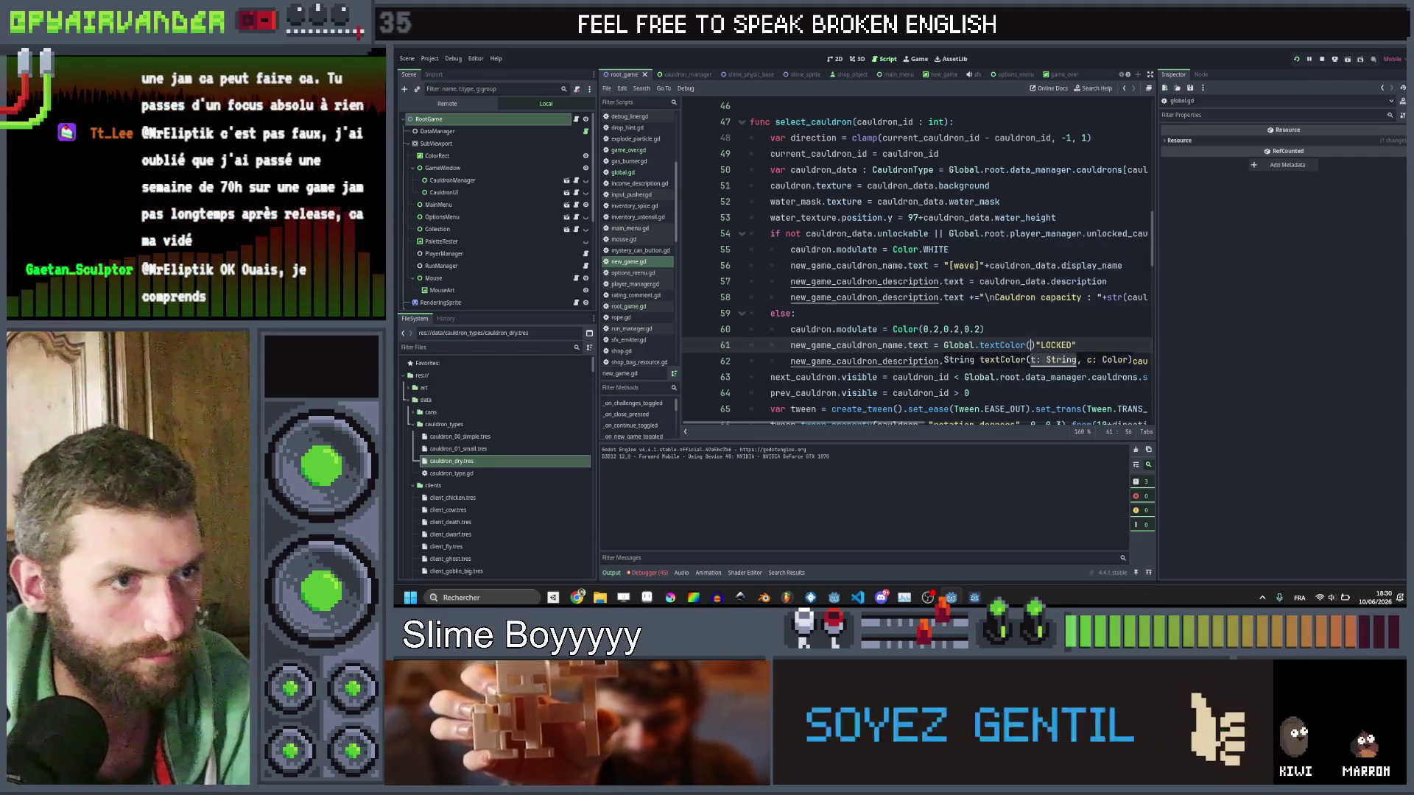
{"action": "key", "text": "Delete"}
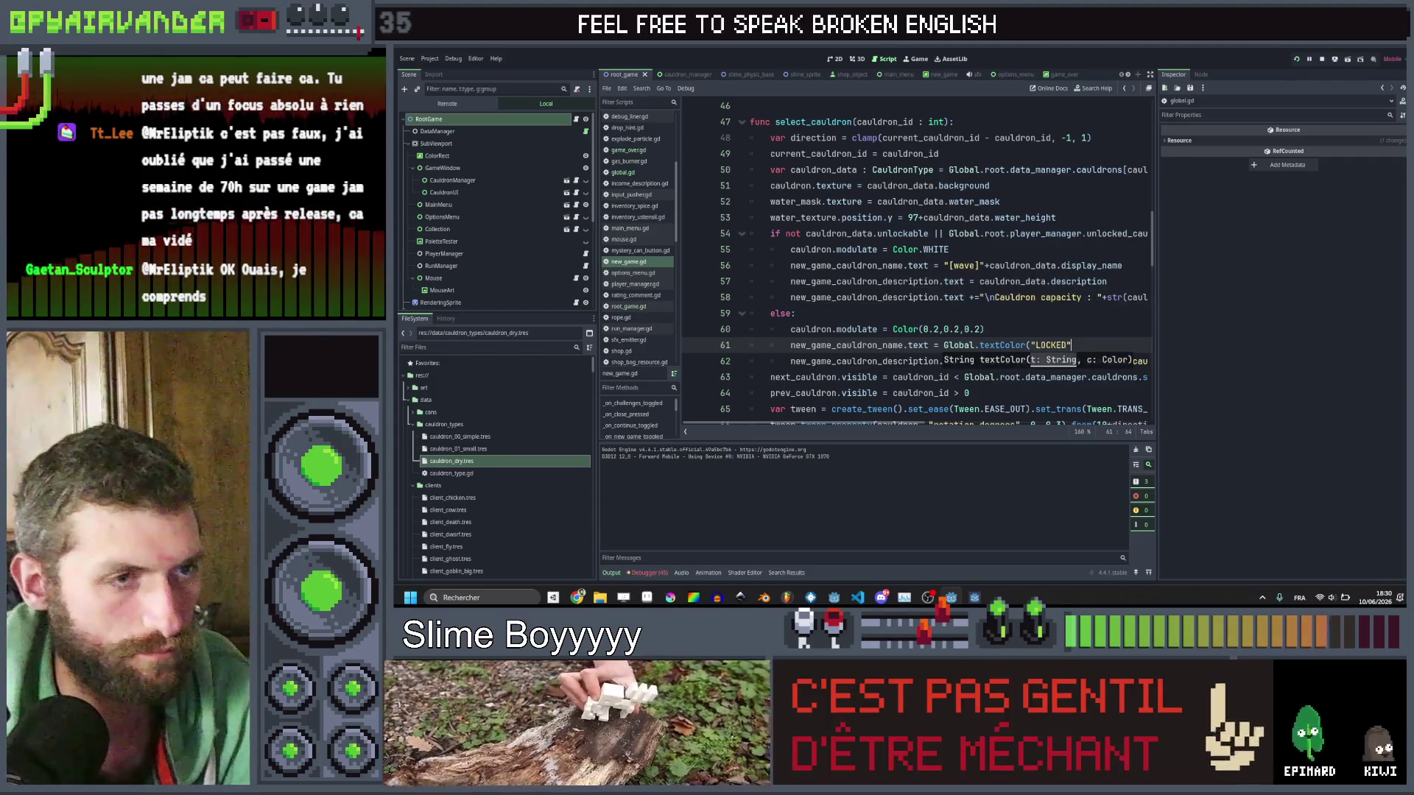
{"action": "key", "text": "End"}
{"action": "type", "text": ", Glo"}
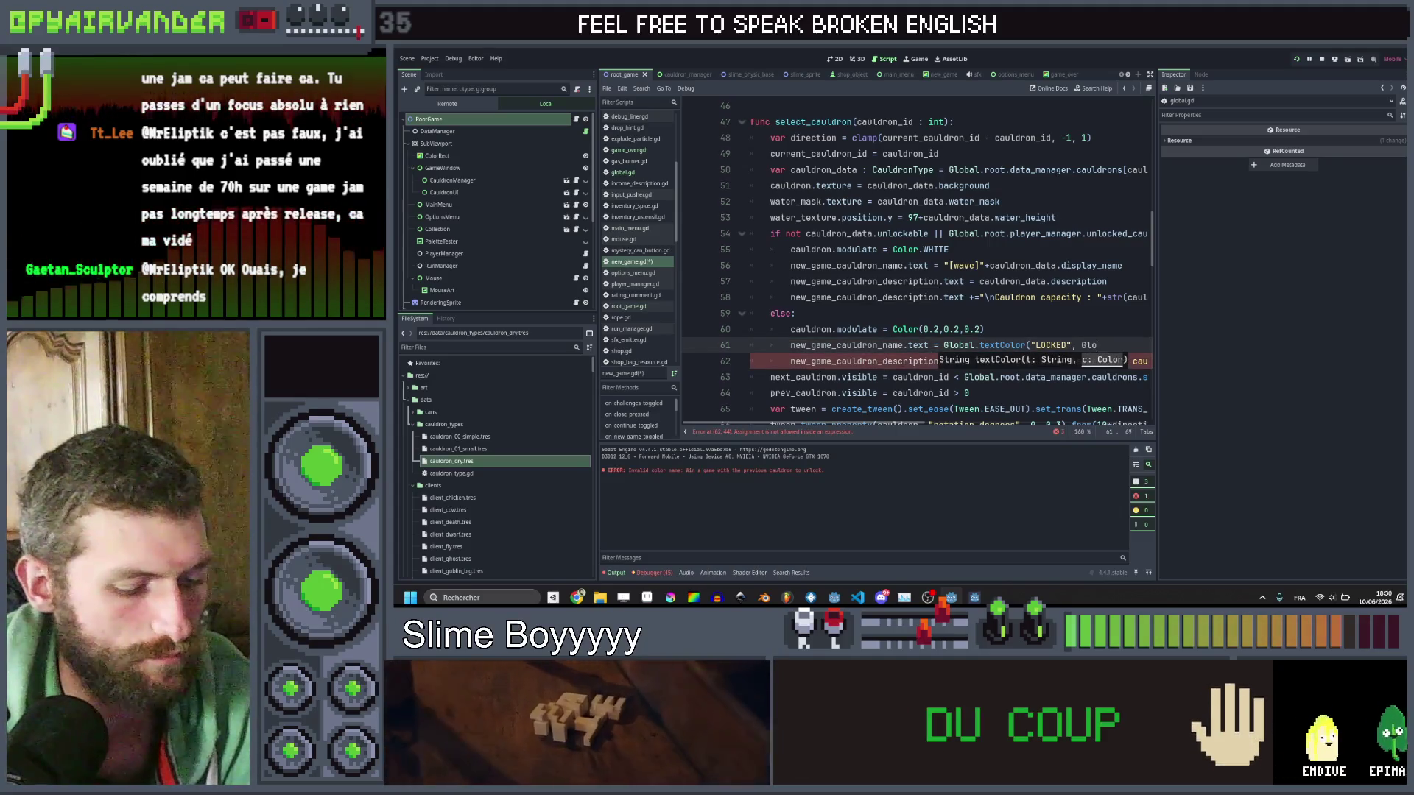
{"action": "type", "text": "bal.red)"}
{"action": "key", "text": "ctrl+s"}
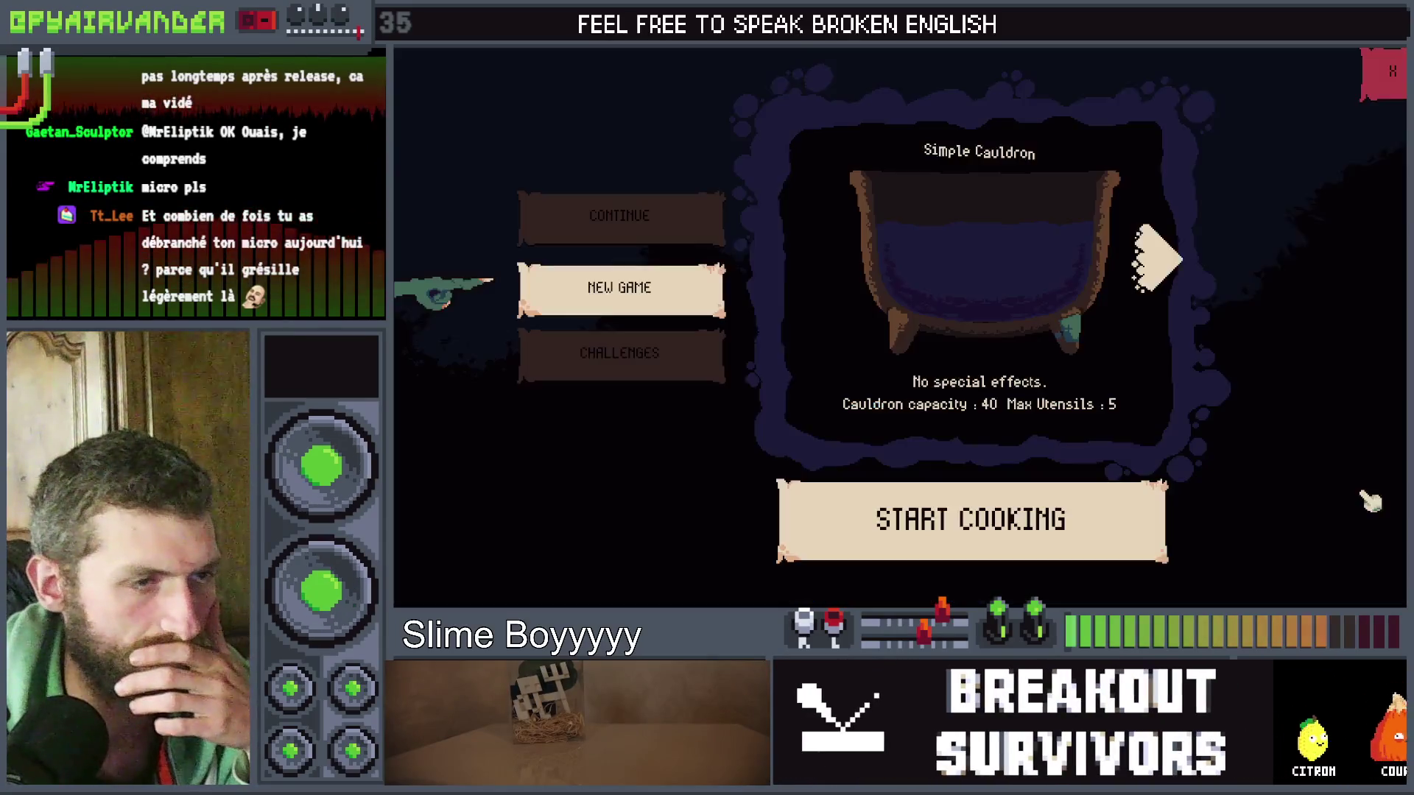
Run the game to compare the red LOCKED label on locked cauldrons with the Simple Cauldron, then close it.
{"action": "left_click", "coordinate": [1141, 298]}
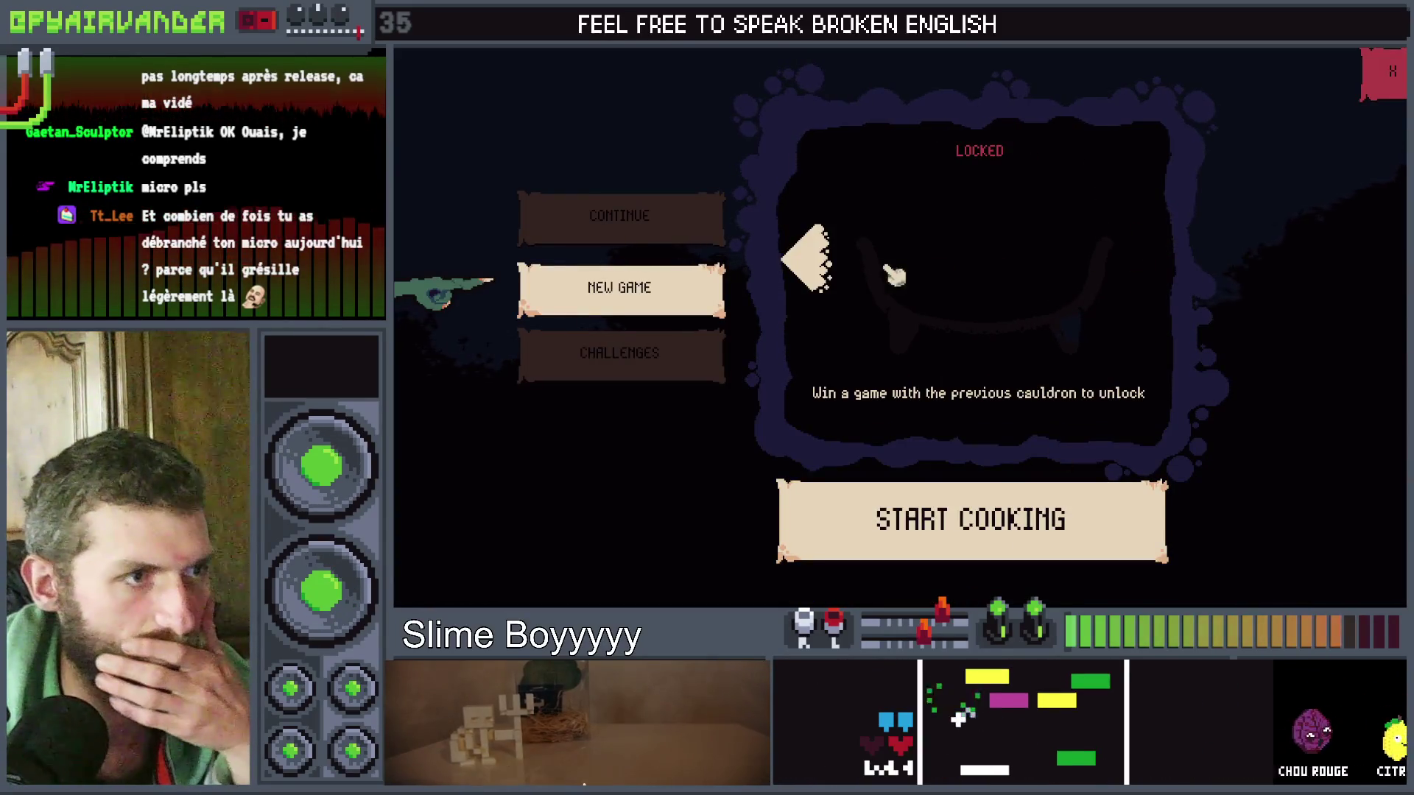
{"action": "left_click", "coordinate": [823, 288]}
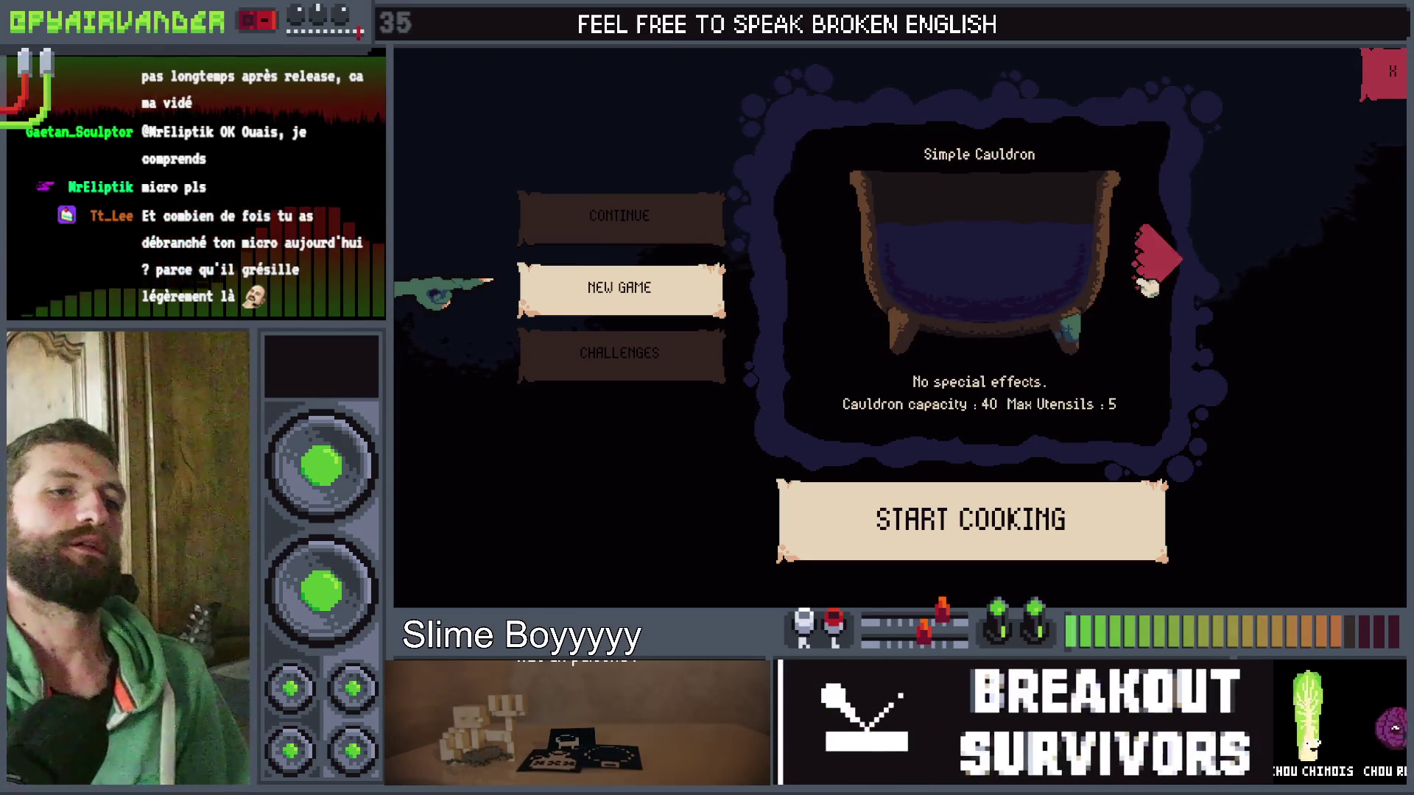
{"action": "left_click", "coordinate": [1152, 287]}
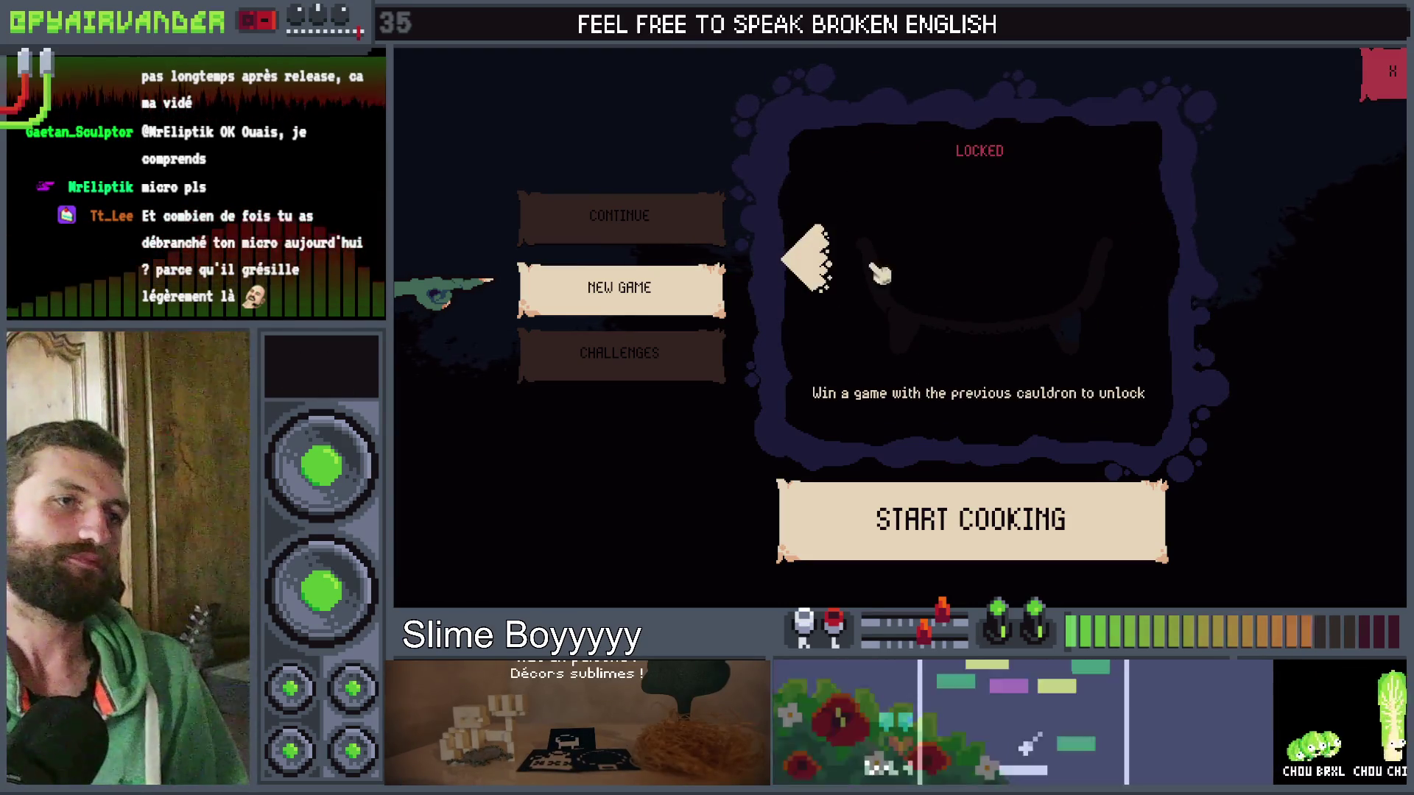
{"action": "left_click", "coordinate": [813, 280]}
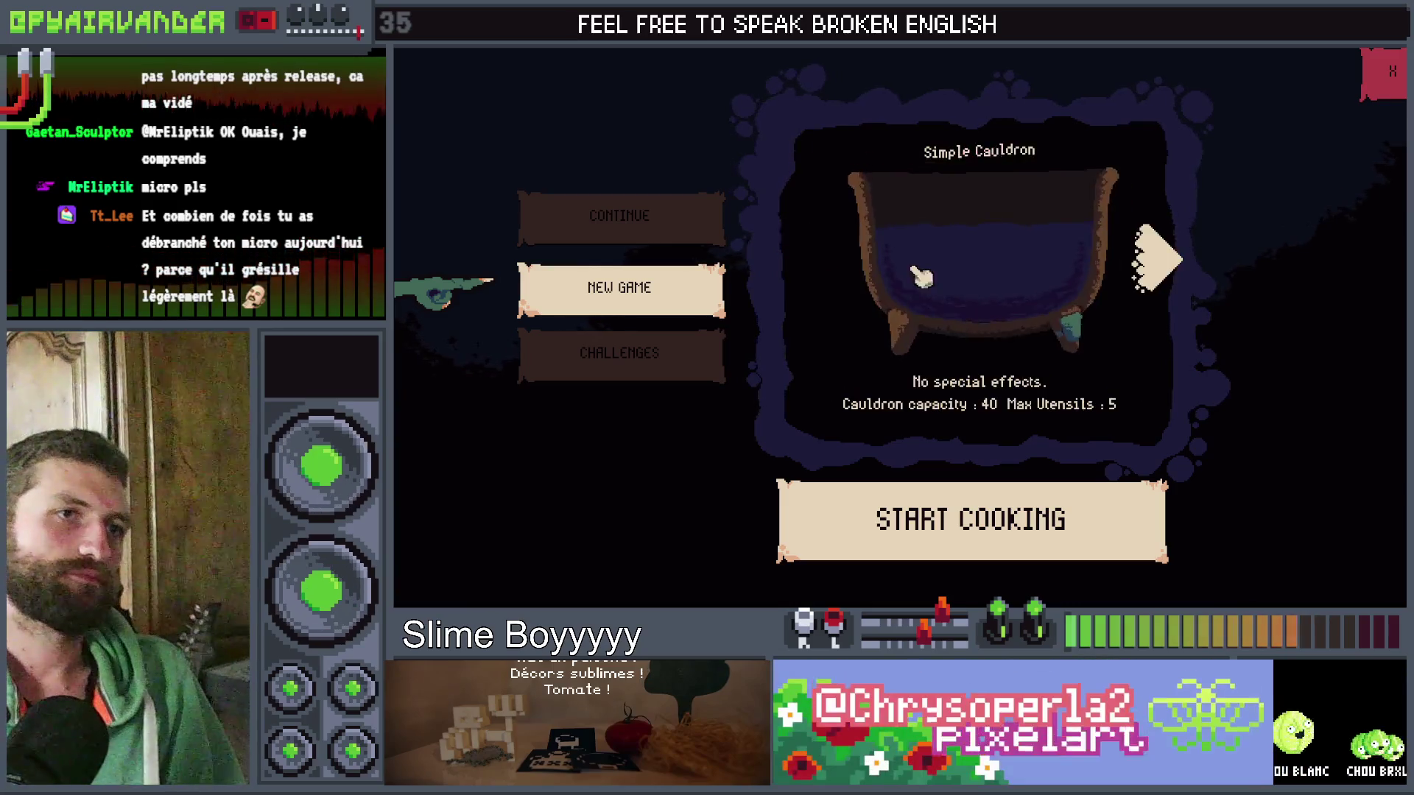
{"action": "left_click", "coordinate": [1156, 268]}
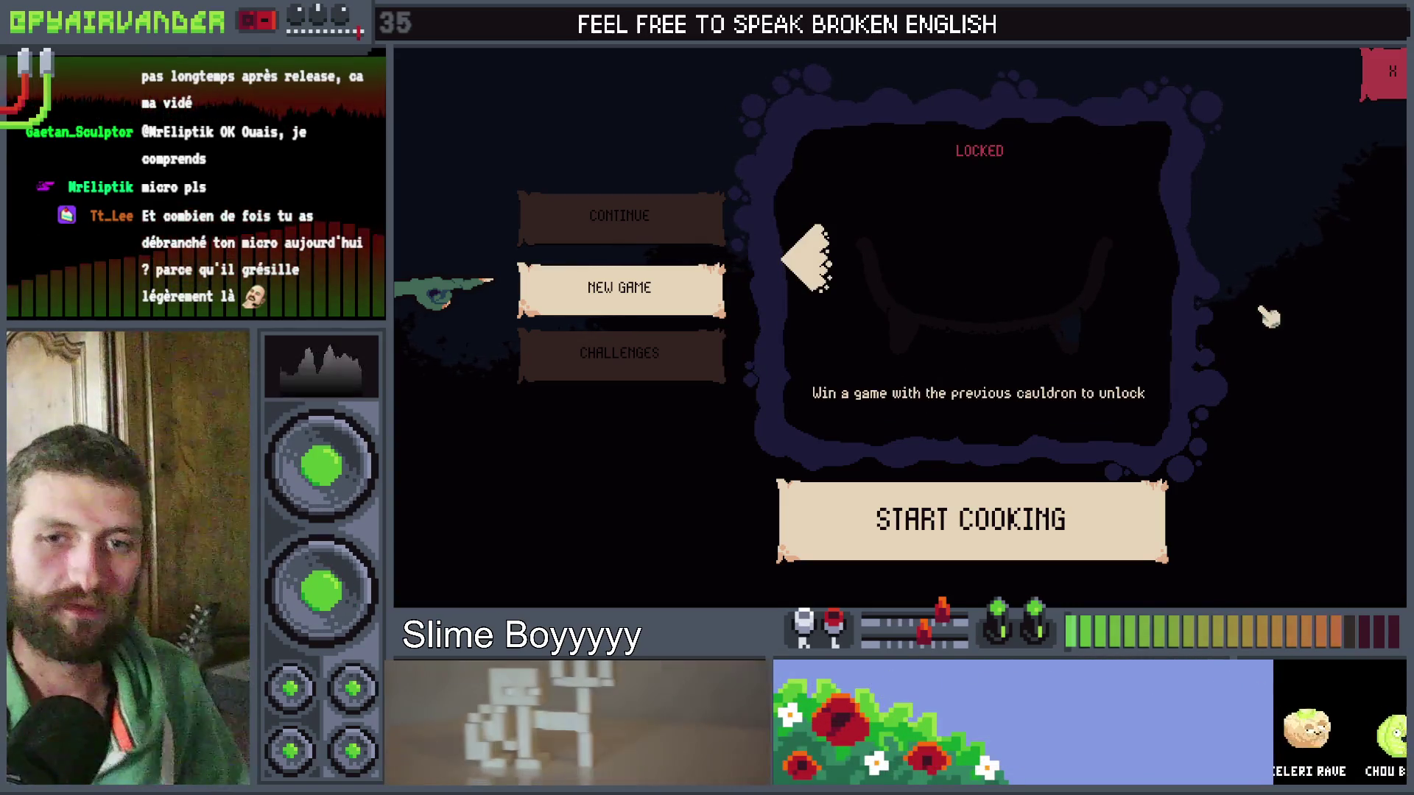
{"action": "key", "text": "F8"}
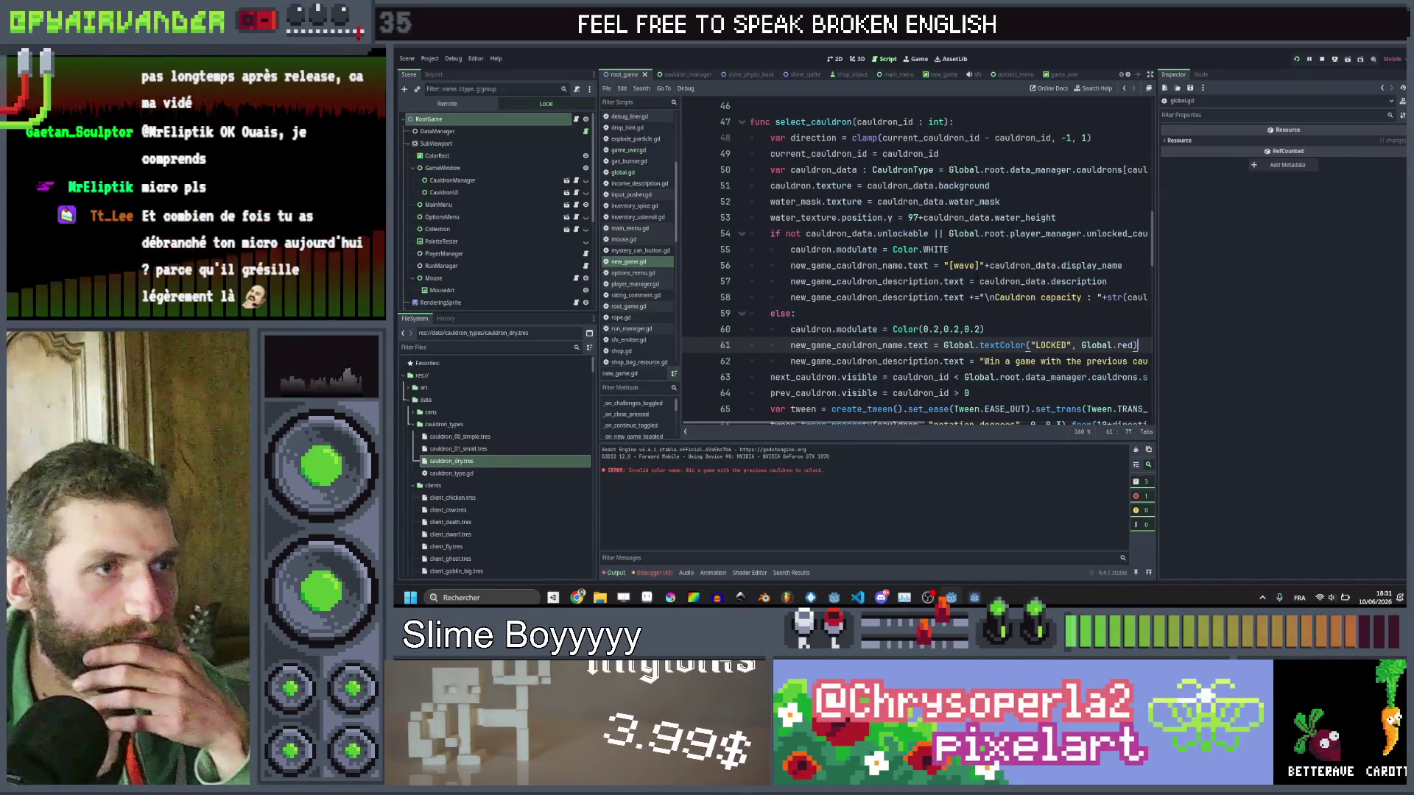
Add start.show() in the unlocked branch and start.hide() in the locked branch, then save.
{"action": "left_click", "coordinate": [771, 309]}
{"action": "key", "text": "Return"}
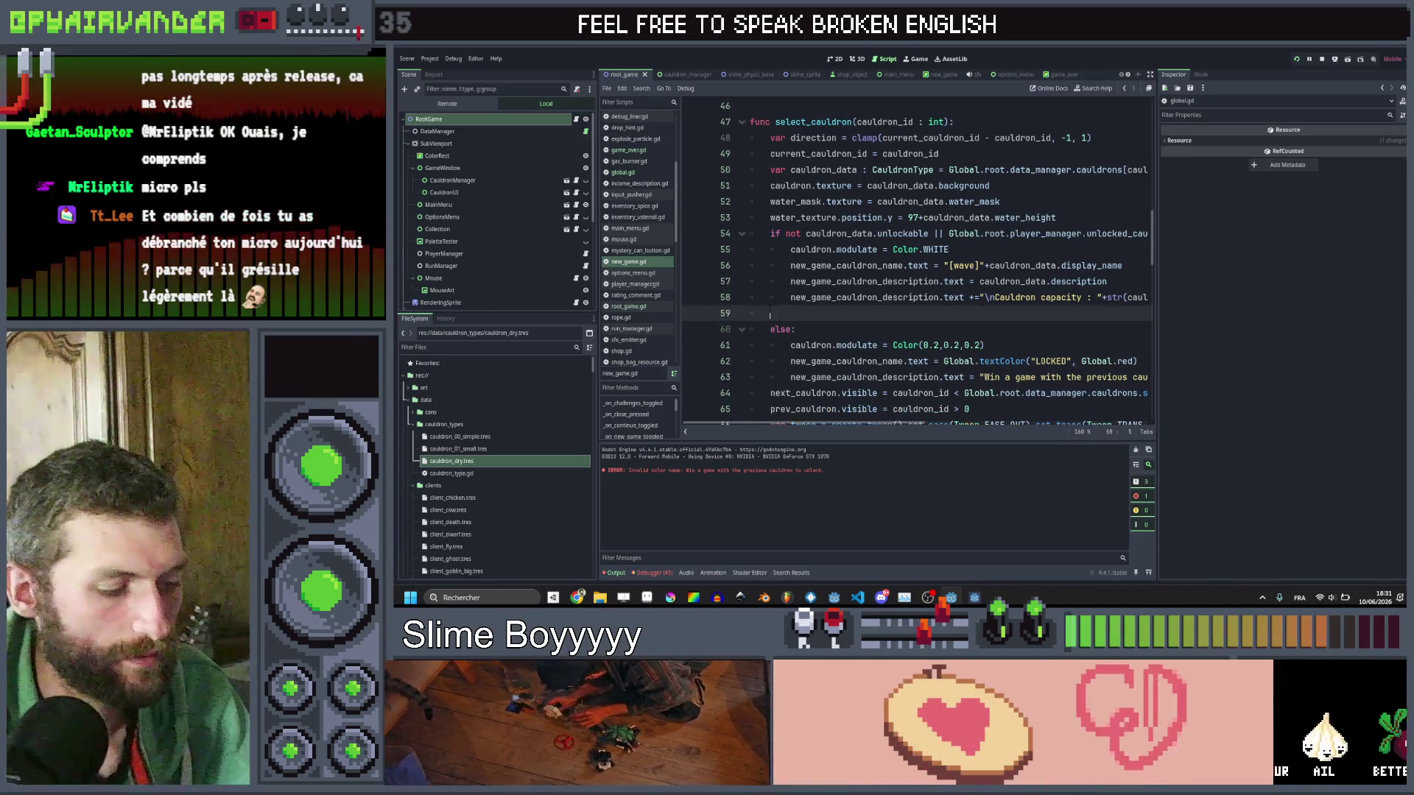
{"action": "type", "text": "start.sho"}
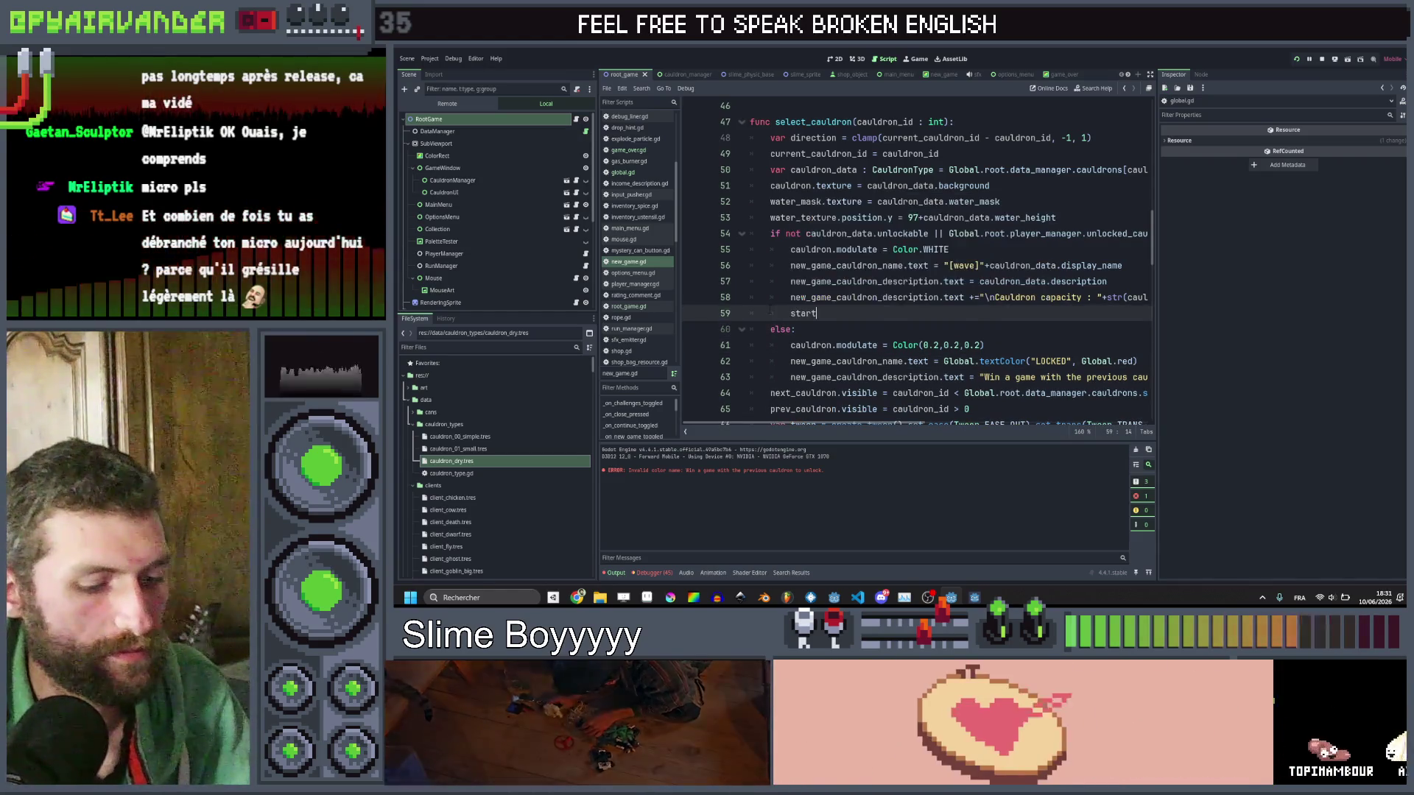
{"action": "type", "text": "w"}
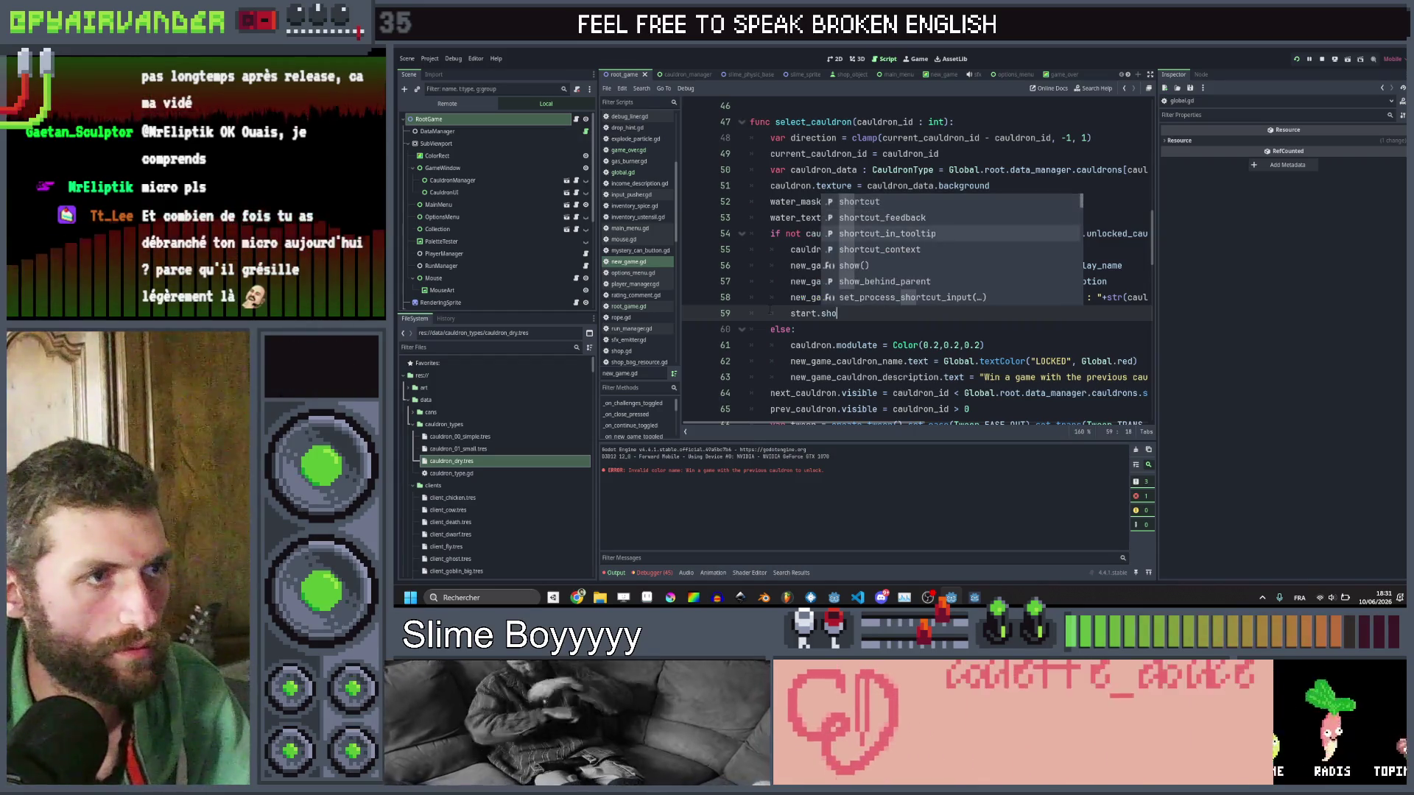
{"action": "key", "text": "Return"}
{"action": "key", "text": "Down"}
{"action": "key", "text": "Down"}
{"action": "key", "text": "Down"}
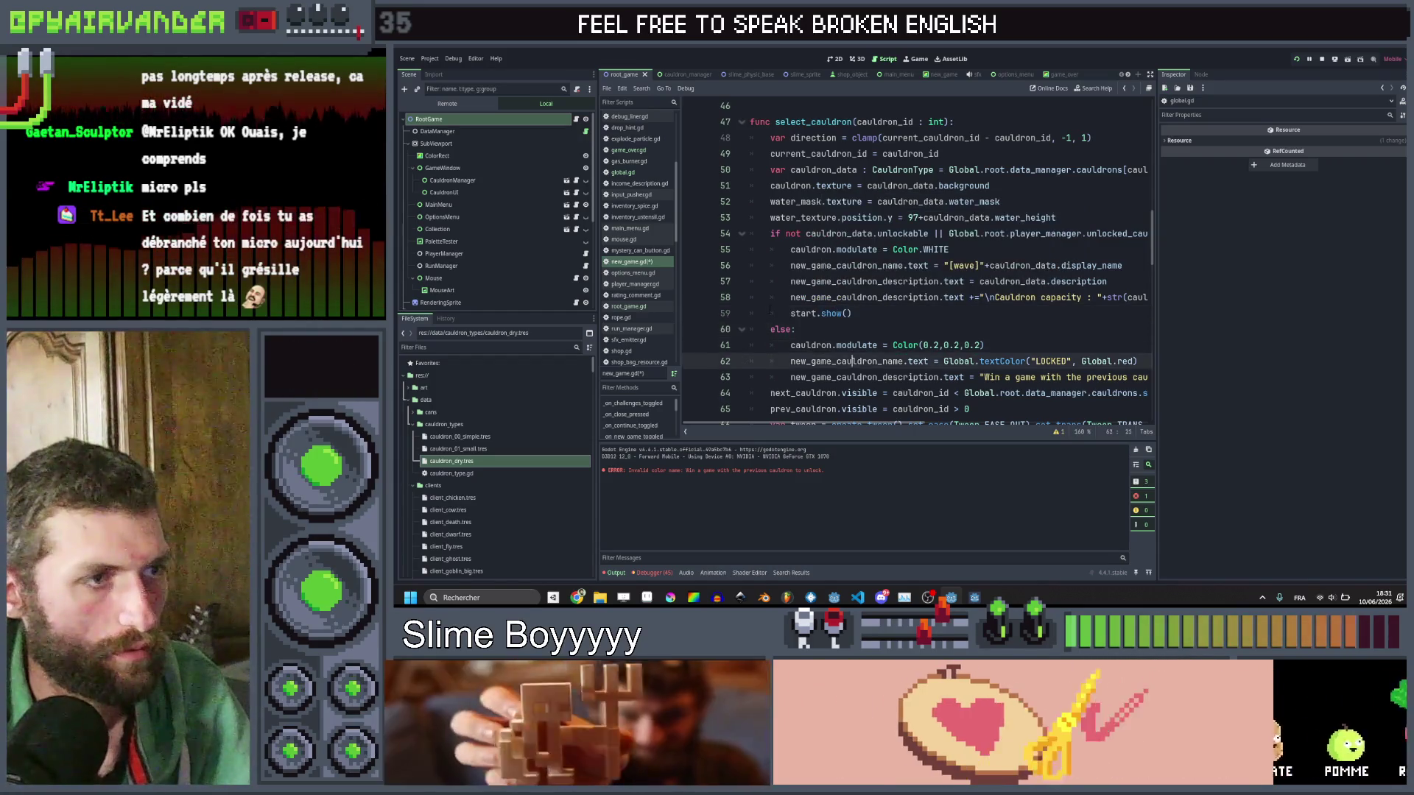
{"action": "key", "text": "End"}
{"action": "key", "text": "Return"}
{"action": "type", "text": "start.show()"}
{"action": "key", "text": "Left"}
{"action": "key", "text": "Left"}
{"action": "key", "text": "BackSpace"}
{"action": "key", "text": "BackSpace"}
{"action": "key", "text": "BackSpace"}
{"action": "type", "text": "hide"}
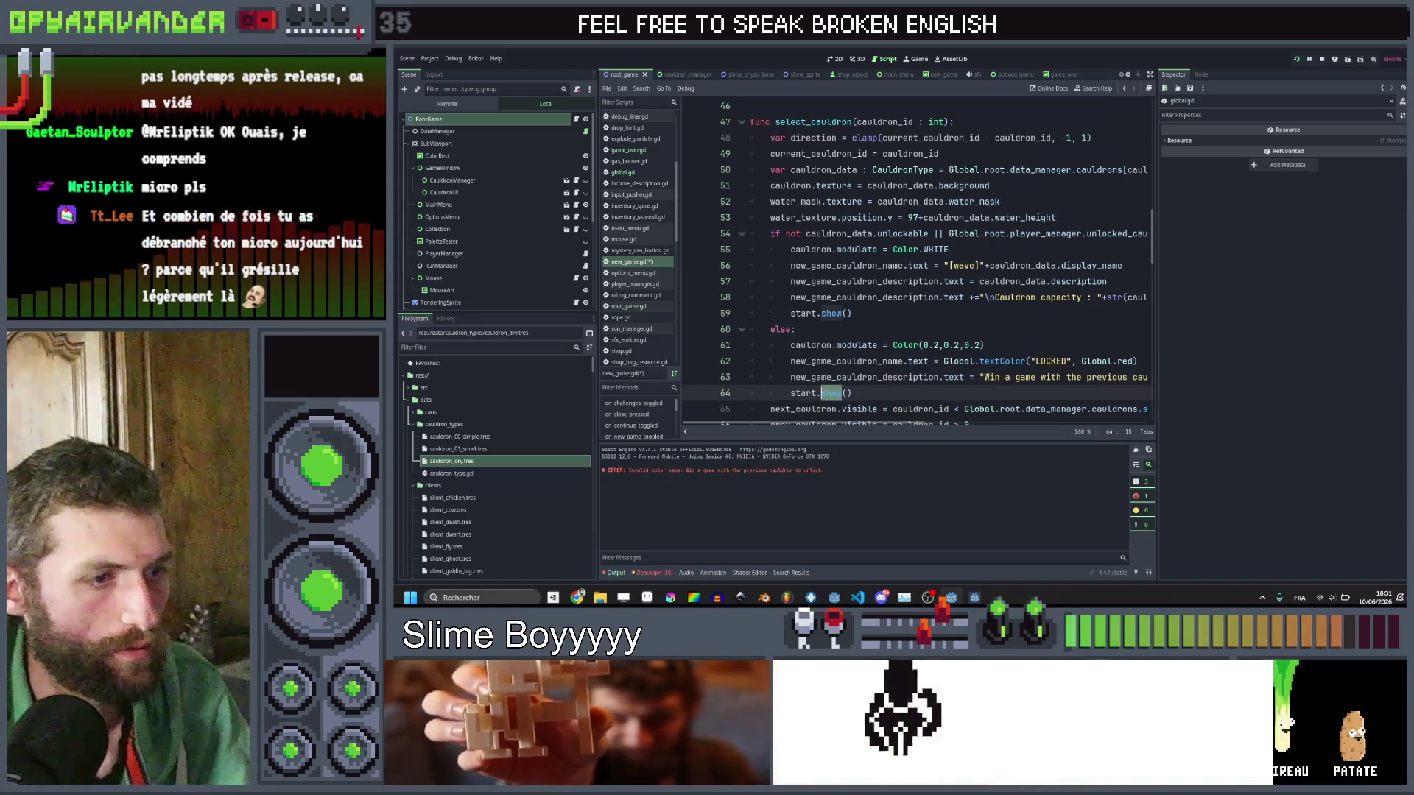
{"action": "key", "text": "End"}
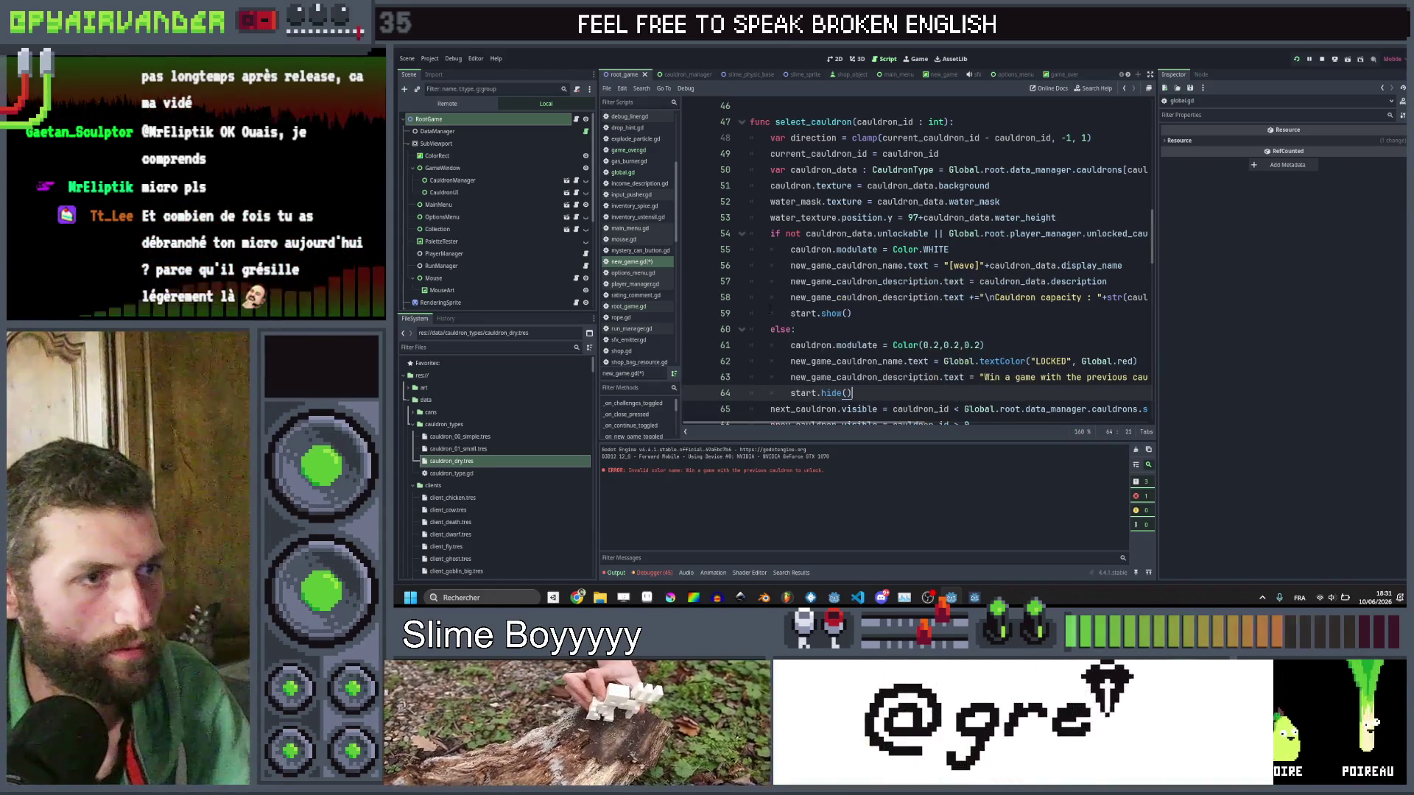
{"action": "key", "text": "ctrl+s"}
Run the game to confirm the start button disappears on locked cauldrons, then close it.
{"action": "key", "text": "F5"}
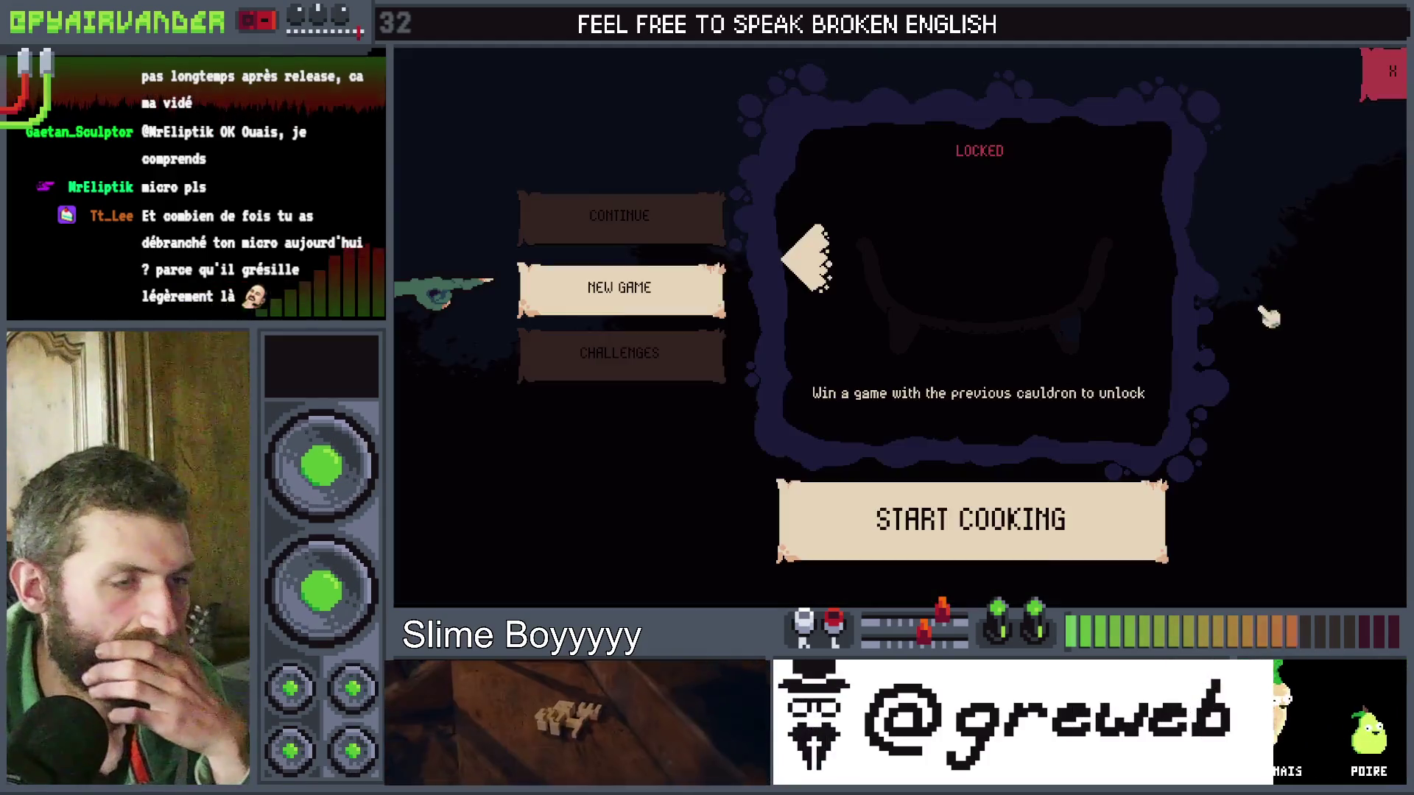
{"action": "left_click", "coordinate": [1153, 265]}
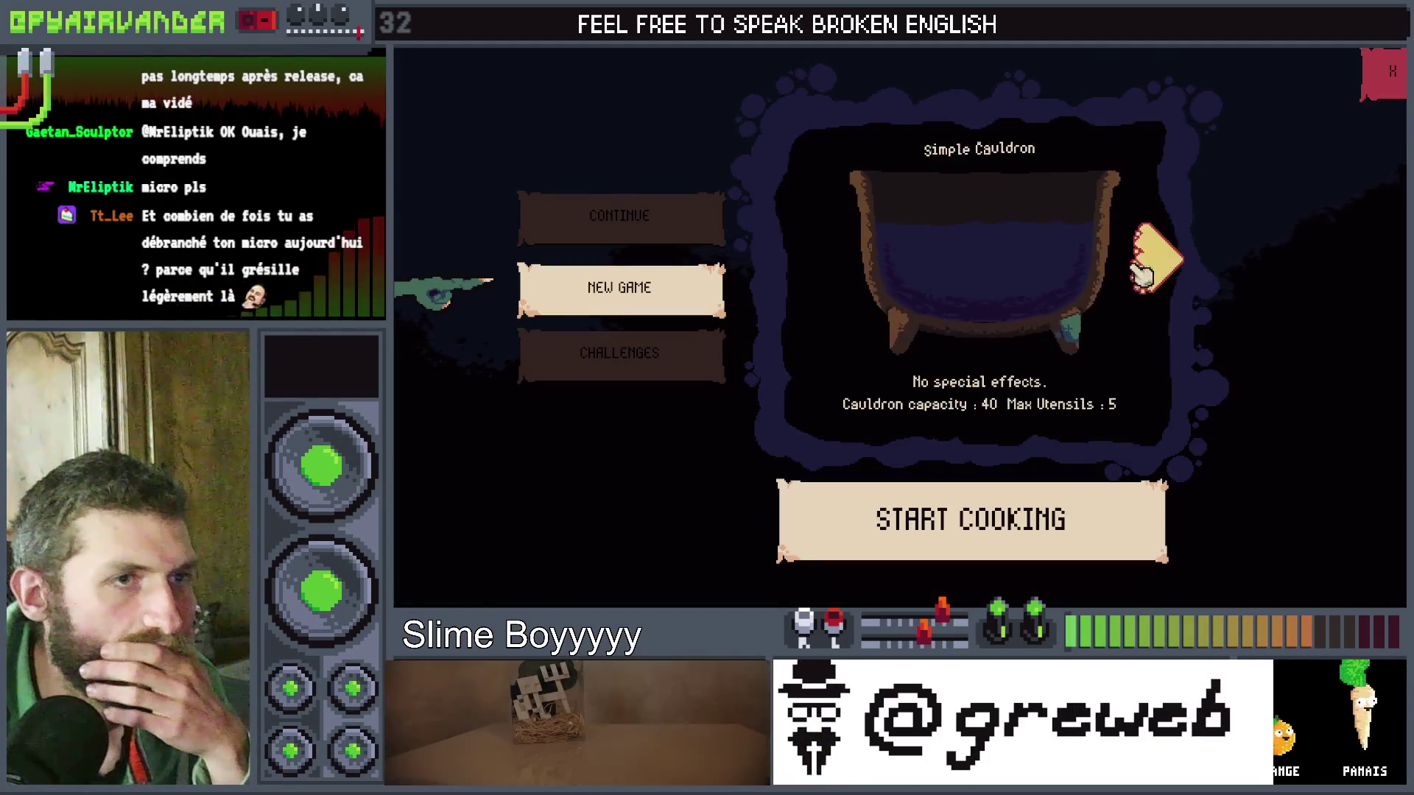
{"action": "left_click", "coordinate": [1199, 278]}
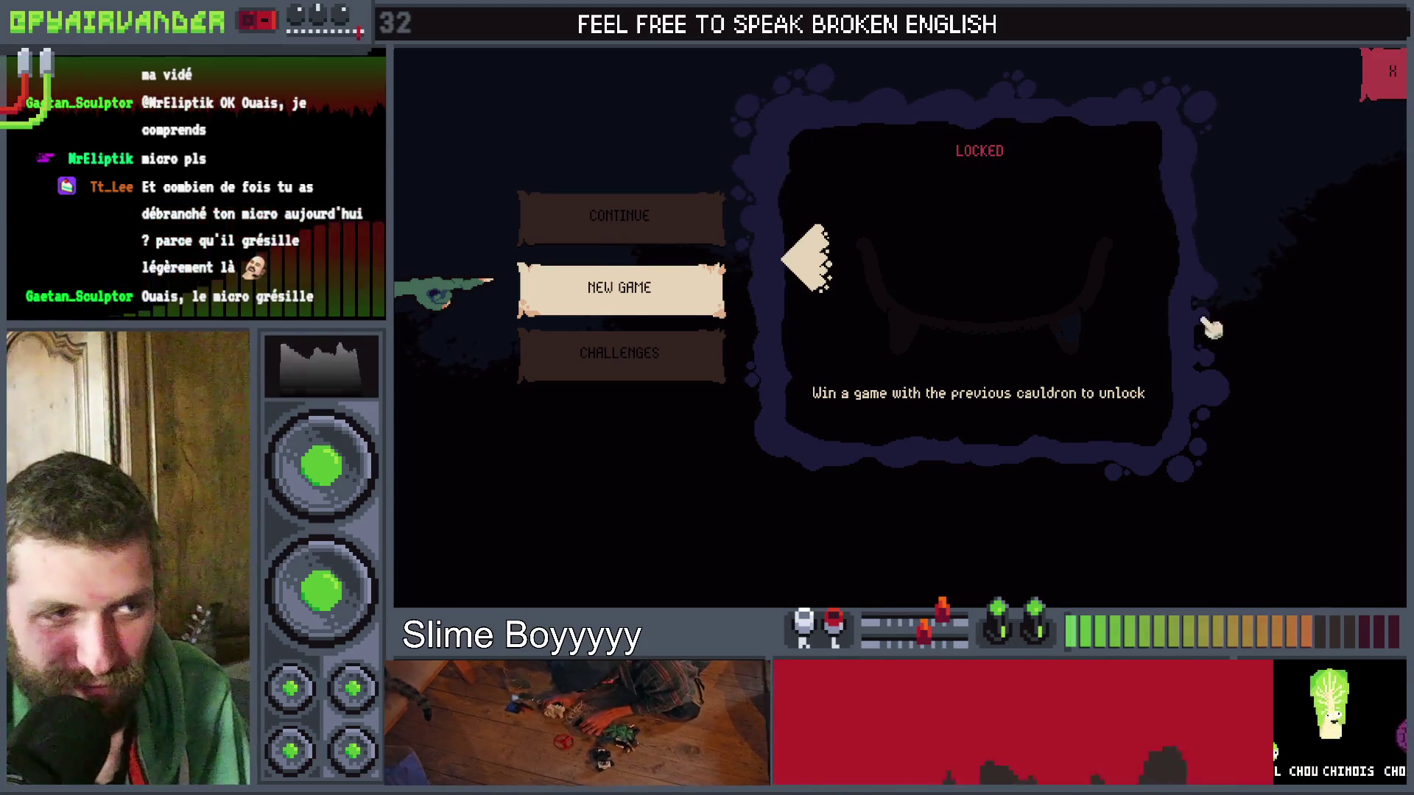
{"action": "left_click", "coordinate": [807, 276]}
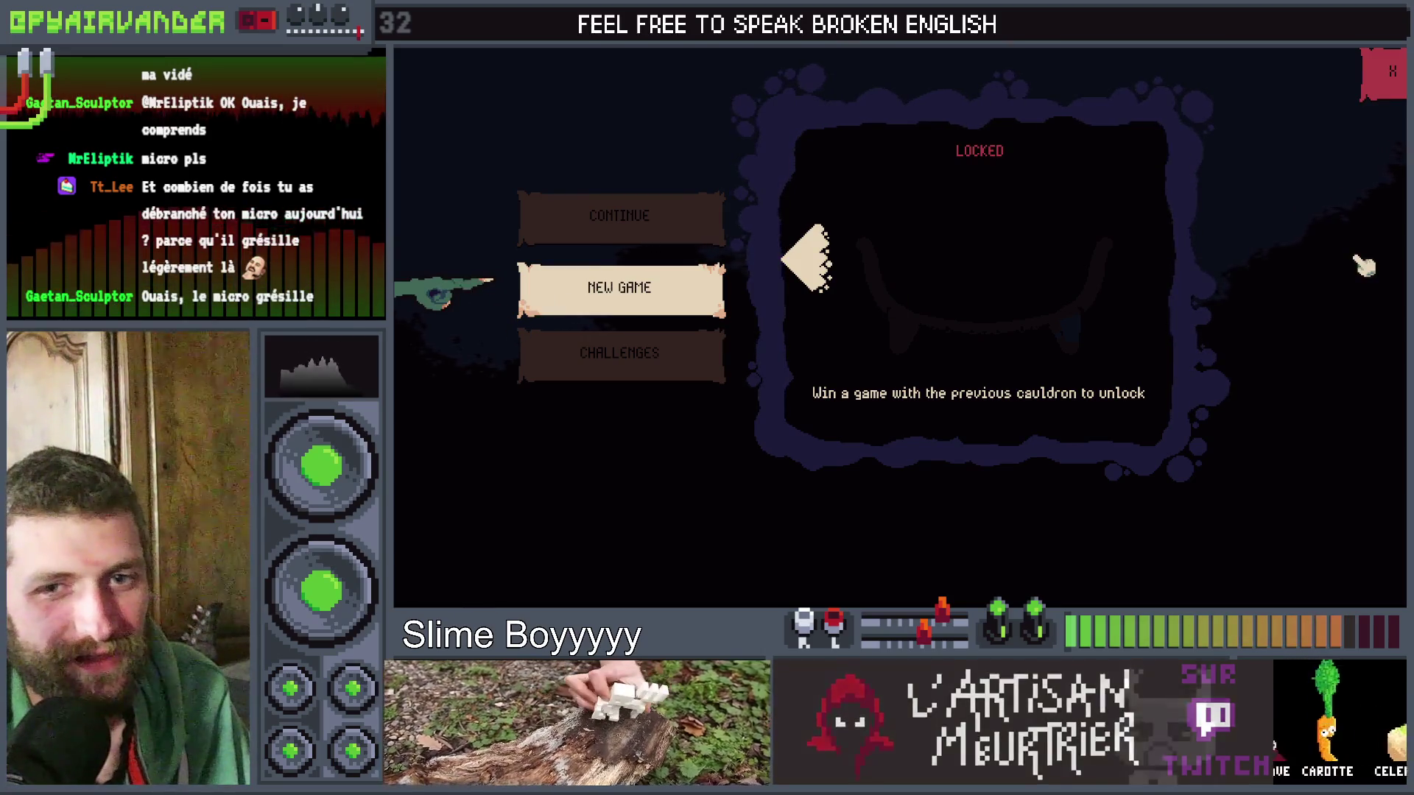
{"action": "left_click", "coordinate": [1392, 72]}
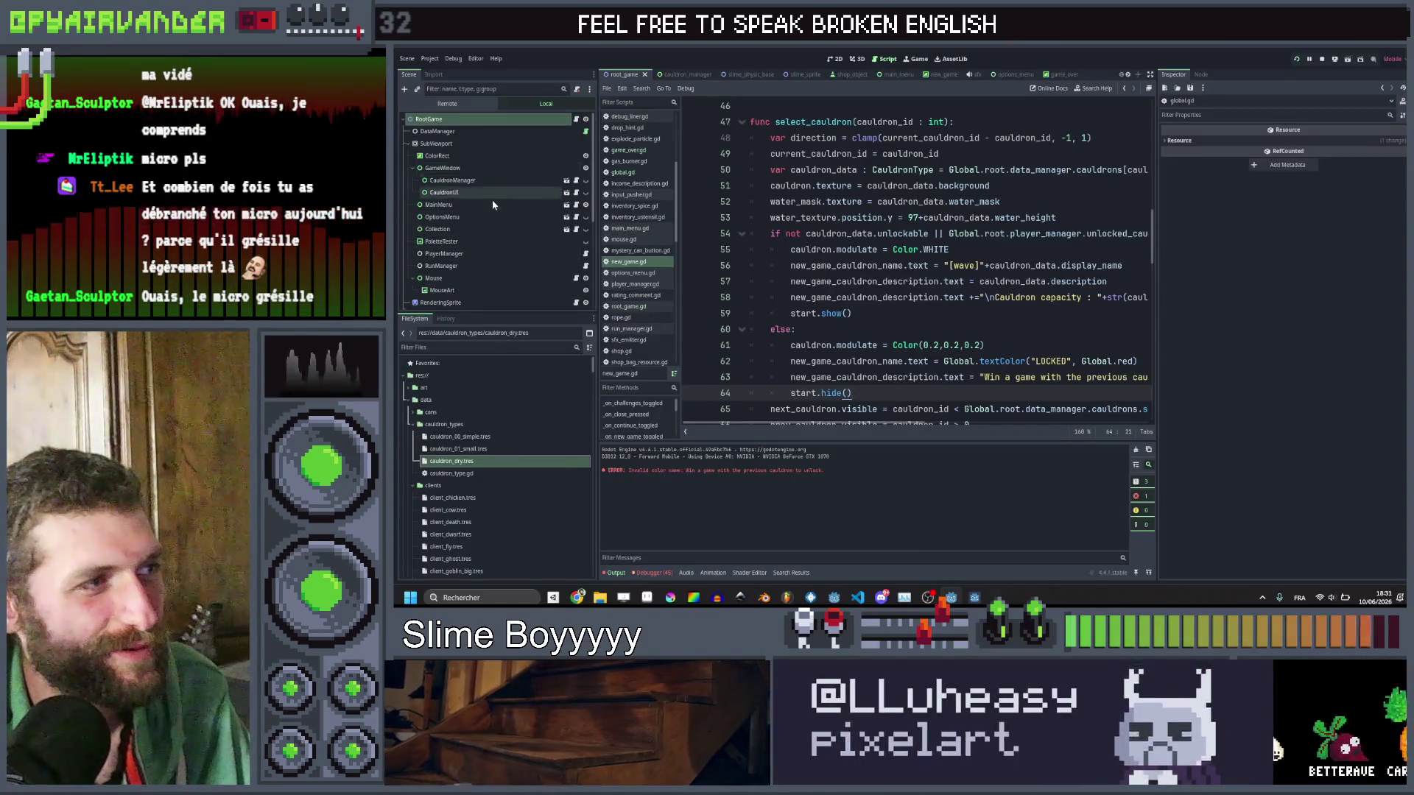
{"action": "scroll", "coordinate": [465, 214], "scroll_direction": "down", "scroll_amount": 3}
{"action": "scroll", "coordinate": [465, 210], "scroll_direction": "up", "scroll_amount": 1}
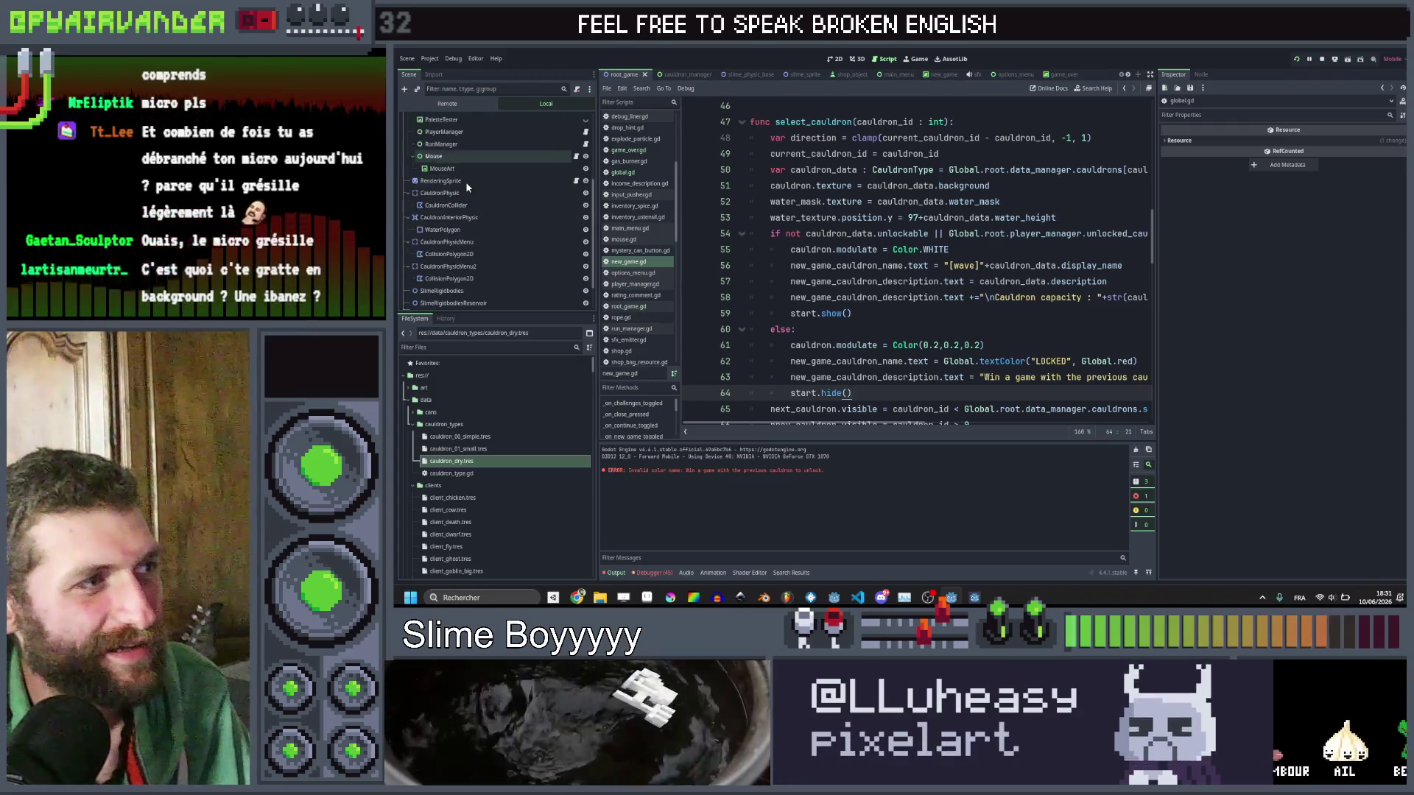
{"action": "scroll", "coordinate": [467, 192], "scroll_direction": "up", "scroll_amount": 4}
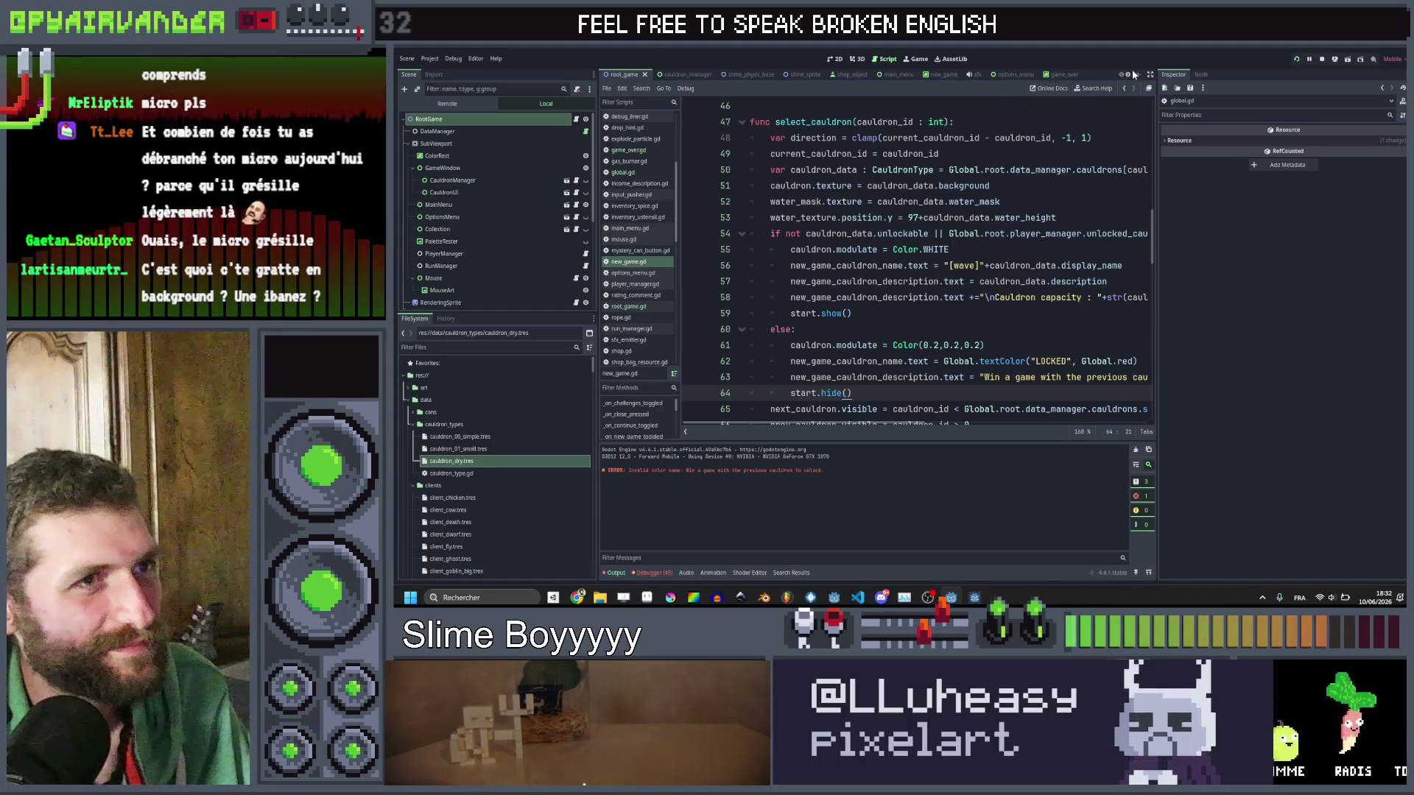
Select GoblinHand in the new_game scene and assign its CanvasItem Material a New ShaderMaterial.
{"action": "left_click", "coordinate": [939, 75]}
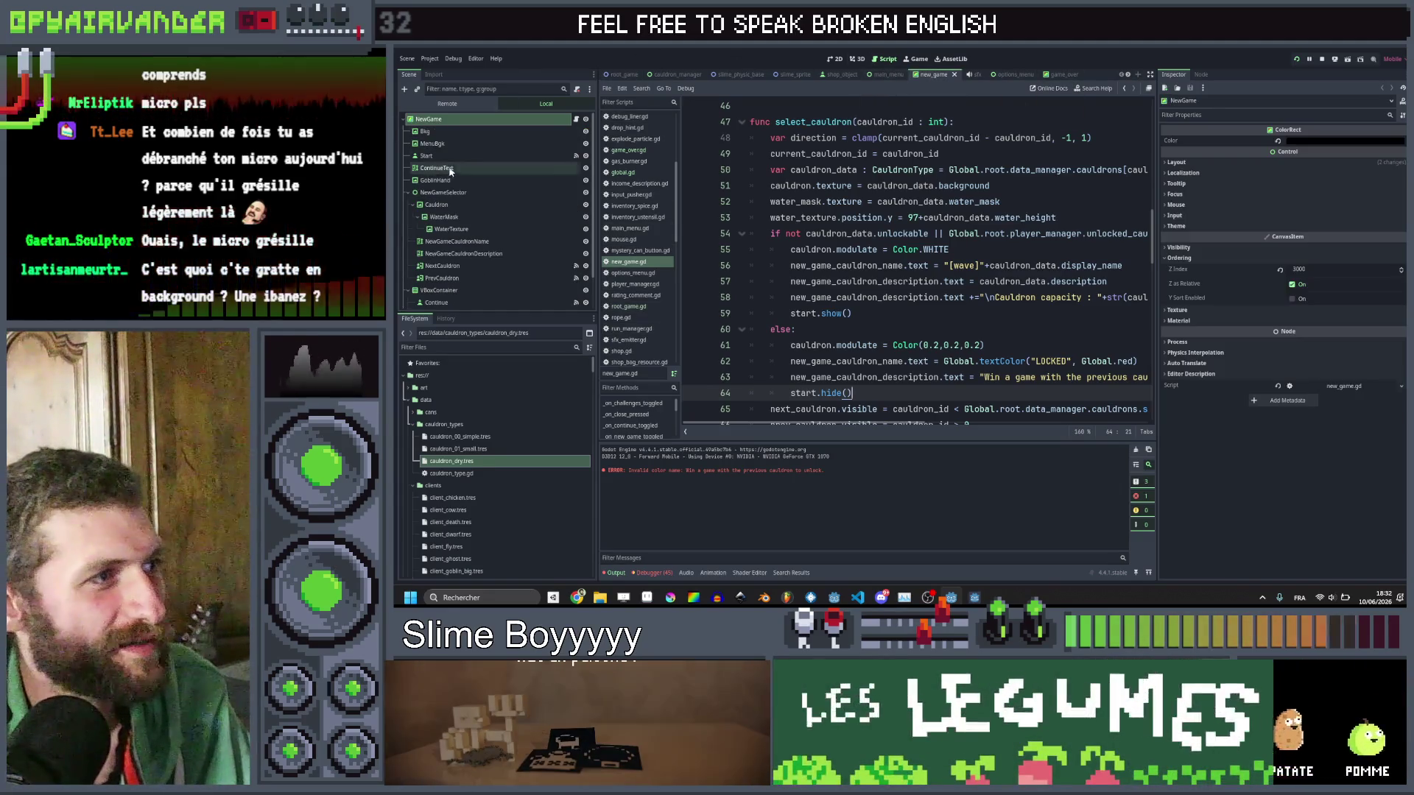
{"action": "left_click", "coordinate": [451, 180]}
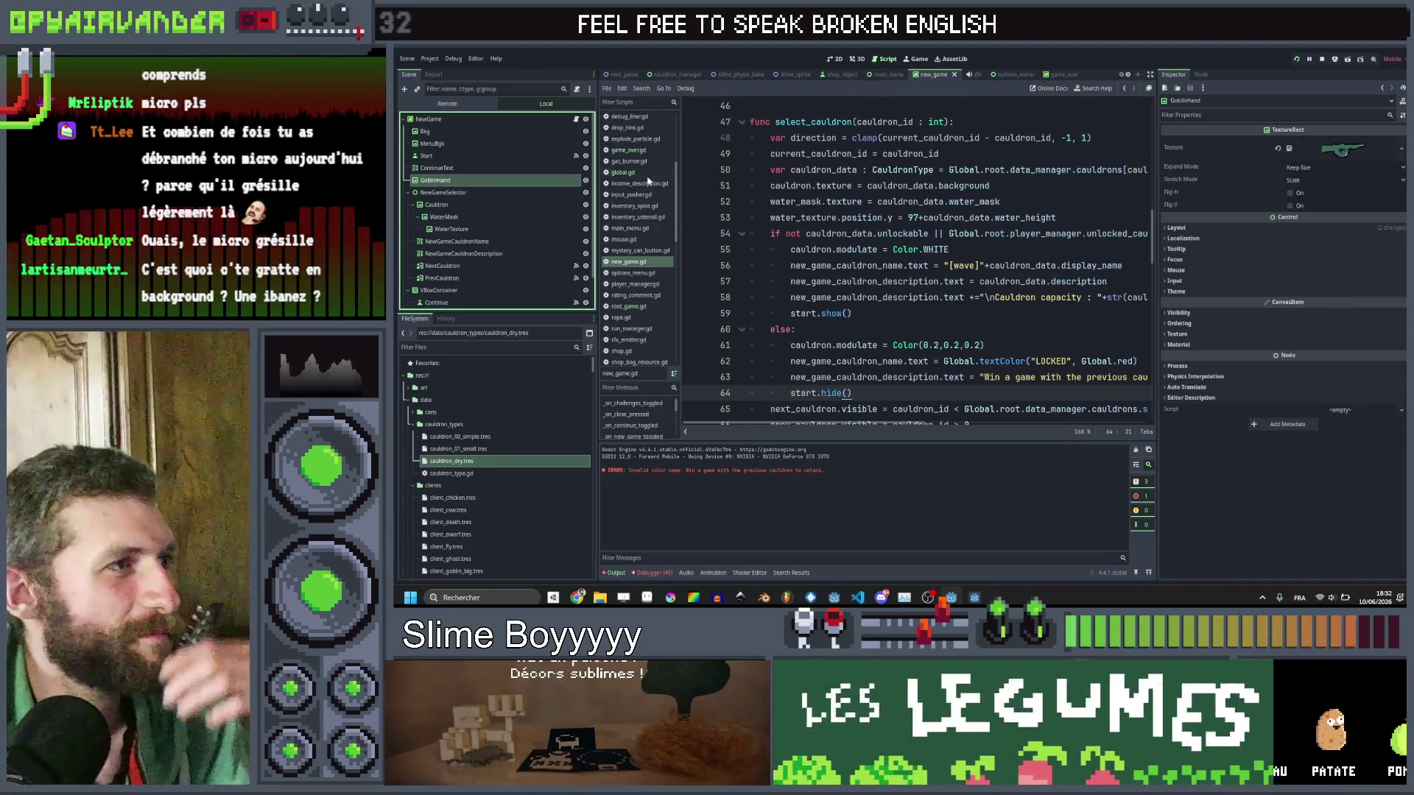
{"action": "left_click", "coordinate": [1208, 288]}
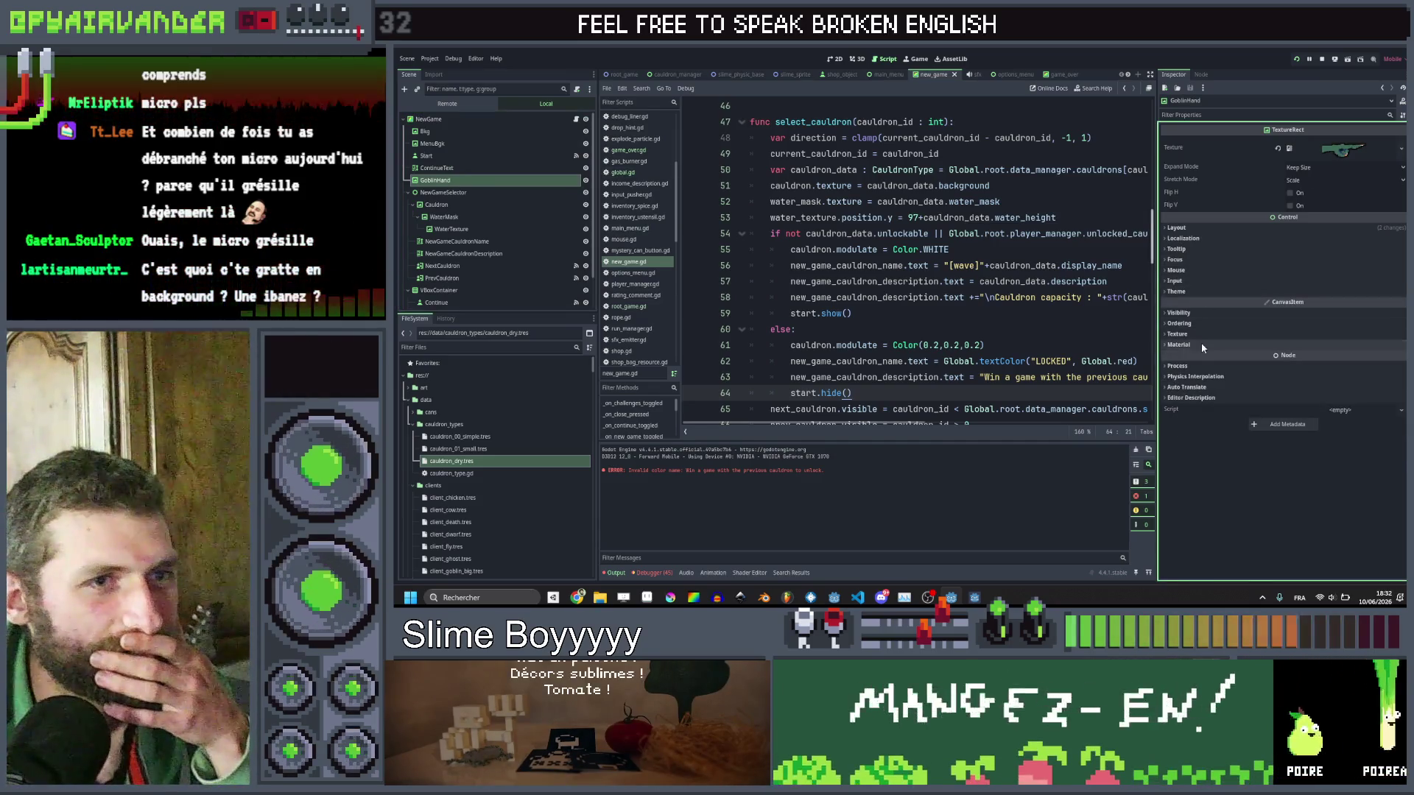
{"action": "left_click", "coordinate": [1200, 343]}
{"action": "left_click", "coordinate": [1340, 357]}
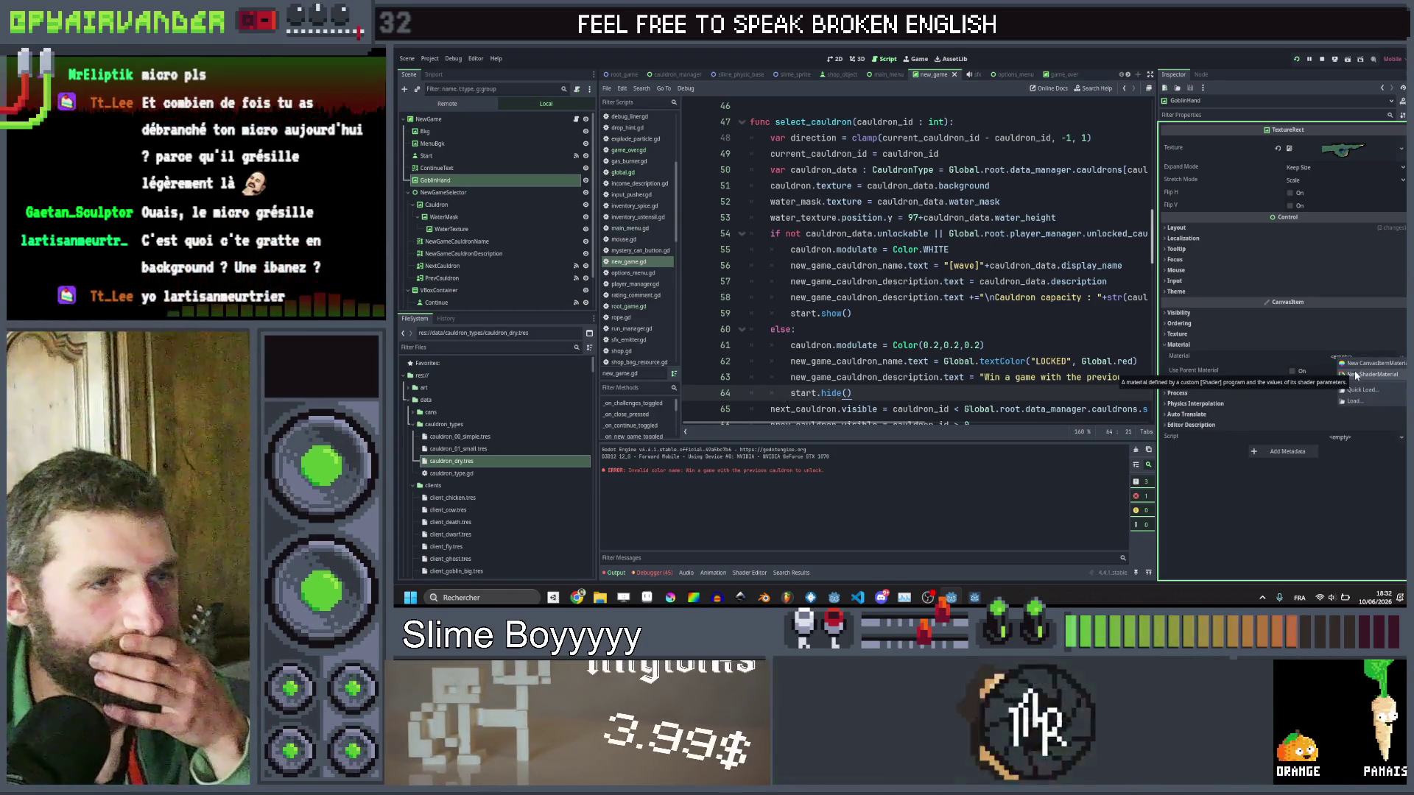
{"action": "left_click", "coordinate": [1355, 372]}
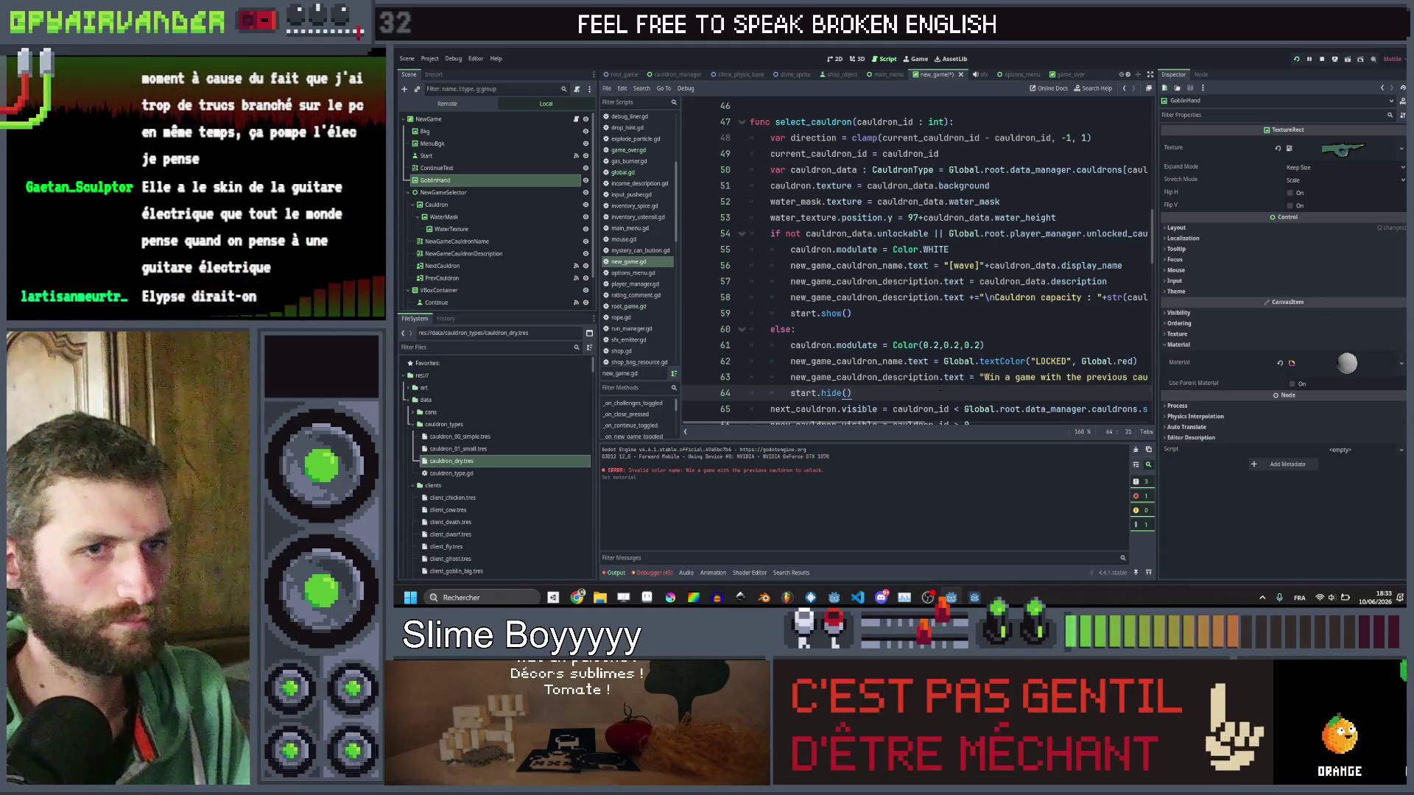
Quick Load the wobble shader into GoblinHand's material, set Distortion Strength 0.014 and Wave Speed 0.5, and run.
{"action": "left_click", "coordinate": [1344, 365]}
{"action": "left_click", "coordinate": [1340, 444]}
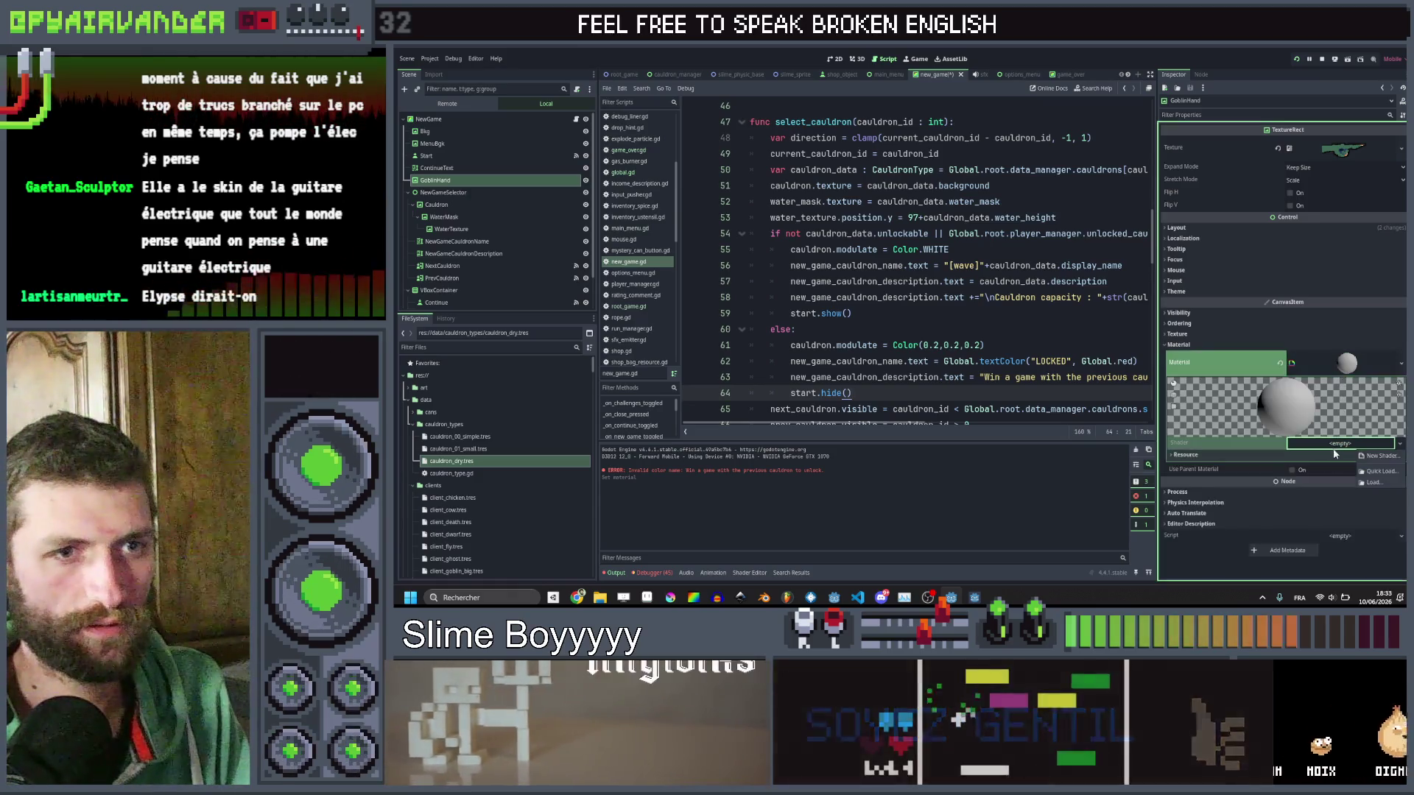
{"action": "left_click", "coordinate": [1373, 472]}
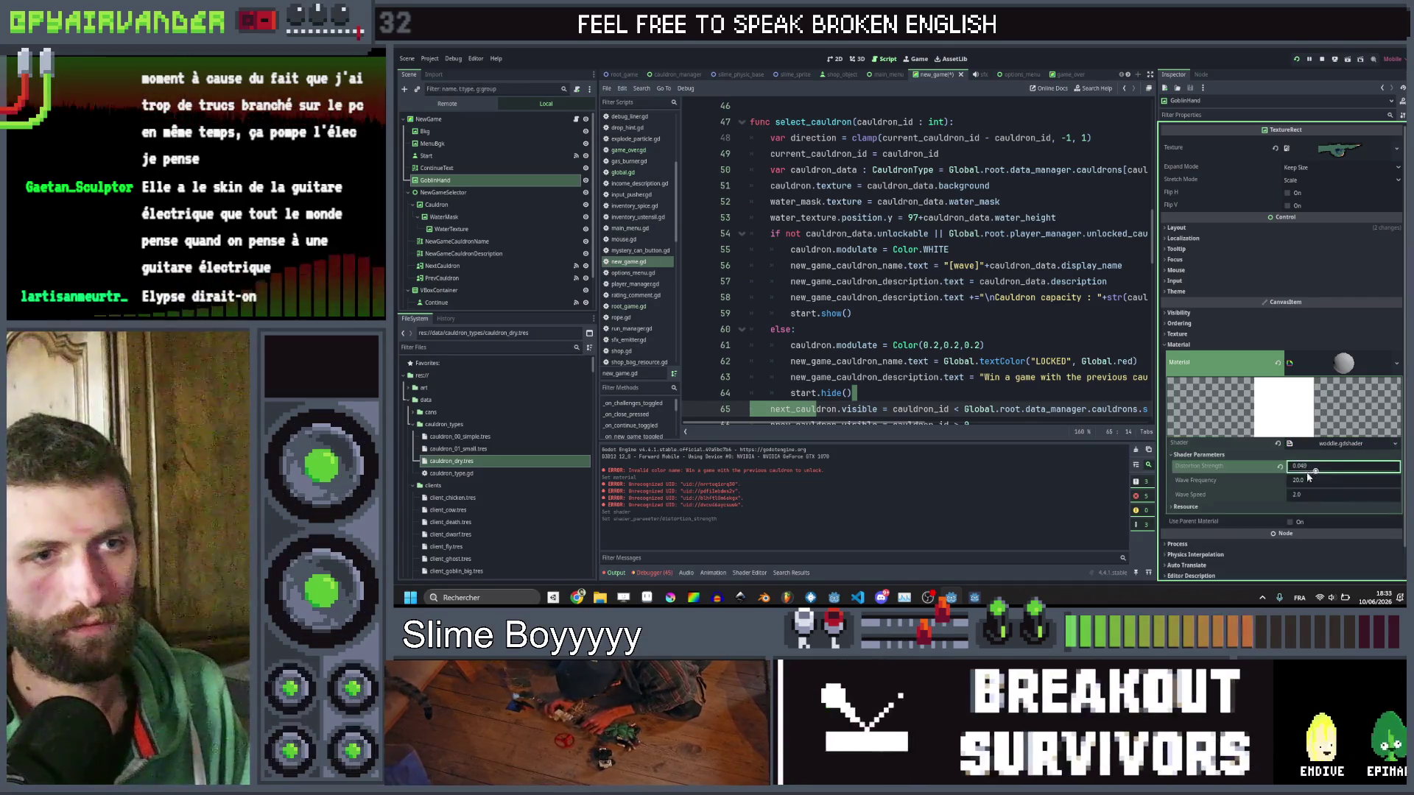
{"action": "left_click_drag", "start_coordinate": [1313, 472], "coordinate": [1298, 476]}
{"action": "key", "text": "Tab"}
{"action": "key", "text": "Tab"}
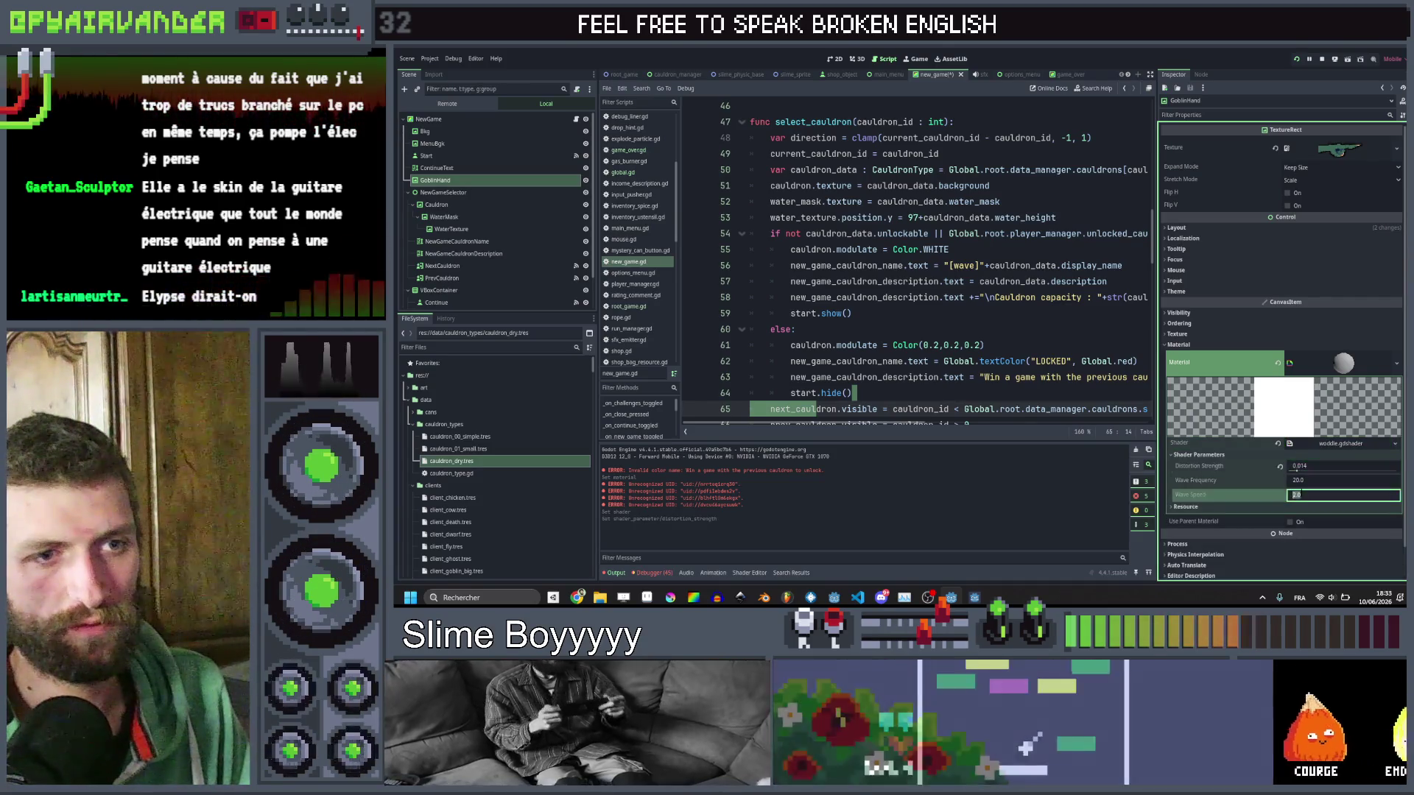
{"action": "type", "text": "0"}
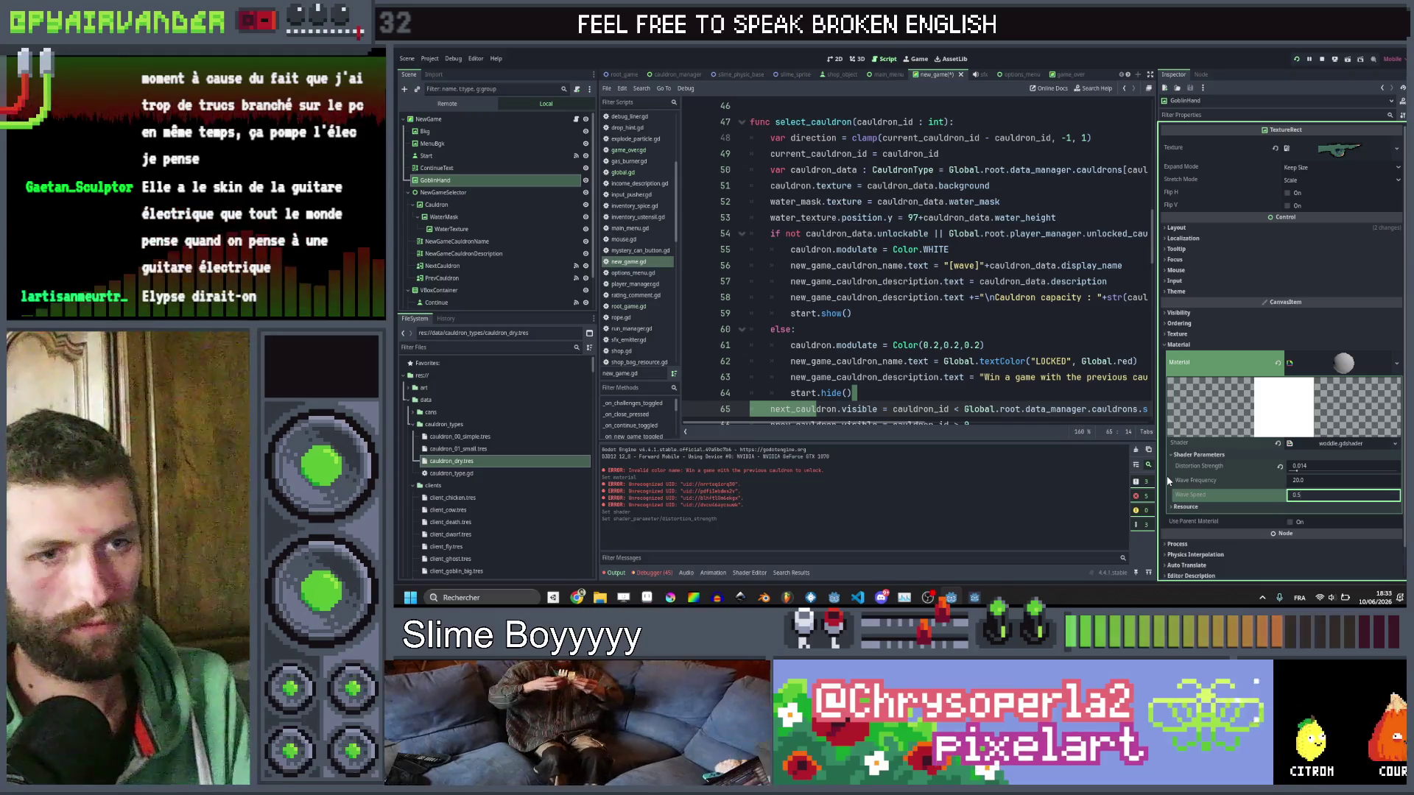
{"action": "type", "text": ".5"}
{"action": "key", "text": "Return"}
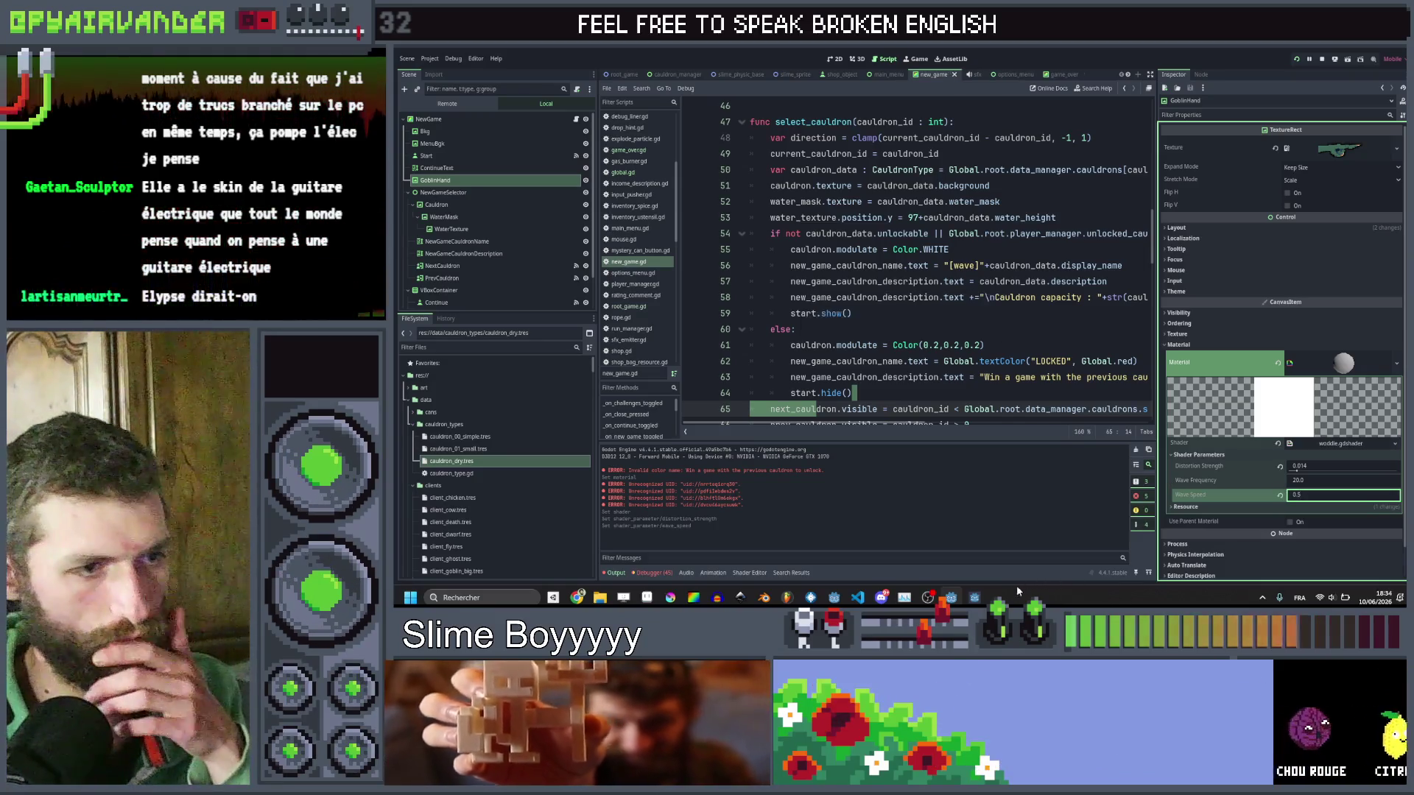
{"action": "key", "text": "F5"}
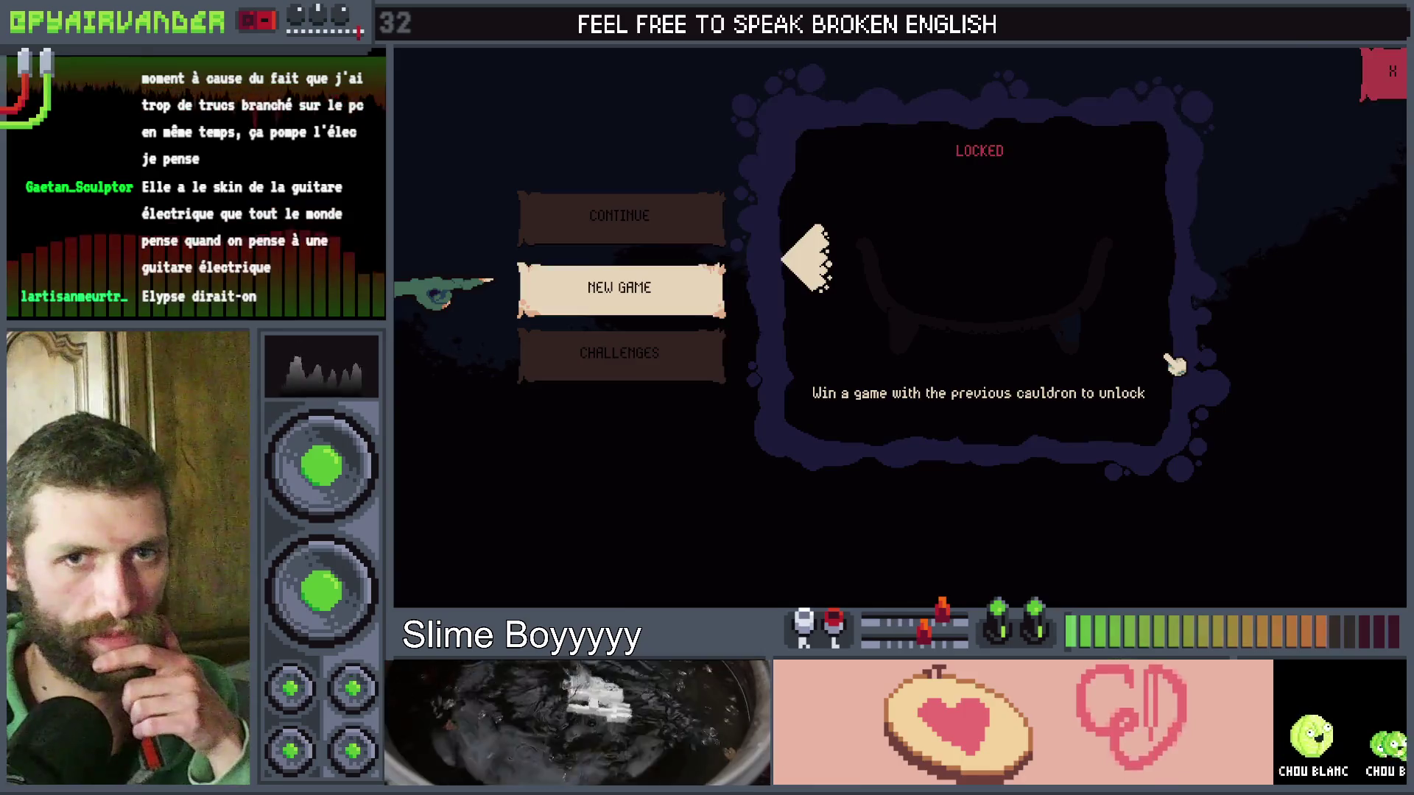
Stop the game and run the project again to reach the Slime Soup title screen.
{"action": "key", "text": "F8"}
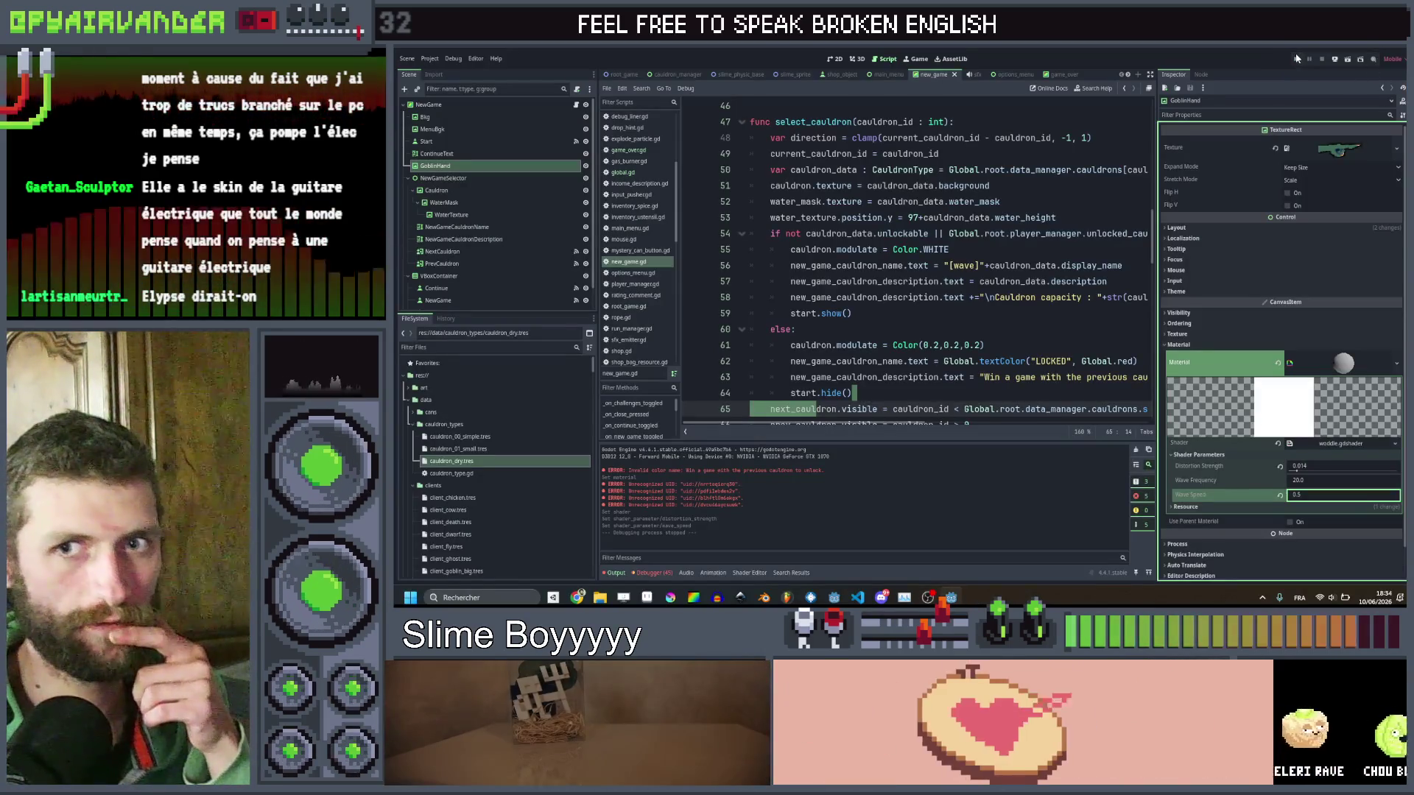
{"action": "left_click", "coordinate": [1298, 59]}
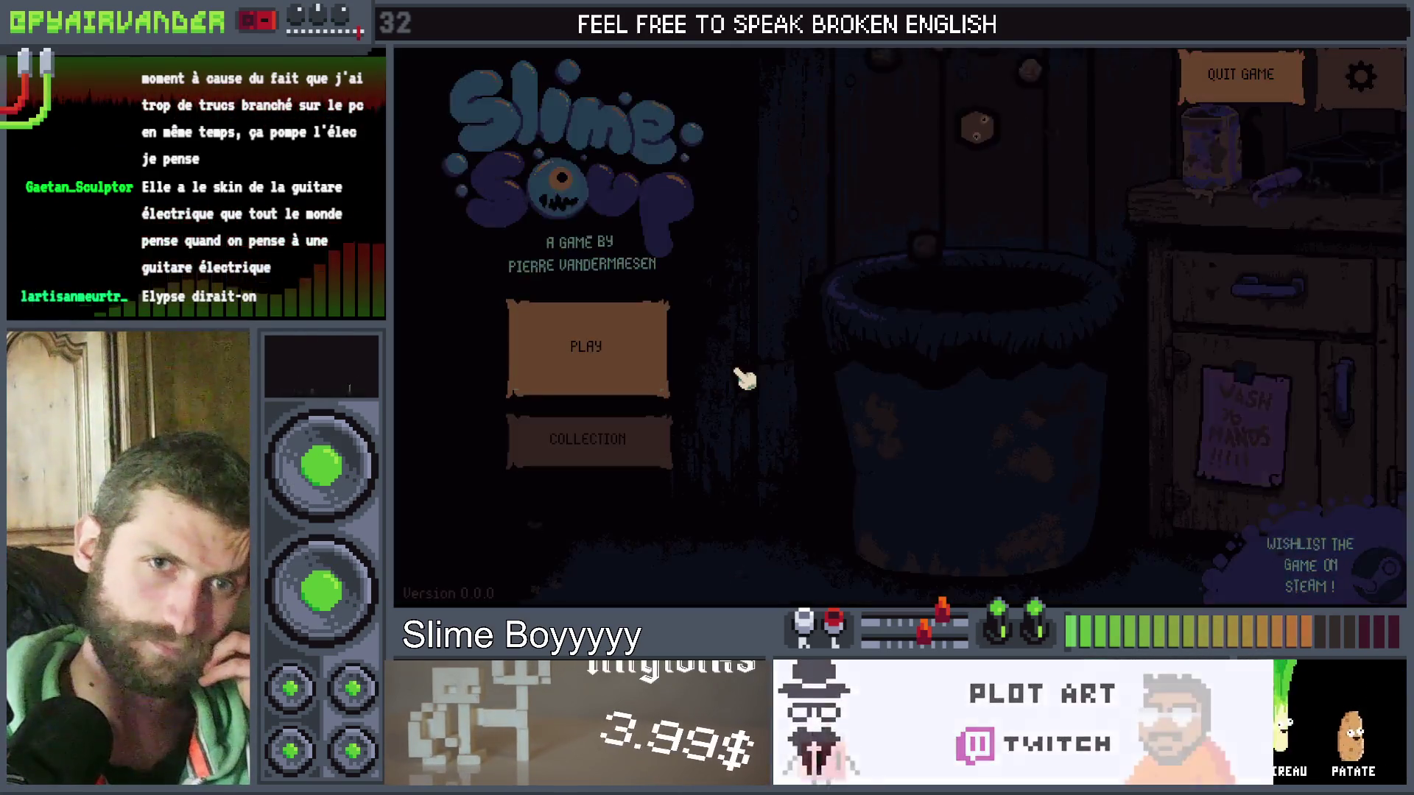
Open the game's new-game menu, then try Distortion Strength 0.036 and preview it in a test run.
{"action": "left_click", "coordinate": [641, 368]}
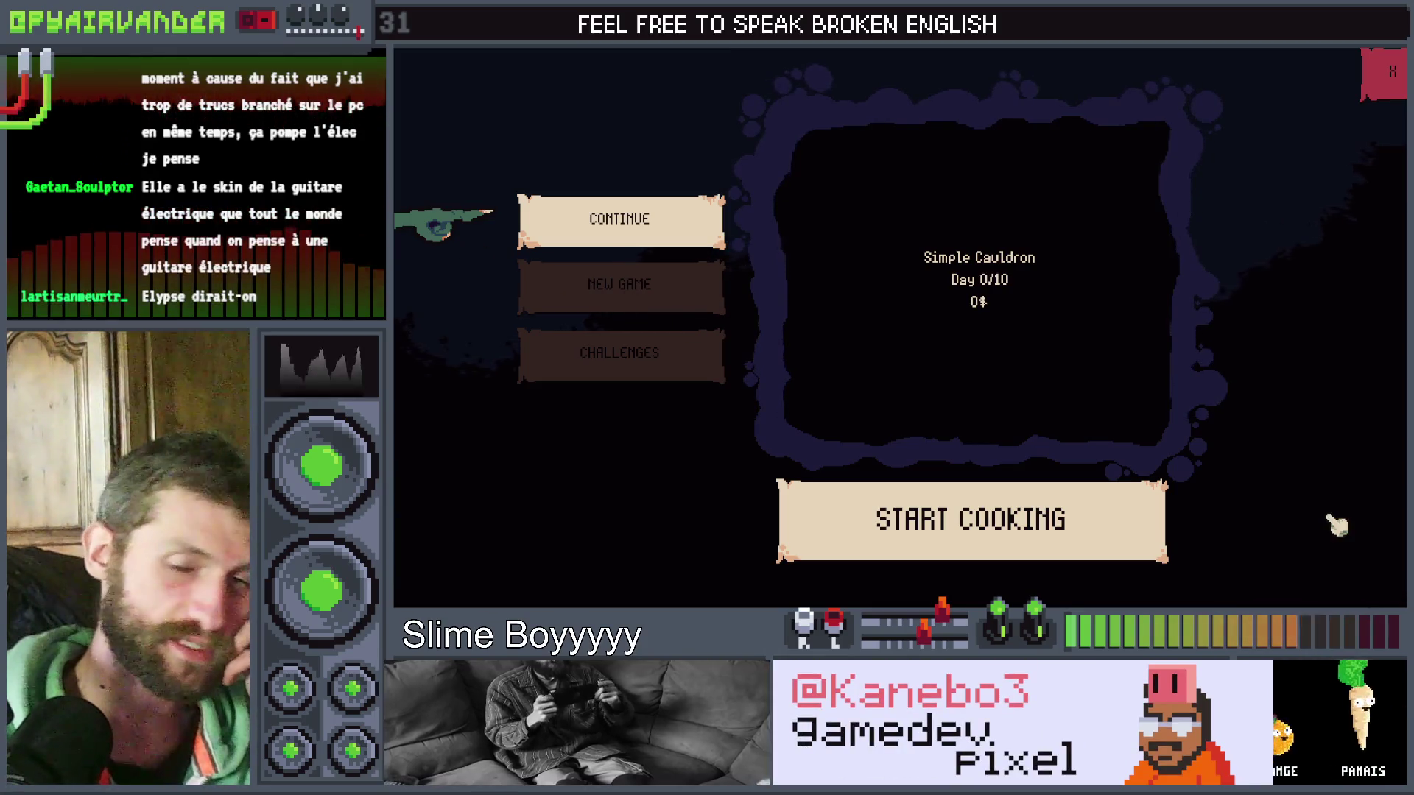
{"action": "key", "text": "F8"}
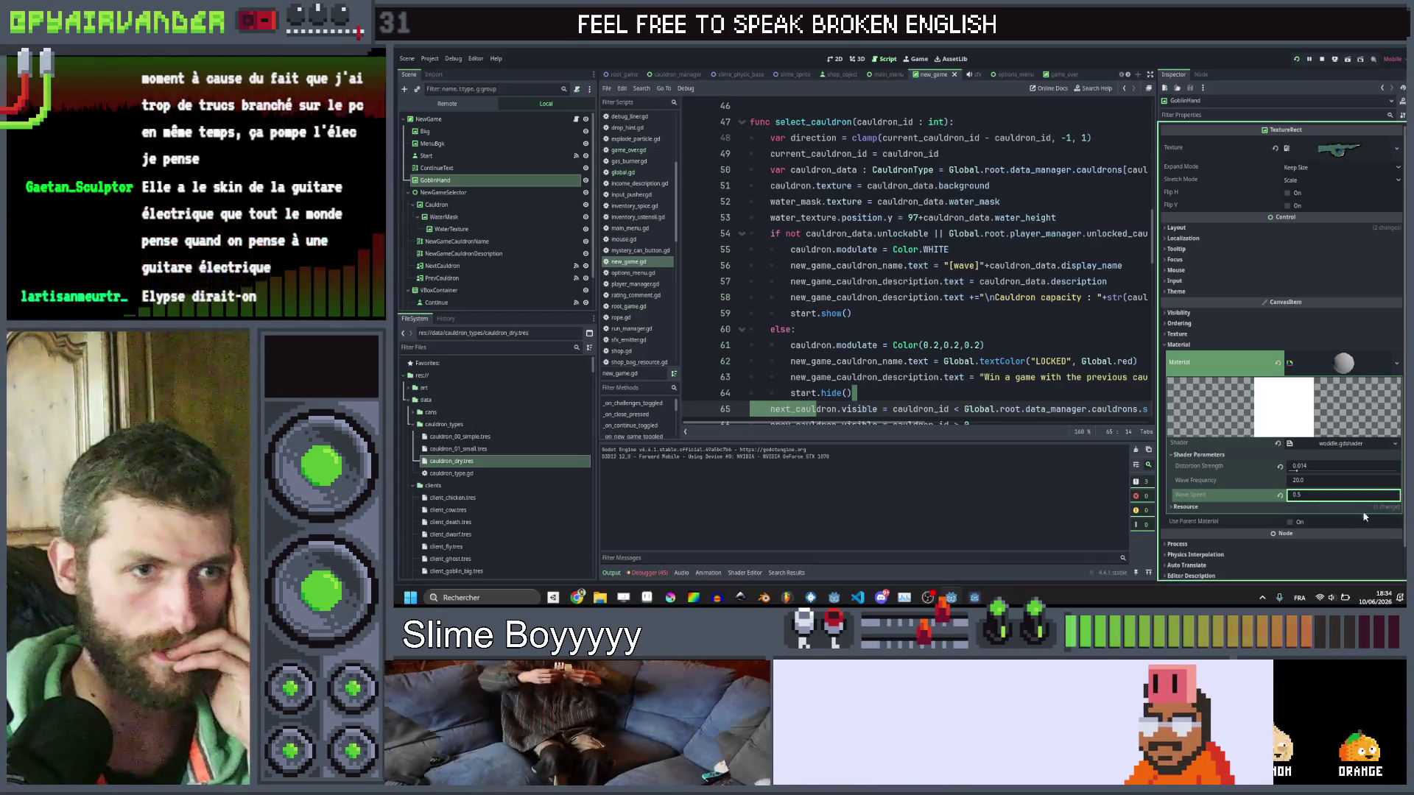
{"action": "left_click", "coordinate": [1302, 467]}
{"action": "type", "text": "0.03"}
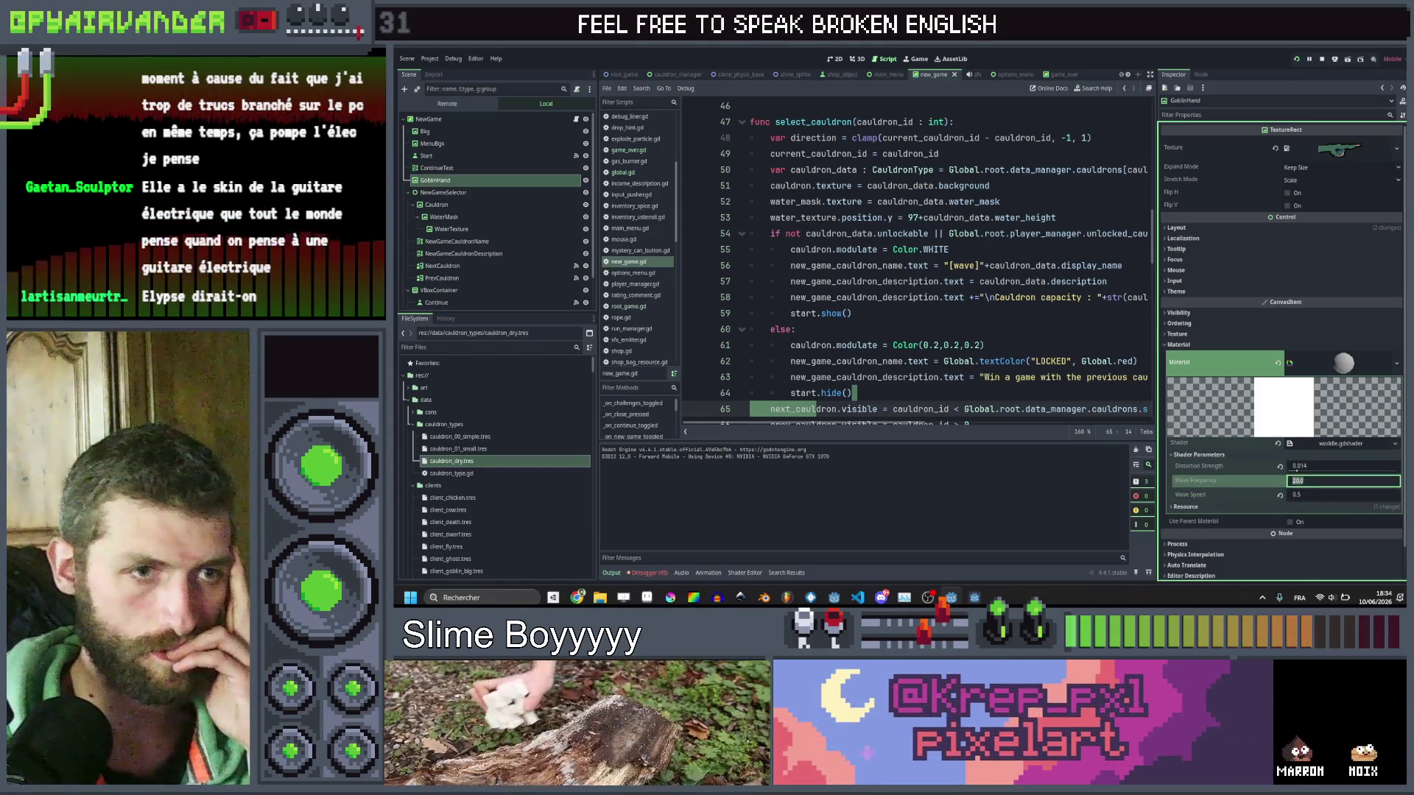
{"action": "key", "text": "Return"}
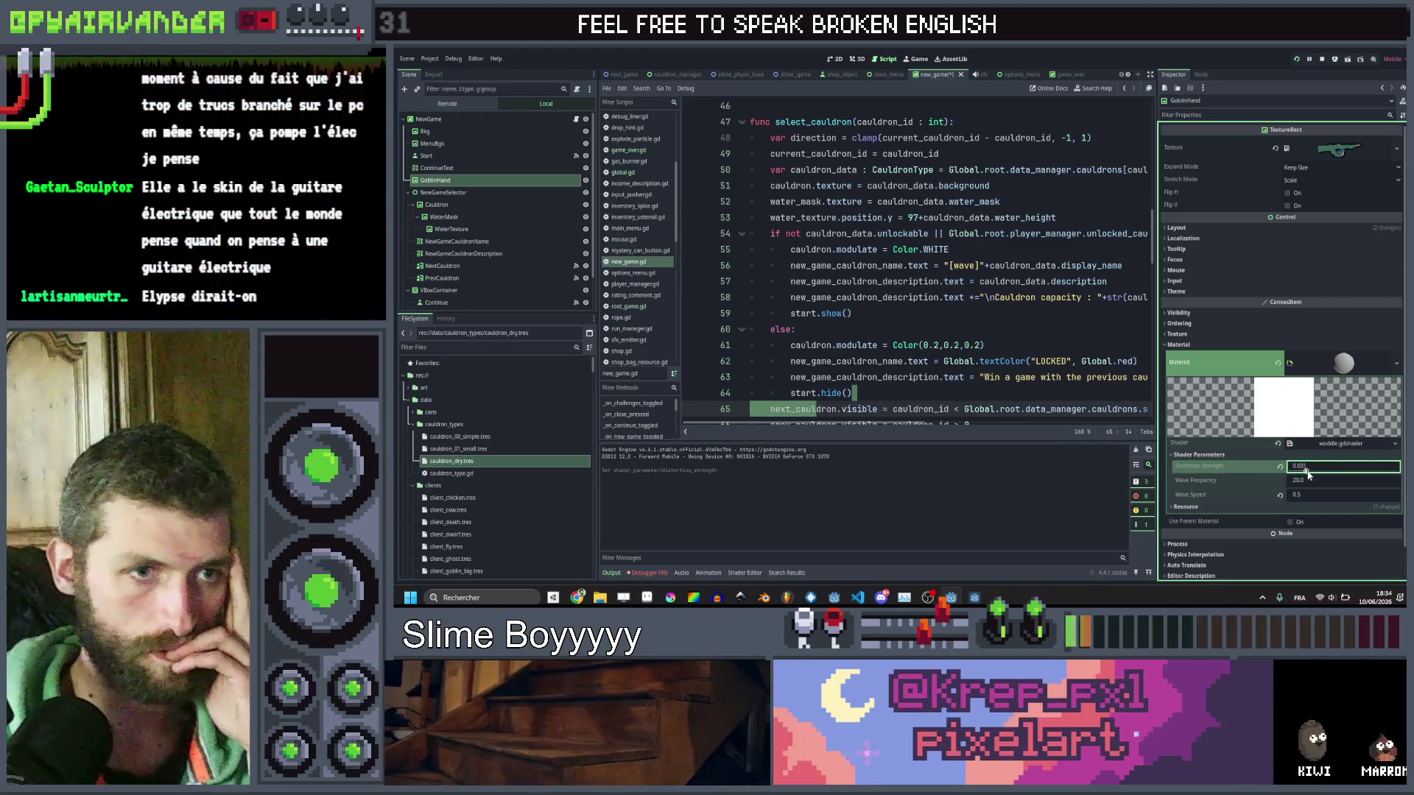
{"action": "type", "text": "6"}
{"action": "key", "text": "Return"}
{"action": "key", "text": "F5"}
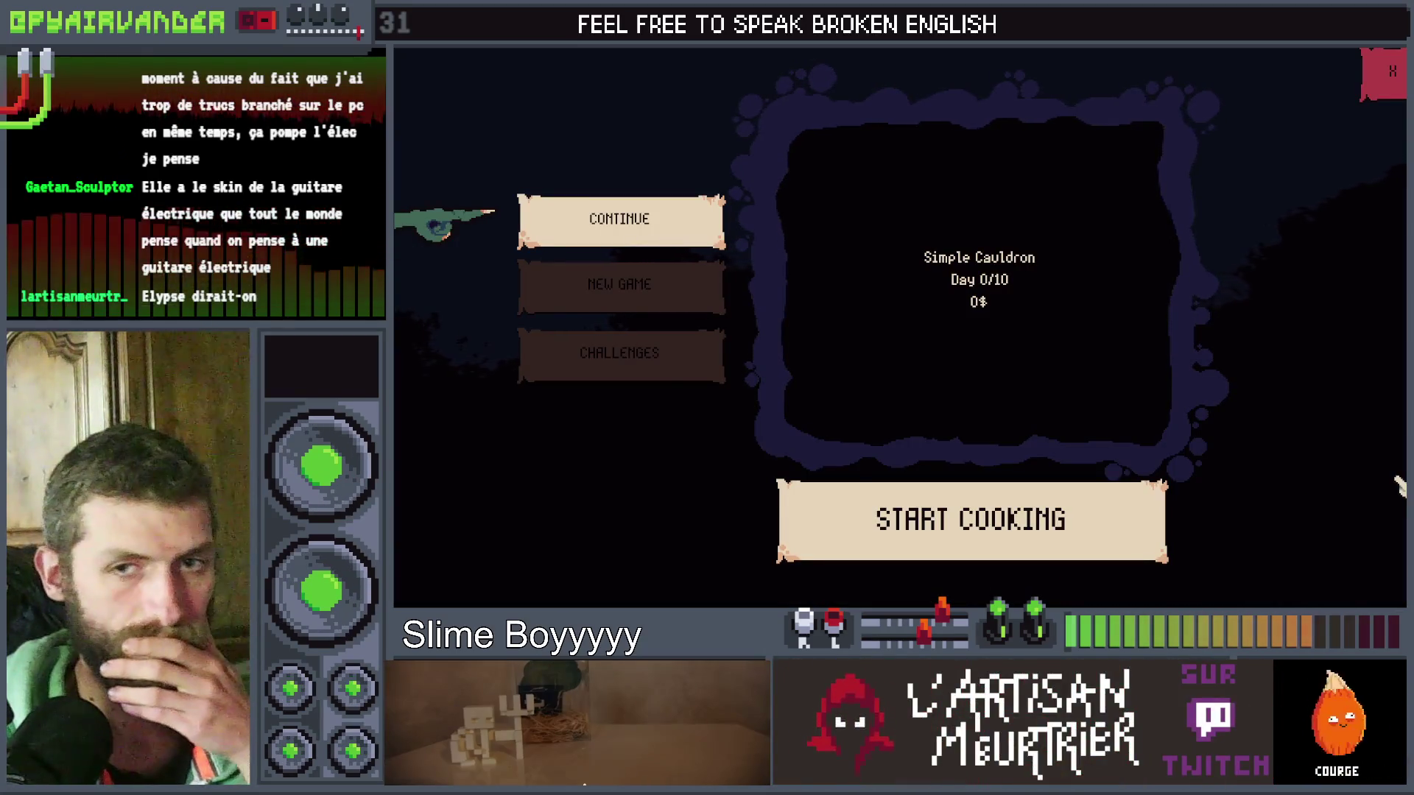
{"action": "key", "text": "F8"}
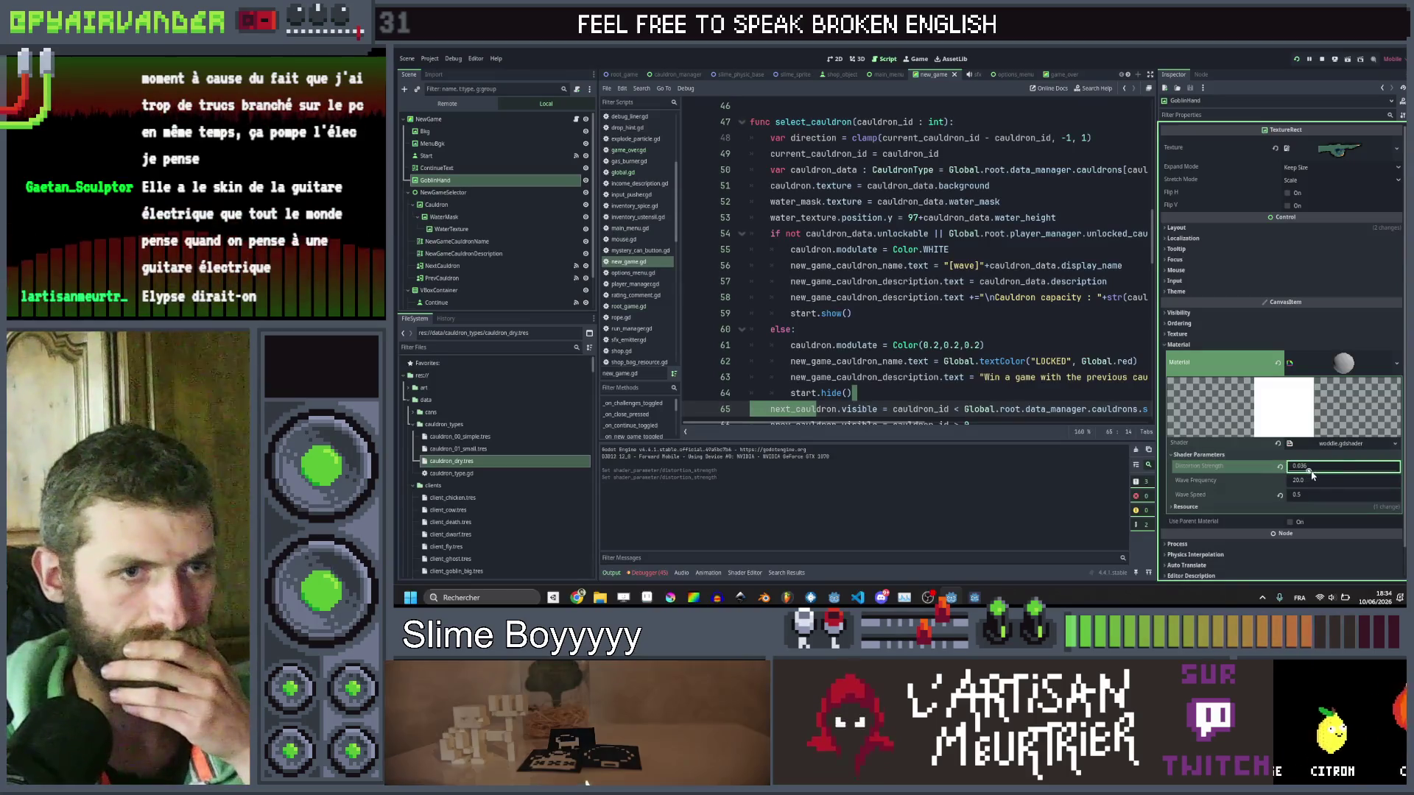
Raise Distortion Strength to 0.124 while checking the running game, set Wave Speed 1.0 and save.
{"action": "left_click_drag", "start_coordinate": [1329, 471], "coordinate": [1330, 471]}
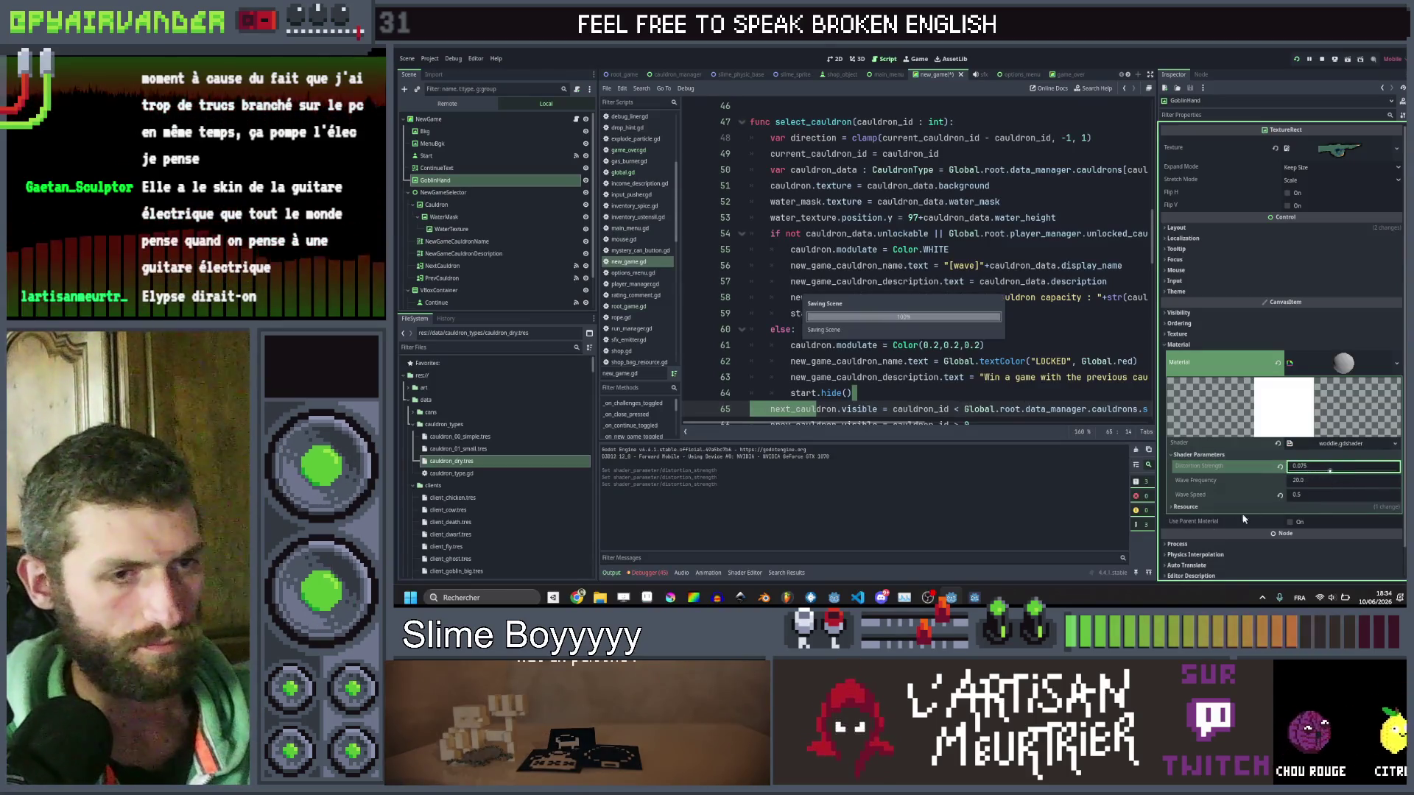
{"action": "left_click", "coordinate": [976, 598]}
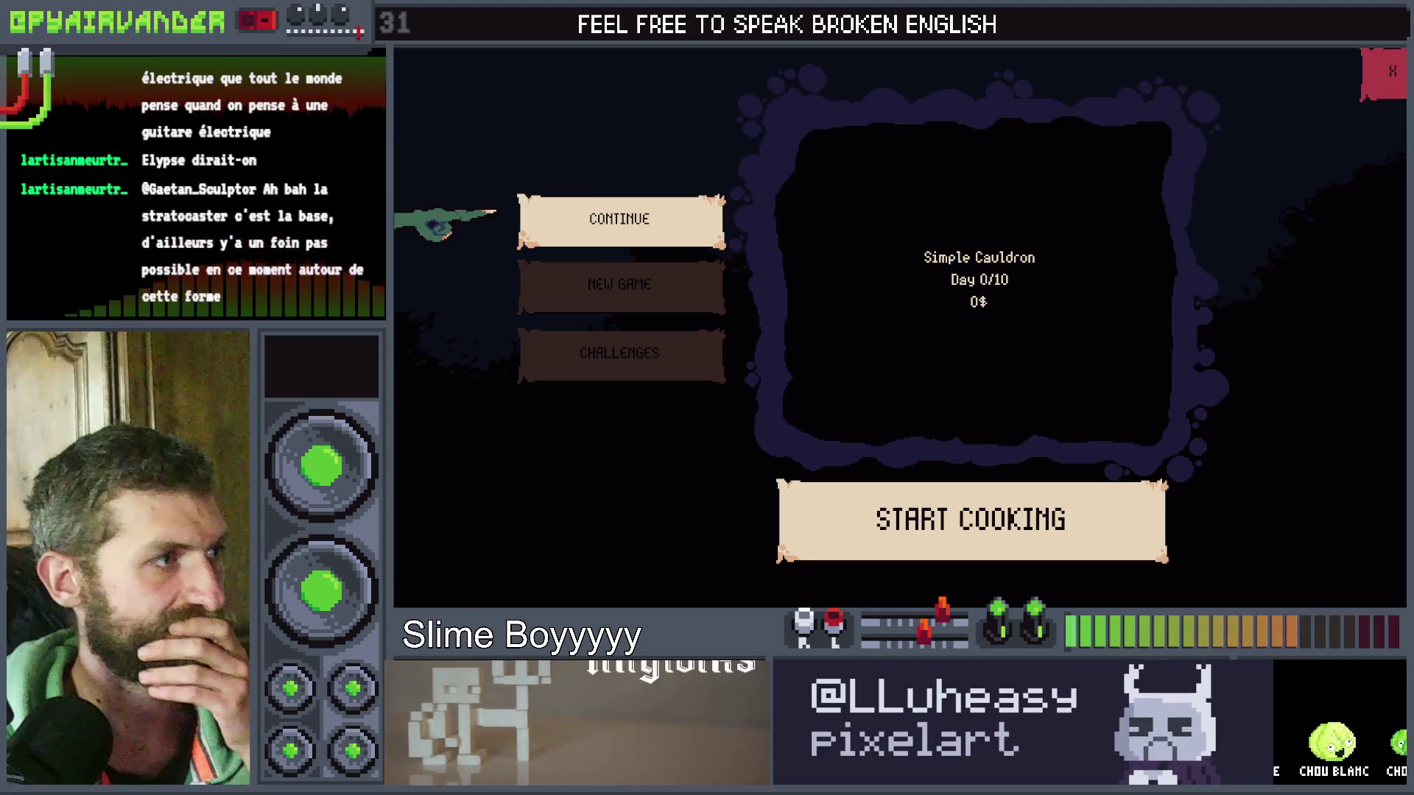
{"action": "key", "text": "alt+Tab"}
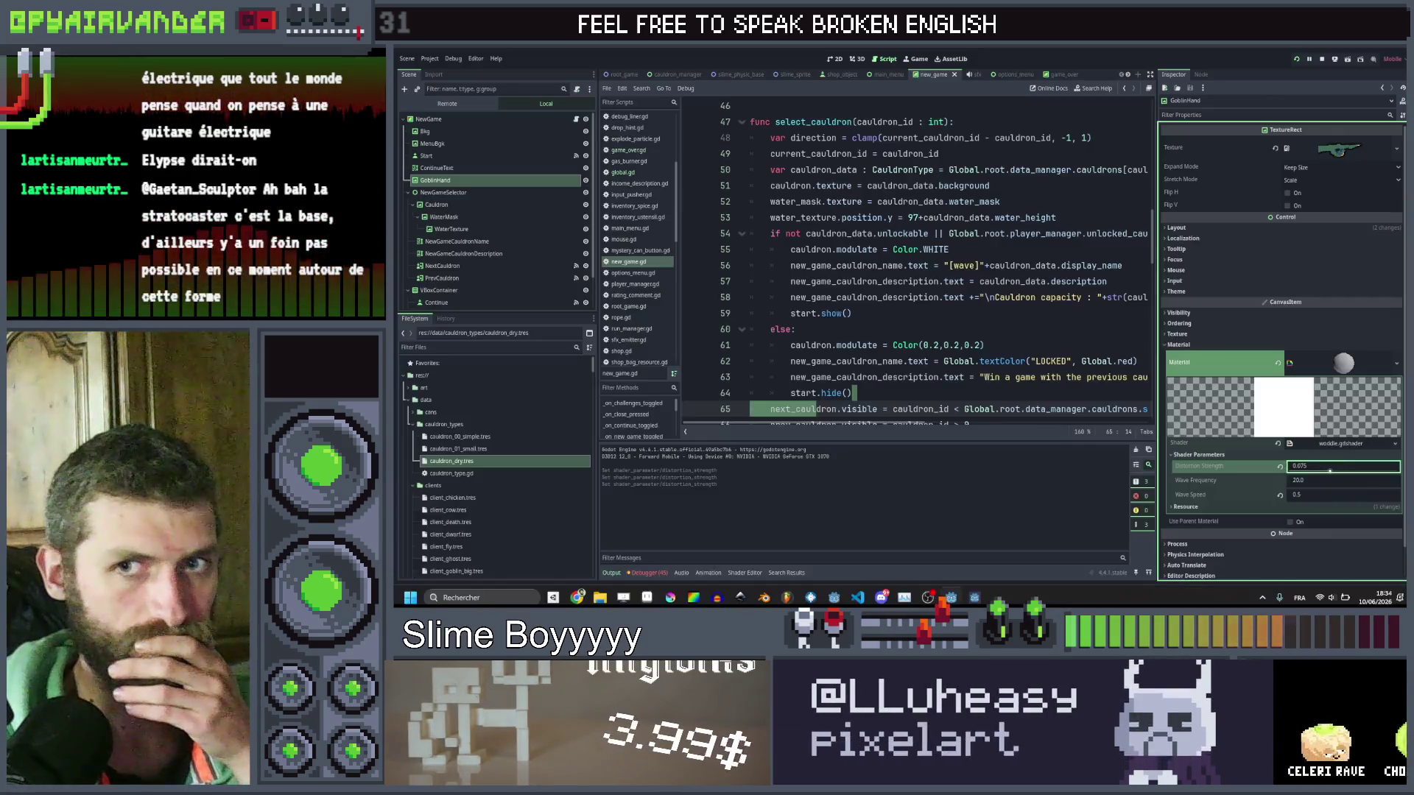
{"action": "left_click_drag", "start_coordinate": [1338, 474], "coordinate": [1359, 473]}
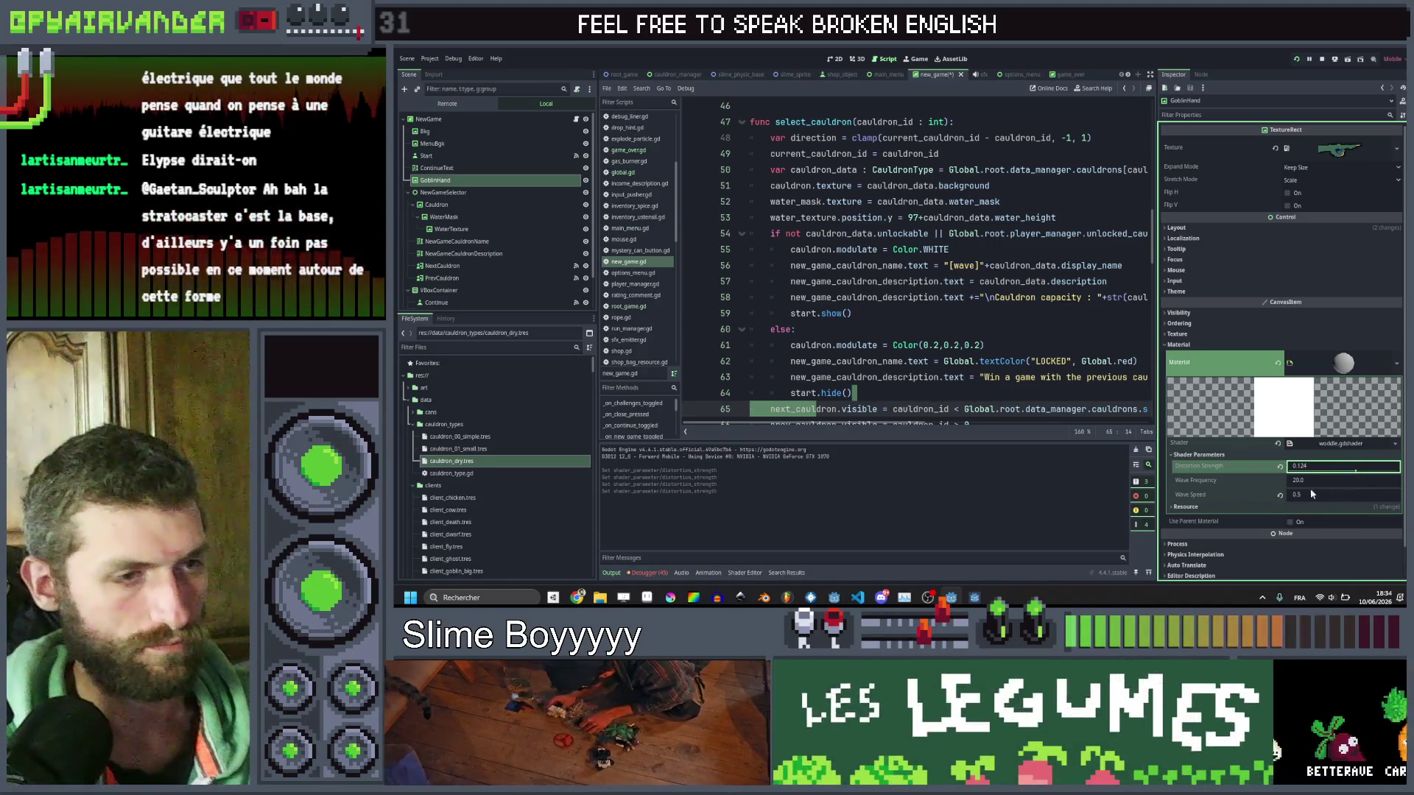
{"action": "key", "text": "alt+Tab"}
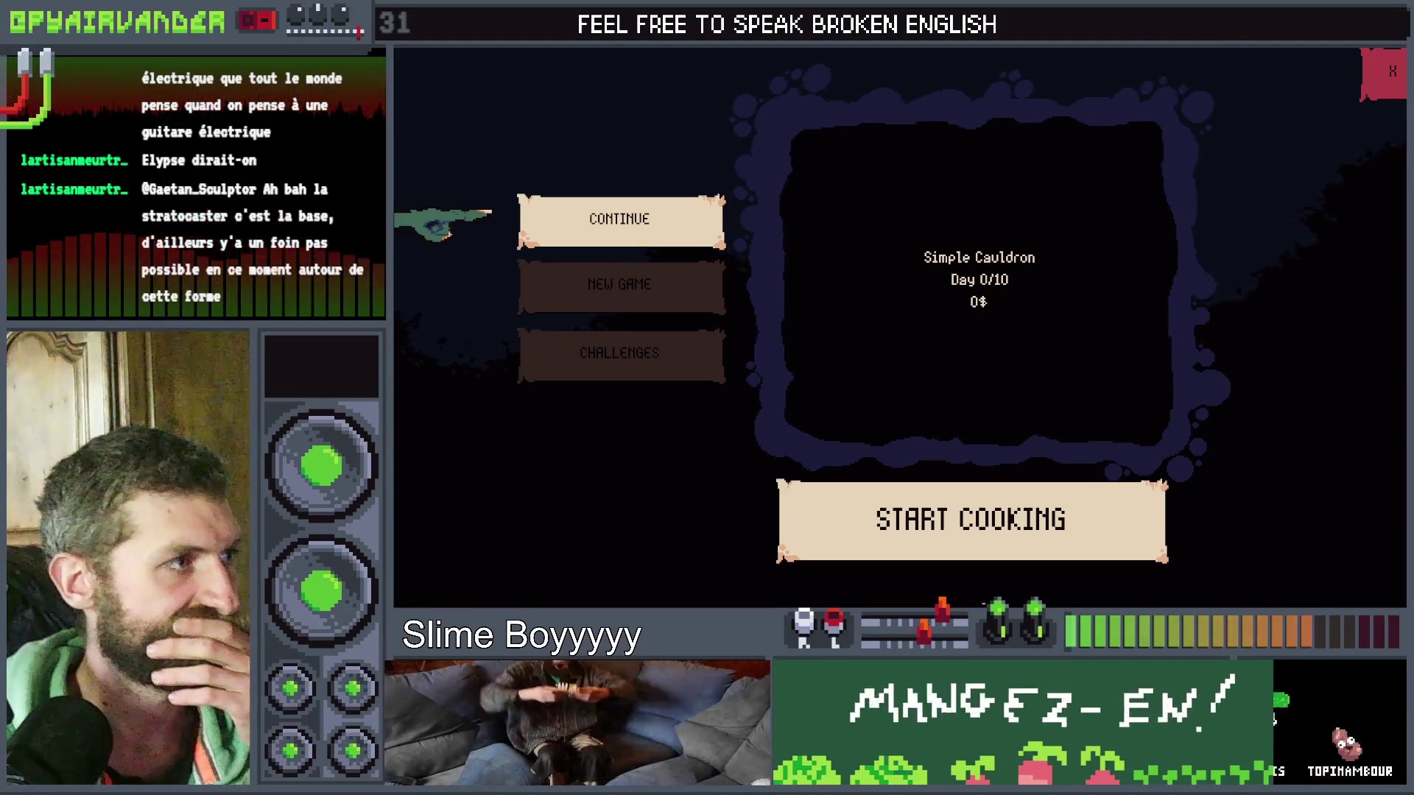
{"action": "key", "text": "alt+Tab"}
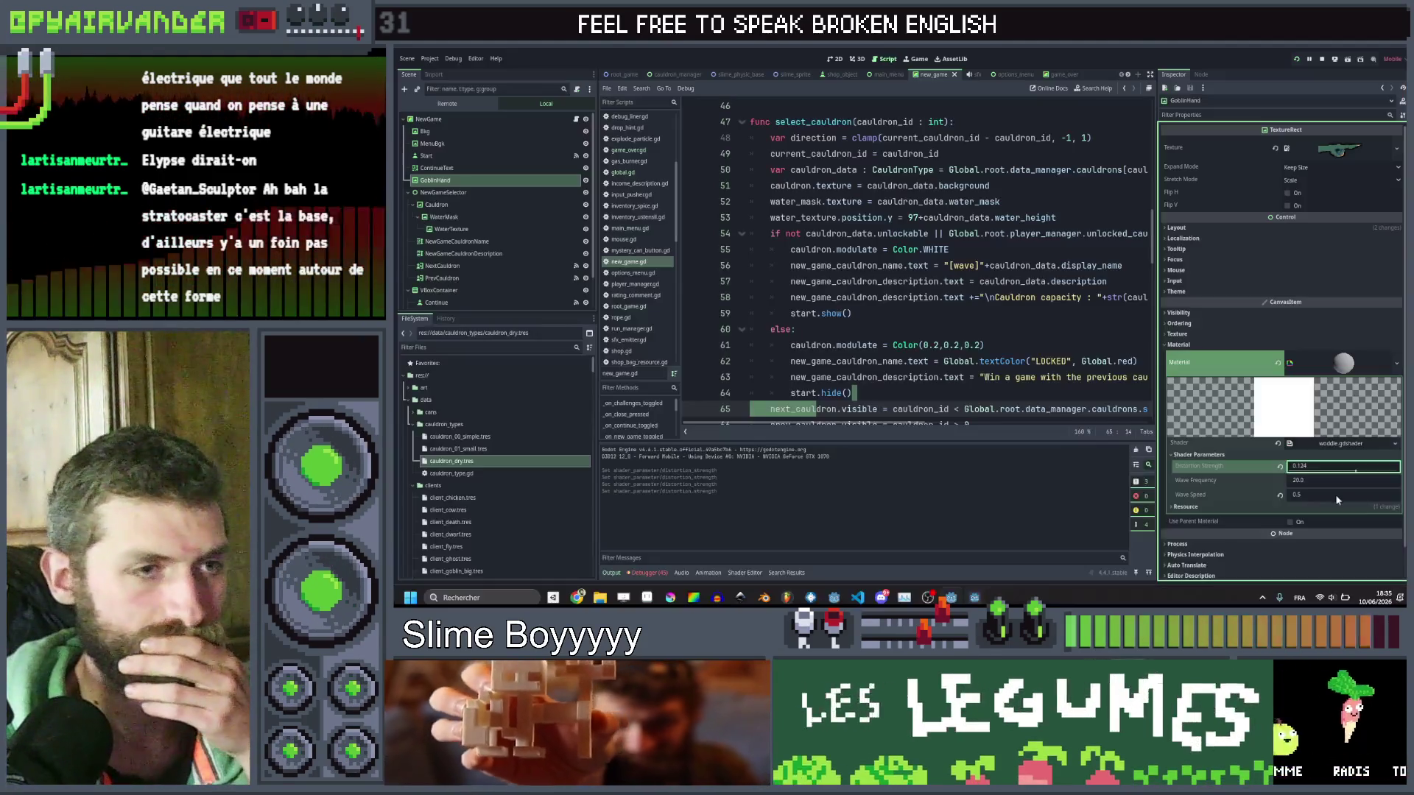
{"action": "left_click", "coordinate": [1326, 495]}
{"action": "type", "text": "1"}
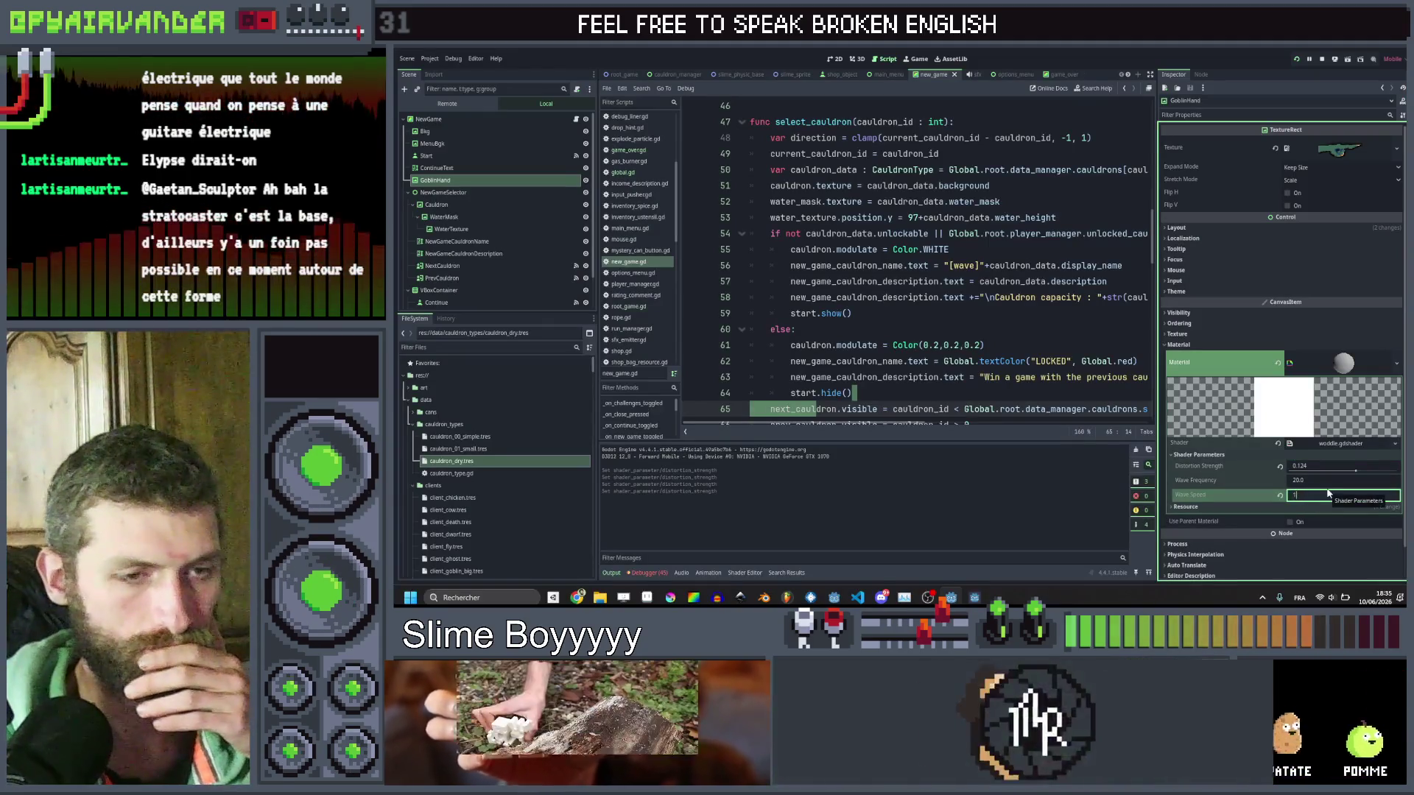
{"action": "key", "text": "Return"}
{"action": "key", "text": "ctrl+s"}
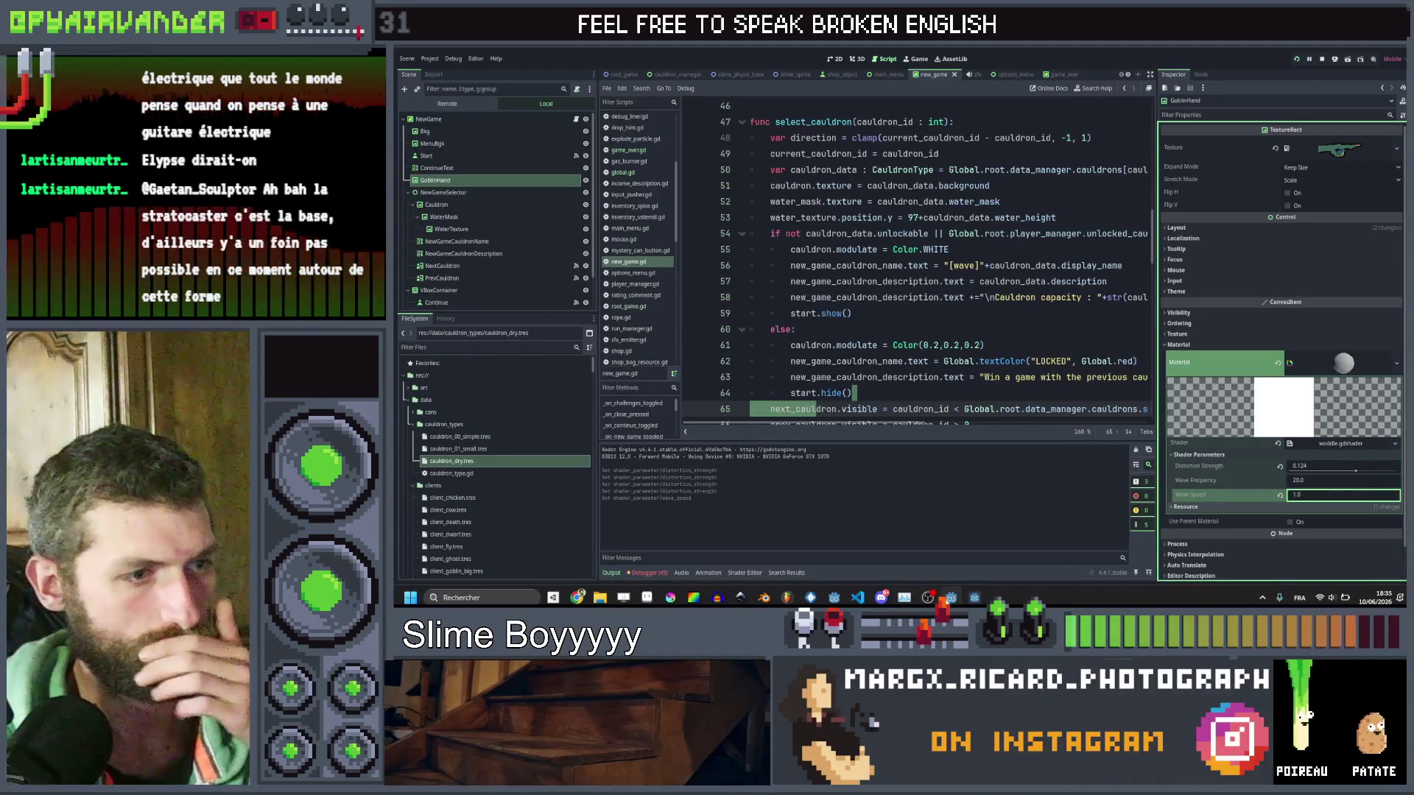
{"action": "left_click", "coordinate": [975, 597]}
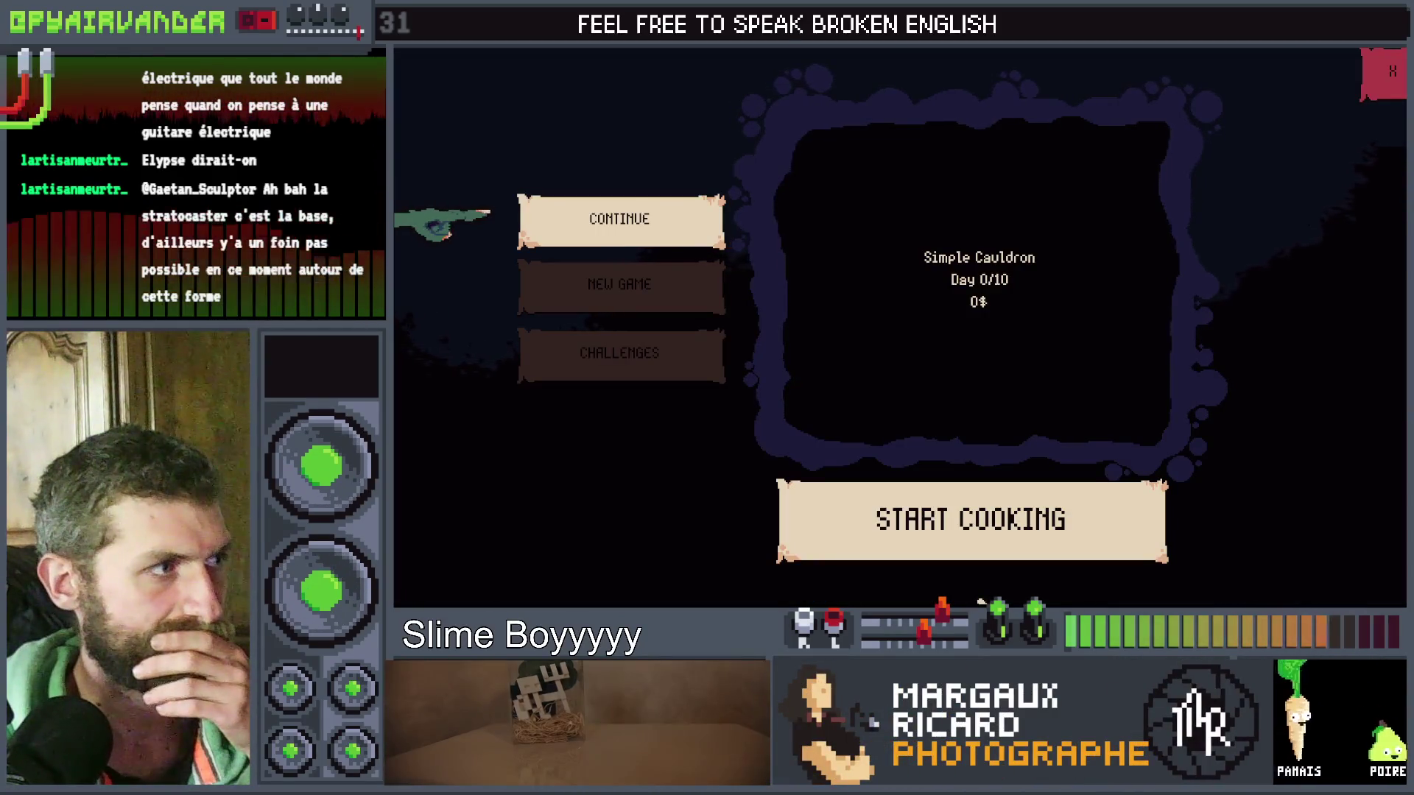
Switch between New Game, Challenges and Continue in the running game's menu, then close the game with F8.
{"action": "mouse_move", "coordinate": [671, 295]}
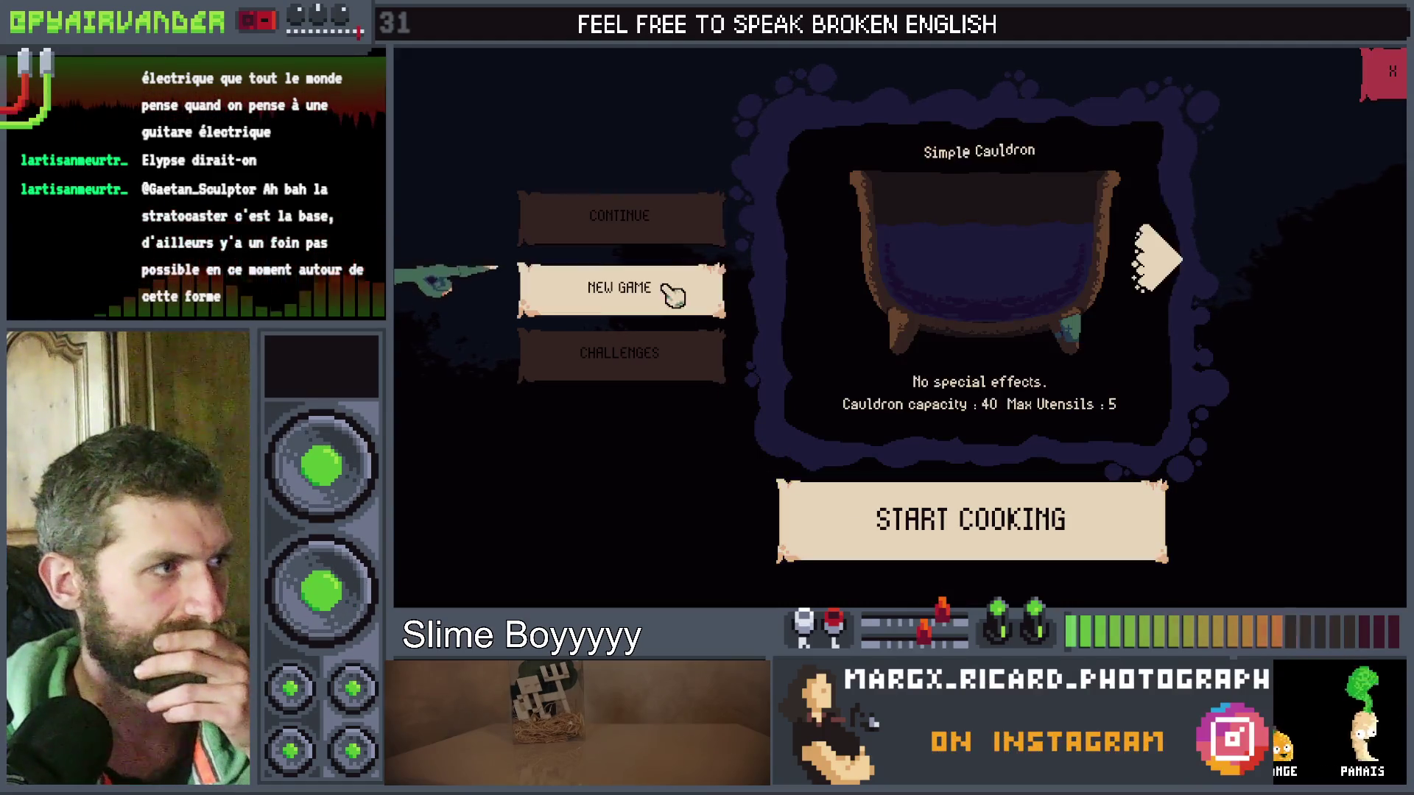
{"action": "left_click", "coordinate": [667, 354]}
{"action": "left_click", "coordinate": [667, 239]}
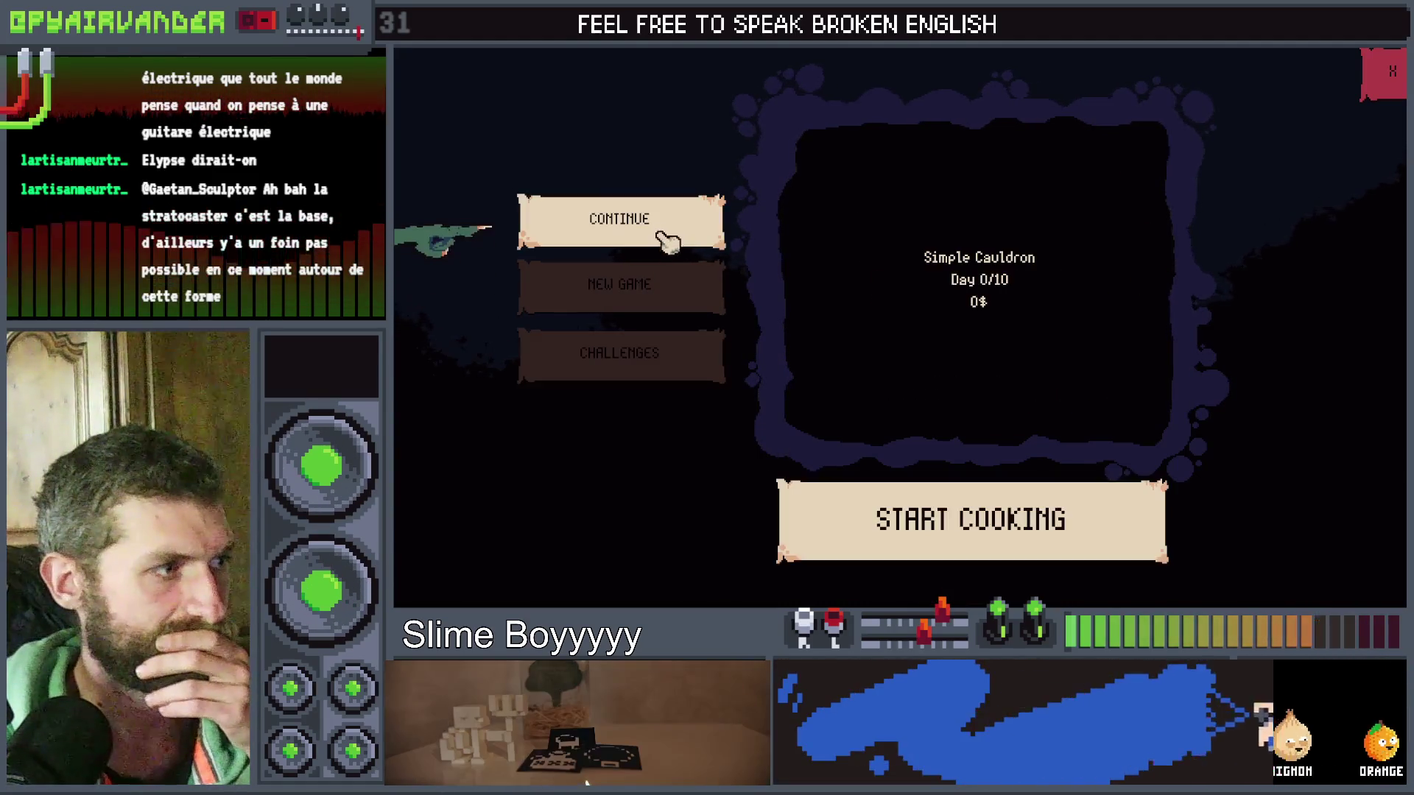
{"action": "left_click", "coordinate": [670, 298]}
{"action": "left_click", "coordinate": [651, 361]}
{"action": "left_click", "coordinate": [662, 292]}
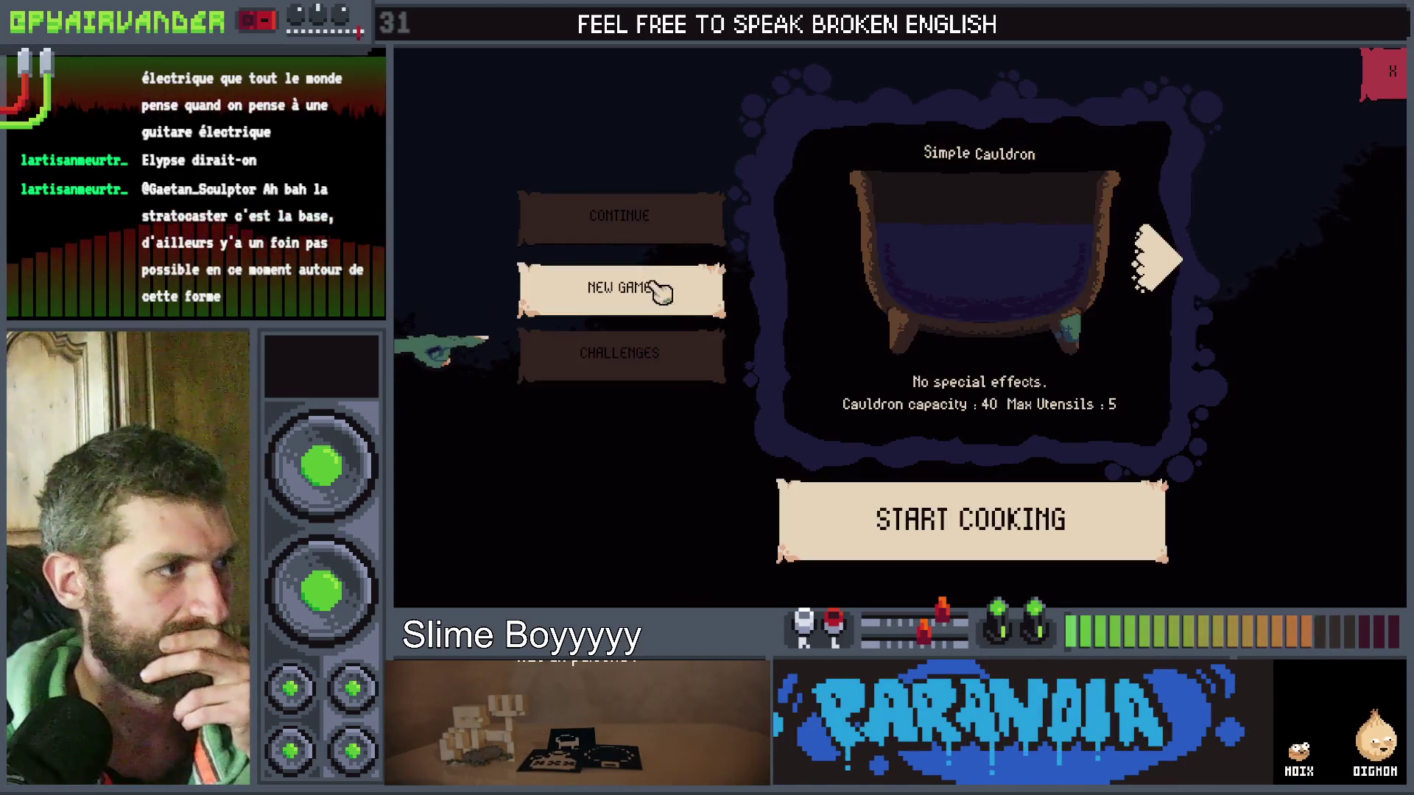
{"action": "left_click", "coordinate": [666, 234]}
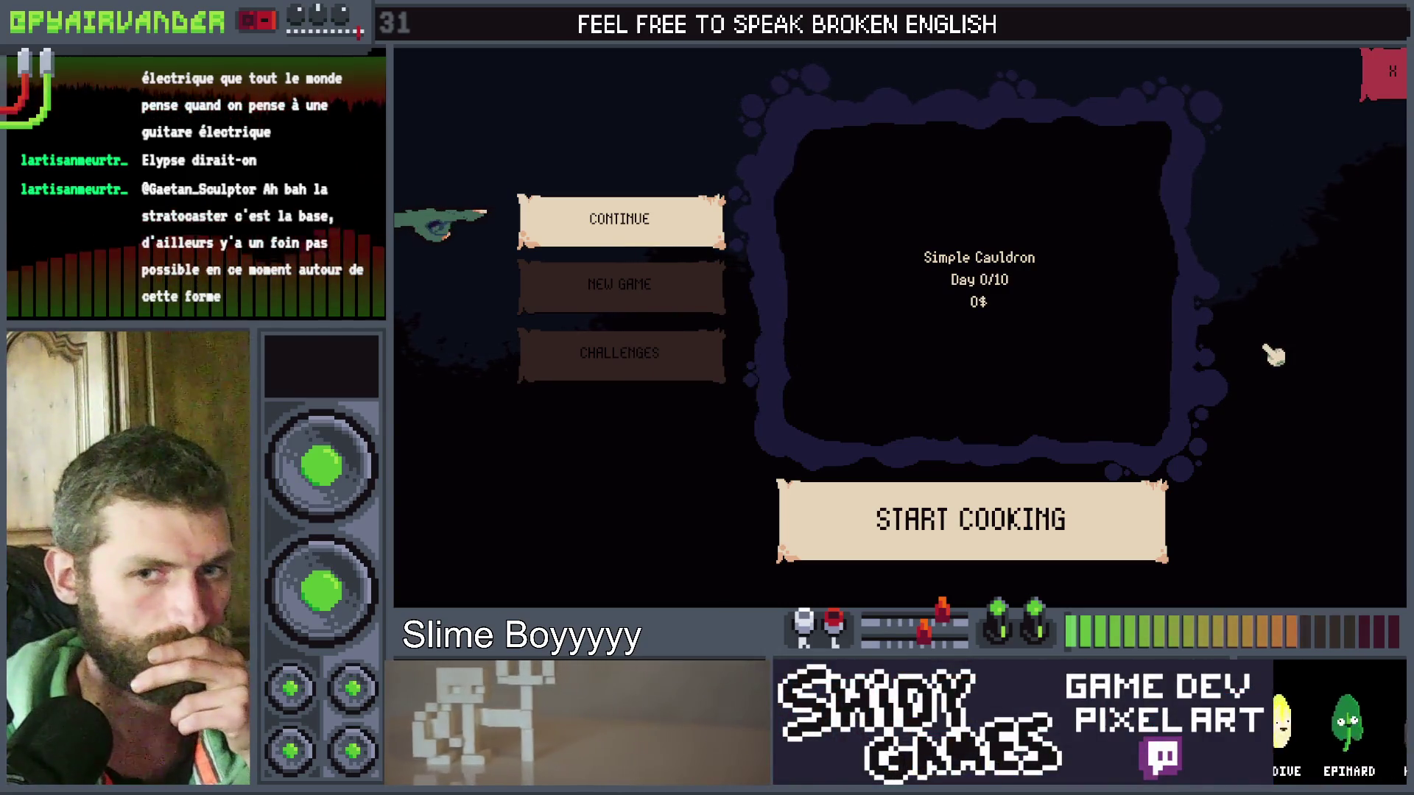
{"action": "key", "text": "F8"}
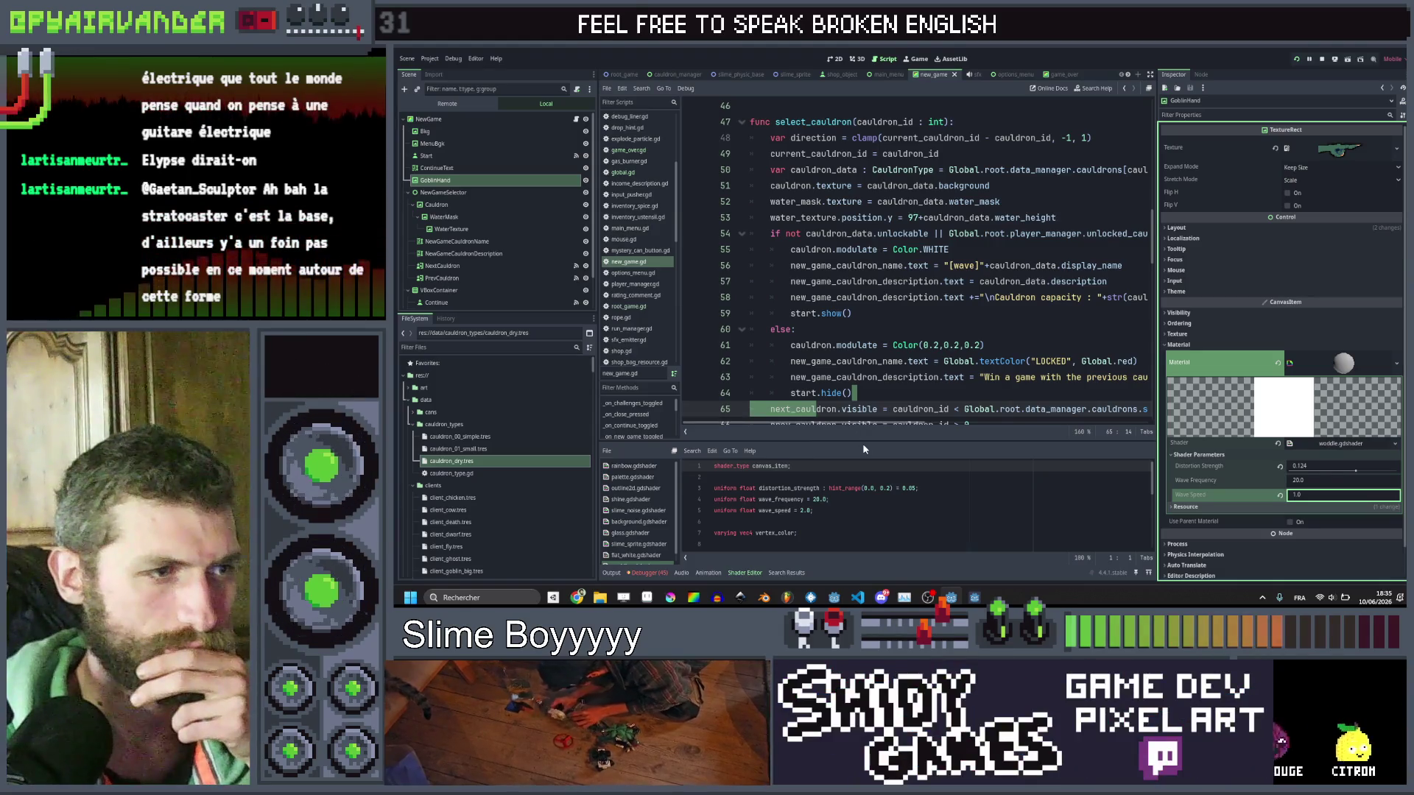
Enlarge the shader editor, review the wobble shader's top_factor and wave_speed lines, and save.
{"action": "mouse_move", "coordinate": [866, 441]}
{"action": "left_mouse_down"}
{"action": "mouse_move", "coordinate": [865, 214]}
{"action": "mouse_move", "coordinate": [865, 234]}
{"action": "left_mouse_up"}
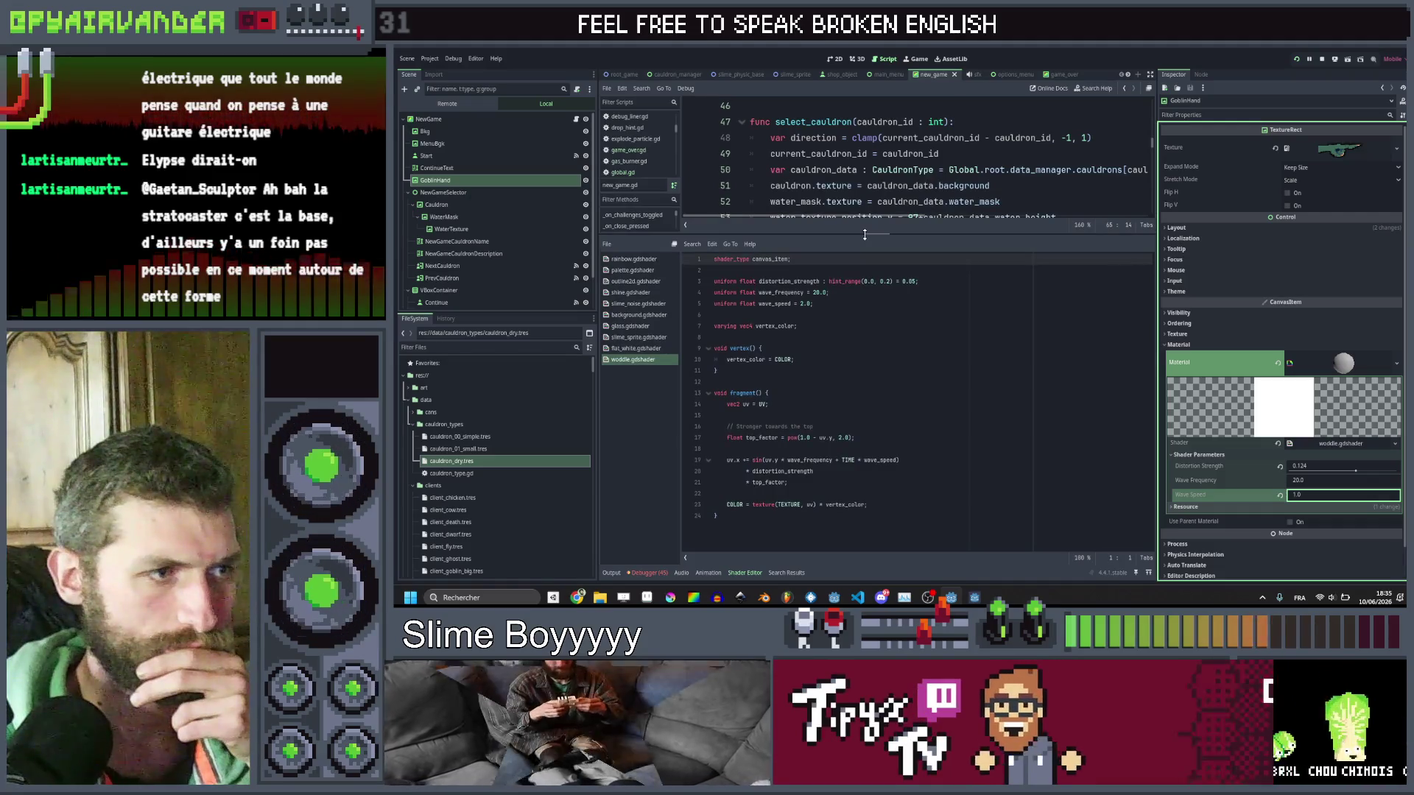
{"action": "left_click", "coordinate": [847, 425]}
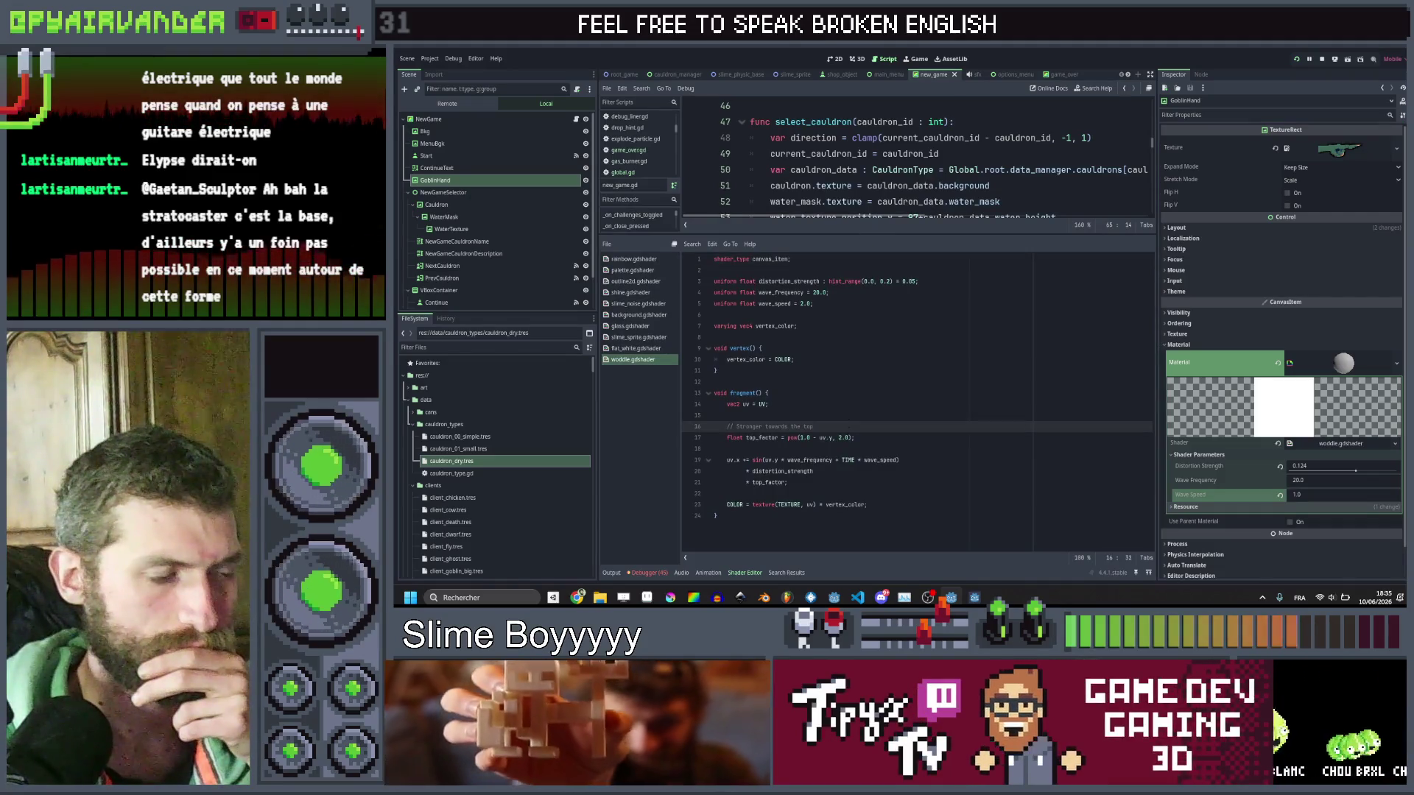
{"action": "key", "text": "Down"}
{"action": "key", "text": "End"}
{"action": "key", "text": "shift+Home"}
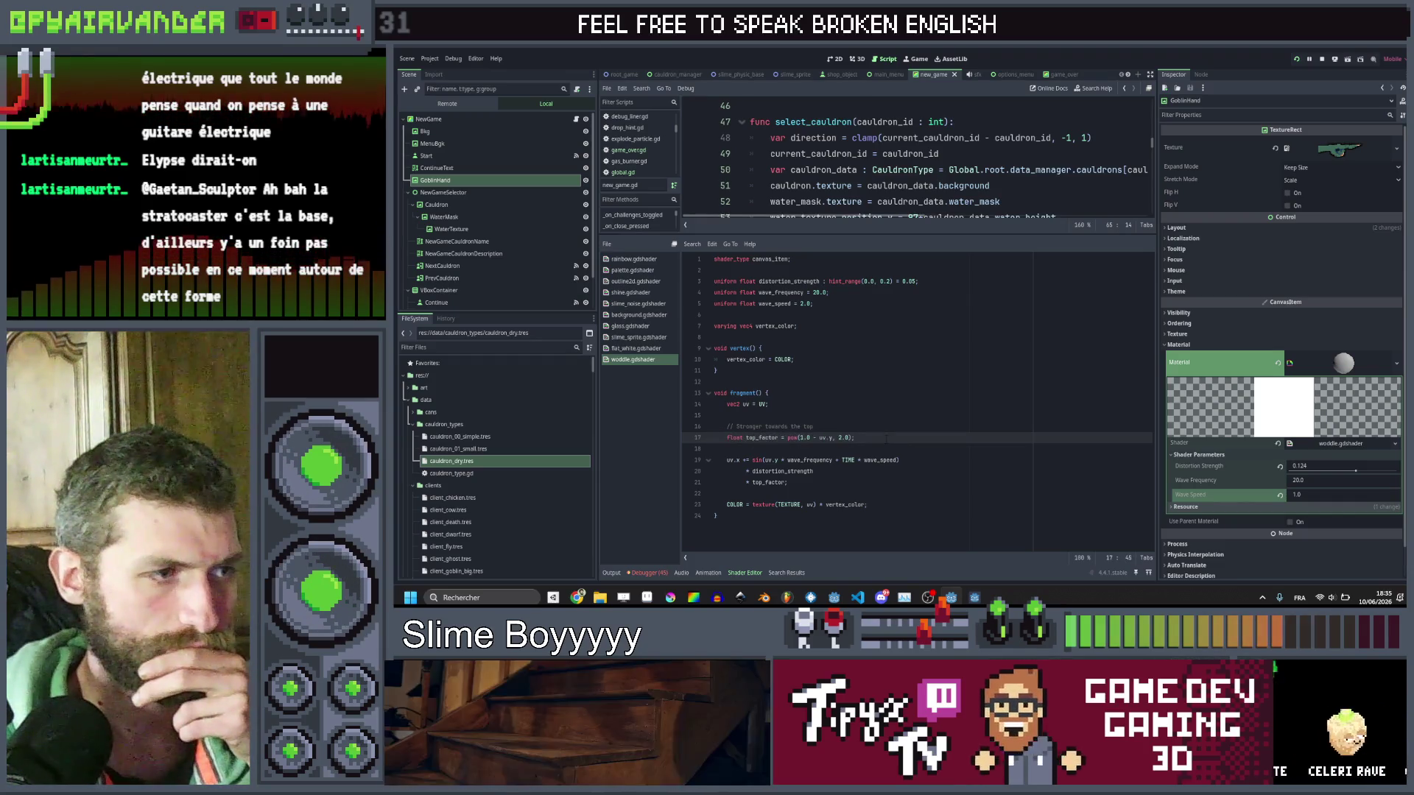
{"action": "left_click", "coordinate": [752, 482]}
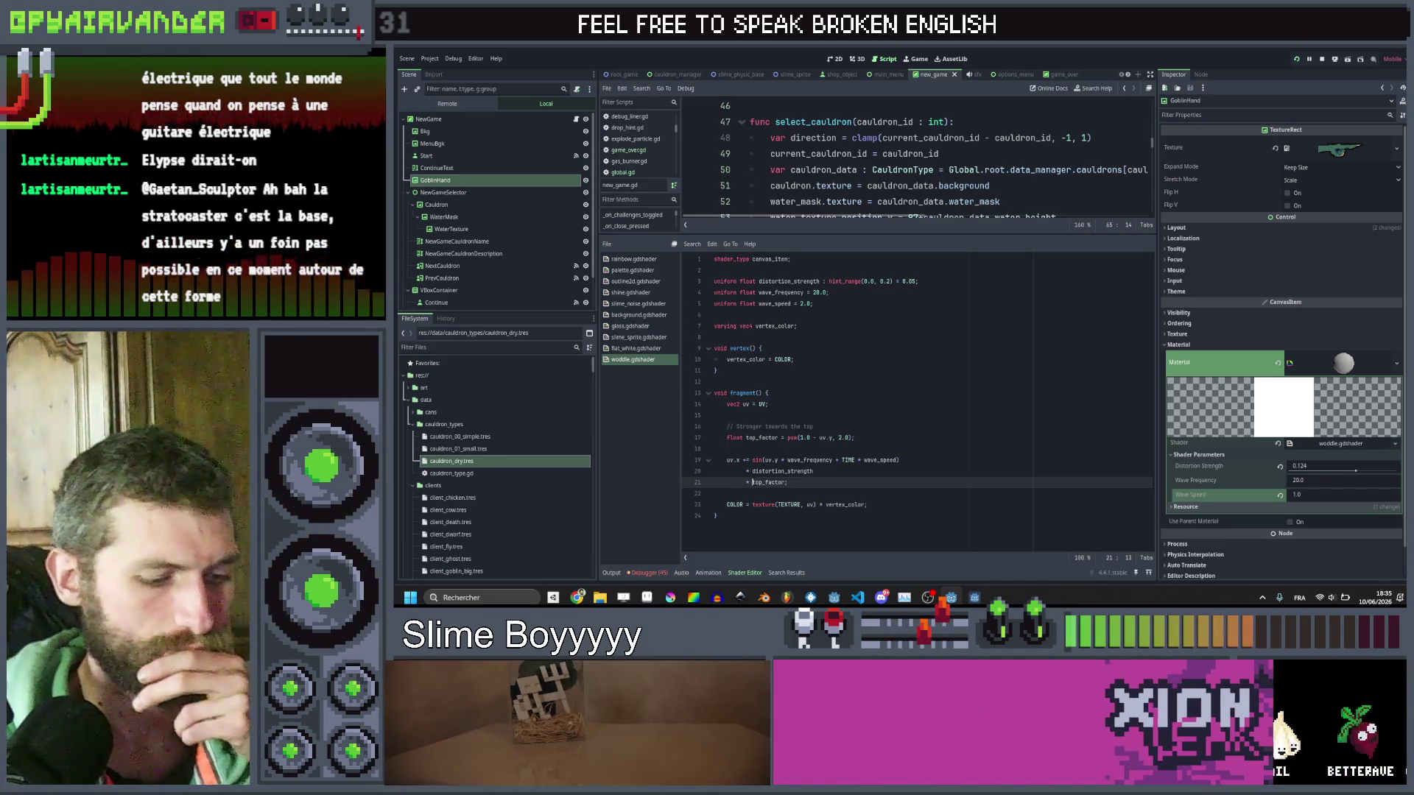
{"action": "left_click", "coordinate": [830, 304]}
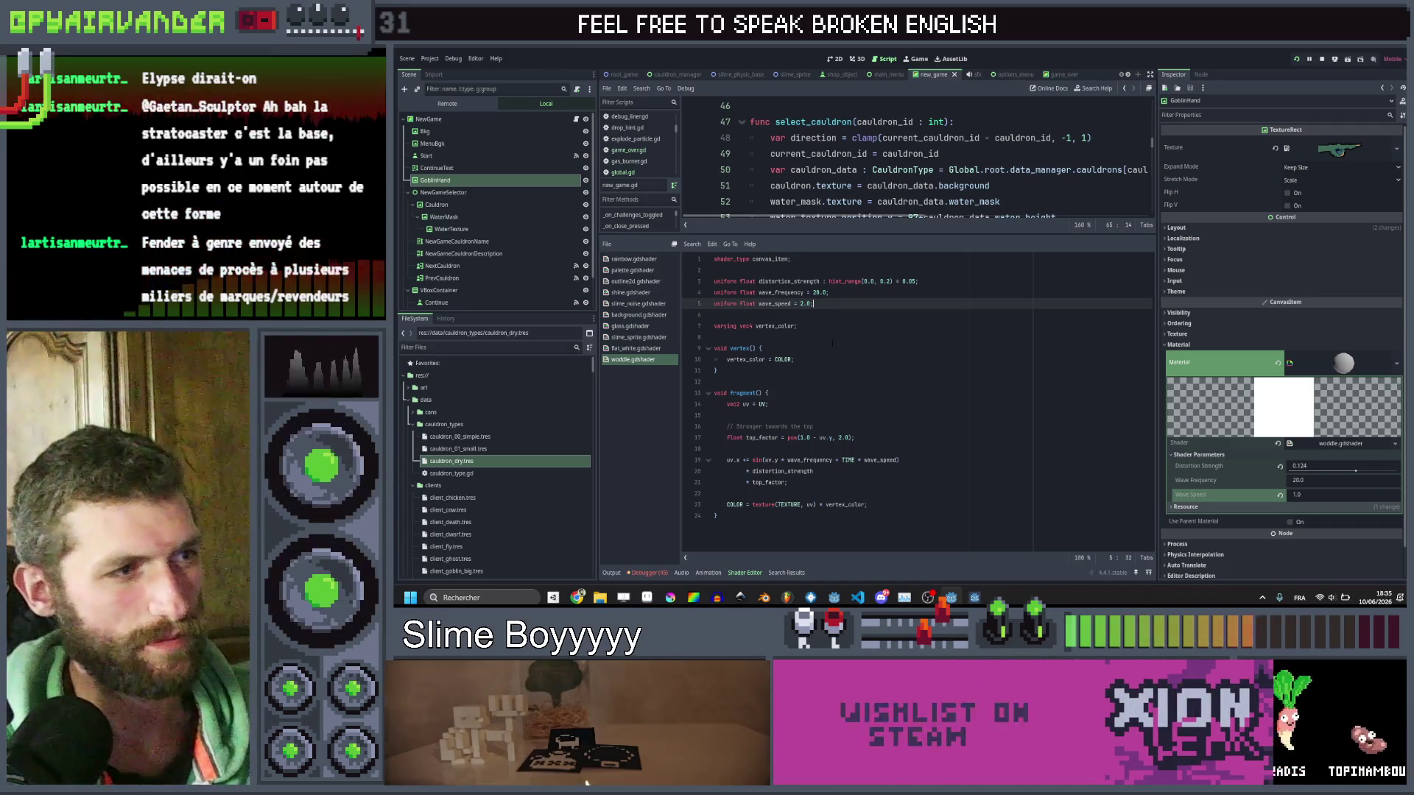
{"action": "key", "text": "Down"}
{"action": "key", "text": "Down"}
{"action": "key", "text": "Down"}
{"action": "key", "text": "ctrl+s"}
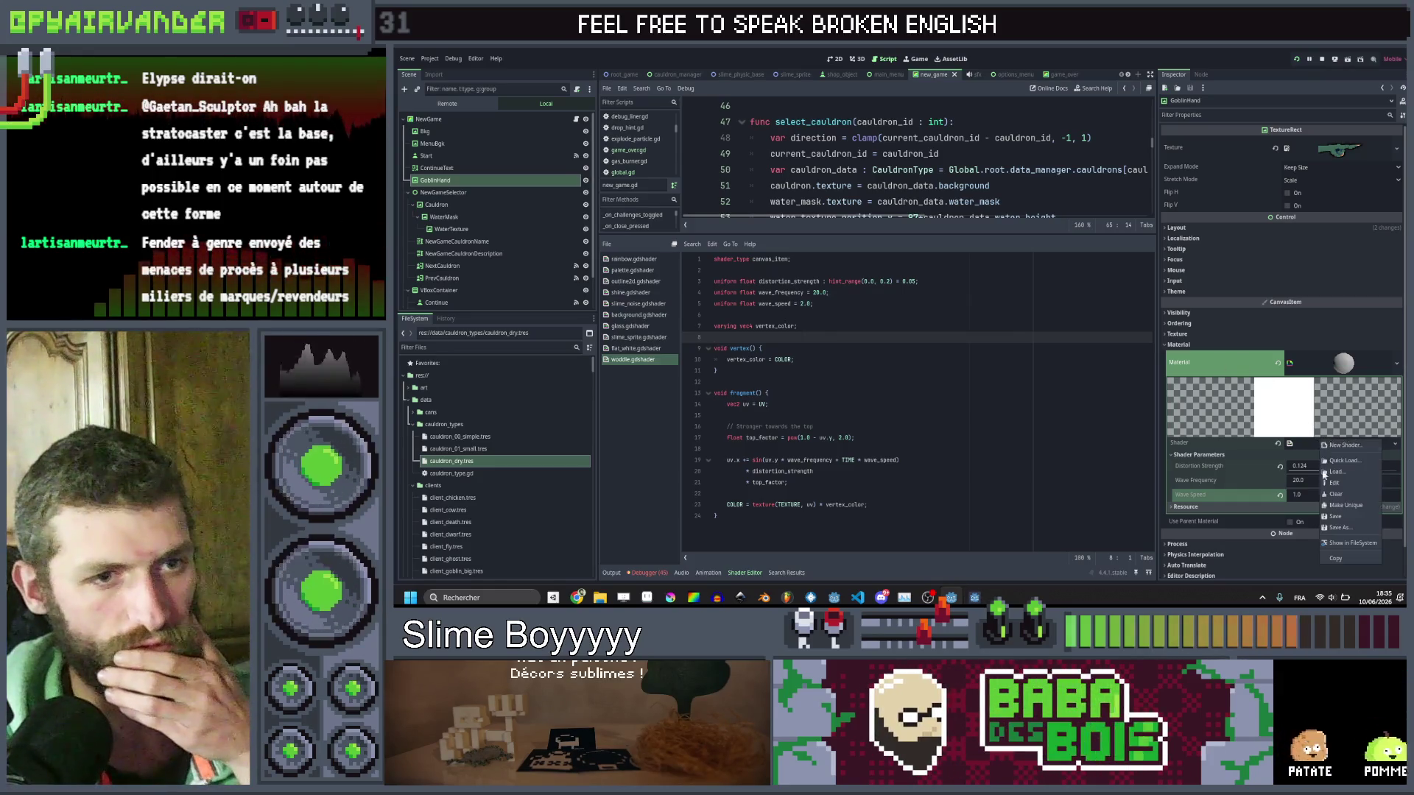
Swap the material's shader to rainbow.gdshader, drag its Strength to 0.0, and run the scene with F6.
{"action": "left_click", "coordinate": [1342, 461]}
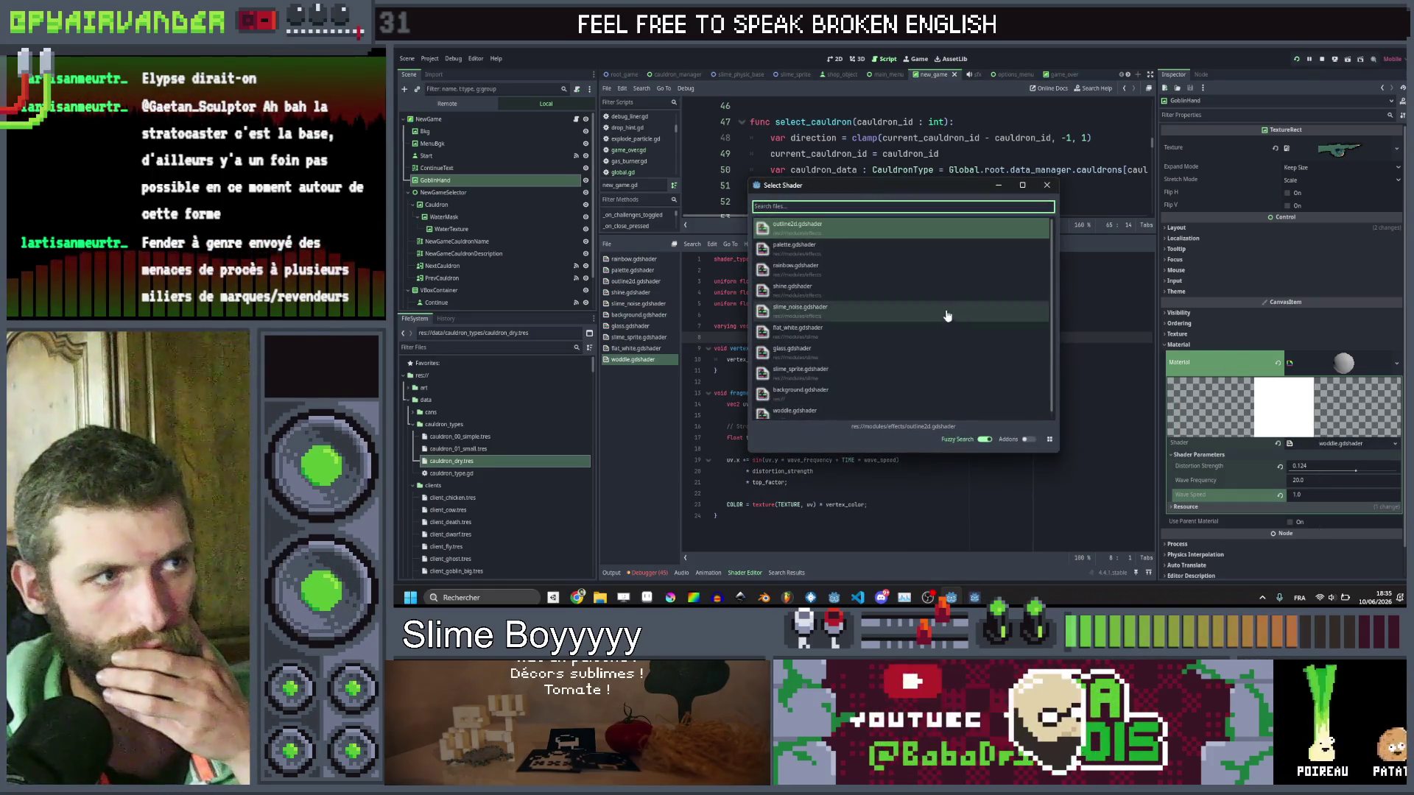
{"action": "left_click", "coordinate": [817, 269]}
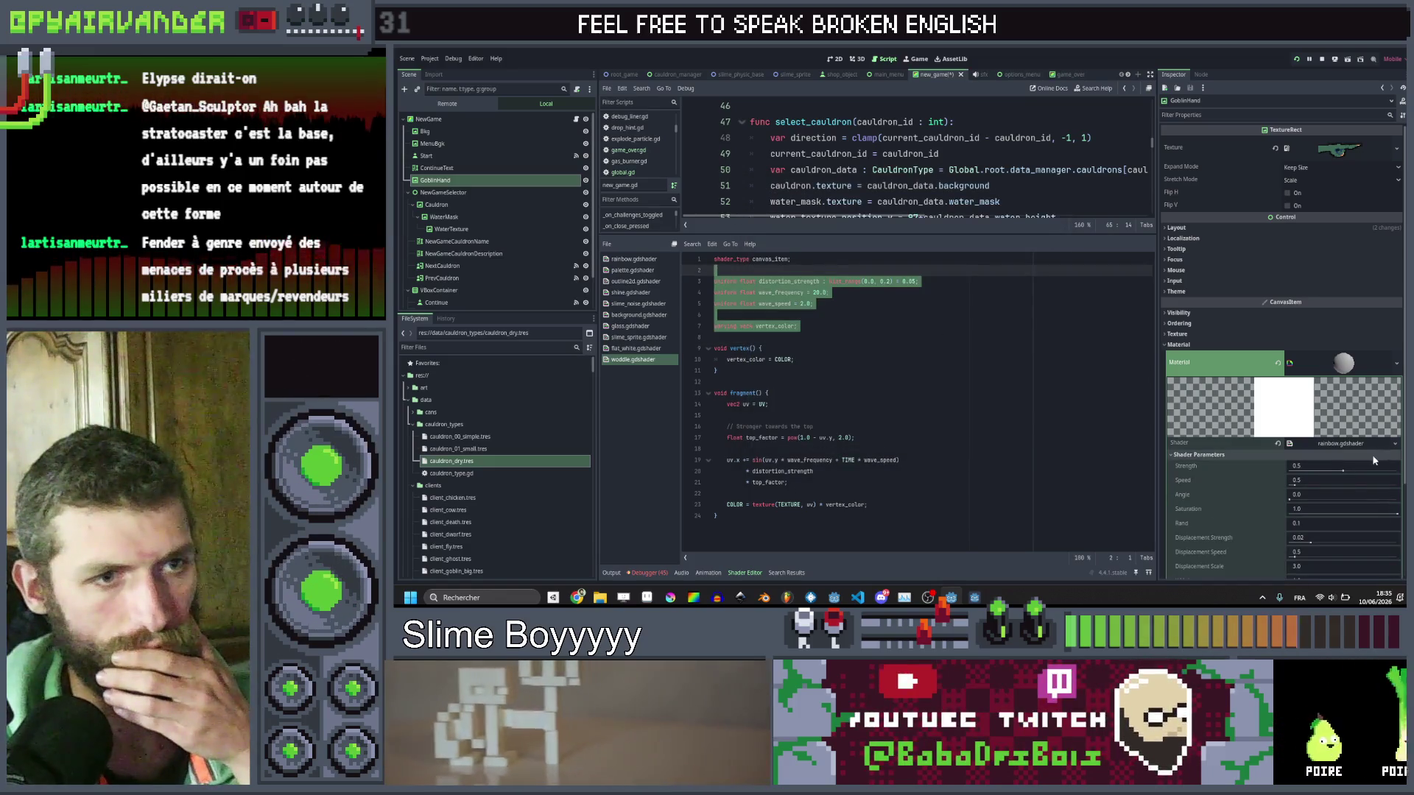
{"action": "mouse_move", "coordinate": [1345, 471]}
{"action": "left_mouse_down"}
{"action": "mouse_move", "coordinate": [1289, 475]}
{"action": "mouse_move", "coordinate": [1307, 442]}
{"action": "left_mouse_up"}
{"action": "scroll", "coordinate": [1226, 486], "scroll_direction": "down", "scroll_amount": 3}
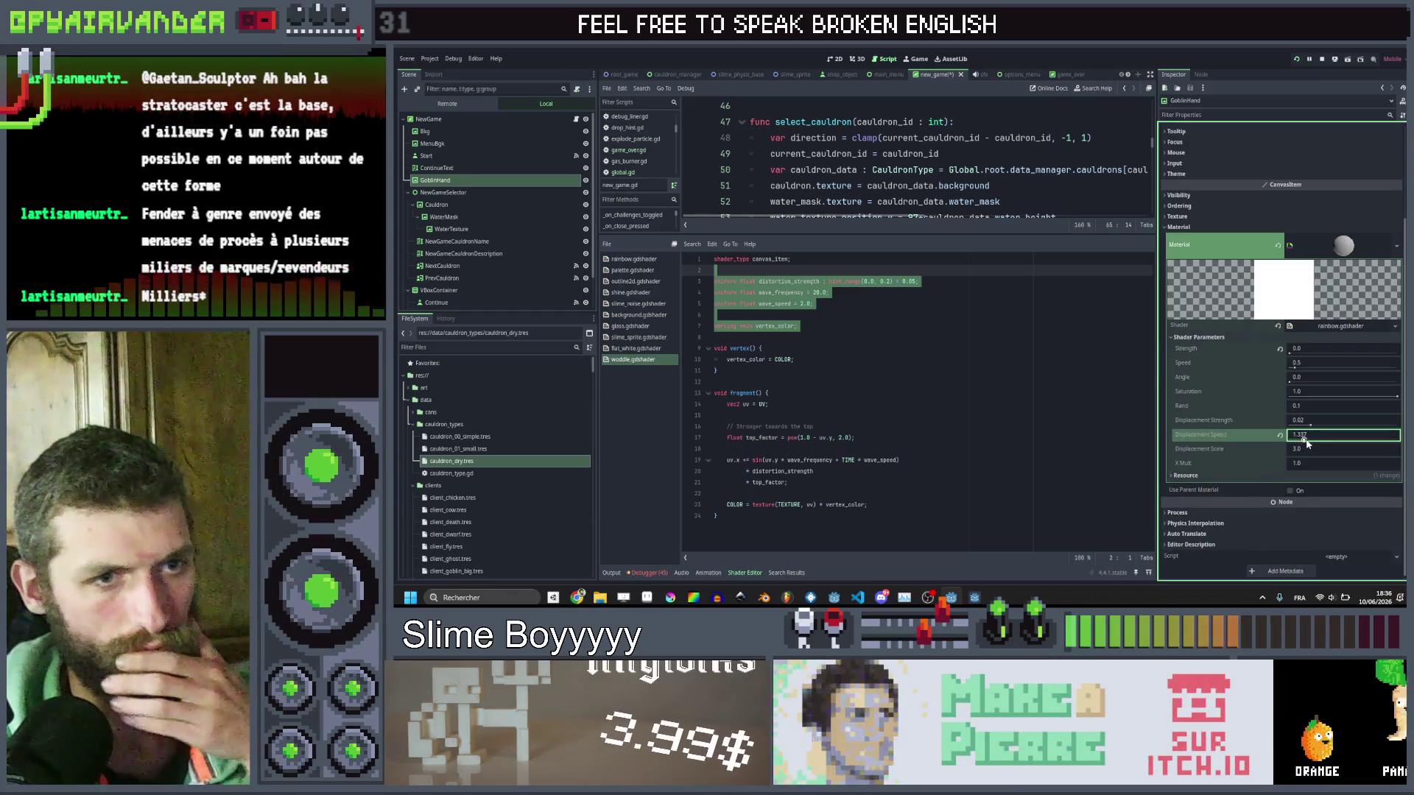
{"action": "key", "text": "F6"}
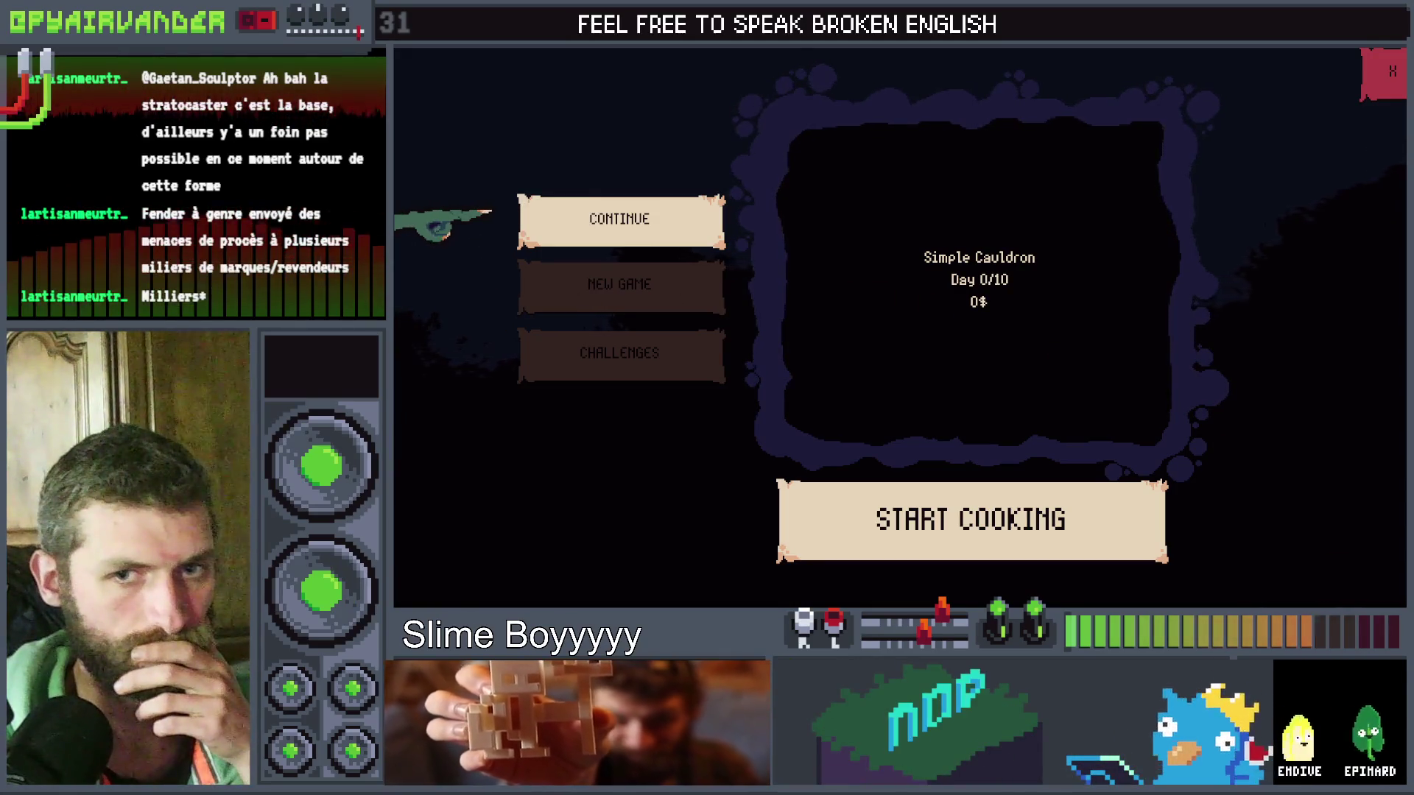
{"action": "key", "text": "F8"}
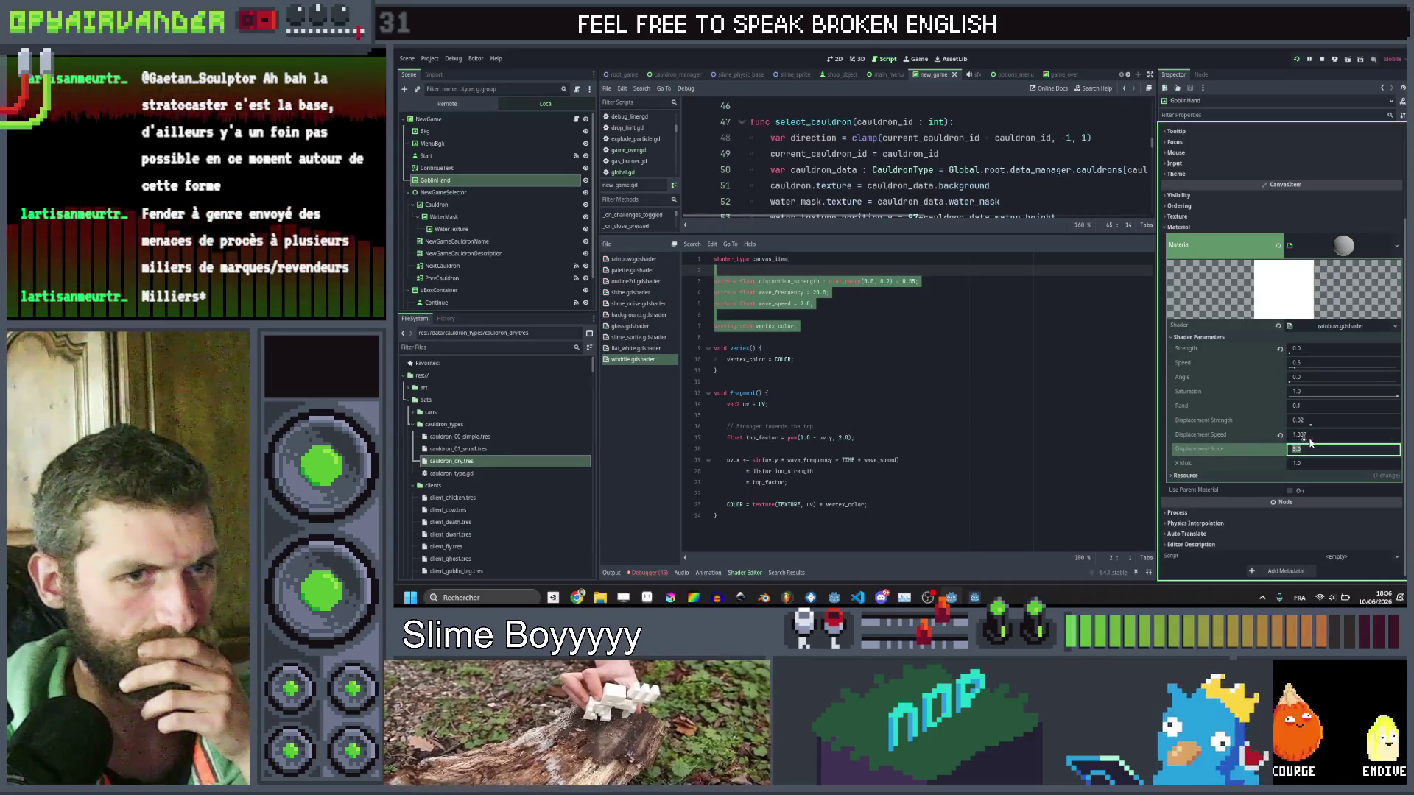
{"action": "key", "text": "F5"}
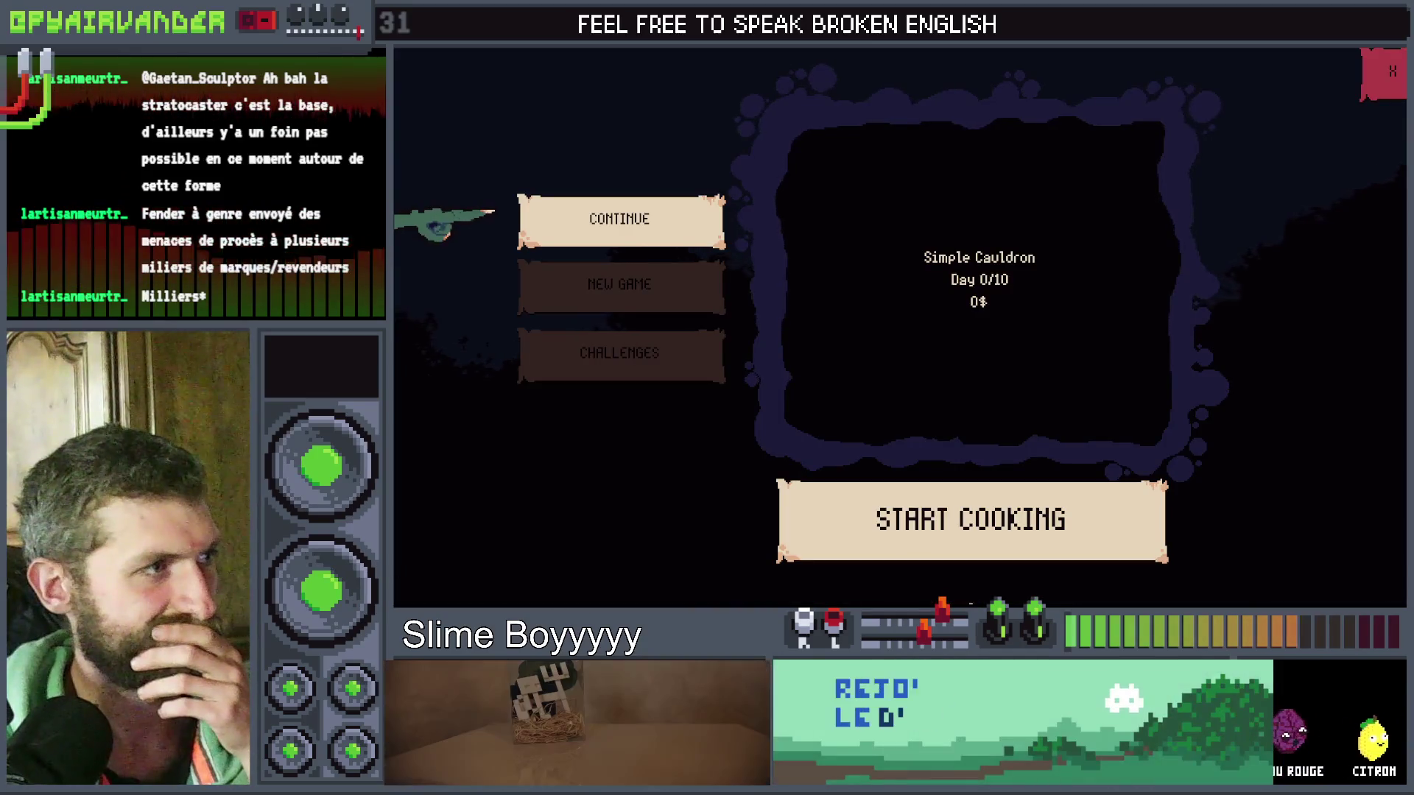
{"action": "left_click", "coordinate": [571, 293]}
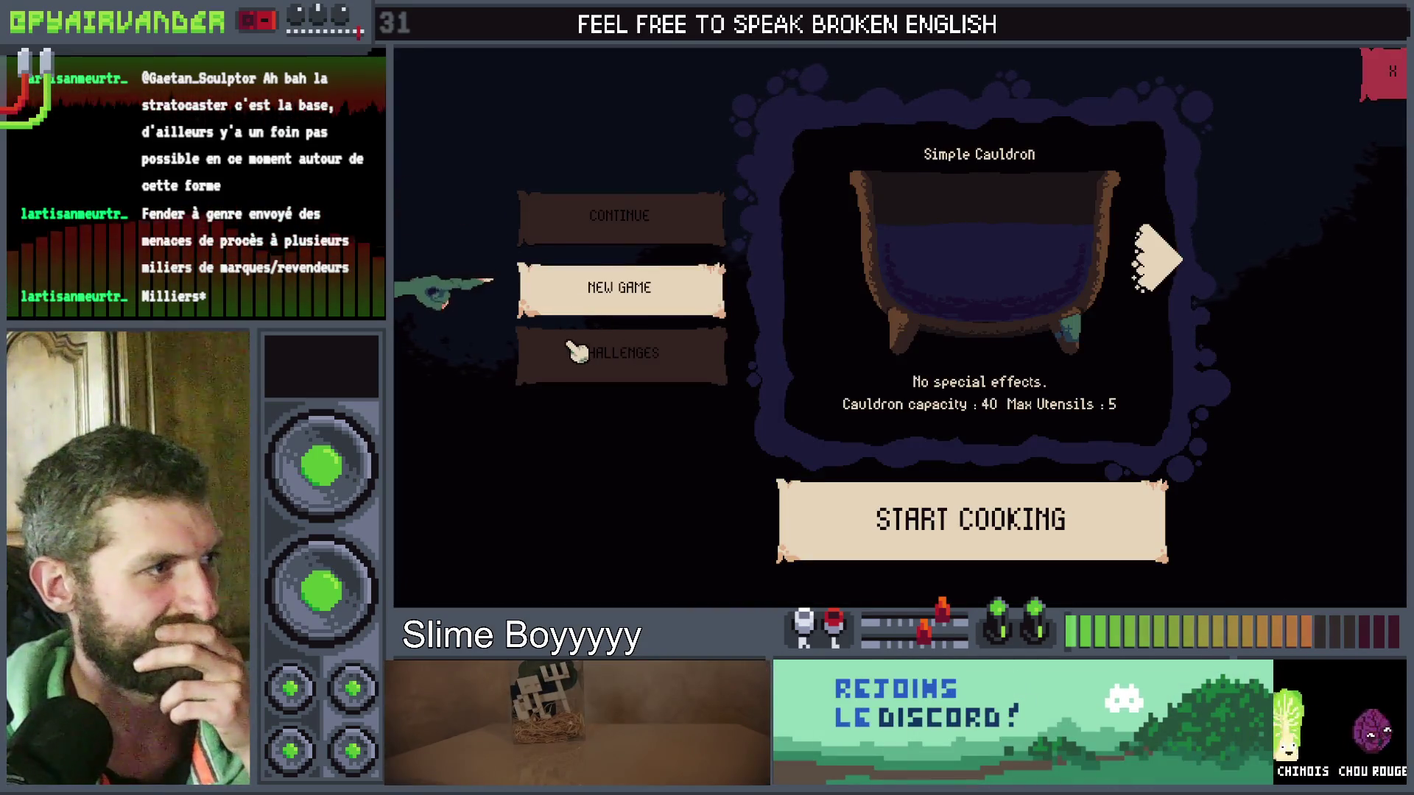
{"action": "left_click", "coordinate": [575, 346]}
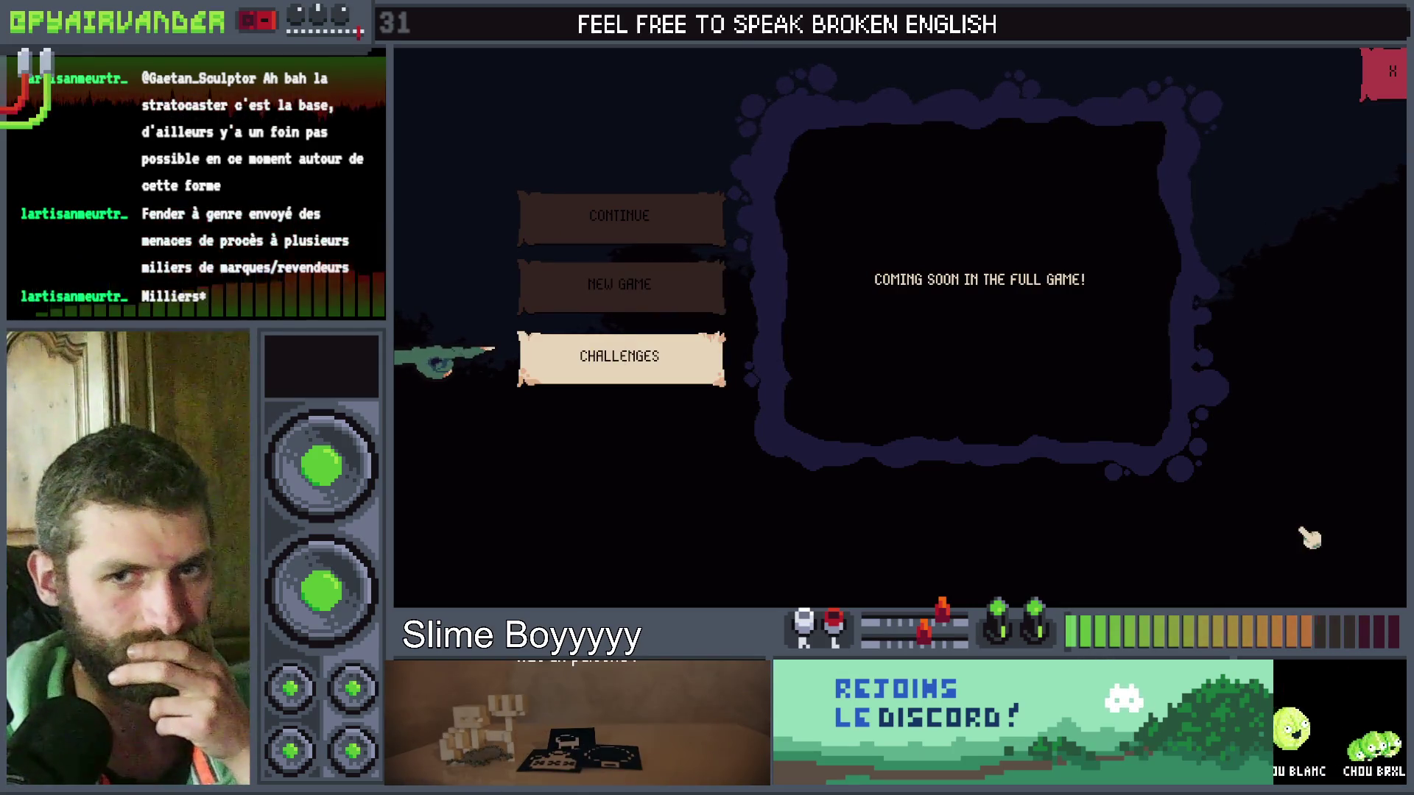
{"action": "key", "text": "F8"}
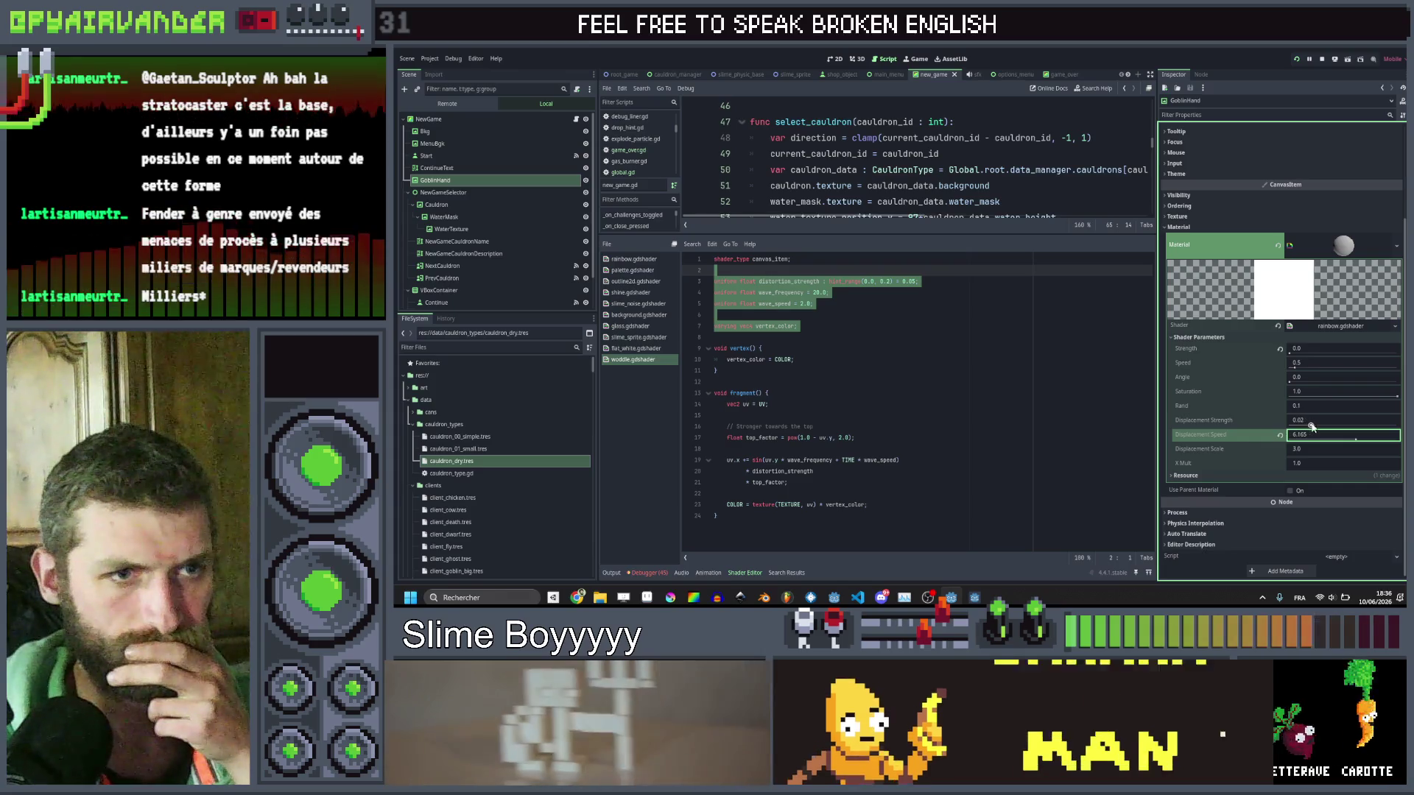
Test-run the rainbow shader on the game menus, then lower Displacement Speed to about 2.1 and save.
{"action": "left_click", "coordinate": [1341, 423]}
{"action": "key", "text": "F5"}
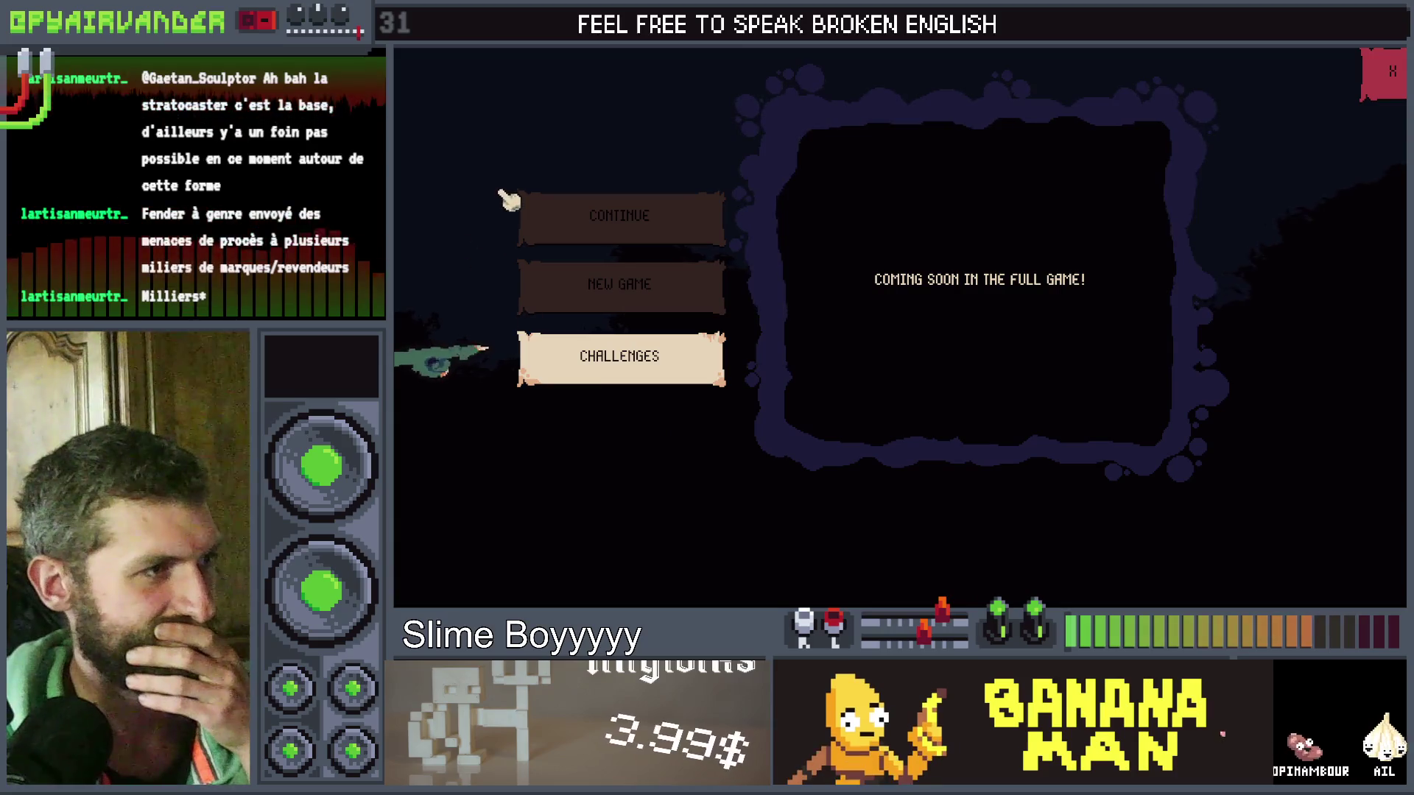
{"action": "left_click", "coordinate": [599, 284]}
{"action": "left_click", "coordinate": [617, 234]}
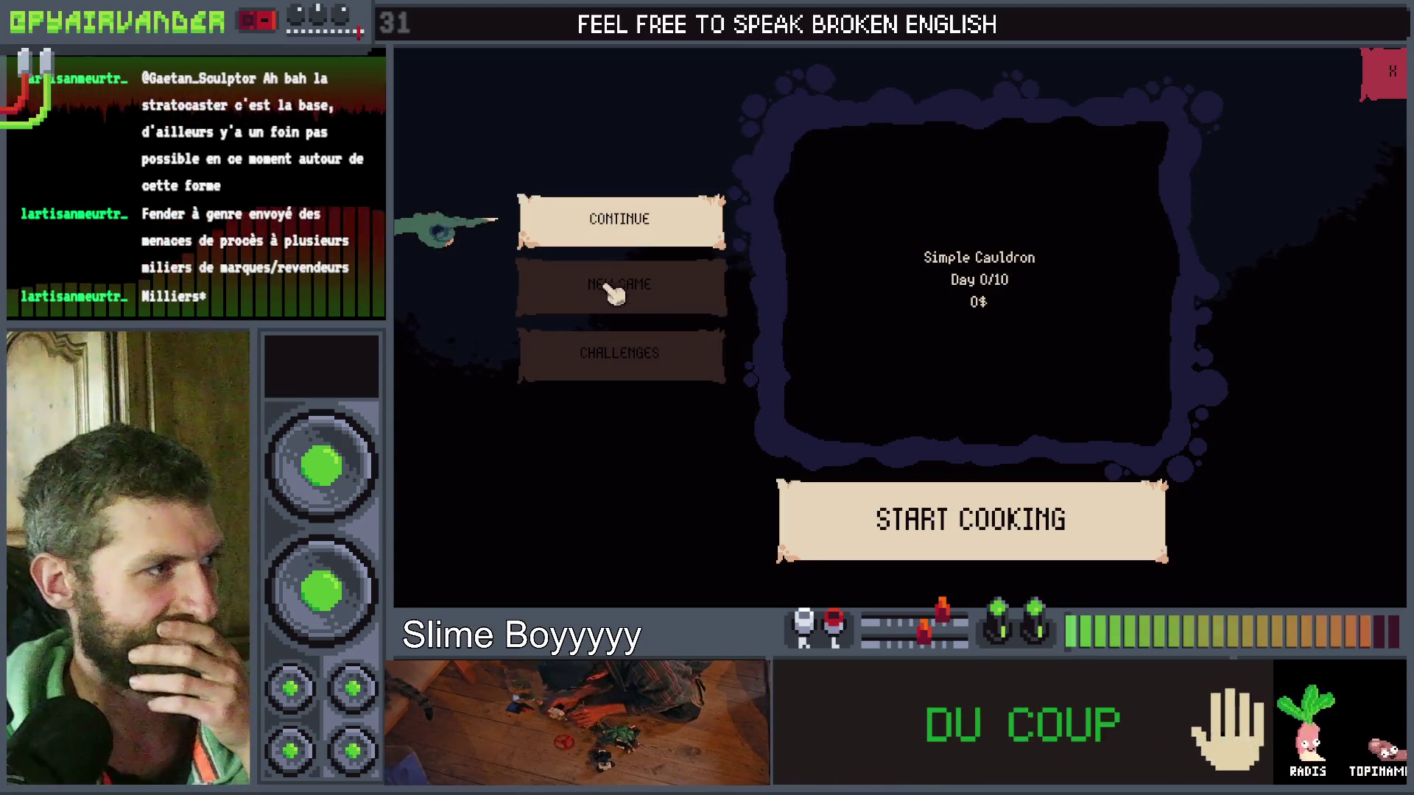
{"action": "key", "text": "F8"}
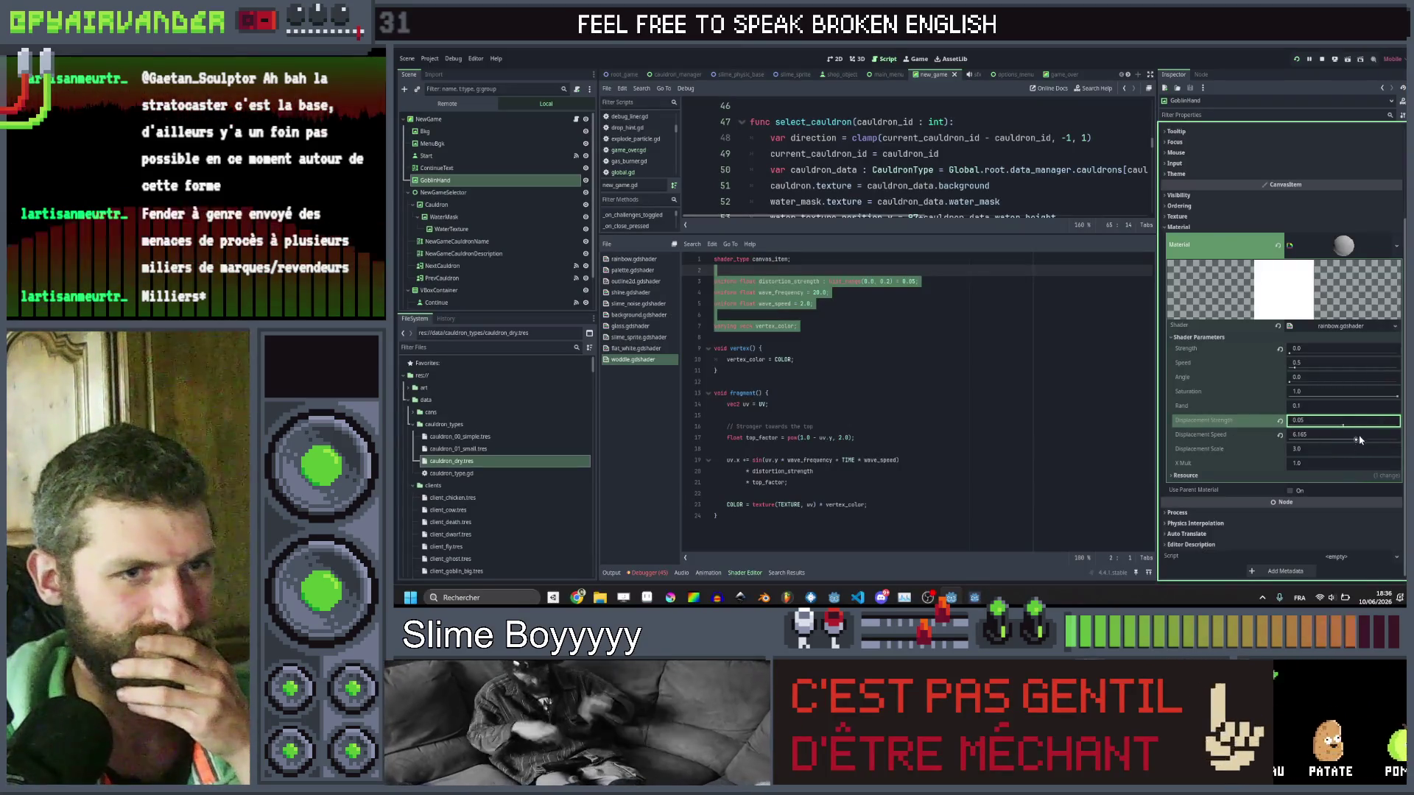
{"action": "left_click_drag", "start_coordinate": [1332, 442], "coordinate": [1296, 457]}
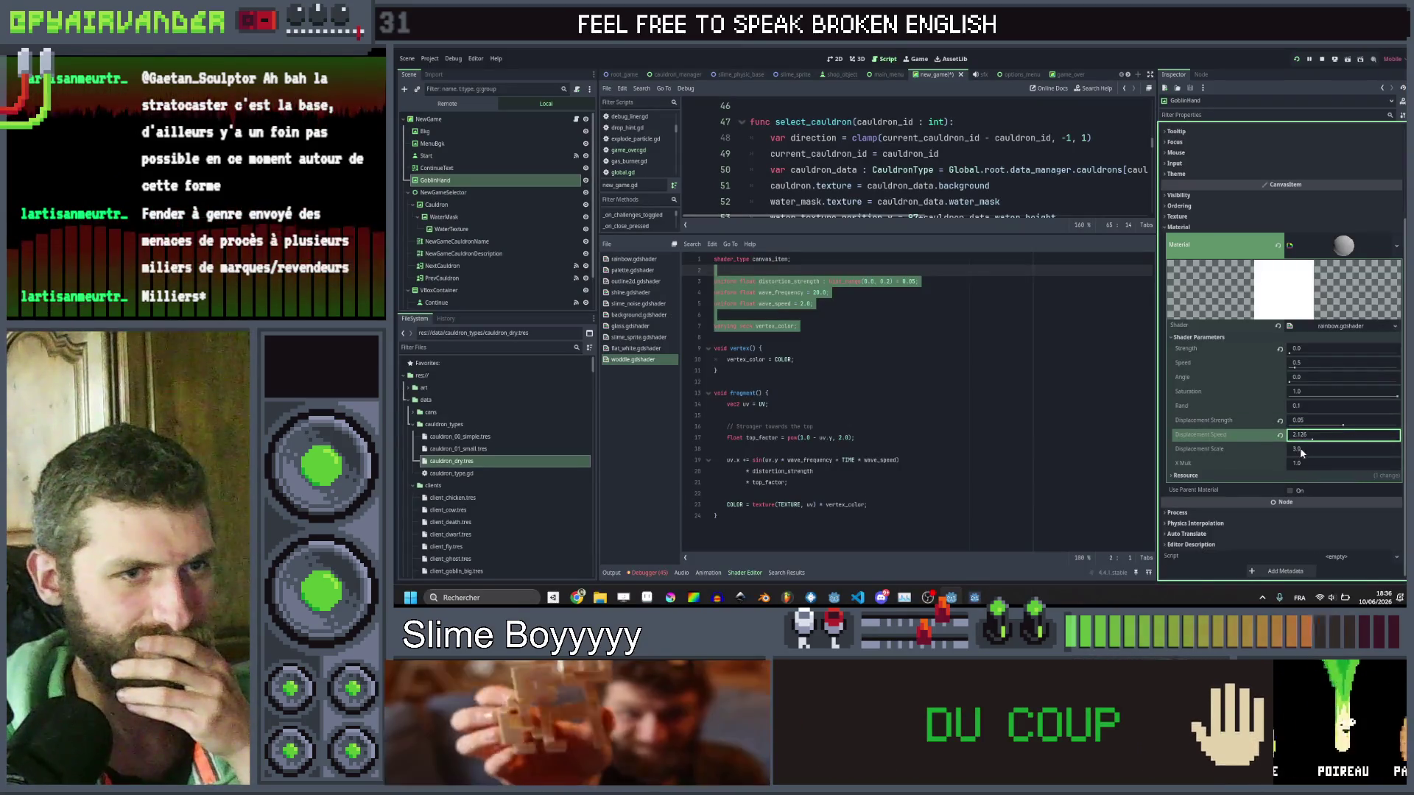
{"action": "key", "text": "ctrl+s"}
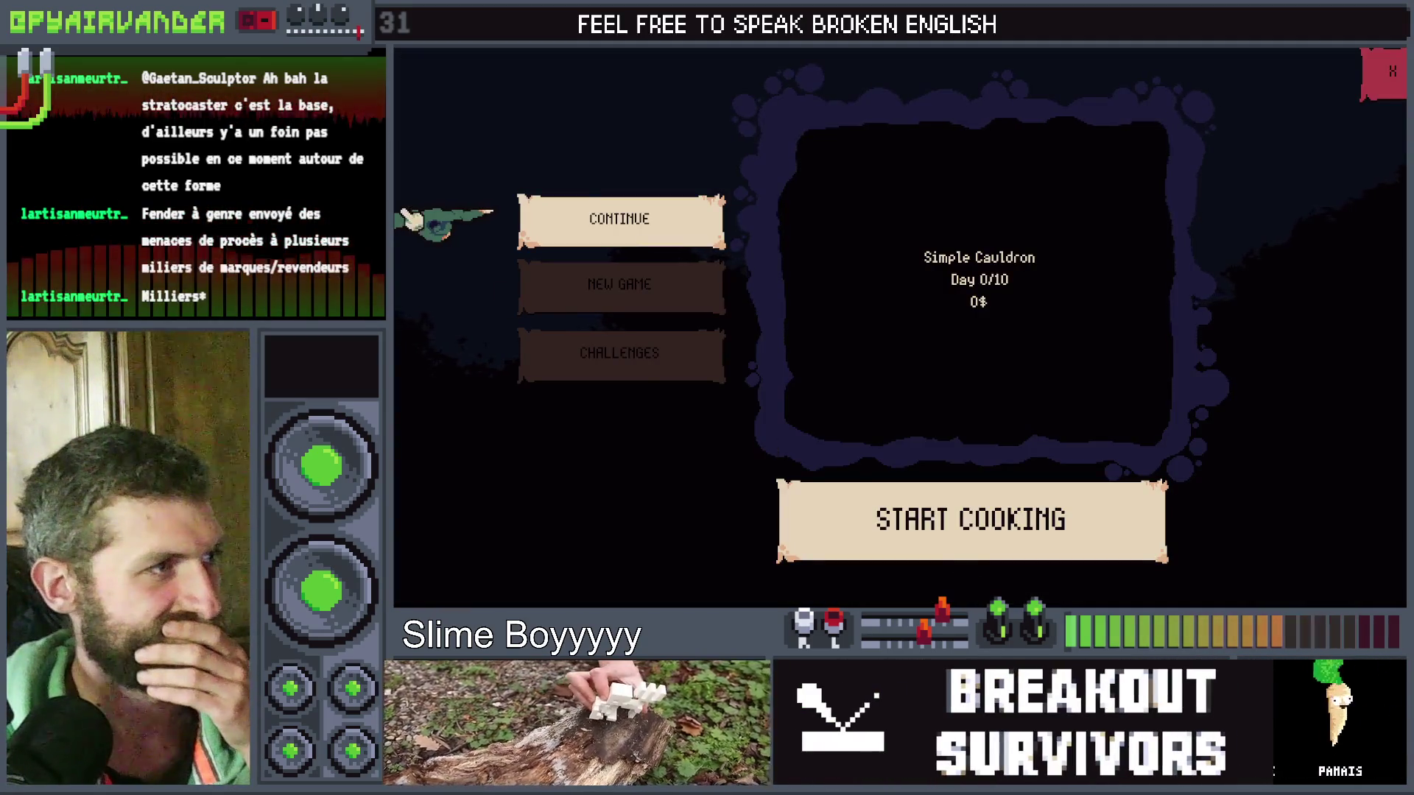
Browse the New Game, Challenges and Continue screens and cycle through the cauldron picker.
{"action": "left_click", "coordinate": [571, 283]}
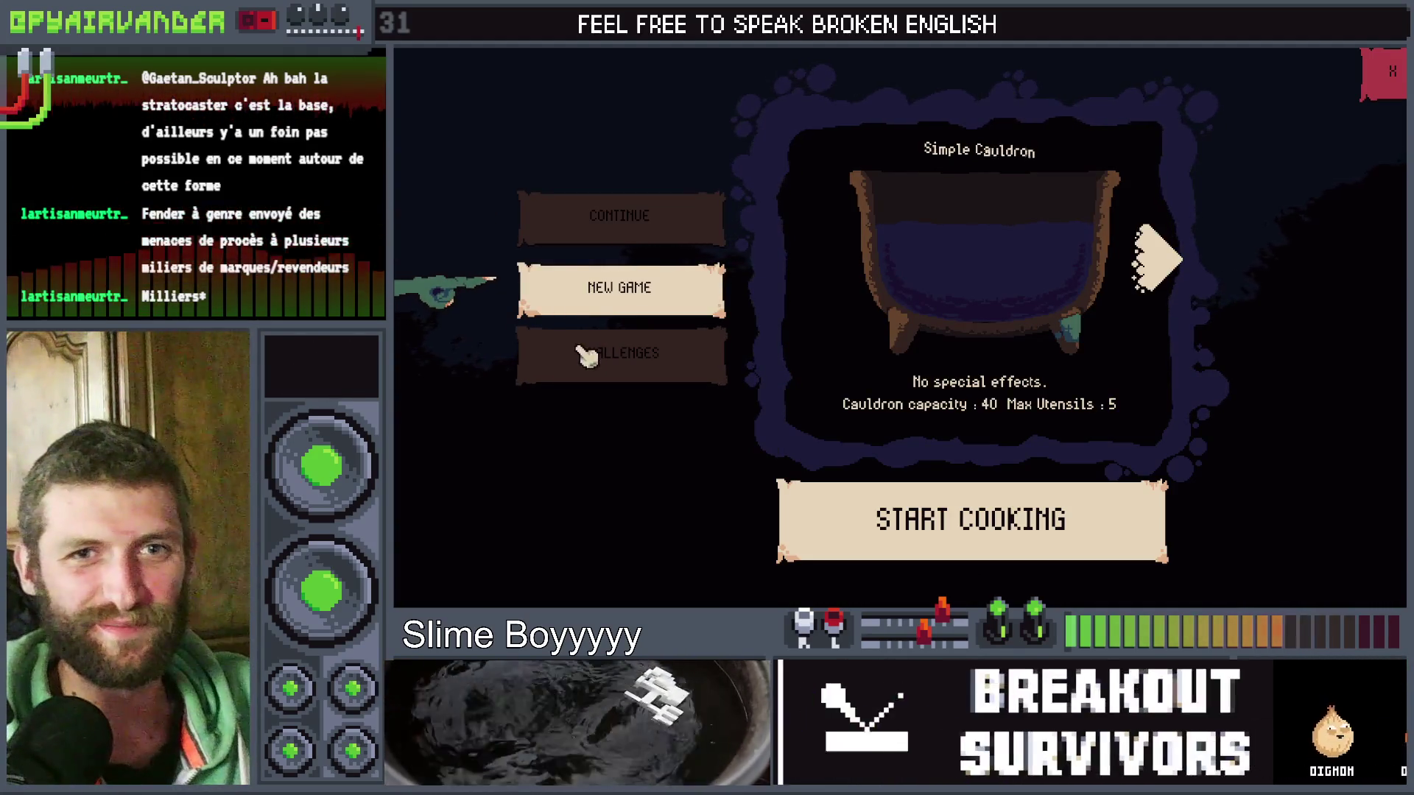
{"action": "left_click", "coordinate": [603, 363]}
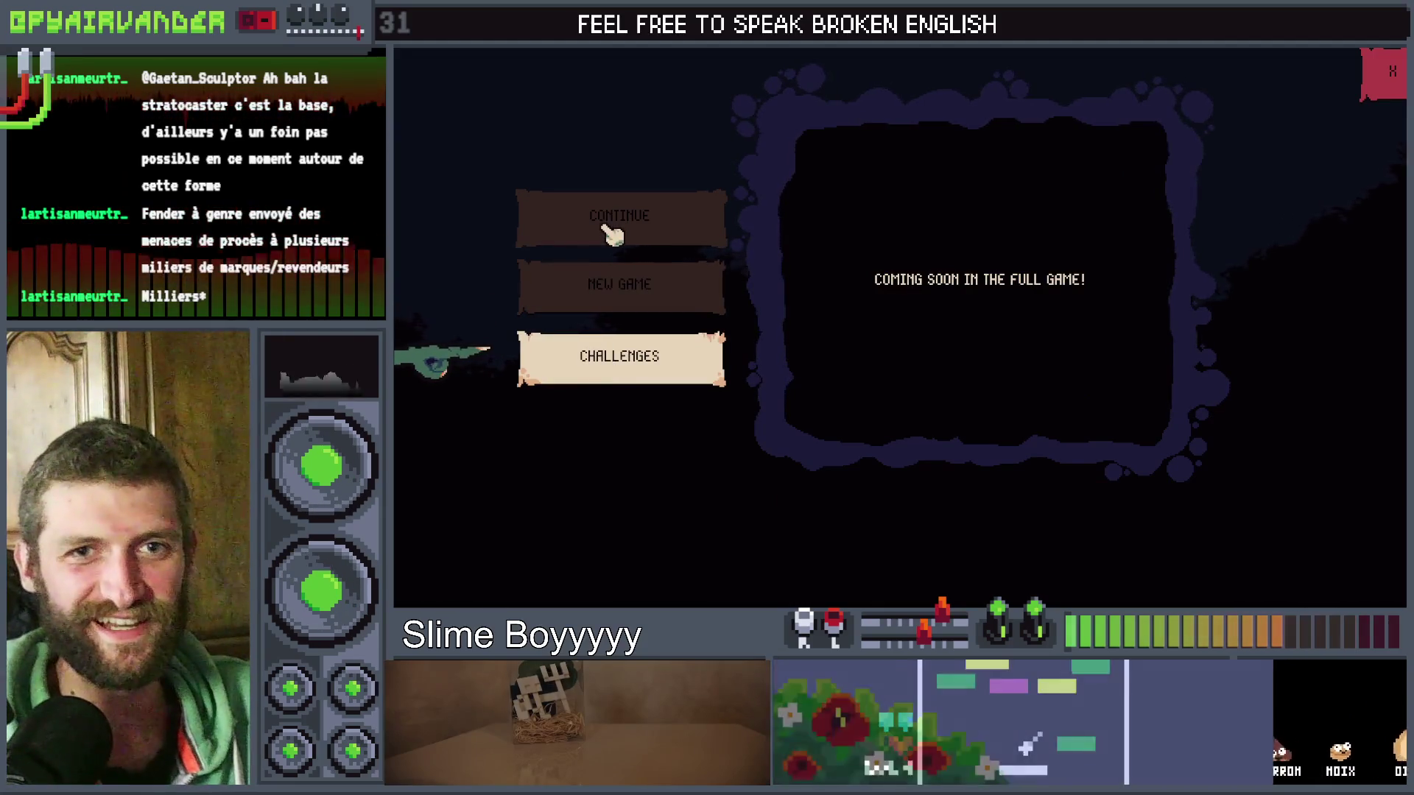
{"action": "left_click", "coordinate": [614, 225]}
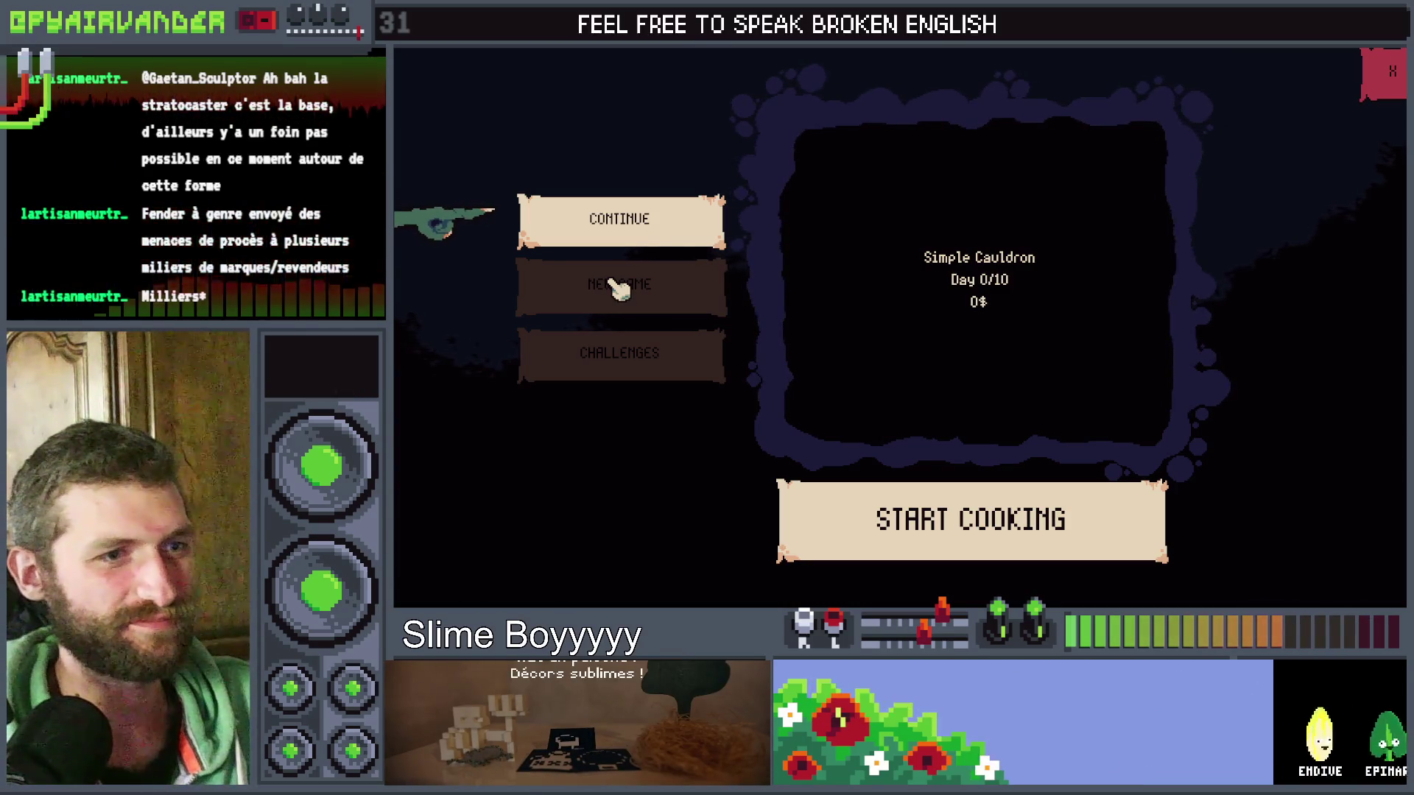
{"action": "left_click", "coordinate": [618, 289]}
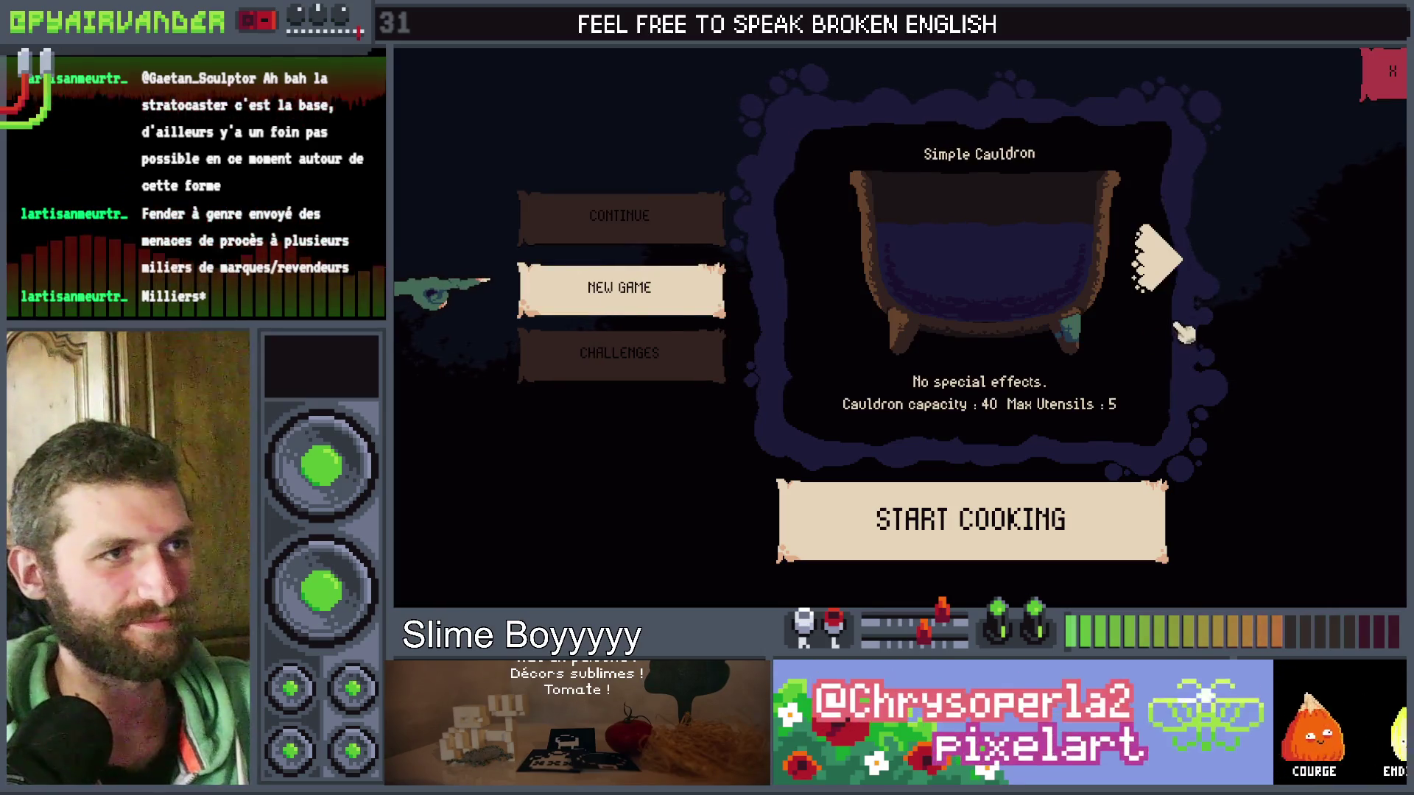
{"action": "left_click", "coordinate": [1178, 257]}
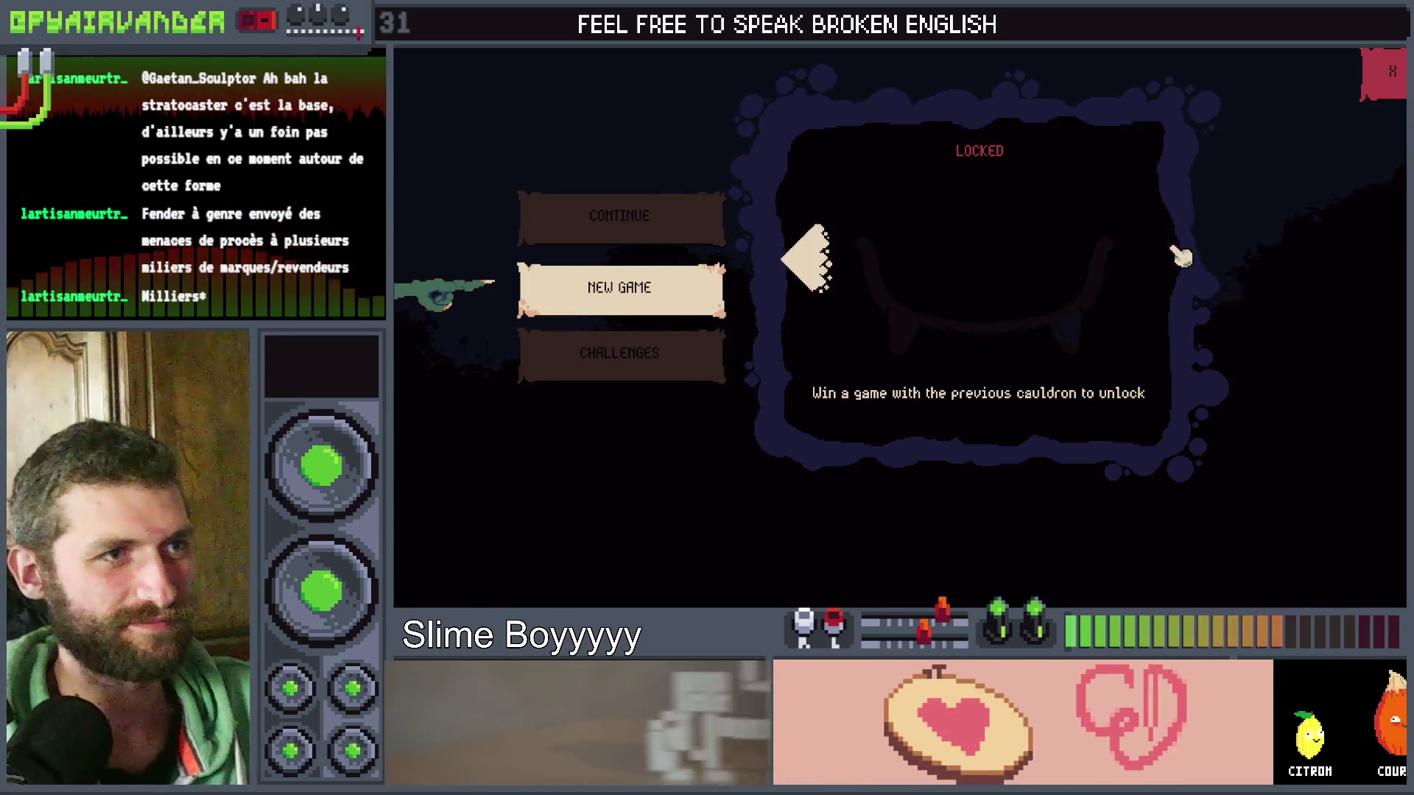
{"action": "left_click", "coordinate": [814, 261]}
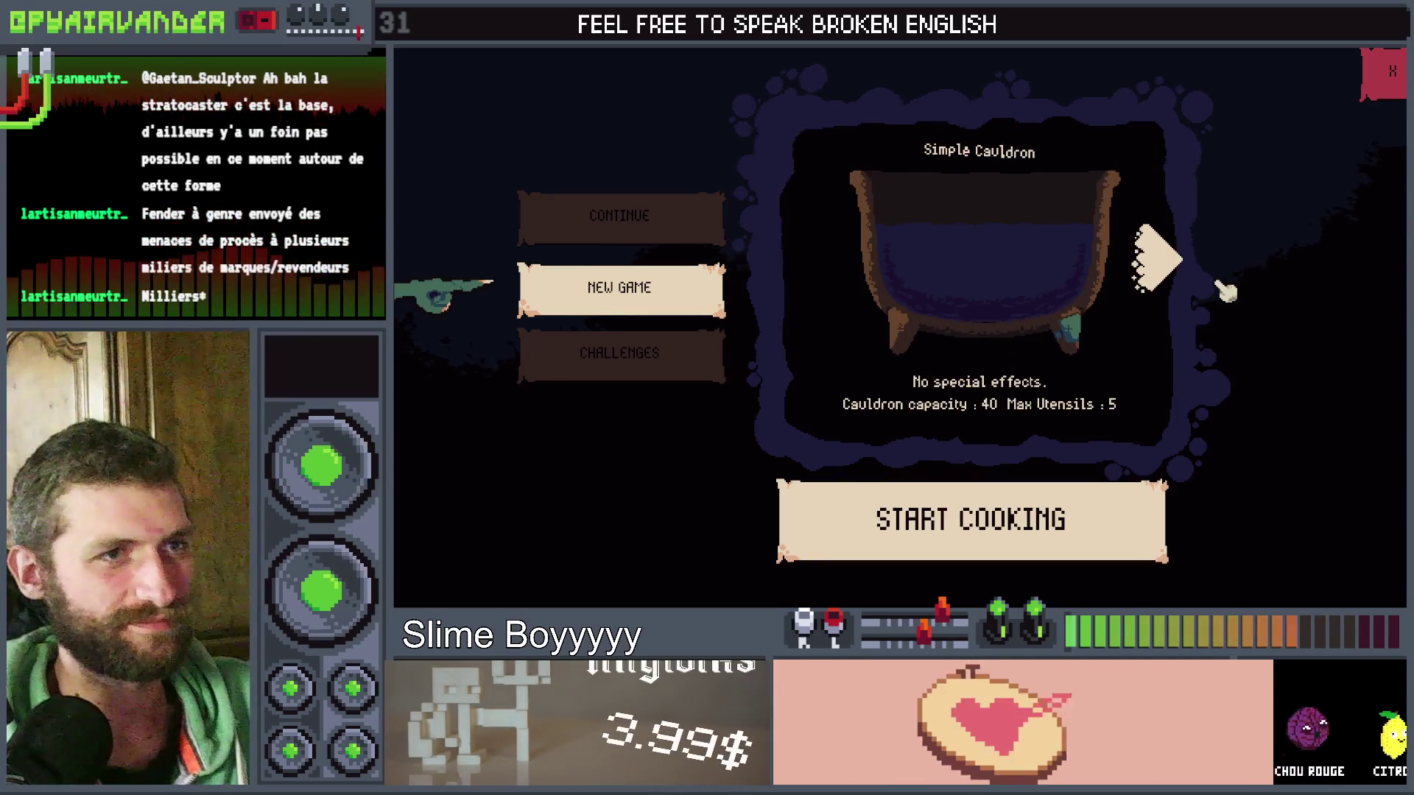
{"action": "left_click", "coordinate": [1161, 254]}
{"action": "left_click", "coordinate": [816, 273]}
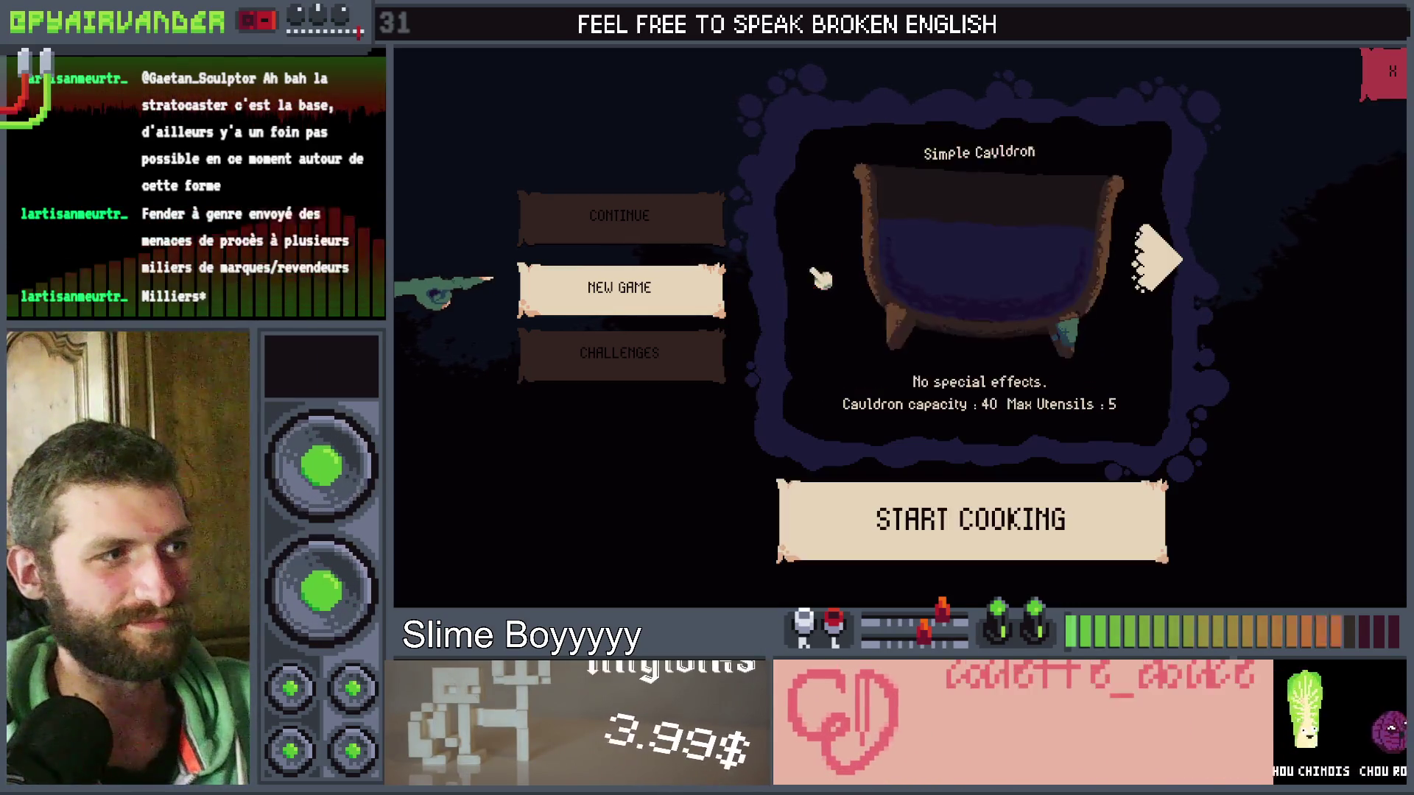
Revisit the menus, start a cooking day with the Simple Cauldron, then close the game.
{"action": "left_click", "coordinate": [605, 379]}
{"action": "left_click", "coordinate": [623, 291]}
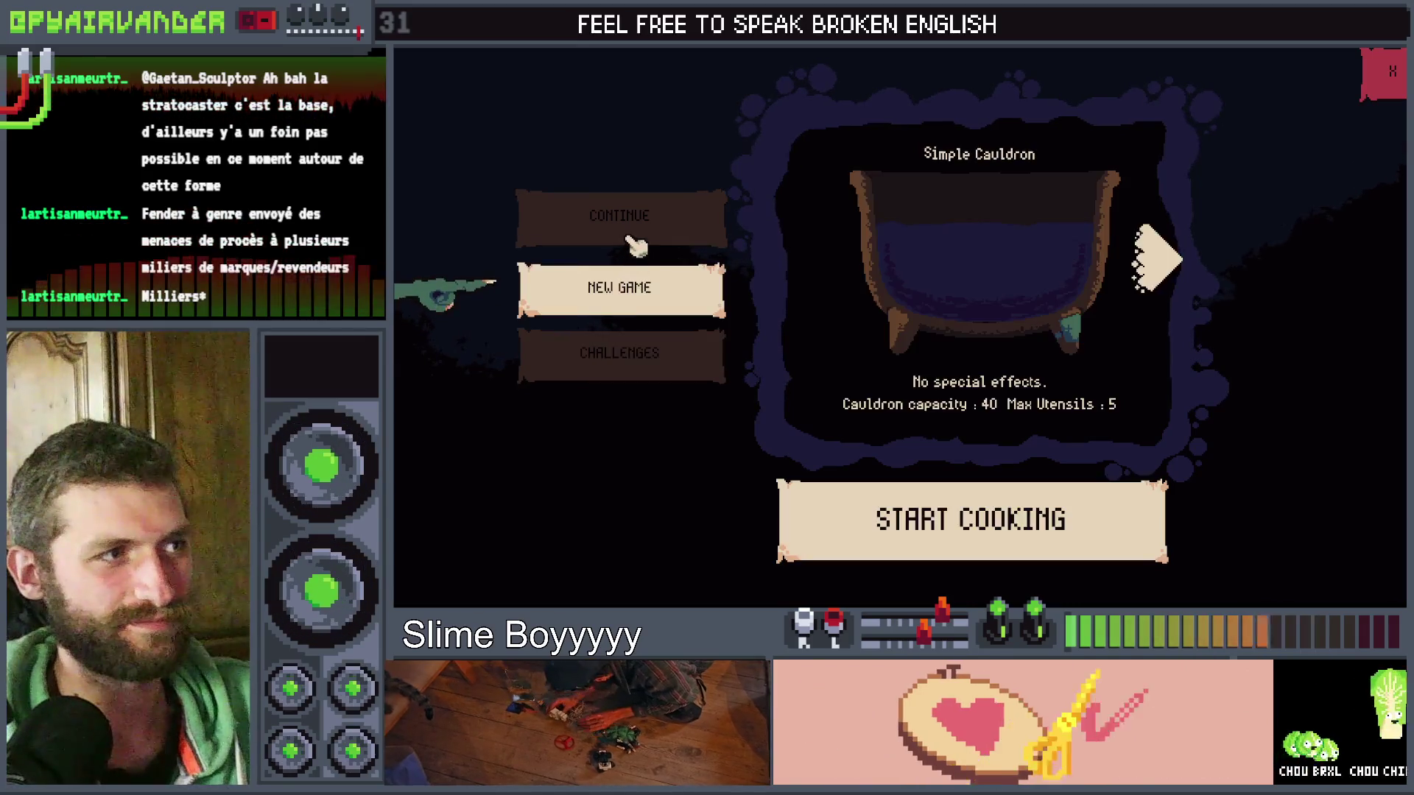
{"action": "left_click", "coordinate": [635, 221]}
{"action": "left_click", "coordinate": [618, 290]}
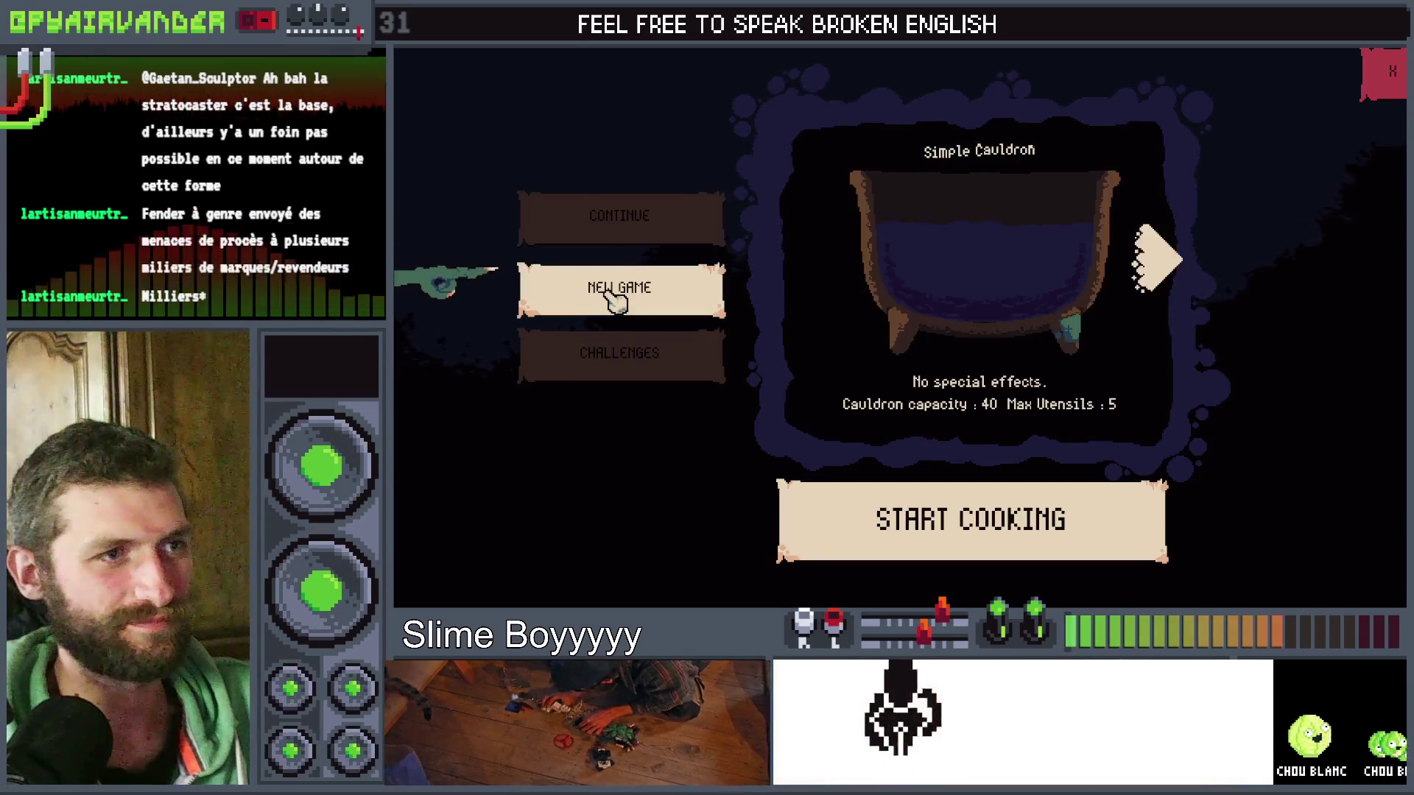
{"action": "left_click", "coordinate": [1156, 258]}
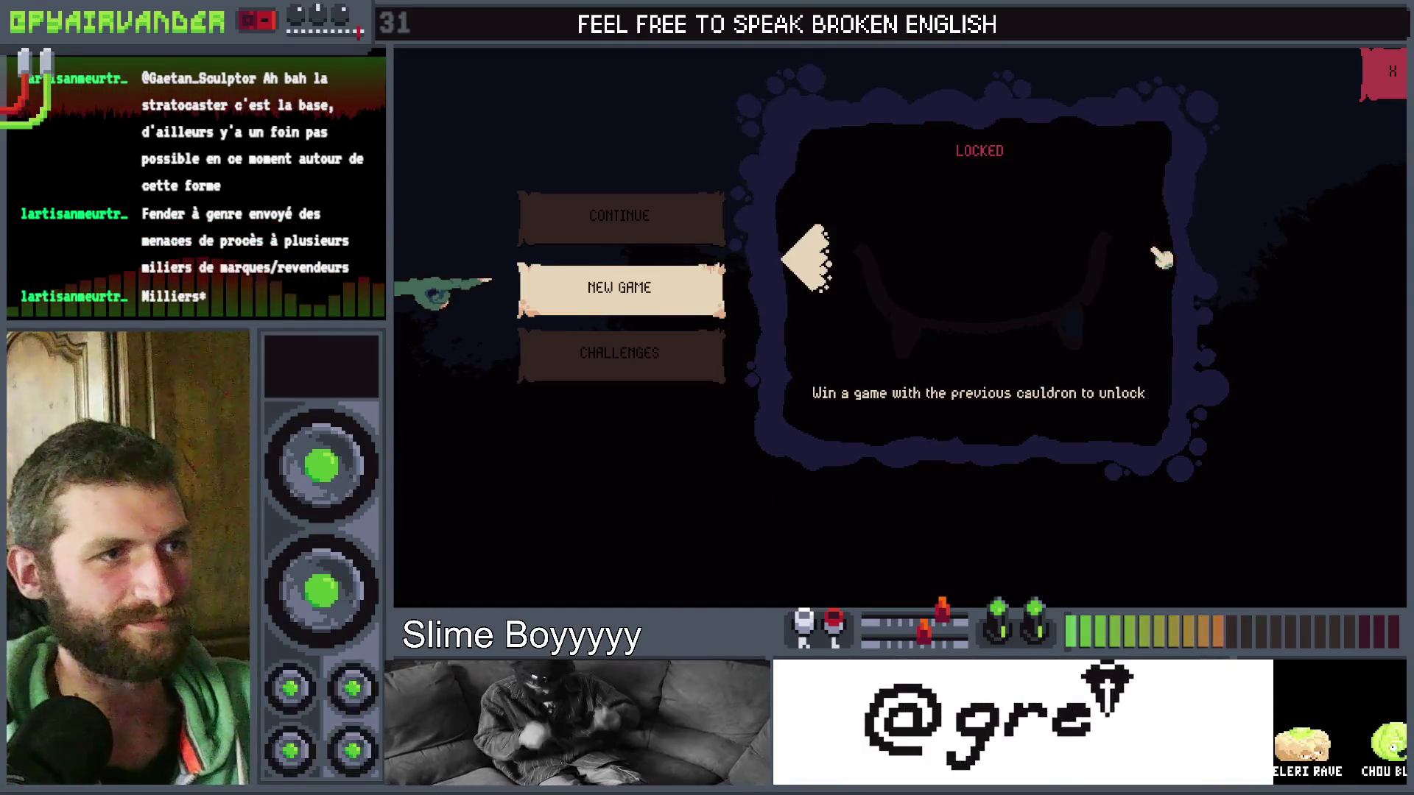
{"action": "left_click", "coordinate": [839, 261]}
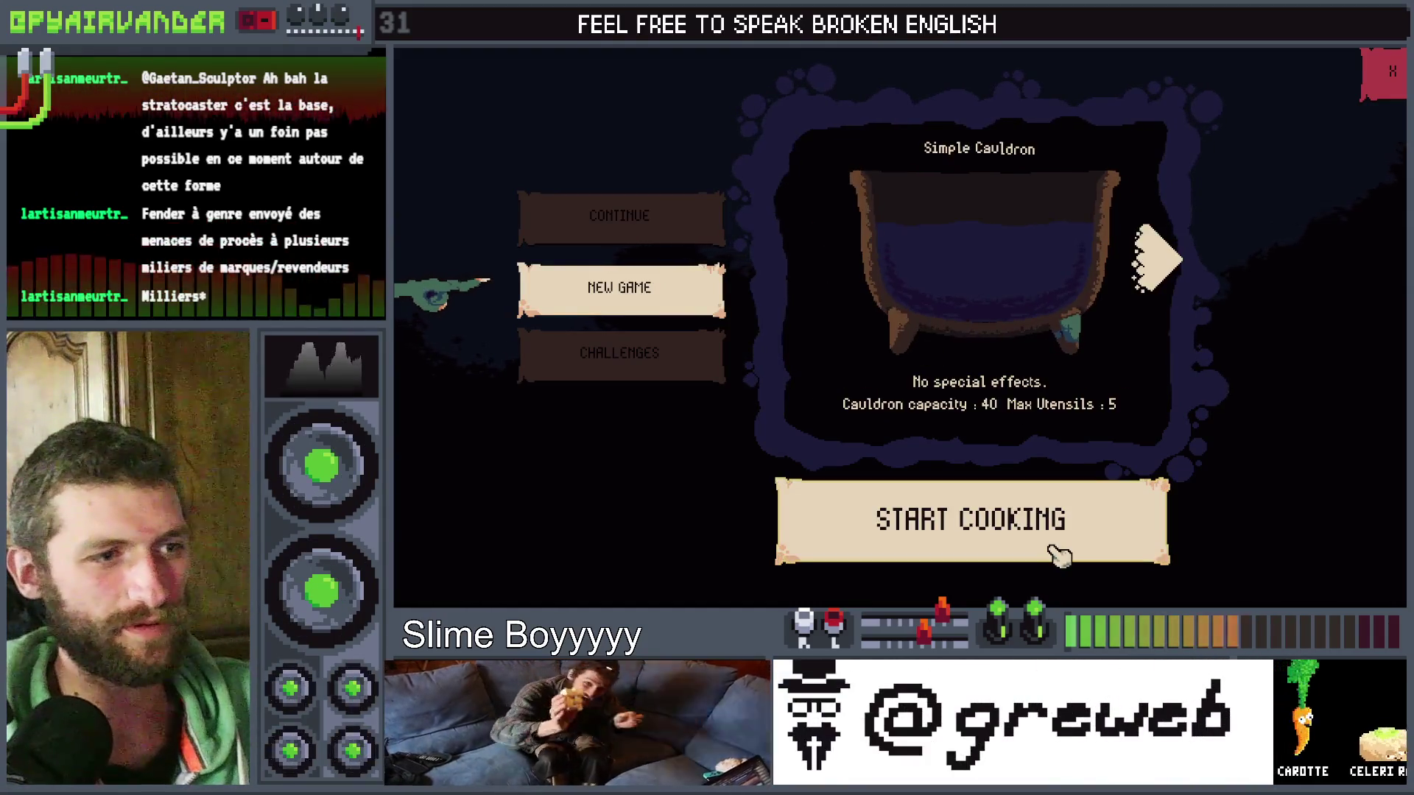
{"action": "left_click", "coordinate": [1058, 555]}
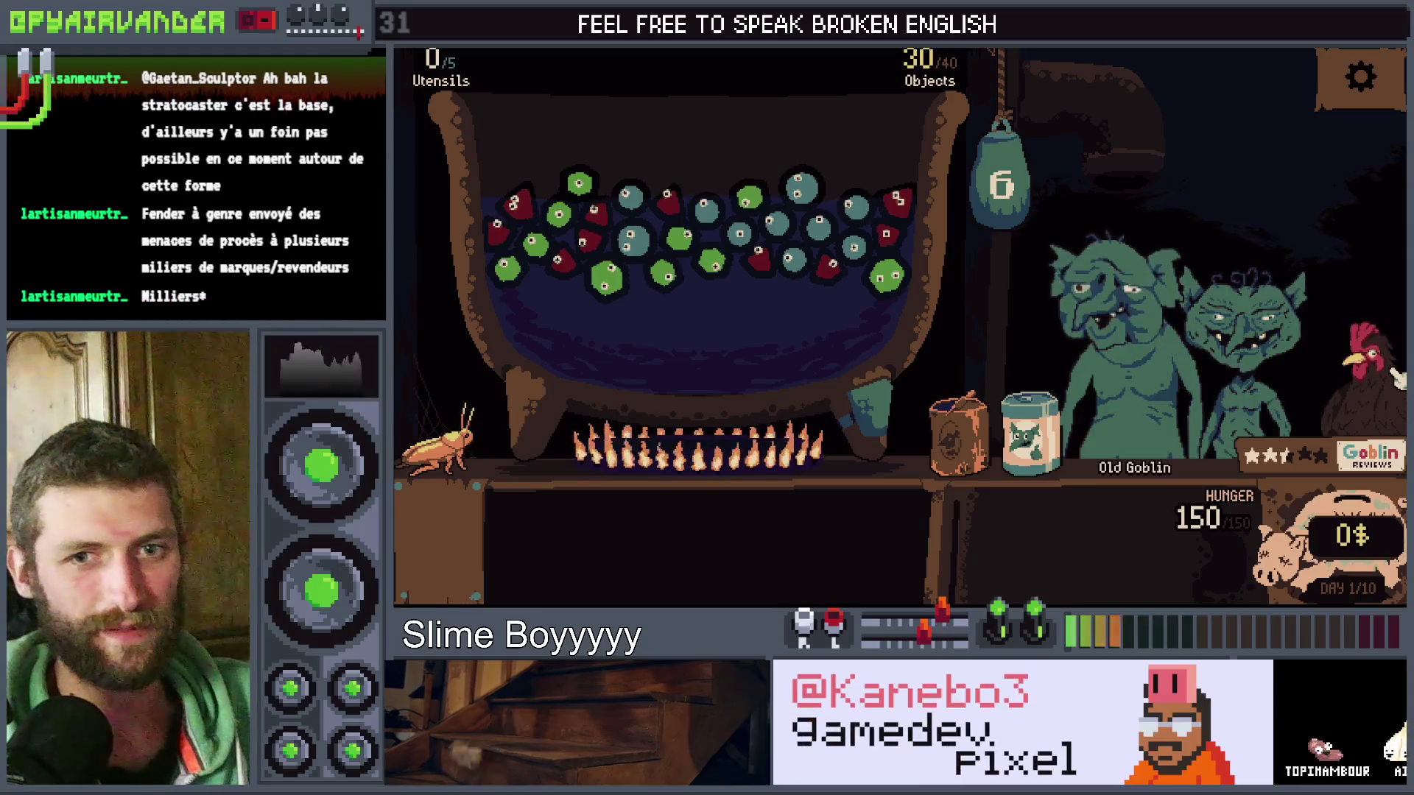
{"action": "key", "text": "F8"}
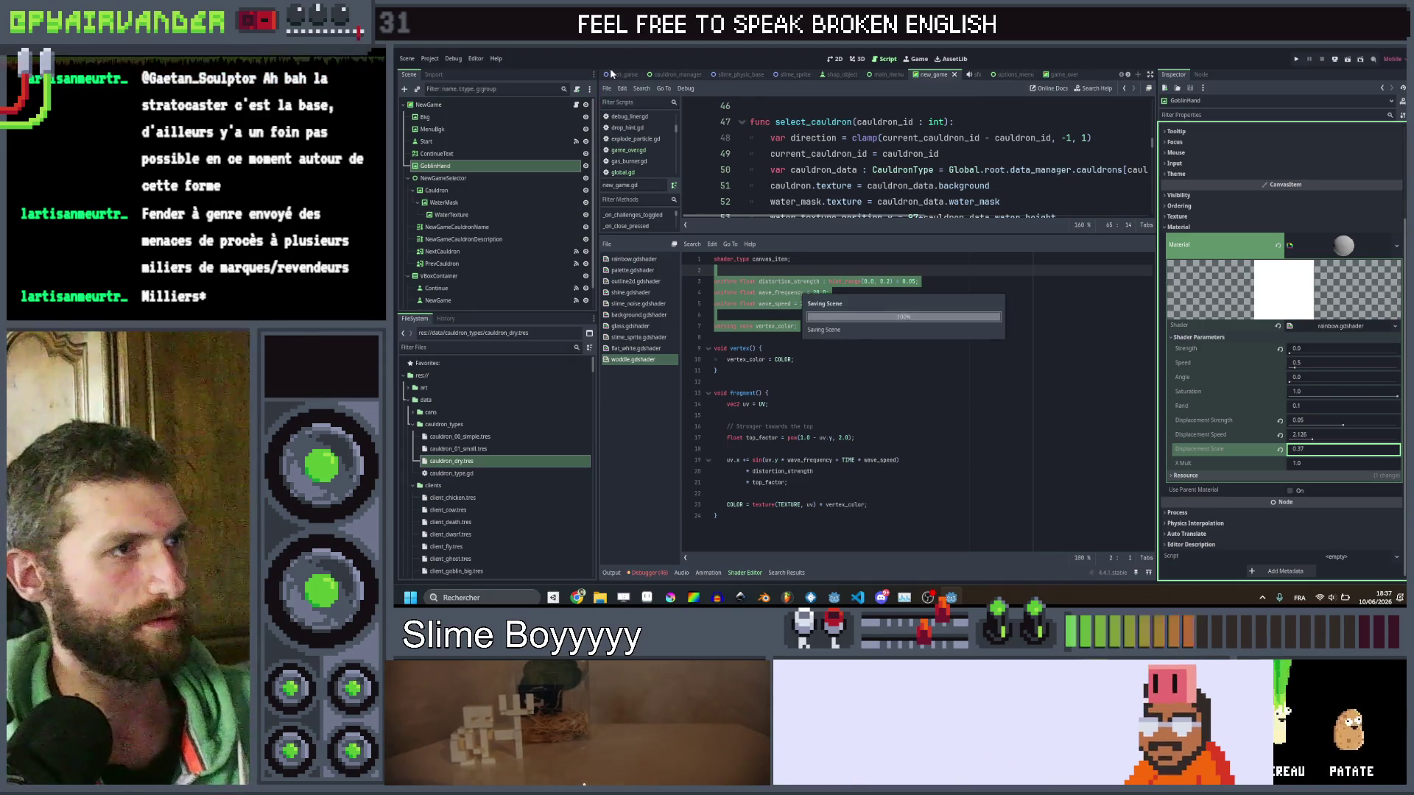
{"action": "left_click", "coordinate": [409, 59]}
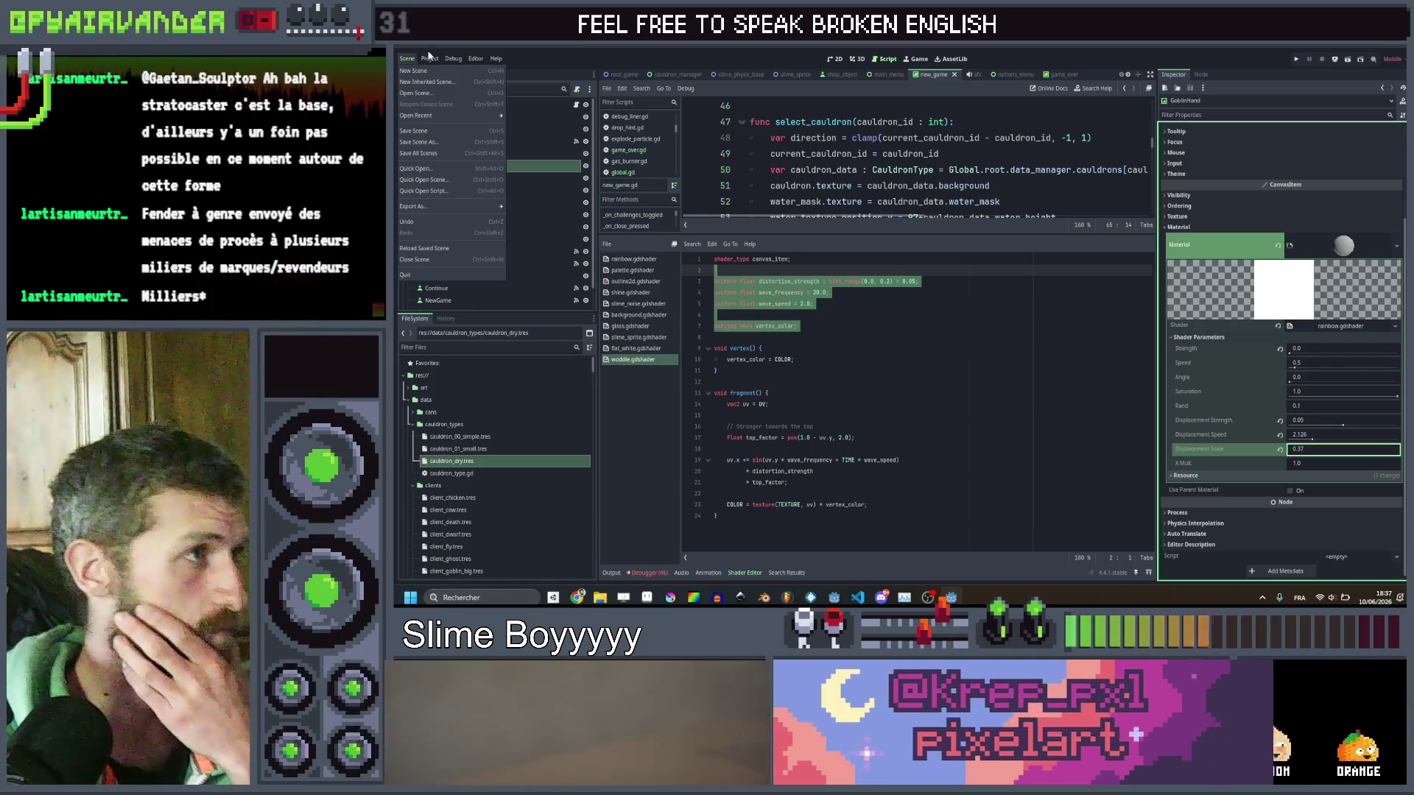
{"action": "mouse_move", "coordinate": [433, 61]}
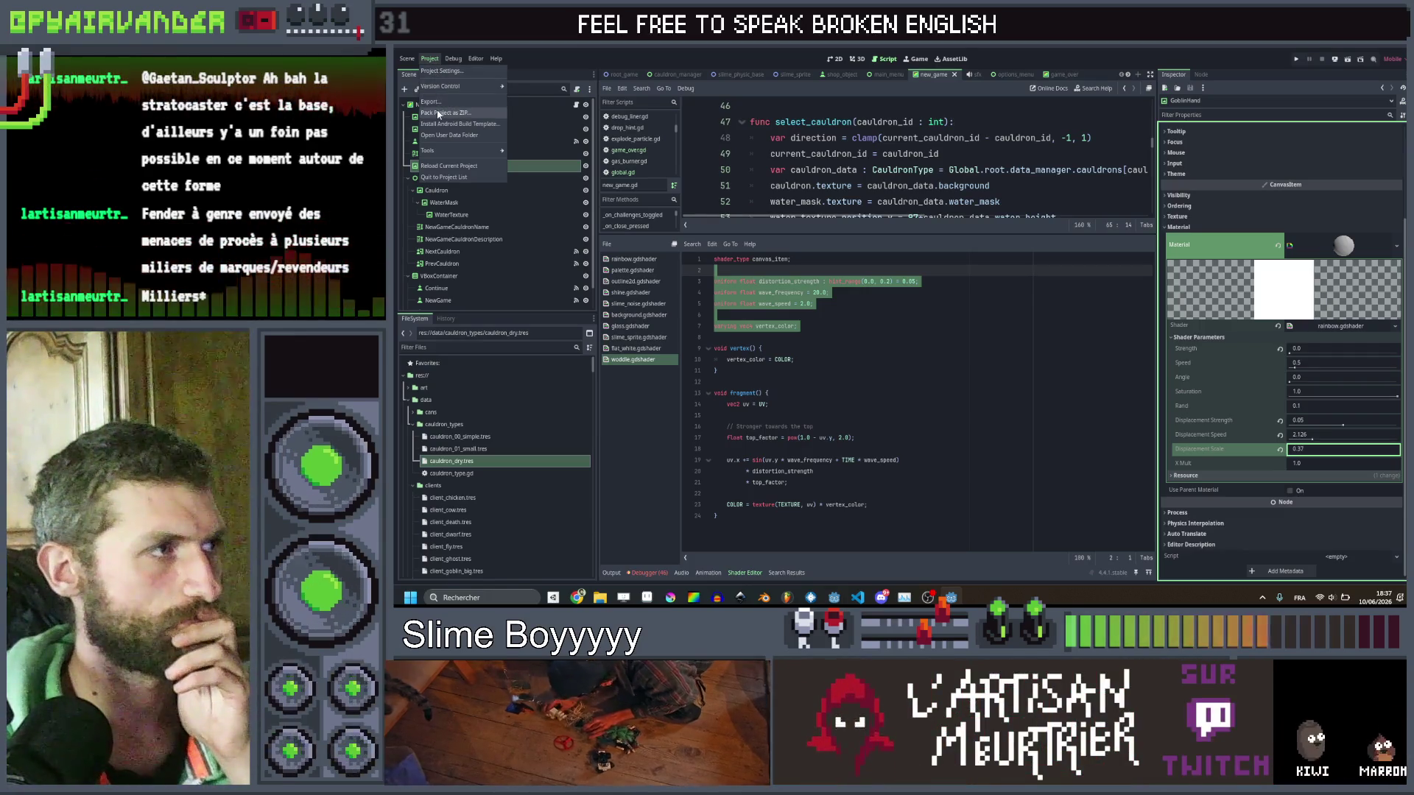
{"action": "left_click", "coordinate": [785, 59]}
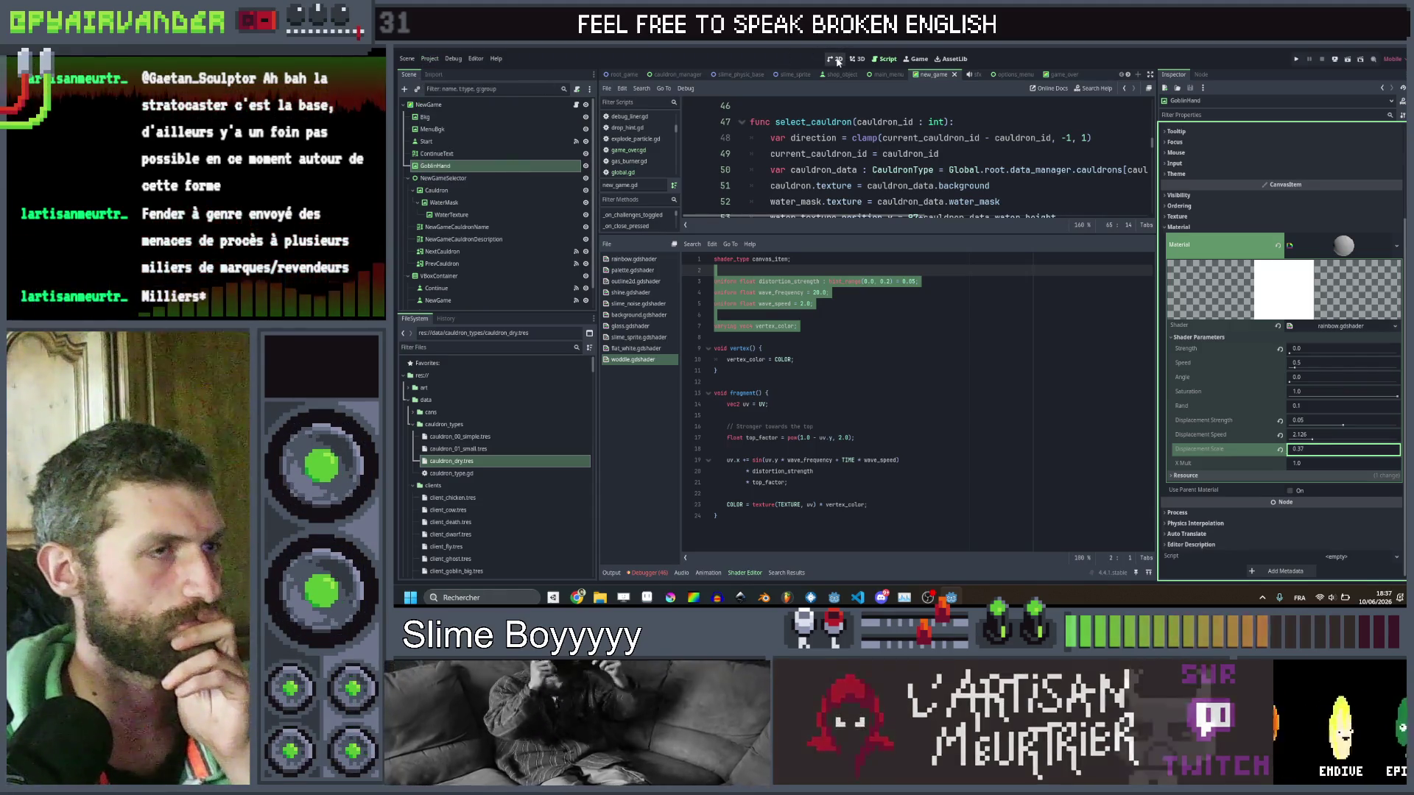
{"action": "left_click", "coordinate": [1003, 74]}
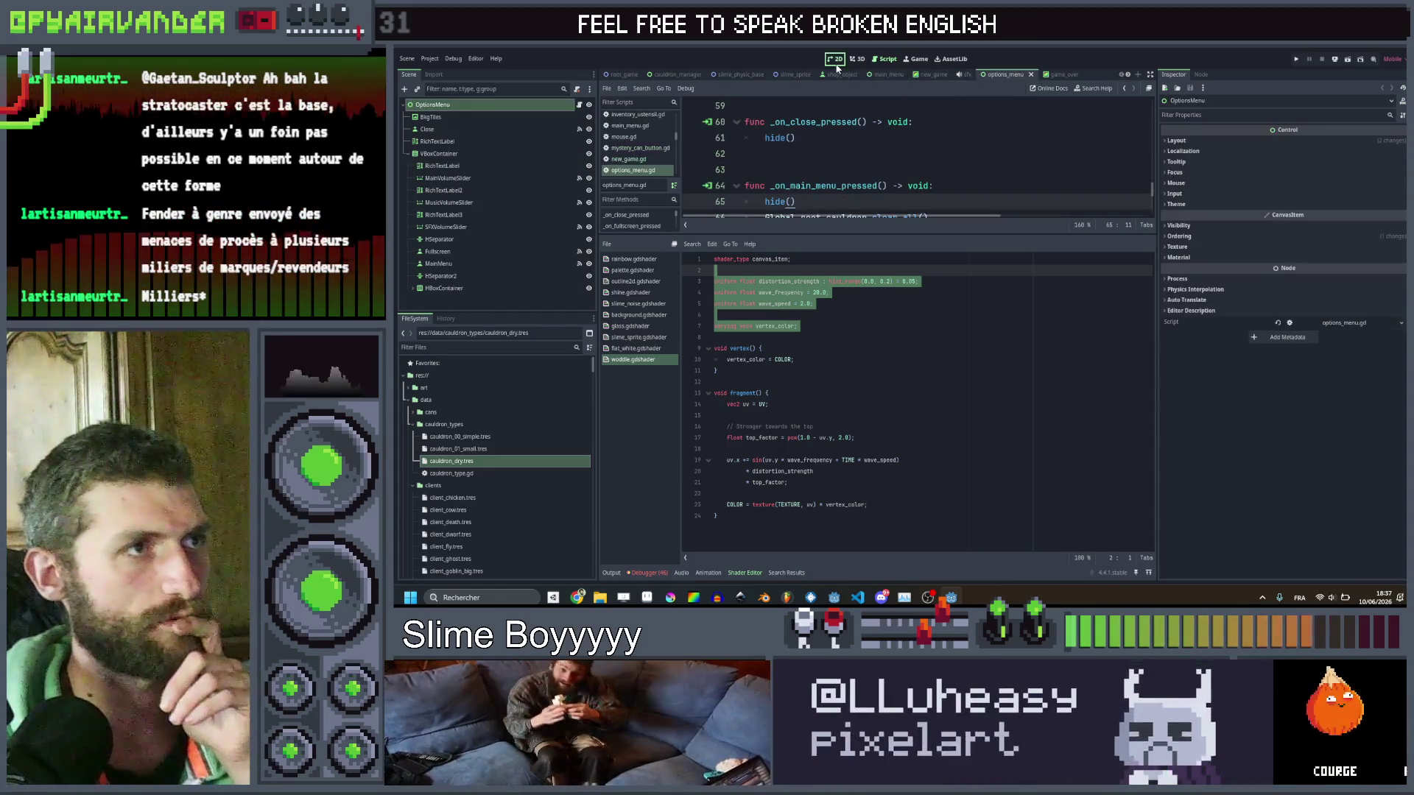
Show options_menu in the 2D view and select its Wishlist on Steam and Join Our Discord buttons.
{"action": "left_click", "coordinate": [836, 62]}
{"action": "scroll", "coordinate": [897, 191], "scroll_direction": "down", "scroll_amount": 5}
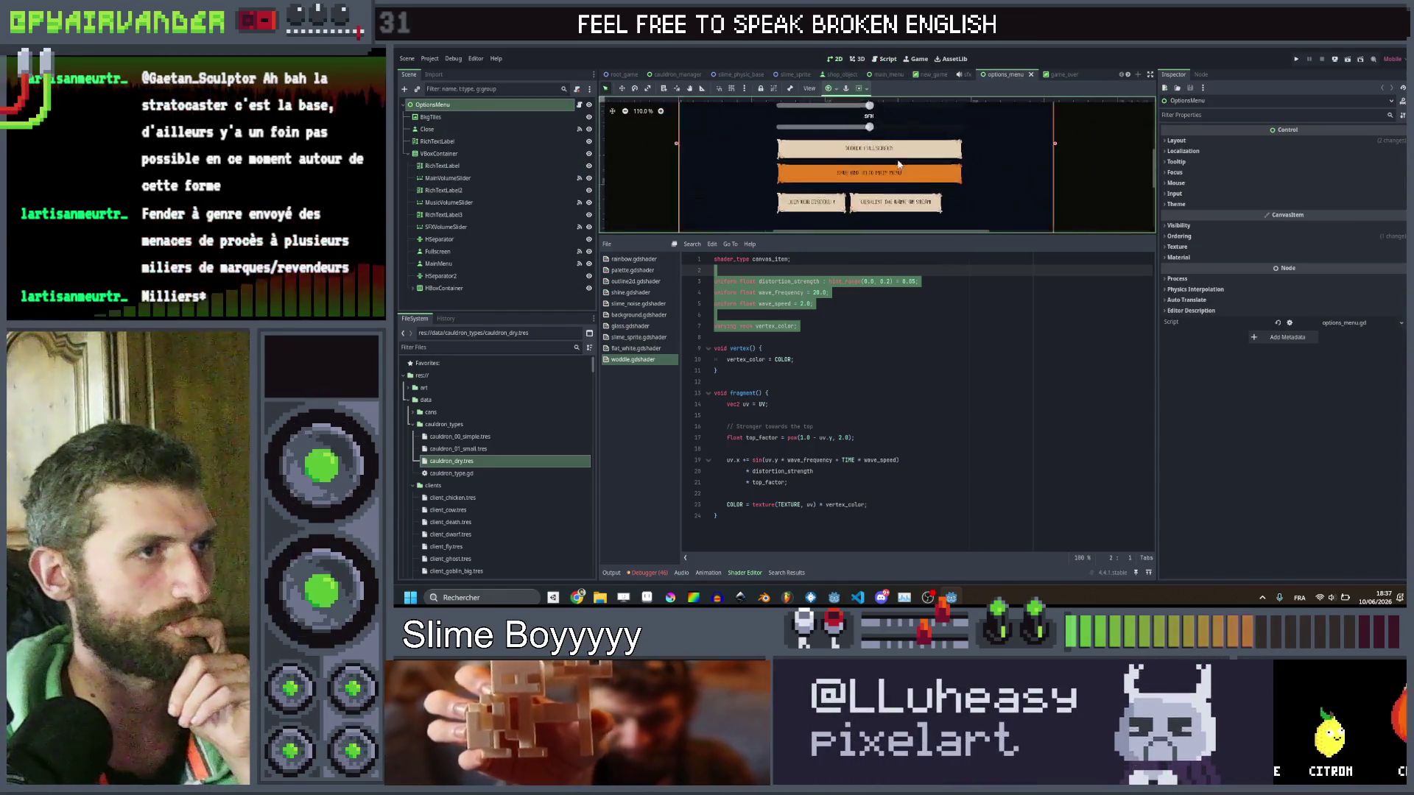
{"action": "scroll", "coordinate": [899, 163], "scroll_direction": "up", "scroll_amount": 2}
{"action": "left_click", "coordinate": [900, 198]}
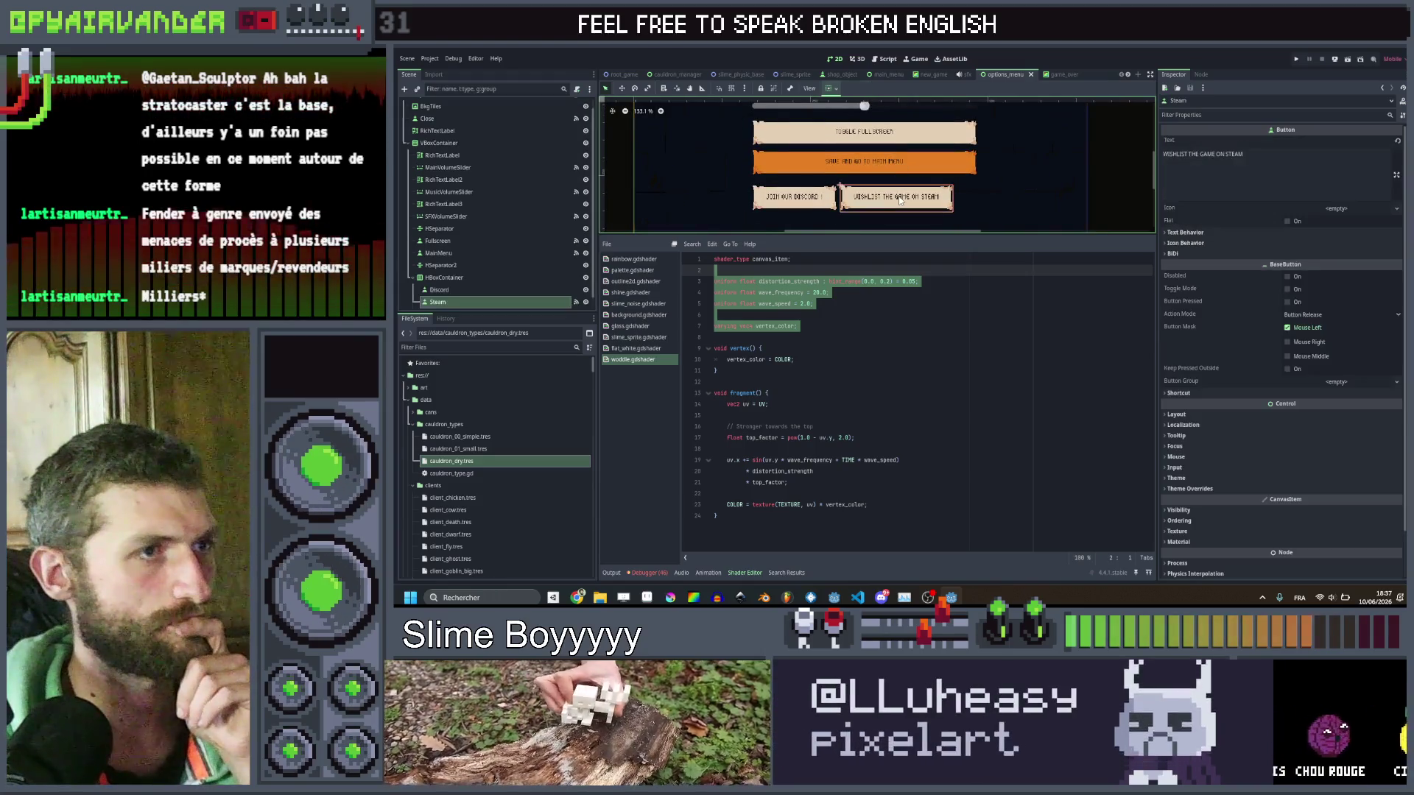
{"action": "scroll", "coordinate": [795, 180], "scroll_direction": "down", "scroll_amount": 5}
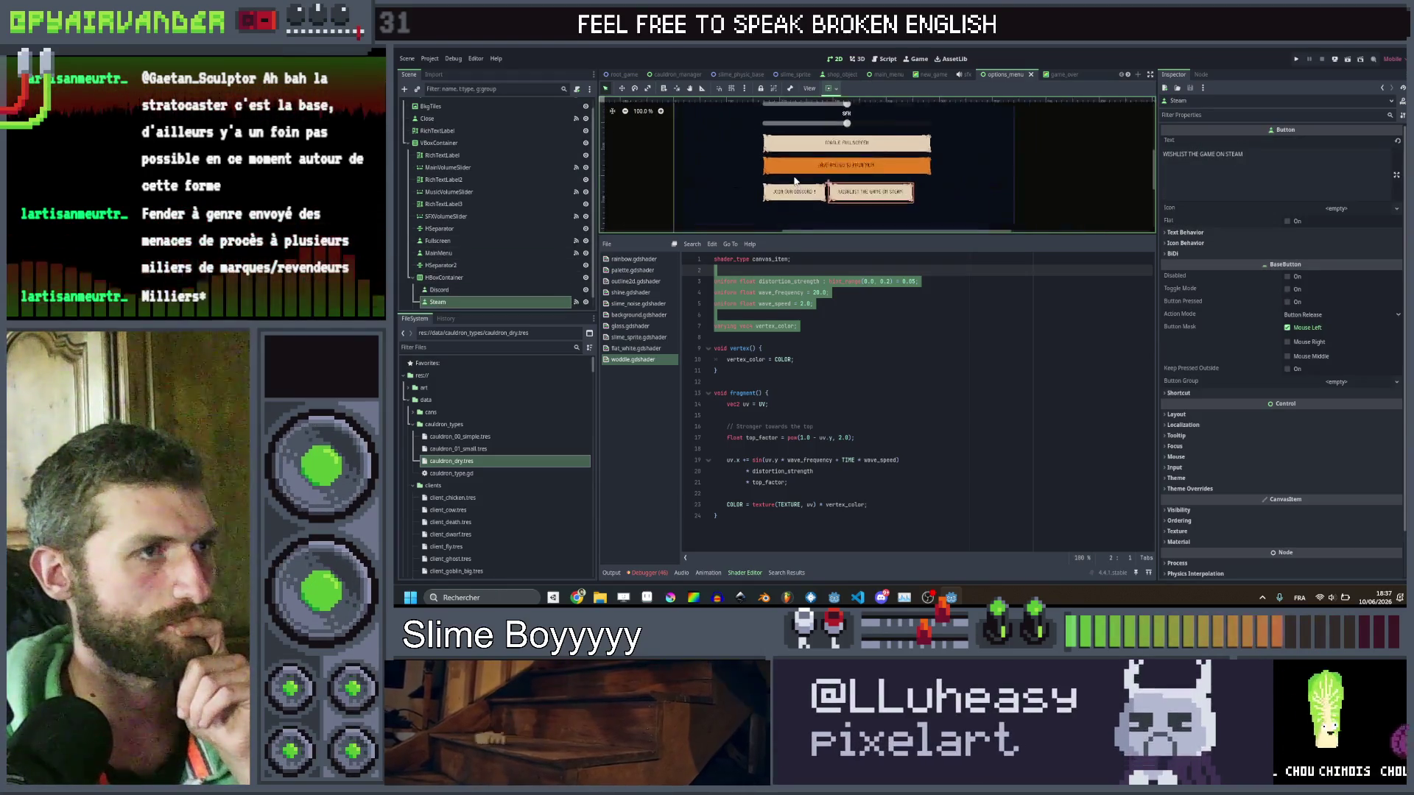
{"action": "scroll", "coordinate": [781, 180], "scroll_direction": "up", "scroll_amount": 3}
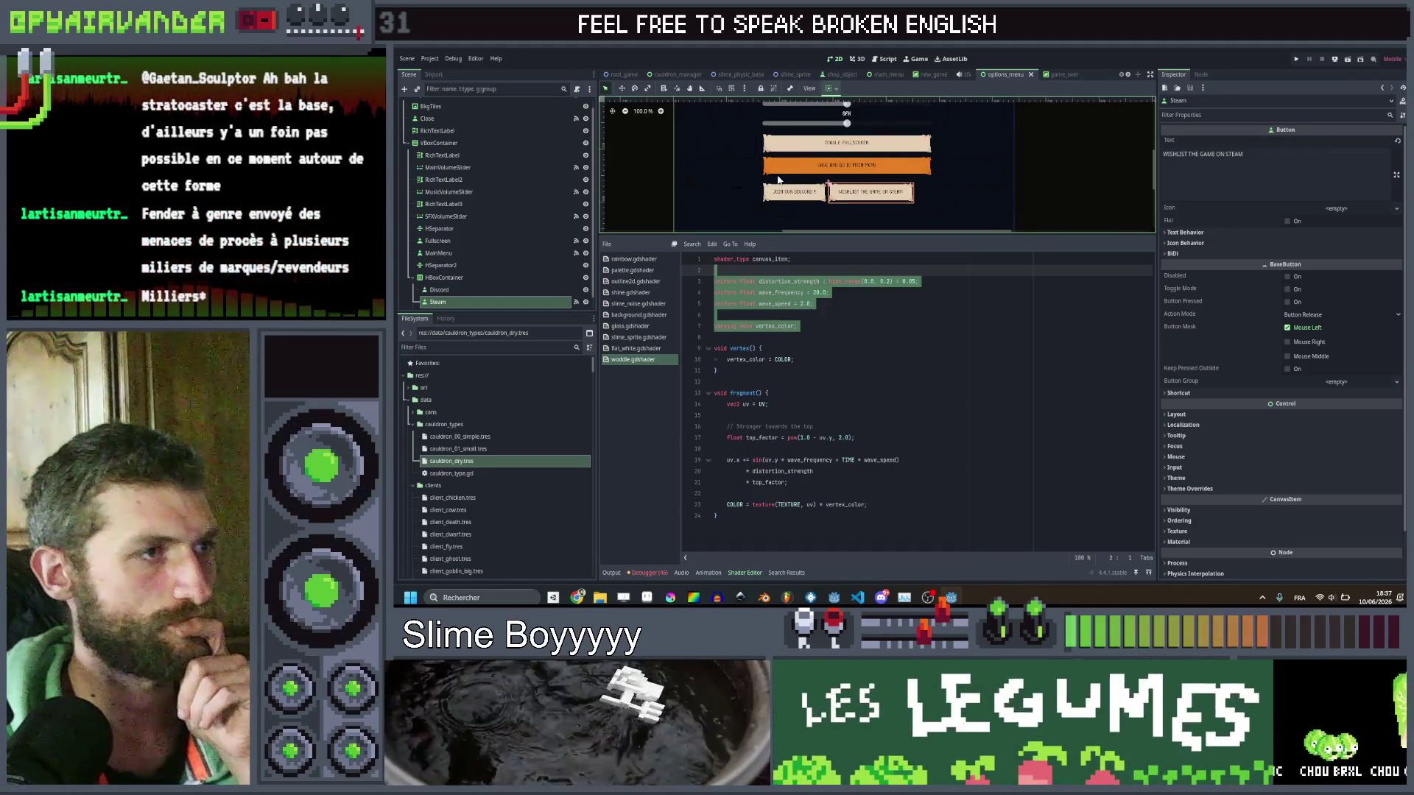
{"action": "left_click", "coordinate": [782, 187]}
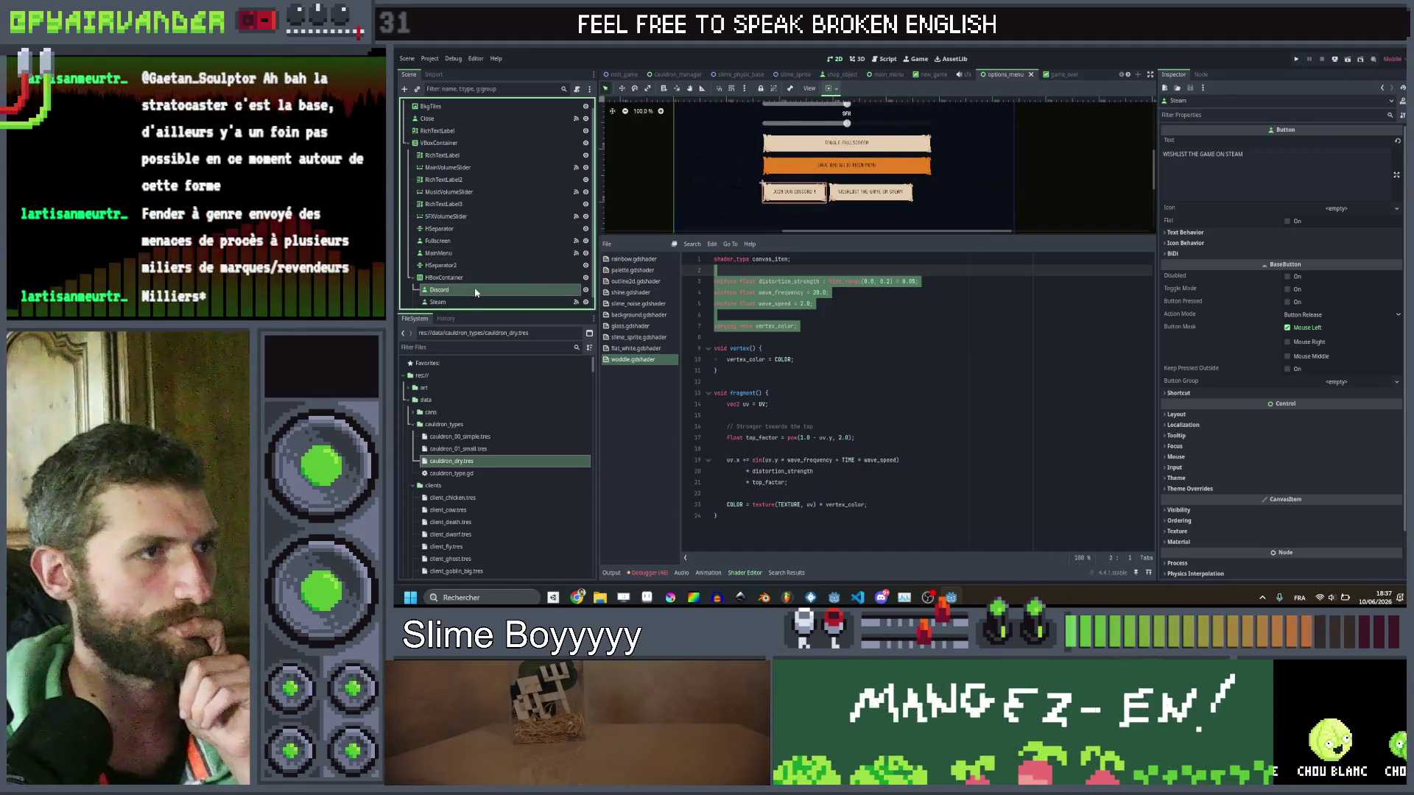
{"action": "left_click", "coordinate": [410, 60]}
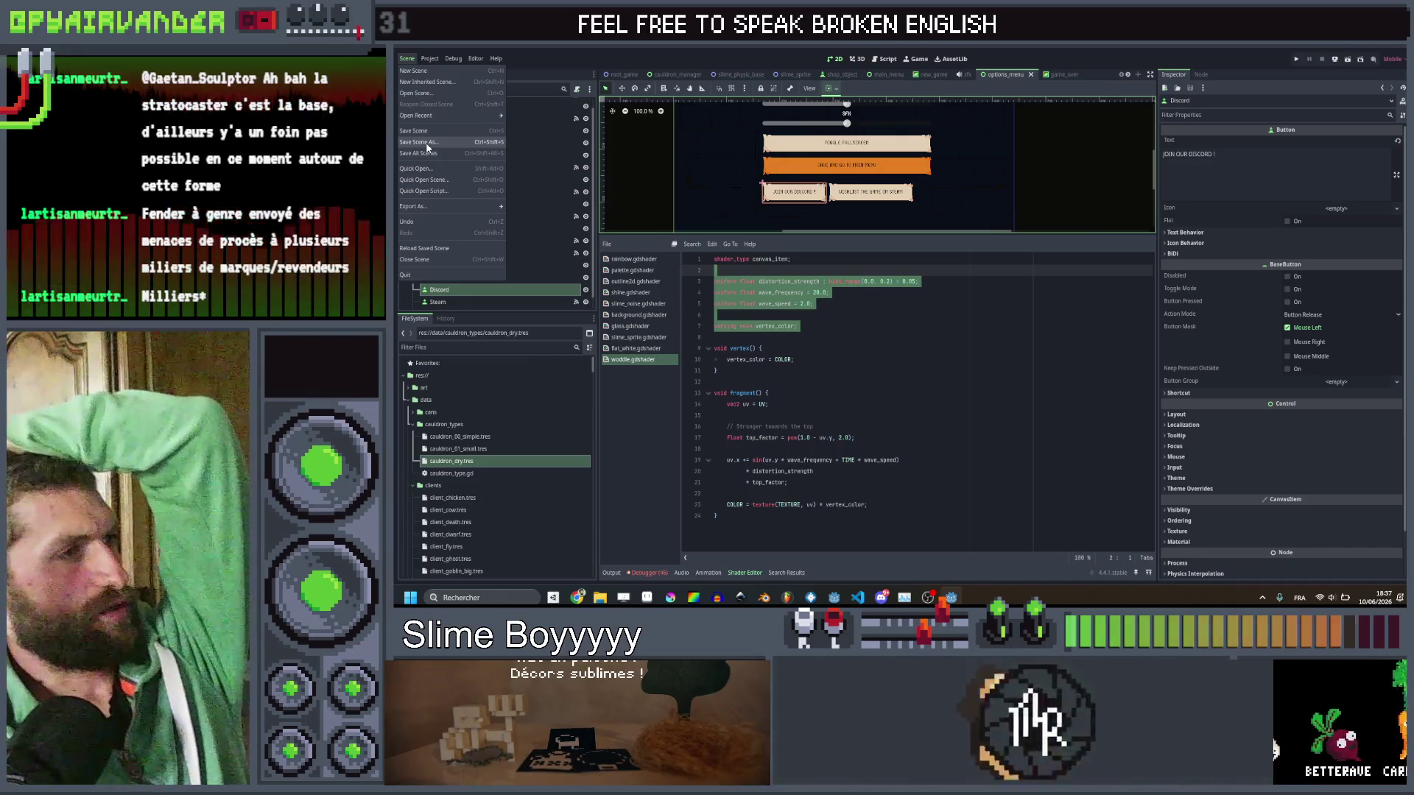
Pick the Web (Runnable) export preset and open the save dialog on the builds folder.
{"action": "mouse_move", "coordinate": [429, 58]}
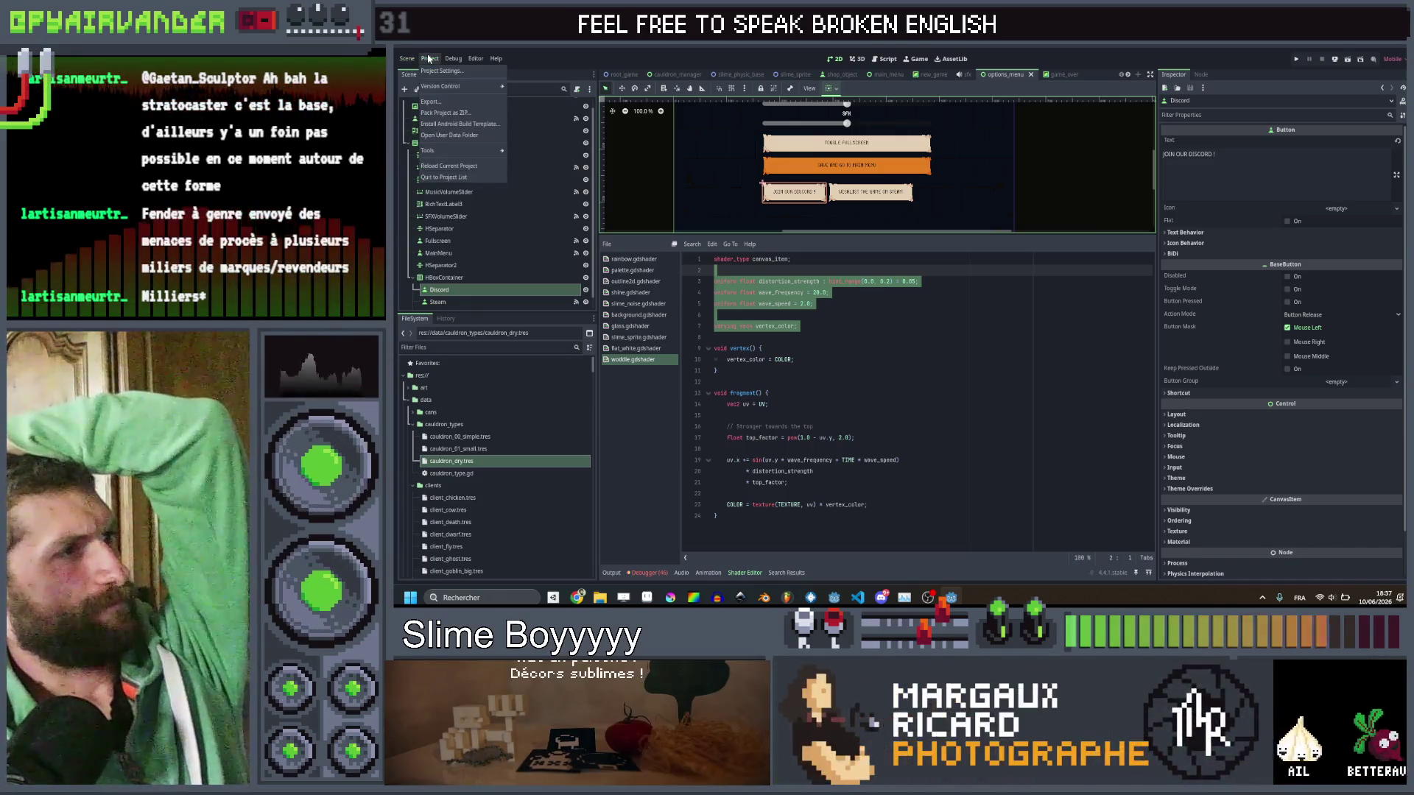
{"action": "left_click", "coordinate": [441, 103]}
{"action": "left_click", "coordinate": [433, 127]}
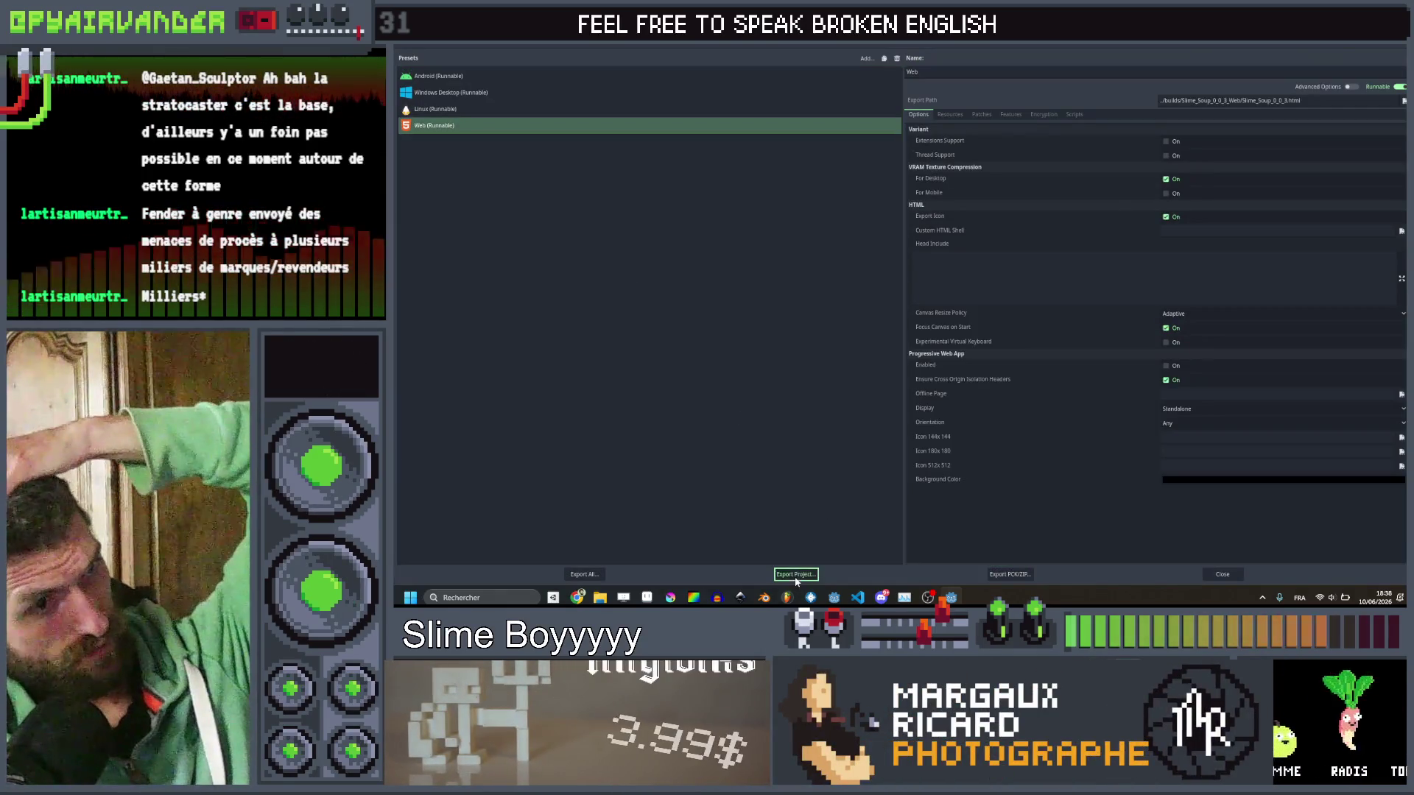
{"action": "left_click", "coordinate": [796, 575]}
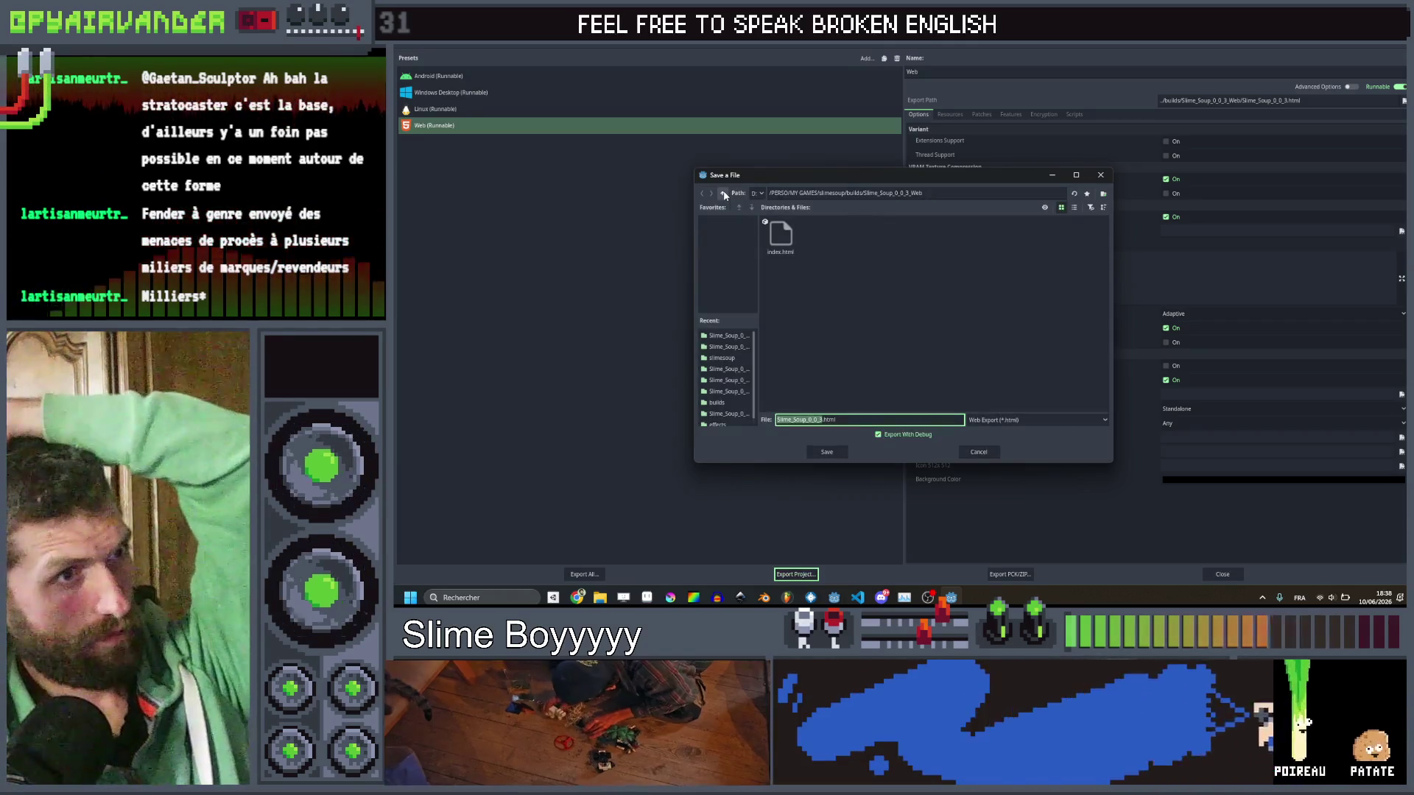
{"action": "left_click", "coordinate": [724, 195]}
Create a Slime_Soup_0_0_4_Web folder inside builds and export the web build into it.
{"action": "right_click", "coordinate": [853, 342]}
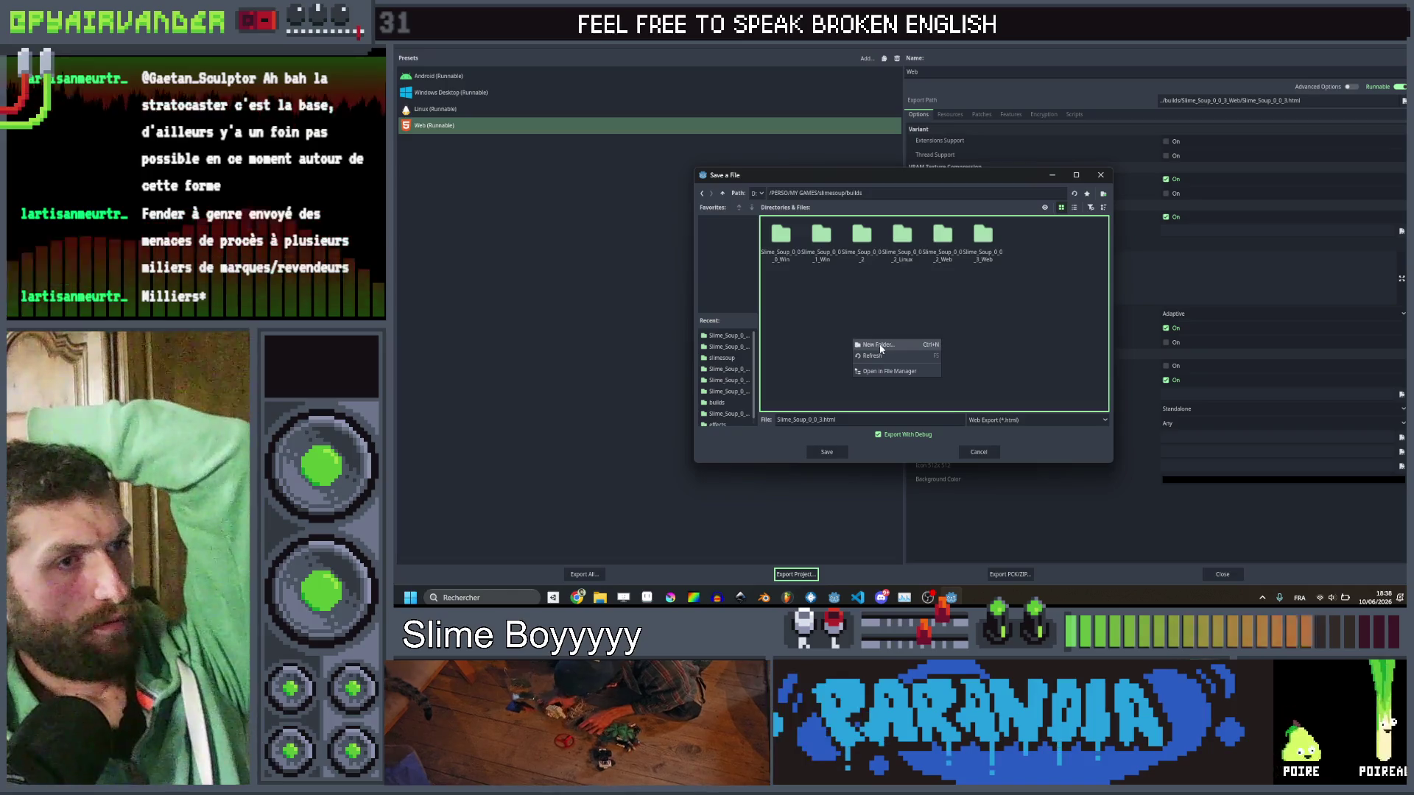
{"action": "left_click", "coordinate": [879, 345]}
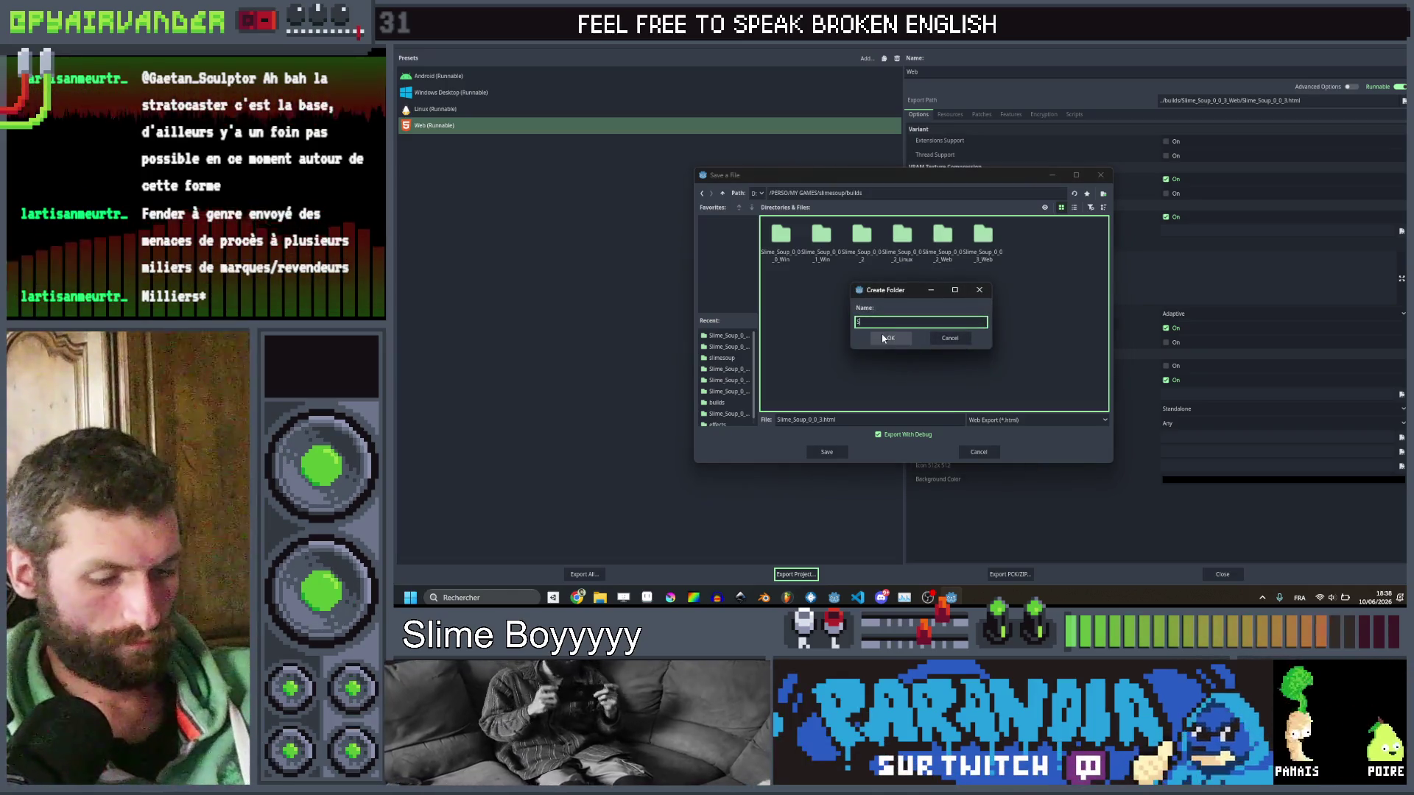
{"action": "type", "text": "Slime_Soup"}
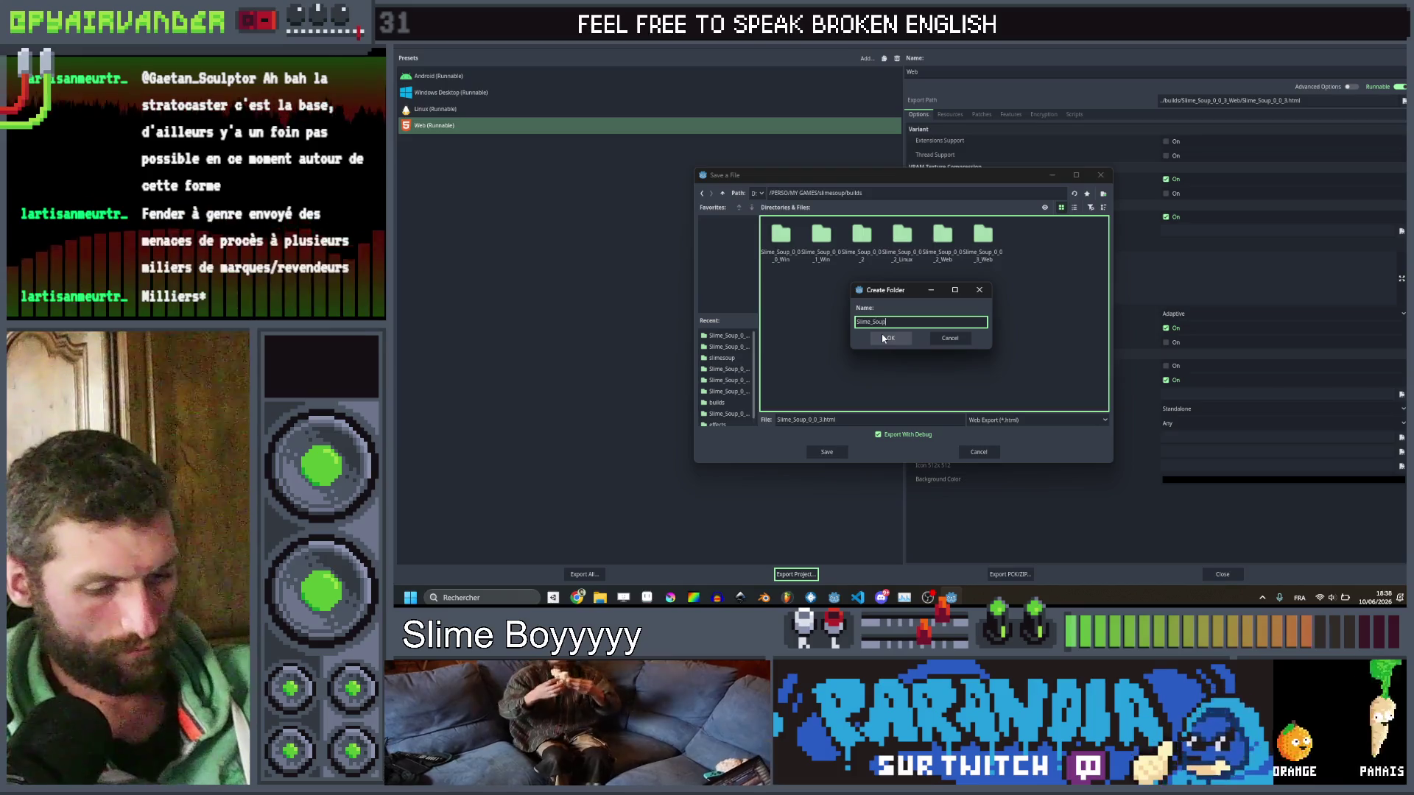
{"action": "type", "text": "_"}
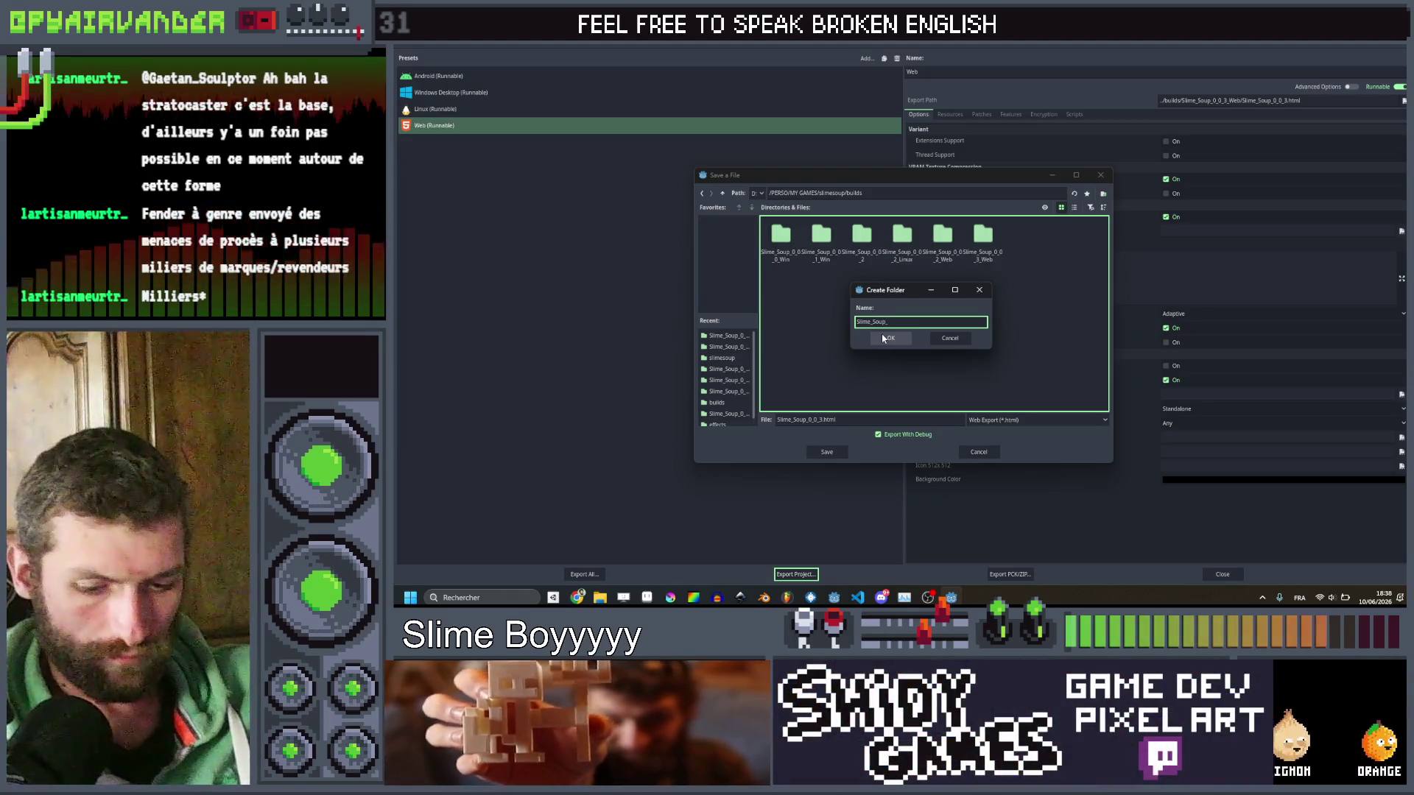
{"action": "type", "text": "0_0_4"}
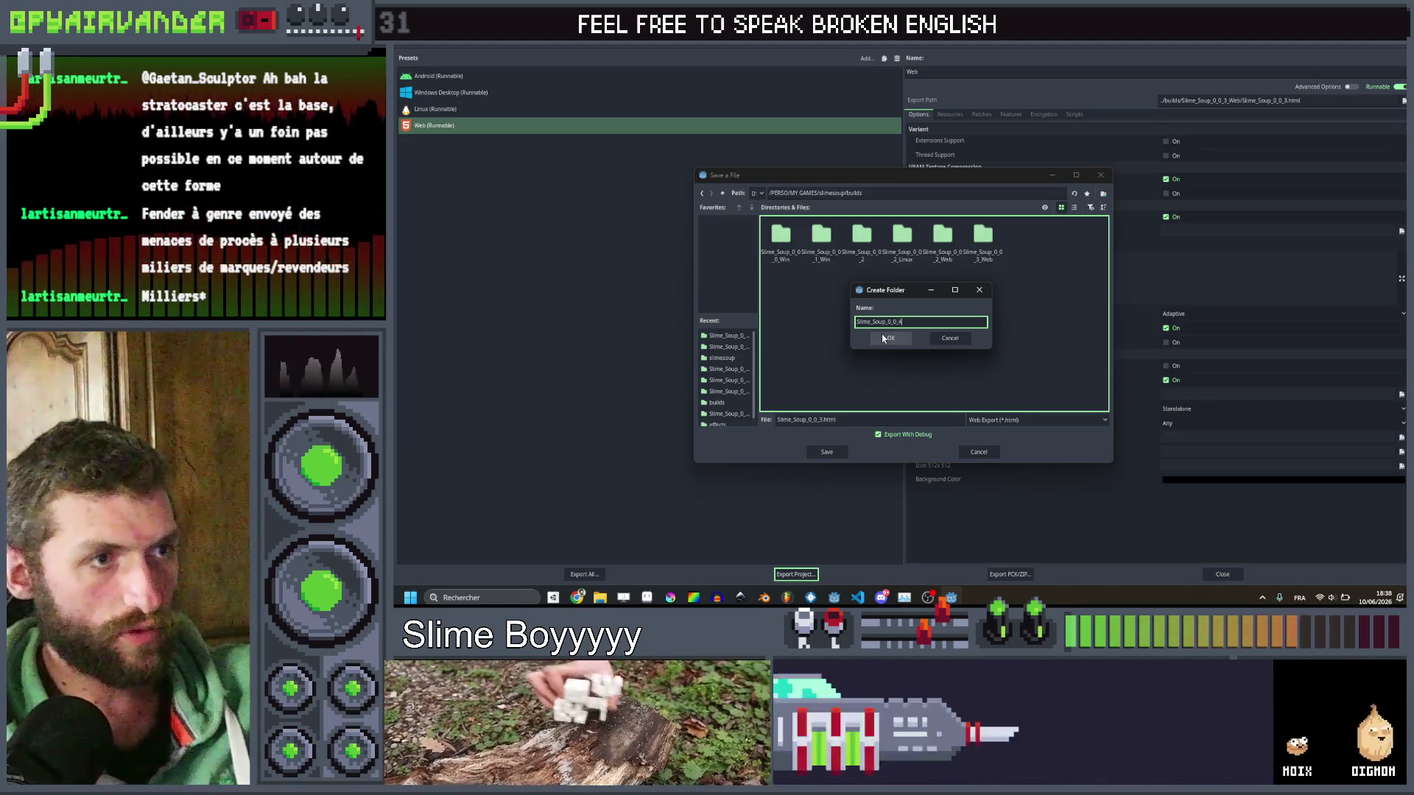
{"action": "type", "text": "_Web"}
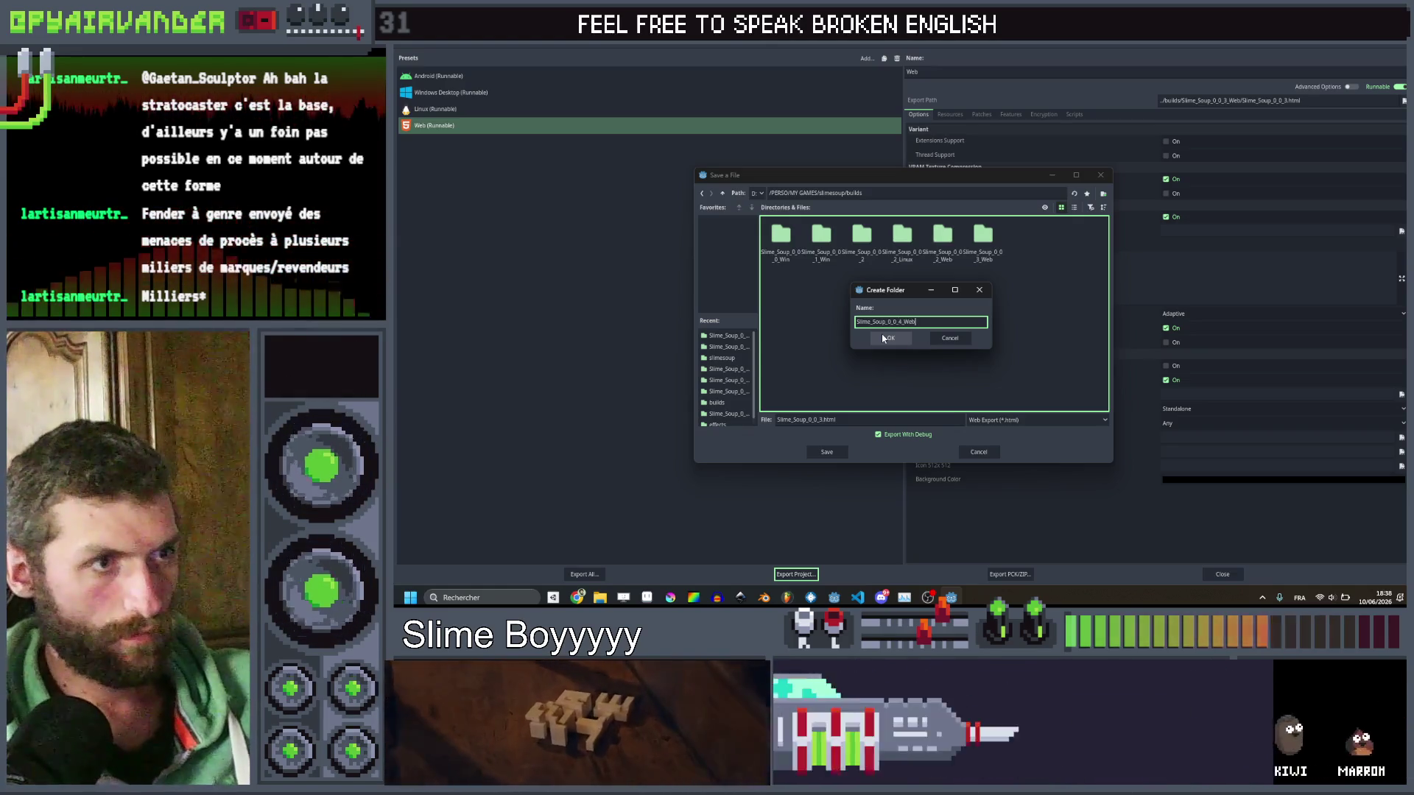
{"action": "left_click", "coordinate": [886, 338]}
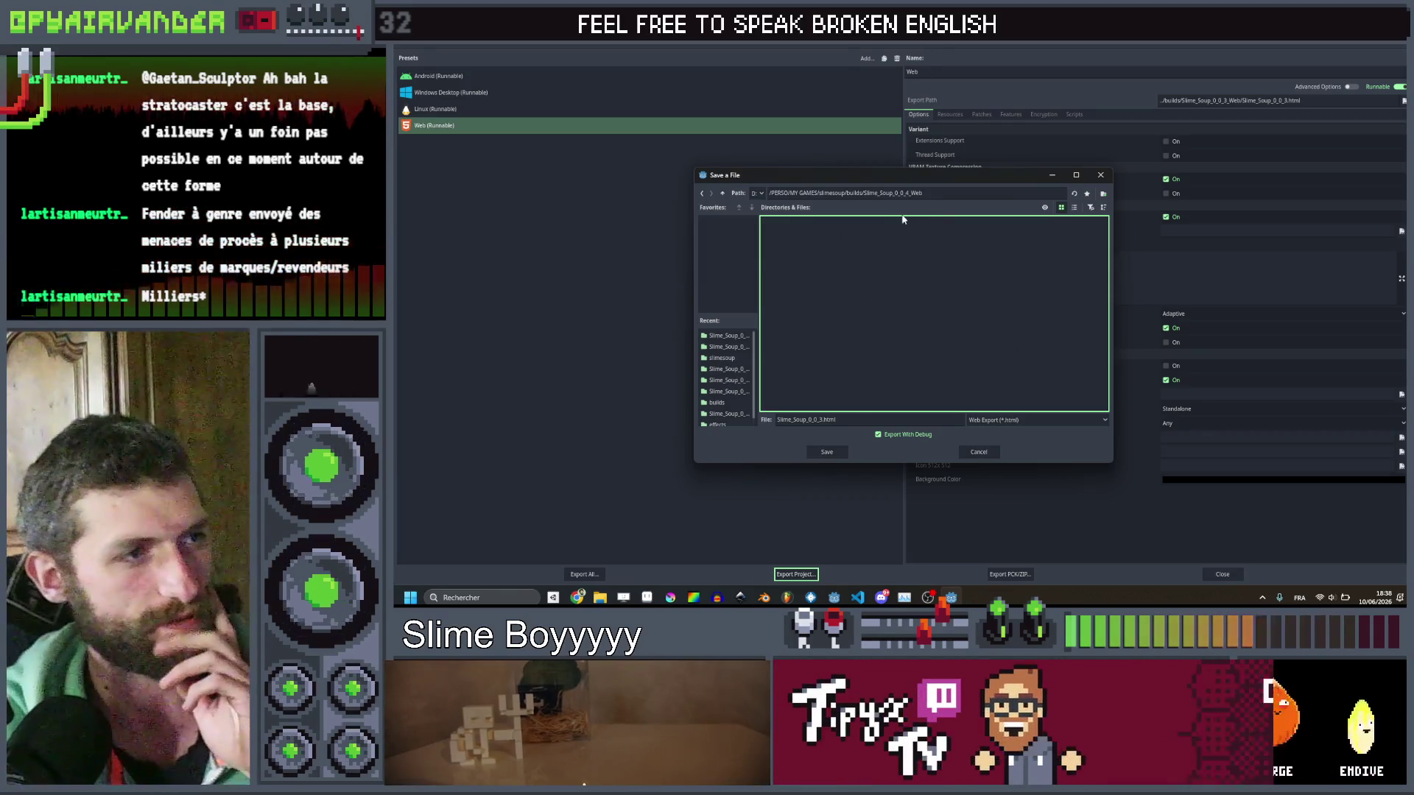
{"action": "left_click", "coordinate": [828, 453]}
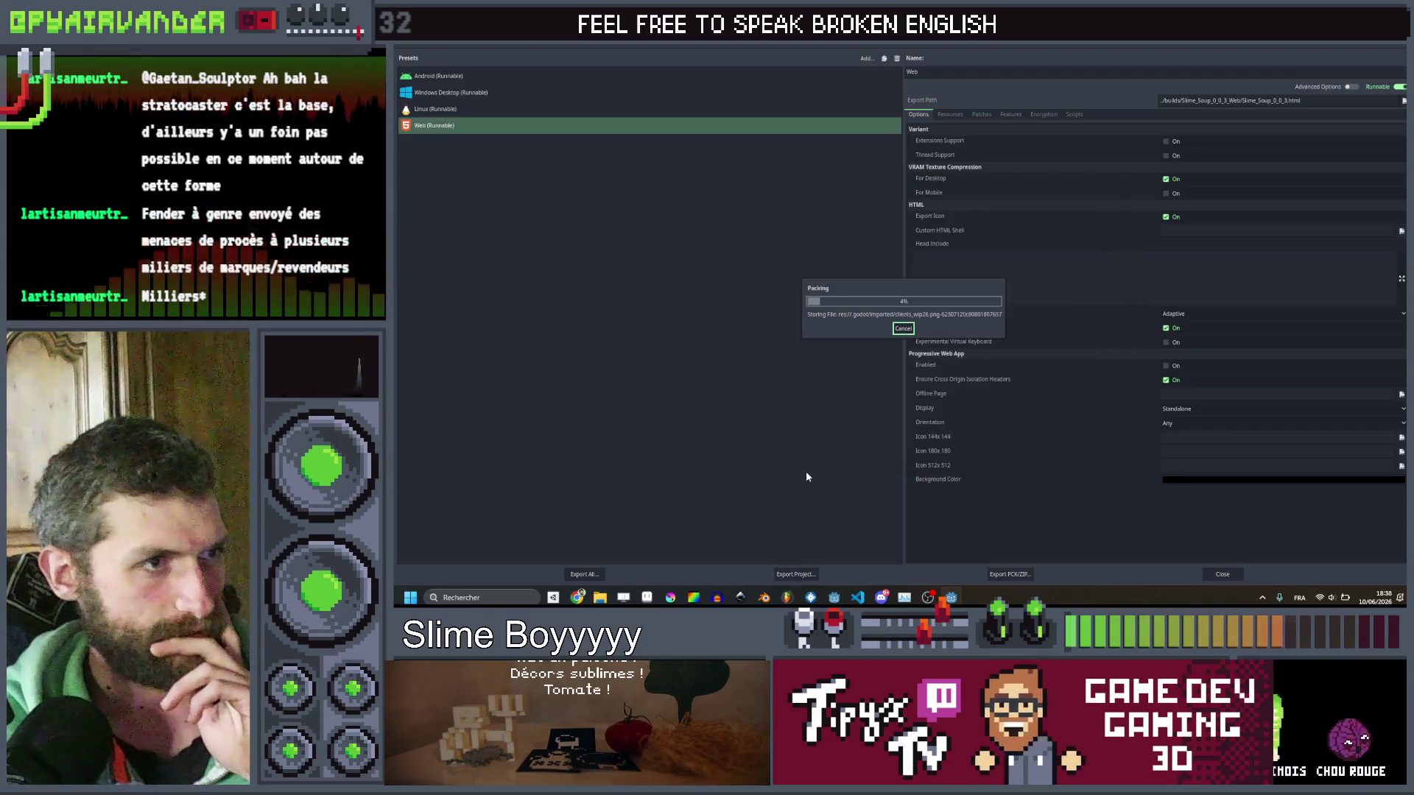
Switch from the Slime Soup Steam page to the itch.io Creator Dashboard in Chrome.
{"action": "mouse_move", "coordinate": [579, 599]}
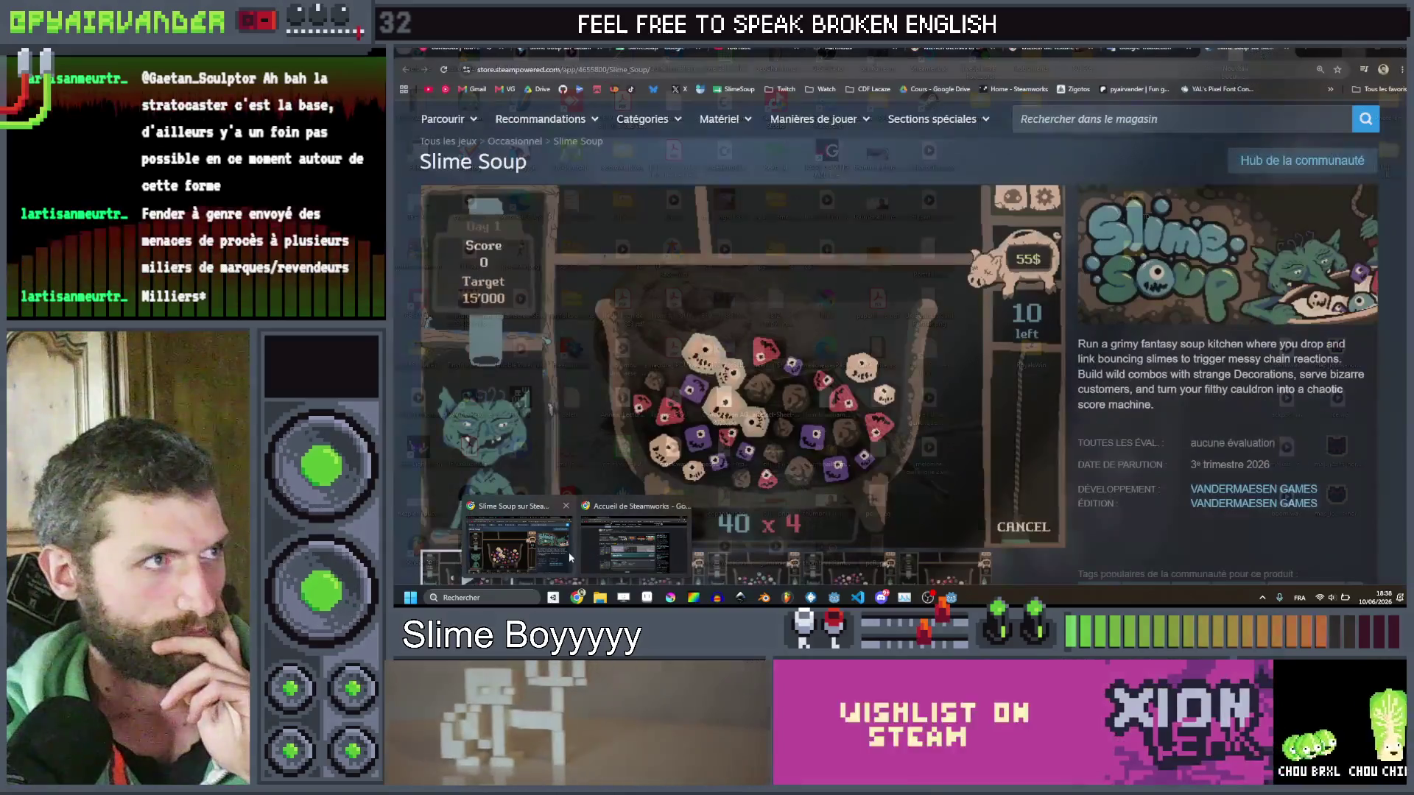
{"action": "left_click", "coordinate": [569, 556]}
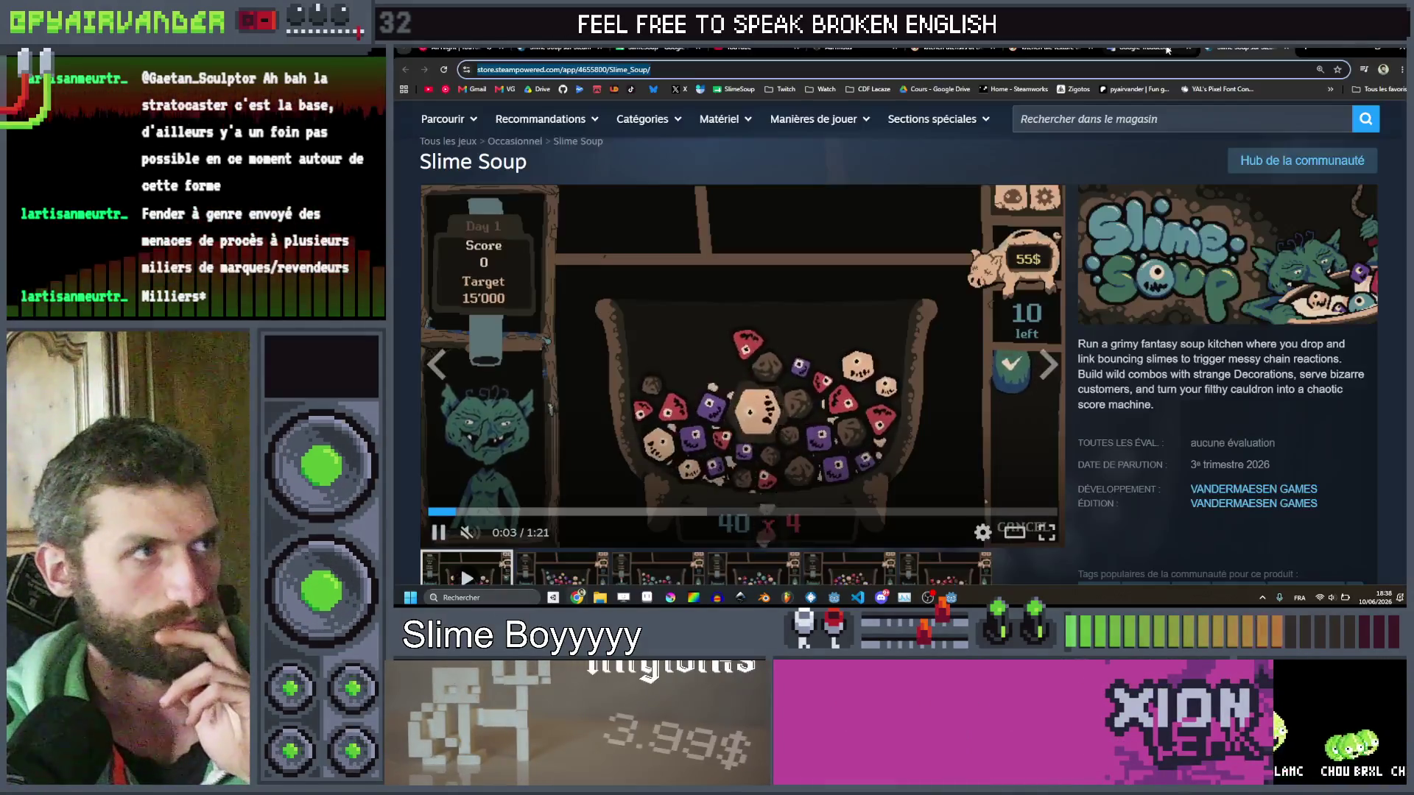
{"action": "left_click", "coordinate": [595, 90]}
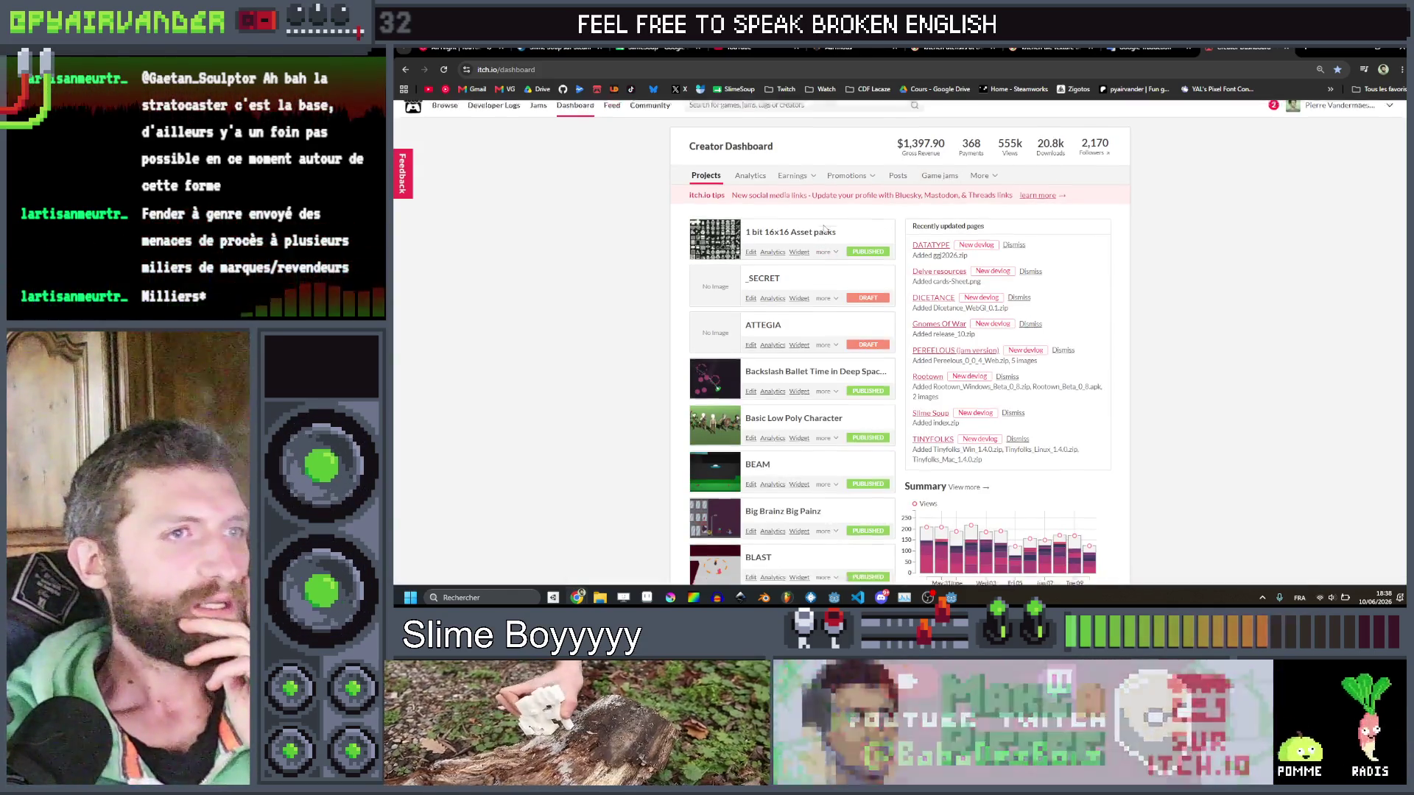
Delete the old index.zip upload from the Slime Soup project's edit page.
{"action": "scroll", "coordinate": [825, 229], "scroll_direction": "down", "scroll_amount": 6}
{"action": "scroll", "coordinate": [821, 243], "scroll_direction": "down", "scroll_amount": 15}
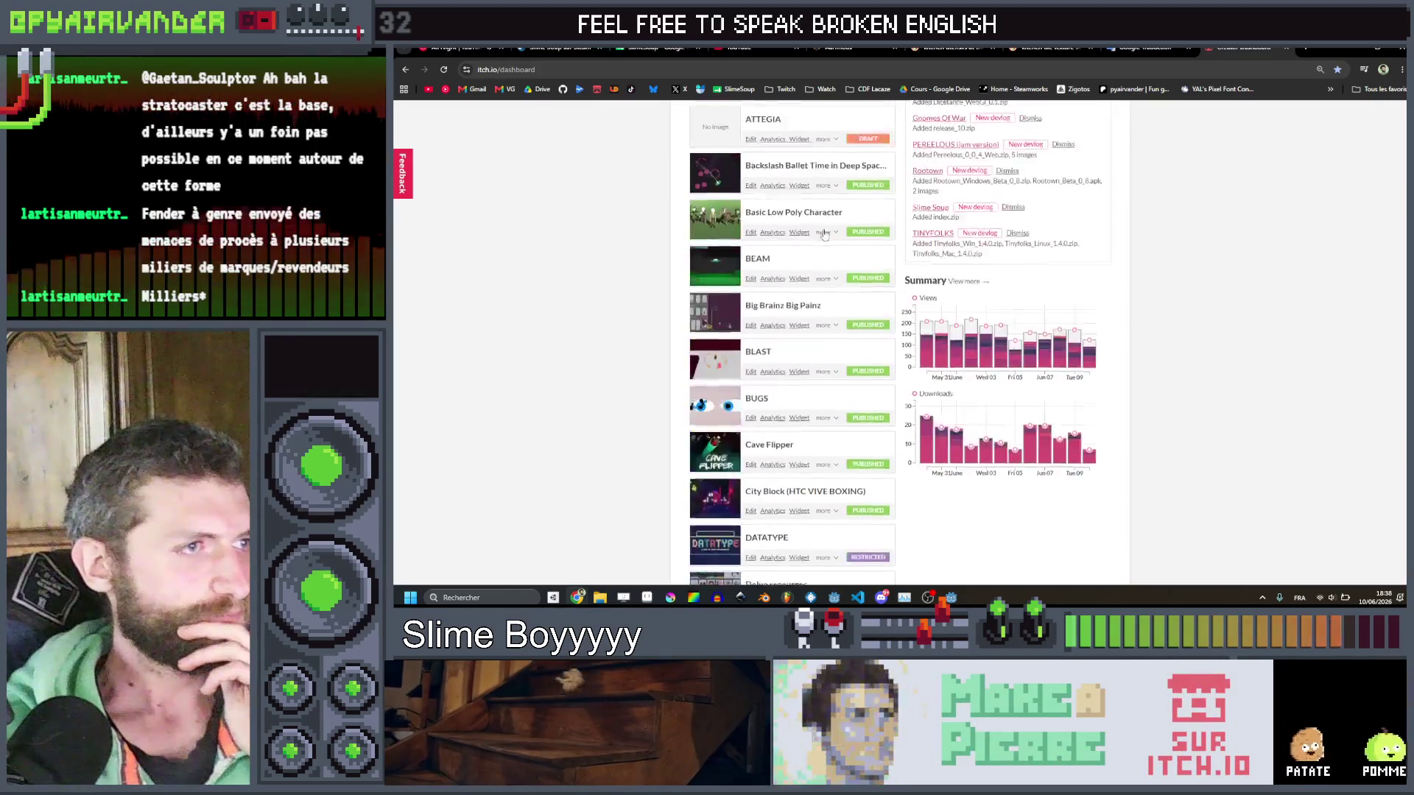
{"action": "scroll", "coordinate": [816, 255], "scroll_direction": "down", "scroll_amount": 6}
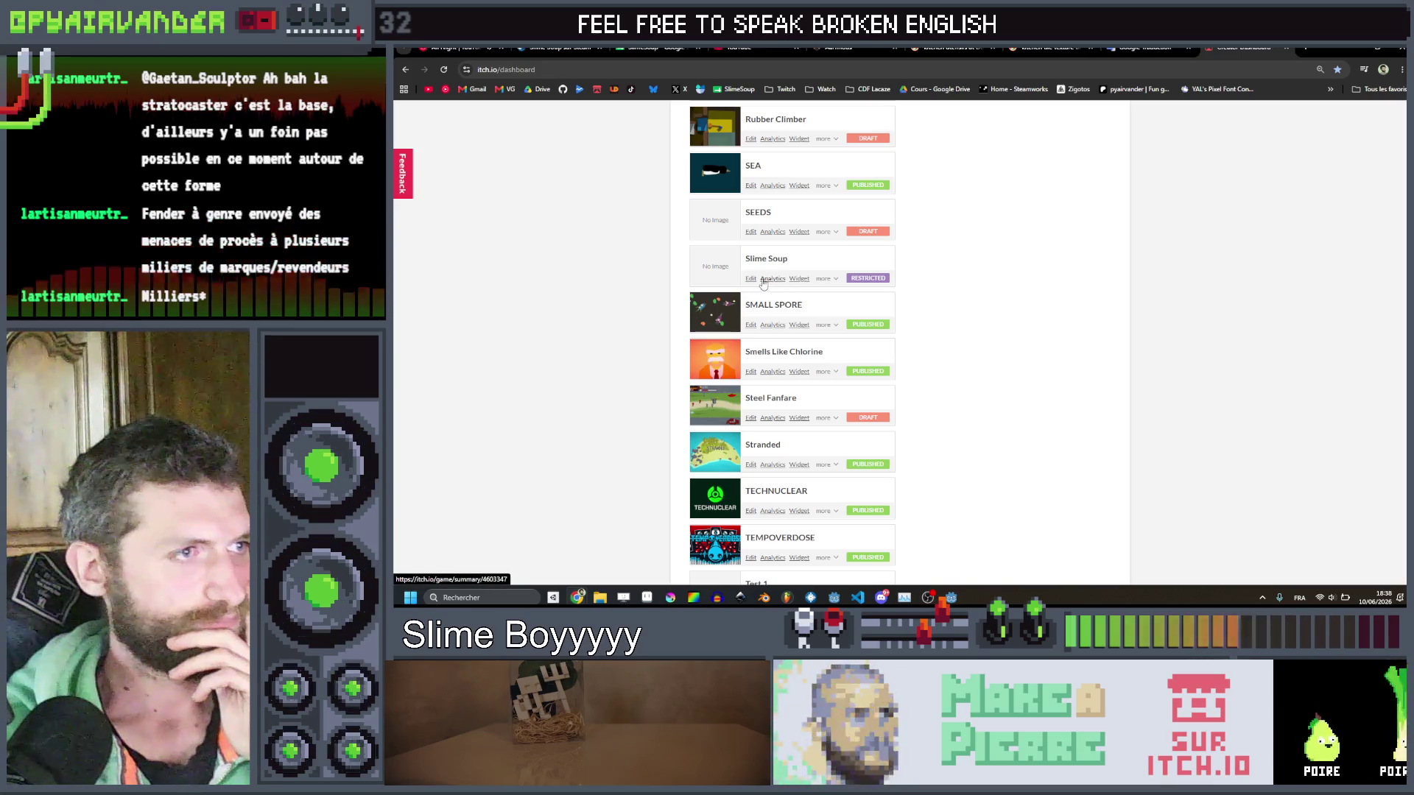
{"action": "left_click", "coordinate": [750, 279]}
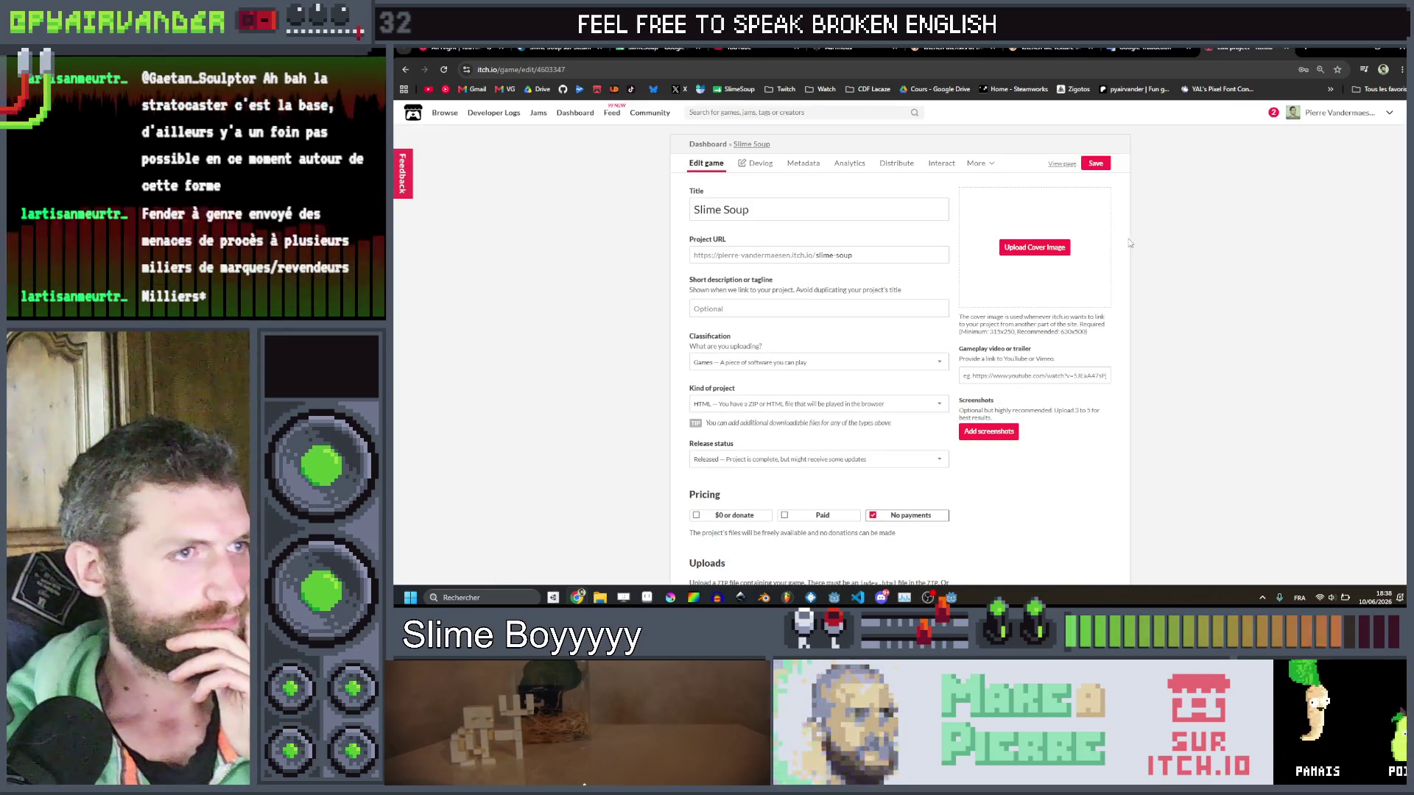
{"action": "scroll", "coordinate": [1068, 258], "scroll_direction": "down", "scroll_amount": 5}
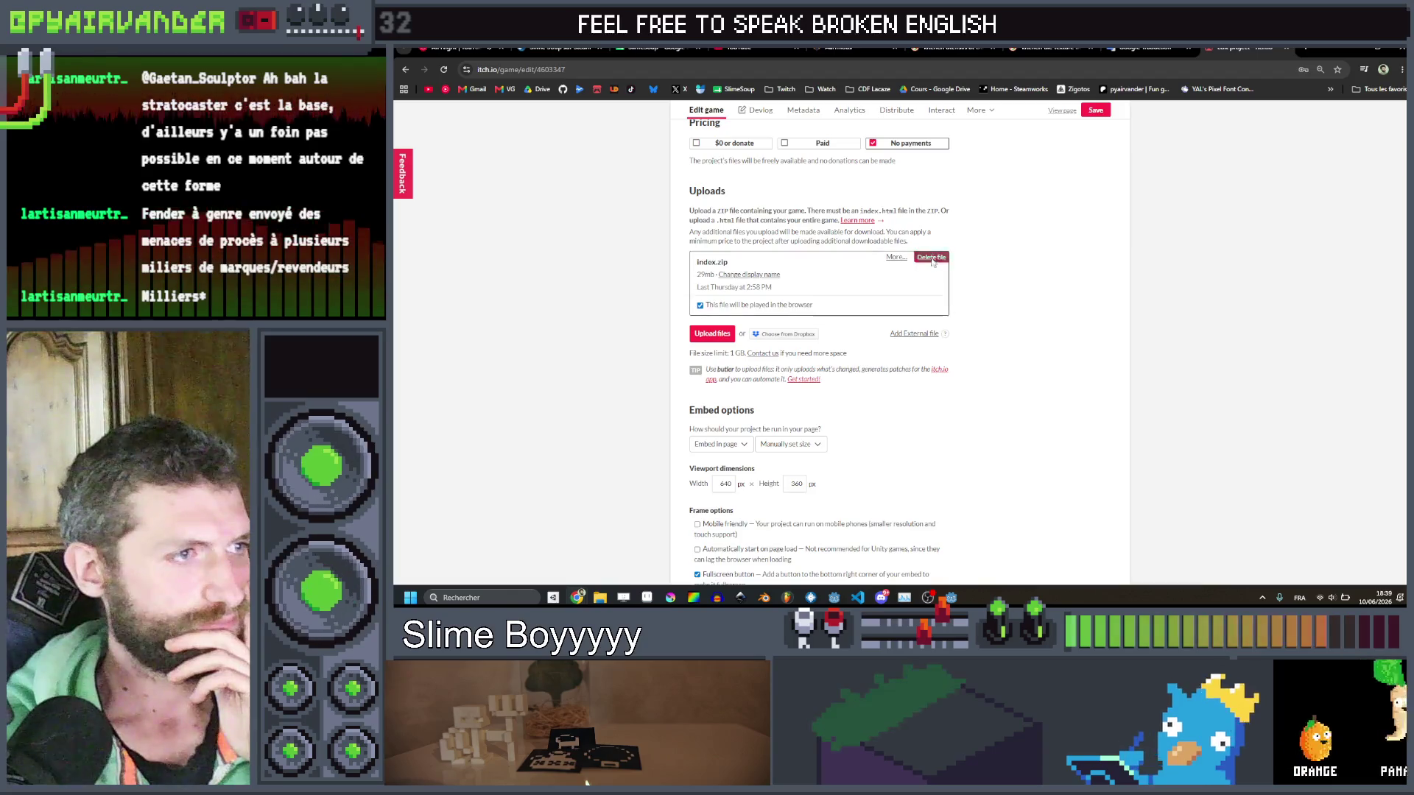
{"action": "left_click", "coordinate": [931, 258]}
{"action": "left_click", "coordinate": [995, 230]}
Open the Slime_Soup_0_0_4_Web build folder in File Explorer.
{"action": "mouse_move", "coordinate": [600, 598]}
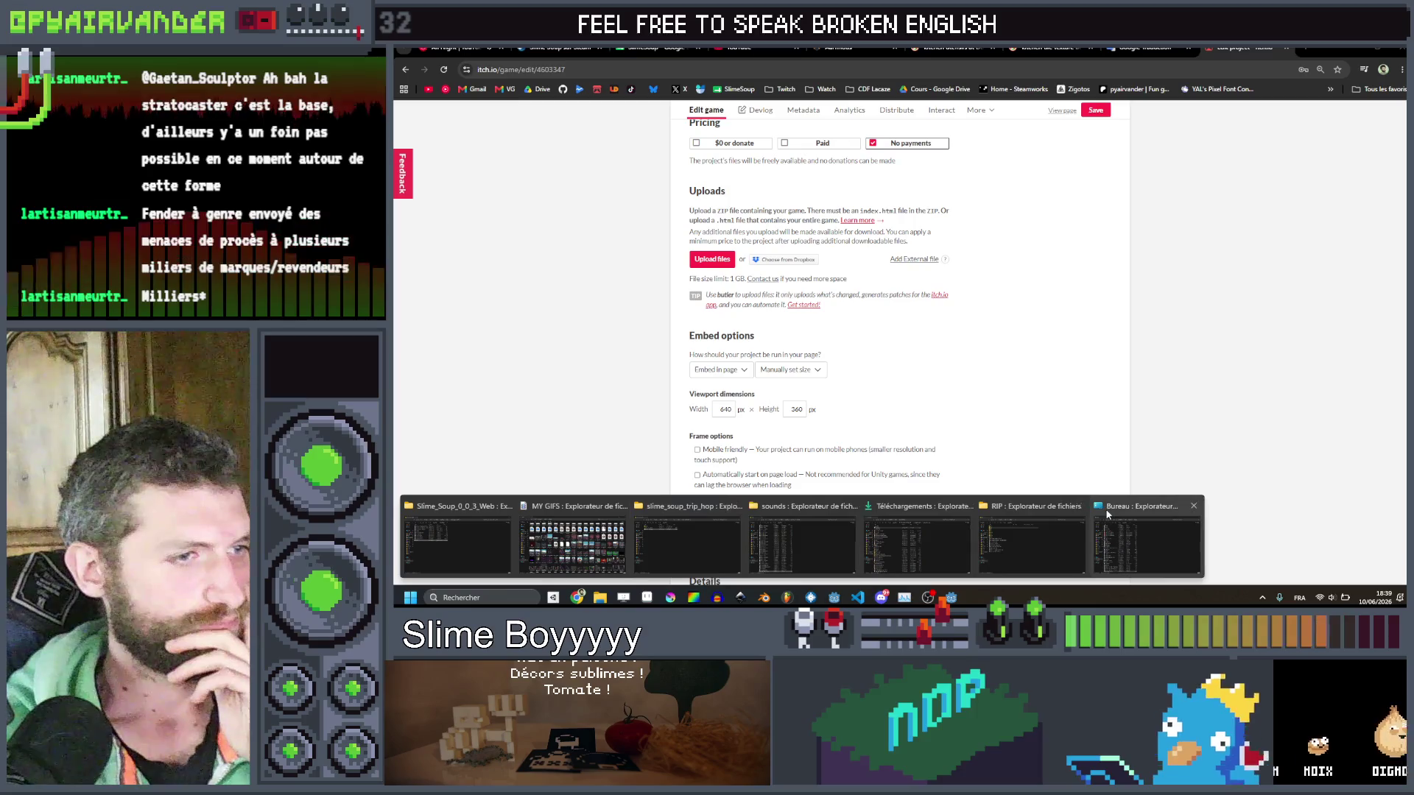
{"action": "left_click", "coordinate": [417, 535]}
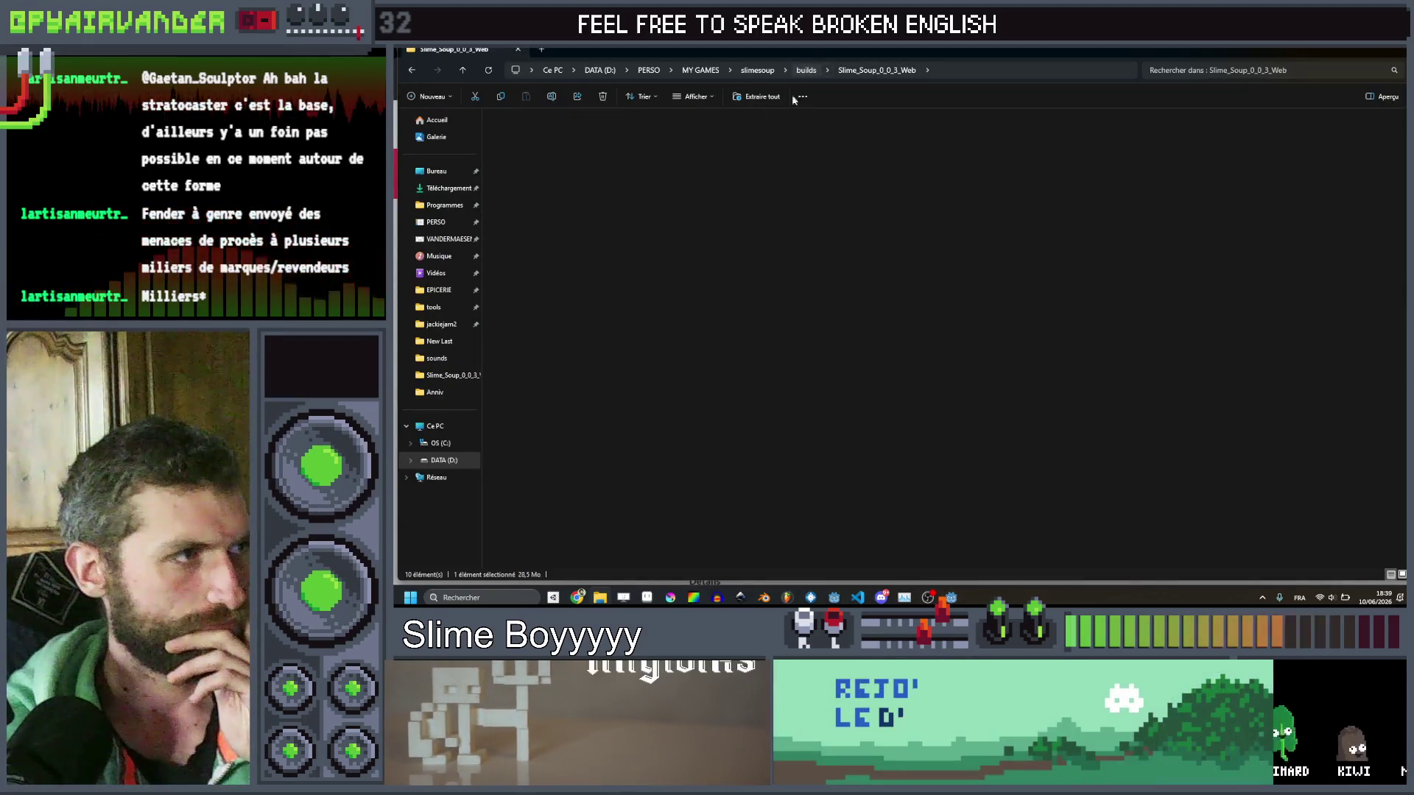
{"action": "double_click", "coordinate": [533, 224]}
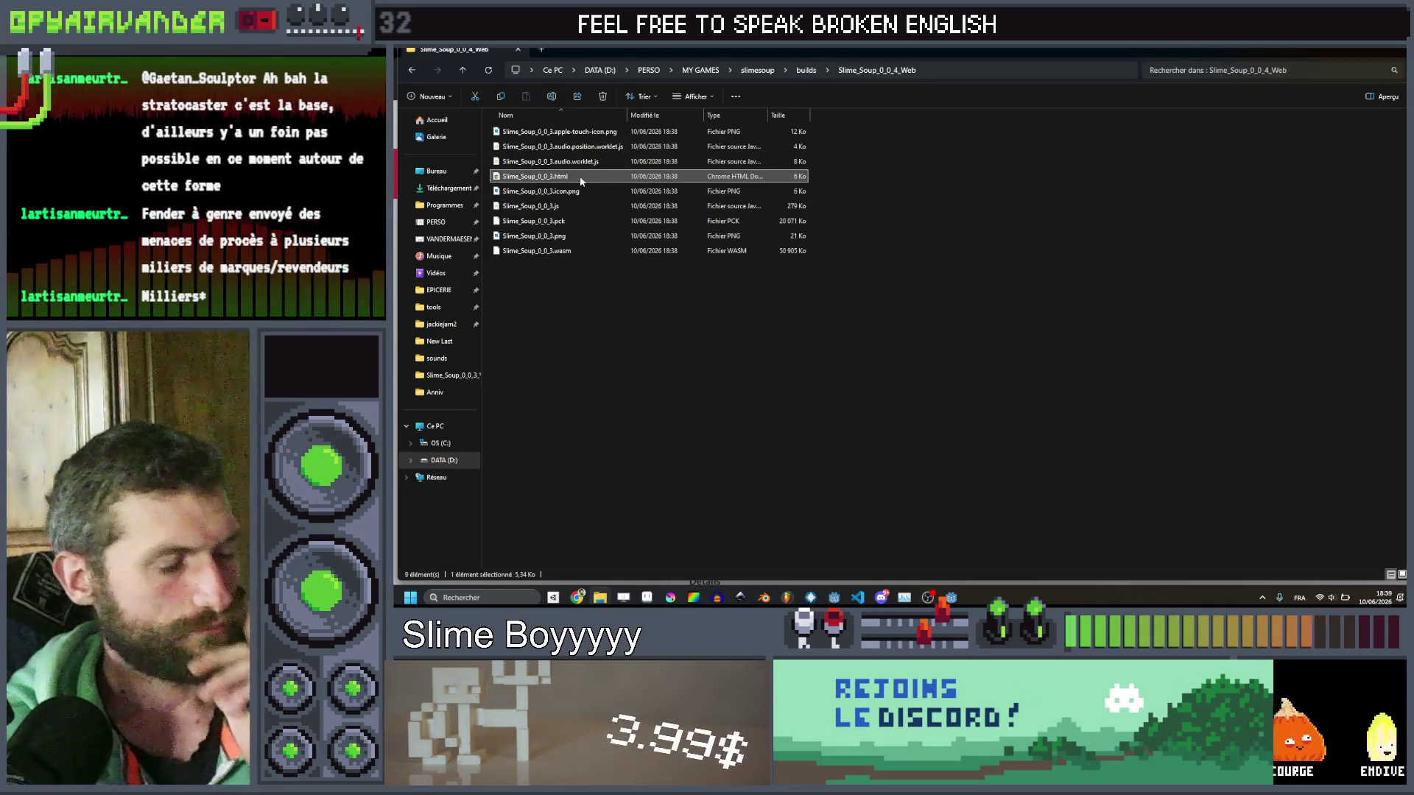
Rename the HTML page to index.html and zip all nine build files into Slime_Soup_0_0_3.zip.
{"action": "type", "text": "index.html"}
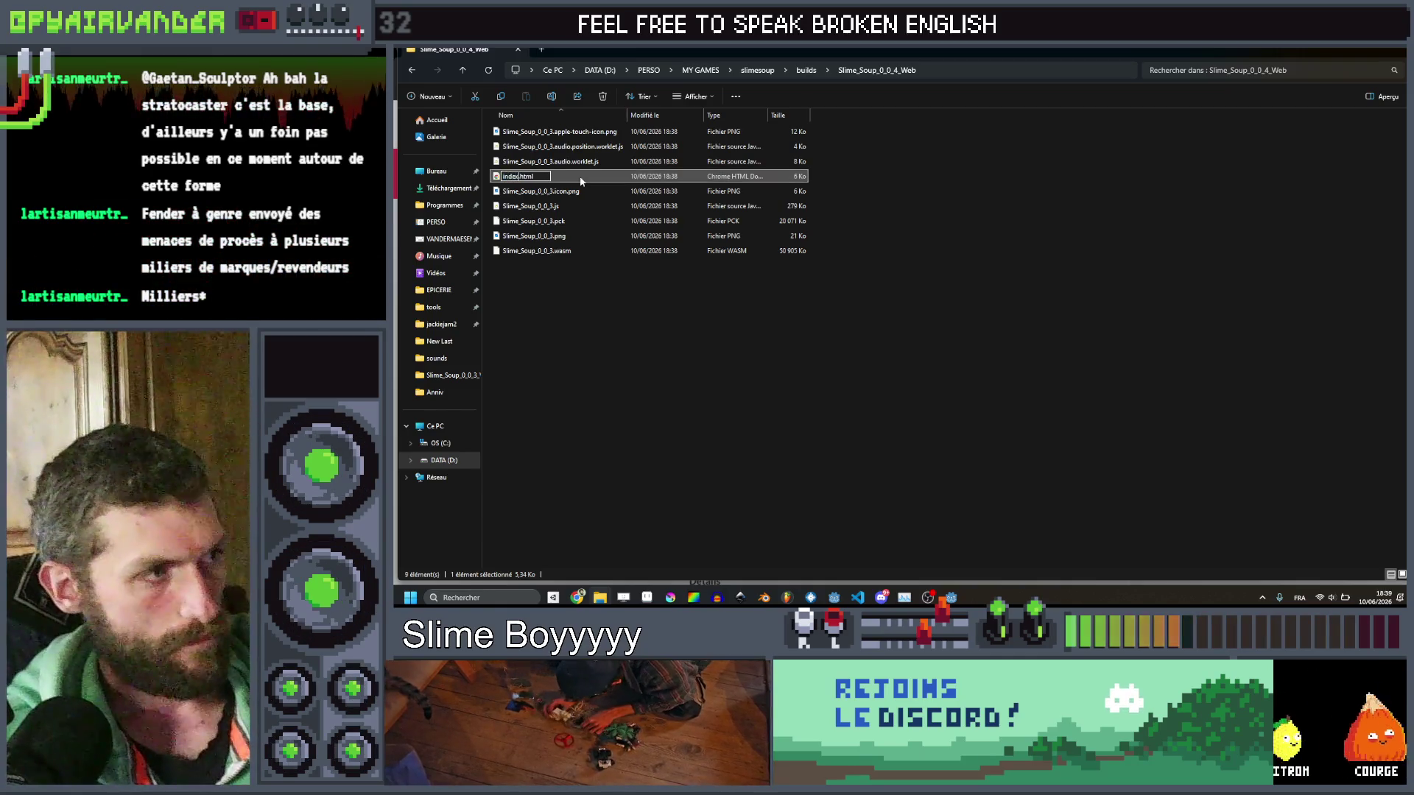
{"action": "left_click_drag", "start_coordinate": [611, 323], "coordinate": [534, 127]}
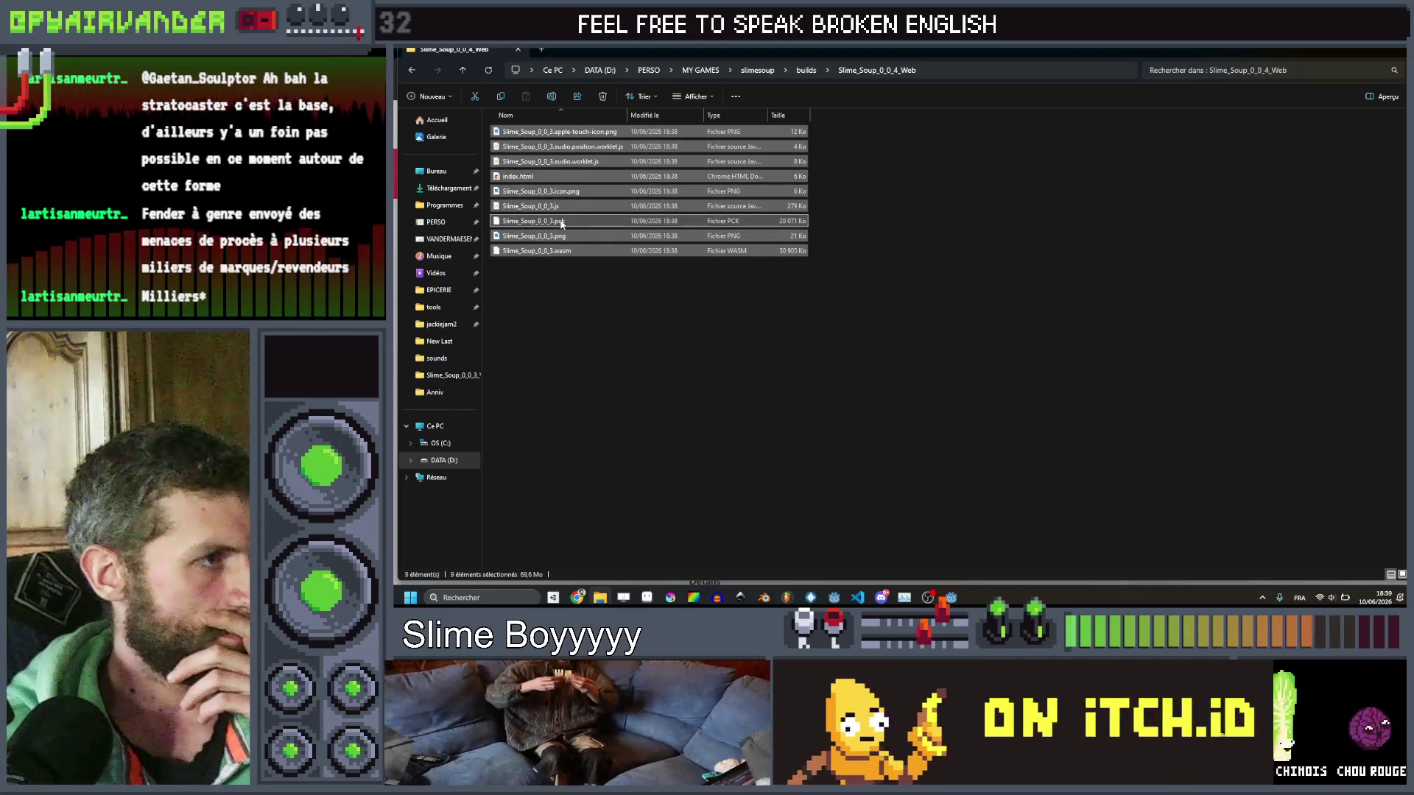
{"action": "right_click", "coordinate": [563, 225]}
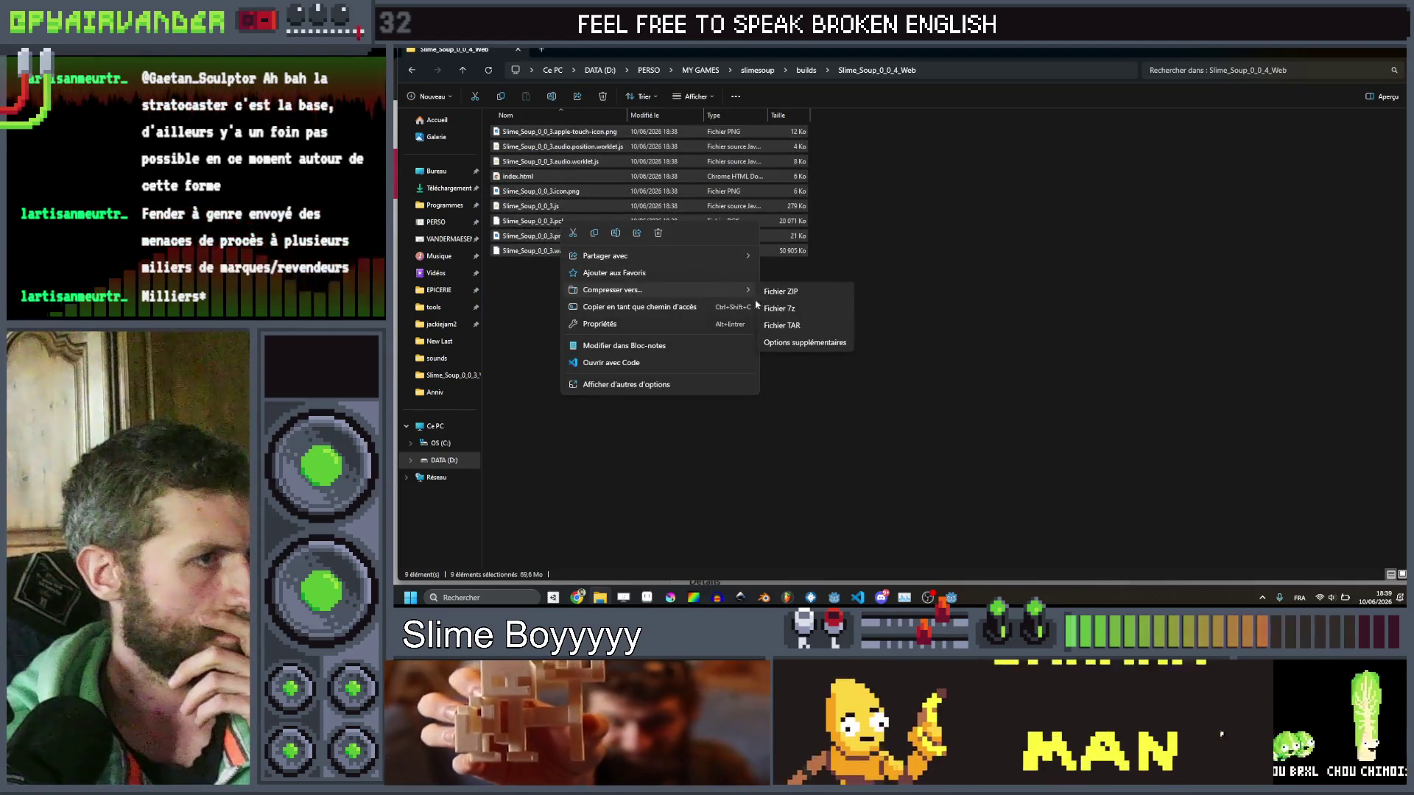
{"action": "left_click", "coordinate": [803, 293]}
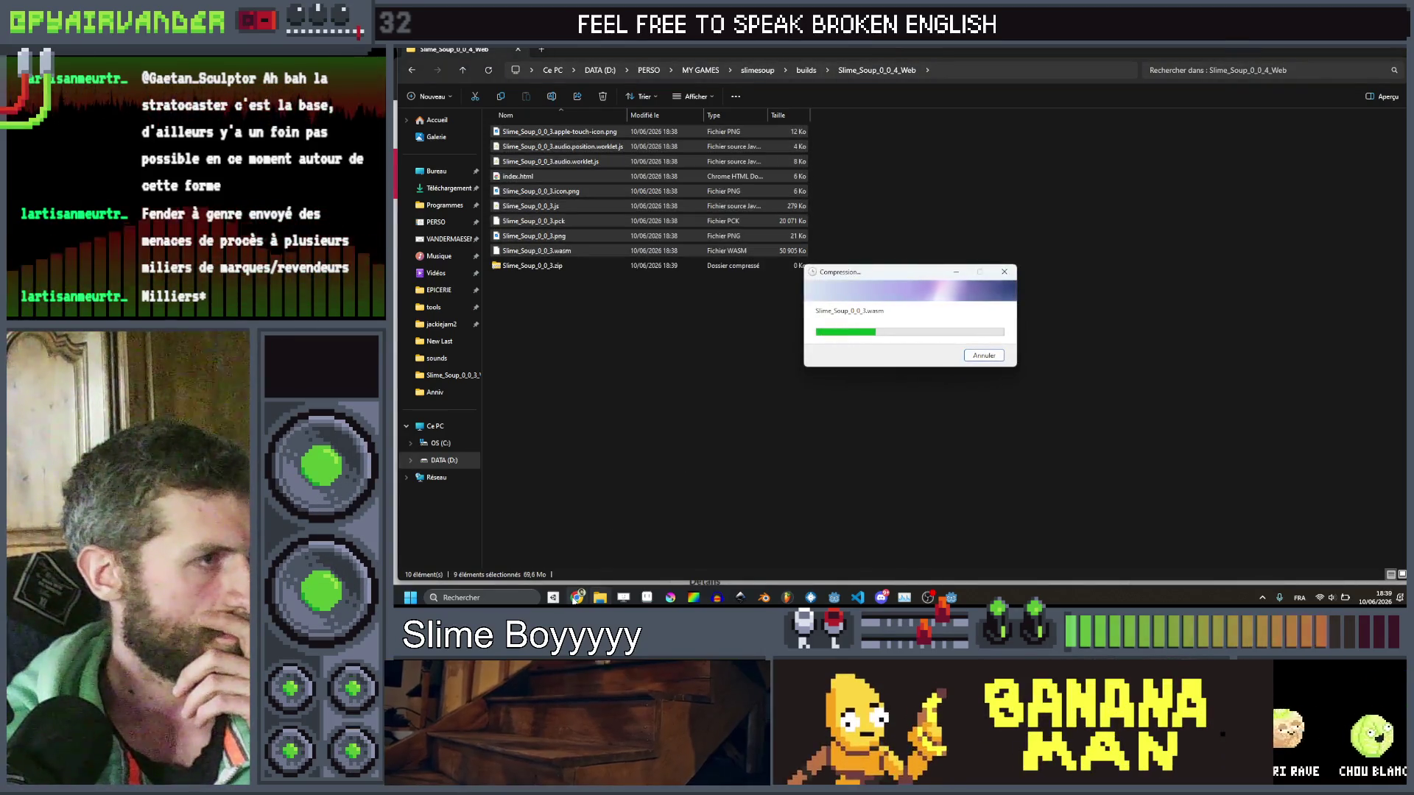
{"action": "mouse_move", "coordinate": [577, 597]}
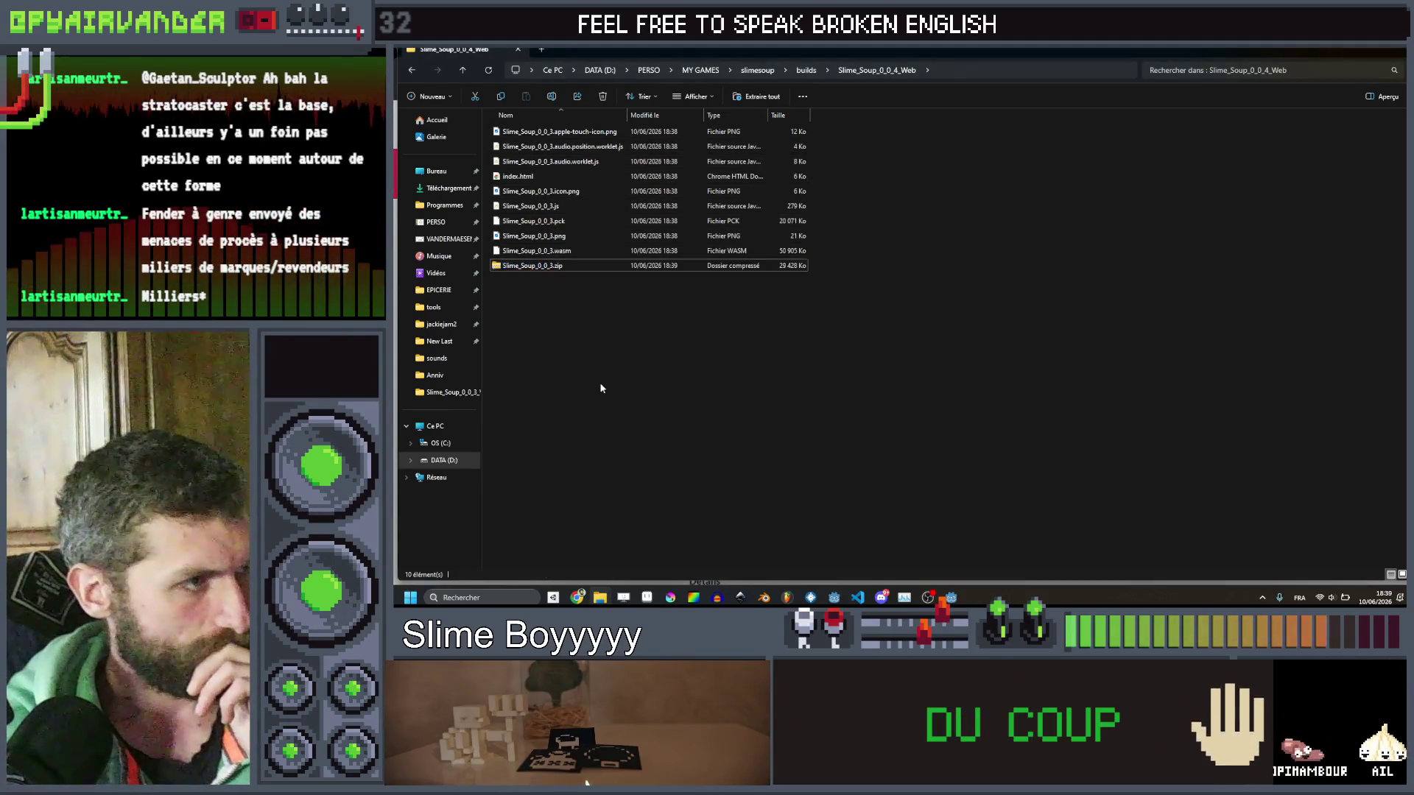
{"action": "left_click", "coordinate": [590, 556]}
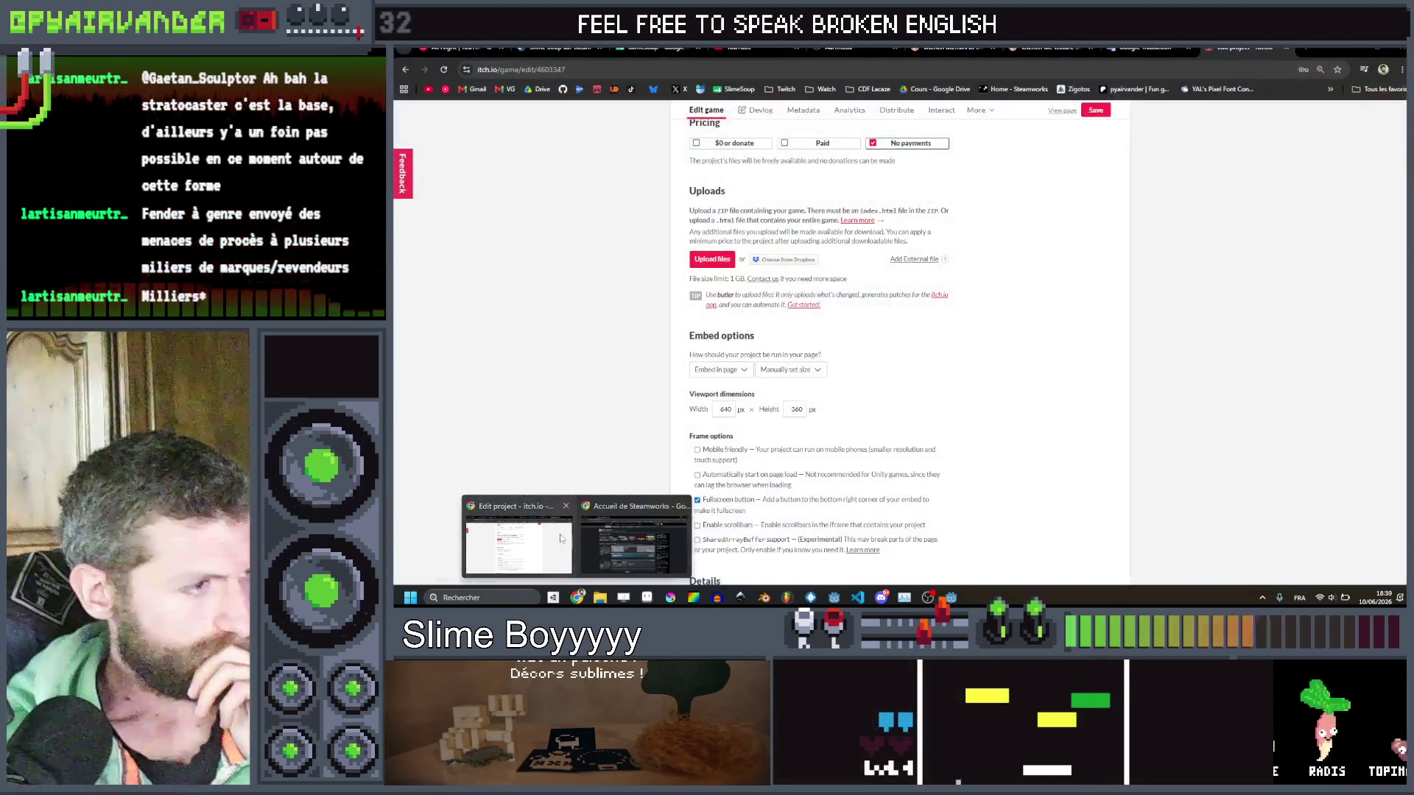
Upload Slime_Soup_0_0_3.zip from builds/Slime_Soup_0_0_4_Web and mark it playable in the browser.
{"action": "left_click", "coordinate": [560, 533]}
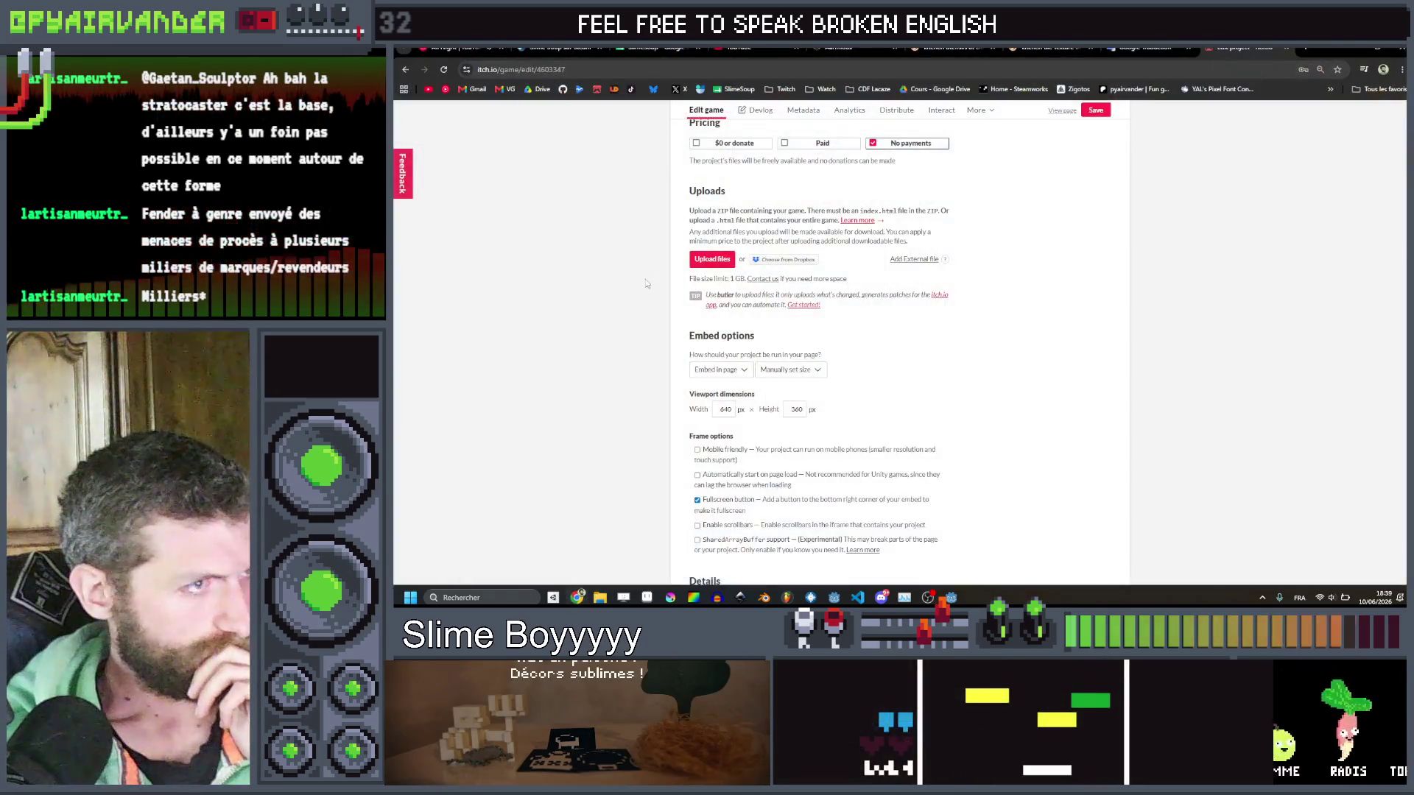
{"action": "left_click", "coordinate": [712, 262]}
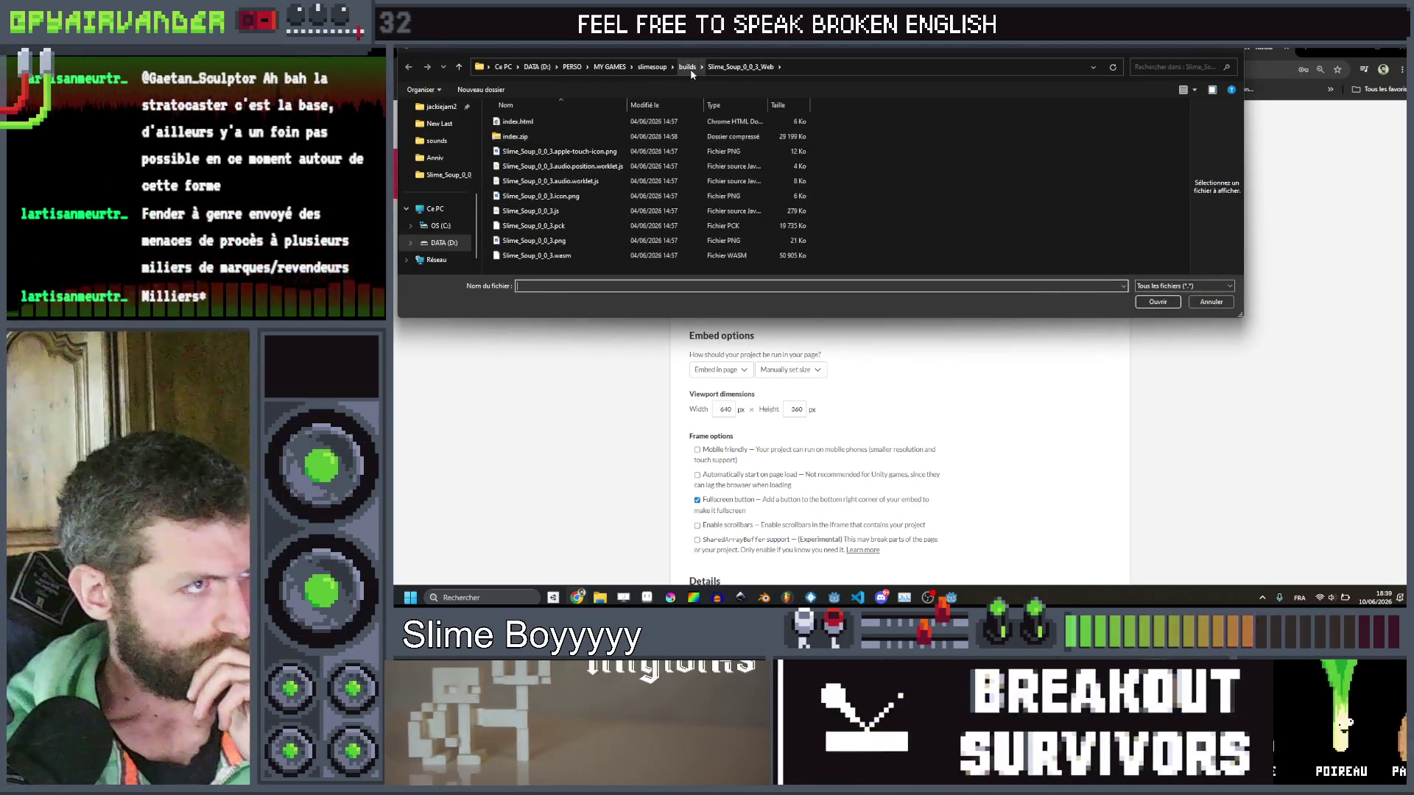
{"action": "left_click", "coordinate": [687, 67]}
{"action": "double_click", "coordinate": [602, 211]}
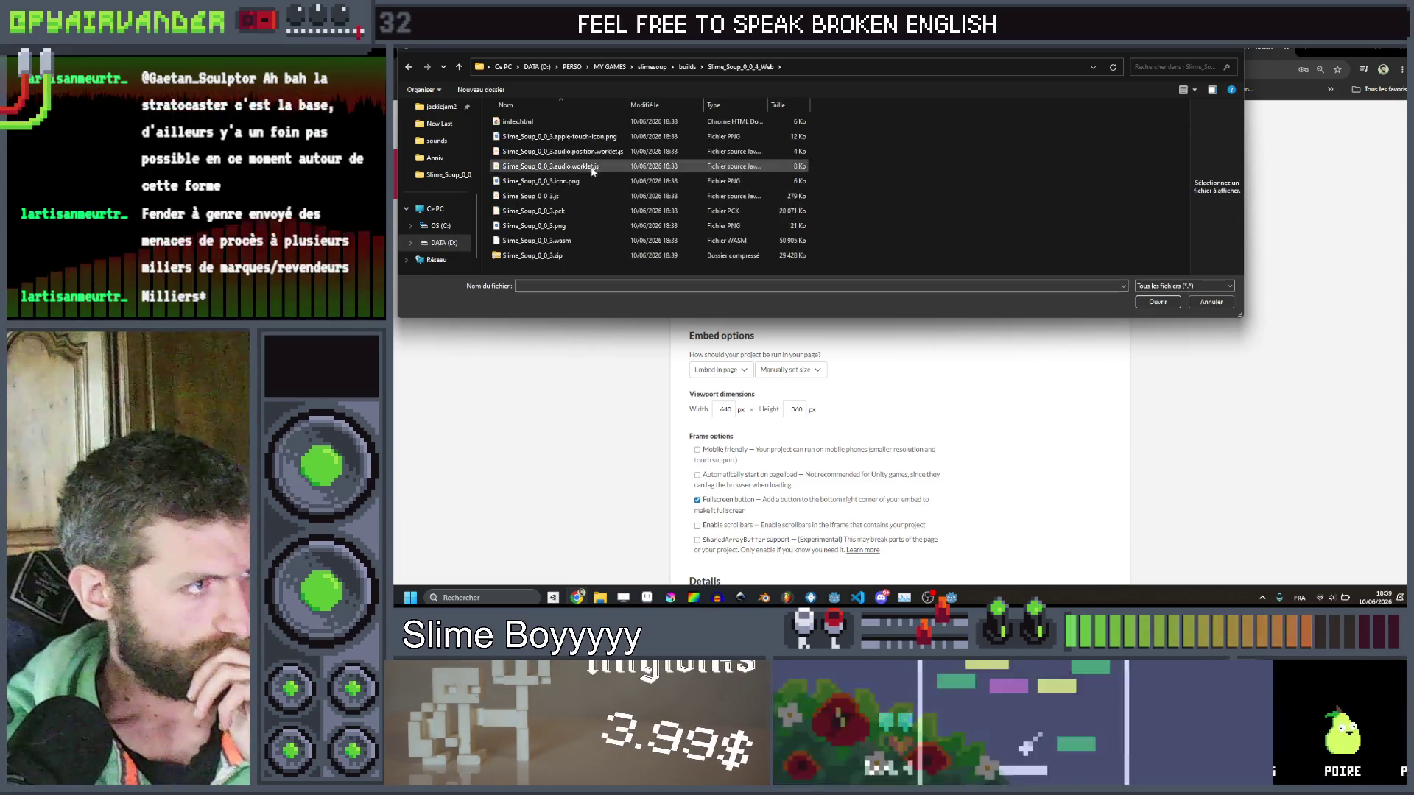
{"action": "double_click", "coordinate": [548, 257]}
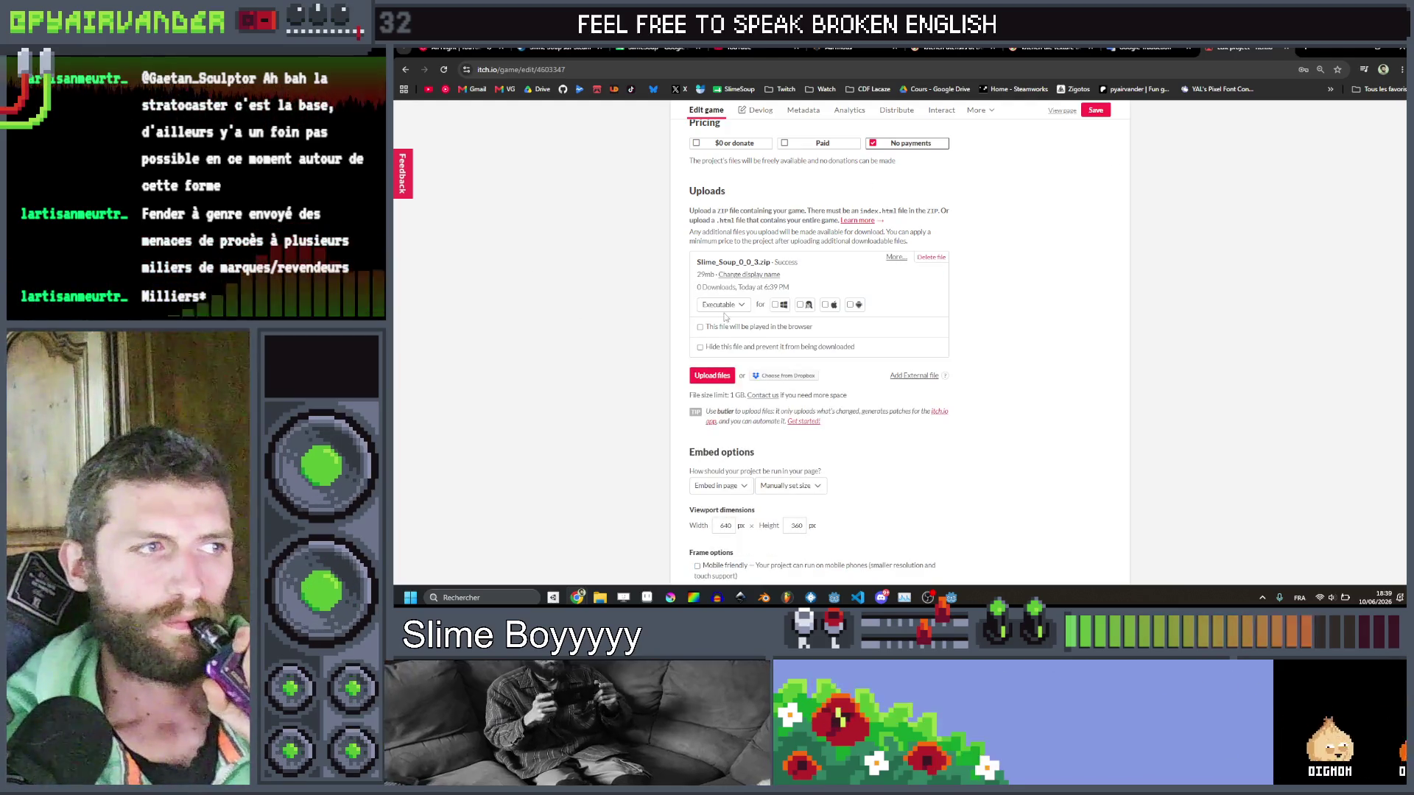
{"action": "left_click", "coordinate": [712, 329]}
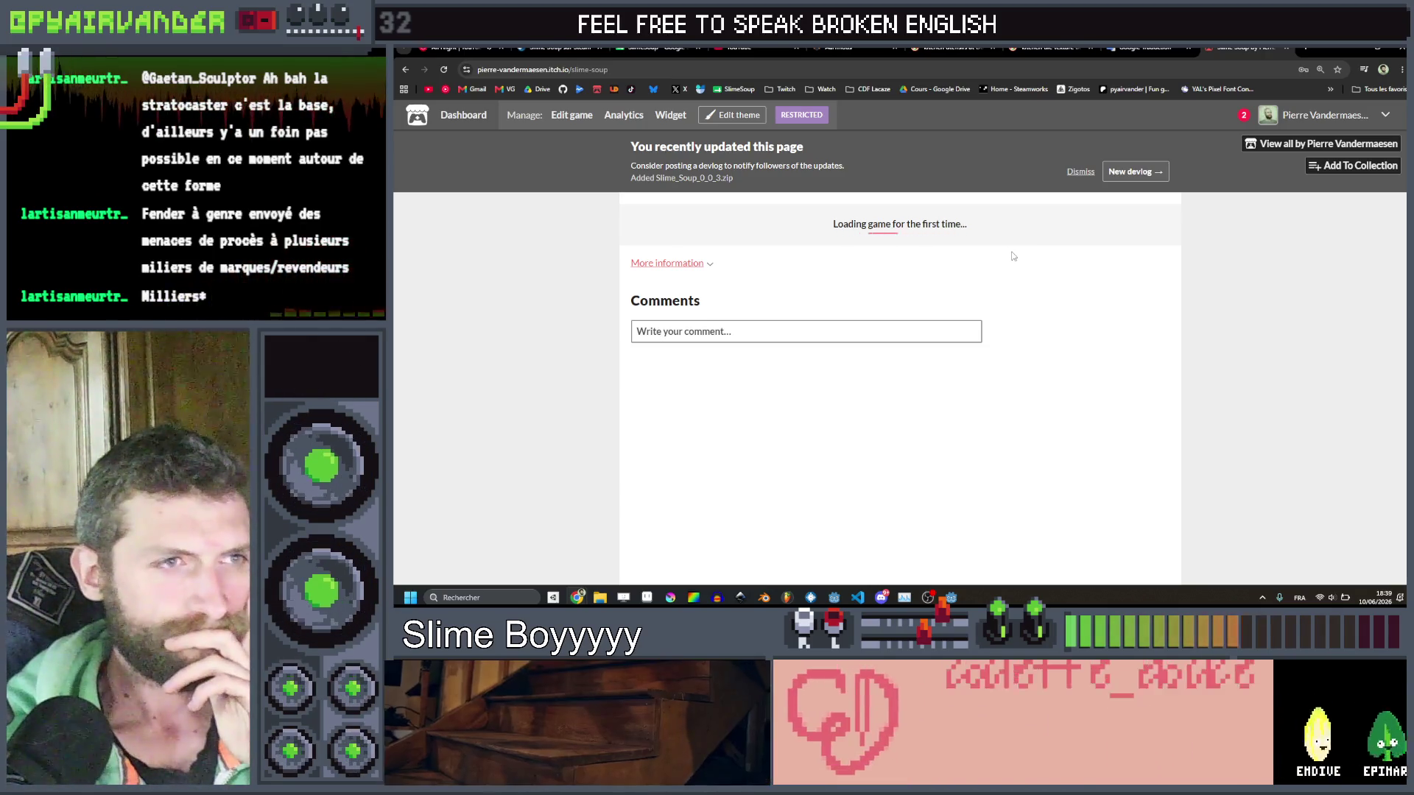
Run the uploaded Slime Soup build from the project page in fullscreen.
{"action": "left_click", "coordinate": [922, 303]}
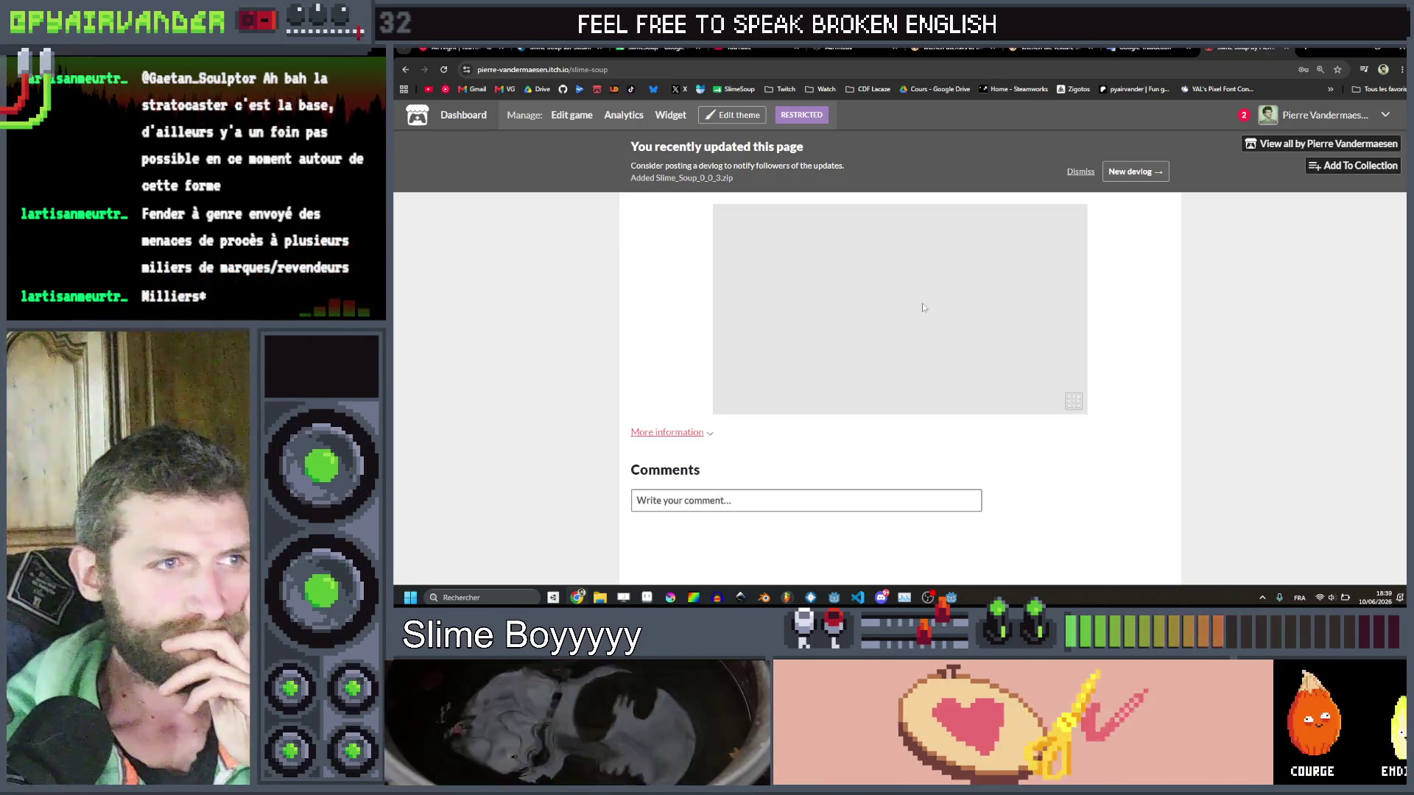
{"action": "left_click", "coordinate": [1074, 404]}
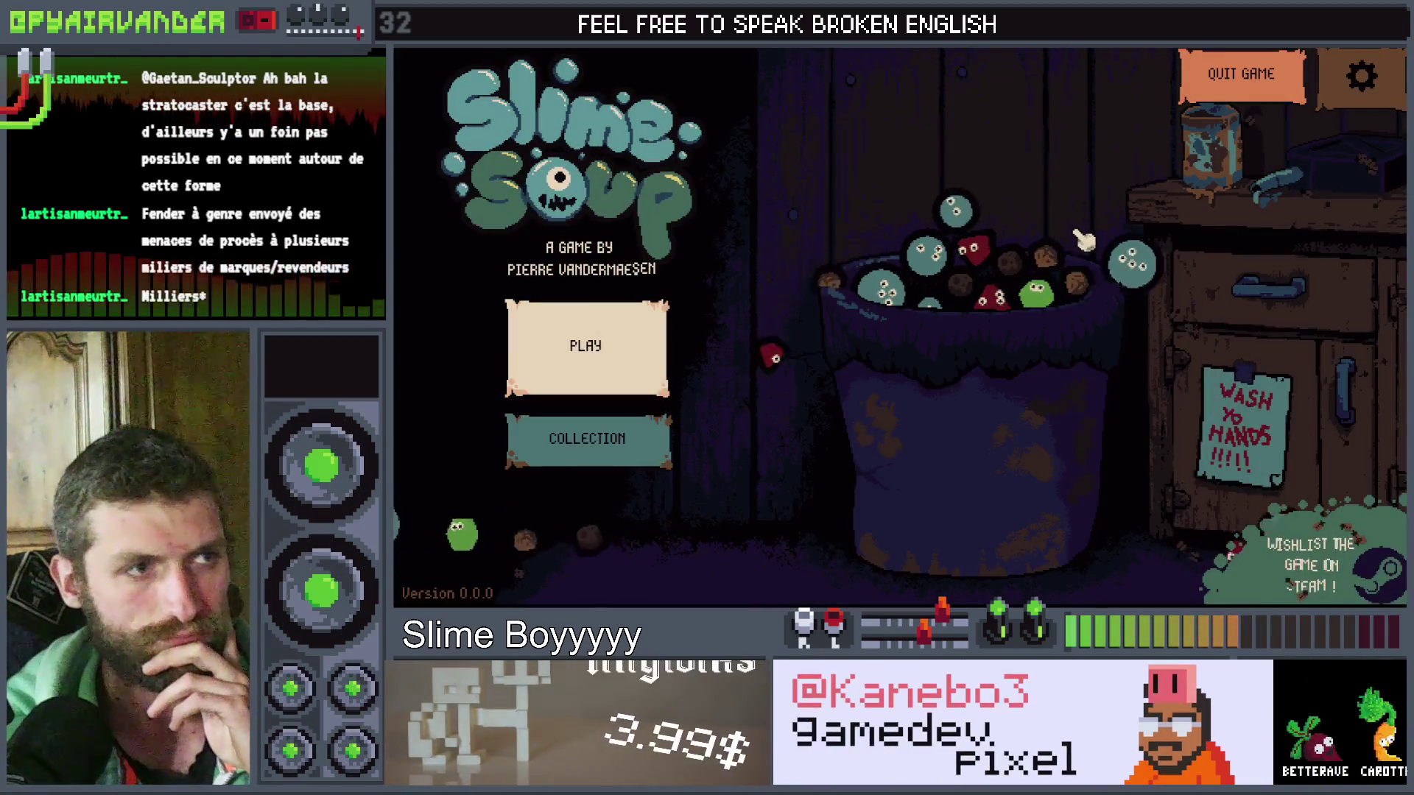
Start a new Slime Soup game with the Simple Cauldron and begin cooking.
{"action": "left_click", "coordinate": [629, 362]}
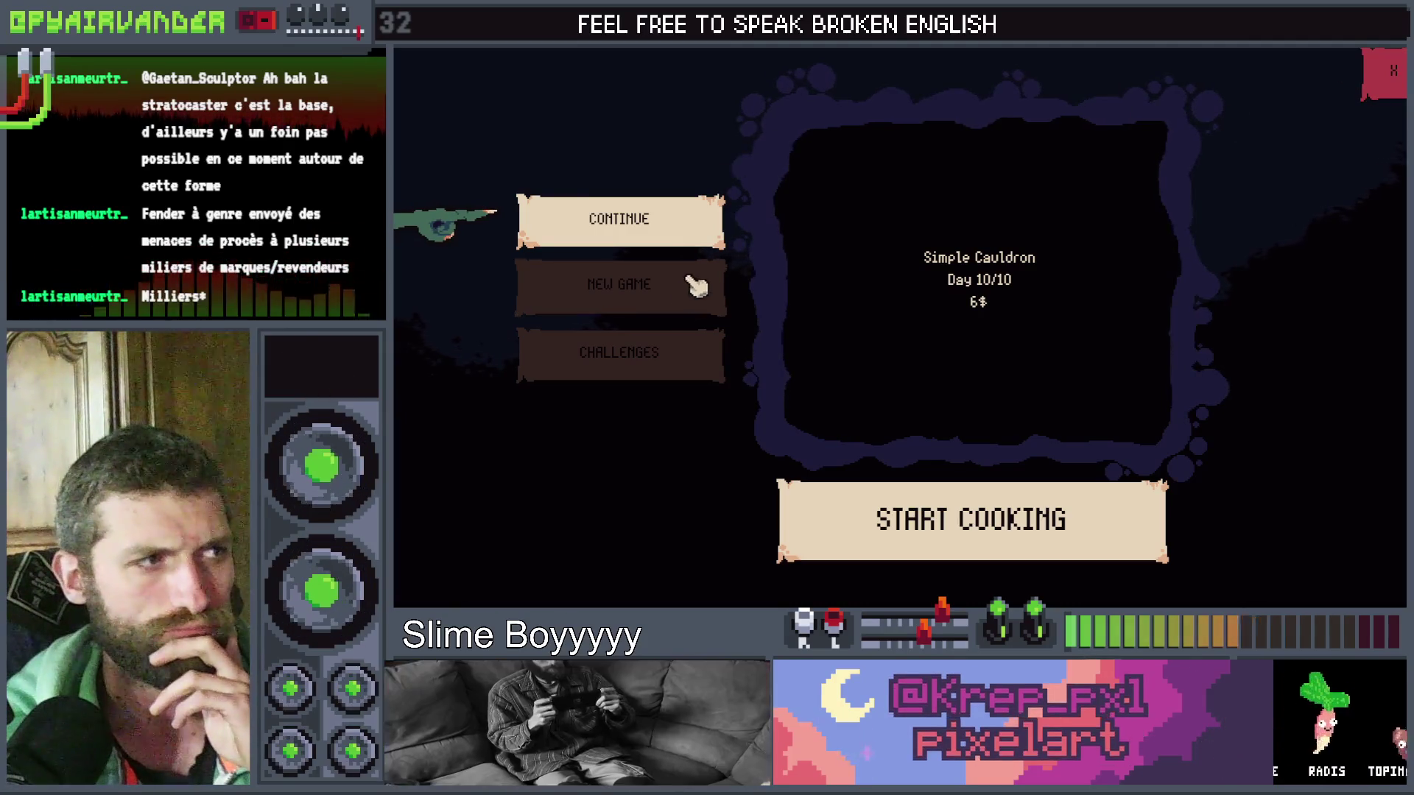
{"action": "left_click", "coordinate": [666, 294]}
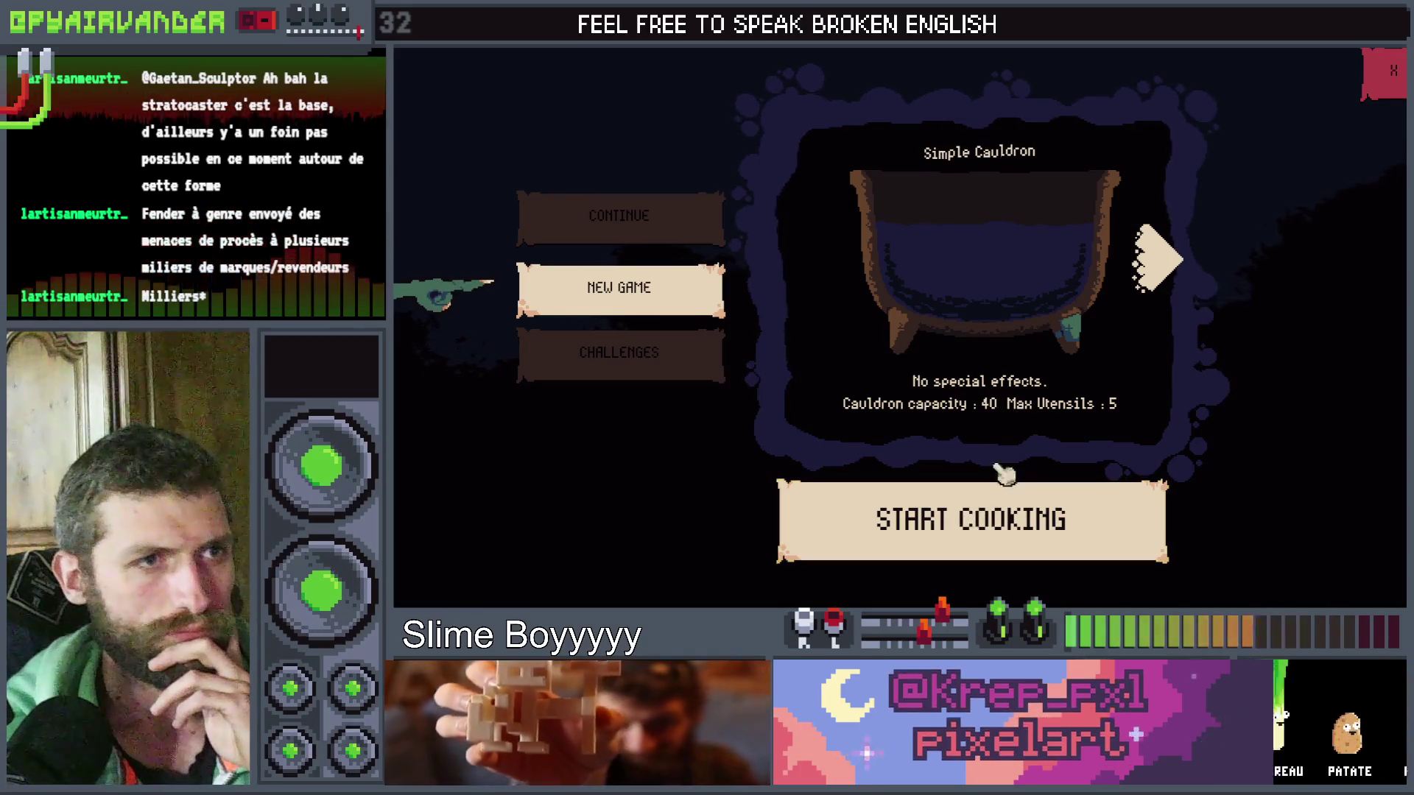
{"action": "left_click", "coordinate": [1141, 297]}
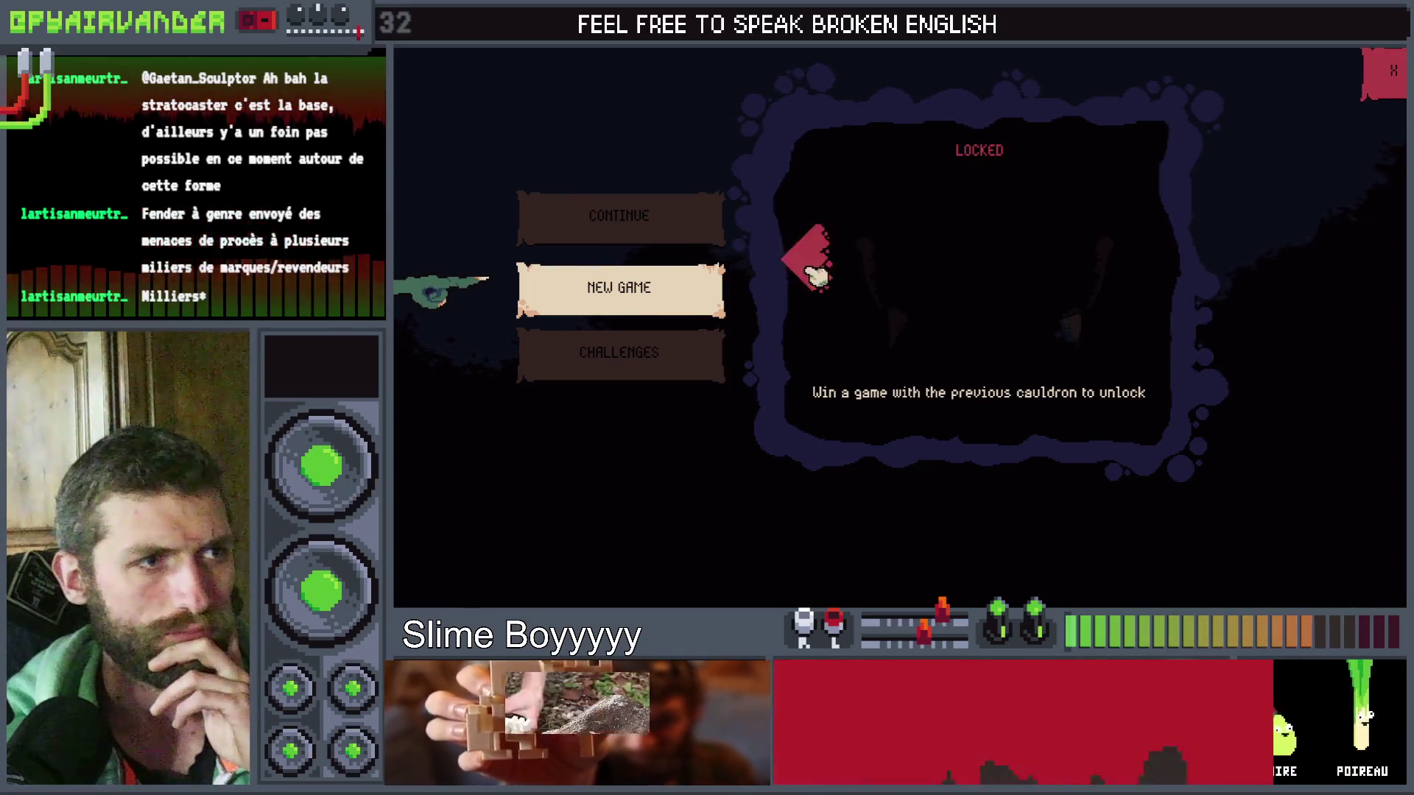
{"action": "left_click", "coordinate": [818, 268]}
{"action": "left_click", "coordinate": [910, 522]}
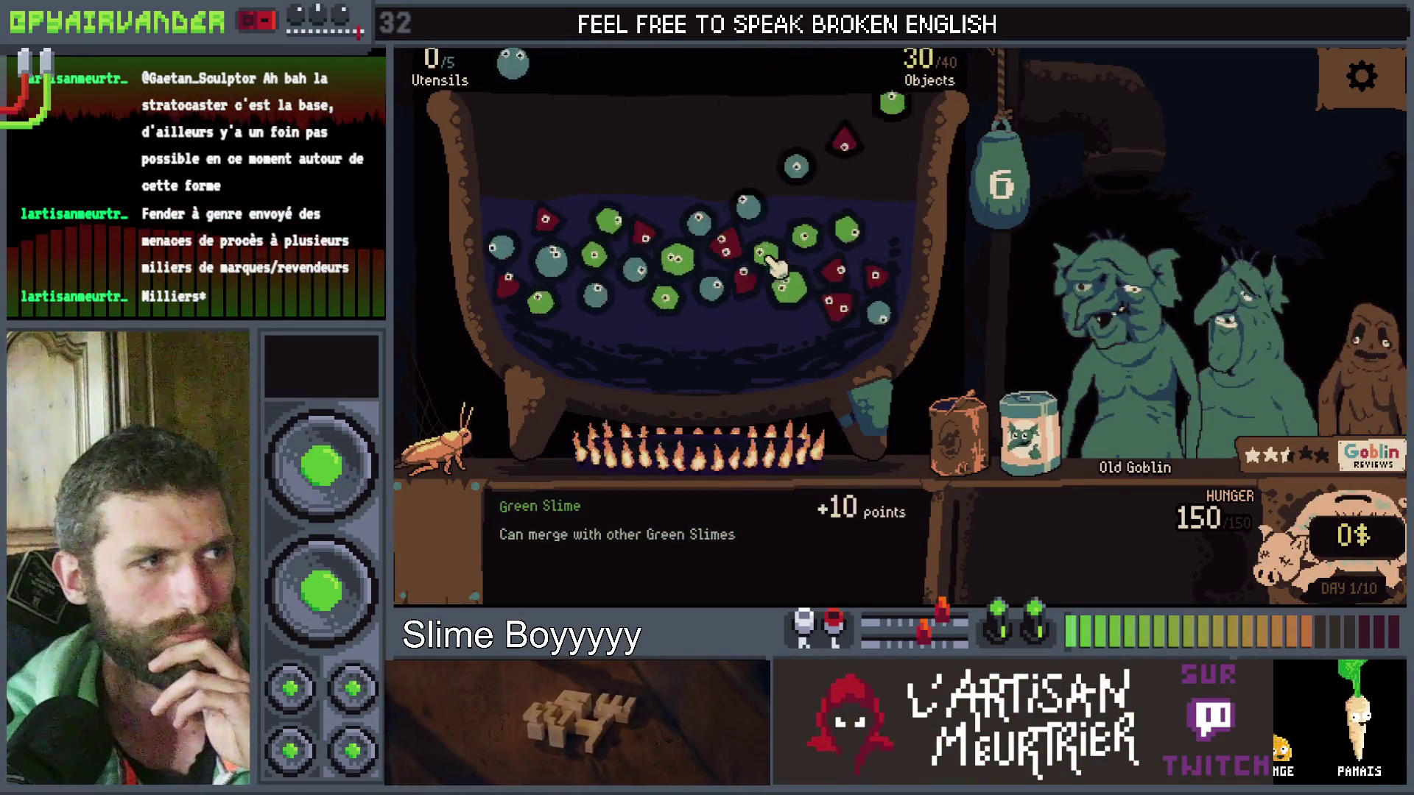
Merge the green slimes in the cauldron, then leave fullscreen and return to Godot.
{"action": "left_click", "coordinate": [840, 212]}
{"action": "left_click", "coordinate": [795, 258]}
{"action": "left_click", "coordinate": [759, 221]}
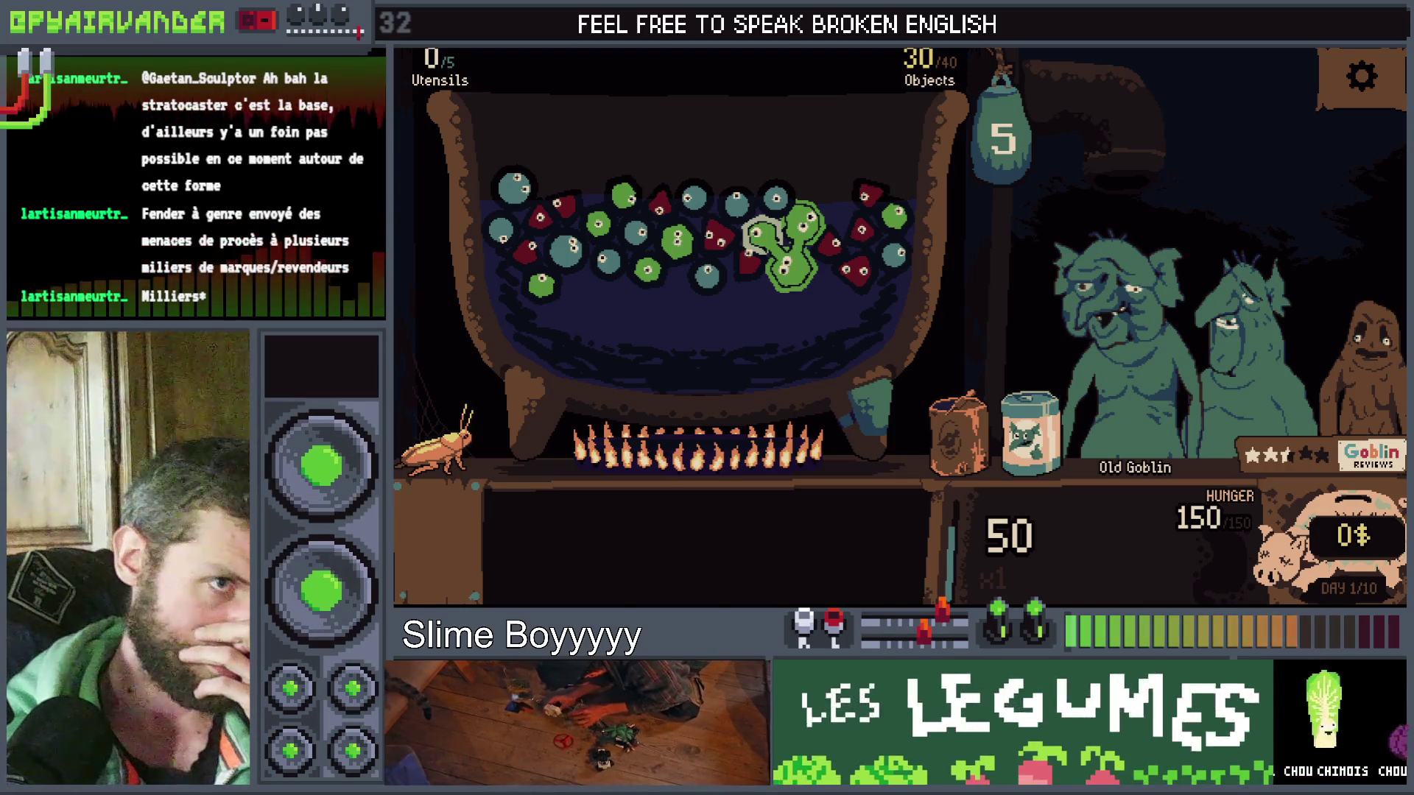
{"action": "key", "text": "Escape"}
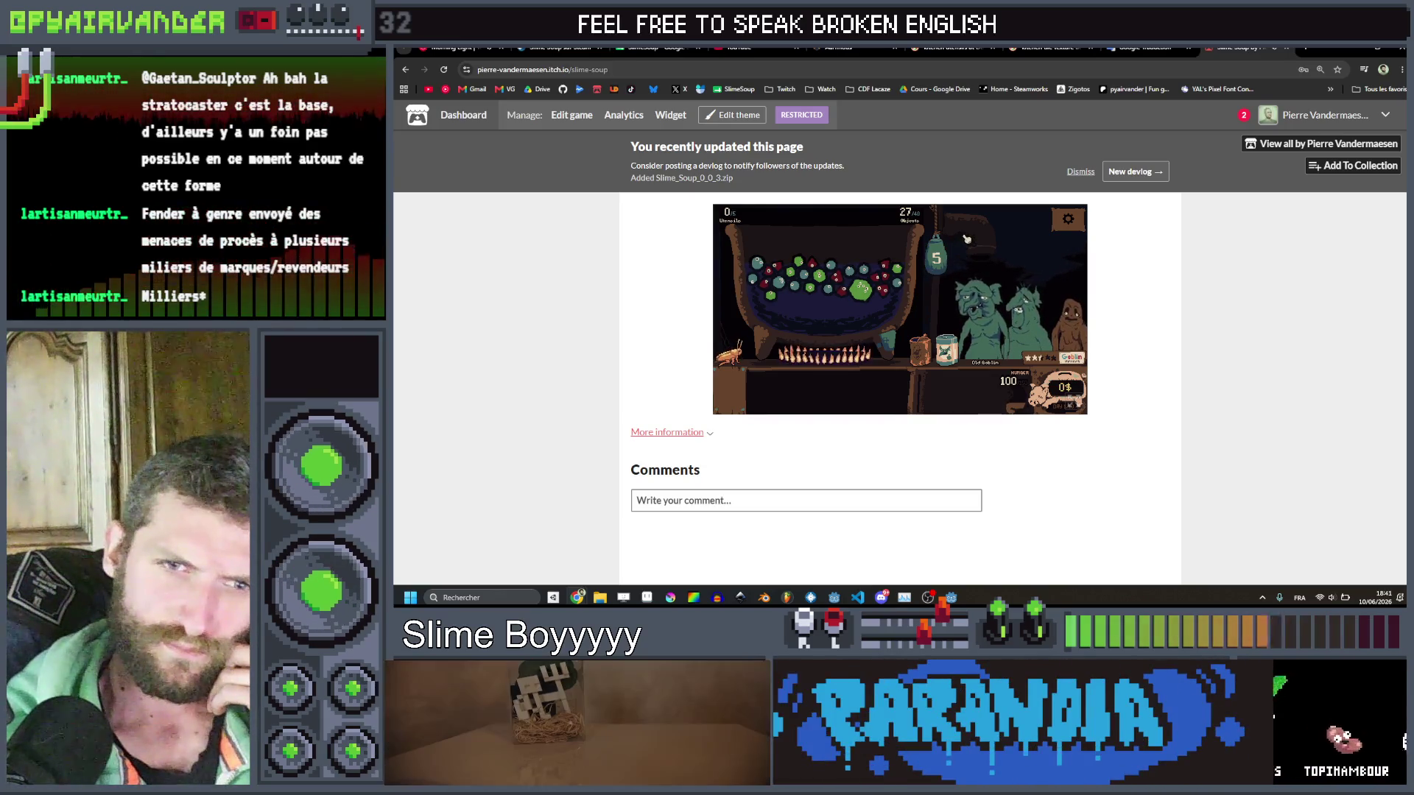
{"action": "left_click", "coordinate": [953, 598]}
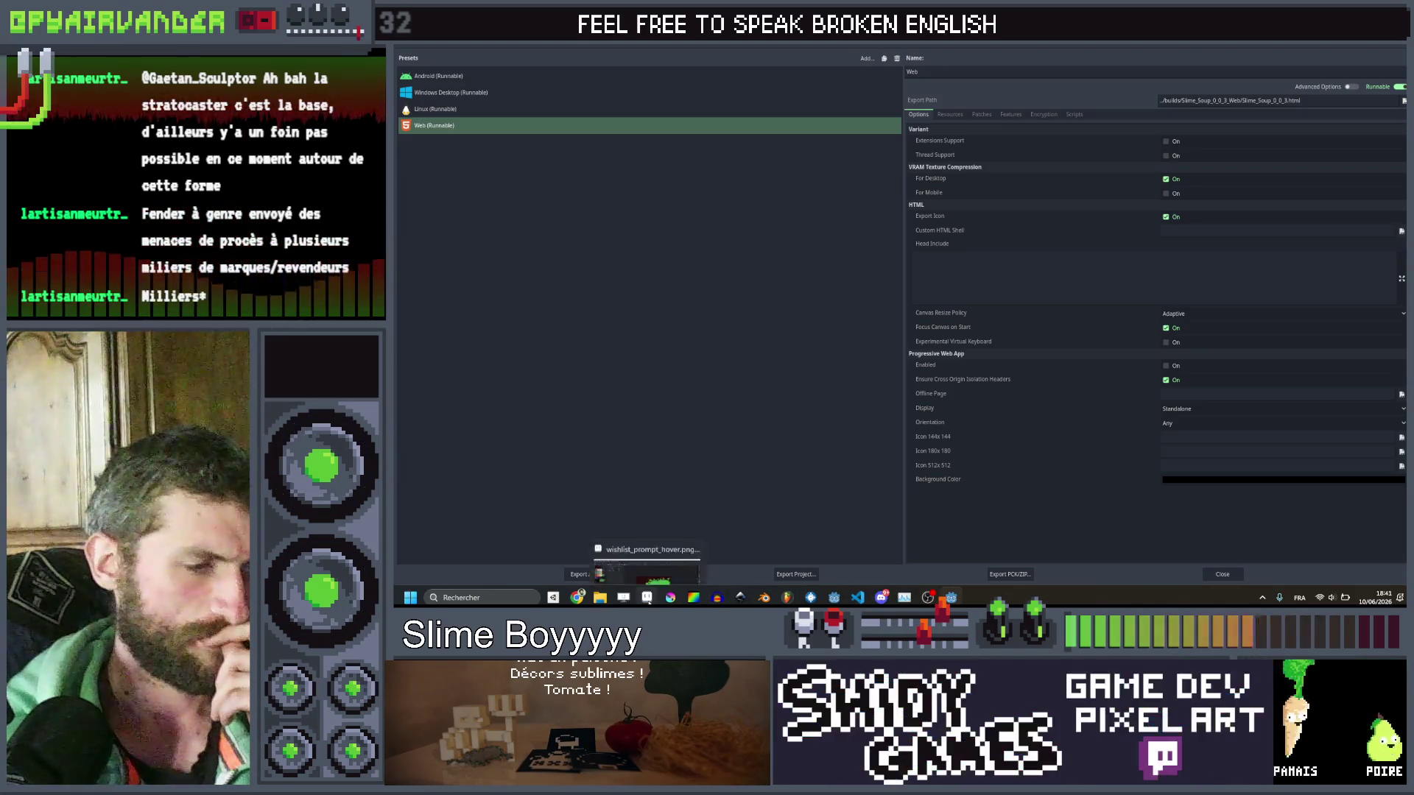
Close the Export settings window.
{"action": "mouse_move", "coordinate": [906, 599]}
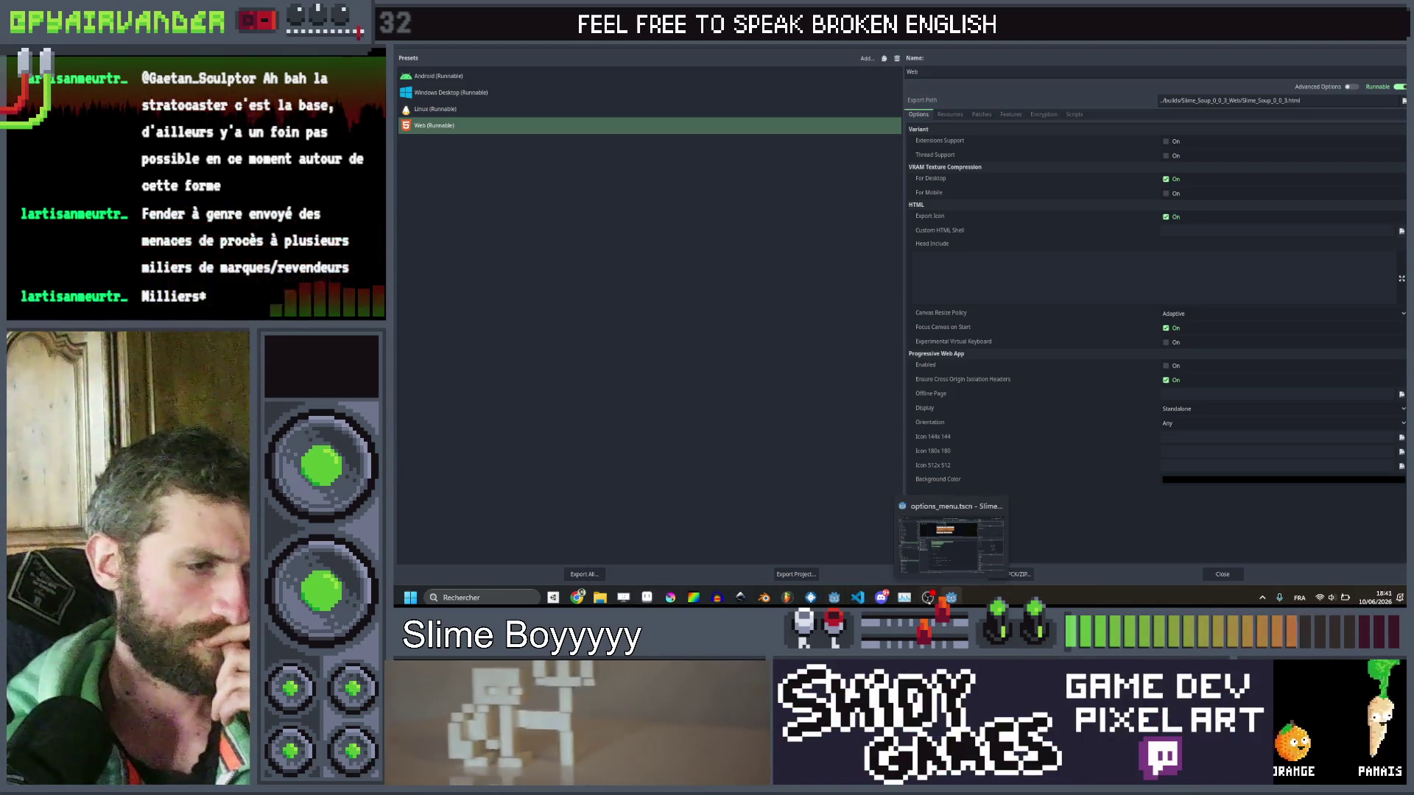
{"action": "mouse_move", "coordinate": [950, 599]}
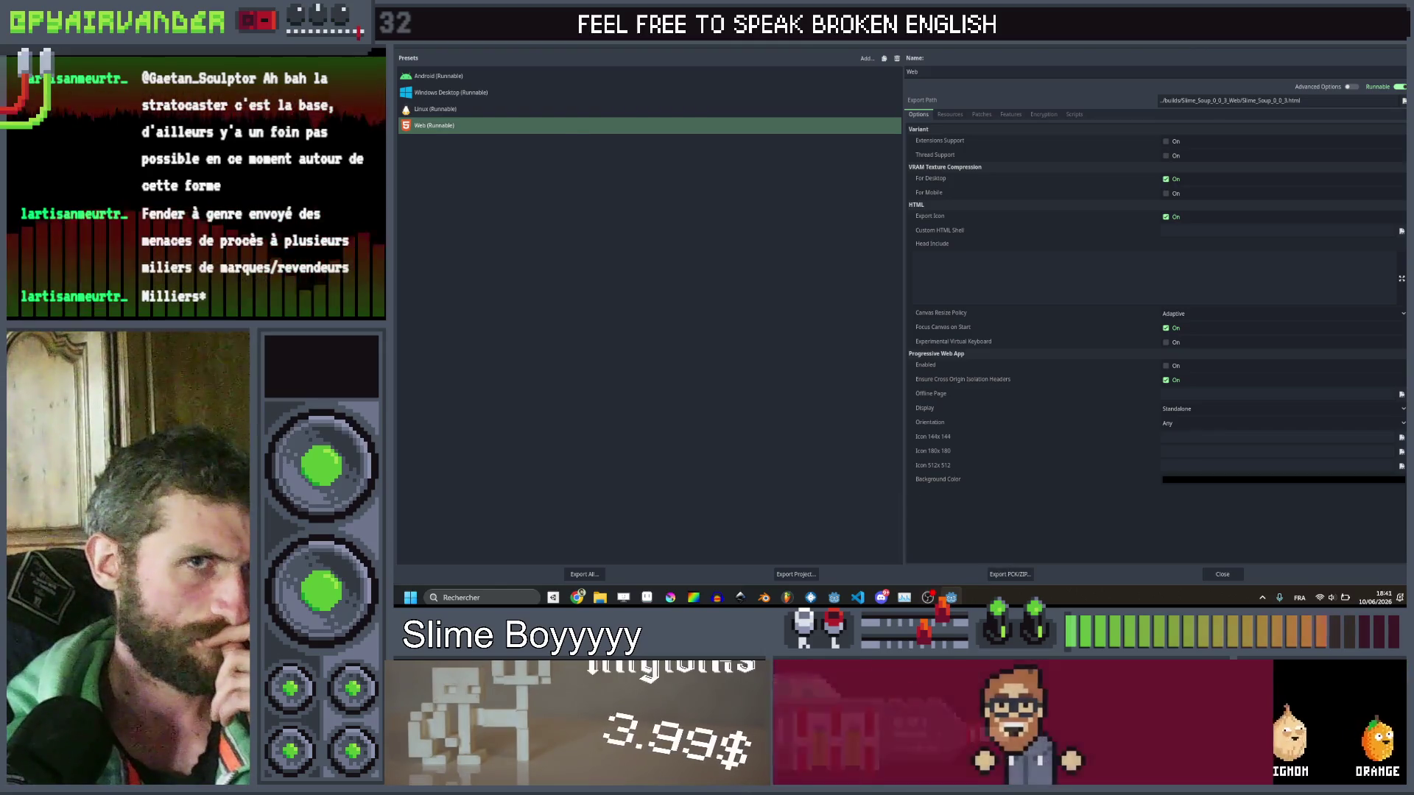
{"action": "key", "text": "Escape"}
{"action": "left_click", "coordinate": [871, 313]}
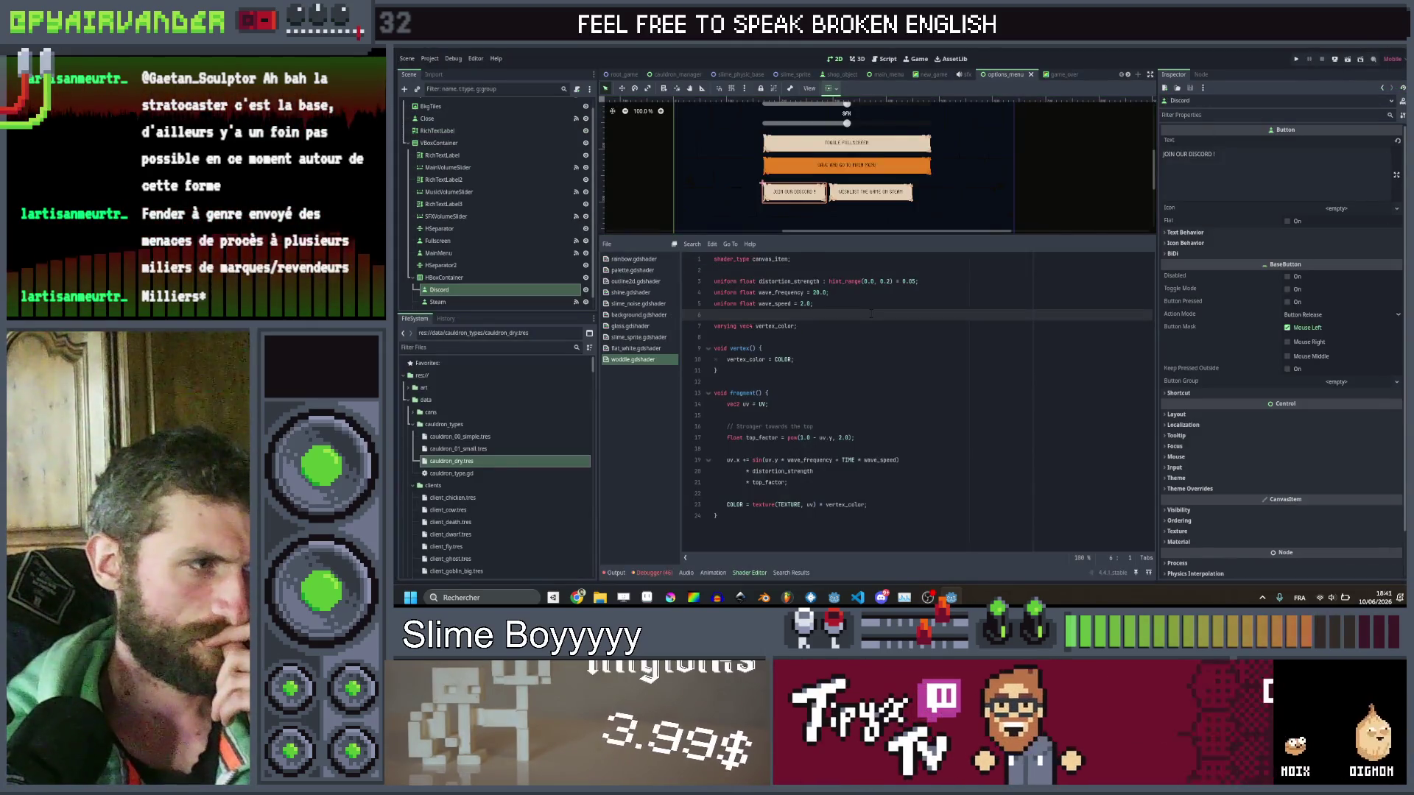
Show options_menu.gd in an enlarged script editor and open Find in Files.
{"action": "left_click", "coordinate": [877, 64]}
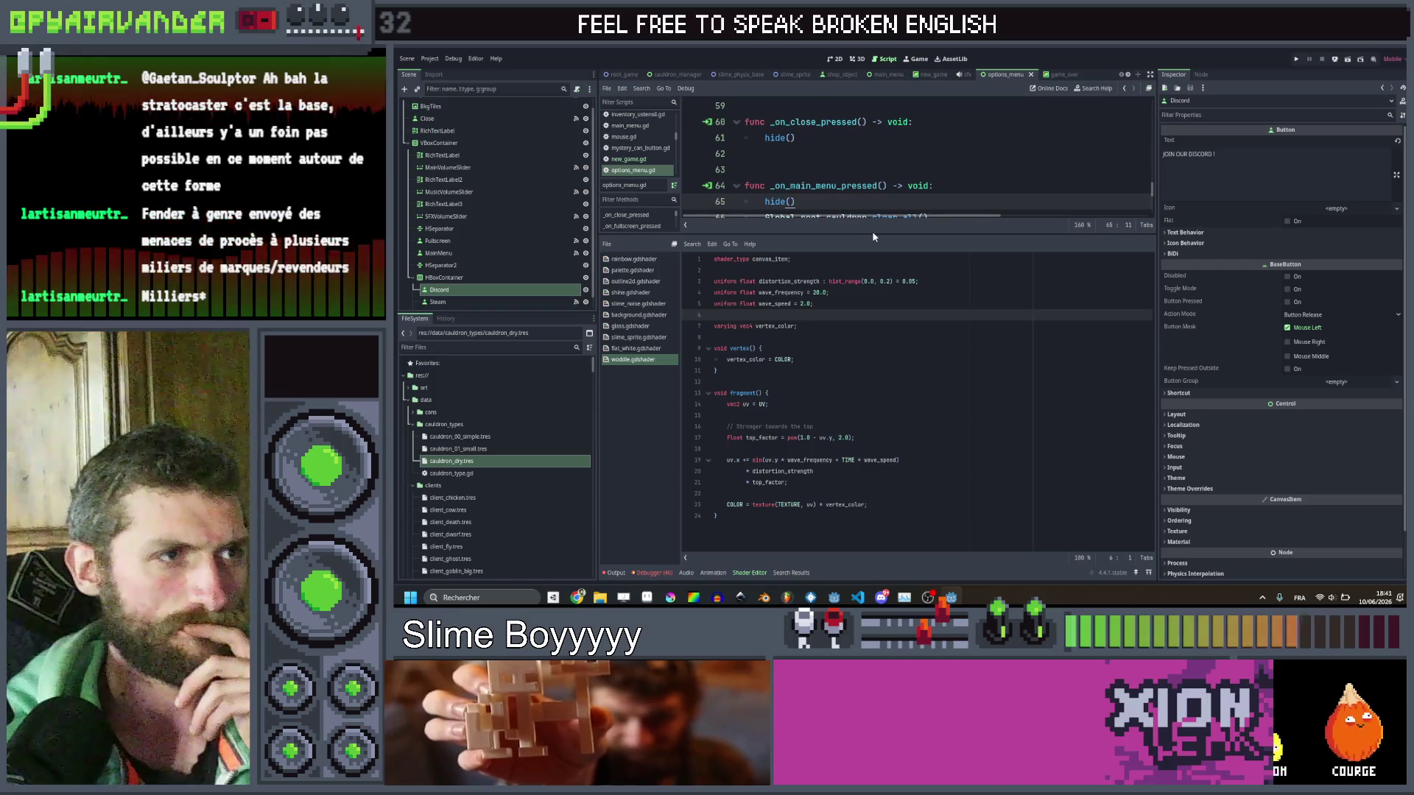
{"action": "mouse_move", "coordinate": [872, 232]}
{"action": "left_mouse_down"}
{"action": "mouse_move", "coordinate": [877, 442]}
{"action": "mouse_move", "coordinate": [876, 427]}
{"action": "left_mouse_up"}
{"action": "left_click", "coordinate": [929, 281]}
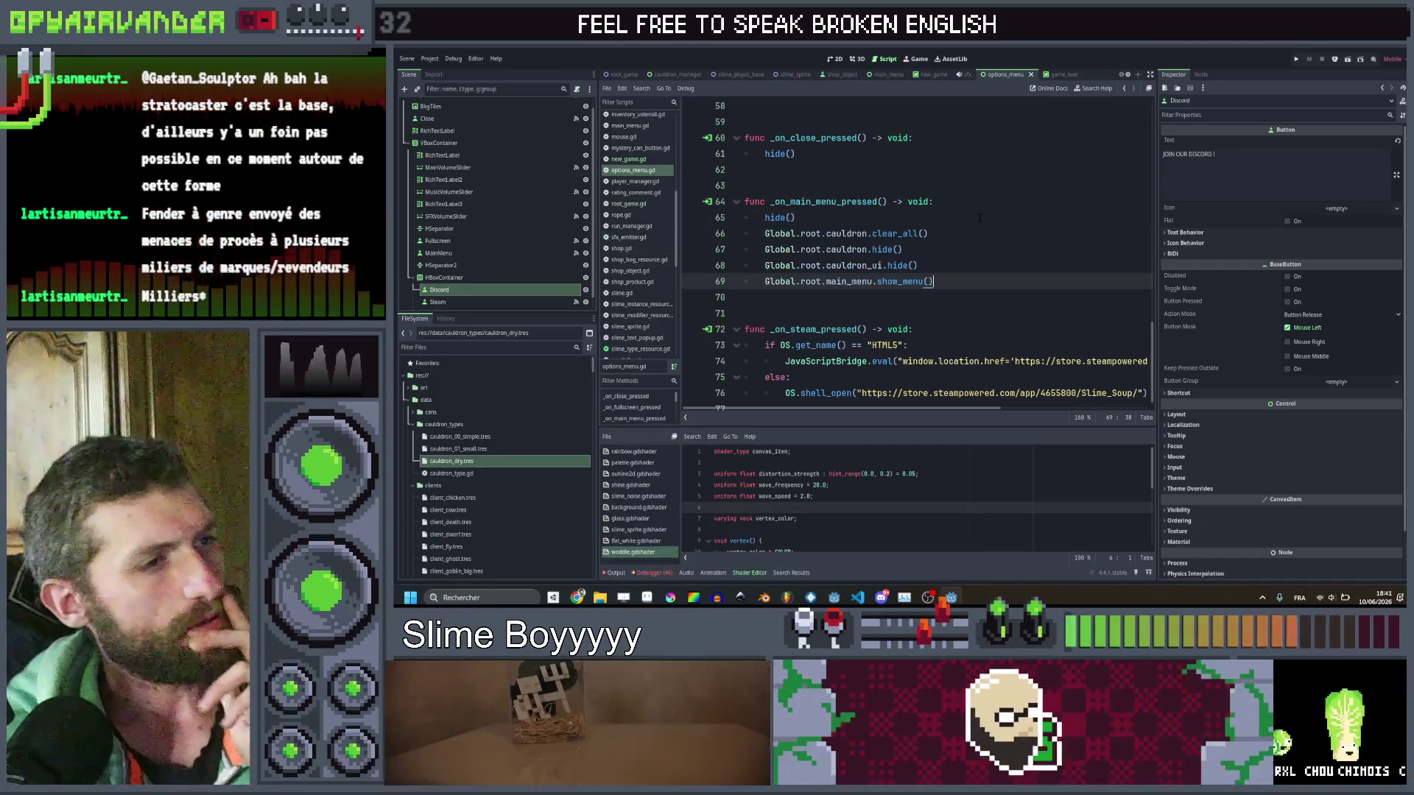
{"action": "left_click", "coordinate": [987, 217]}
{"action": "key", "text": "ctrl+shift+f"}
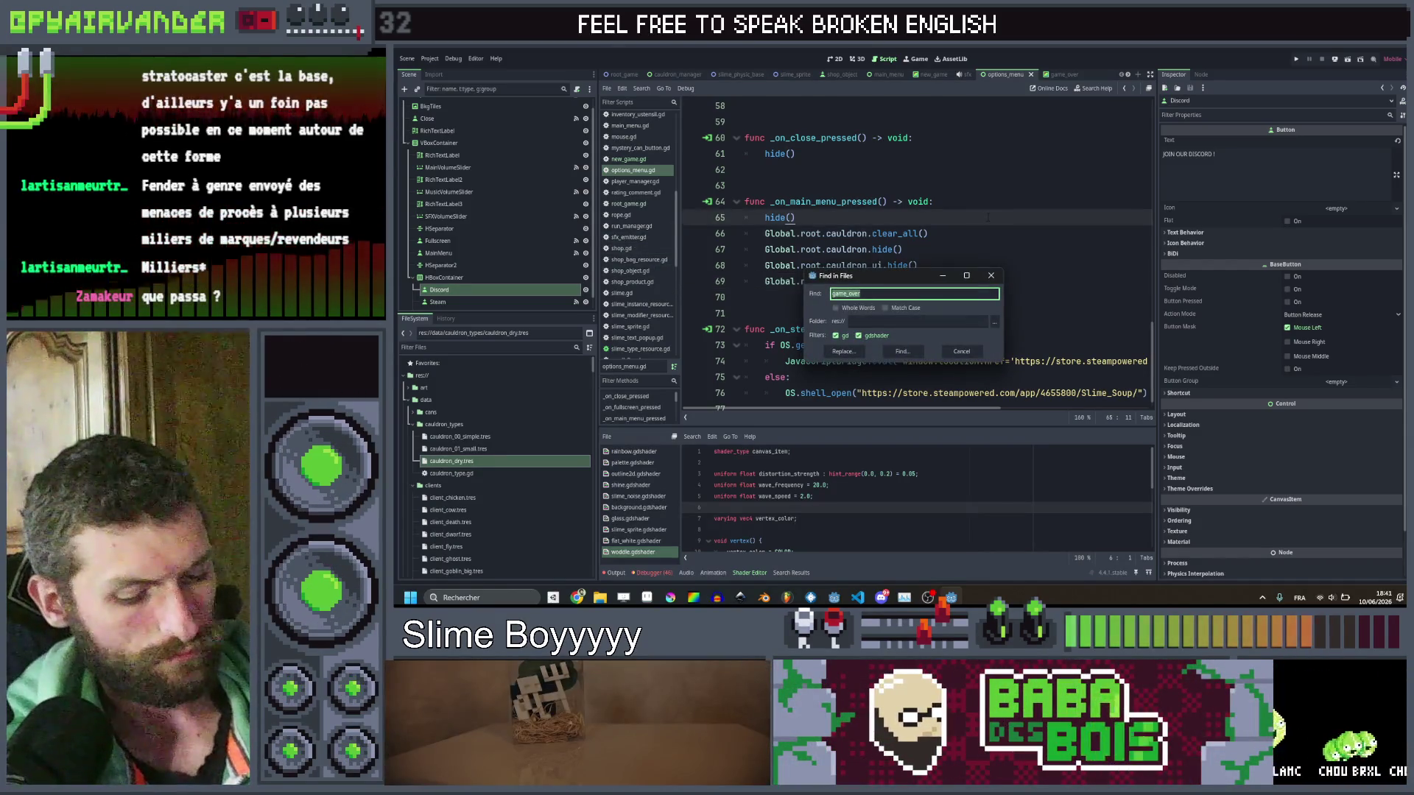
Search the project for 'merge' and open the merge_with_slime match in slime.gd.
{"action": "key", "text": "Return"}
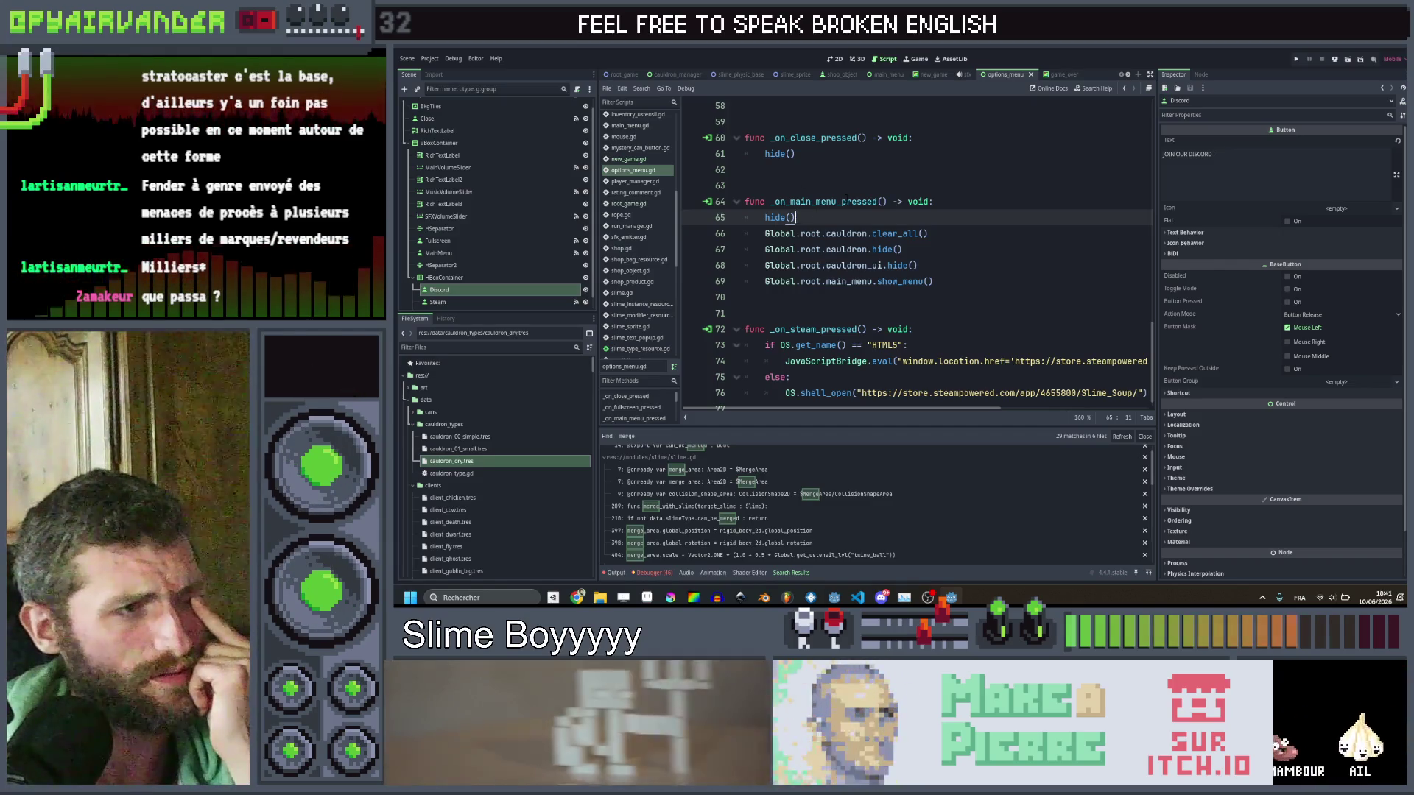
{"action": "scroll", "coordinate": [842, 198], "scroll_direction": "up", "scroll_amount": 12}
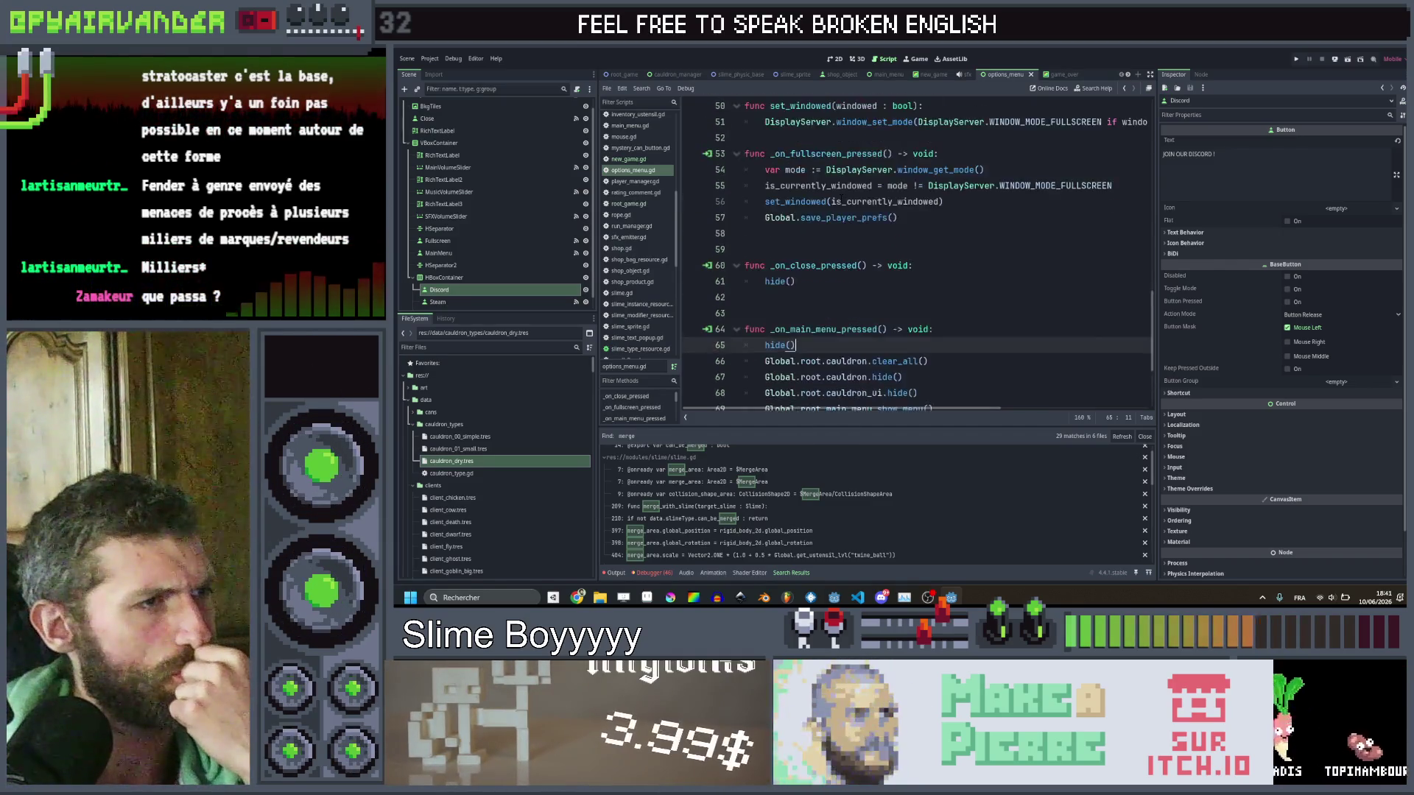
{"action": "scroll", "coordinate": [806, 388], "scroll_direction": "up", "scroll_amount": 3}
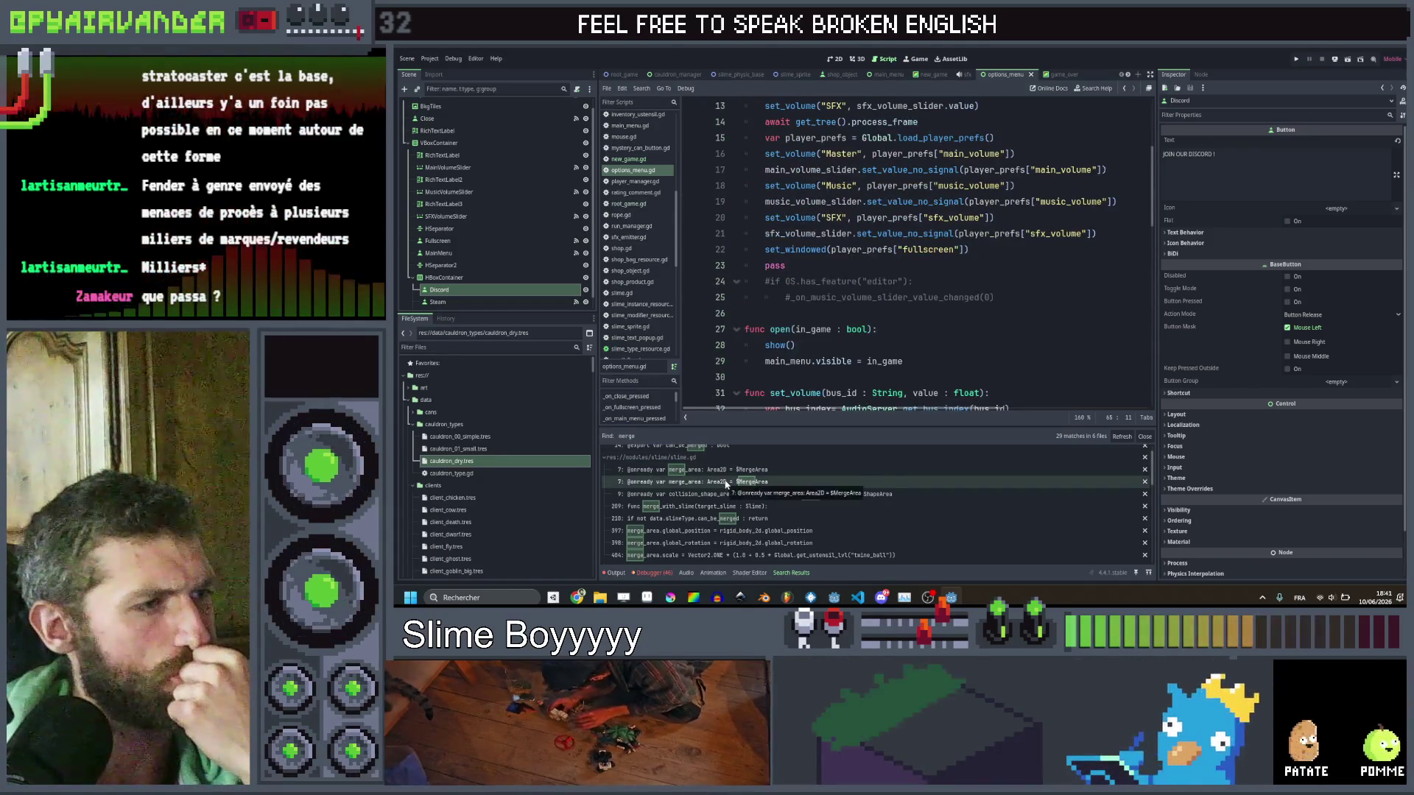
{"action": "scroll", "coordinate": [713, 493], "scroll_direction": "down", "scroll_amount": 2}
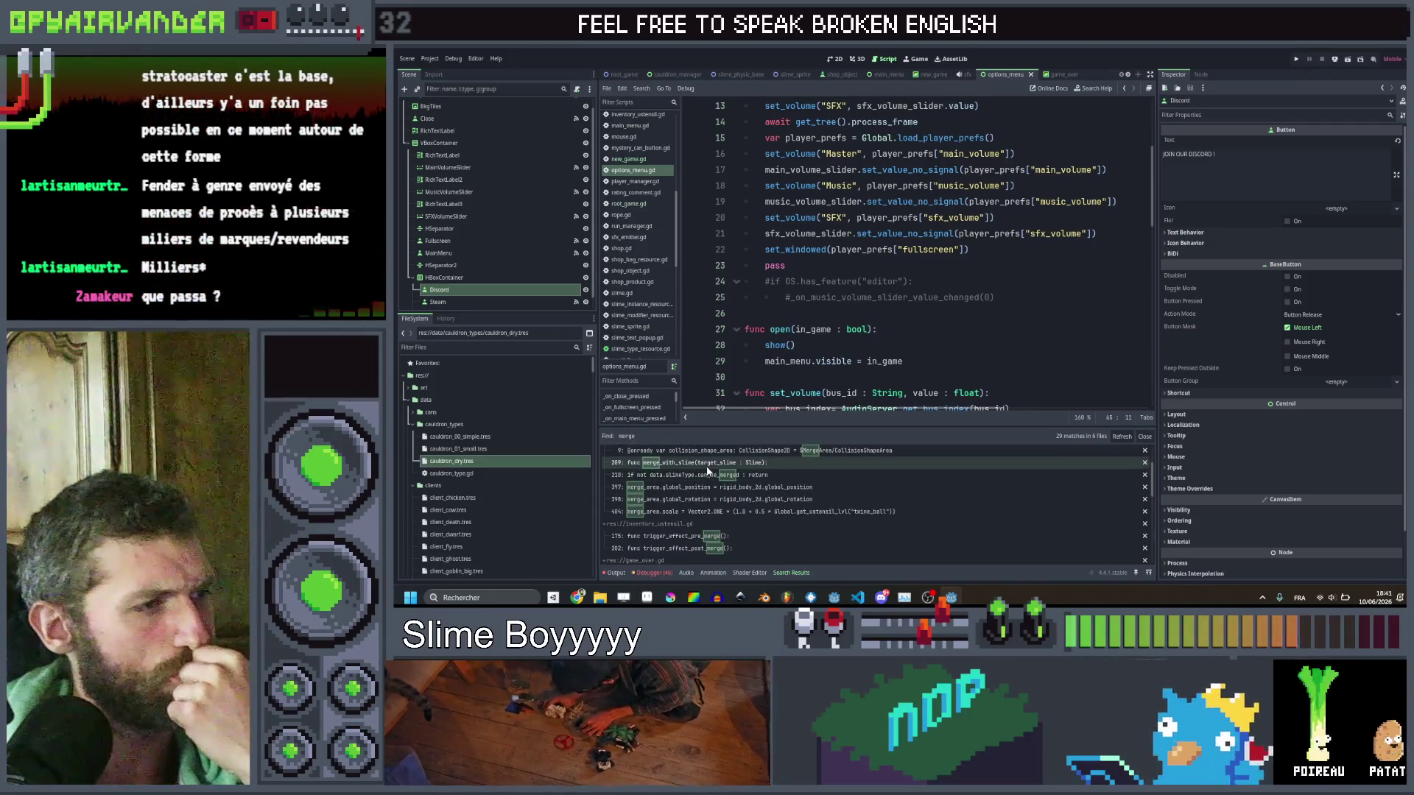
{"action": "left_click", "coordinate": [708, 466]}
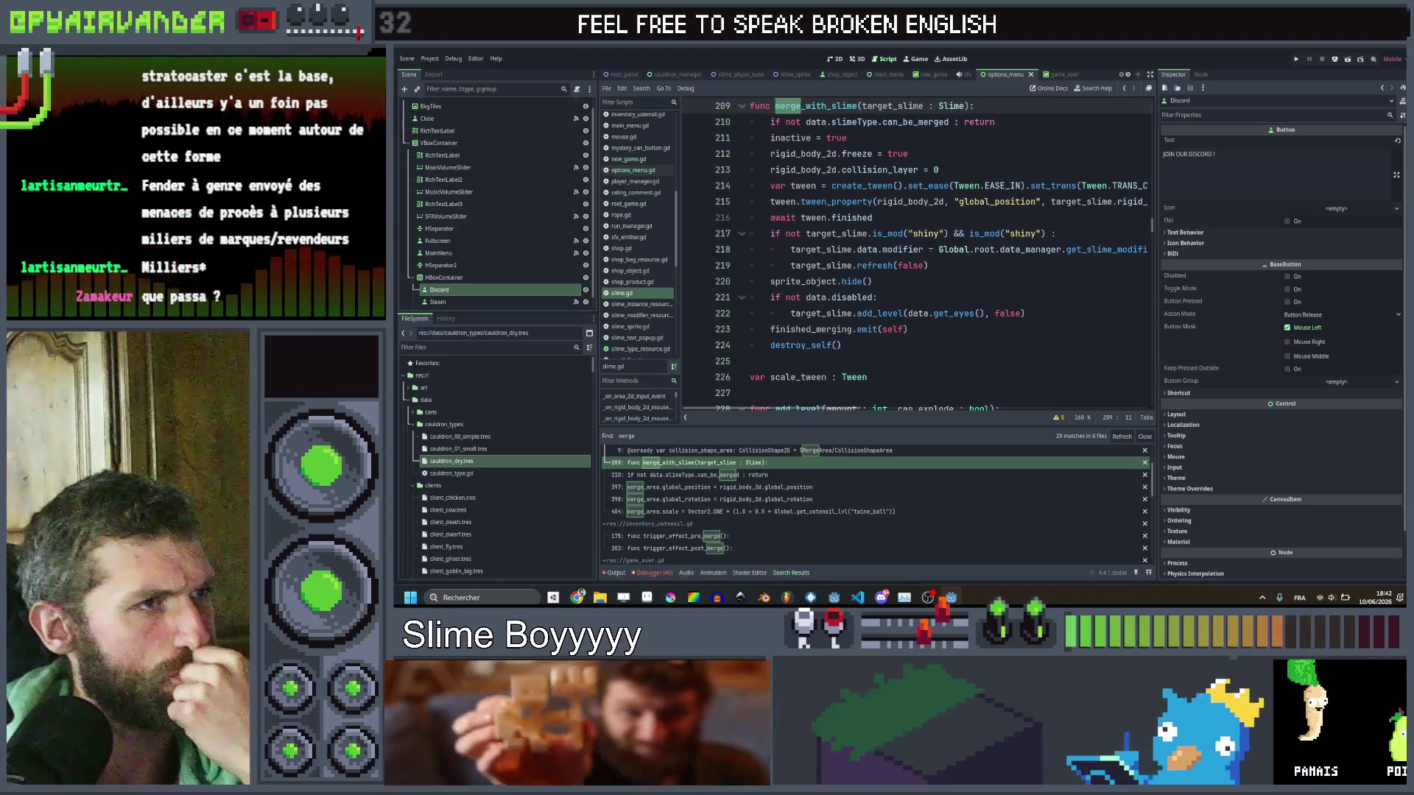
Review the merge_with_slime function in slime.gd and select its name.
{"action": "scroll", "coordinate": [917, 250], "scroll_direction": "up", "scroll_amount": 1}
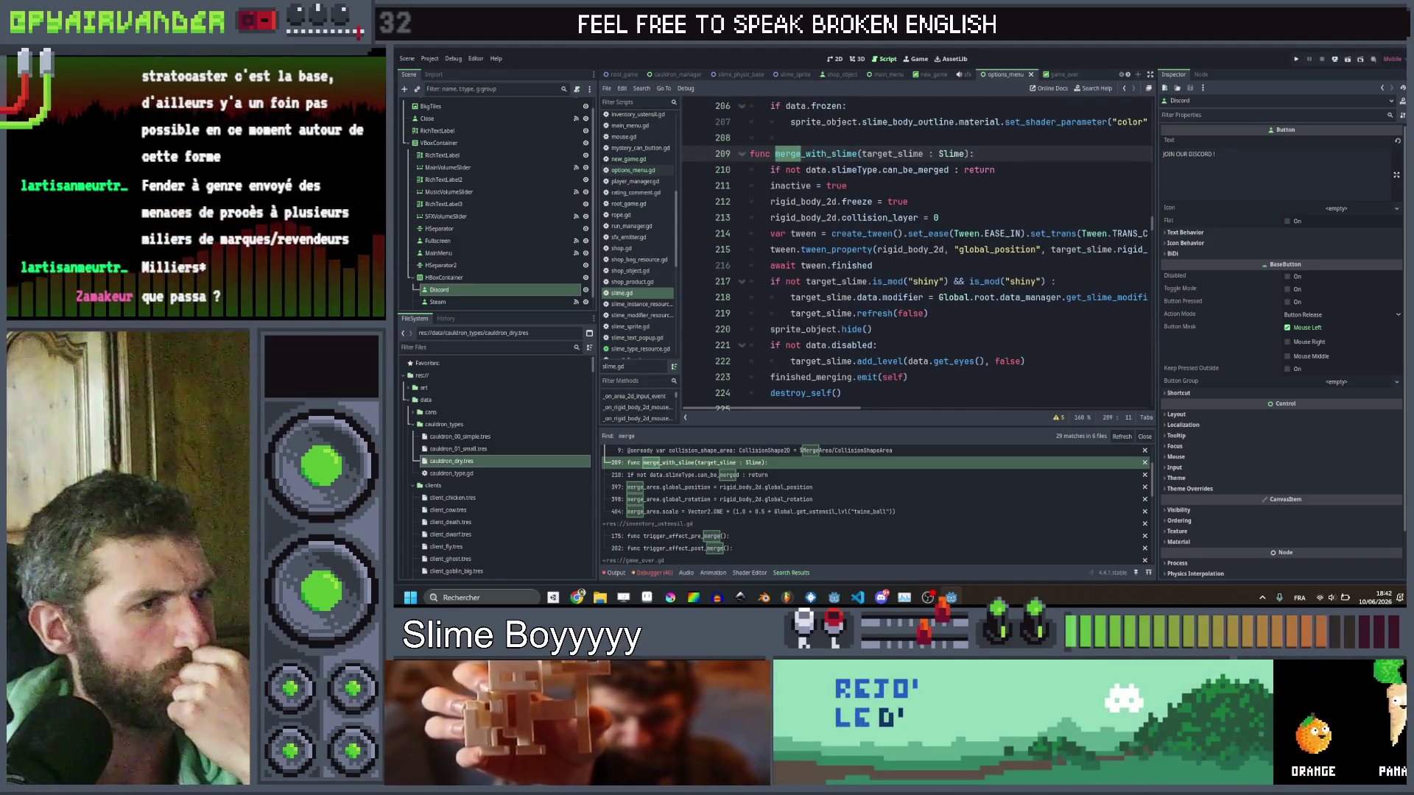
{"action": "scroll", "coordinate": [917, 250], "scroll_direction": "down", "scroll_amount": 1}
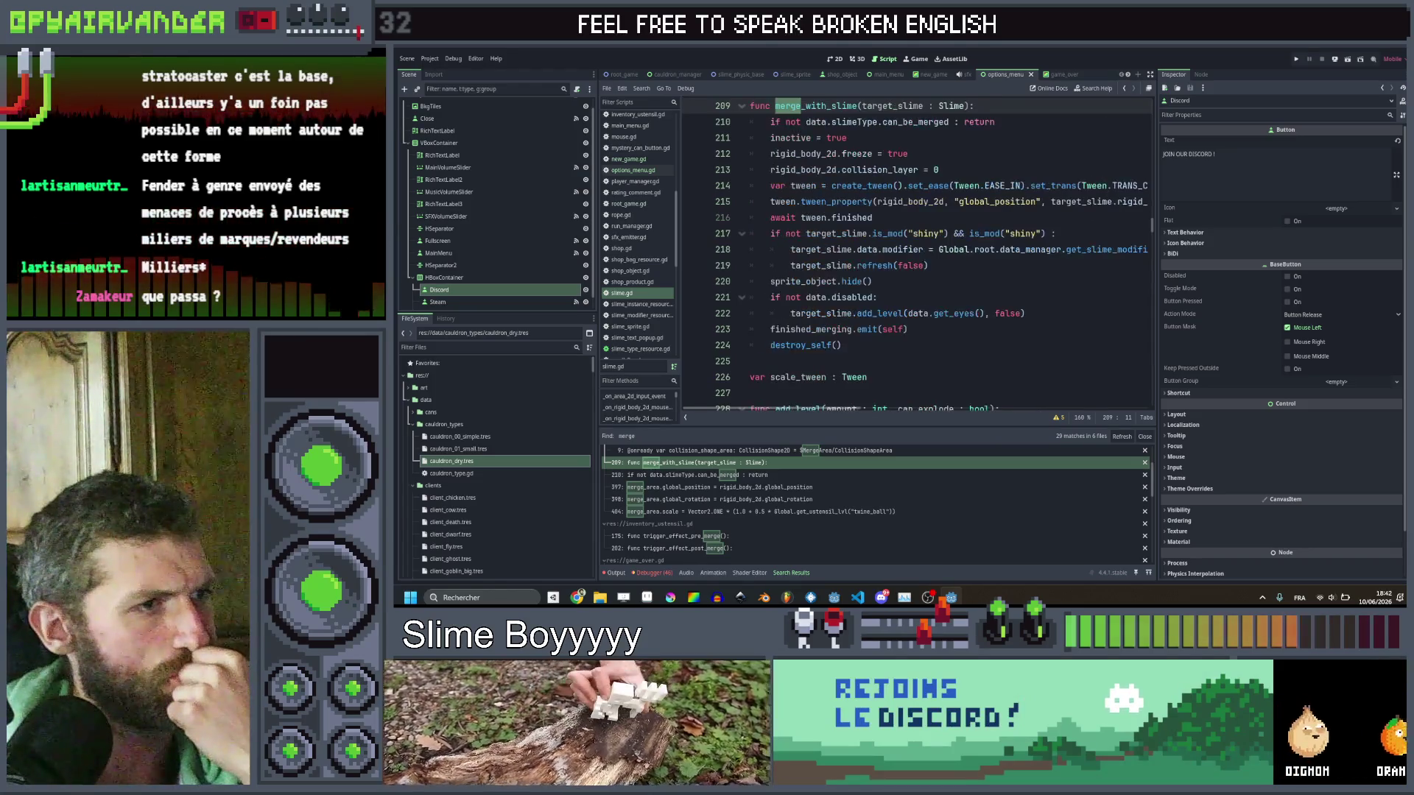
{"action": "scroll", "coordinate": [835, 313], "scroll_direction": "down", "scroll_amount": 1}
{"action": "scroll", "coordinate": [836, 313], "scroll_direction": "down", "scroll_amount": 2}
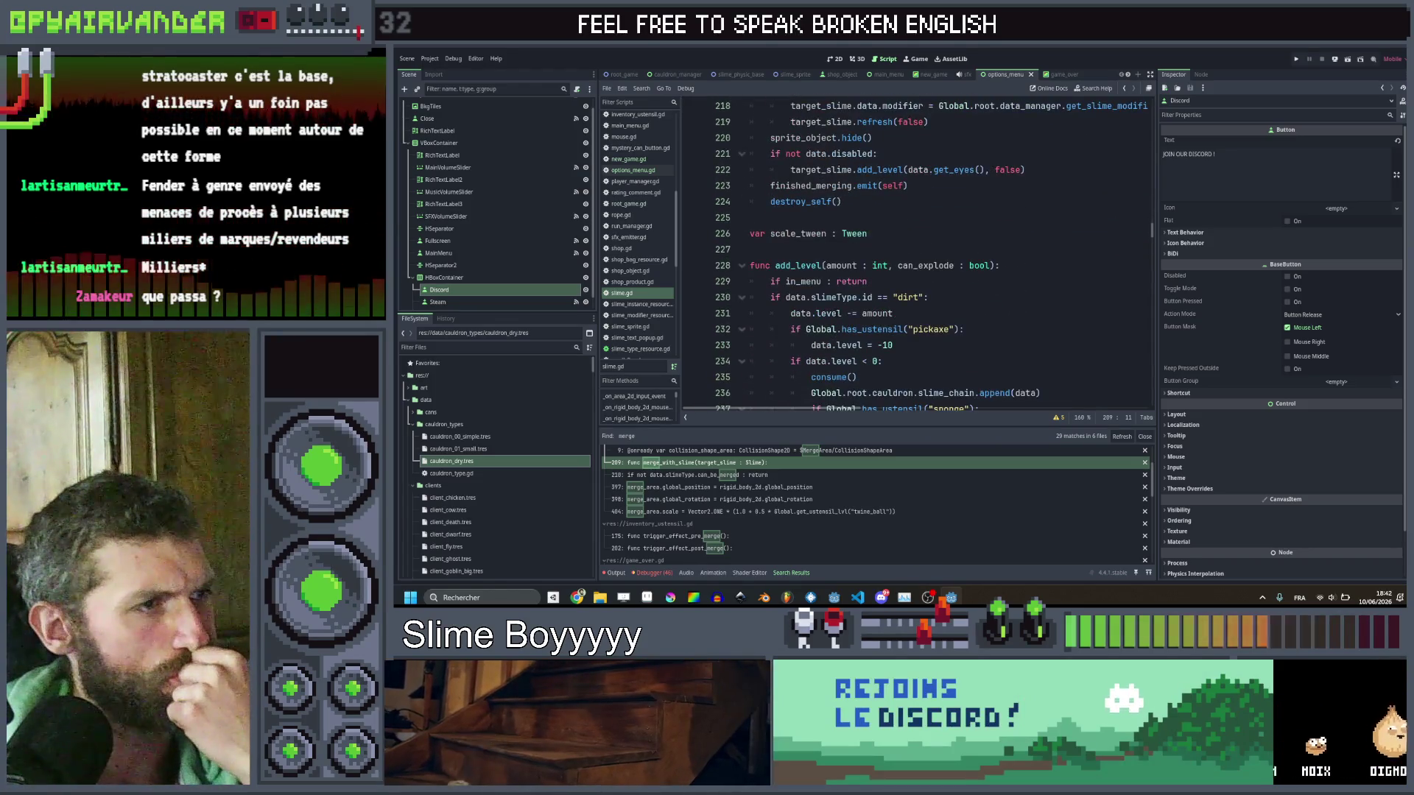
{"action": "scroll", "coordinate": [916, 251], "scroll_direction": "up", "scroll_amount": 4}
{"action": "scroll", "coordinate": [917, 250], "scroll_direction": "down", "scroll_amount": 4}
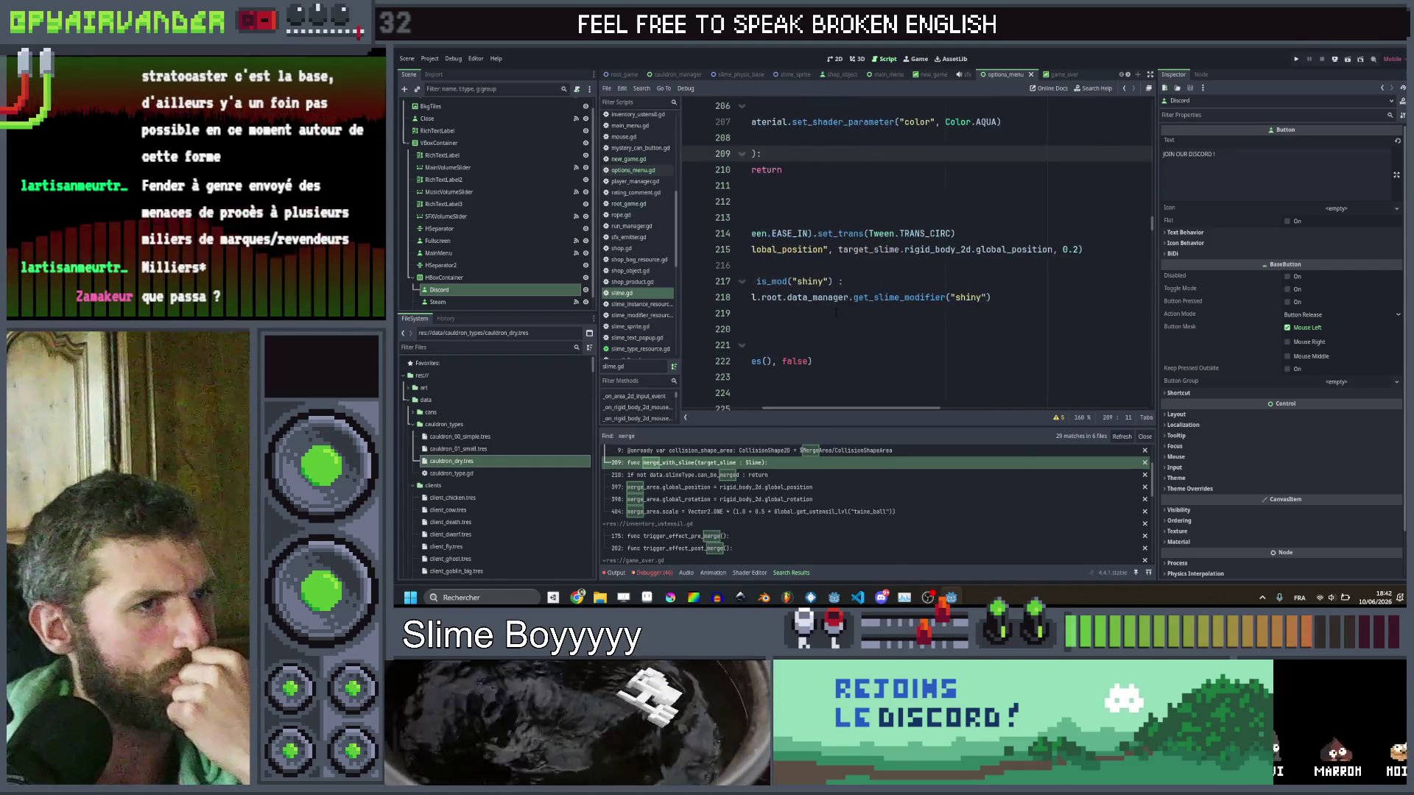
{"action": "scroll", "coordinate": [916, 250], "scroll_direction": "up", "scroll_amount": 6}
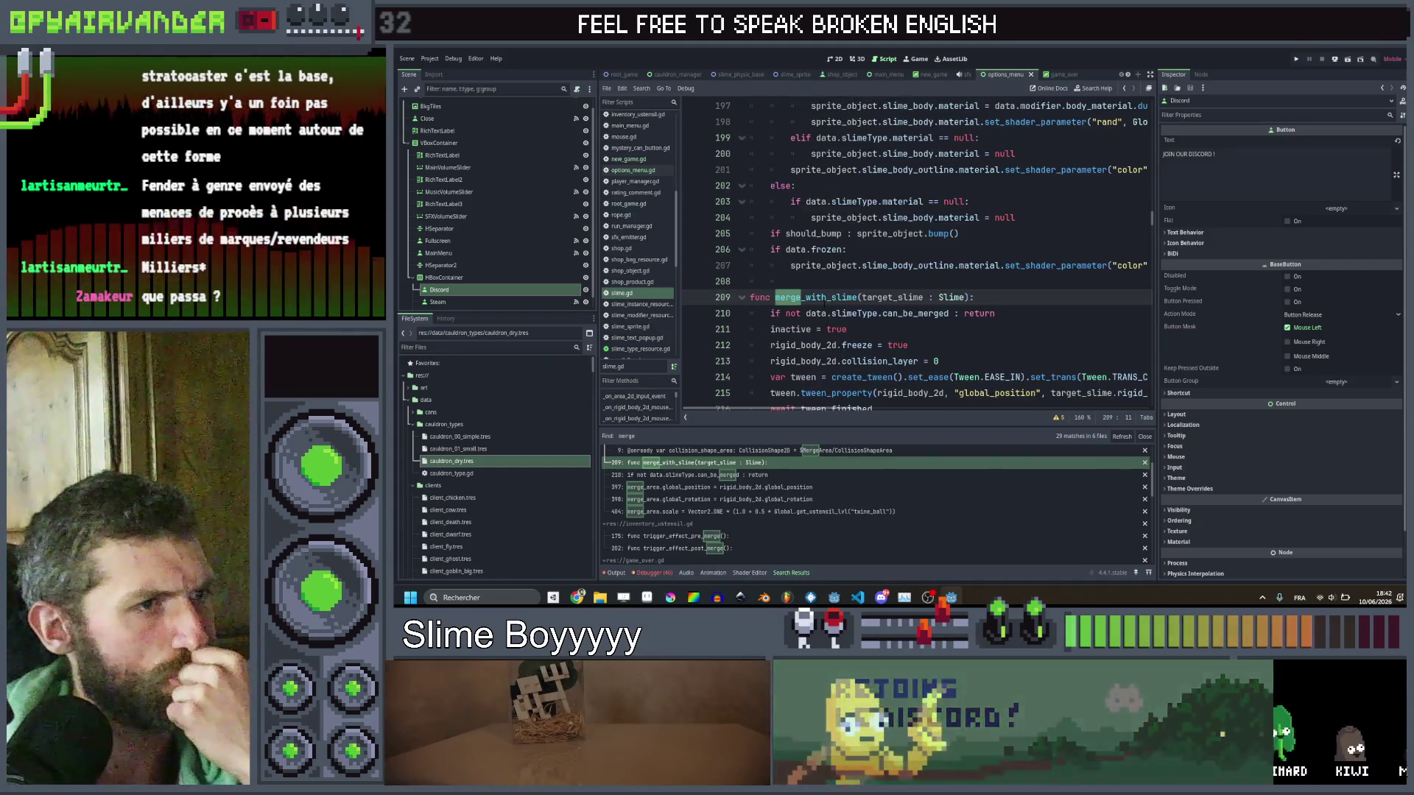
{"action": "double_click", "coordinate": [815, 270]}
Go to spawn_fx(BUMP_PARTICLE) on line 254 and start a project search for spawn_fx.
{"action": "scroll", "coordinate": [913, 180], "scroll_direction": "down", "scroll_amount": 10}
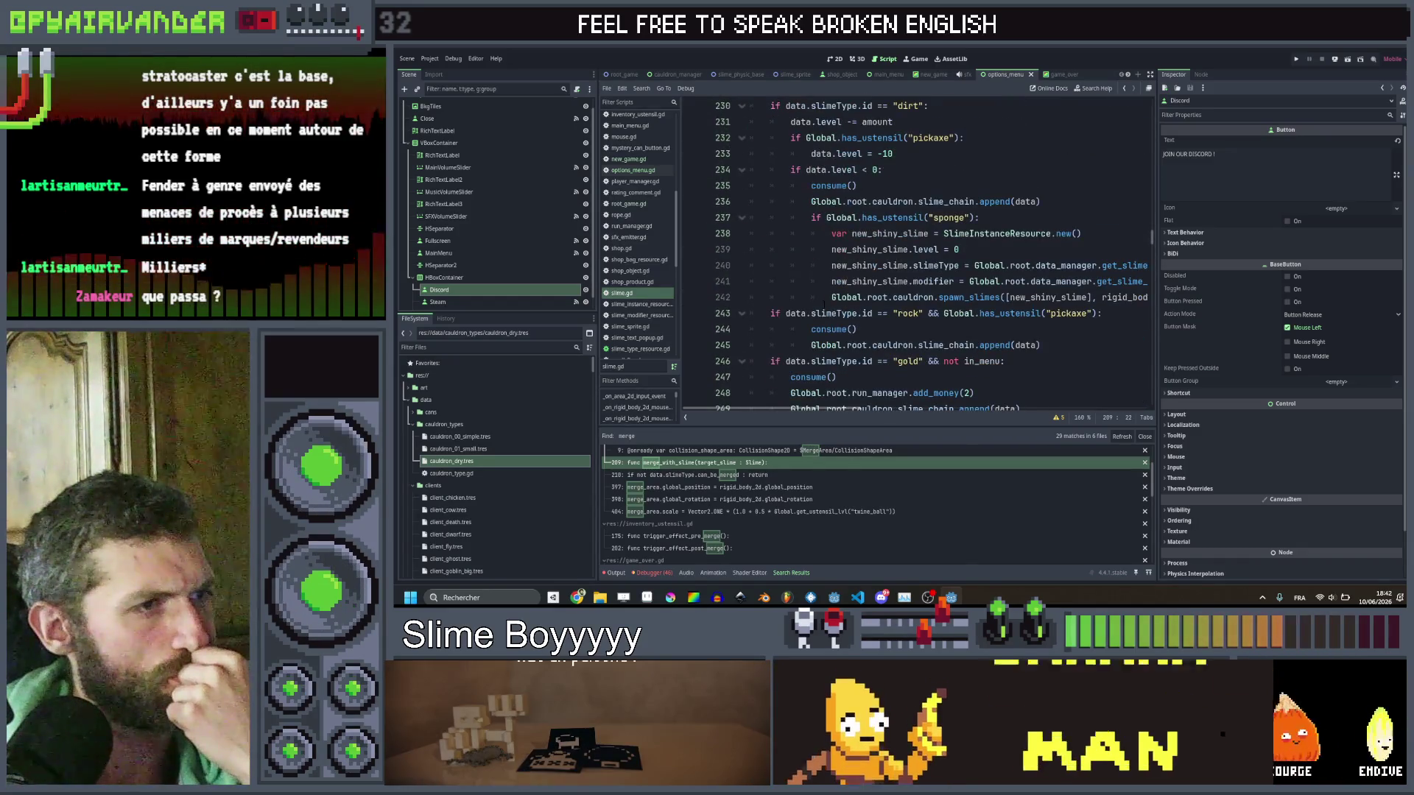
{"action": "scroll", "coordinate": [825, 304], "scroll_direction": "down", "scroll_amount": 2}
{"action": "scroll", "coordinate": [913, 251], "scroll_direction": "down", "scroll_amount": 2}
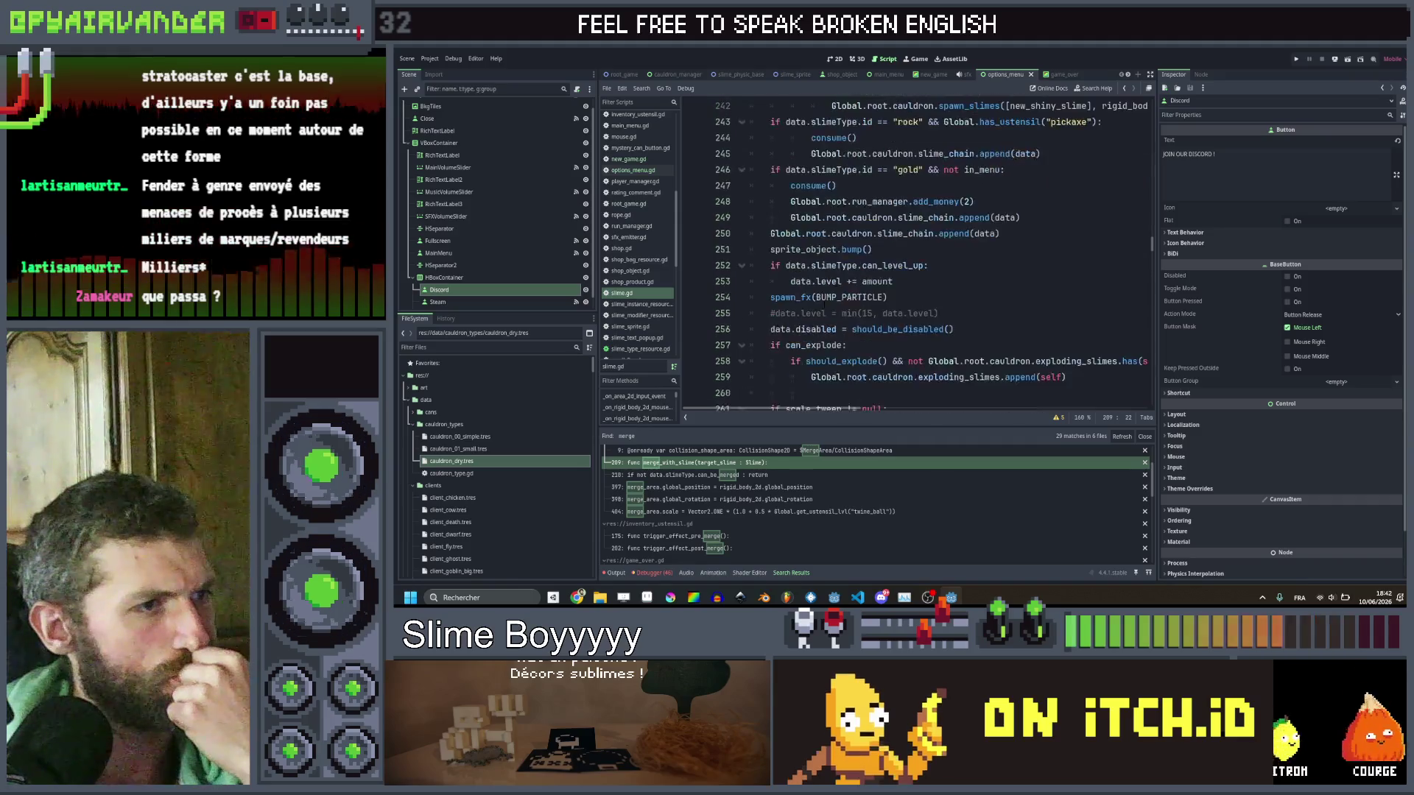
{"action": "left_click", "coordinate": [923, 298]}
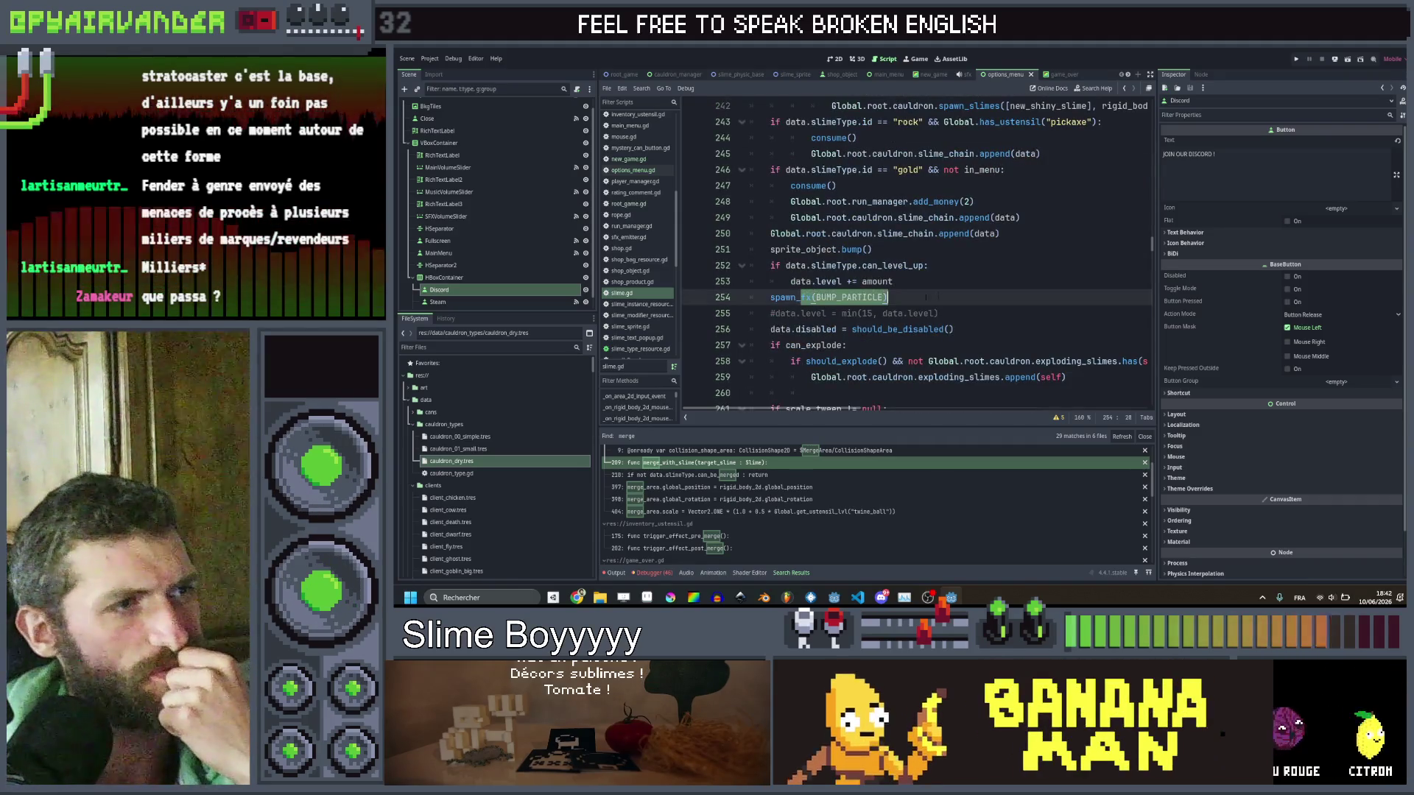
{"action": "double_click", "coordinate": [849, 298]}
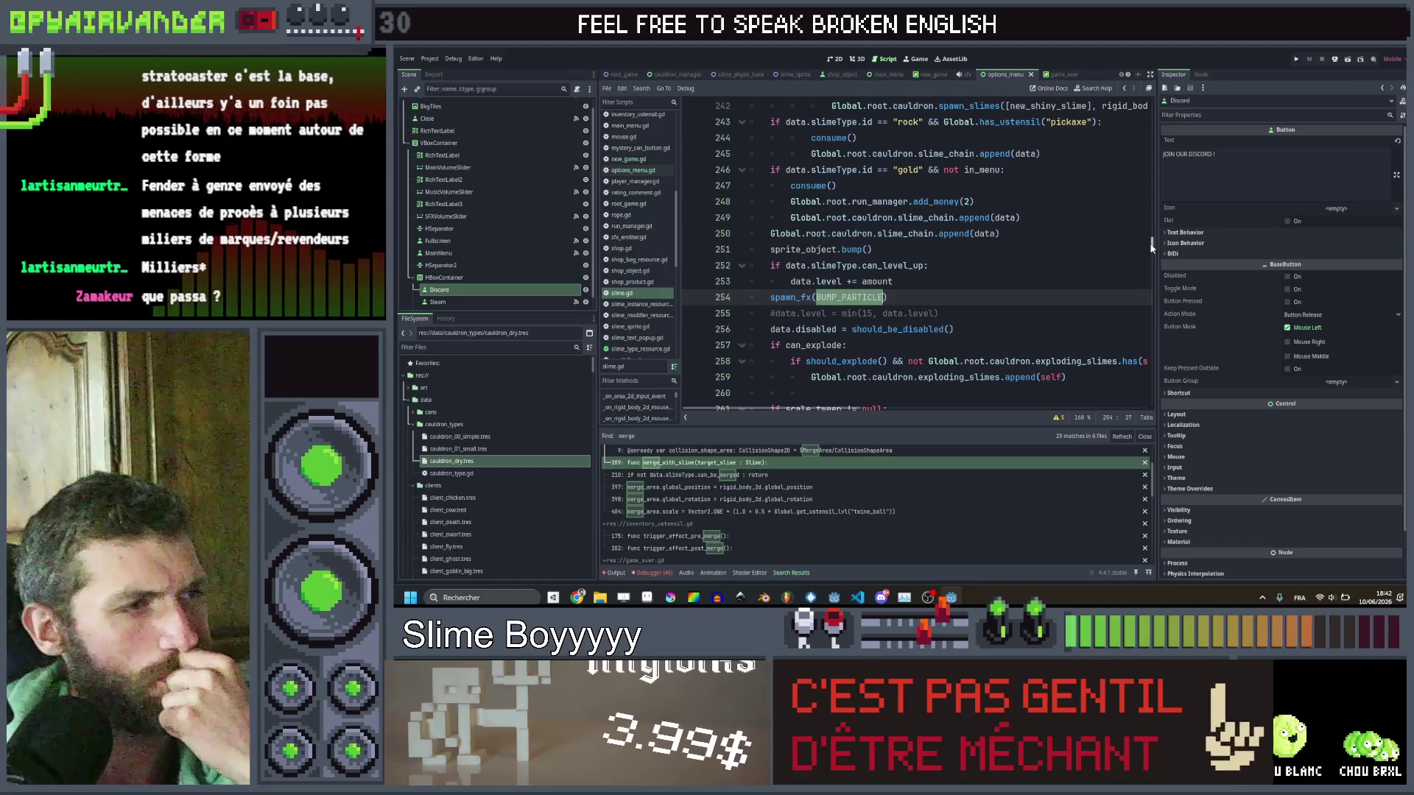
{"action": "scroll", "coordinate": [1153, 247], "scroll_direction": "down", "scroll_amount": 4}
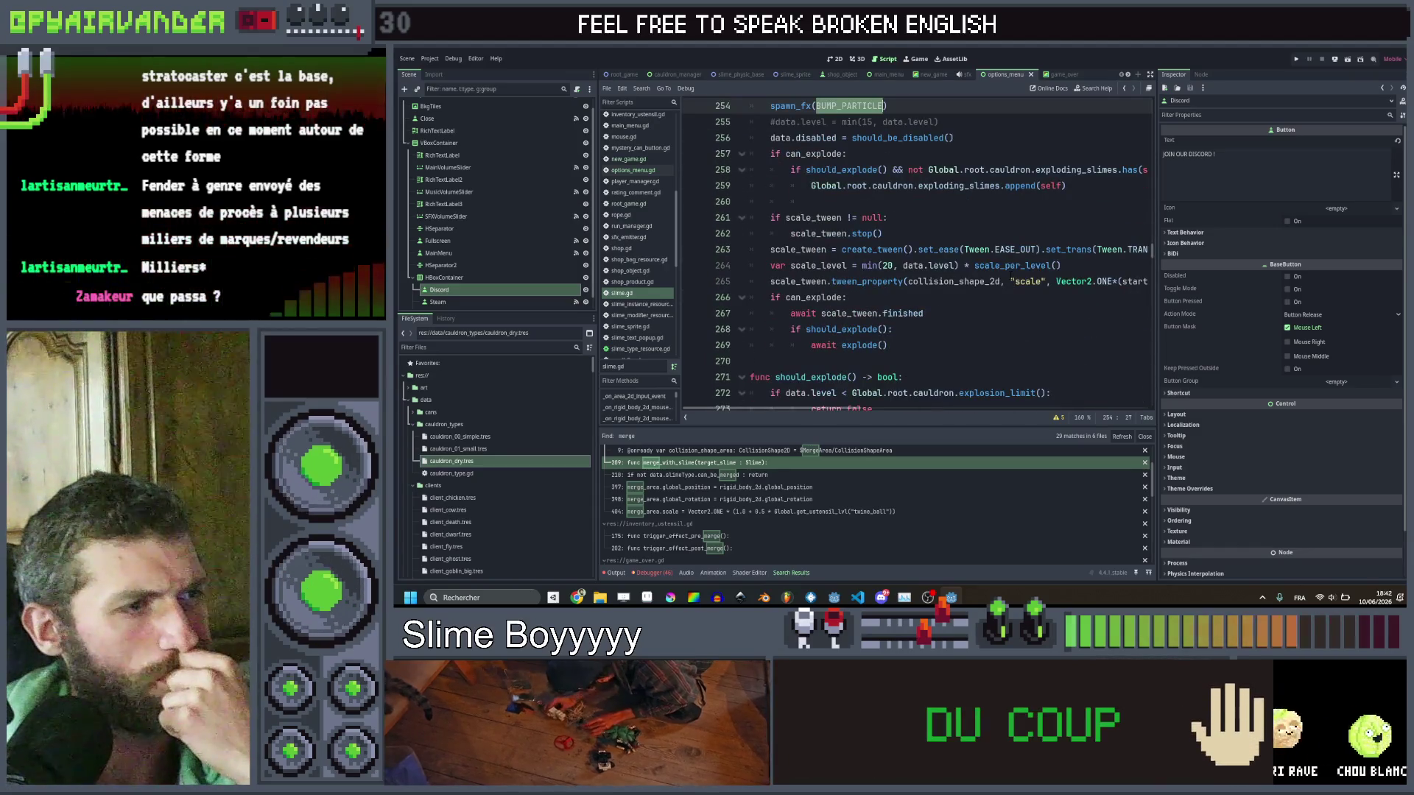
{"action": "scroll", "coordinate": [1009, 269], "scroll_direction": "up", "scroll_amount": 4}
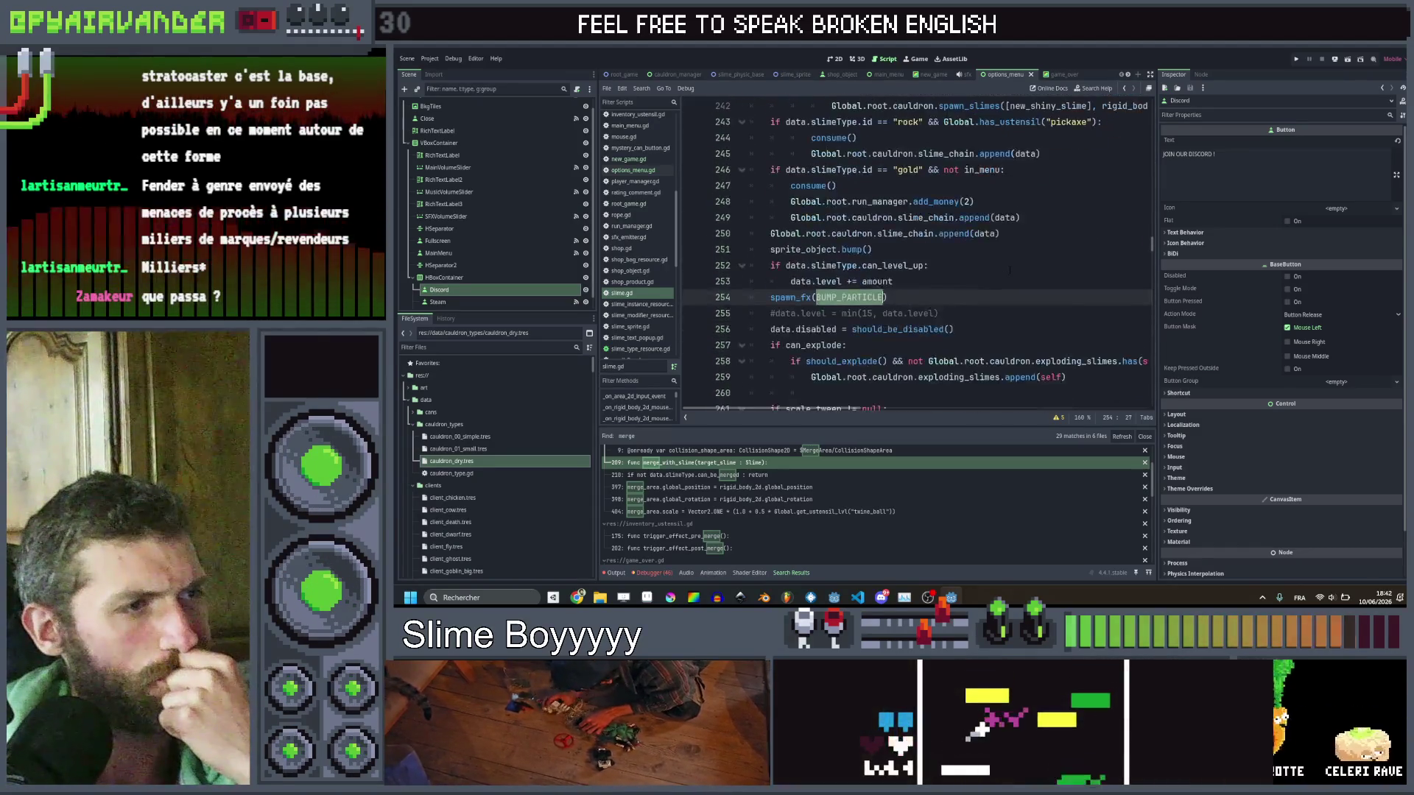
{"action": "left_click", "coordinate": [1010, 267]}
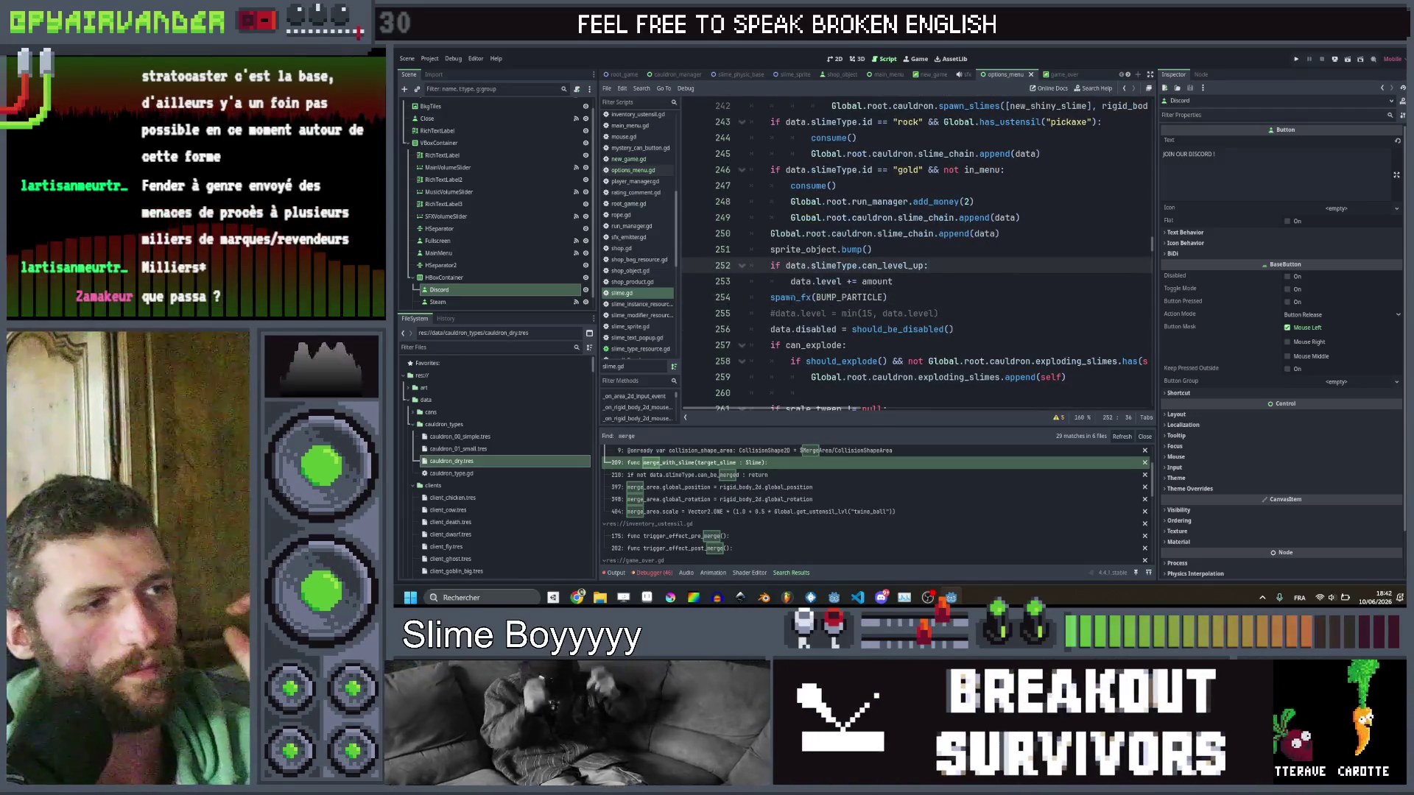
{"action": "left_click", "coordinate": [771, 296]}
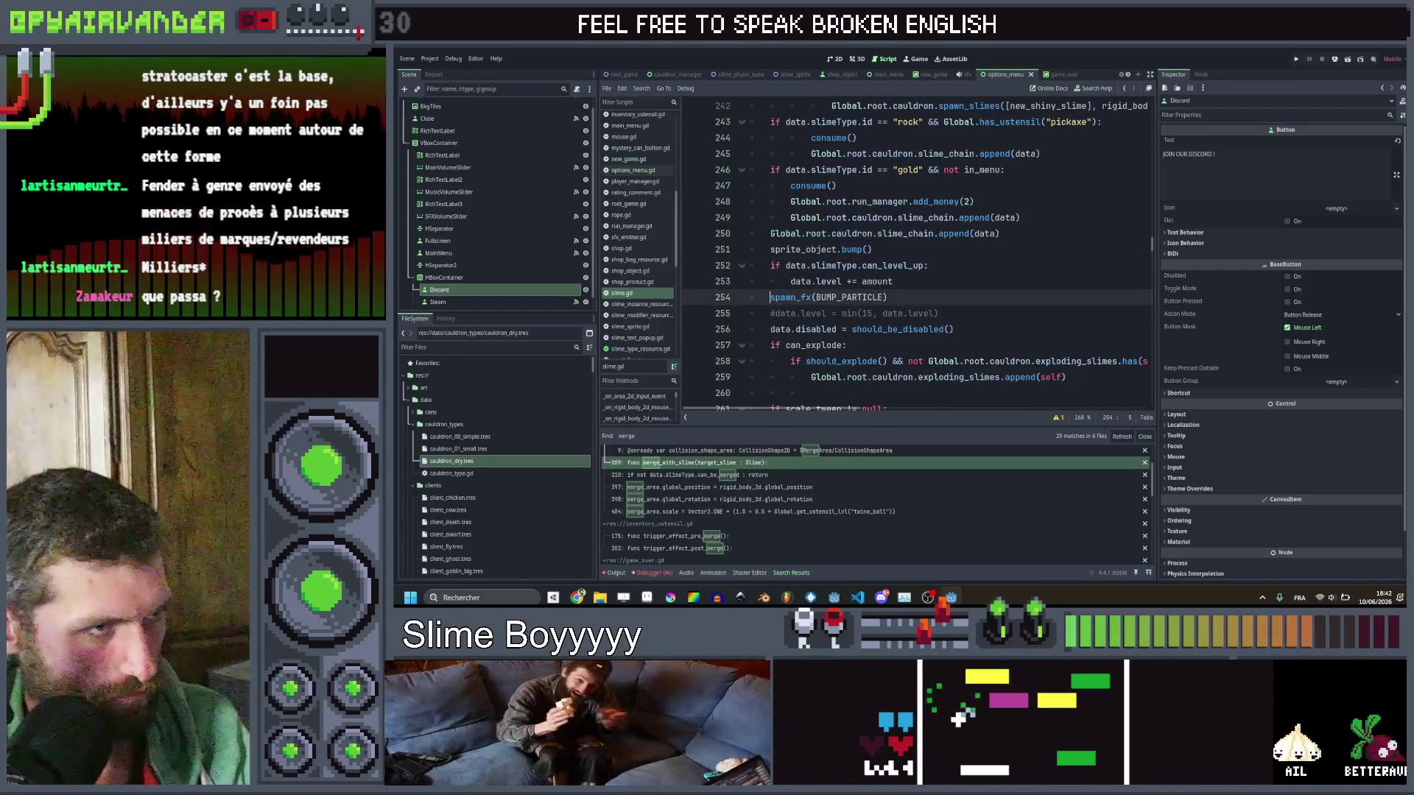
{"action": "left_click", "coordinate": [786, 297]}
{"action": "key", "text": "ctrl+shift+f"}
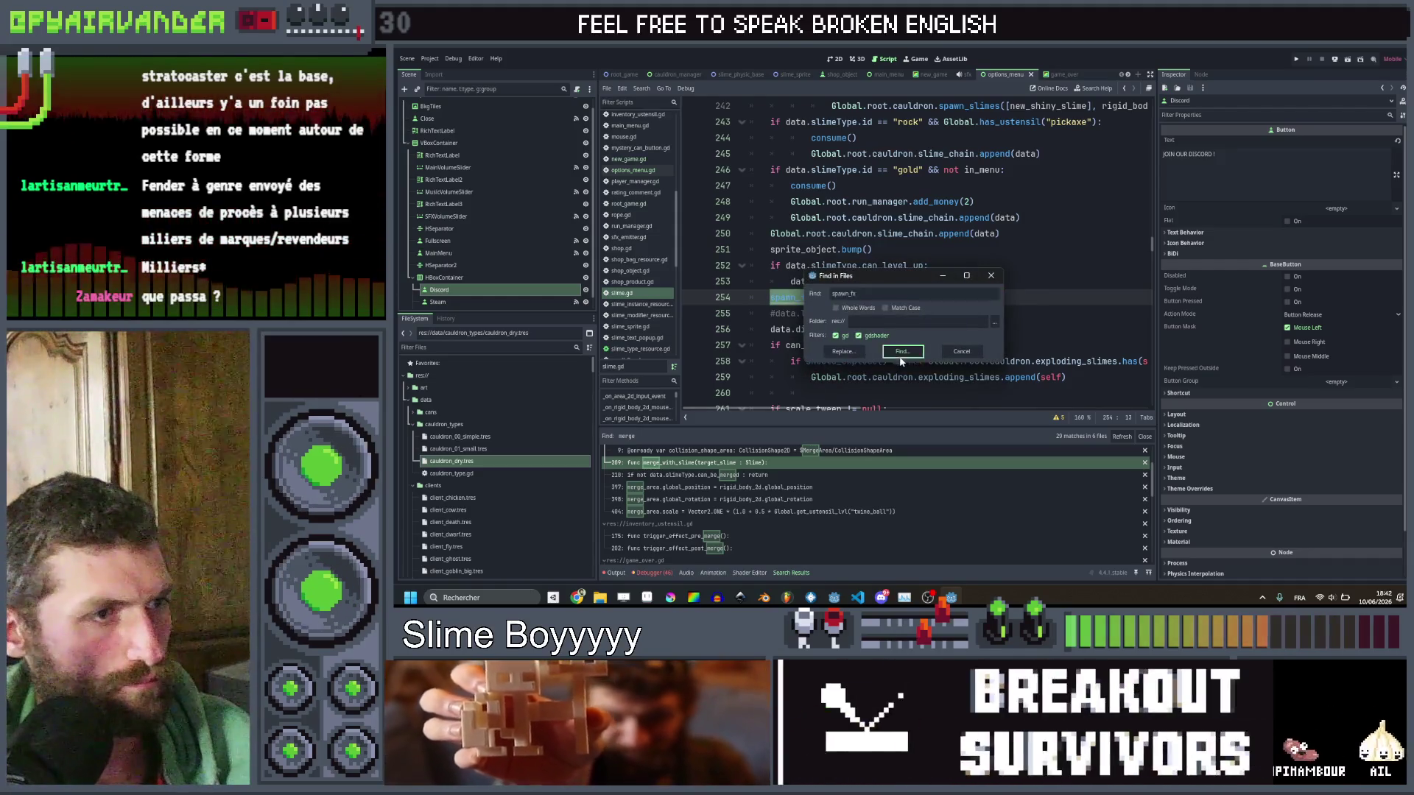
Find spawn_fx, jump to its line-441 definition, and comment out lines 442–446.
{"action": "left_click", "coordinate": [902, 350]}
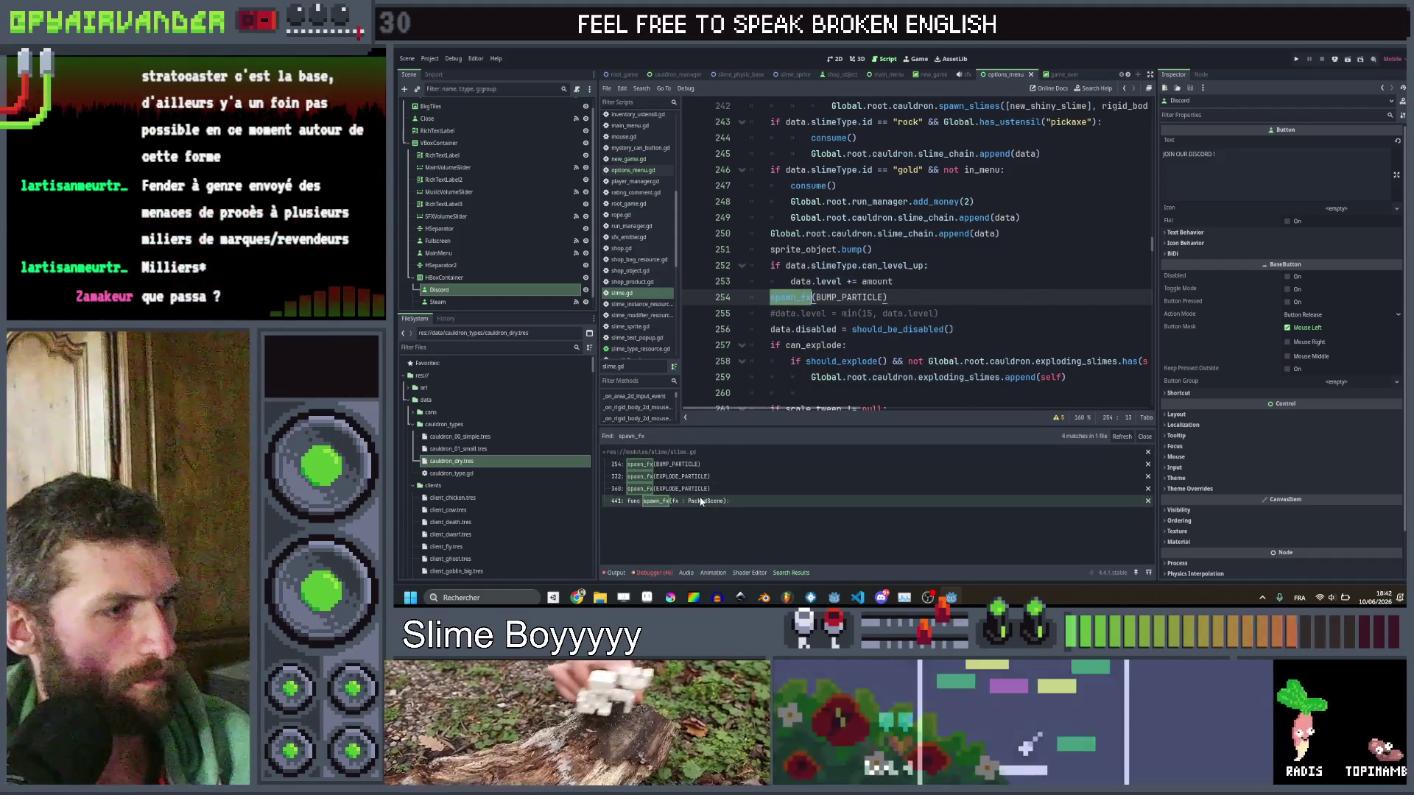
{"action": "left_click", "coordinate": [682, 501]}
{"action": "mouse_move", "coordinate": [1021, 377]}
{"action": "left_mouse_down"}
{"action": "mouse_move", "coordinate": [785, 329]}
{"action": "mouse_move", "coordinate": [773, 313]}
{"action": "left_mouse_up"}
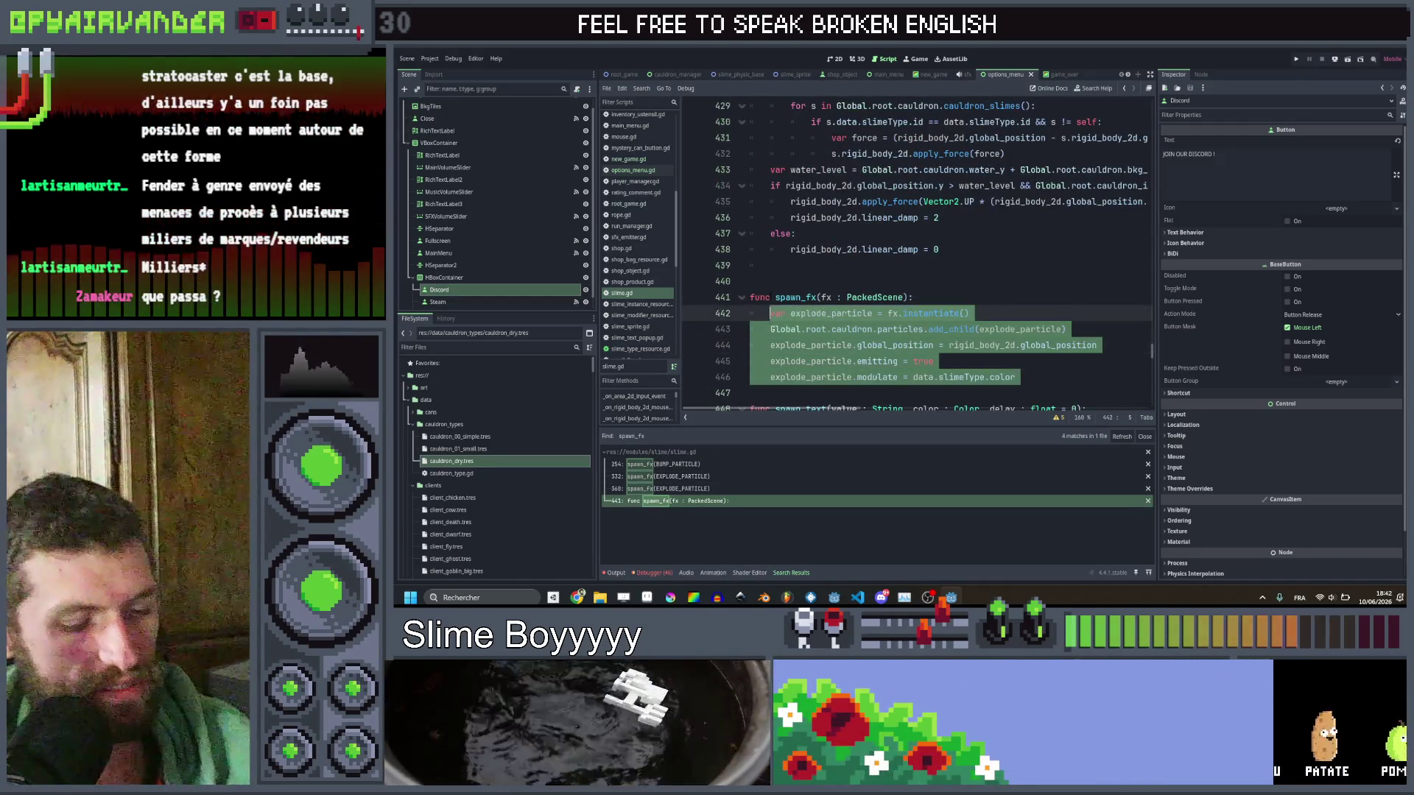
{"action": "key", "text": "ctrl+k"}
{"action": "key", "text": "ctrl+s"}
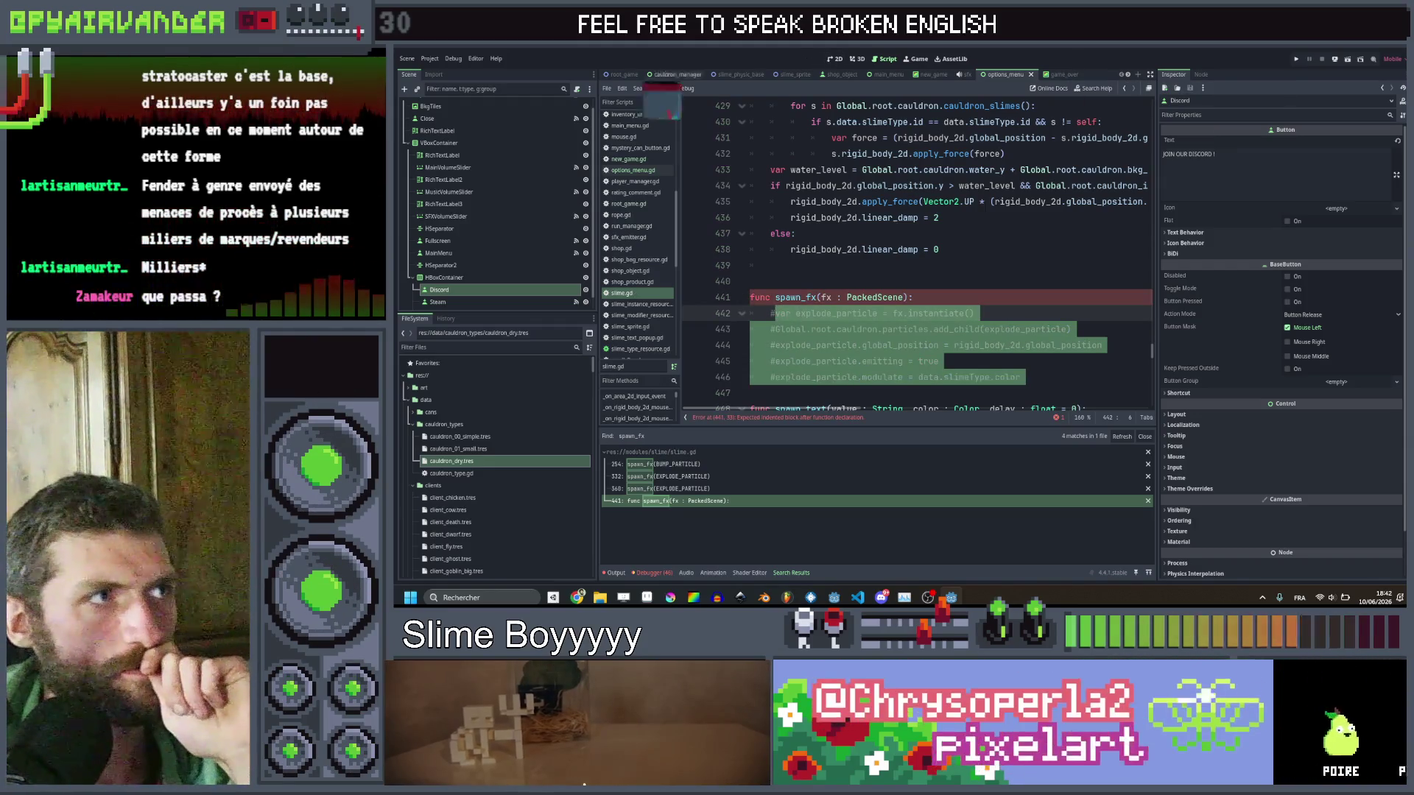
Add a 'pass' line at the top of spawn_fx in slime.gd and save.
{"action": "left_click", "coordinate": [407, 58]}
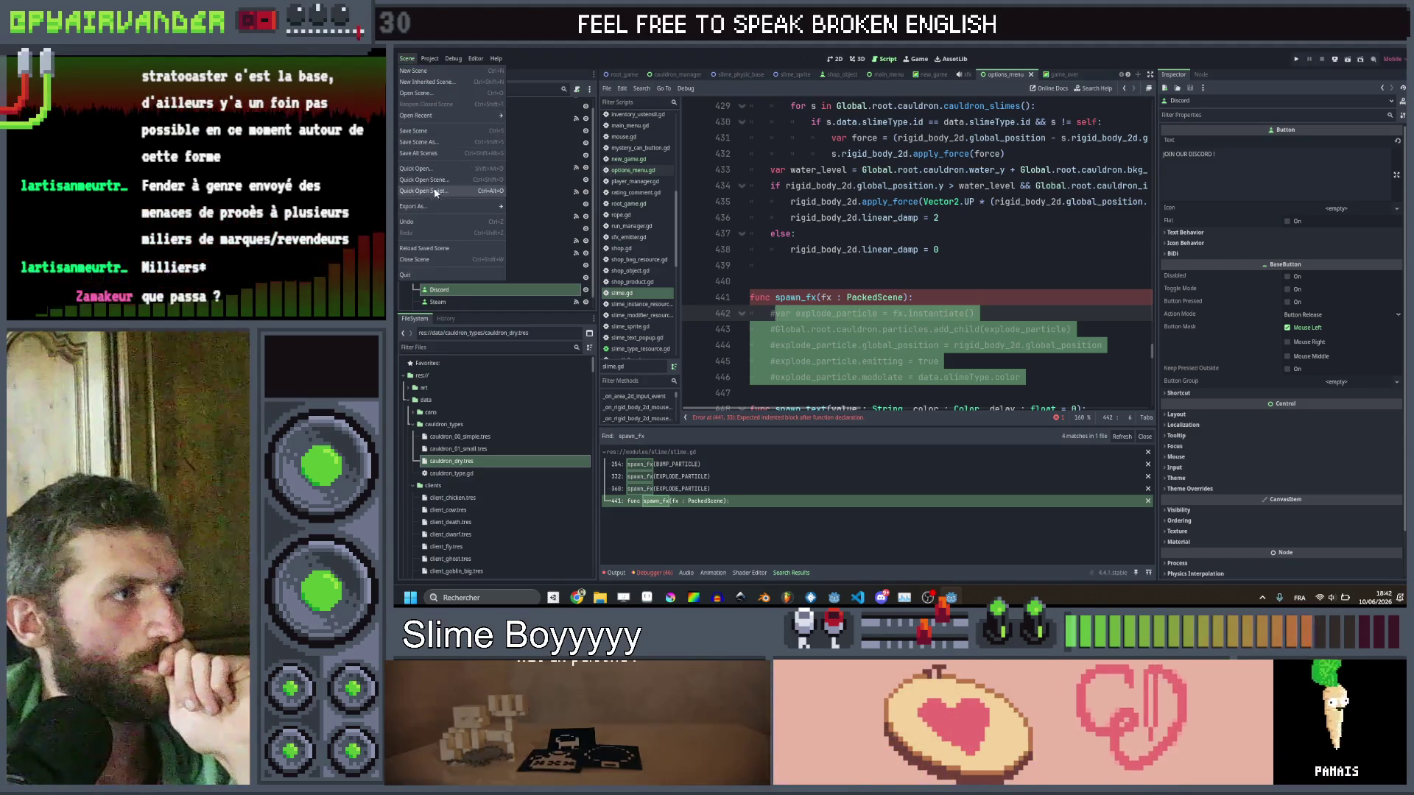
{"action": "mouse_move", "coordinate": [434, 212]}
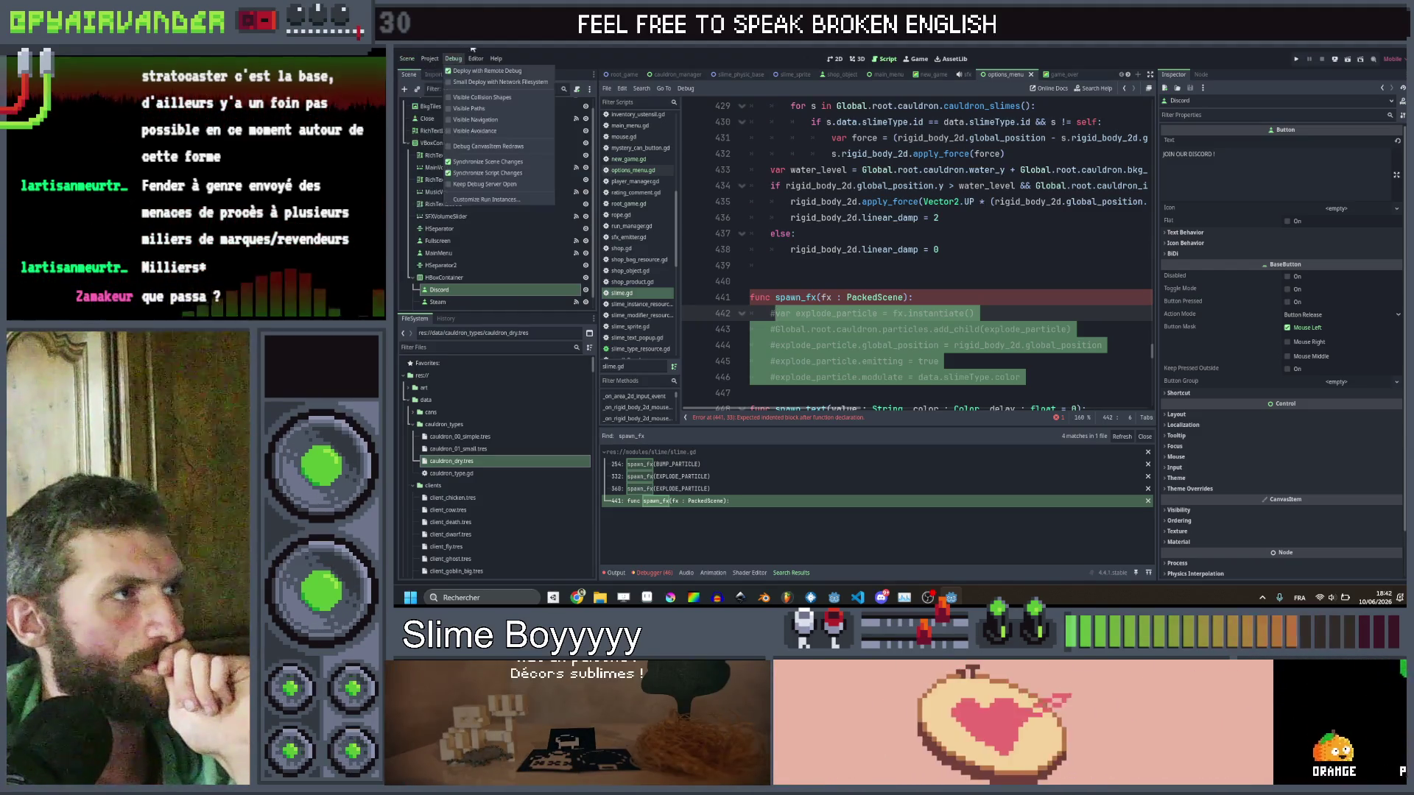
{"action": "mouse_move", "coordinate": [600, 598]}
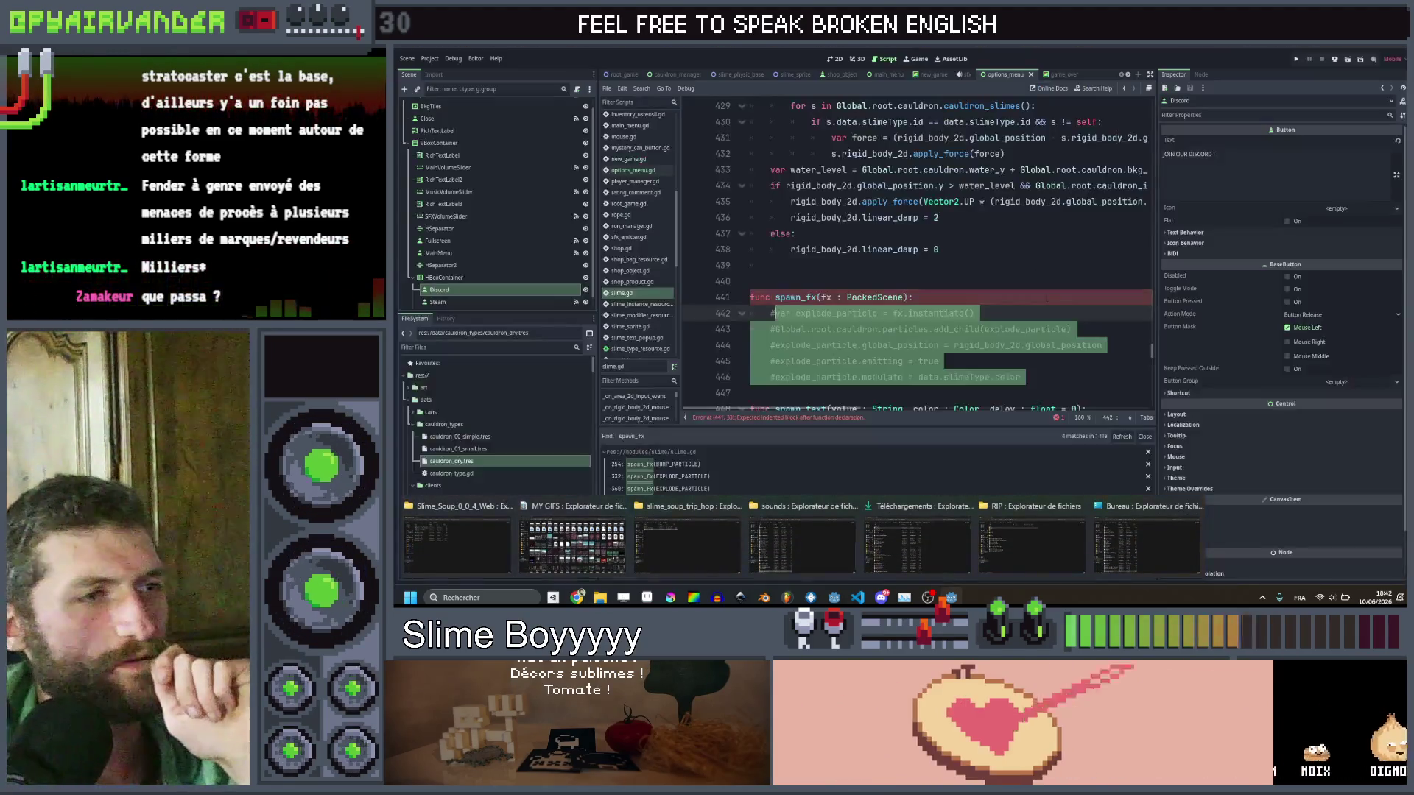
{"action": "left_click", "coordinate": [932, 297]}
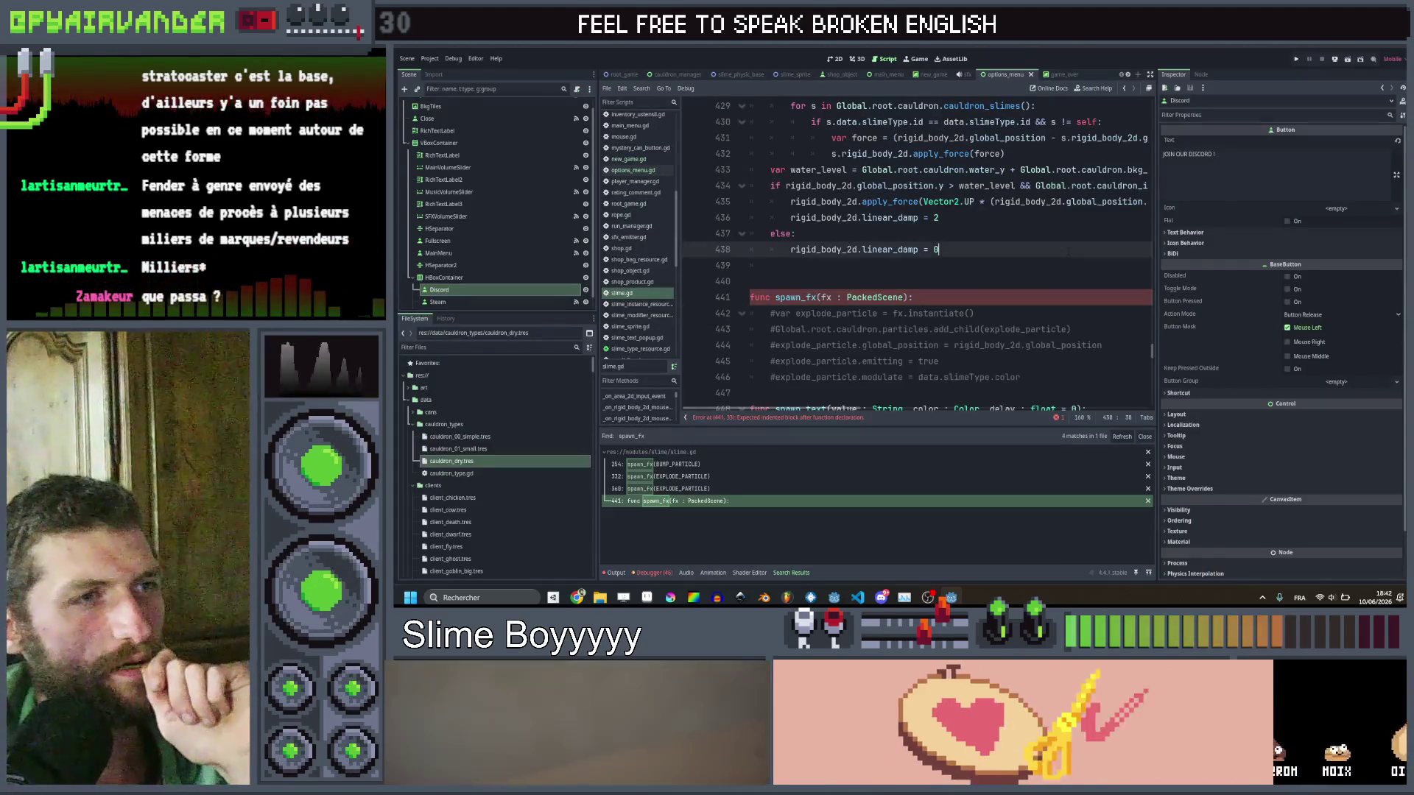
{"action": "key", "text": "Return"}
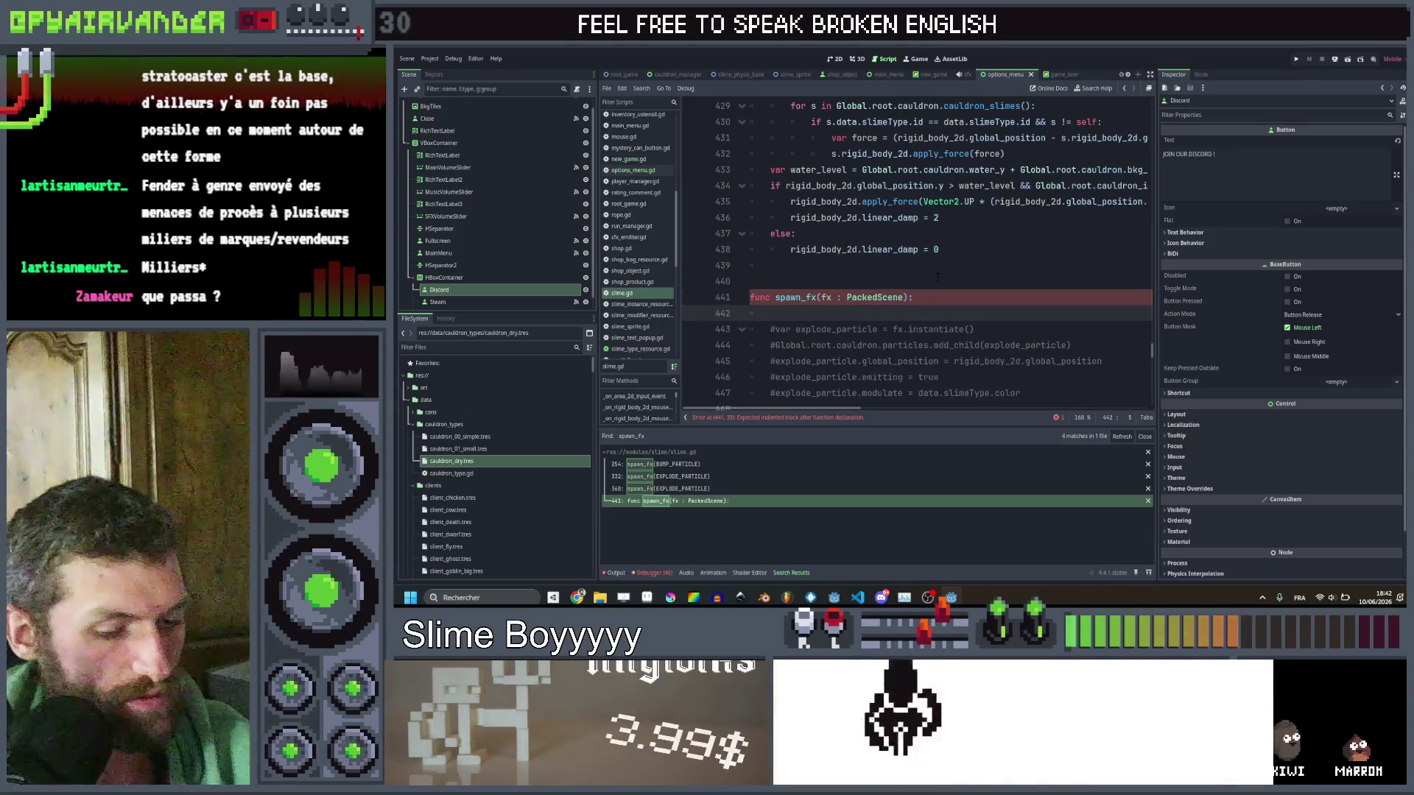
{"action": "type", "text": "pass"}
{"action": "key", "text": "ctrl+s"}
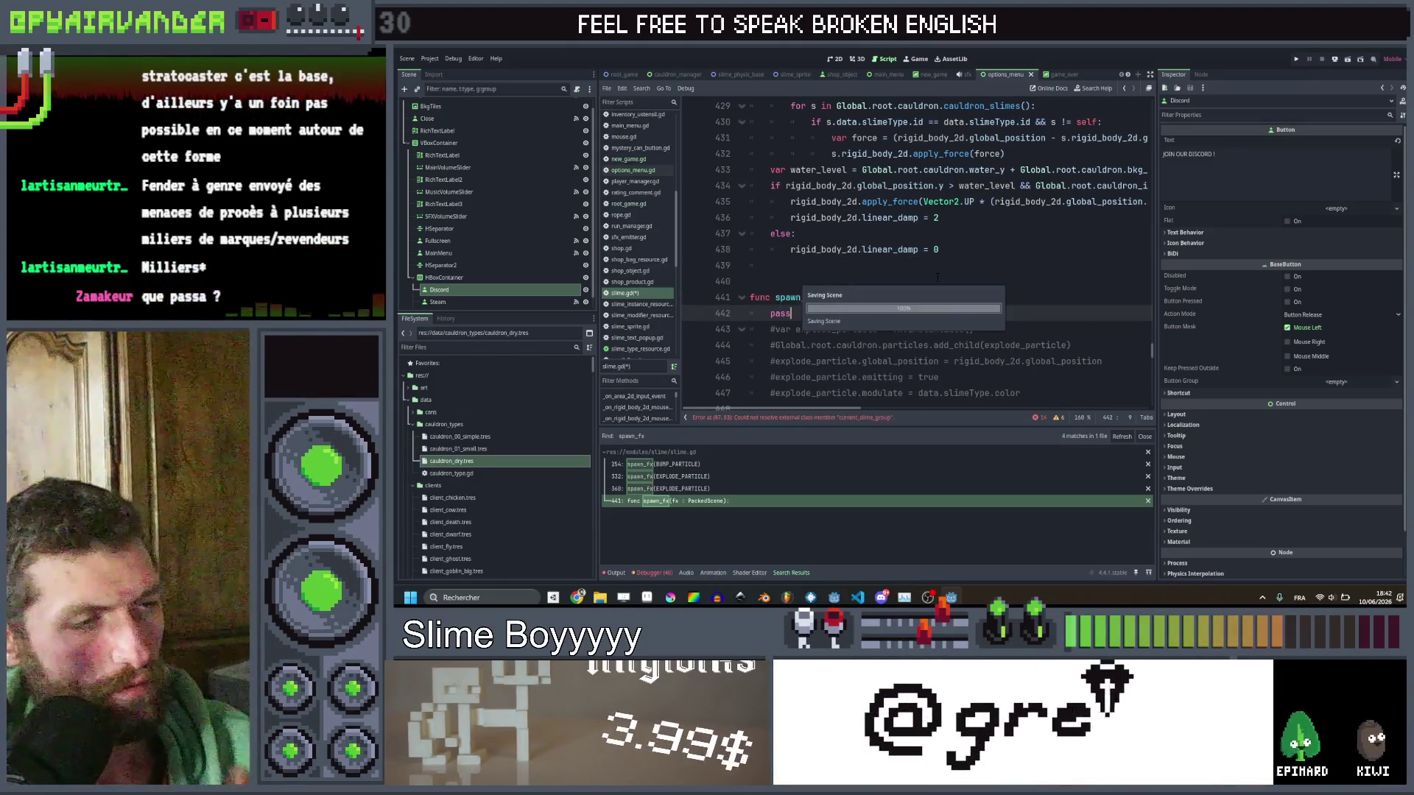
{"action": "left_click", "coordinate": [984, 295]}
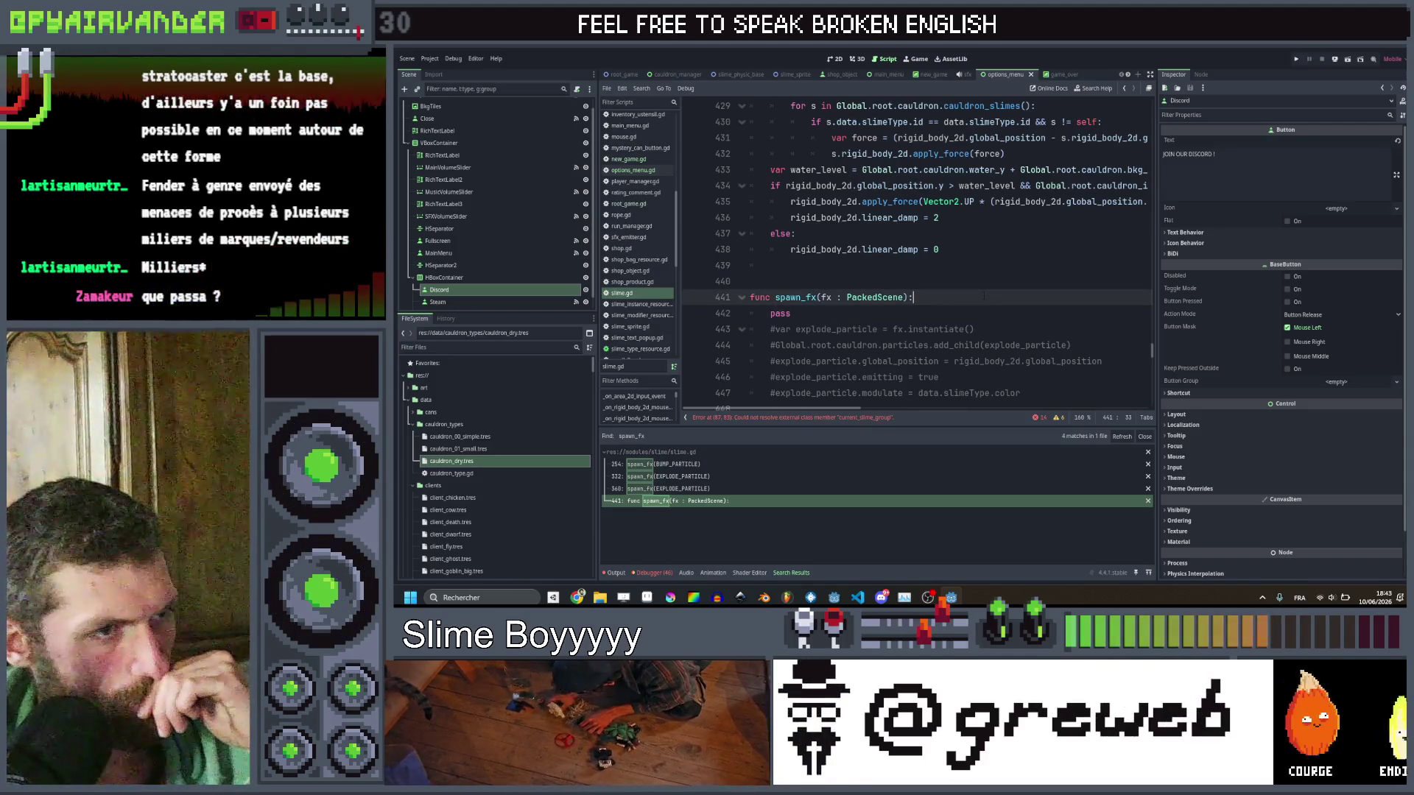
{"action": "scroll", "coordinate": [984, 295], "scroll_direction": "down", "scroll_amount": 1}
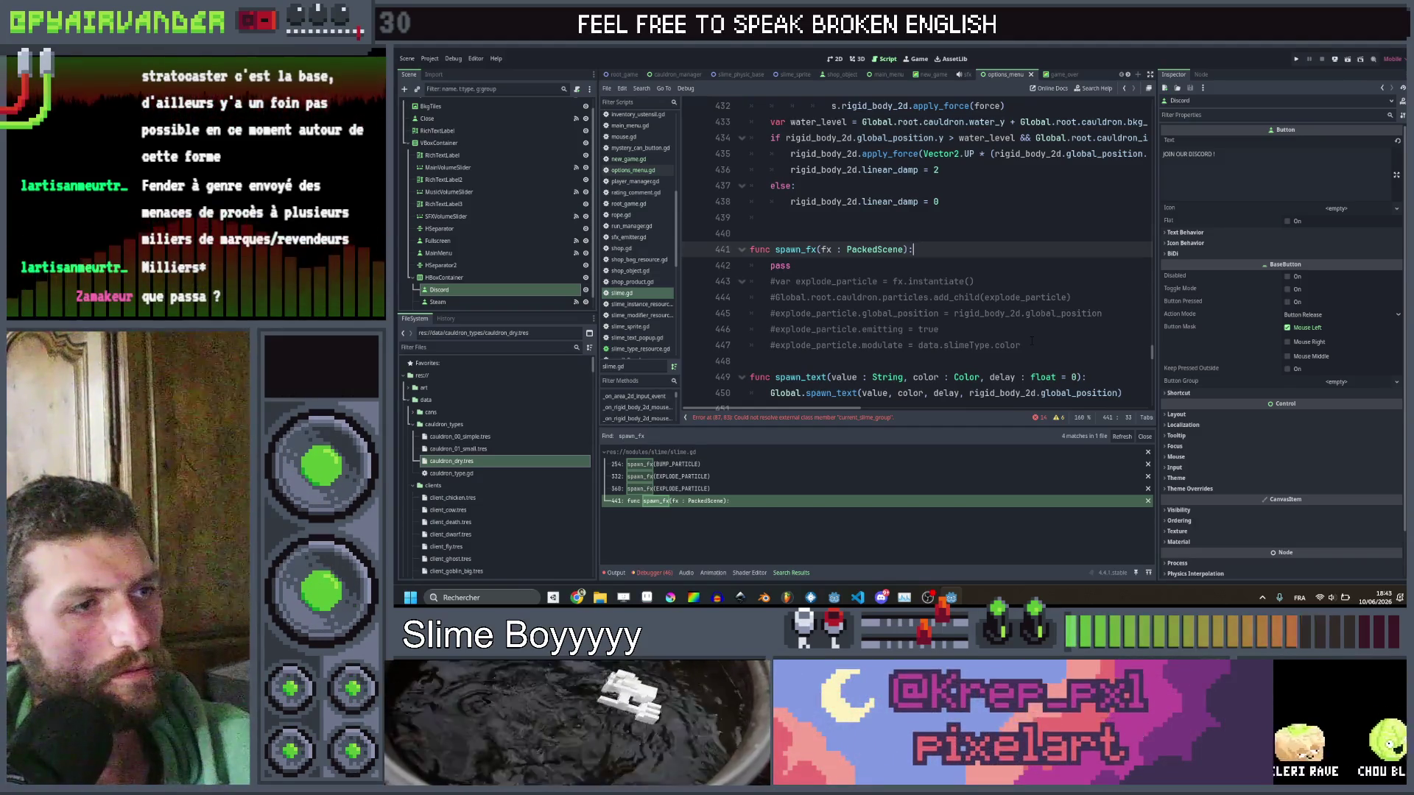
{"action": "left_click", "coordinate": [980, 267]}
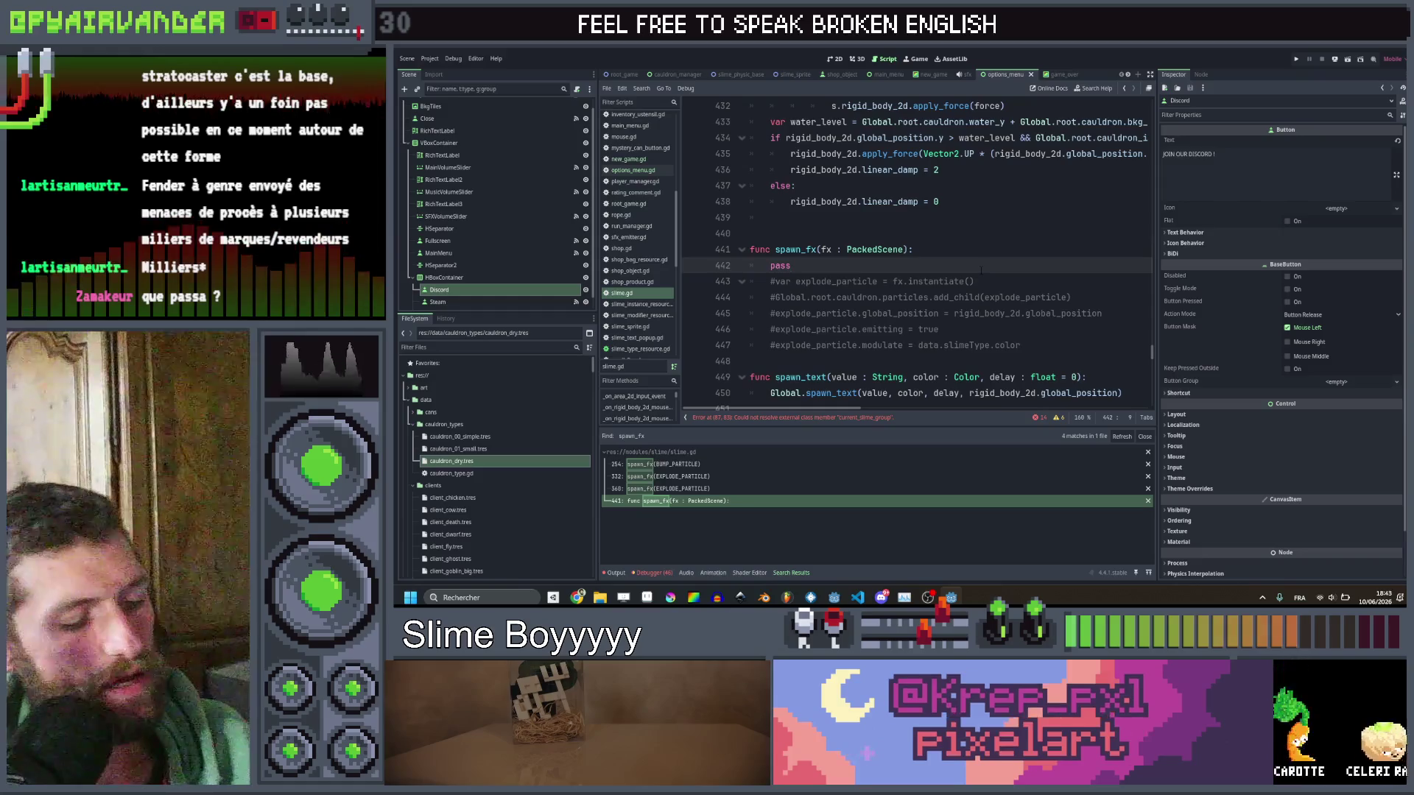
Delete the pass line, uncomment lines 442–446 in spawn_fx, and save.
{"action": "key", "text": "BackSpace"}
{"action": "key", "text": "BackSpace"}
{"action": "left_click_drag", "start_coordinate": [1024, 330], "coordinate": [771, 266]}
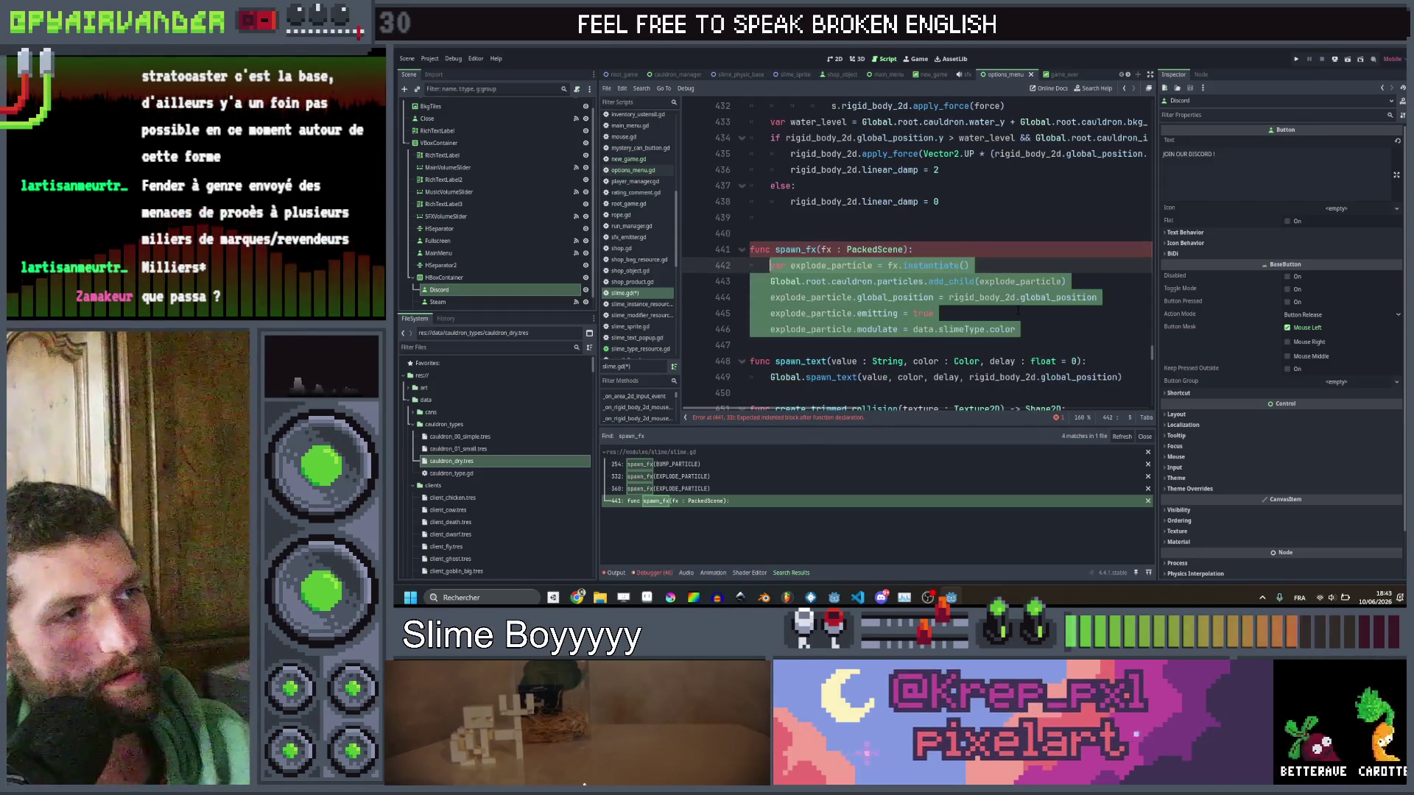
{"action": "key", "text": "ctrl+k"}
{"action": "key", "text": "ctrl+s"}
{"action": "left_click", "coordinate": [995, 201]}
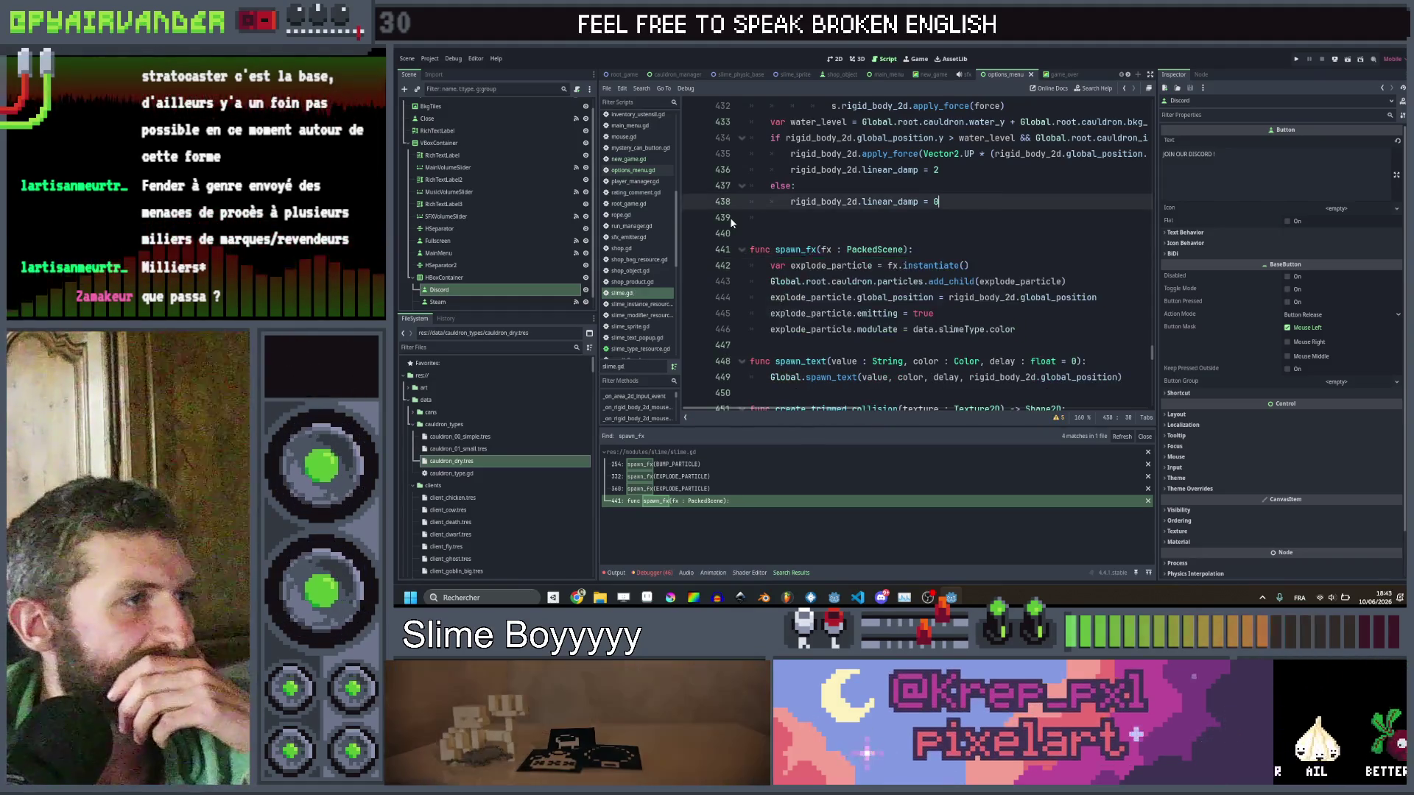
Open the main_menu.gd script from the script list.
{"action": "scroll", "coordinate": [638, 268], "scroll_direction": "up", "scroll_amount": 10}
{"action": "scroll", "coordinate": [637, 268], "scroll_direction": "up", "scroll_amount": 1}
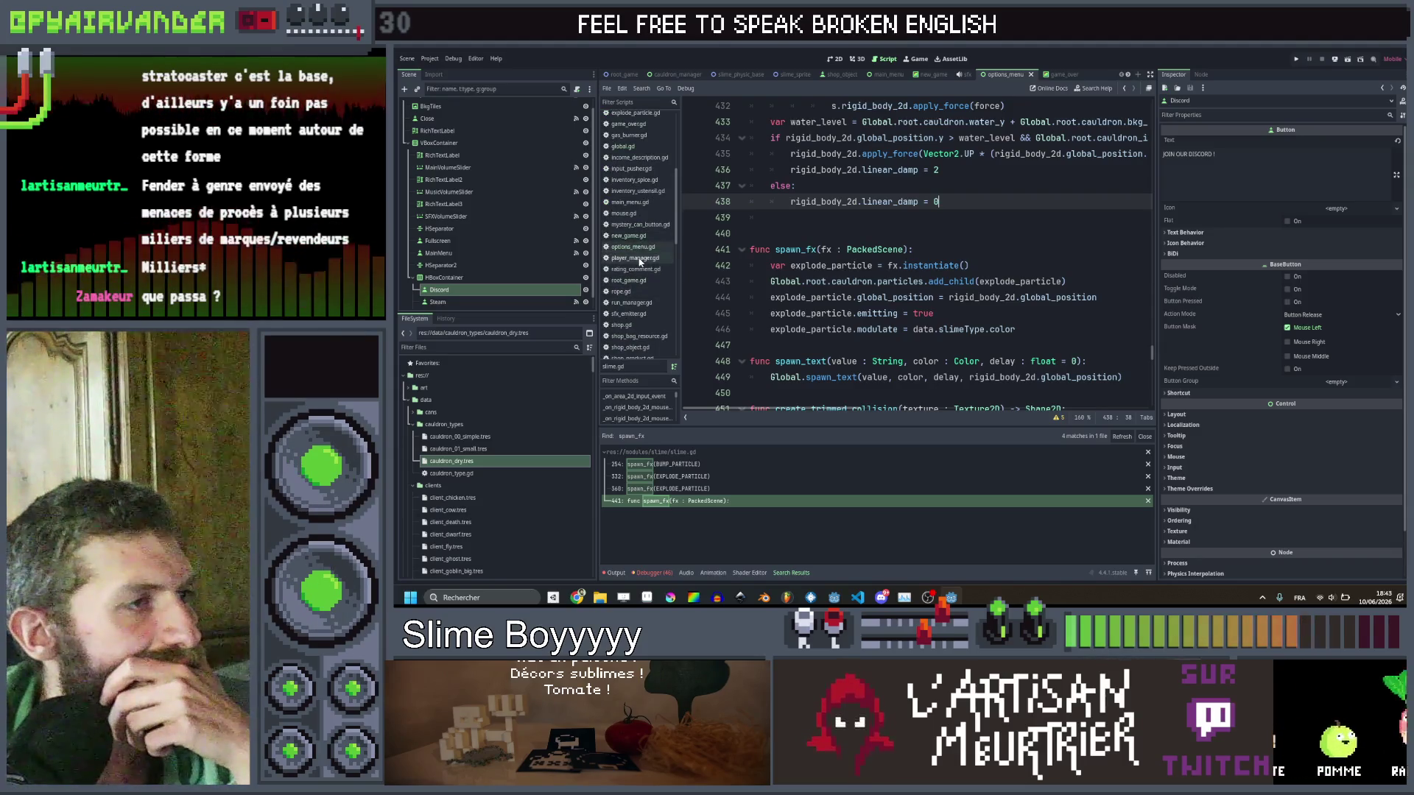
{"action": "scroll", "coordinate": [639, 260], "scroll_direction": "down", "scroll_amount": 3}
{"action": "scroll", "coordinate": [642, 255], "scroll_direction": "down", "scroll_amount": 5}
{"action": "scroll", "coordinate": [641, 277], "scroll_direction": "up", "scroll_amount": 15}
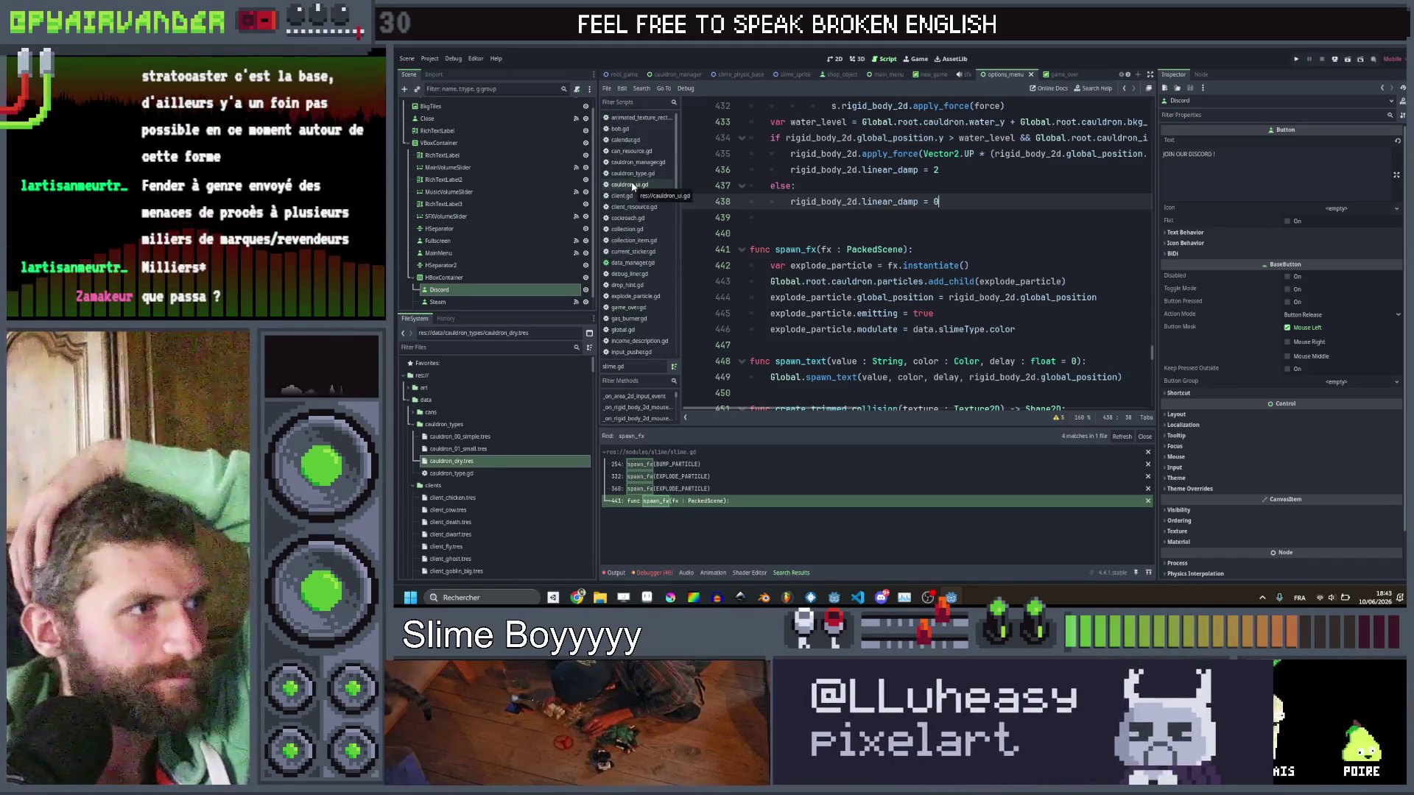
{"action": "scroll", "coordinate": [645, 283], "scroll_direction": "down", "scroll_amount": 3}
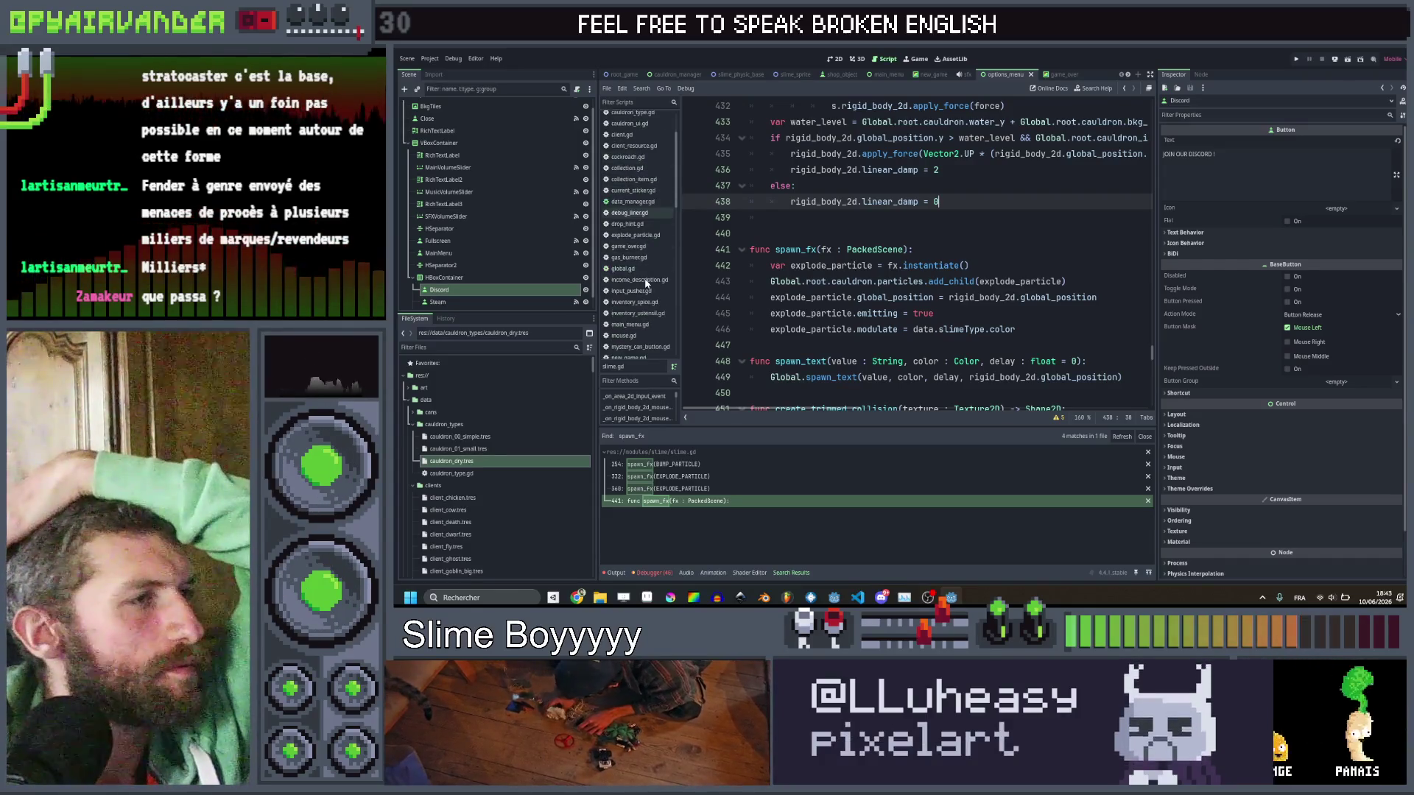
{"action": "scroll", "coordinate": [647, 245], "scroll_direction": "down", "scroll_amount": 4}
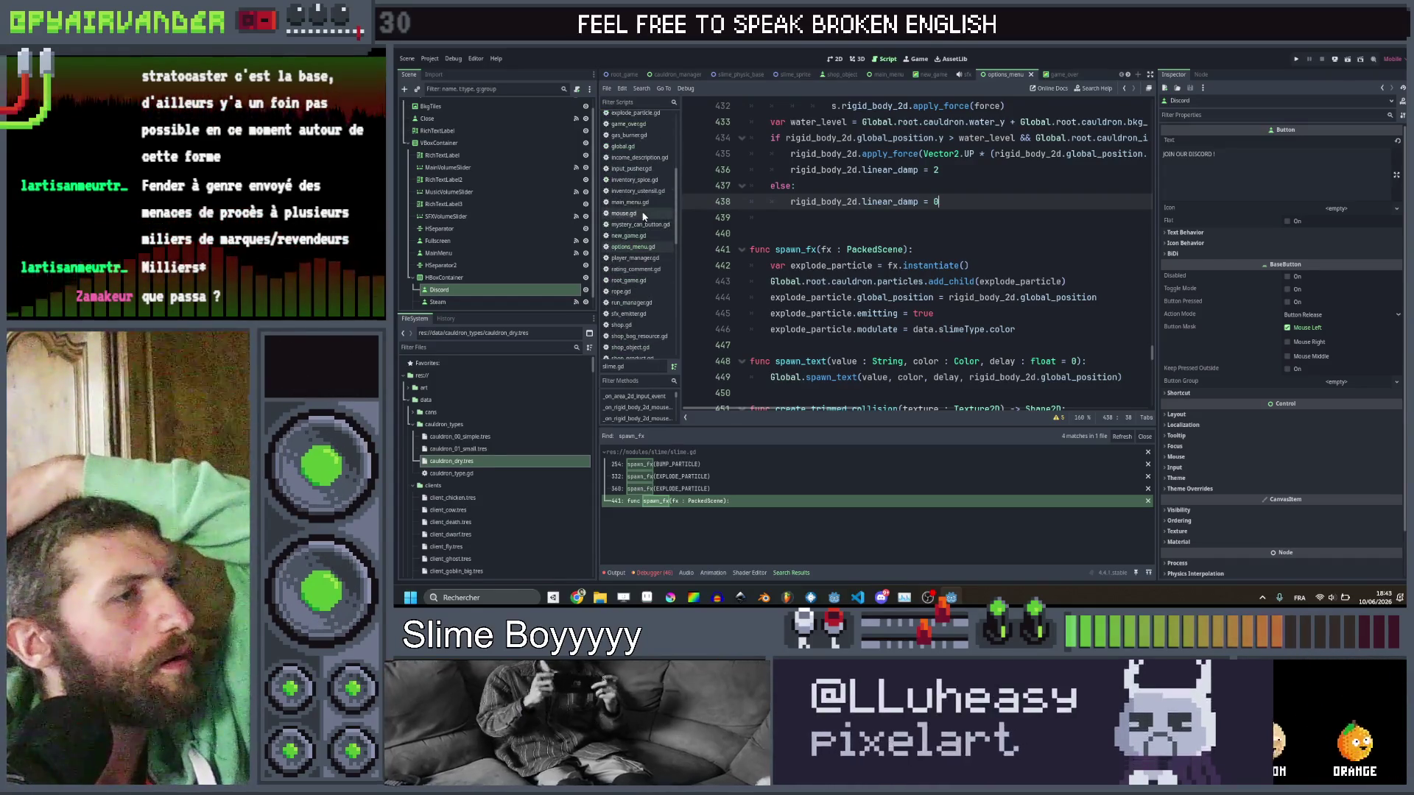
{"action": "scroll", "coordinate": [644, 226], "scroll_direction": "down", "scroll_amount": 5}
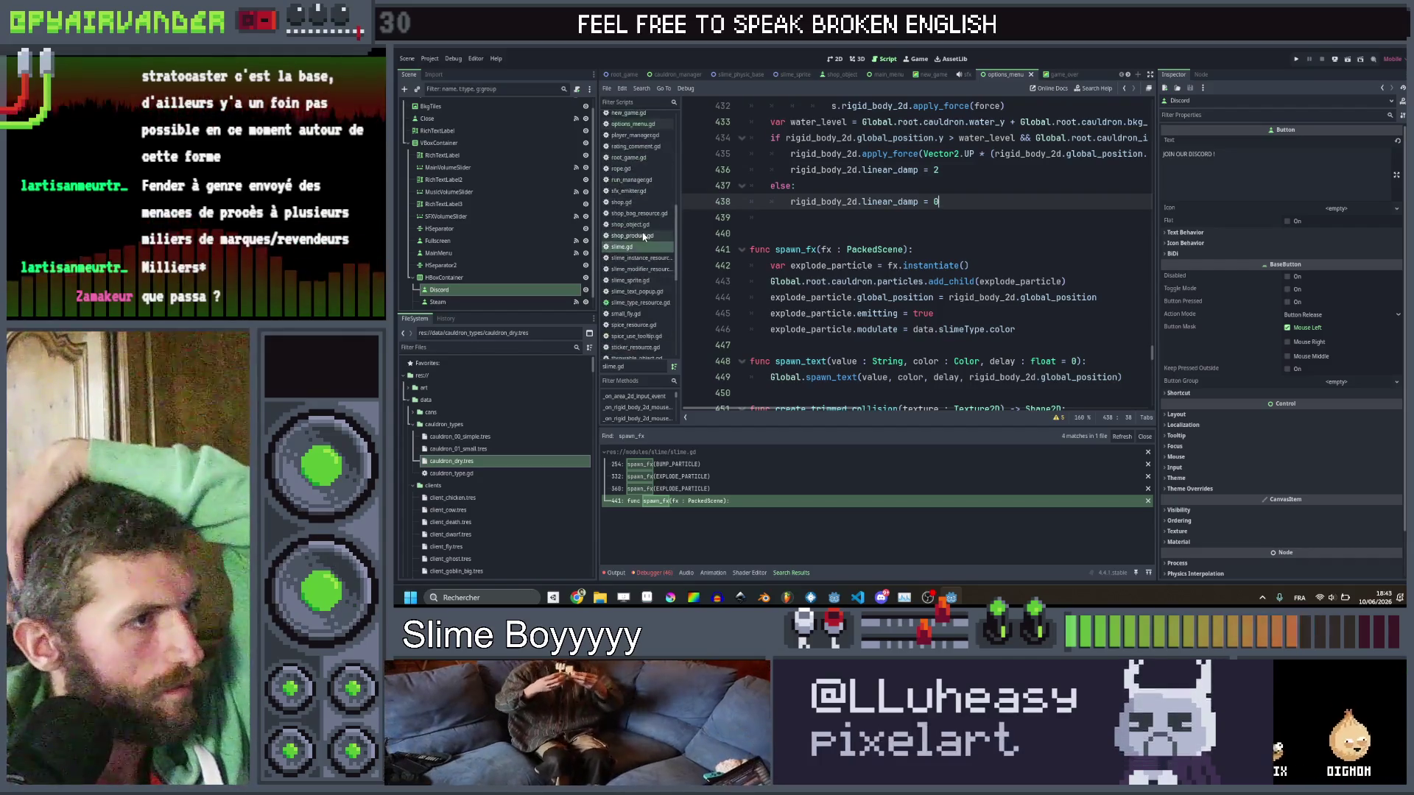
{"action": "scroll", "coordinate": [643, 276], "scroll_direction": "up", "scroll_amount": 8}
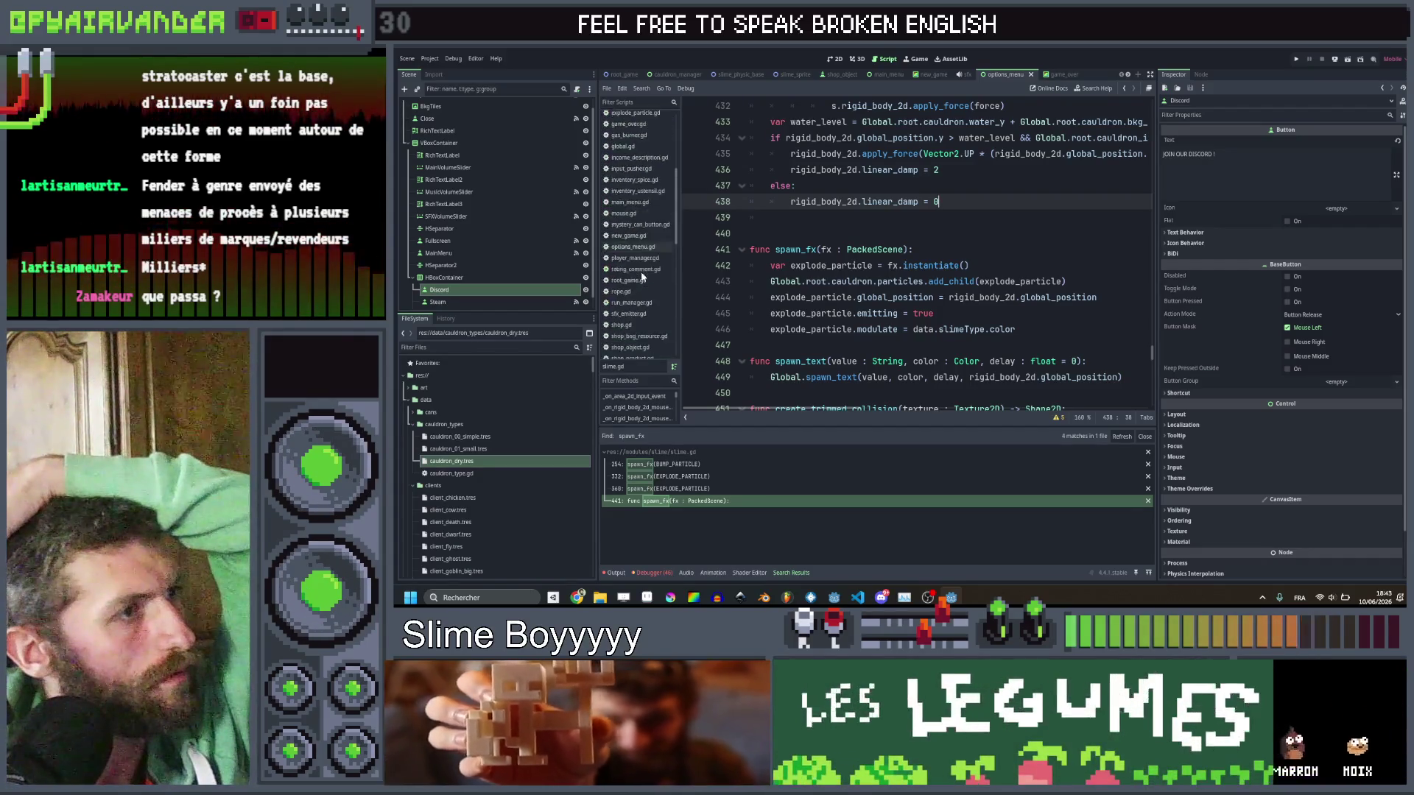
{"action": "left_click", "coordinate": [646, 295]}
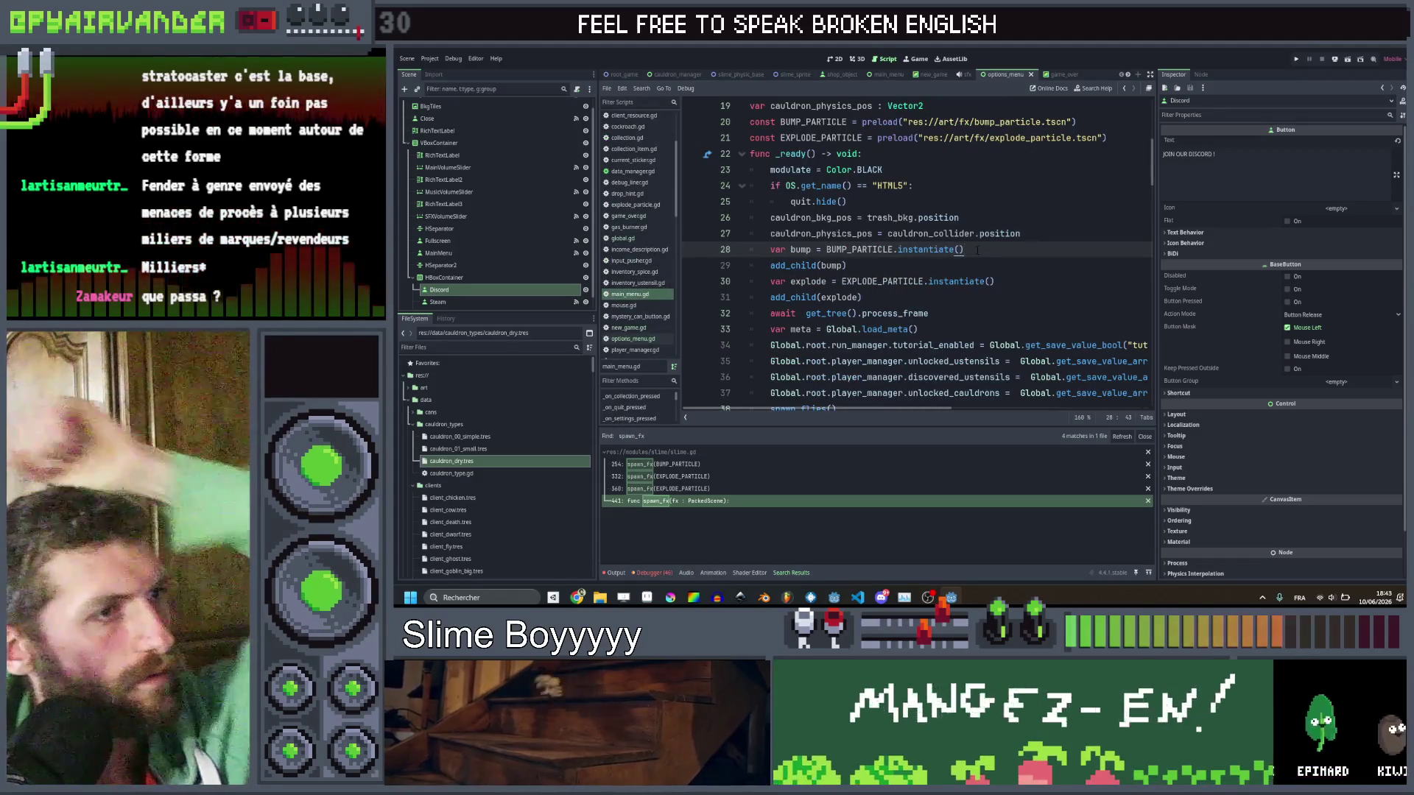
Add 'bump.emitting = true' and 'explode.emitting = true' after each add_child in _ready, and save.
{"action": "key", "text": "Return"}
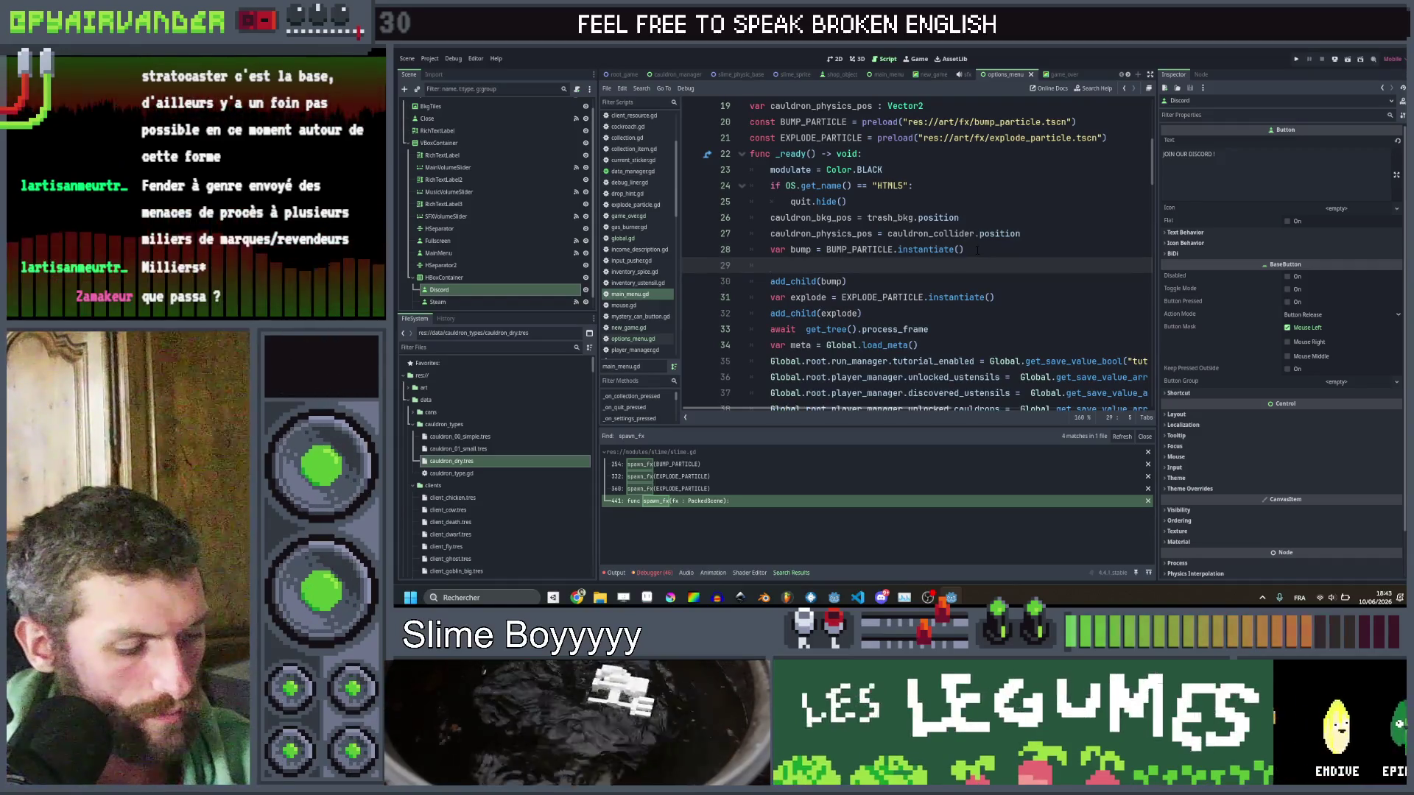
{"action": "key", "text": "ctrl+shift+k"}
{"action": "key", "text": "End"}
{"action": "key", "text": "Return"}
{"action": "type", "text": "bump"}
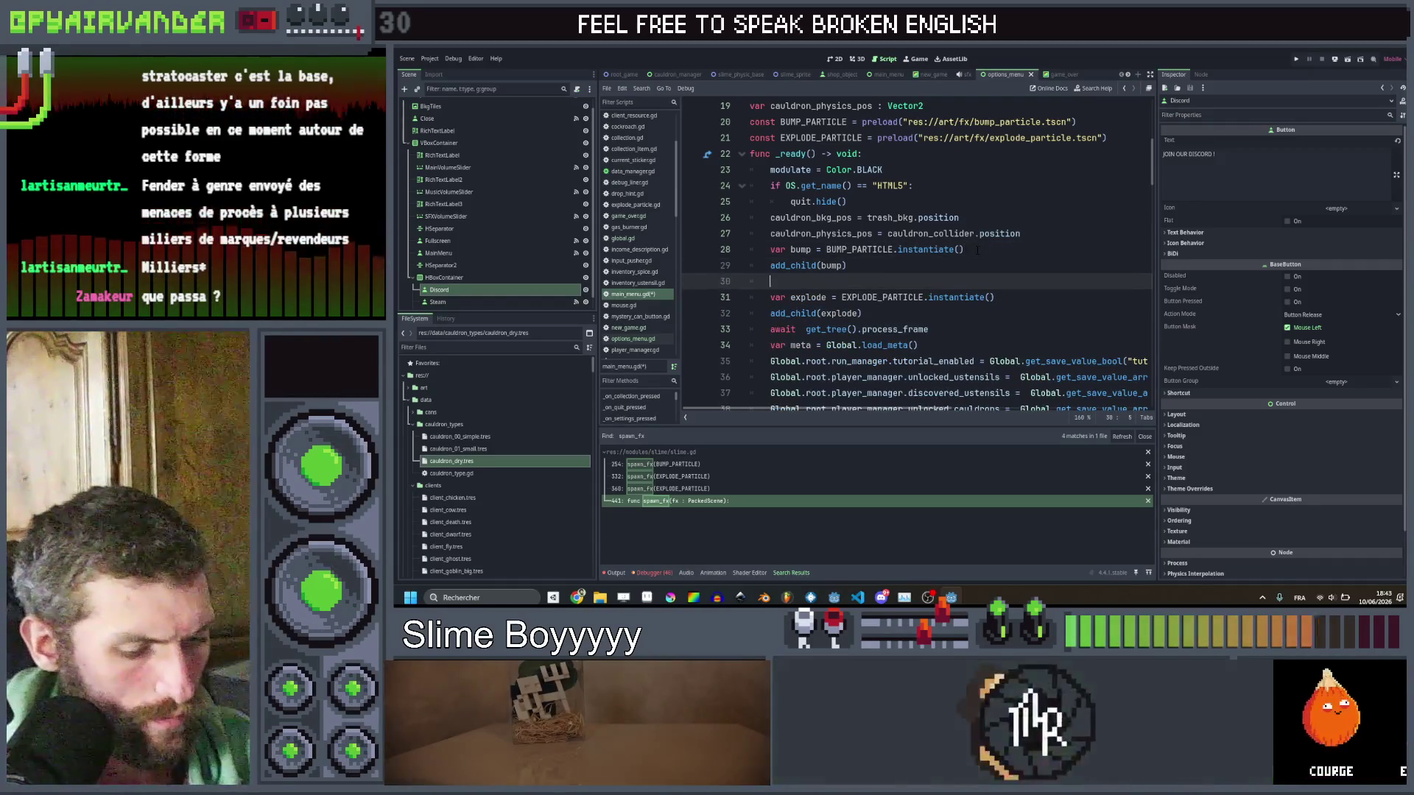
{"action": "type", "text": ".emitting = "}
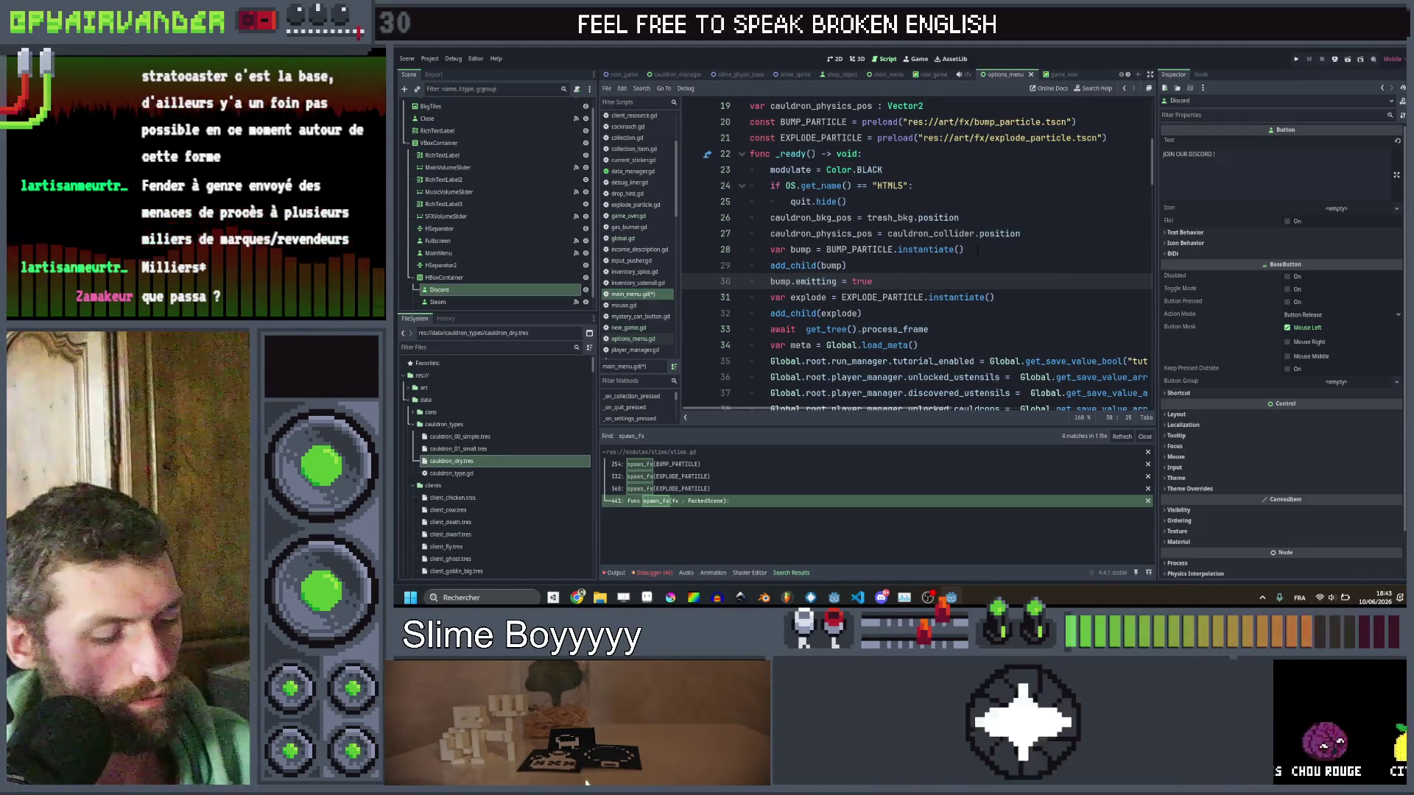
{"action": "type", "text": "true"}
{"action": "key", "text": "Down"}
{"action": "key", "text": "Down"}
{"action": "key", "text": "Return"}
{"action": "type", "text": "bump.emitting = true"}
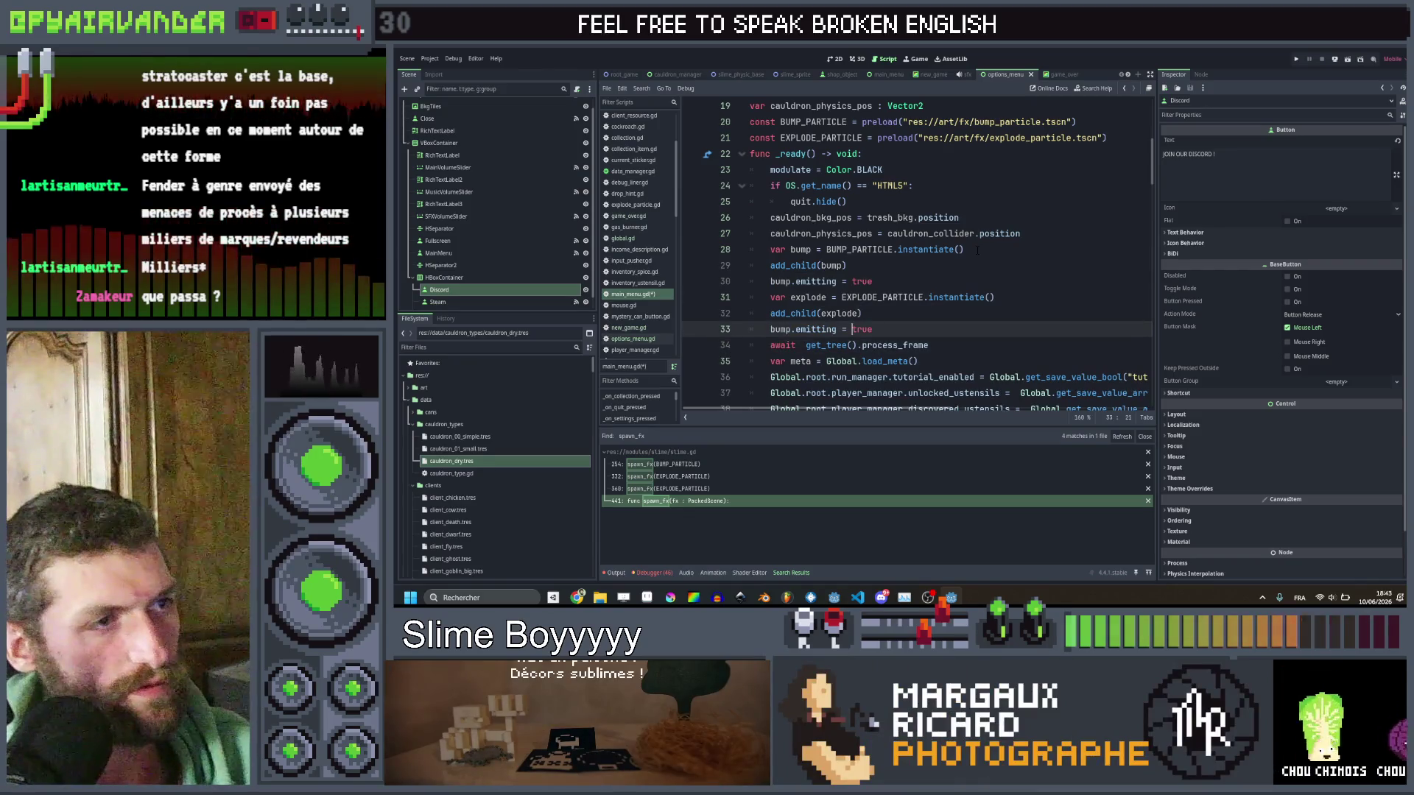
{"action": "key", "text": "Home"}
{"action": "type", "text": "p"}
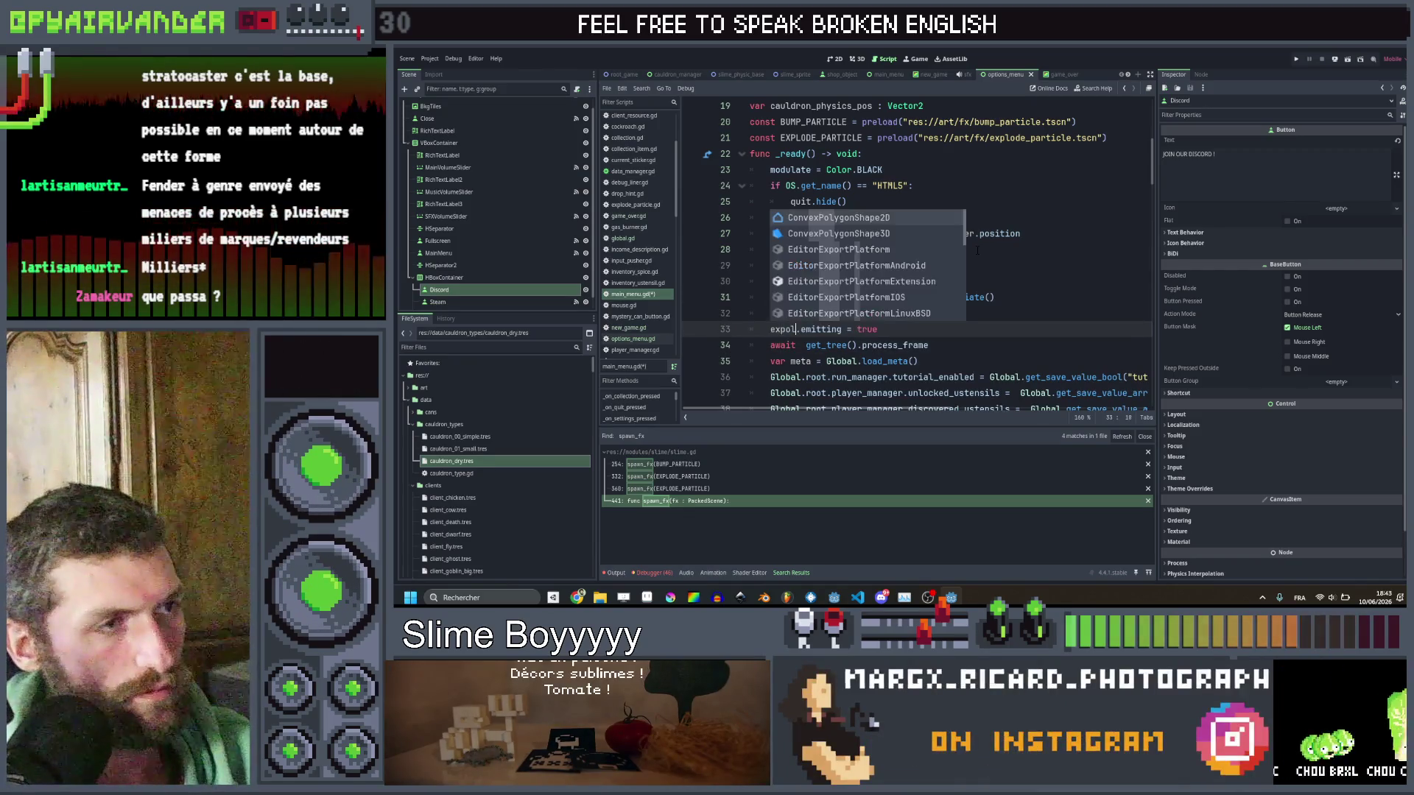
{"action": "key", "text": "Return"}
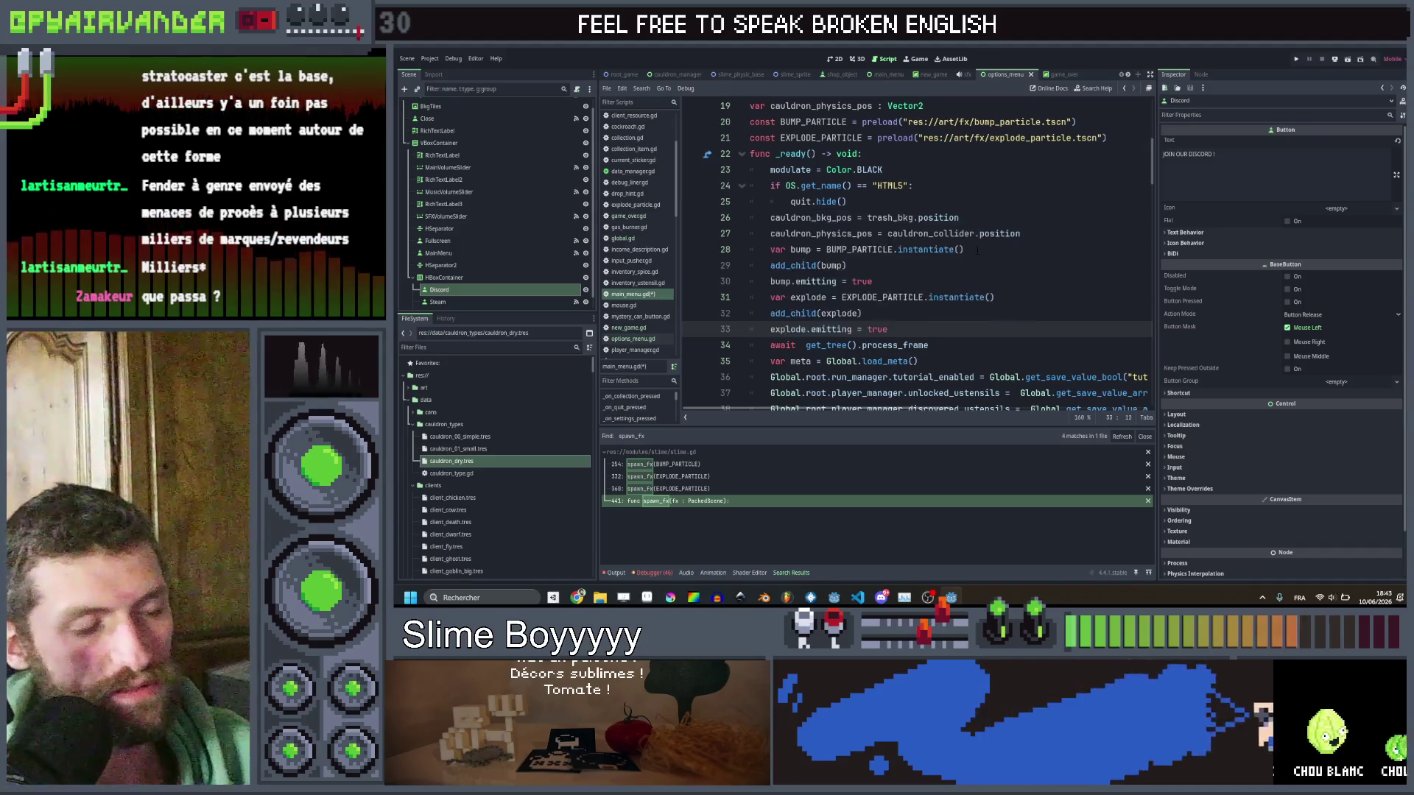
{"action": "key", "text": "ctrl+s"}
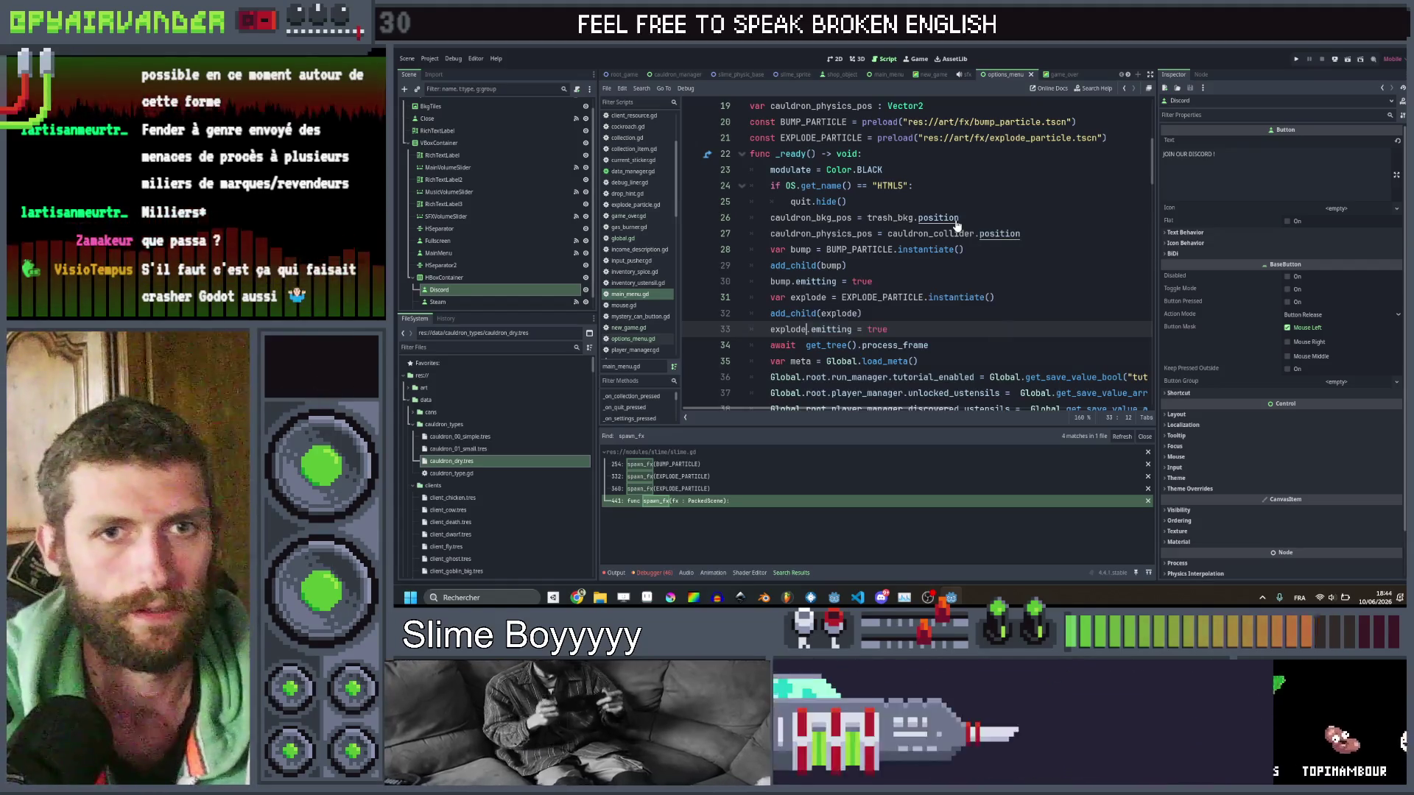
Review the _ready particle code, then switch to the main_menu scene.
{"action": "left_click", "coordinate": [946, 250]}
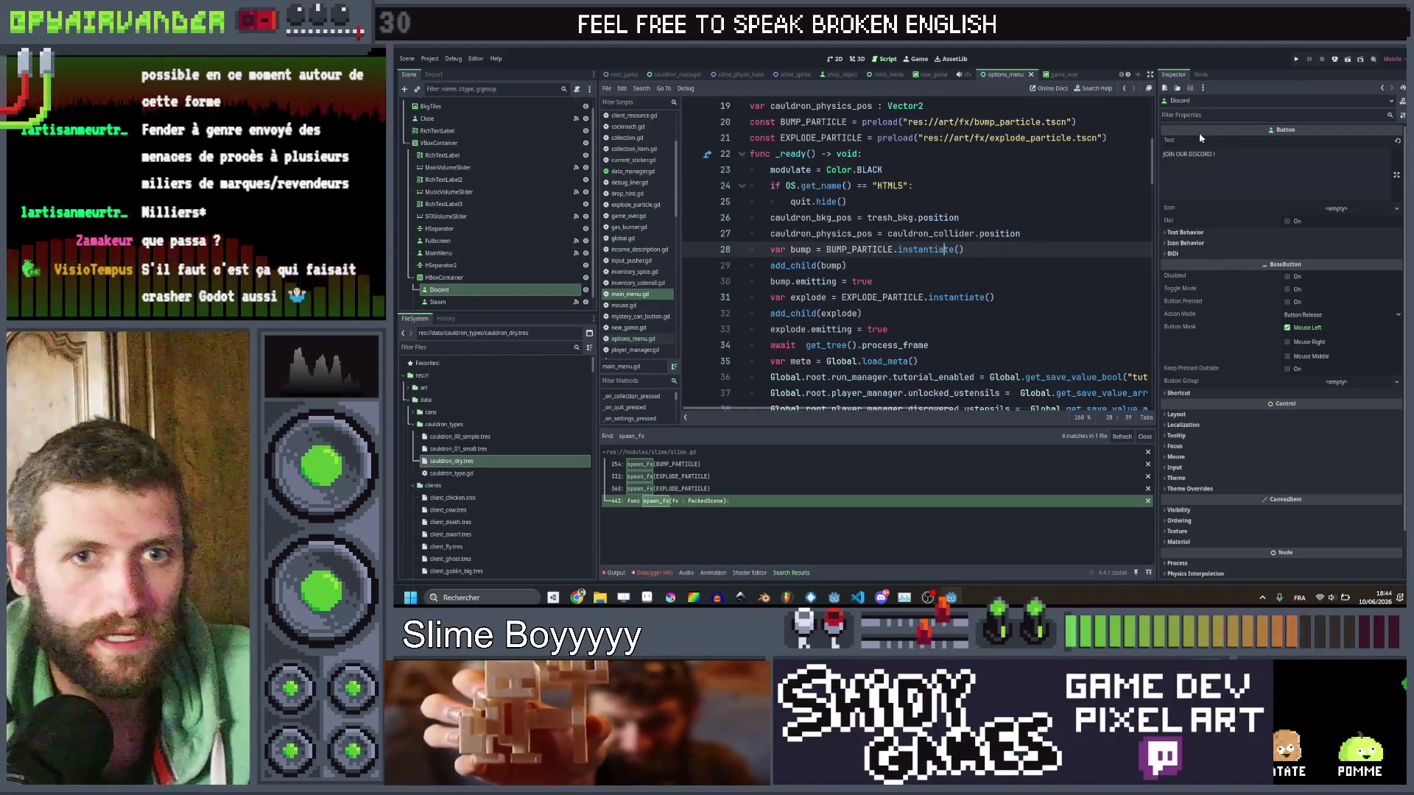
{"action": "left_click", "coordinate": [906, 345]}
{"action": "left_click", "coordinate": [983, 312]}
{"action": "scroll", "coordinate": [983, 310], "scroll_direction": "down", "scroll_amount": 4}
{"action": "scroll", "coordinate": [983, 310], "scroll_direction": "up", "scroll_amount": 4}
{"action": "scroll", "coordinate": [983, 310], "scroll_direction": "down", "scroll_amount": 2}
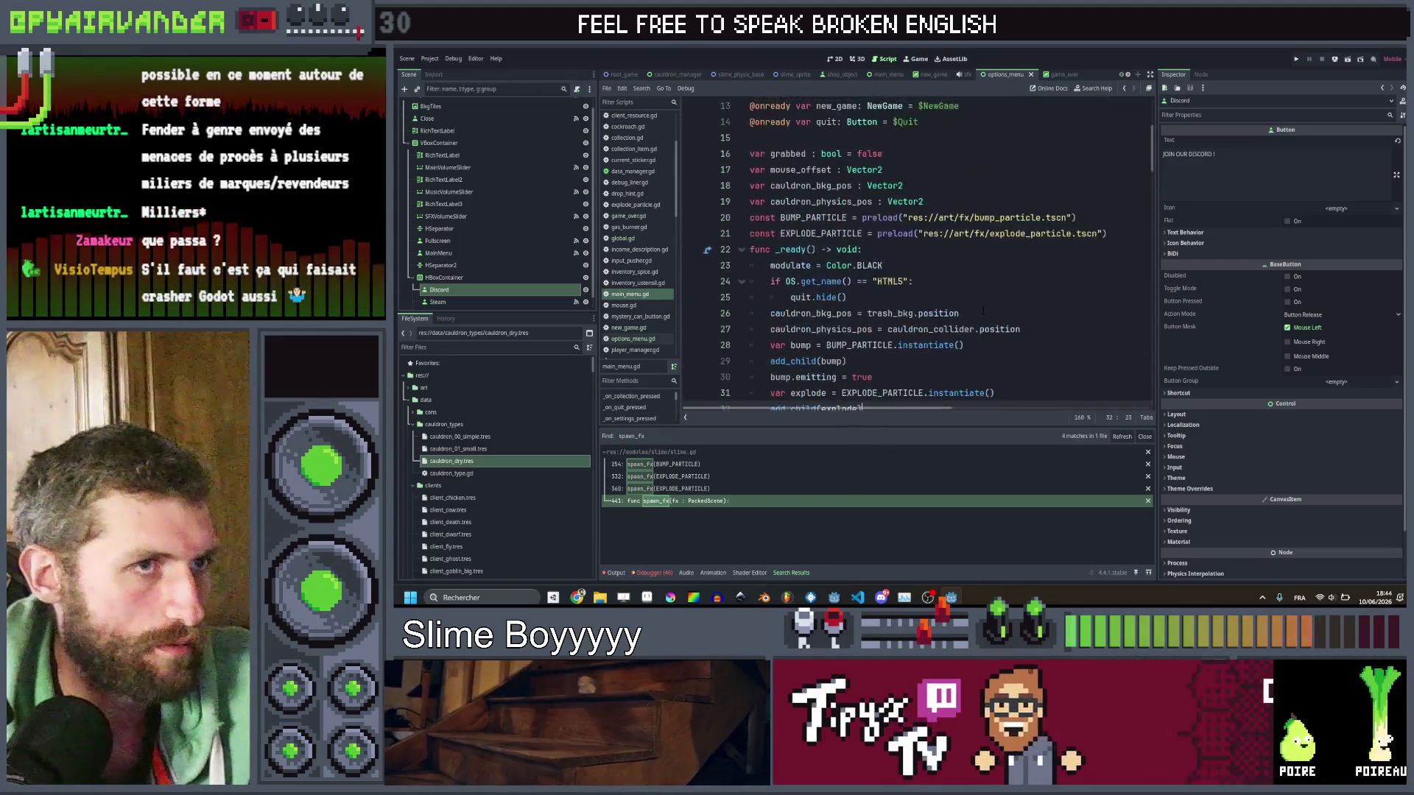
{"action": "scroll", "coordinate": [983, 310], "scroll_direction": "up", "scroll_amount": 2}
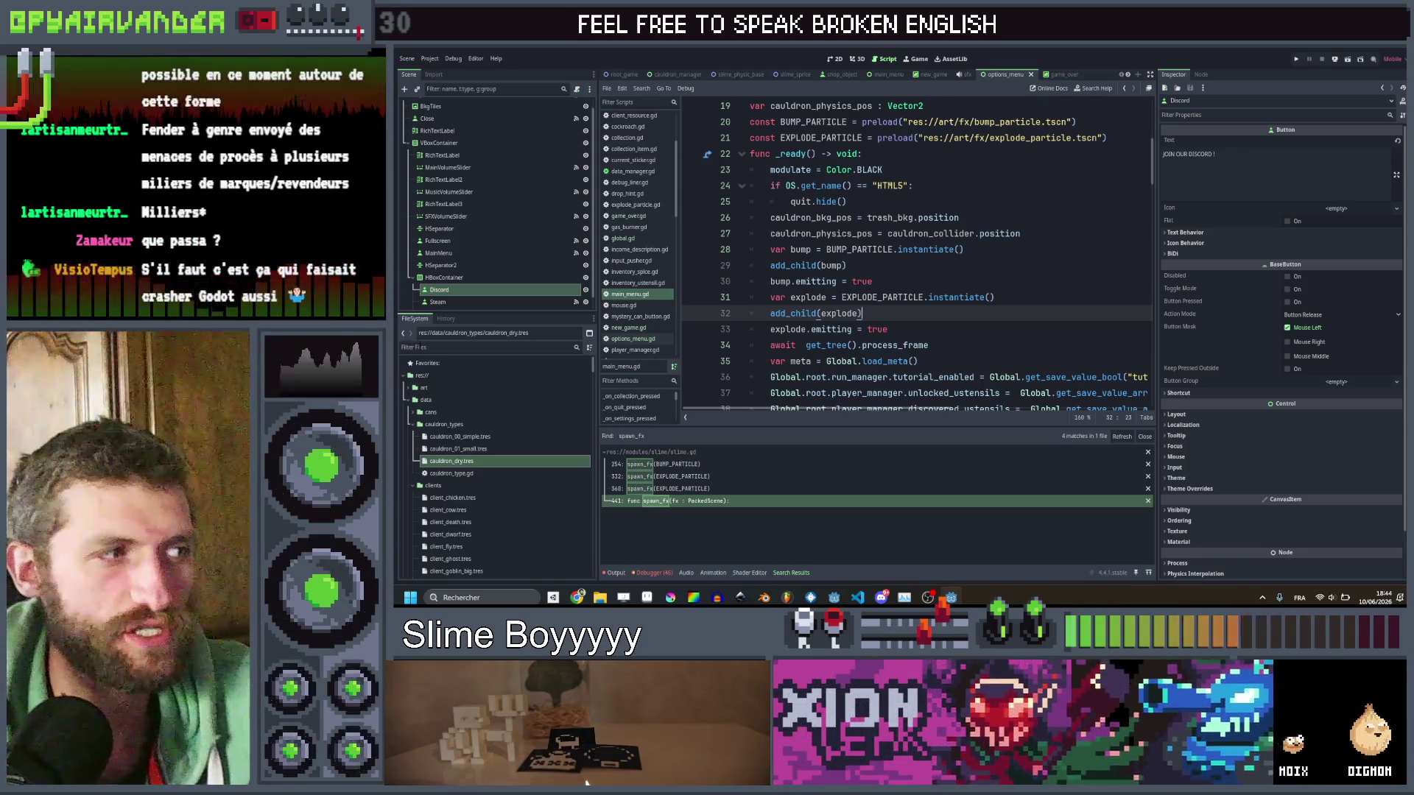
{"action": "left_click", "coordinate": [486, 347]}
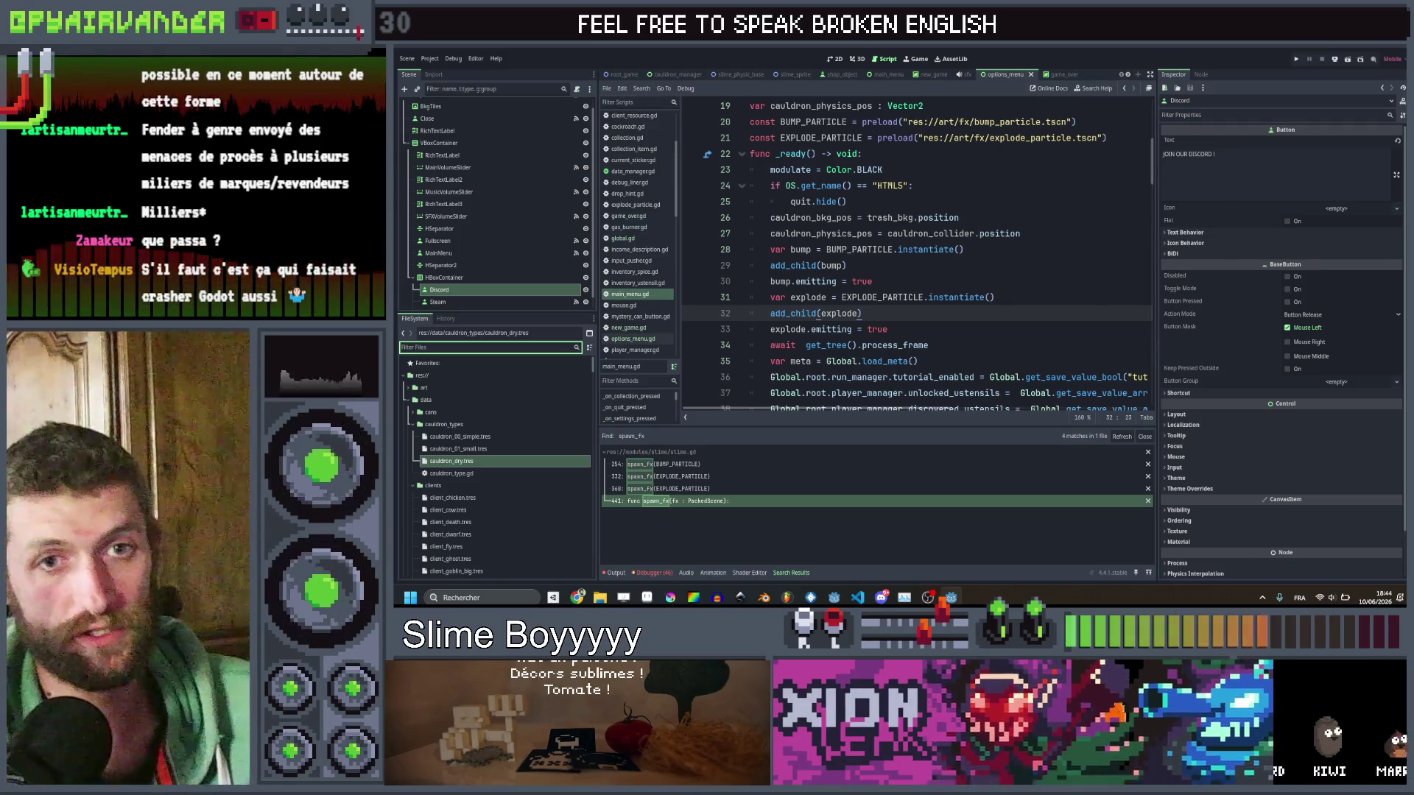
{"action": "left_click", "coordinate": [925, 312]}
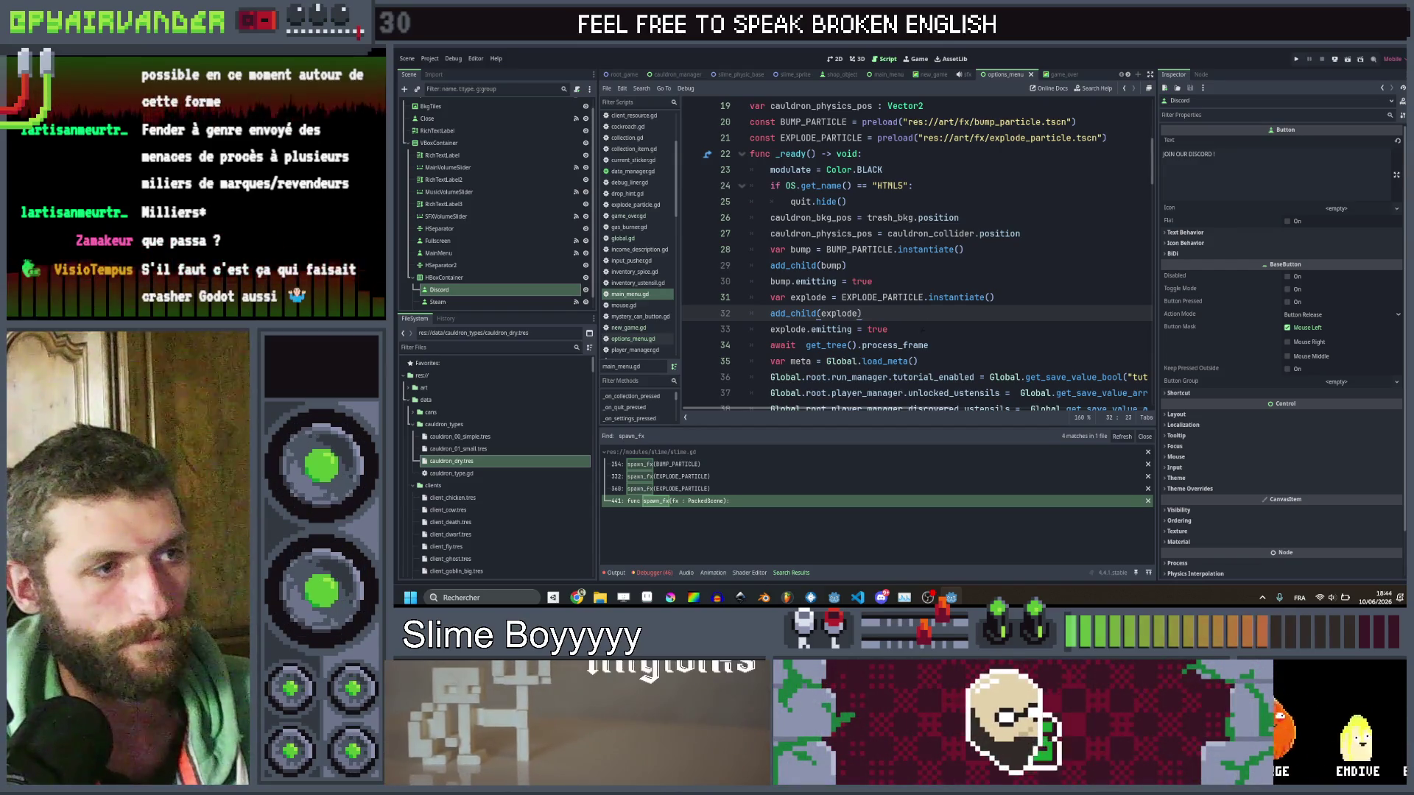
{"action": "left_click", "coordinate": [922, 330]}
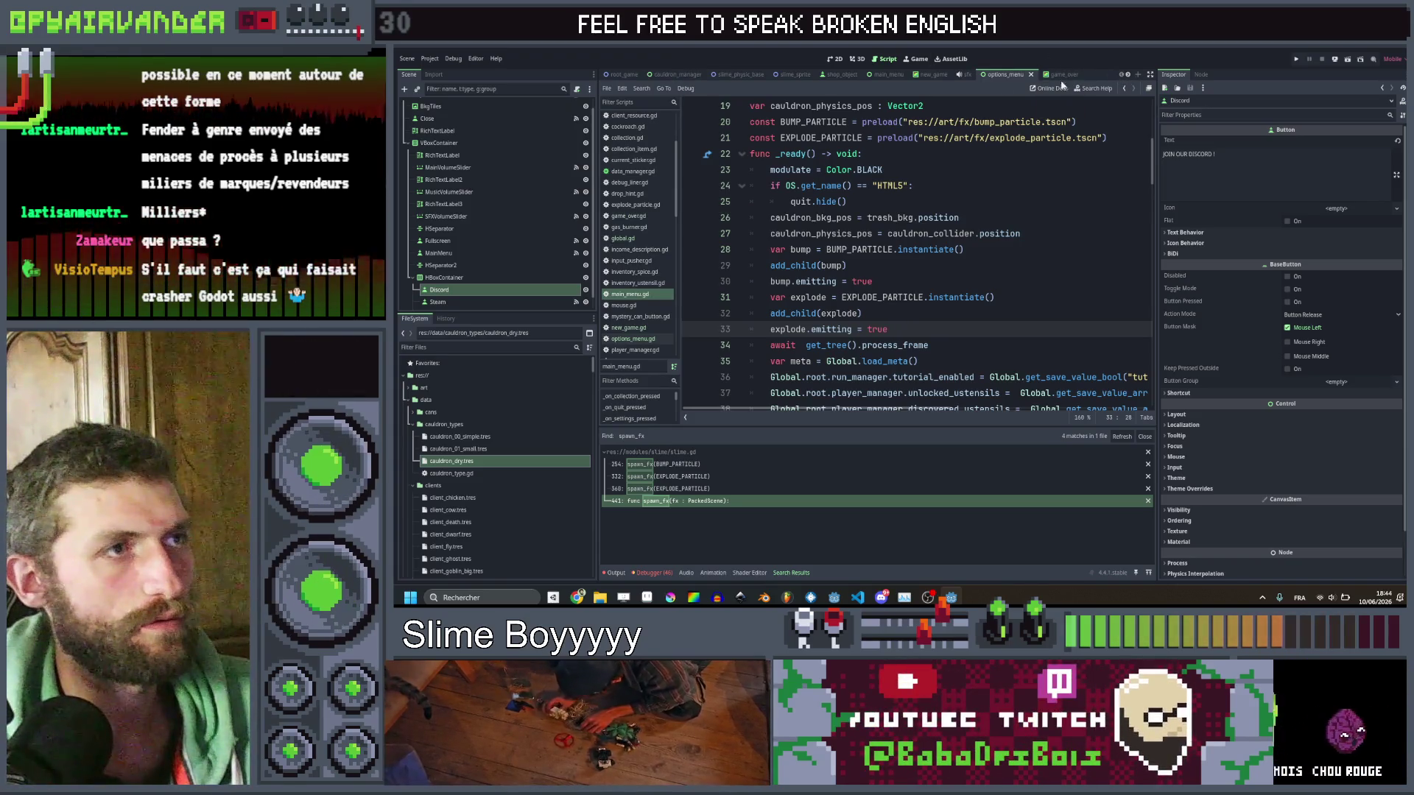
{"action": "left_click", "coordinate": [889, 75]}
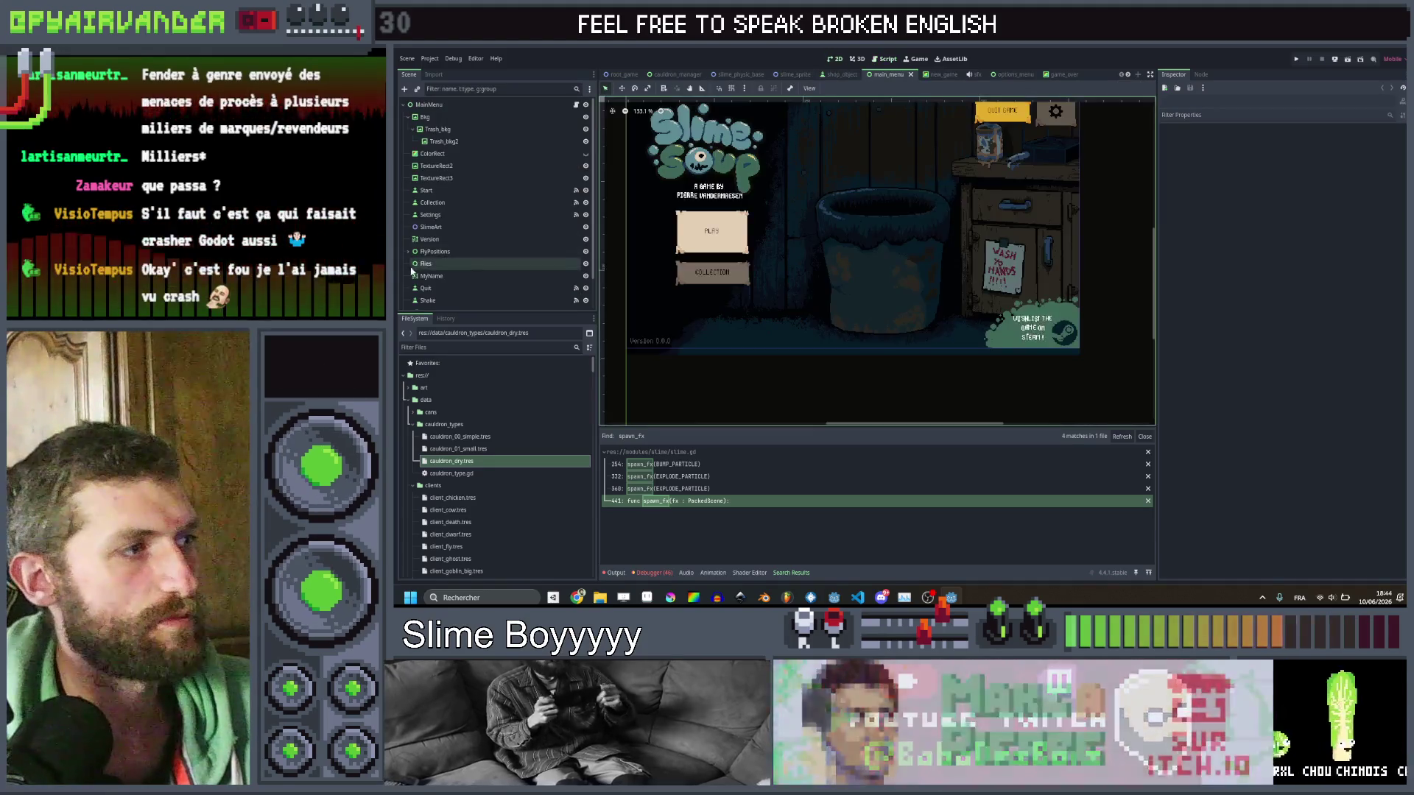
Open main_menu.gd via the MainMenu node's script icon and go to spawn_flies() on line 40.
{"action": "scroll", "coordinate": [460, 276], "scroll_direction": "up", "scroll_amount": 2}
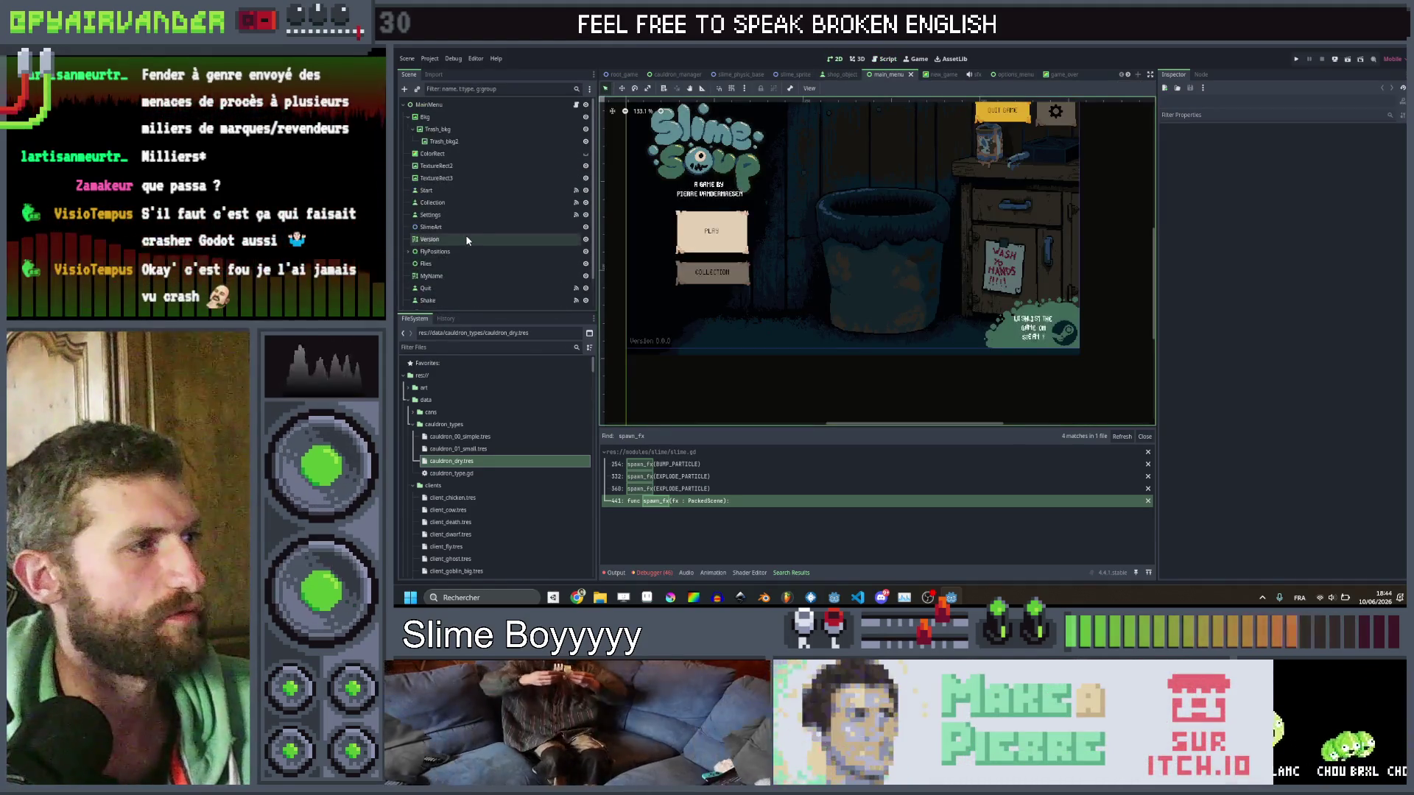
{"action": "scroll", "coordinate": [463, 121], "scroll_direction": "up", "scroll_amount": 2}
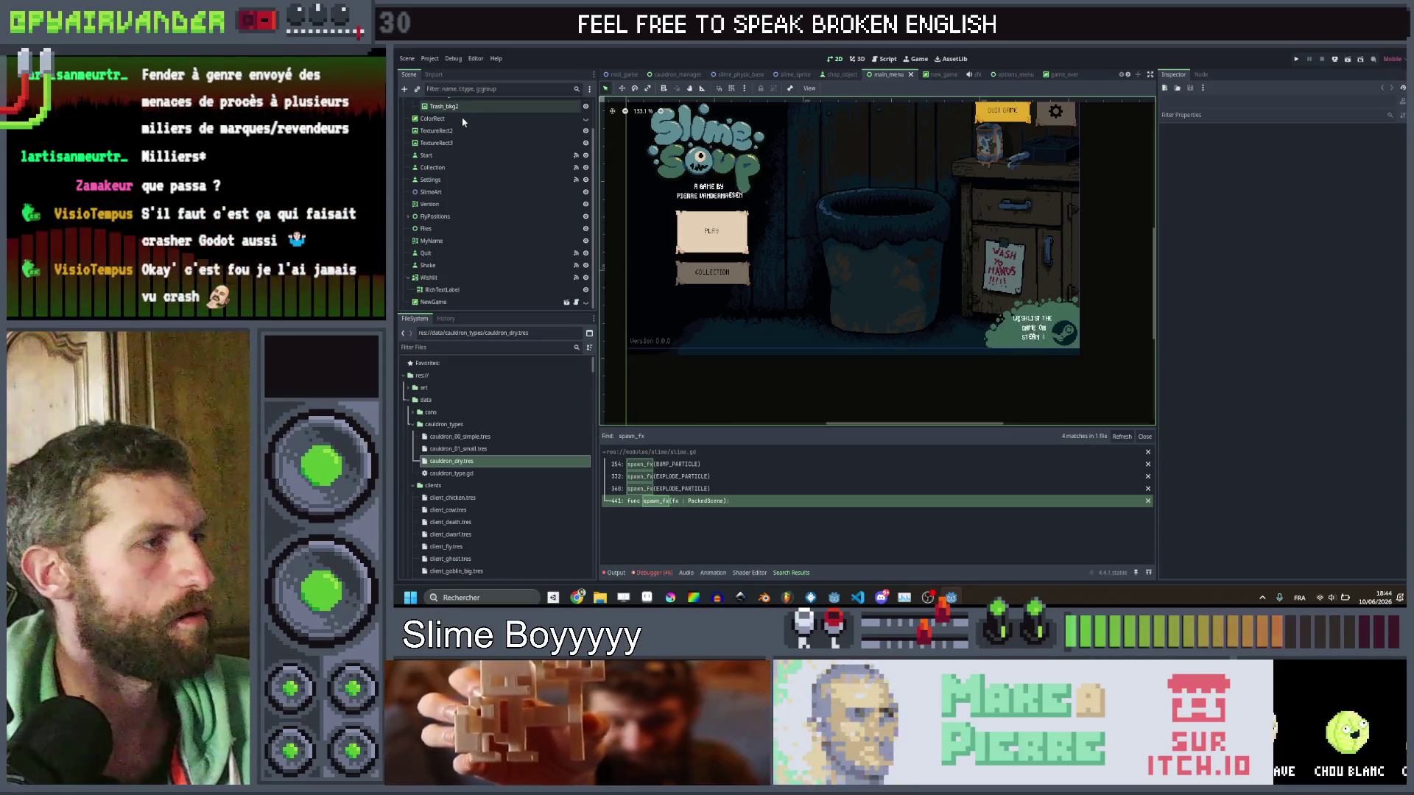
{"action": "left_click", "coordinate": [572, 106]}
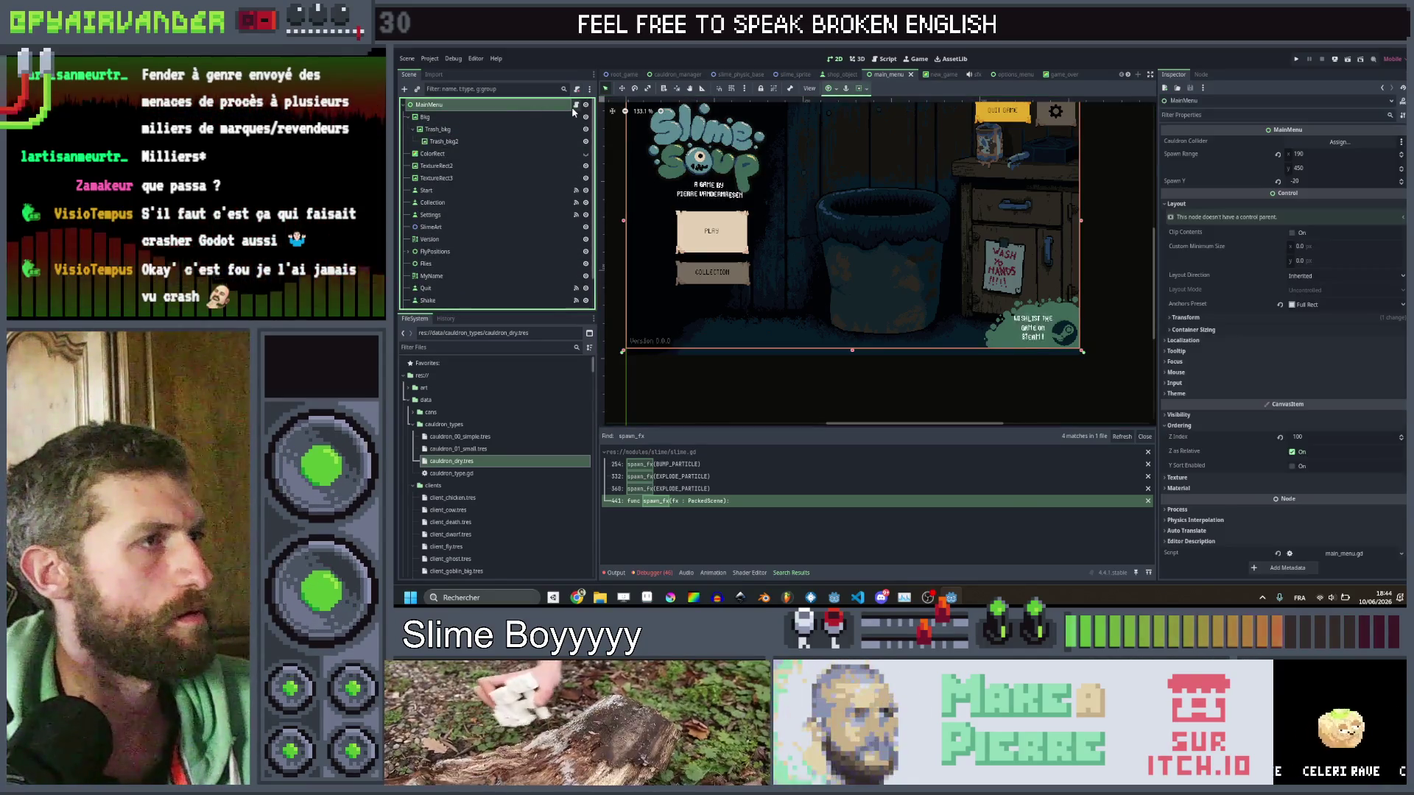
{"action": "left_click", "coordinate": [576, 104]}
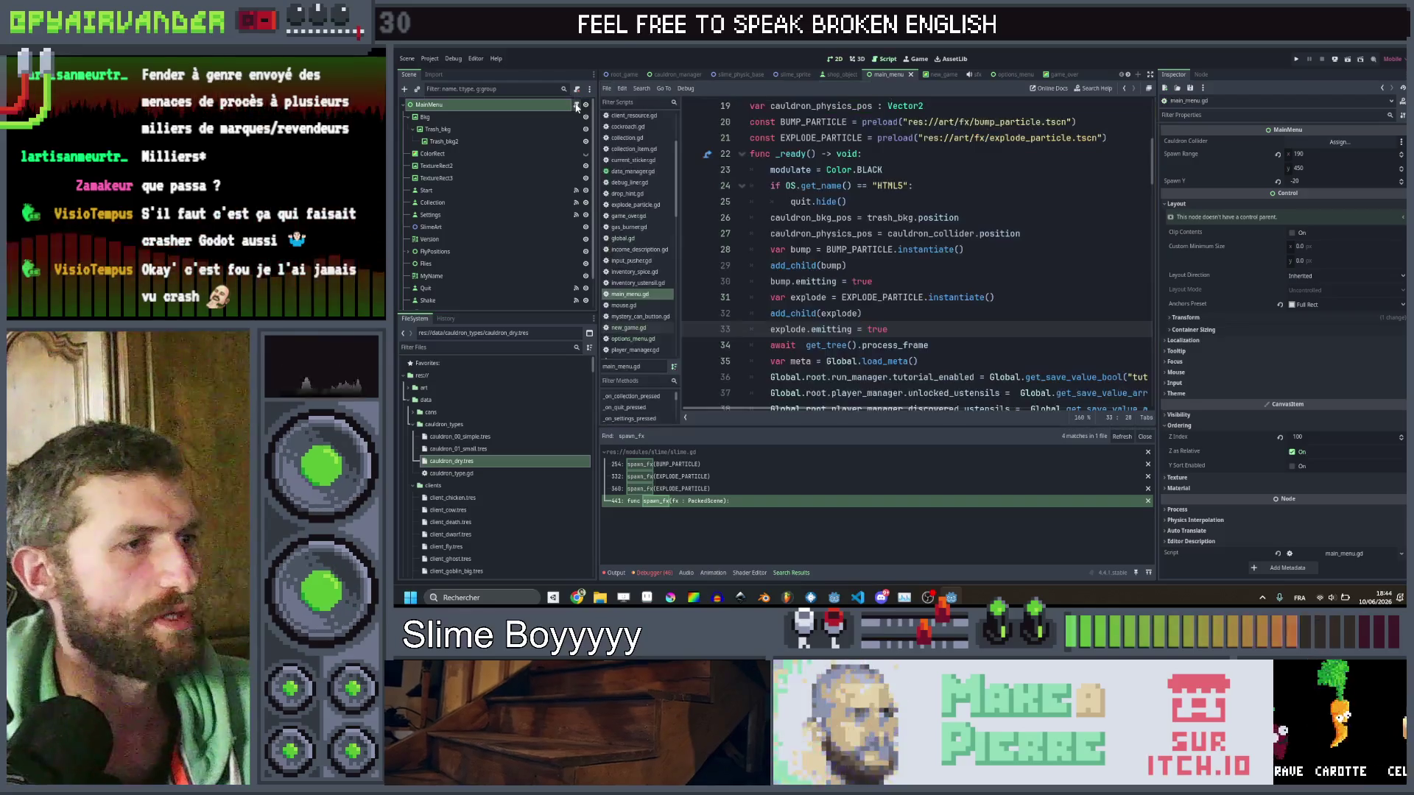
{"action": "scroll", "coordinate": [917, 254], "scroll_direction": "down", "scroll_amount": 3}
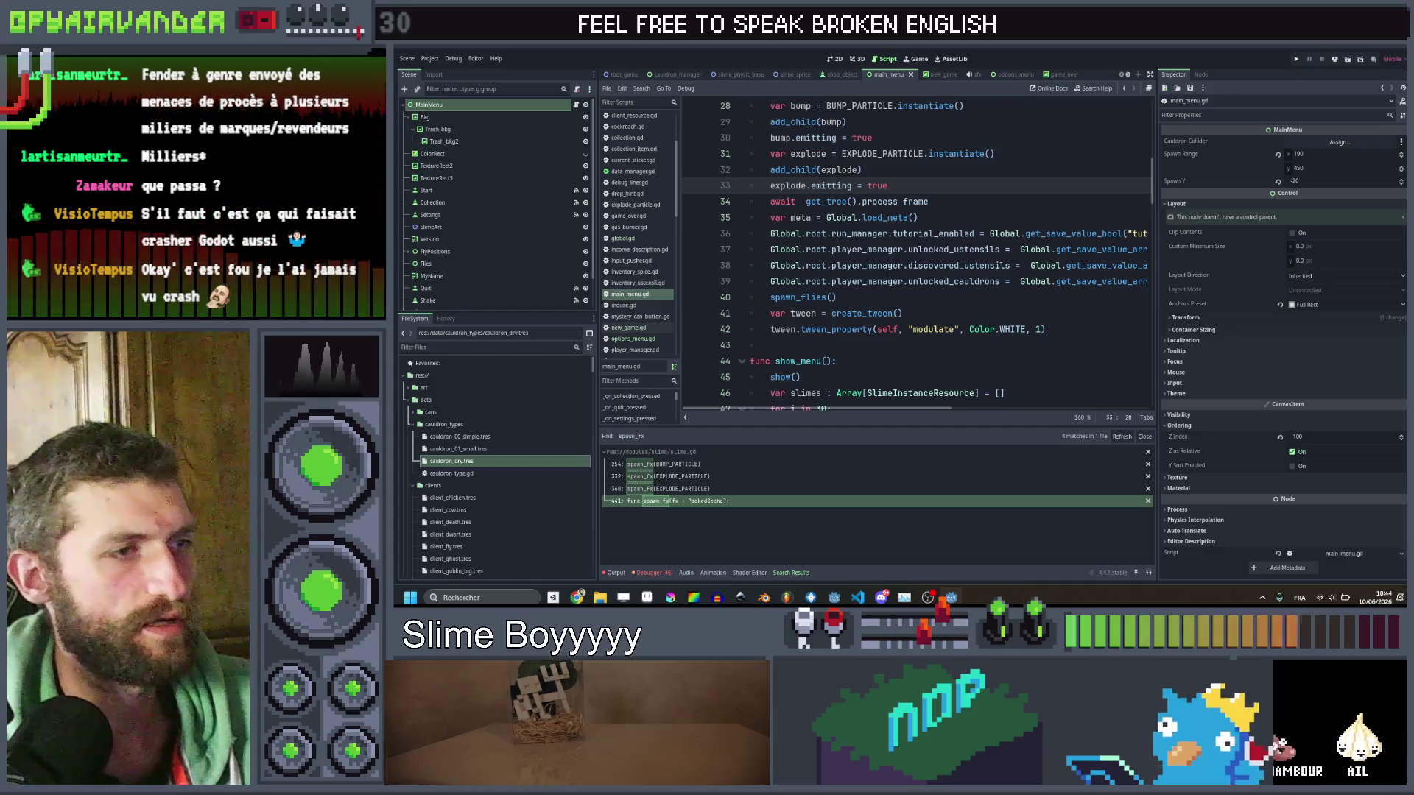
{"action": "scroll", "coordinate": [917, 254], "scroll_direction": "down", "scroll_amount": 1}
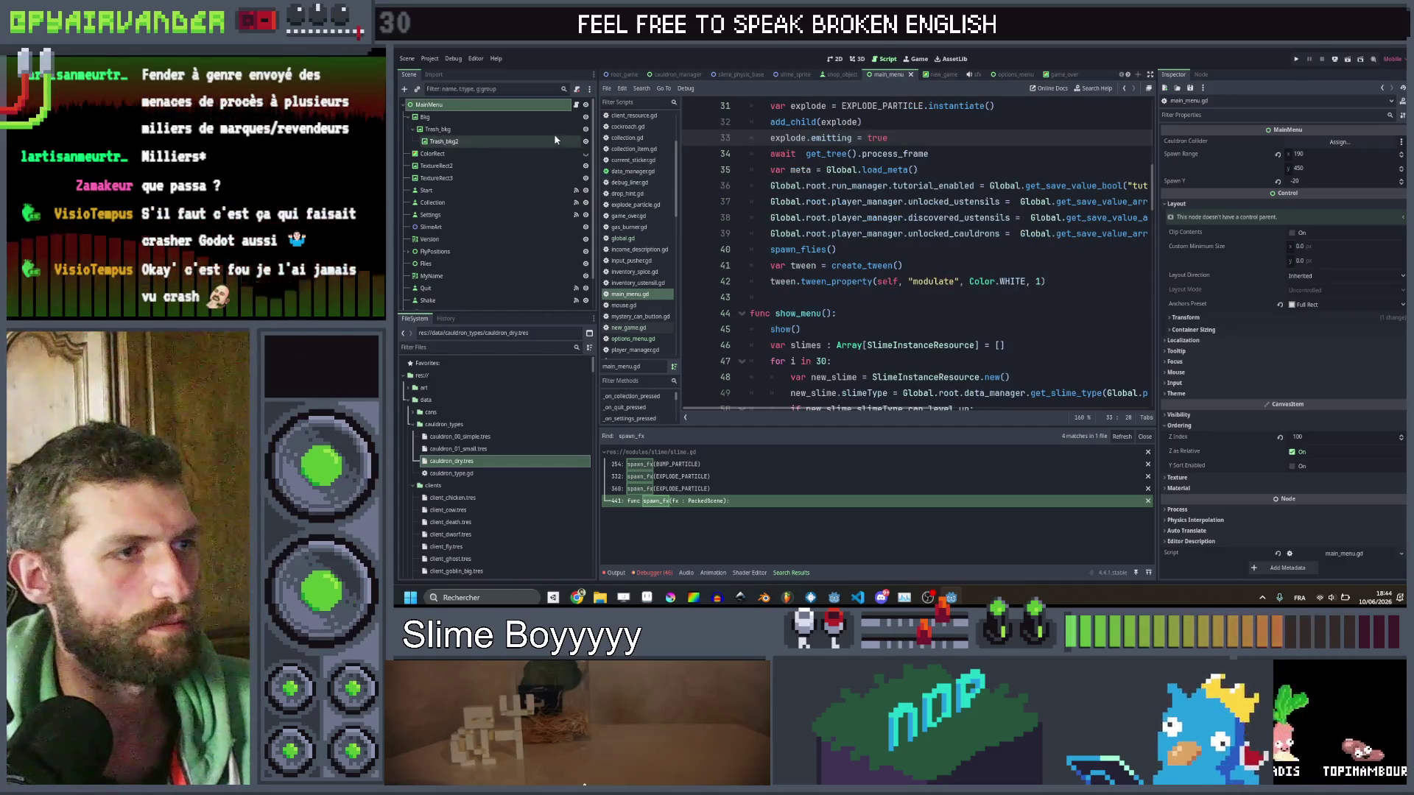
{"action": "left_click", "coordinate": [548, 108]}
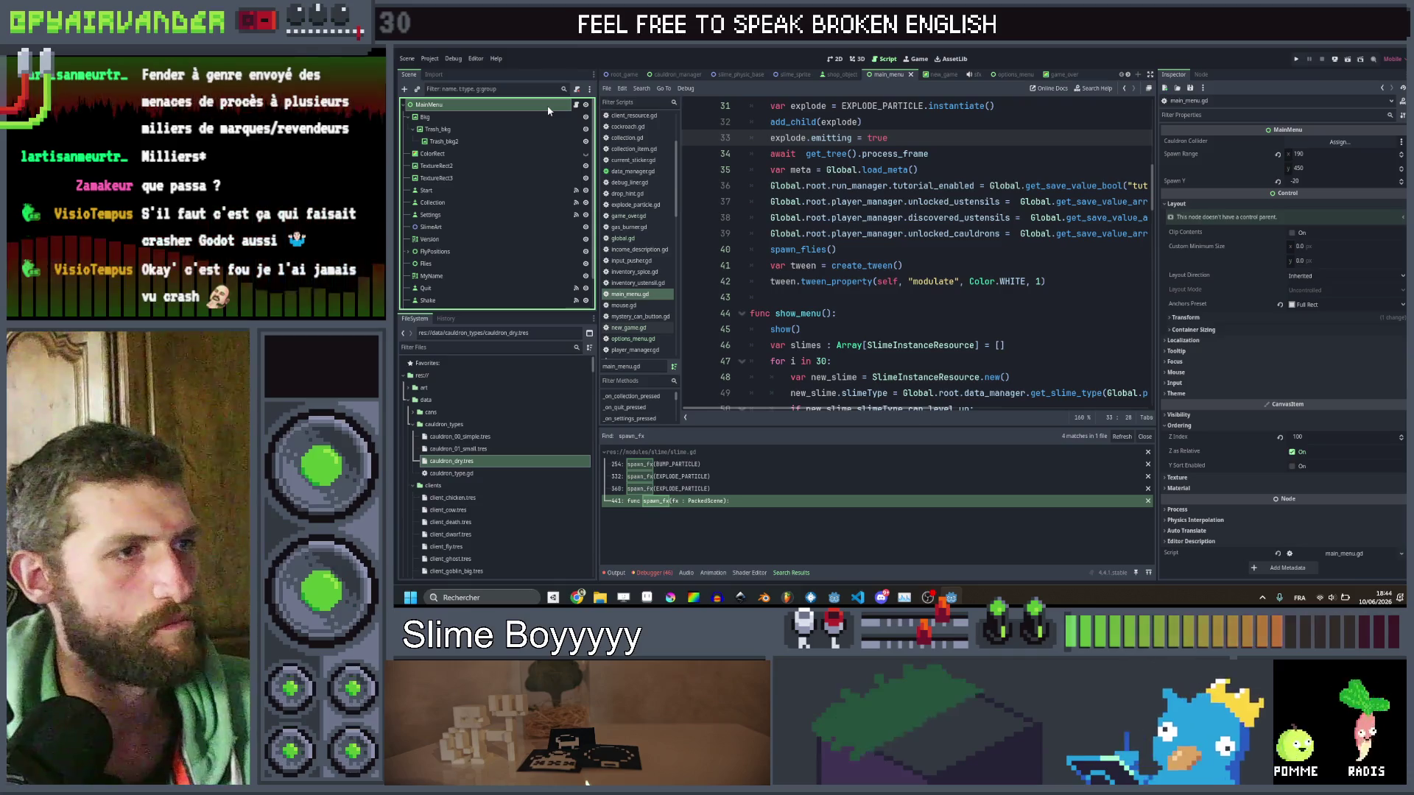
{"action": "left_click", "coordinate": [971, 252]}
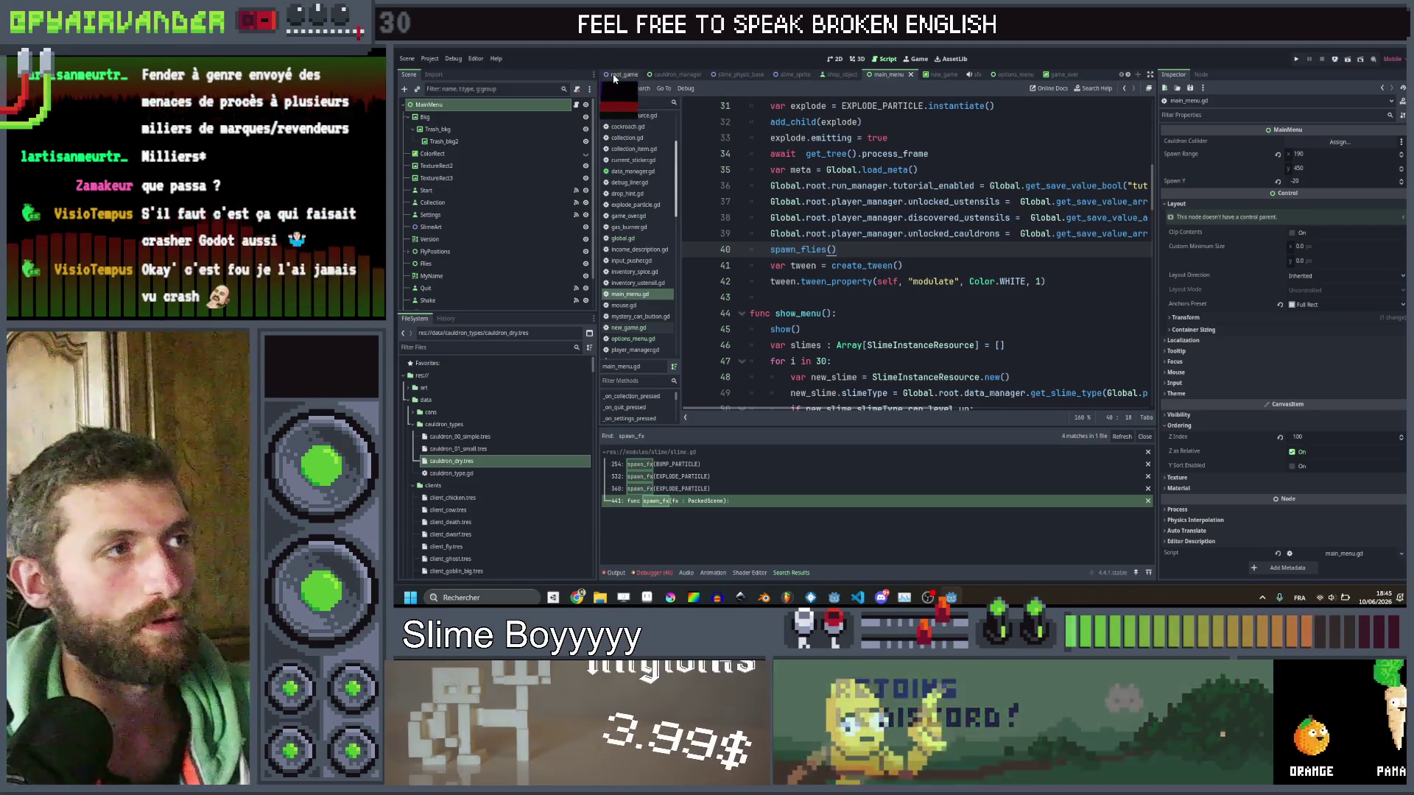
Show the root_game scene on the 2D canvas.
{"action": "left_click", "coordinate": [622, 75]}
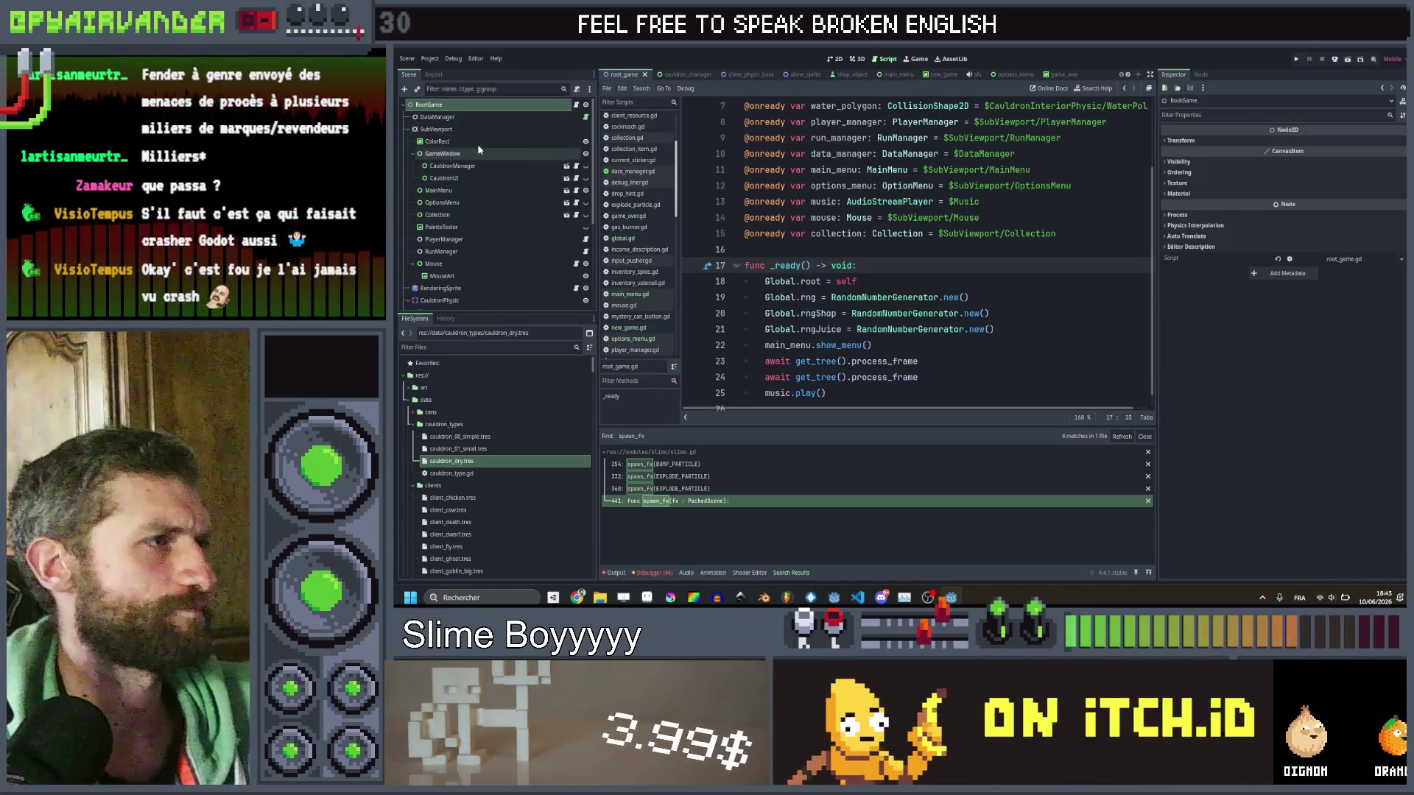
{"action": "left_click", "coordinate": [475, 153]}
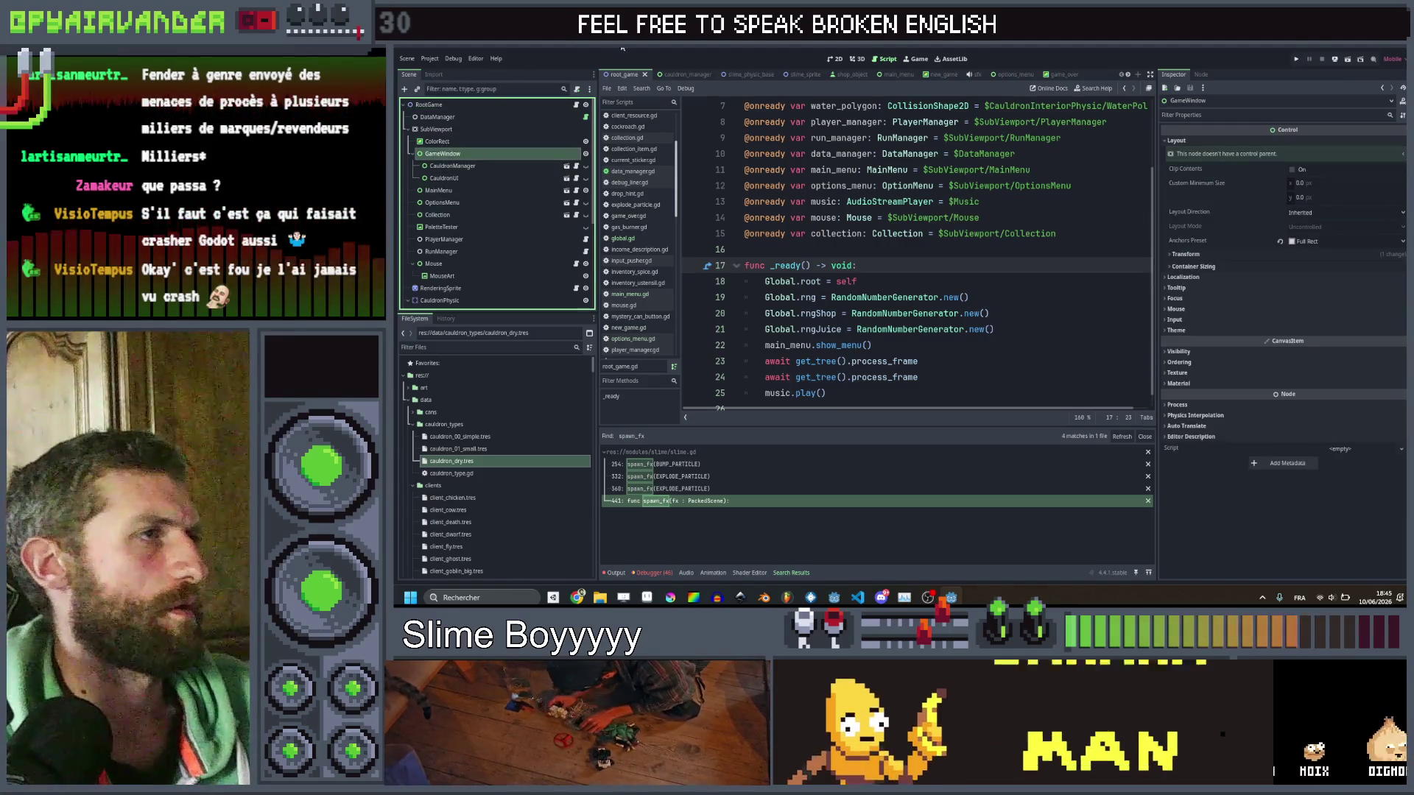
{"action": "left_click", "coordinate": [835, 60]}
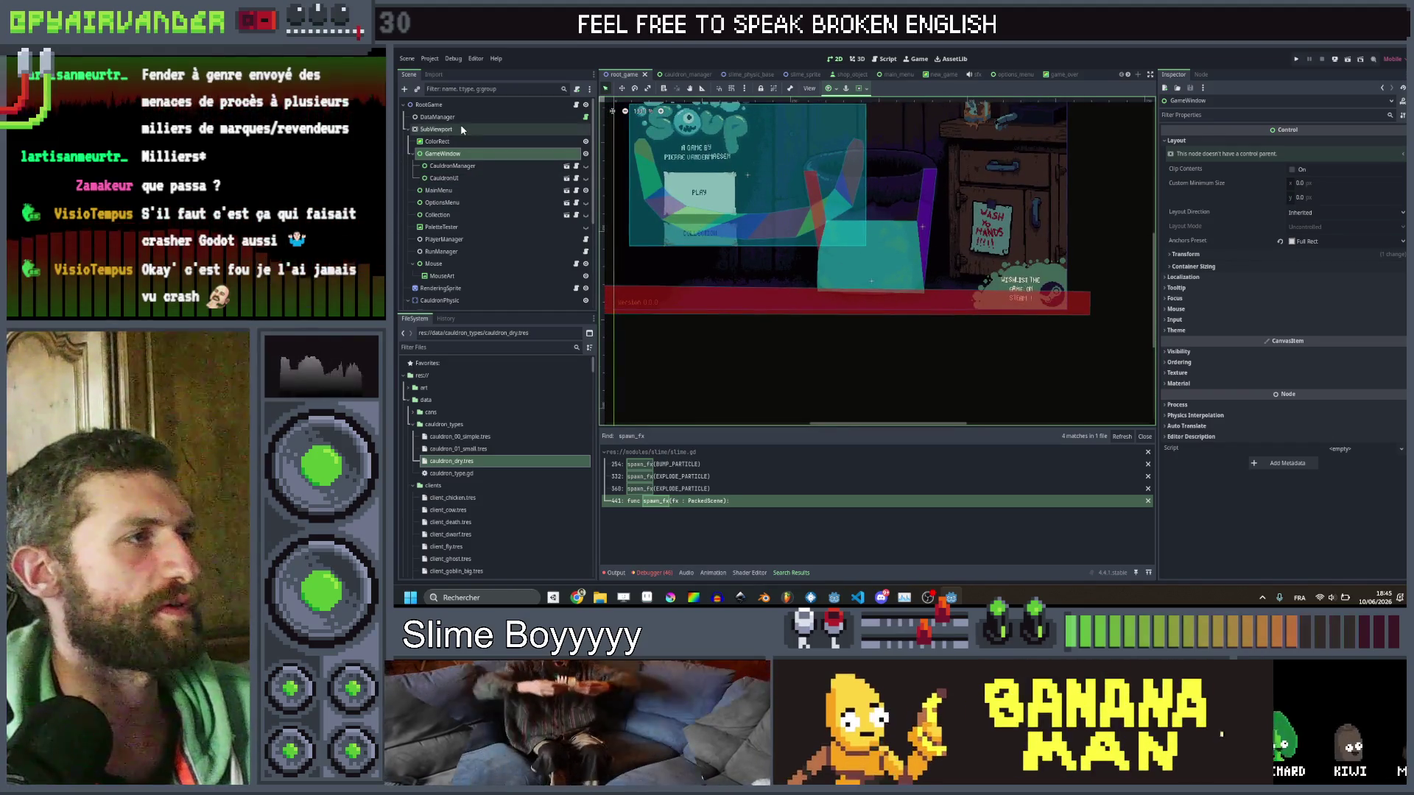
Add a RichTextLabel child under SubViewport and set its Mouse Filter to Ignore.
{"action": "right_click", "coordinate": [462, 129]}
{"action": "left_click", "coordinate": [500, 133]}
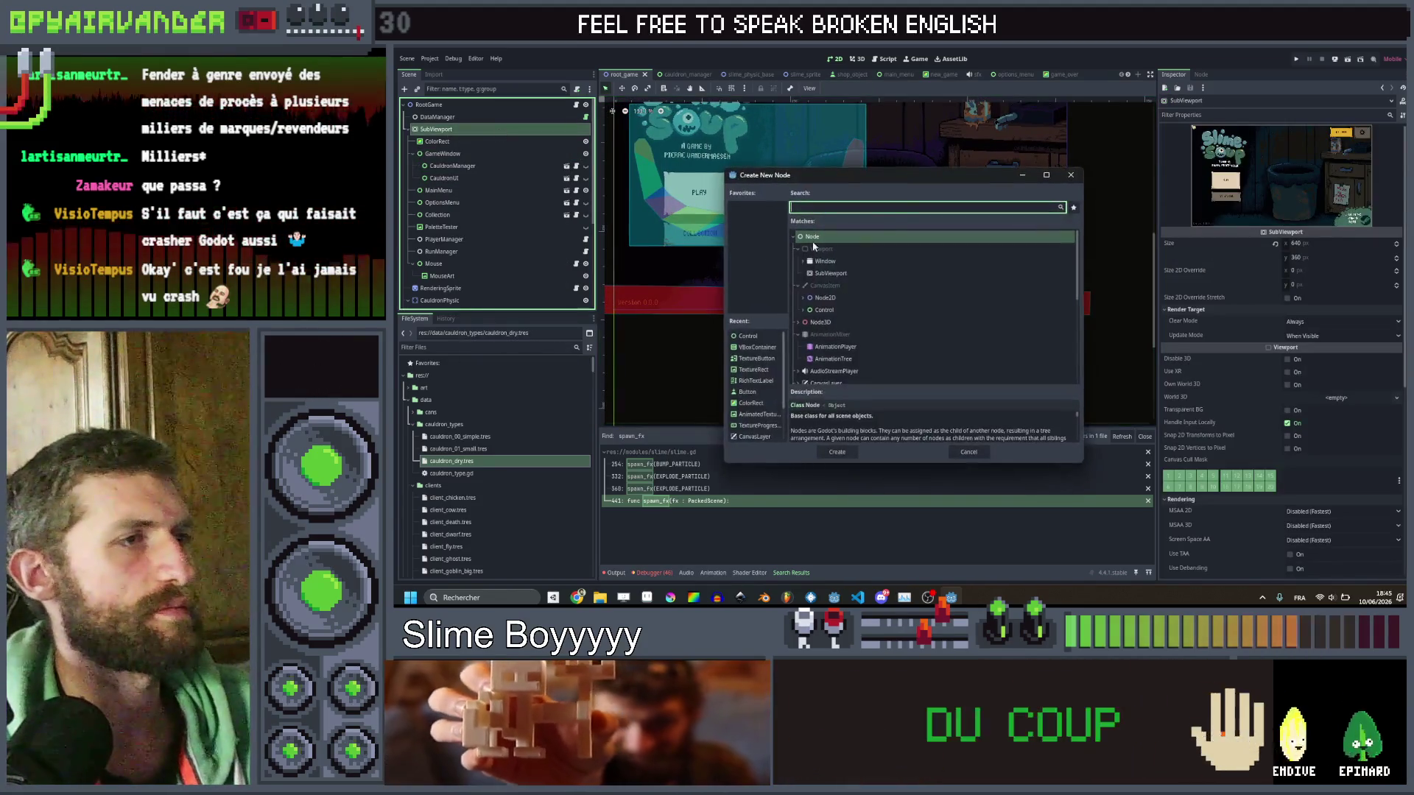
{"action": "type", "text": "richtext"}
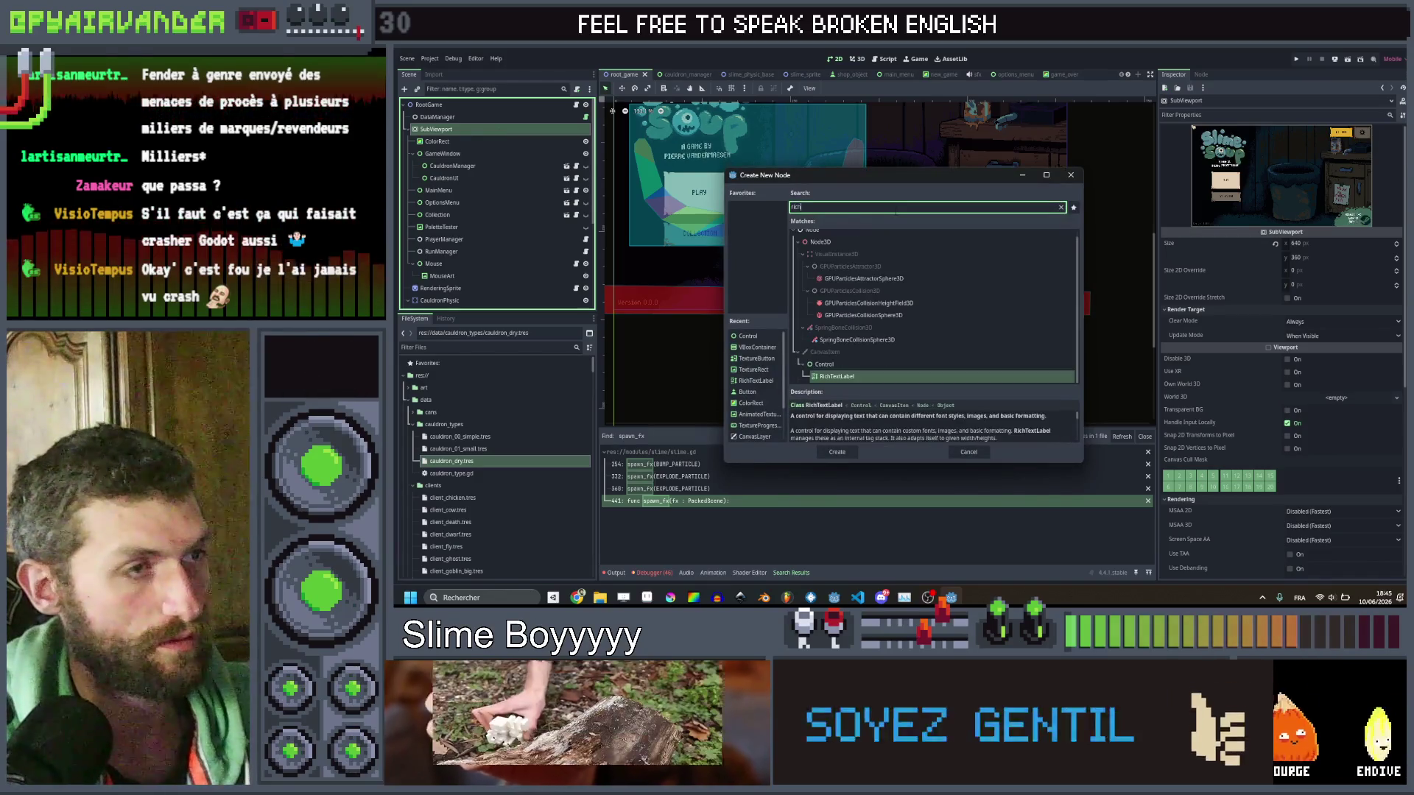
{"action": "key", "text": "Return"}
{"action": "scroll", "coordinate": [896, 216], "scroll_direction": "down", "scroll_amount": 1}
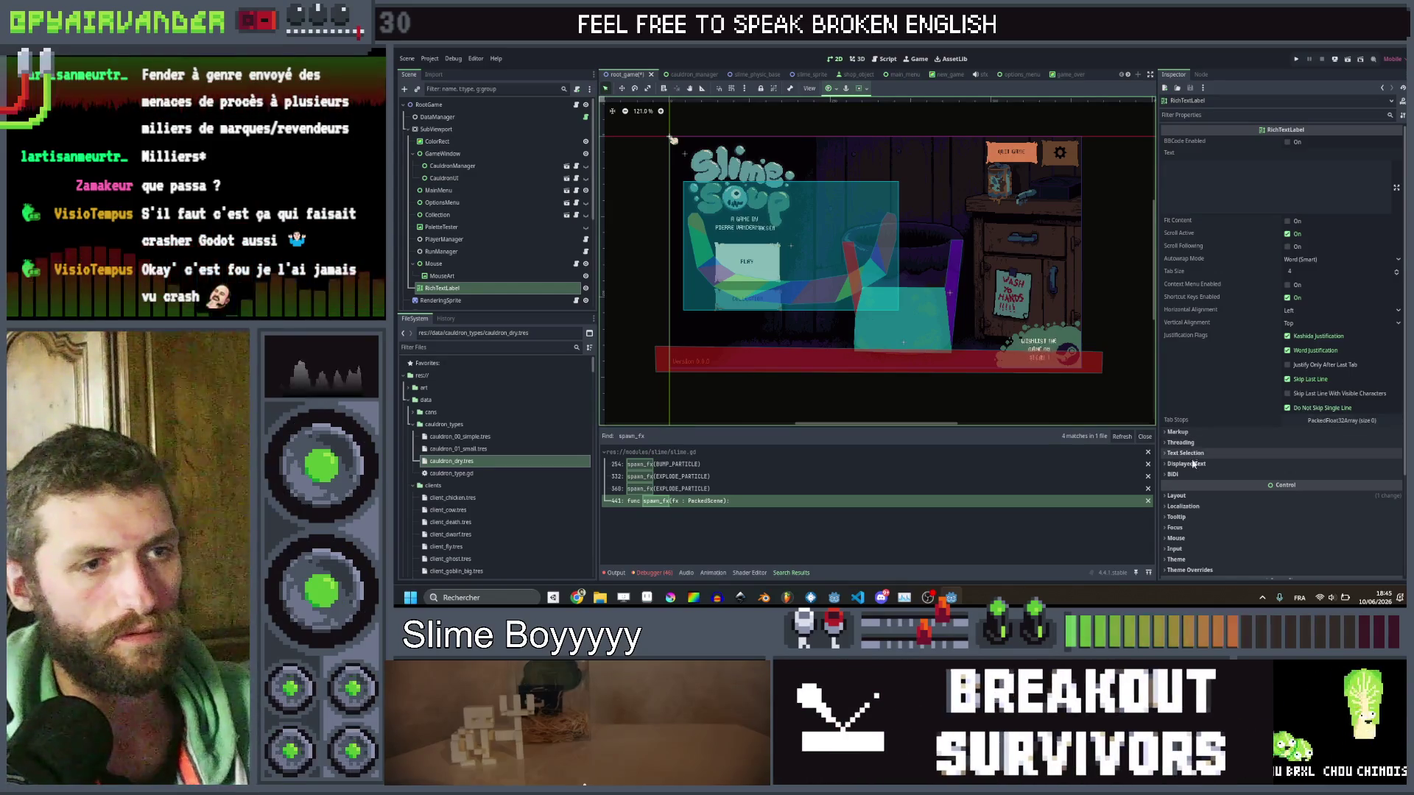
{"action": "left_click", "coordinate": [1191, 539]}
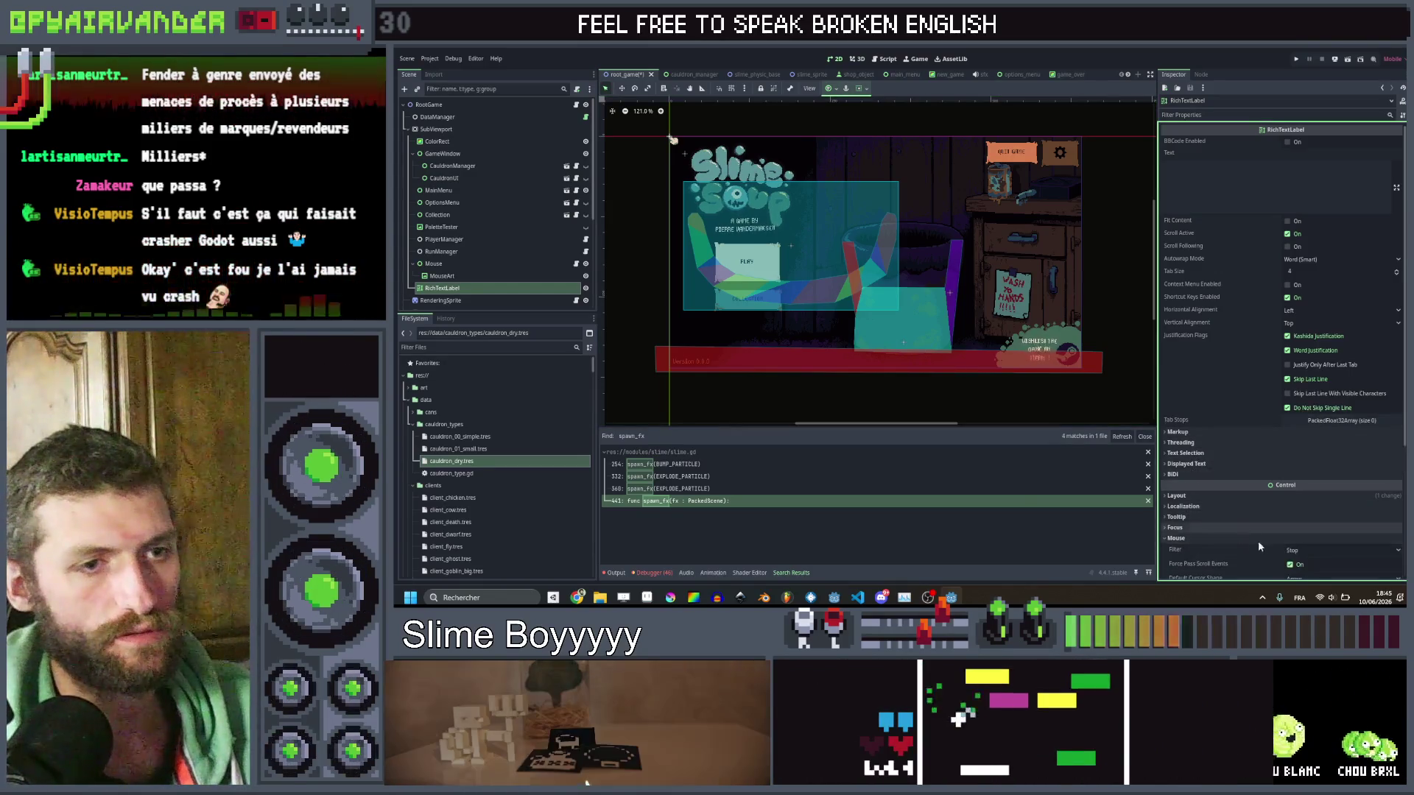
{"action": "left_click", "coordinate": [1297, 551]}
{"action": "left_click", "coordinate": [1319, 589]}
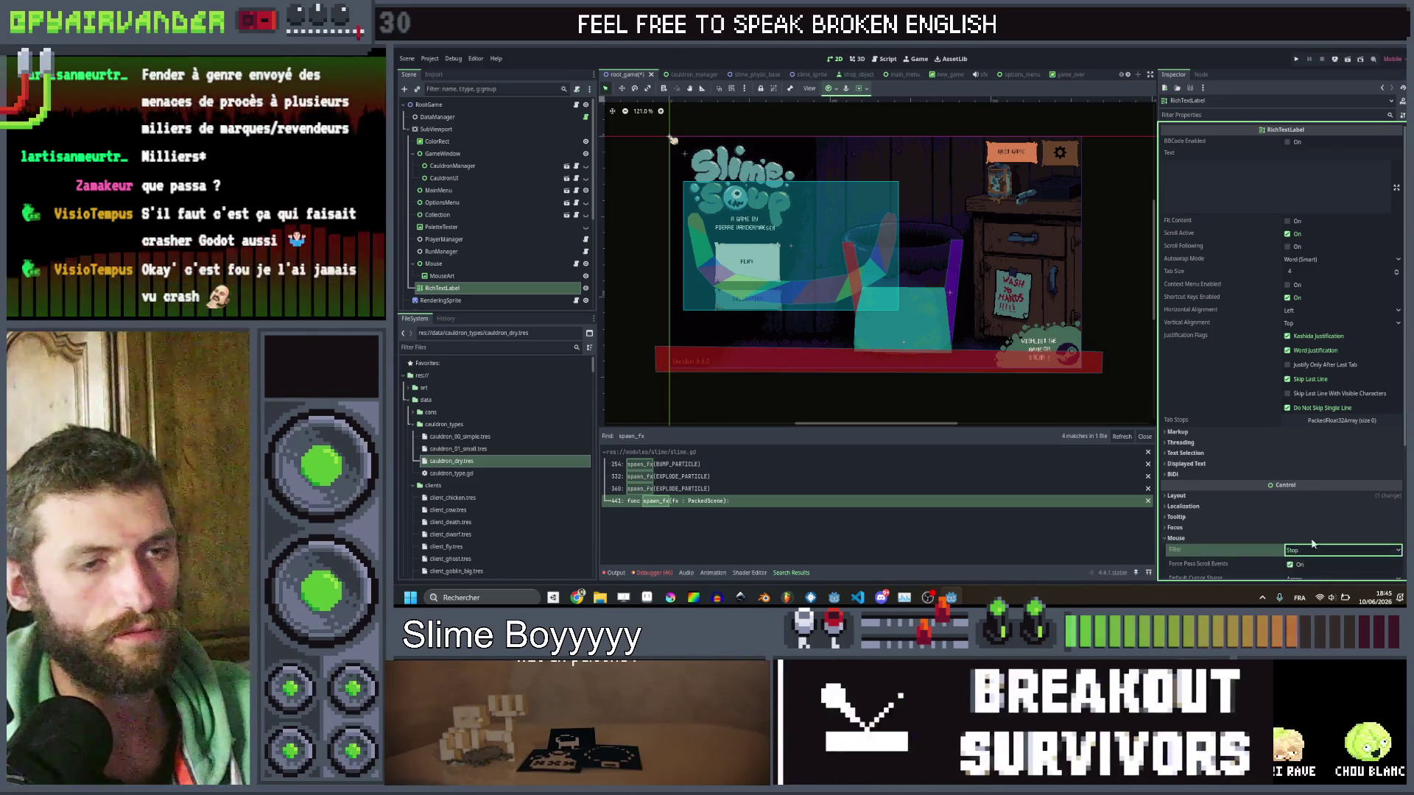
Set the RichTextLabel's anchors preset to Full Rect.
{"action": "left_click", "coordinate": [1241, 494]}
{"action": "scroll", "coordinate": [1307, 514], "scroll_direction": "down", "scroll_amount": 2}
{"action": "left_click", "coordinate": [1314, 483]}
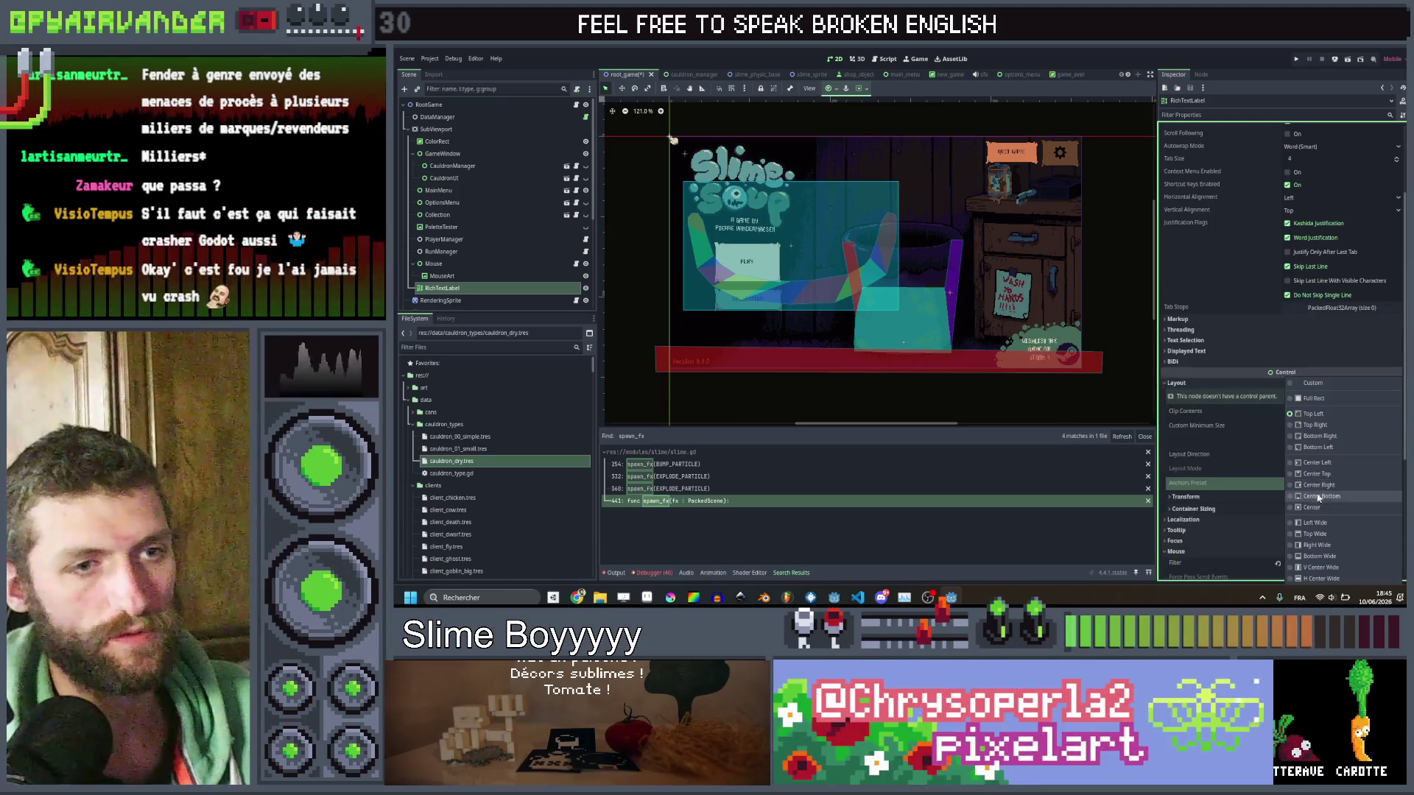
{"action": "left_click", "coordinate": [1313, 399]}
{"action": "scroll", "coordinate": [1303, 459], "scroll_direction": "down", "scroll_amount": 1}
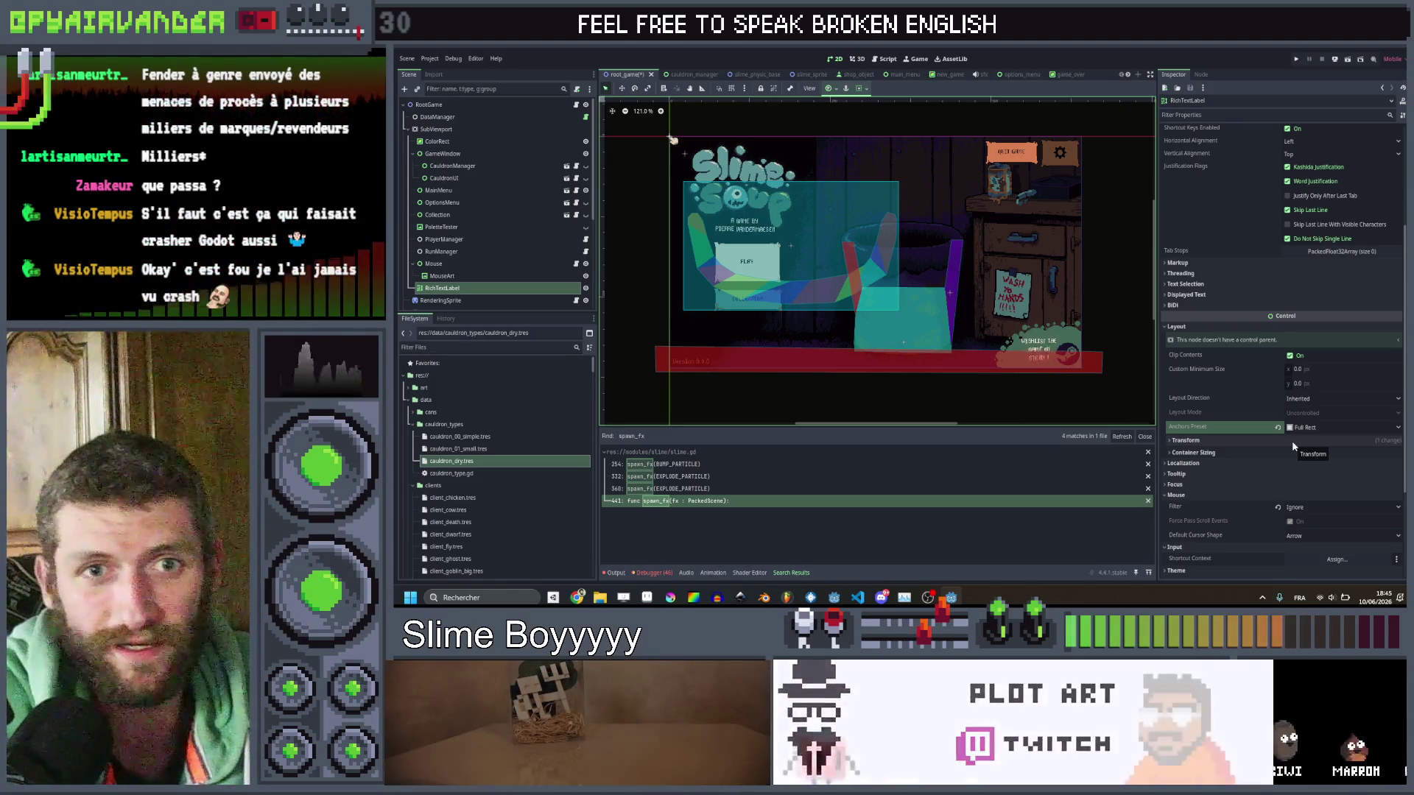
{"action": "left_click", "coordinate": [1283, 442]}
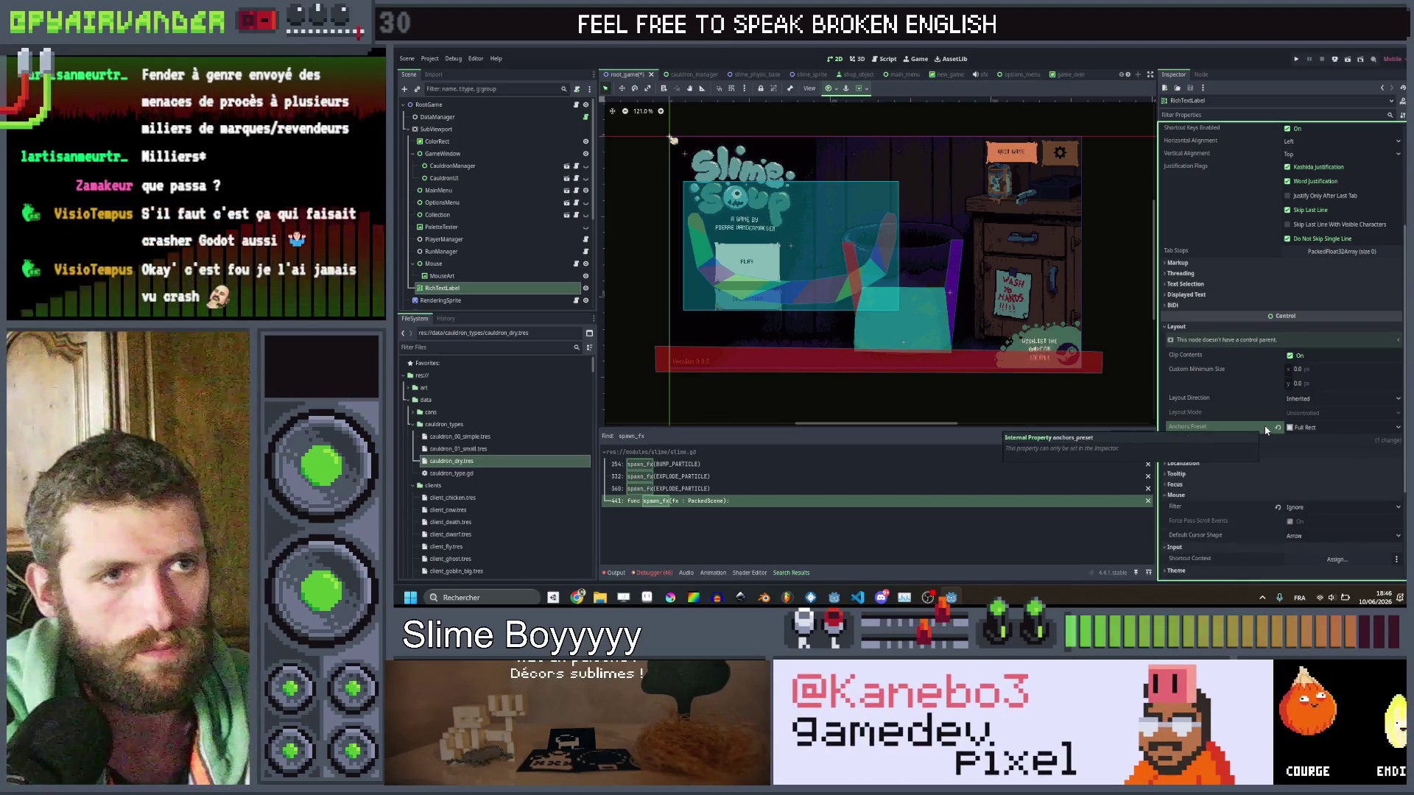
Set both horizontal and vertical text alignment to Center.
{"action": "scroll", "coordinate": [1265, 430], "scroll_direction": "up", "scroll_amount": 5}
{"action": "left_click", "coordinate": [1341, 310]}
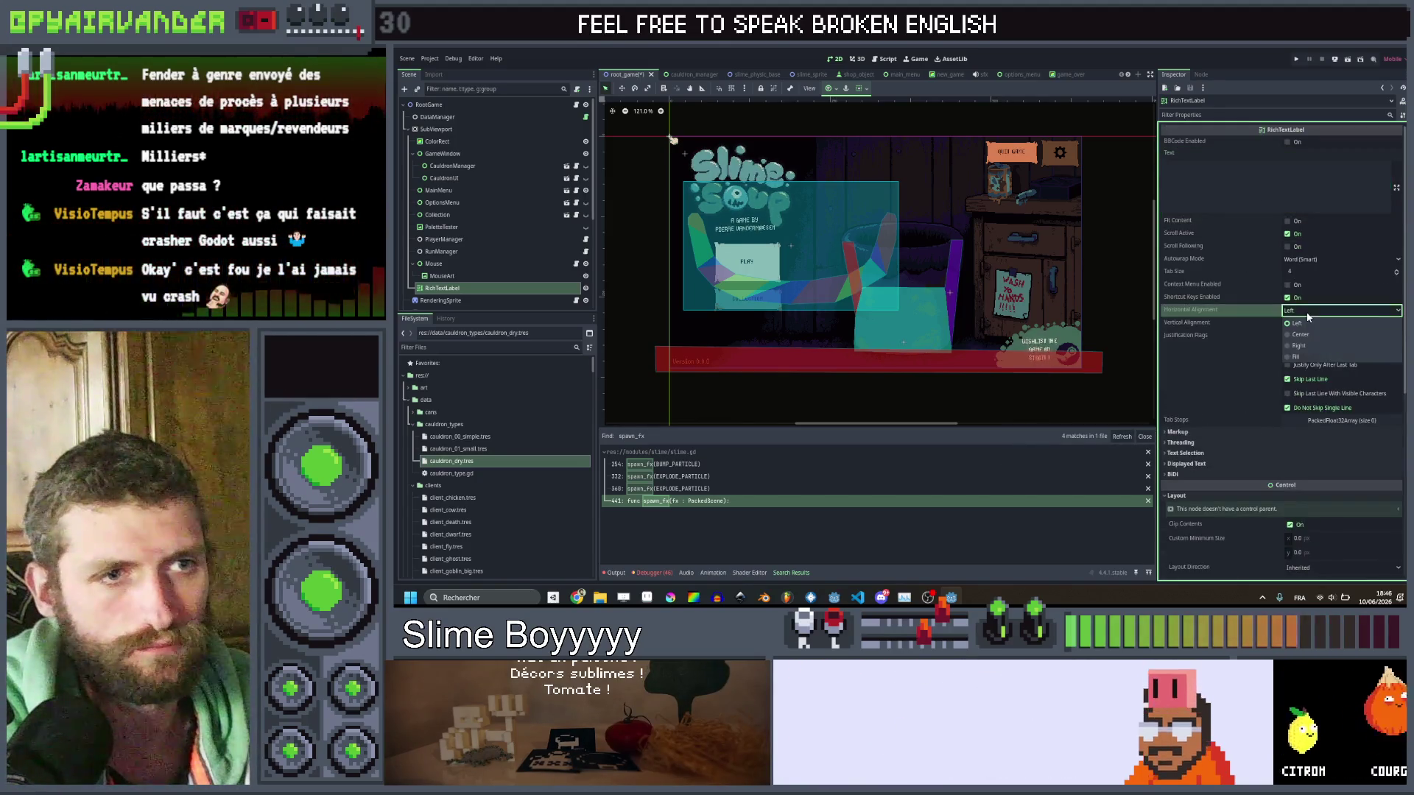
{"action": "left_click", "coordinate": [1301, 335]}
{"action": "left_click", "coordinate": [1340, 322]}
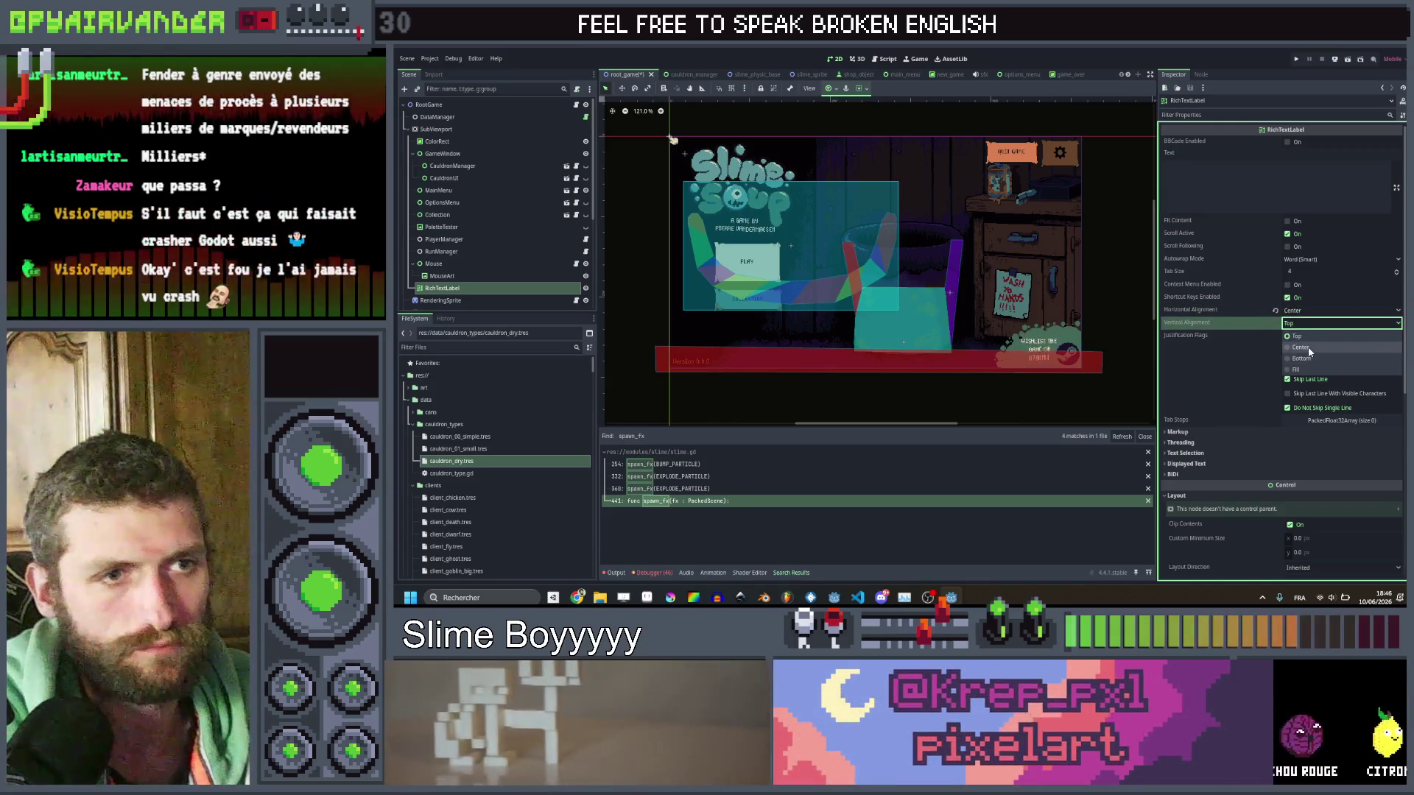
{"action": "left_click", "coordinate": [1301, 347]}
Add a Normal Font Size override under Theme Overrides > Font Sizes.
{"action": "scroll", "coordinate": [1260, 349], "scroll_direction": "down", "scroll_amount": 5}
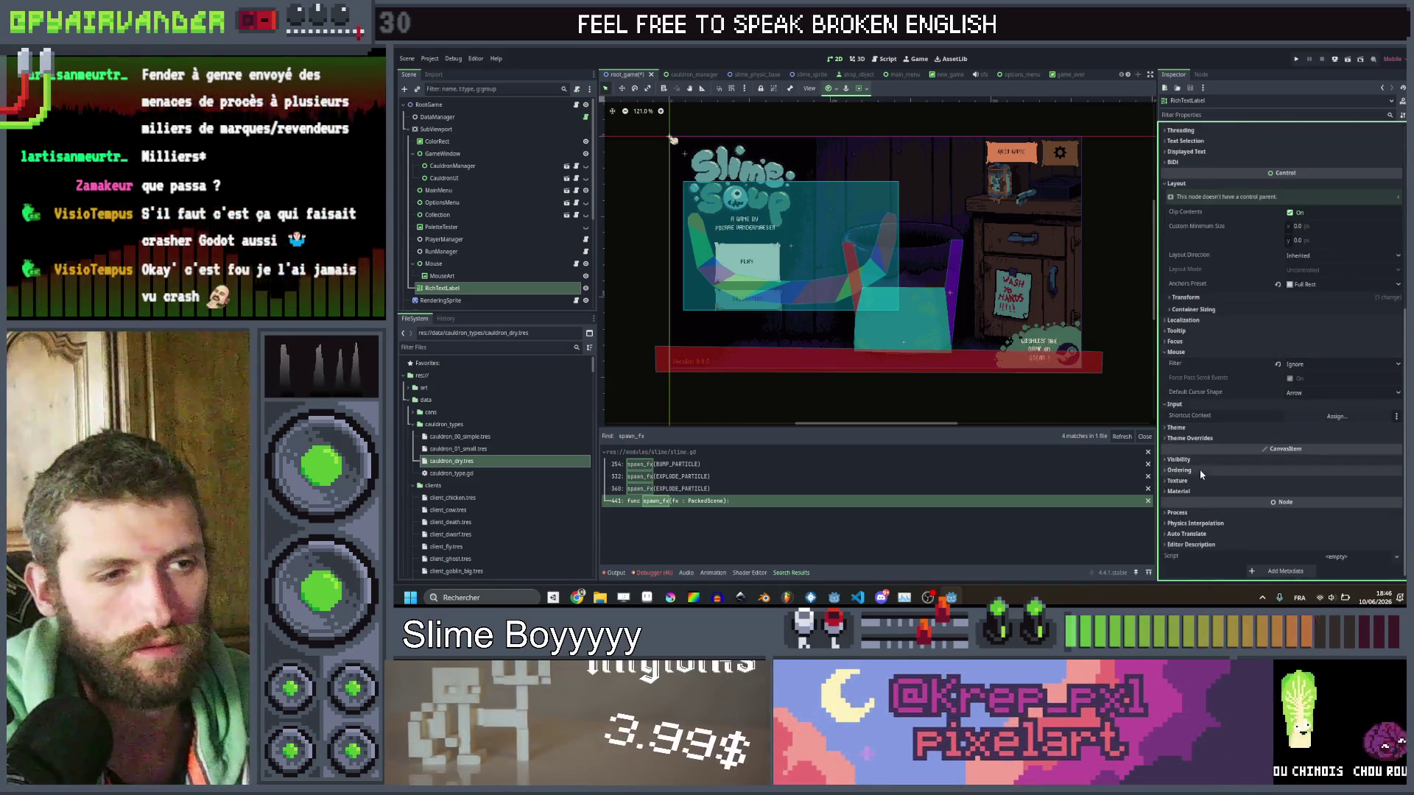
{"action": "left_click", "coordinate": [1207, 438]}
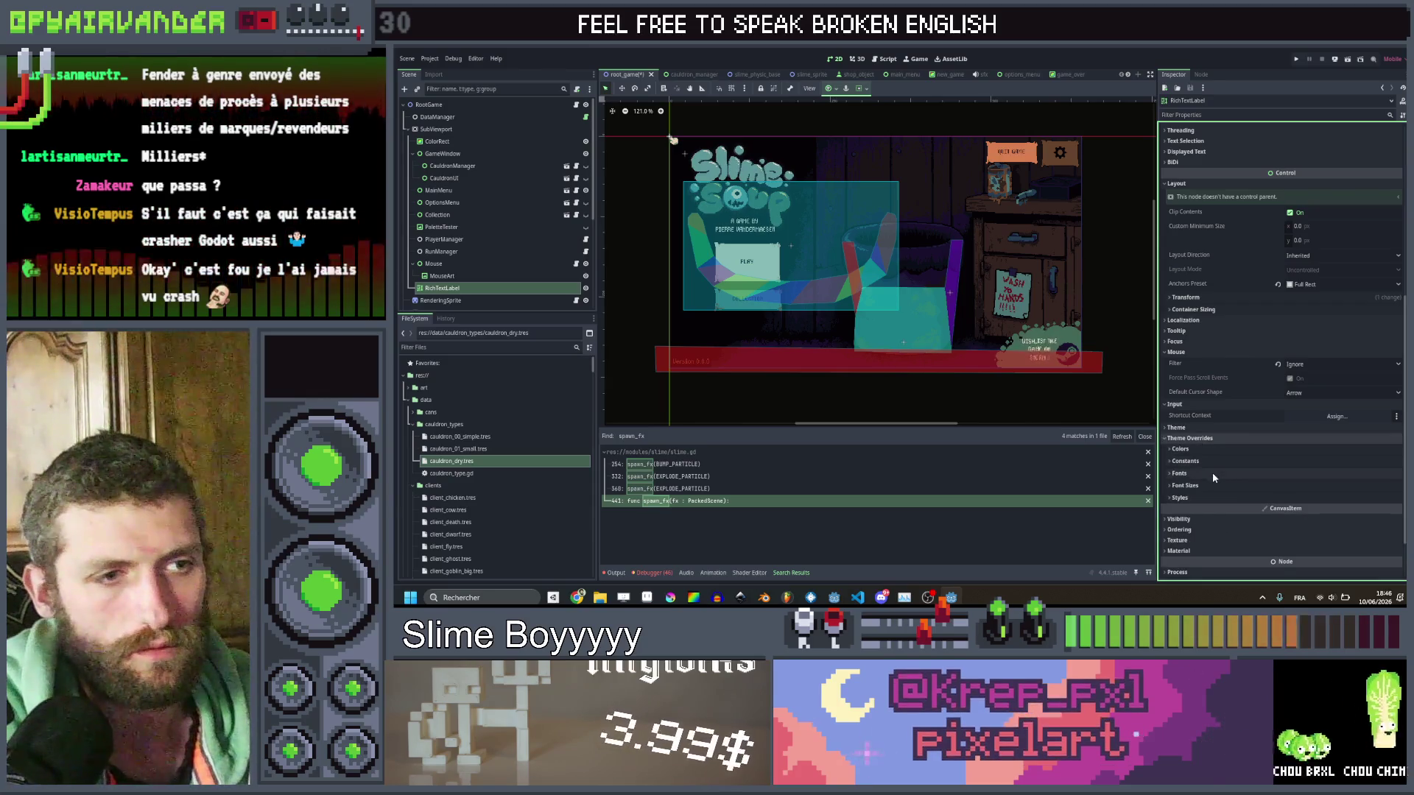
{"action": "left_click", "coordinate": [1221, 475]}
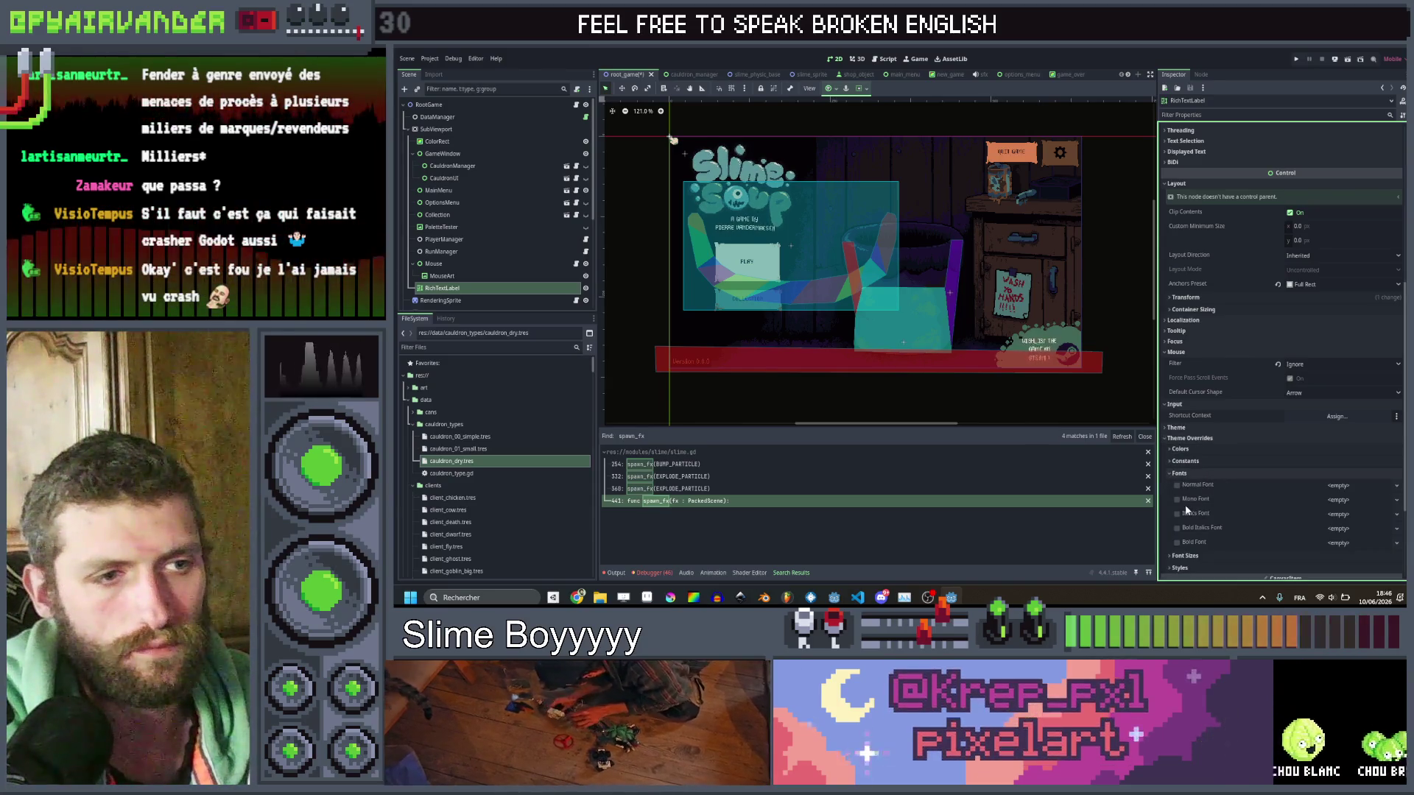
{"action": "left_click", "coordinate": [1185, 555]}
{"action": "scroll", "coordinate": [1212, 464], "scroll_direction": "down", "scroll_amount": 3}
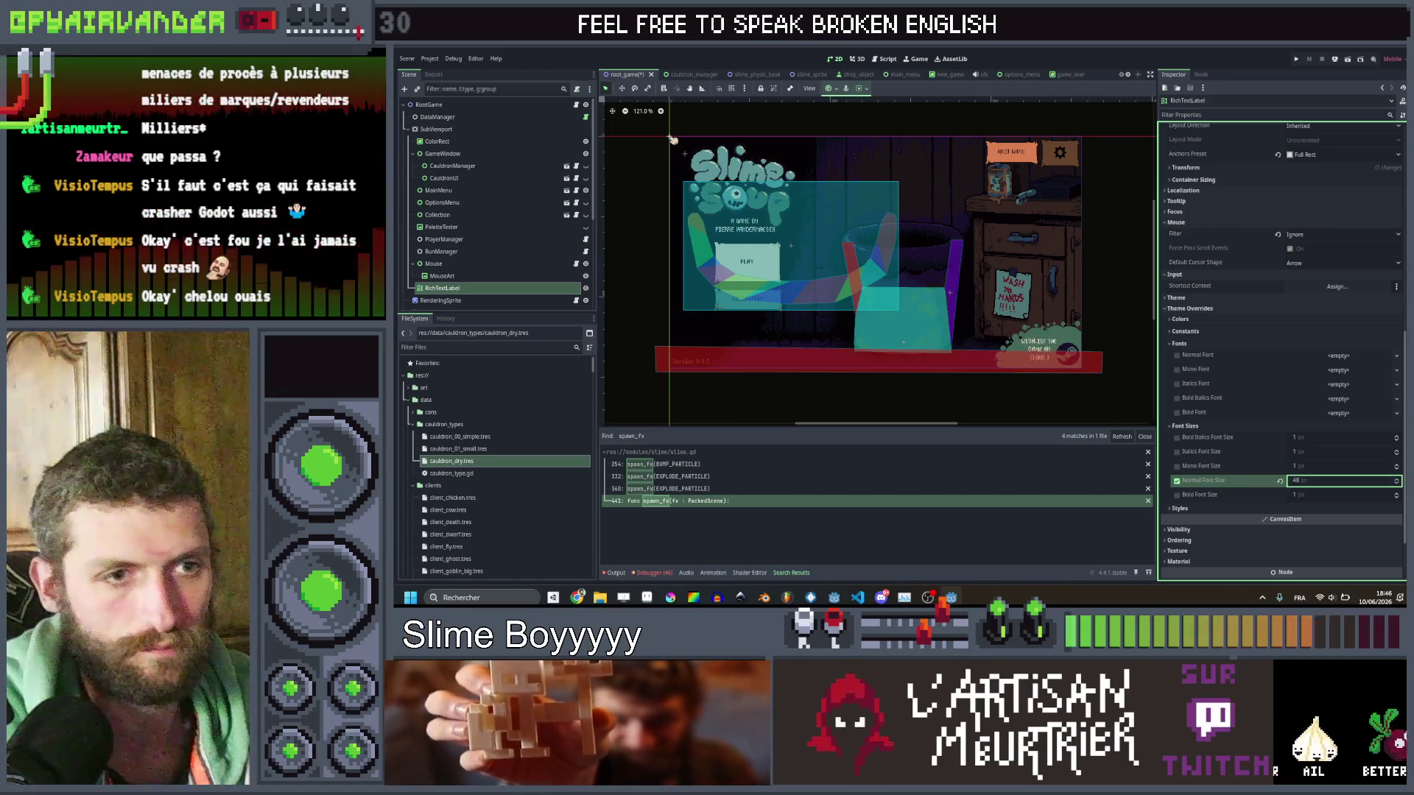
{"action": "scroll", "coordinate": [1241, 294], "scroll_direction": "up", "scroll_amount": 10}
{"action": "left_click", "coordinate": [1241, 182]}
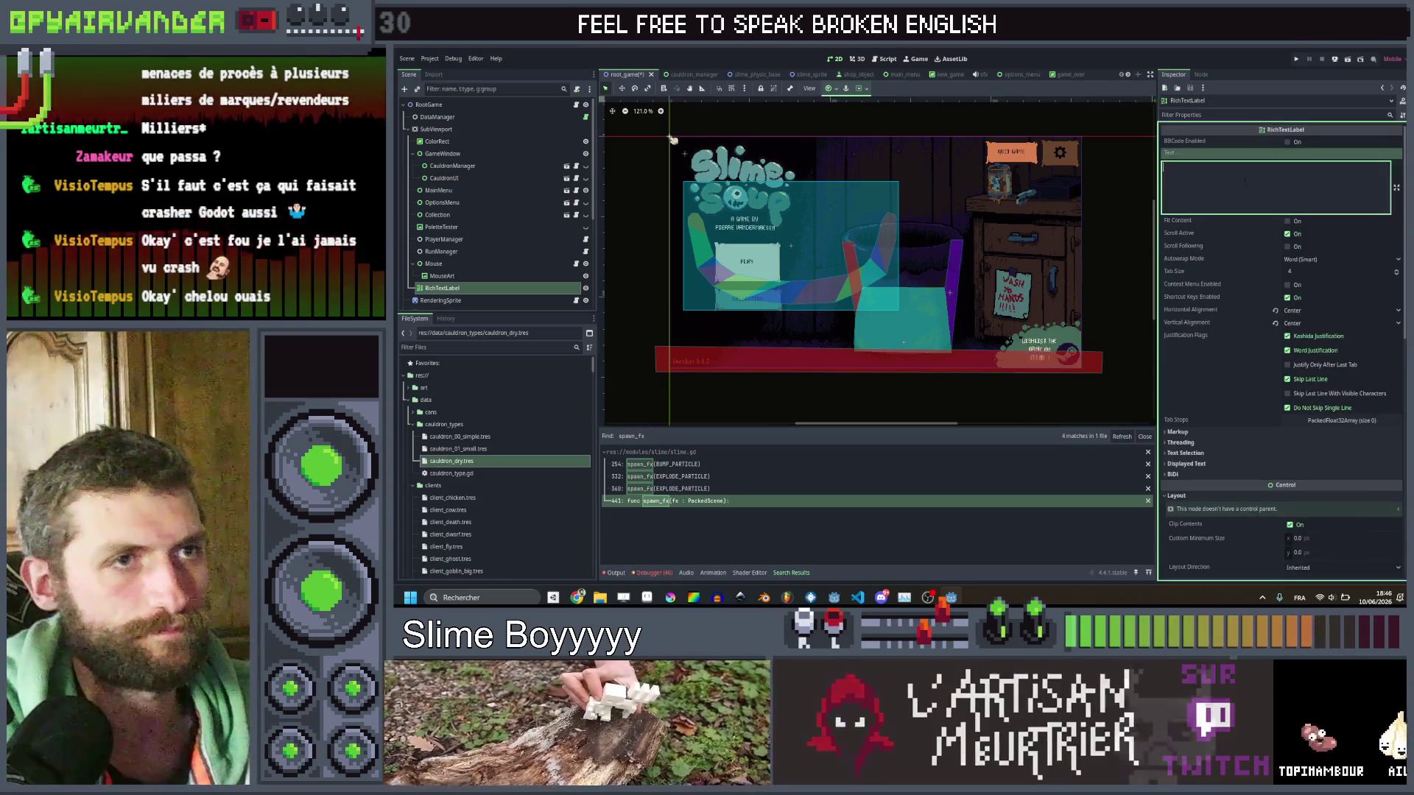
Set the RichTextLabel's Z Index to 4096 so it draws on top.
{"action": "type", "text": "LOADING"}
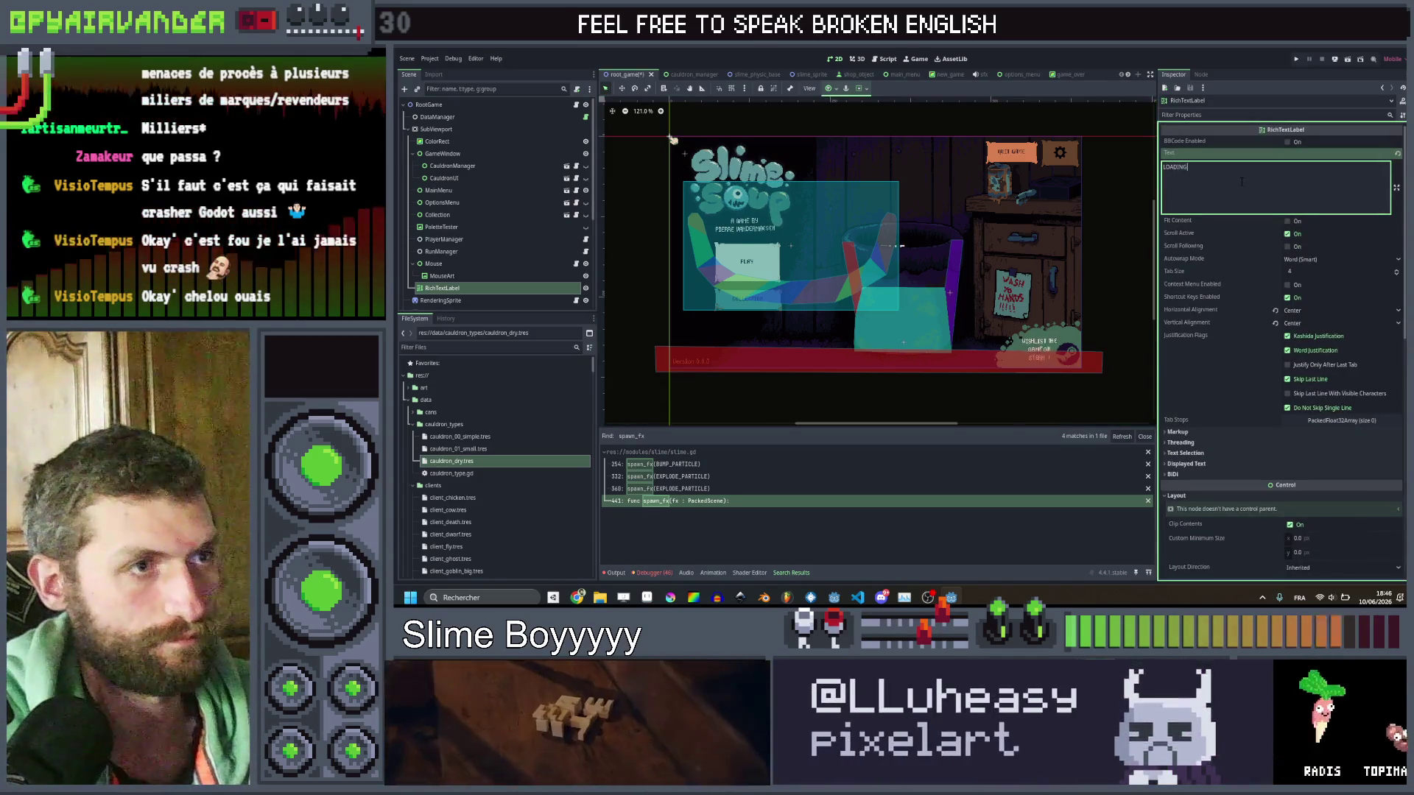
{"action": "scroll", "coordinate": [1249, 271], "scroll_direction": "down", "scroll_amount": 10}
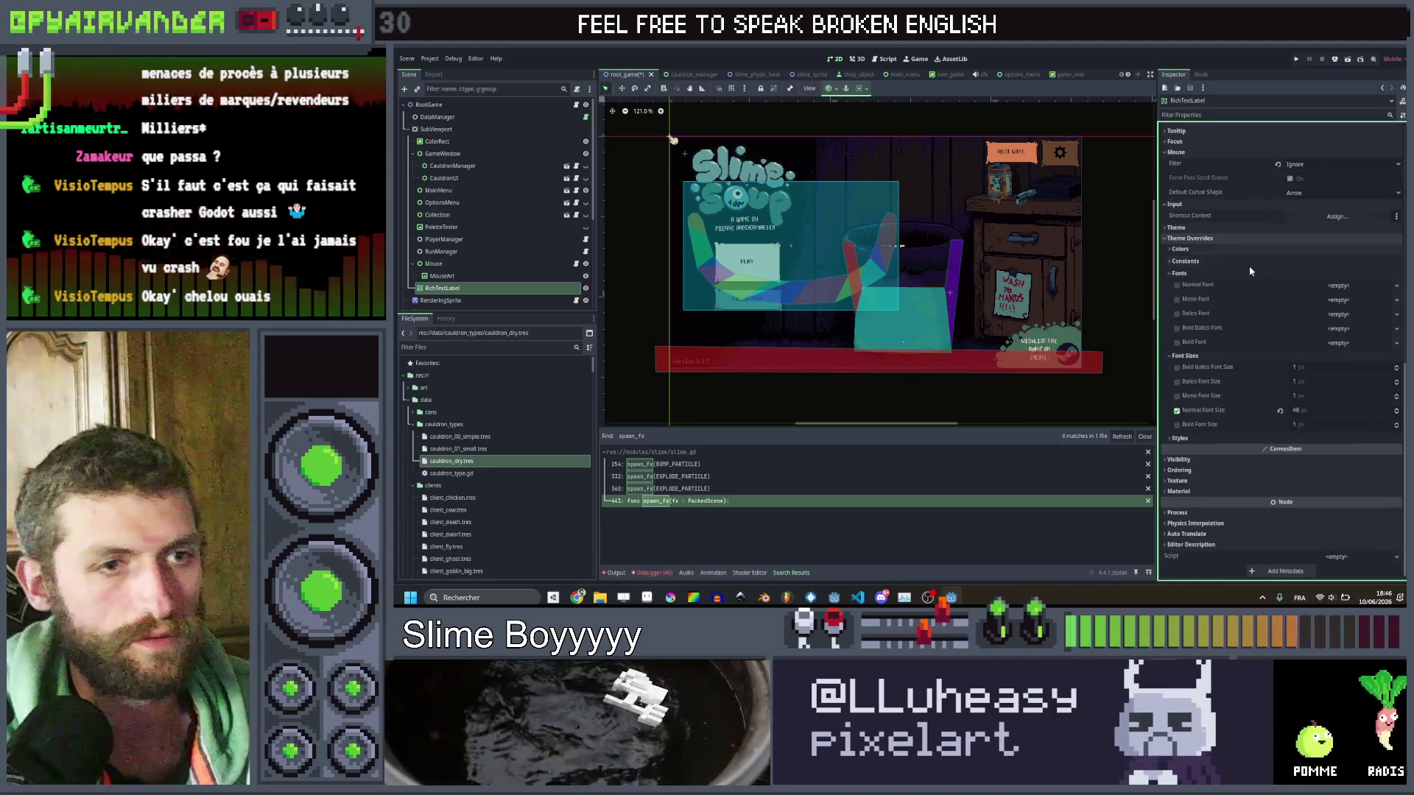
{"action": "left_click", "coordinate": [1205, 469]}
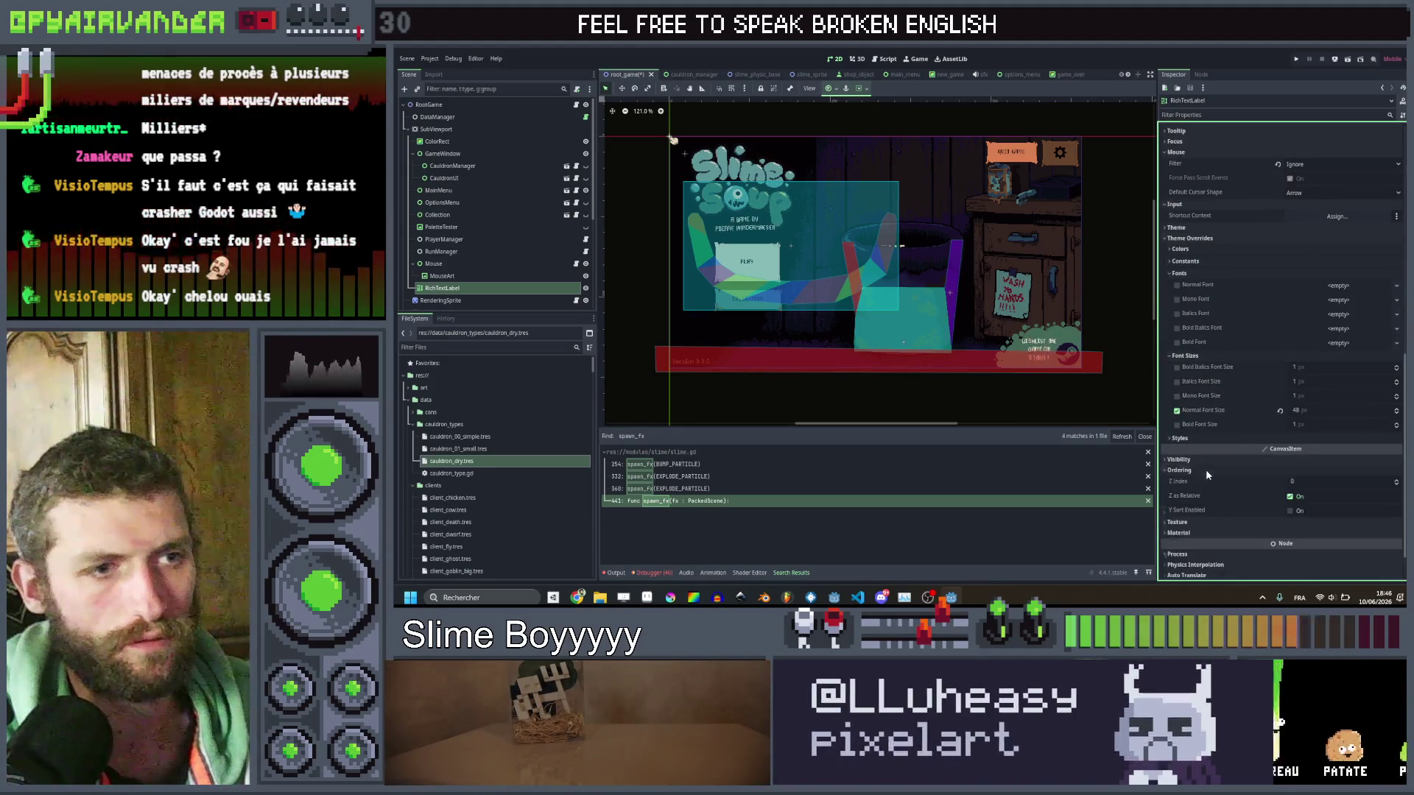
{"action": "left_click", "coordinate": [1311, 480]}
{"action": "type", "text": "4096"}
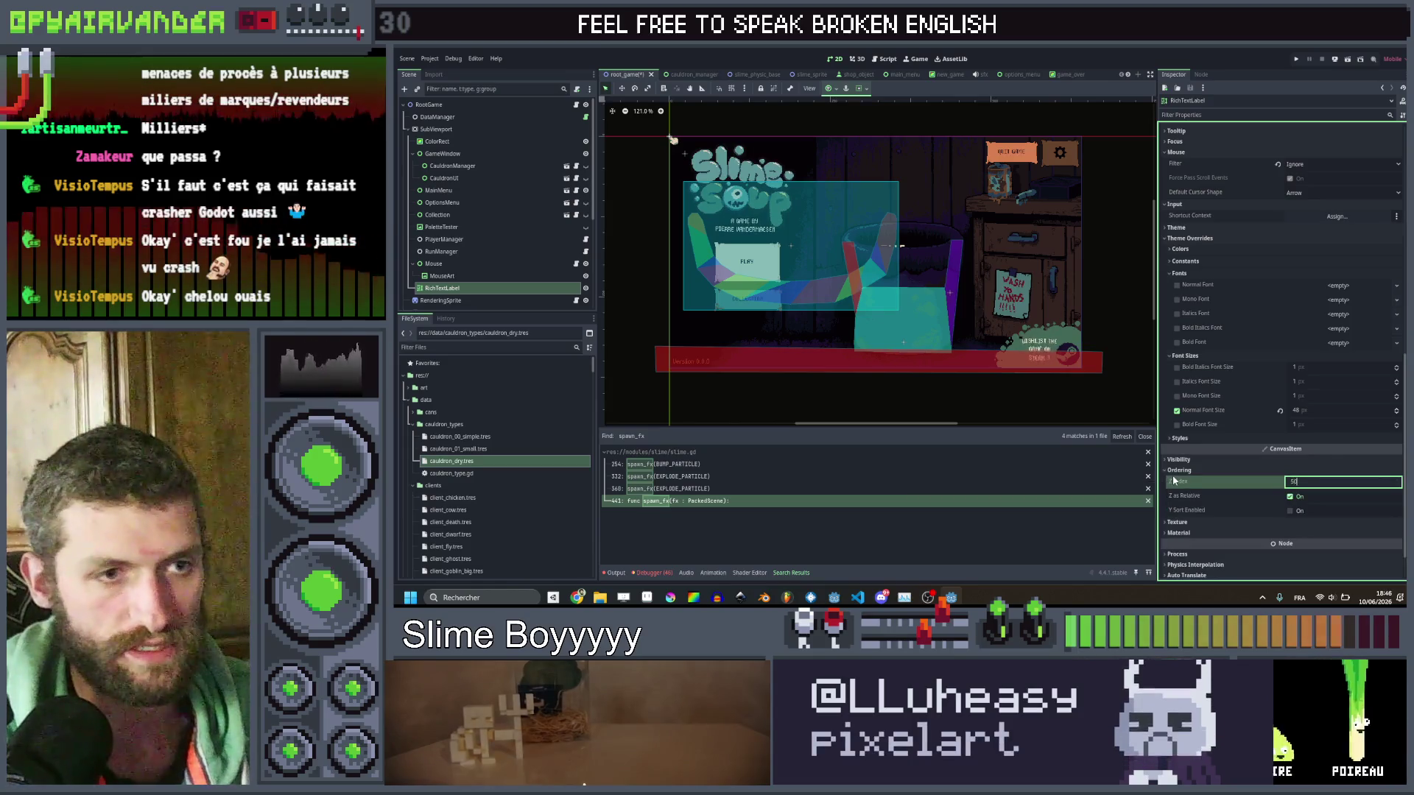
{"action": "key", "text": "Return"}
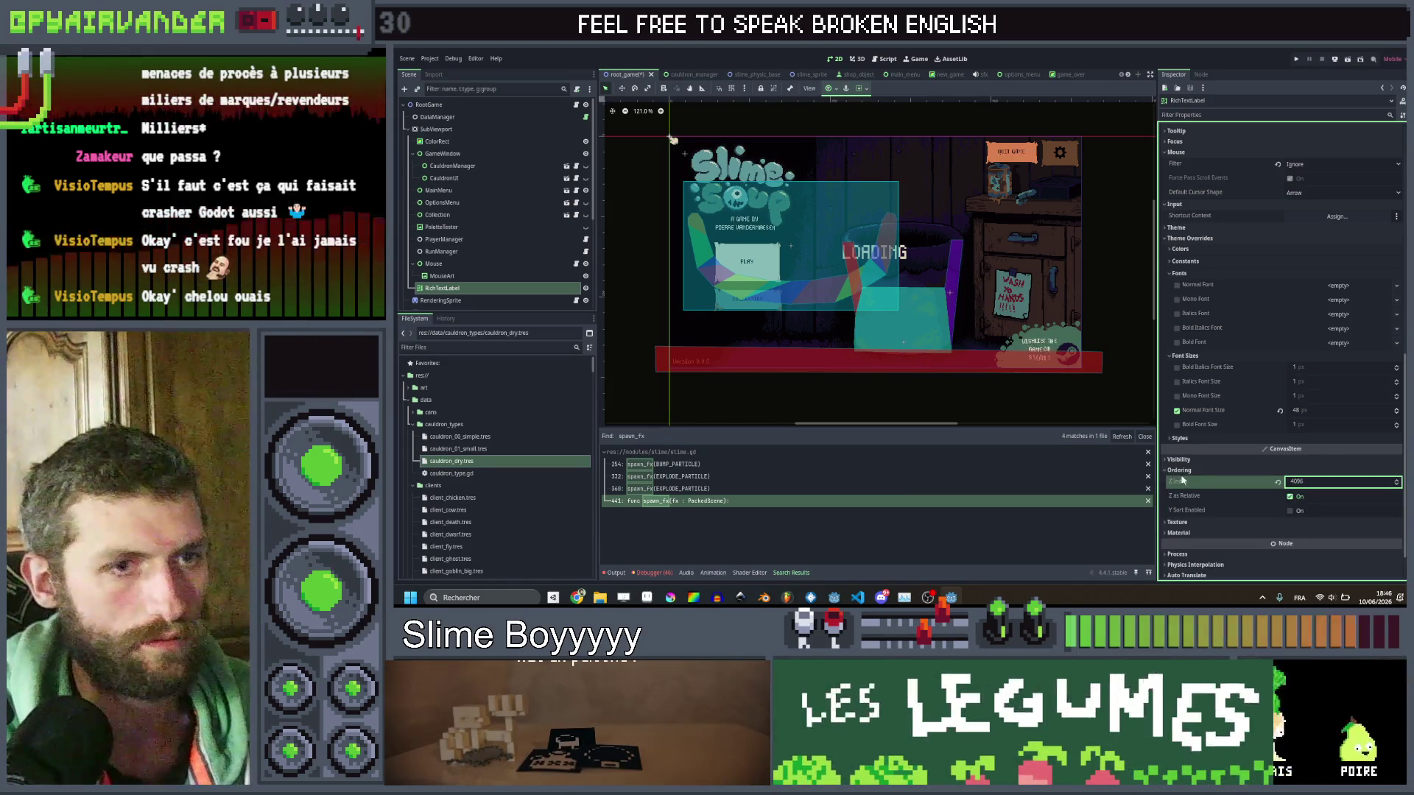
Prefix the label's text with [wave] so it reads '[wave]LOADING...'.
{"action": "scroll", "coordinate": [1193, 308], "scroll_direction": "up", "scroll_amount": 10}
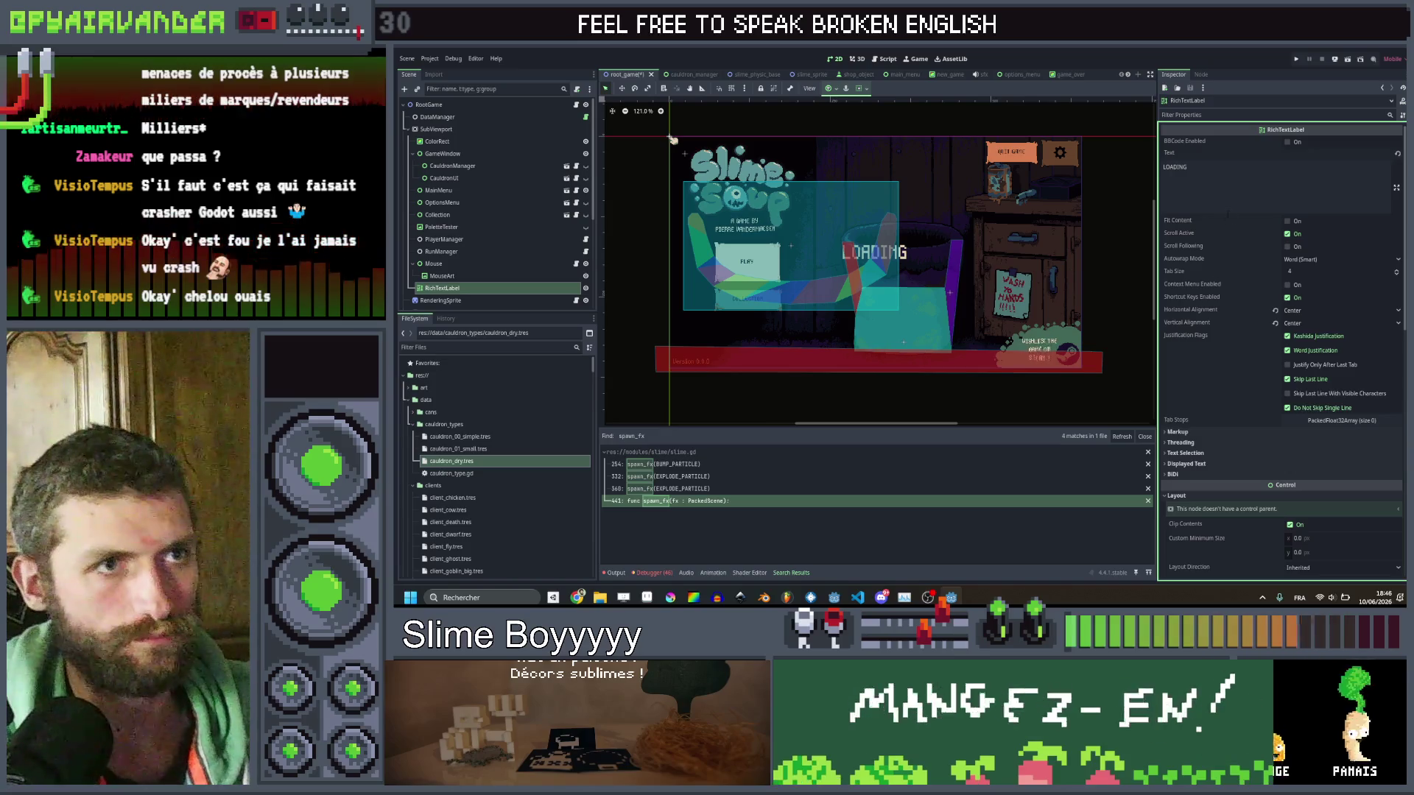
{"action": "left_click", "coordinate": [1234, 180]}
{"action": "type", "text": "..."}
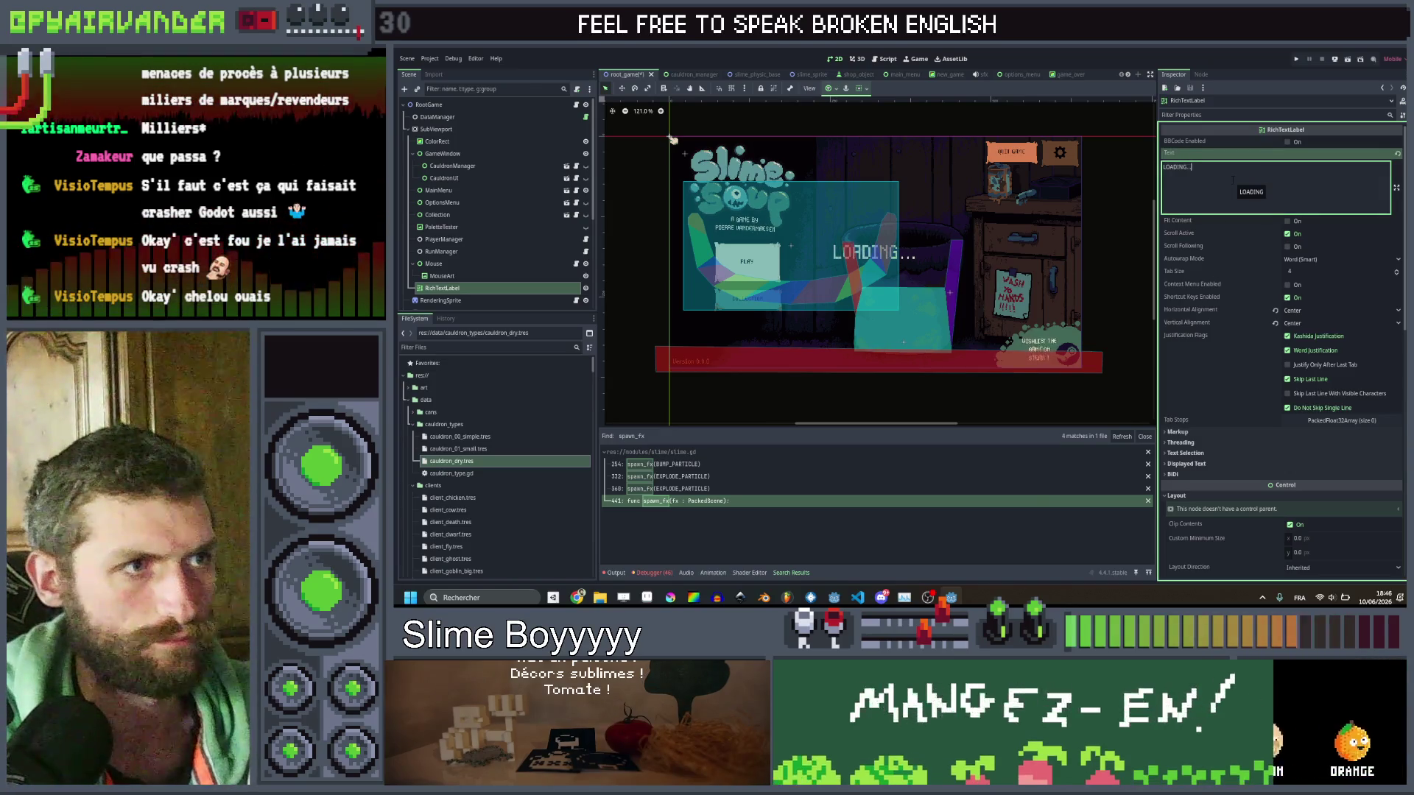
{"action": "type", "text": "["}
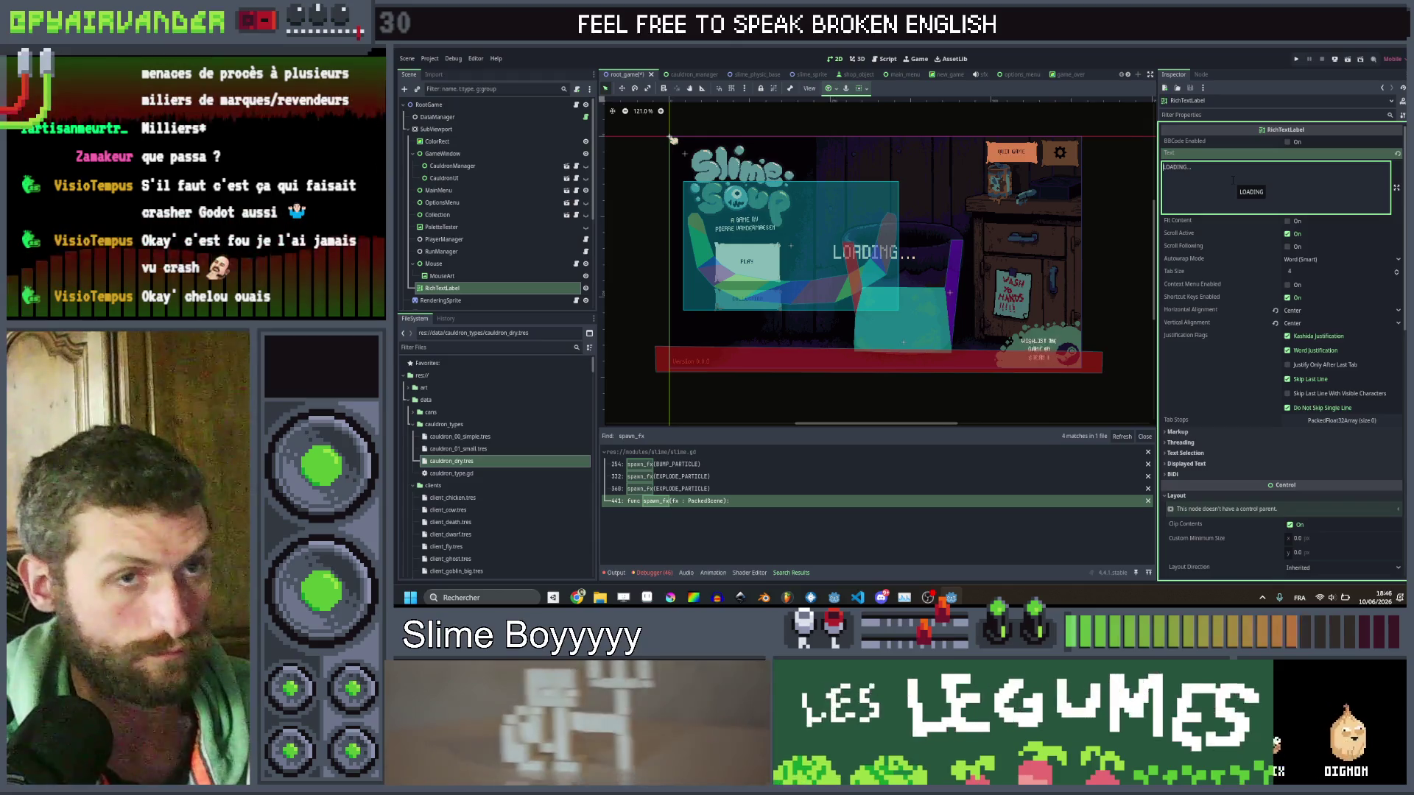
{"action": "type", "text": "wave]"}
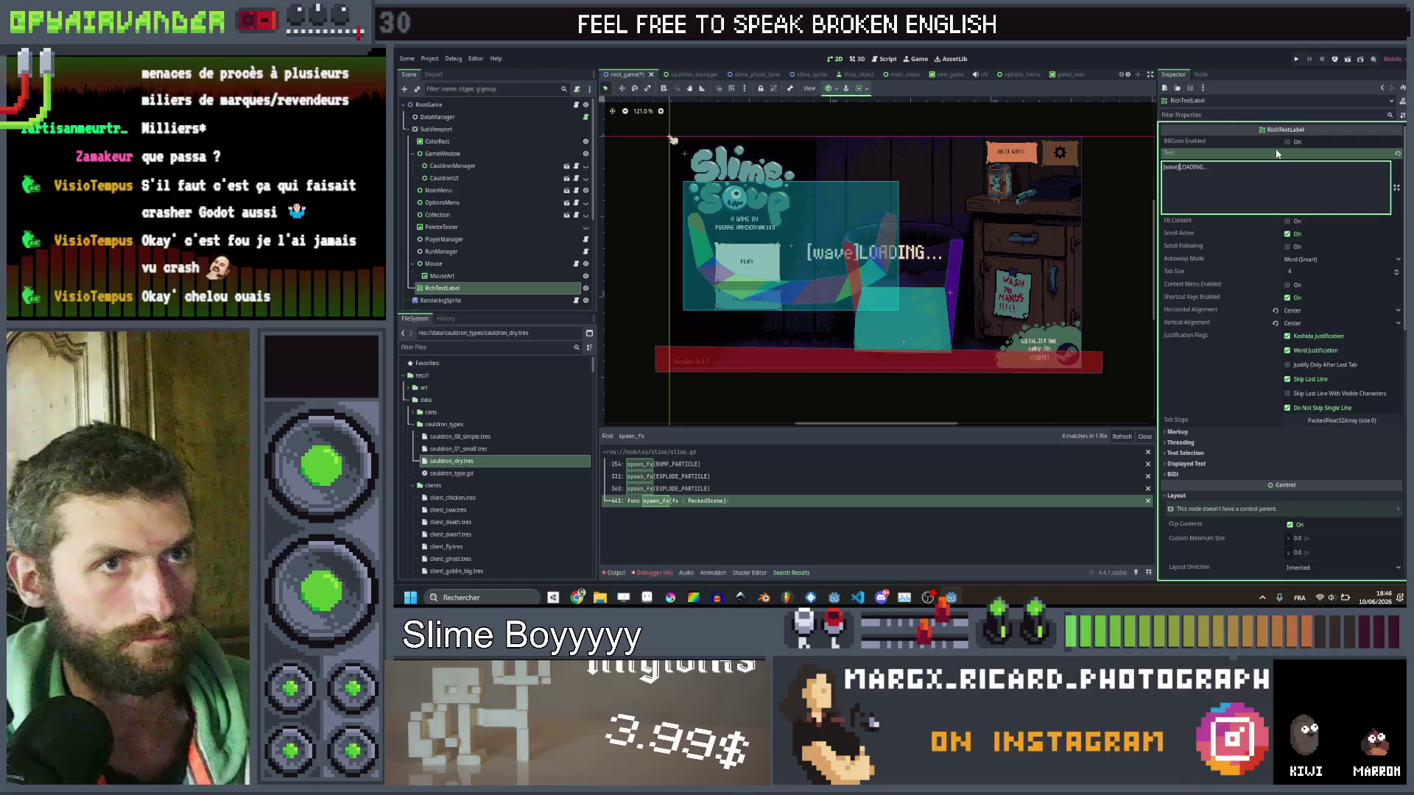
{"action": "left_click", "coordinate": [1274, 184]}
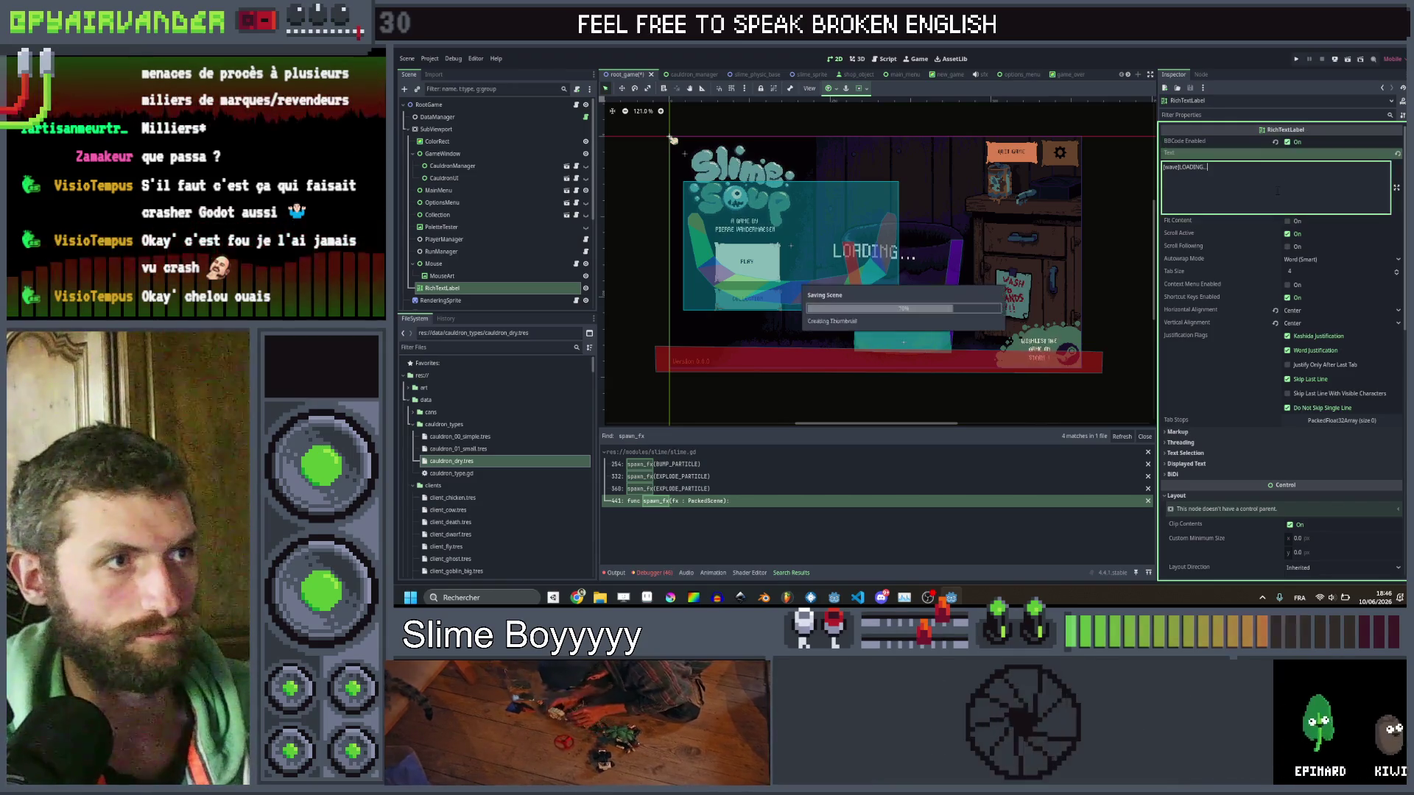
{"action": "double_click", "coordinate": [513, 288]}
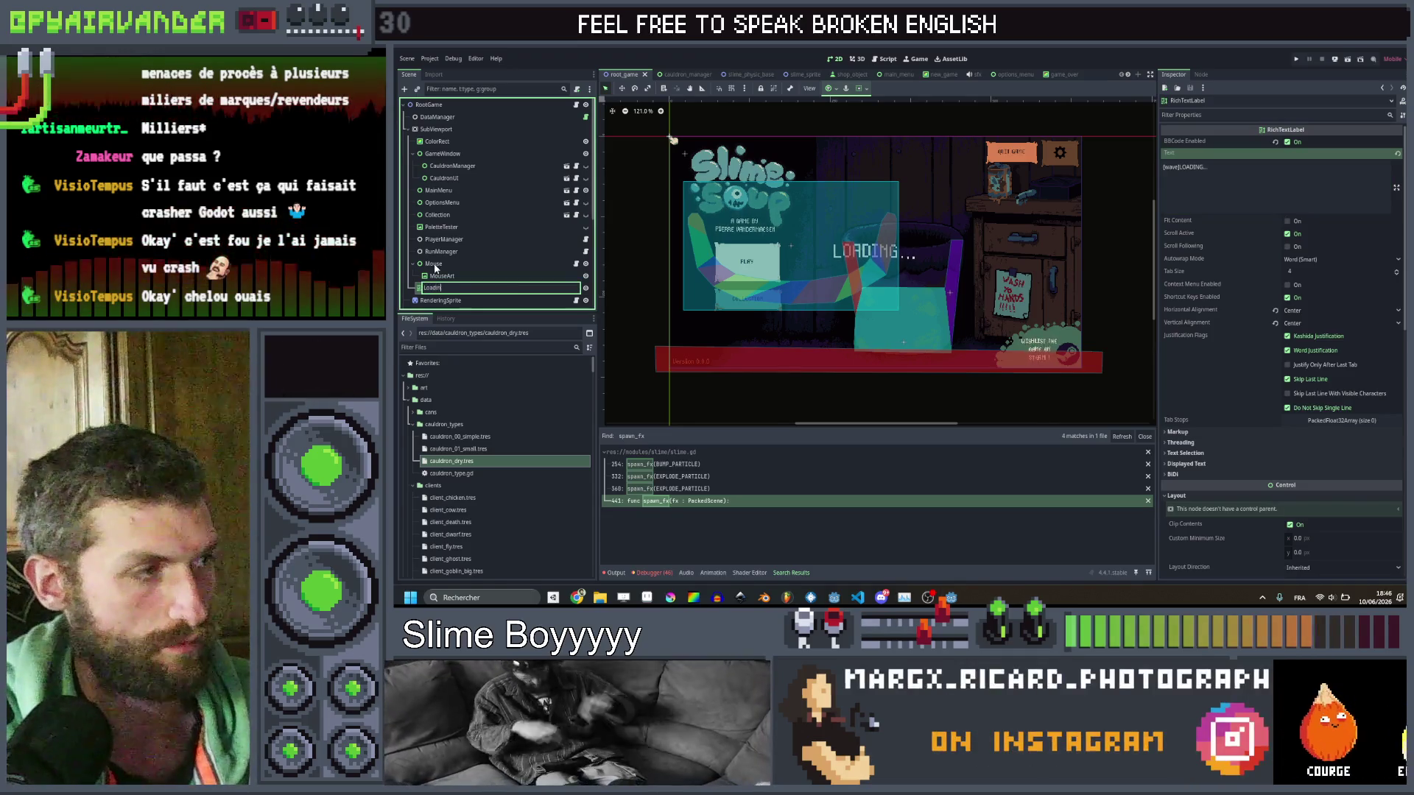
Name the LOADING... RichTextLabel node 'Loading' in the RootGame scene tree.
{"action": "type", "text": "g"}
{"action": "key", "text": "Return"}
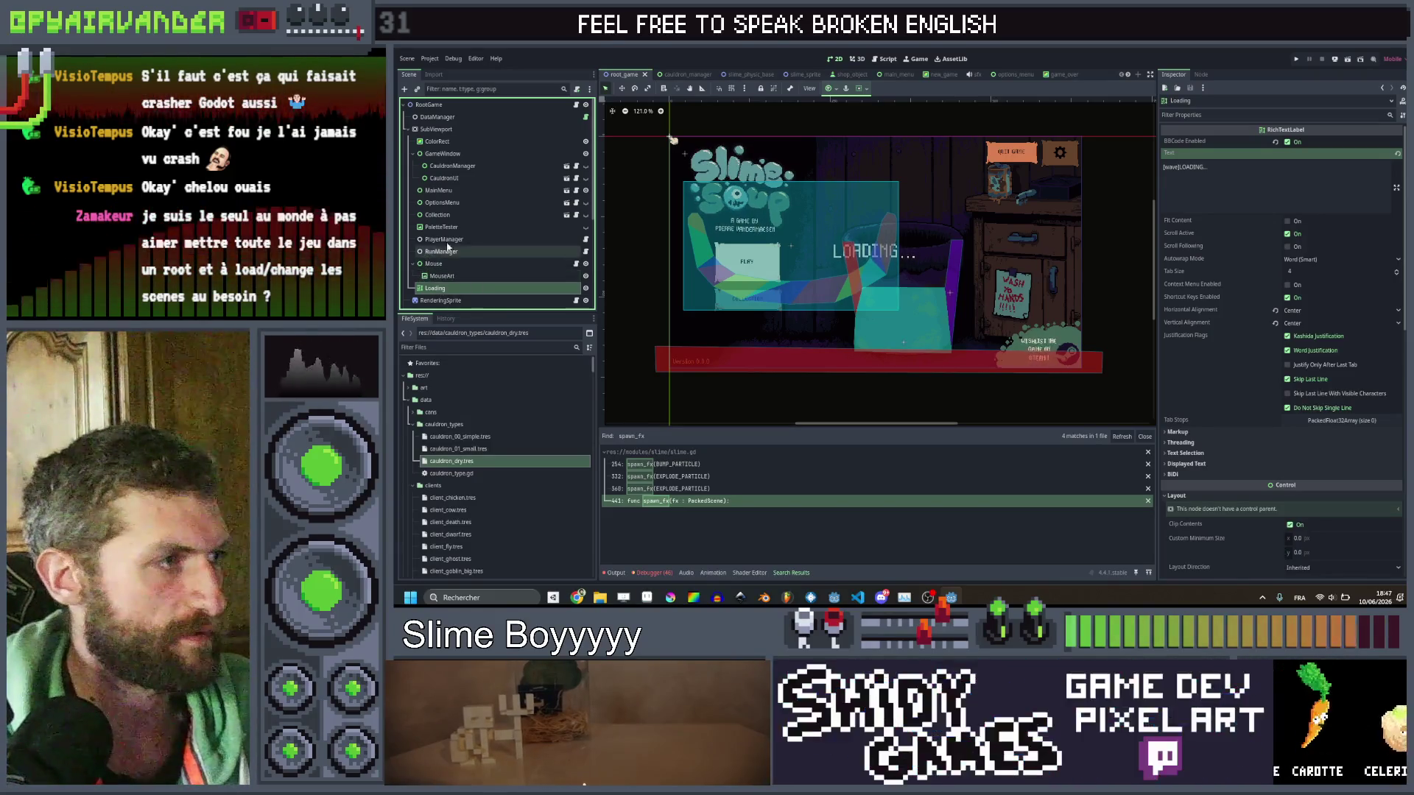
{"action": "scroll", "coordinate": [470, 215], "scroll_direction": "down", "scroll_amount": 3}
{"action": "scroll", "coordinate": [470, 219], "scroll_direction": "up", "scroll_amount": 3}
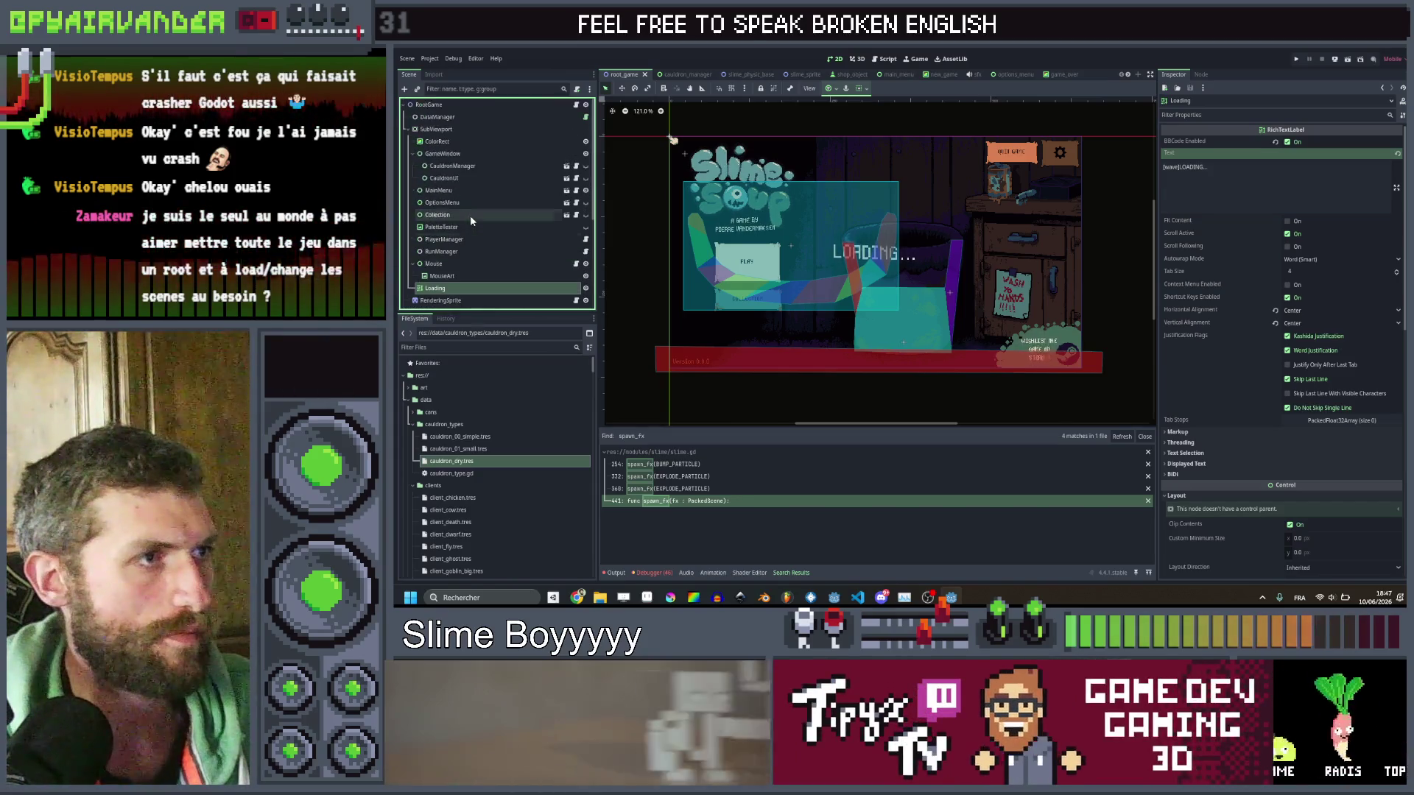
{"action": "scroll", "coordinate": [469, 215], "scroll_direction": "down", "scroll_amount": 2}
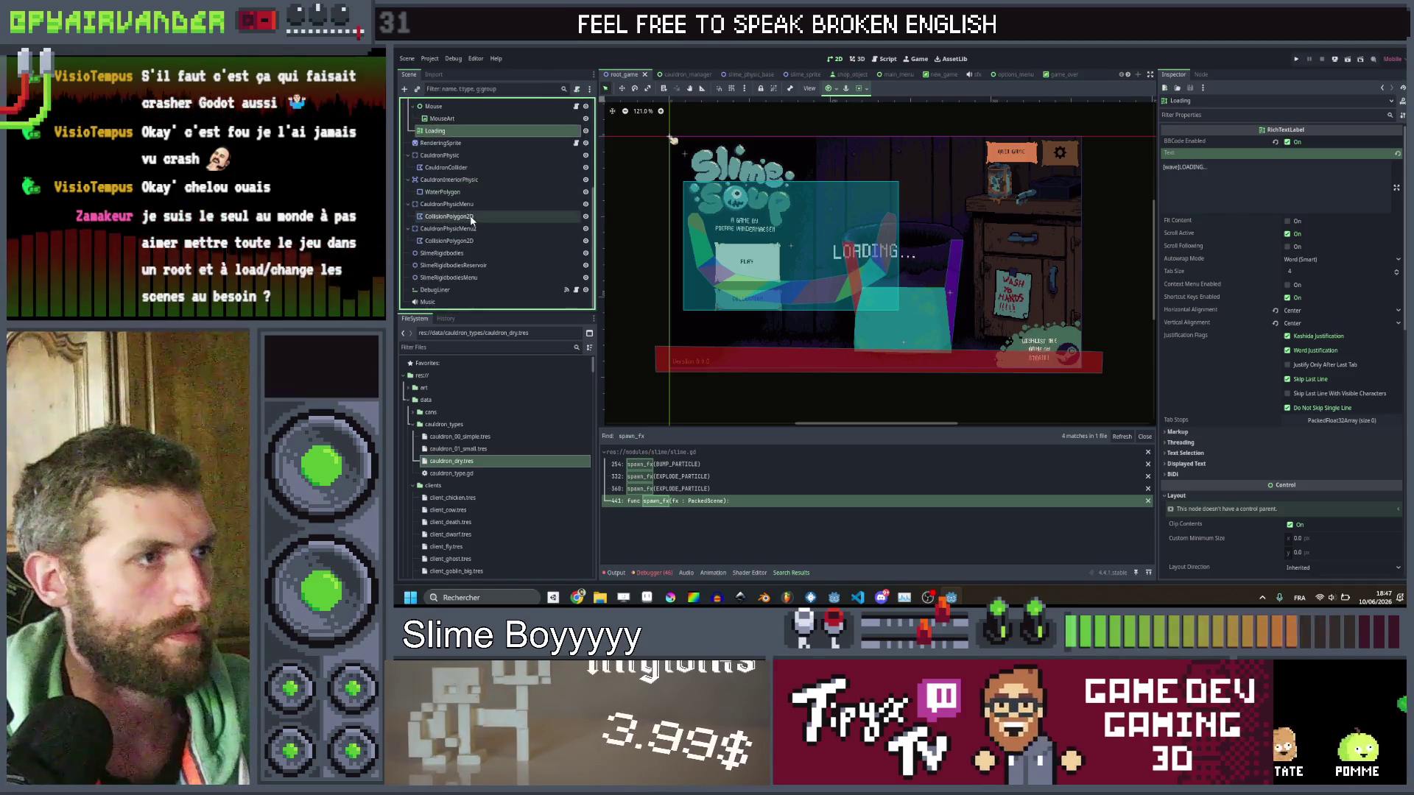
{"action": "scroll", "coordinate": [470, 218], "scroll_direction": "up", "scroll_amount": 2}
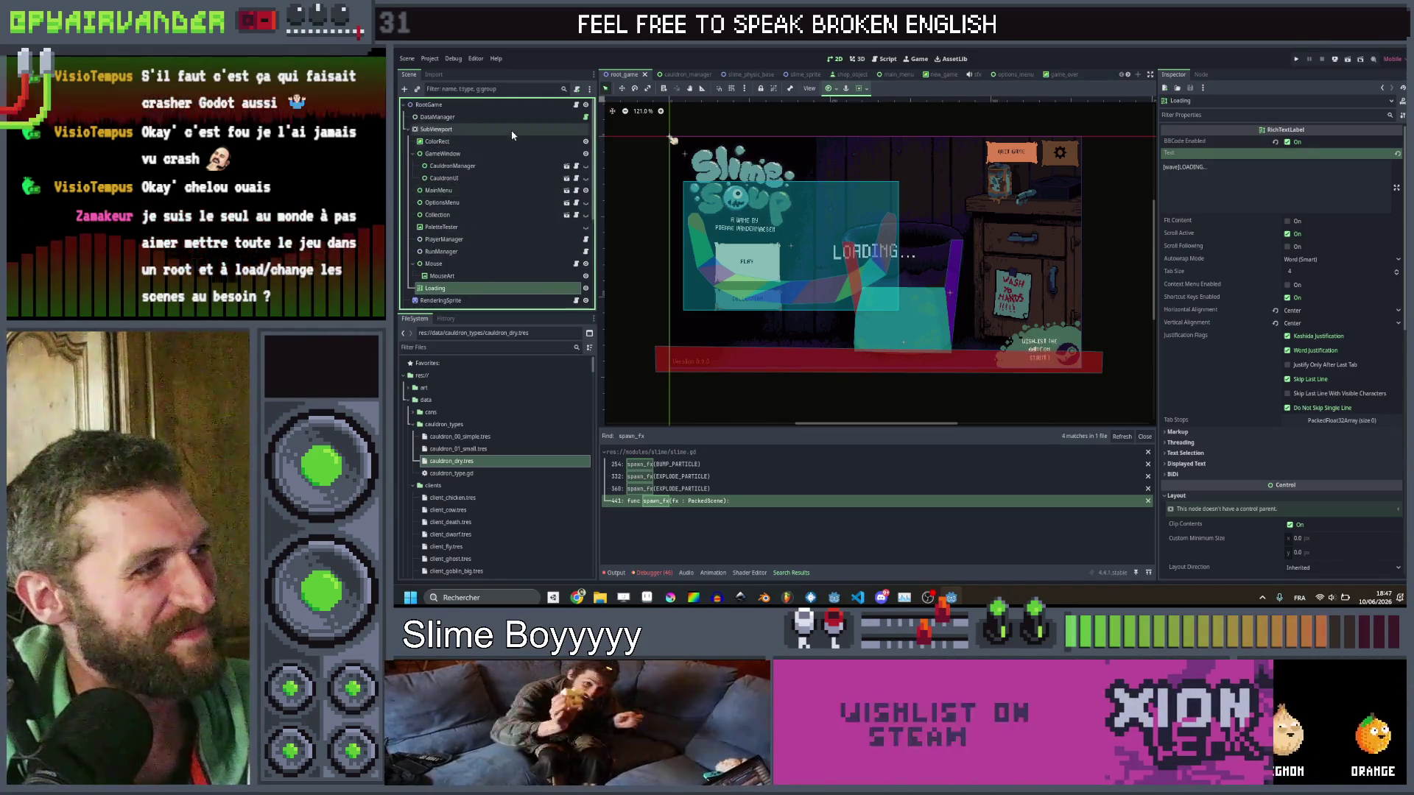
{"action": "scroll", "coordinate": [493, 206], "scroll_direction": "down", "scroll_amount": 2}
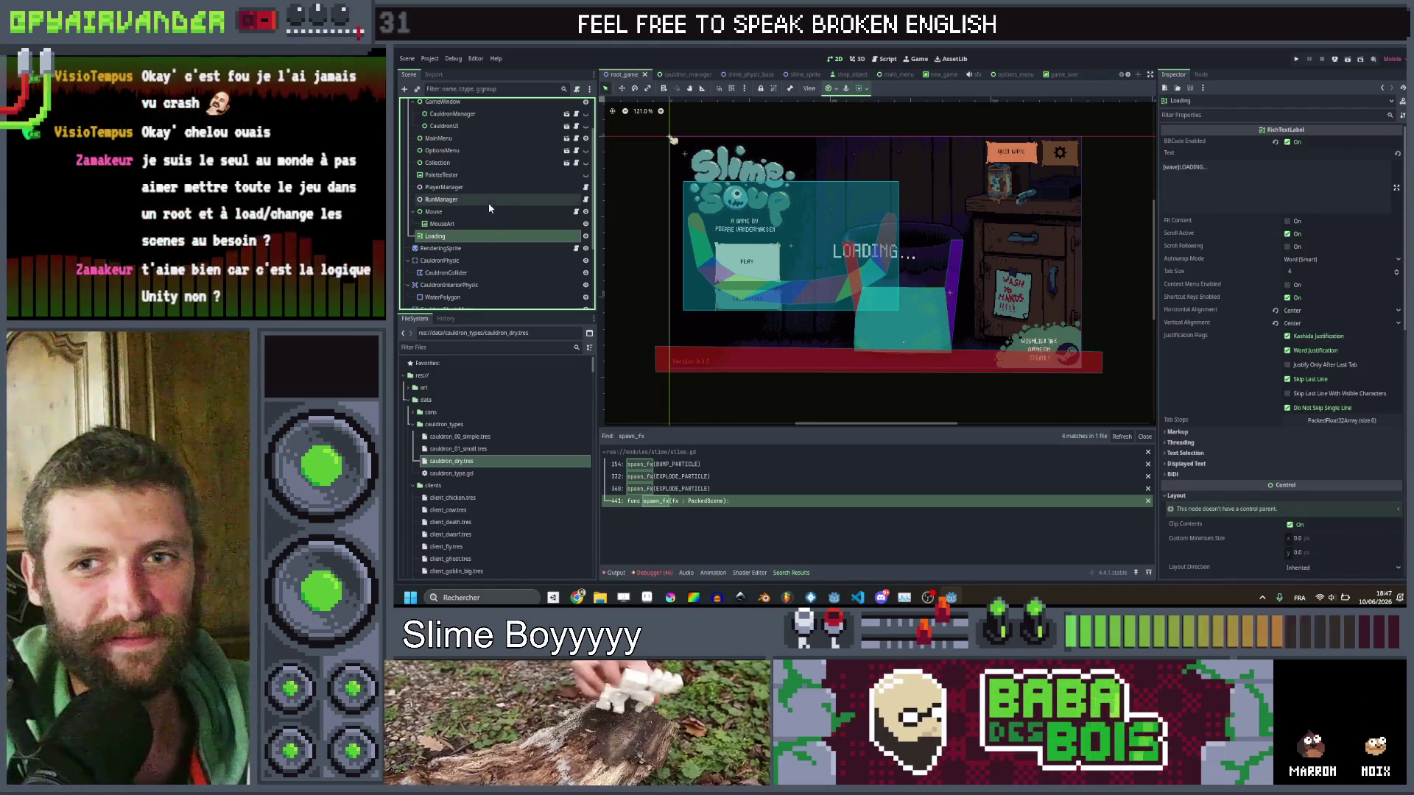
{"action": "scroll", "coordinate": [489, 209], "scroll_direction": "up", "scroll_amount": 2}
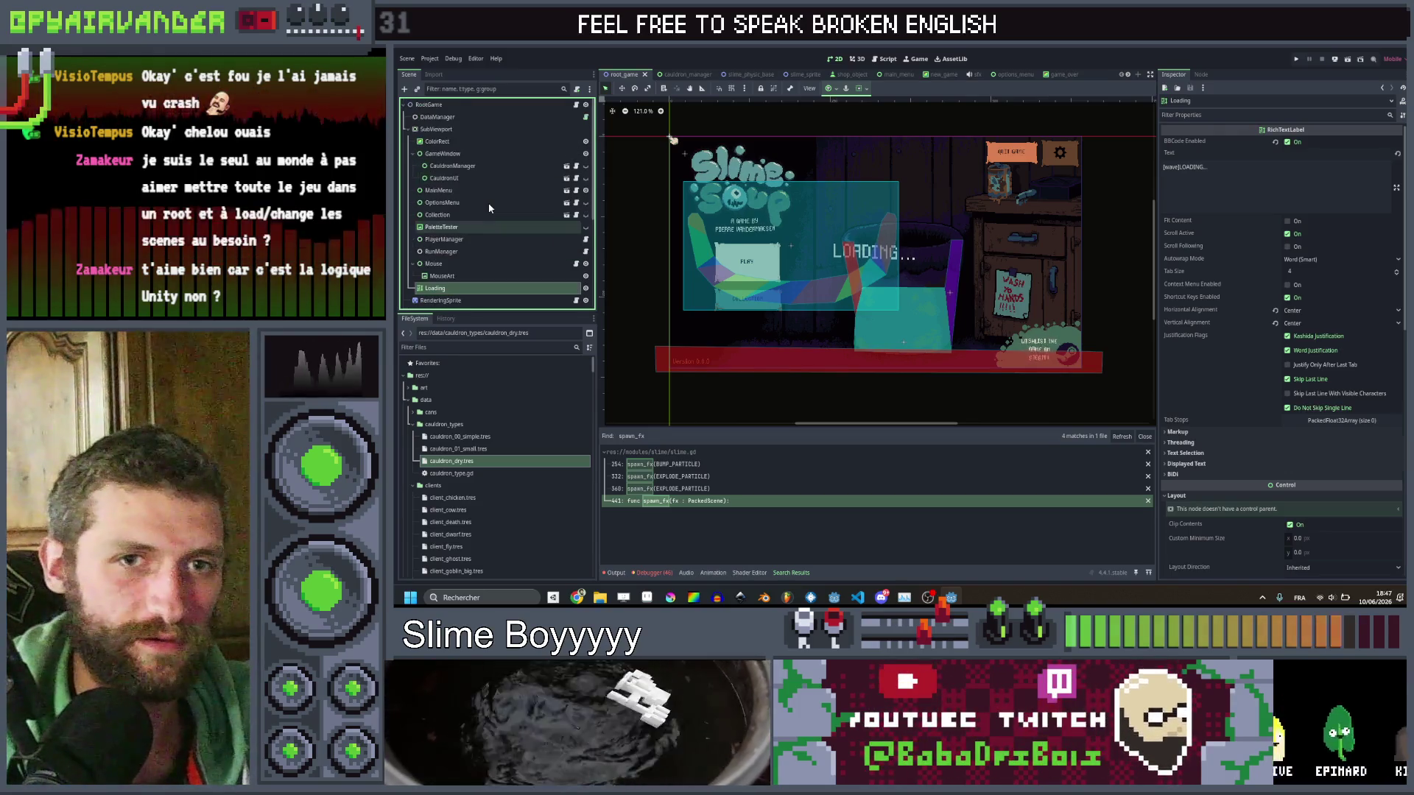
{"action": "scroll", "coordinate": [489, 209], "scroll_direction": "down", "scroll_amount": 3}
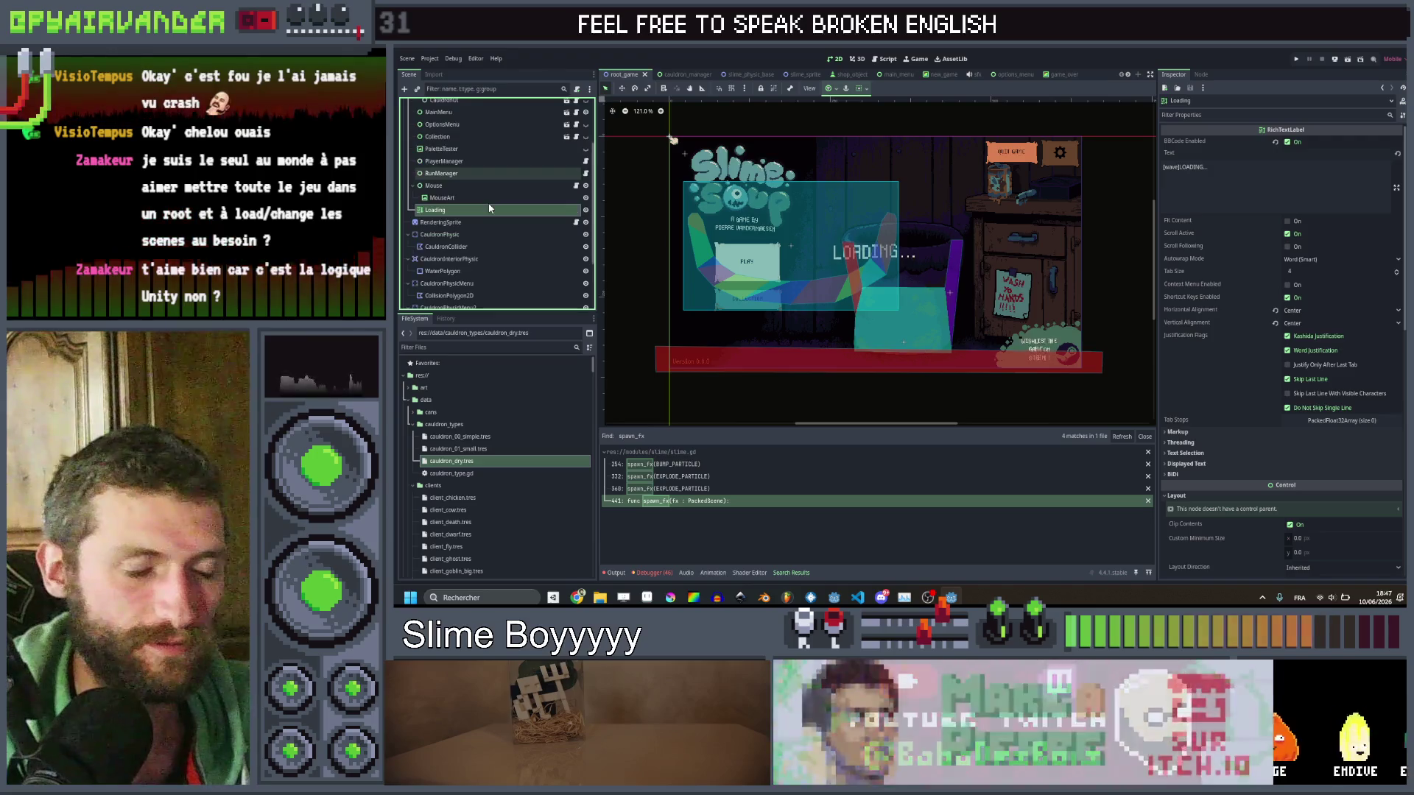
{"action": "scroll", "coordinate": [489, 208], "scroll_direction": "up", "scroll_amount": 3}
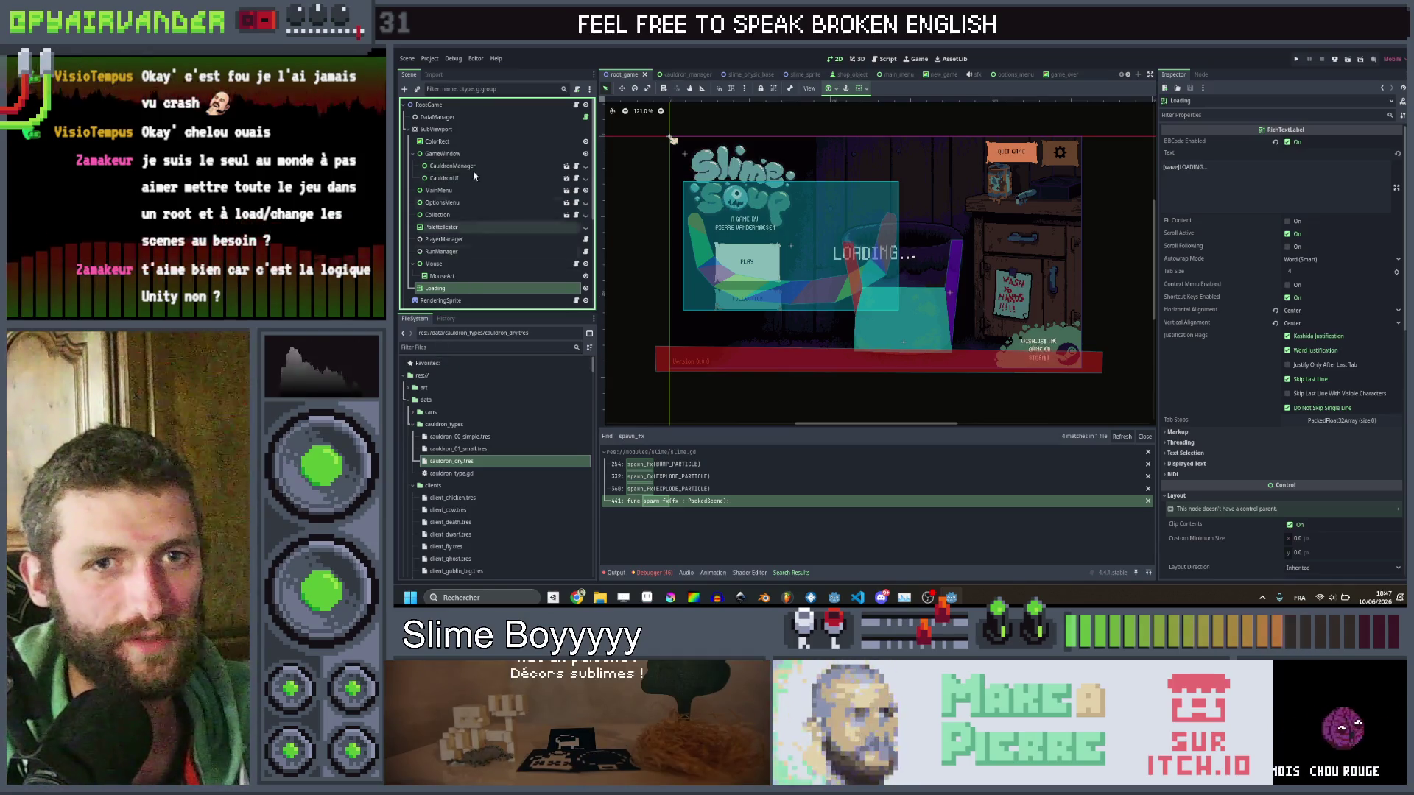
{"action": "scroll", "coordinate": [470, 246], "scroll_direction": "down", "scroll_amount": 2}
{"action": "scroll", "coordinate": [470, 246], "scroll_direction": "up", "scroll_amount": 2}
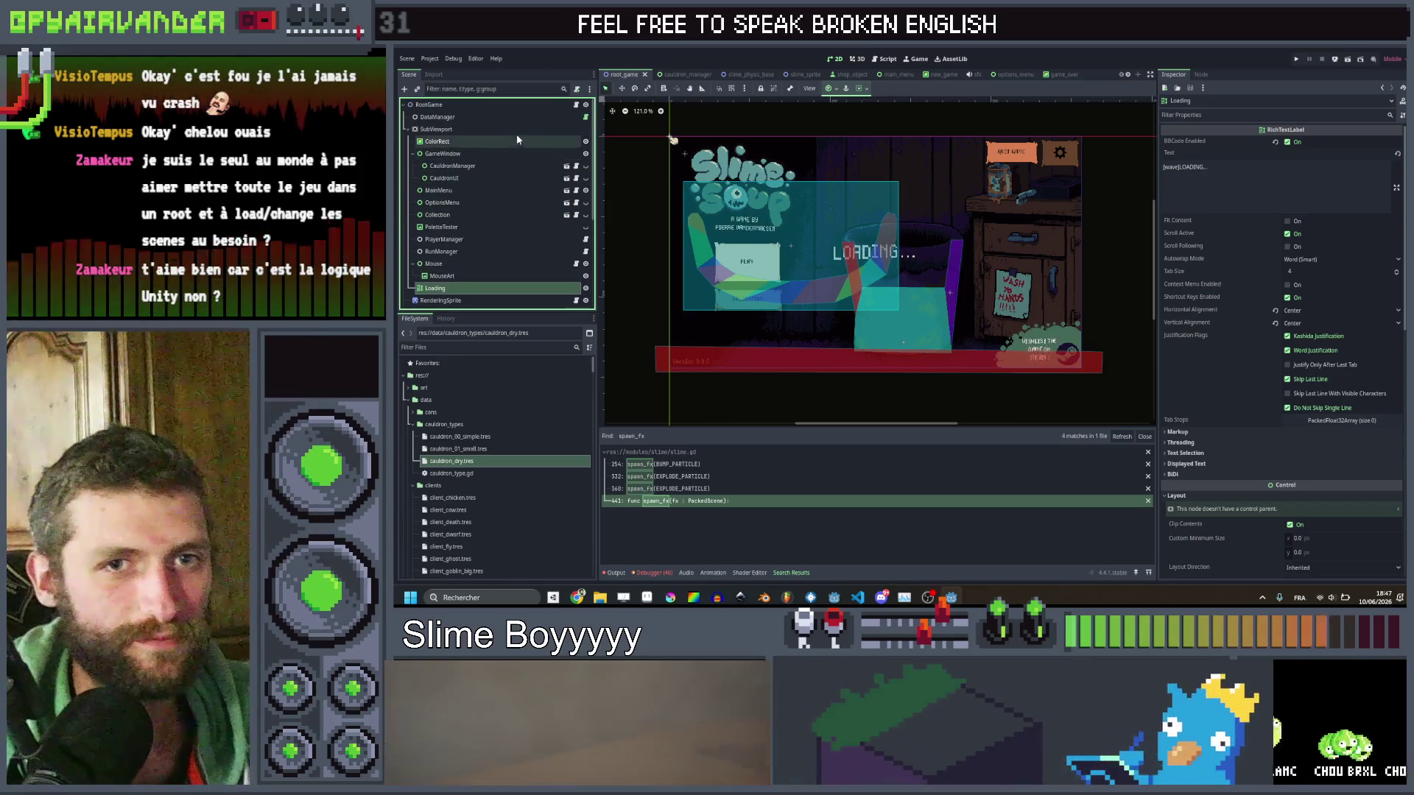
{"action": "scroll", "coordinate": [503, 195], "scroll_direction": "down", "scroll_amount": 2}
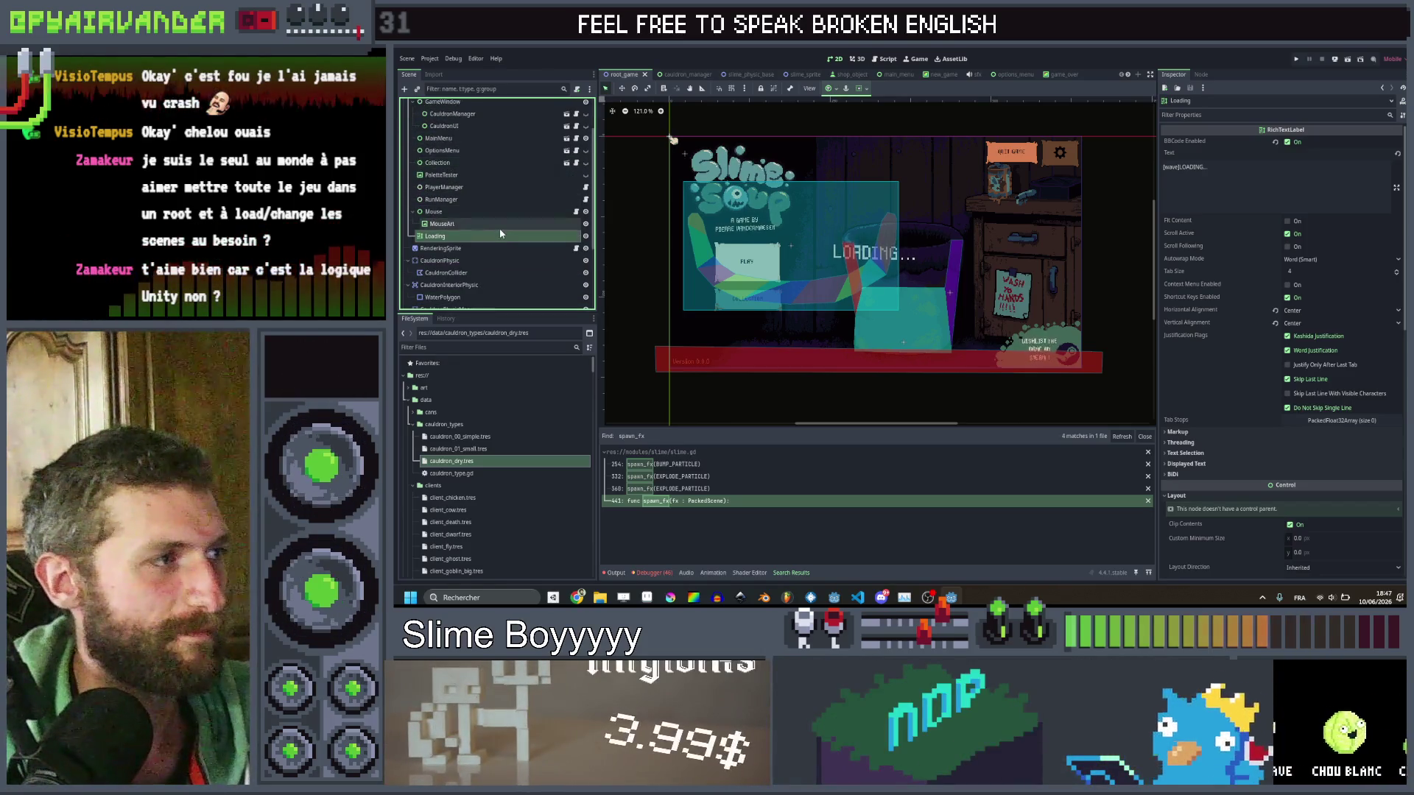
{"action": "scroll", "coordinate": [499, 225], "scroll_direction": "up", "scroll_amount": 2}
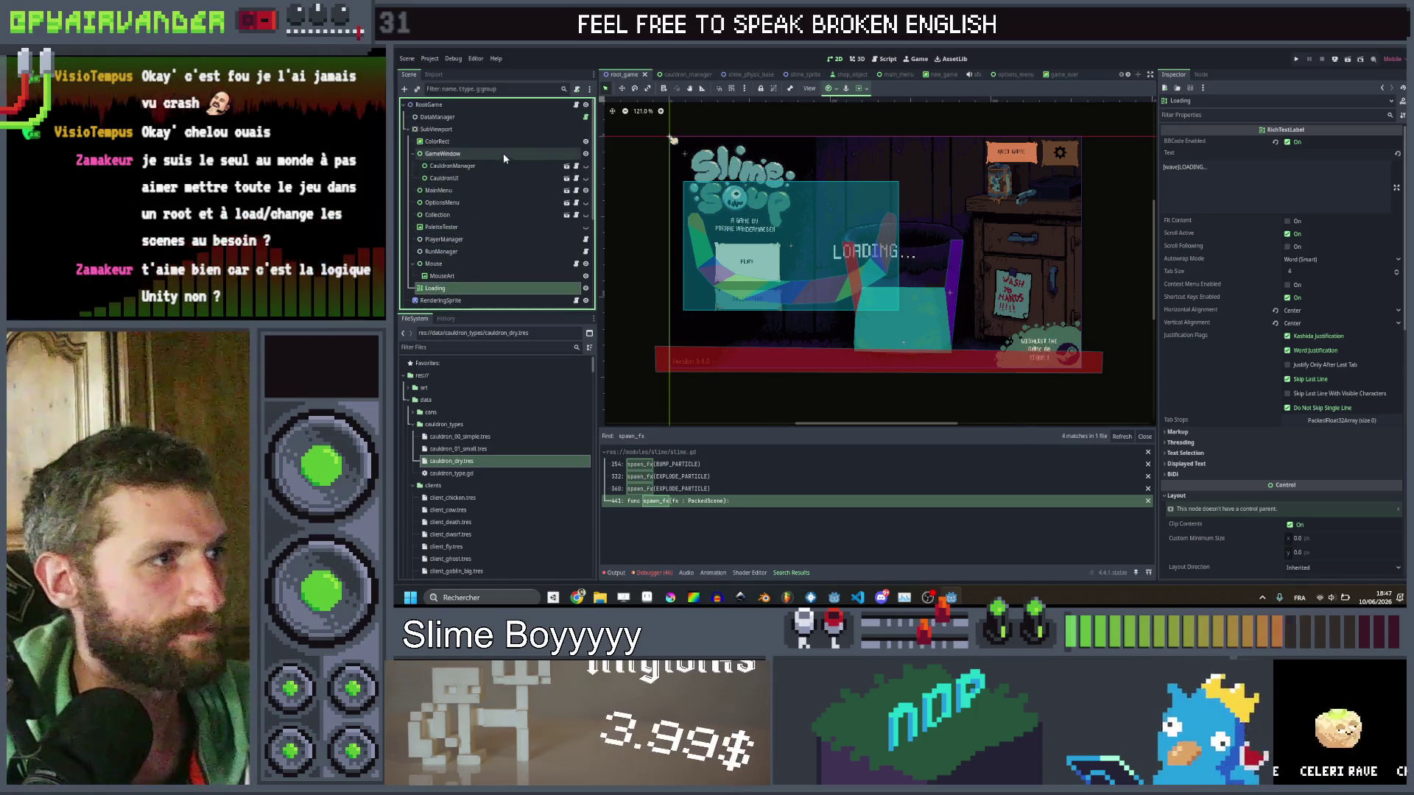
{"action": "scroll", "coordinate": [501, 177], "scroll_direction": "down", "scroll_amount": 2}
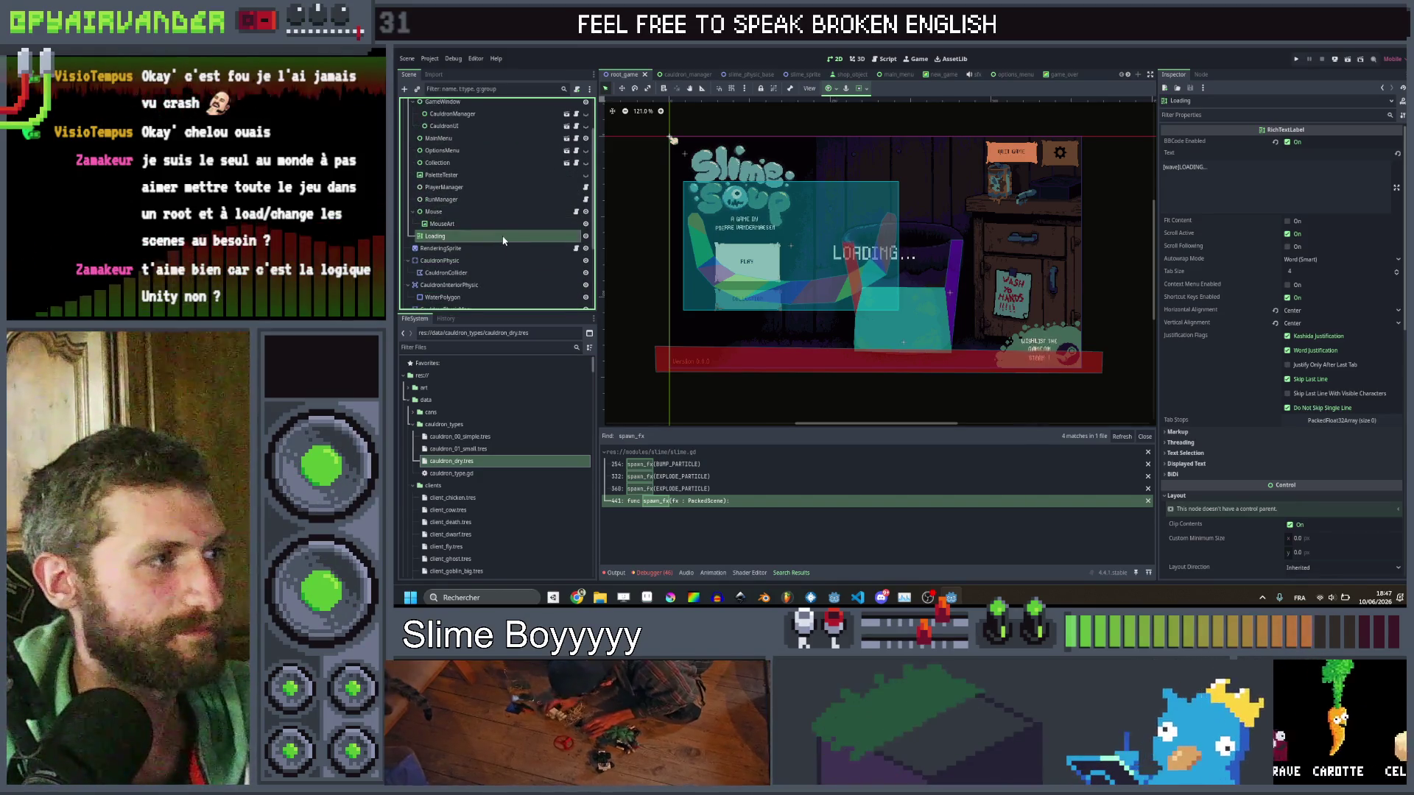
{"action": "key", "text": "Return"}
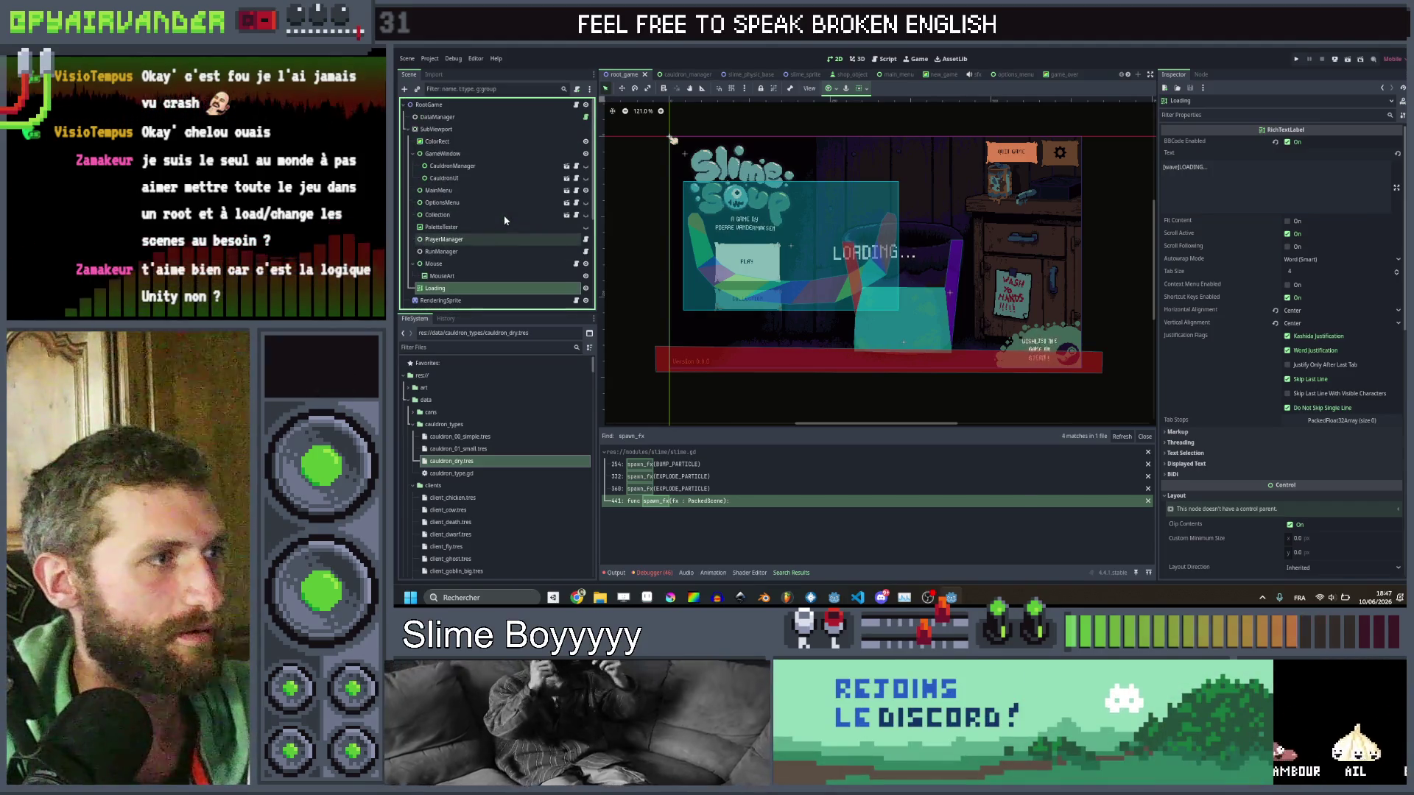
{"action": "scroll", "coordinate": [505, 217], "scroll_direction": "down", "scroll_amount": 1}
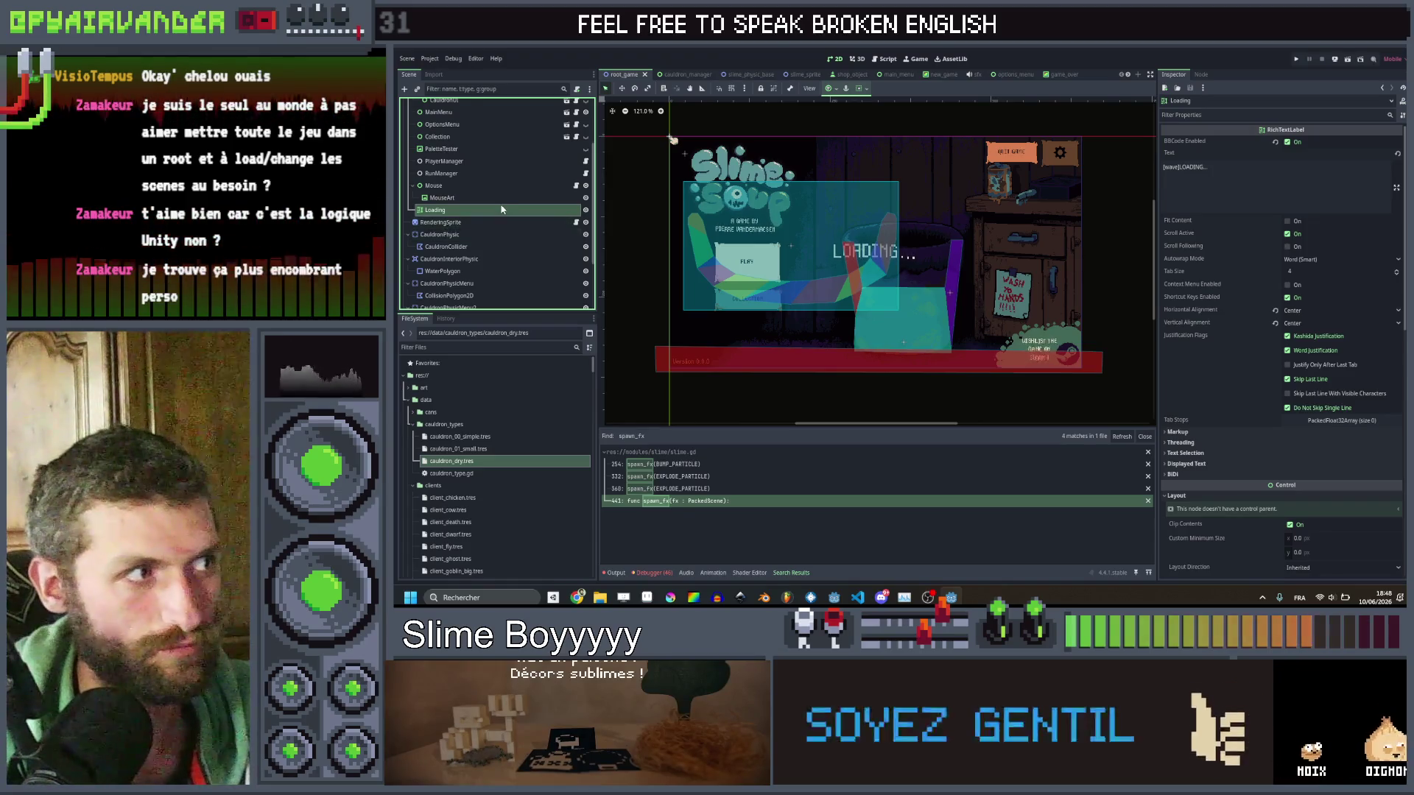
{"action": "scroll", "coordinate": [501, 200], "scroll_direction": "up", "scroll_amount": 3}
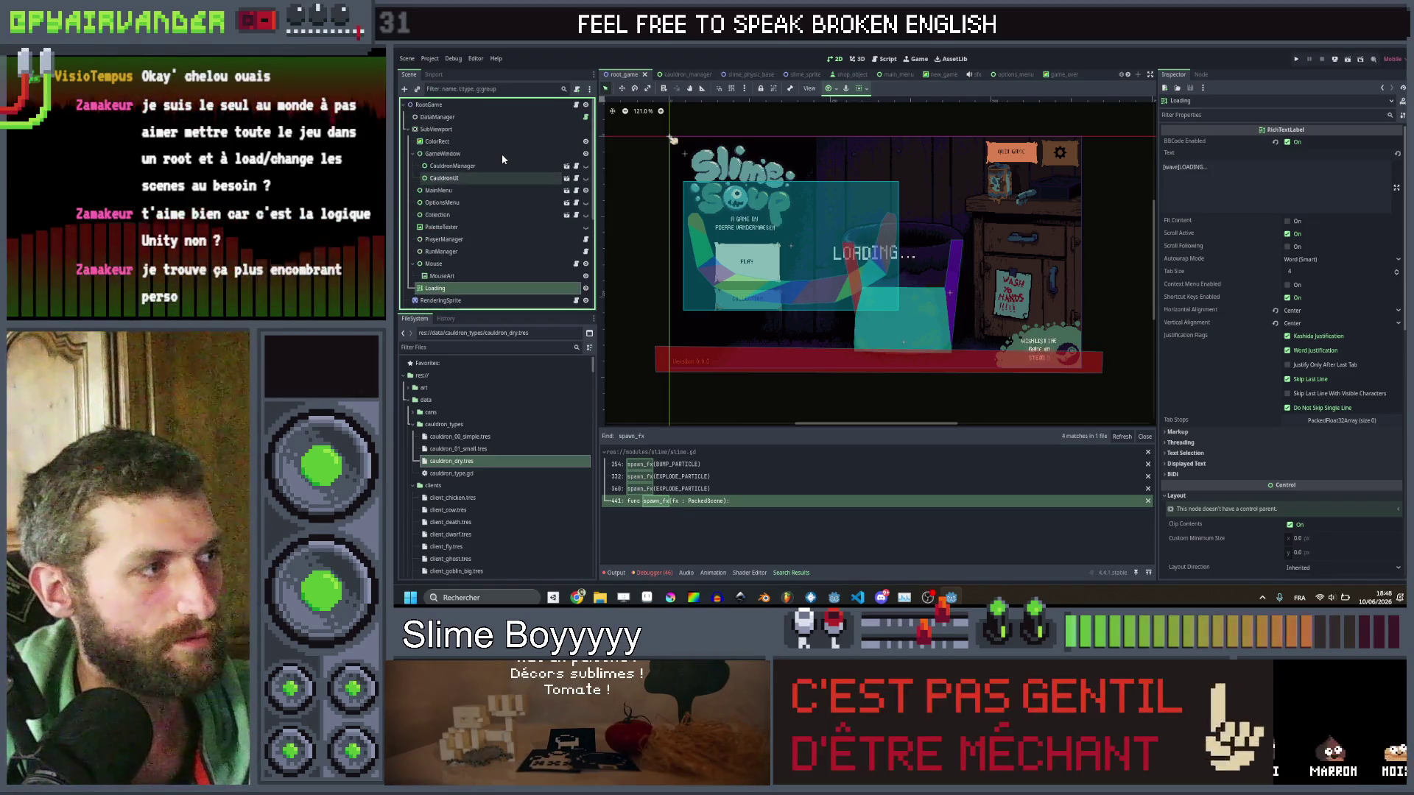
{"action": "scroll", "coordinate": [493, 165], "scroll_direction": "down", "scroll_amount": 1}
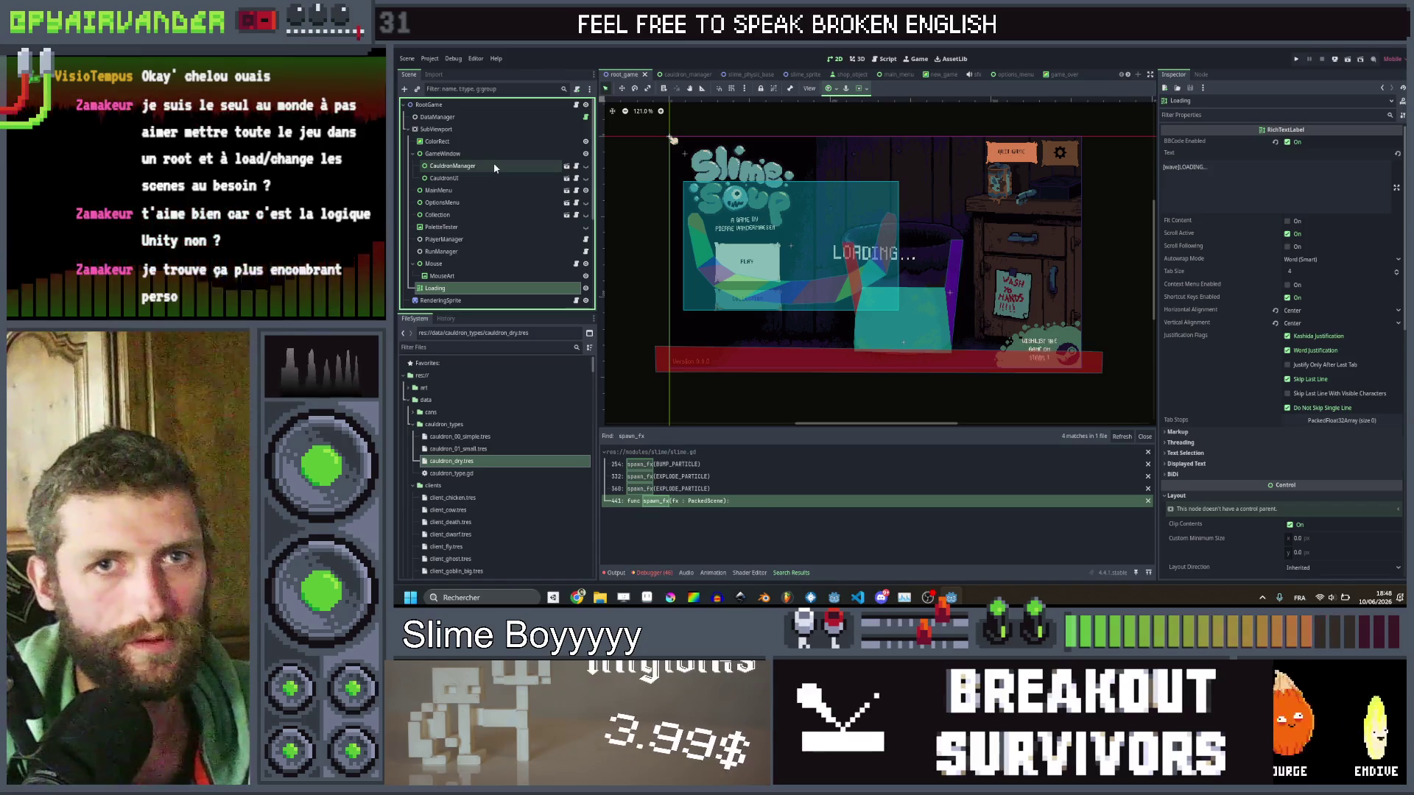
{"action": "scroll", "coordinate": [495, 168], "scroll_direction": "down", "scroll_amount": 5}
{"action": "scroll", "coordinate": [495, 168], "scroll_direction": "up", "scroll_amount": 6}
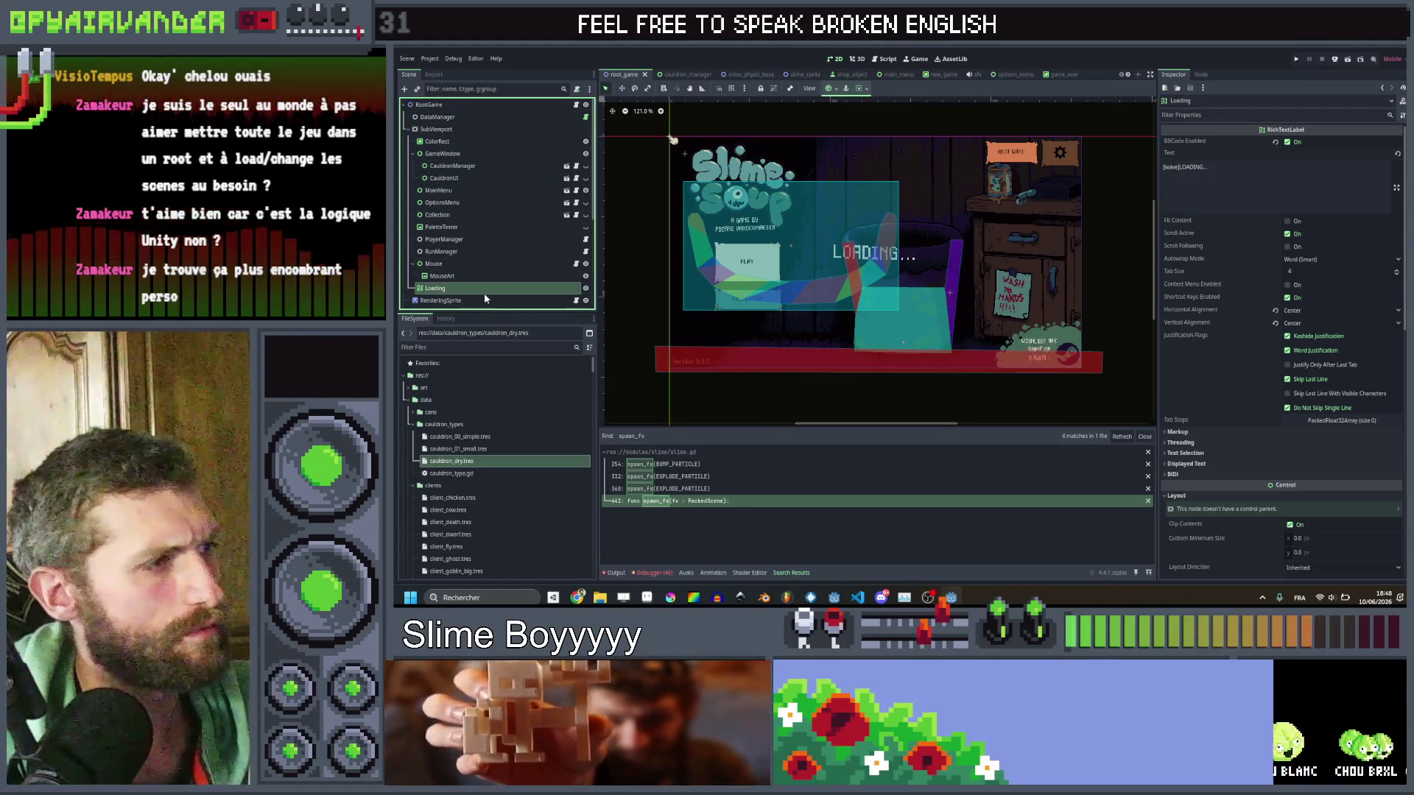
{"action": "left_click", "coordinate": [483, 276]}
{"action": "left_click", "coordinate": [484, 292]}
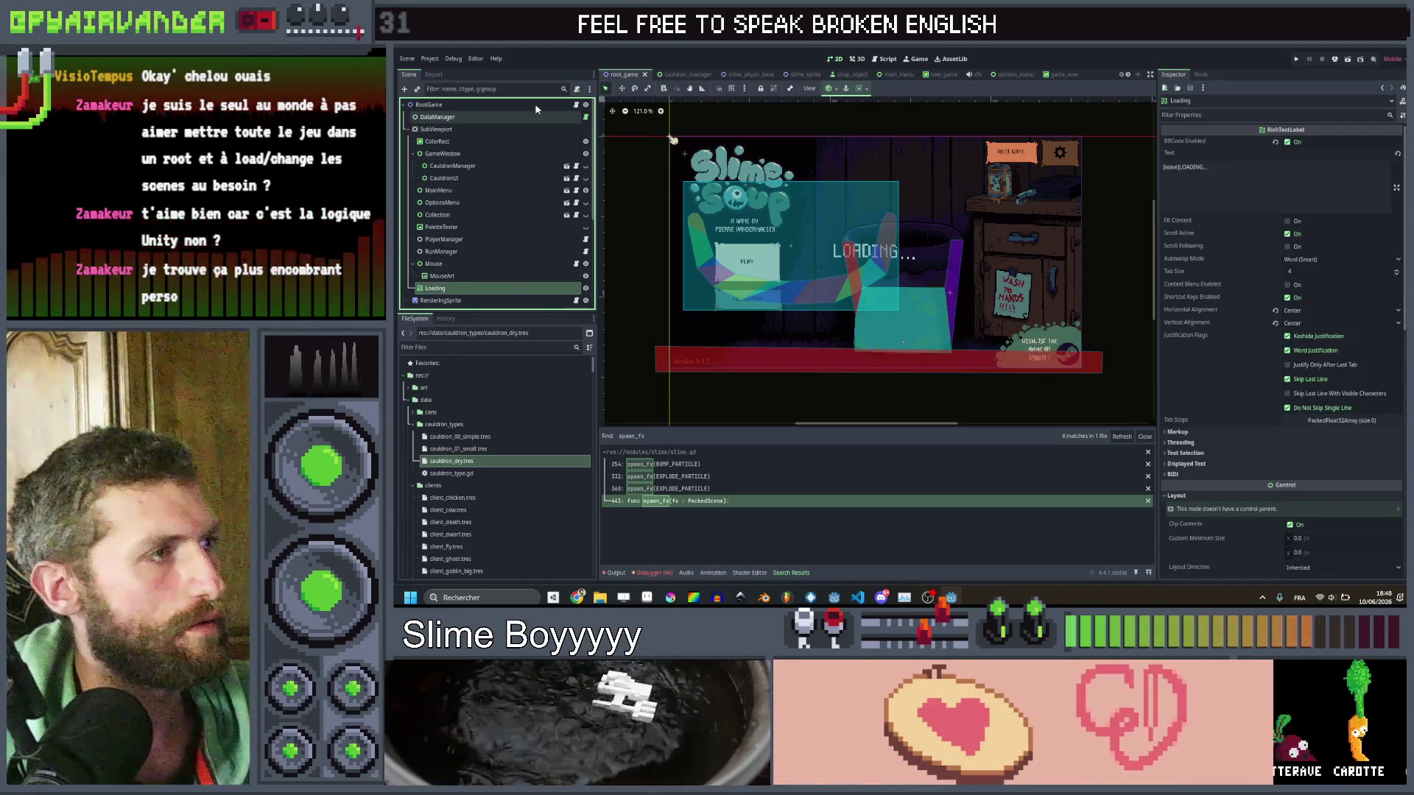
{"action": "left_click", "coordinate": [576, 104]}
{"action": "mouse_move", "coordinate": [453, 288]}
{"action": "left_mouse_down"}
{"action": "mouse_move", "coordinate": [810, 221]}
{"action": "mouse_move", "coordinate": [896, 215]}
{"action": "mouse_move", "coordinate": [891, 249]}
{"action": "left_mouse_up"}
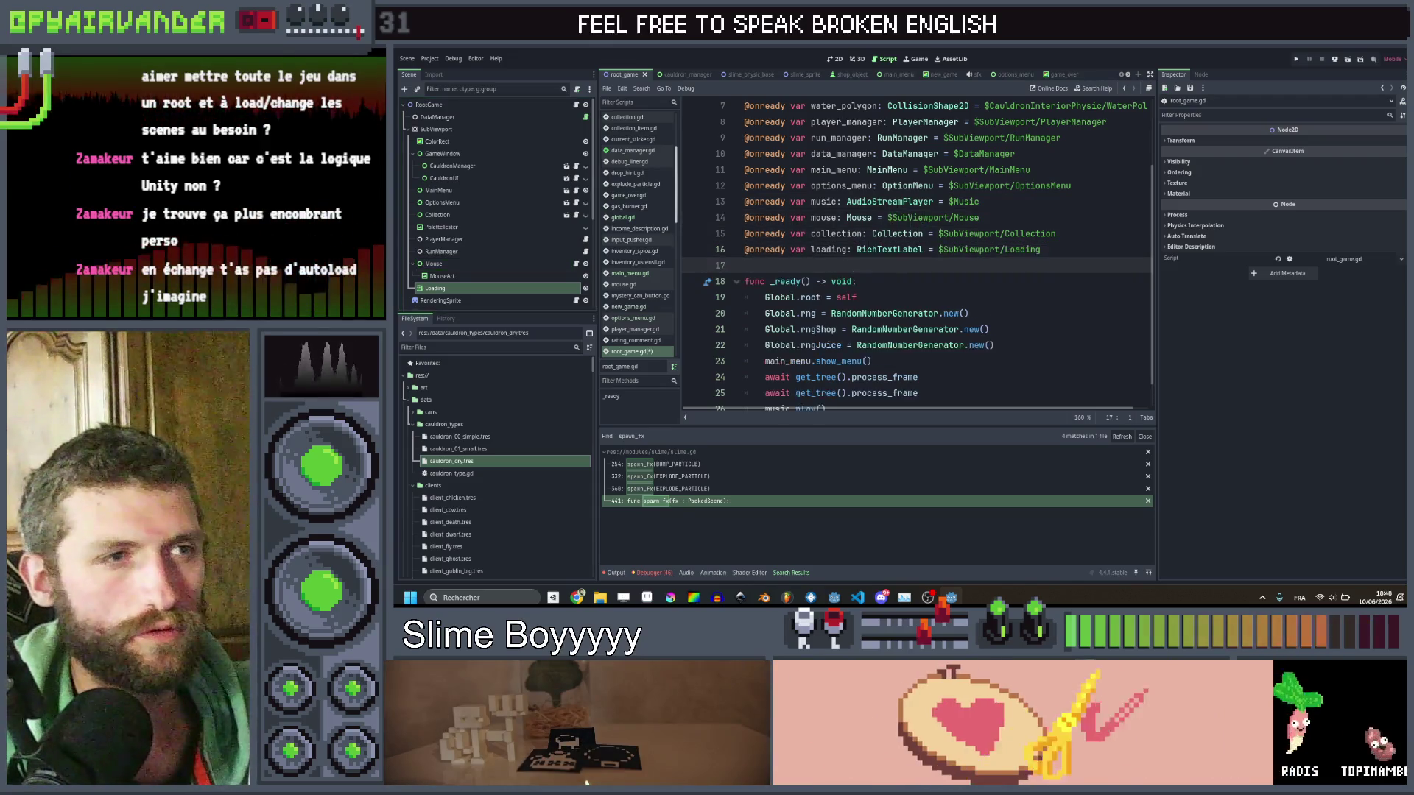
{"action": "left_click", "coordinate": [1088, 248]}
{"action": "key", "text": "ctrl+s"}
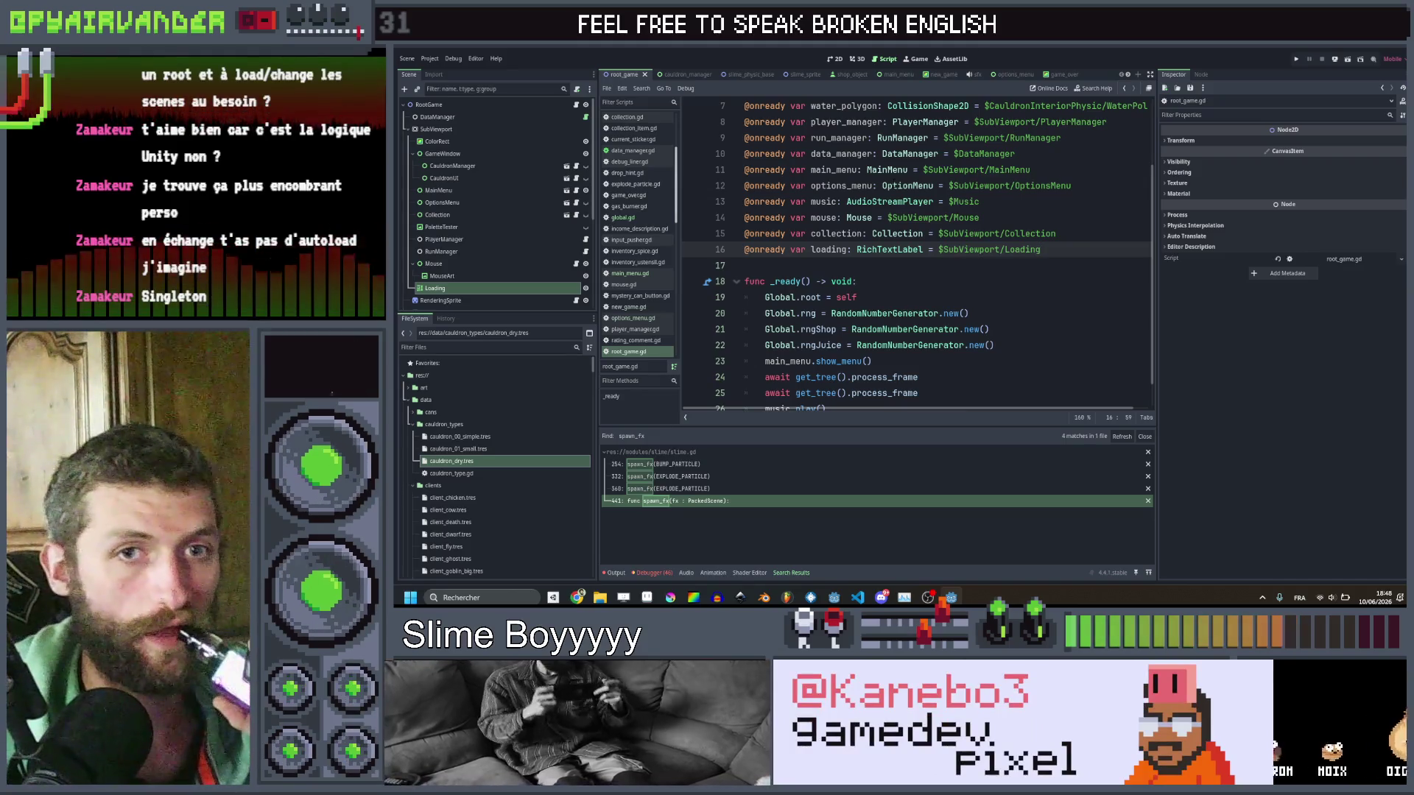
{"action": "scroll", "coordinate": [950, 207], "scroll_direction": "down", "scroll_amount": 1}
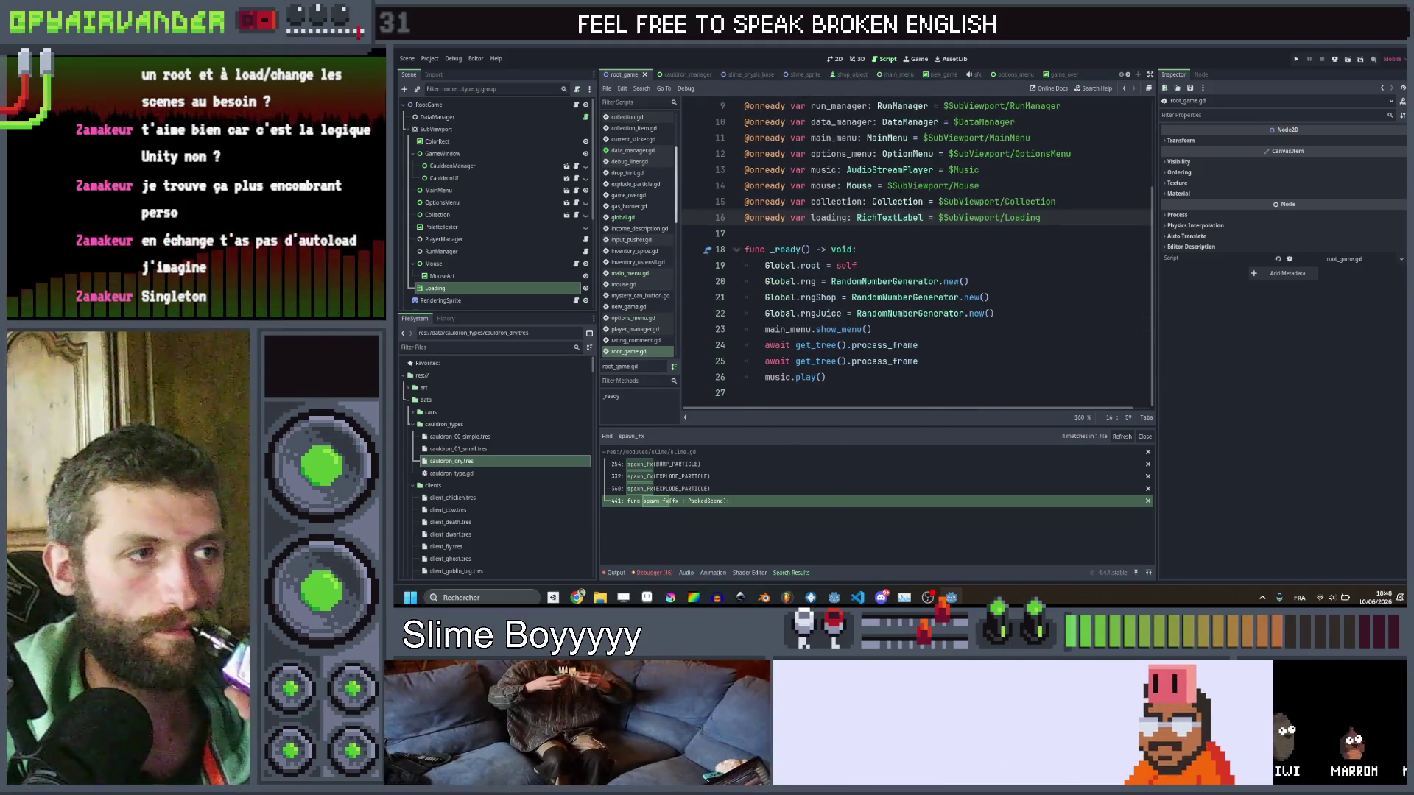
{"action": "double_click", "coordinate": [779, 265]}
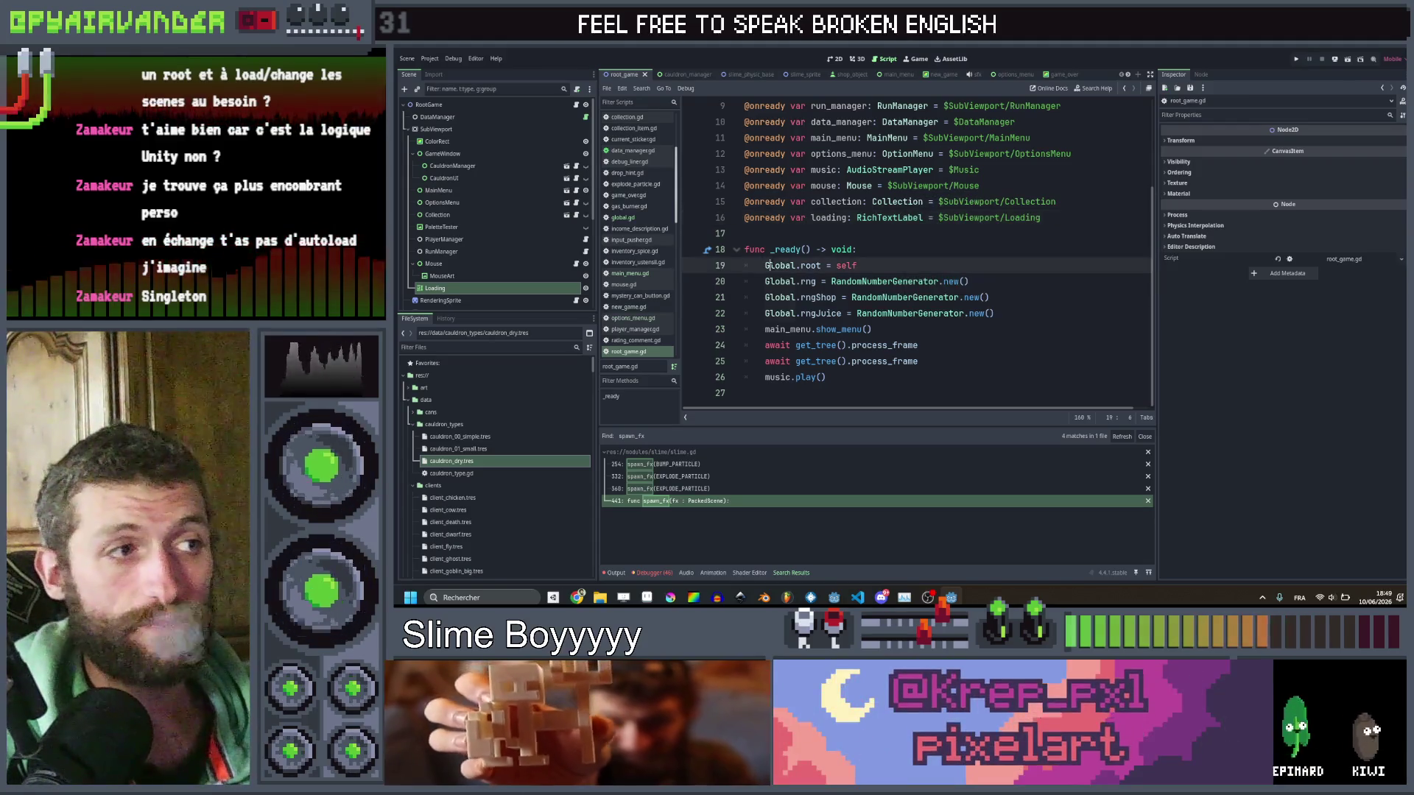
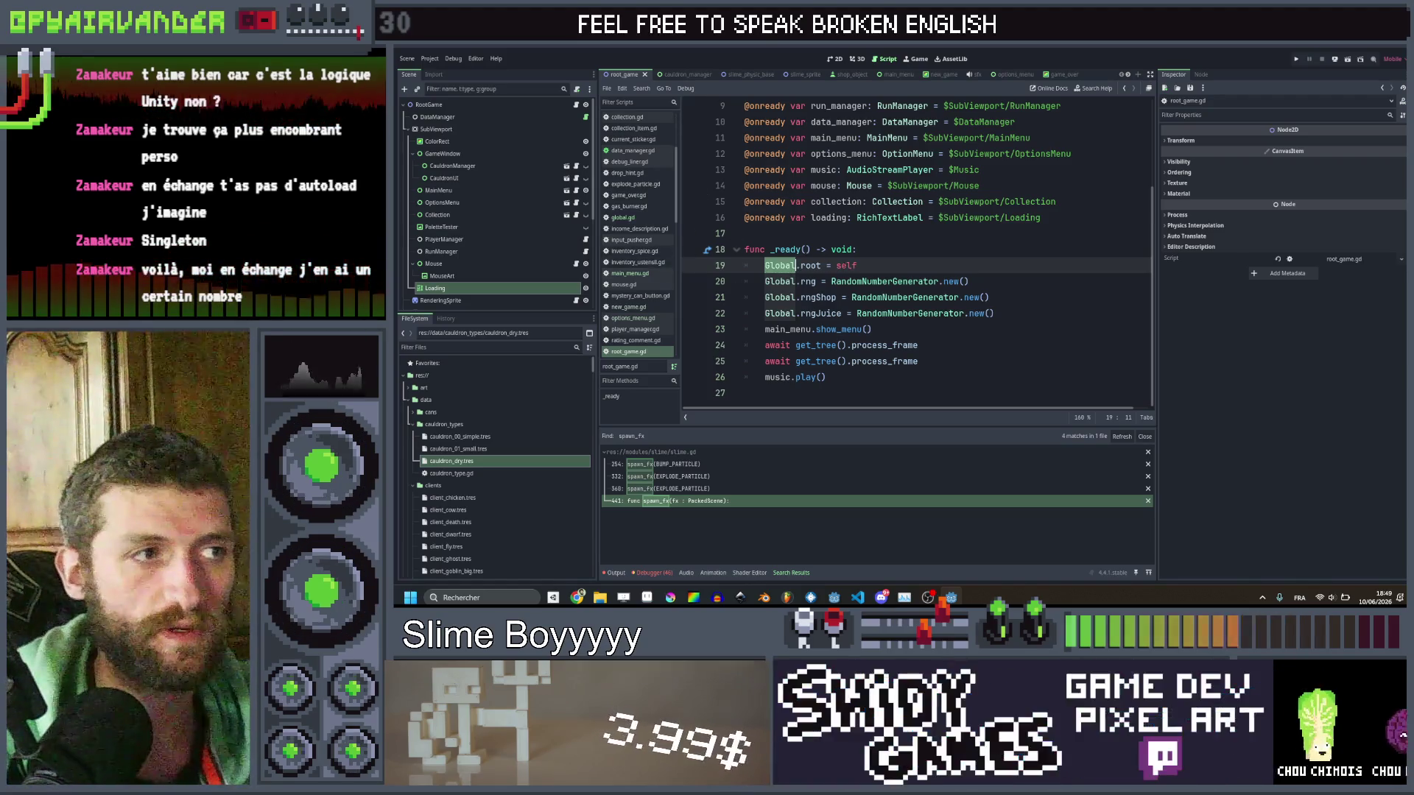
Check lines 19–24 of root_game.gd's _ready, then switch to main_menu.gd.
{"action": "key", "text": "End"}
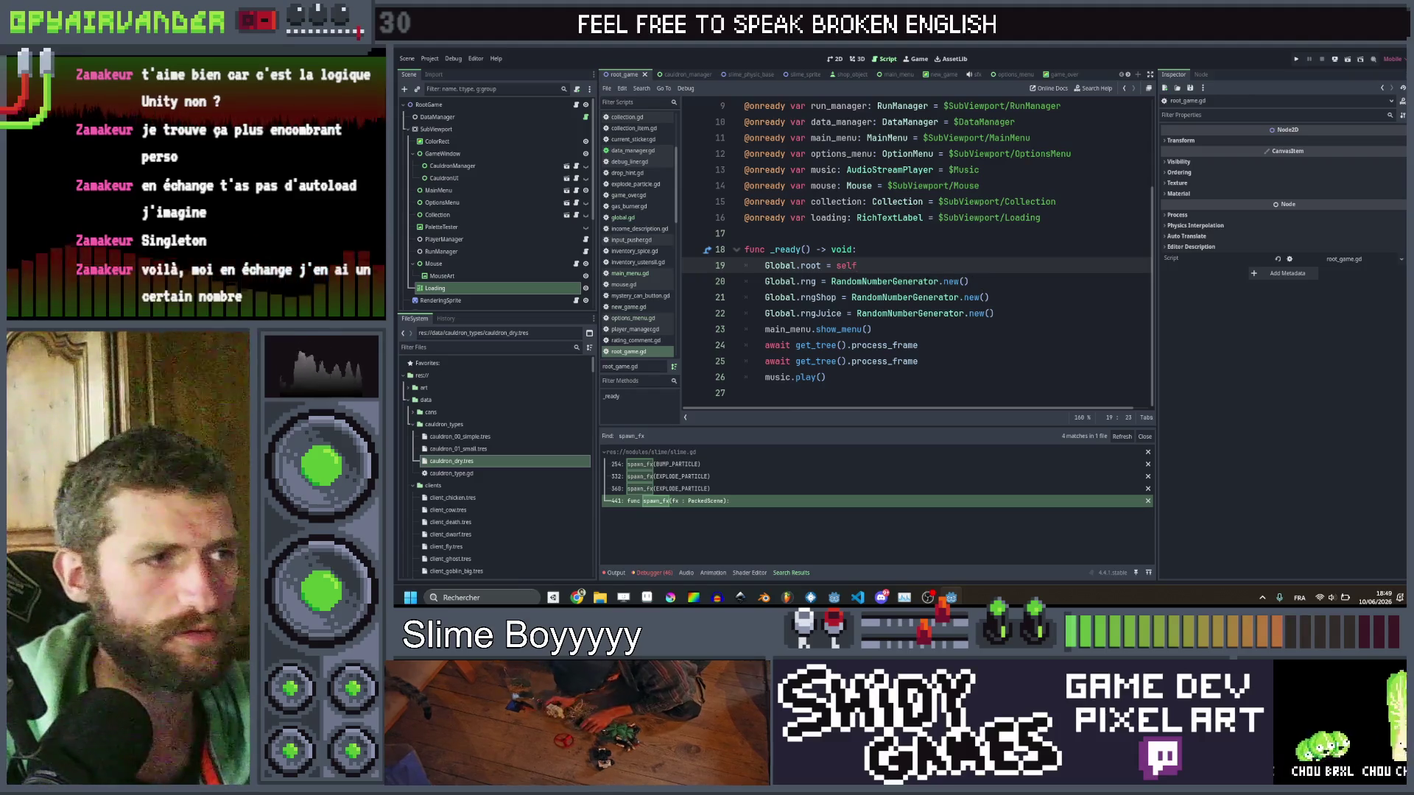
{"action": "key", "text": "Down"}
{"action": "key", "text": "Down"}
{"action": "key", "text": "Down"}
{"action": "key", "text": "End"}
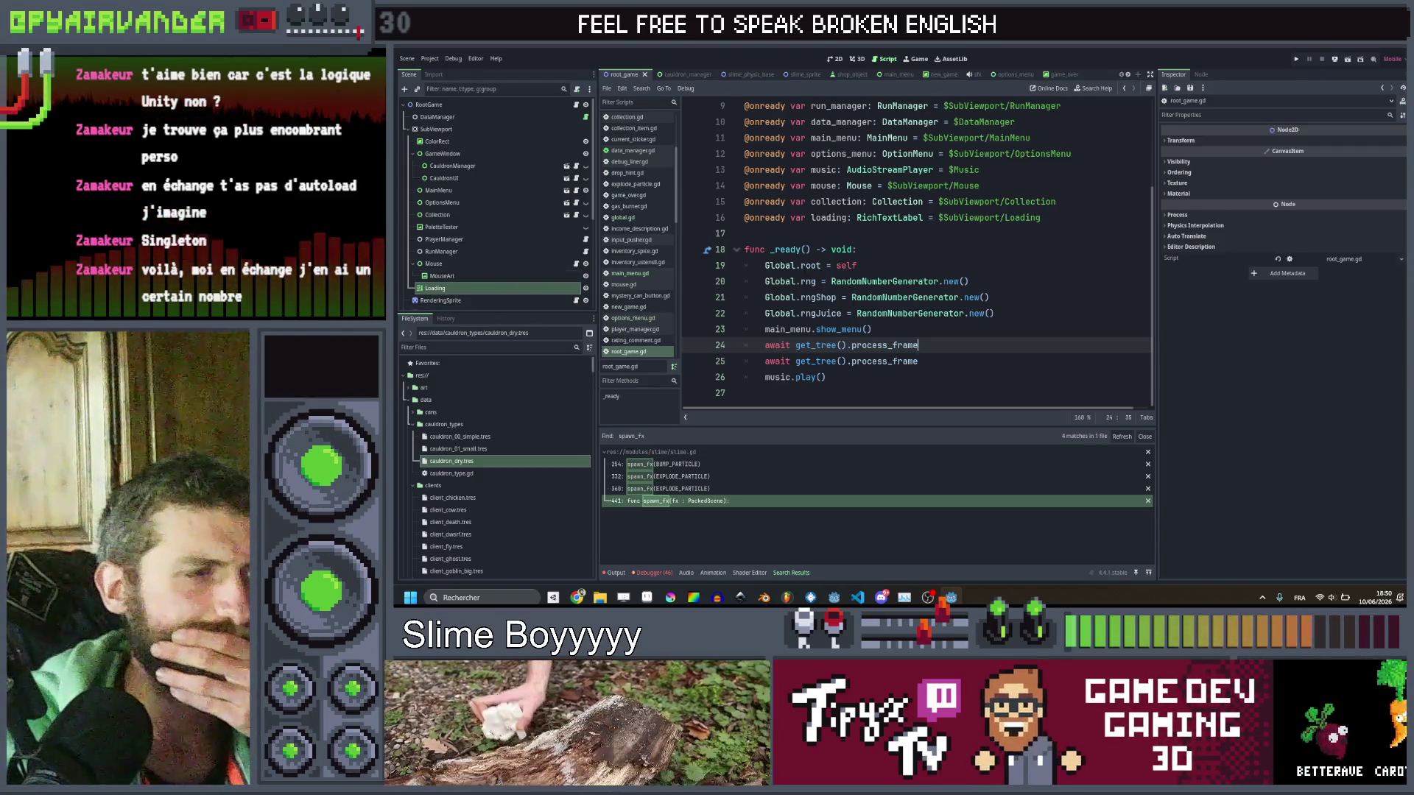
{"action": "left_click", "coordinate": [931, 313]}
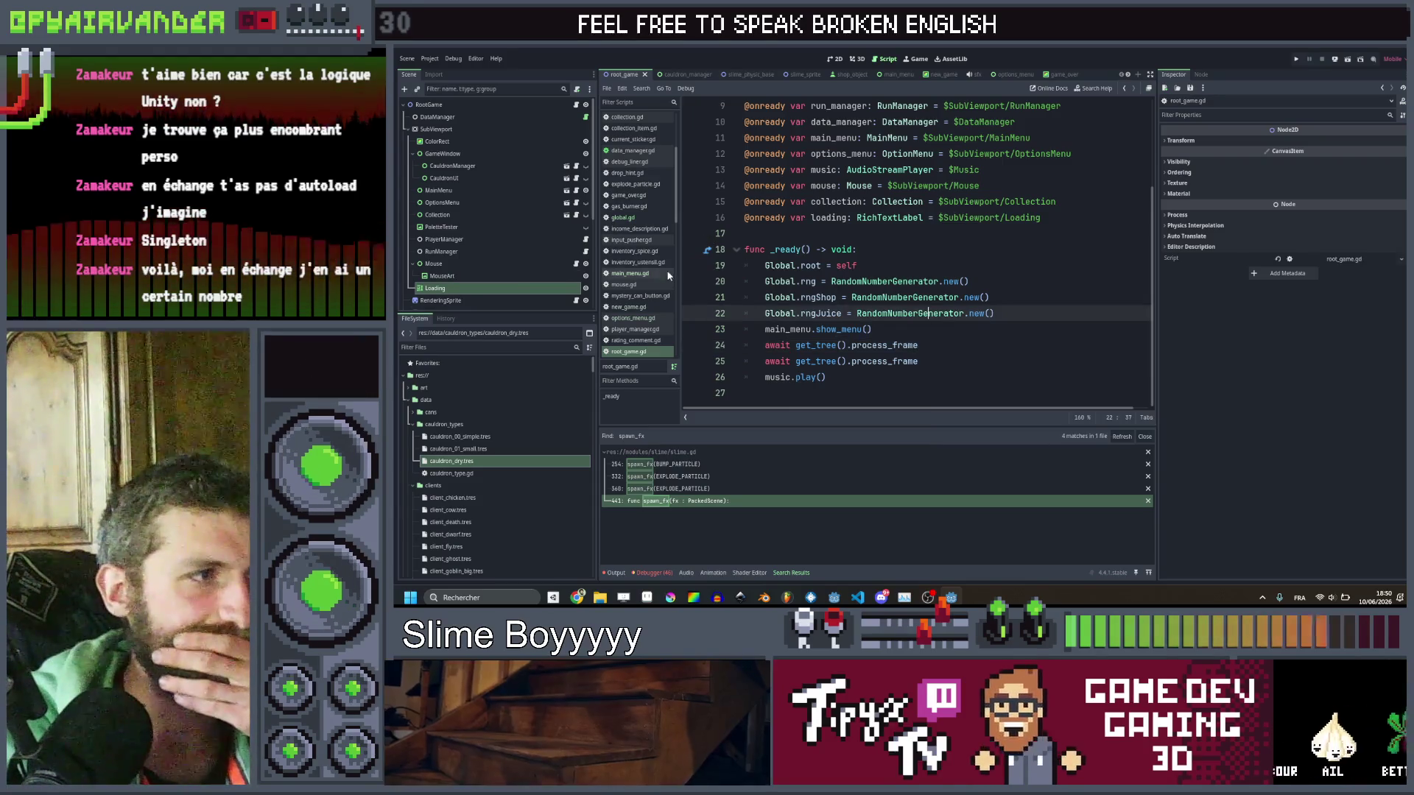
{"action": "left_click", "coordinate": [657, 279]}
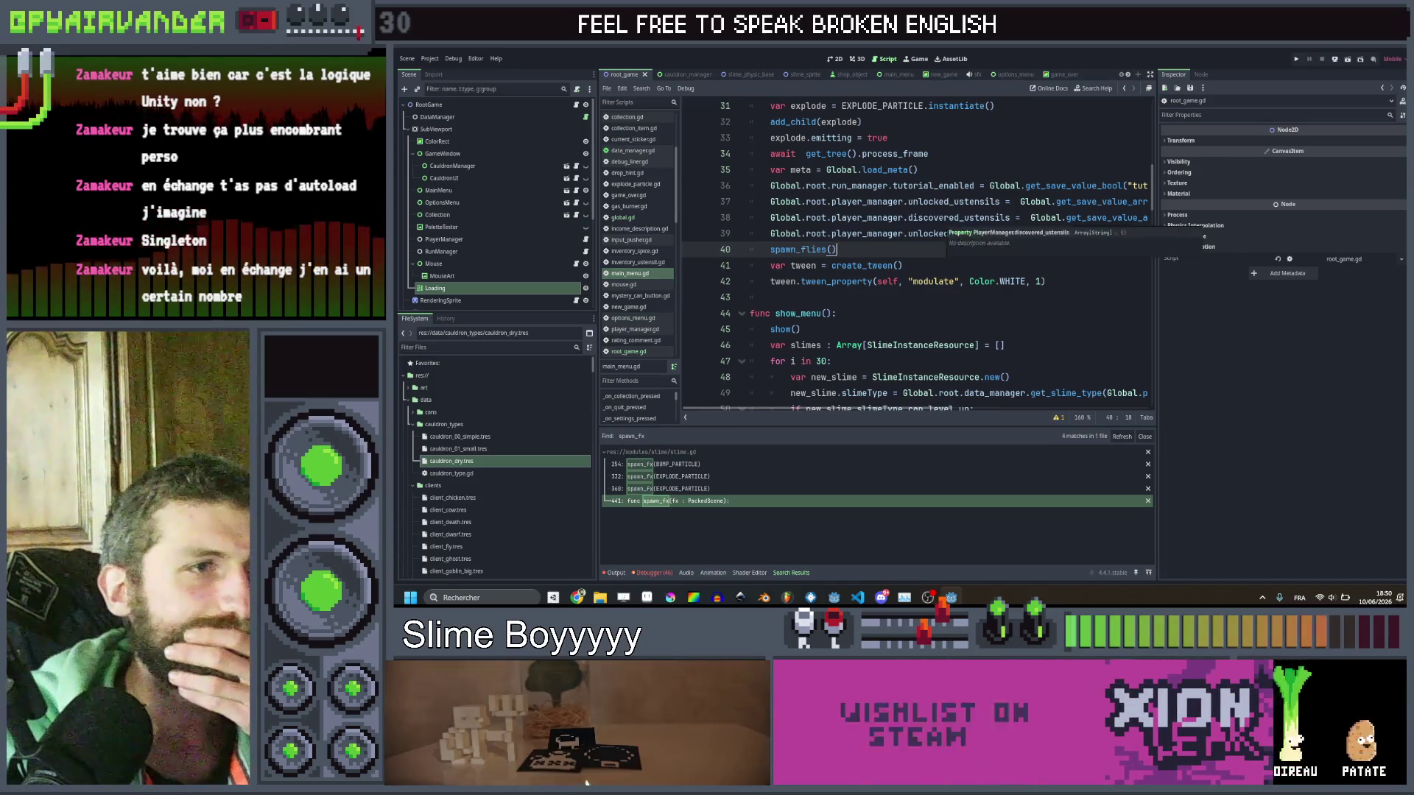
{"action": "scroll", "coordinate": [941, 221], "scroll_direction": "up", "scroll_amount": 5}
{"action": "scroll", "coordinate": [941, 221], "scroll_direction": "down", "scroll_amount": 3}
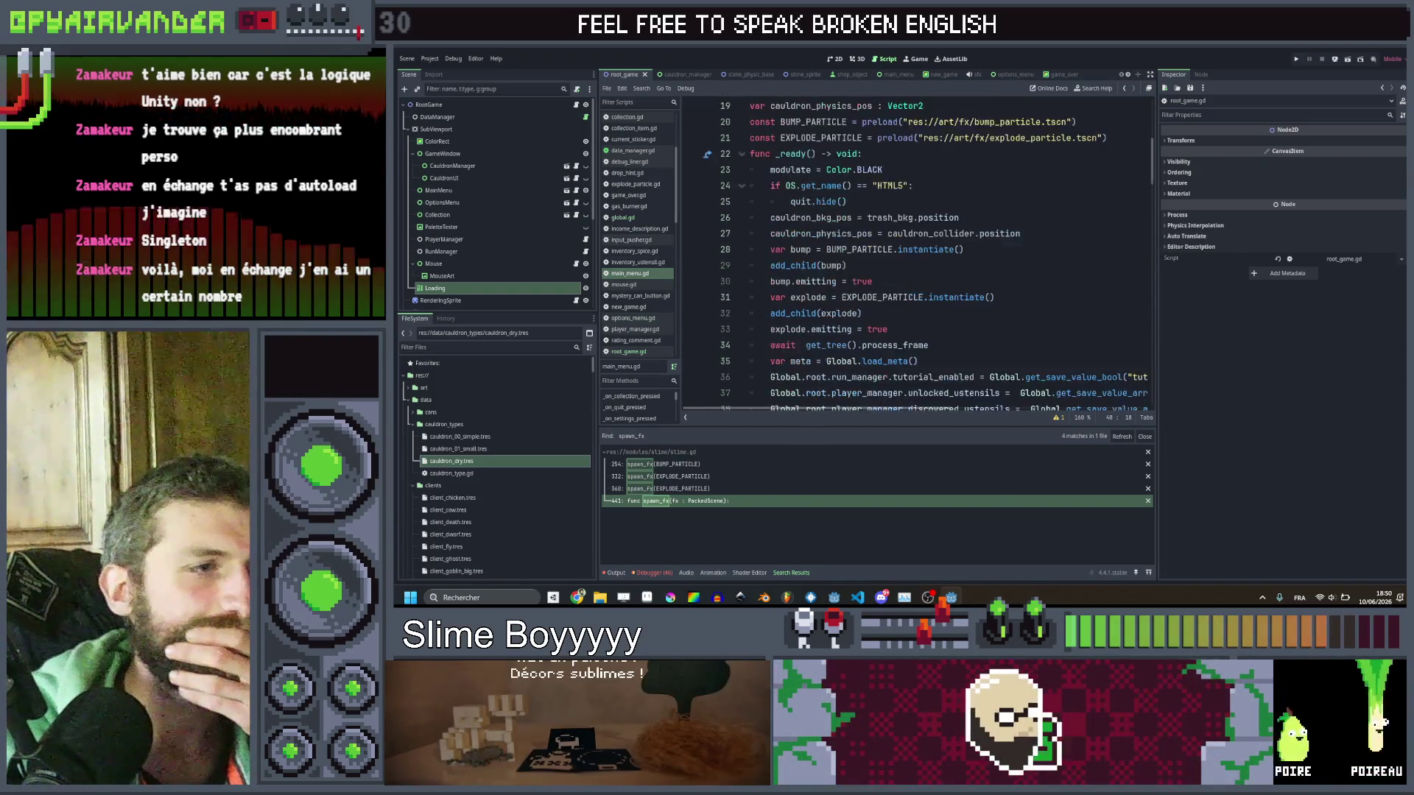
{"action": "scroll", "coordinate": [943, 220], "scroll_direction": "up", "scroll_amount": 2}
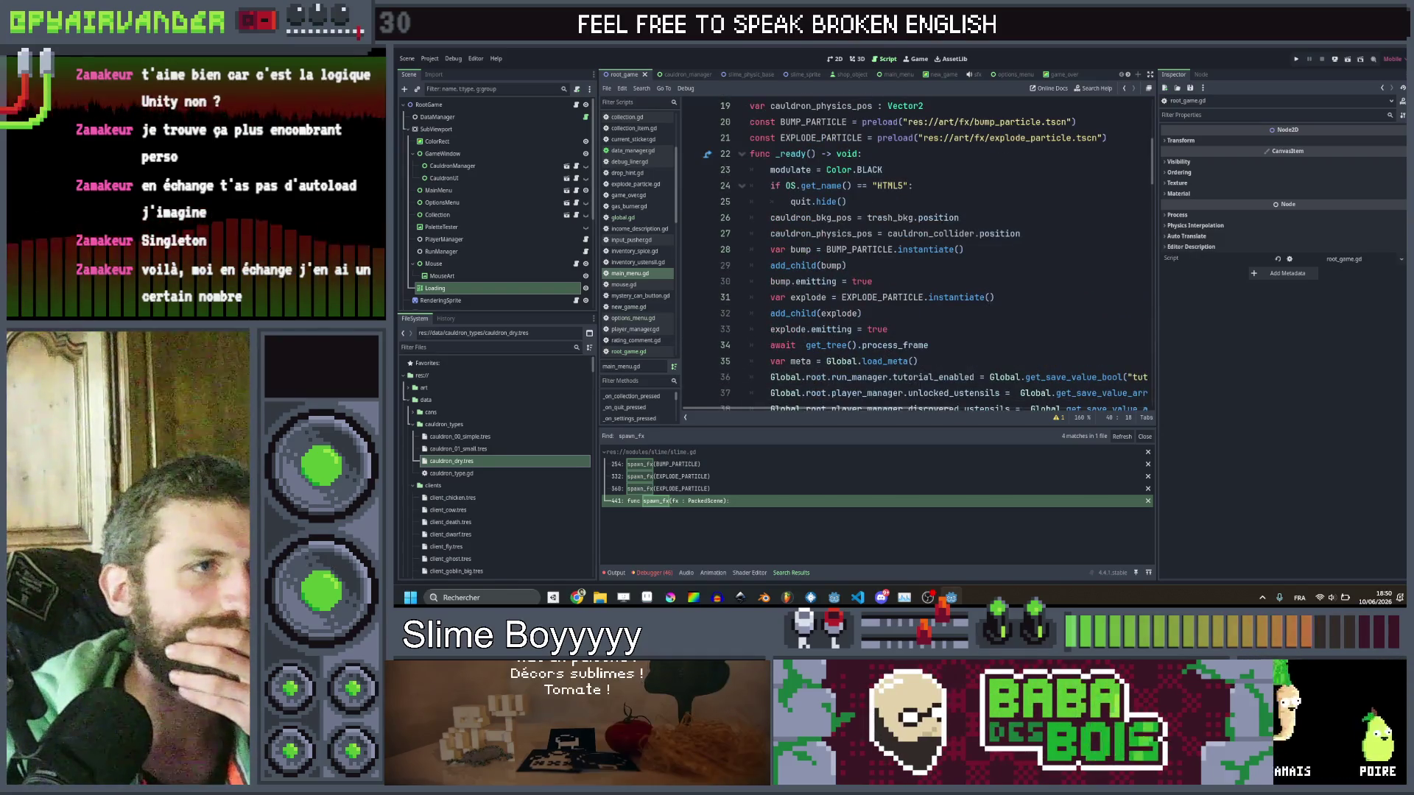
{"action": "left_click_drag", "start_coordinate": [770, 202], "coordinate": [771, 187]}
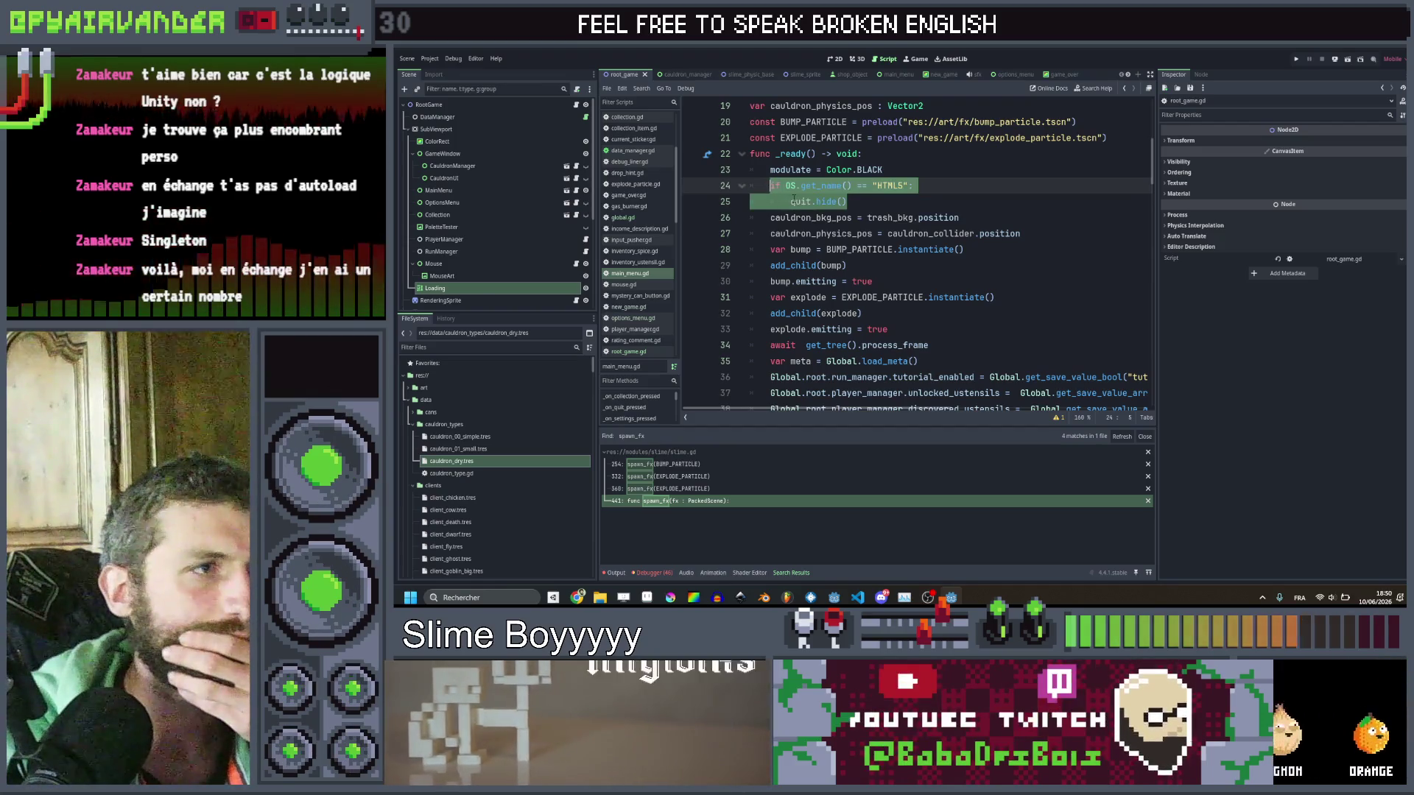
{"action": "left_click", "coordinate": [792, 200]}
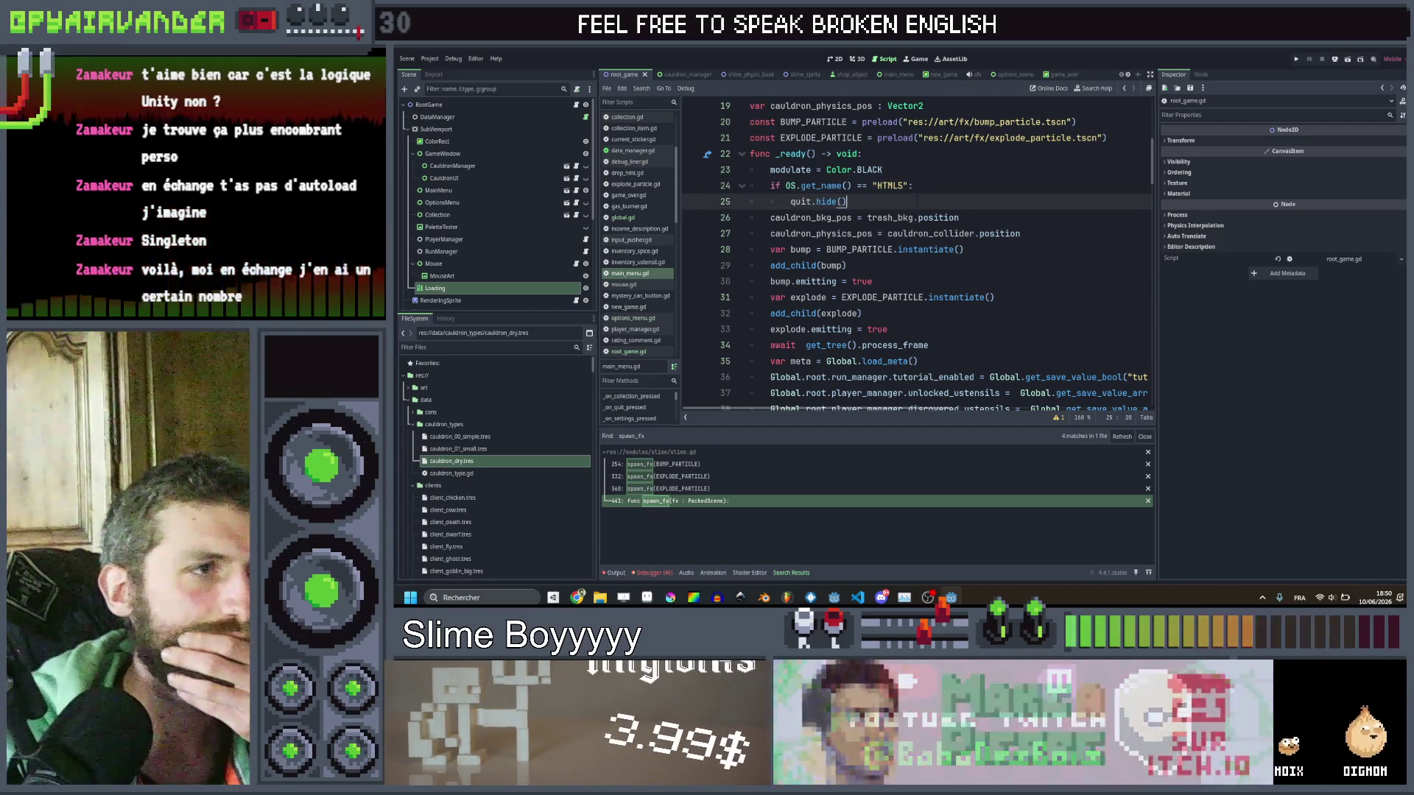
{"action": "left_click", "coordinate": [897, 185]}
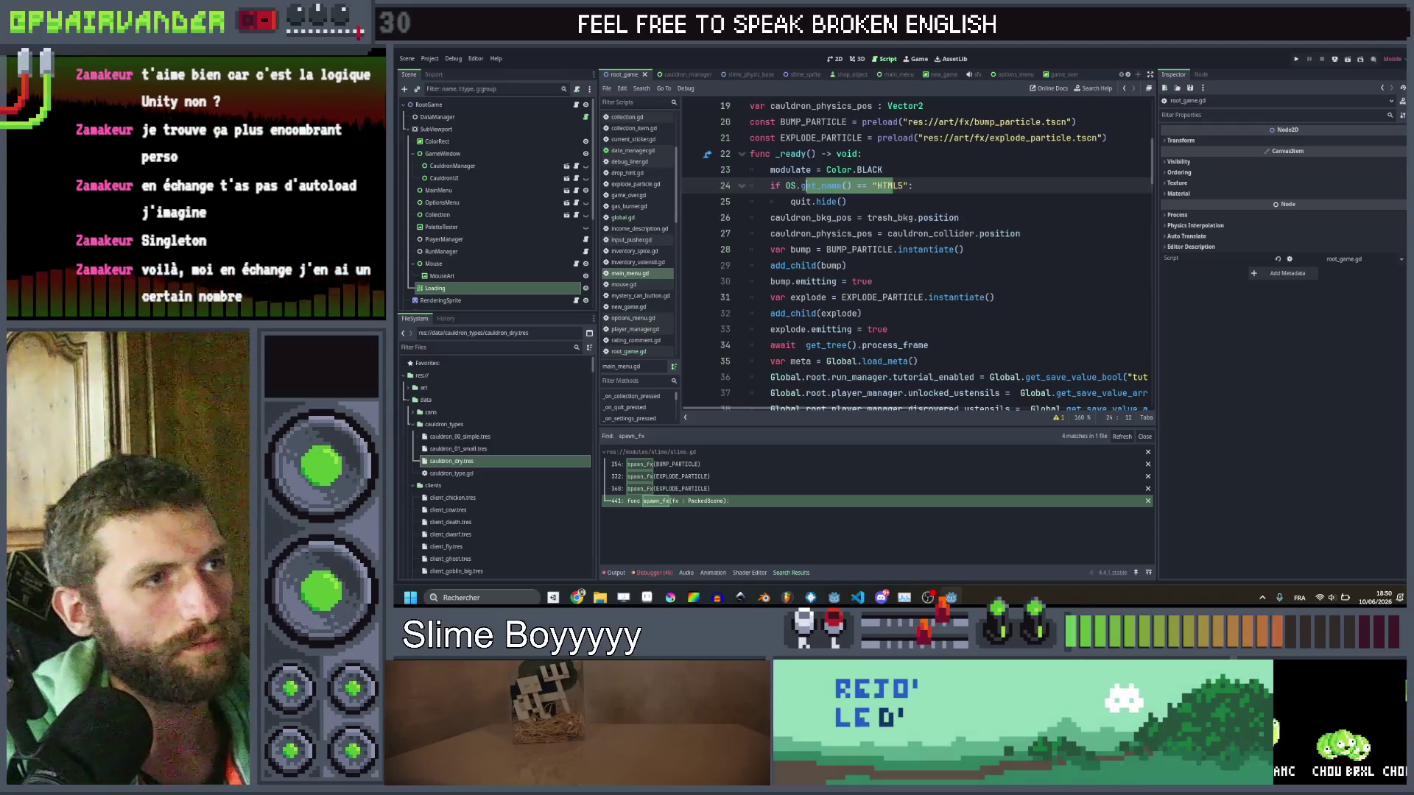
Replace the get_name() == "HTML5" checks on lines 24 and 135 with has_feature("web"): and save.
{"action": "left_click_drag", "start_coordinate": [802, 186], "coordinate": [921, 186]}
{"action": "type", "text": "has_feature(\"web\")"}
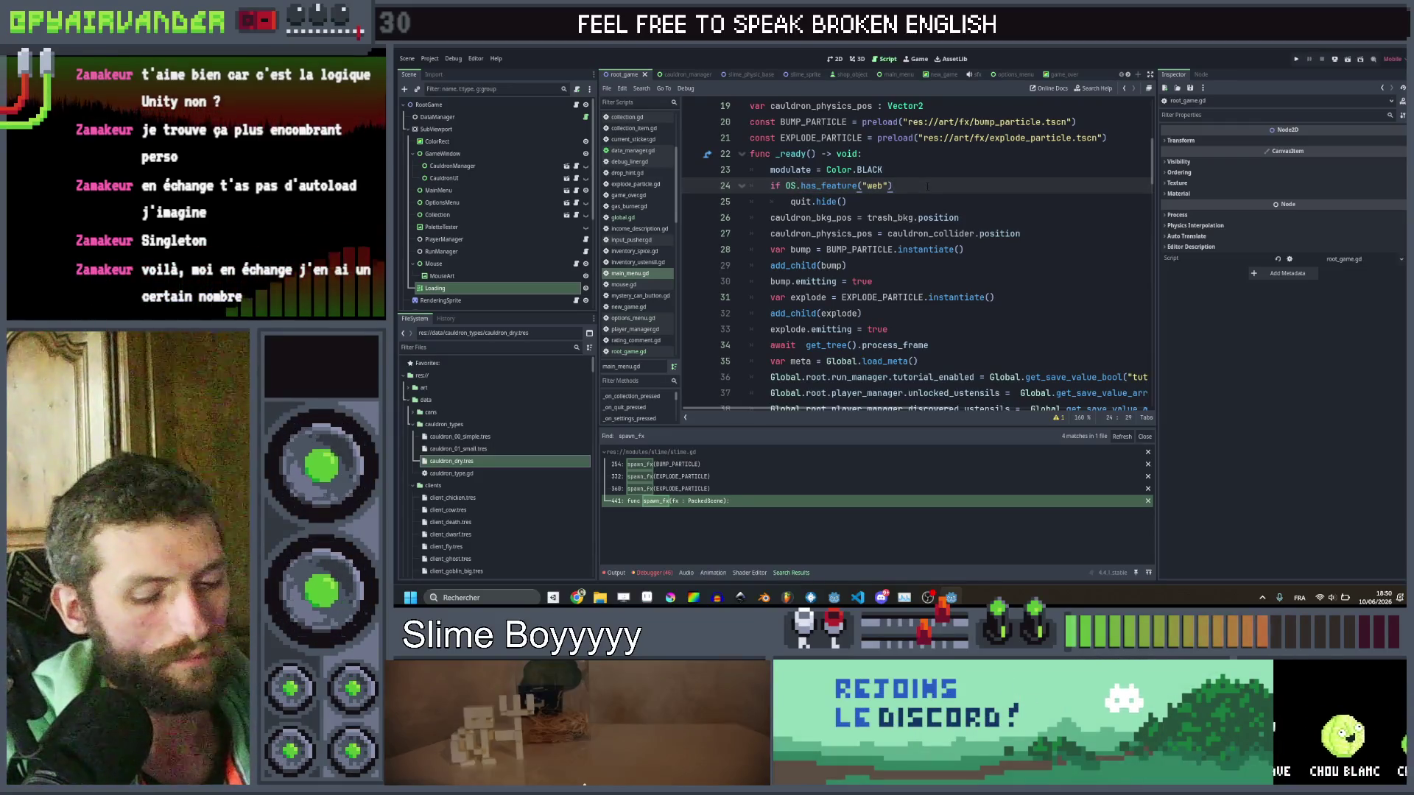
{"action": "type", "text": ":"}
{"action": "key", "text": "ctrl+s"}
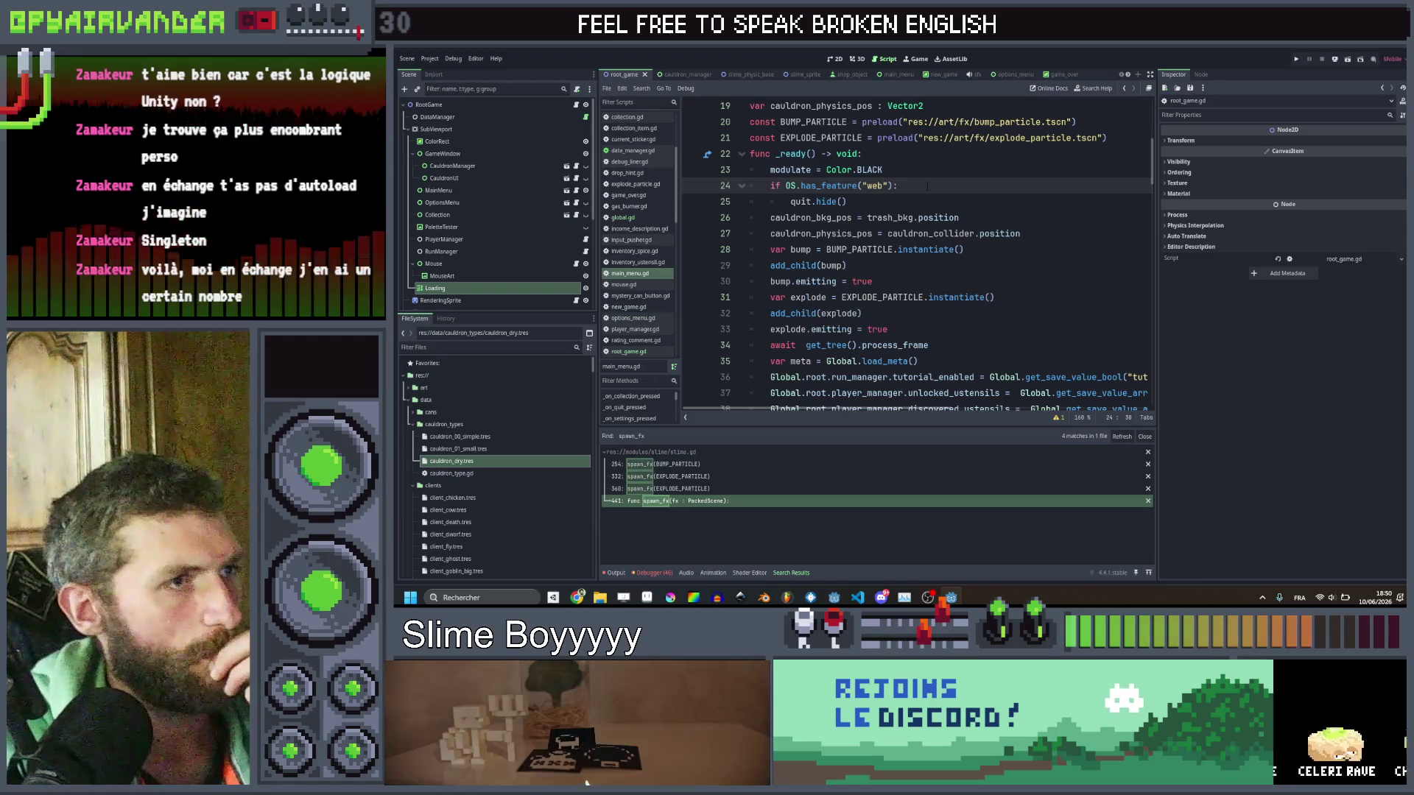
{"action": "scroll", "coordinate": [943, 191], "scroll_direction": "down", "scroll_amount": 20}
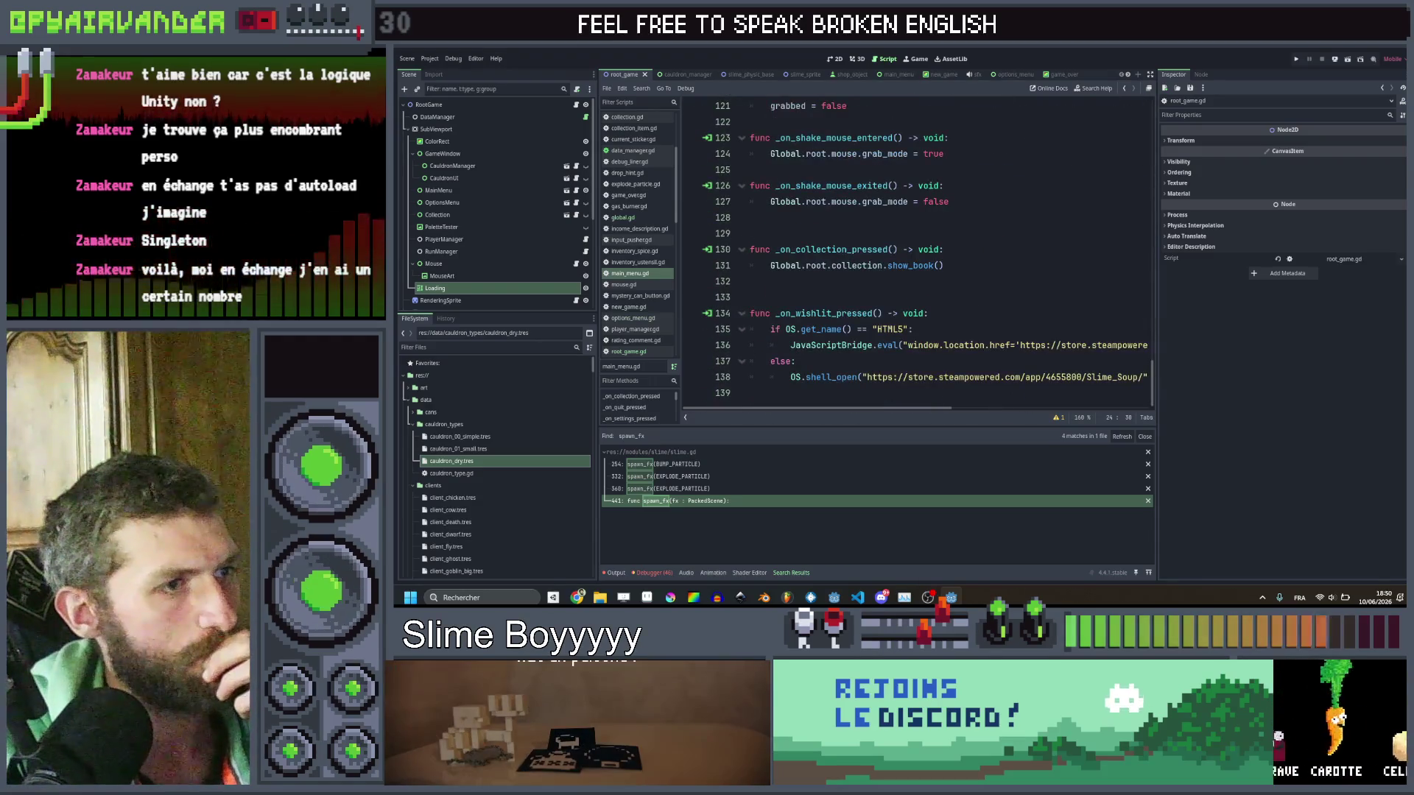
{"action": "left_click_drag", "start_coordinate": [786, 329], "coordinate": [913, 329]}
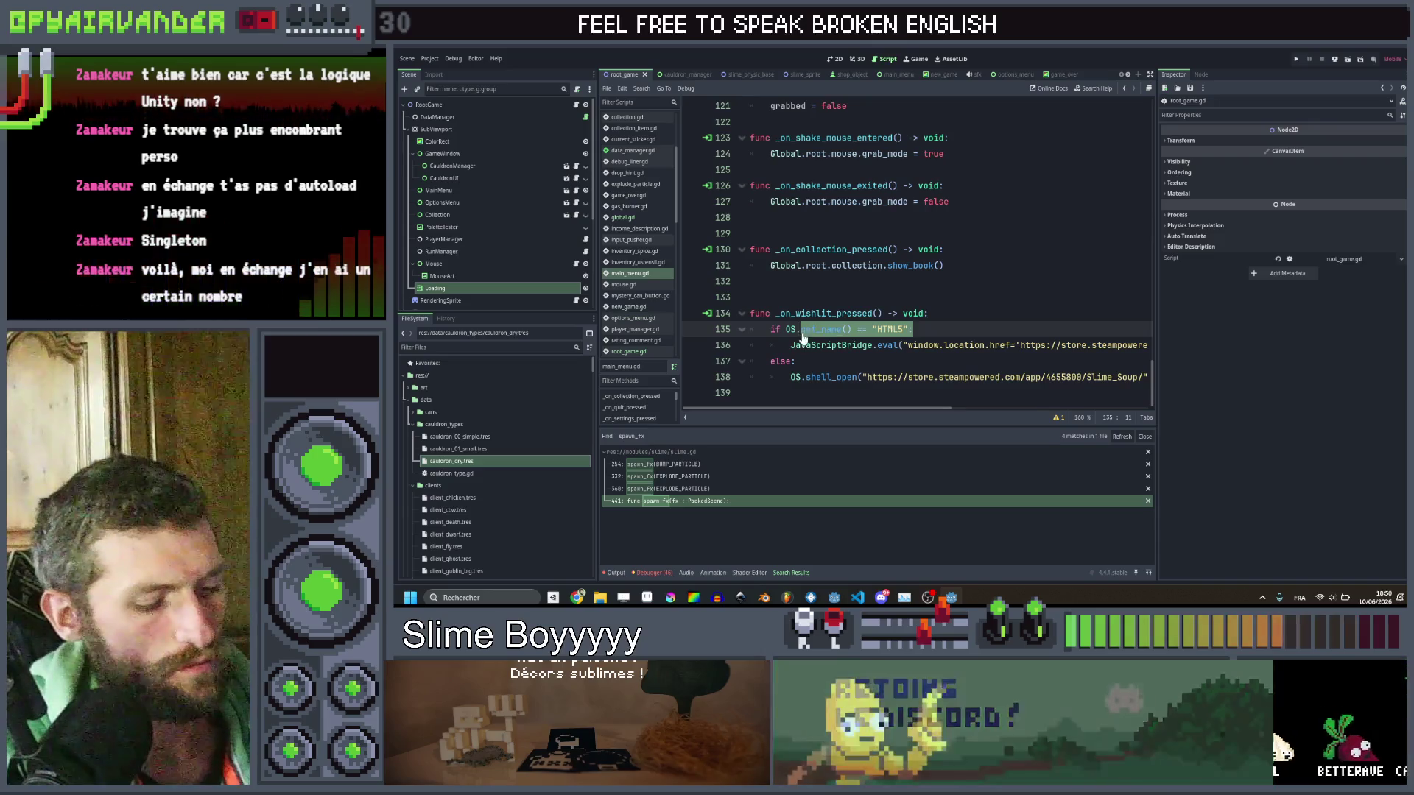
{"action": "type", "text": "has_feature(\"web\")"}
{"action": "key", "text": "ctrl+s"}
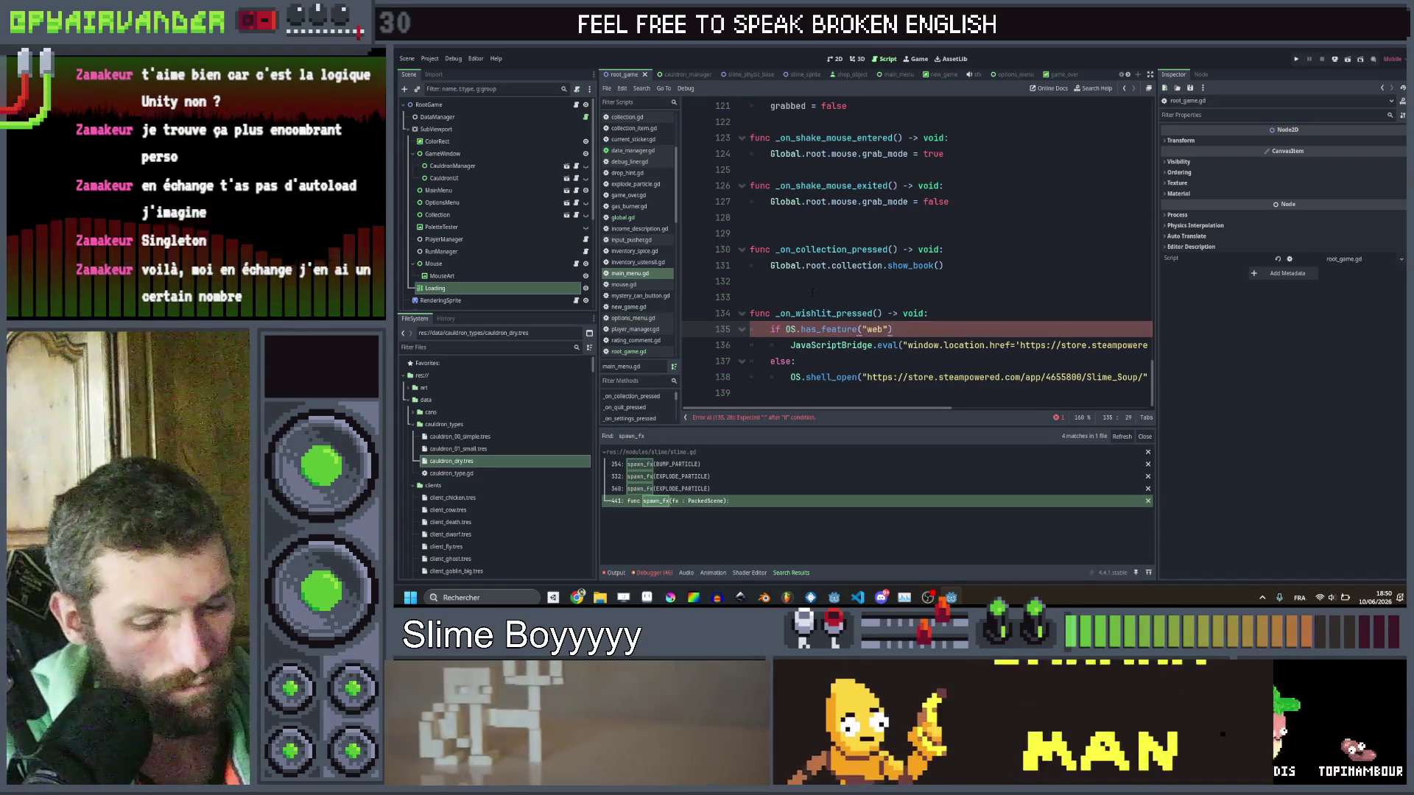
{"action": "type", "text": ":"}
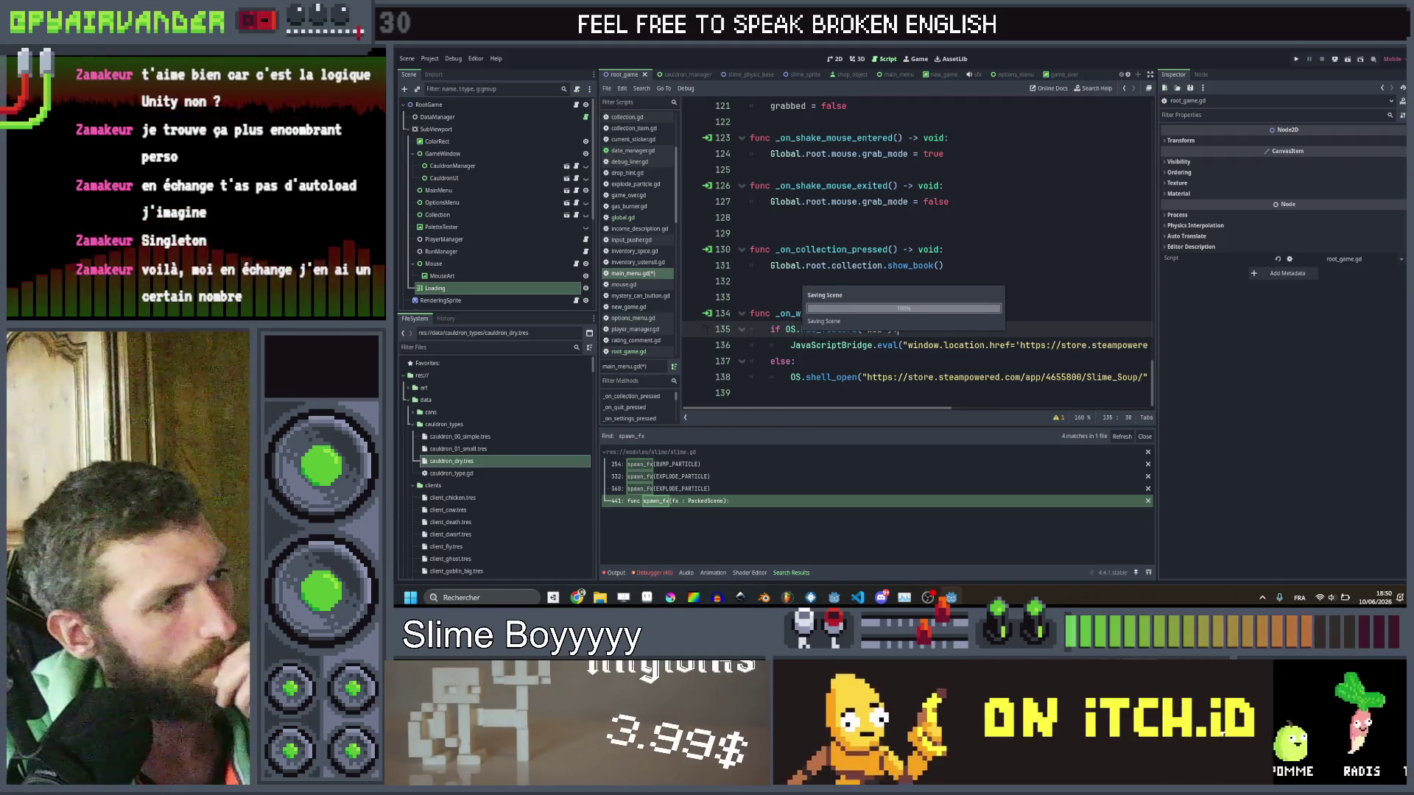
{"action": "scroll", "coordinate": [642, 315], "scroll_direction": "down", "scroll_amount": 3}
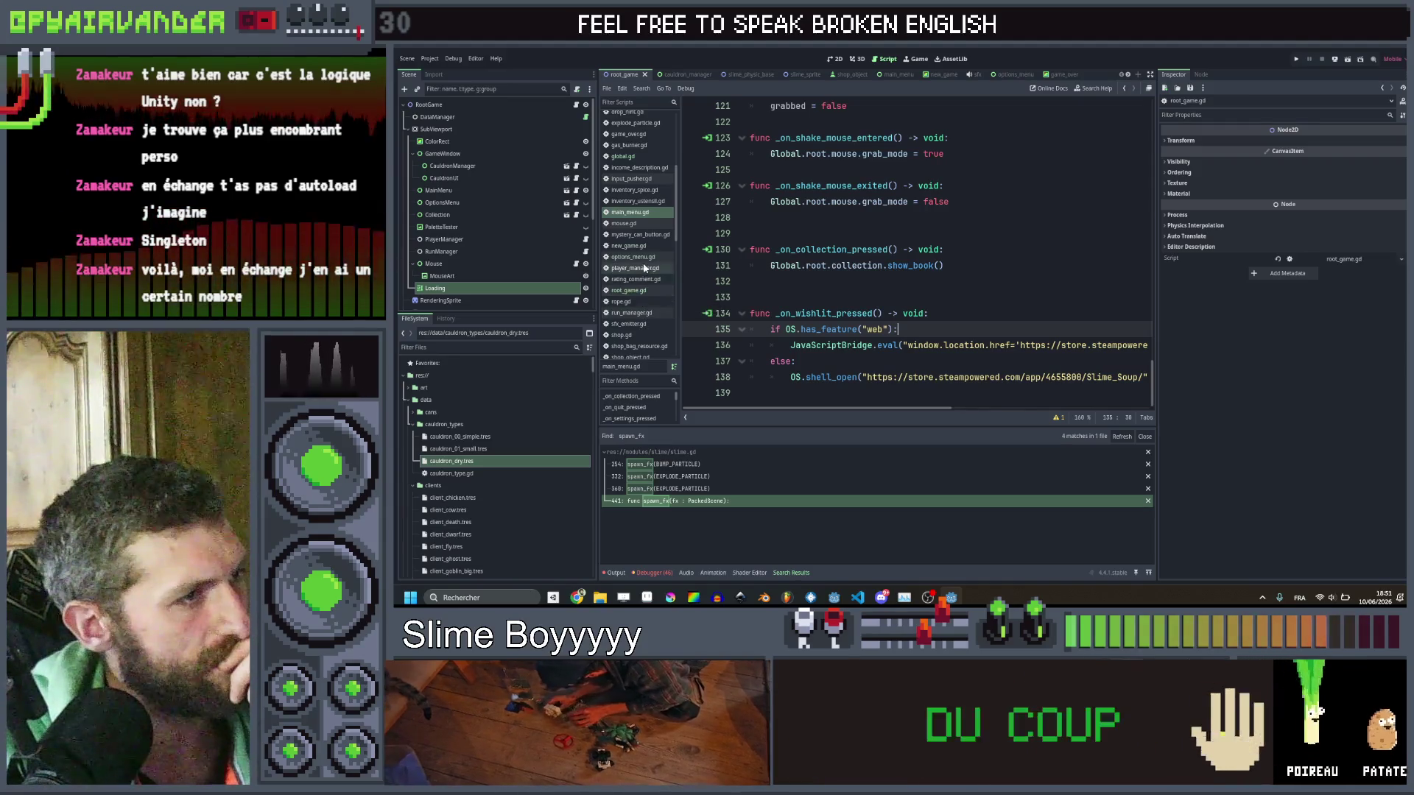
Switch options_menu.gd's line 73 Steam-page check to has_feature("web"), then reopen root_game.gd.
{"action": "left_click", "coordinate": [633, 257]}
{"action": "scroll", "coordinate": [913, 257], "scroll_direction": "down", "scroll_amount": 3}
{"action": "scroll", "coordinate": [911, 335], "scroll_direction": "down", "scroll_amount": 5}
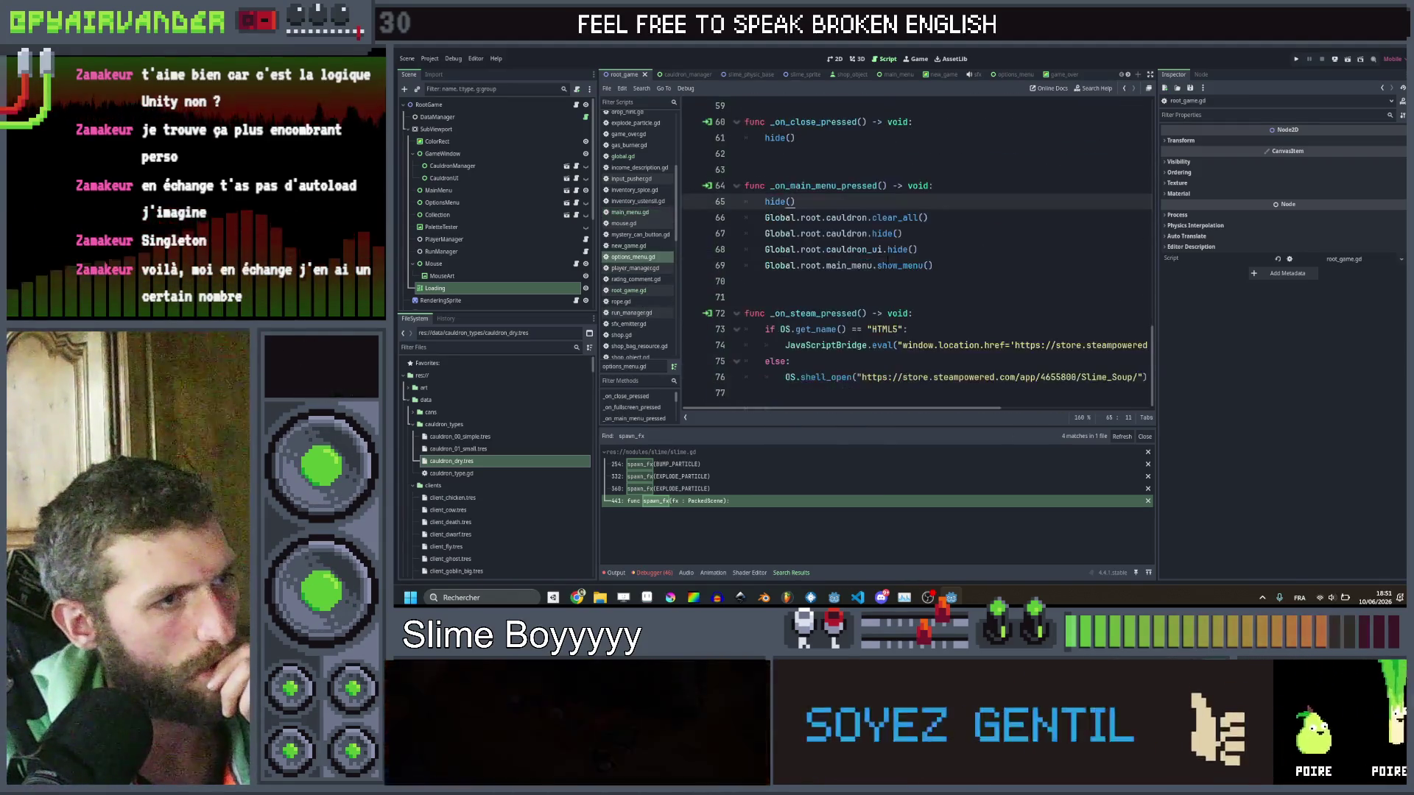
{"action": "left_click_drag", "start_coordinate": [912, 329], "coordinate": [791, 329]}
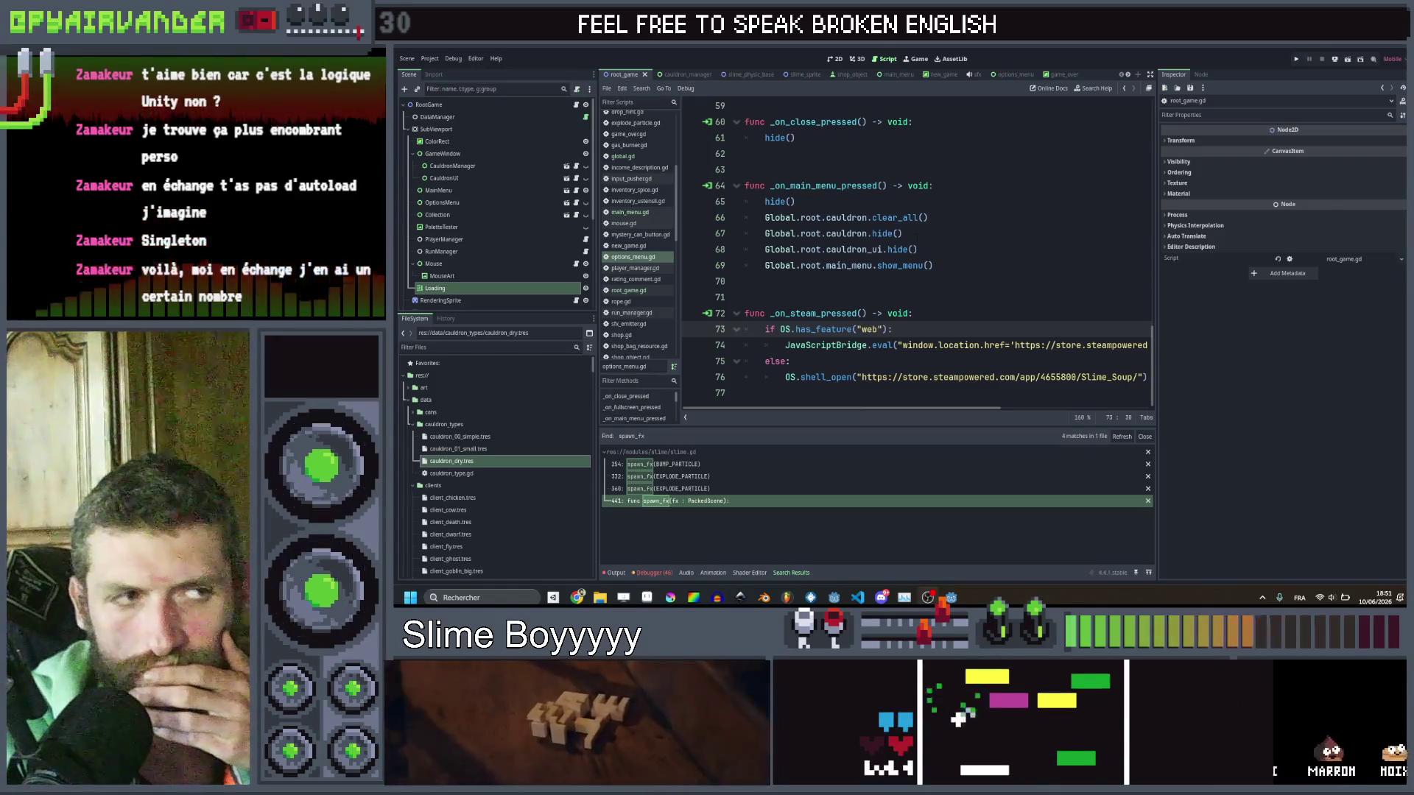
{"action": "left_click", "coordinate": [977, 283]}
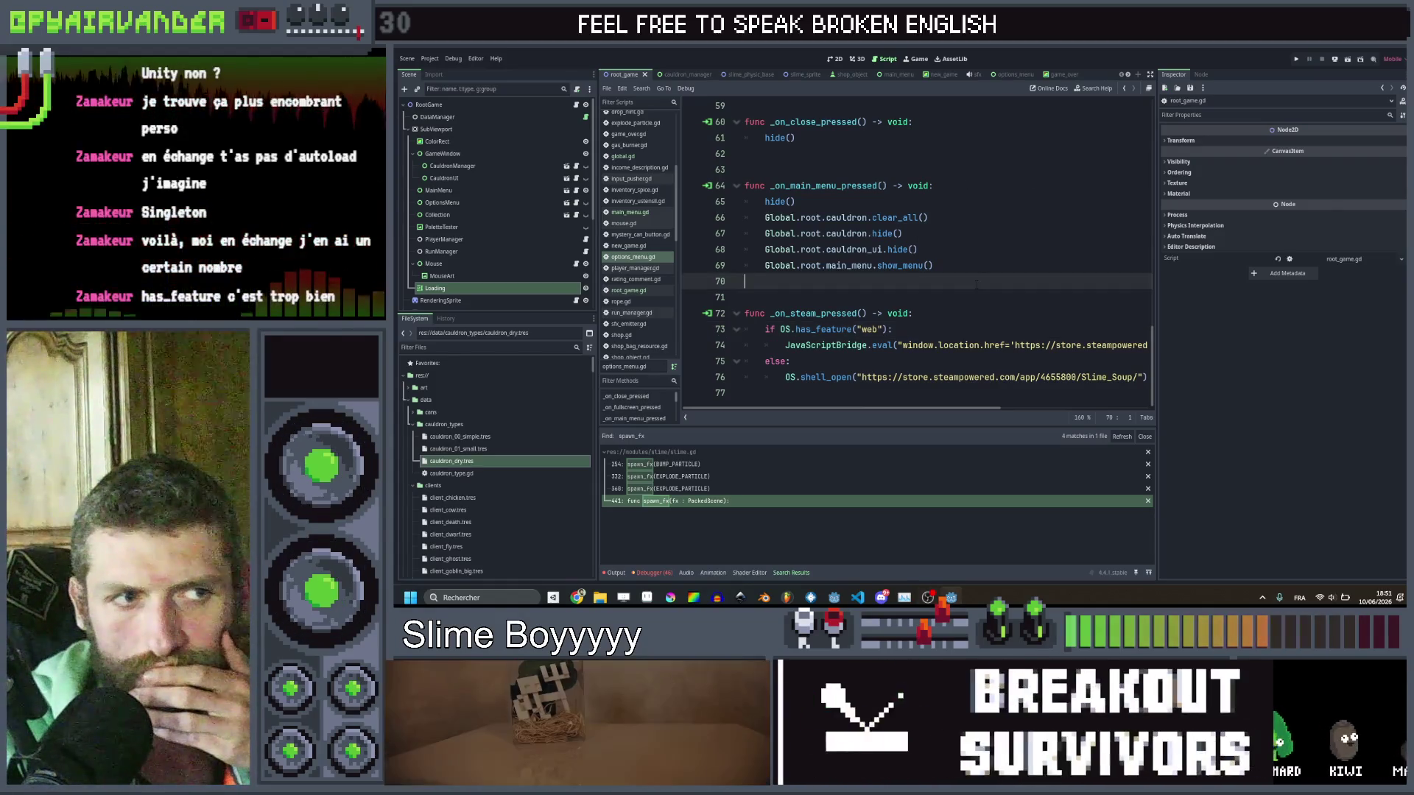
{"action": "scroll", "coordinate": [970, 285], "scroll_direction": "right", "scroll_amount": 5}
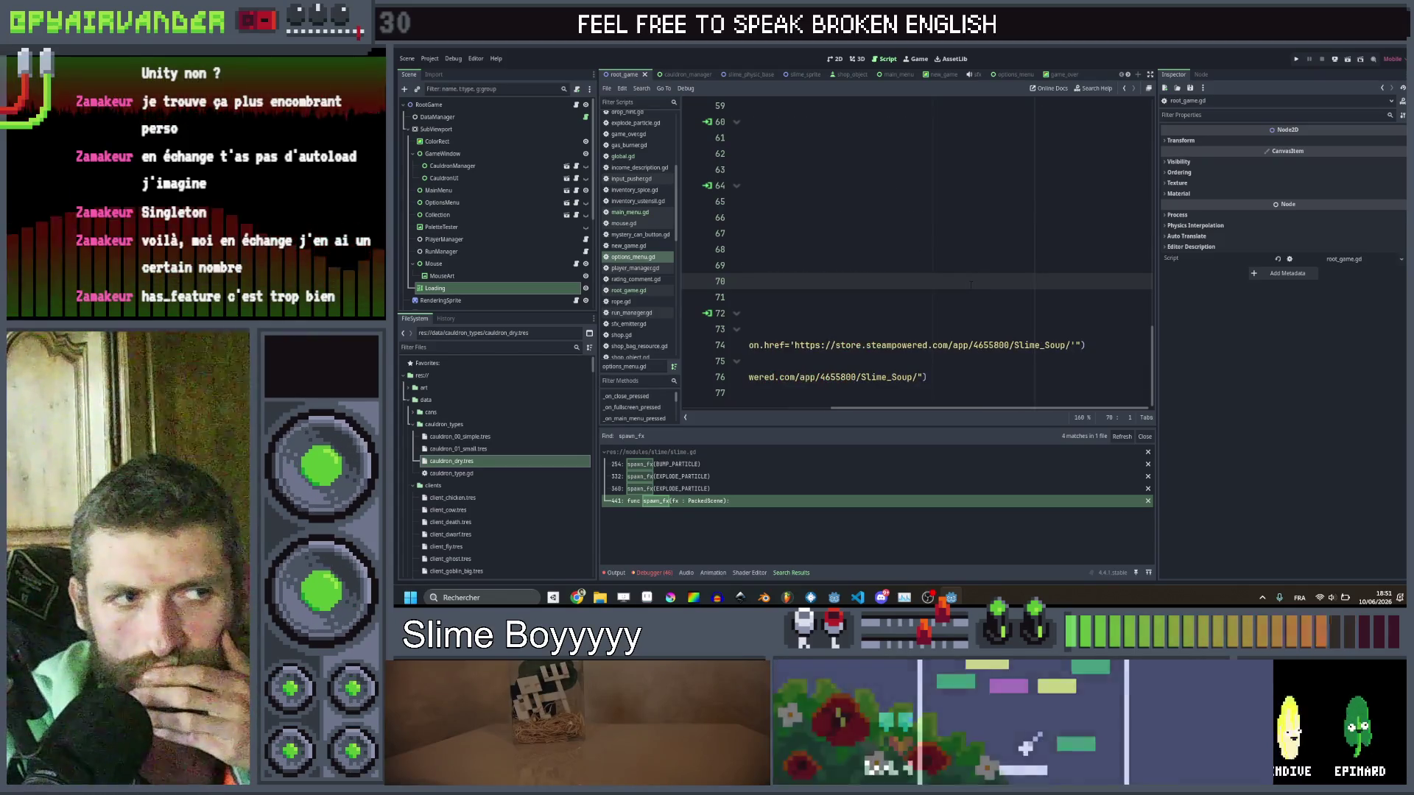
{"action": "scroll", "coordinate": [965, 285], "scroll_direction": "left", "scroll_amount": 5}
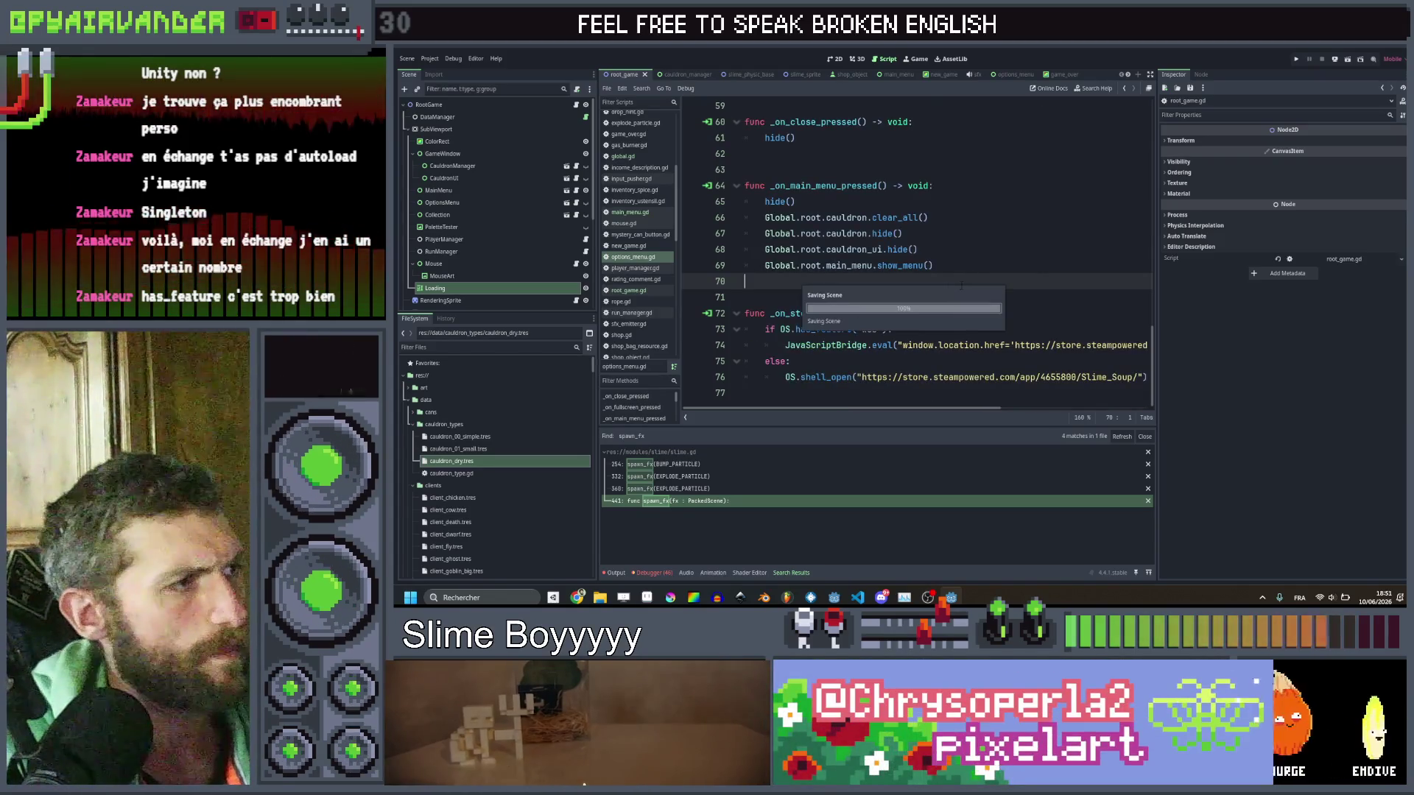
{"action": "left_click", "coordinate": [669, 258]}
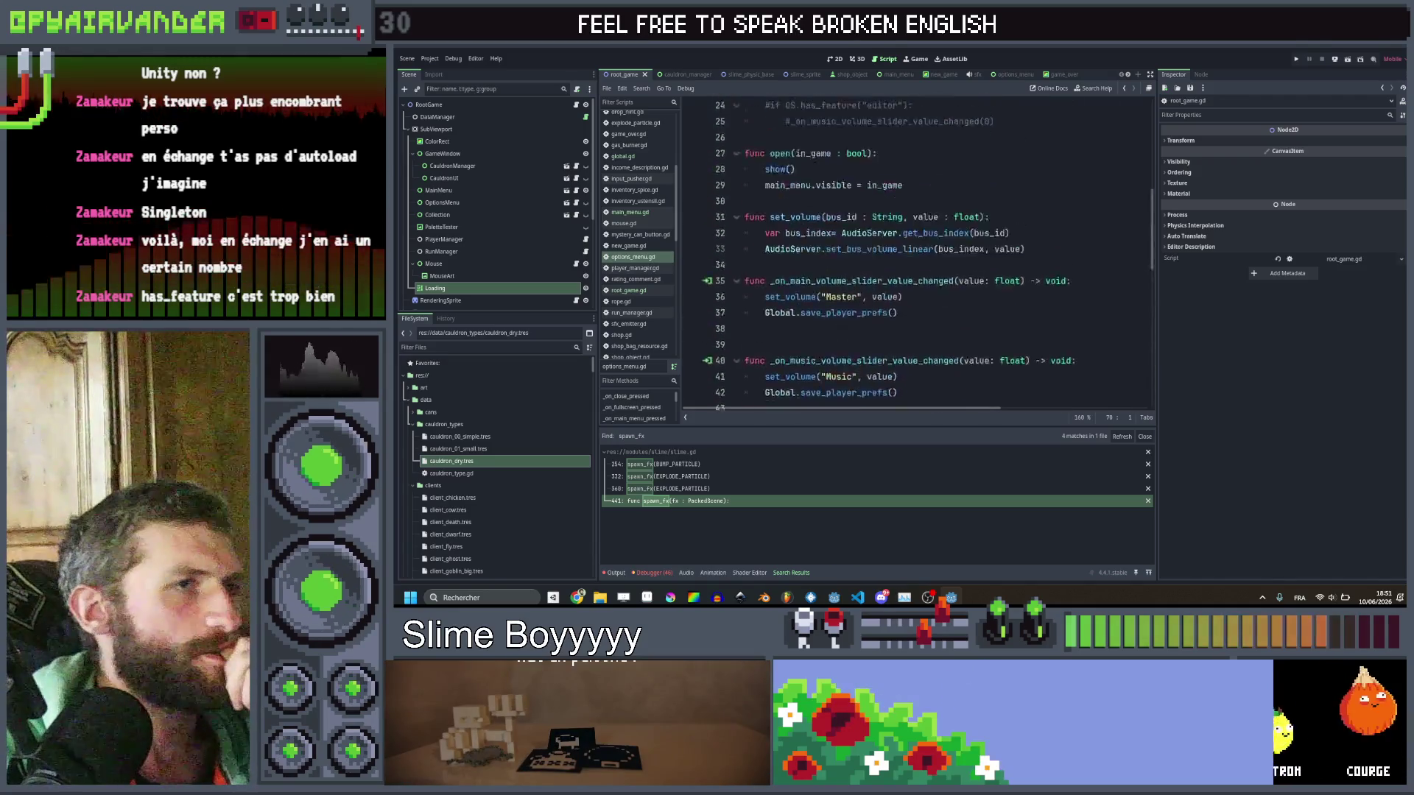
{"action": "left_click", "coordinate": [576, 105]}
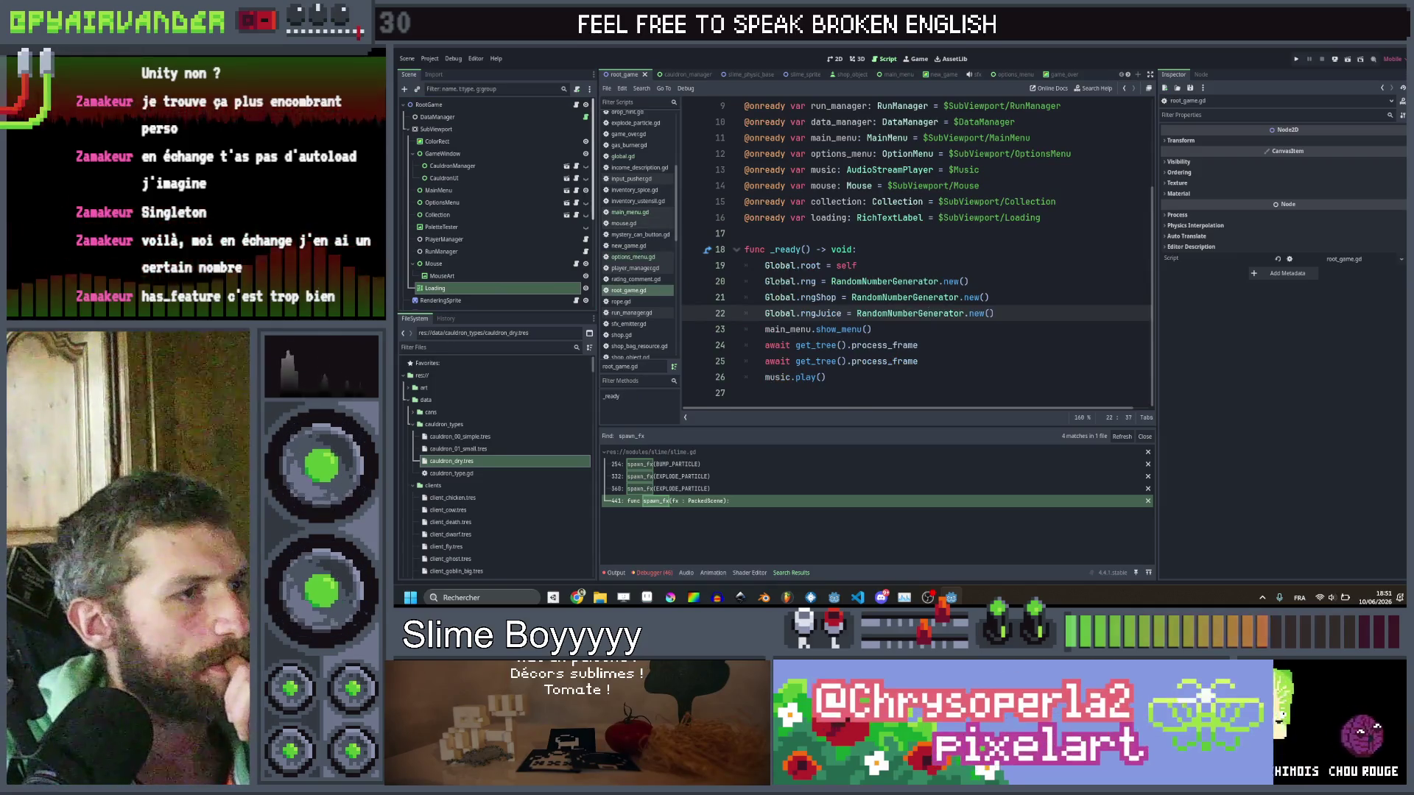
In main_menu.gd's _ready, add Global.root.loading.hide() on a new line after spawn_flies().
{"action": "left_click", "coordinate": [1005, 313]}
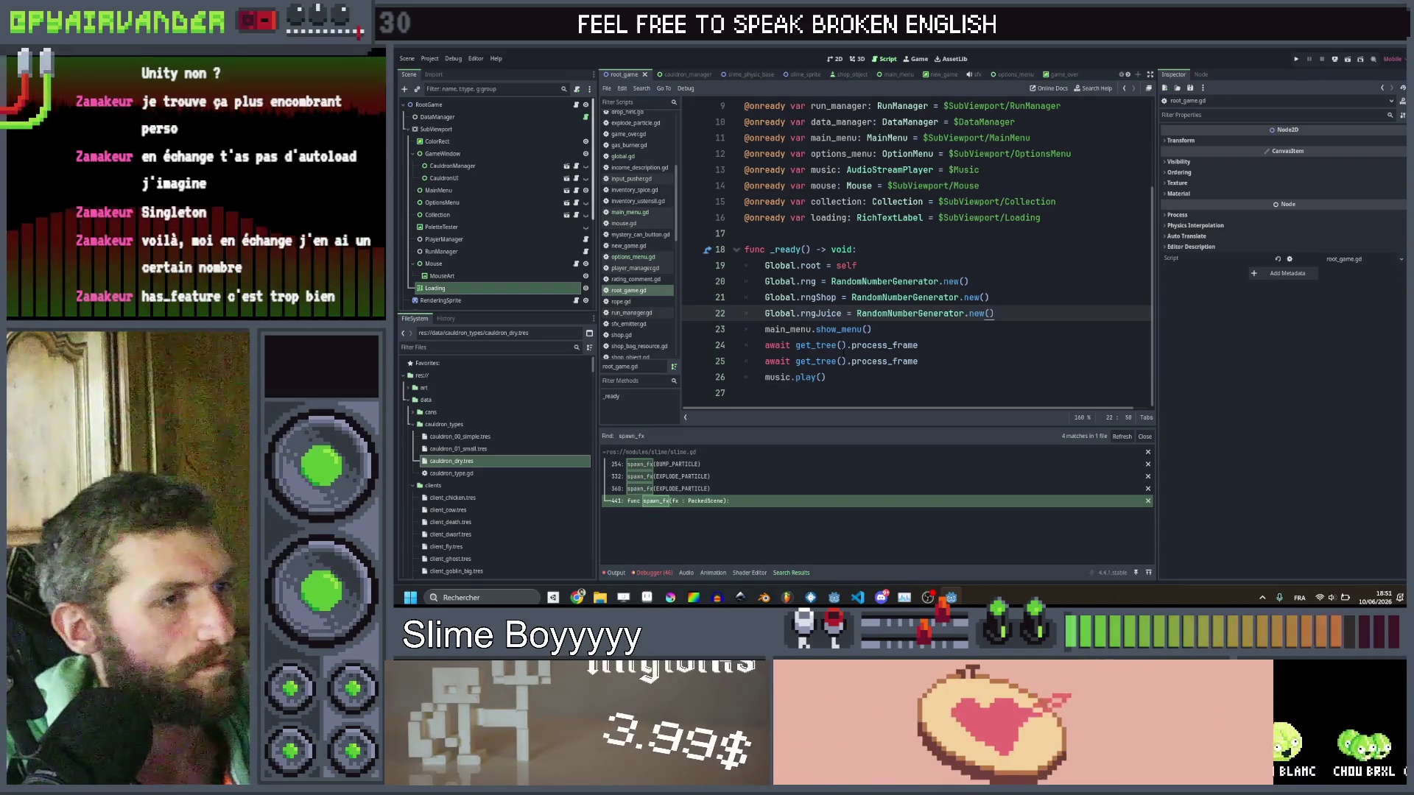
{"action": "left_click", "coordinate": [839, 329], "text": "ctrl"}
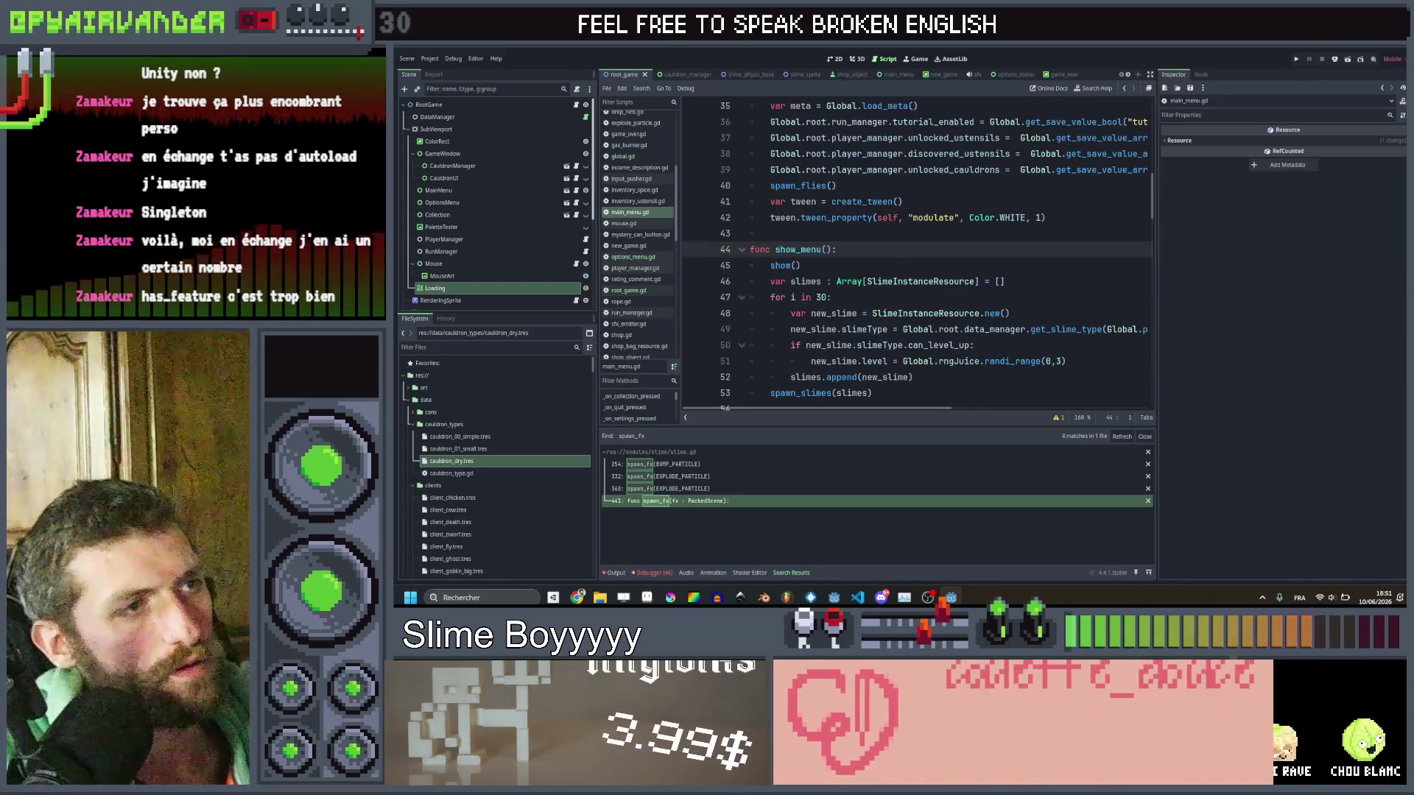
{"action": "scroll", "coordinate": [887, 253], "scroll_direction": "up", "scroll_amount": 6}
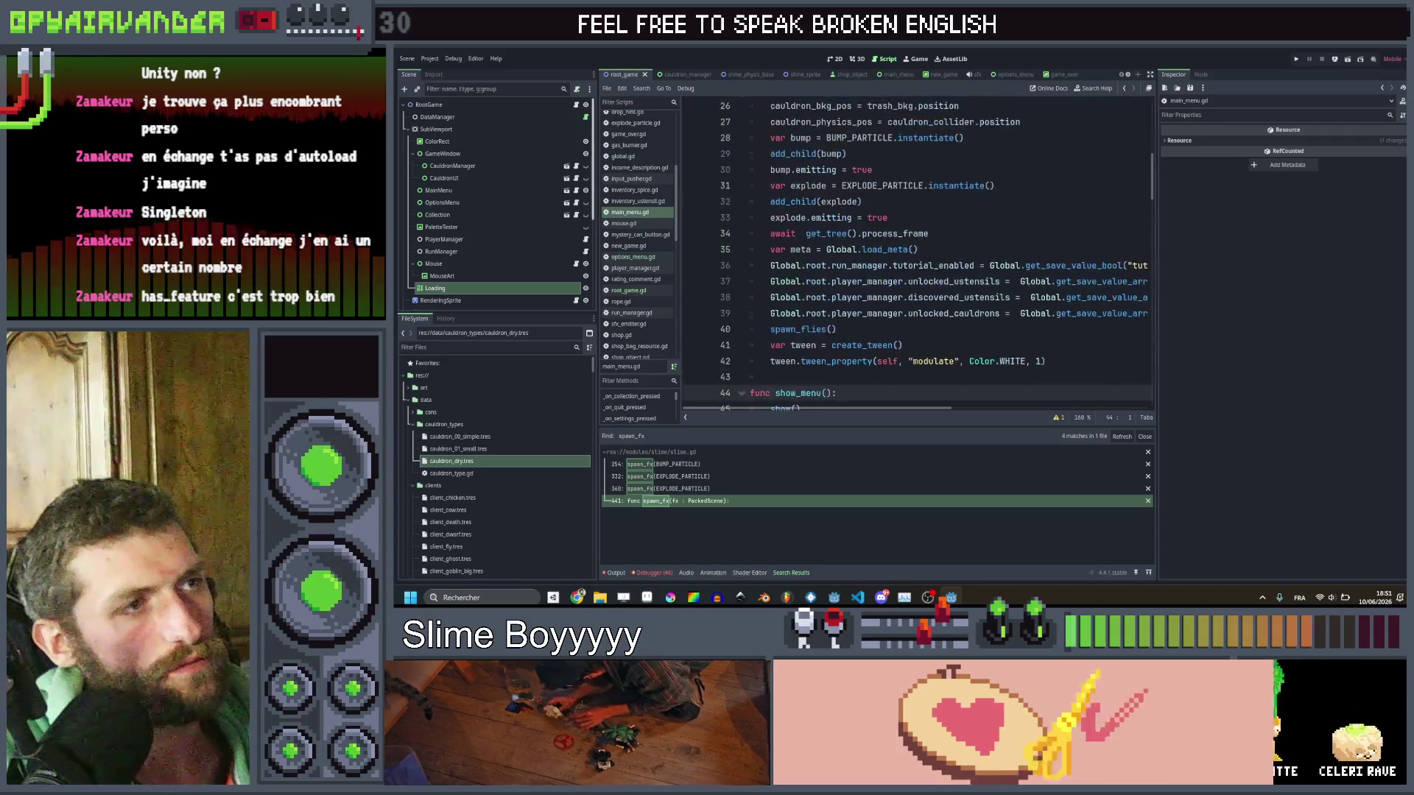
{"action": "scroll", "coordinate": [913, 257], "scroll_direction": "down", "scroll_amount": 1}
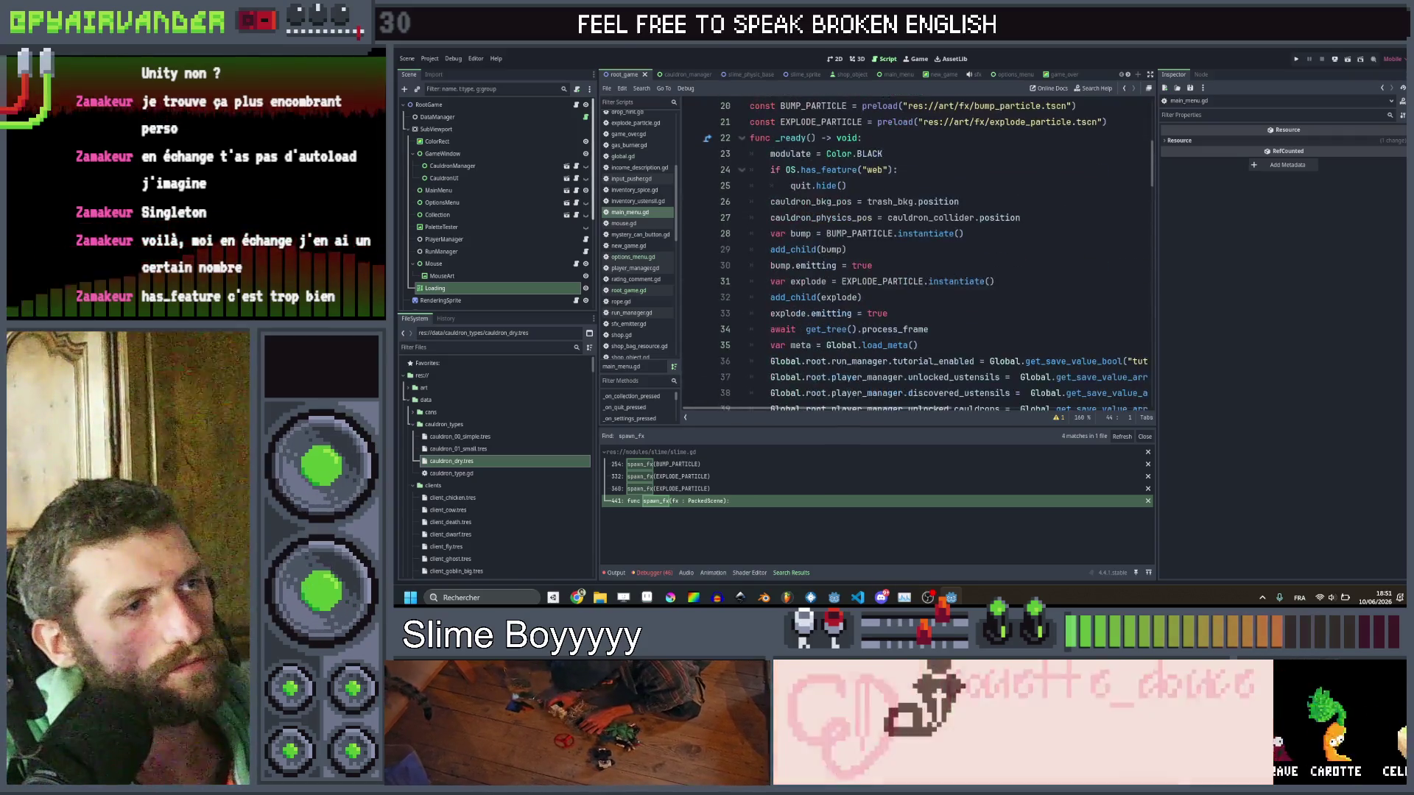
{"action": "left_click", "coordinate": [995, 281]}
{"action": "scroll", "coordinate": [914, 258], "scroll_direction": "down", "scroll_amount": 2}
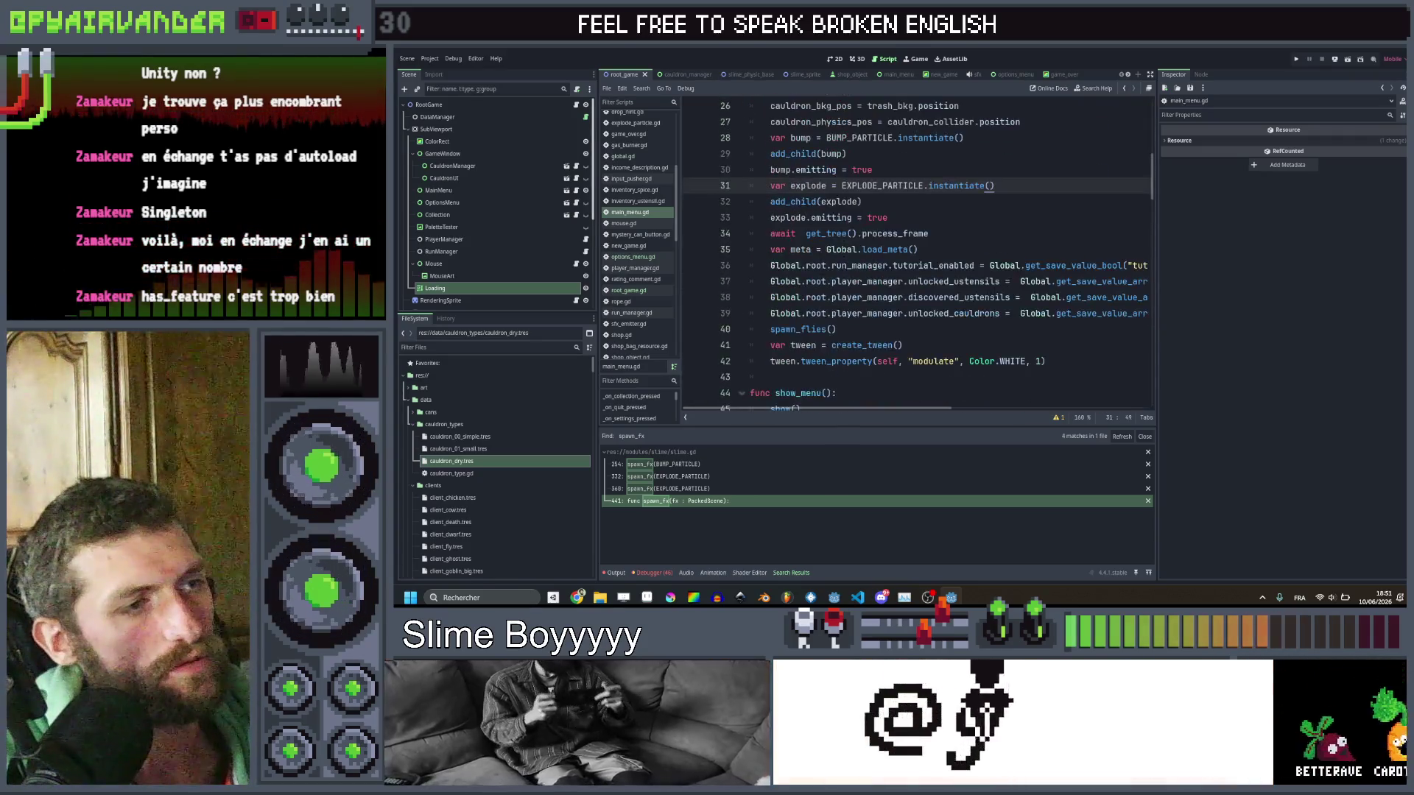
{"action": "left_click", "coordinate": [928, 329]}
{"action": "key", "text": "Return"}
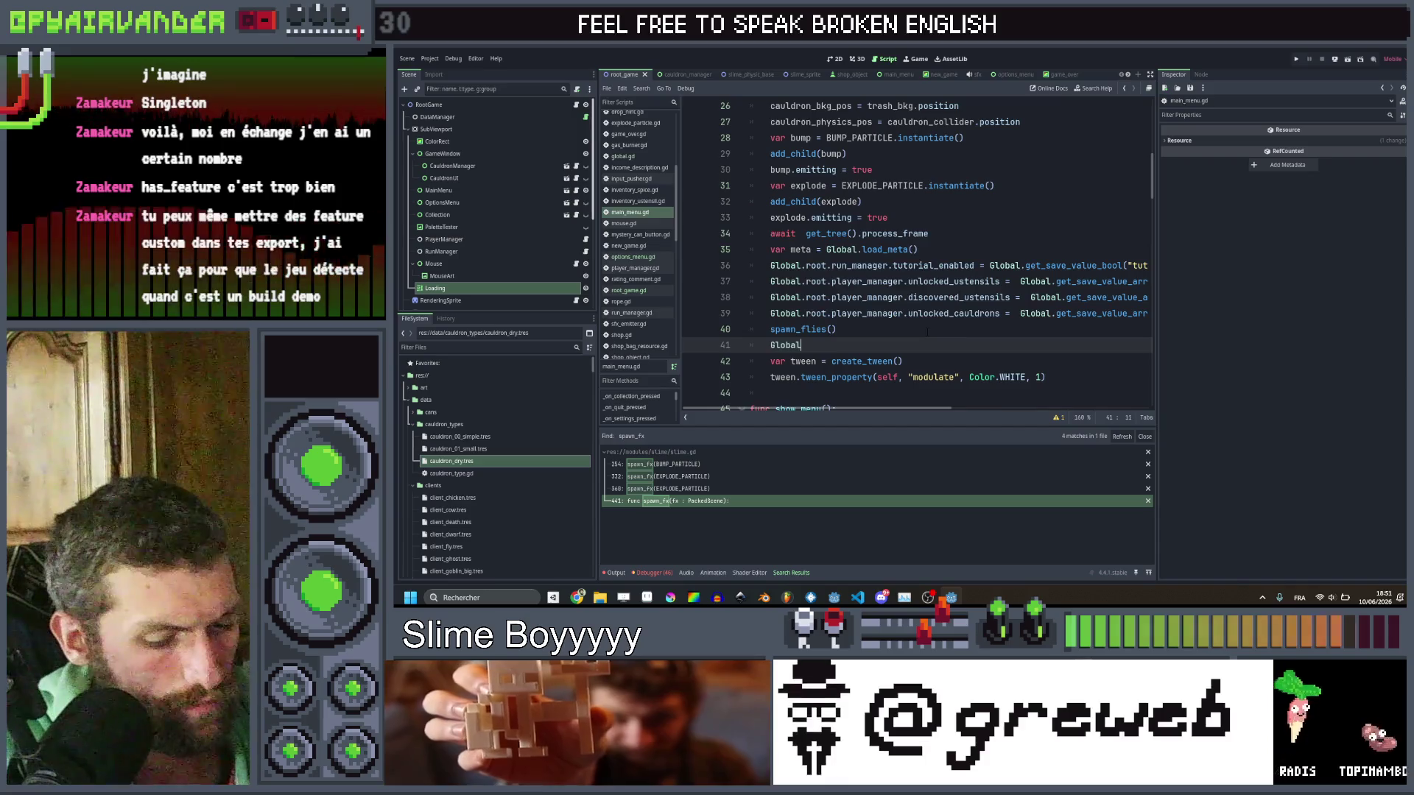
{"action": "type", "text": ".root.lo"}
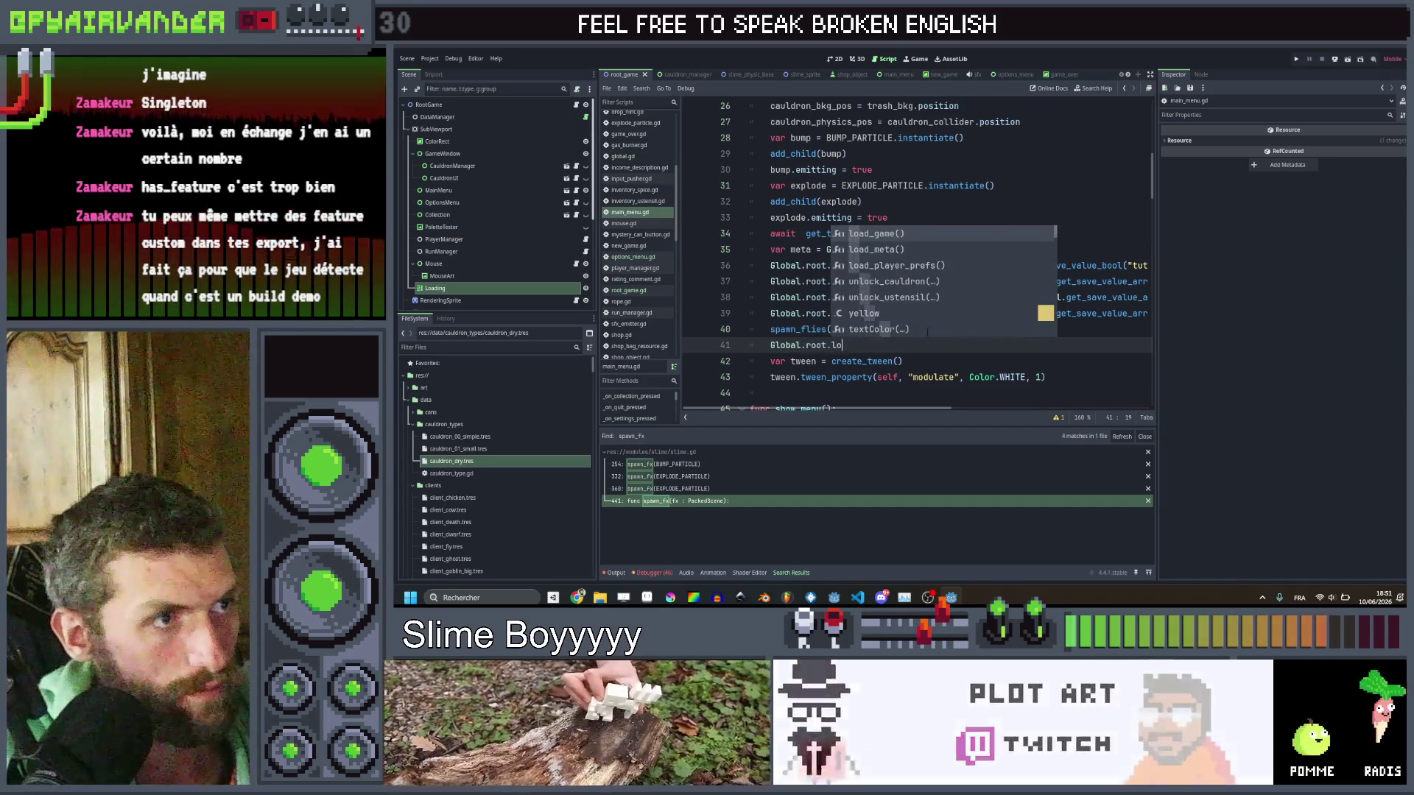
{"action": "type", "text": "ading.hid"}
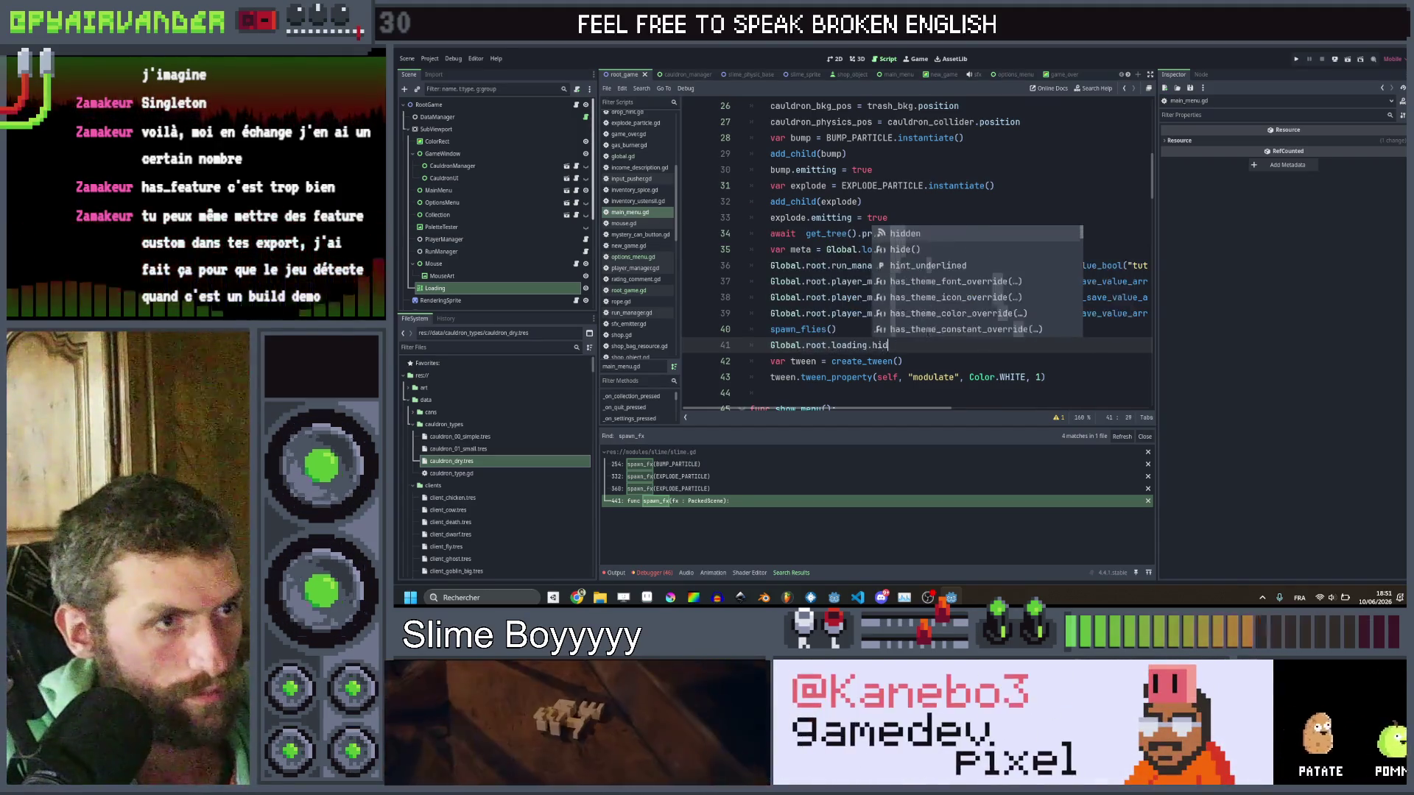
{"action": "type", "text": "e()"}
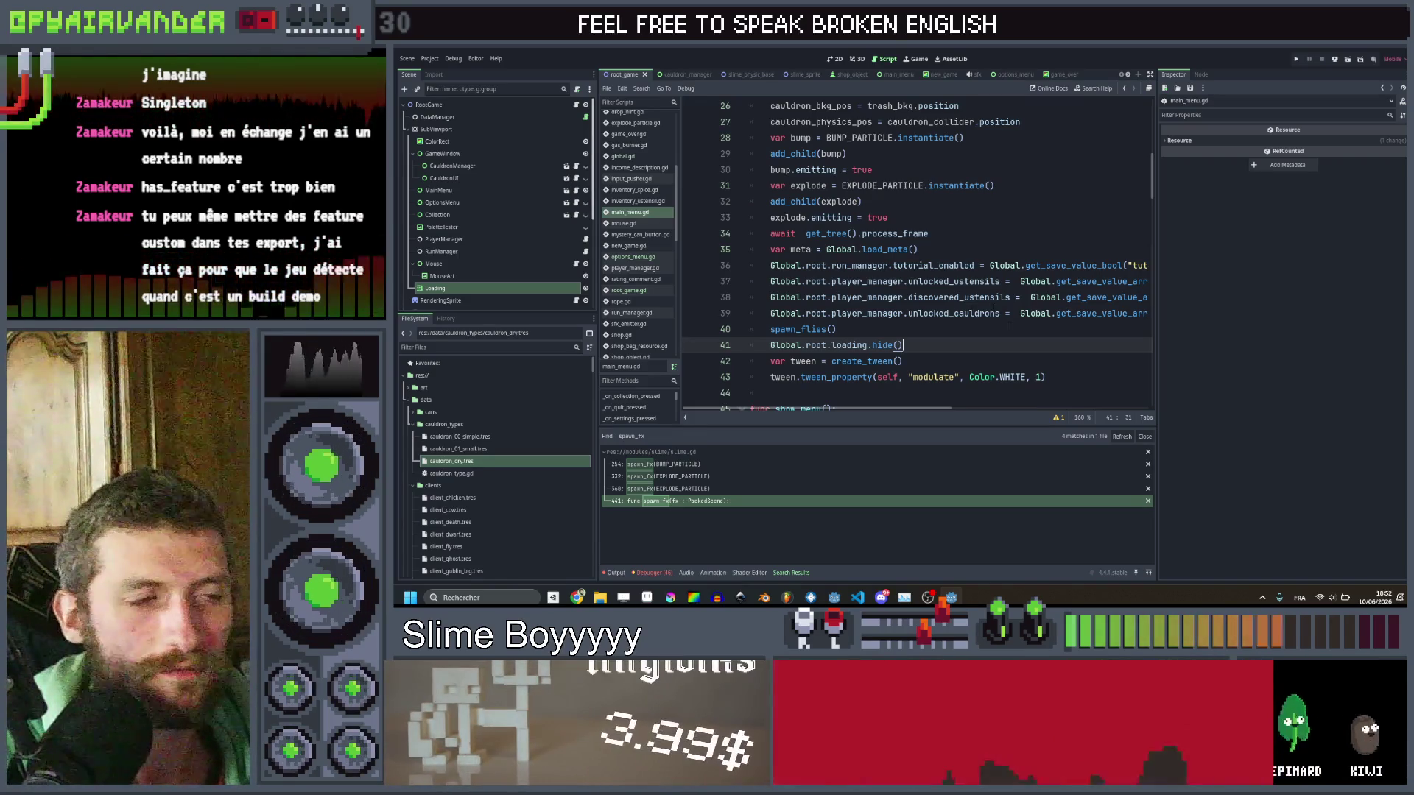
Look over main_menu.gd's _ready code around the spawn_flies() call.
{"action": "left_click", "coordinate": [837, 330]}
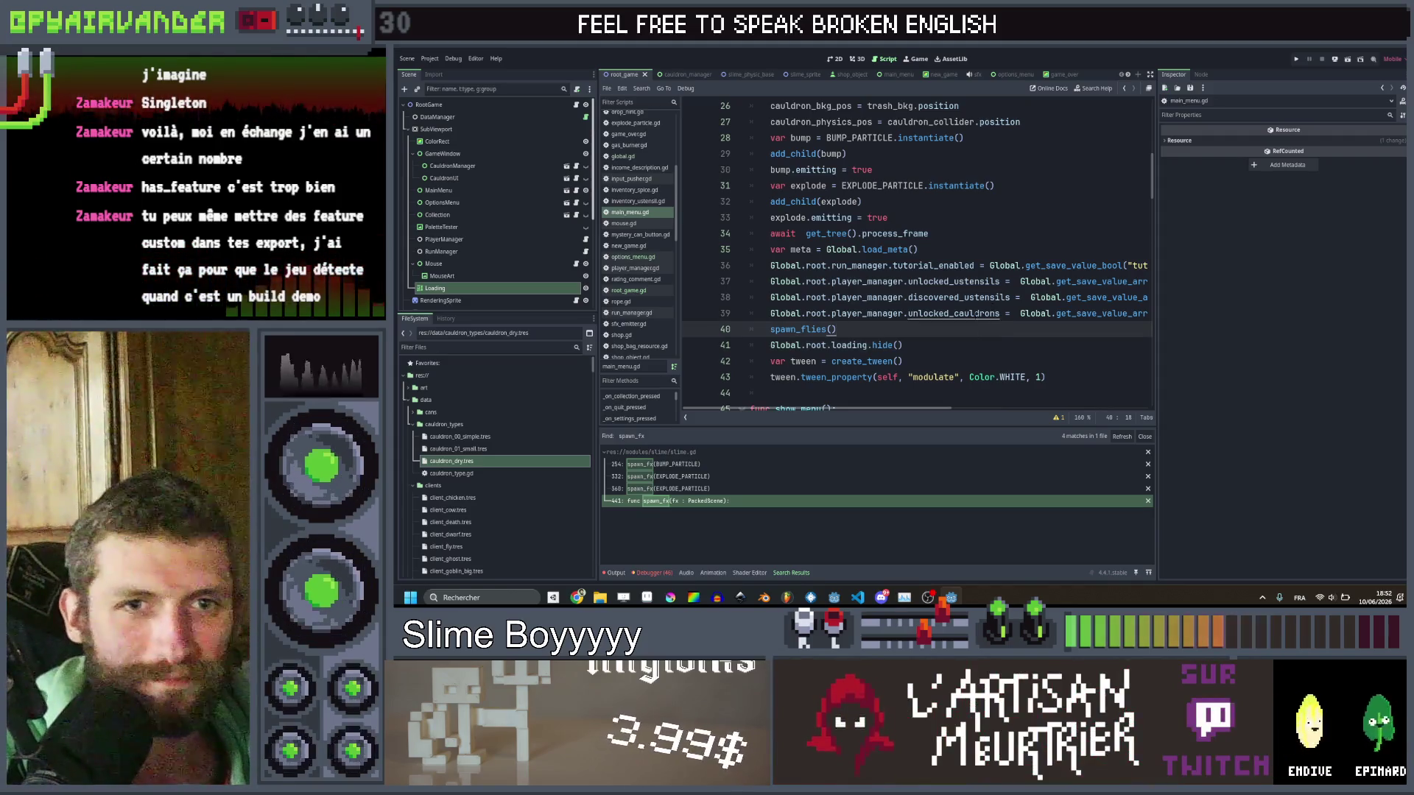
{"action": "scroll", "coordinate": [894, 195], "scroll_direction": "up", "scroll_amount": 3}
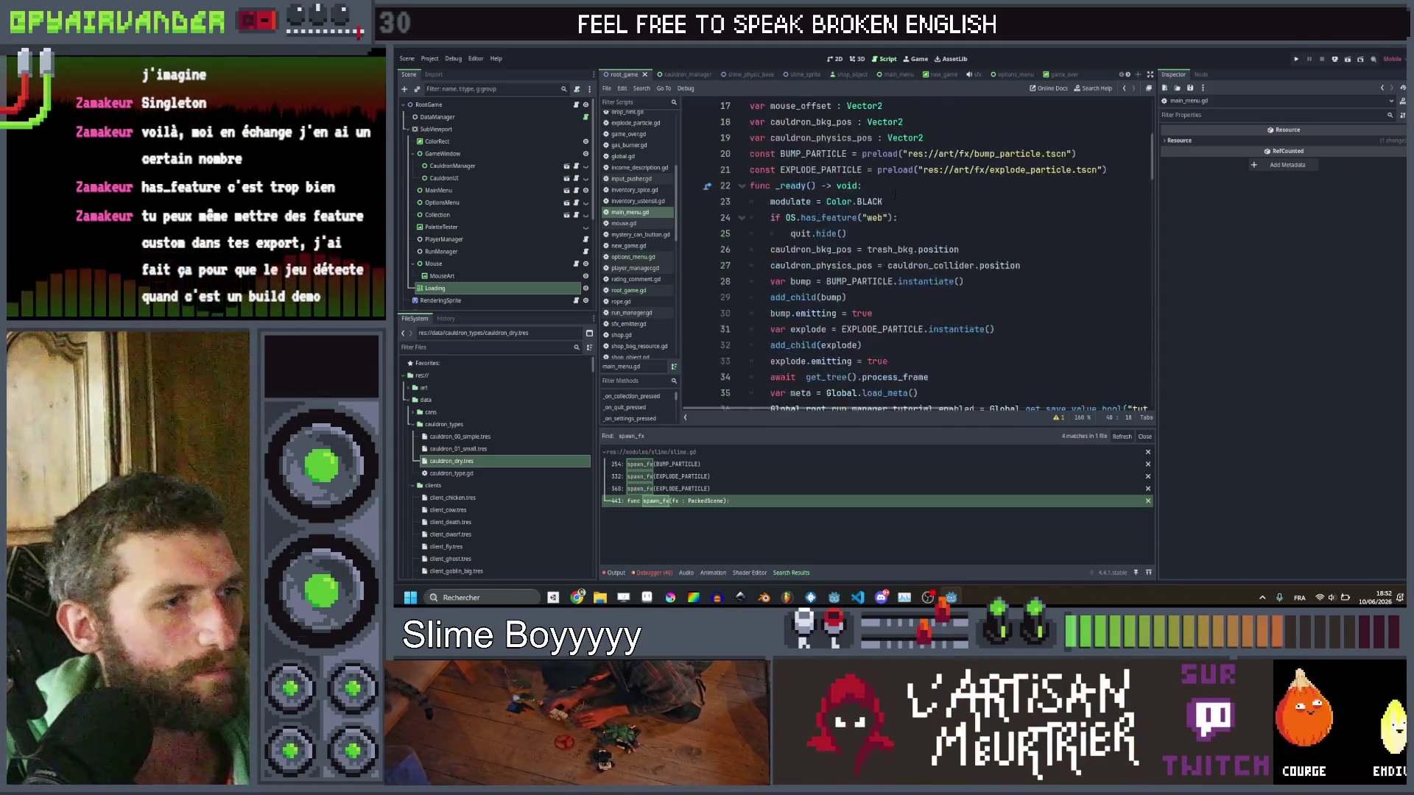
{"action": "scroll", "coordinate": [895, 194], "scroll_direction": "down", "scroll_amount": 3}
{"action": "scroll", "coordinate": [895, 194], "scroll_direction": "up", "scroll_amount": 5}
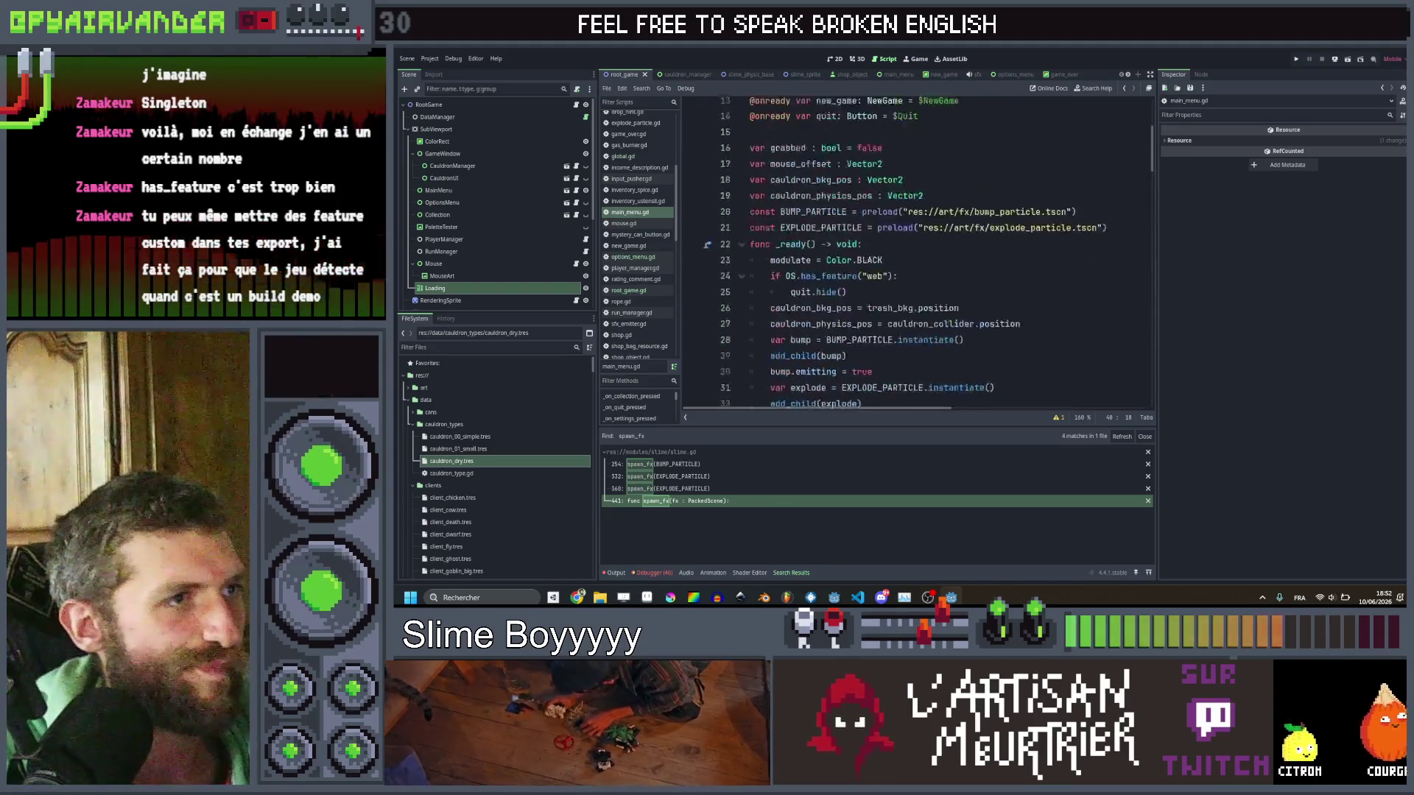
{"action": "scroll", "coordinate": [913, 250], "scroll_direction": "up", "scroll_amount": 4}
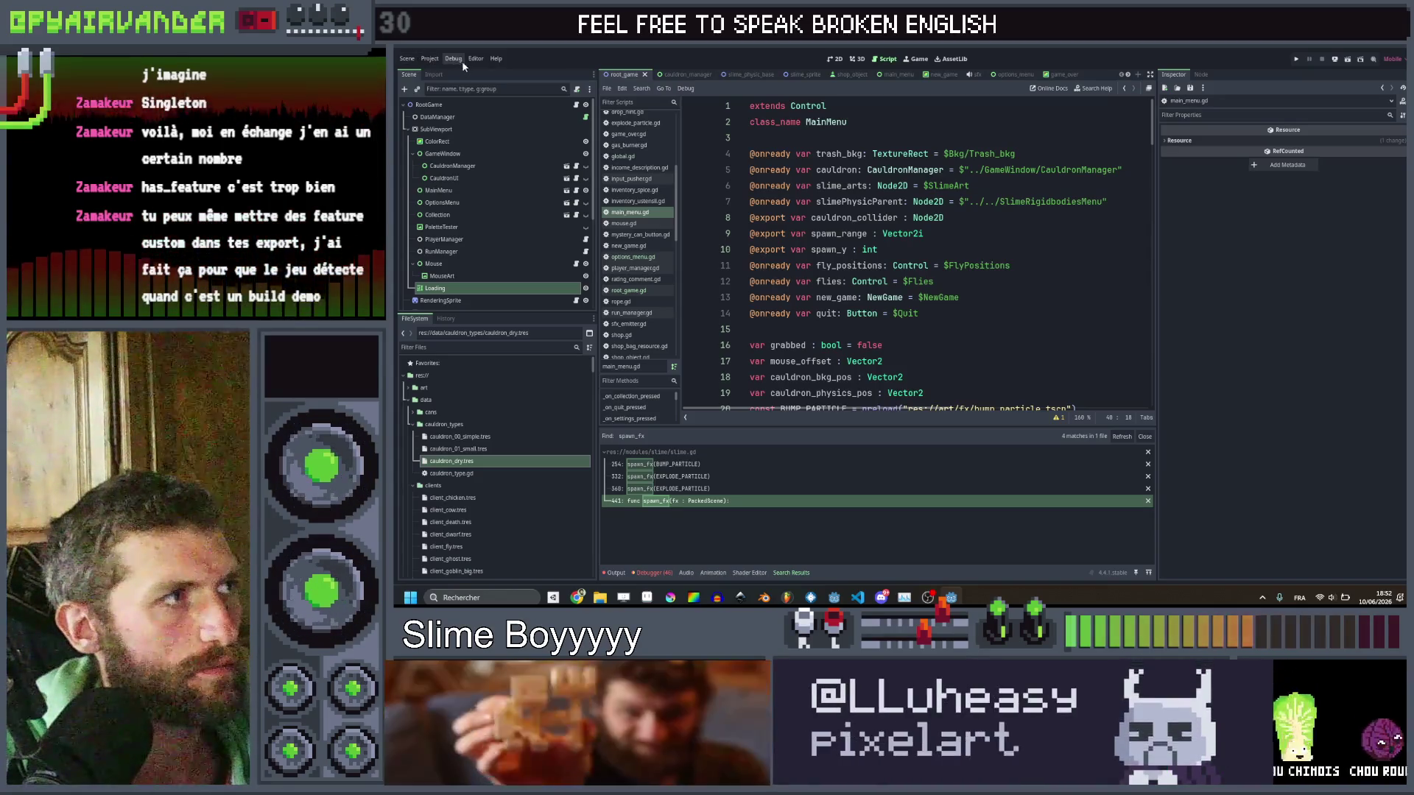
Open Project > Export… showing the Android, Windows Desktop, Linux and Web presets.
{"action": "left_click", "coordinate": [431, 60]}
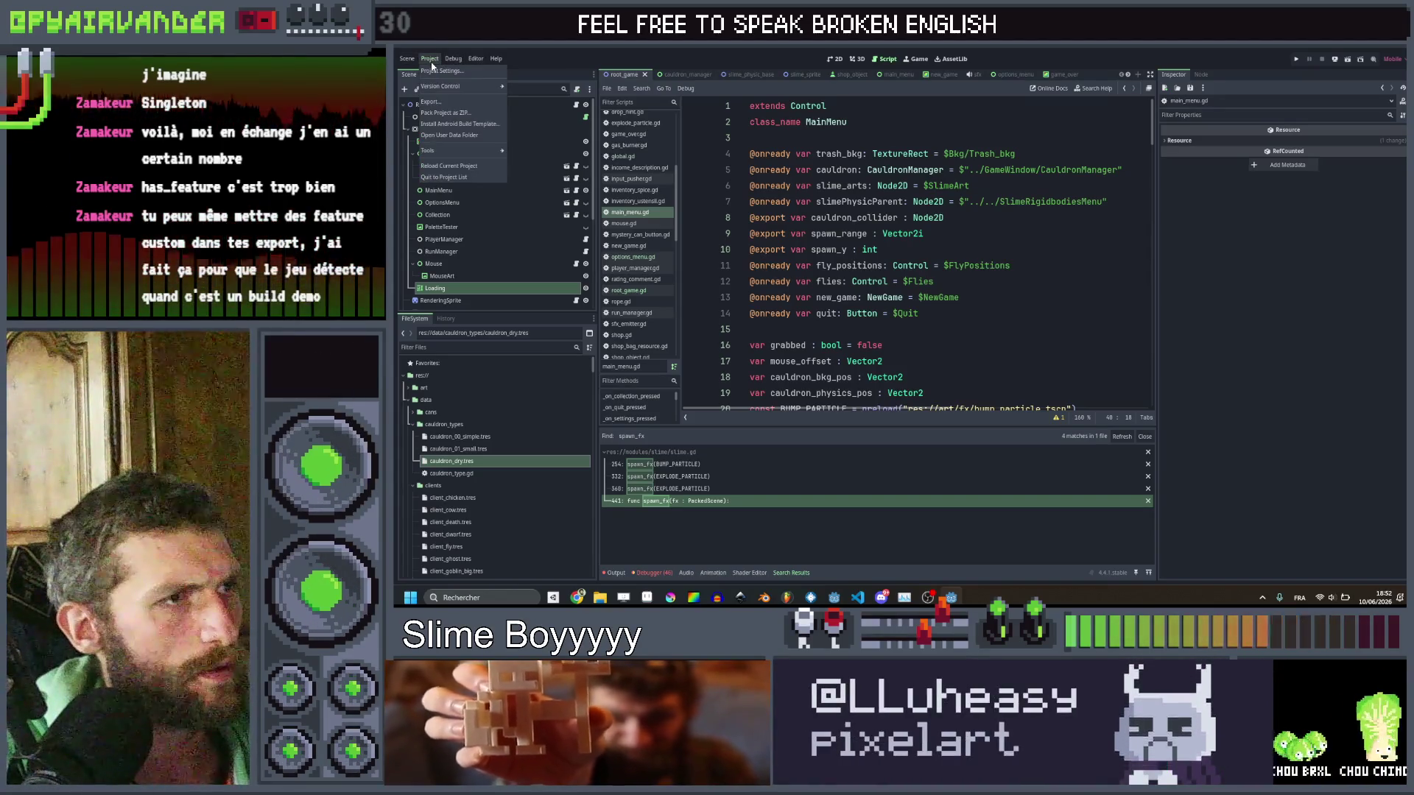
{"action": "key", "text": "Escape"}
{"action": "left_click", "coordinate": [1068, 297]}
{"action": "scroll", "coordinate": [1068, 298], "scroll_direction": "down", "scroll_amount": 4}
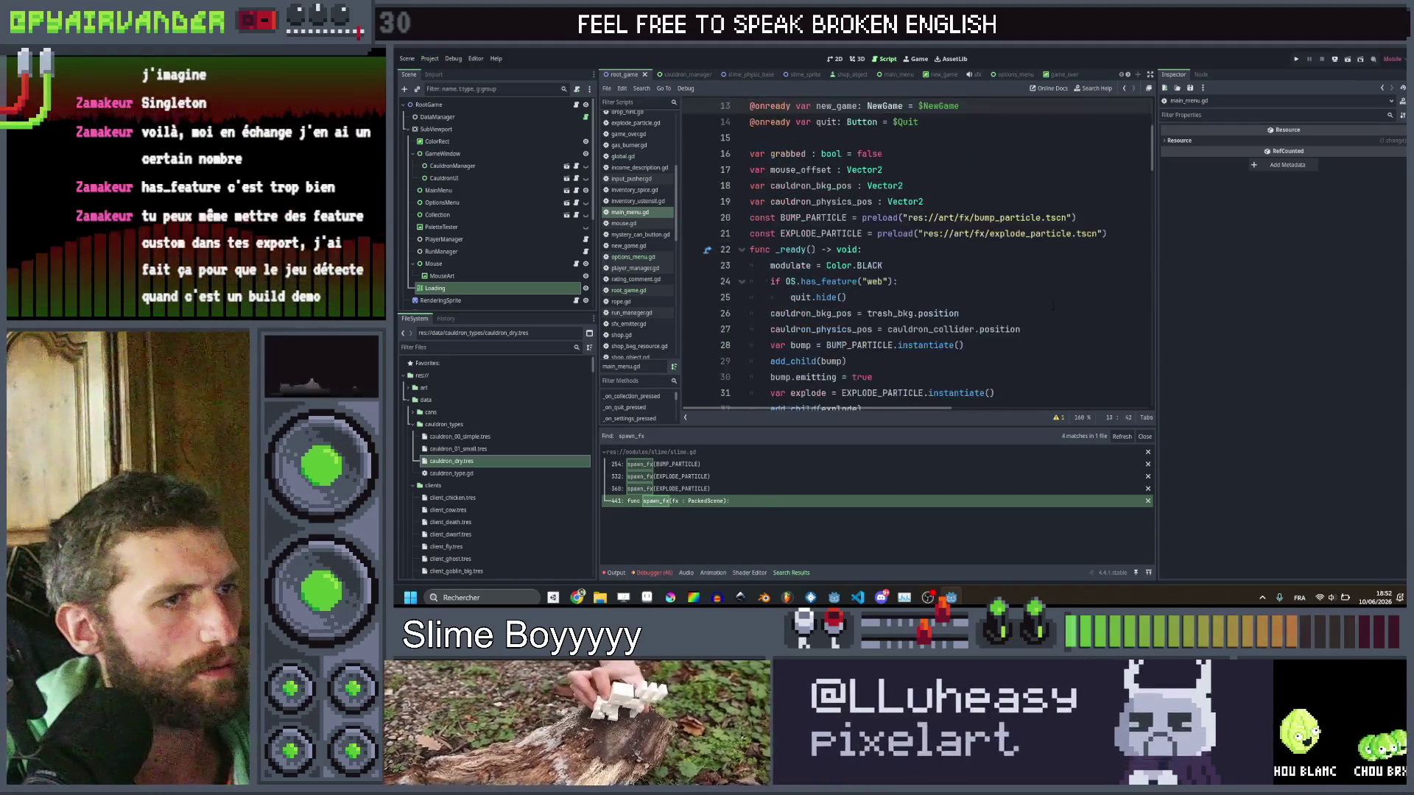
{"action": "scroll", "coordinate": [1053, 305], "scroll_direction": "down", "scroll_amount": 8}
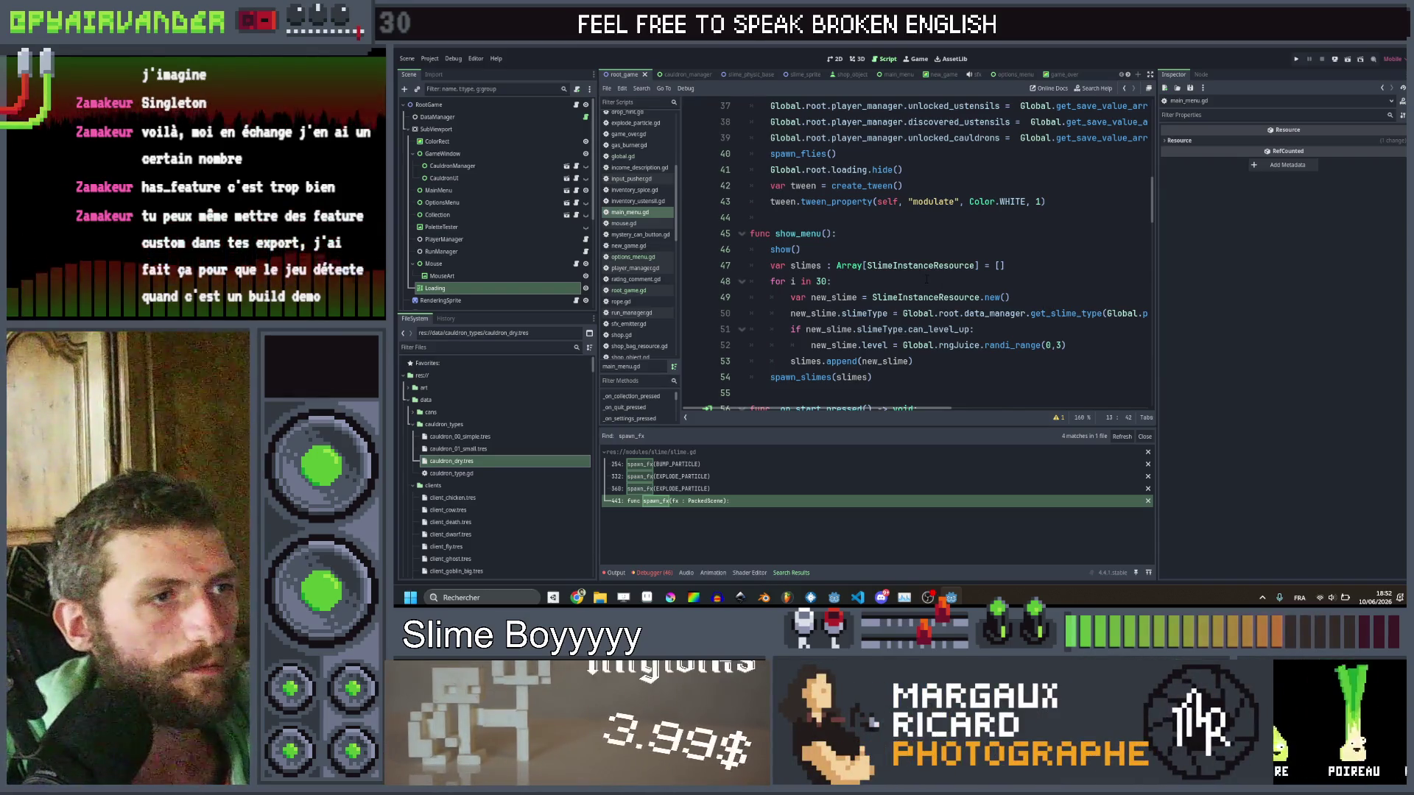
{"action": "scroll", "coordinate": [926, 280], "scroll_direction": "up", "scroll_amount": 12}
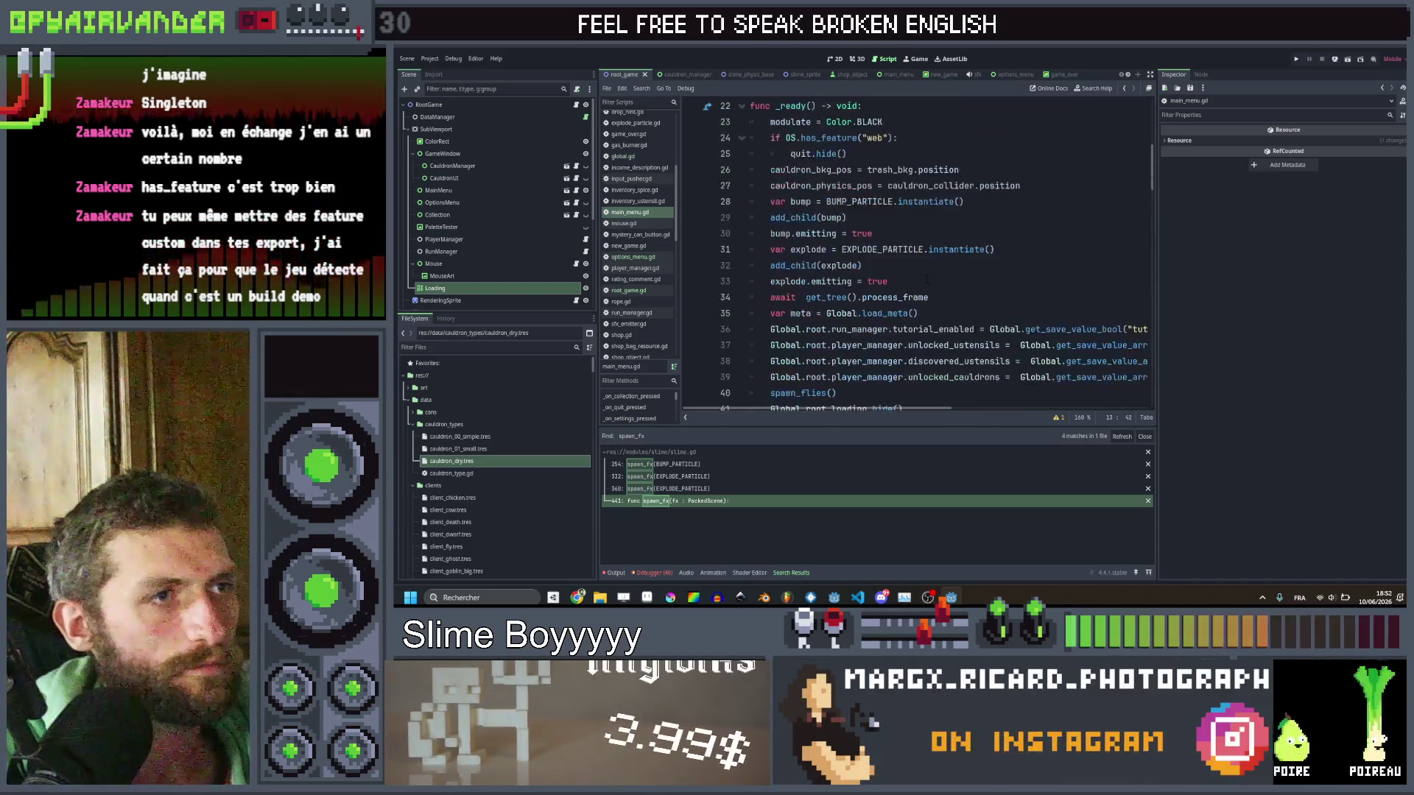
{"action": "left_click", "coordinate": [430, 59]}
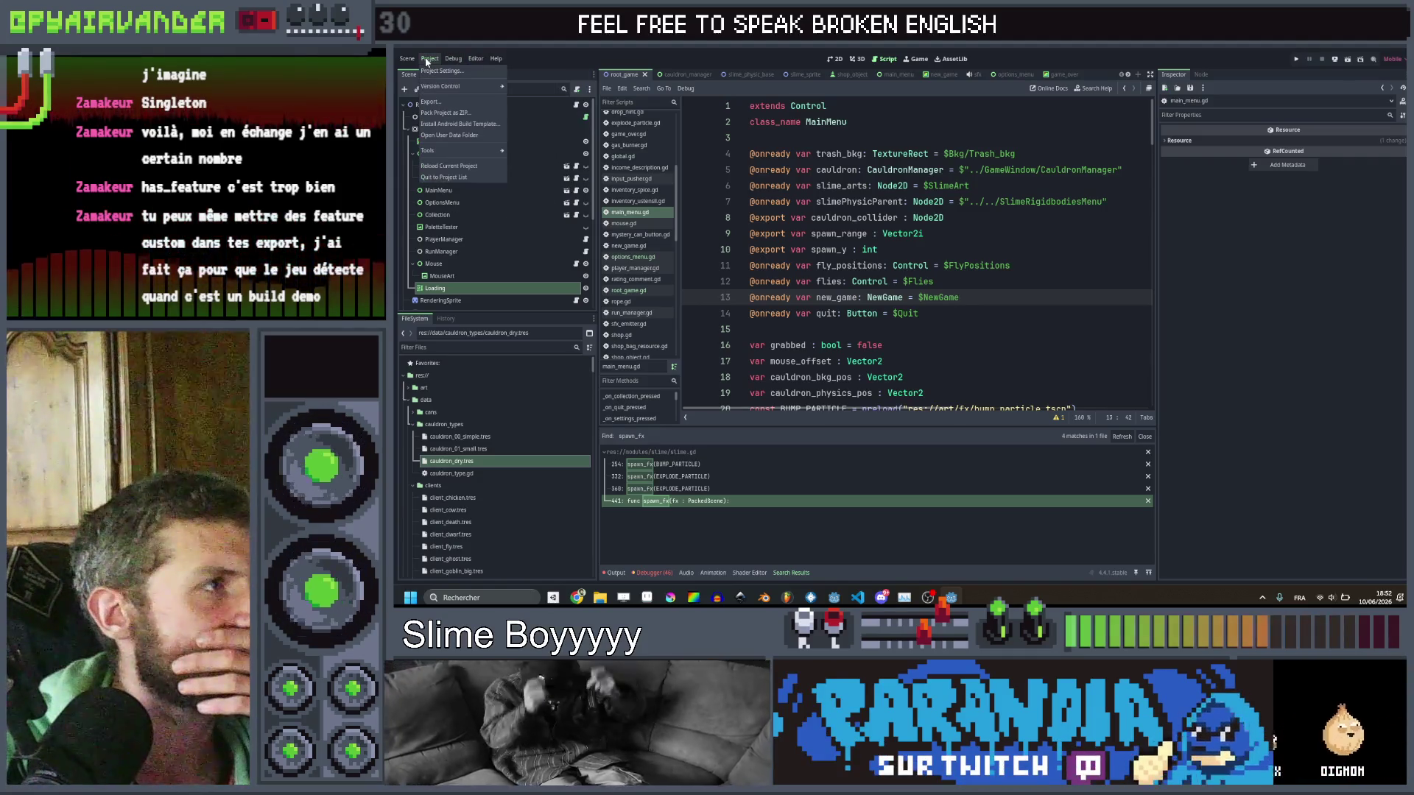
{"action": "left_click", "coordinate": [429, 104]}
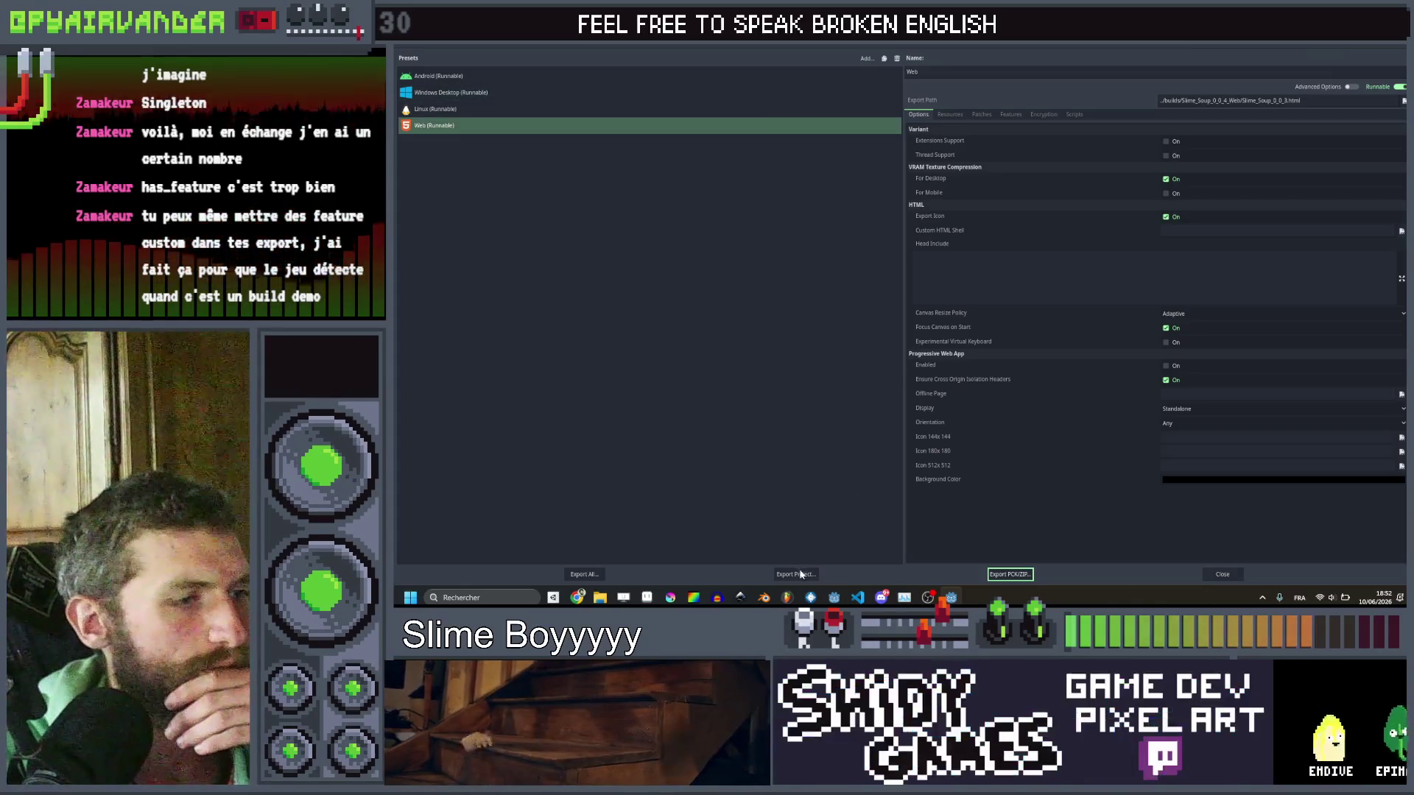
Start the Web export and delete the ten old build files from the export folder.
{"action": "left_click", "coordinate": [795, 575]}
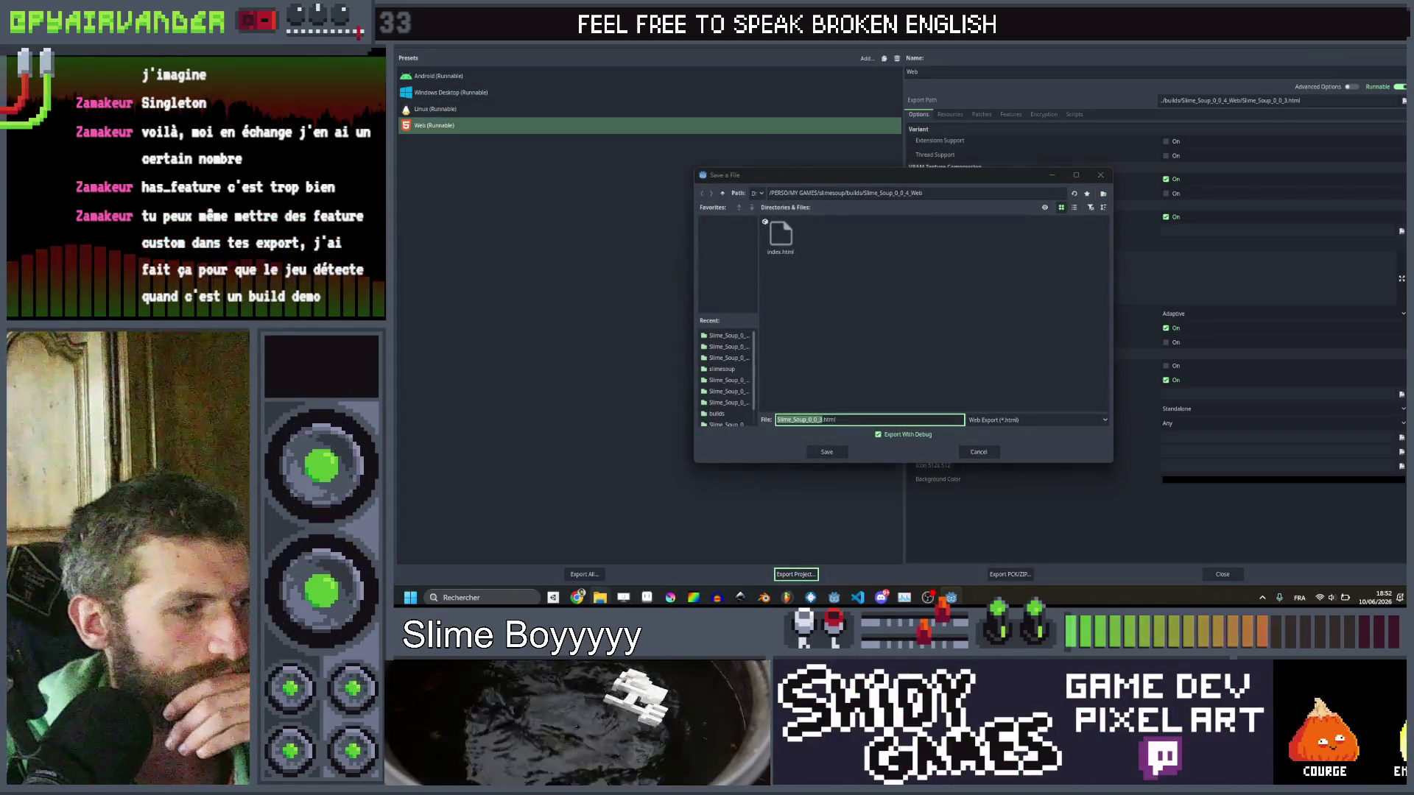
{"action": "mouse_move", "coordinate": [599, 598]}
{"action": "left_click", "coordinate": [1044, 515]}
{"action": "left_click_drag", "start_coordinate": [1044, 364], "coordinate": [490, 126]}
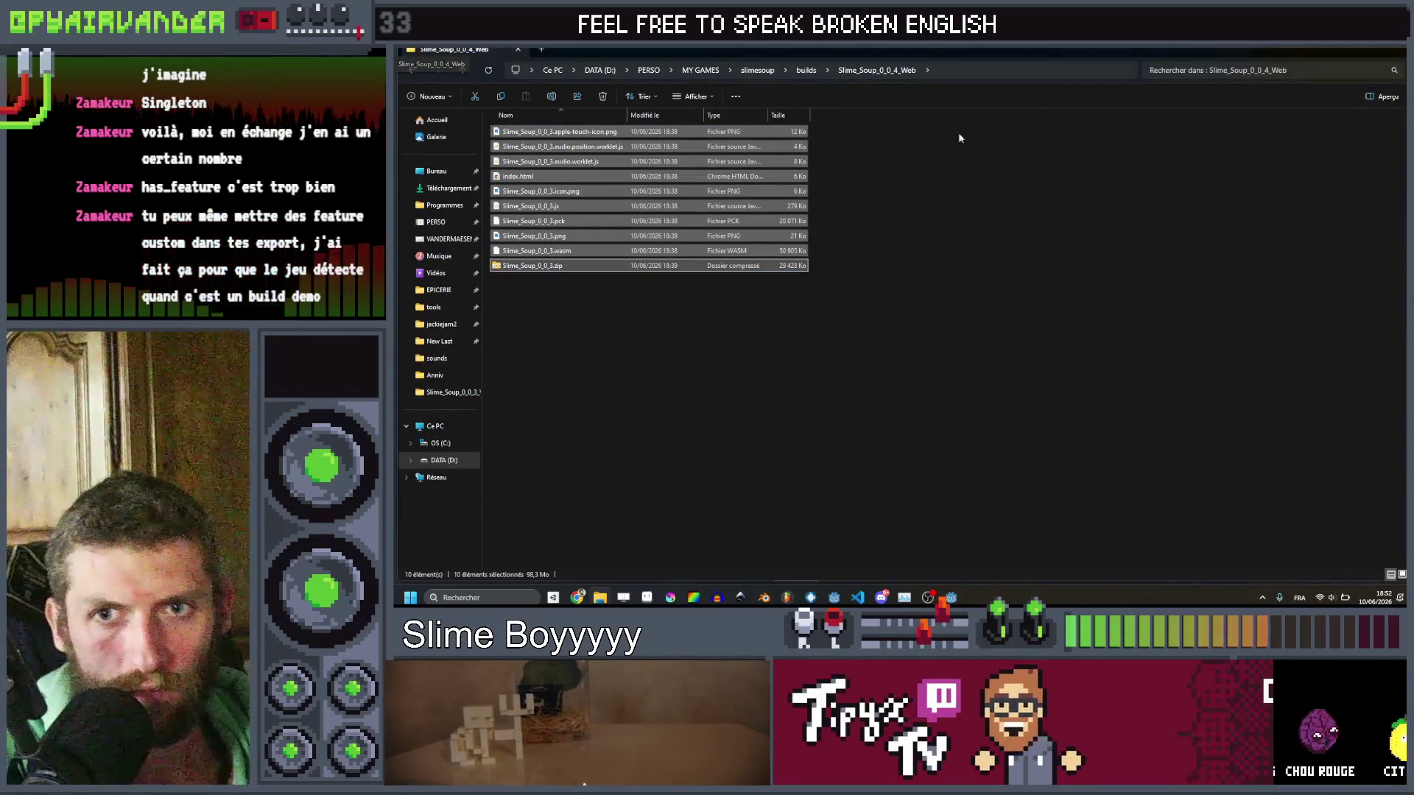
{"action": "key", "text": "Delete"}
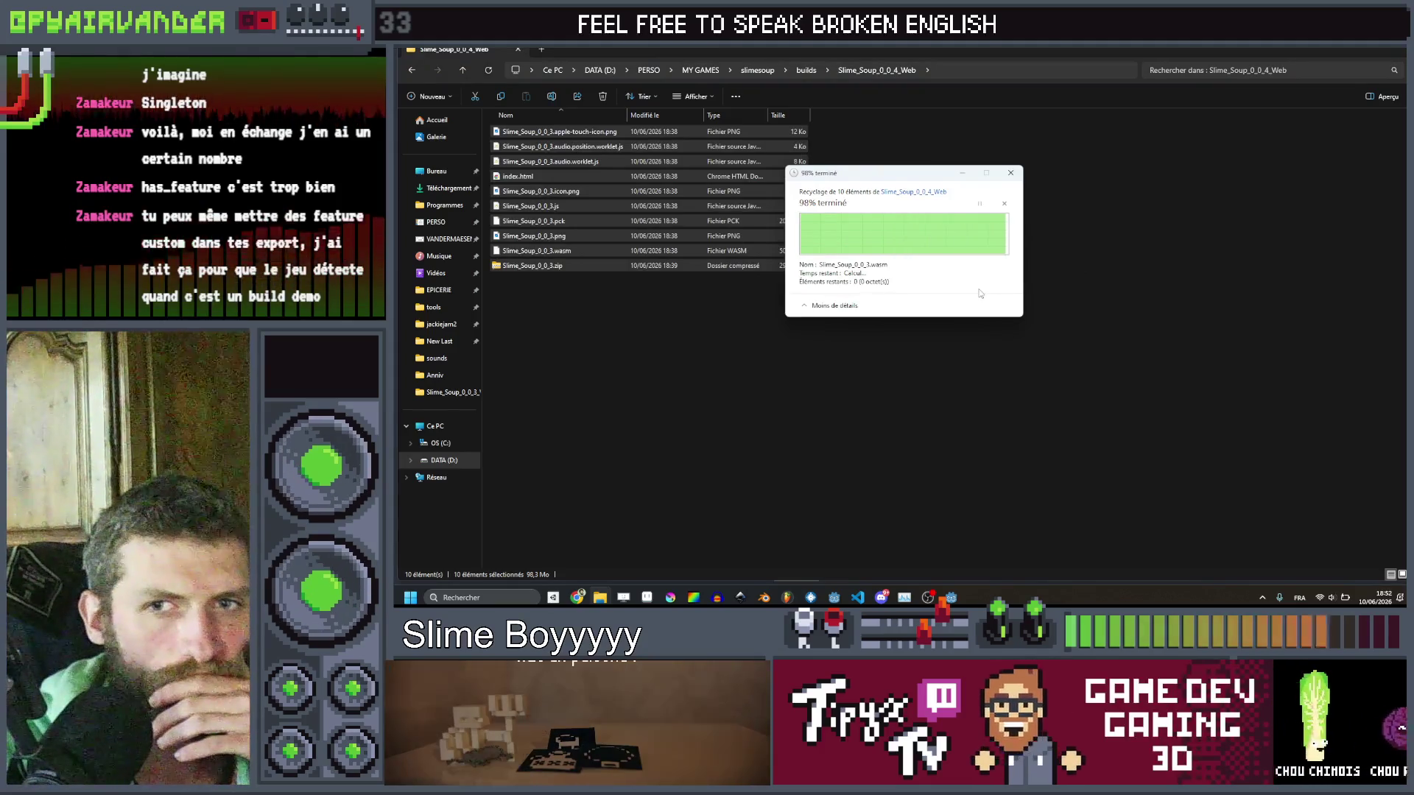
{"action": "left_click", "coordinate": [1346, 49]}
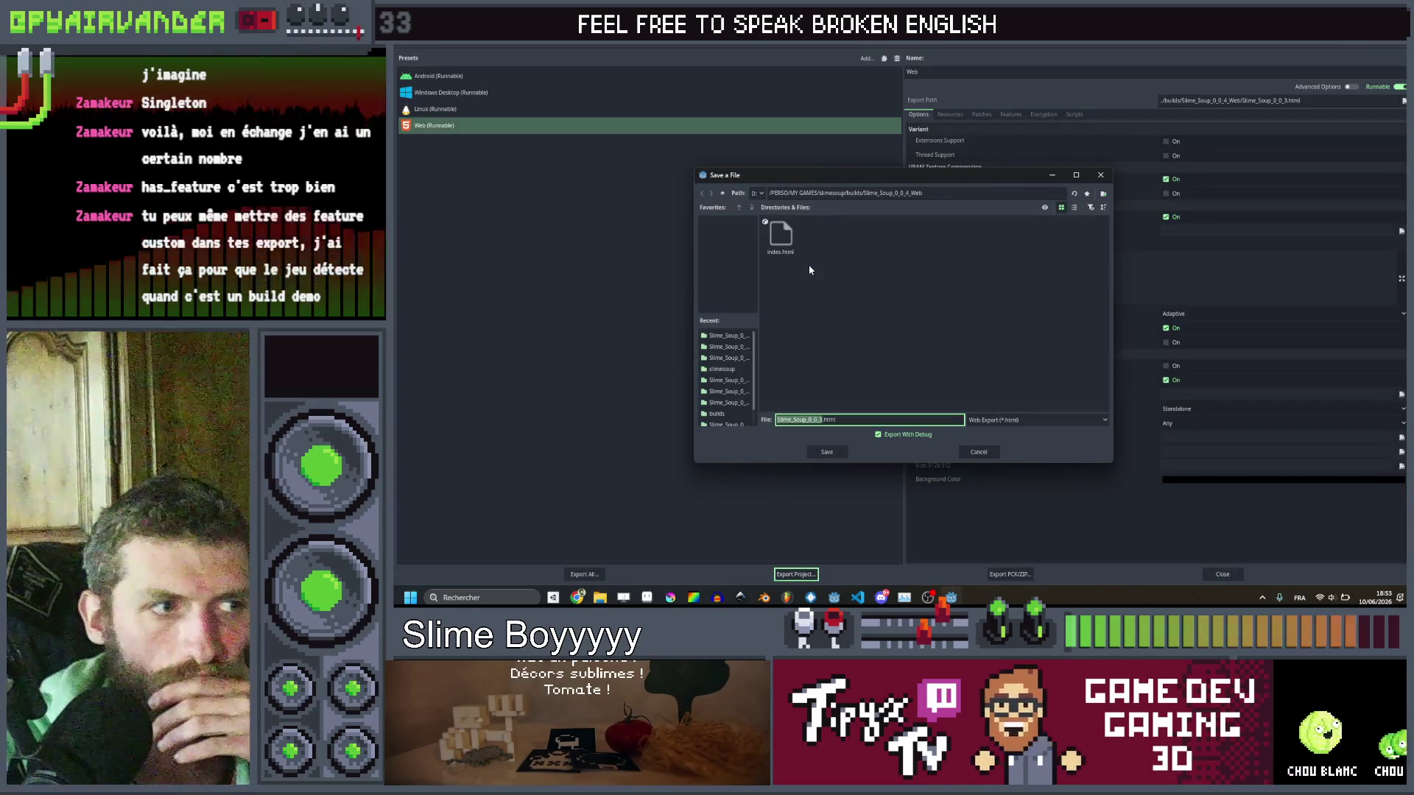
Export the Web build as Slime_Soup_0_0_4.html into the Slime_Soup_0_0_4_Web folder.
{"action": "left_click", "coordinate": [917, 225]}
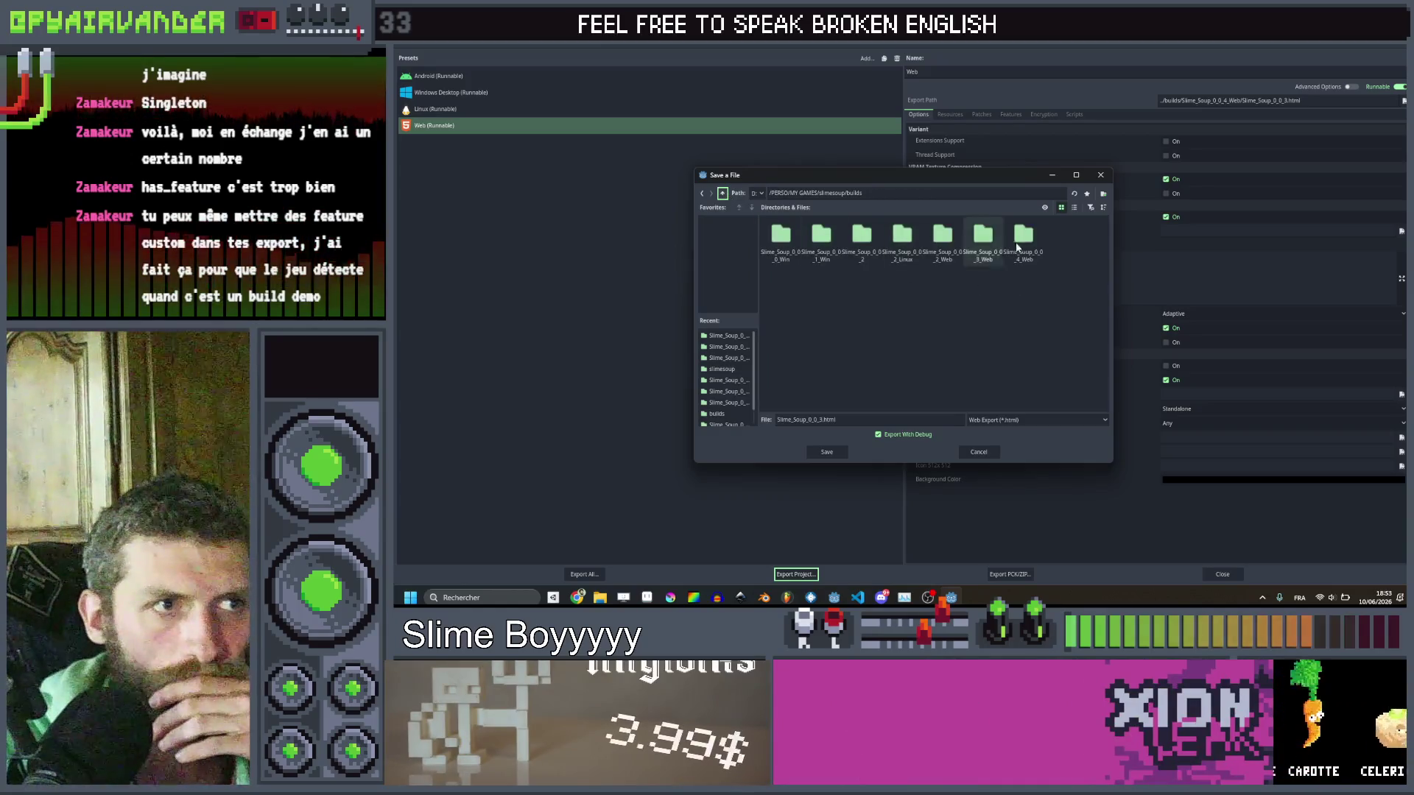
{"action": "double_click", "coordinate": [1022, 241]}
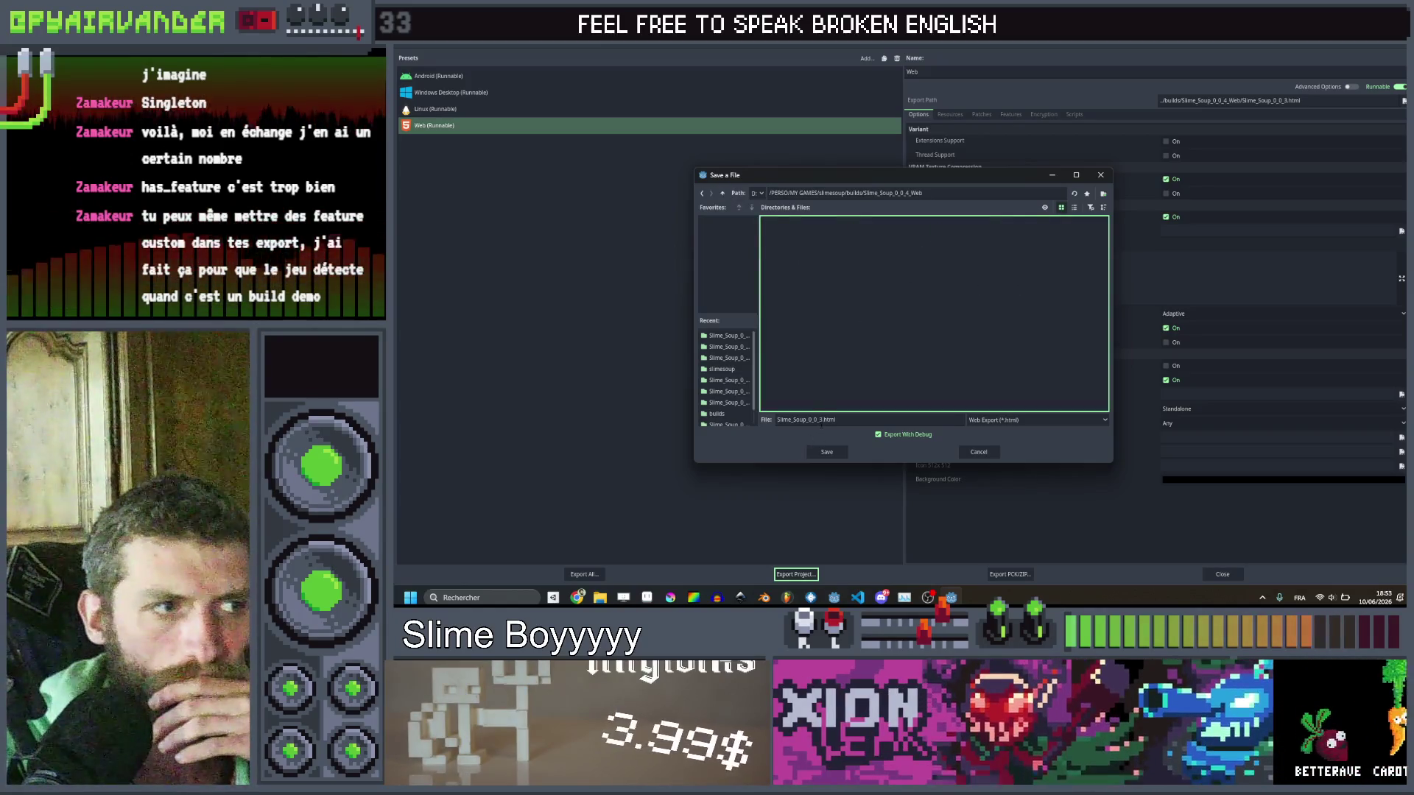
{"action": "left_click", "coordinate": [821, 421]}
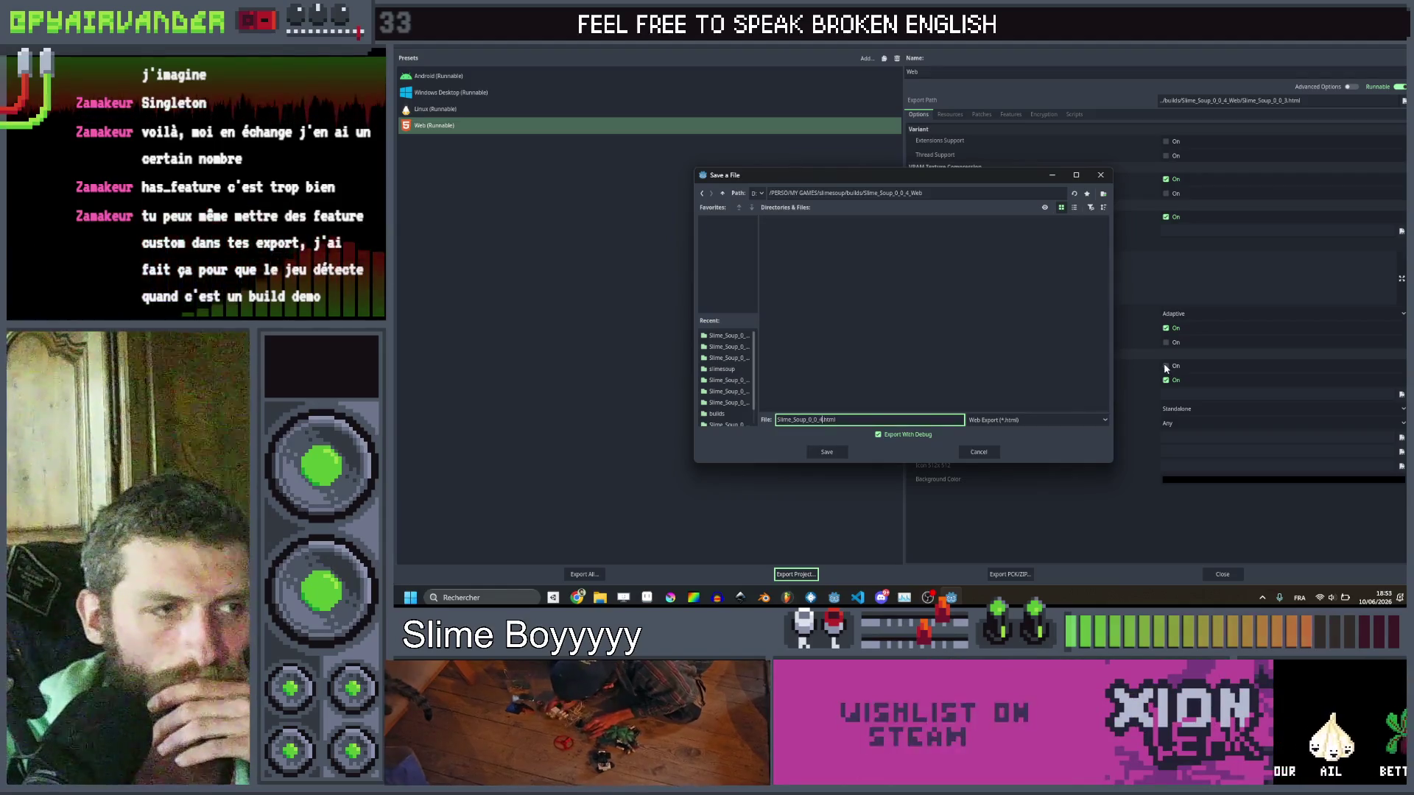
{"action": "left_click", "coordinate": [1068, 398]}
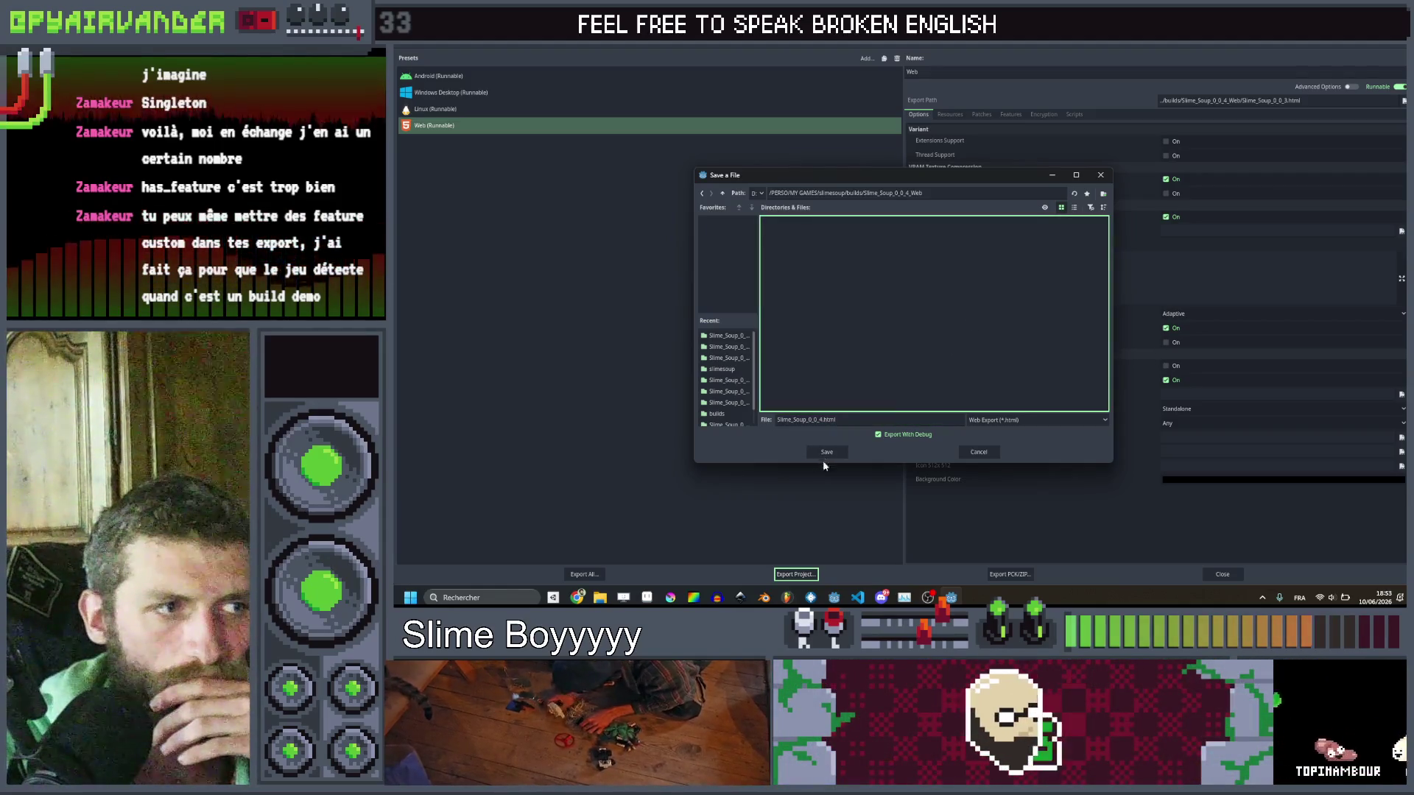
{"action": "left_click", "coordinate": [824, 454]}
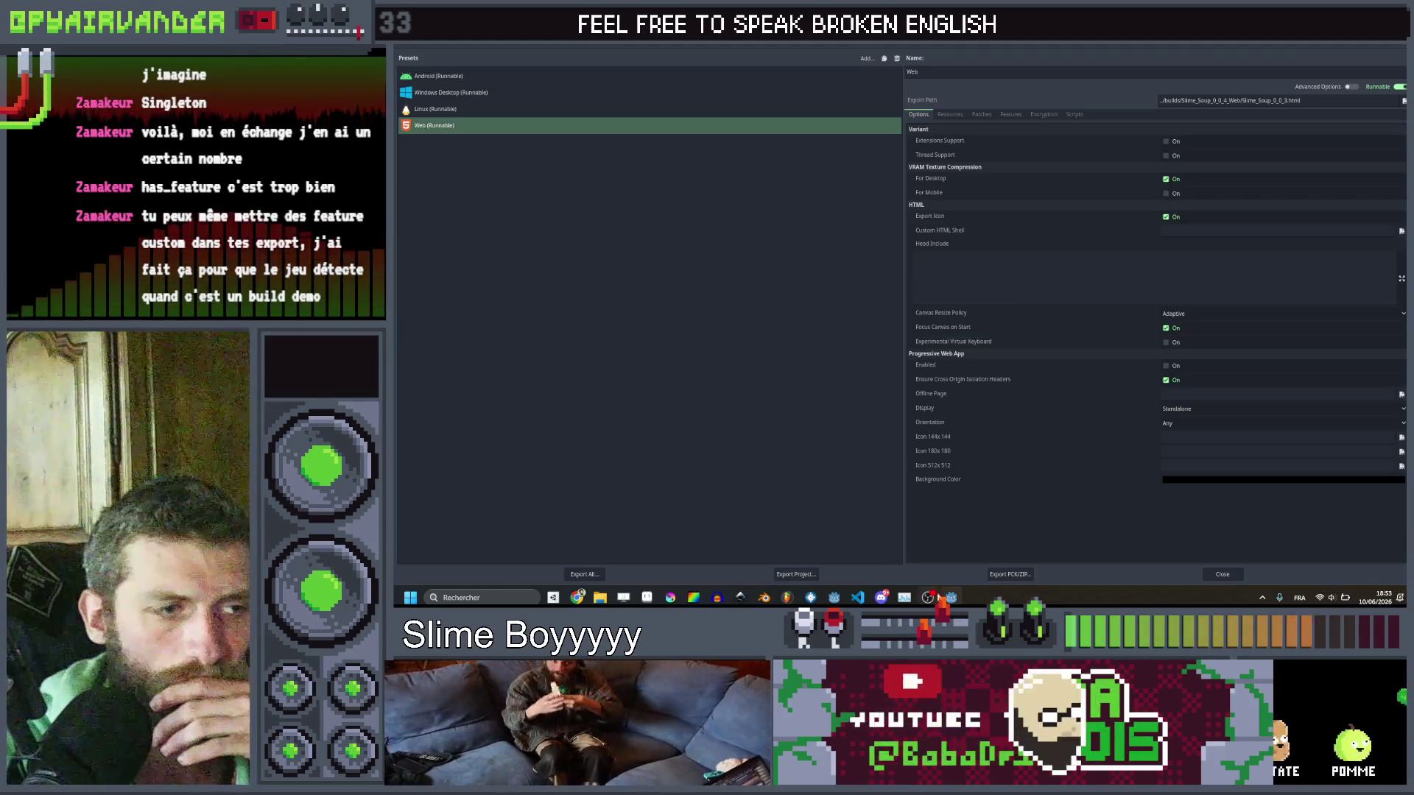
Delete the Slime_Soup_0_0_3.zip upload from the itch.io game's Uploads list, confirming the prompt.
{"action": "key", "text": "alt+Tab"}
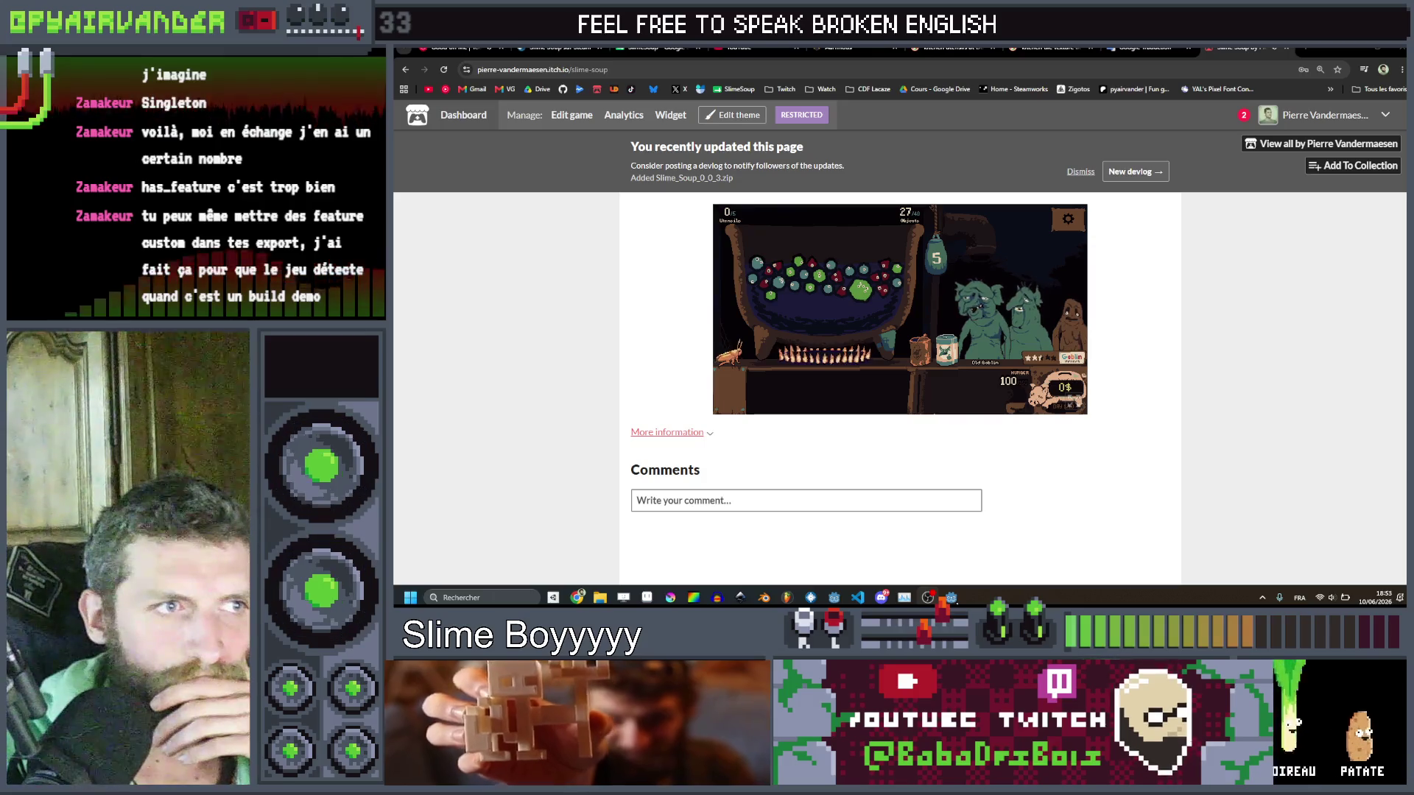
{"action": "left_click", "coordinate": [952, 598]}
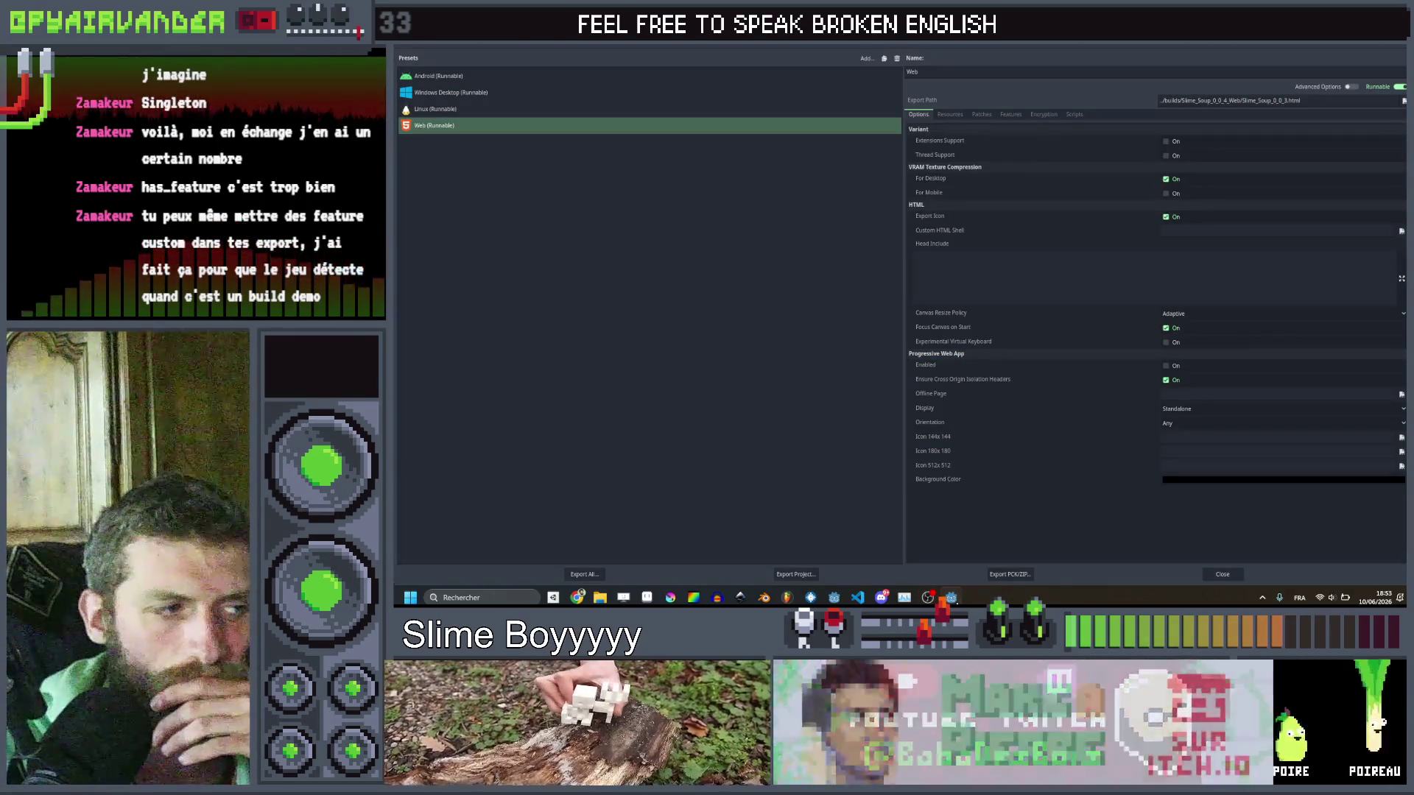
{"action": "key", "text": "alt+Tab"}
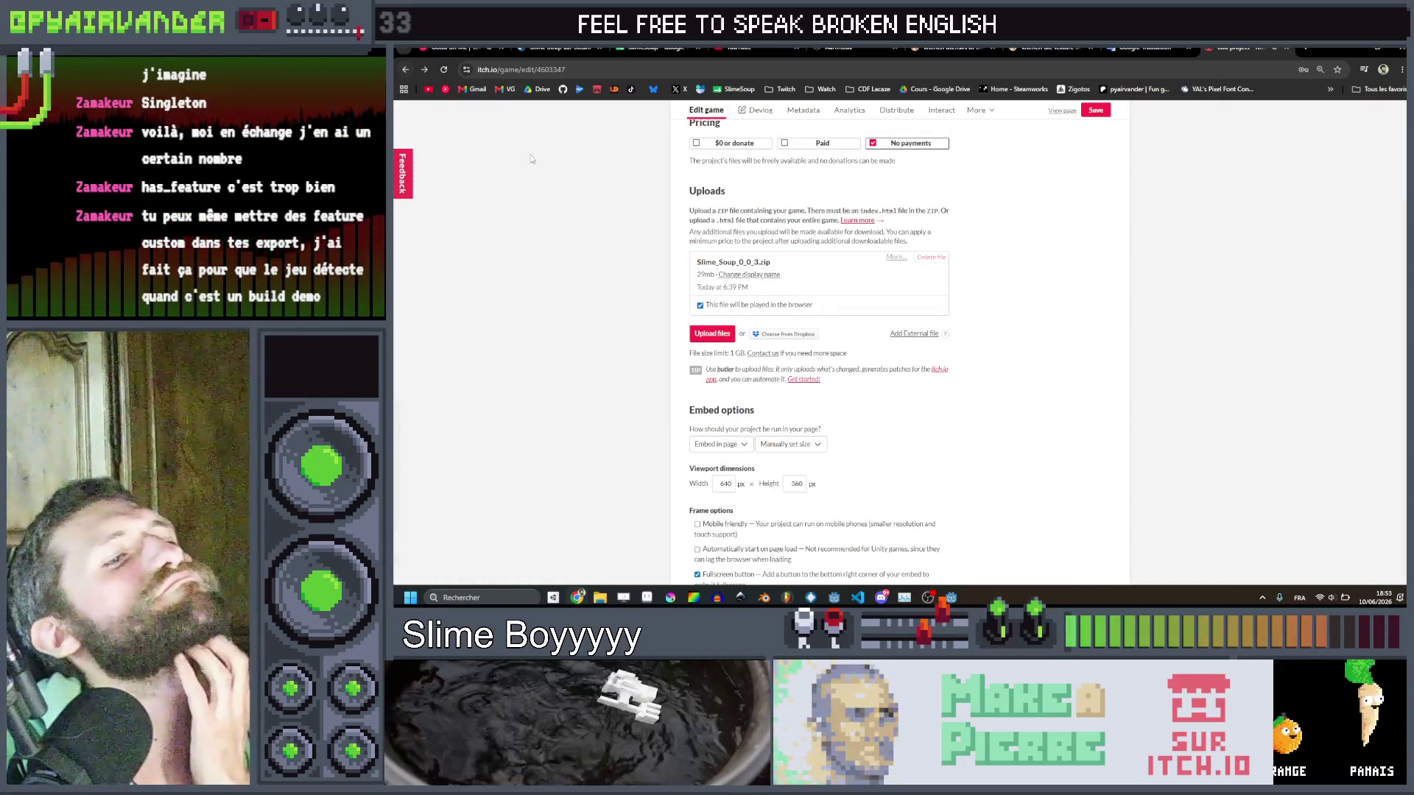
{"action": "left_click", "coordinate": [931, 257]}
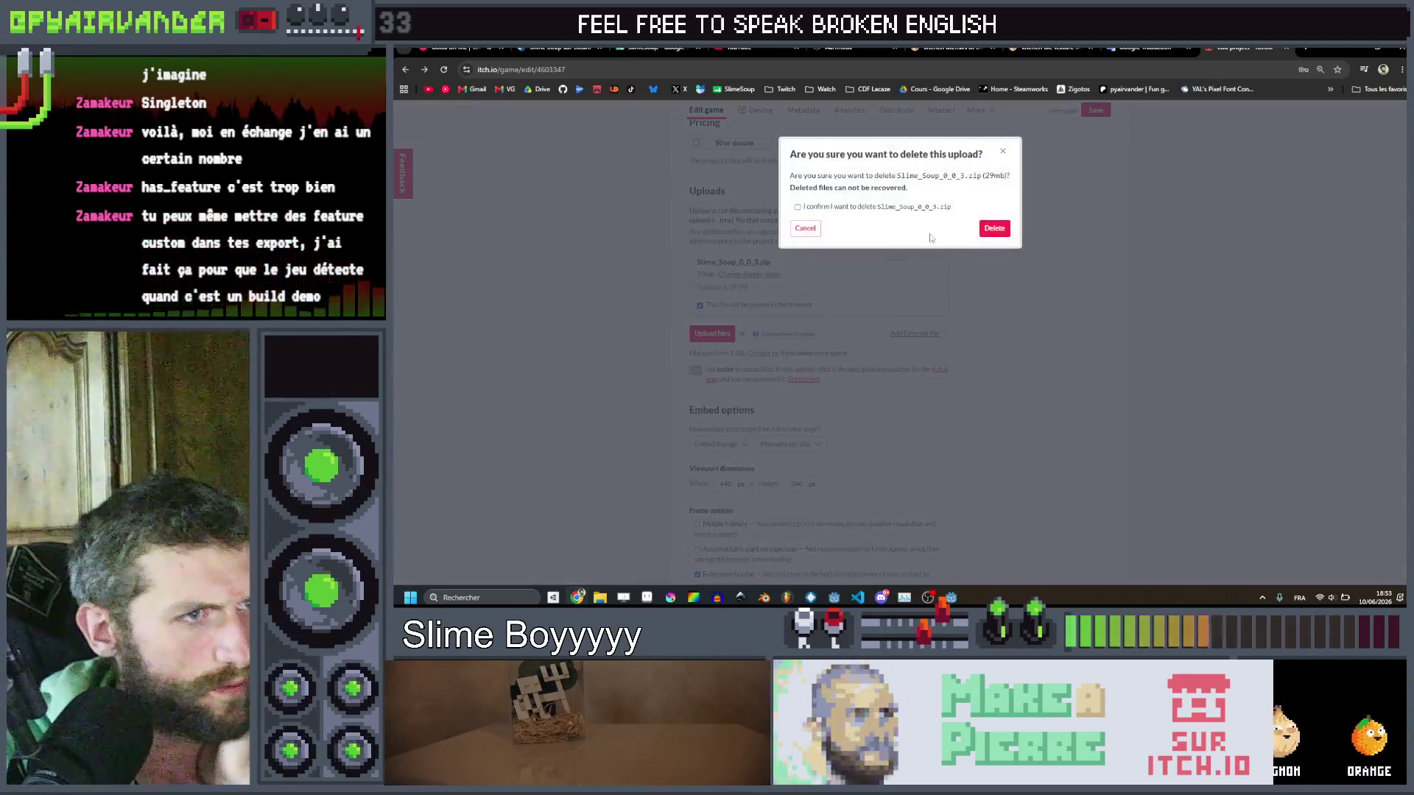
{"action": "left_click", "coordinate": [946, 209]}
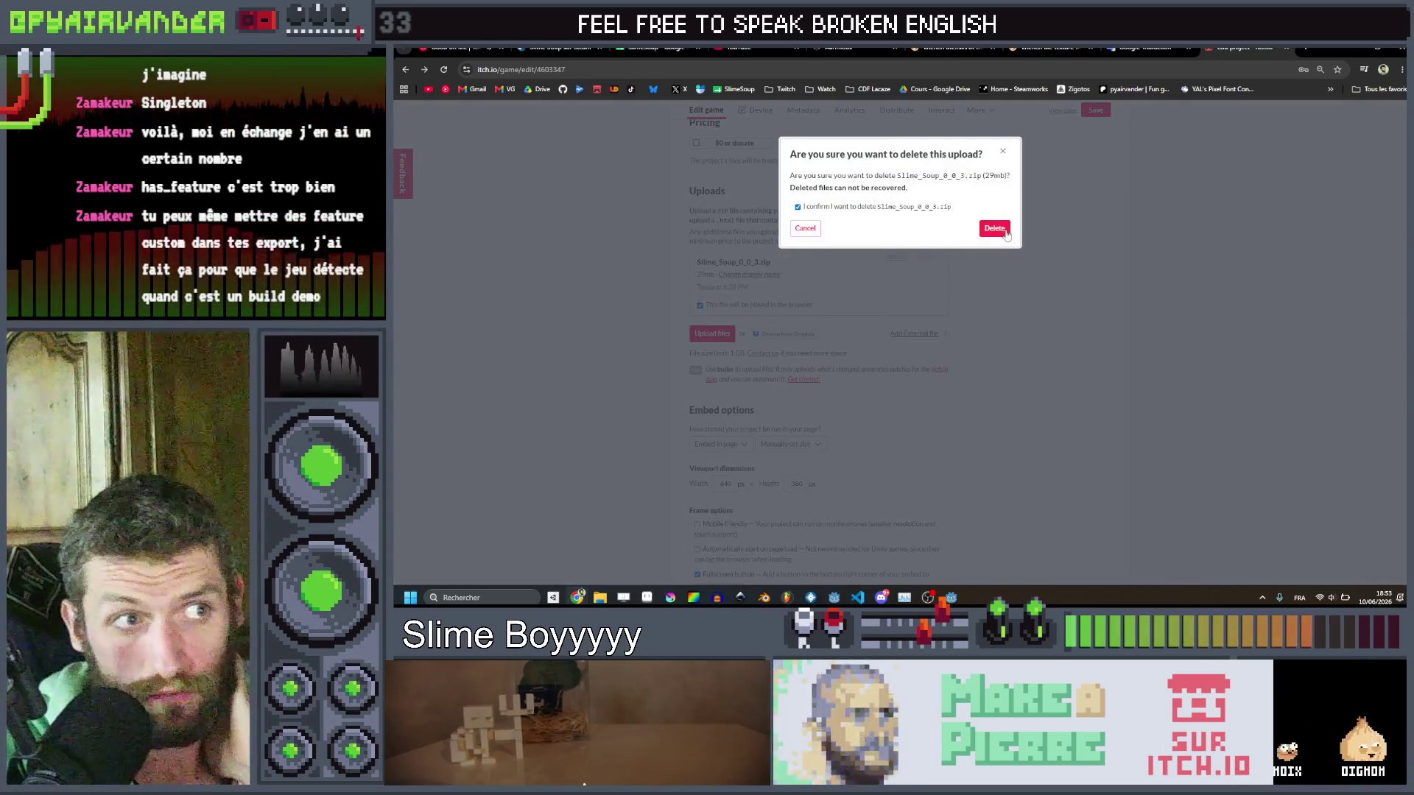
{"action": "left_click", "coordinate": [1004, 231]}
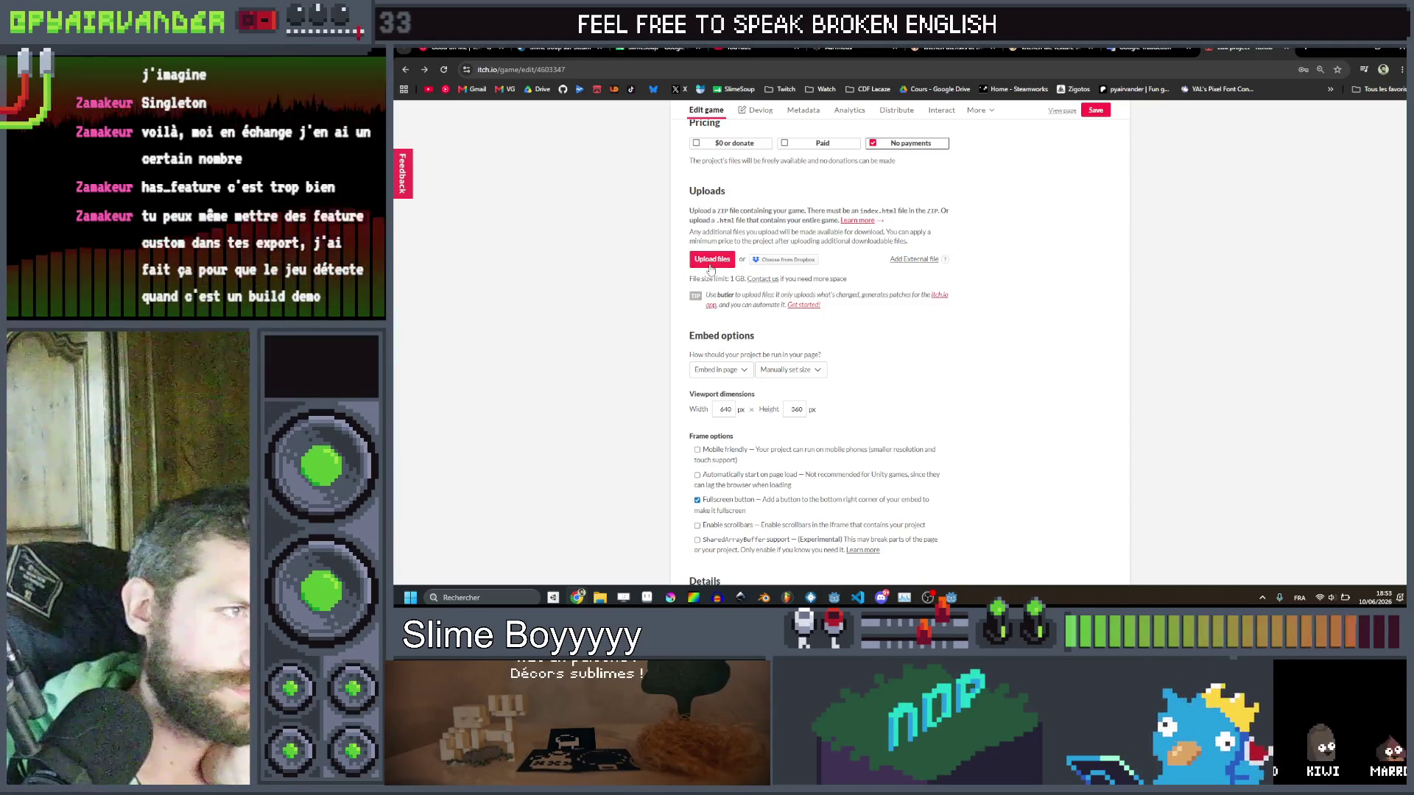
Compress the nine new Web build files into Slime_Soup_0_0_4.zip.
{"action": "mouse_move", "coordinate": [600, 598]}
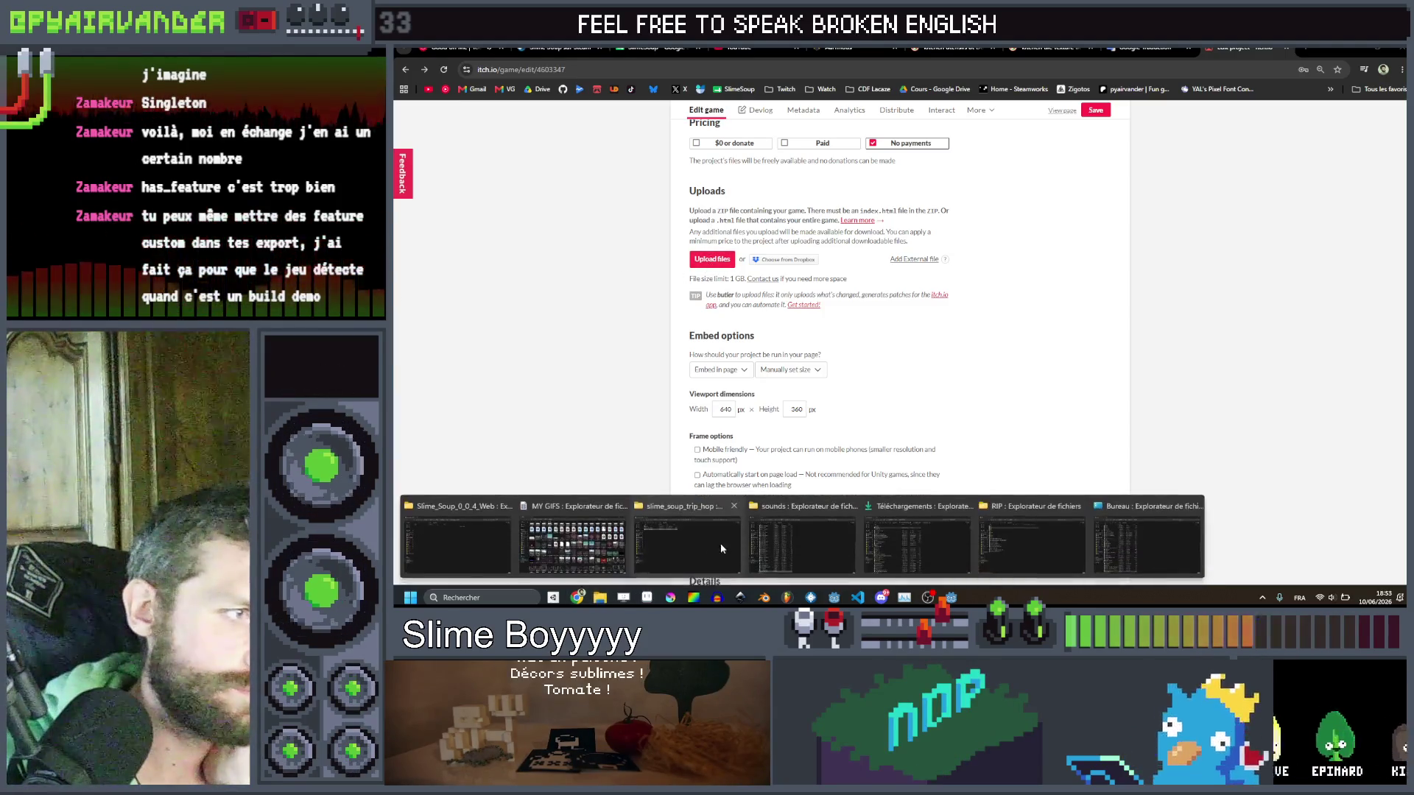
{"action": "left_click", "coordinate": [485, 538]}
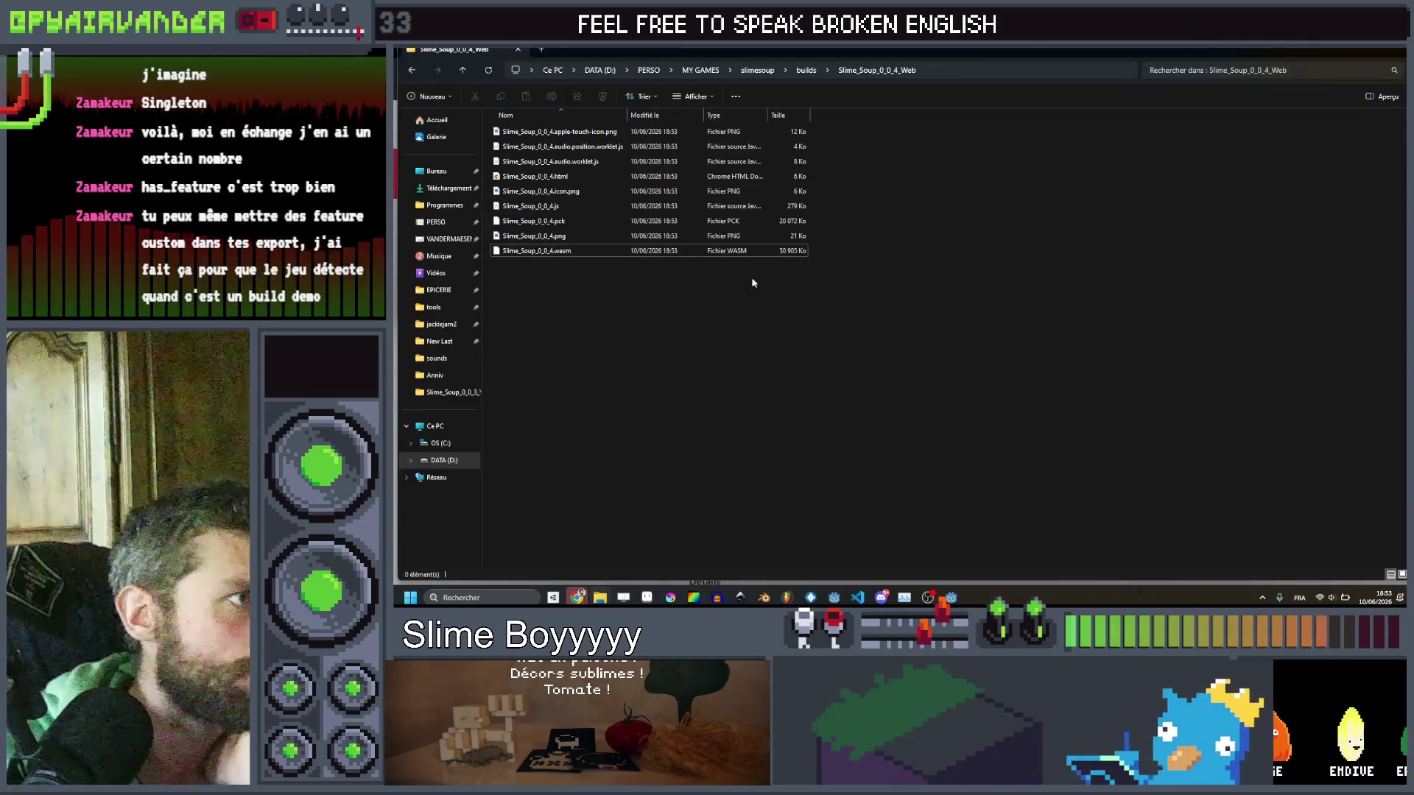
{"action": "left_click", "coordinate": [586, 179]}
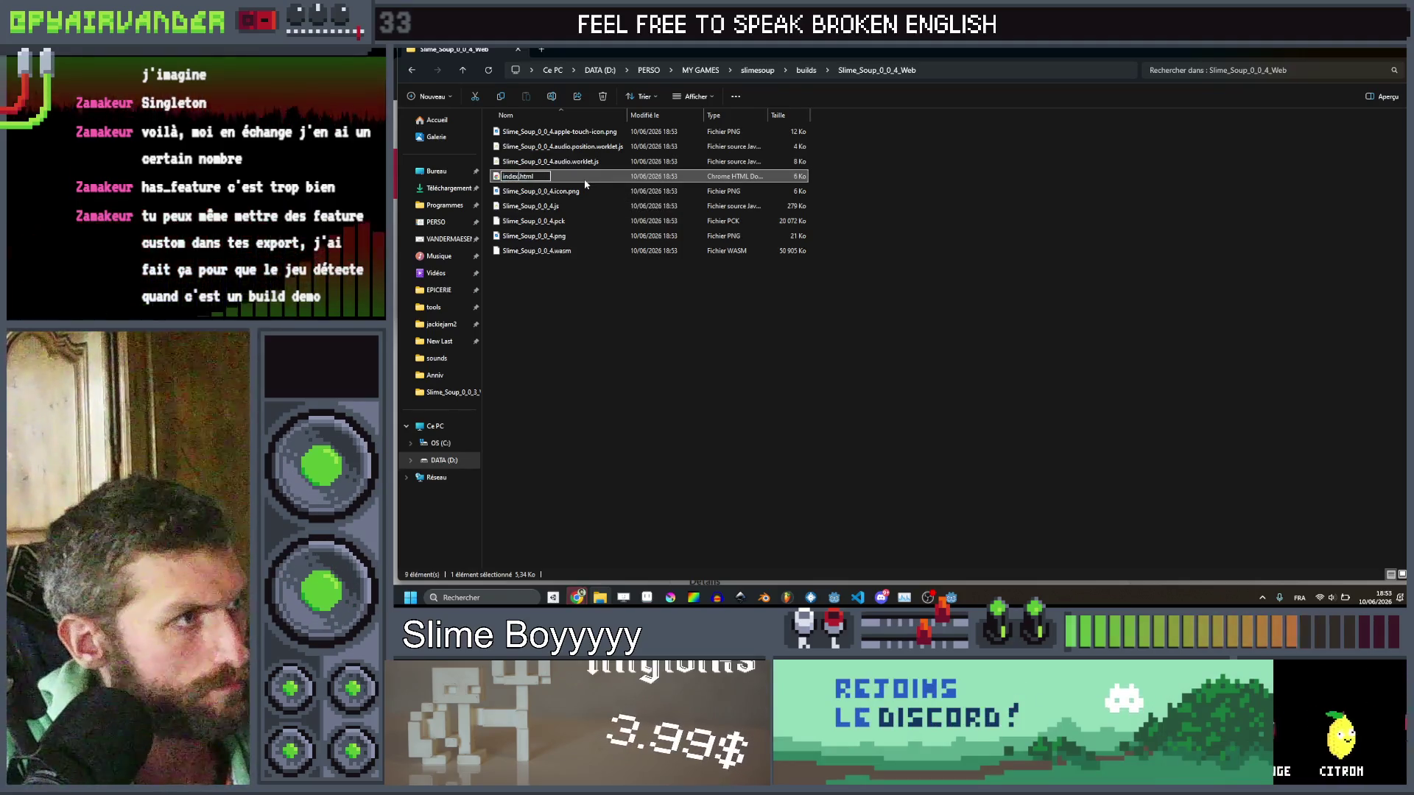
{"action": "mouse_move", "coordinate": [492, 379]}
{"action": "left_mouse_down"}
{"action": "mouse_move", "coordinate": [732, 153]}
{"action": "mouse_move", "coordinate": [557, 127]}
{"action": "left_mouse_up"}
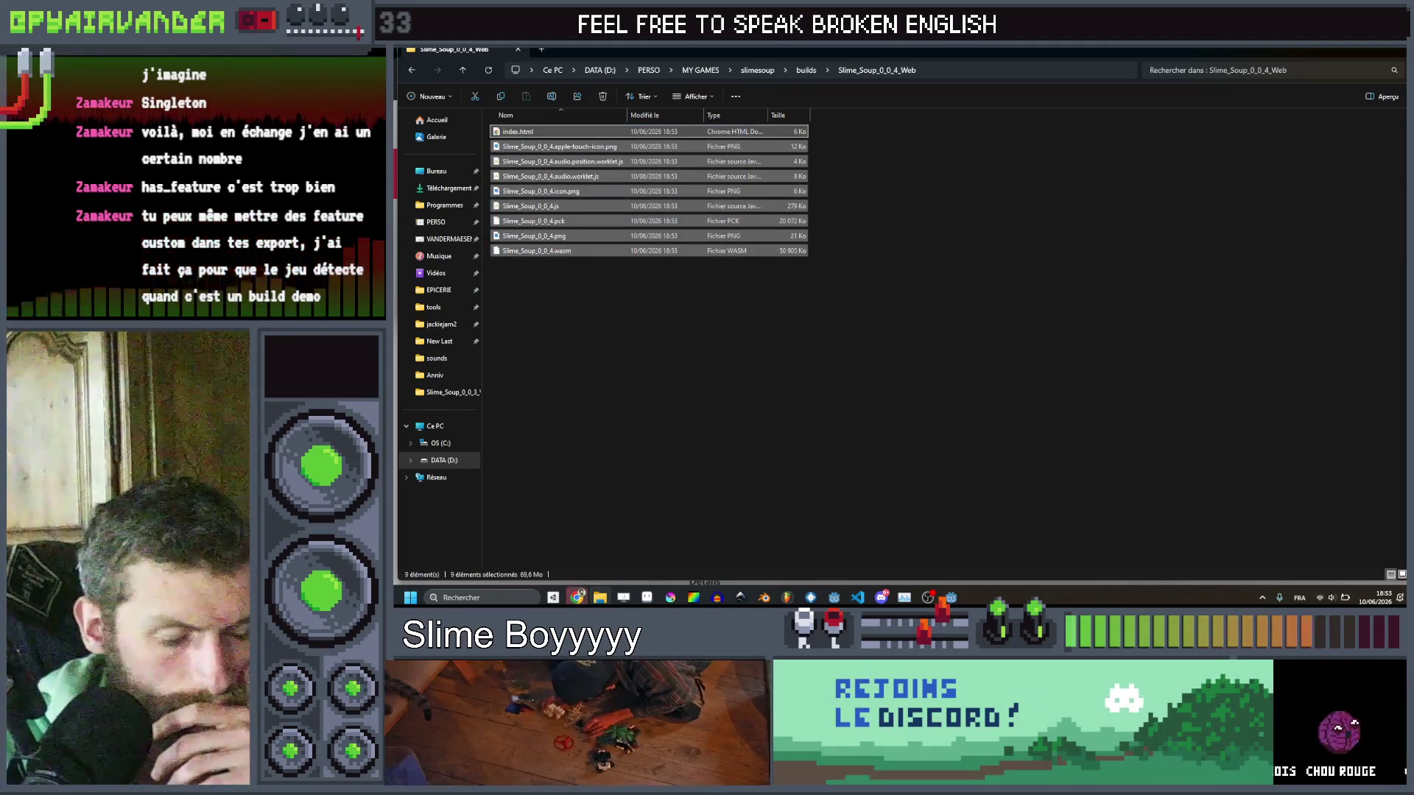
{"action": "right_click", "coordinate": [553, 225]}
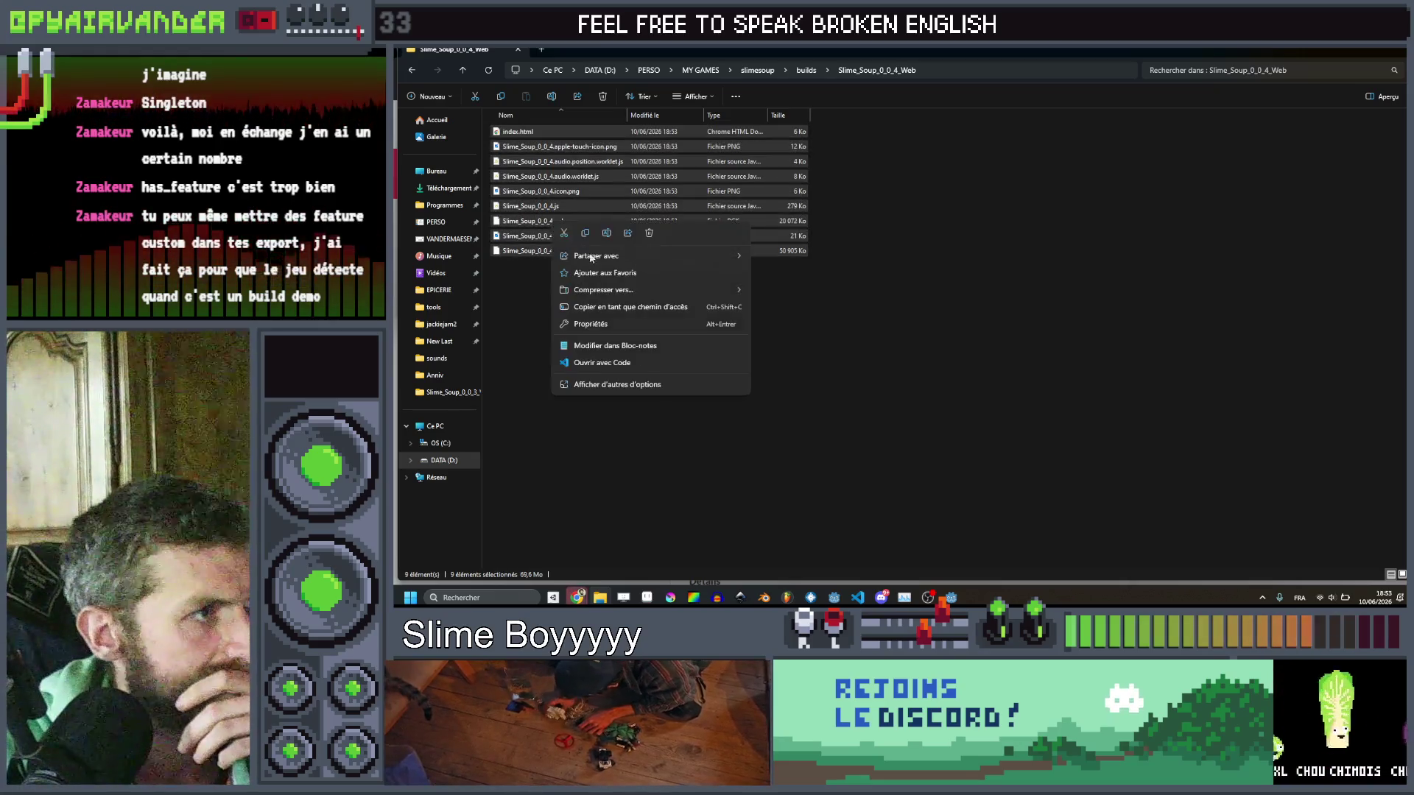
{"action": "mouse_move", "coordinate": [611, 295]}
{"action": "left_click", "coordinate": [799, 301]}
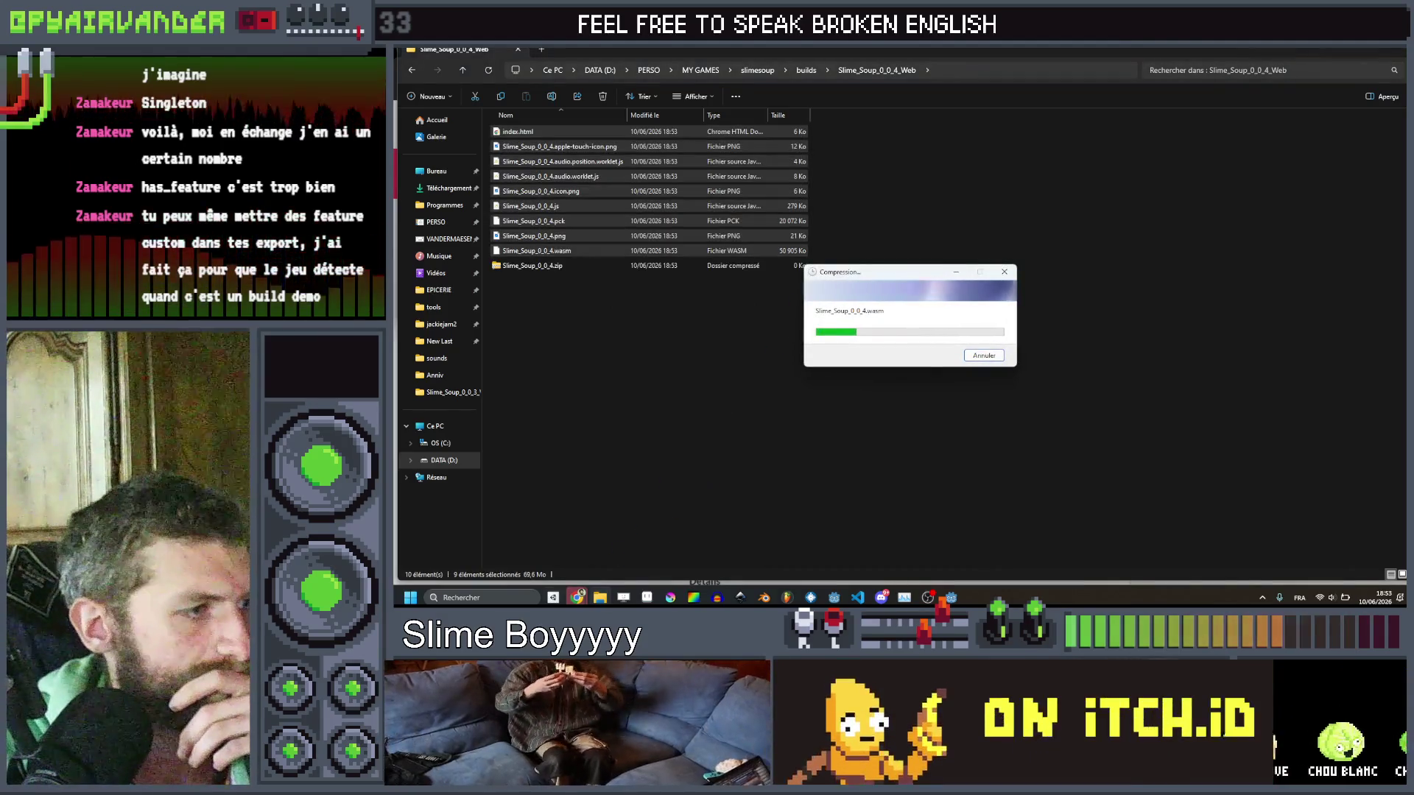
{"action": "mouse_move", "coordinate": [579, 596]}
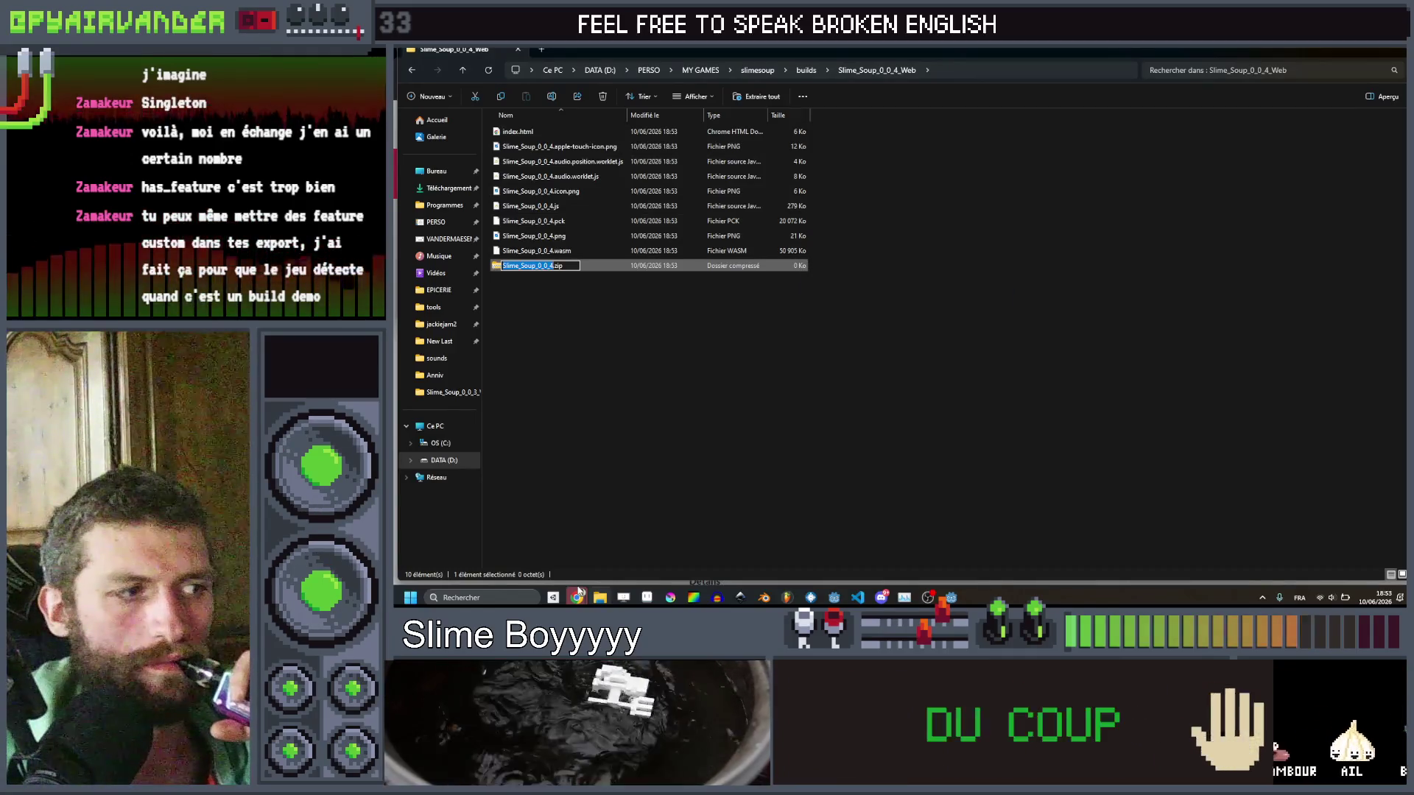
{"action": "left_click", "coordinate": [544, 555]}
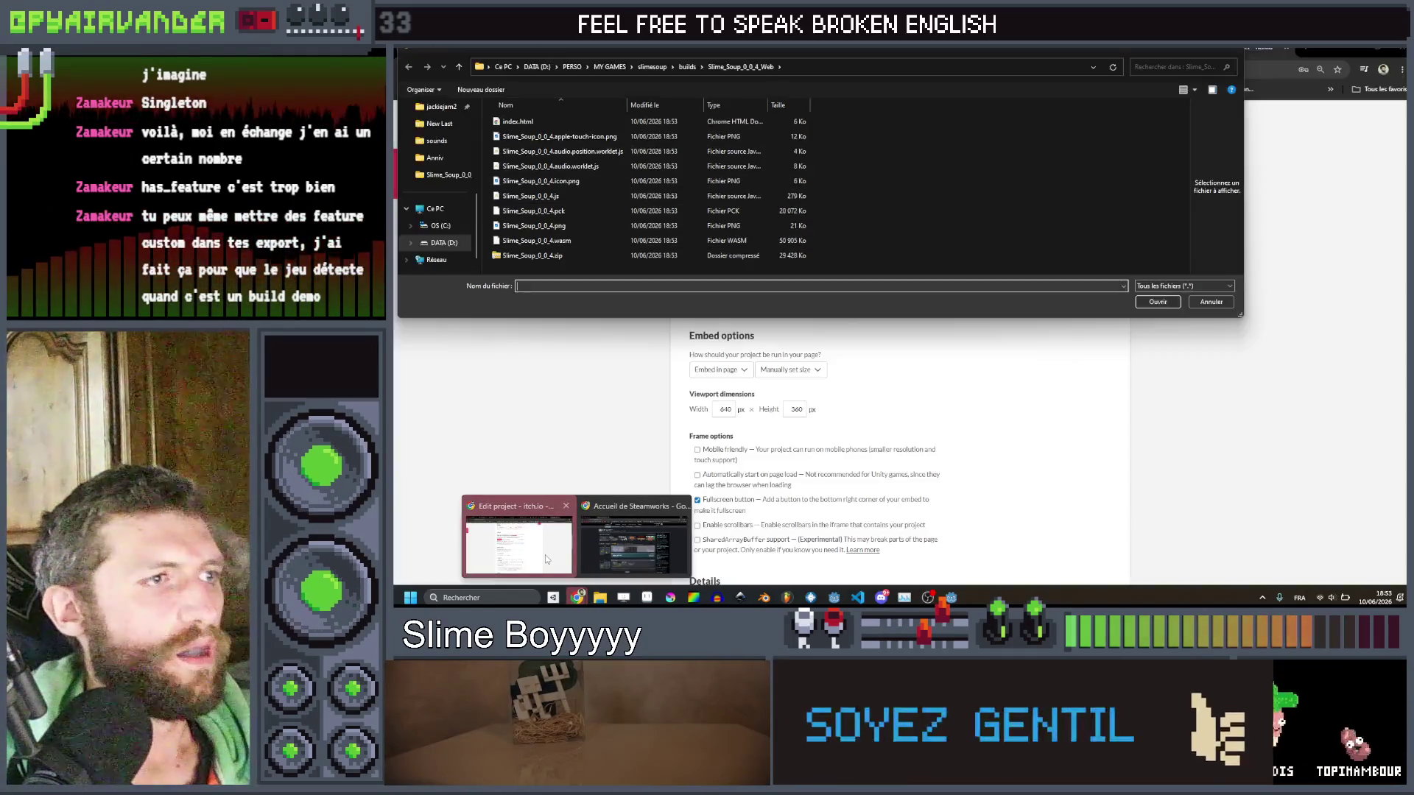
Upload Slime_Soup_0_0_4.zip to itch.io, hide the build folder, and view the public game page.
{"action": "left_click", "coordinate": [563, 256]}
{"action": "double_click", "coordinate": [563, 256]}
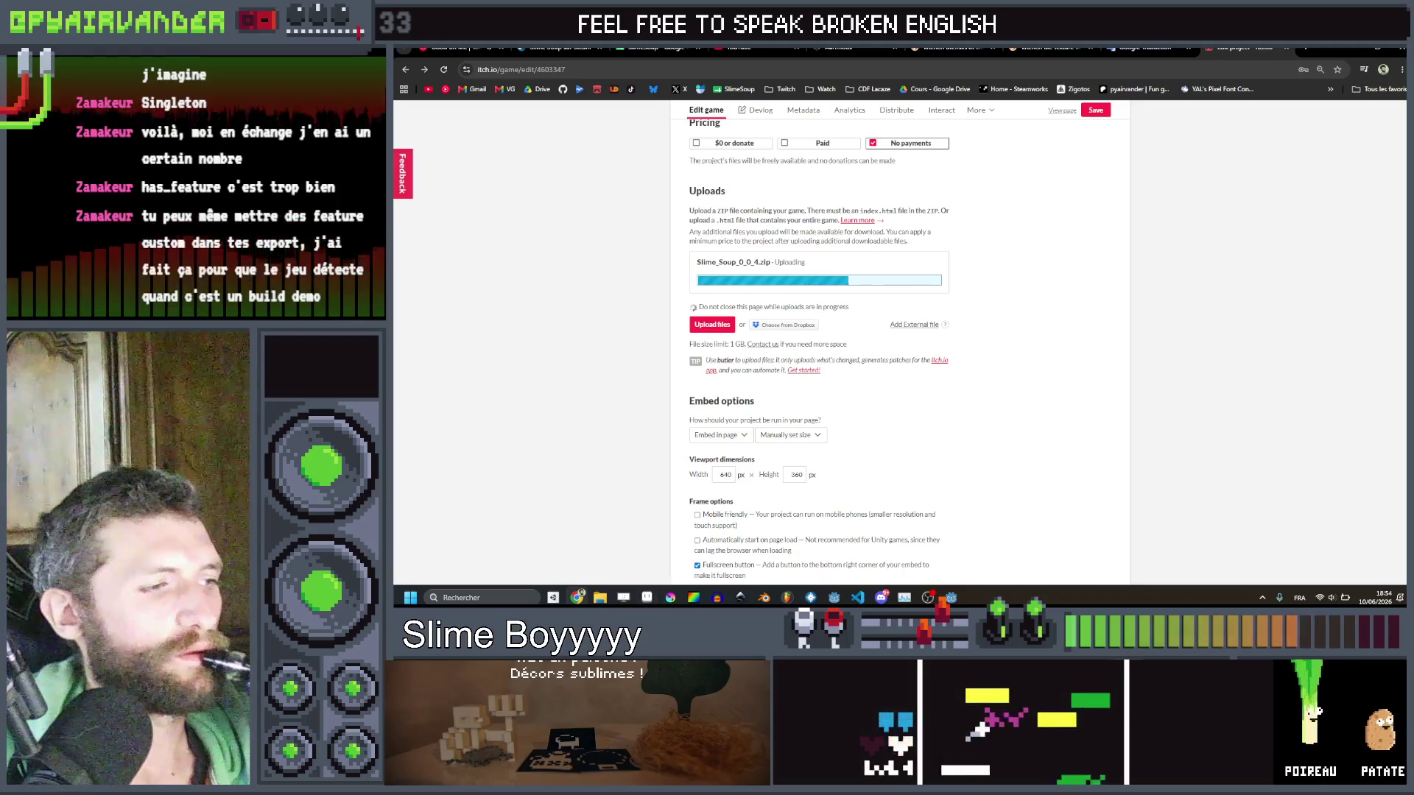
{"action": "mouse_move", "coordinate": [600, 598]}
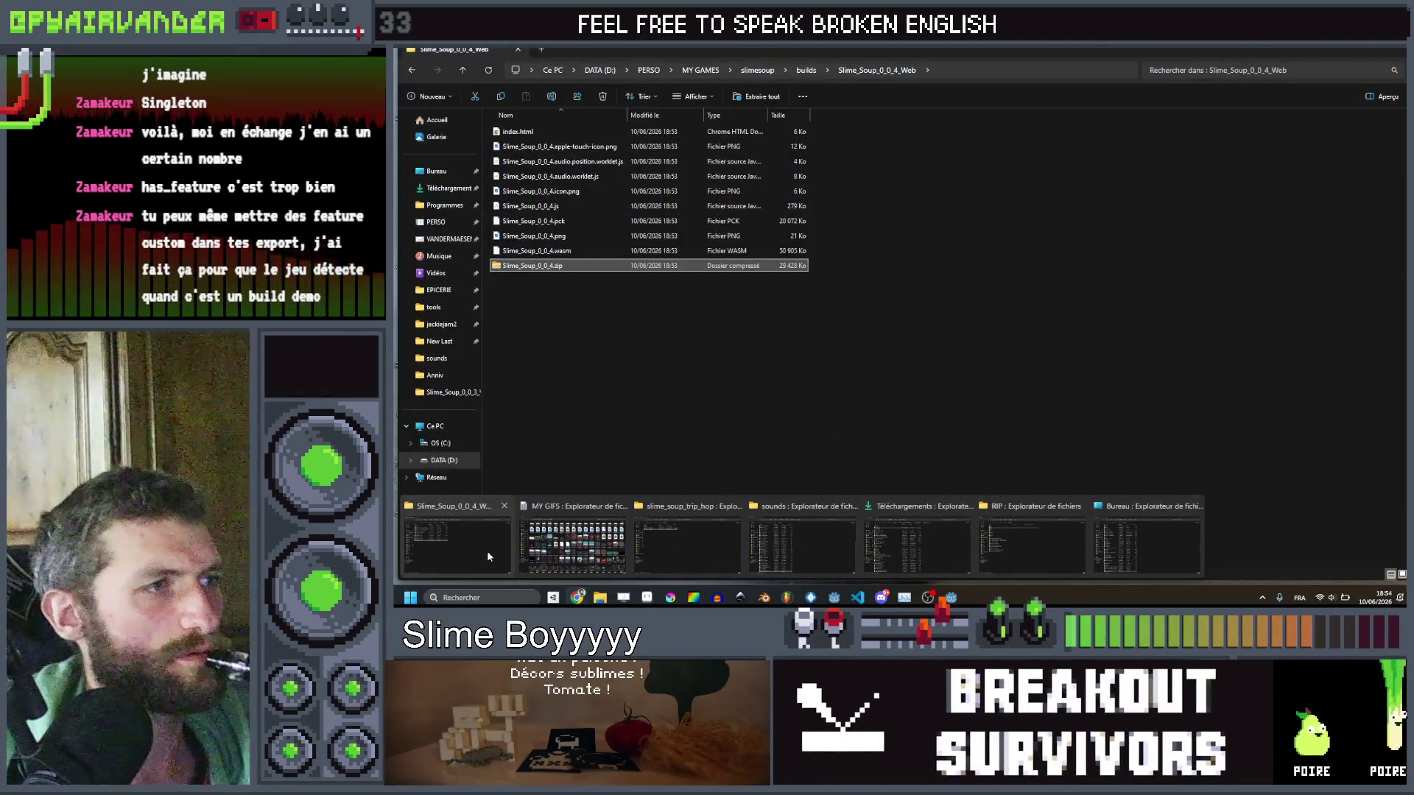
{"action": "left_click", "coordinate": [487, 554]}
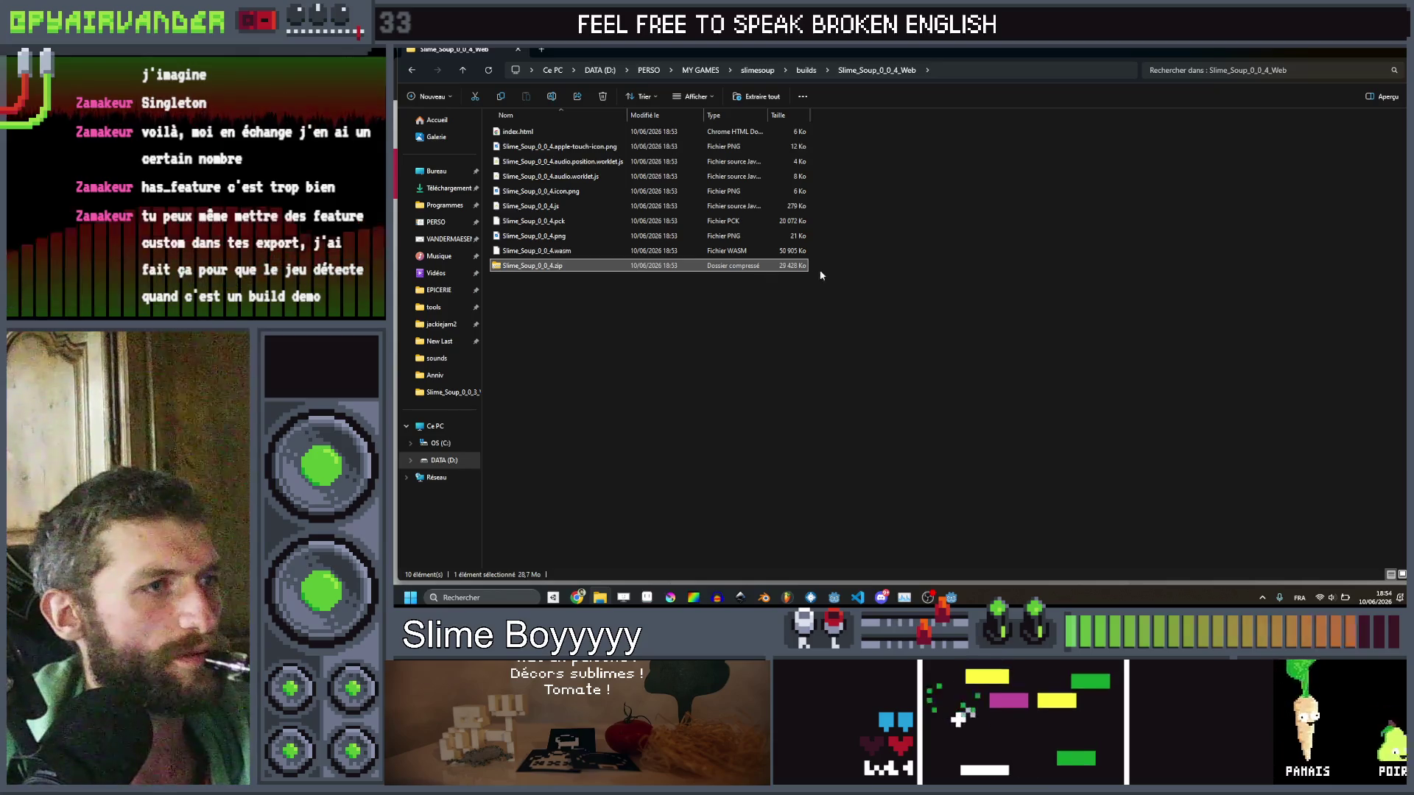
{"action": "left_click", "coordinate": [1347, 50]}
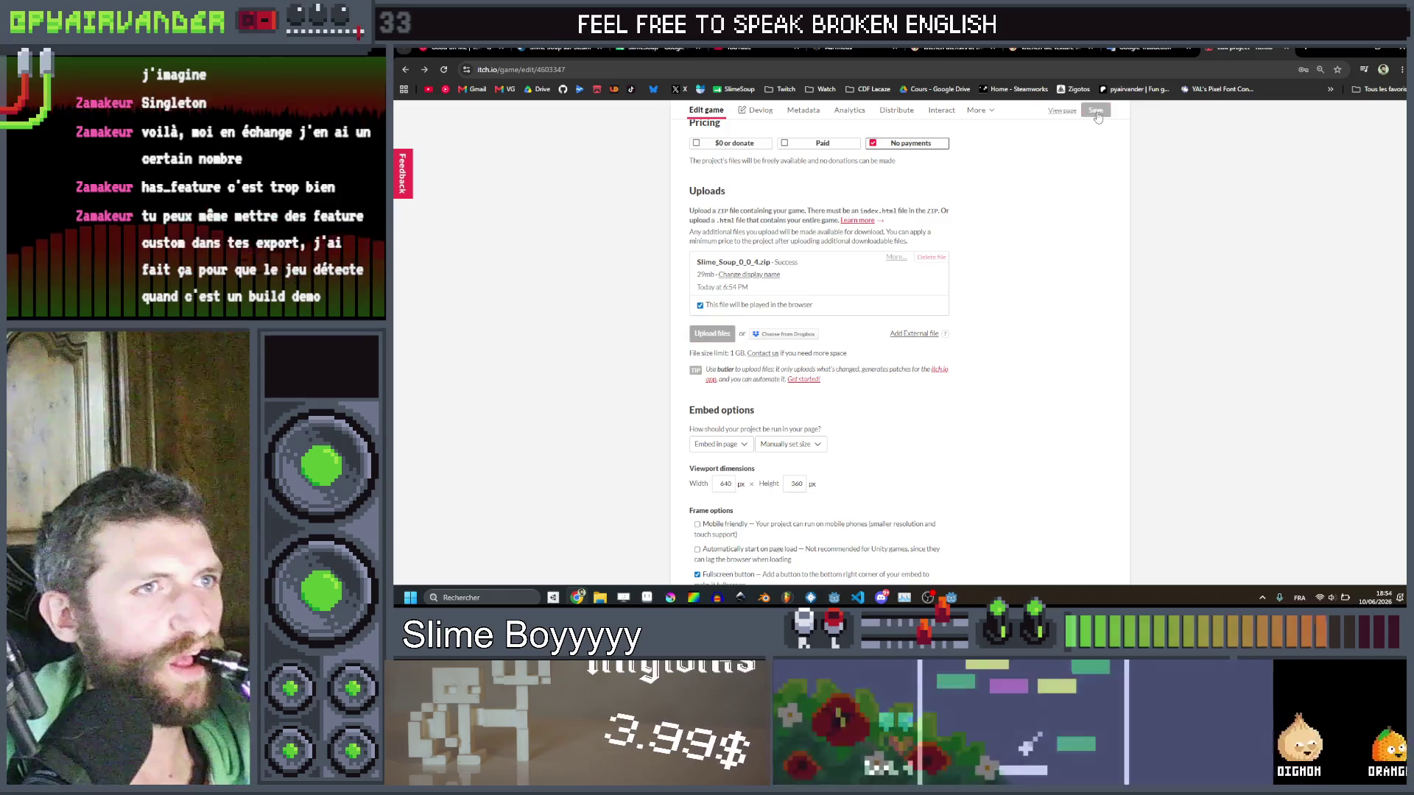
{"action": "left_click", "coordinate": [1061, 112]}
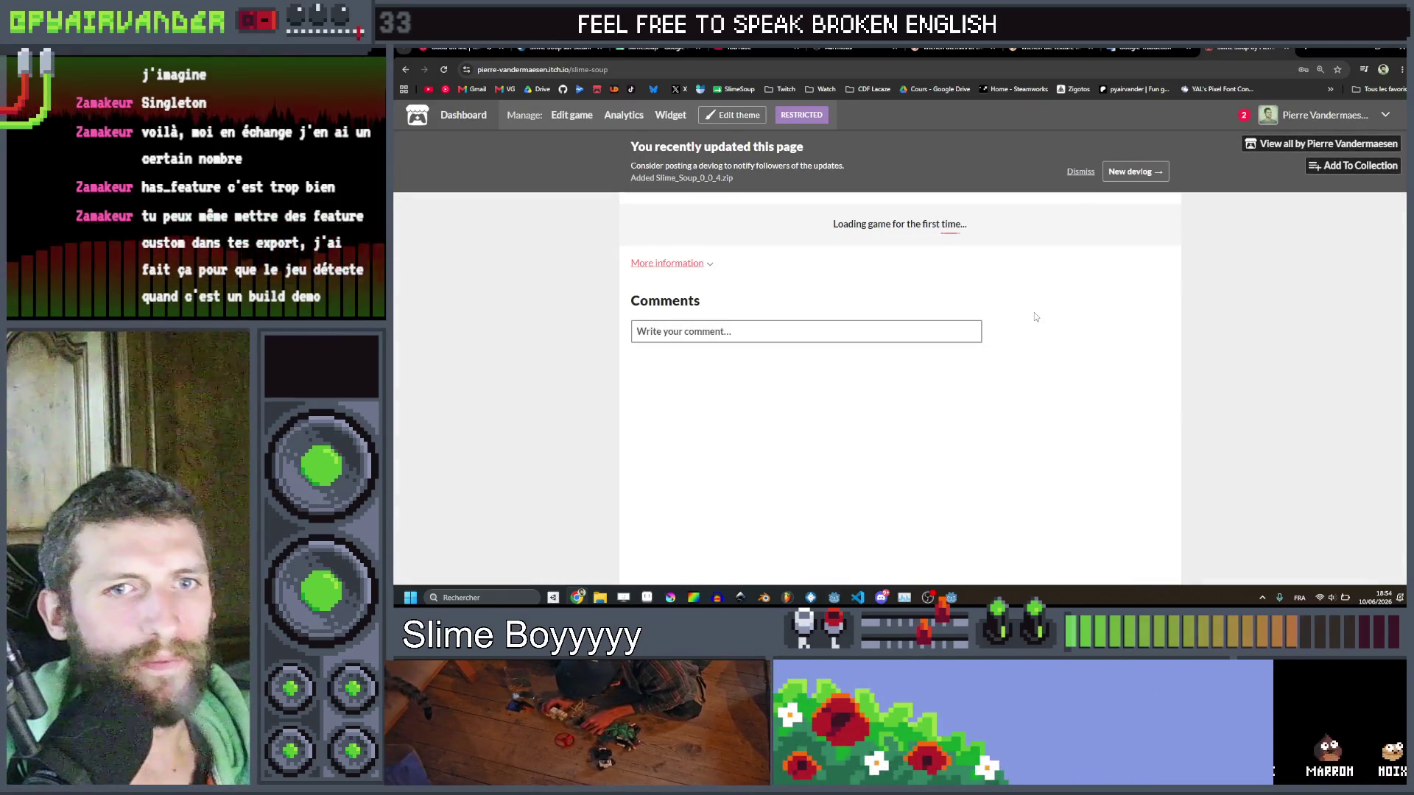
Run the build fullscreen, play a cooking round dropping slimes into the cauldron, then exit fullscreen.
{"action": "left_click", "coordinate": [1026, 272]}
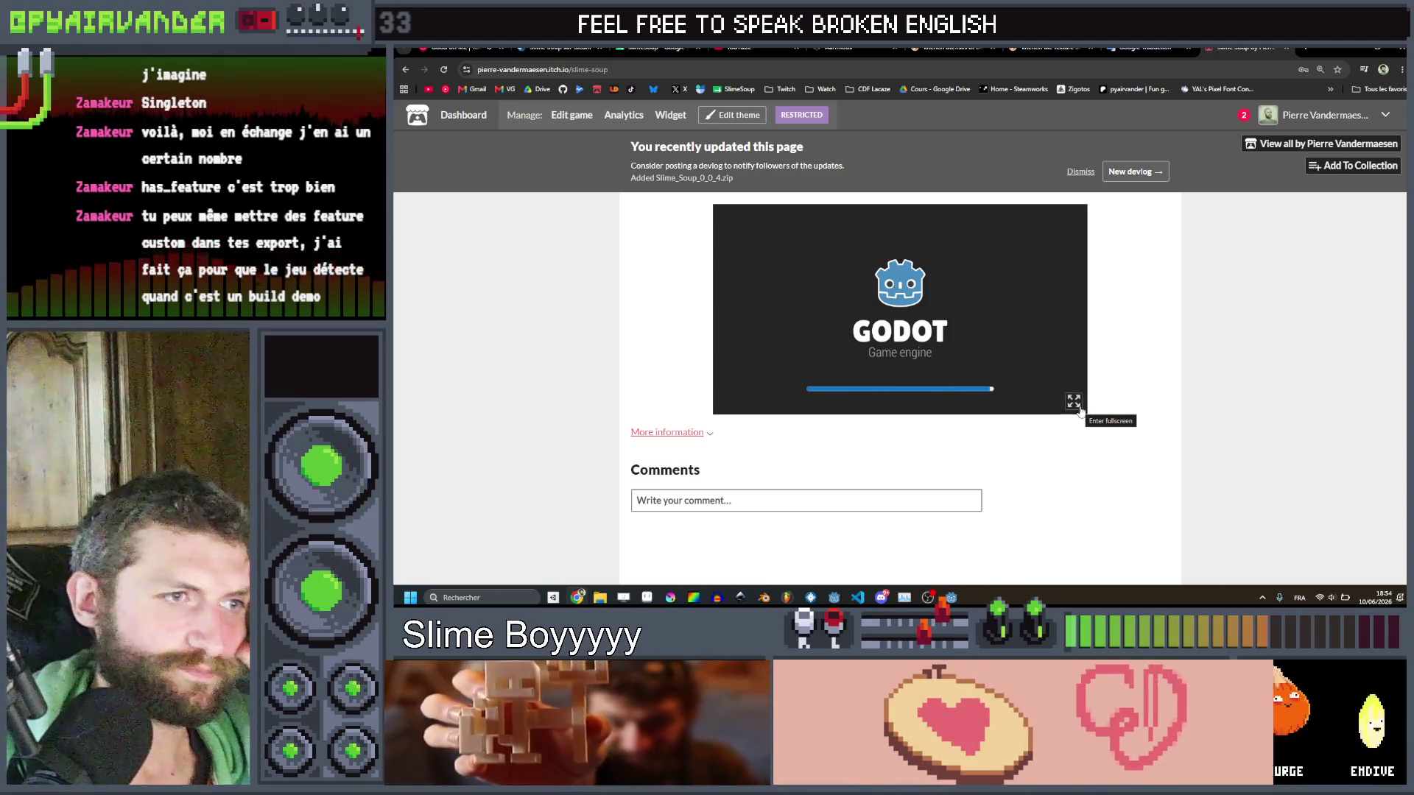
{"action": "left_click", "coordinate": [1079, 409]}
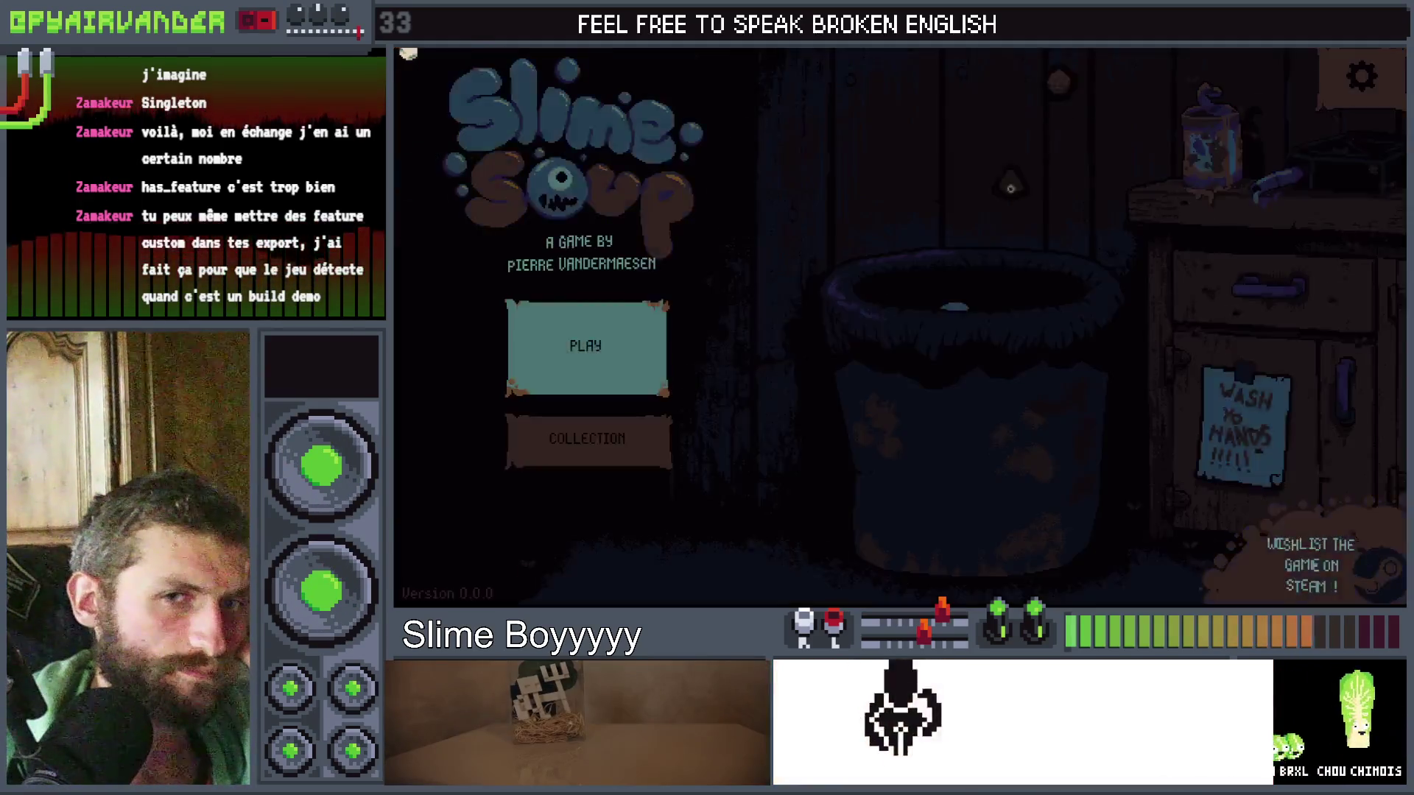
{"action": "left_click", "coordinate": [612, 386]}
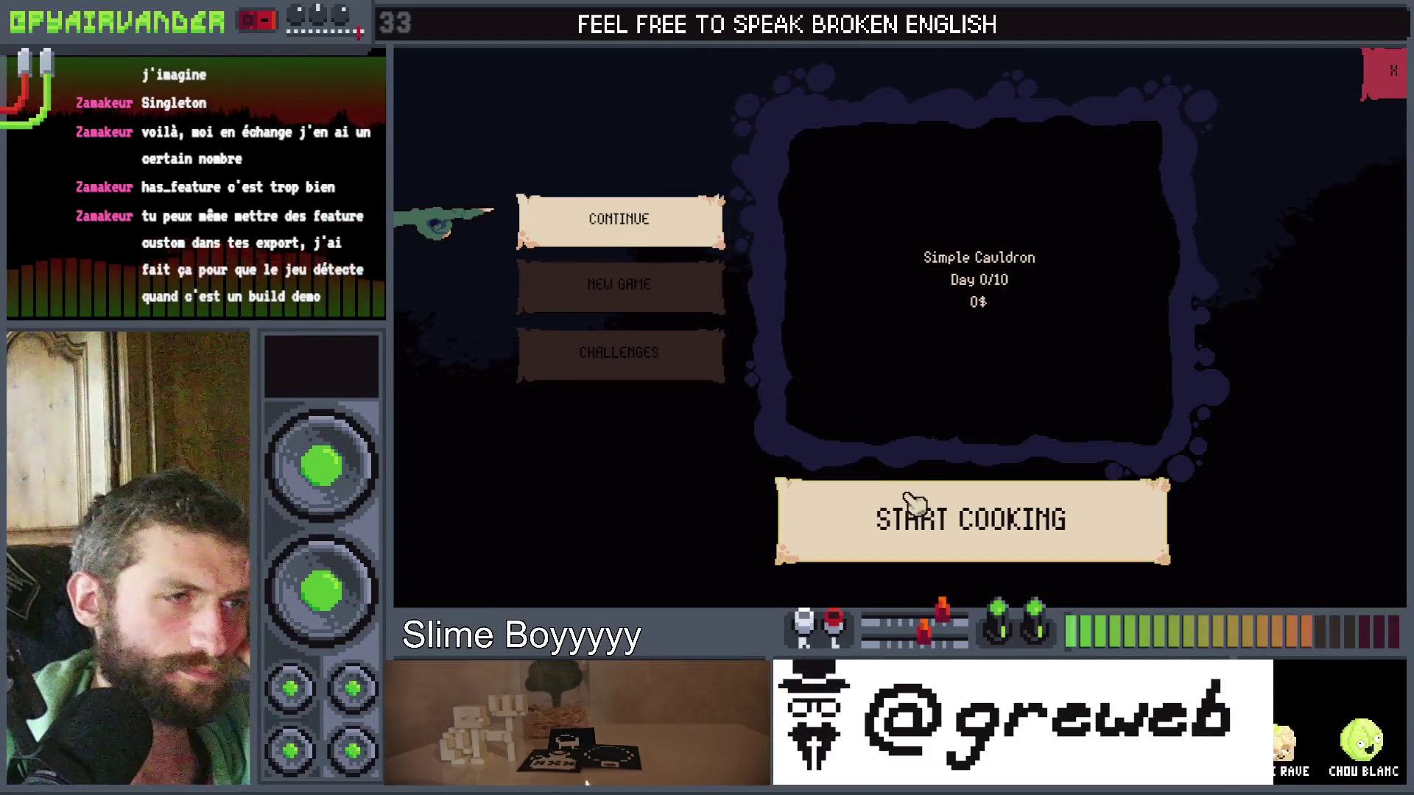
{"action": "left_click", "coordinate": [913, 504]}
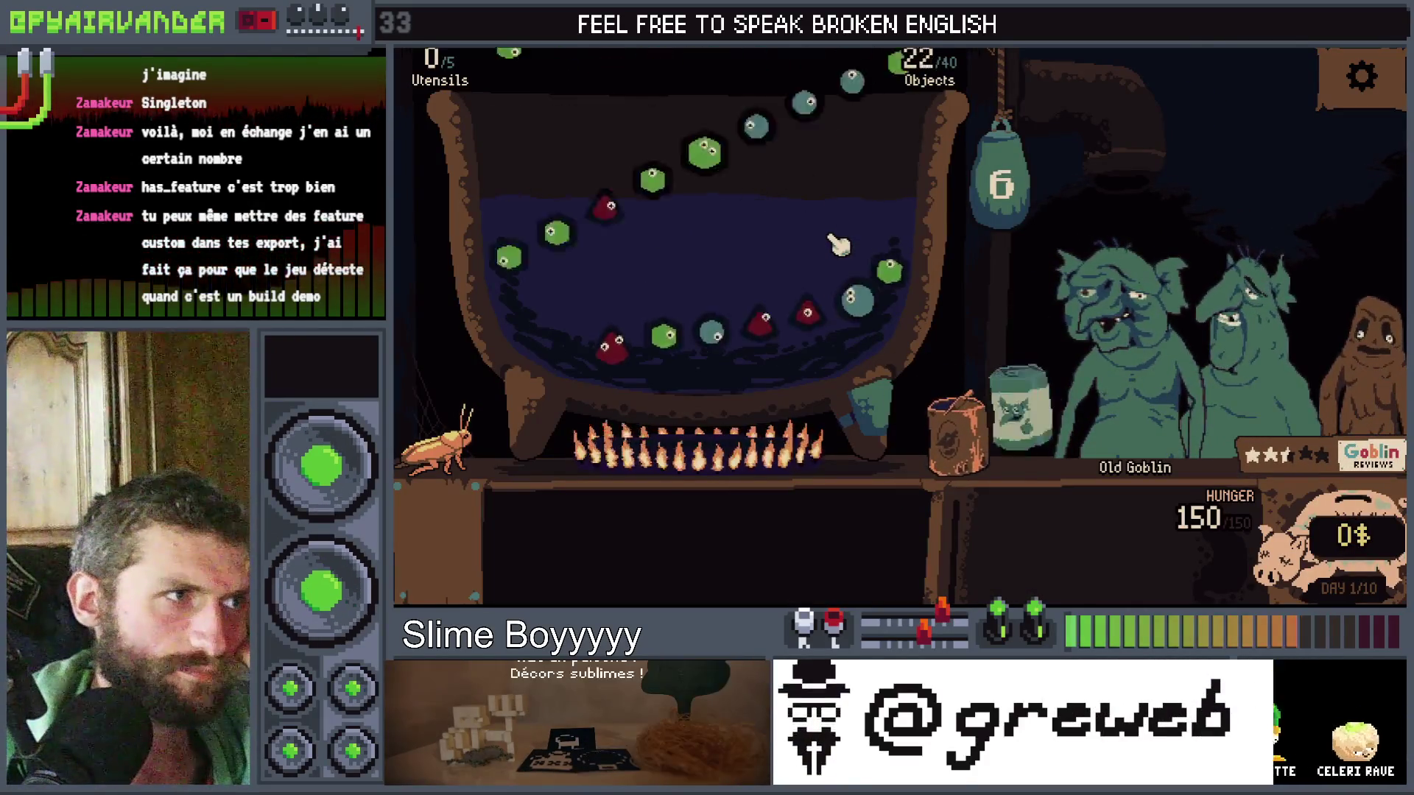
{"action": "left_click", "coordinate": [769, 214]}
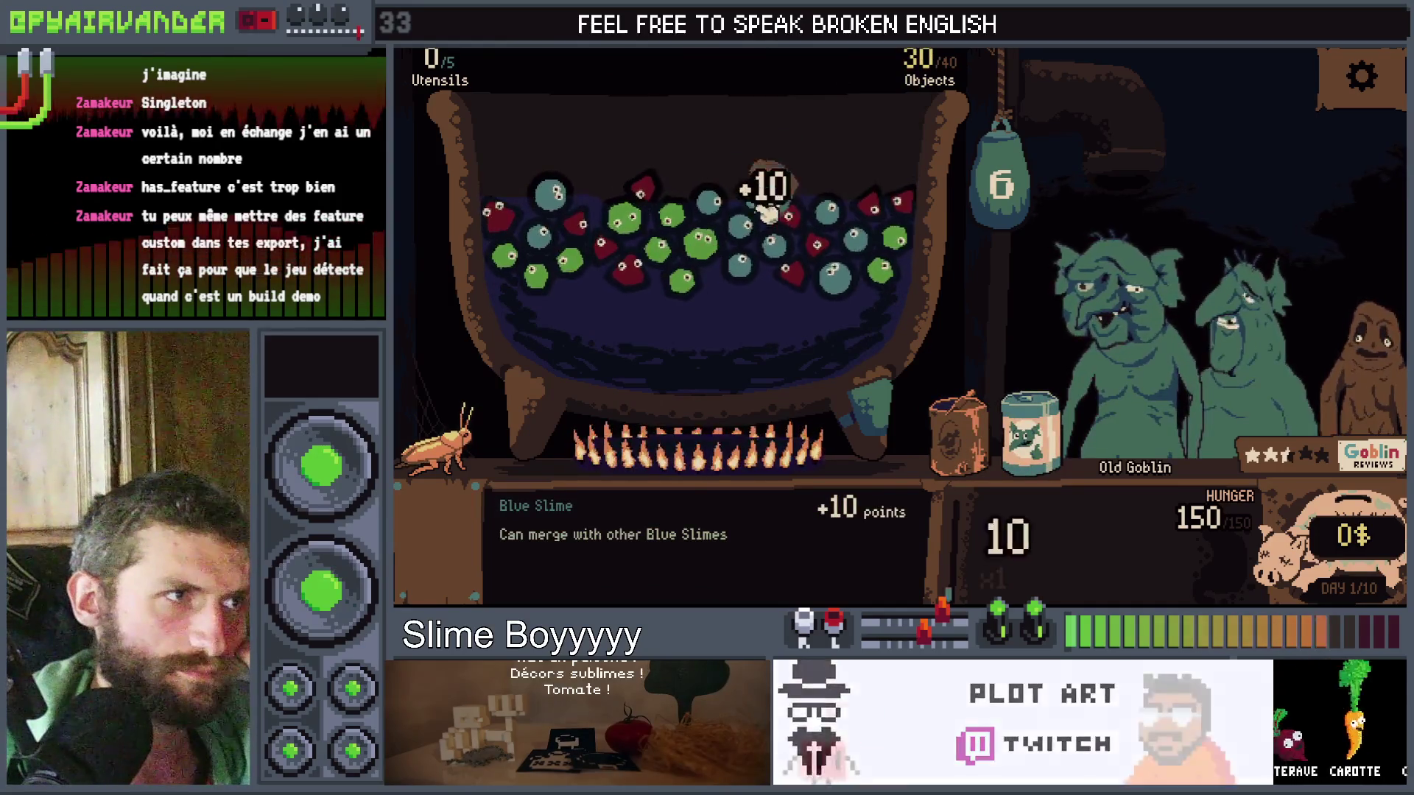
{"action": "left_click", "coordinate": [793, 261]}
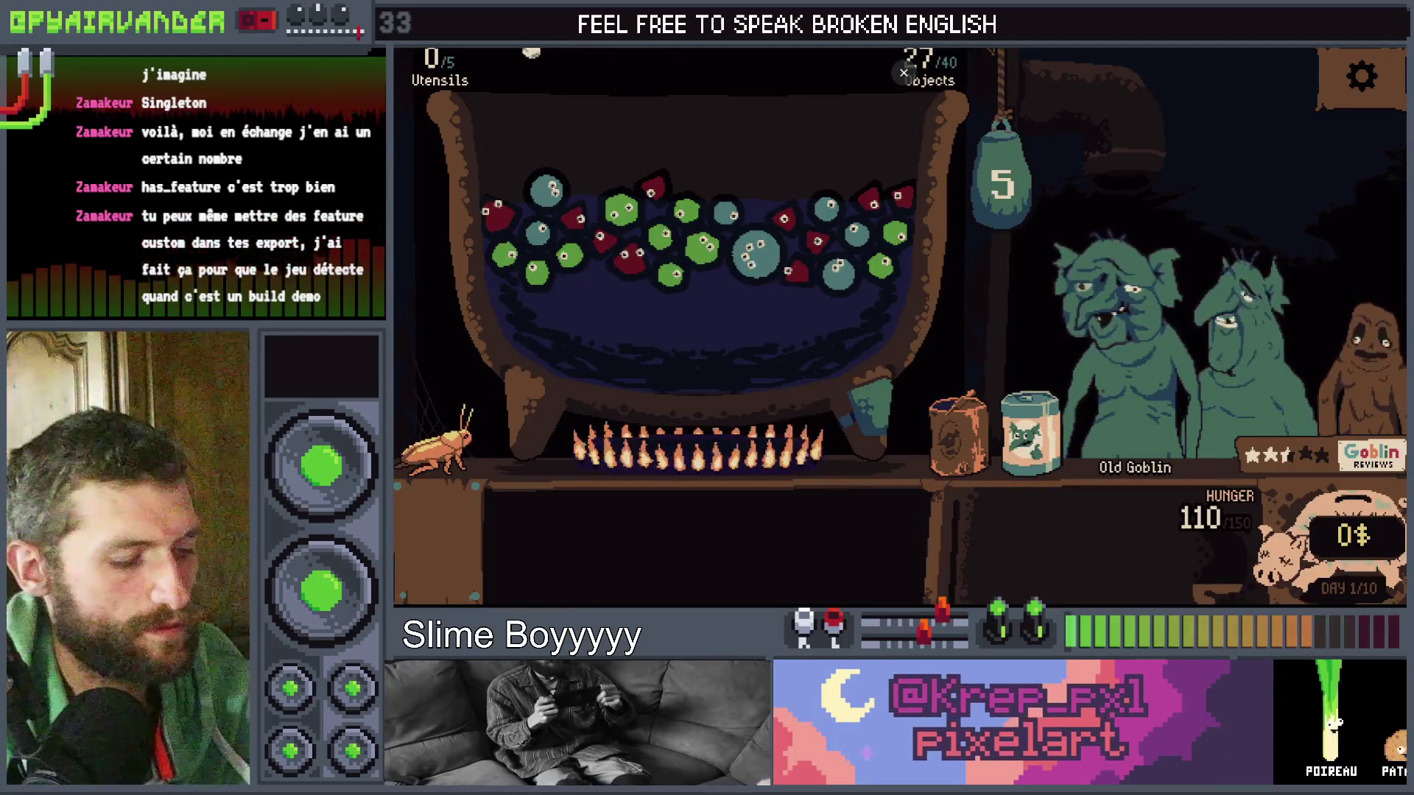
{"action": "key", "text": "Escape"}
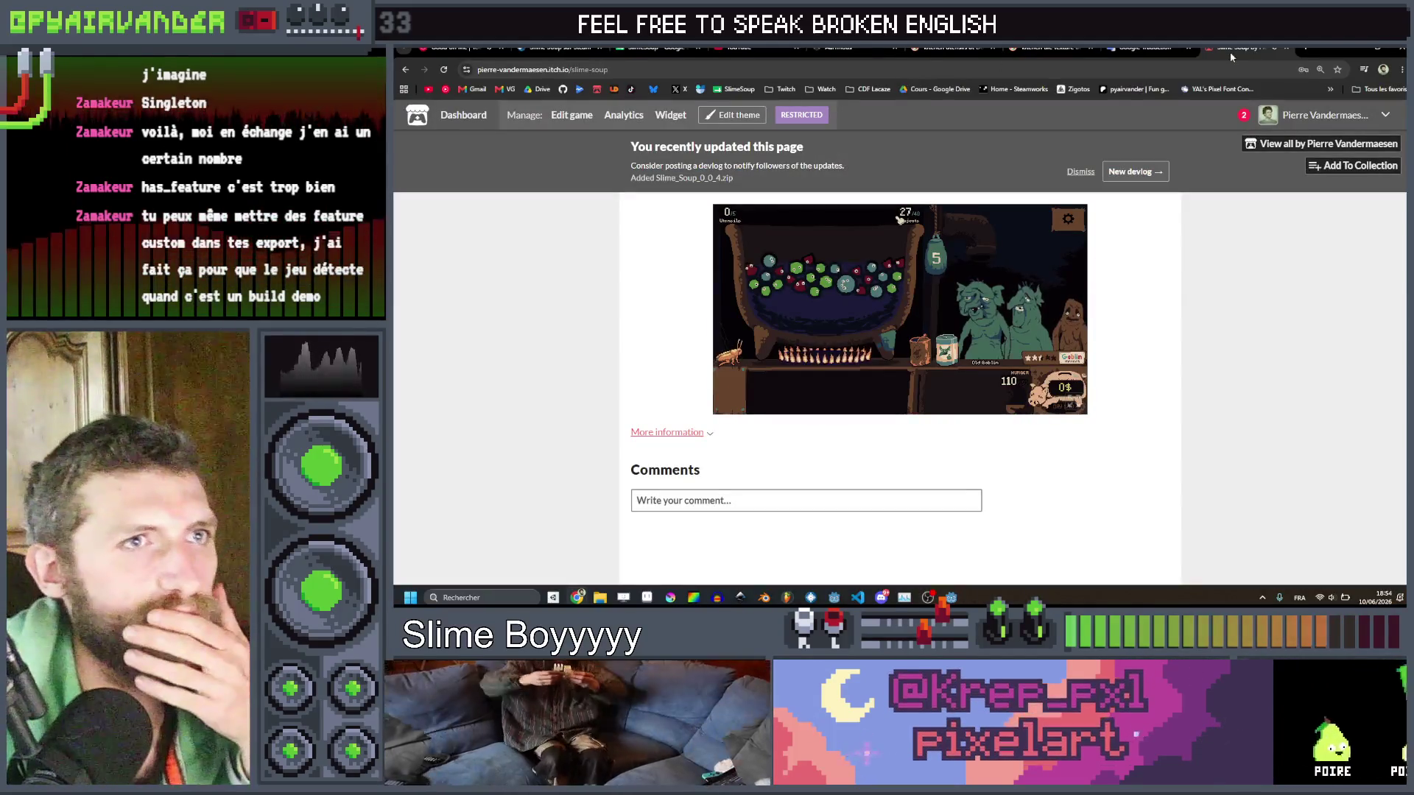
In the itch.io embed, open the game's settings menu and inspect the Steam connection error.
{"action": "left_click", "coordinate": [1068, 219]}
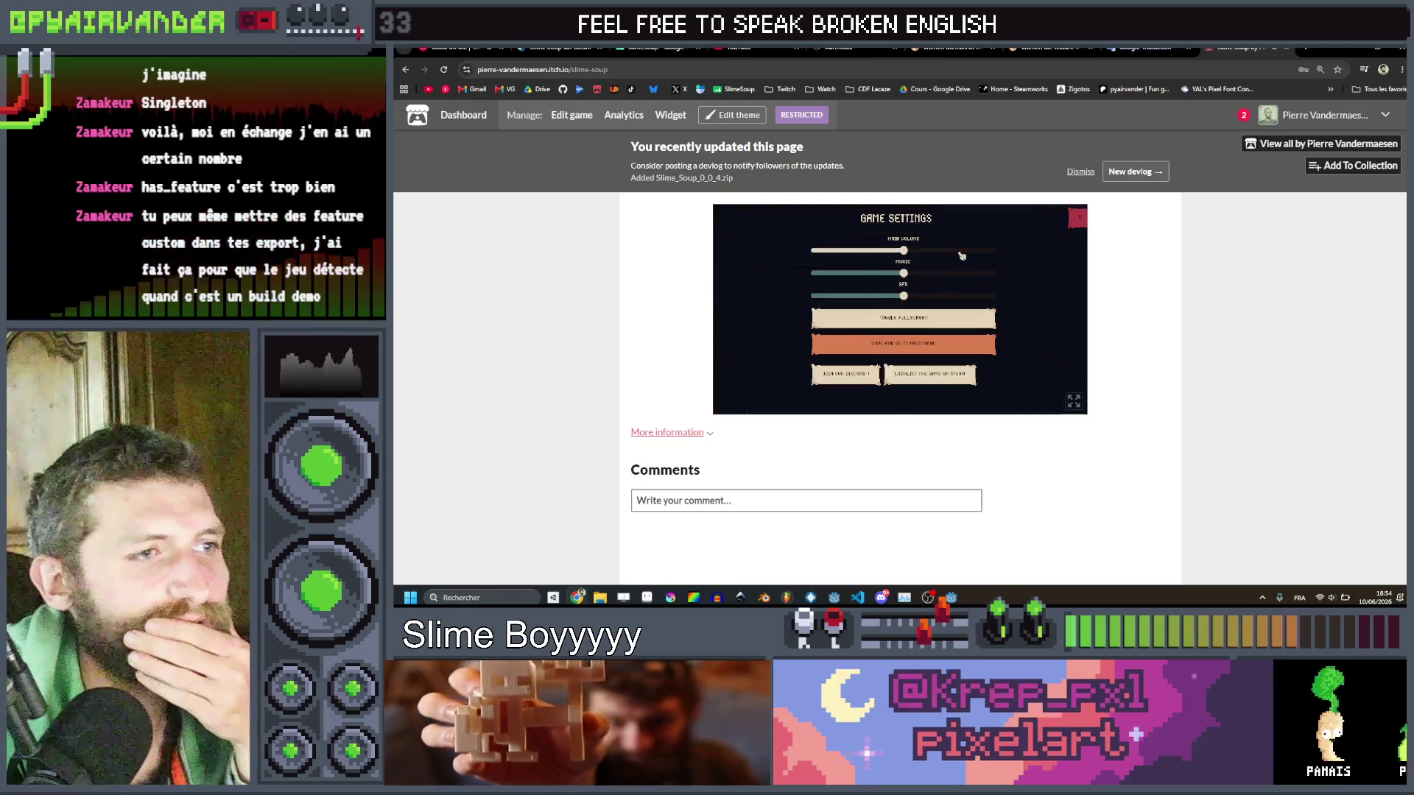
{"action": "left_click", "coordinate": [891, 344]}
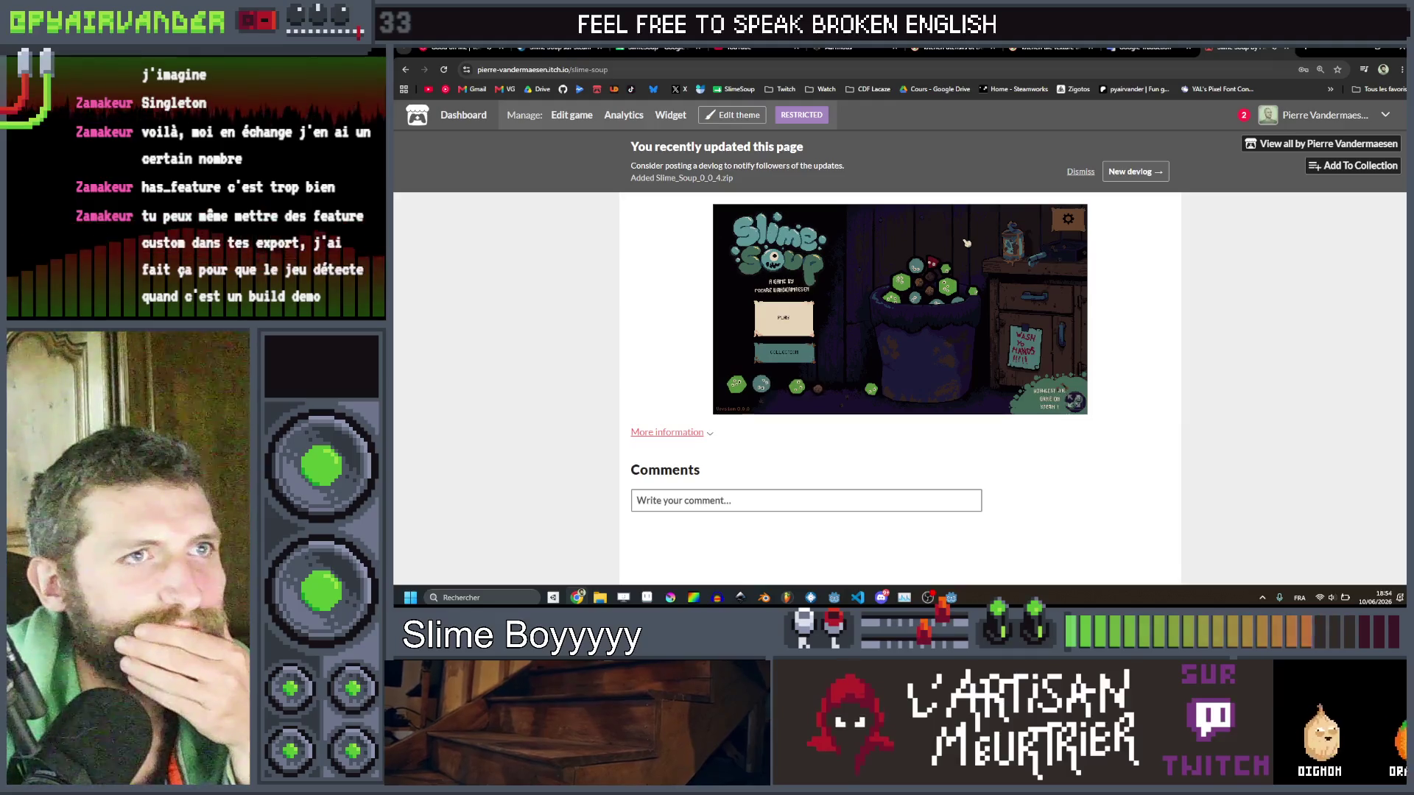
{"action": "left_click", "coordinate": [1069, 223]}
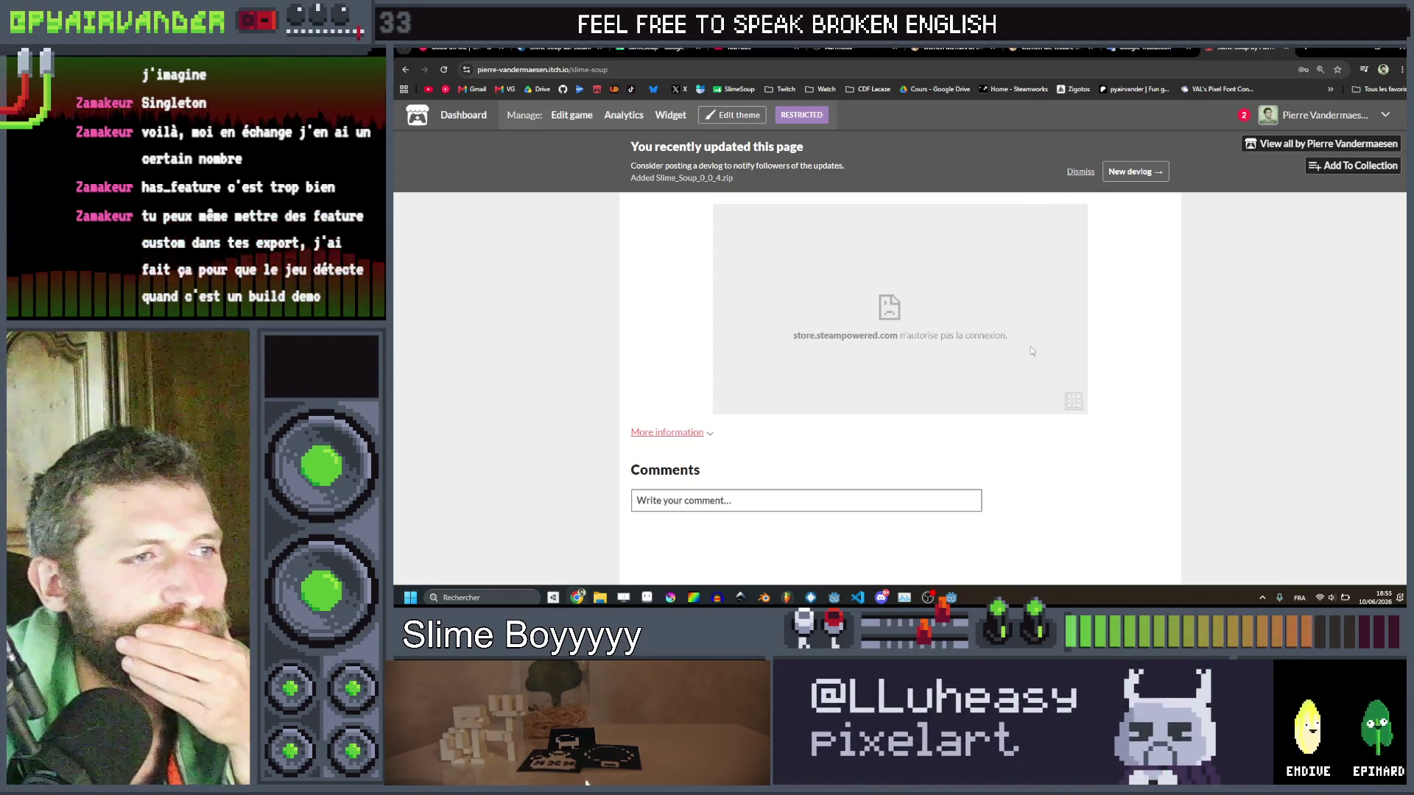
{"action": "left_click_drag", "start_coordinate": [1031, 346], "coordinate": [717, 344]}
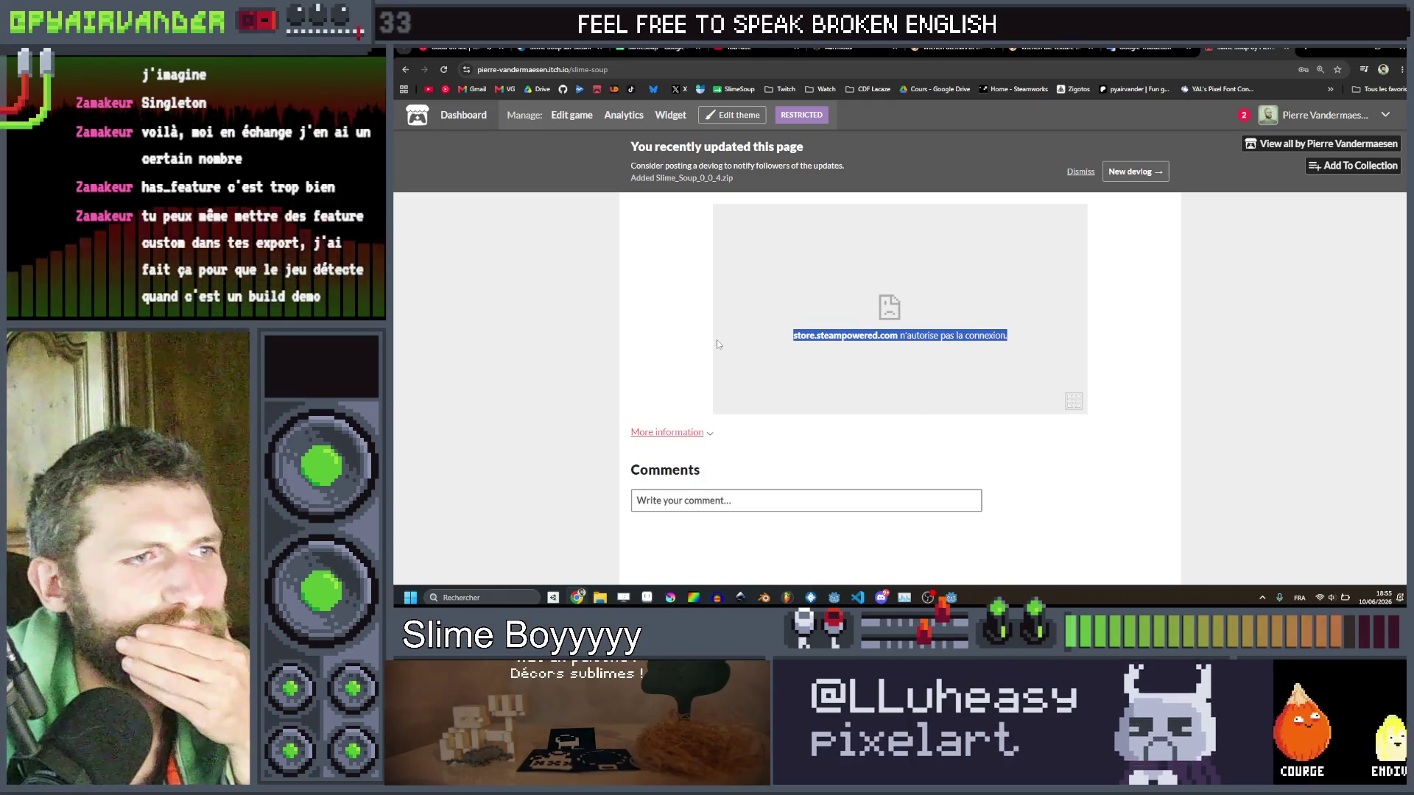
{"action": "left_click", "coordinate": [824, 336]}
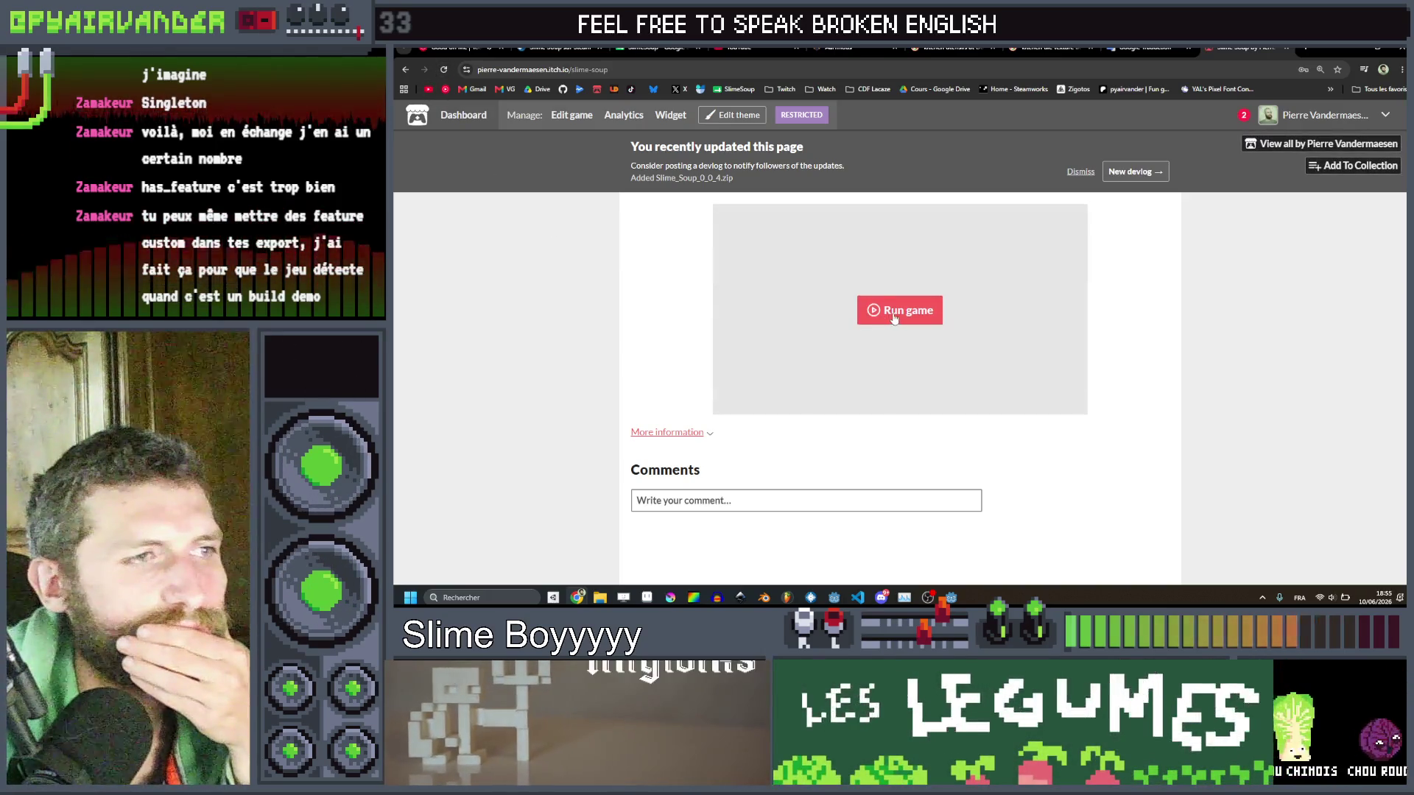
Restart the embedded game, retry the Steam store link, then return to Godot's export window.
{"action": "left_click", "coordinate": [893, 317]}
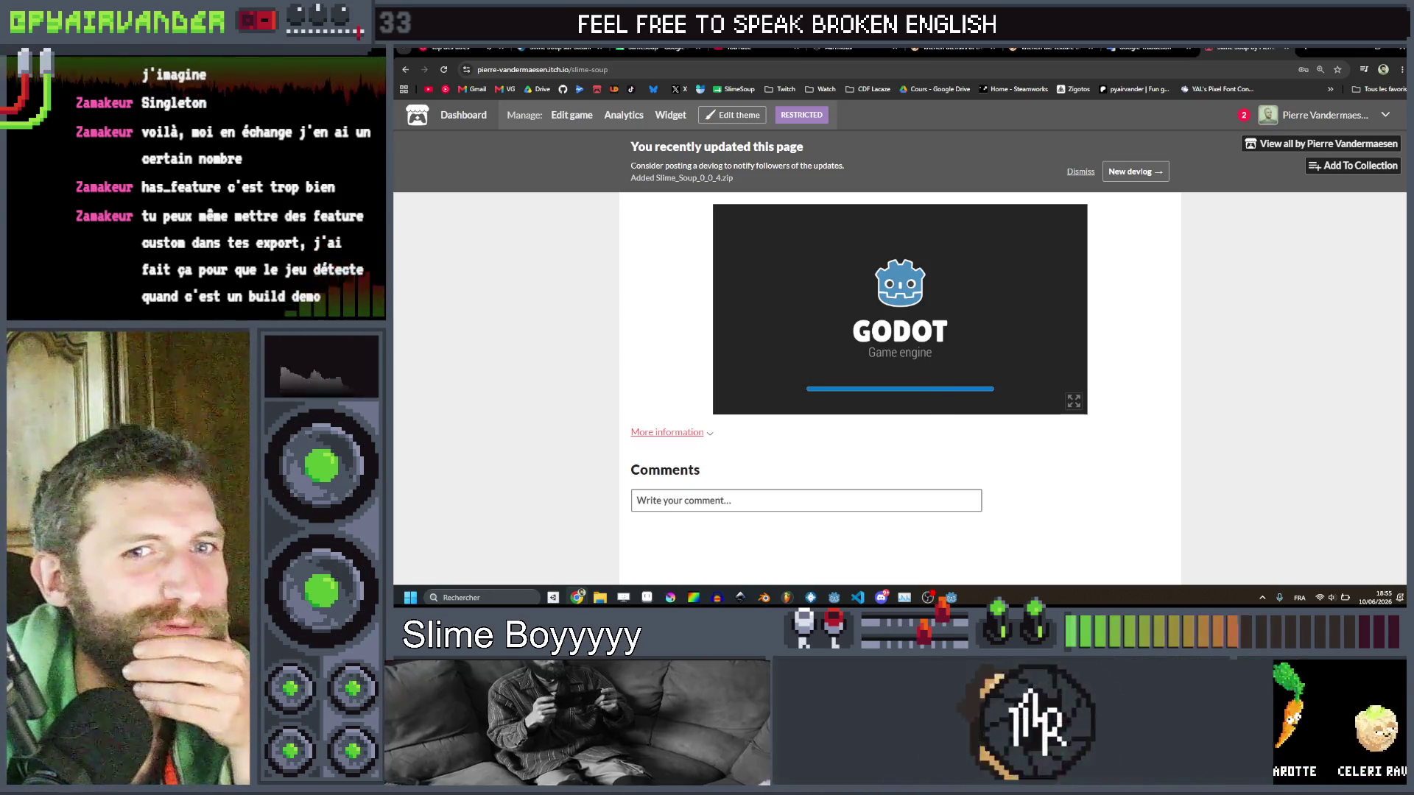
{"action": "left_click", "coordinate": [1023, 391]}
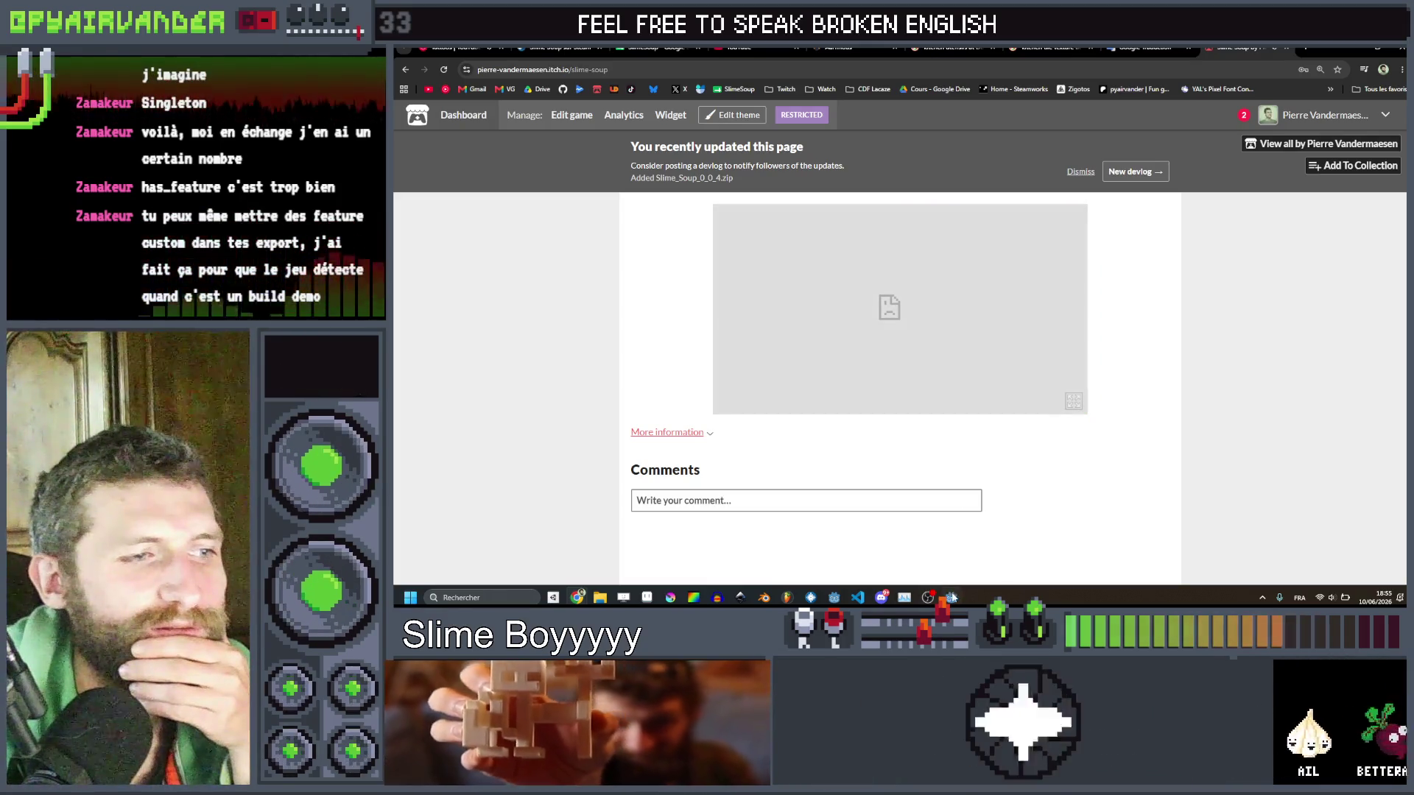
{"action": "mouse_move", "coordinate": [951, 597]}
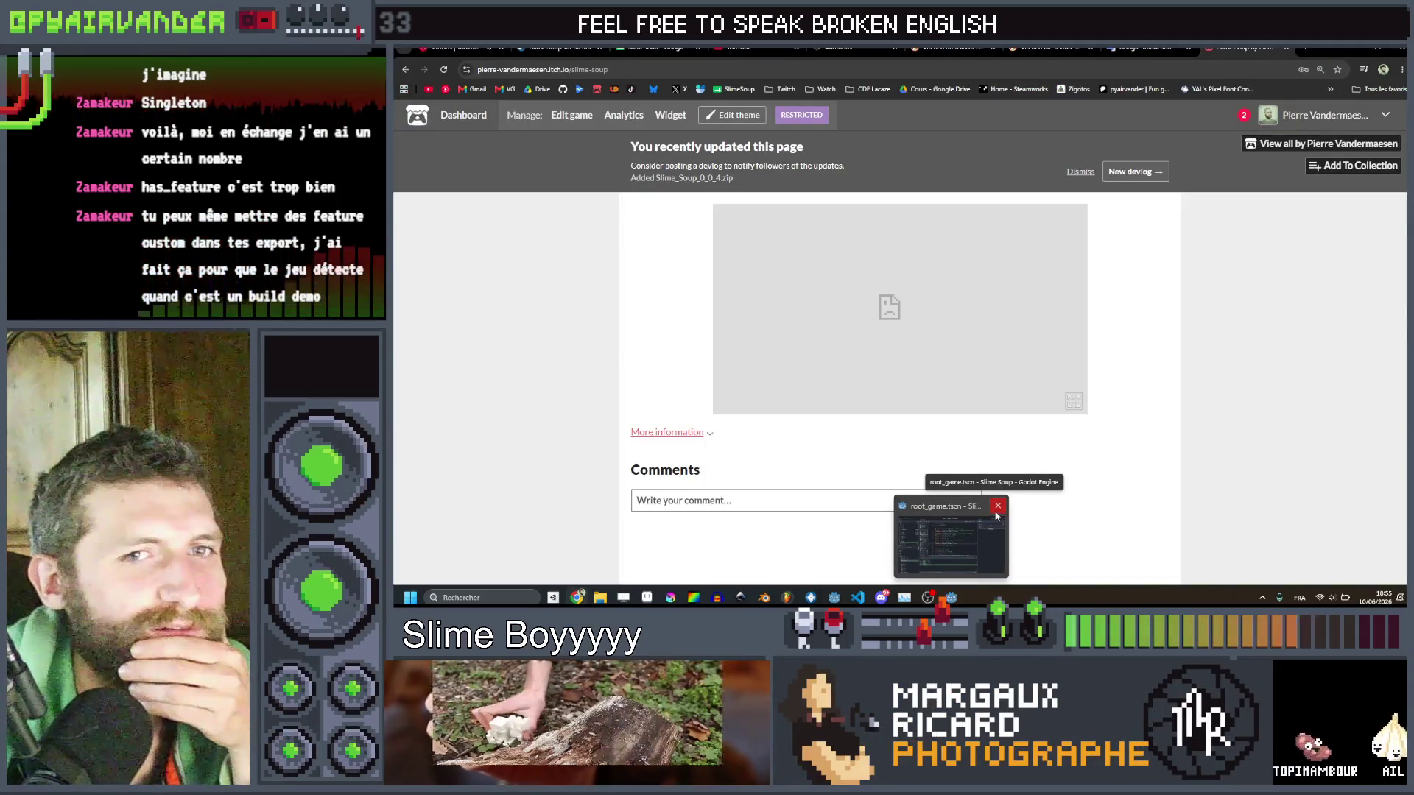
{"action": "left_click", "coordinate": [944, 515]}
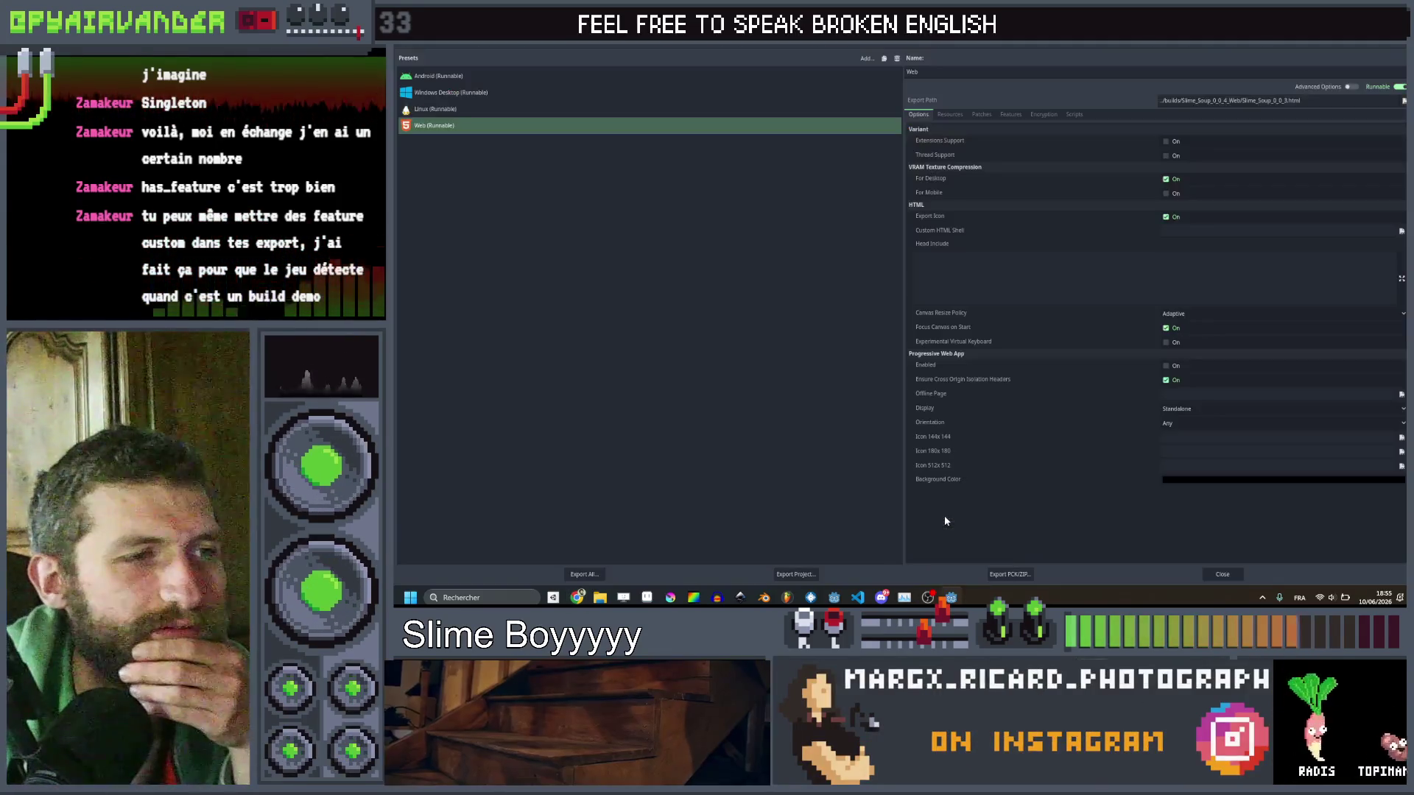
Close the export window, delete the web-only JavaScriptBridge branch and fix OS.shell_open's indentation.
{"action": "key", "text": "Escape"}
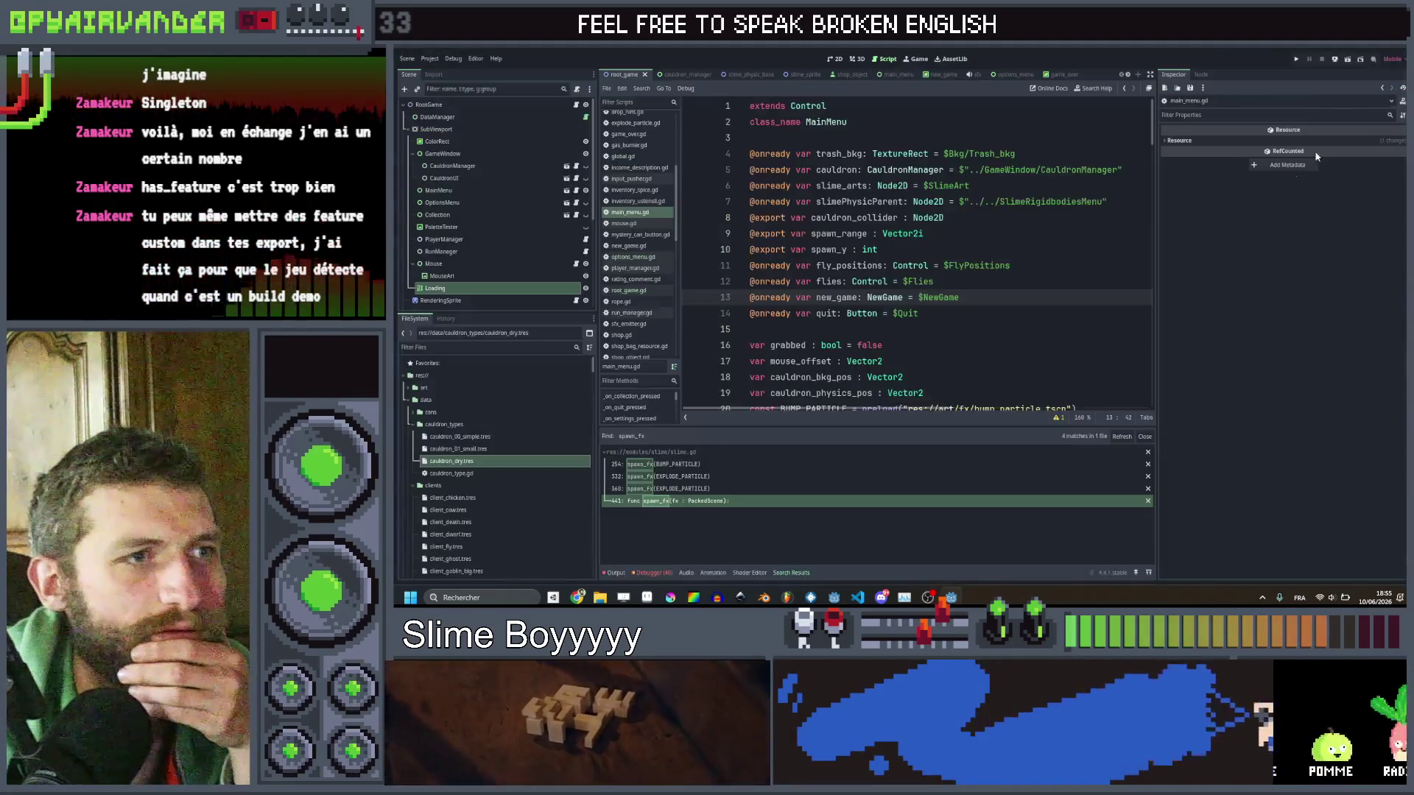
{"action": "scroll", "coordinate": [1041, 346], "scroll_direction": "down", "scroll_amount": 20}
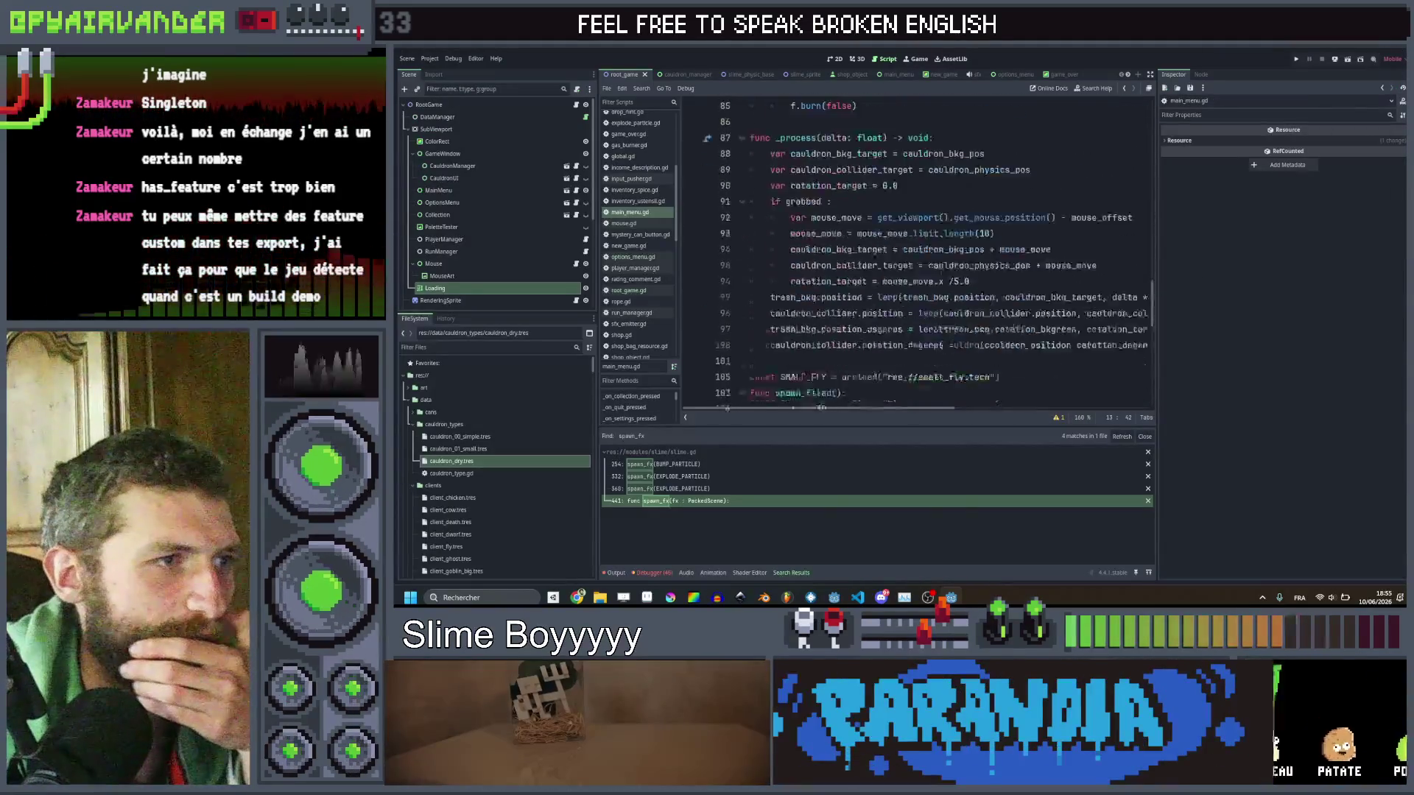
{"action": "scroll", "coordinate": [917, 250], "scroll_direction": "right", "scroll_amount": 5}
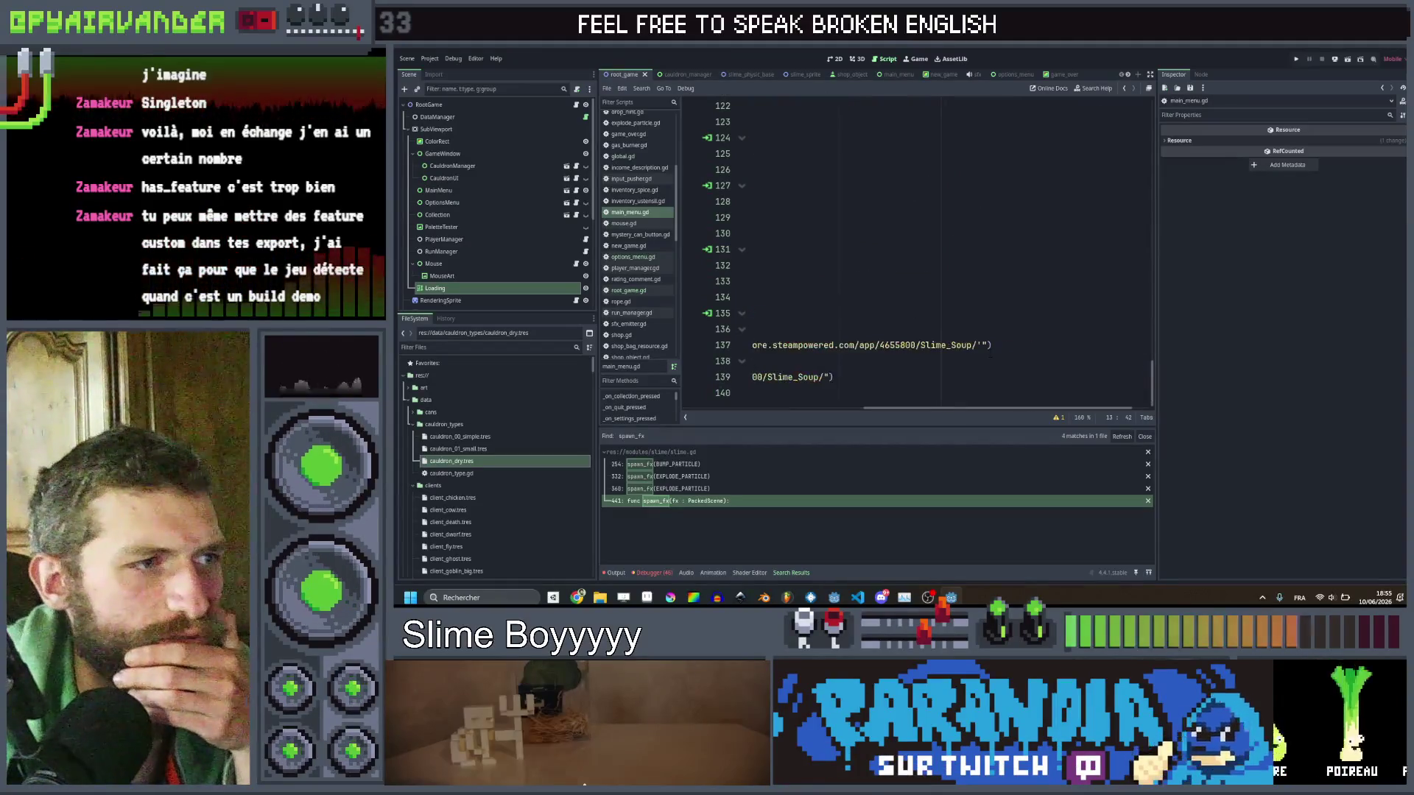
{"action": "mouse_move", "coordinate": [1011, 347]}
{"action": "left_mouse_down"}
{"action": "mouse_move", "coordinate": [847, 350]}
{"action": "mouse_move", "coordinate": [679, 325]}
{"action": "left_mouse_up"}
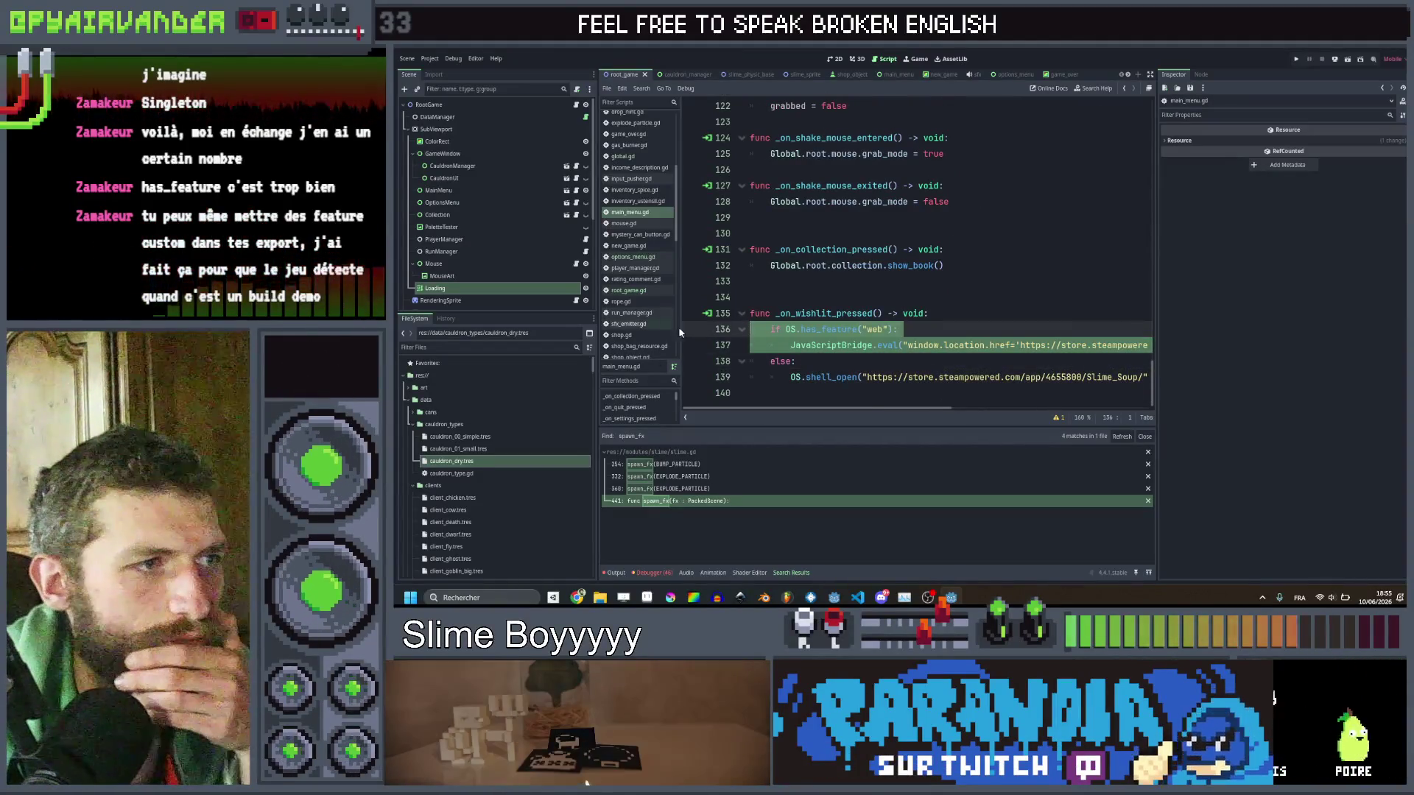
{"action": "key", "text": "Delete"}
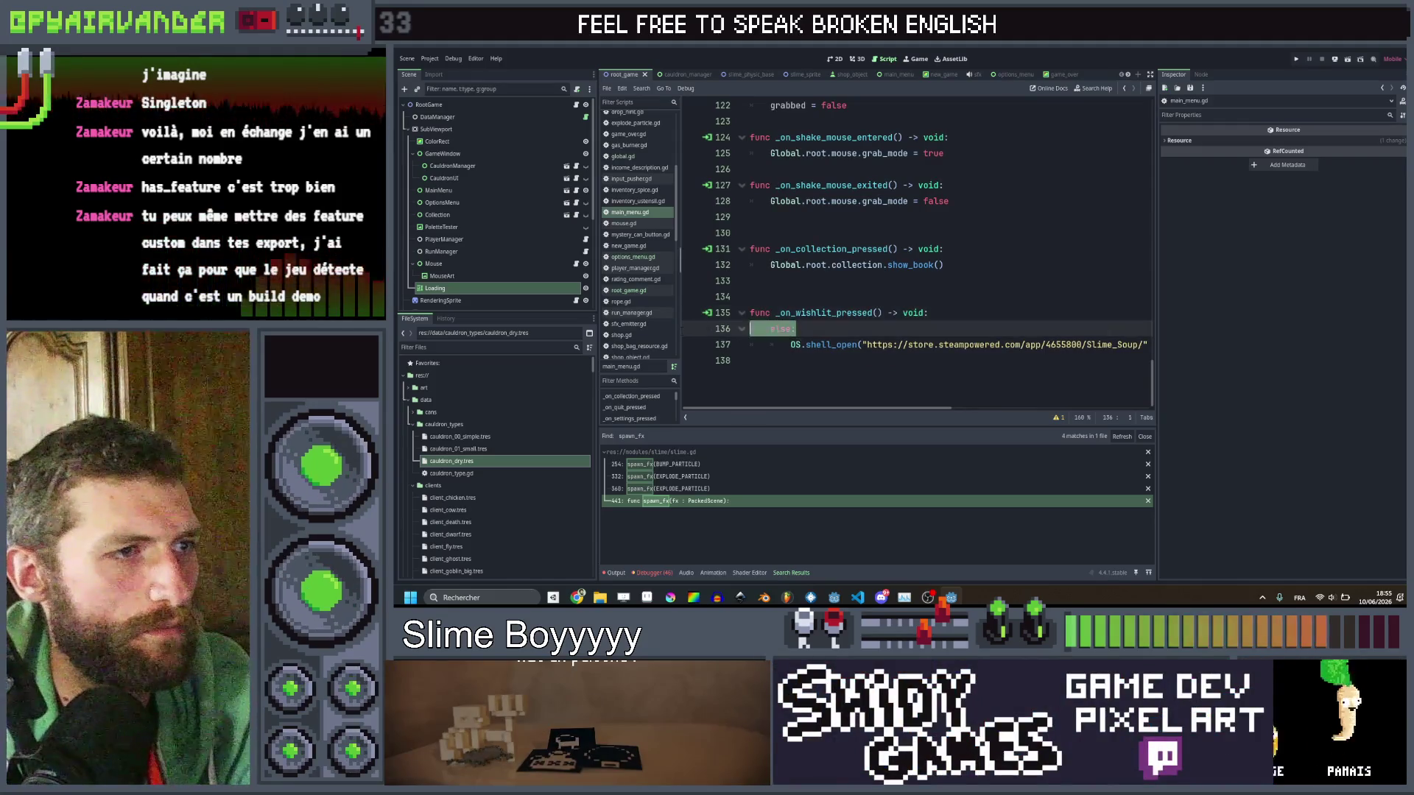
{"action": "key", "text": "Delete"}
{"action": "key", "text": "shift+Tab"}
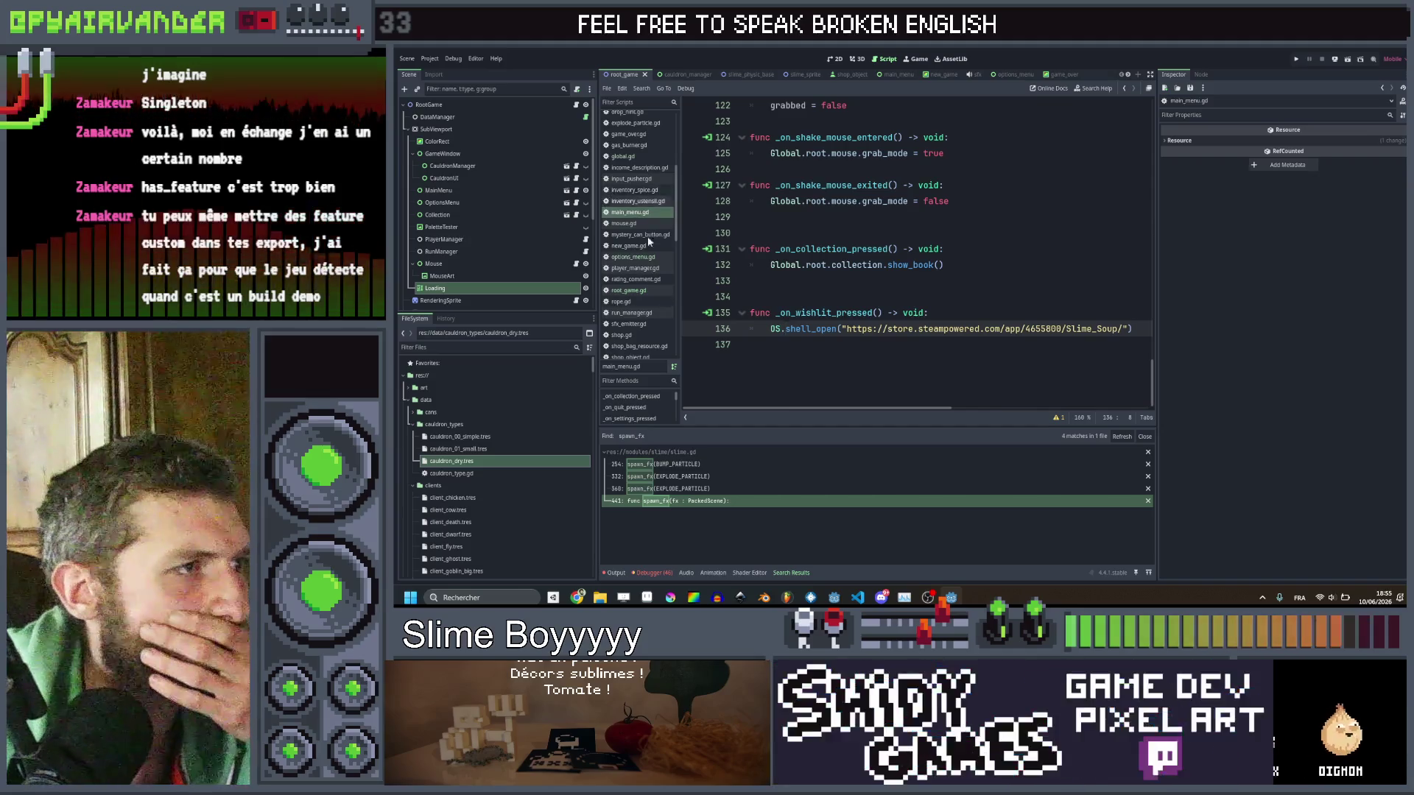
In options_menu.gd, remove the web-only redirect lines and the blank line, then save.
{"action": "left_click", "coordinate": [649, 262]}
{"action": "scroll", "coordinate": [914, 257], "scroll_direction": "down", "scroll_amount": 15}
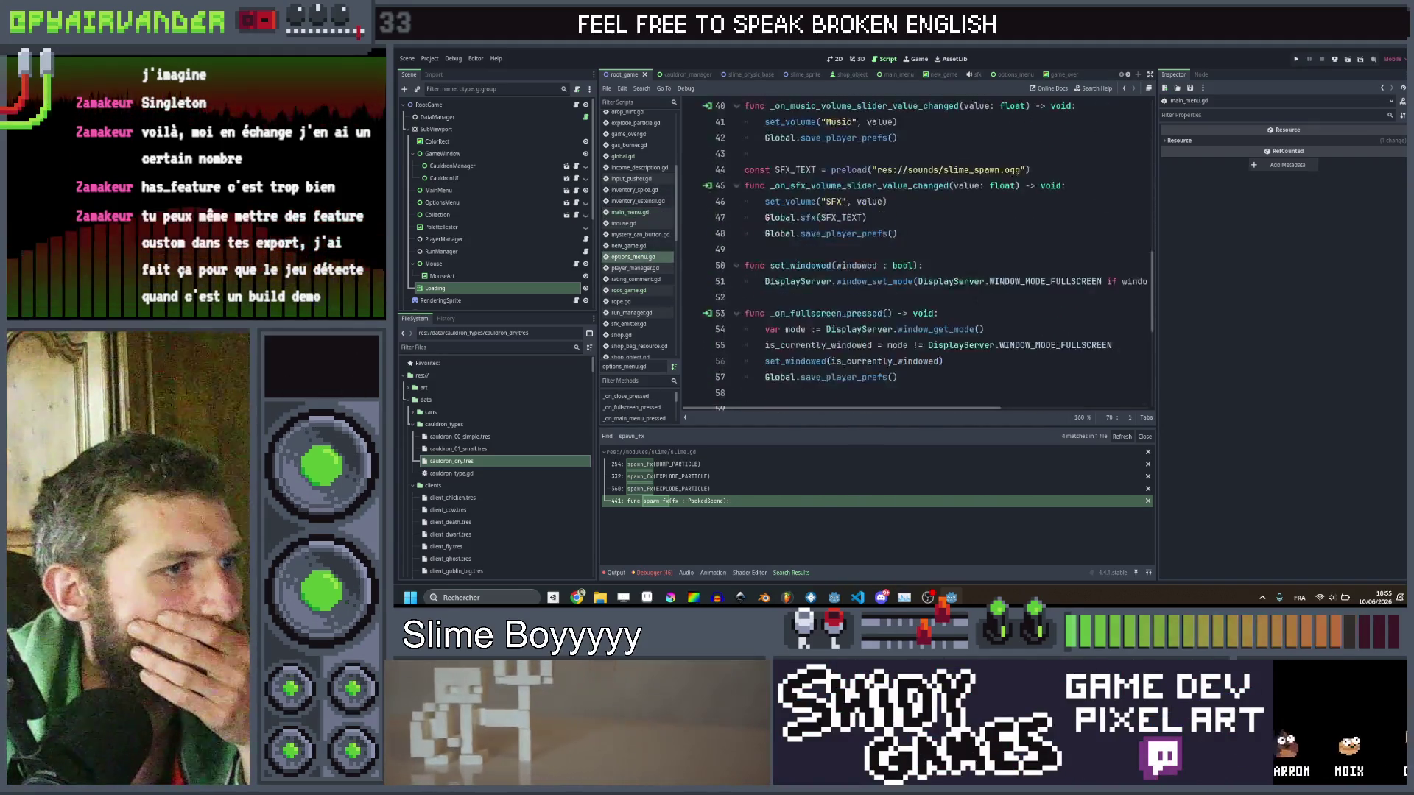
{"action": "scroll", "coordinate": [987, 329], "scroll_direction": "right", "scroll_amount": 5}
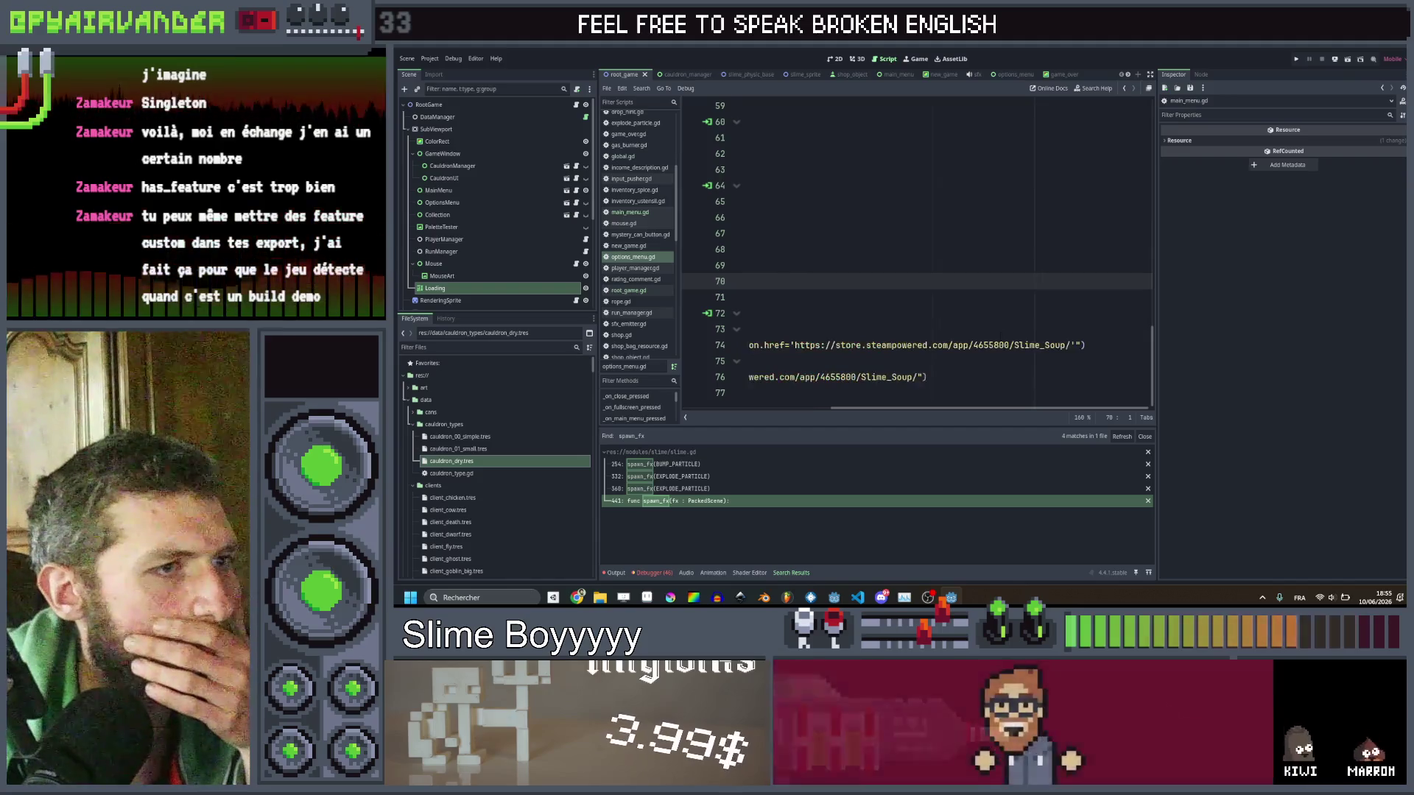
{"action": "mouse_move", "coordinate": [745, 361]}
{"action": "left_mouse_down"}
{"action": "mouse_move", "coordinate": [745, 298]}
{"action": "mouse_move", "coordinate": [745, 345]}
{"action": "mouse_move", "coordinate": [745, 329]}
{"action": "left_mouse_up"}
{"action": "key", "text": "Delete"}
{"action": "key", "text": "shift+End"}
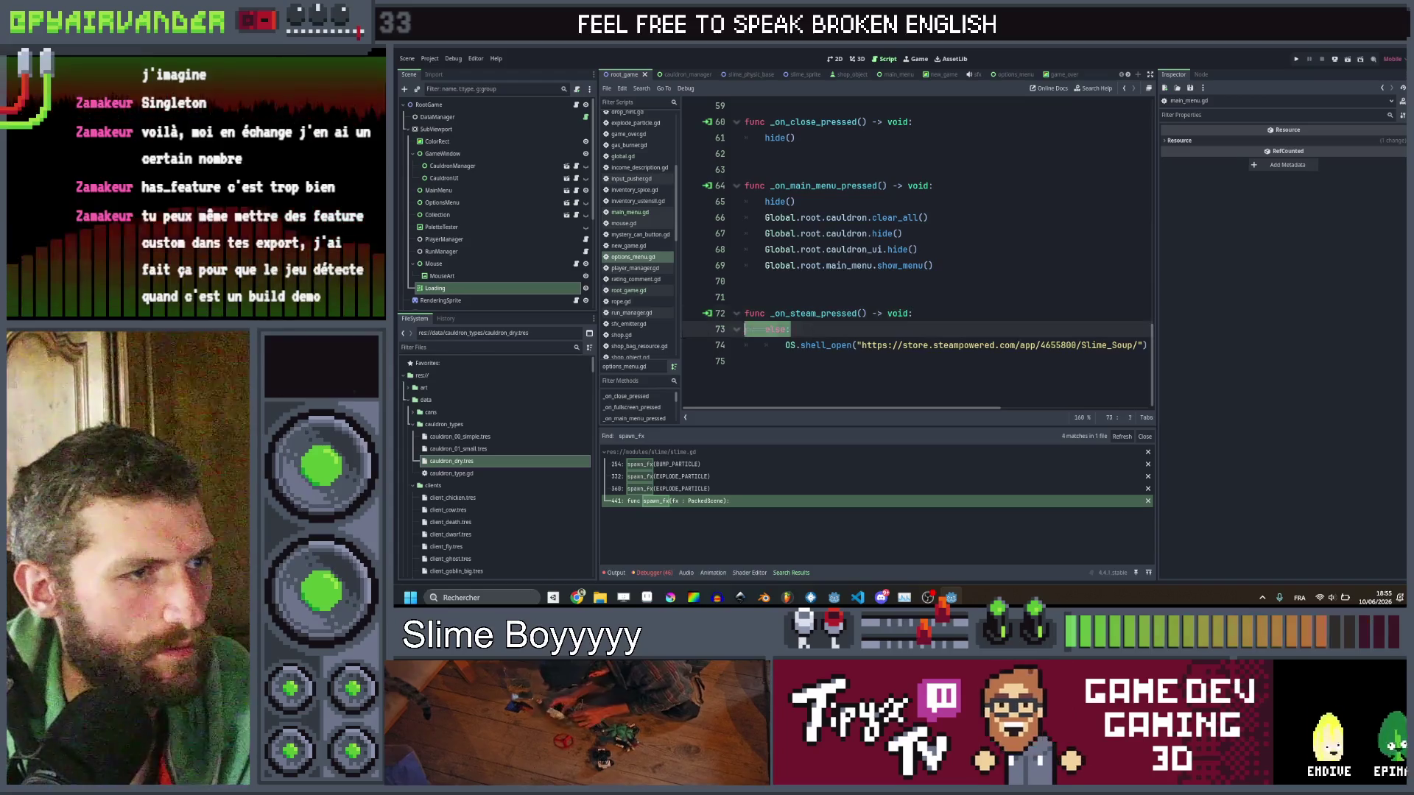
{"action": "key", "text": "Delete"}
{"action": "key", "text": "shift+Tab"}
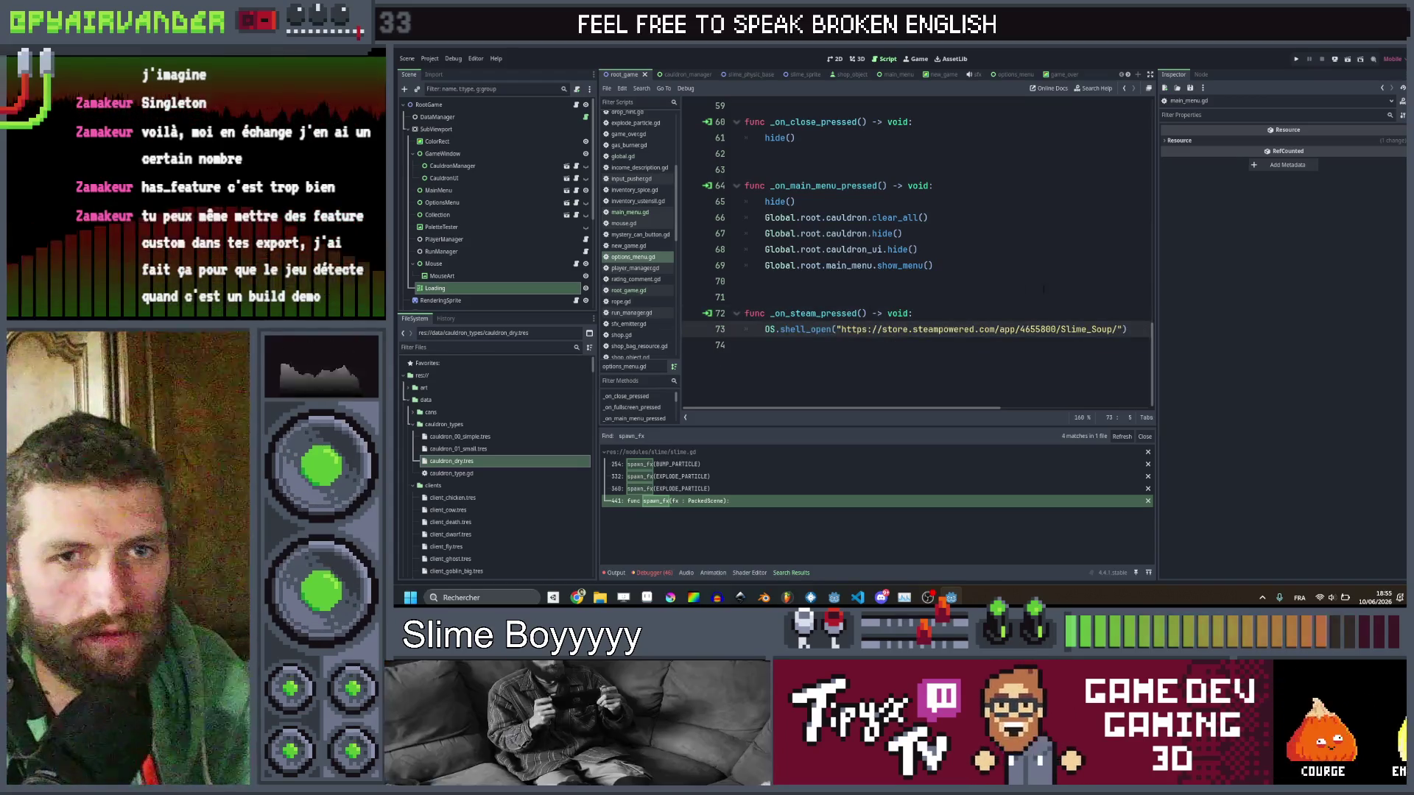
{"action": "left_click", "coordinate": [745, 297]}
{"action": "key", "text": "ctrl+s"}
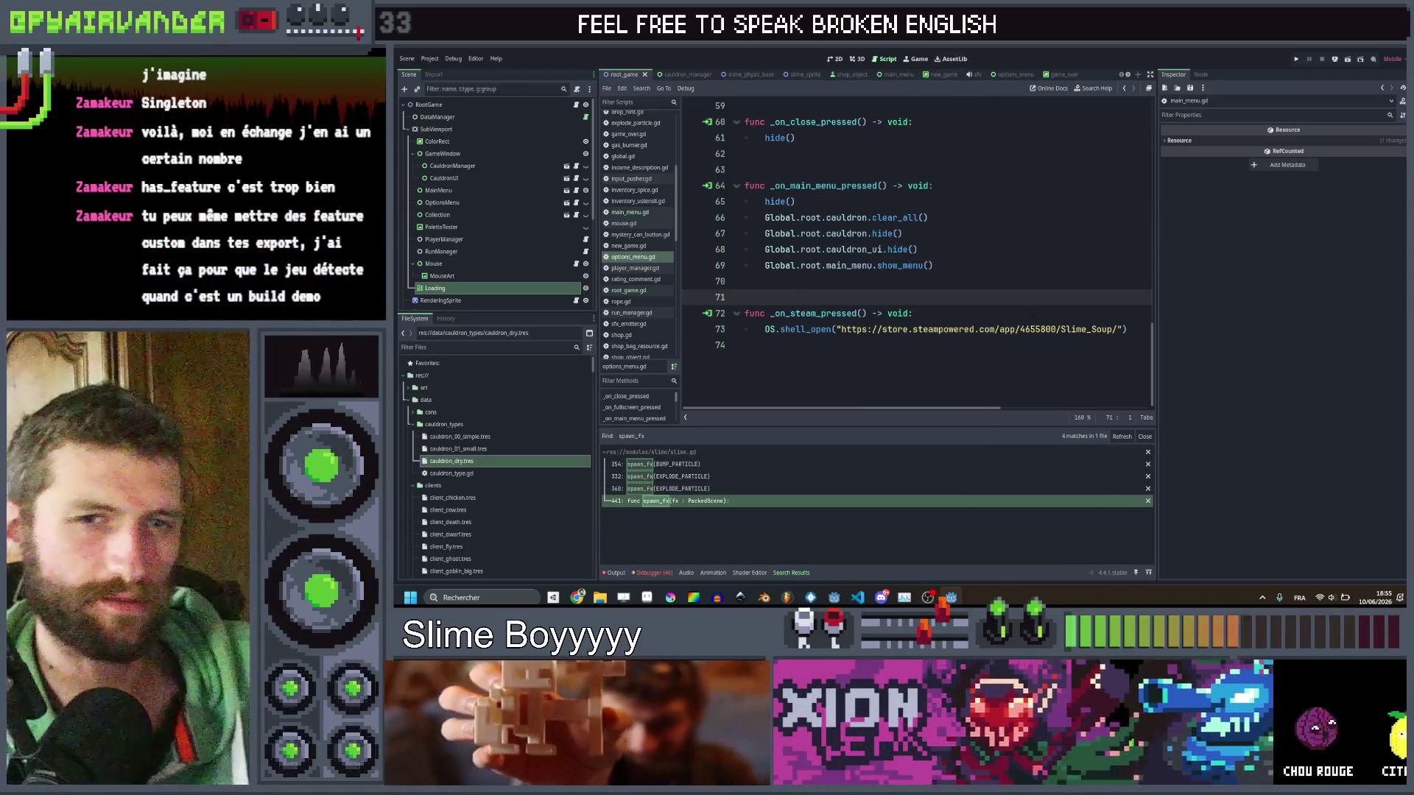
Bring up the itch.io Slime Soup page, then hide the browser to show the desktop.
{"action": "scroll", "coordinate": [967, 304], "scroll_direction": "up", "scroll_amount": 1}
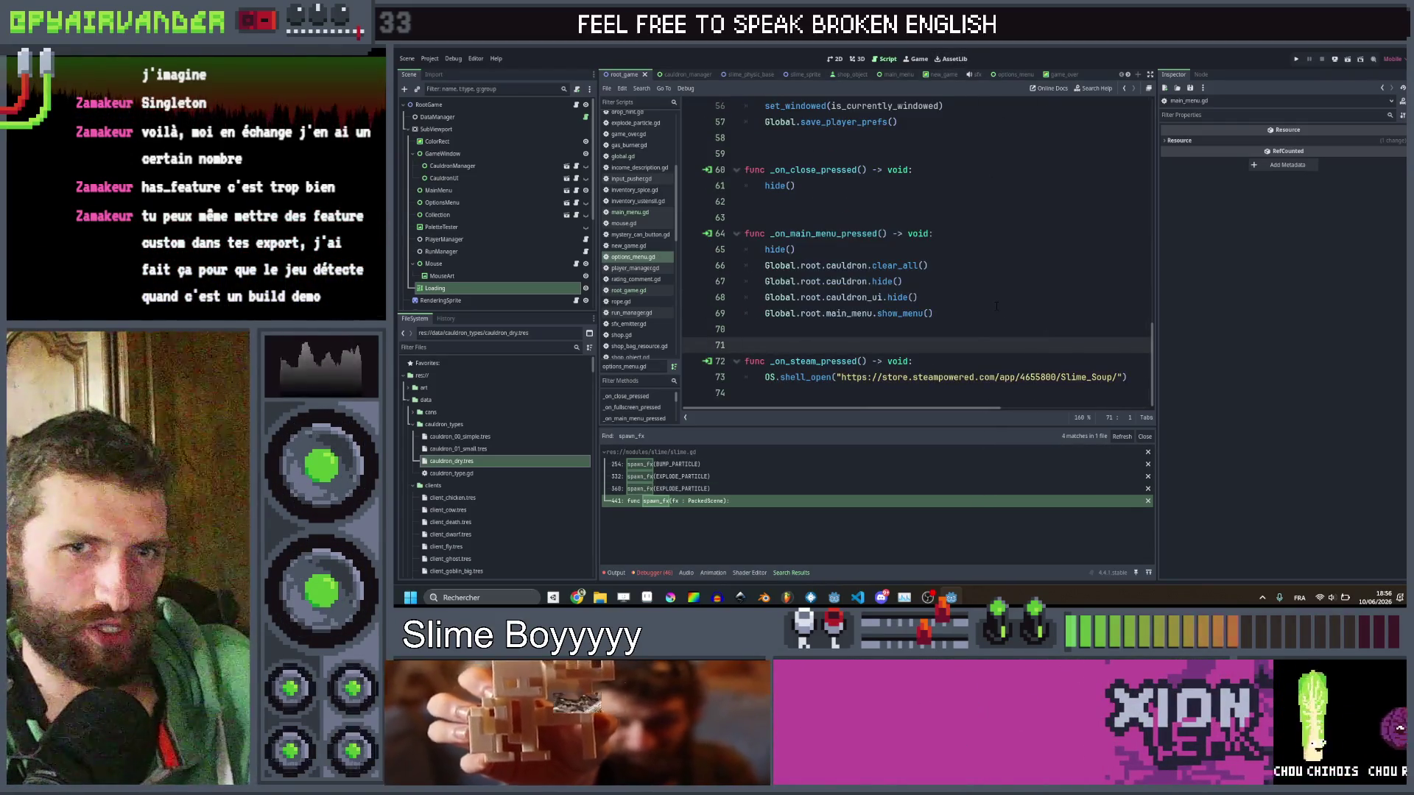
{"action": "left_click", "coordinate": [996, 308]}
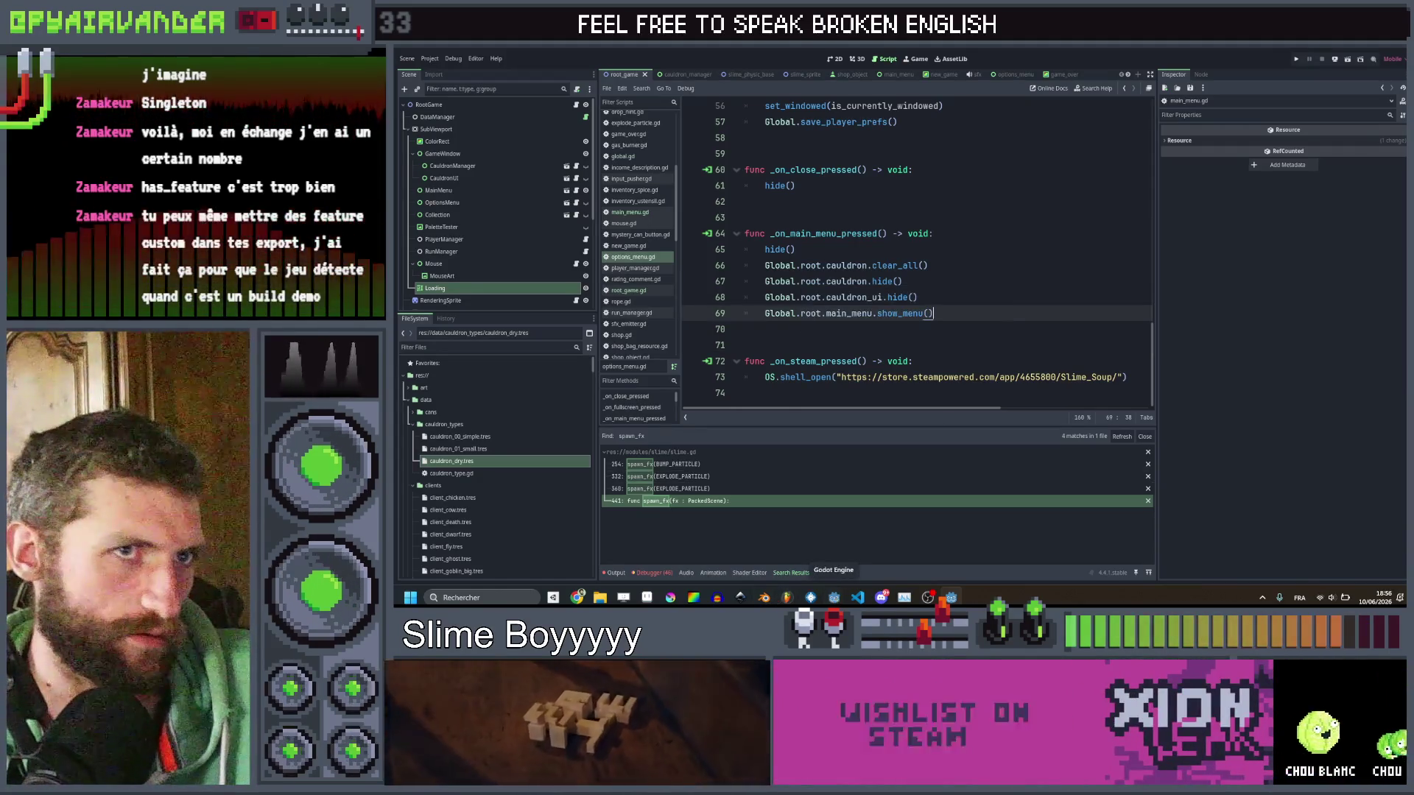
{"action": "left_click", "coordinate": [578, 597]}
{"action": "key", "text": "super+d"}
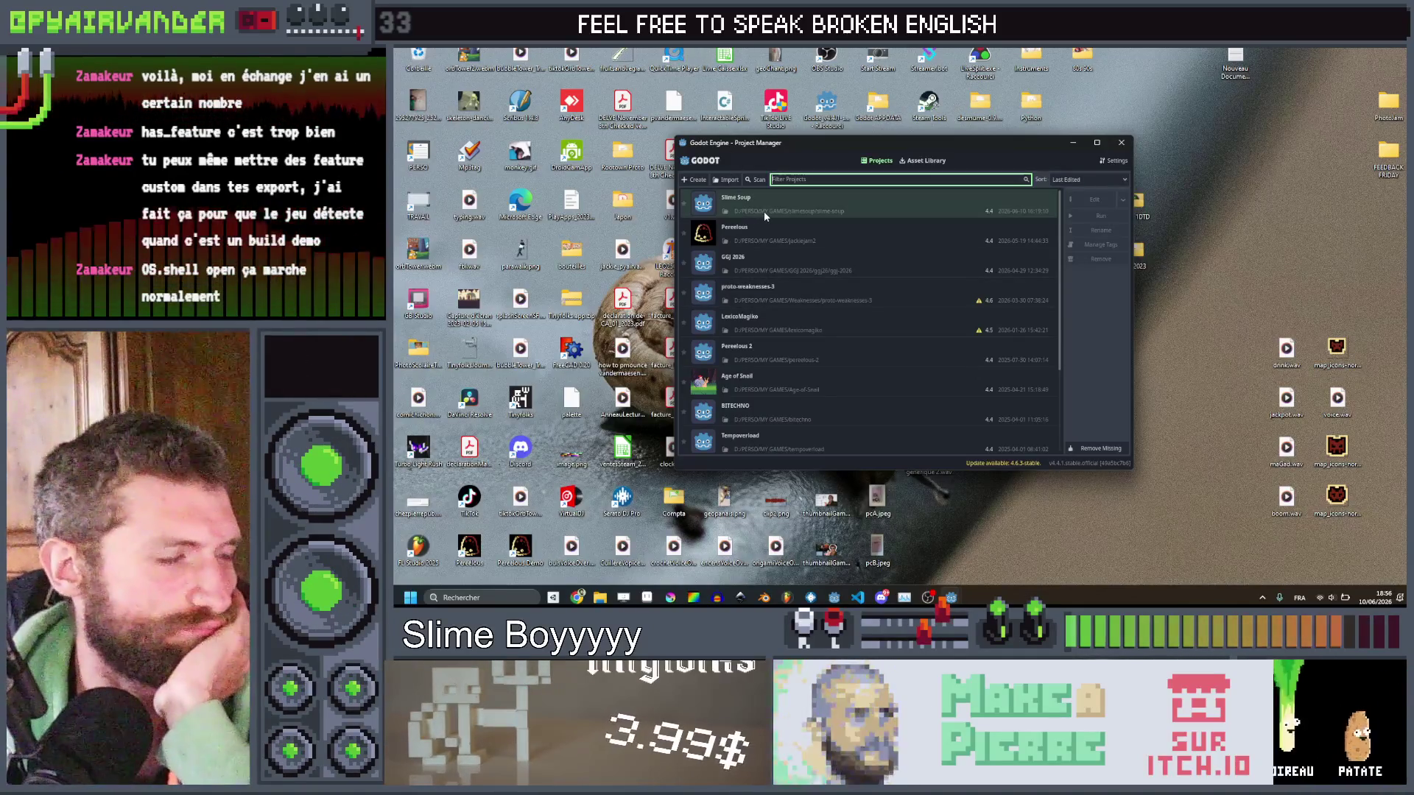
Launch the Pereelous project from the Project Manager list.
{"action": "double_click", "coordinate": [776, 234]}
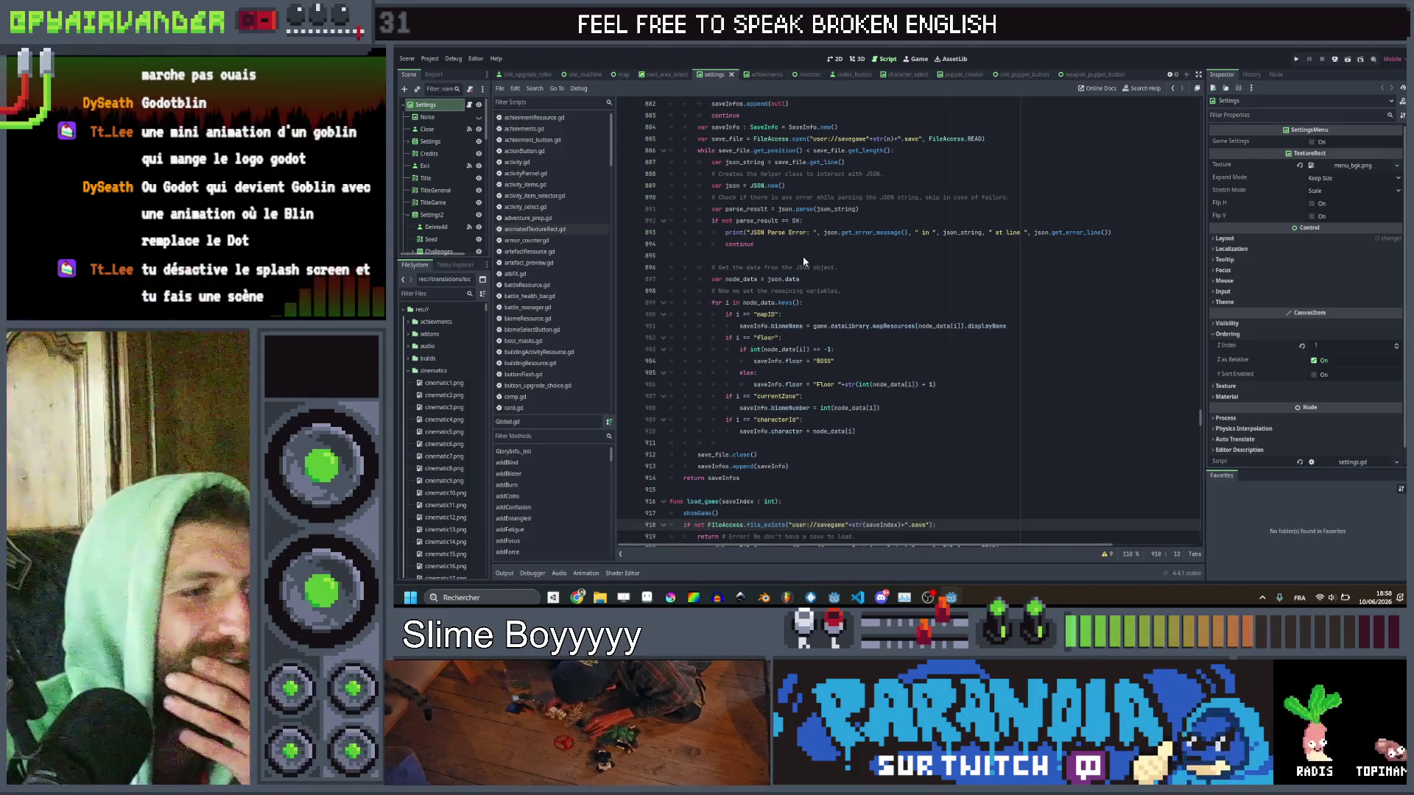
Switch to the root_game scene and check the main scene under Project Settings > Application > Run.
{"action": "scroll", "coordinate": [805, 261], "scroll_direction": "up", "scroll_amount": 3}
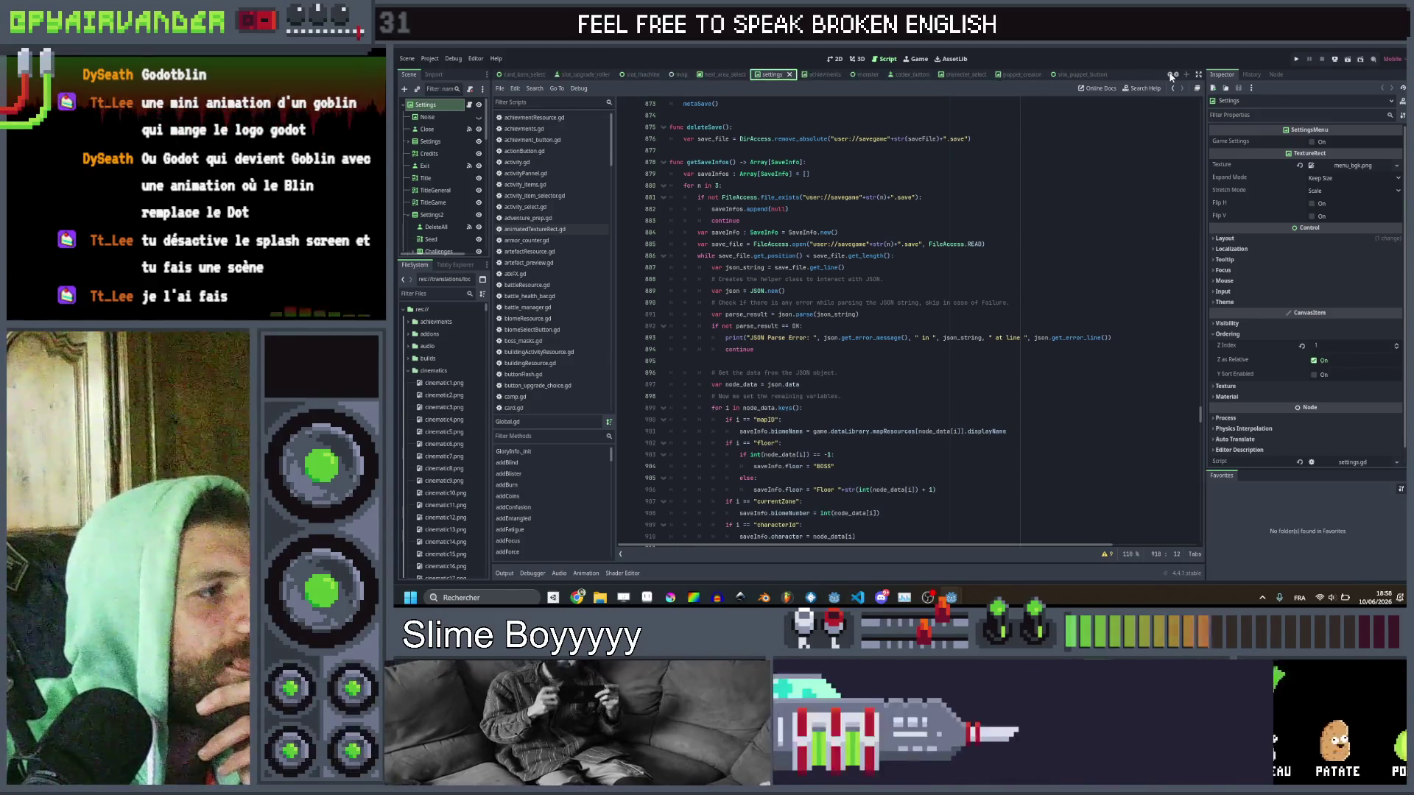
{"action": "scroll", "coordinate": [1171, 76], "scroll_direction": "up", "scroll_amount": 5}
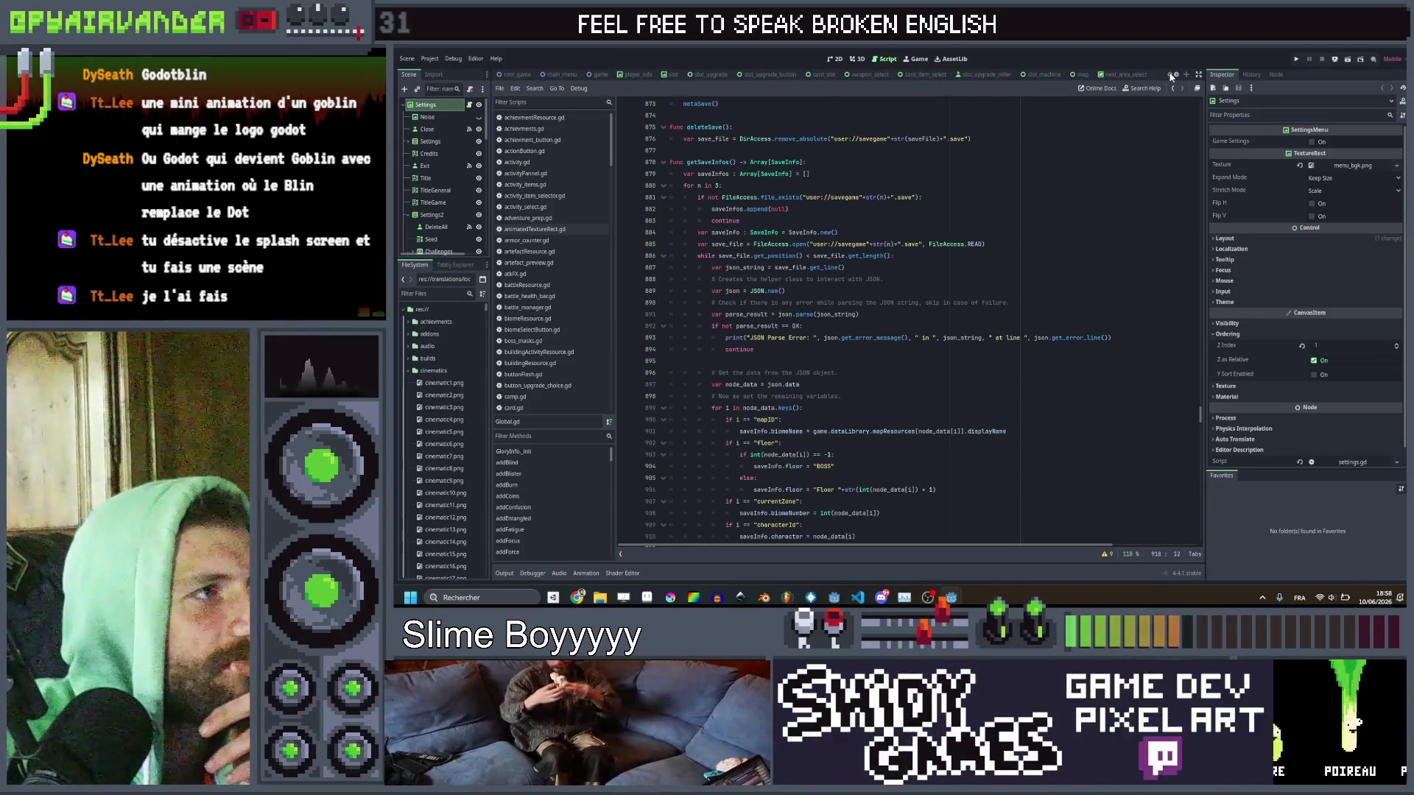
{"action": "left_click", "coordinate": [515, 74]}
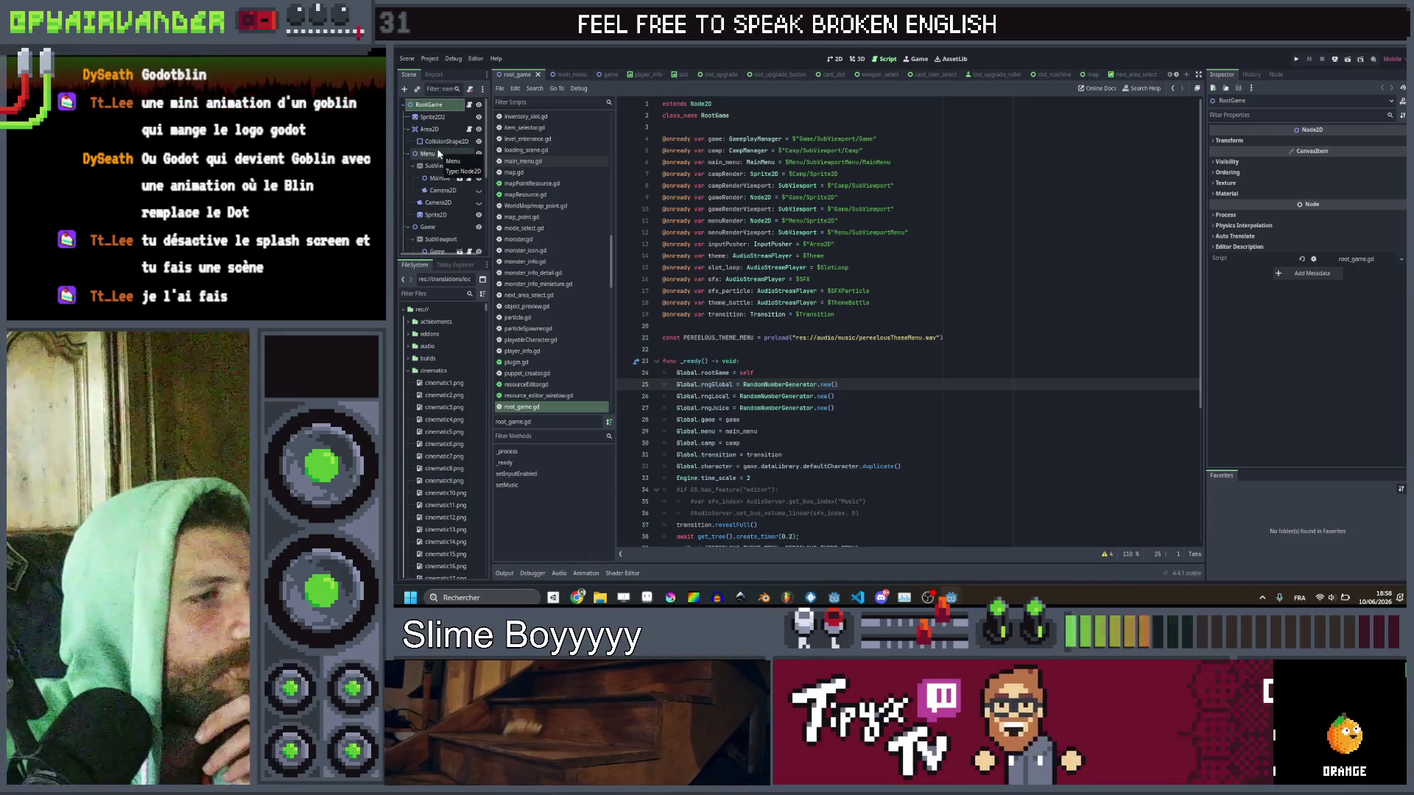
{"action": "scroll", "coordinate": [438, 153], "scroll_direction": "down", "scroll_amount": 5}
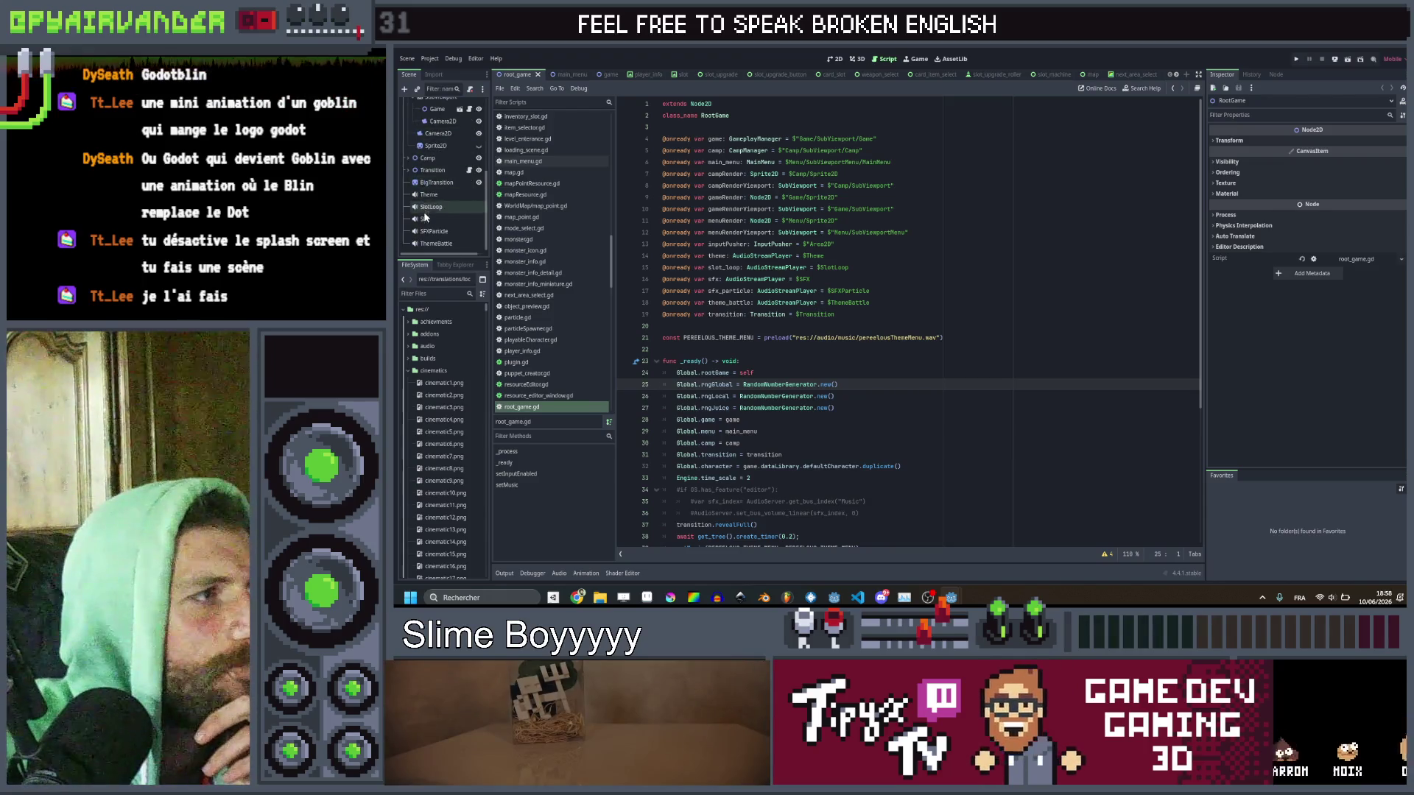
{"action": "left_click", "coordinate": [430, 58]}
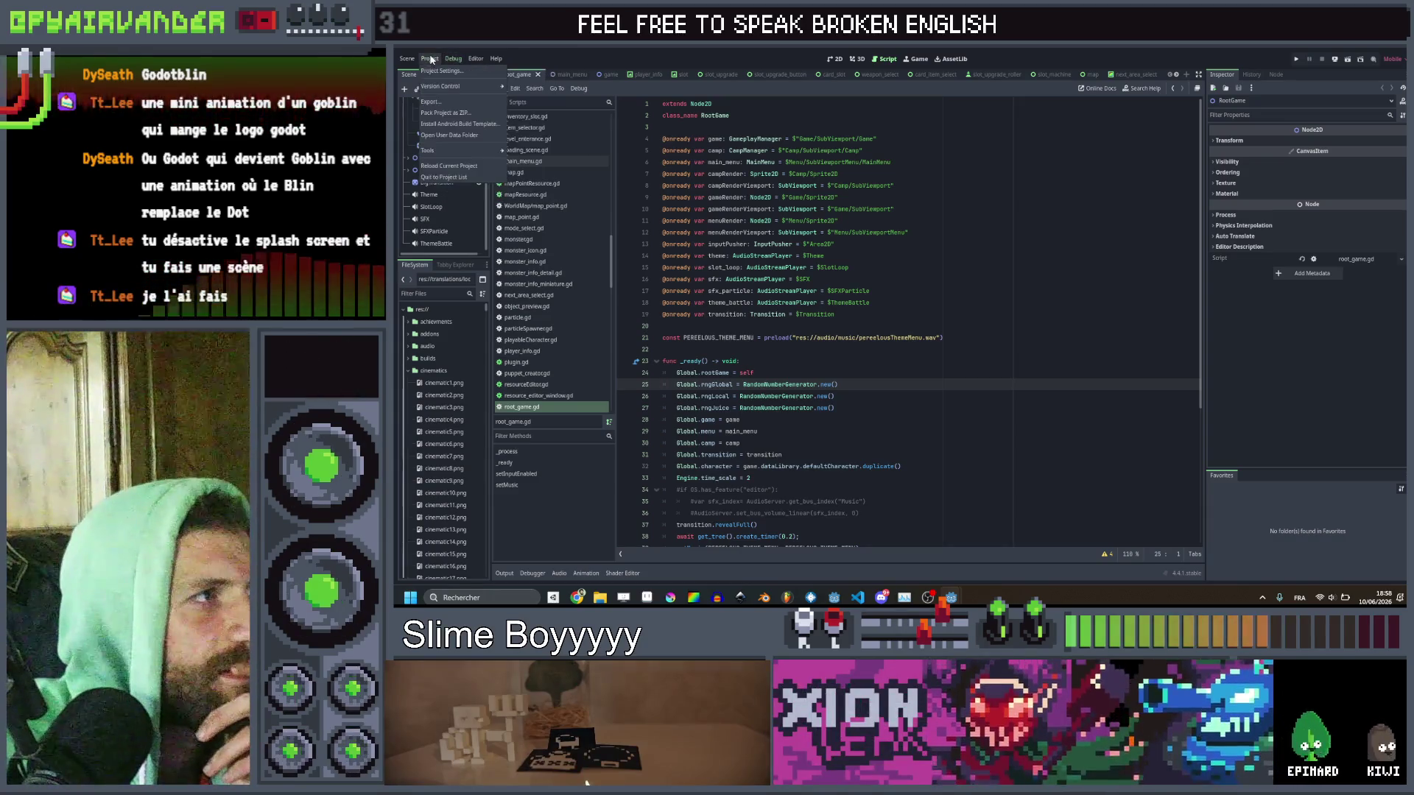
{"action": "left_click", "coordinate": [440, 70]}
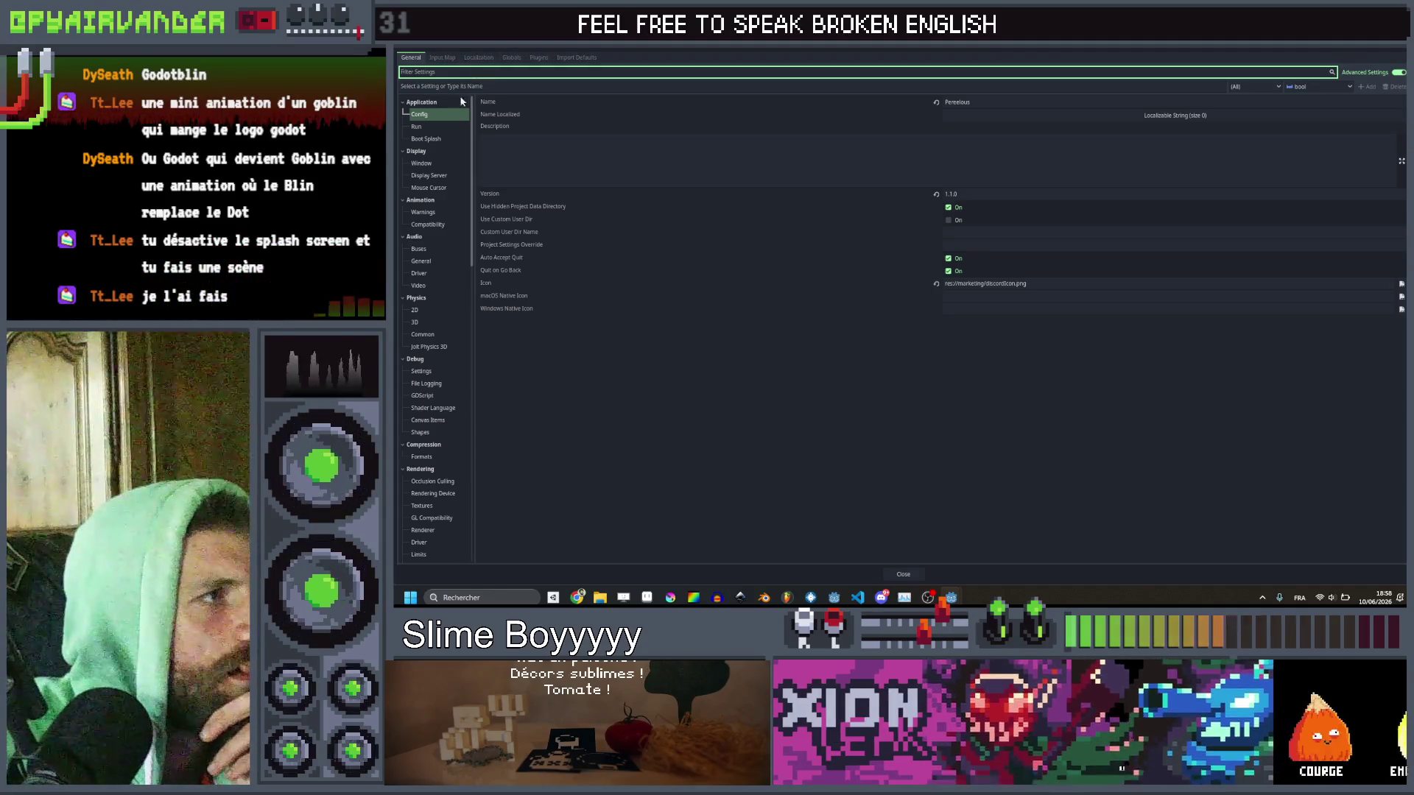
{"action": "left_click", "coordinate": [437, 125]}
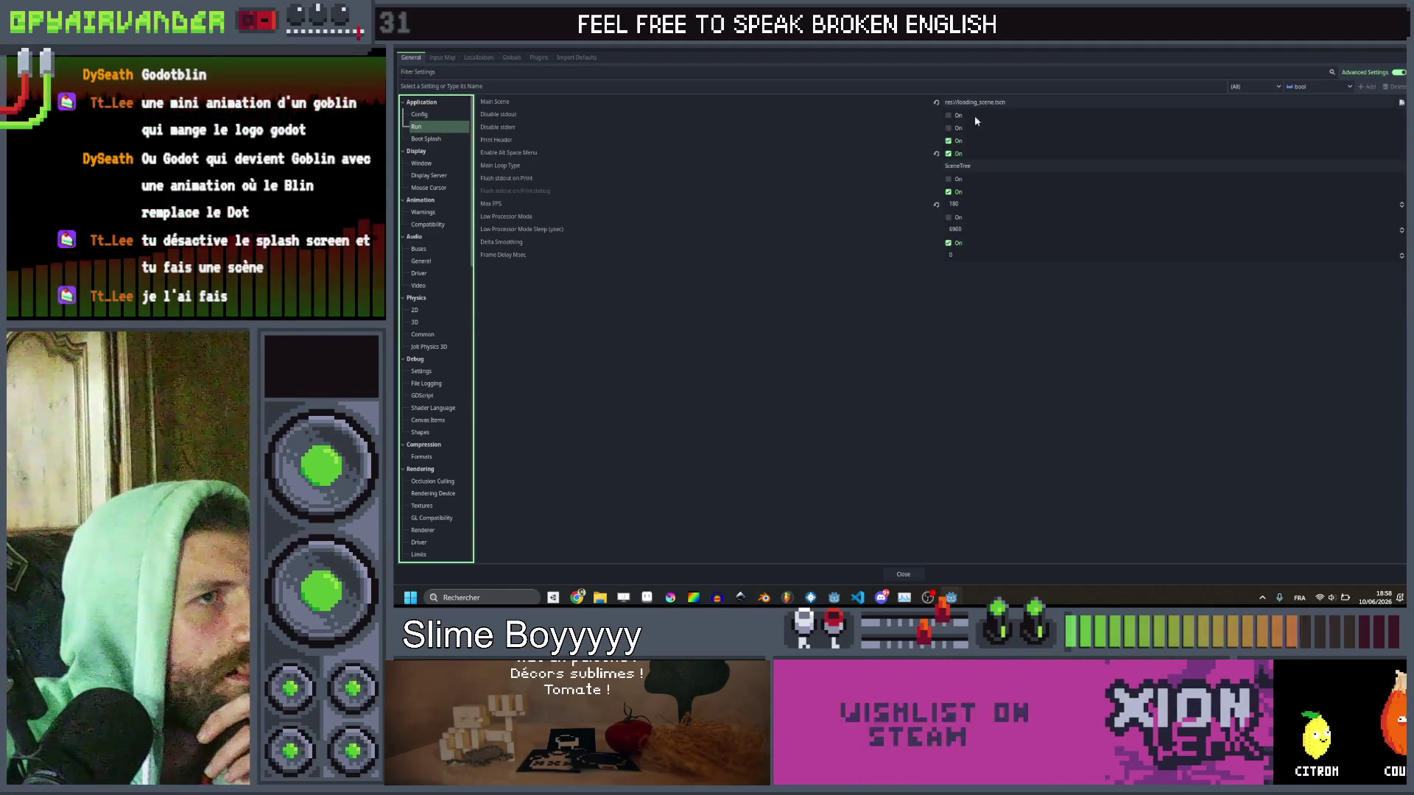
{"action": "key", "text": "Escape"}
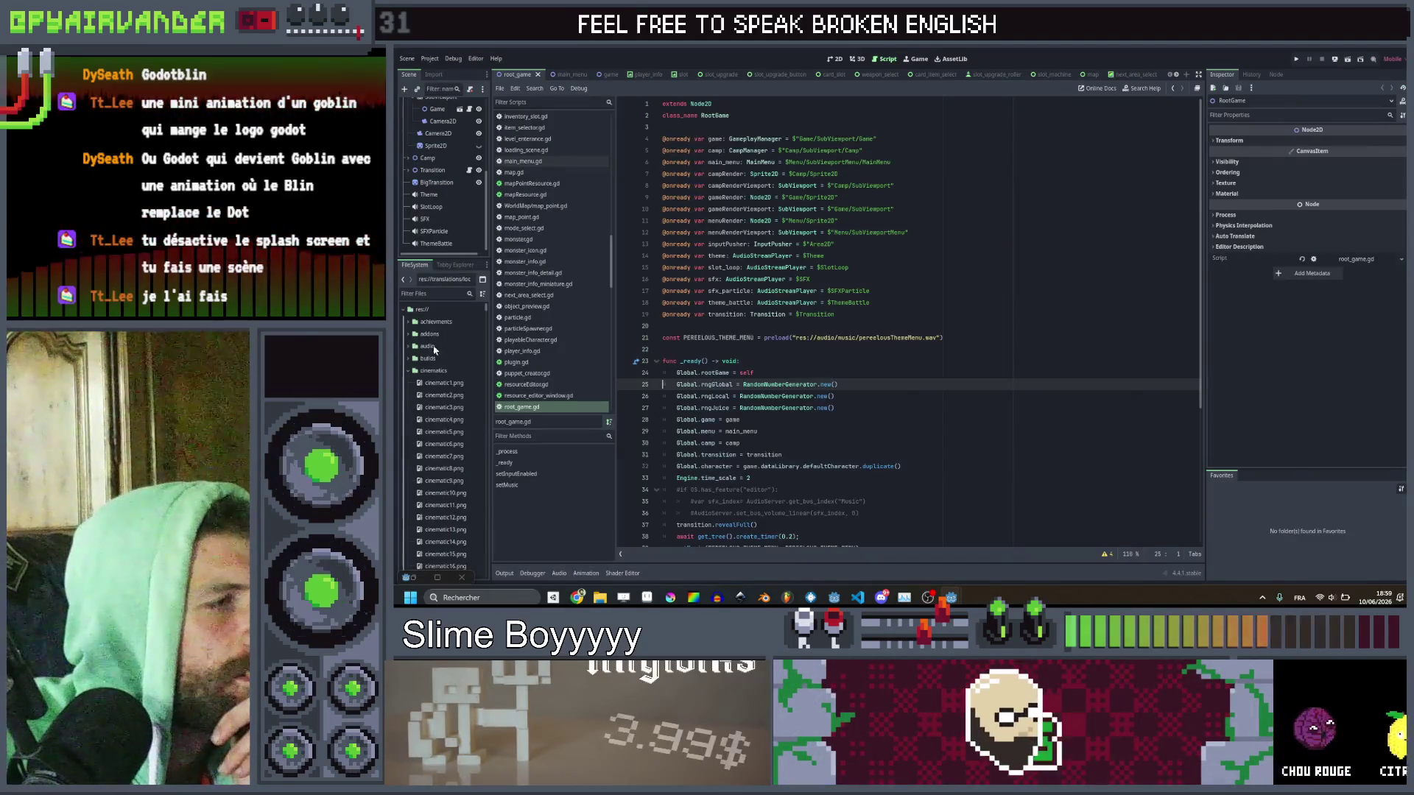
Filter files by 'loadin', open loading_scene.tscn and read through its script, lines 1–17.
{"action": "left_click", "coordinate": [434, 293]}
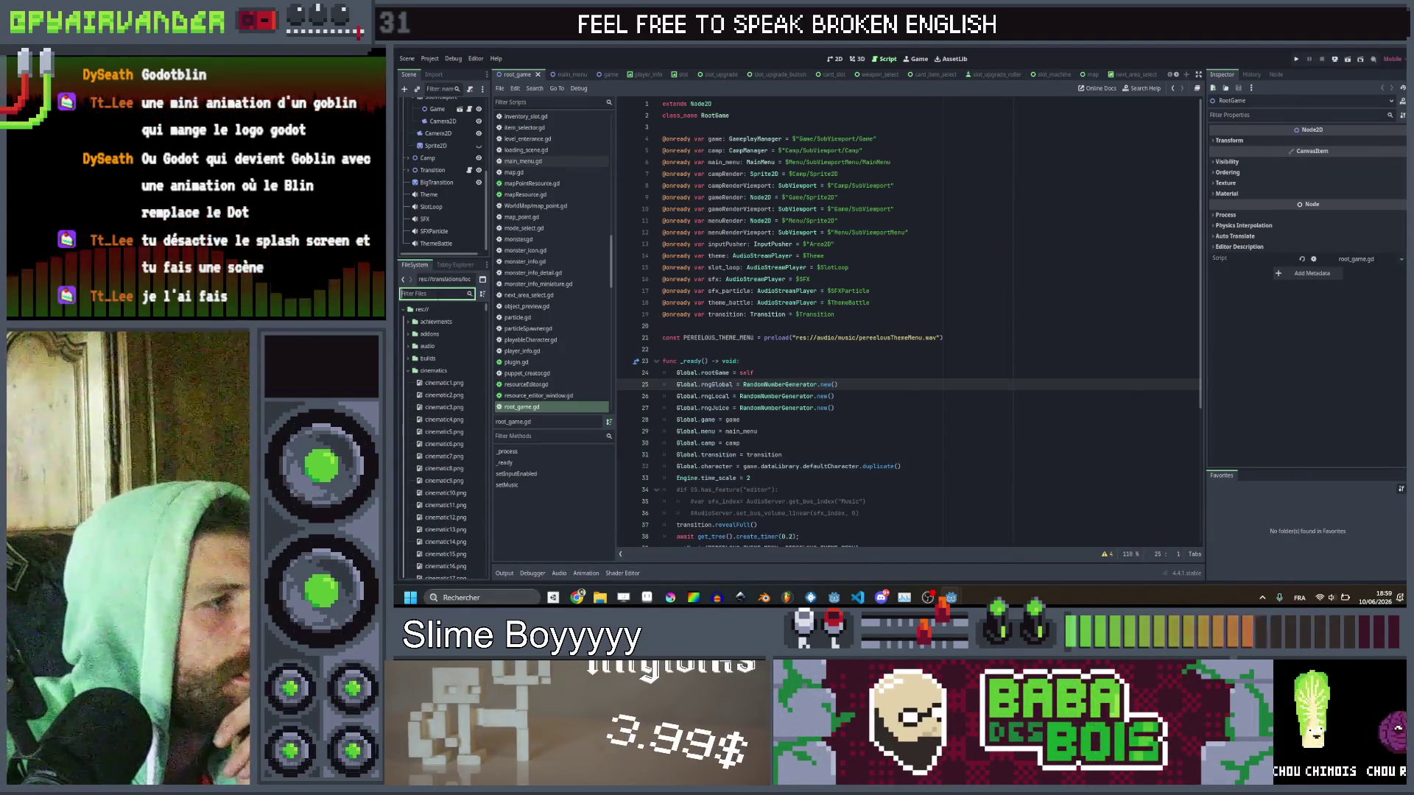
{"action": "type", "text": "loadin"}
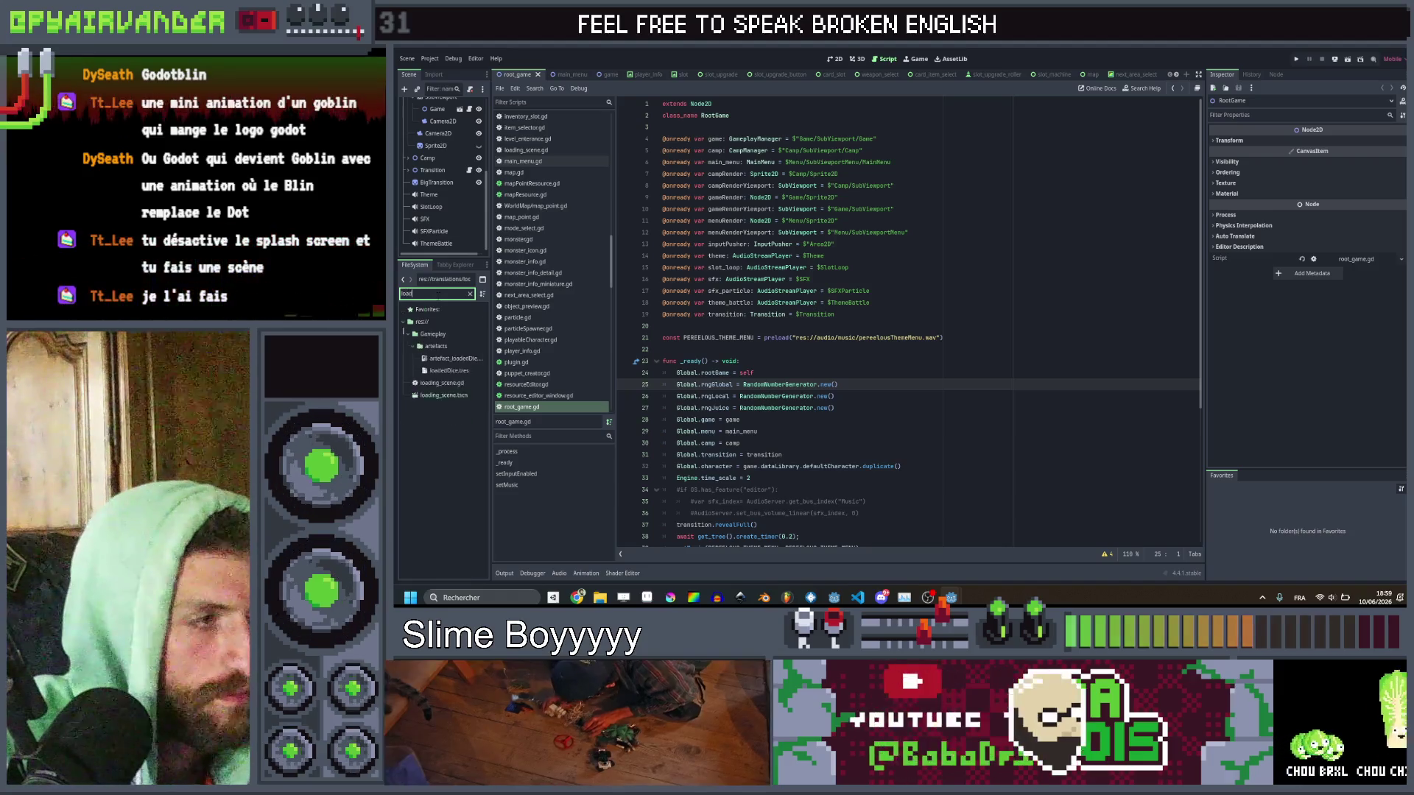
{"action": "double_click", "coordinate": [442, 346]}
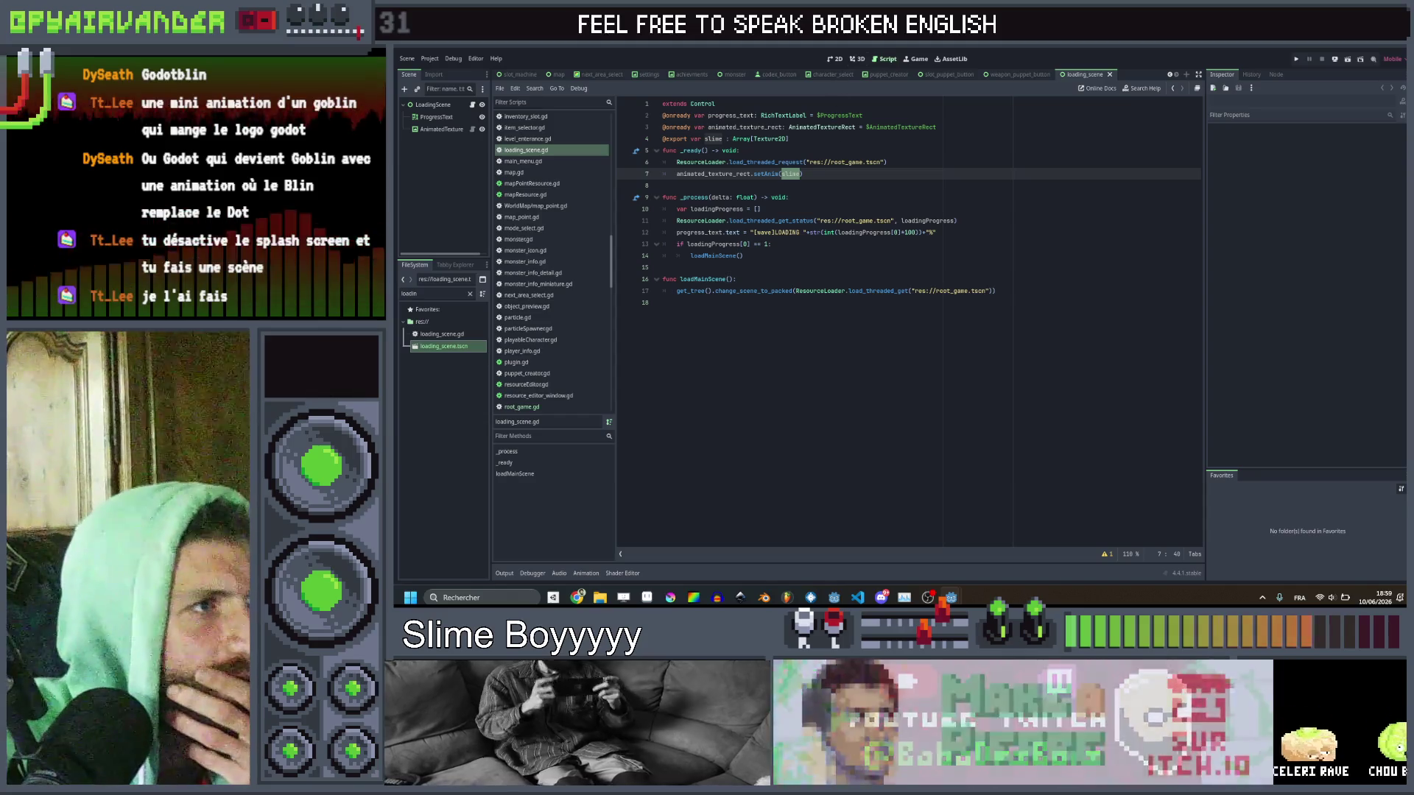
{"action": "left_click", "coordinate": [847, 151]}
{"action": "left_click", "coordinate": [905, 161]}
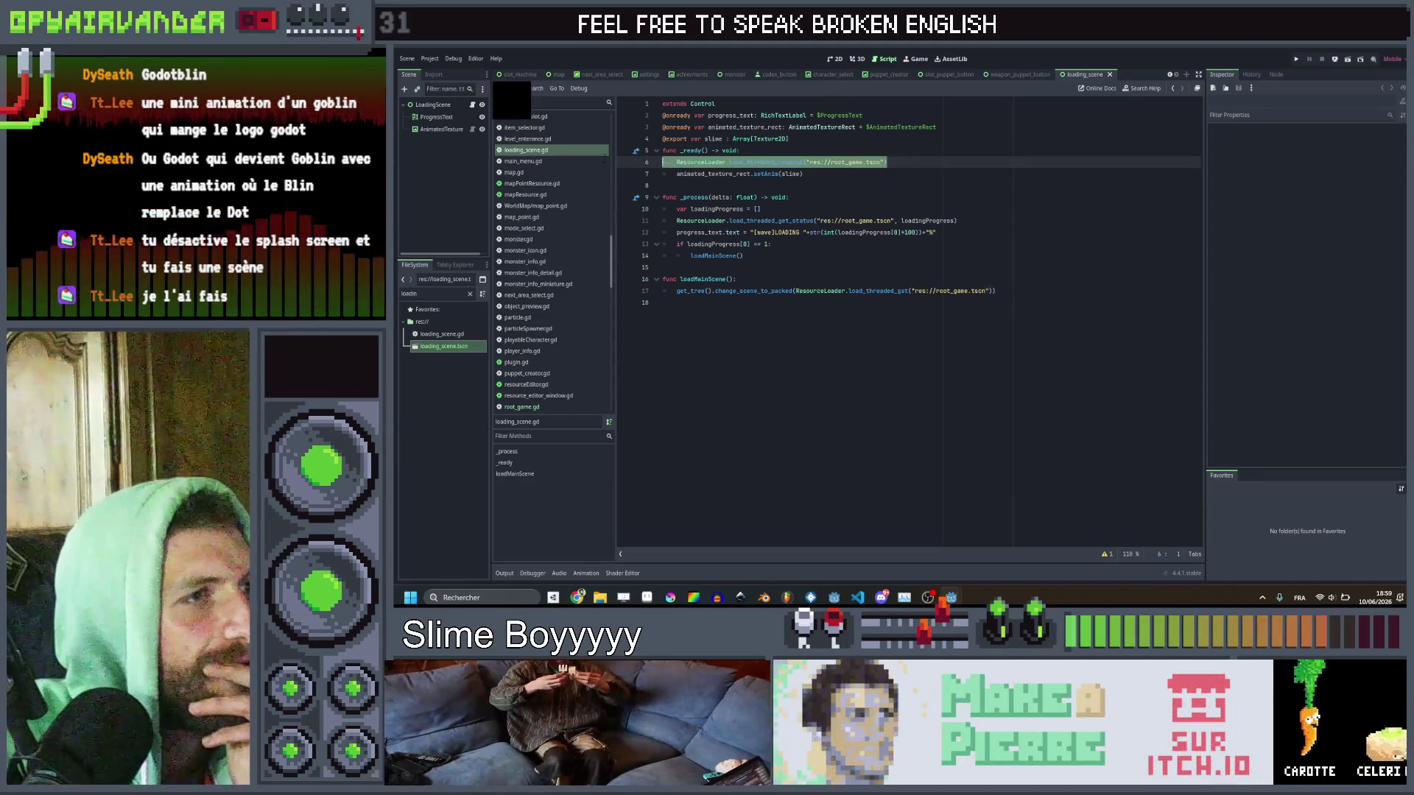
{"action": "left_click", "coordinate": [873, 197]}
{"action": "left_click", "coordinate": [869, 209]}
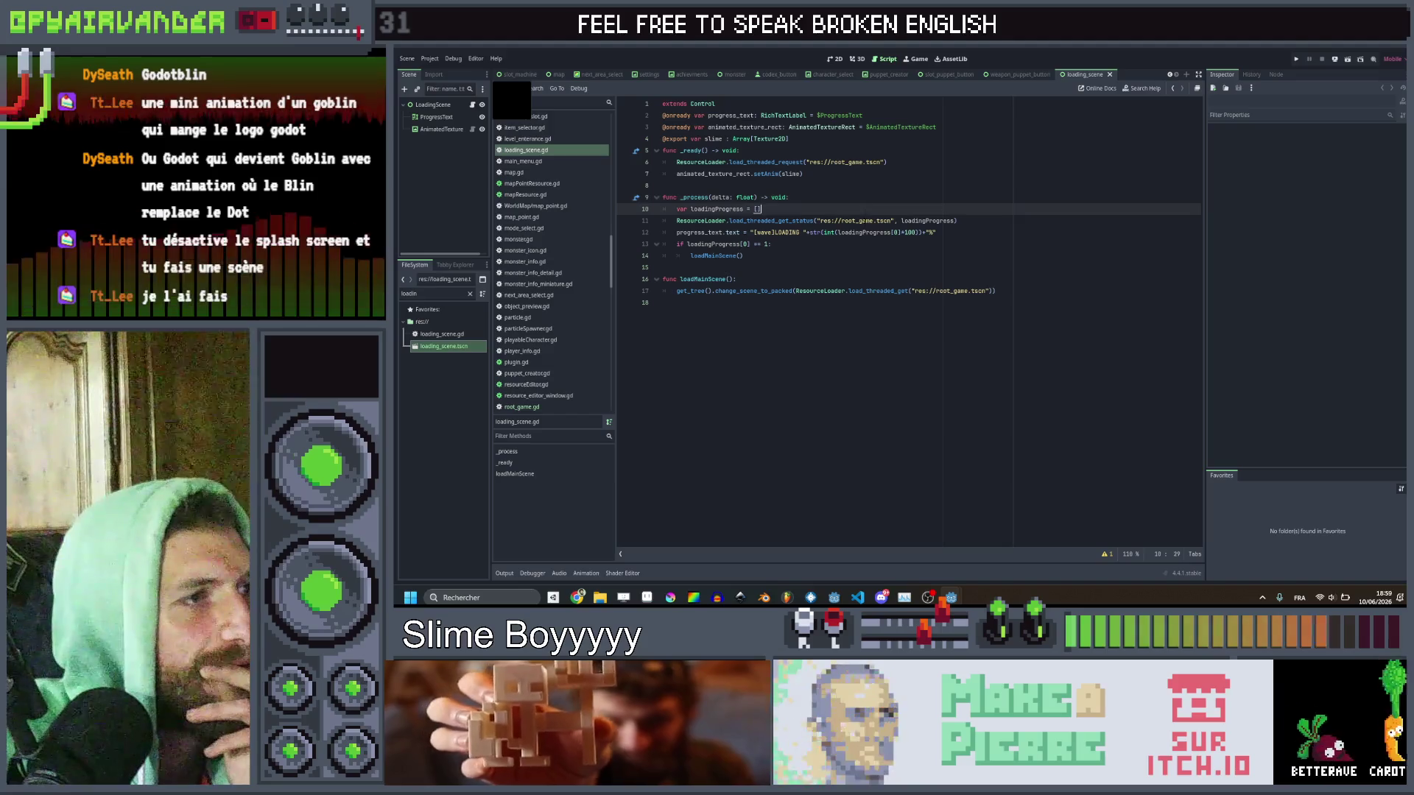
{"action": "left_click", "coordinate": [862, 244]}
{"action": "left_click", "coordinate": [854, 257]}
{"action": "mouse_move", "coordinate": [1050, 298]}
{"action": "left_mouse_down"}
{"action": "mouse_move", "coordinate": [660, 103]}
{"action": "mouse_move", "coordinate": [736, 137]}
{"action": "mouse_move", "coordinate": [847, 250]}
{"action": "mouse_move", "coordinate": [1029, 288]}
{"action": "mouse_move", "coordinate": [683, 150]}
{"action": "mouse_move", "coordinate": [737, 162]}
{"action": "mouse_move", "coordinate": [958, 291]}
{"action": "mouse_move", "coordinate": [1038, 300]}
{"action": "mouse_move", "coordinate": [737, 283]}
{"action": "mouse_move", "coordinate": [737, 158]}
{"action": "mouse_move", "coordinate": [664, 267]}
{"action": "left_mouse_up"}
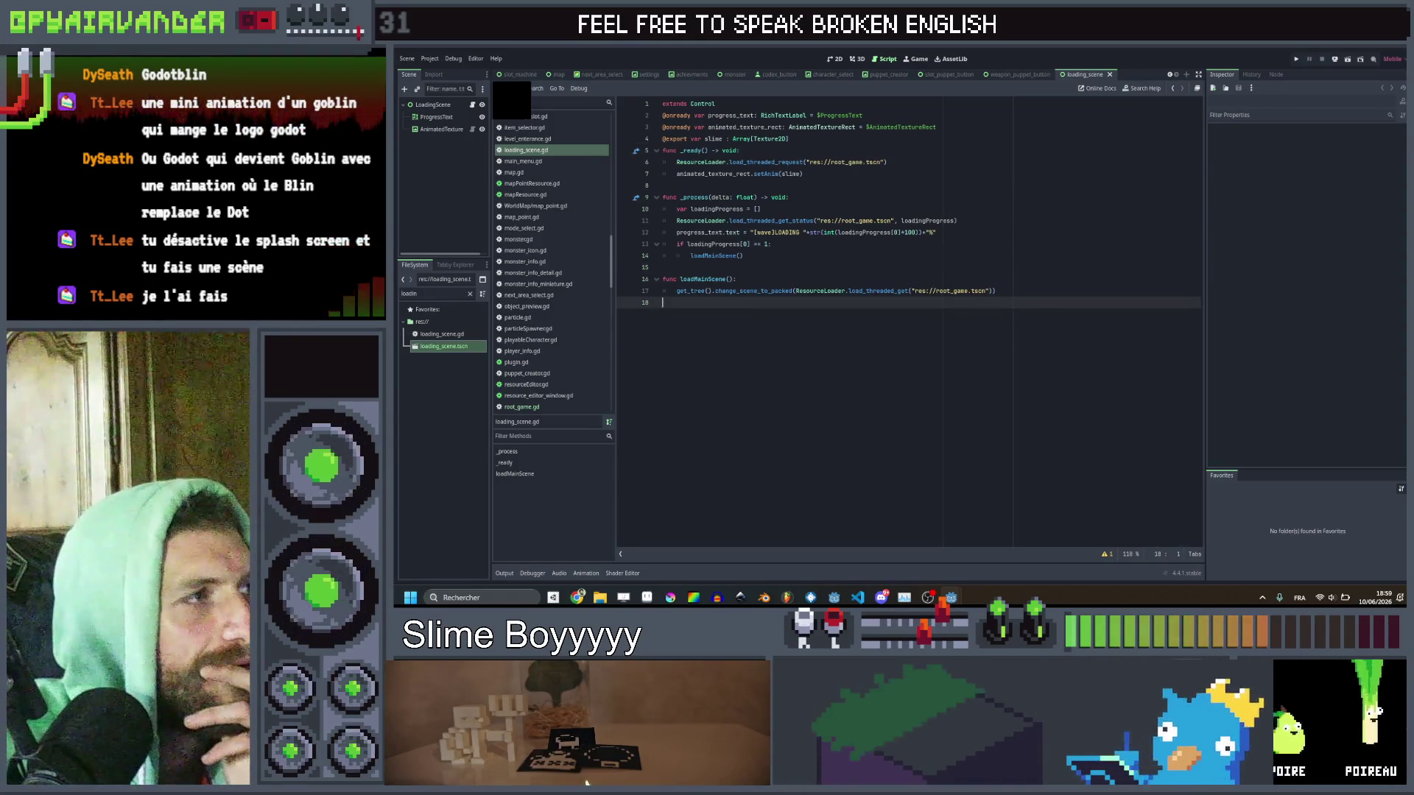
View the loading scene's slime-and-text layout in 2D, then return to its script.
{"action": "left_click", "coordinate": [834, 59]}
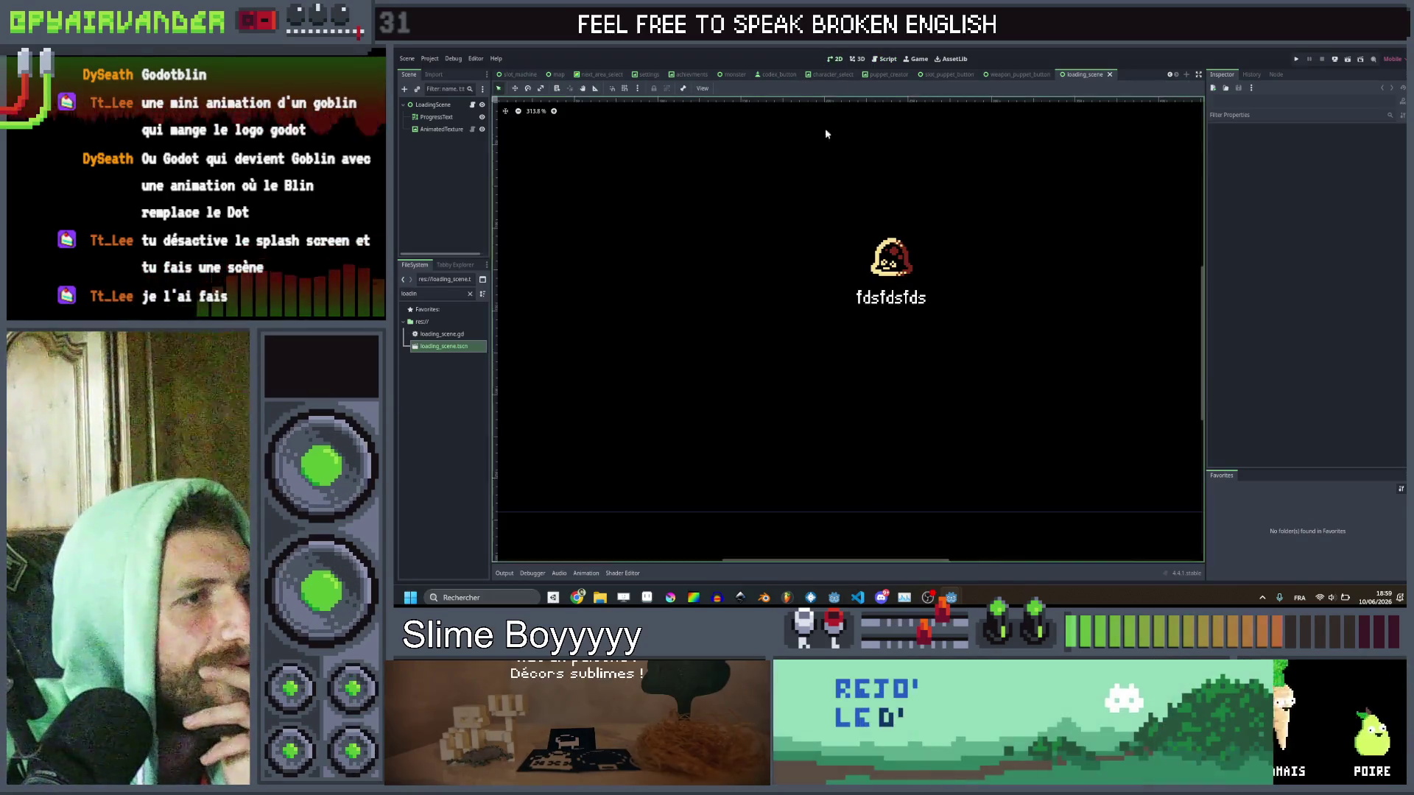
{"action": "scroll", "coordinate": [841, 258], "scroll_direction": "down", "scroll_amount": 9}
{"action": "scroll", "coordinate": [841, 260], "scroll_direction": "up", "scroll_amount": 7}
{"action": "scroll", "coordinate": [840, 260], "scroll_direction": "down", "scroll_amount": 1}
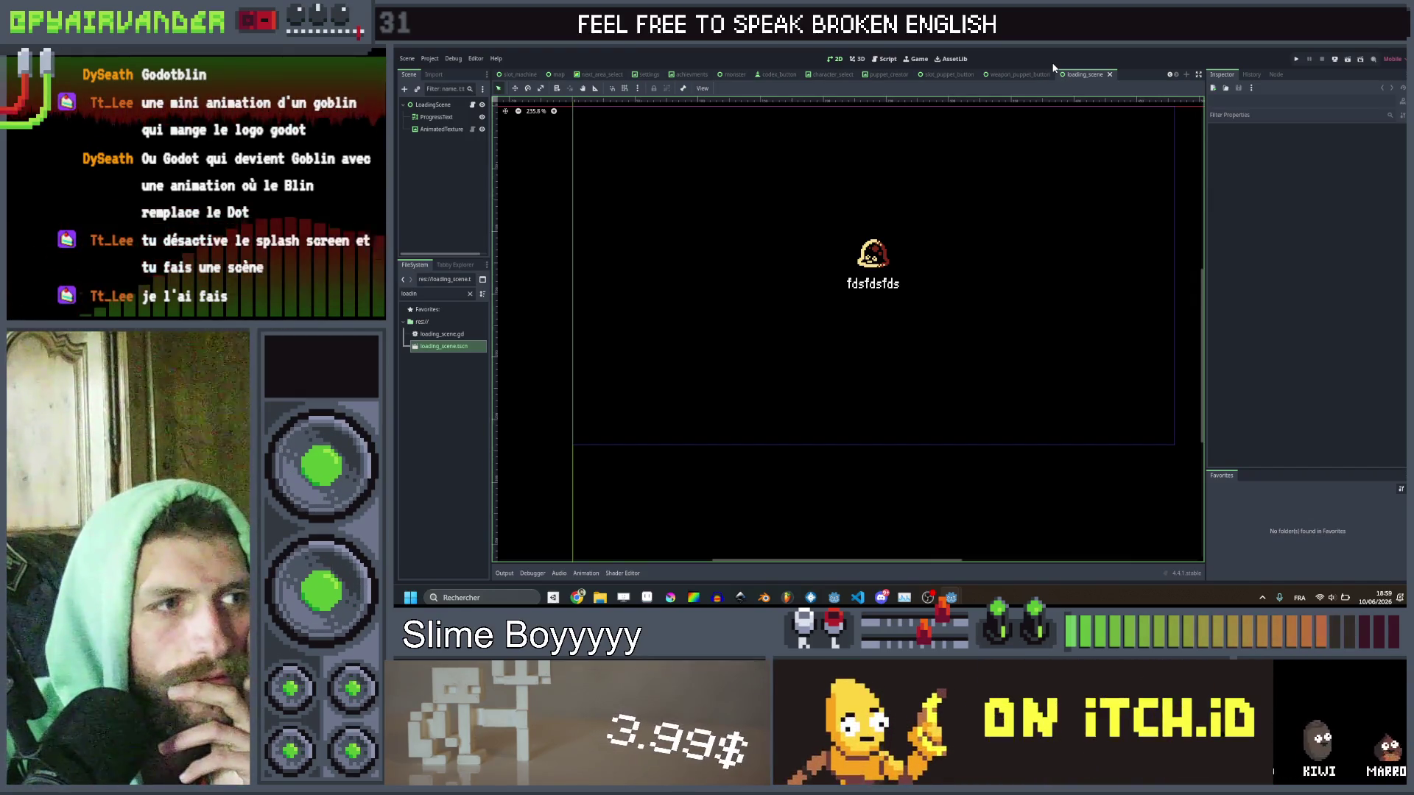
{"action": "left_click", "coordinate": [886, 59]}
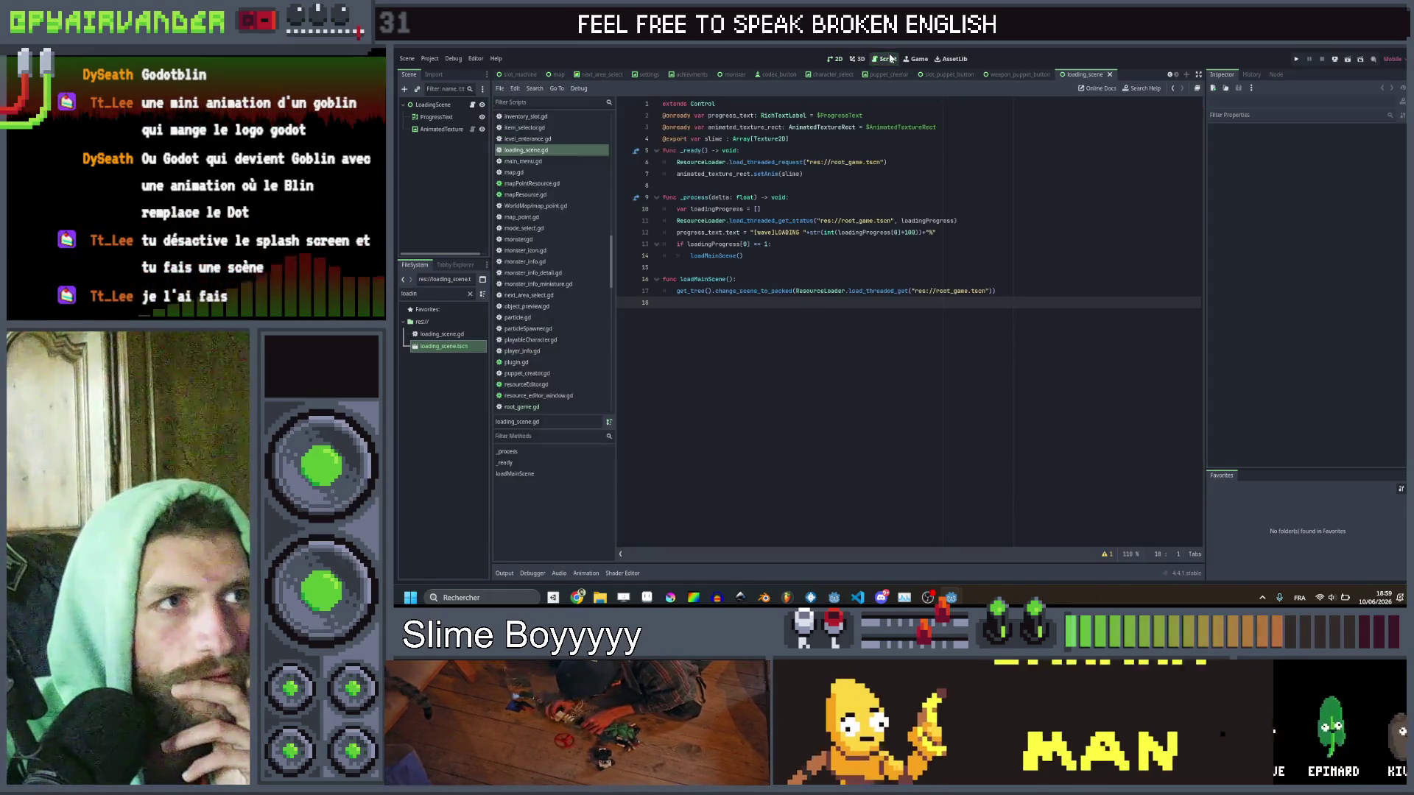
Adjust a line selection in the loading script, then clear it.
{"action": "key", "text": "shift+Up"}
{"action": "key", "text": "shift+Up"}
{"action": "key", "text": "shift+Up"}
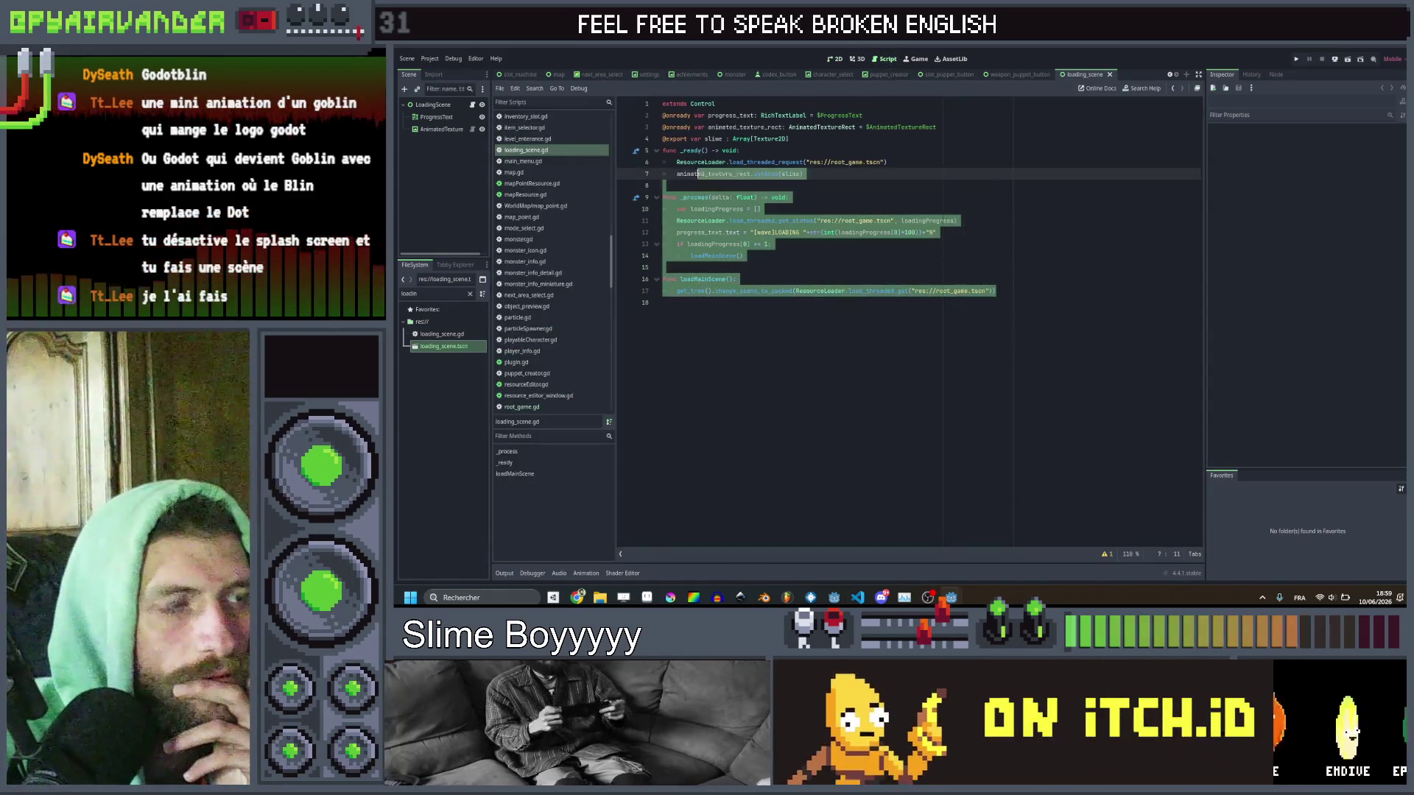
{"action": "key", "text": "shift+Up"}
{"action": "key", "text": "shift+Up"}
{"action": "key", "text": "shift+Up"}
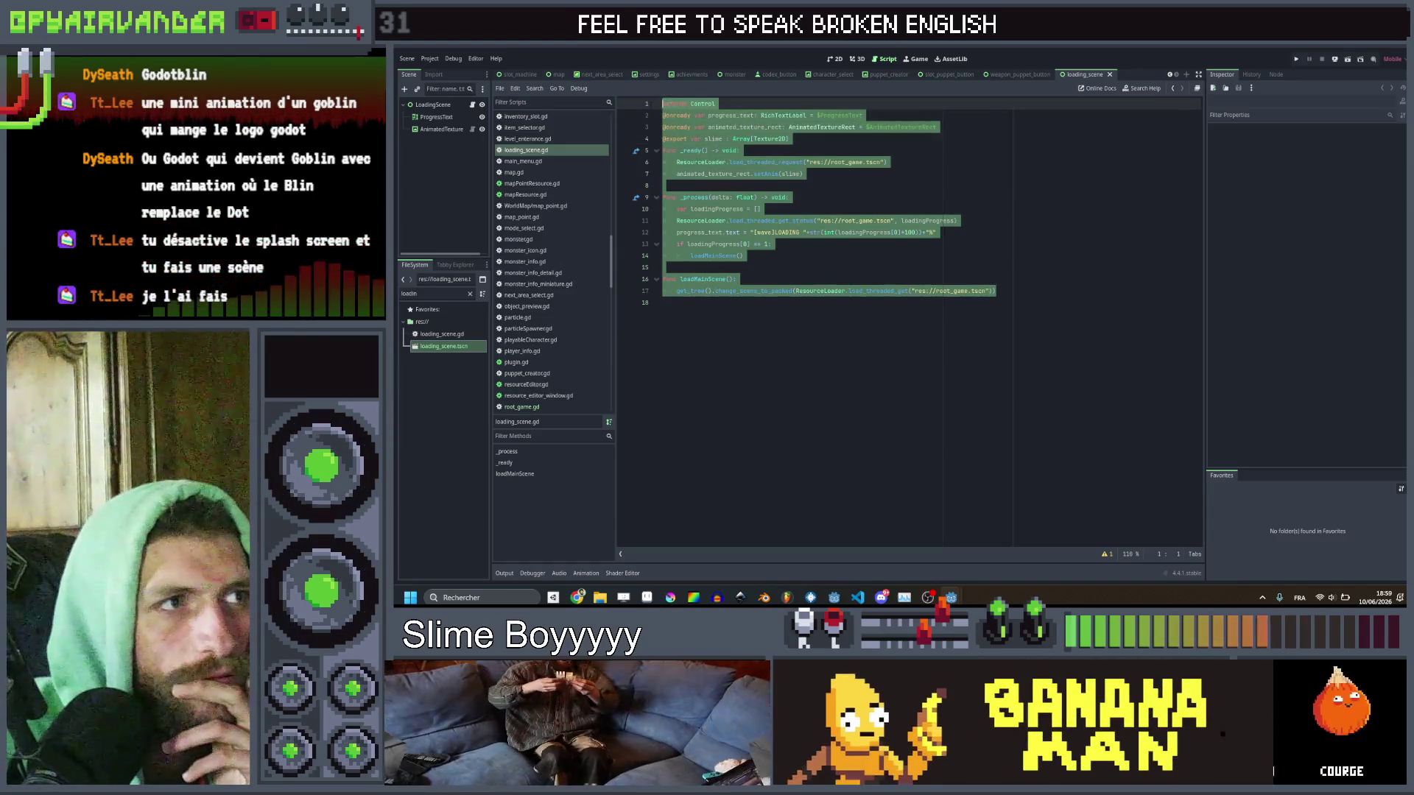
{"action": "key", "text": "shift+Down"}
{"action": "key", "text": "shift+Up"}
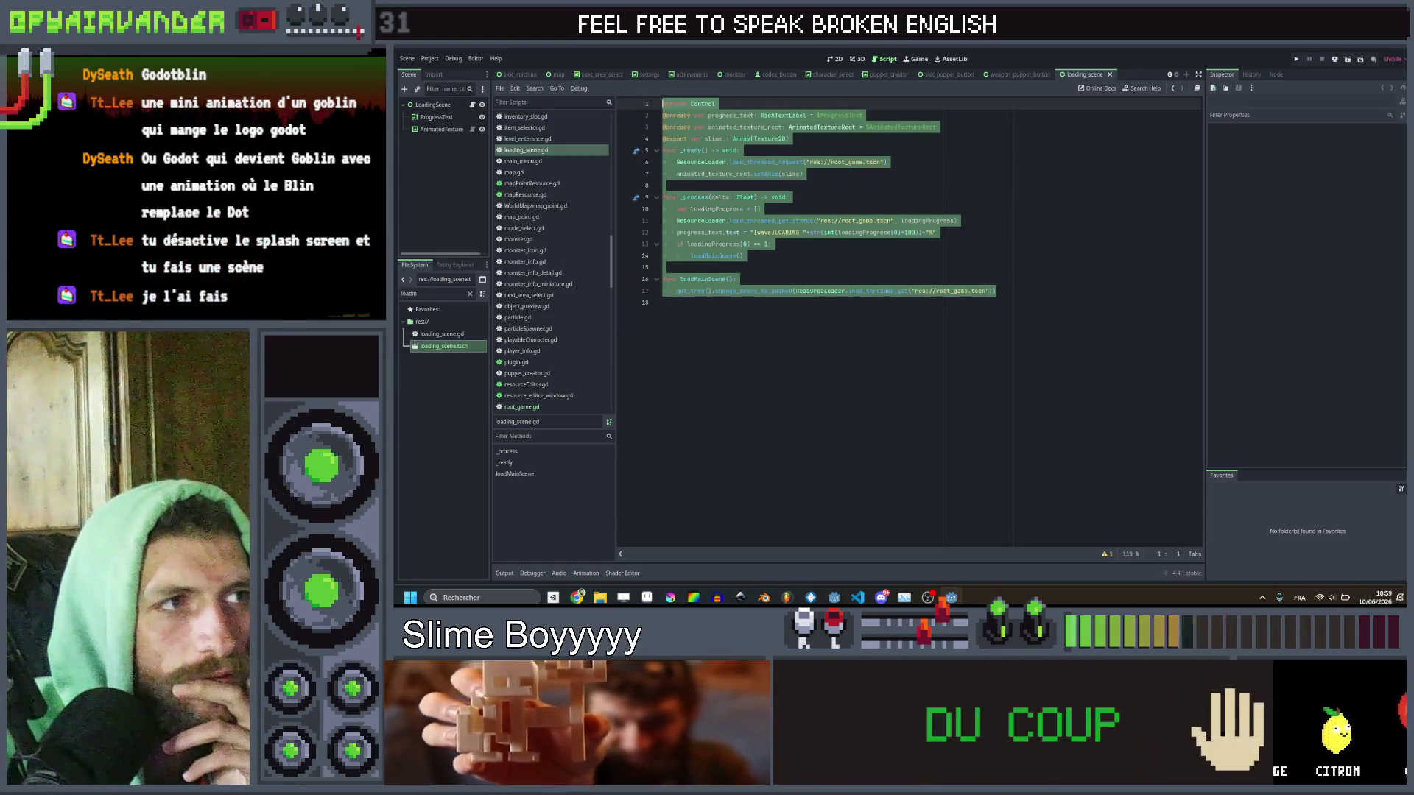
{"action": "key", "text": "shift+Down"}
{"action": "key", "text": "shift+Down"}
{"action": "key", "text": "shift+Down"}
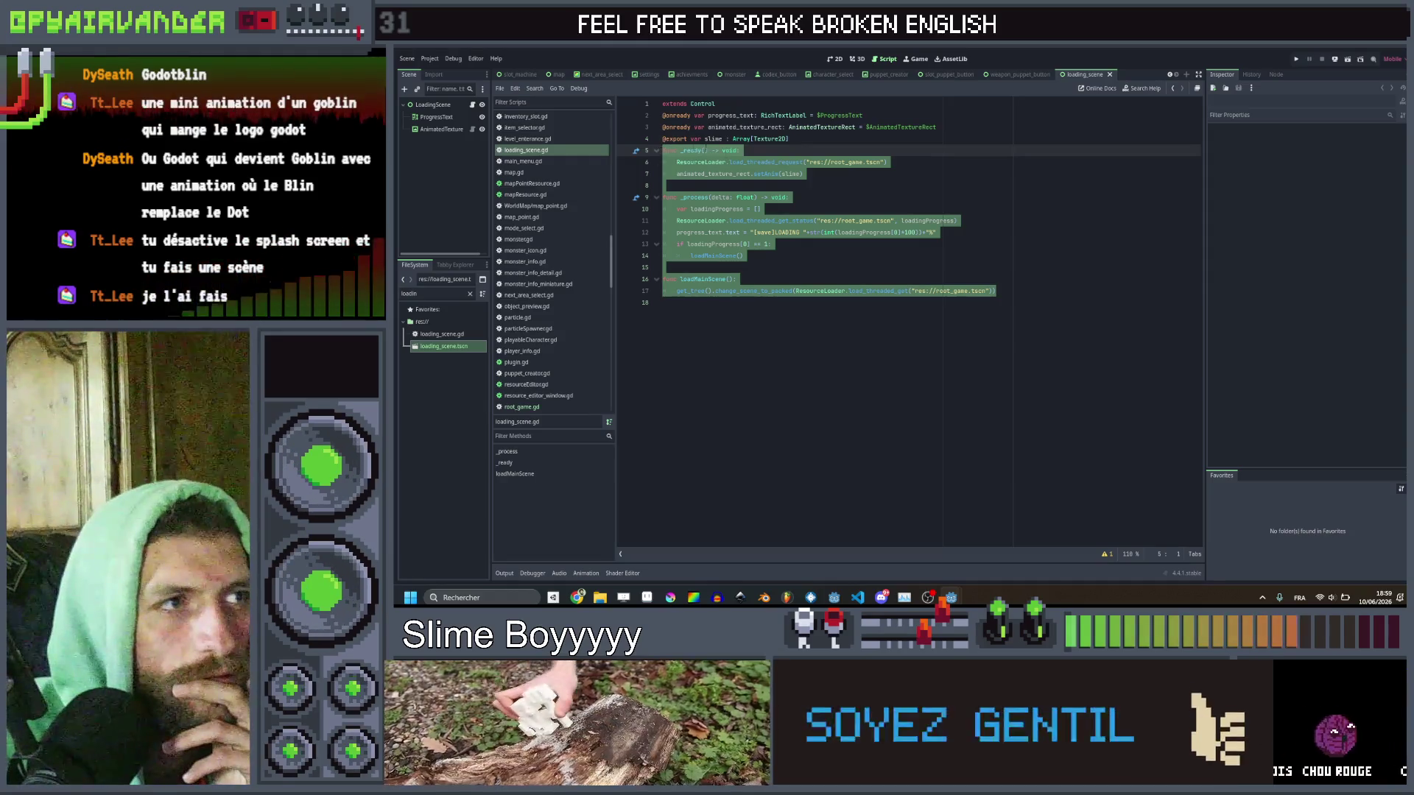
{"action": "key", "text": "Down"}
{"action": "key", "text": "Down"}
{"action": "key", "text": "Down"}
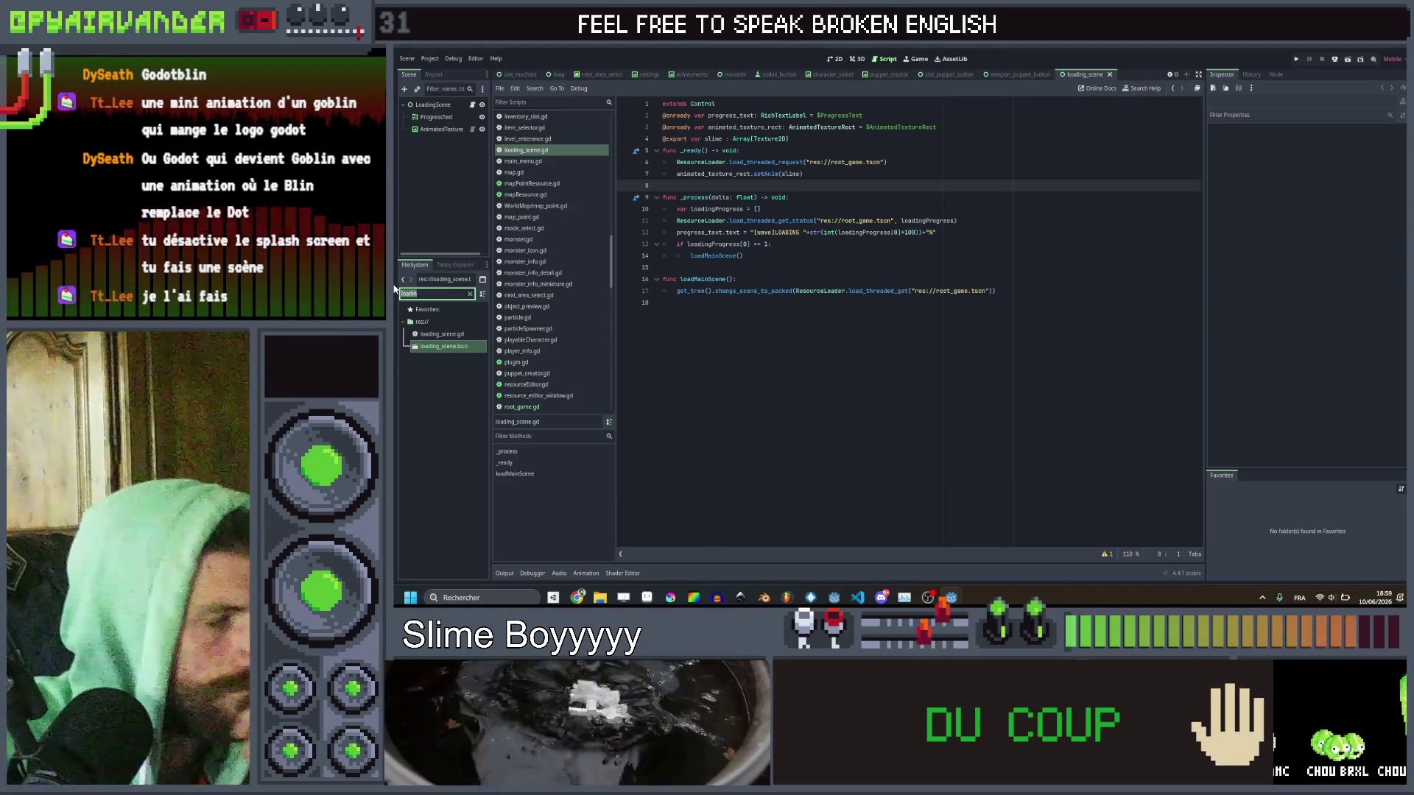
Filter files by 'spla', select splashFace.aseprite and view the sprite in Aseprite.
{"action": "type", "text": "spla"}
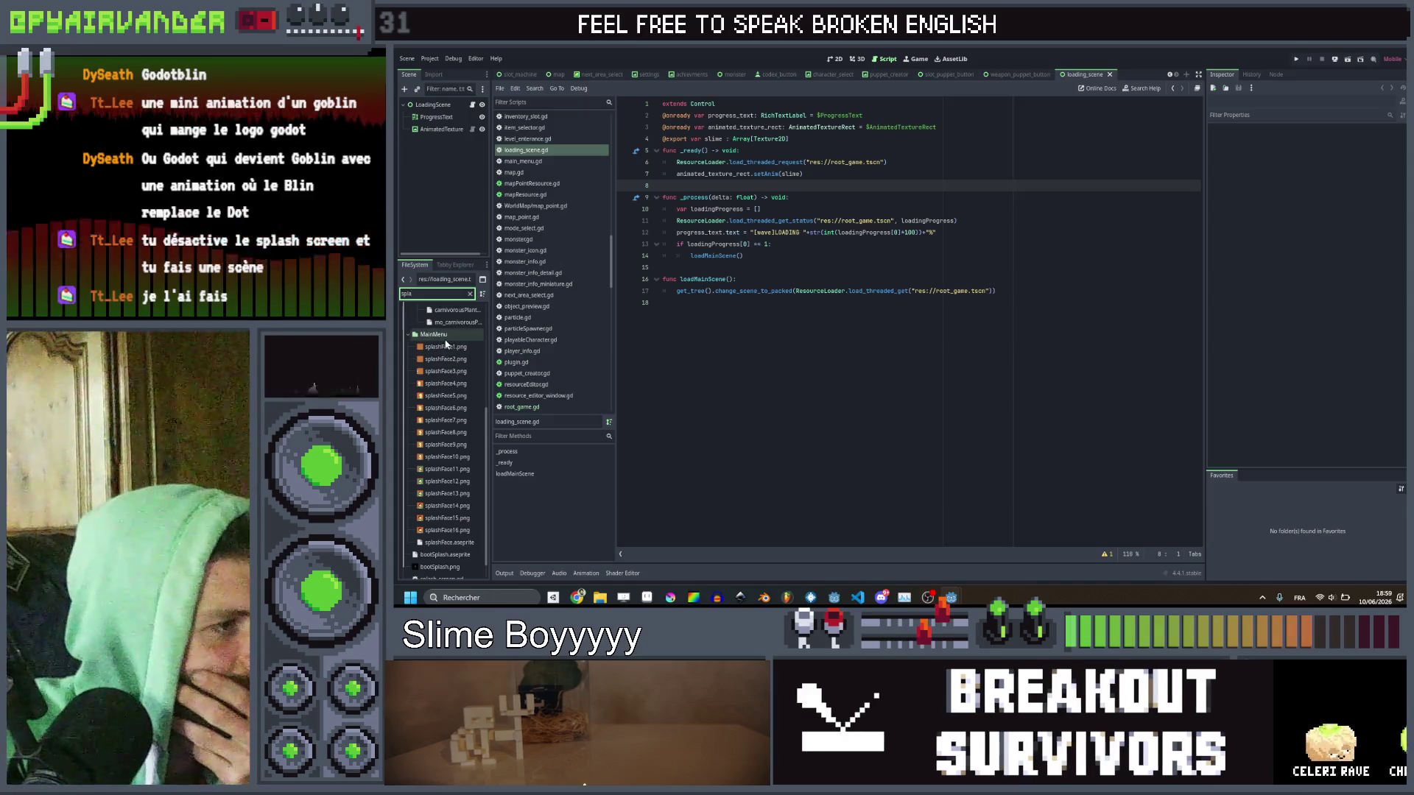
{"action": "left_click", "coordinate": [449, 542]}
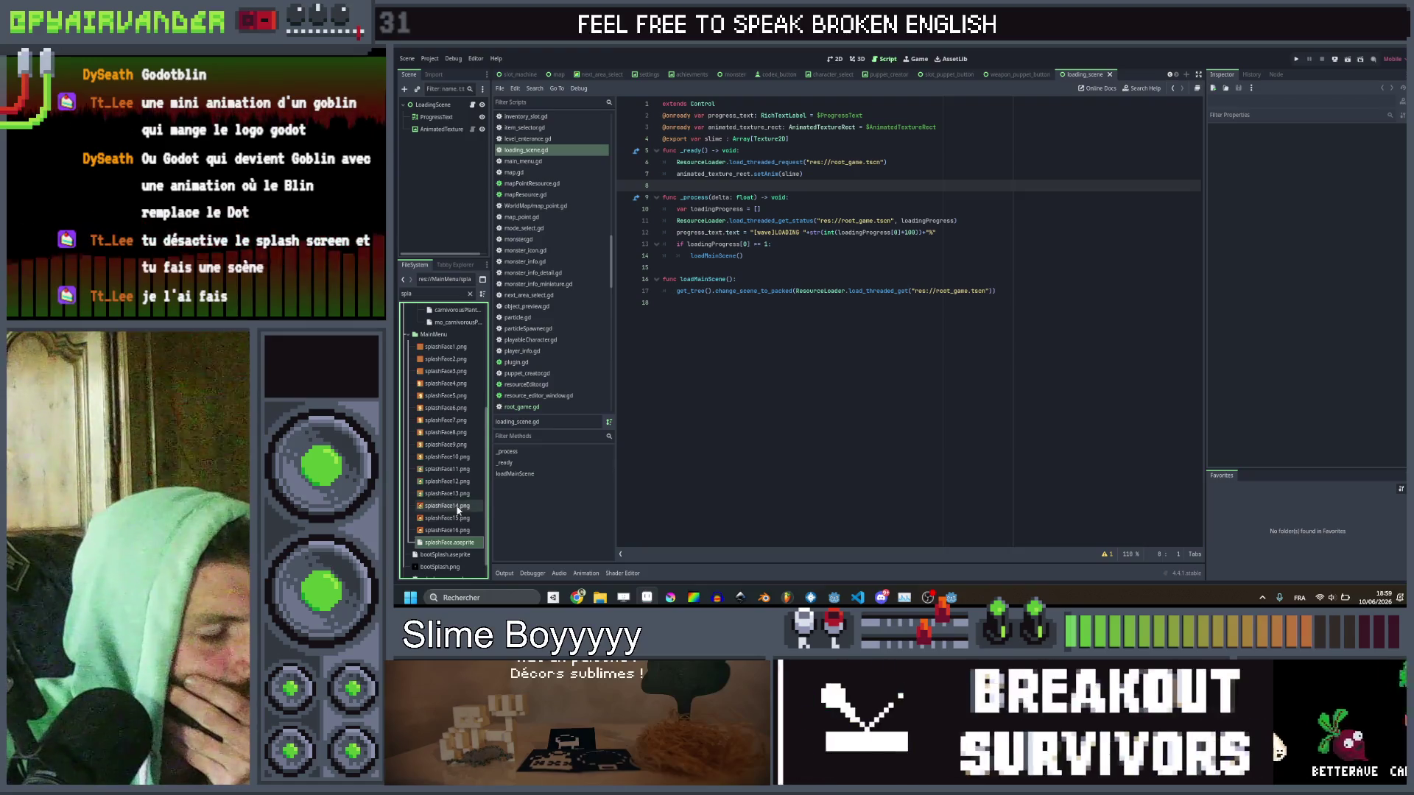
{"action": "left_click", "coordinate": [648, 598]}
{"action": "scroll", "coordinate": [983, 343], "scroll_direction": "up", "scroll_amount": 2}
{"action": "left_click_drag", "start_coordinate": [1250, 237], "coordinate": [1051, 291]}
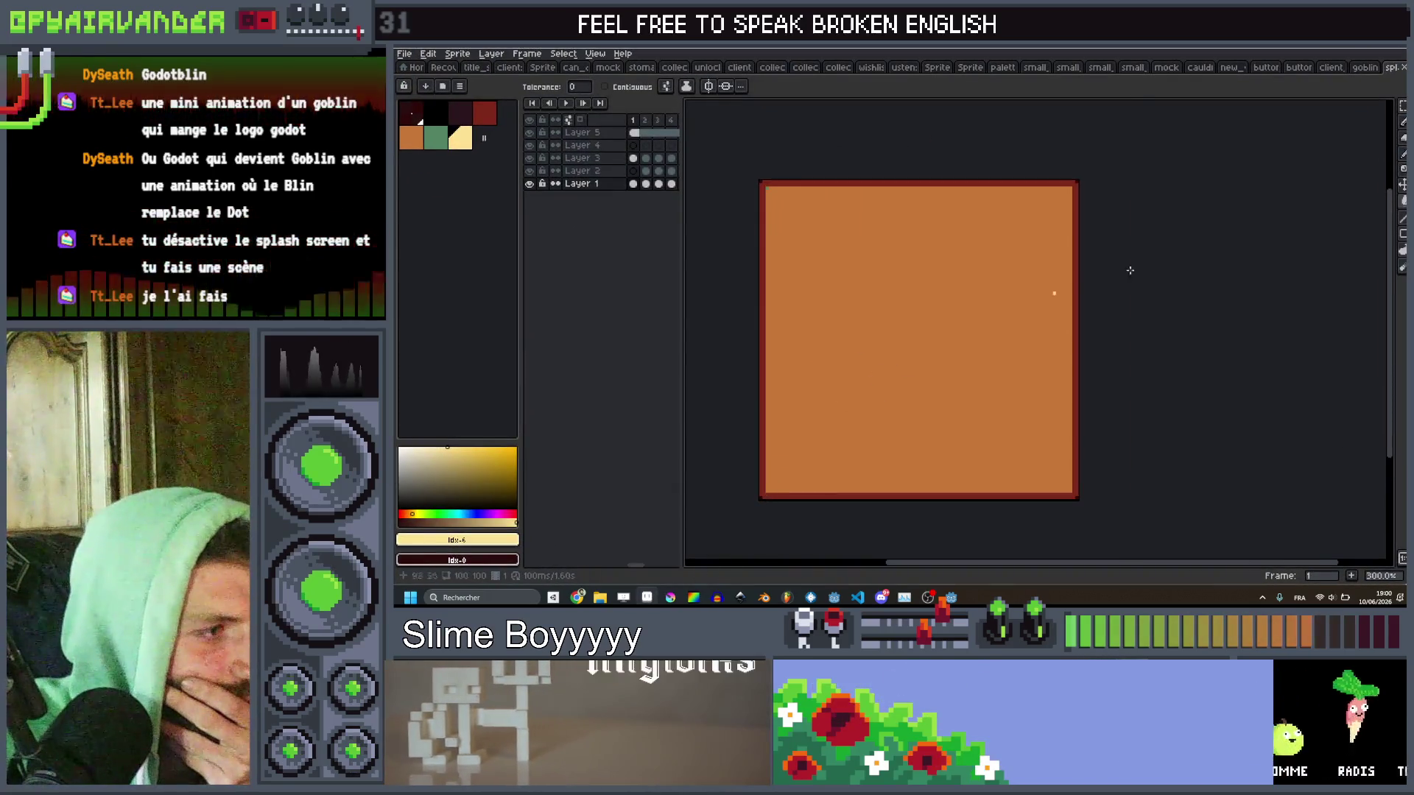
Preview the finished portrait at frame 15, return to frame 1, and load the default palette.
{"action": "left_click_drag", "start_coordinate": [632, 119], "coordinate": [696, 123]}
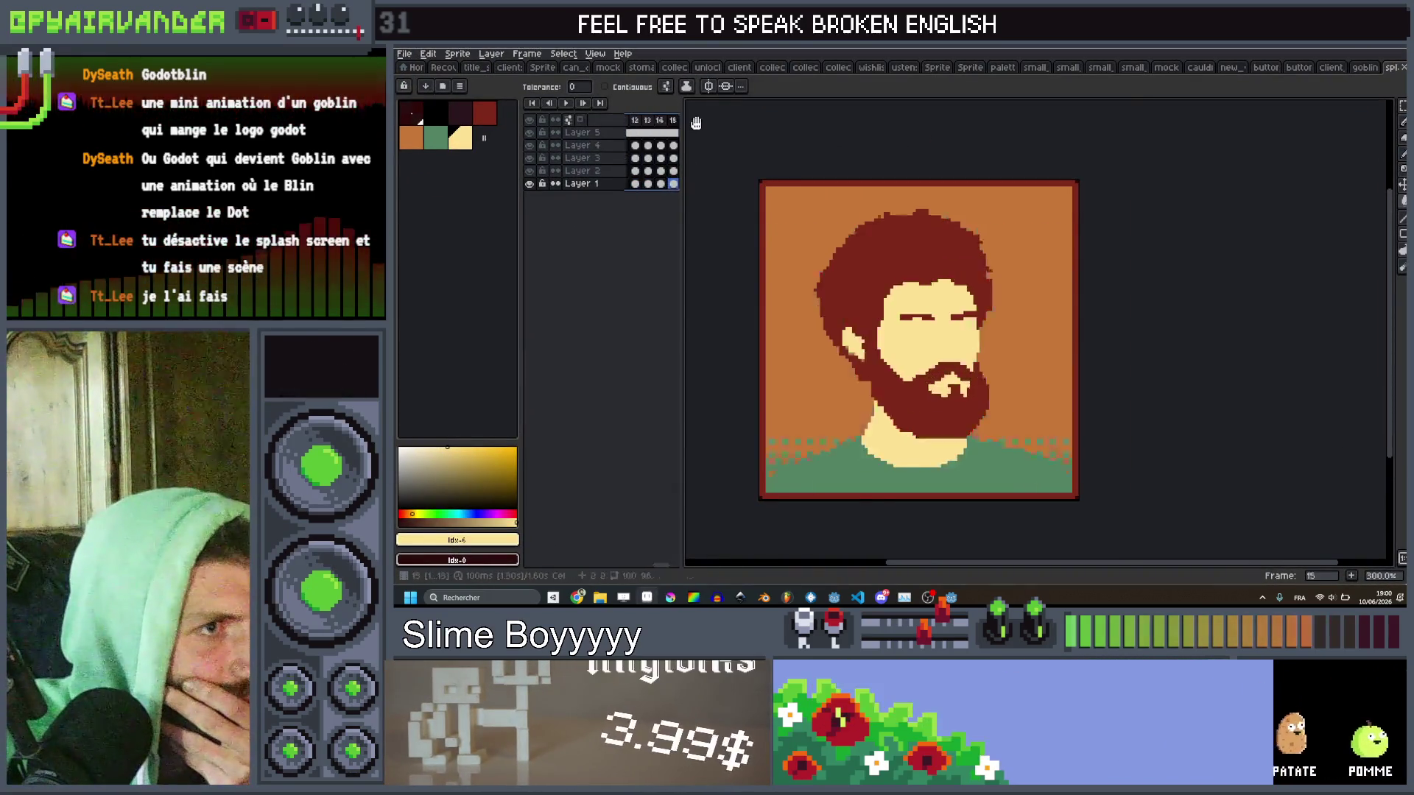
{"action": "key", "text": "Home"}
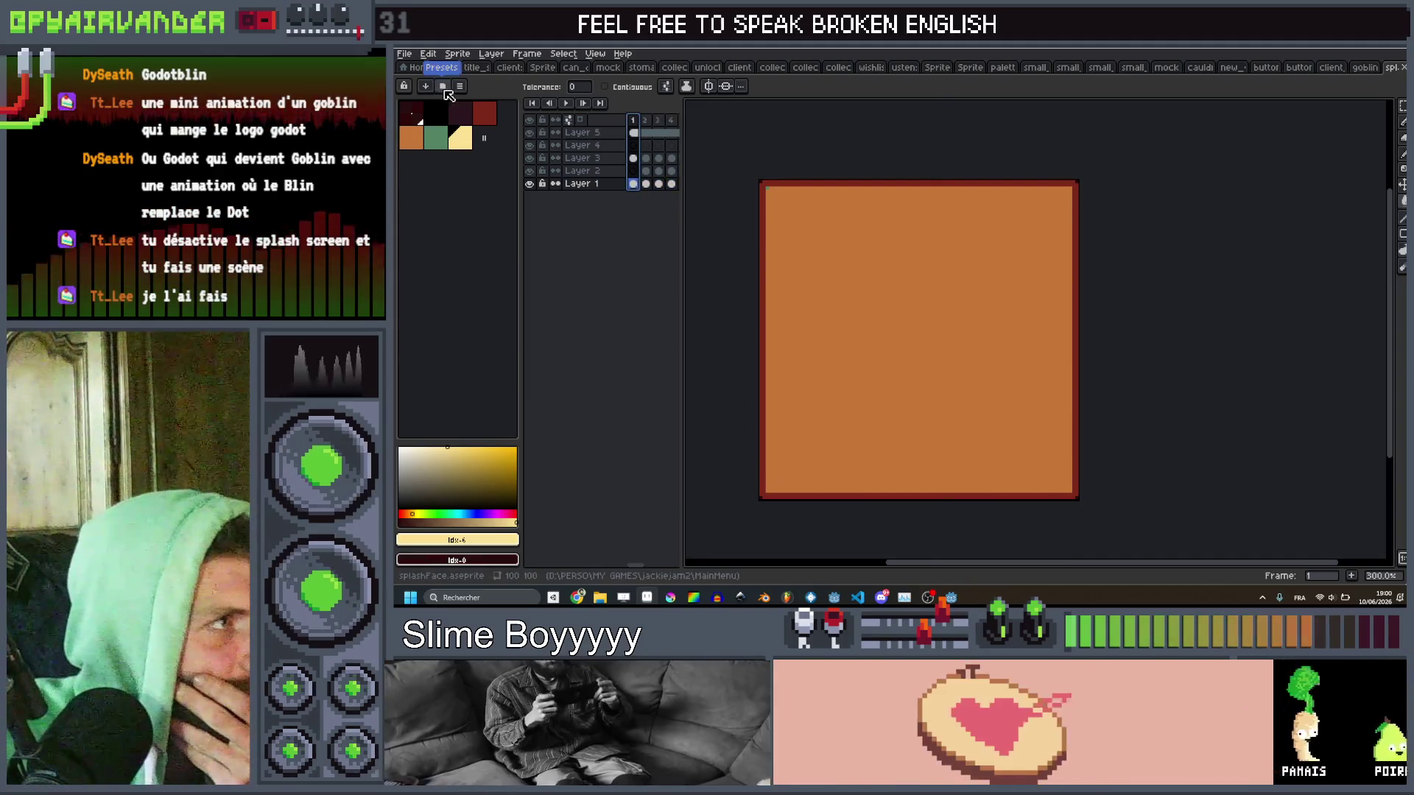
{"action": "left_click", "coordinate": [448, 95]}
{"action": "left_click", "coordinate": [459, 87]}
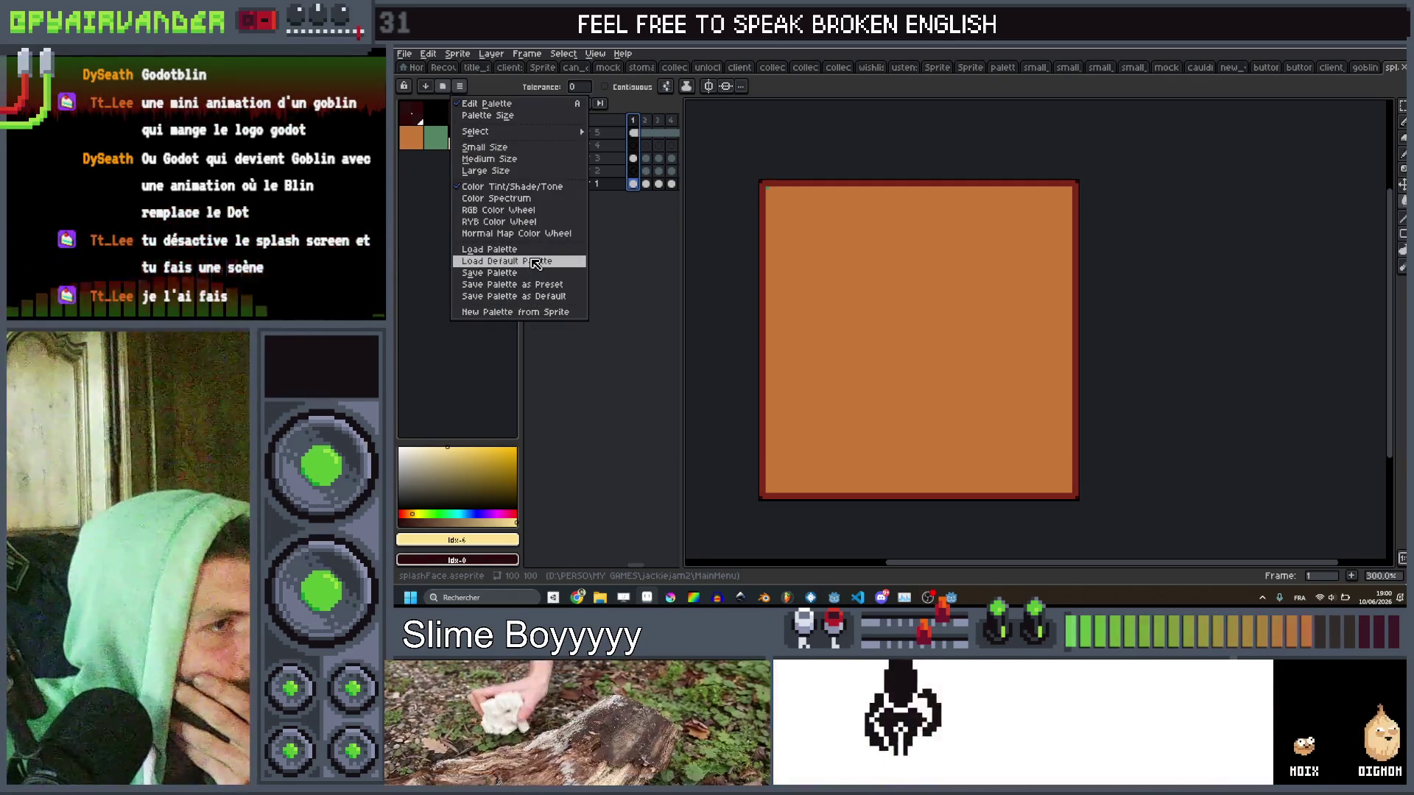
{"action": "left_click", "coordinate": [529, 259]}
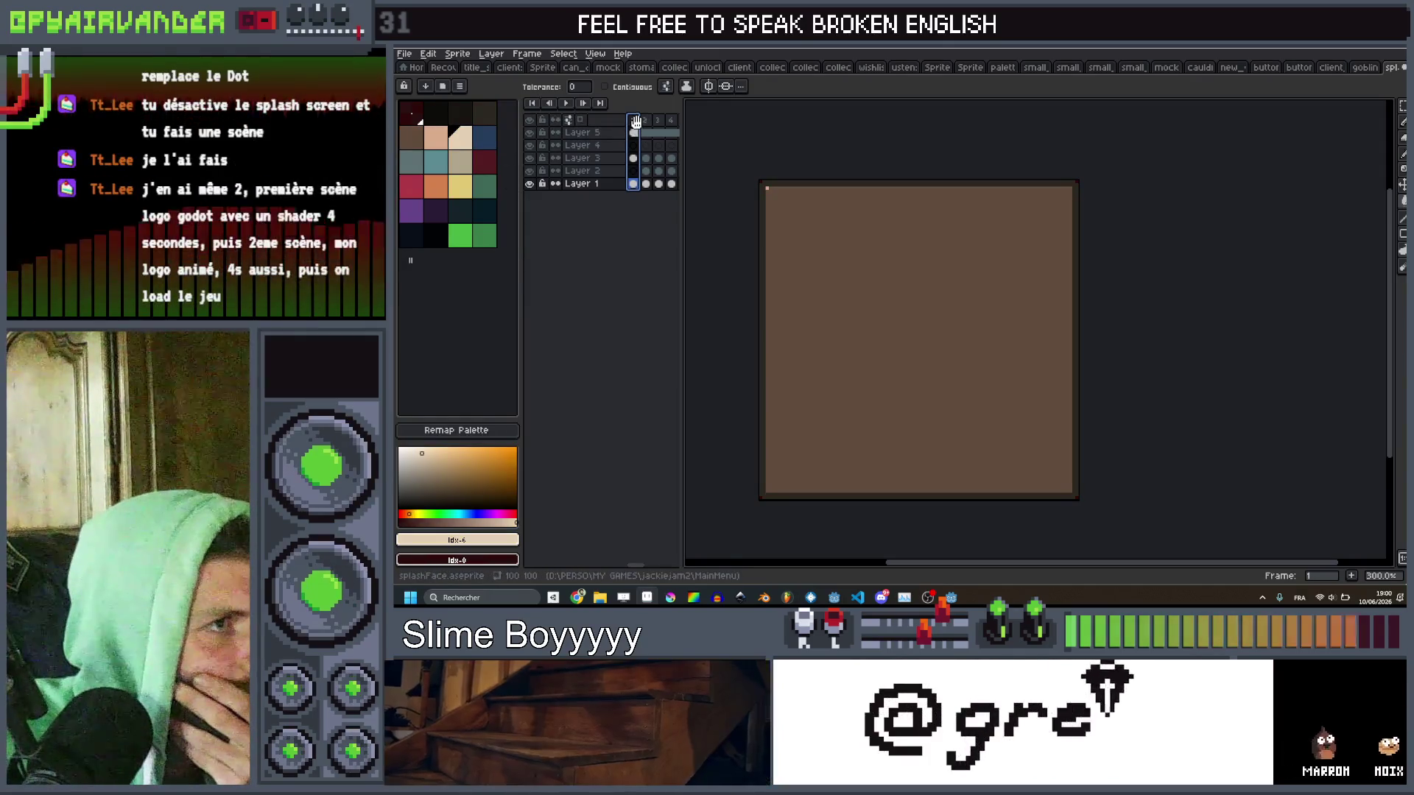
Select frames 1–16 and play the portrait animation through.
{"action": "mouse_move", "coordinate": [632, 116]}
{"action": "left_mouse_down"}
{"action": "mouse_move", "coordinate": [710, 116]}
{"action": "mouse_move", "coordinate": [602, 119]}
{"action": "mouse_move", "coordinate": [673, 121]}
{"action": "left_mouse_up"}
{"action": "key", "text": "Return"}
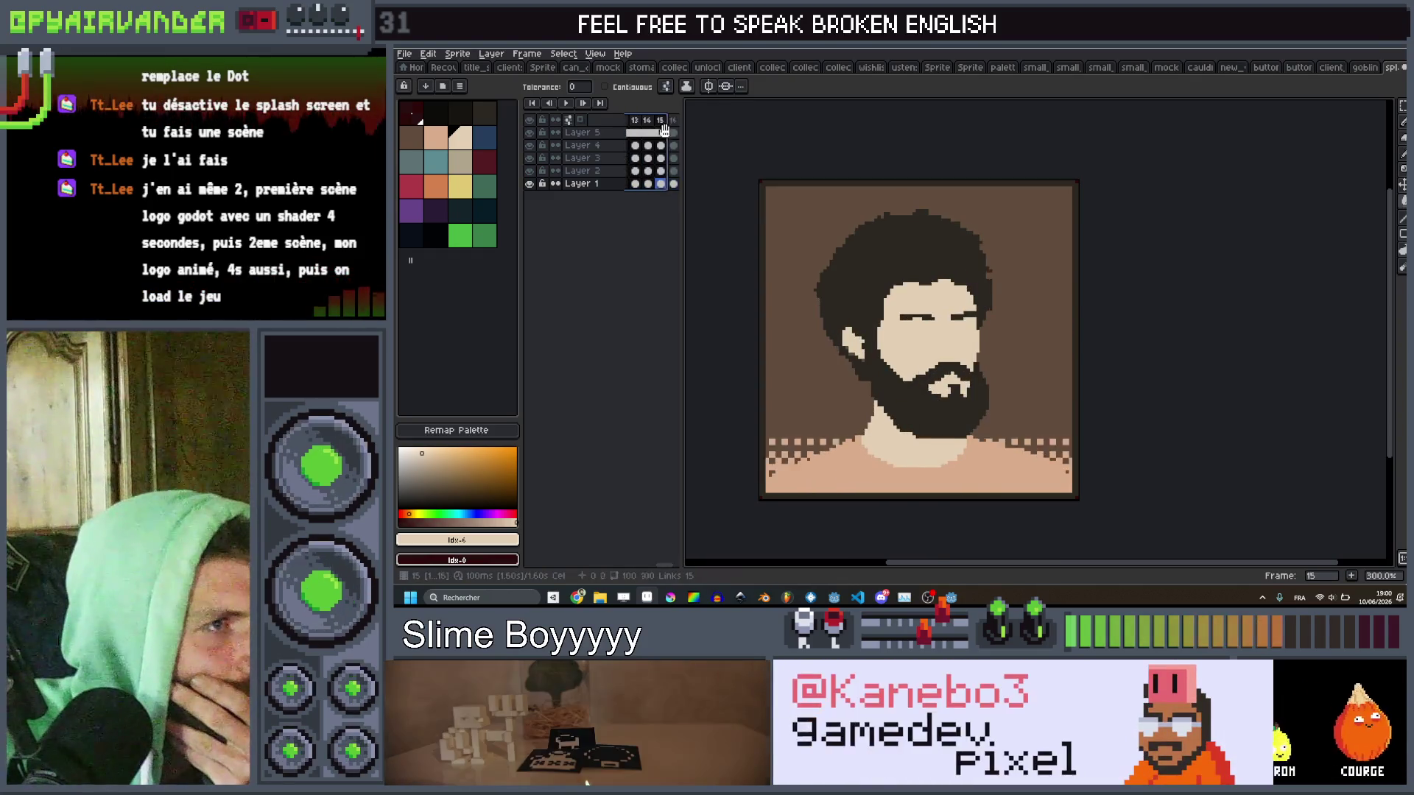
{"action": "left_click", "coordinate": [630, 121]}
{"action": "key", "text": "Return"}
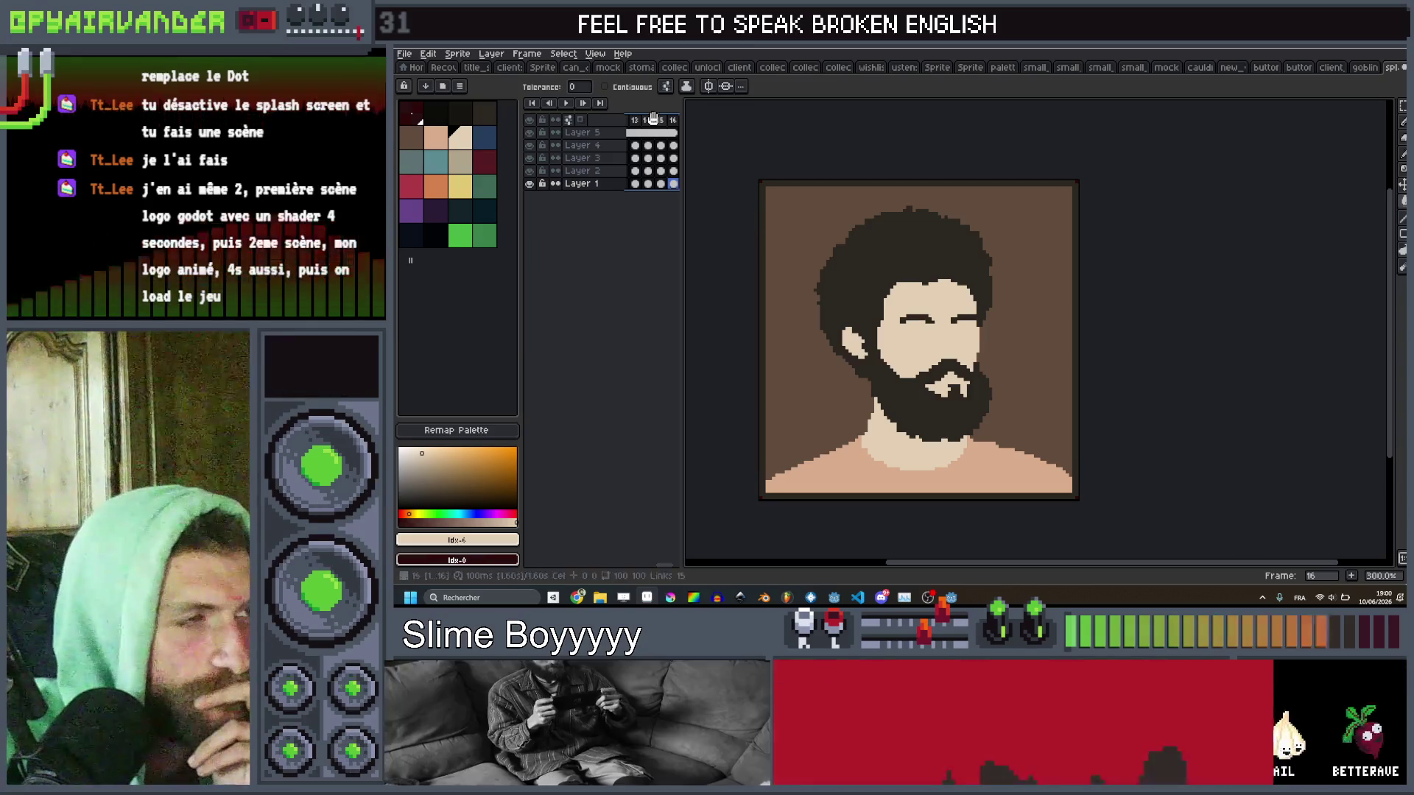
{"action": "key", "text": "Return"}
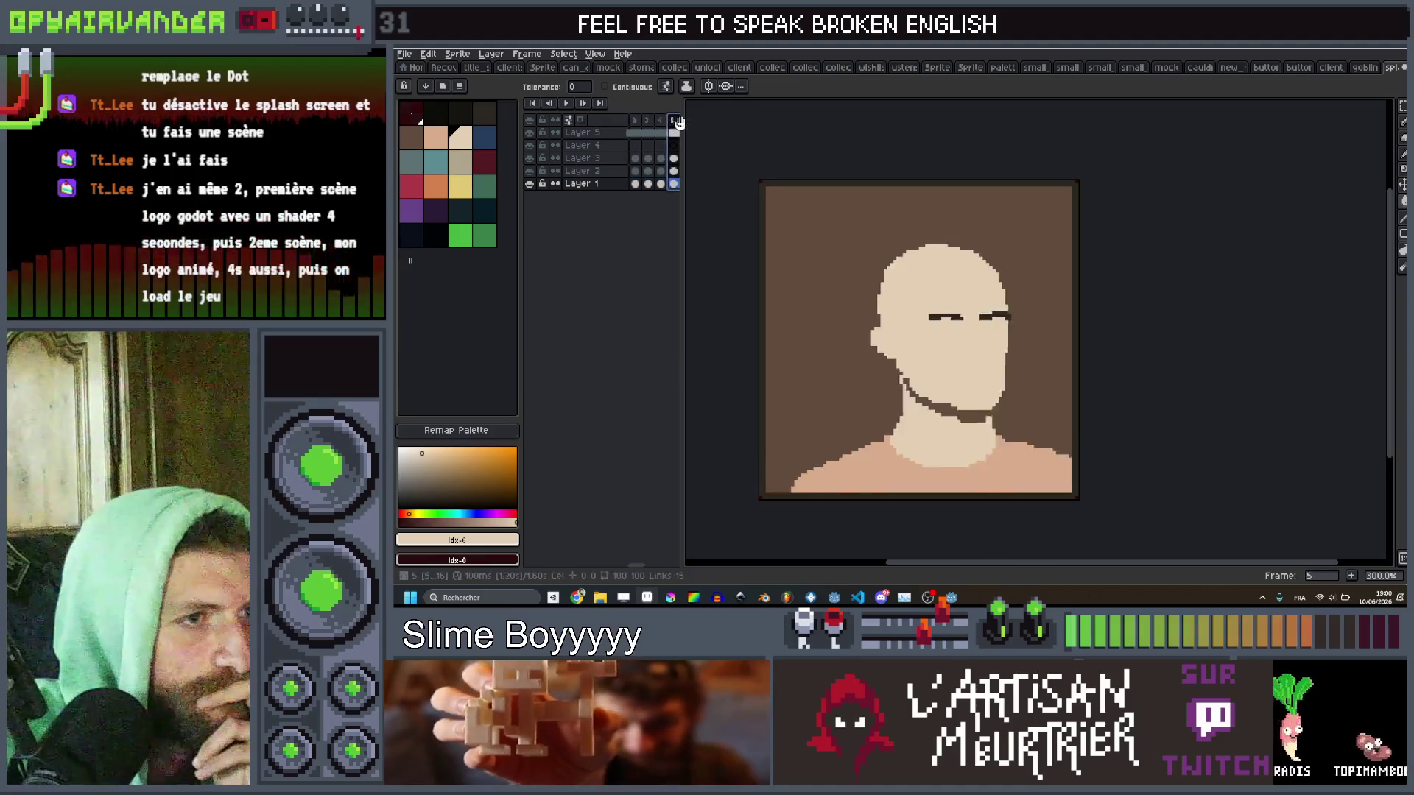
{"action": "left_click", "coordinate": [405, 54]}
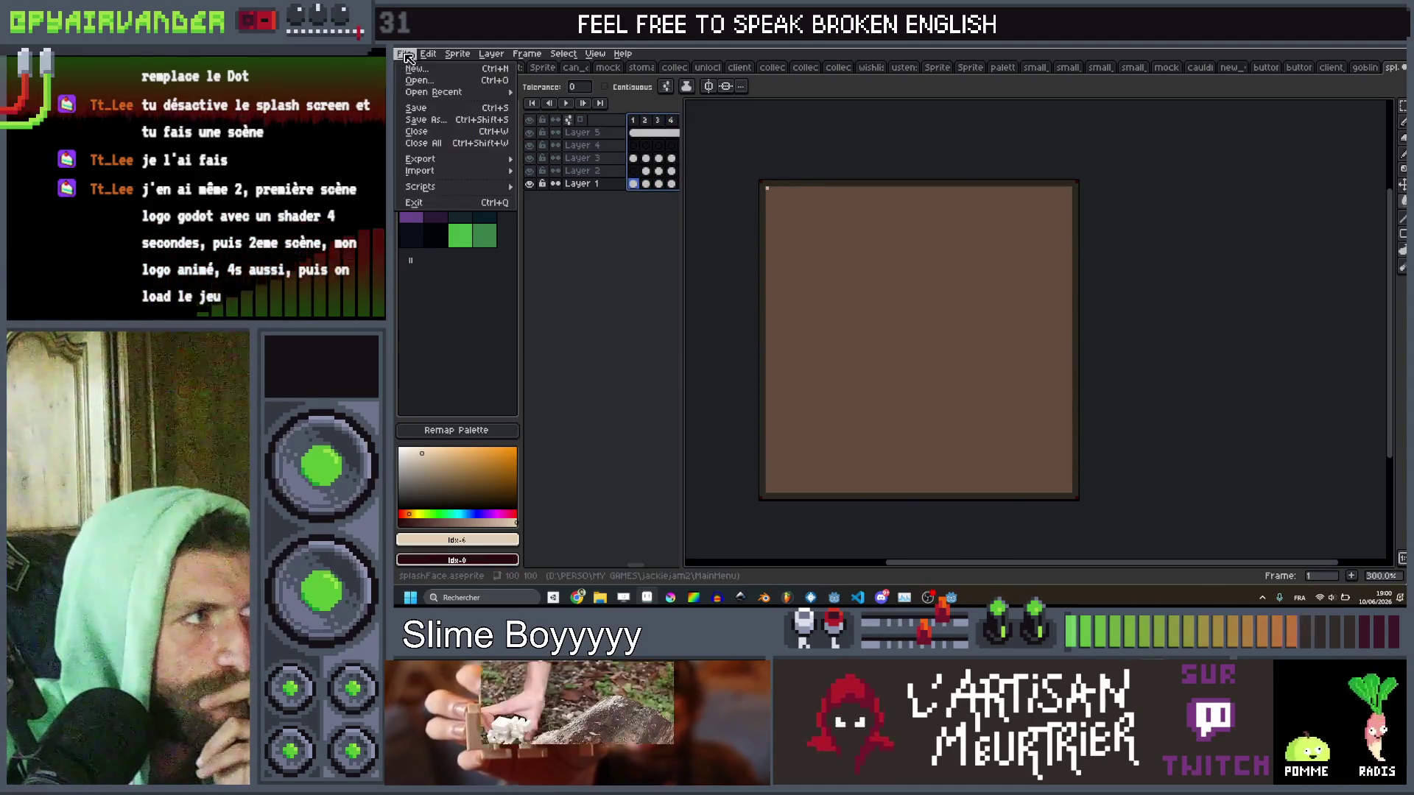
Save splashFace.aseprite into the Slime Soup art folder.
{"action": "left_click", "coordinate": [439, 121]}
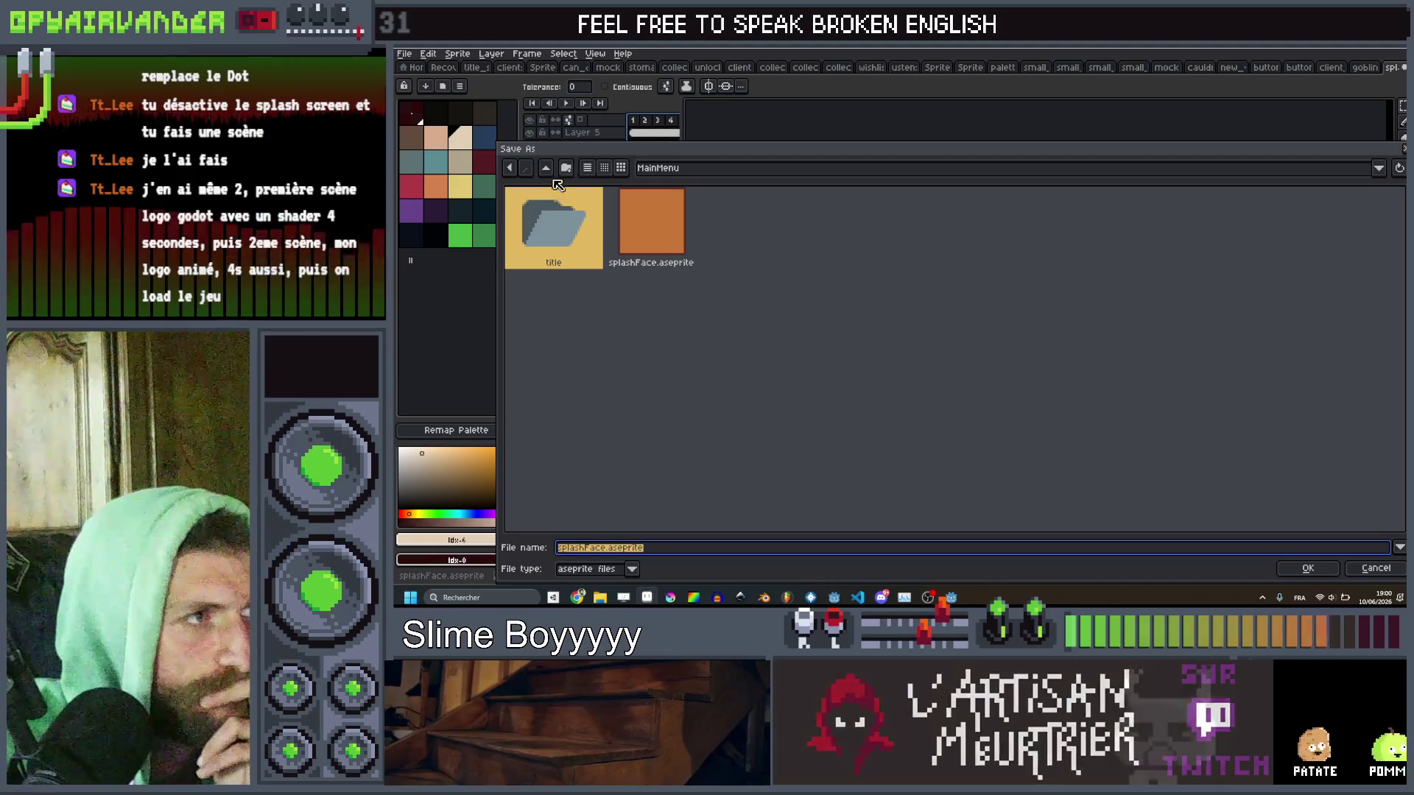
{"action": "left_click", "coordinate": [695, 168]}
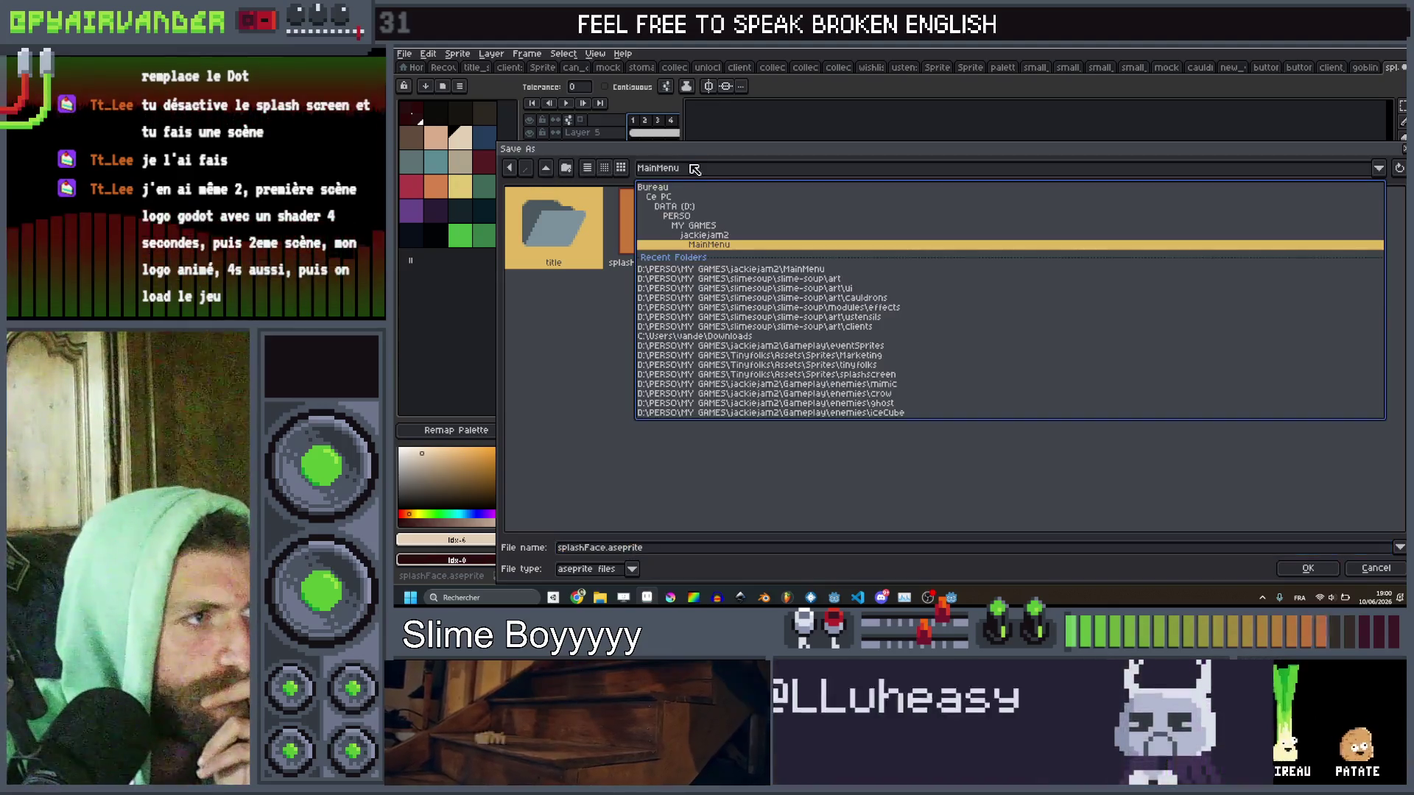
{"action": "left_click", "coordinate": [693, 279]}
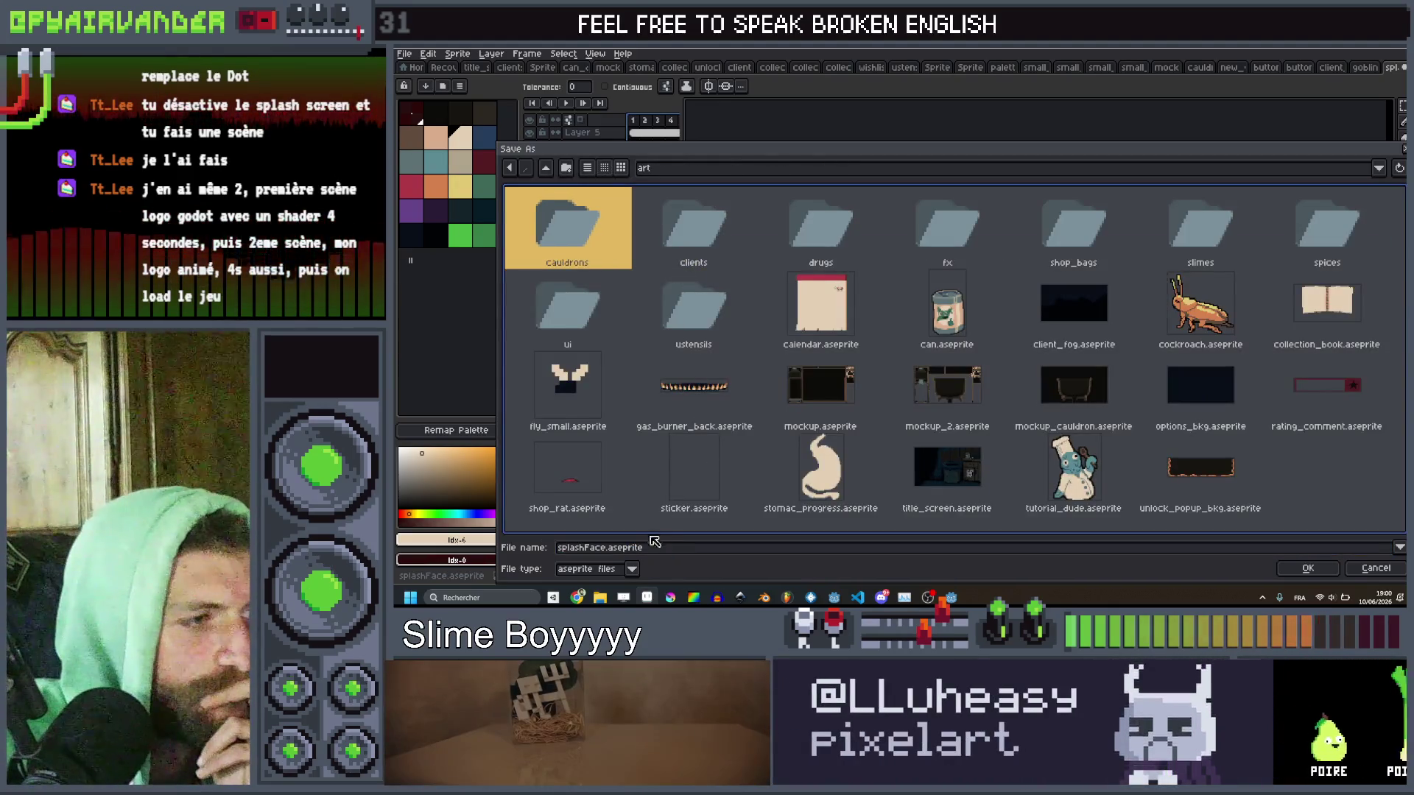
{"action": "left_click", "coordinate": [1302, 566]}
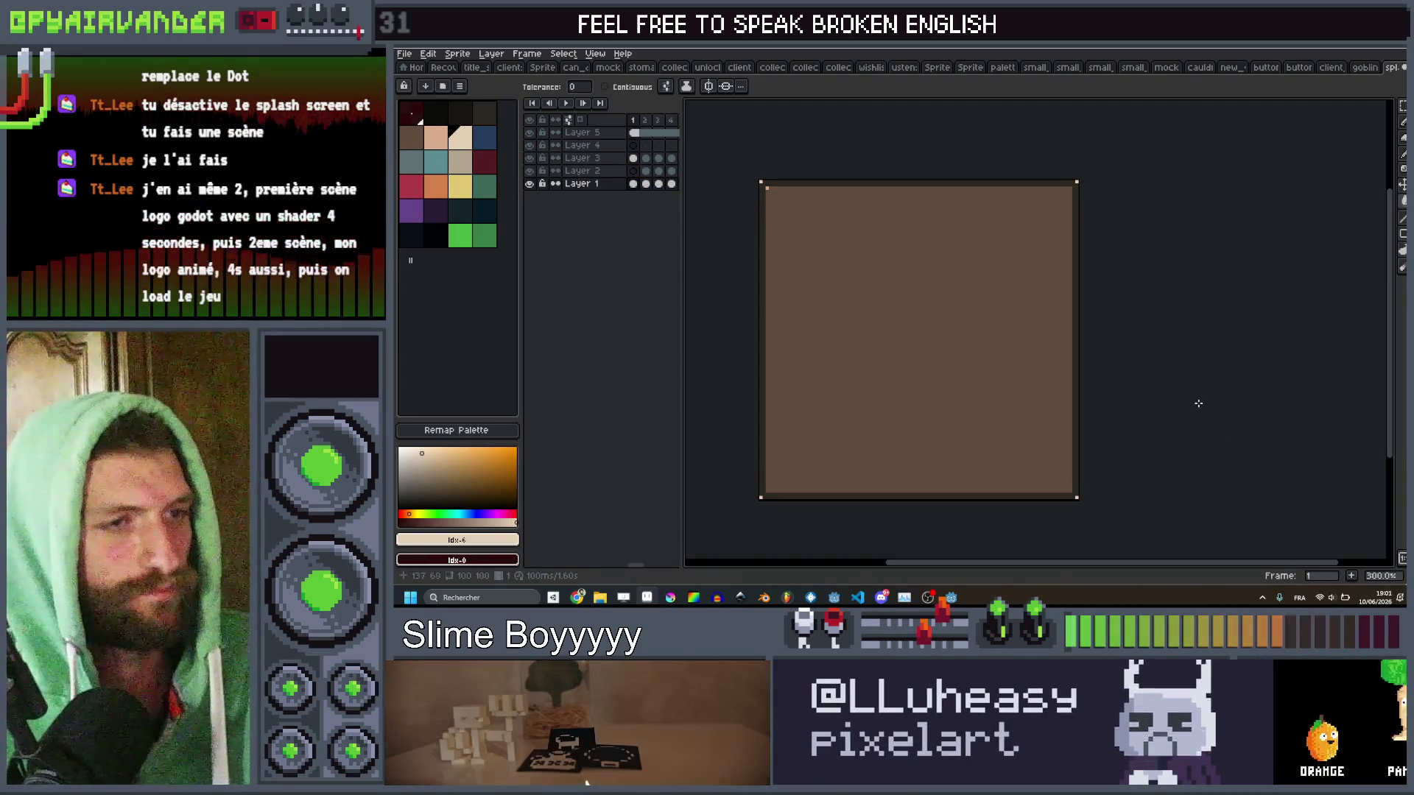
Export the animation as splashFace.png instead of gif, then return to Godot.
{"action": "key", "text": "v"}
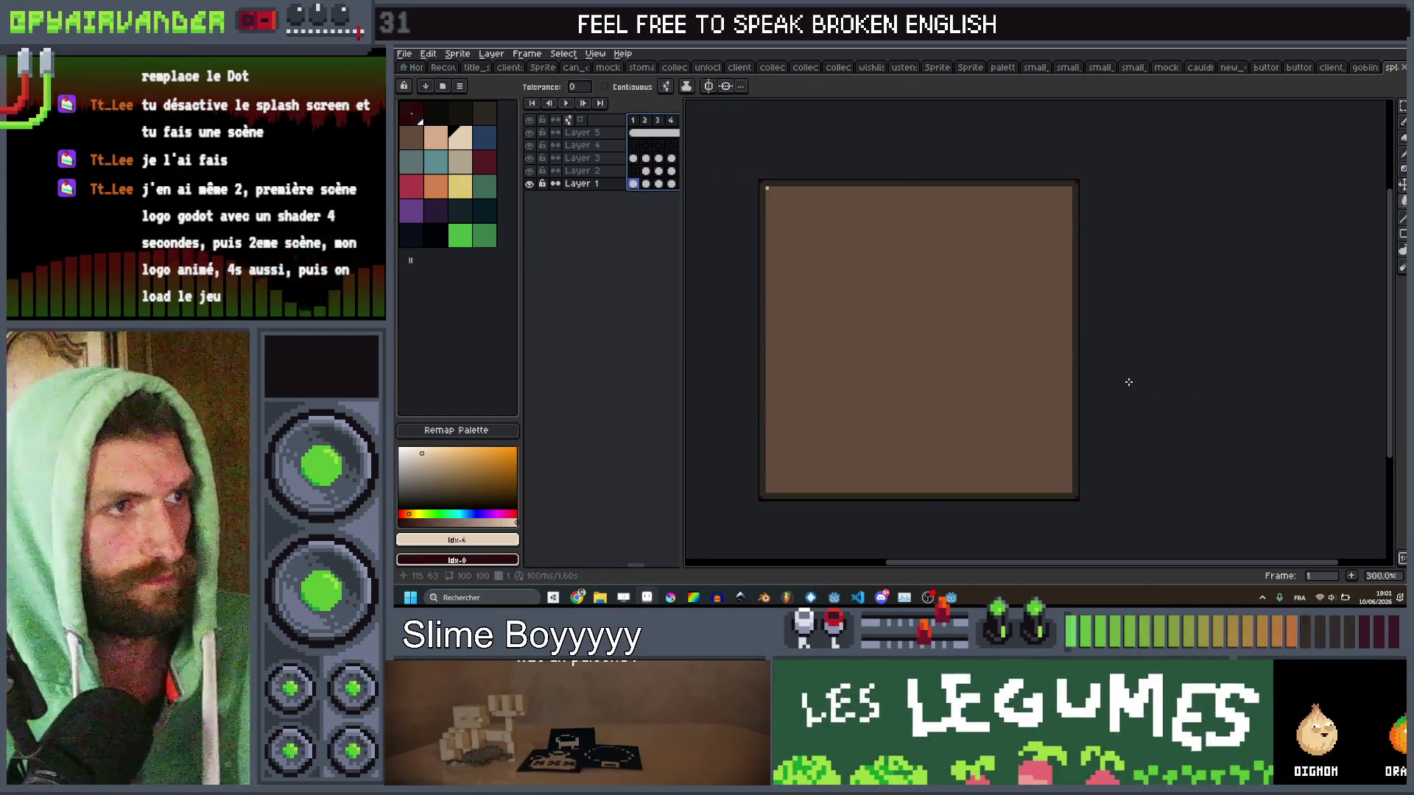
{"action": "key", "text": "ctrl+alt+shift+s"}
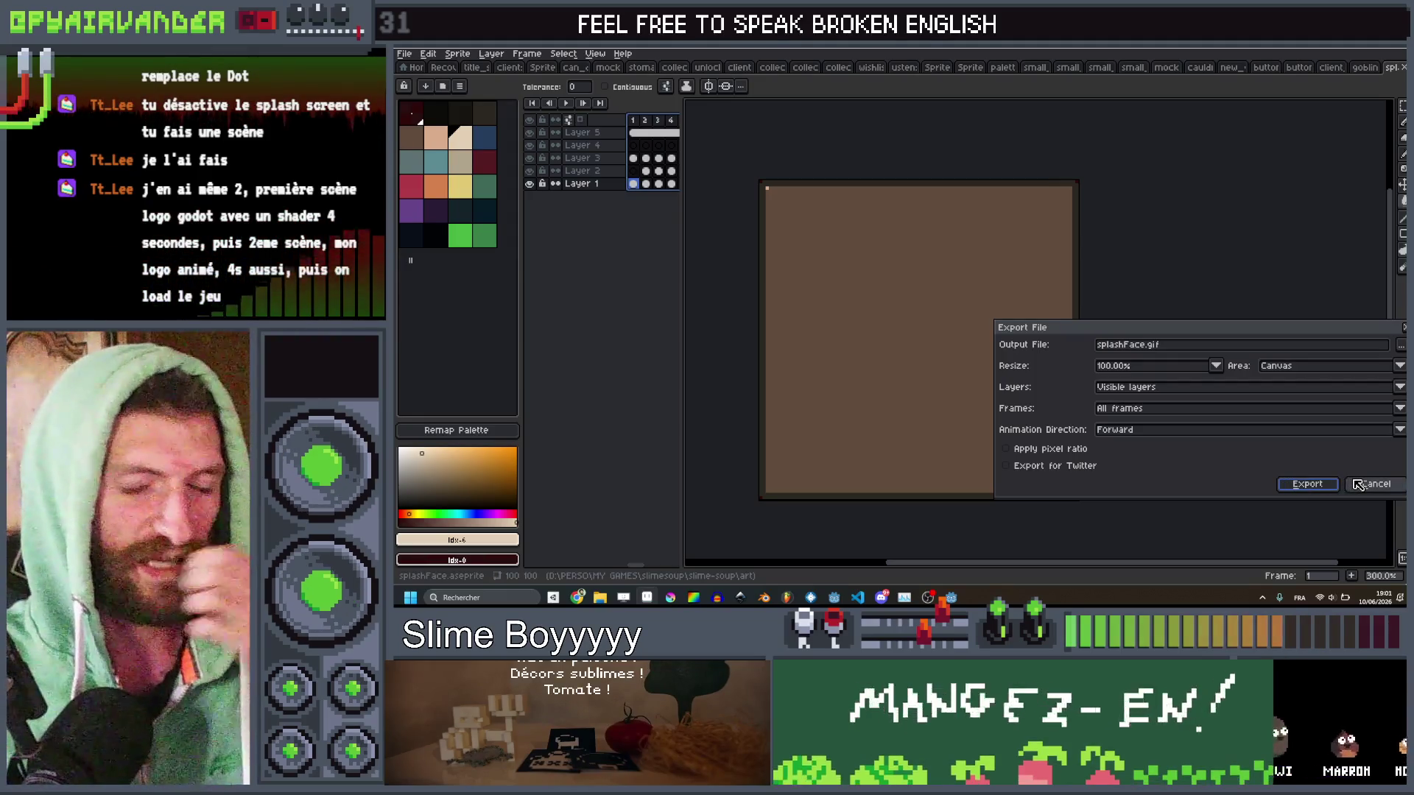
{"action": "double_click", "coordinate": [1151, 344]}
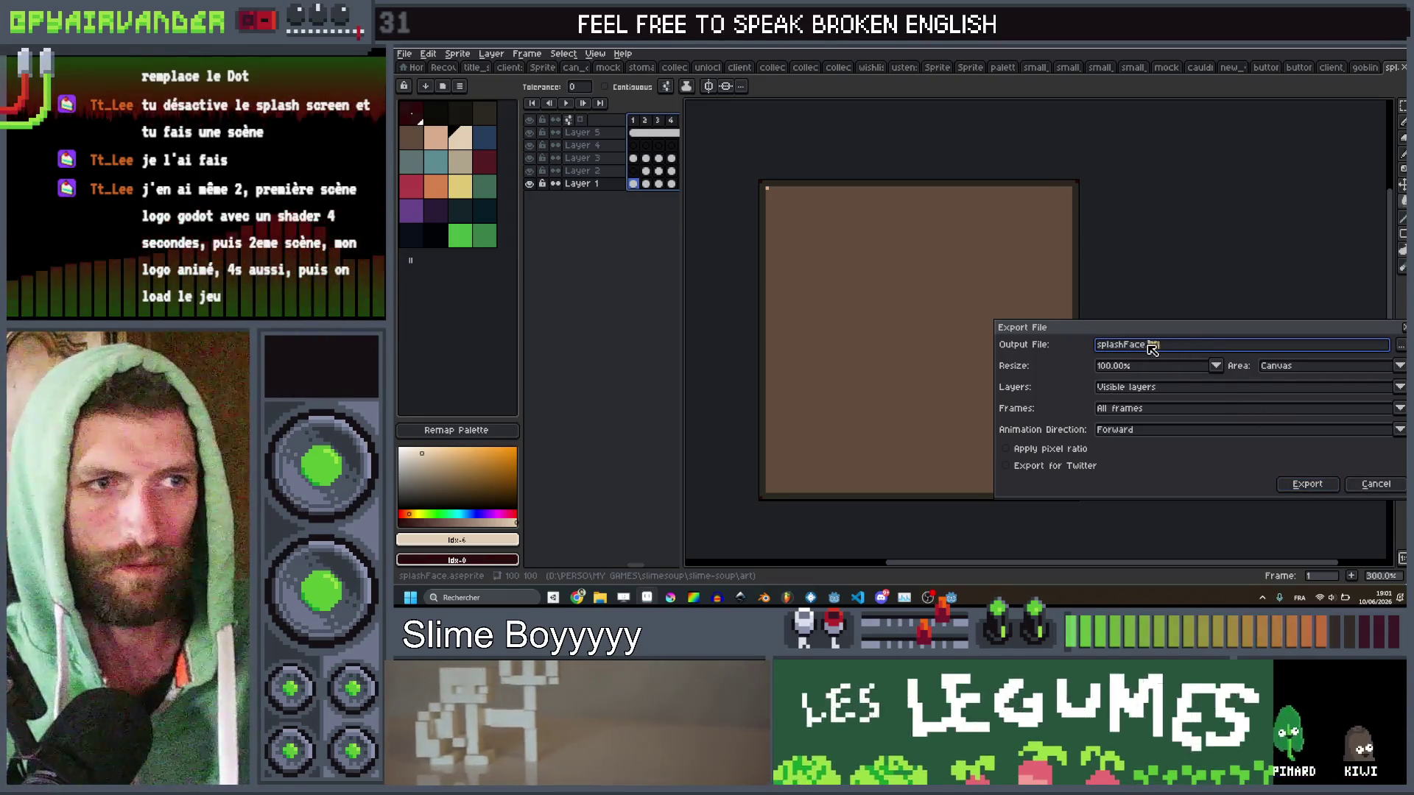
{"action": "type", "text": "png"}
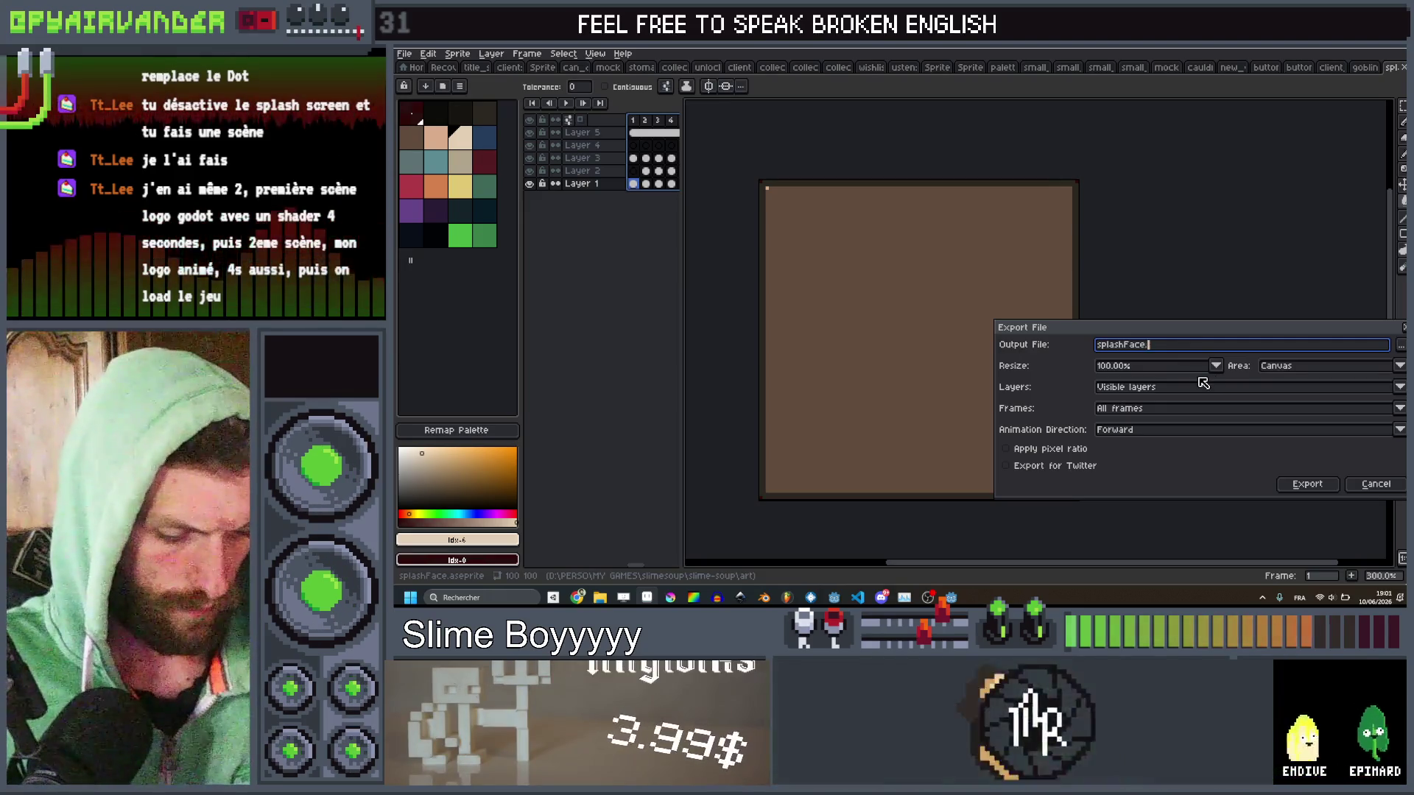
{"action": "key", "text": "Return"}
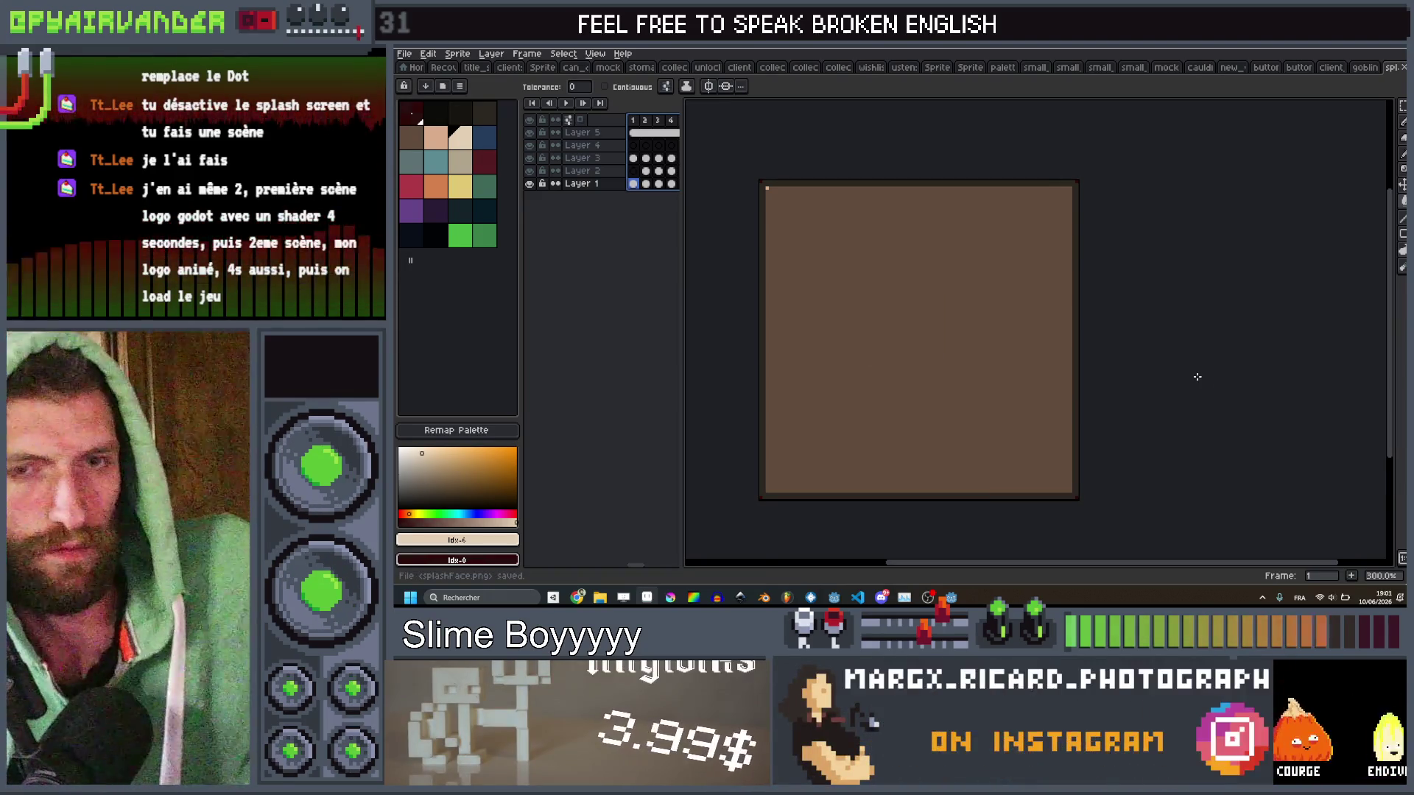
{"action": "scroll", "coordinate": [1068, 407], "scroll_direction": "right", "scroll_amount": 2}
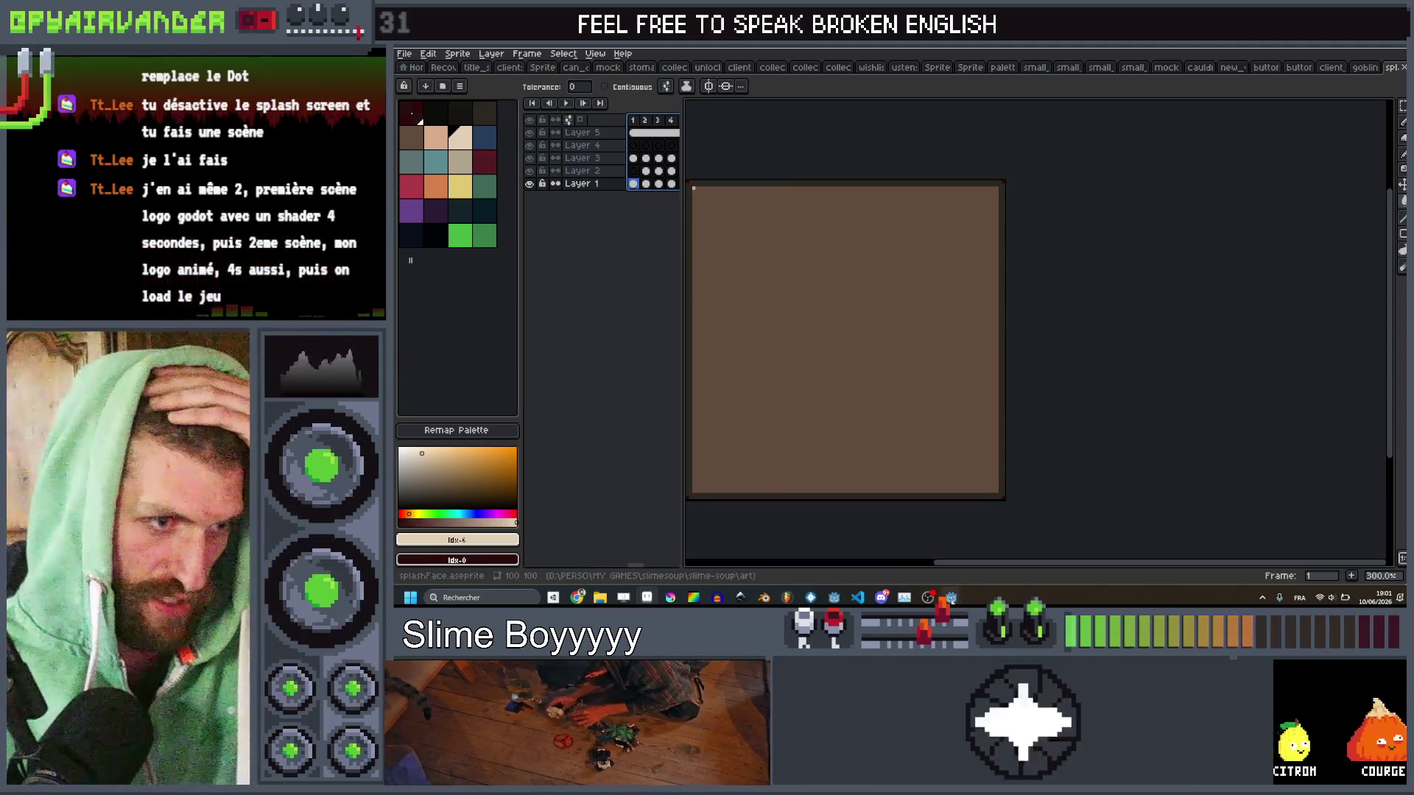
{"action": "mouse_move", "coordinate": [950, 597]}
{"action": "left_click", "coordinate": [992, 541]}
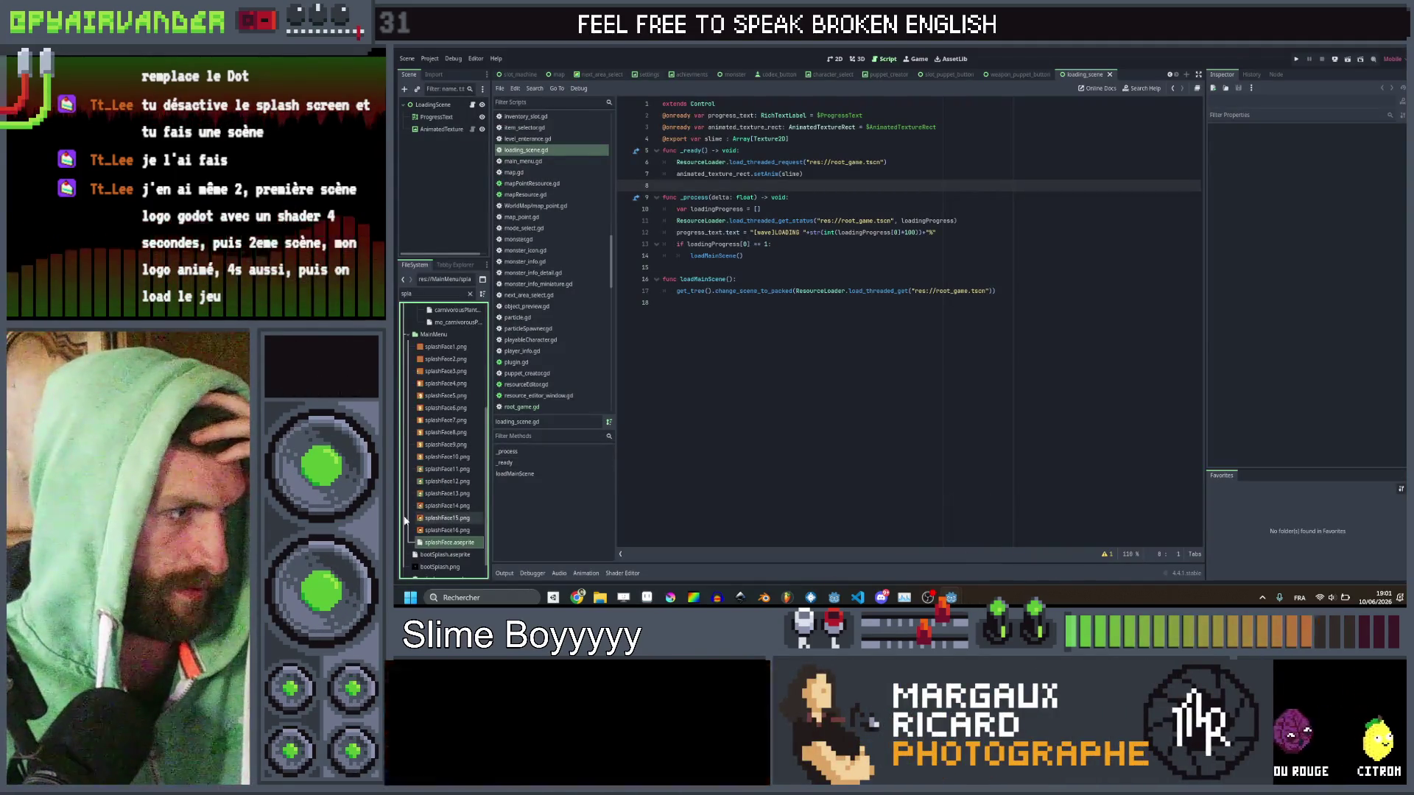
Locate the splashScreenSFX_0 sound file and open splash_screen.gd in the script editor.
{"action": "scroll", "coordinate": [405, 520], "scroll_direction": "down", "scroll_amount": 1}
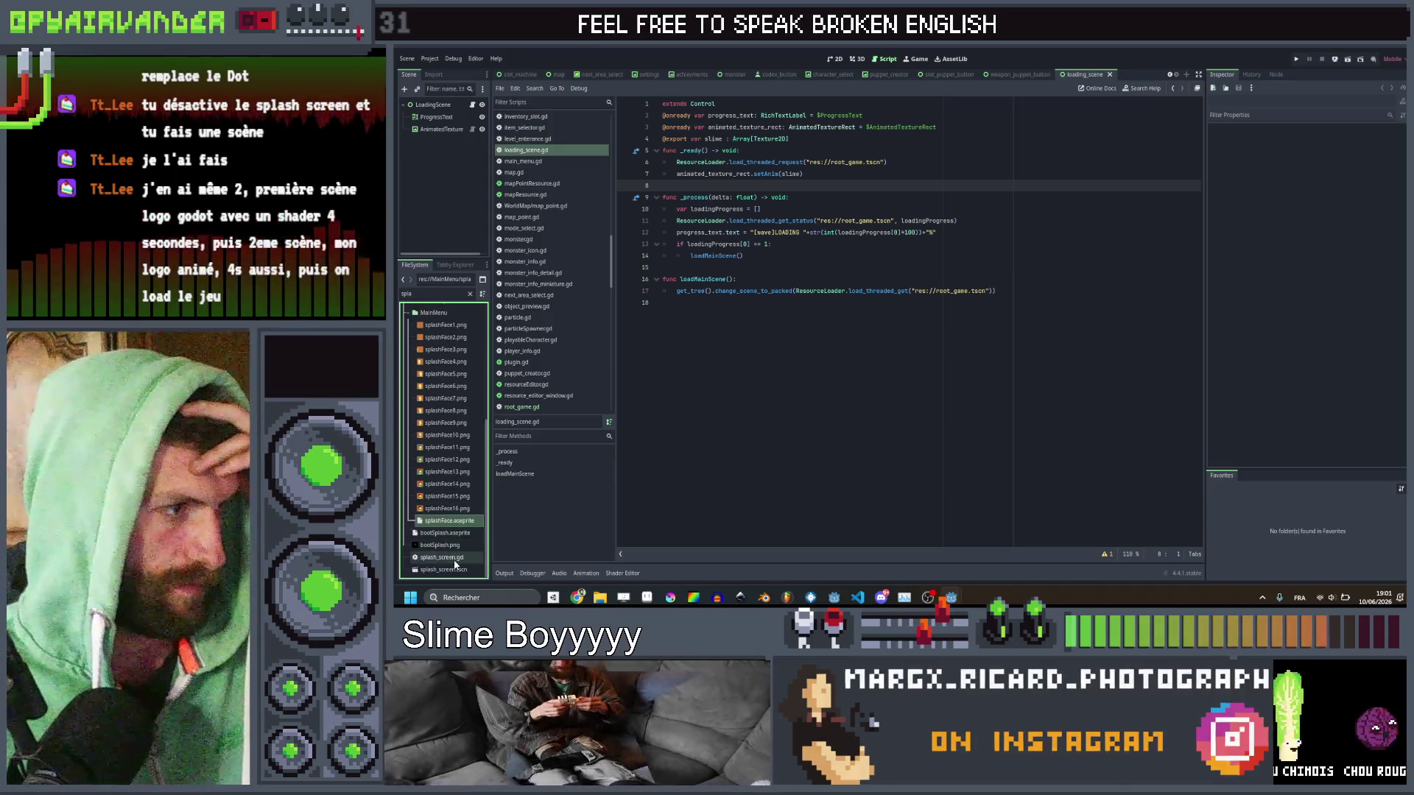
{"action": "scroll", "coordinate": [441, 479], "scroll_direction": "up", "scroll_amount": 5}
{"action": "left_click", "coordinate": [453, 359]}
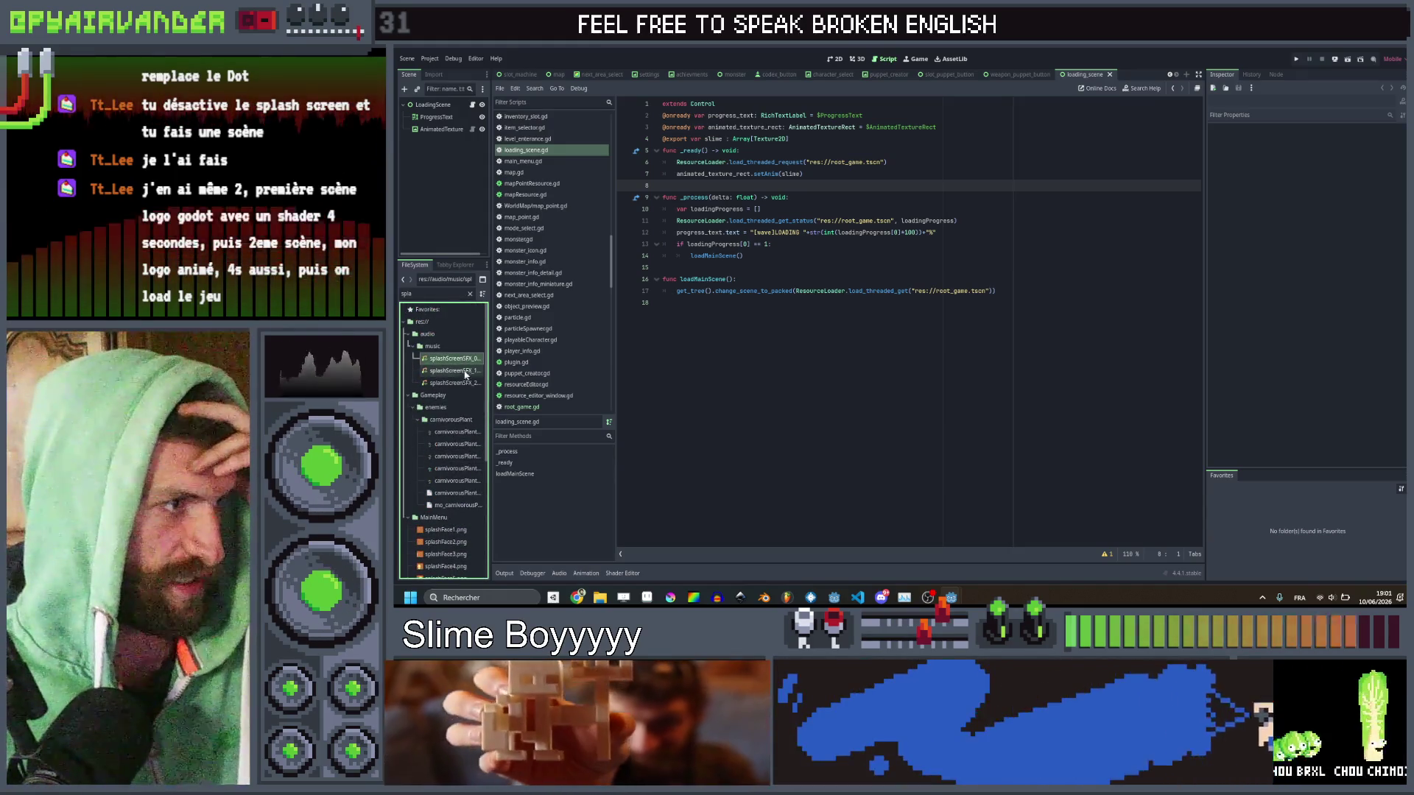
{"action": "scroll", "coordinate": [454, 515], "scroll_direction": "down", "scroll_amount": 2}
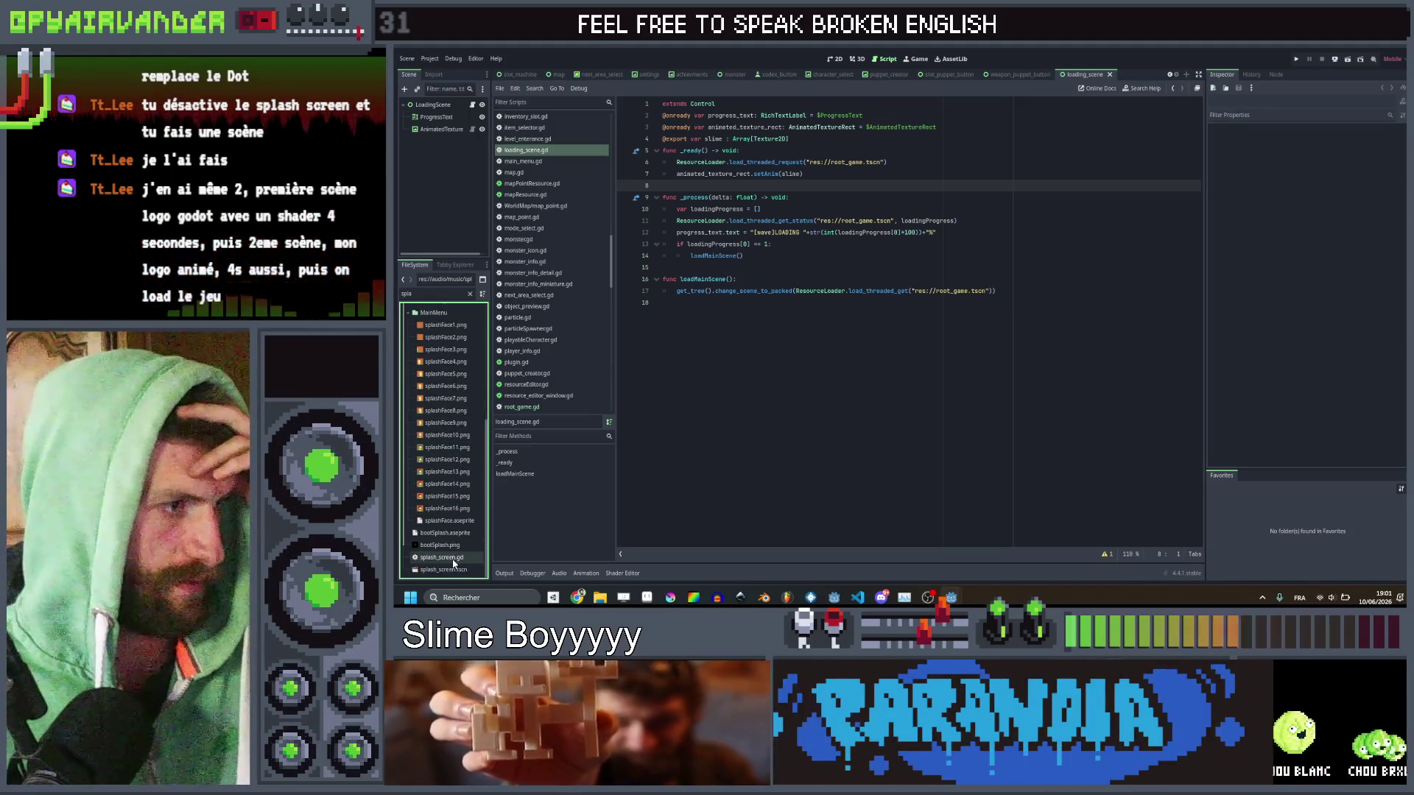
{"action": "double_click", "coordinate": [456, 558]}
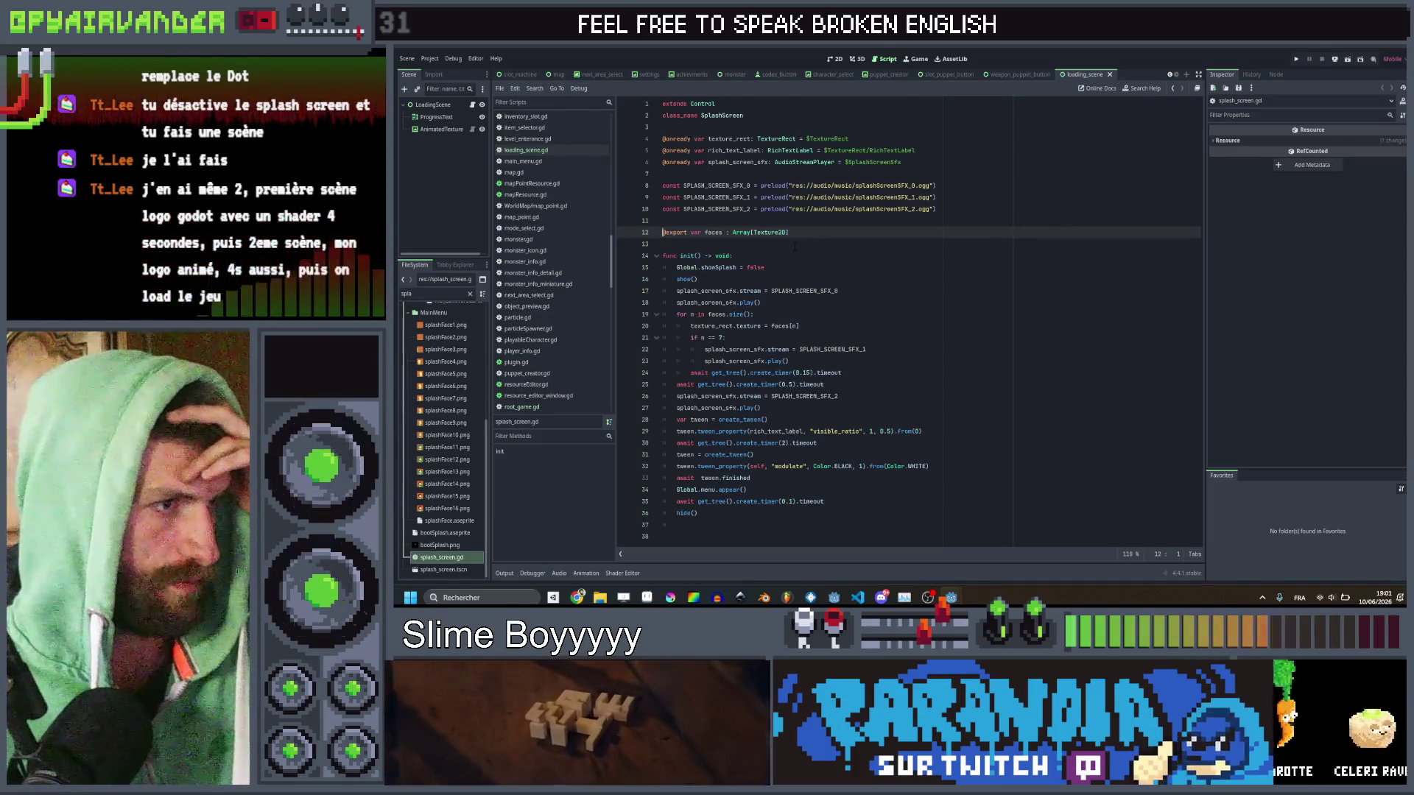
Select the entire splash_screen.gd code to review it, then clear the selection.
{"action": "mouse_move", "coordinate": [756, 514]}
{"action": "left_mouse_down"}
{"action": "mouse_move", "coordinate": [699, 373]}
{"action": "mouse_move", "coordinate": [666, 116]}
{"action": "mouse_move", "coordinate": [666, 162]}
{"action": "mouse_move", "coordinate": [663, 116]}
{"action": "mouse_move", "coordinate": [635, 98]}
{"action": "left_mouse_up"}
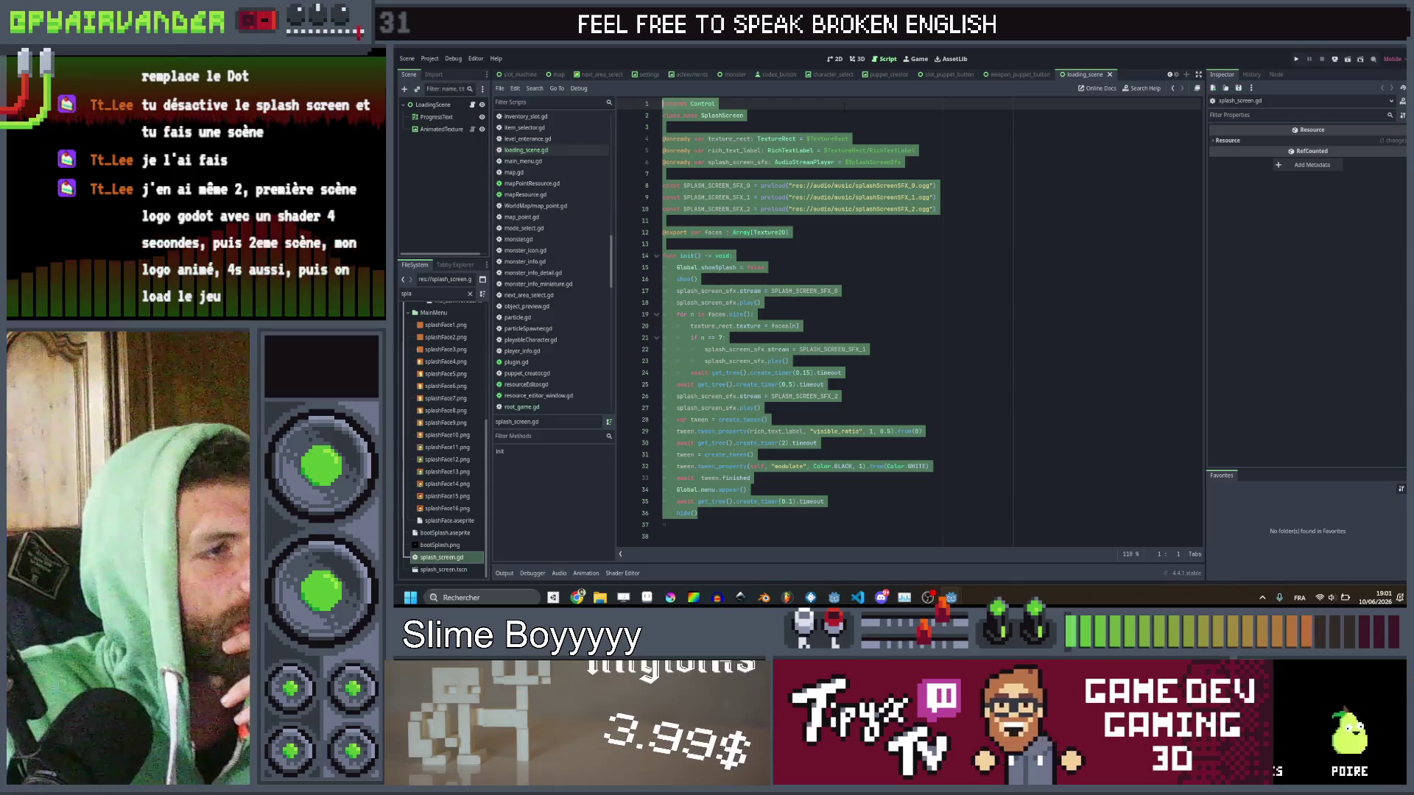
{"action": "left_click", "coordinate": [807, 265]}
{"action": "left_click_drag", "start_coordinate": [714, 513], "coordinate": [663, 103]}
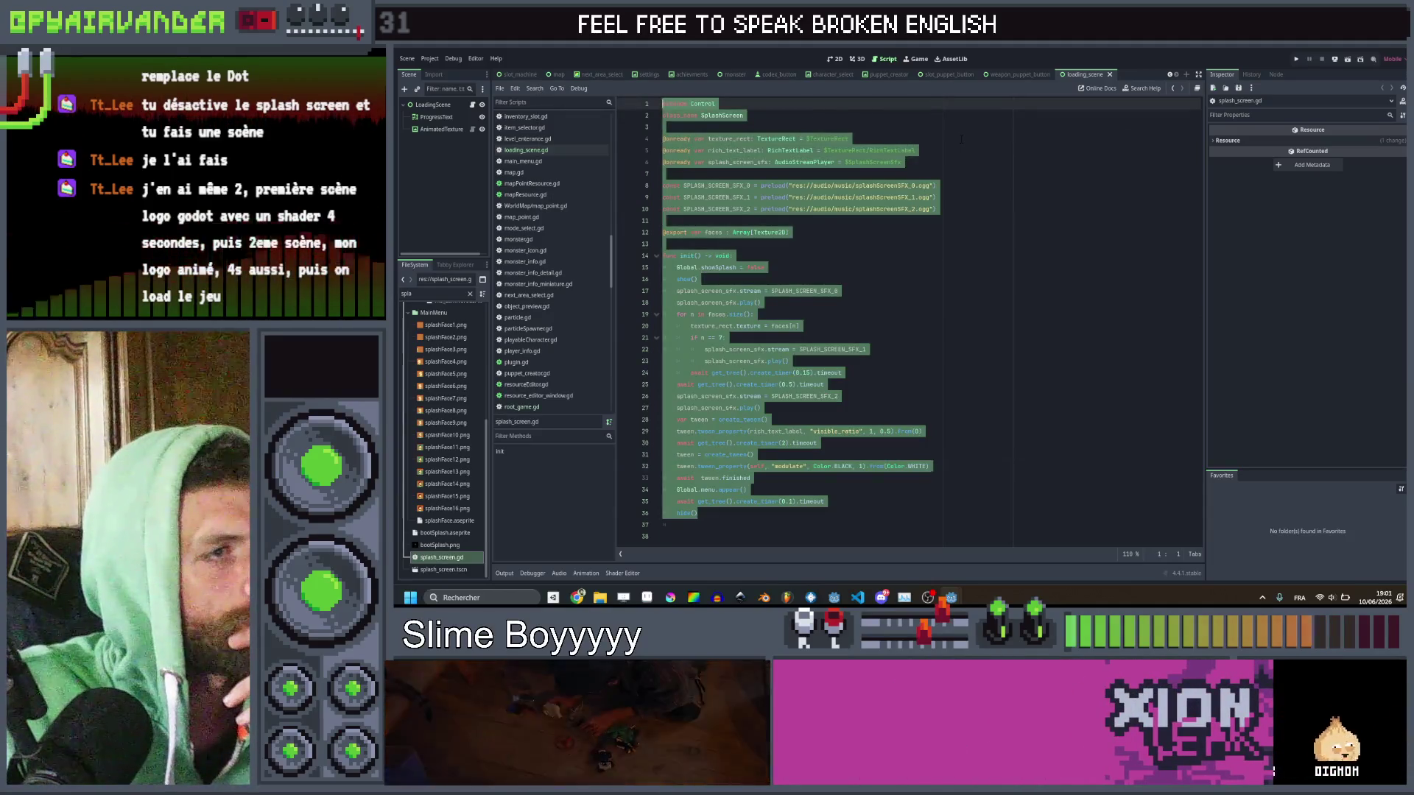
{"action": "left_click", "coordinate": [961, 139]}
{"action": "mouse_move", "coordinate": [928, 597]}
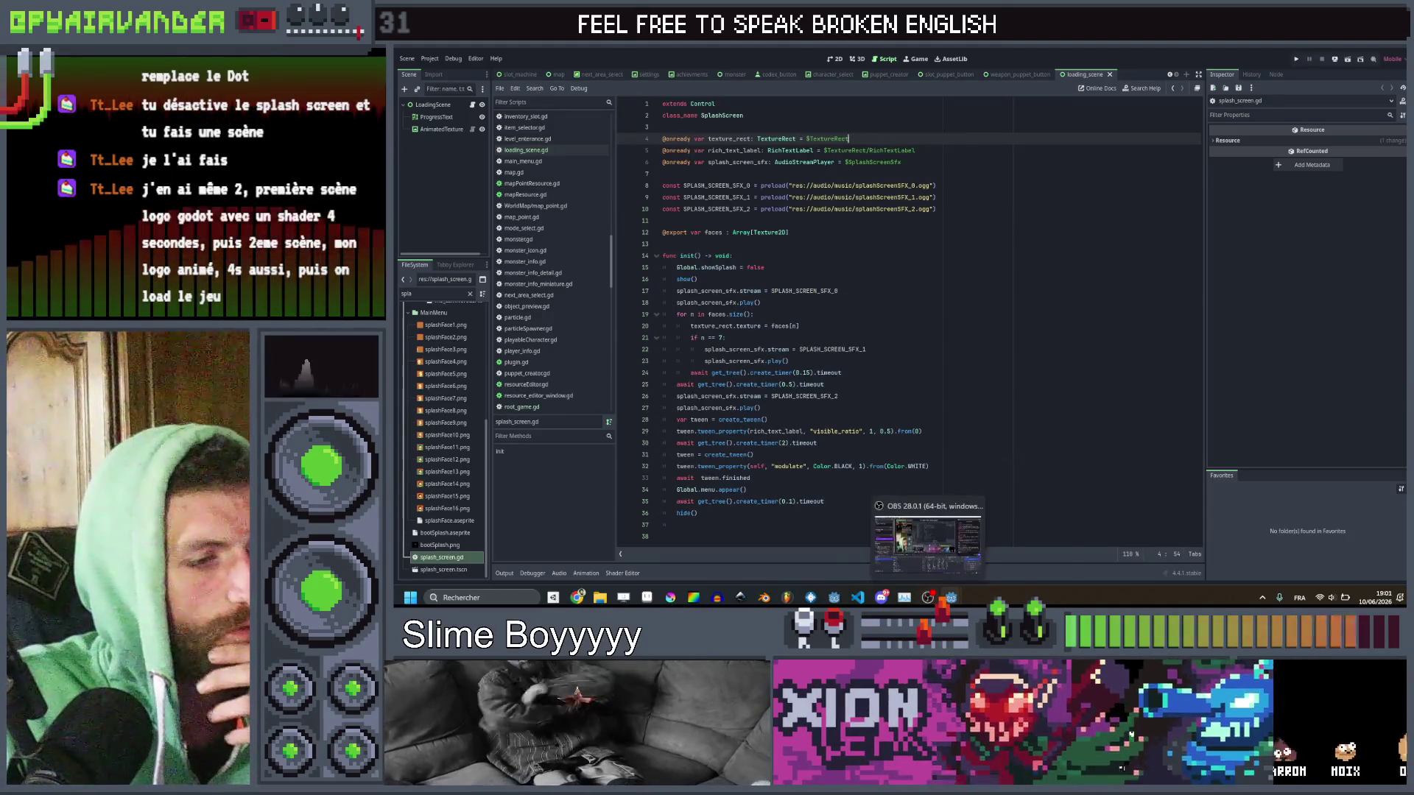
{"action": "mouse_move", "coordinate": [925, 550]}
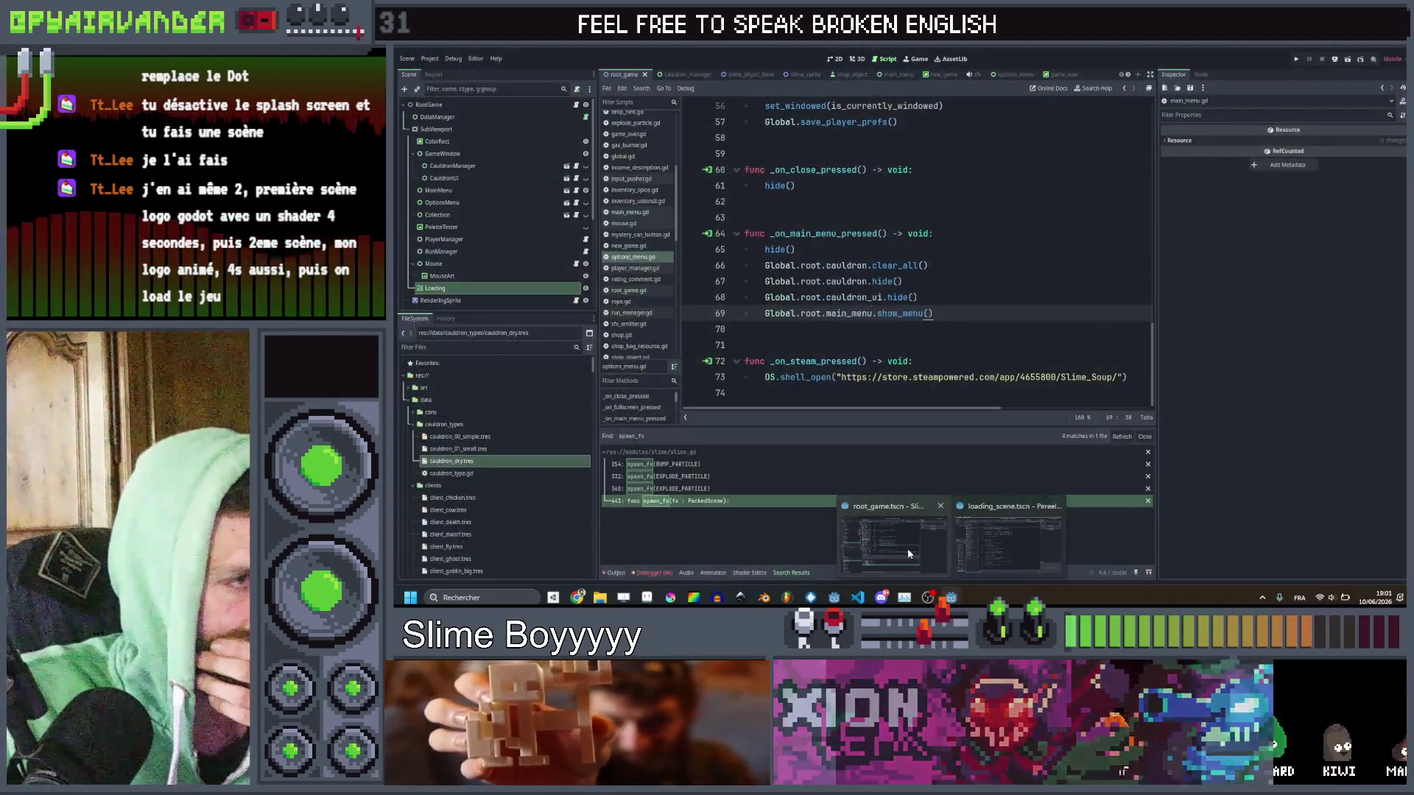
Create a new scene with a LoadingScreen Control root and attach a new loading_screen.gd script.
{"action": "left_click", "coordinate": [906, 545]}
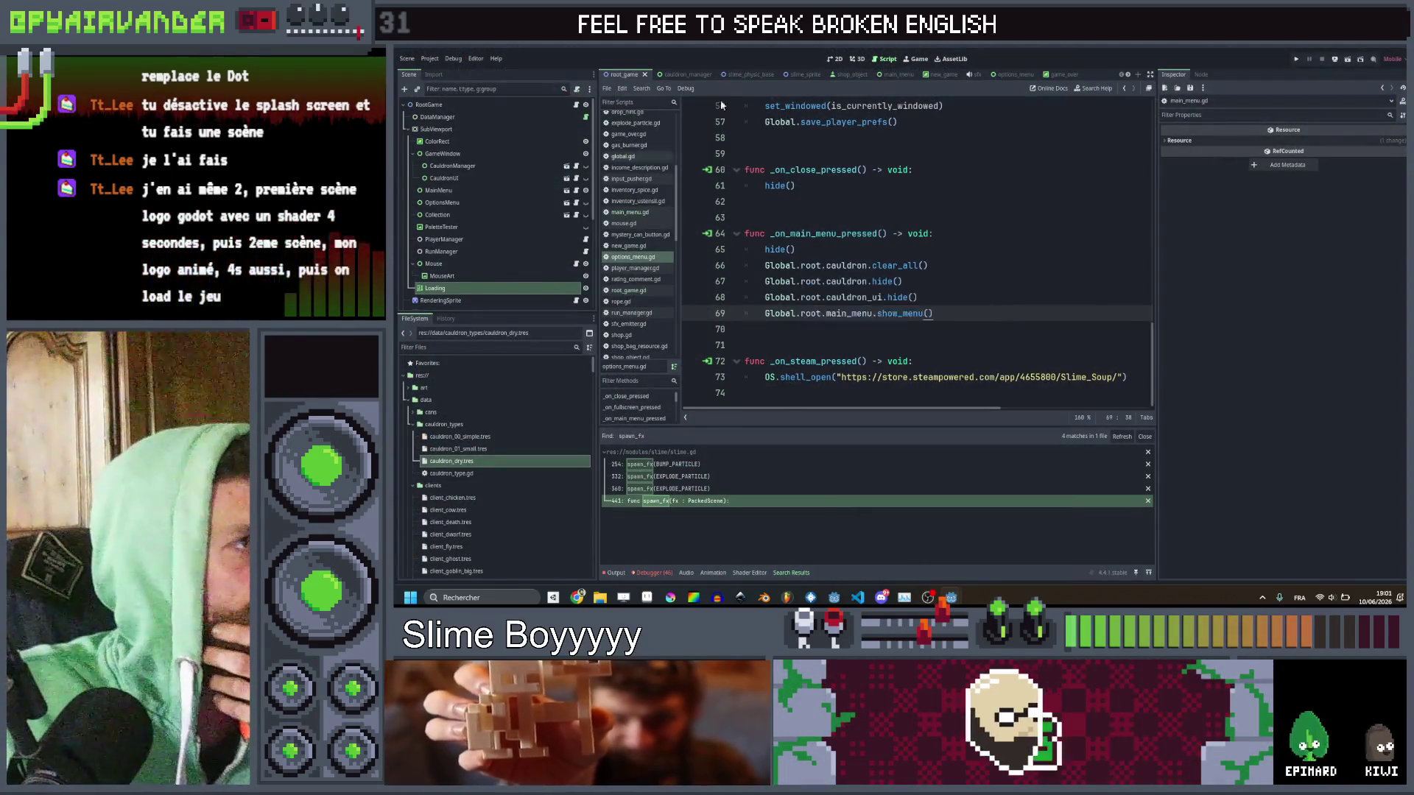
{"action": "left_click", "coordinate": [1127, 75]}
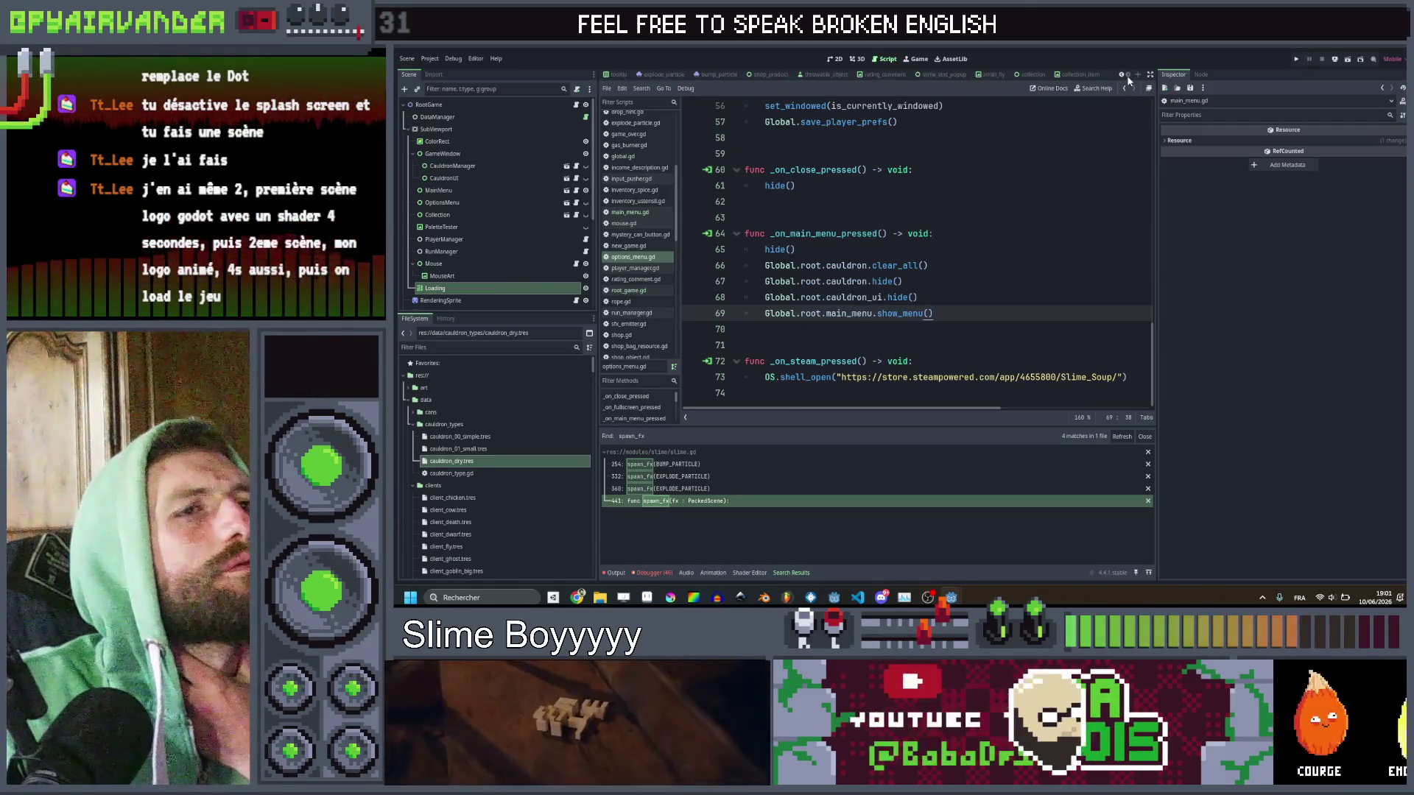
{"action": "left_click", "coordinate": [1137, 75]}
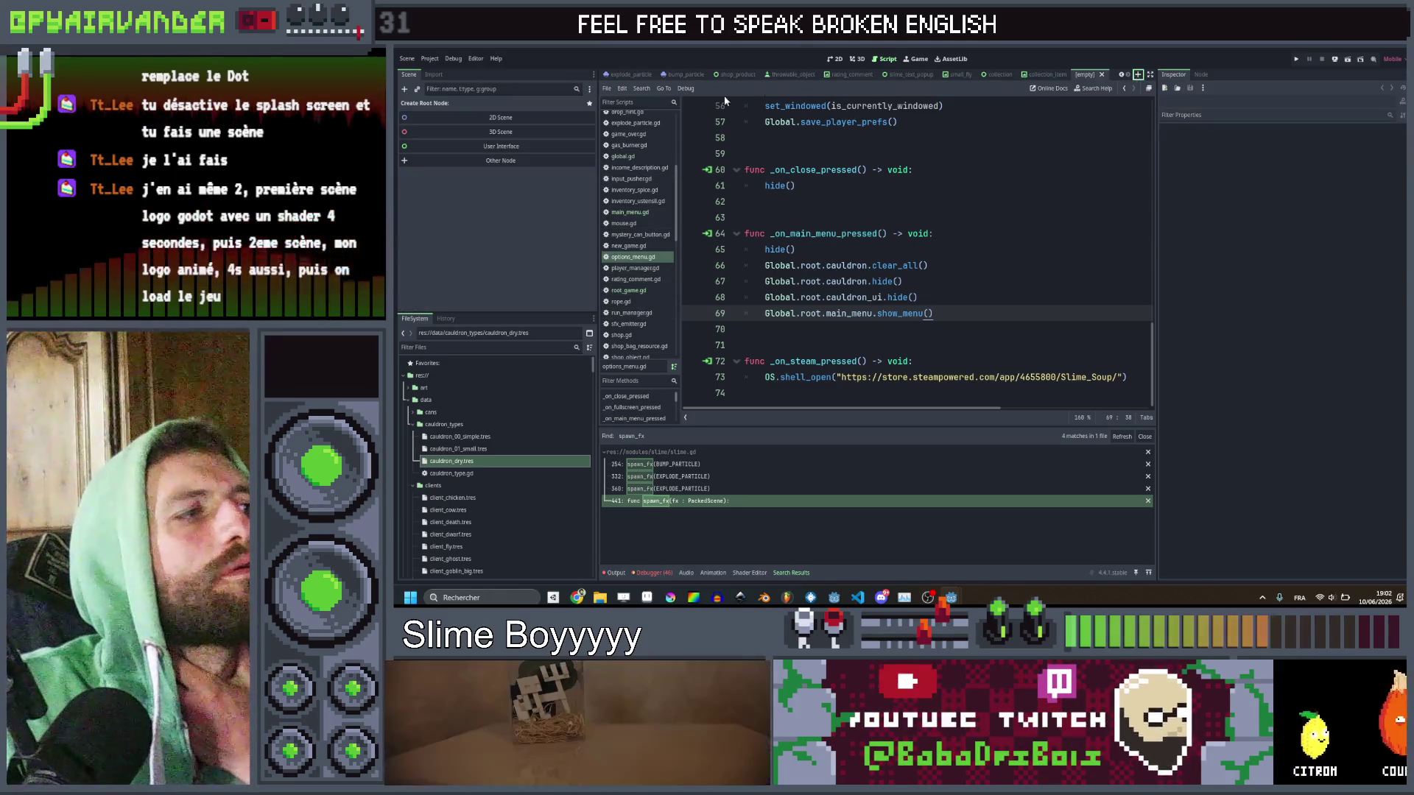
{"action": "left_click", "coordinate": [515, 147]}
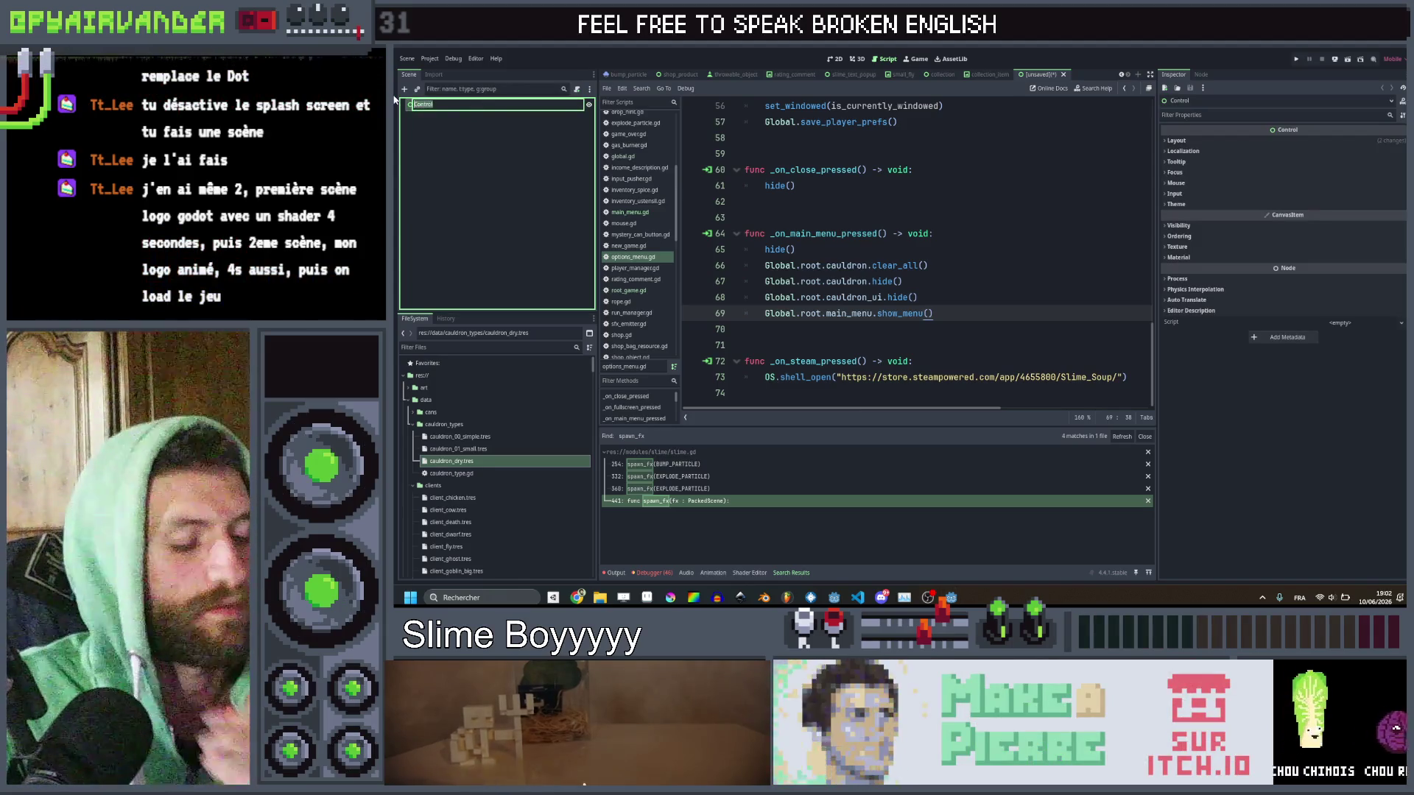
{"action": "type", "text": "LoadingScreen"}
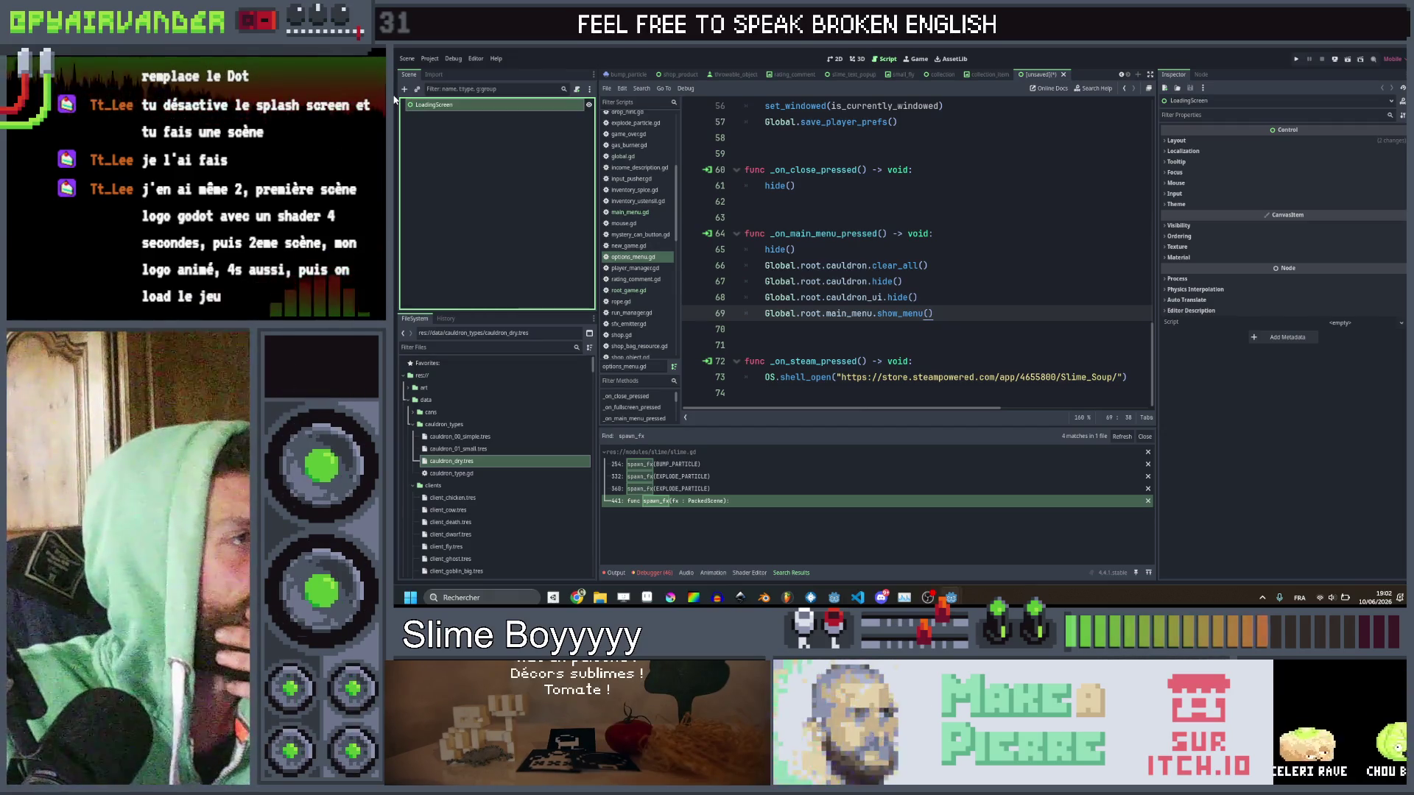
{"action": "left_click", "coordinate": [577, 89]}
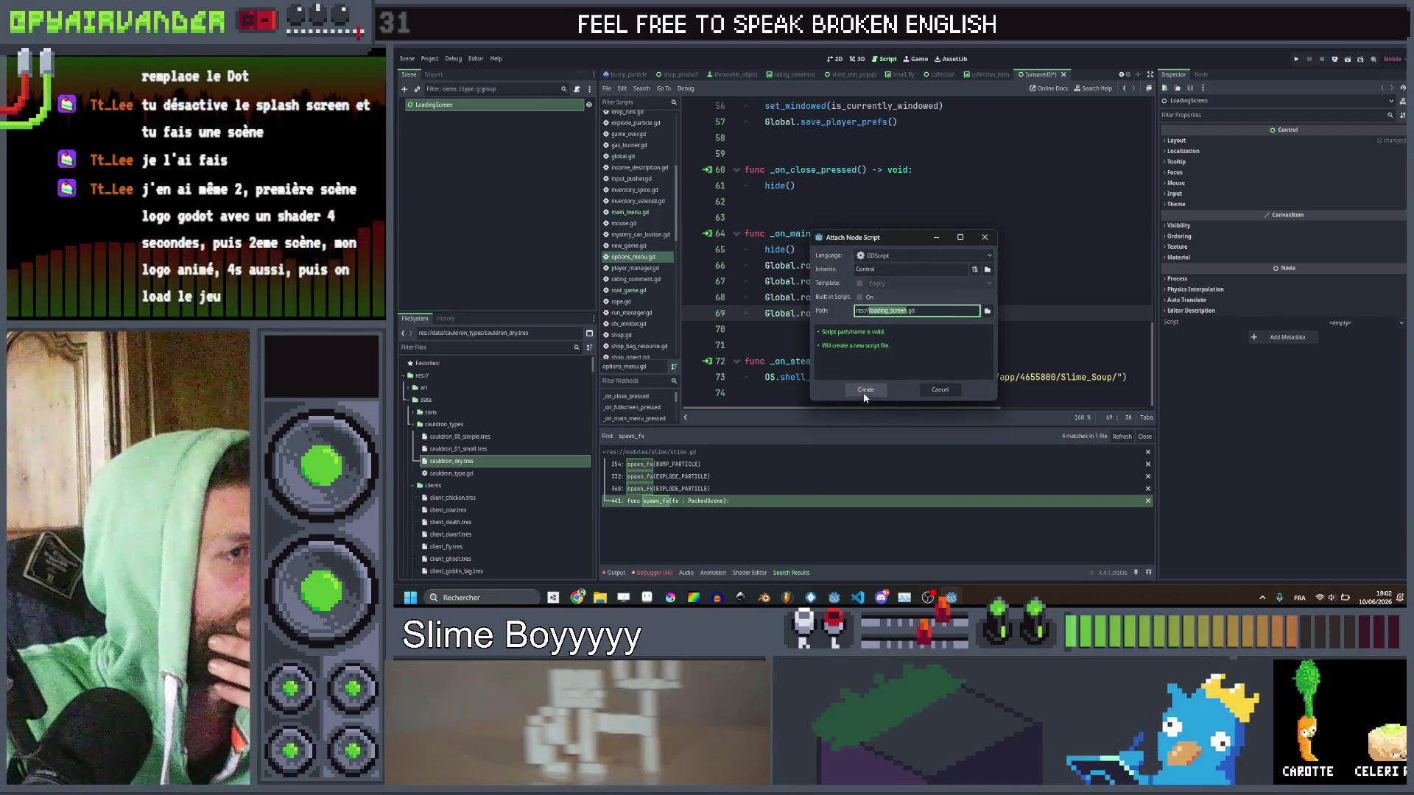
{"action": "left_click", "coordinate": [865, 390]}
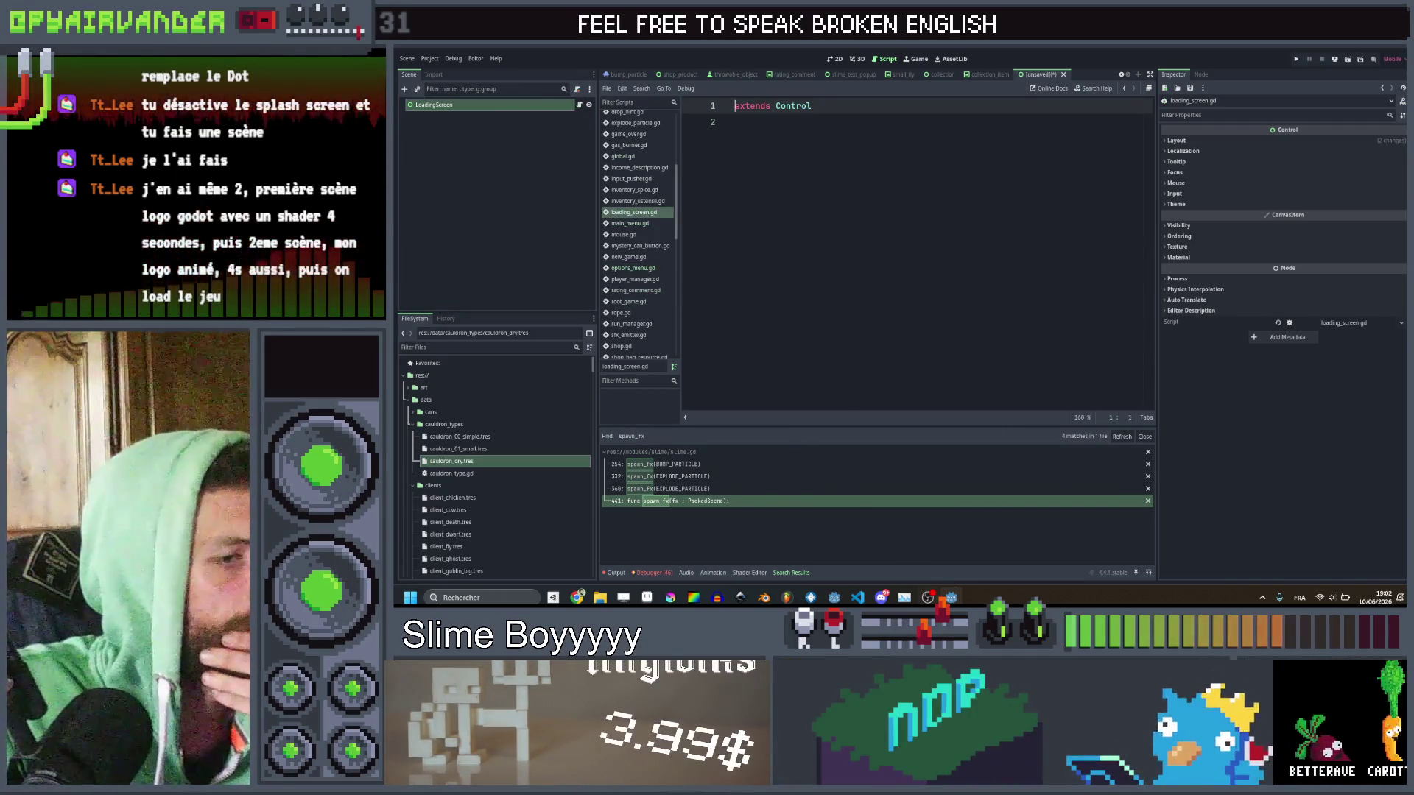
Add class_name LoadingScreen to loading_screen.gd and paste in the loading code below it.
{"action": "mouse_move", "coordinate": [950, 597]}
{"action": "left_click", "coordinate": [1004, 524]}
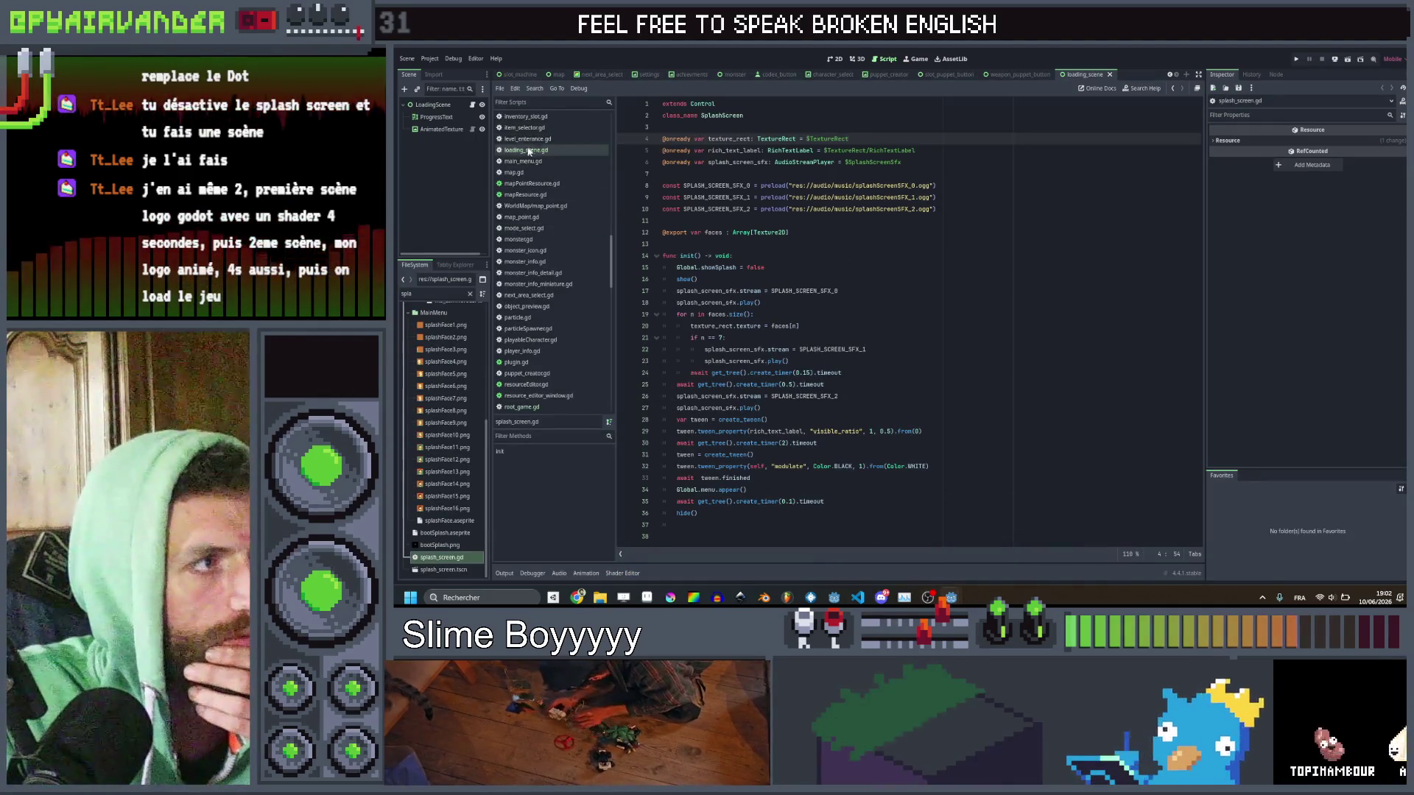
{"action": "mouse_move", "coordinate": [951, 597]}
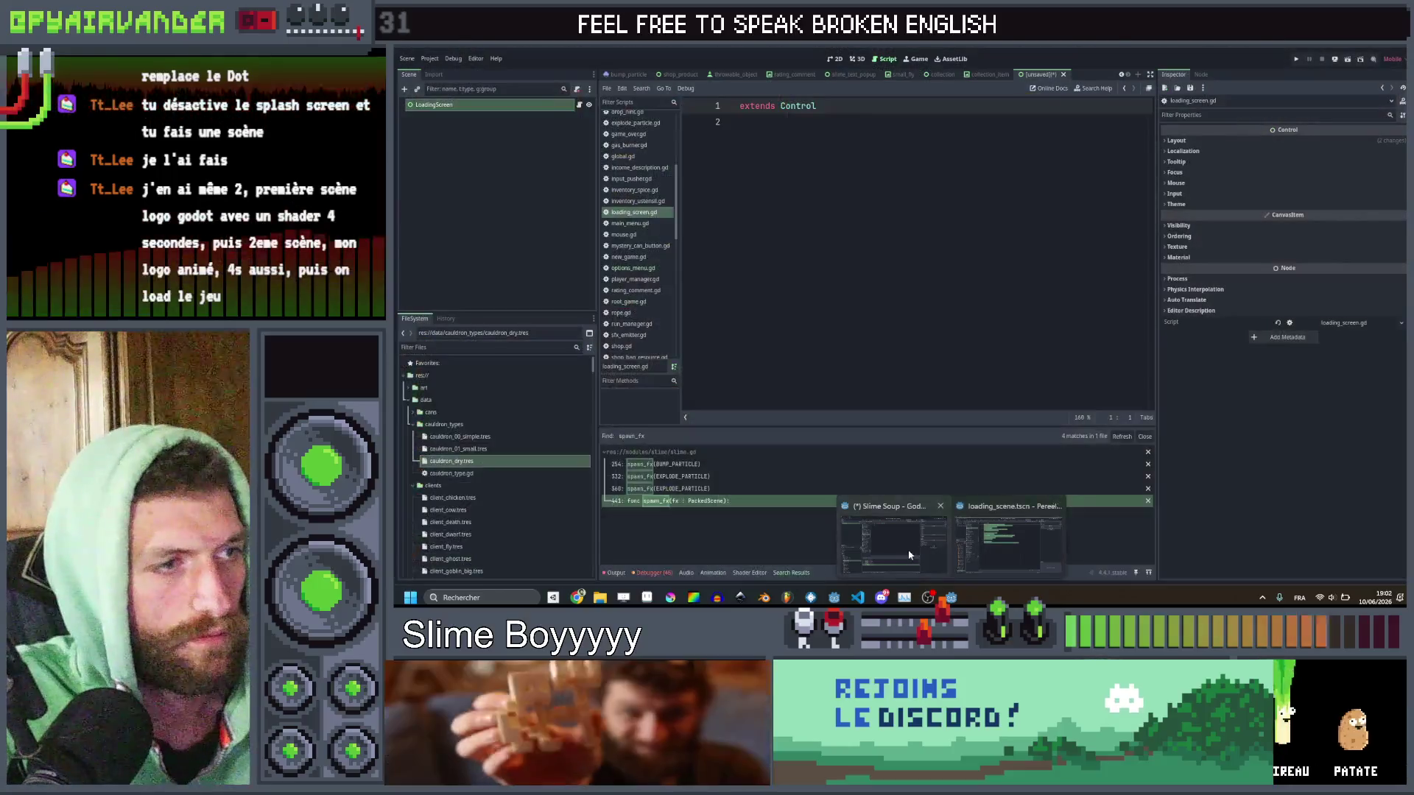
{"action": "left_click", "coordinate": [908, 555]}
{"action": "left_click", "coordinate": [771, 123]}
{"action": "type", "text": "class_name Loading"}
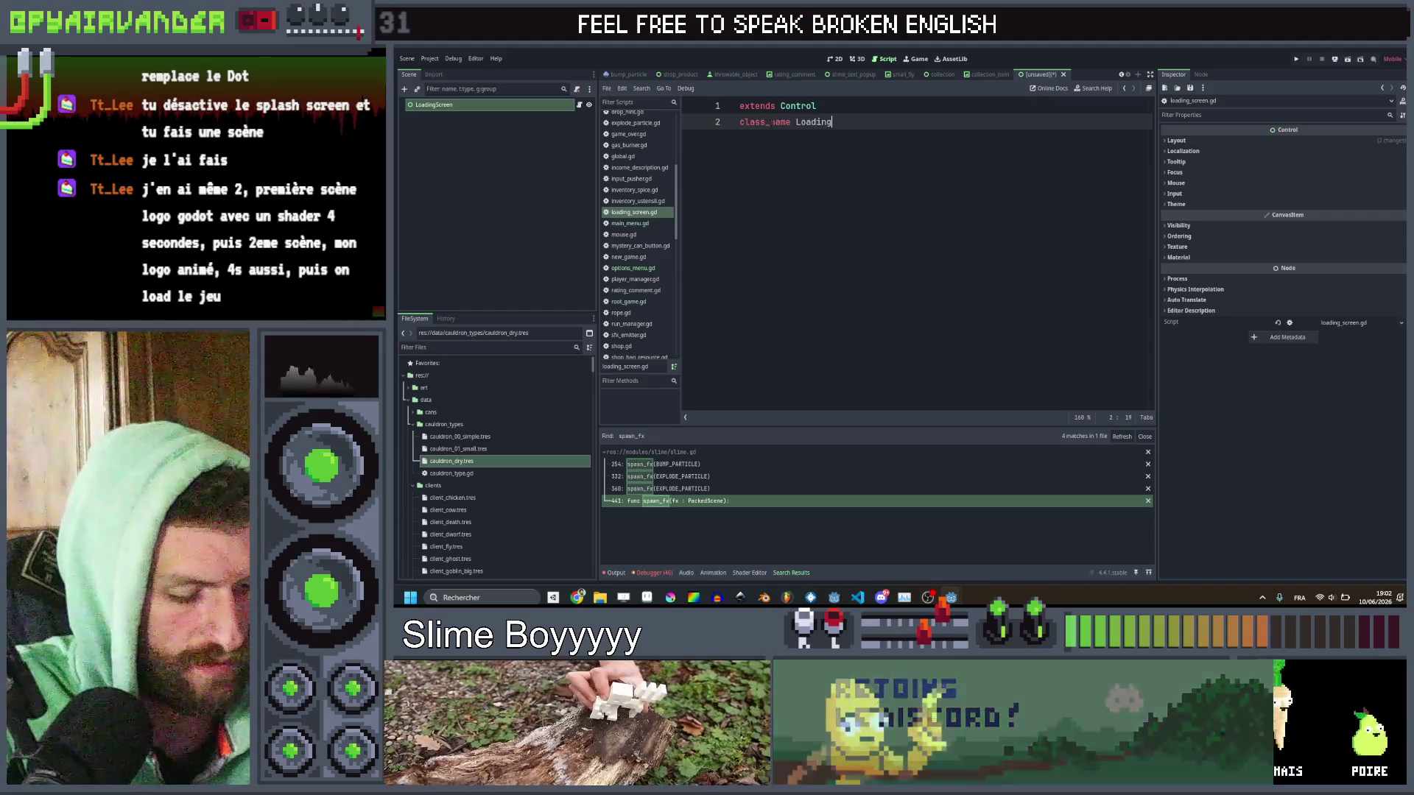
{"action": "type", "text": "Screen"}
{"action": "key", "text": "Return"}
{"action": "key", "text": "Return"}
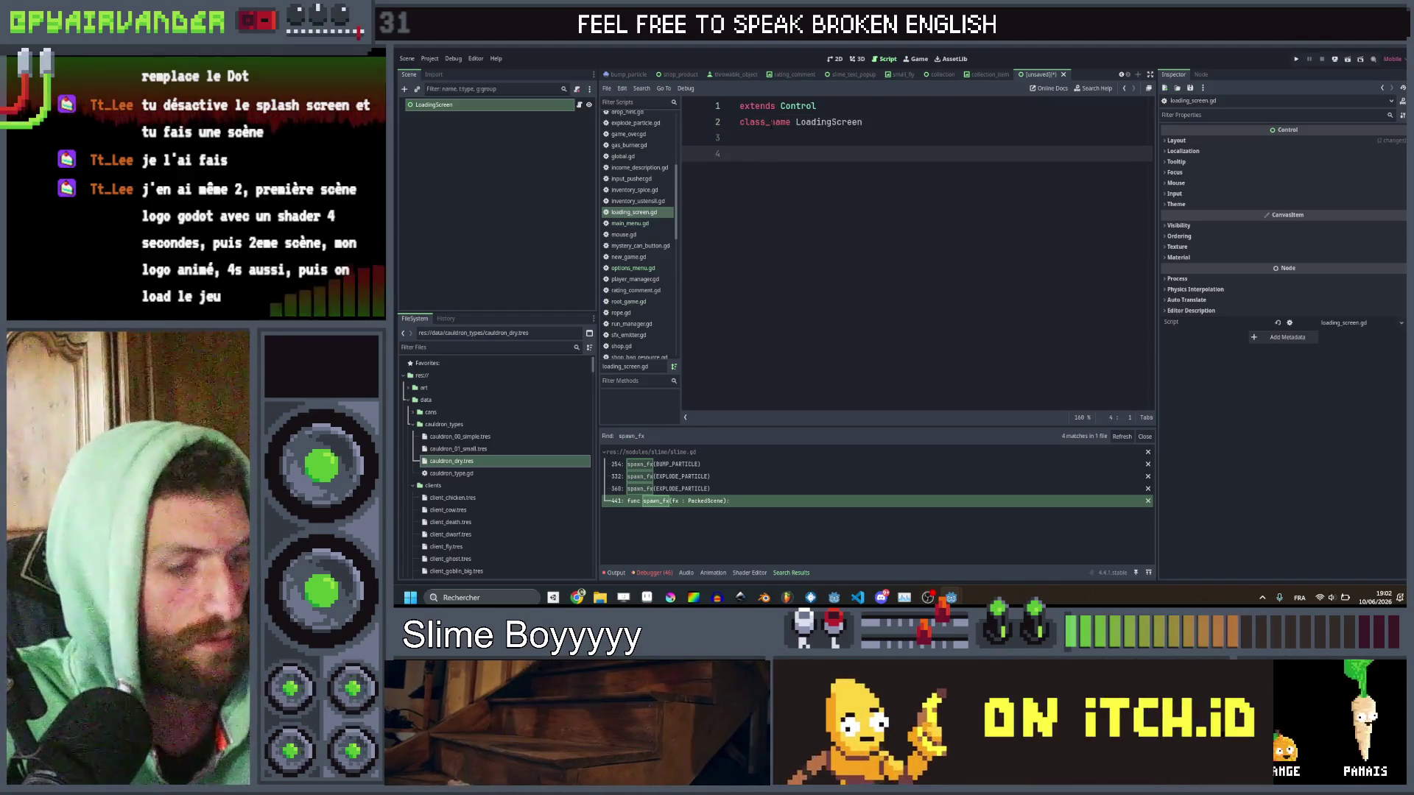
{"action": "key", "text": "ctrl+v"}
Delete the animated_texture_rect.setAnim(slime) line and the progress_text update line.
{"action": "left_click", "coordinate": [1067, 234]}
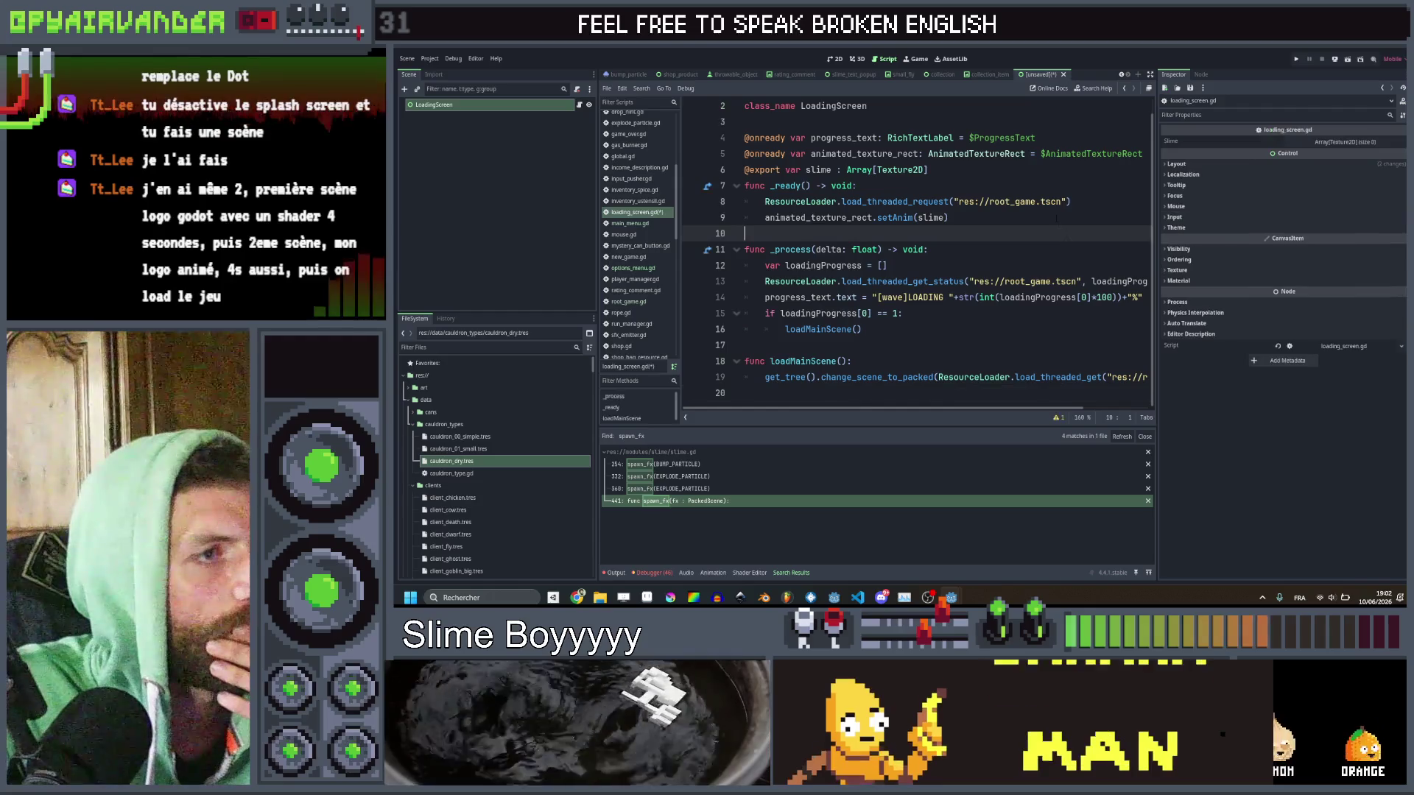
{"action": "key", "text": "Up"}
{"action": "key", "text": "Up"}
{"action": "left_click_drag", "start_coordinate": [1049, 218], "coordinate": [669, 221]}
{"action": "key", "text": "BackSpace"}
{"action": "key", "text": "BackSpace"}
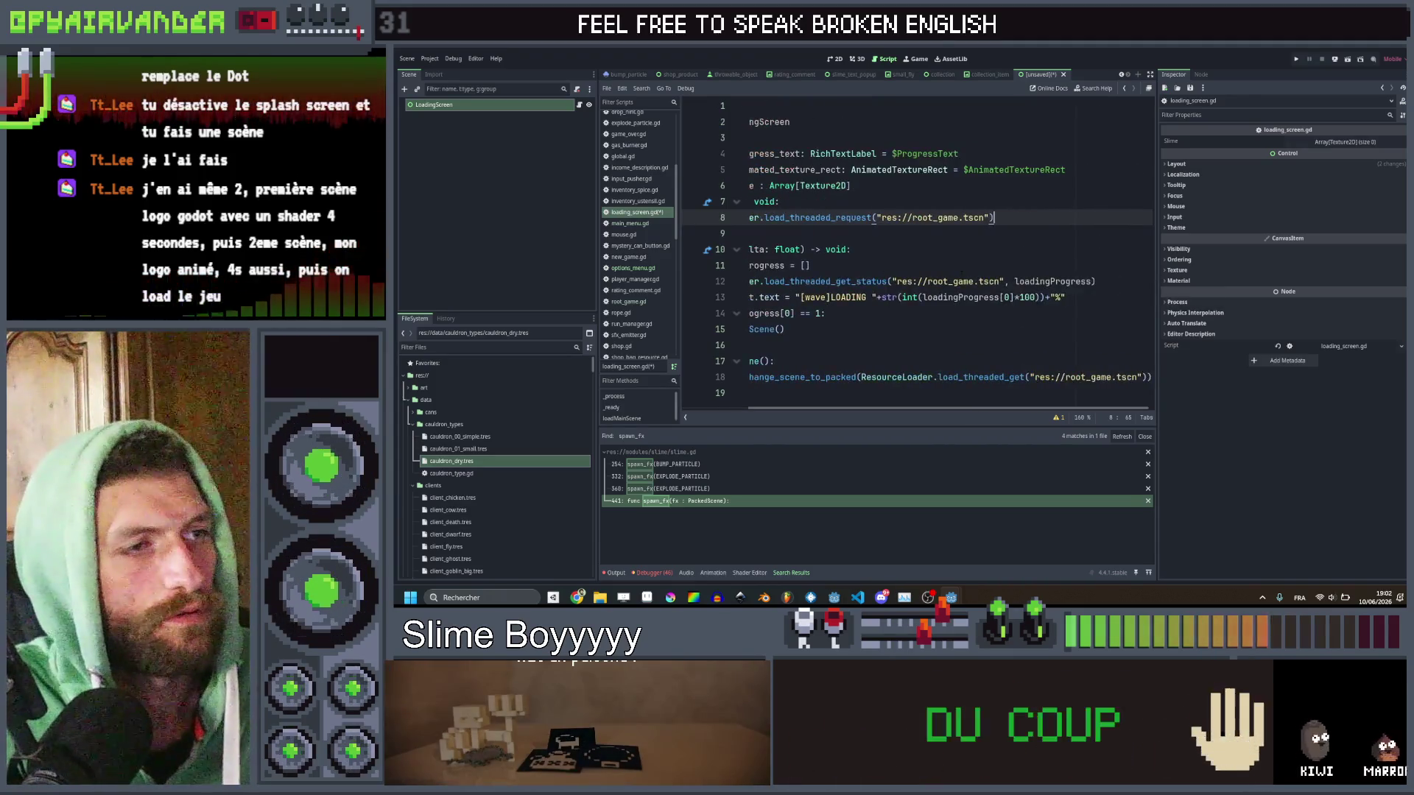
{"action": "scroll", "coordinate": [953, 264], "scroll_direction": "right", "scroll_amount": 3}
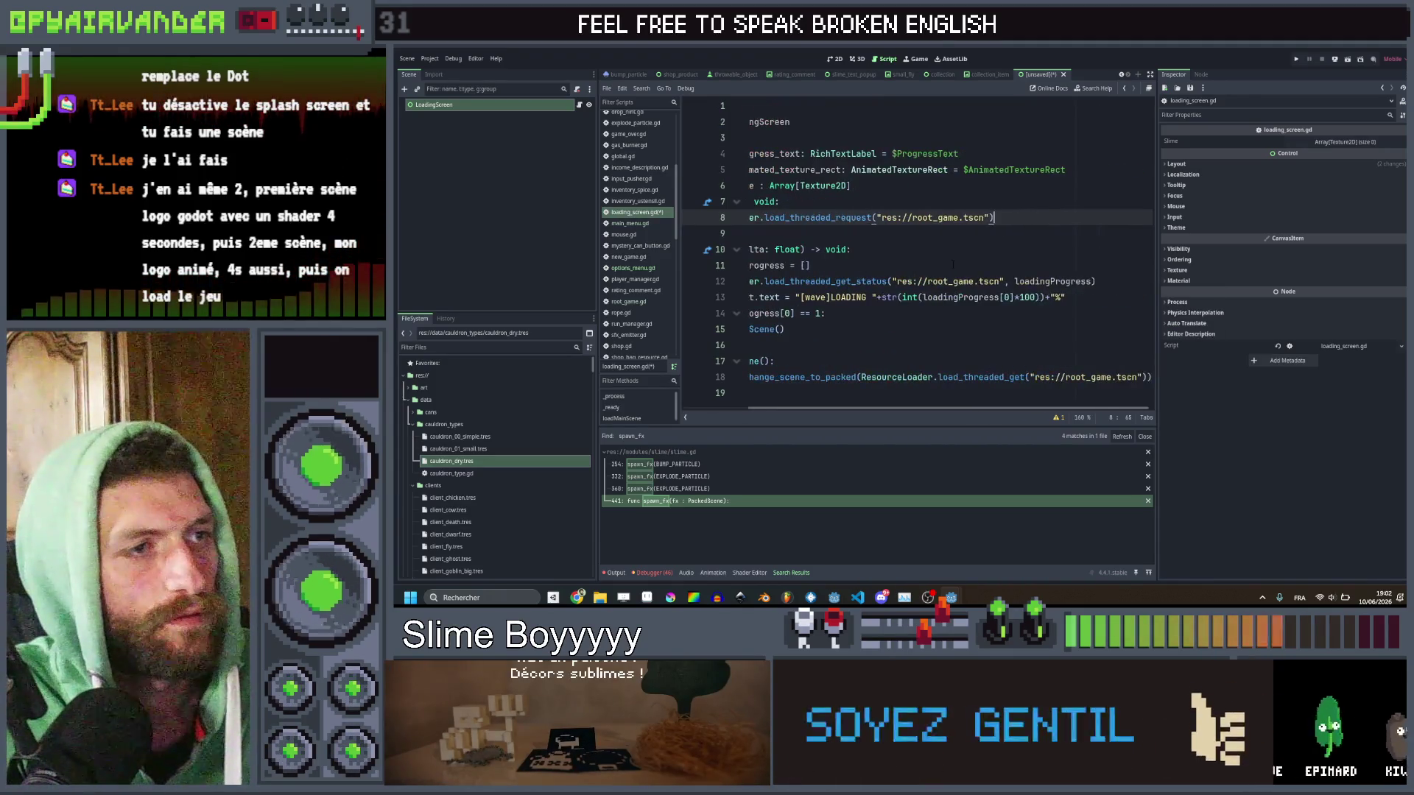
{"action": "left_click_drag", "start_coordinate": [1092, 298], "coordinate": [740, 297]}
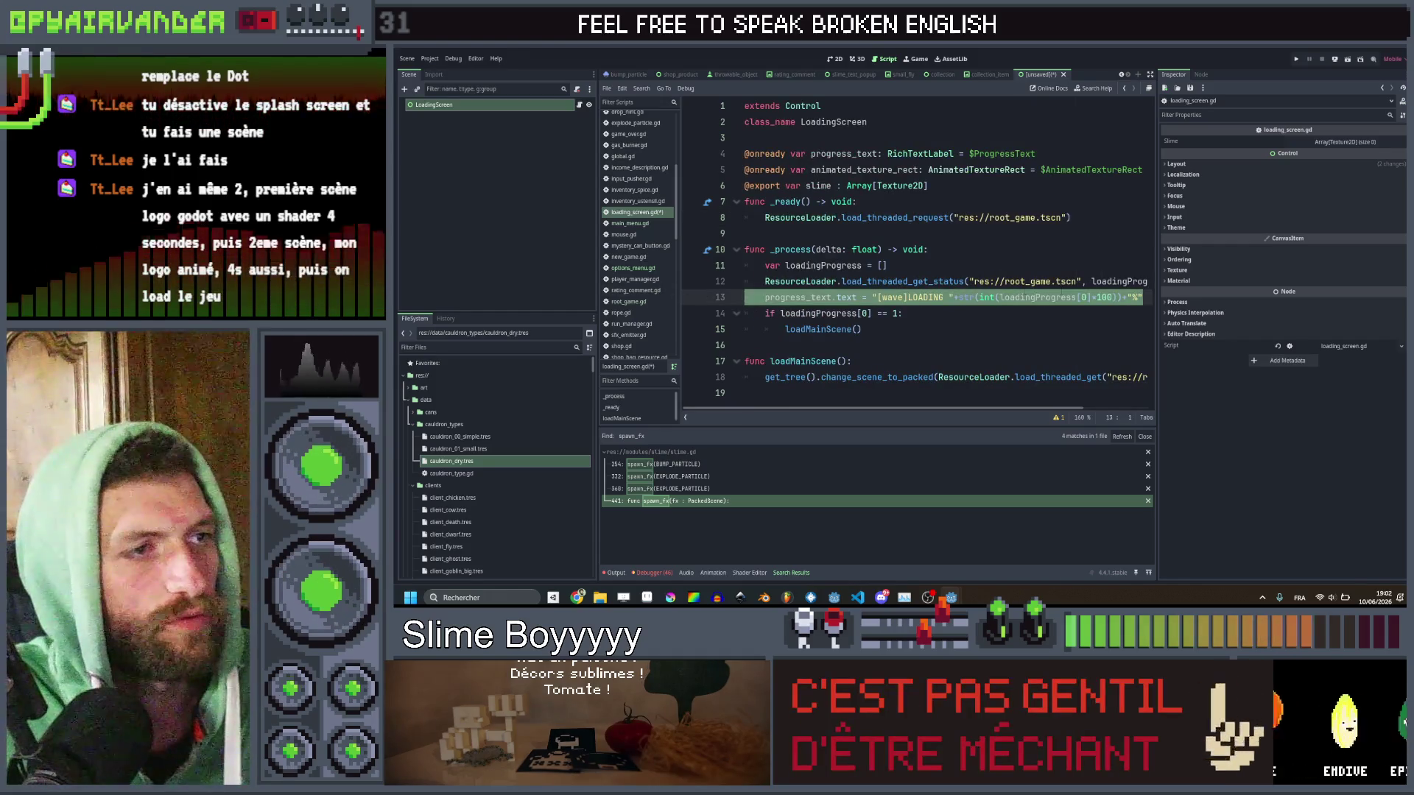
{"action": "key", "text": "BackSpace"}
{"action": "key", "text": "BackSpace"}
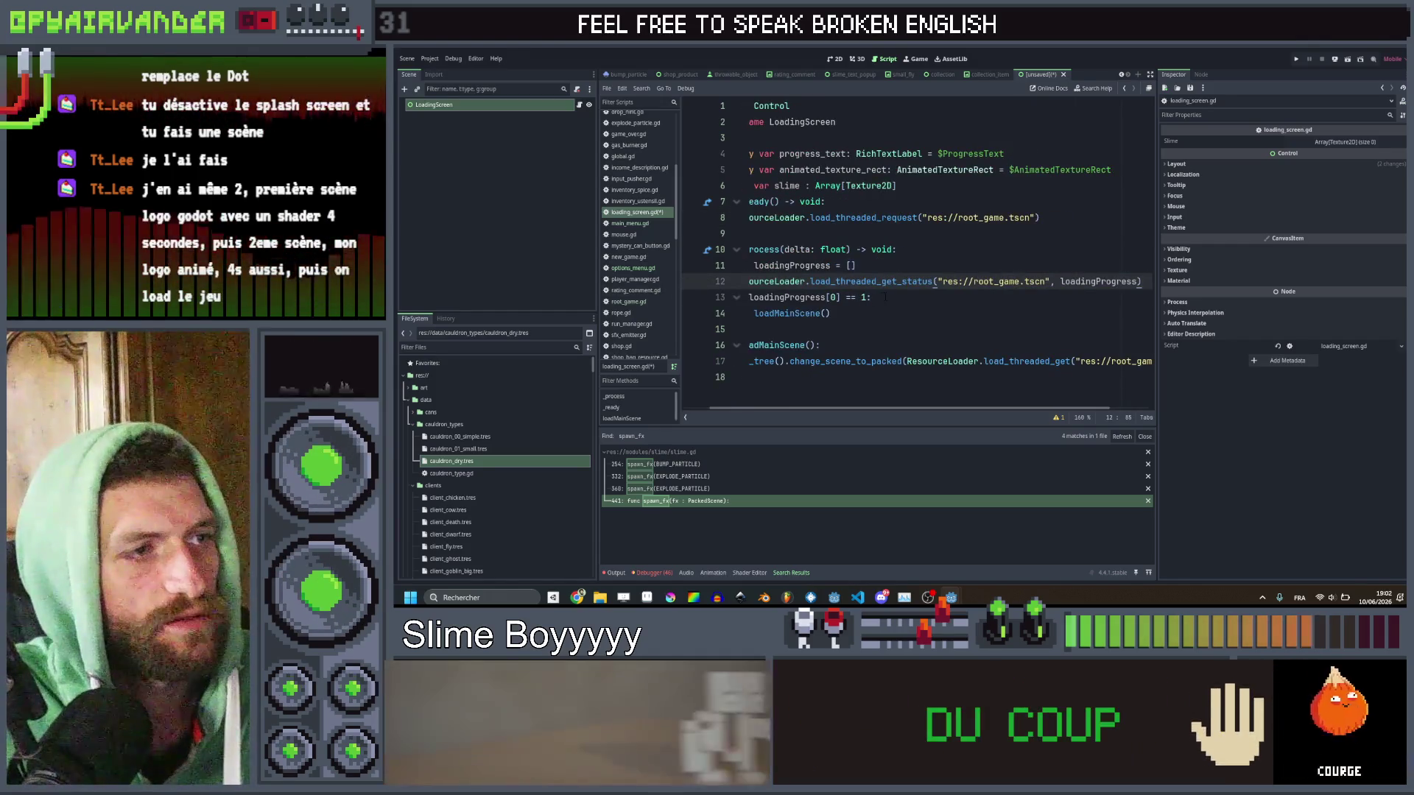
Make the if condition also check splash_finished, and declare var splash_finished = false.
{"action": "left_click", "coordinate": [887, 313]}
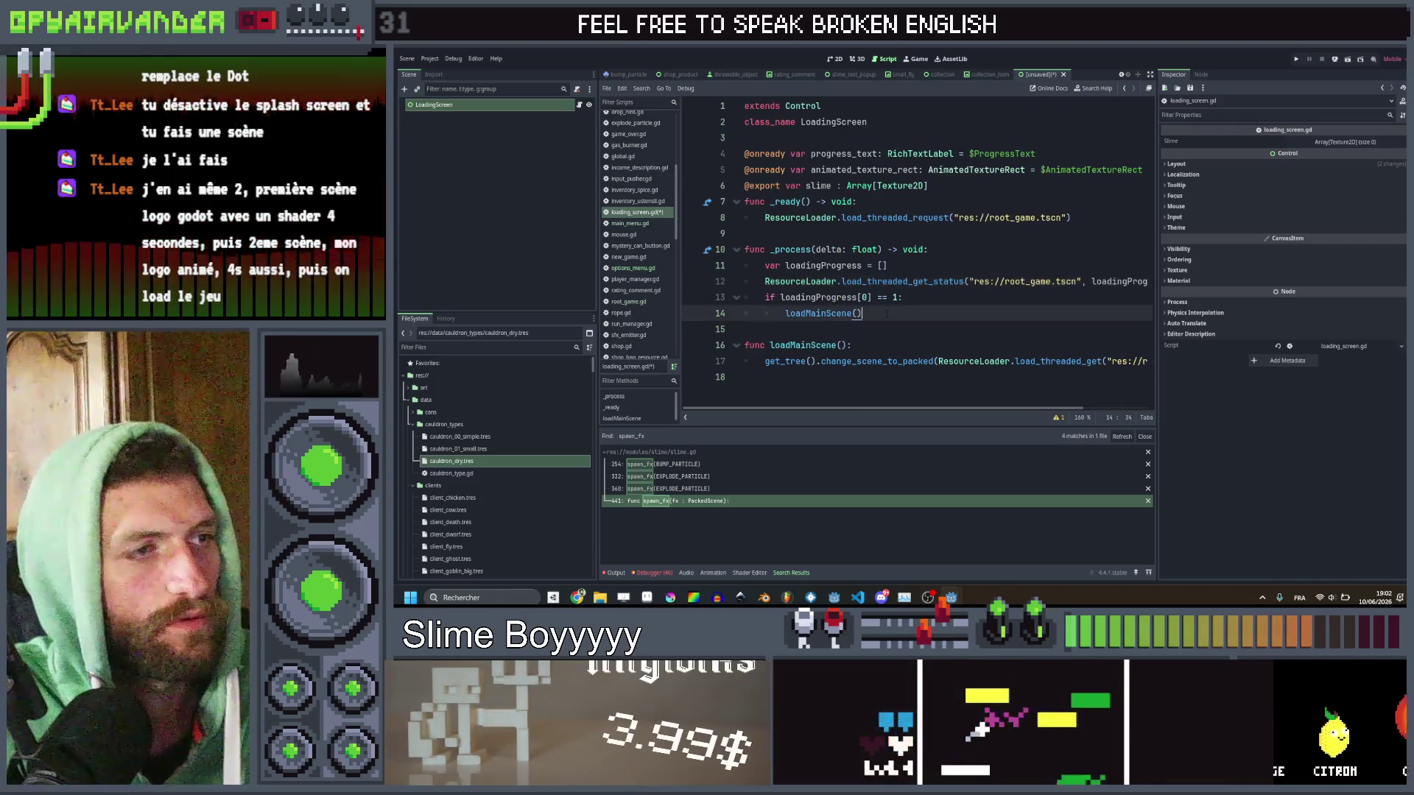
{"action": "left_click", "coordinate": [902, 297]}
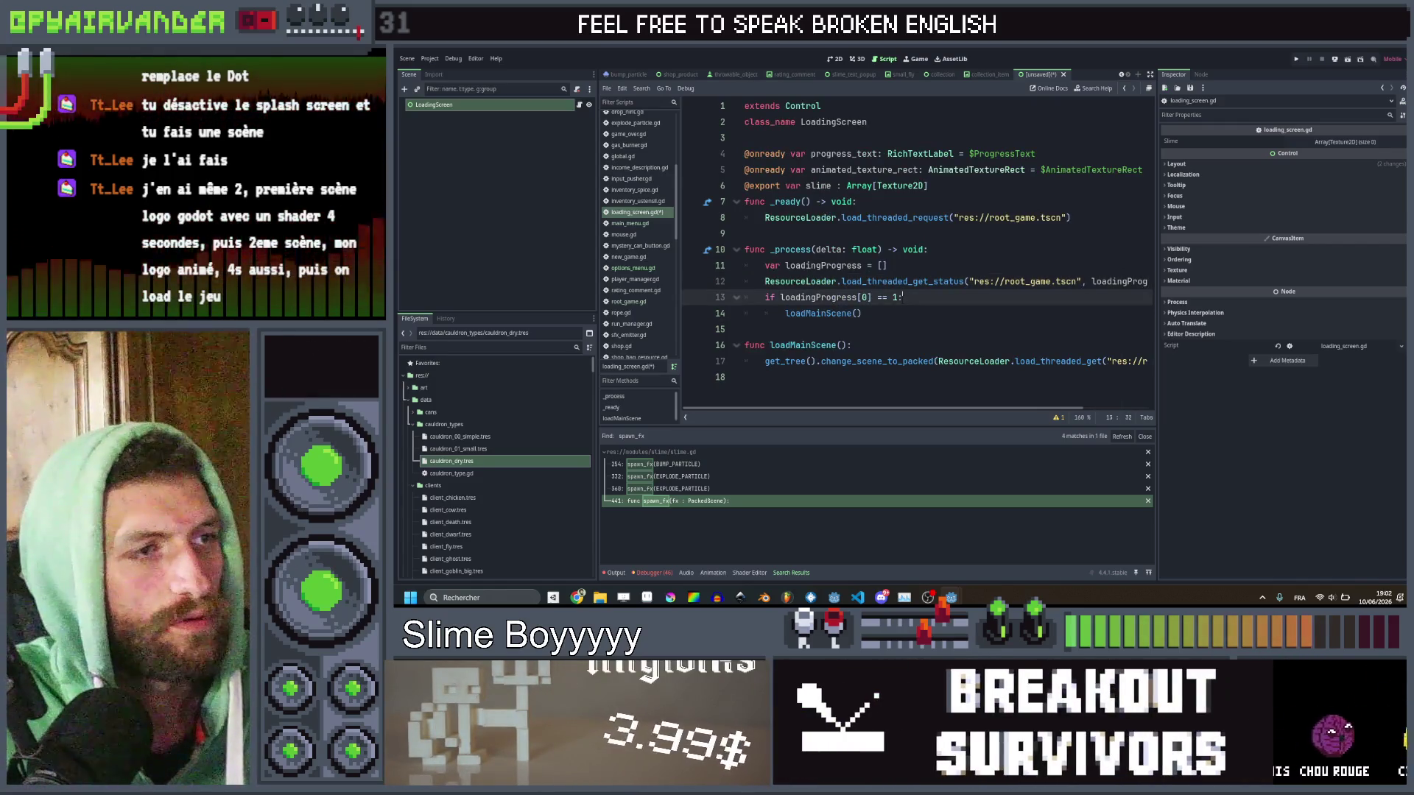
{"action": "key", "text": "BackSpace"}
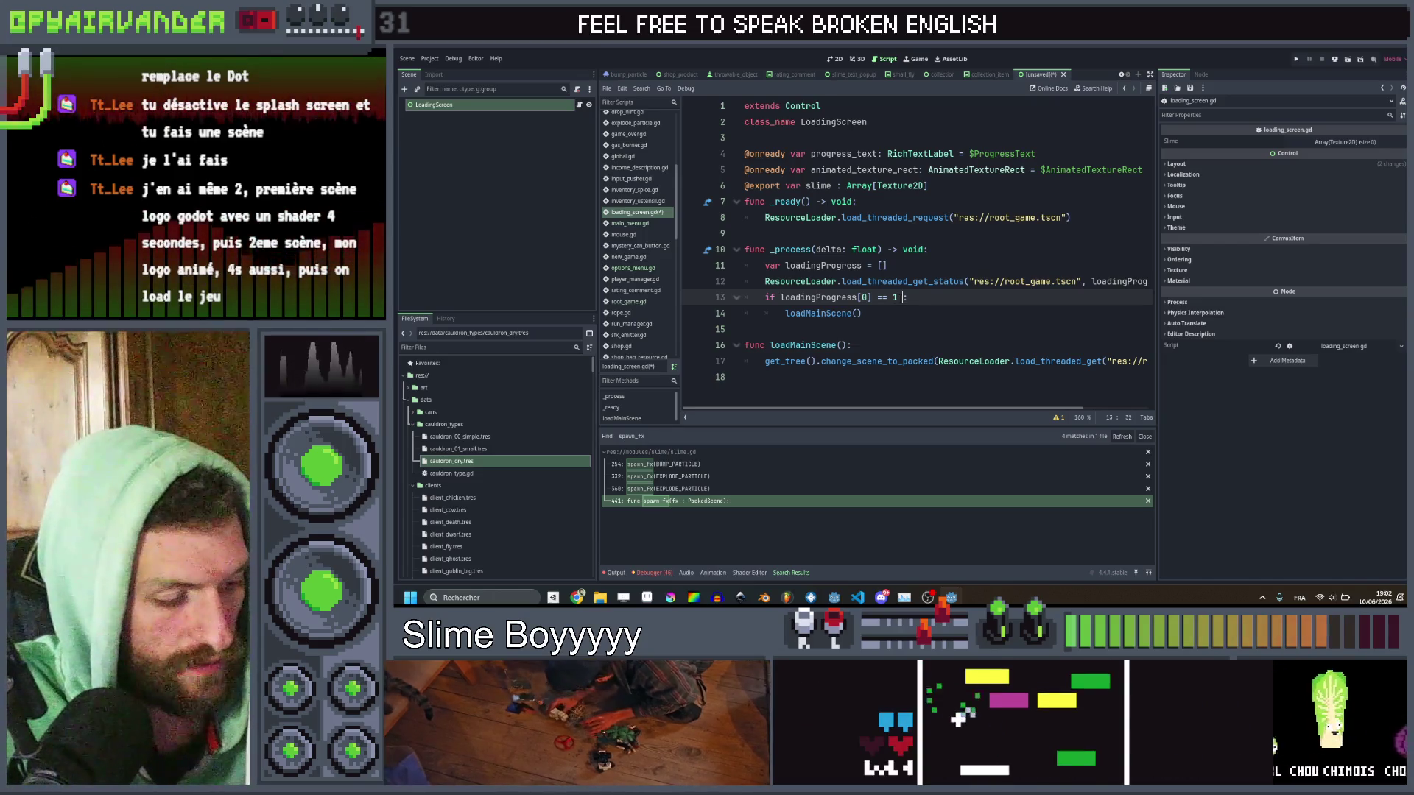
{"action": "type", "text": "&& splash_finis"}
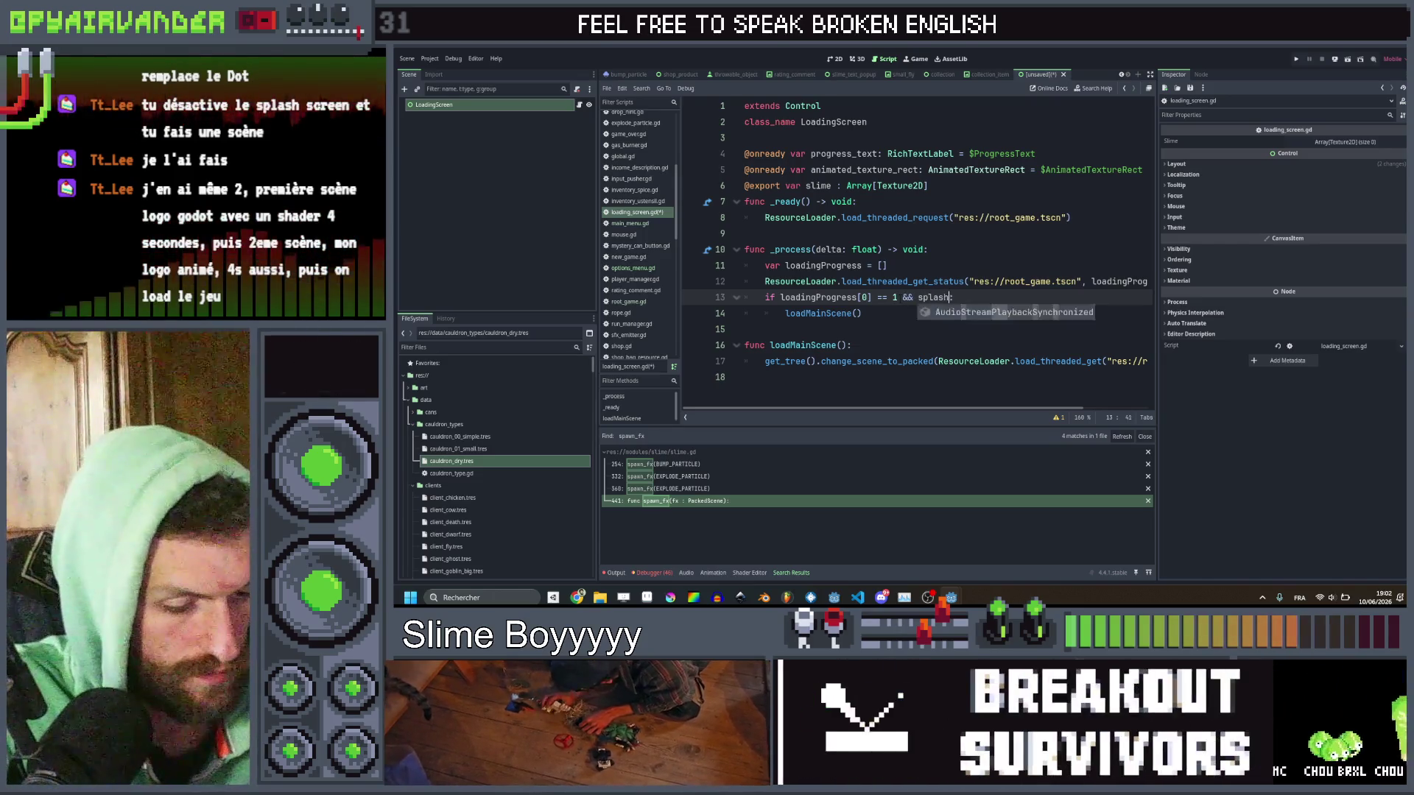
{"action": "type", "text": "hed"}
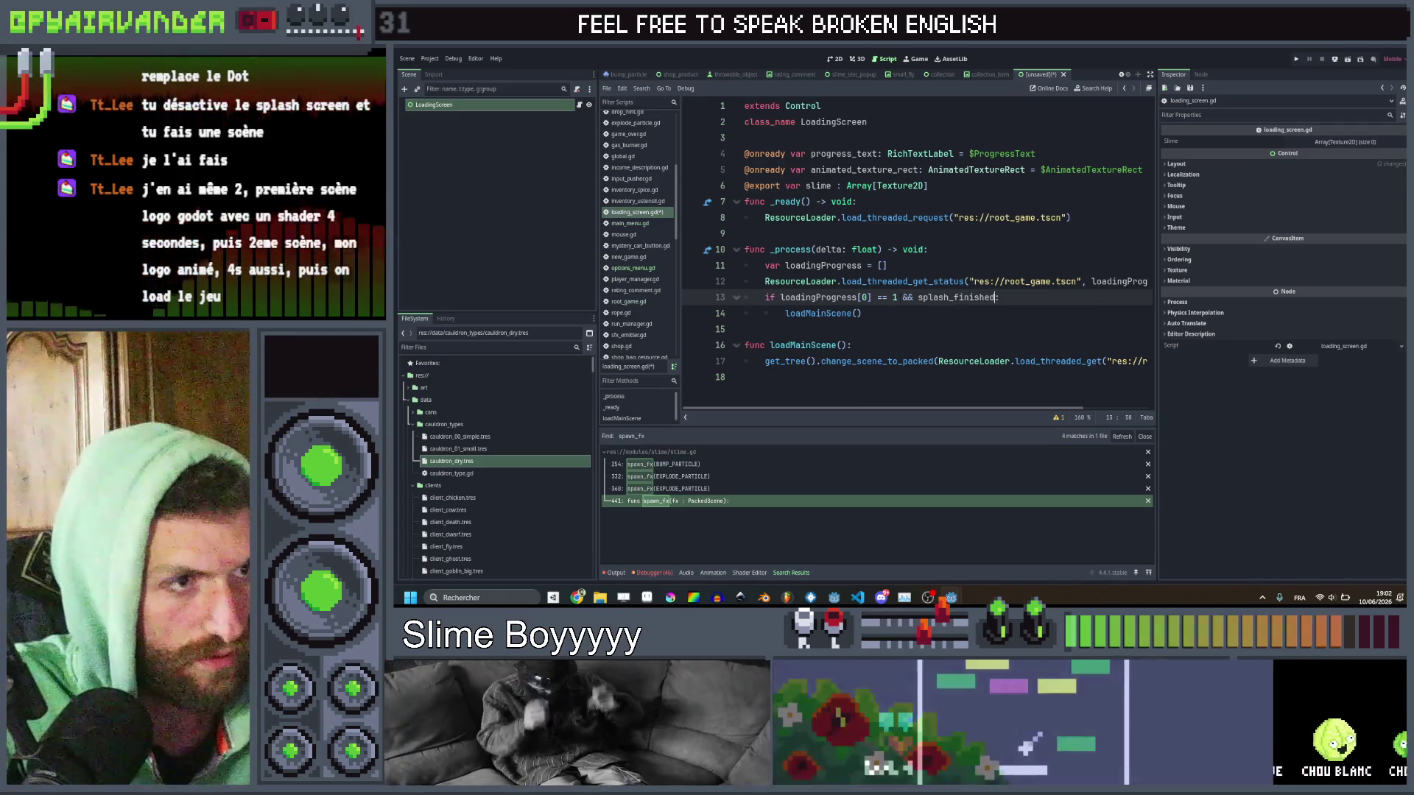
{"action": "left_click", "coordinate": [959, 329]}
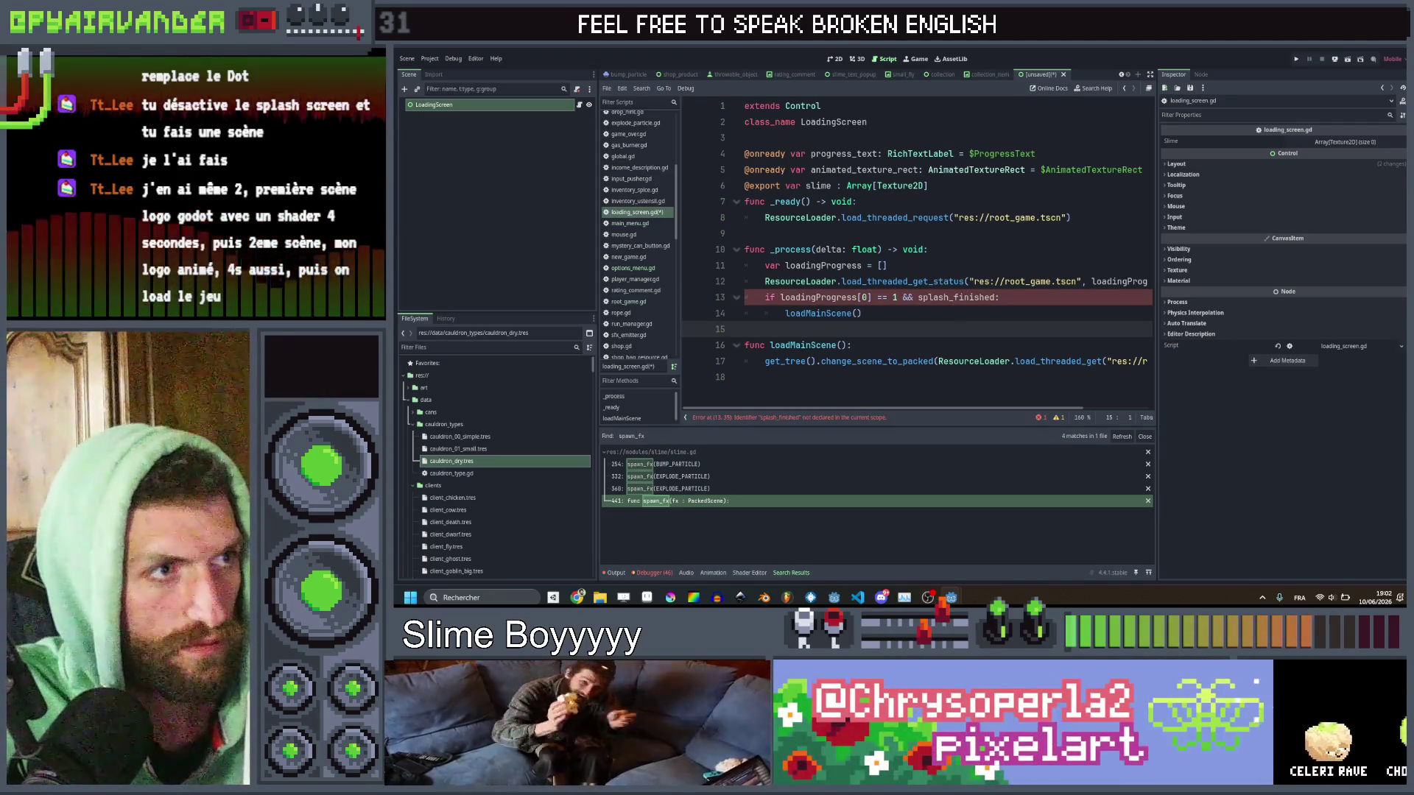
{"action": "left_click", "coordinate": [938, 189]}
{"action": "key", "text": "Return"}
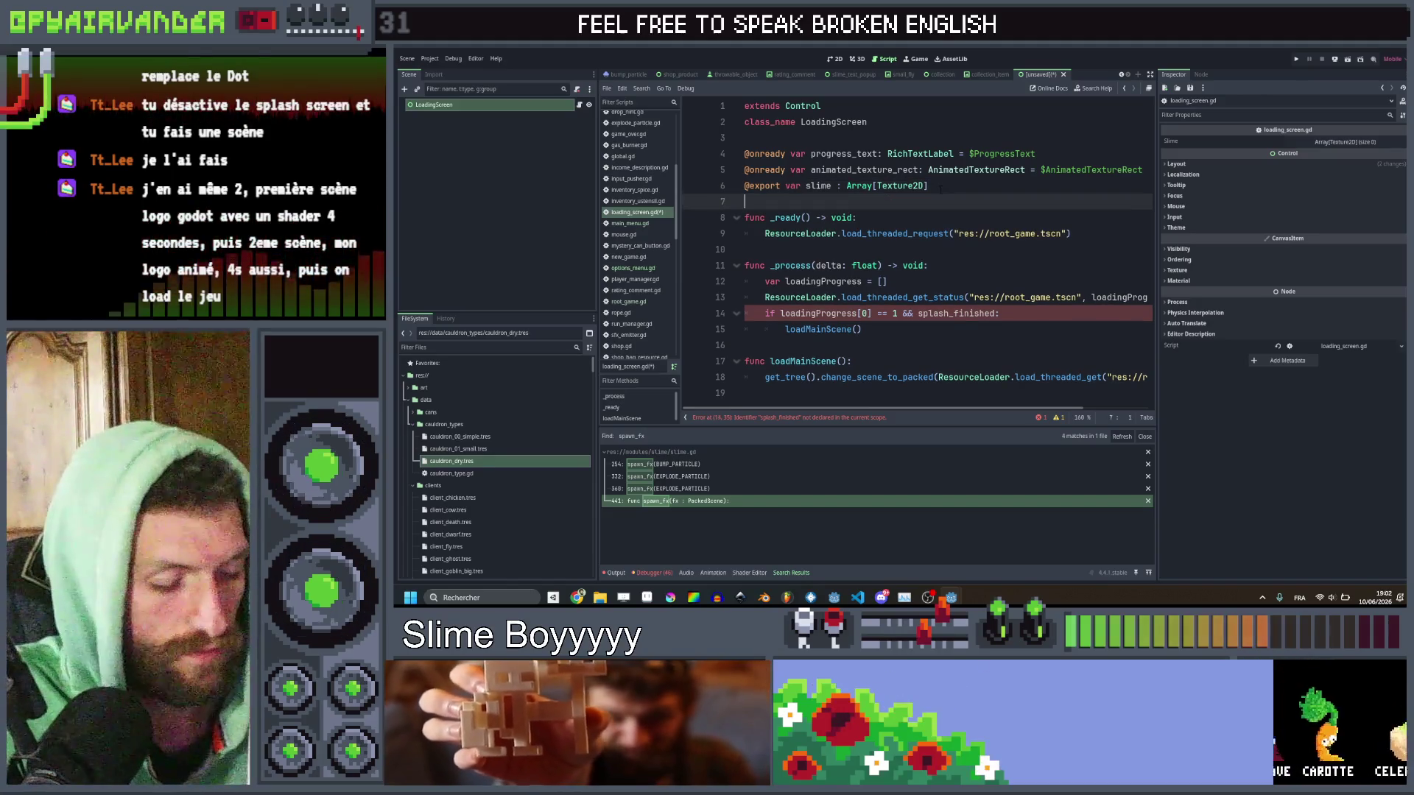
{"action": "type", "text": "var spla"}
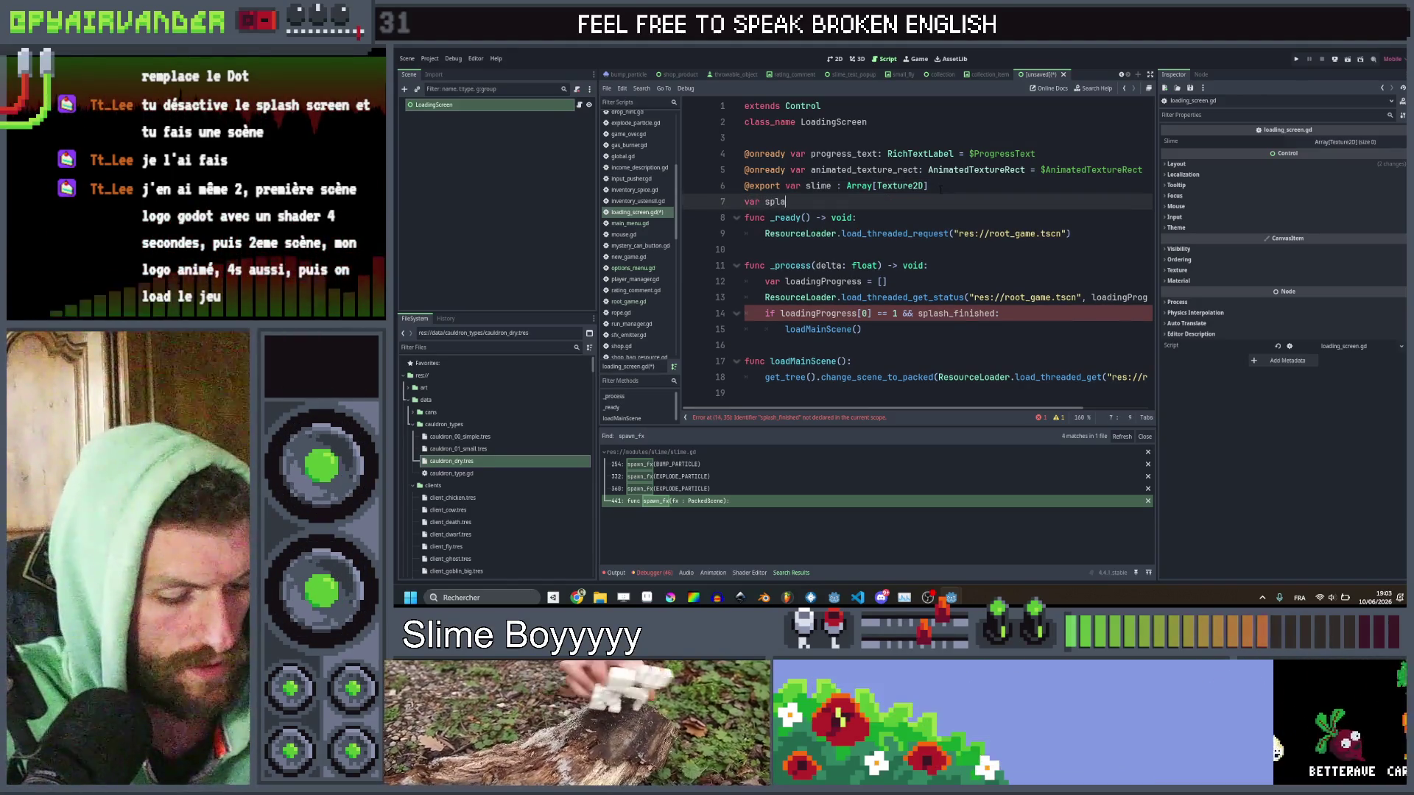
{"action": "type", "text": "sh_finished ="}
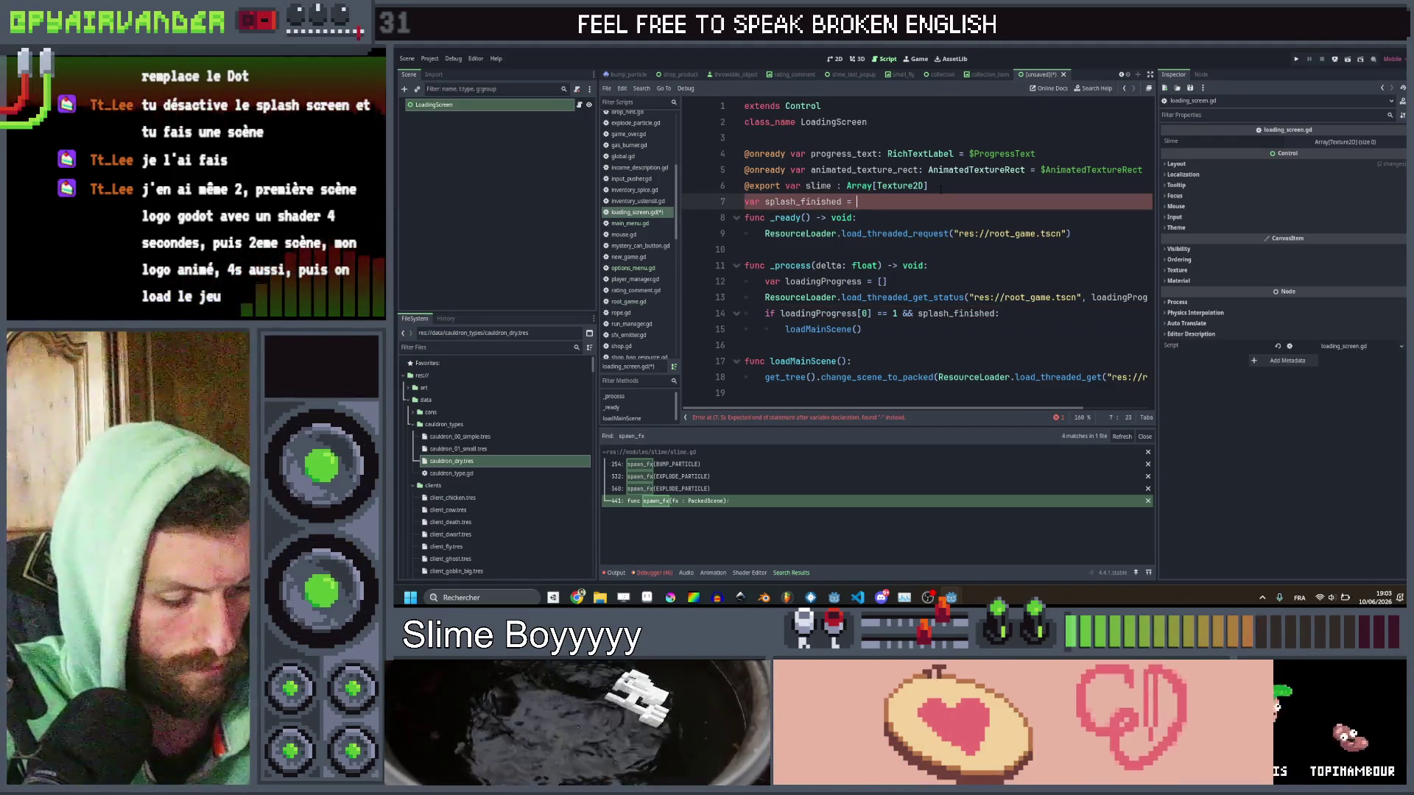
{"action": "type", "text": "false"}
Save the scene as loading_screen.tscn.
{"action": "key", "text": "ctrl+s"}
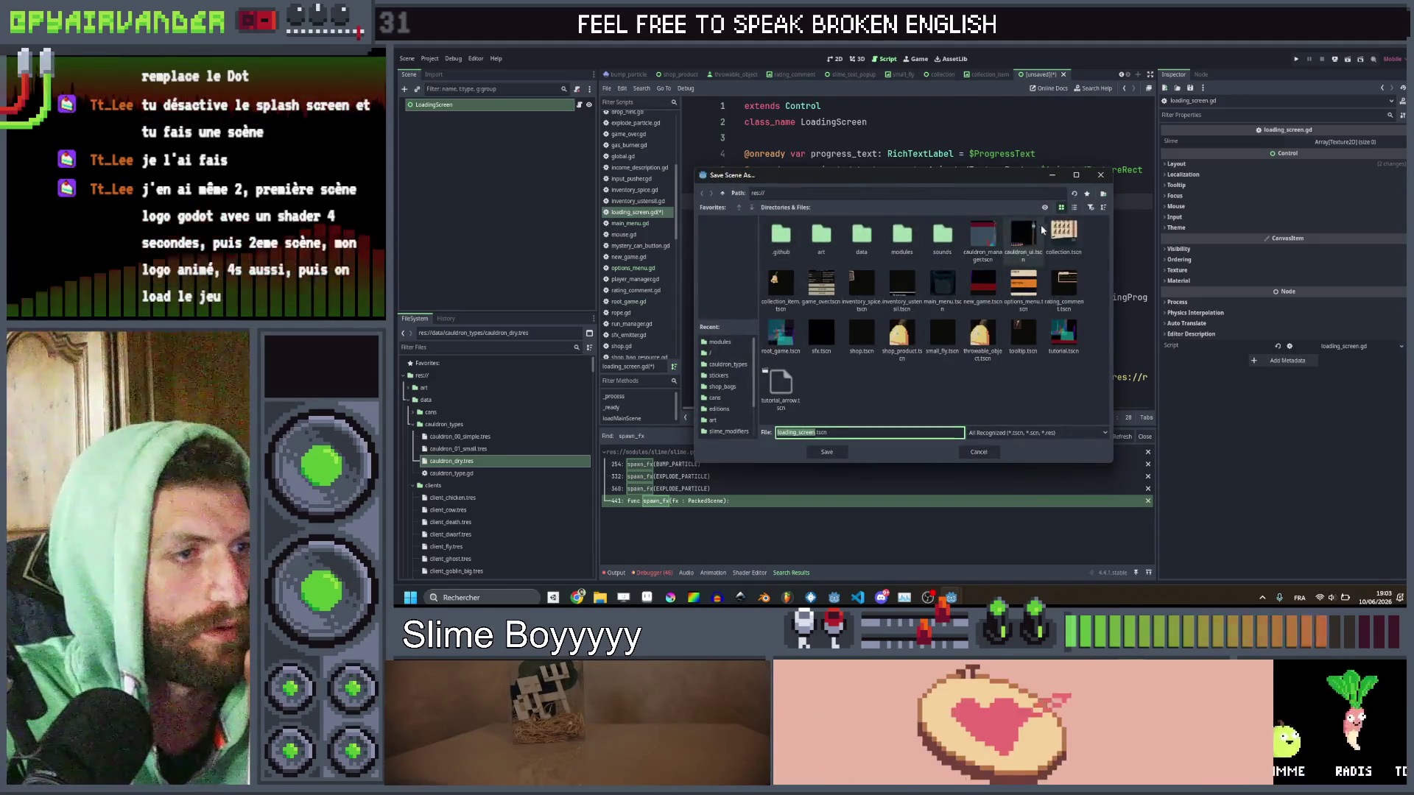
{"action": "left_click", "coordinate": [1109, 173]}
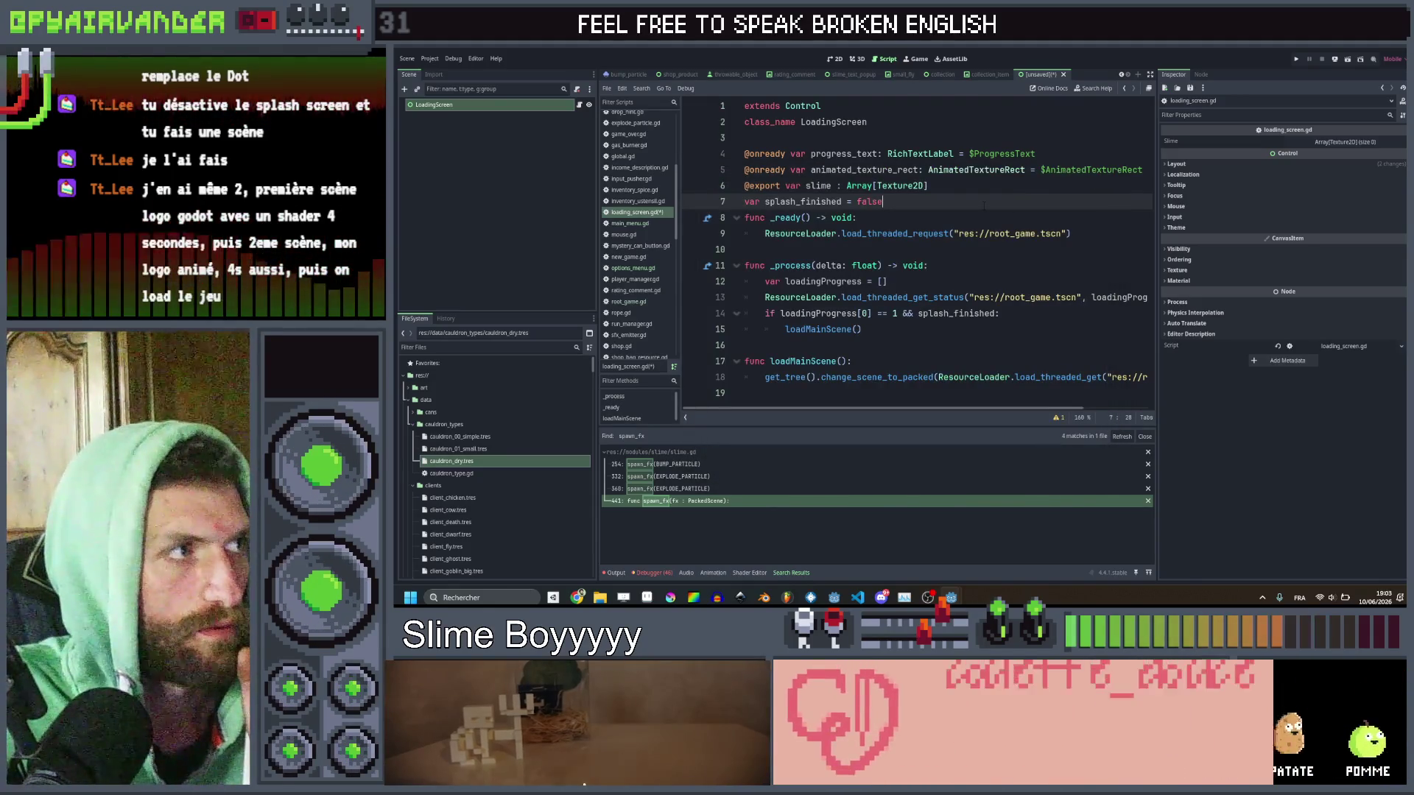
{"action": "key", "text": "ctrl+s"}
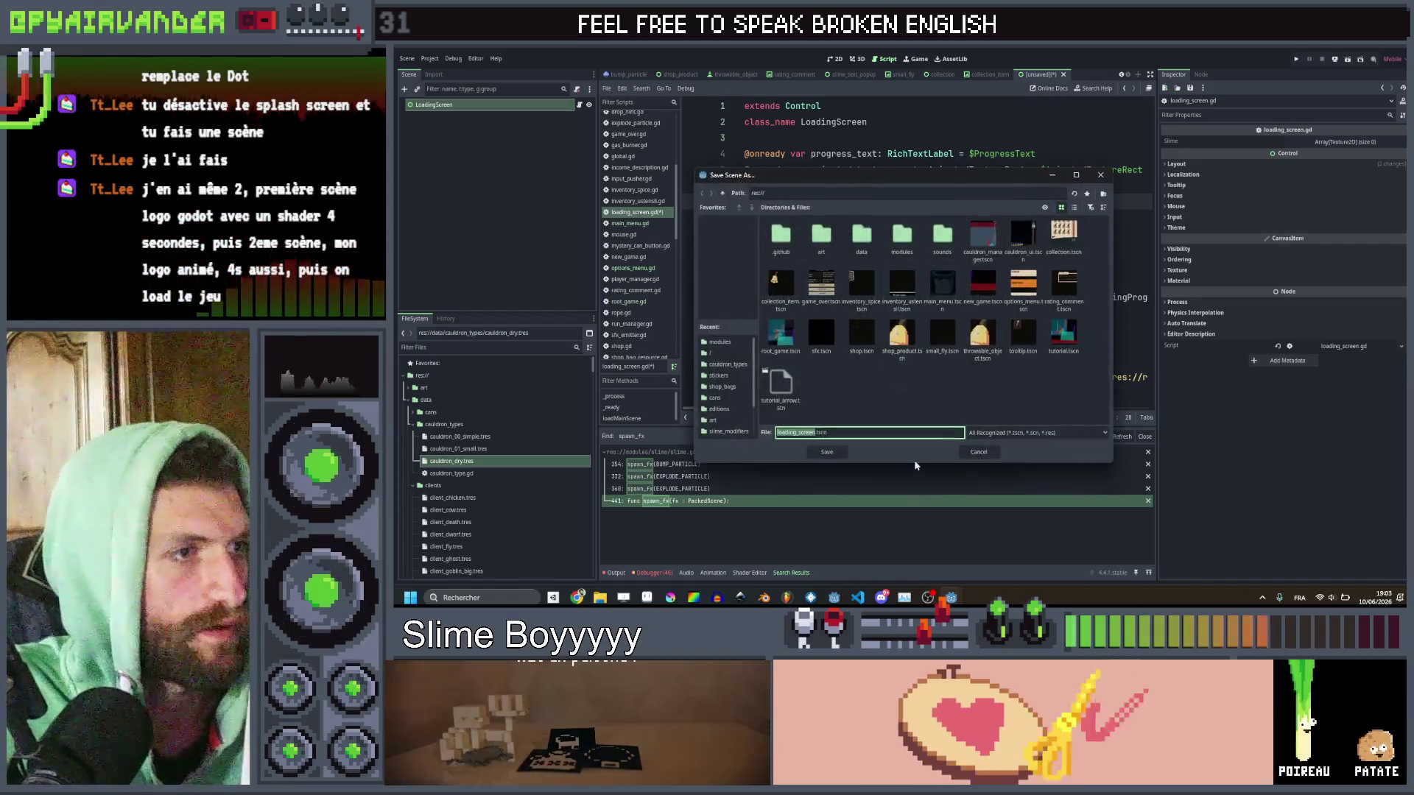
{"action": "left_click", "coordinate": [827, 452]}
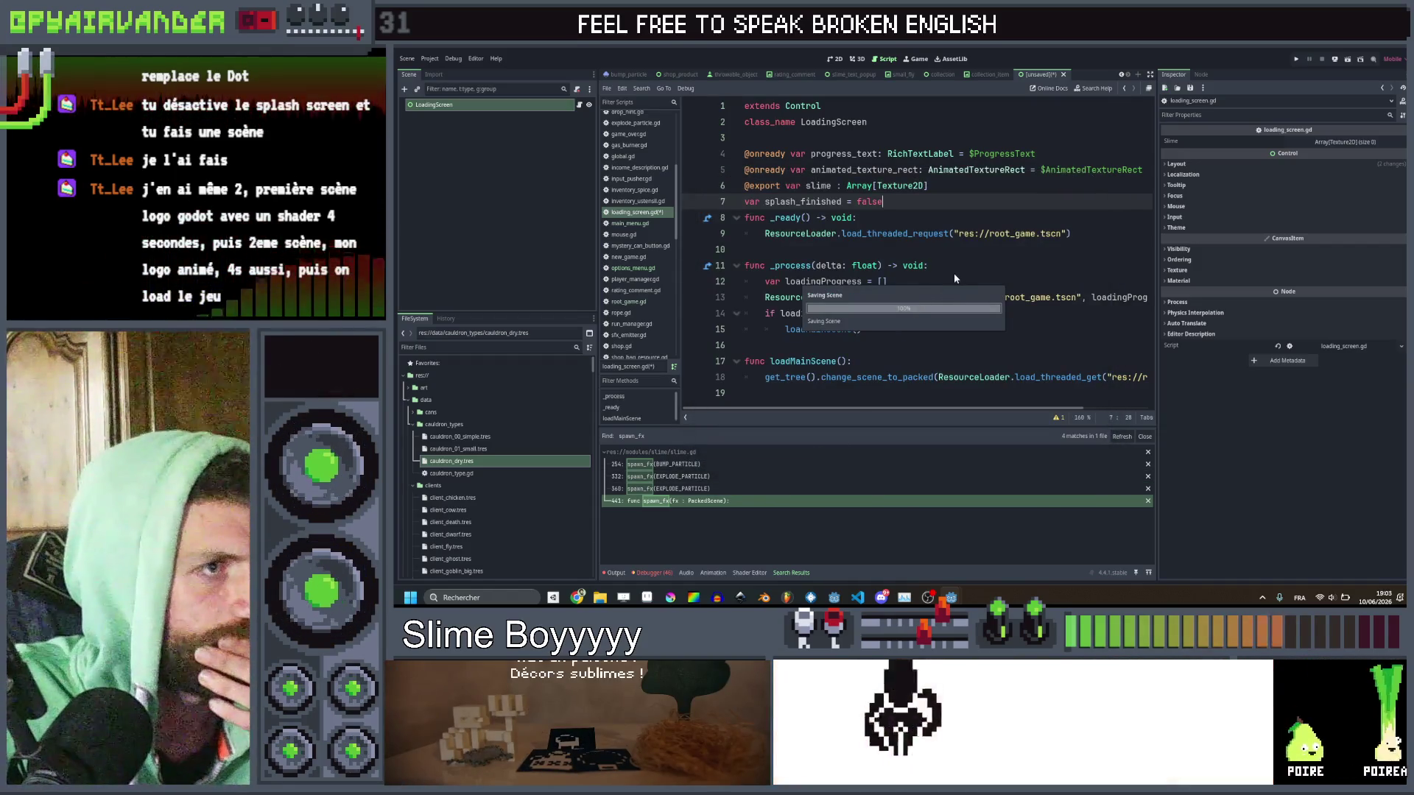
In the other project, open splash_screen.gd and select its code on lines 4–36.
{"action": "left_click", "coordinate": [951, 597]}
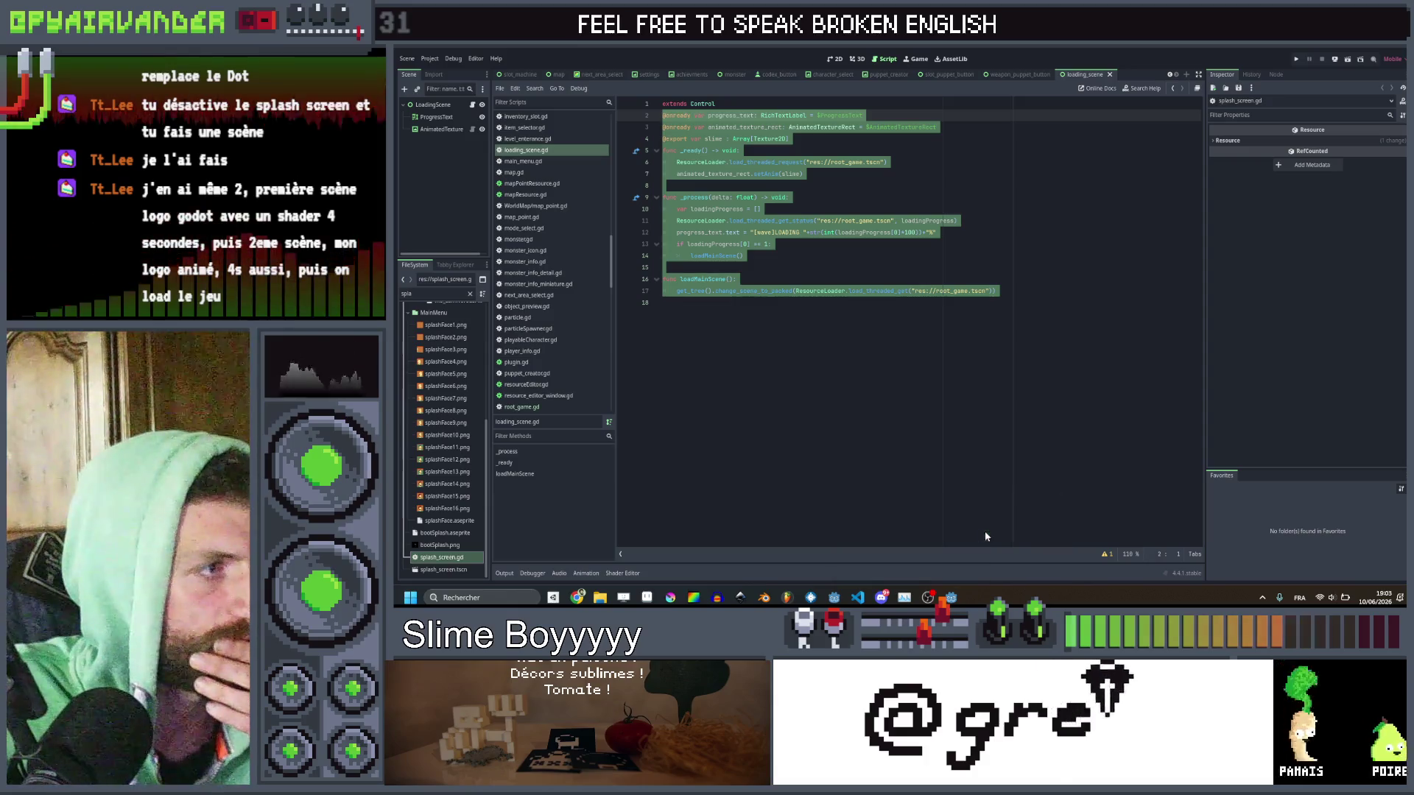
{"action": "scroll", "coordinate": [559, 236], "scroll_direction": "down", "scroll_amount": 5}
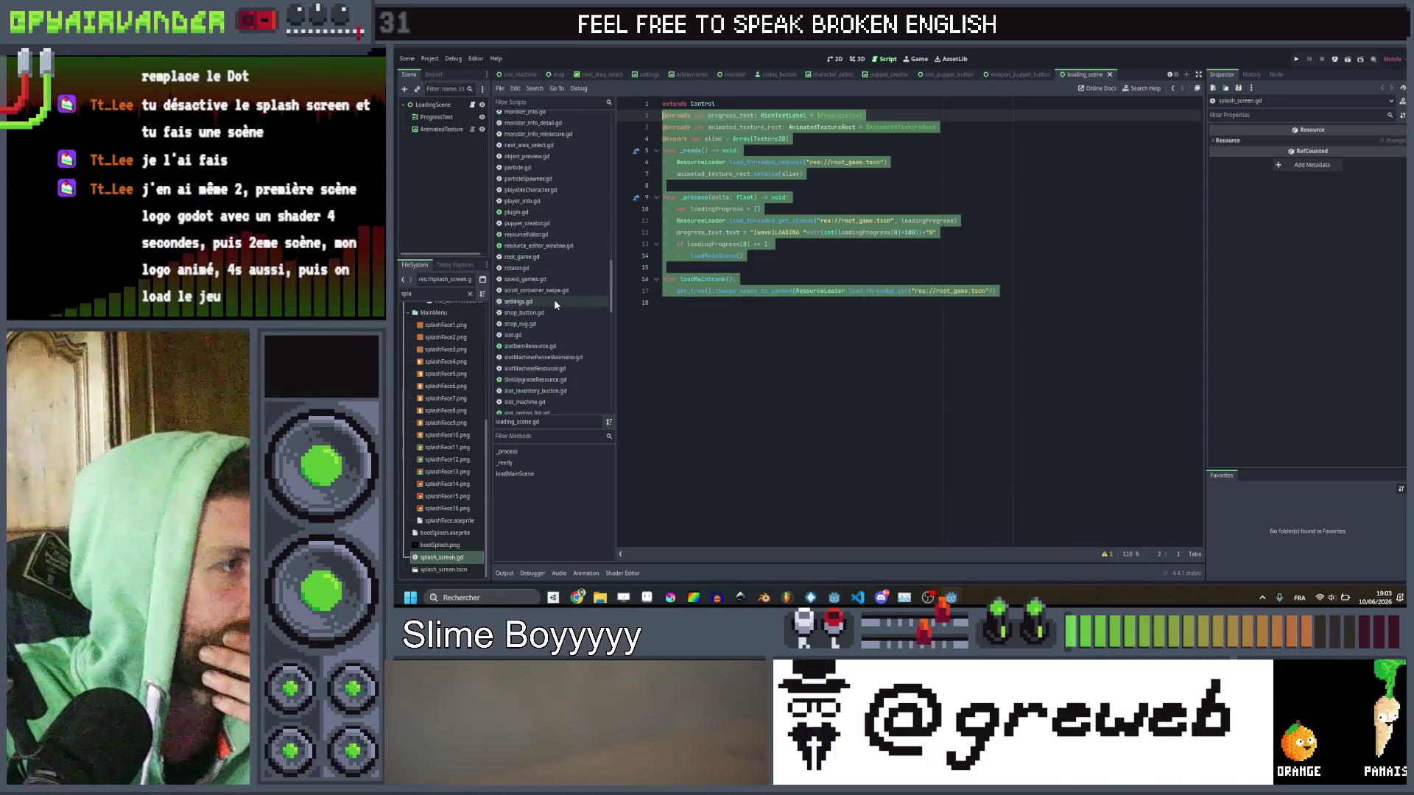
{"action": "scroll", "coordinate": [551, 362], "scroll_direction": "down", "scroll_amount": 5}
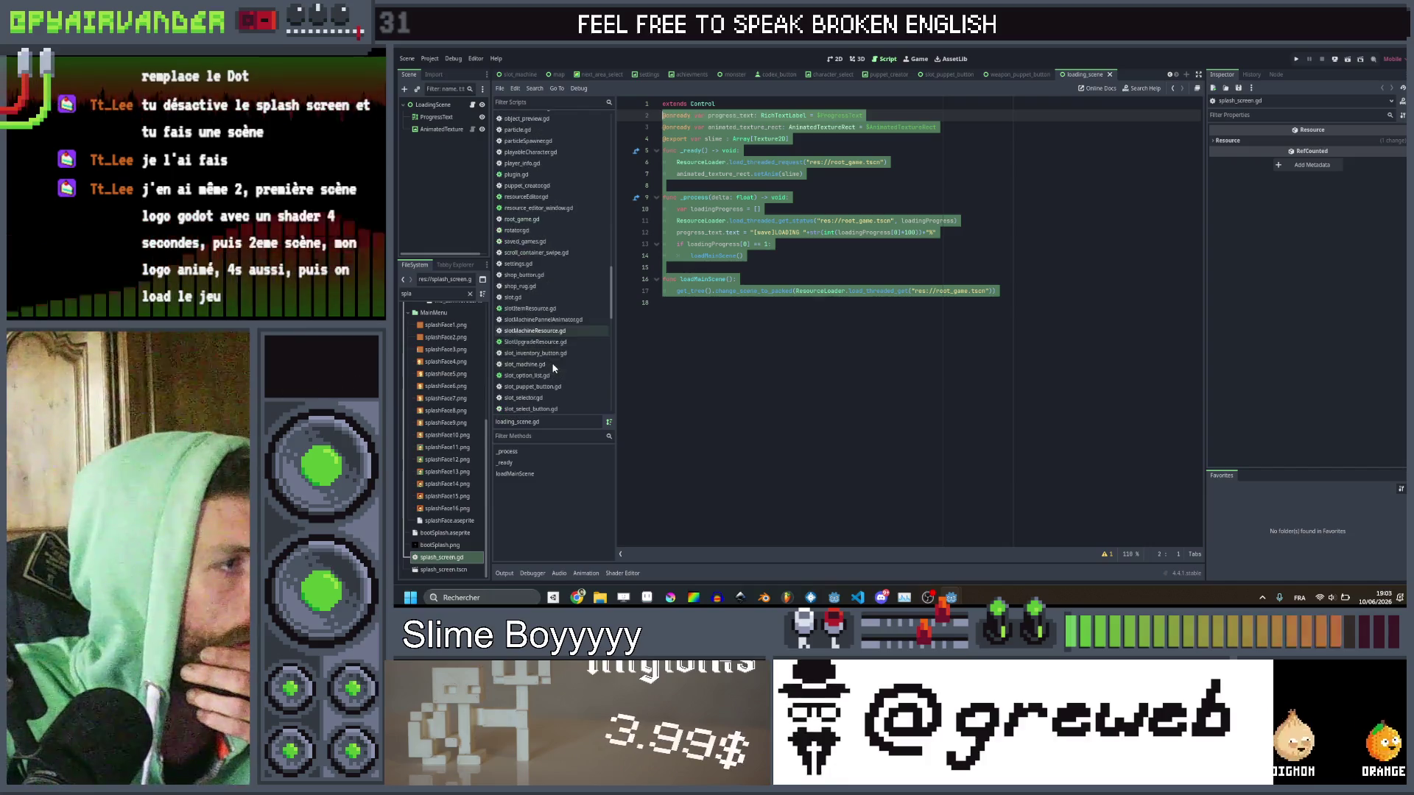
{"action": "left_click", "coordinate": [551, 340]}
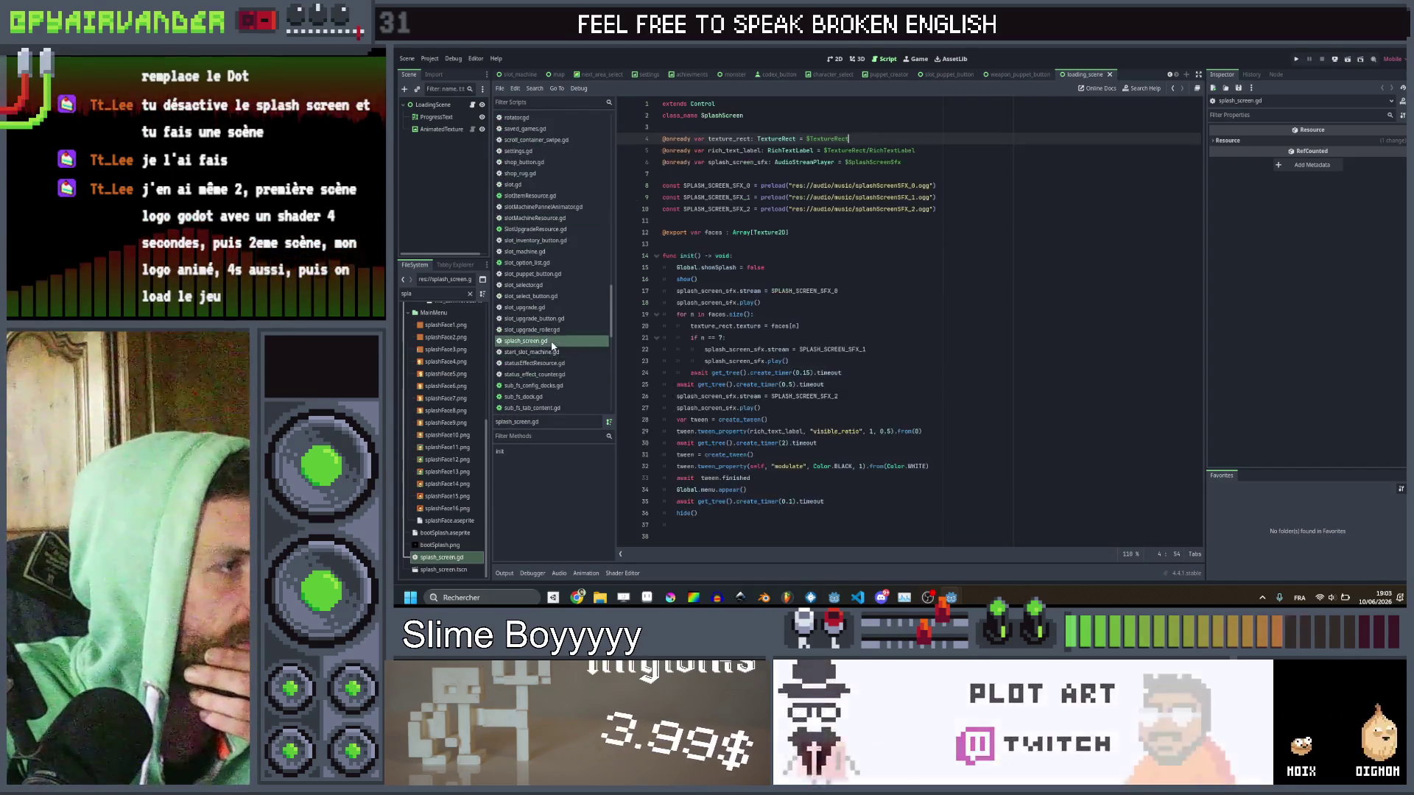
{"action": "mouse_move", "coordinate": [663, 138]}
{"action": "left_mouse_down"}
{"action": "mouse_move", "coordinate": [737, 151]}
{"action": "mouse_move", "coordinate": [904, 509]}
{"action": "left_mouse_up"}
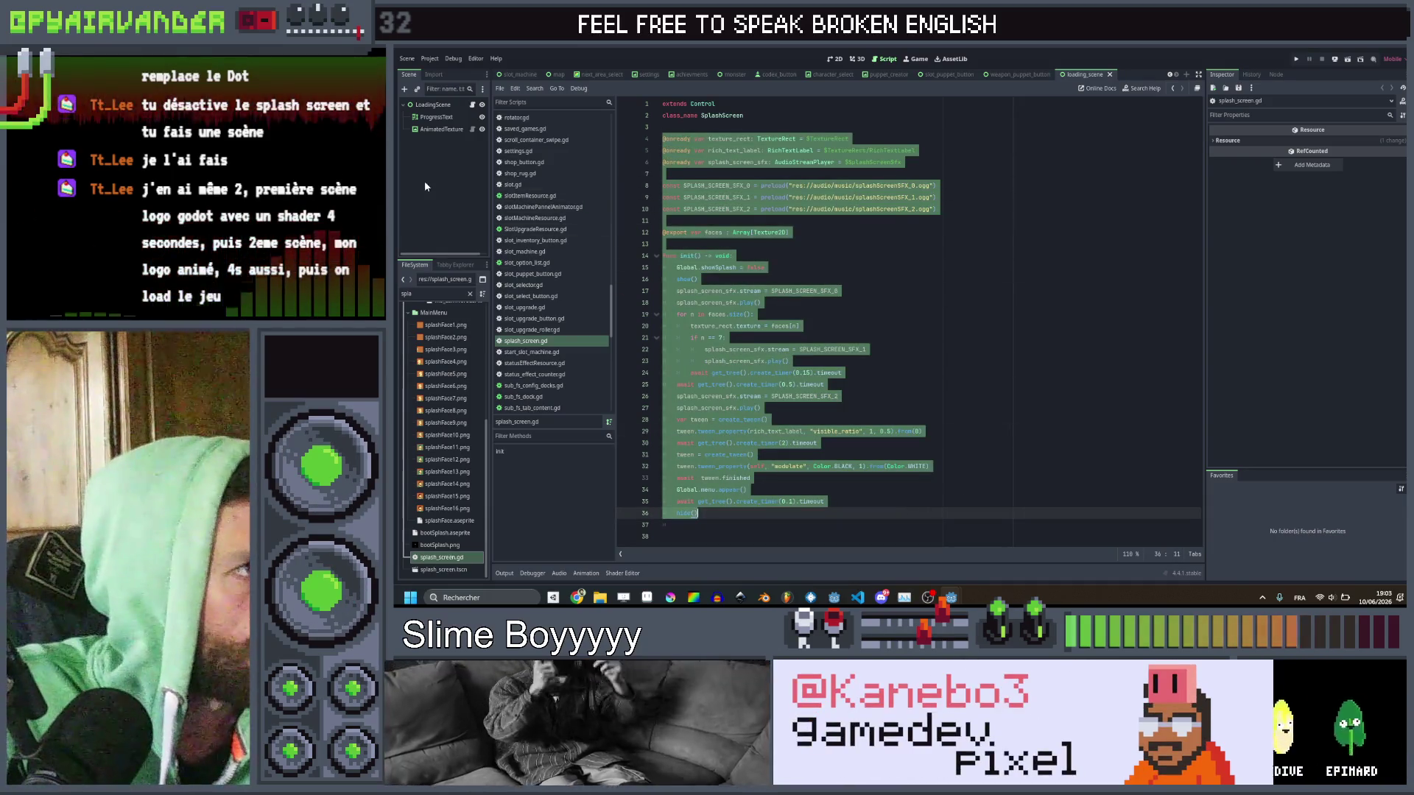
Open splash_screen.tscn and inspect its RichTextLabel and SplashScreenSfx nodes.
{"action": "left_click", "coordinate": [436, 184]}
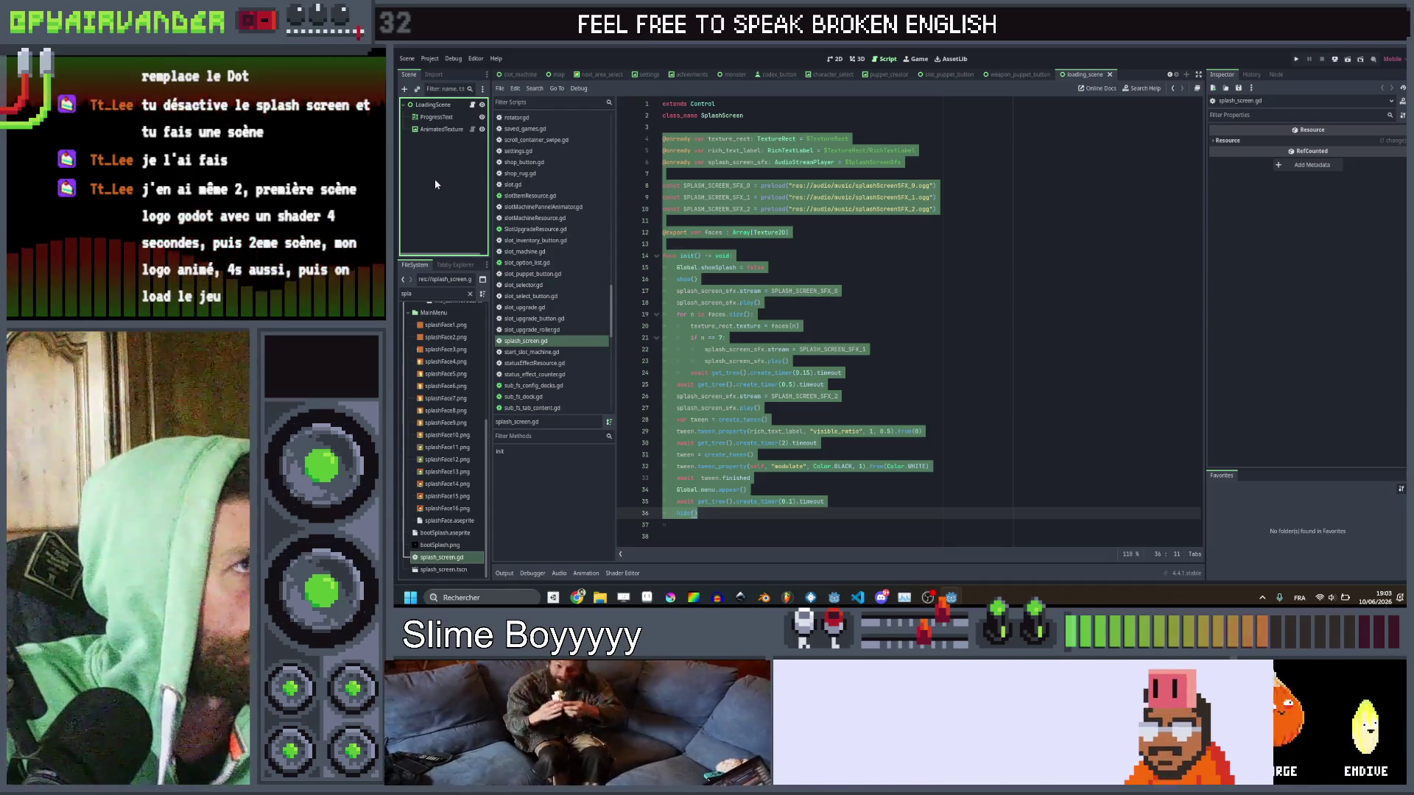
{"action": "double_click", "coordinate": [435, 569]}
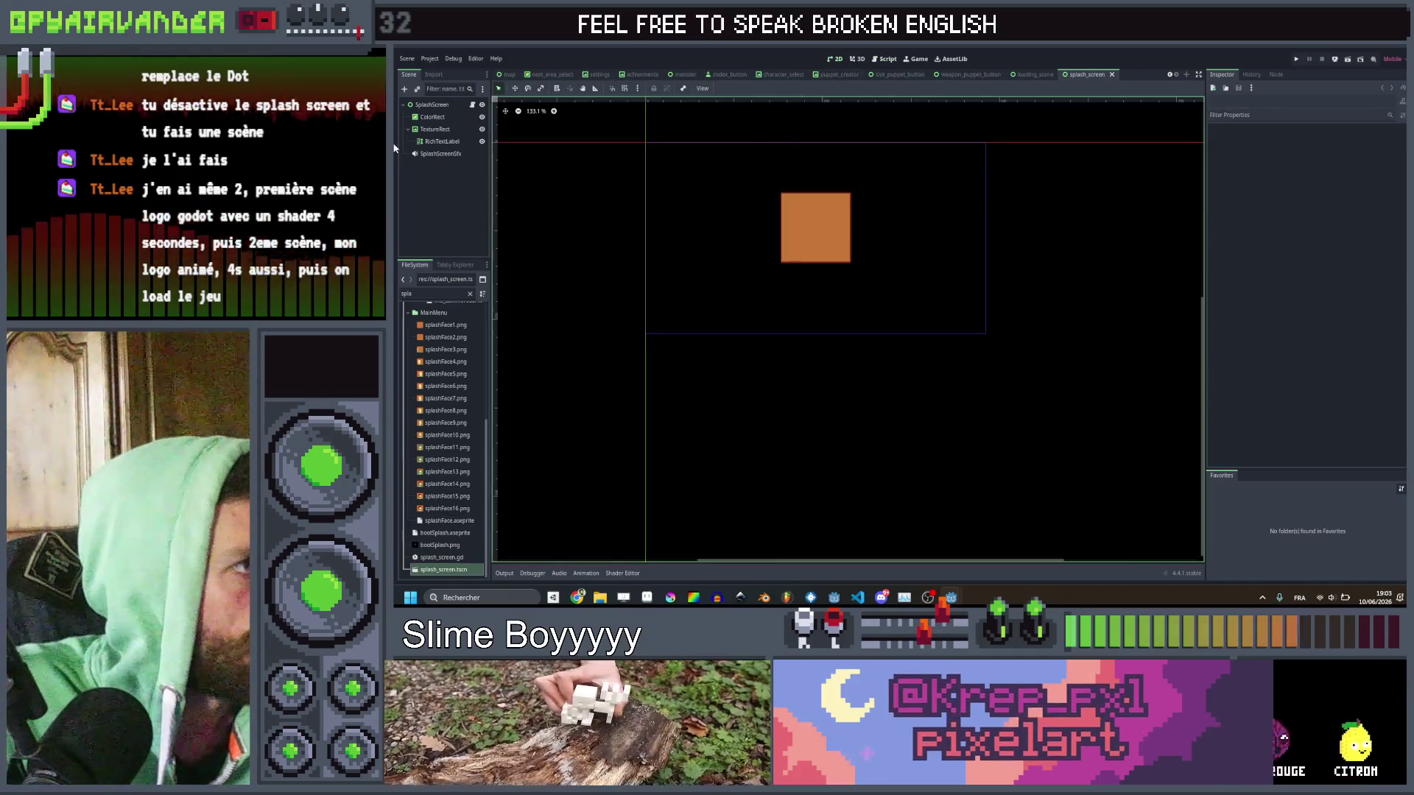
{"action": "left_click", "coordinate": [442, 140]}
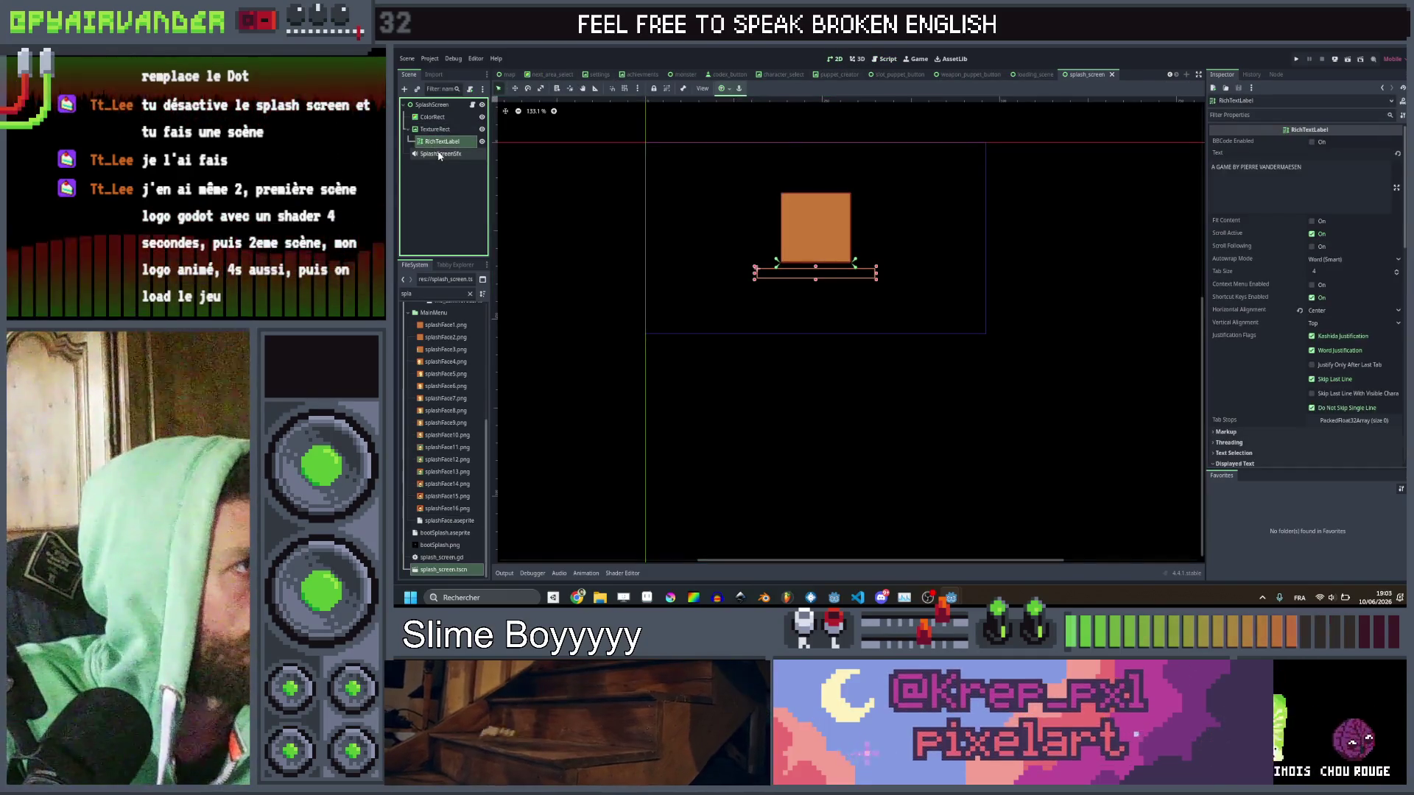
{"action": "left_click", "coordinate": [440, 153]}
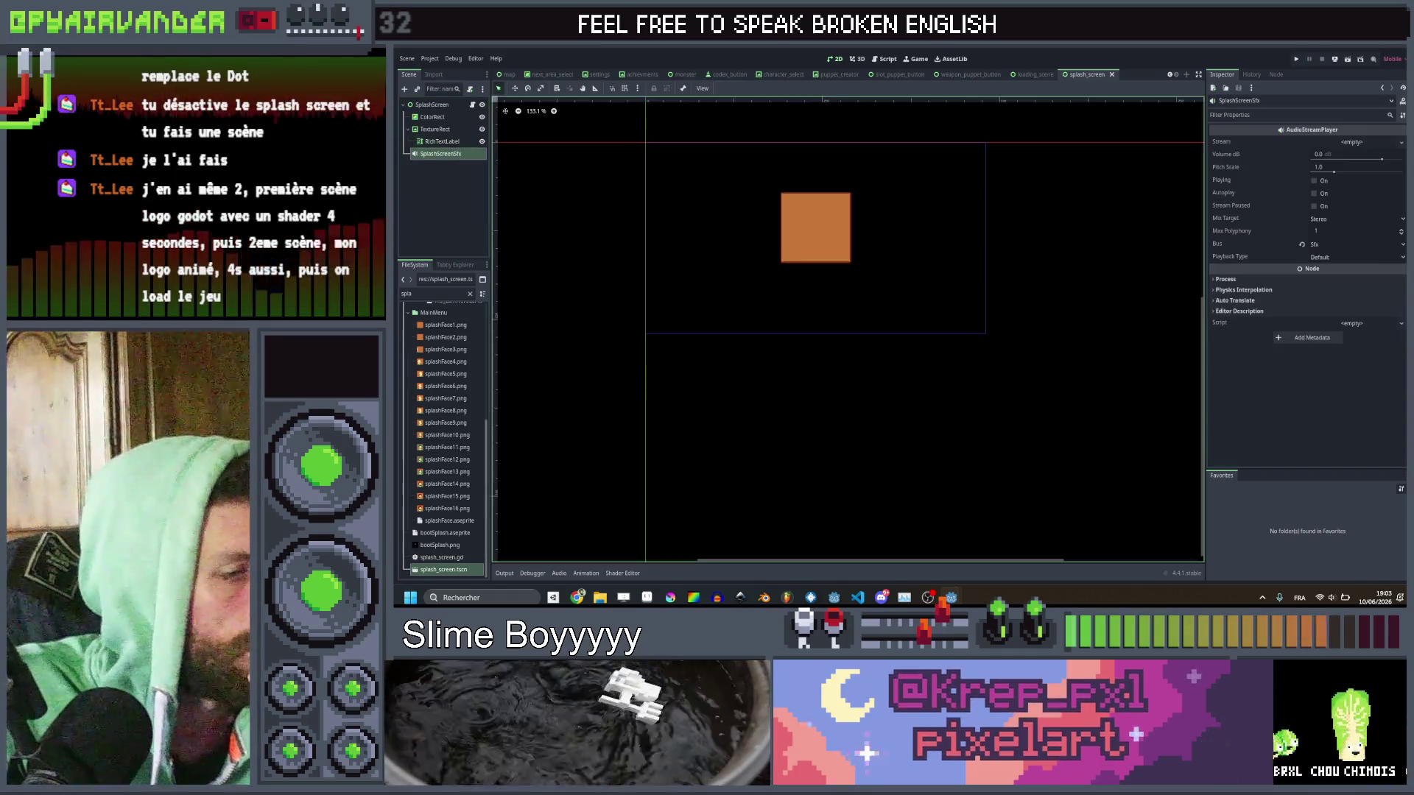
Paste the splash screen code into loading_screen.gd just below the splash_finished variable.
{"action": "mouse_move", "coordinate": [951, 597]}
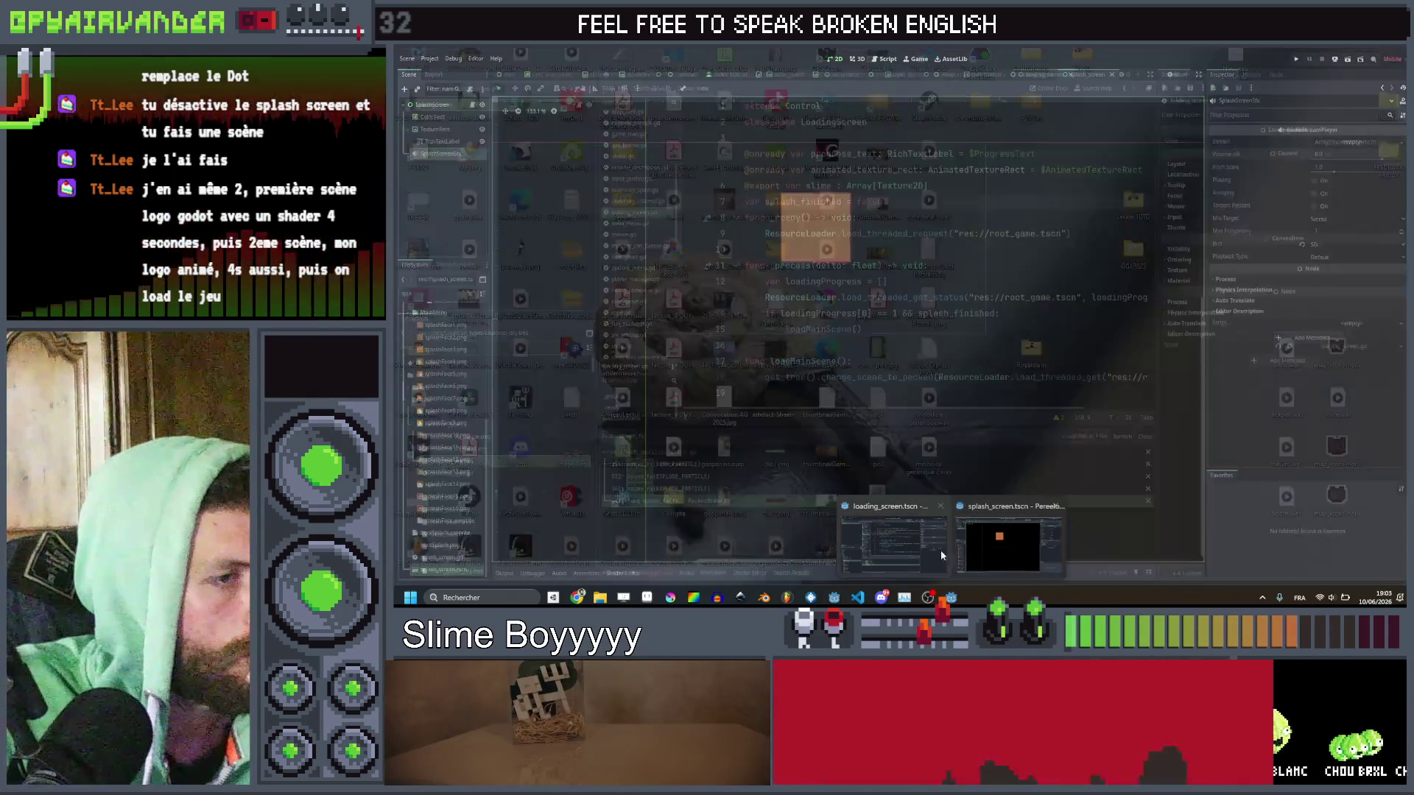
{"action": "left_click", "coordinate": [931, 549]}
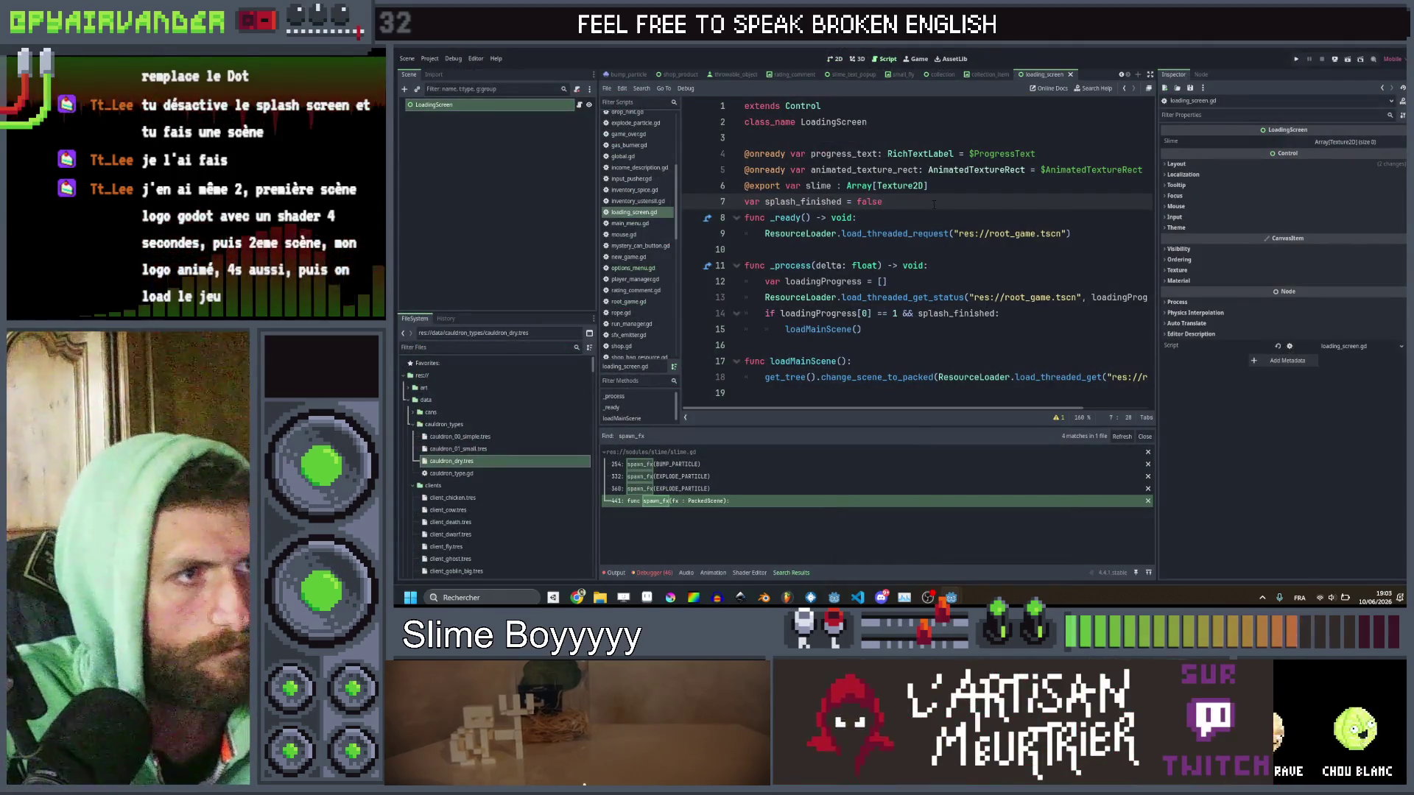
{"action": "key", "text": "Return"}
{"action": "key", "text": "Return"}
{"action": "key", "text": "Return"}
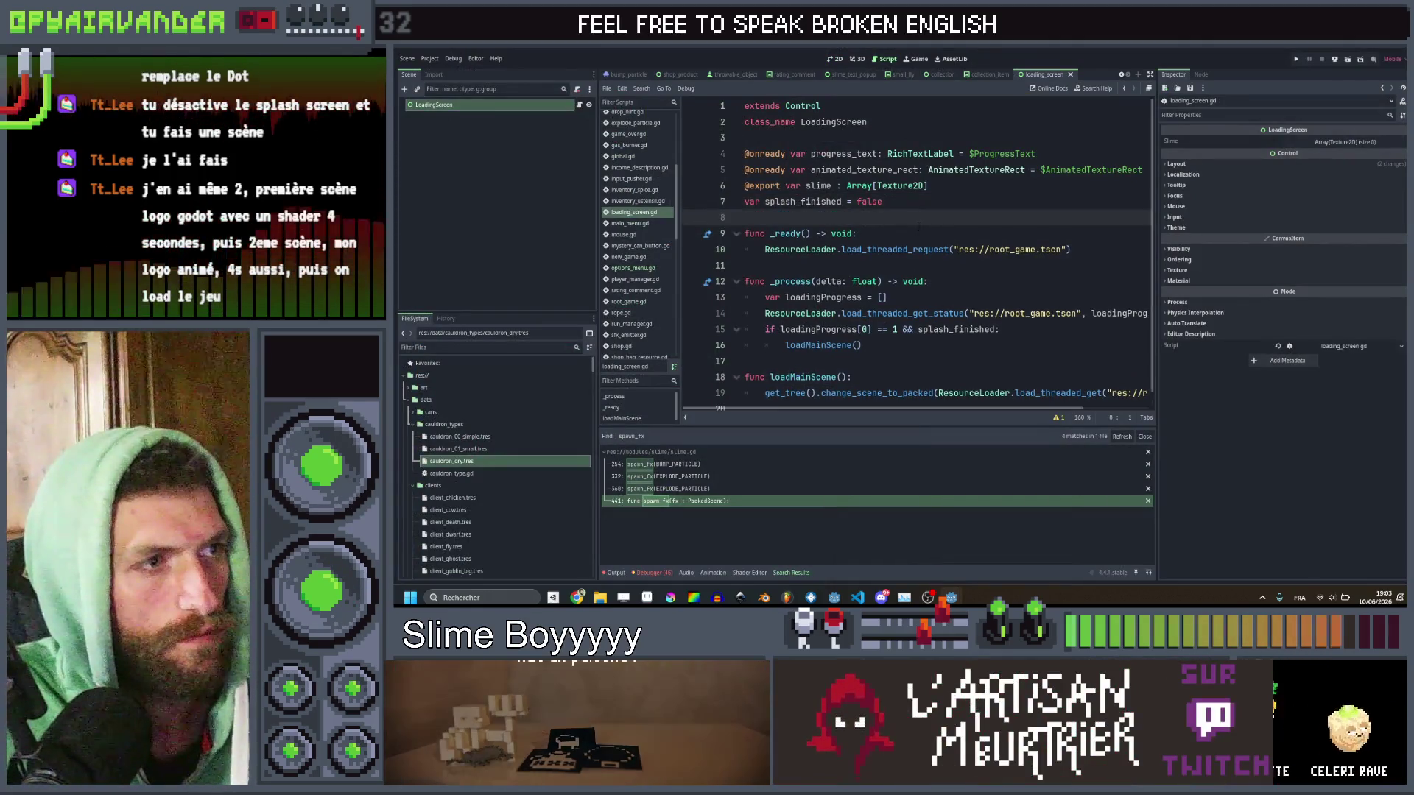
{"action": "key", "text": "Up"}
{"action": "key", "text": "Up"}
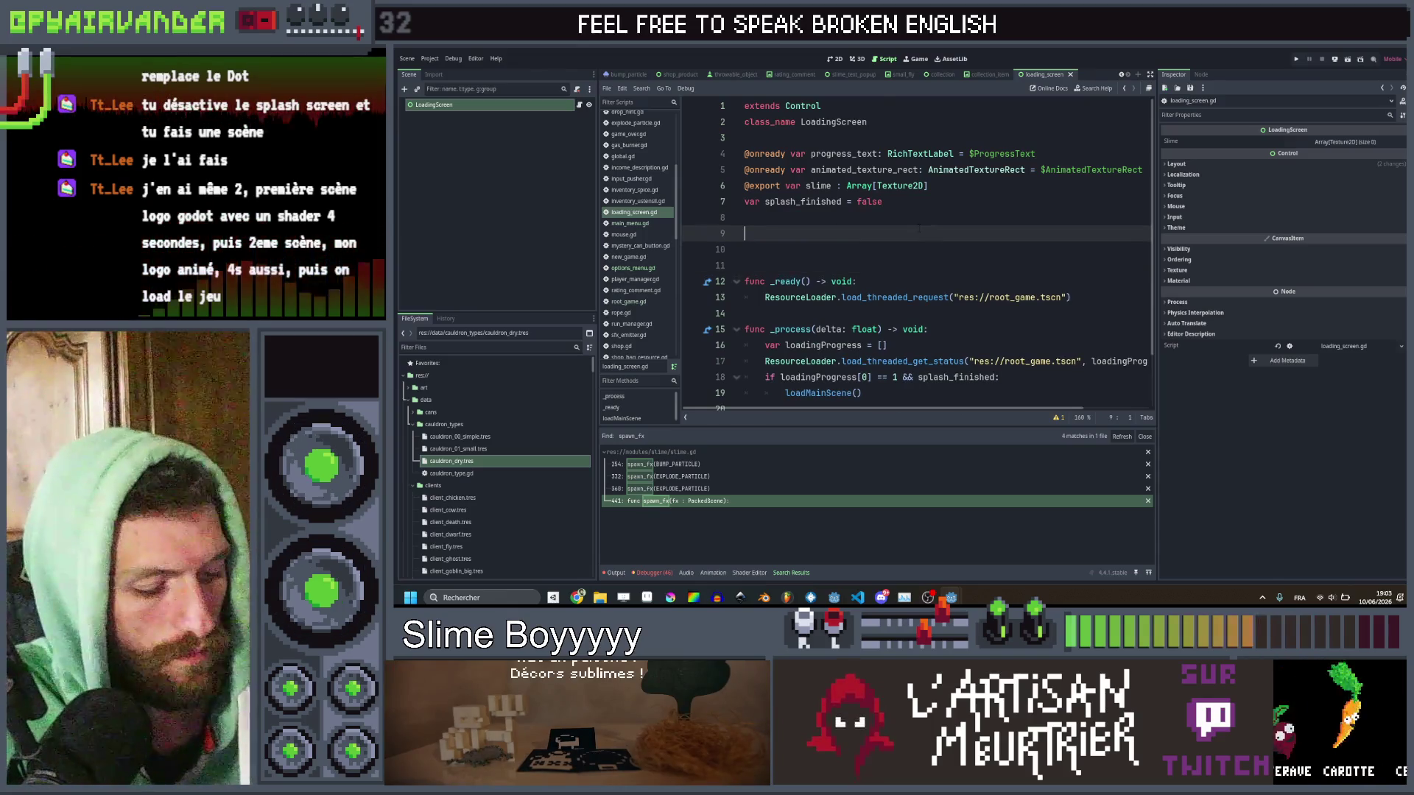
{"action": "key", "text": "ctrl+v"}
{"action": "scroll", "coordinate": [913, 254], "scroll_direction": "down", "scroll_amount": 5}
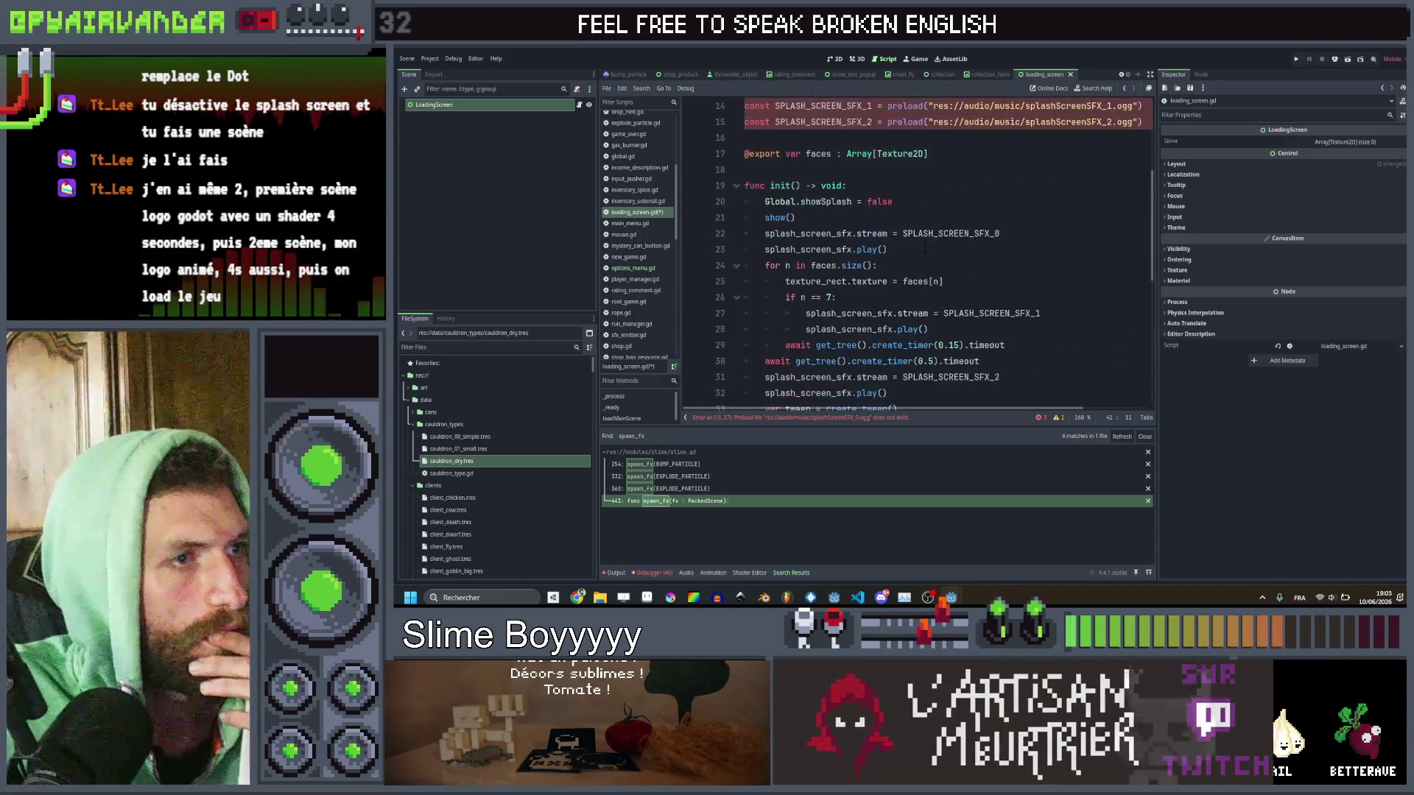
{"action": "scroll", "coordinate": [925, 249], "scroll_direction": "down", "scroll_amount": 5}
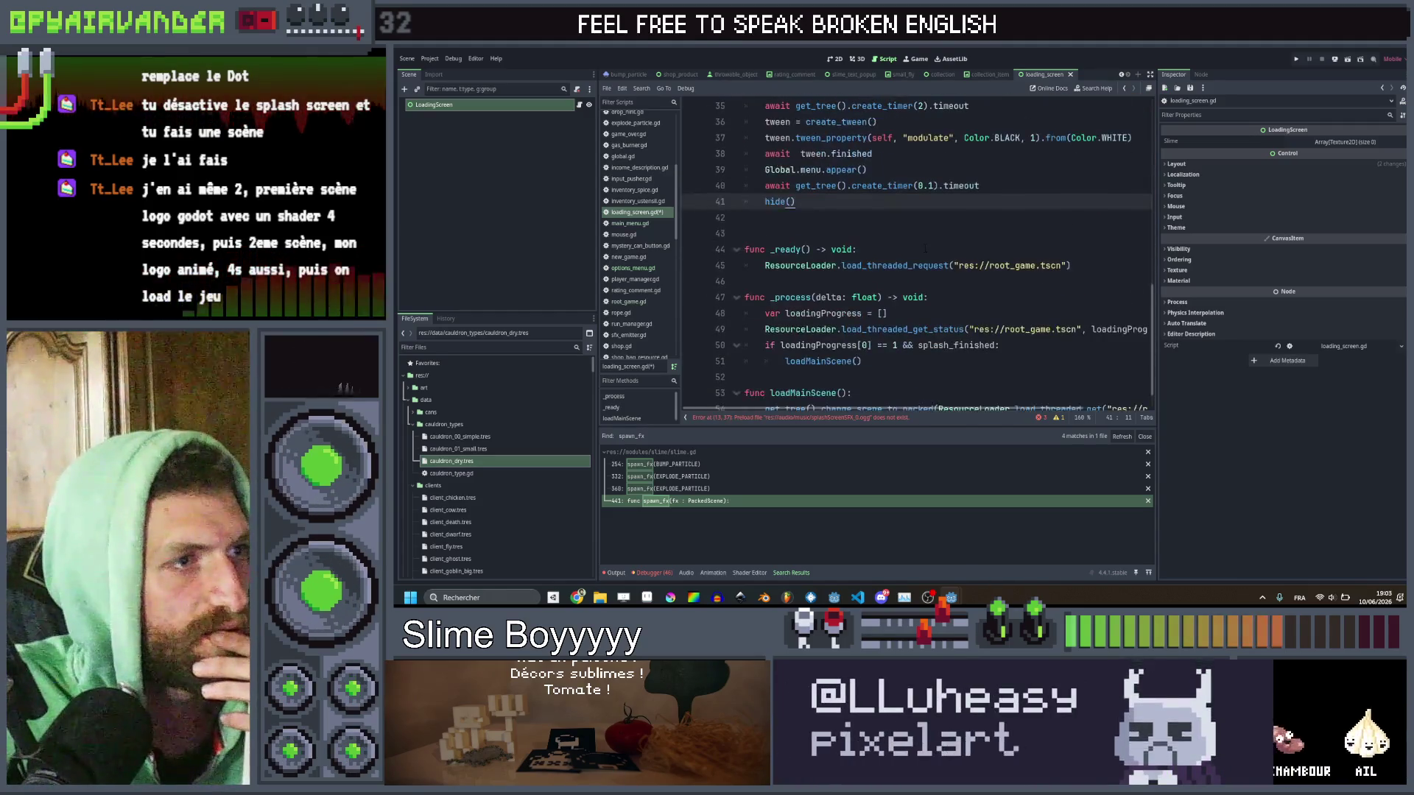
{"action": "scroll", "coordinate": [925, 249], "scroll_direction": "up", "scroll_amount": 2}
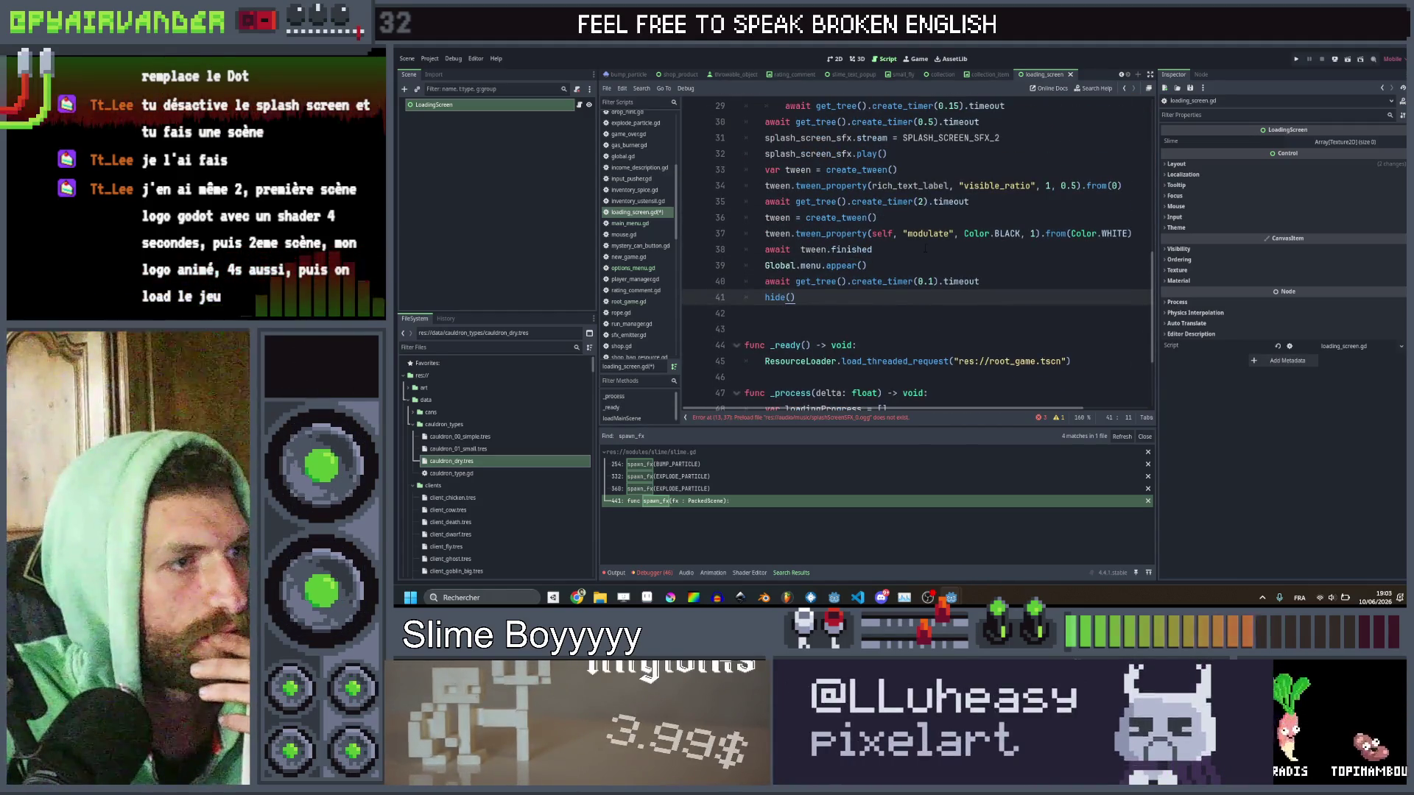
Add an init() call at the end of the _ready function.
{"action": "left_click", "coordinate": [1095, 361]}
{"action": "key", "text": "Return"}
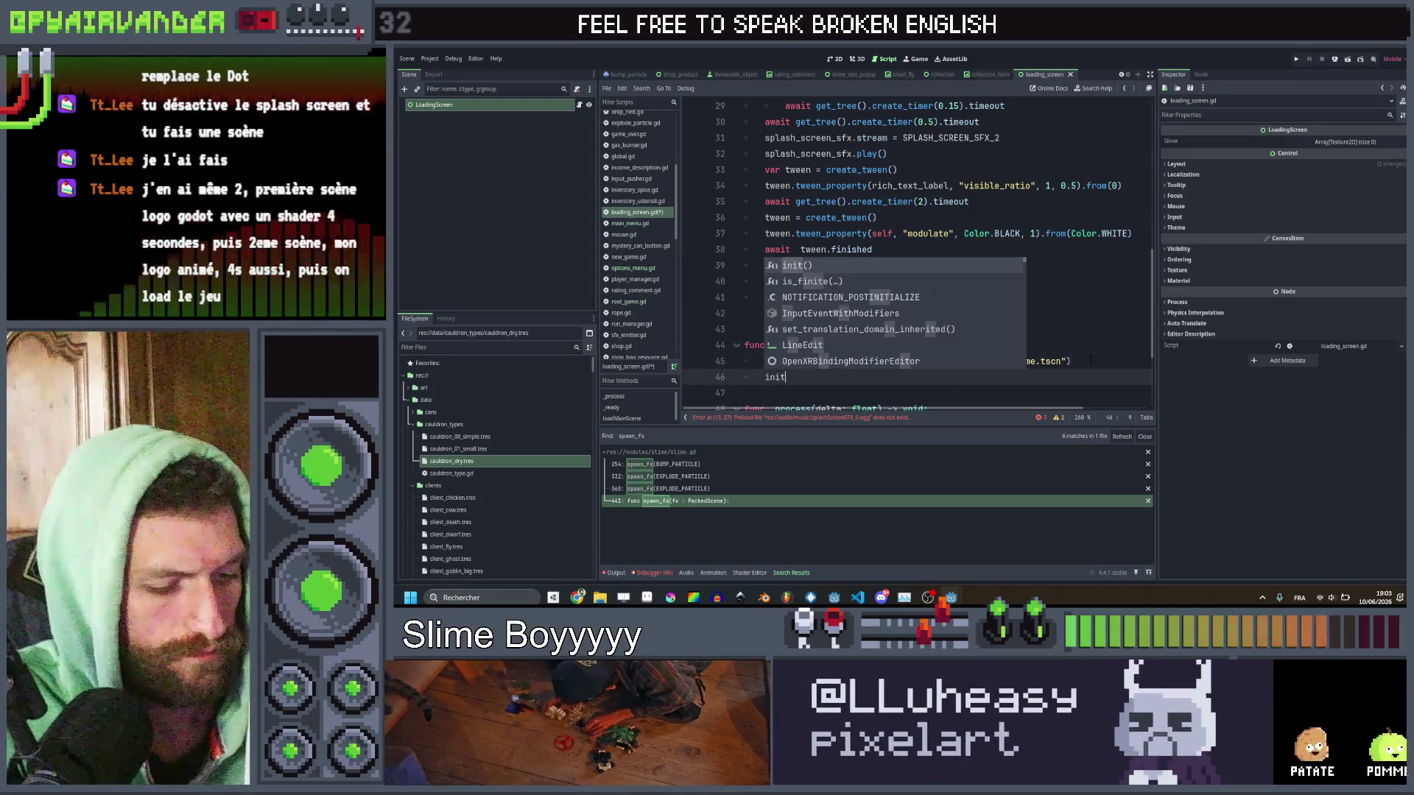
{"action": "type", "text": "("}
{"action": "left_click", "coordinate": [1080, 329]}
{"action": "scroll", "coordinate": [995, 280], "scroll_direction": "up", "scroll_amount": 8}
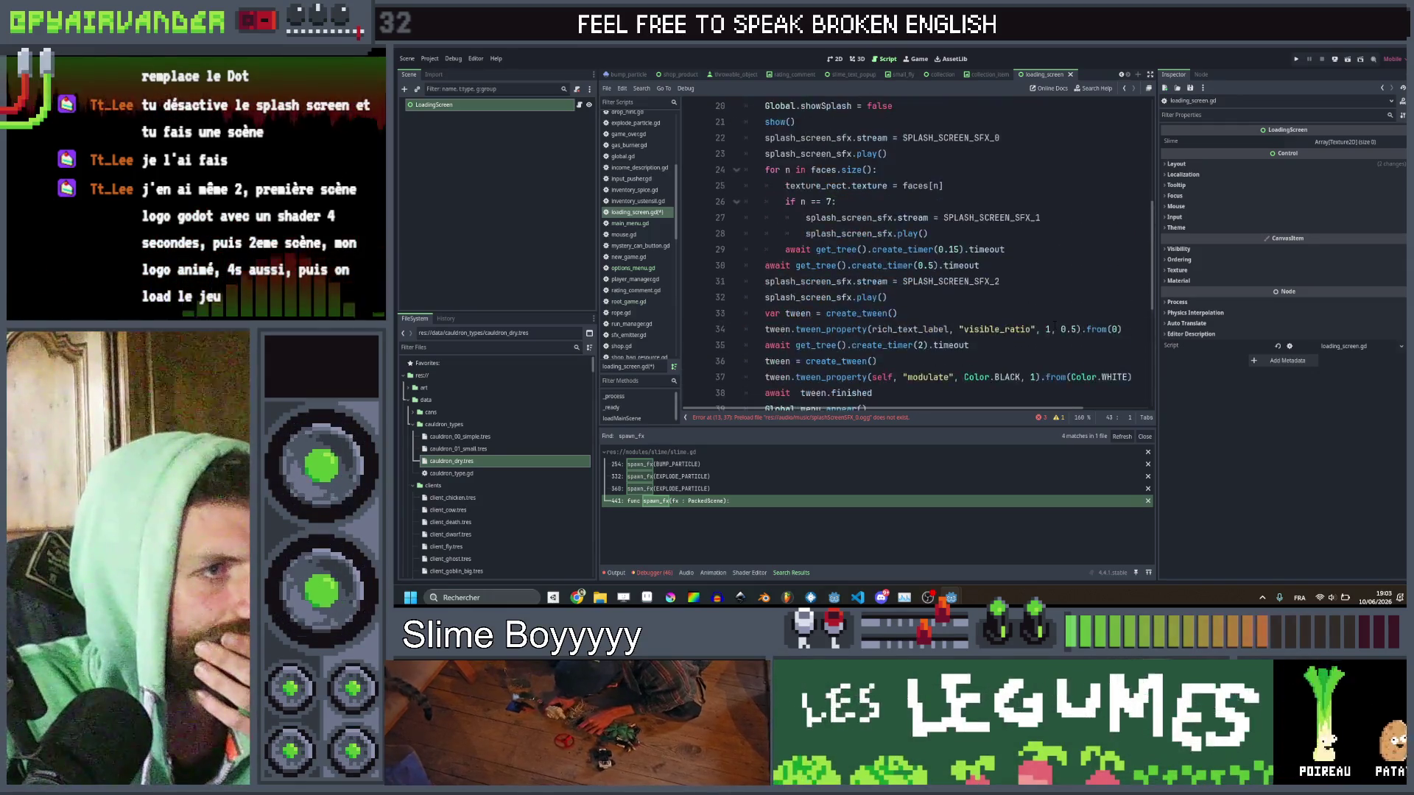
{"action": "scroll", "coordinate": [996, 280], "scroll_direction": "up", "scroll_amount": 1}
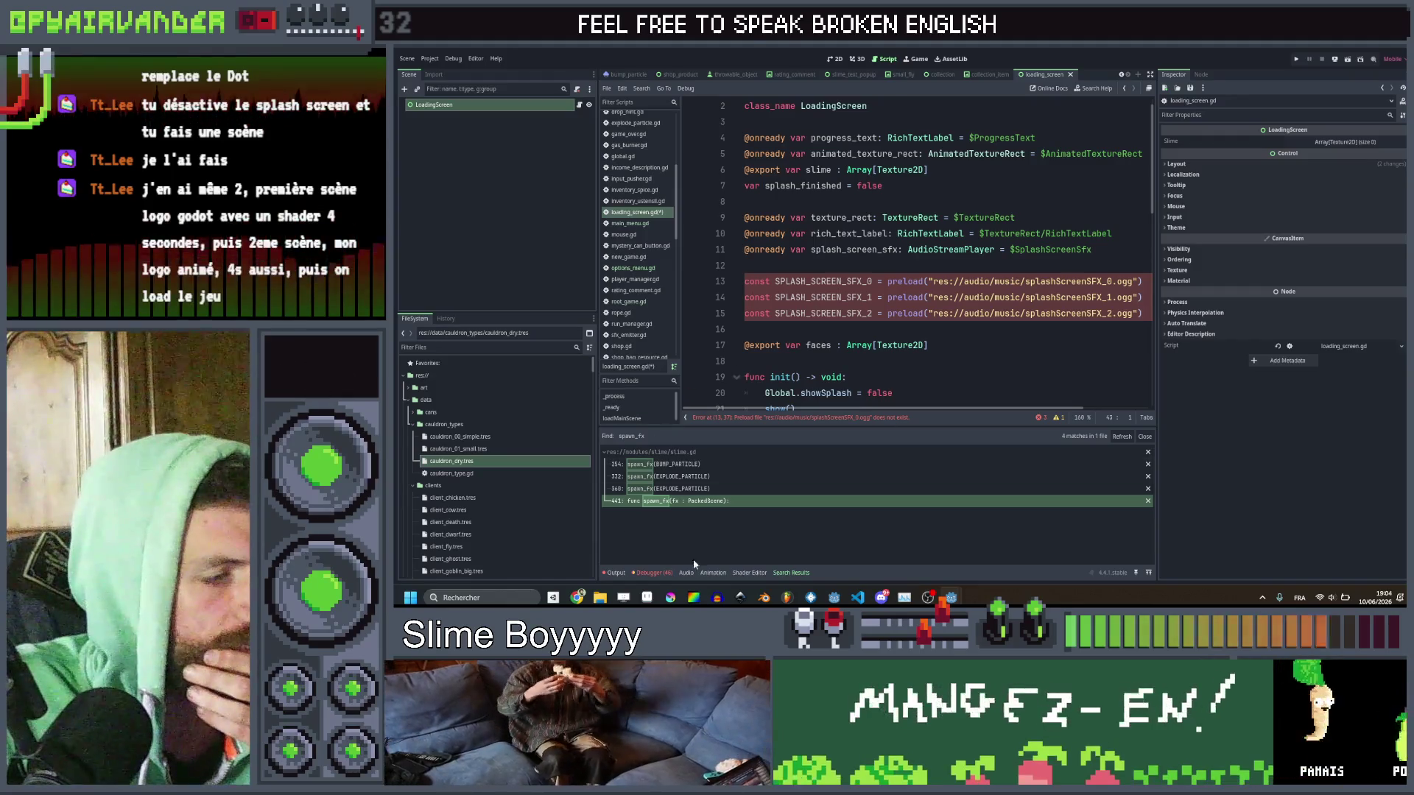
Reveal the other project's splashScreenSFX sound file in the system file manager.
{"action": "mouse_move", "coordinate": [955, 599]}
{"action": "left_click", "coordinate": [980, 565]}
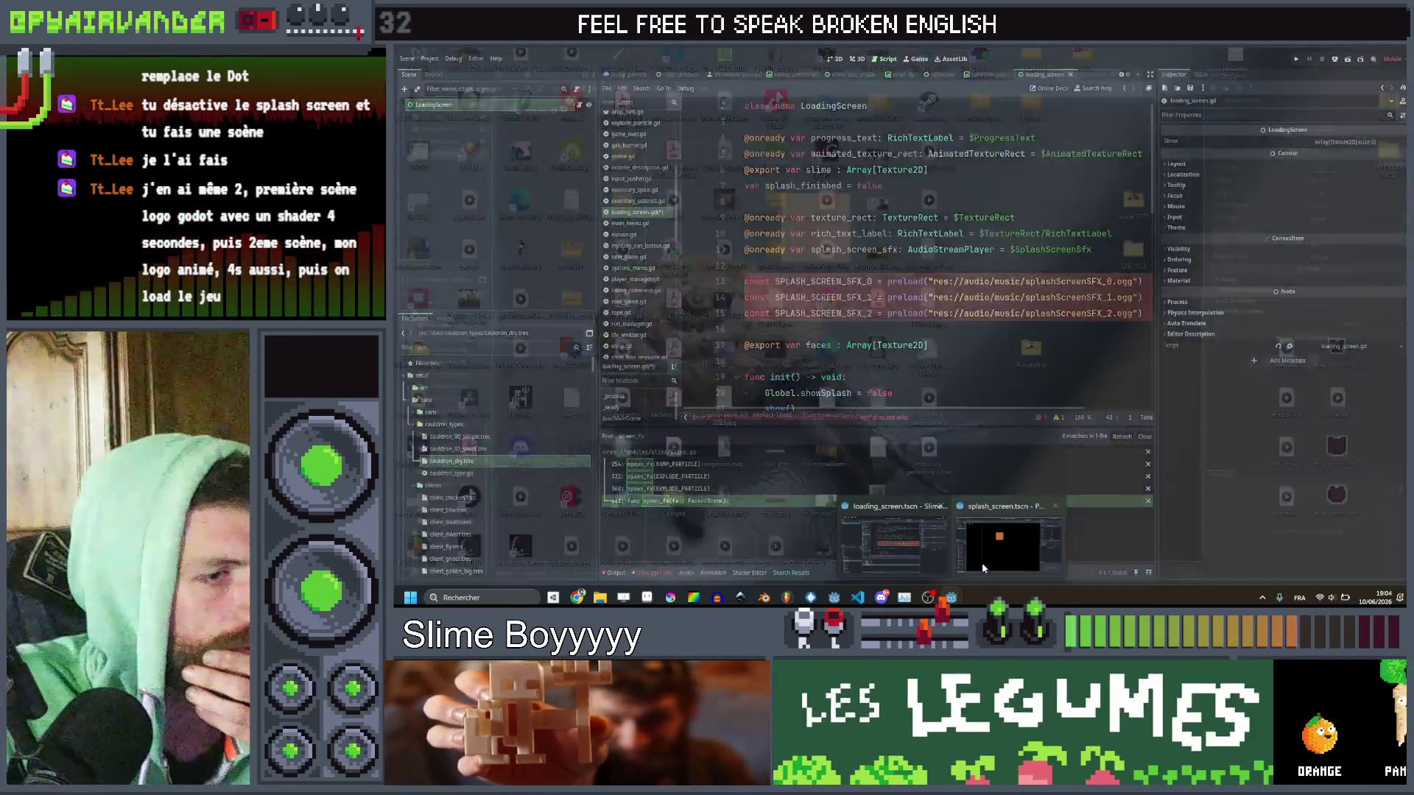
{"action": "scroll", "coordinate": [455, 400], "scroll_direction": "up", "scroll_amount": 5}
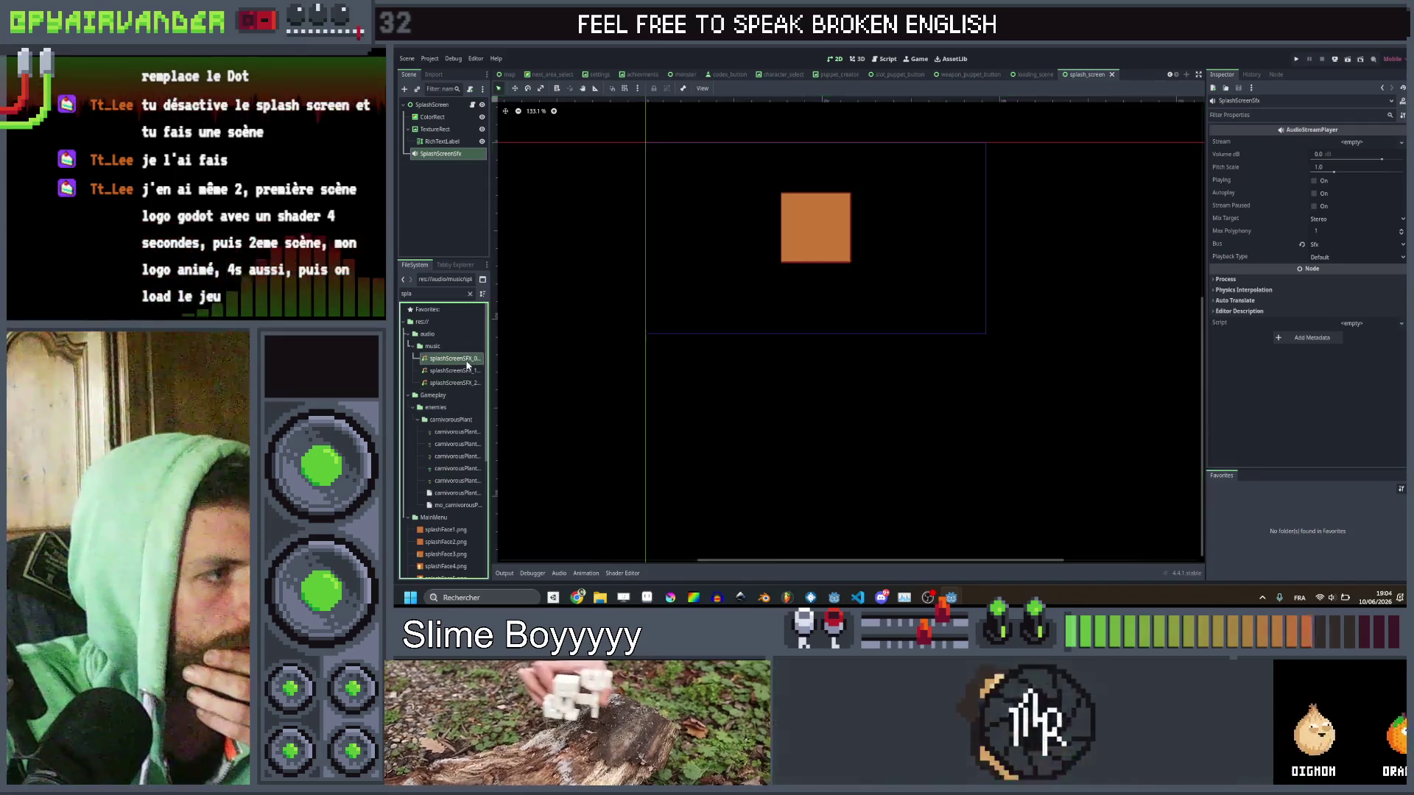
{"action": "right_click", "coordinate": [467, 360]}
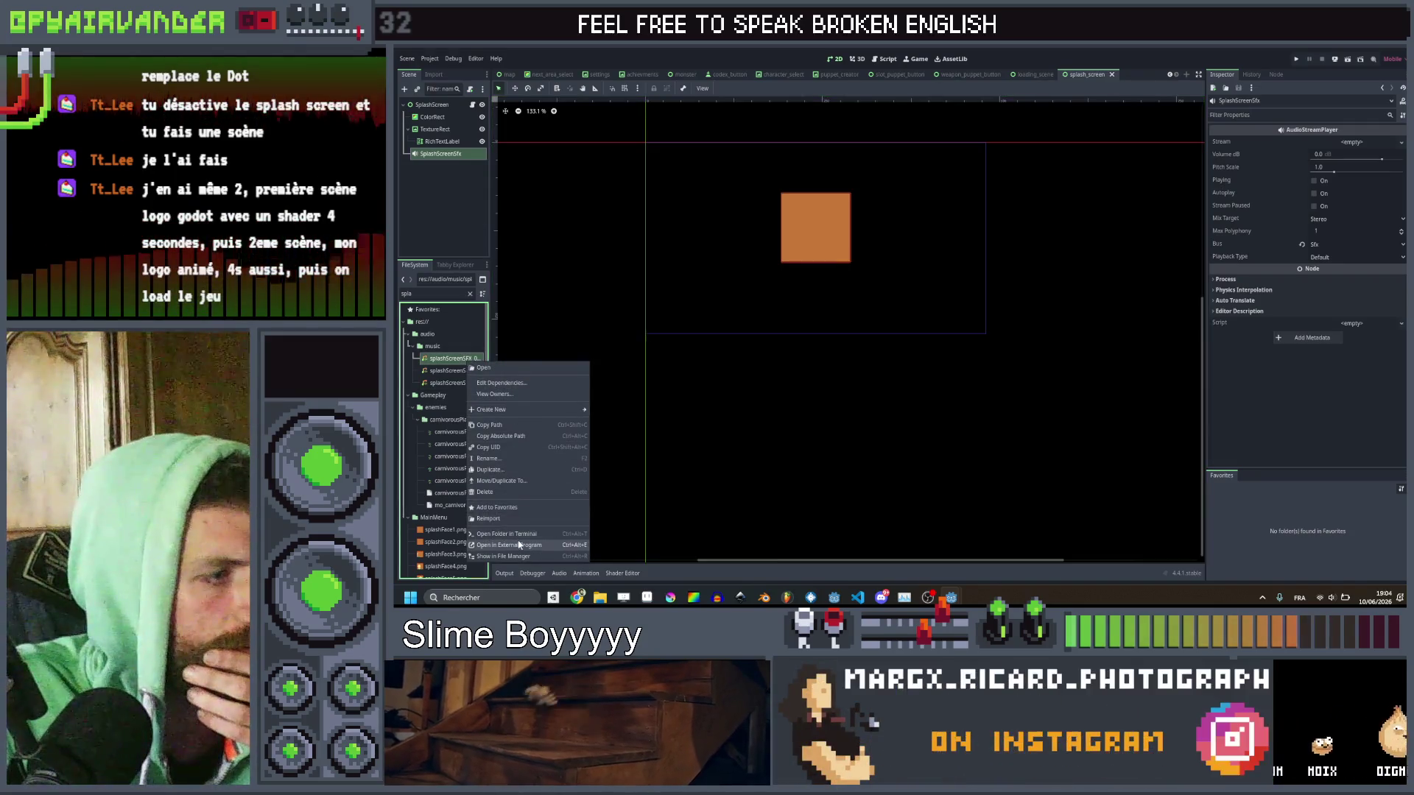
{"action": "left_click", "coordinate": [516, 557]}
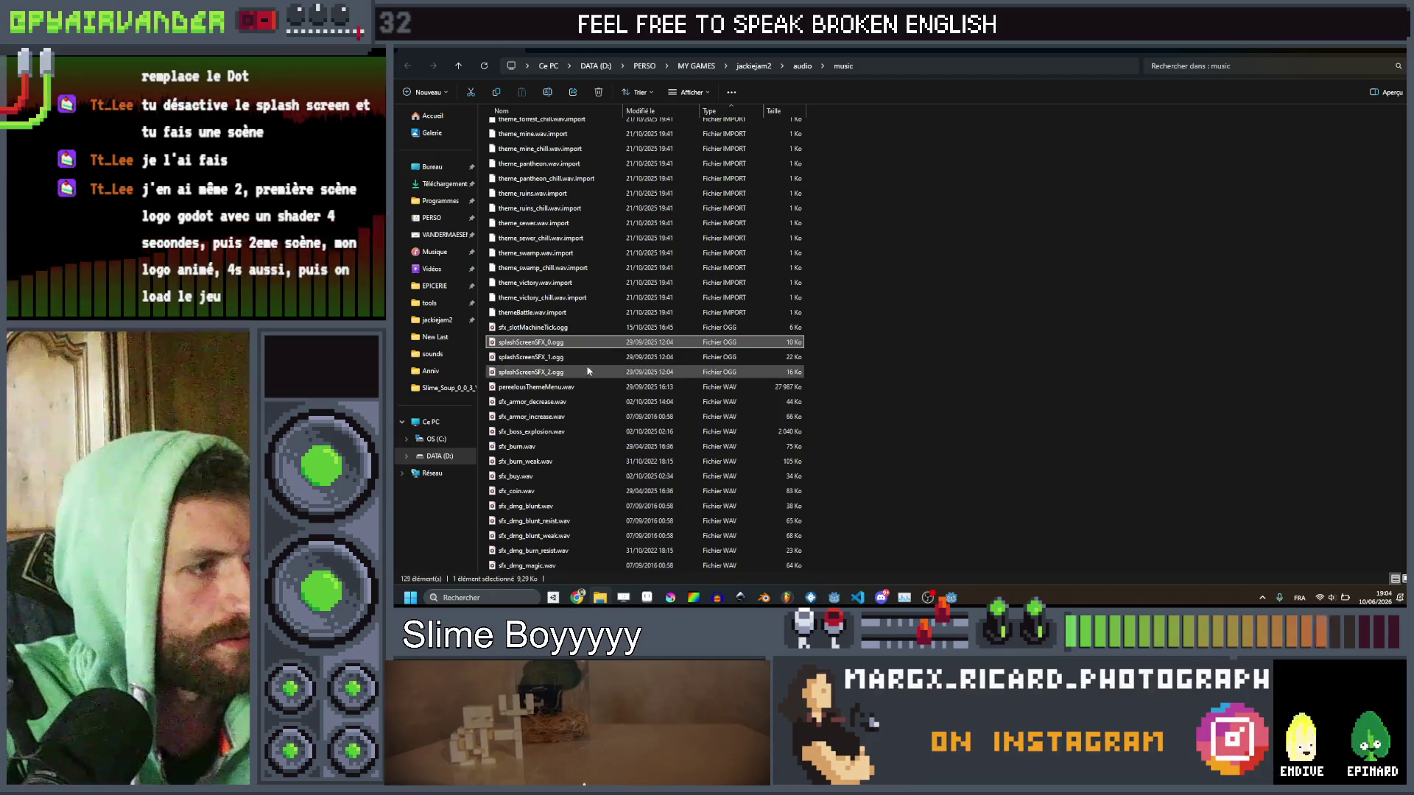
Copy splashScreenSFX_0, _1 and _2.ogg into slimesoup\slime-soup\sounds and confirm they arrived.
{"action": "left_click", "coordinate": [587, 371], "text": "shift"}
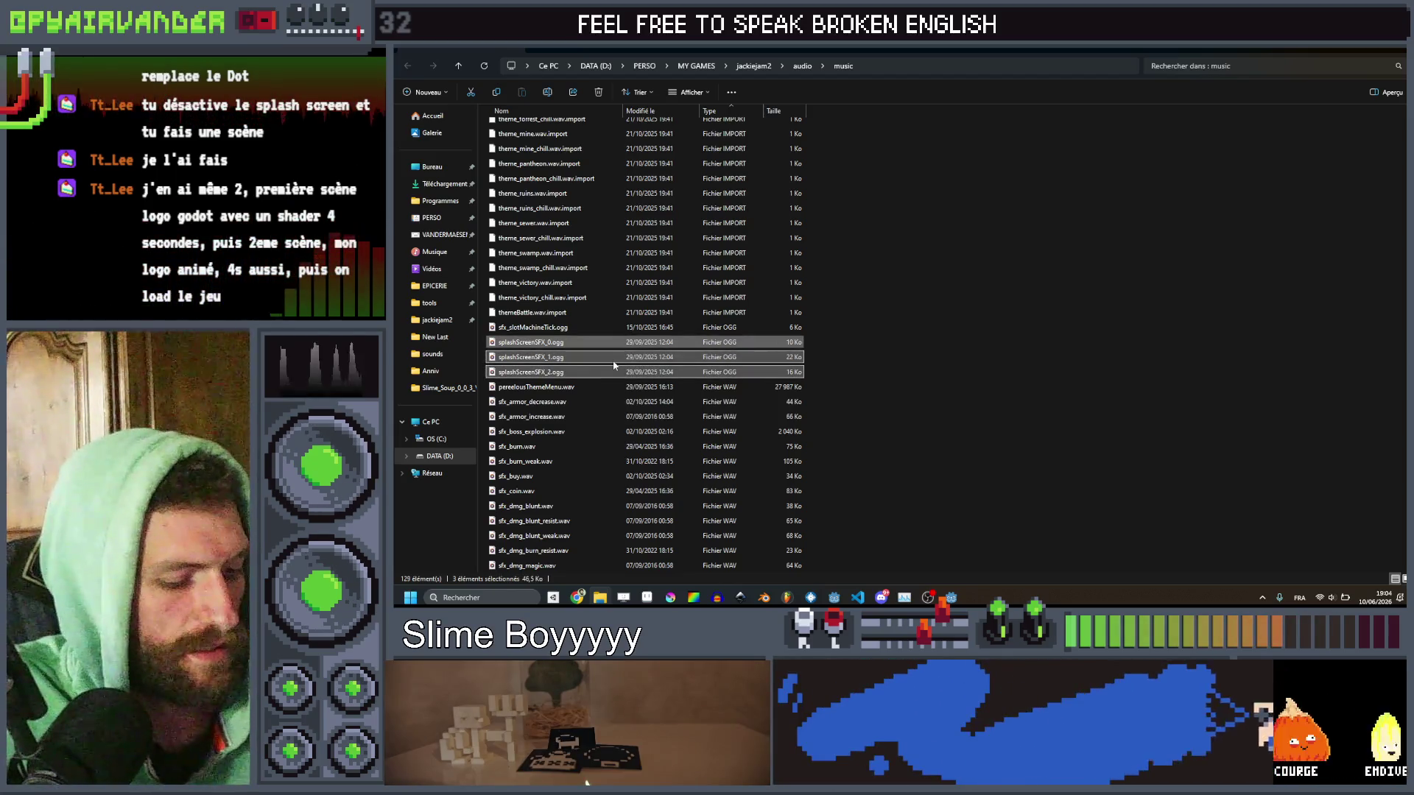
{"action": "left_click", "coordinate": [439, 356]}
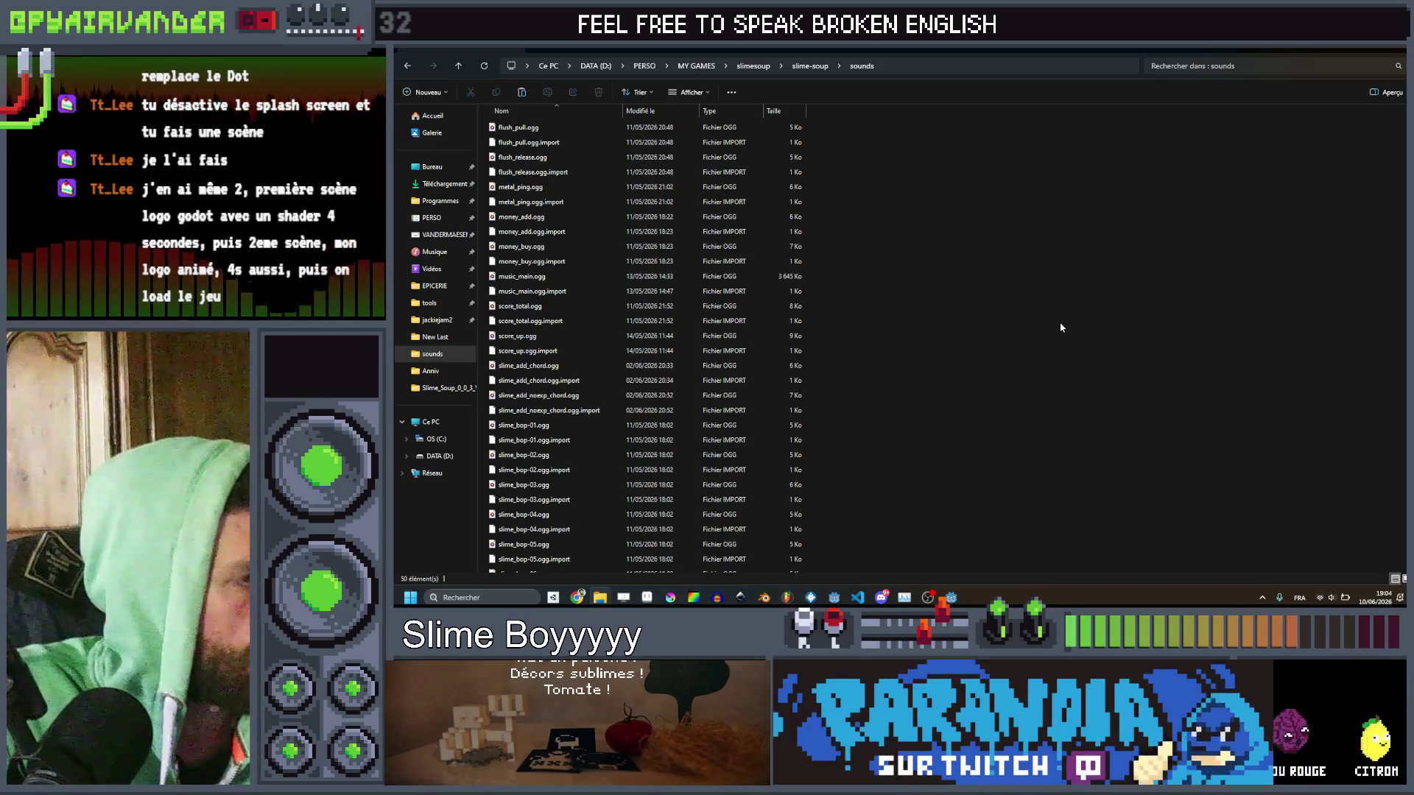
{"action": "scroll", "coordinate": [1061, 327], "scroll_direction": "down", "scroll_amount": 8}
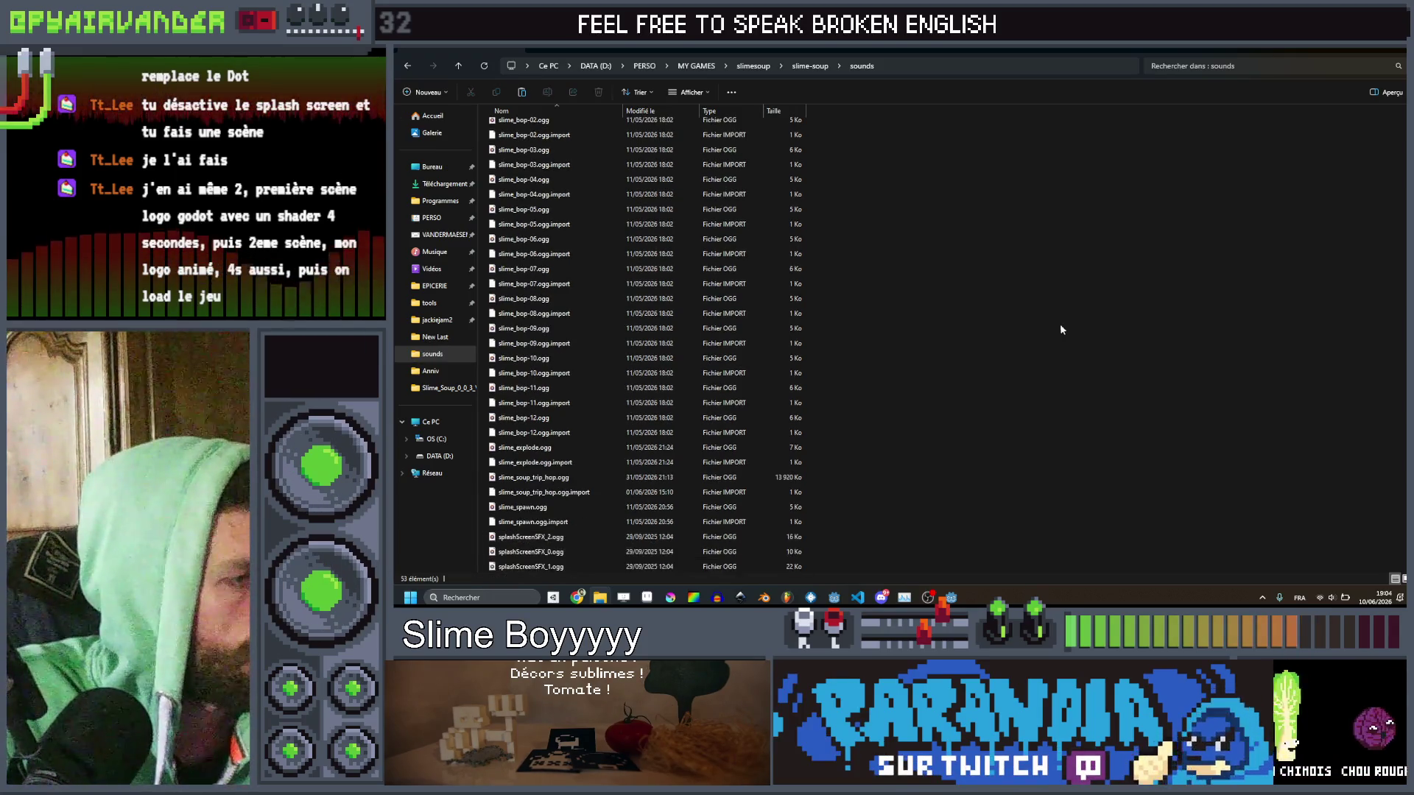
{"action": "left_click", "coordinate": [950, 597]}
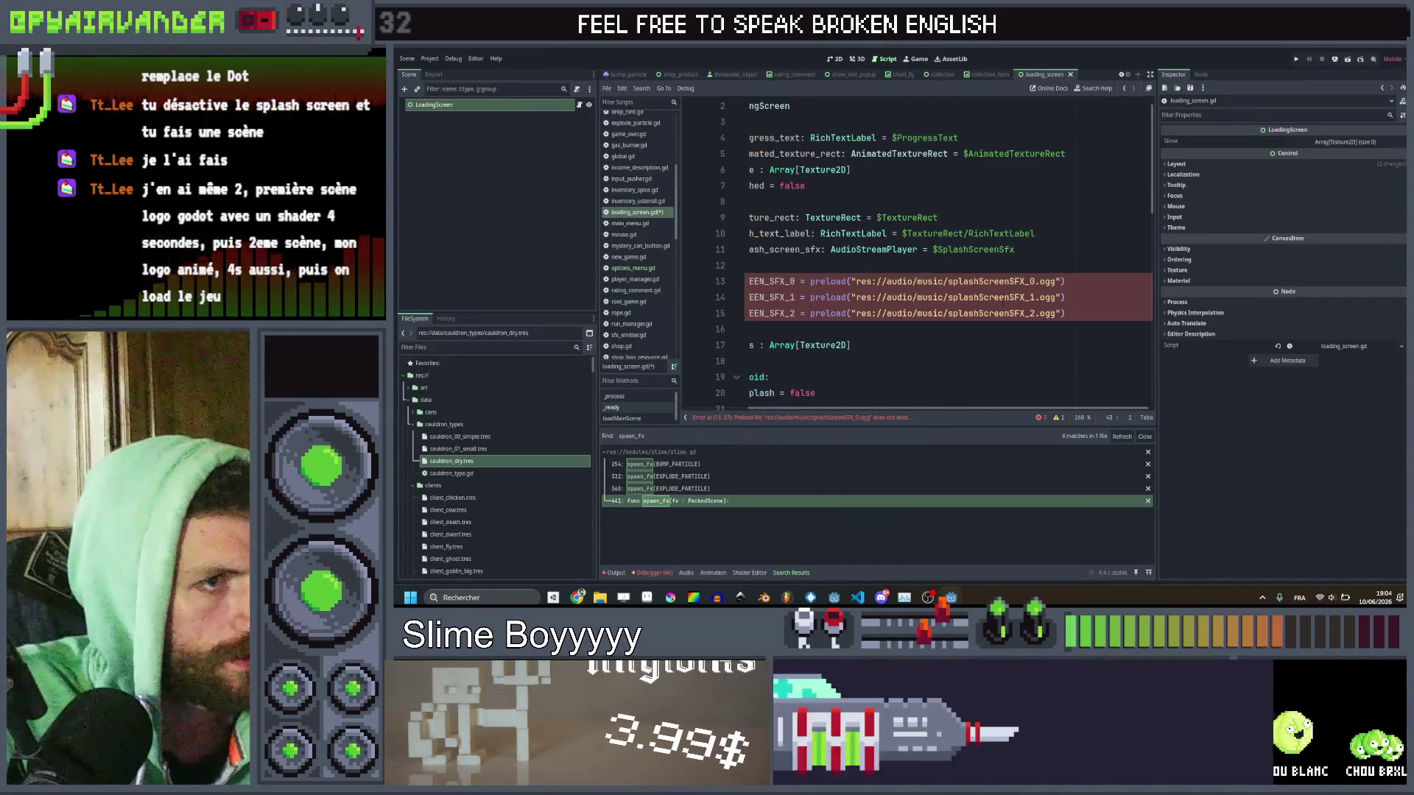
Replace the three old SFX preload lines with res://sounds/splashScreenSFX_0, _1 and _2.ogg, dragged in from FileSystem.
{"action": "left_click_drag", "start_coordinate": [1144, 314], "coordinate": [744, 281]}
{"action": "key", "text": "BackSpace"}
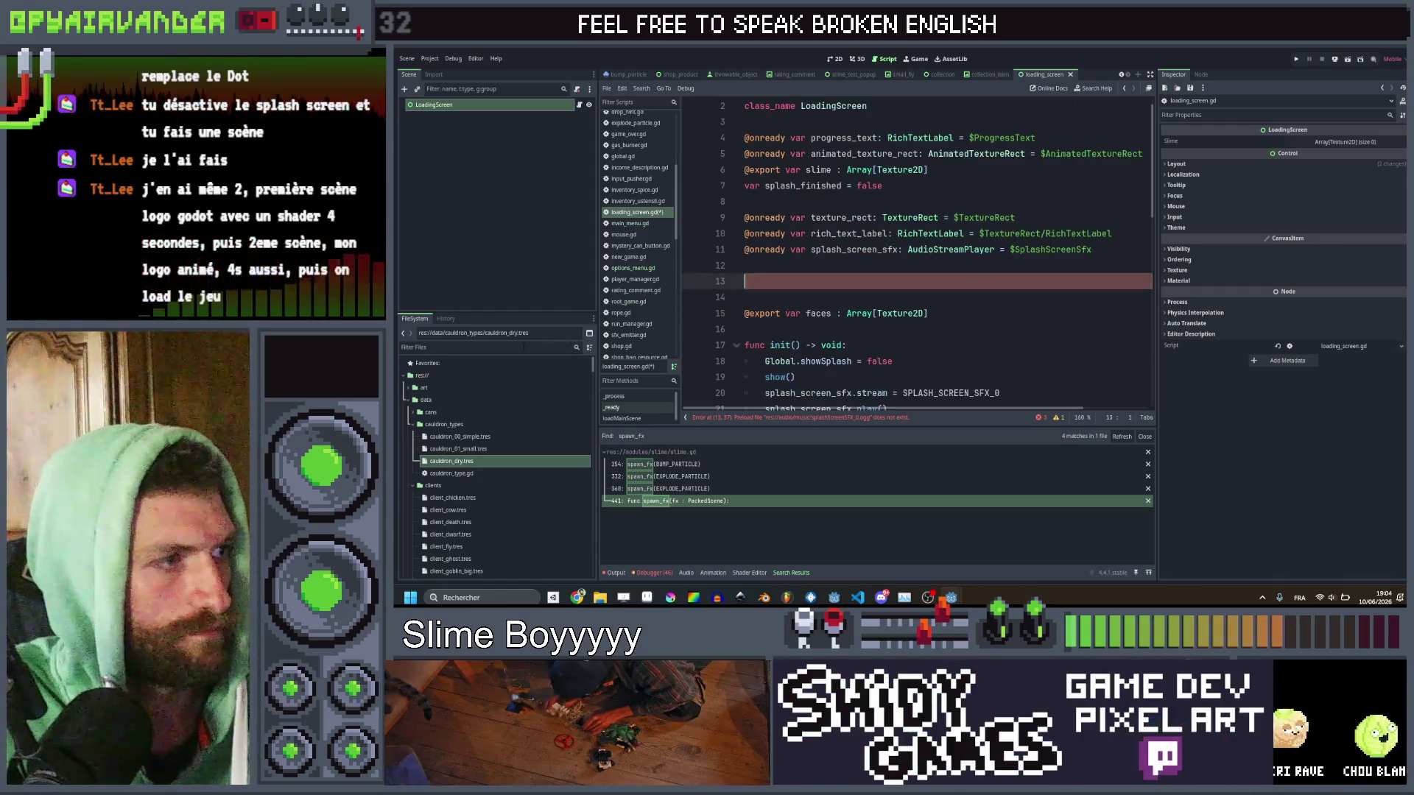
{"action": "left_click", "coordinate": [486, 347]}
{"action": "type", "text": "splash"}
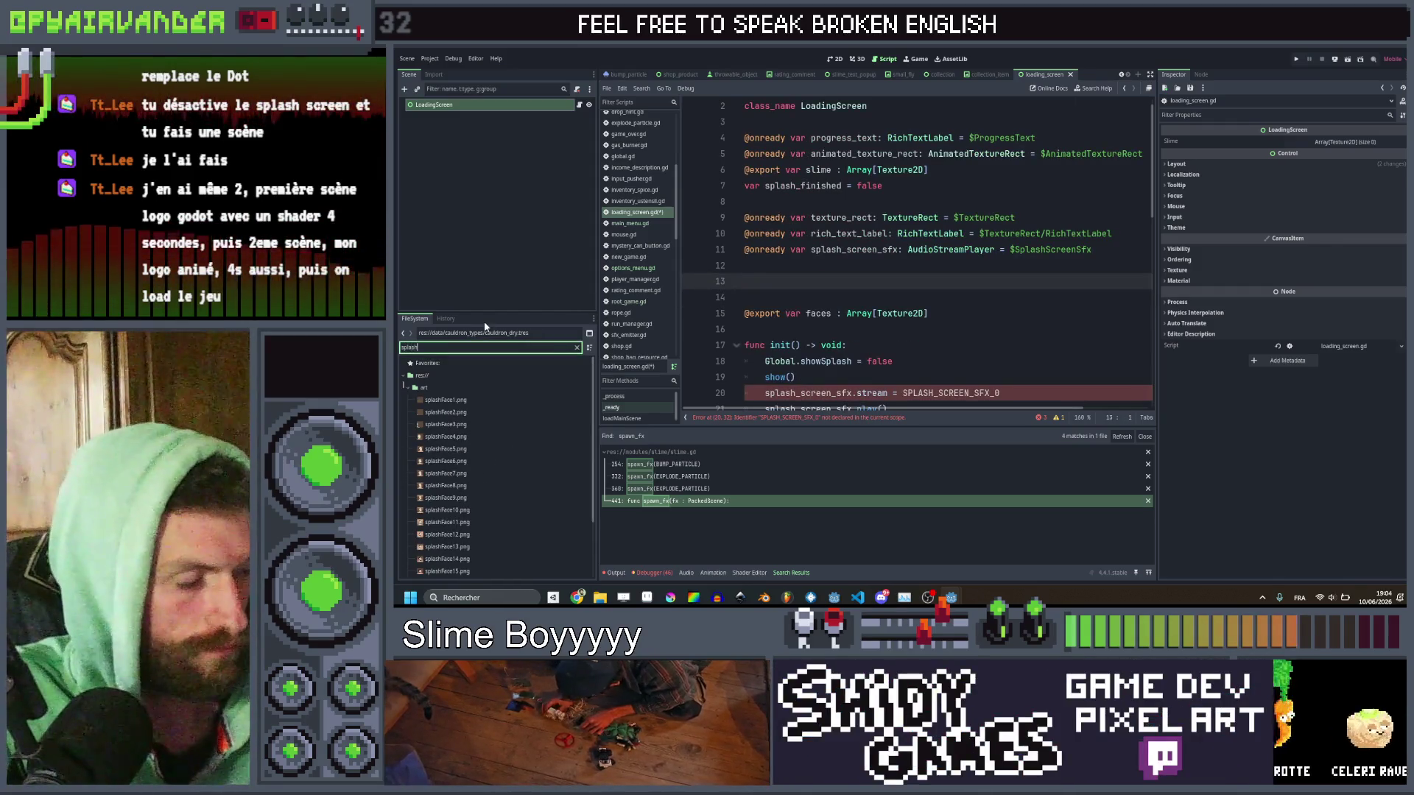
{"action": "scroll", "coordinate": [464, 516], "scroll_direction": "down", "scroll_amount": 3}
{"action": "left_click", "coordinate": [459, 545]}
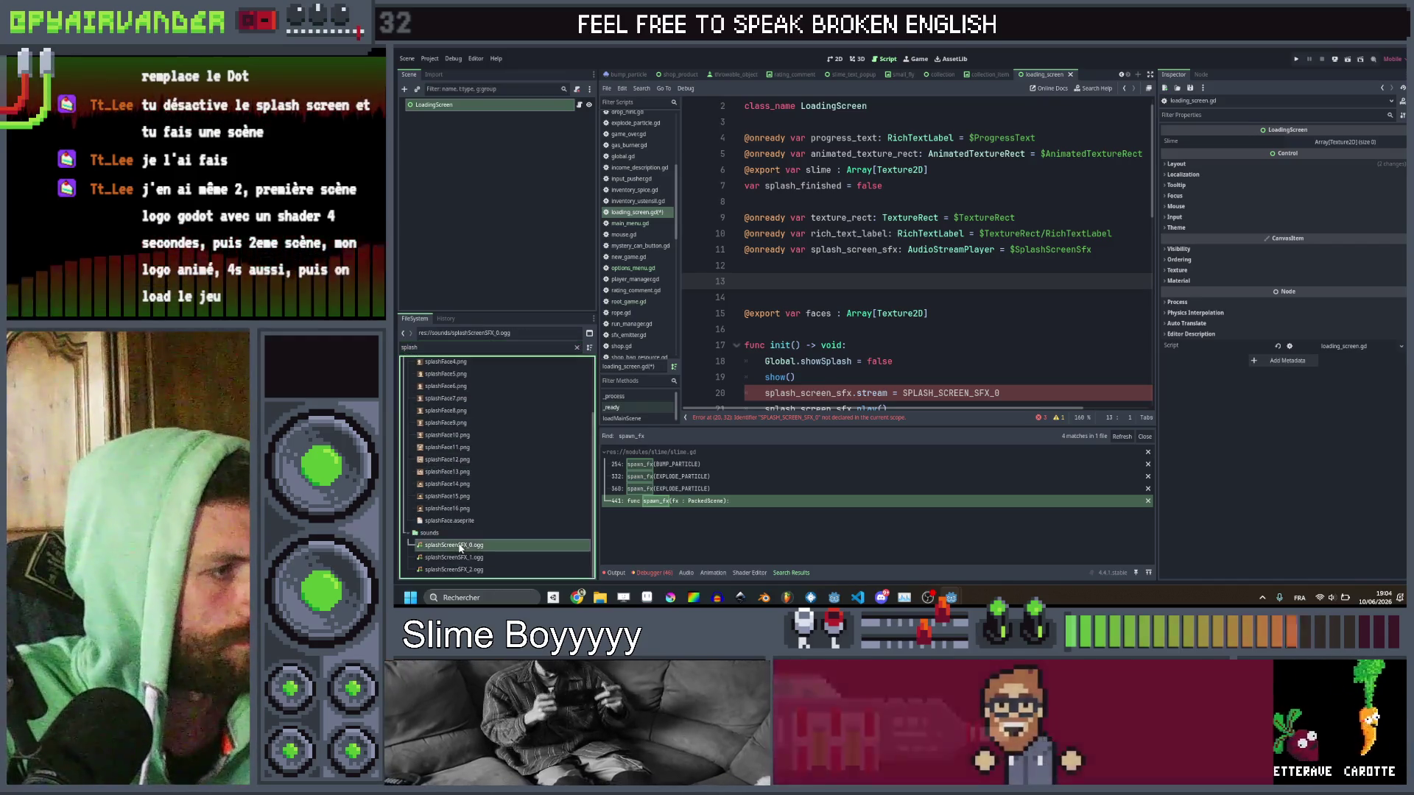
{"action": "left_click", "coordinate": [454, 569], "text": "shift"}
{"action": "left_click_drag", "start_coordinate": [453, 569], "coordinate": [856, 265]}
{"action": "left_click", "coordinate": [982, 341]}
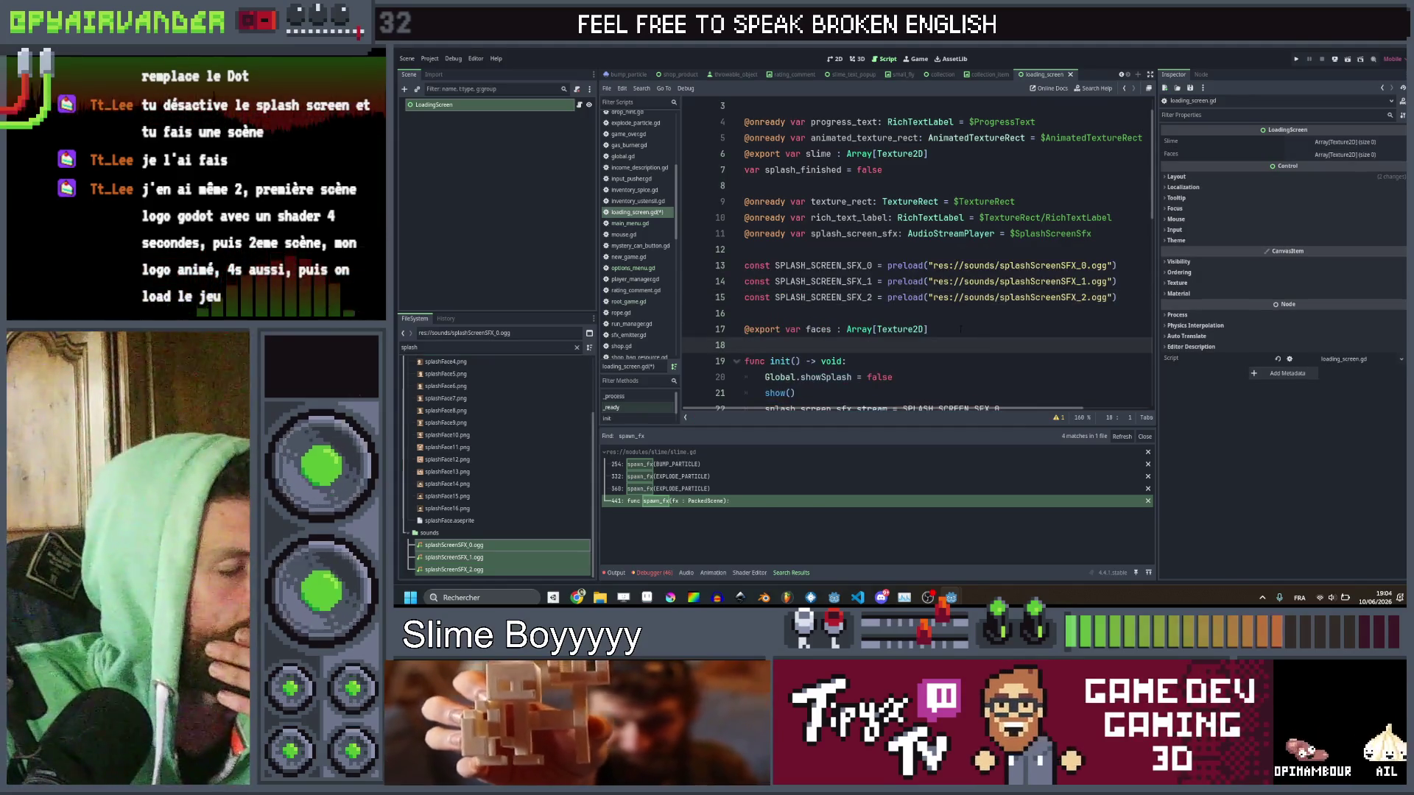
{"action": "scroll", "coordinate": [961, 329], "scroll_direction": "down", "scroll_amount": 5}
{"action": "scroll", "coordinate": [968, 335], "scroll_direction": "up", "scroll_amount": 6}
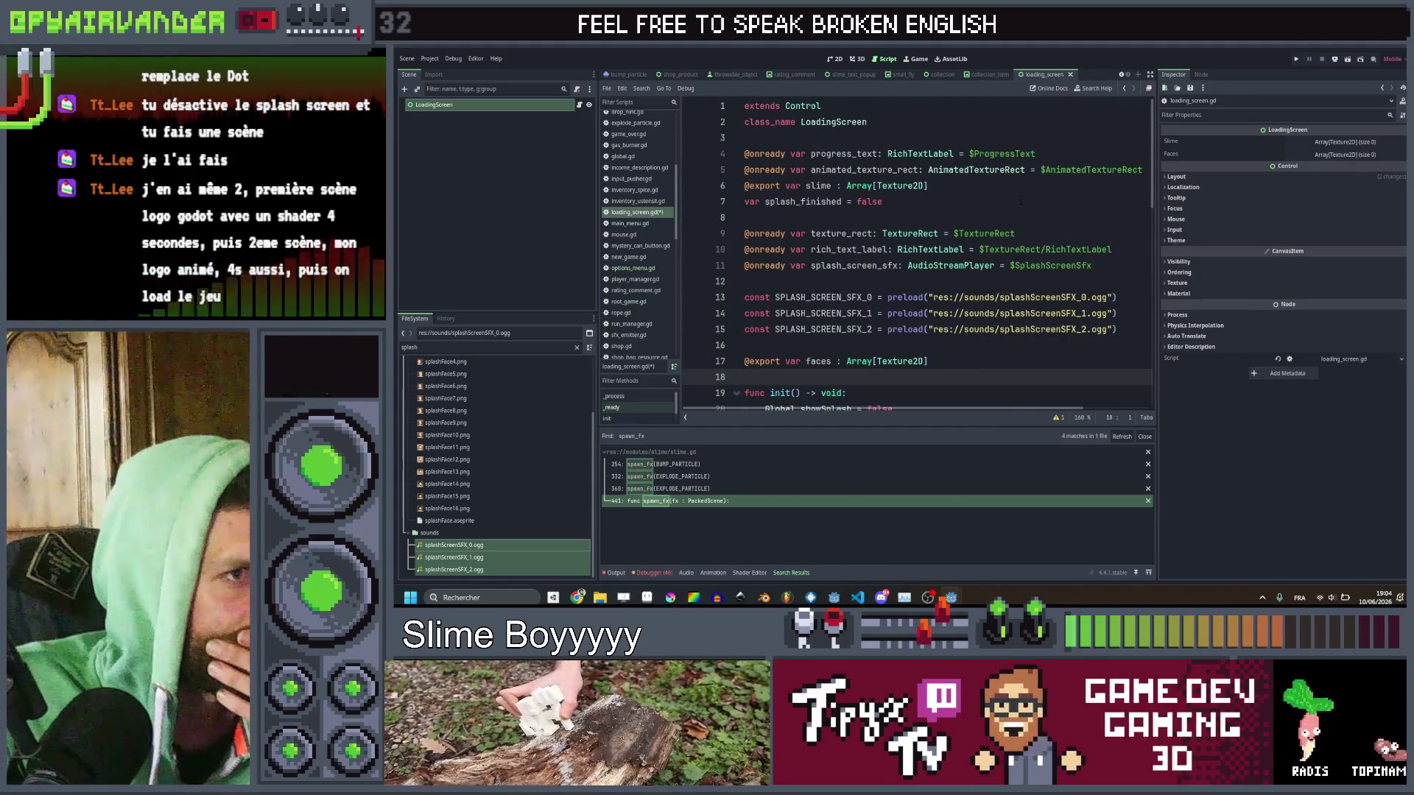
Add a TextureRect child node under LoadingScreen.
{"action": "right_click", "coordinate": [495, 106]}
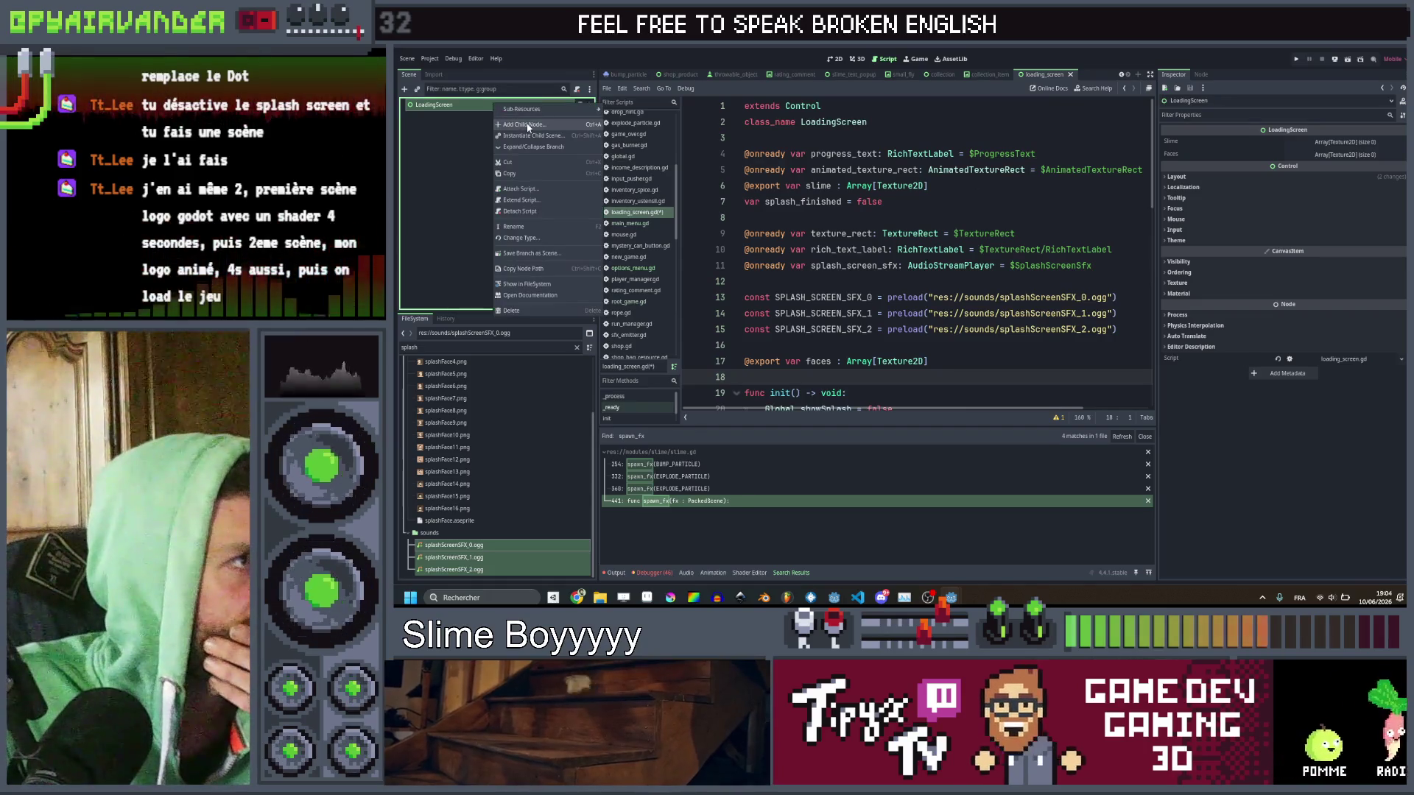
{"action": "left_click", "coordinate": [528, 125]}
{"action": "type", "text": "tex"}
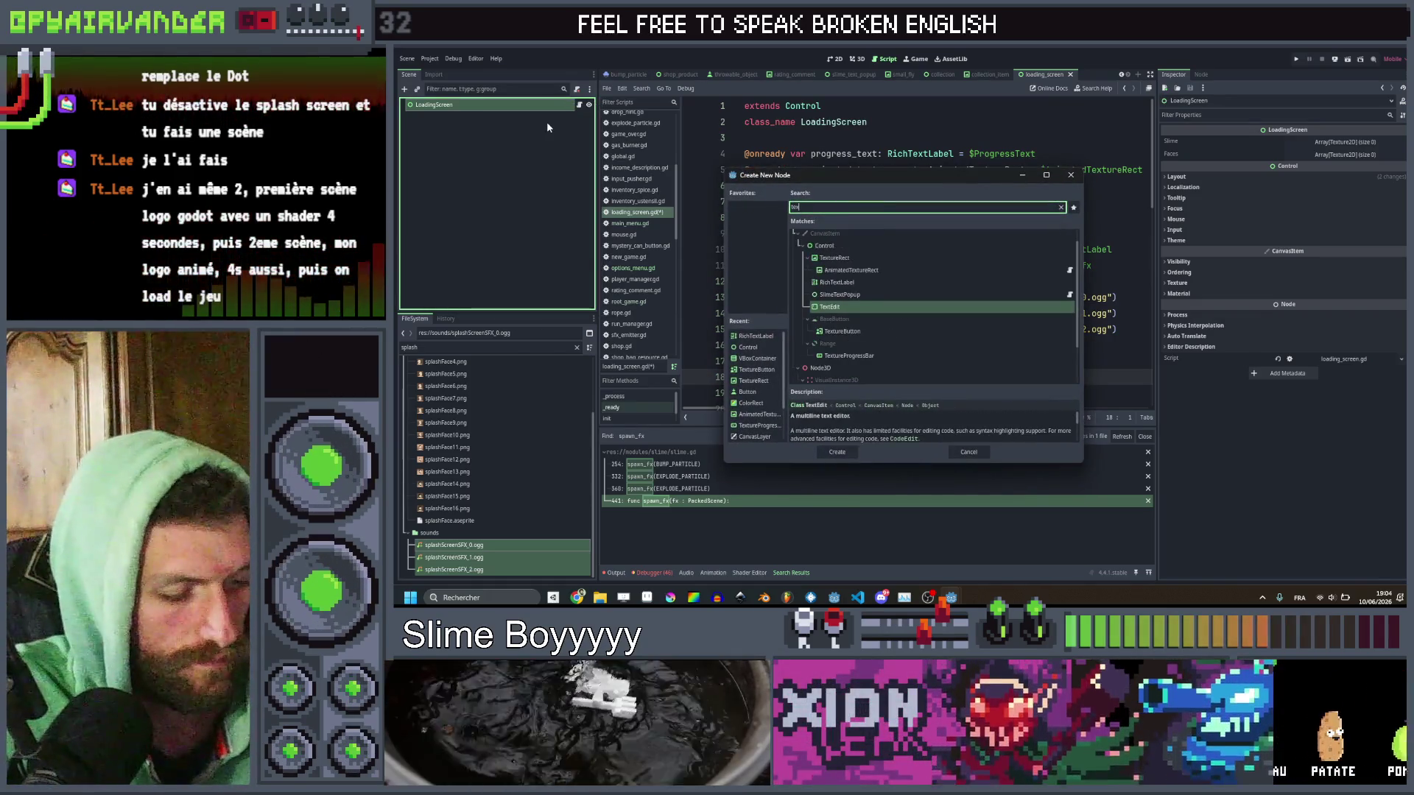
{"action": "type", "text": "ture"}
{"action": "key", "text": "Return"}
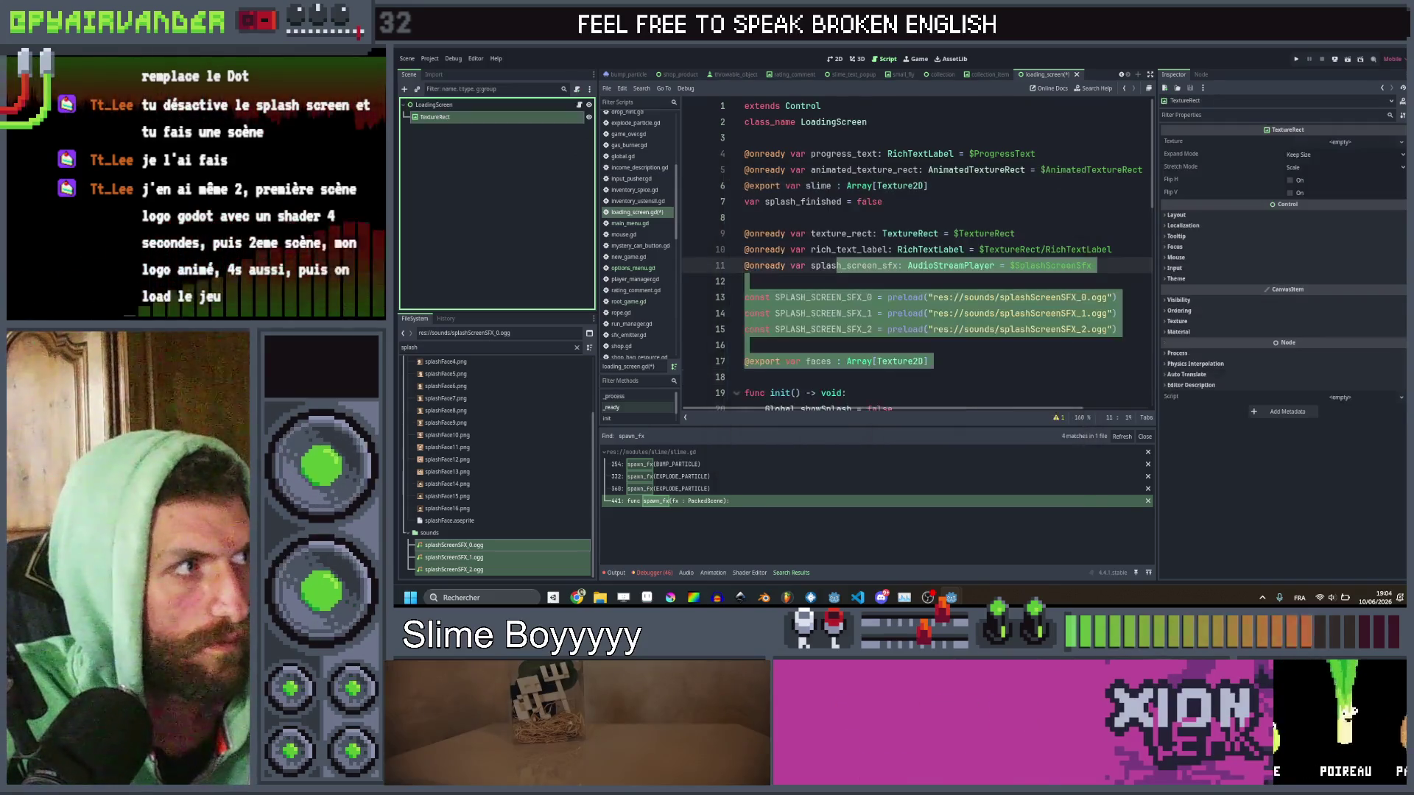
{"action": "left_click", "coordinate": [833, 59]}
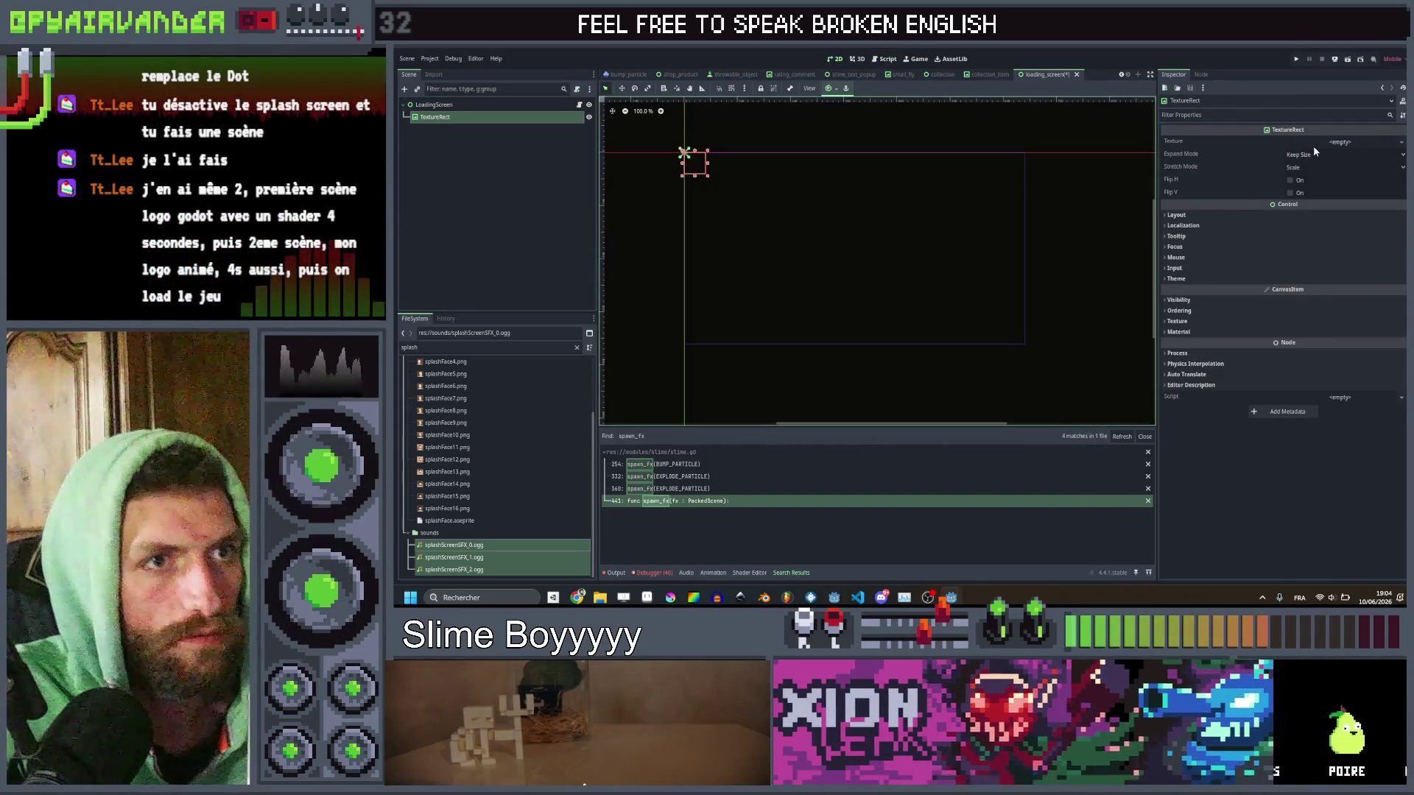
Assign splashFace1 as the TextureRect's texture and move it toward the screen centre.
{"action": "left_click", "coordinate": [1339, 143]}
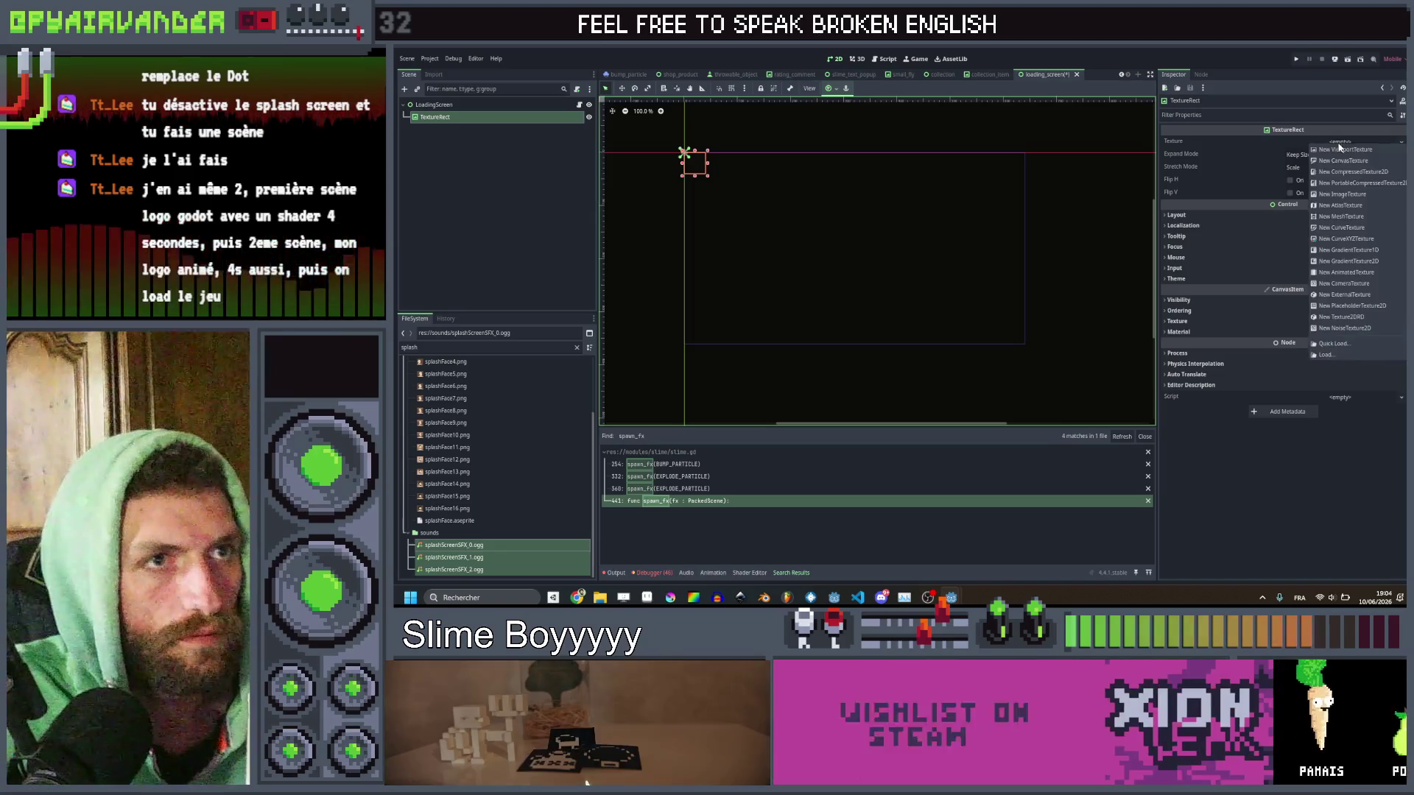
{"action": "left_click", "coordinate": [1352, 344]}
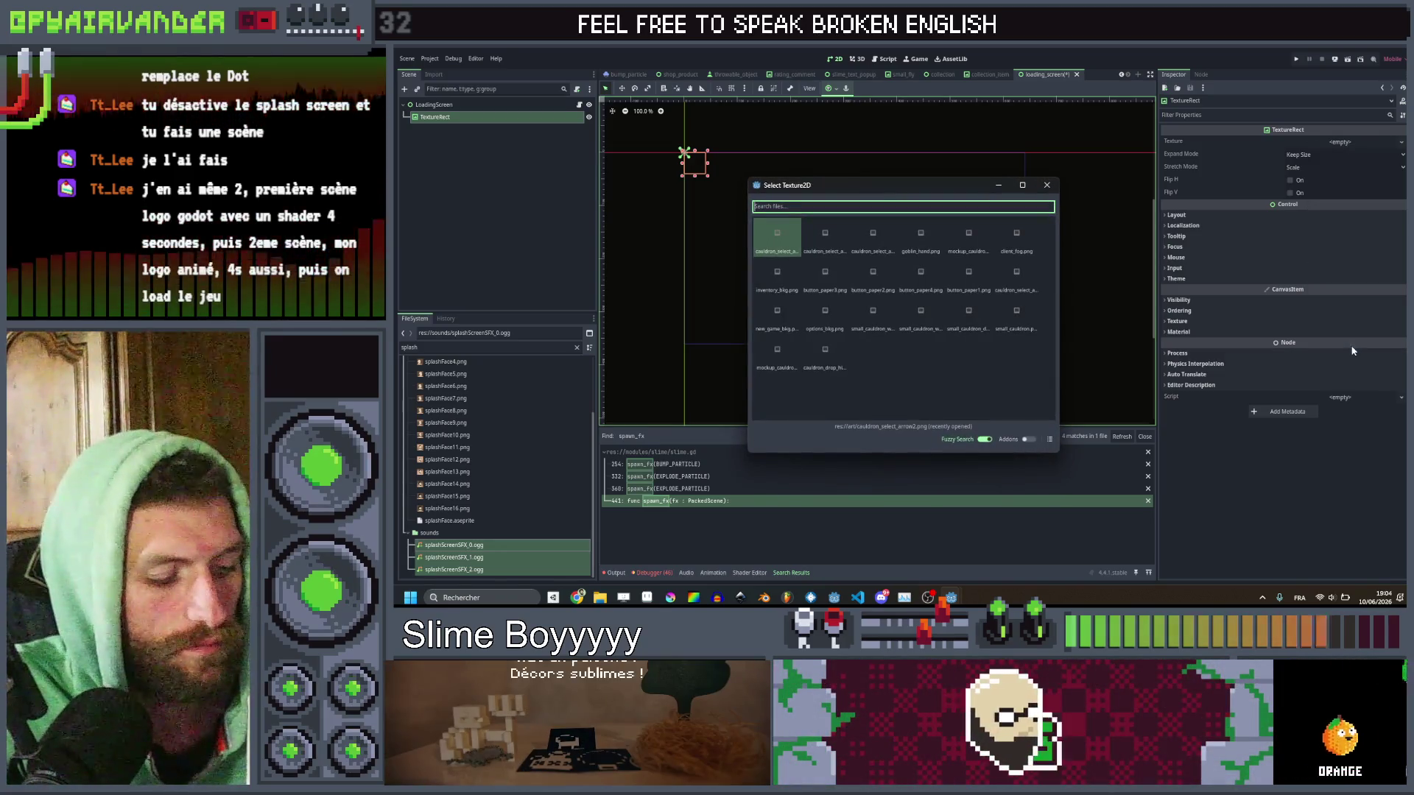
{"action": "type", "text": "spl"}
{"action": "double_click", "coordinate": [783, 233]}
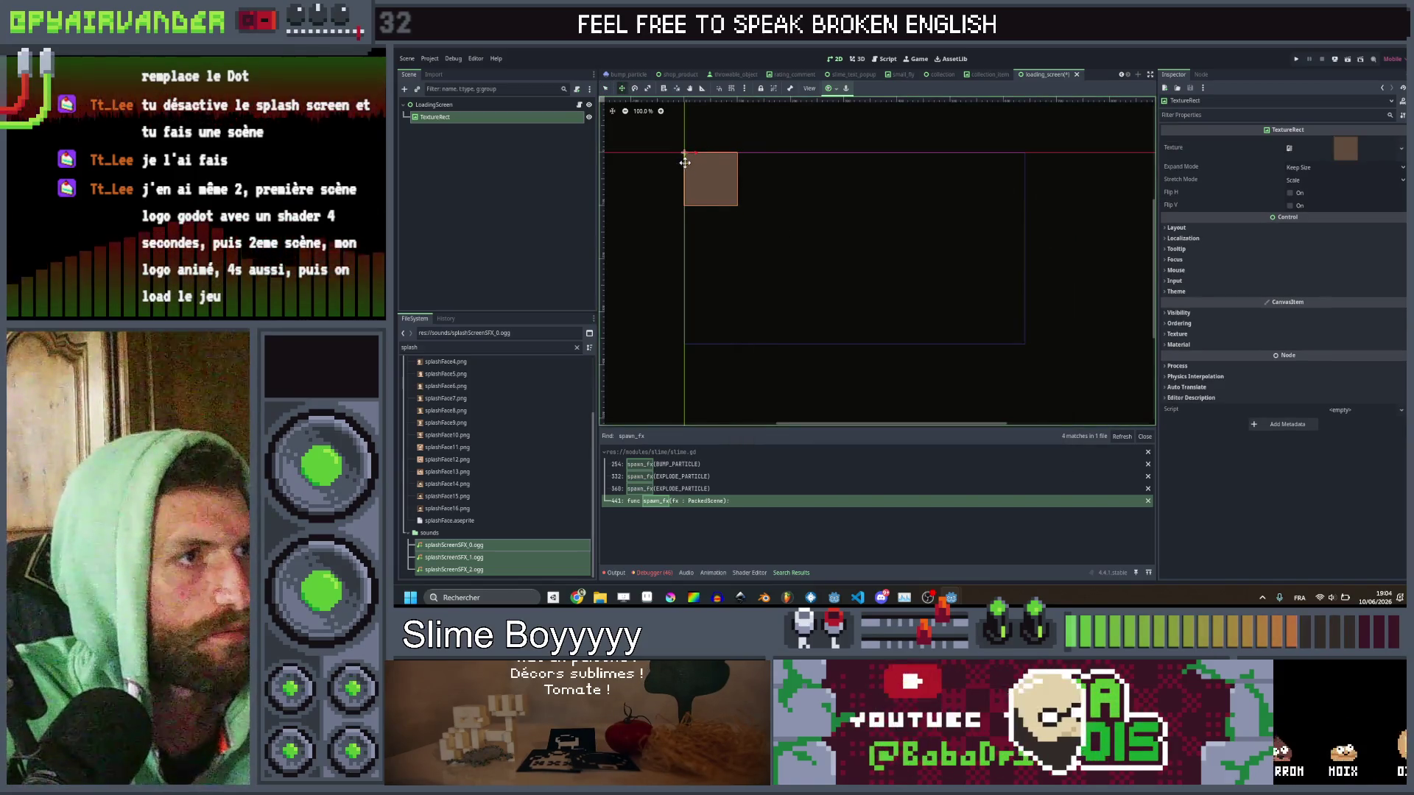
{"action": "left_click_drag", "start_coordinate": [685, 162], "coordinate": [818, 218]}
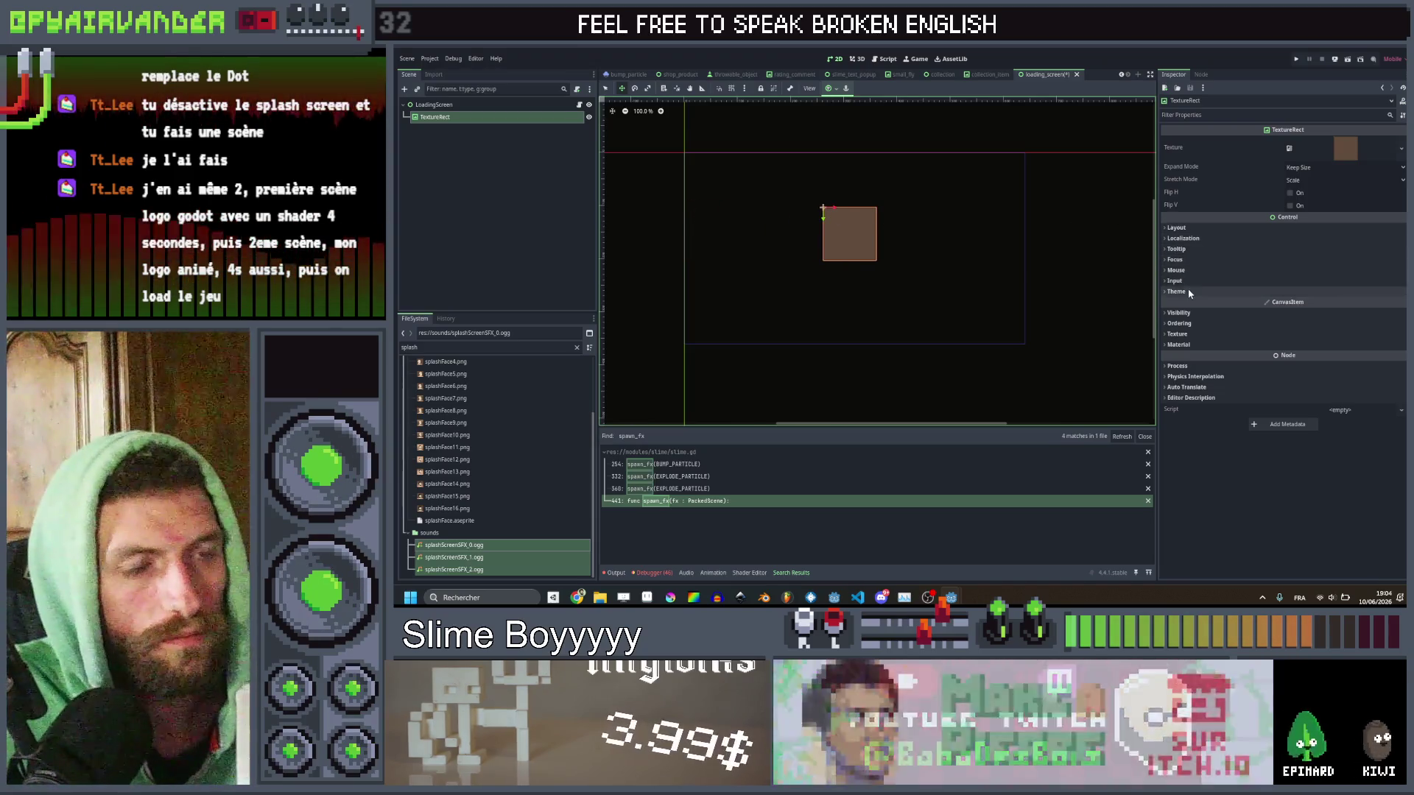
{"action": "left_click", "coordinate": [1188, 313]}
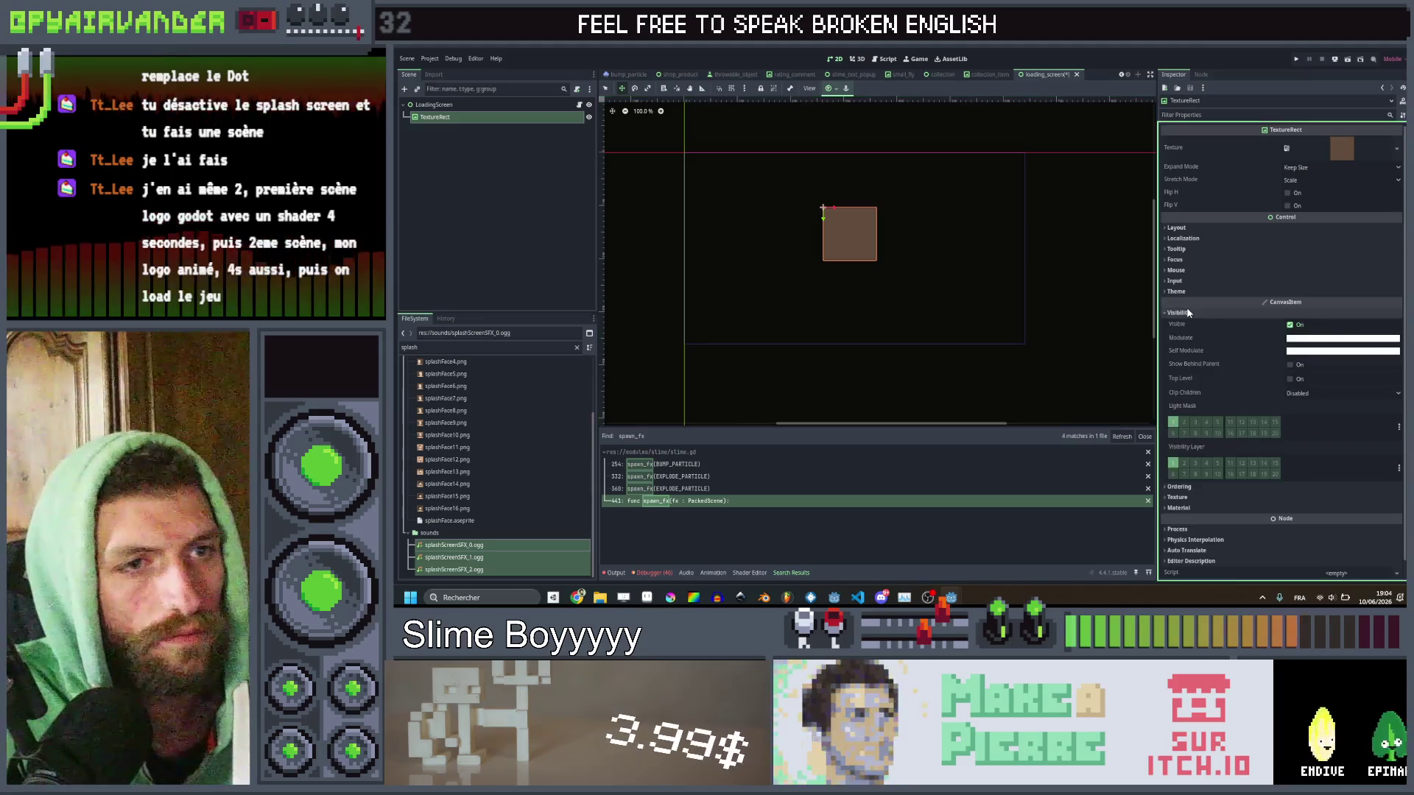
{"action": "left_click", "coordinate": [1187, 313]}
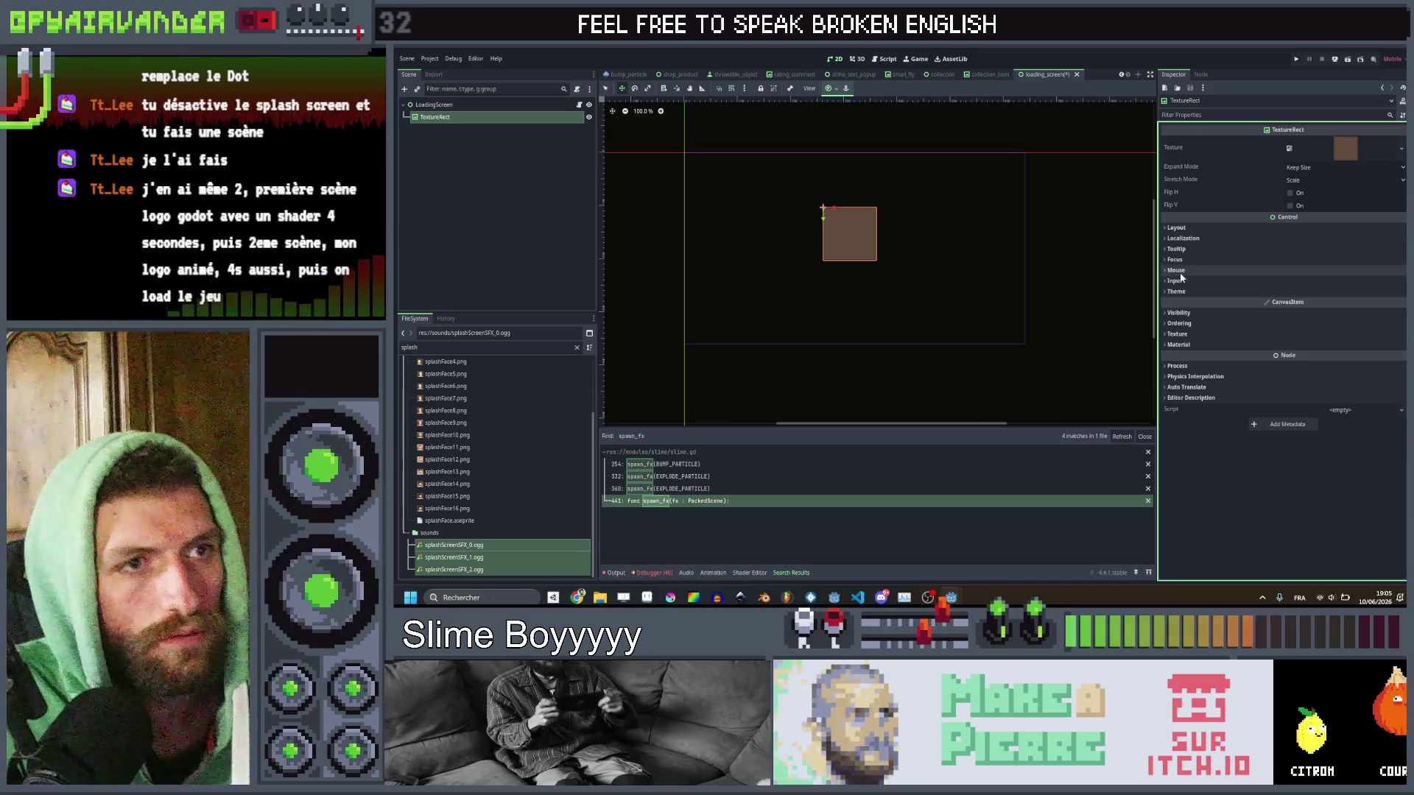
Set the TextureRect's scale to 2 × 2.
{"action": "left_click", "coordinate": [1182, 228]}
{"action": "left_click", "coordinate": [1187, 326]}
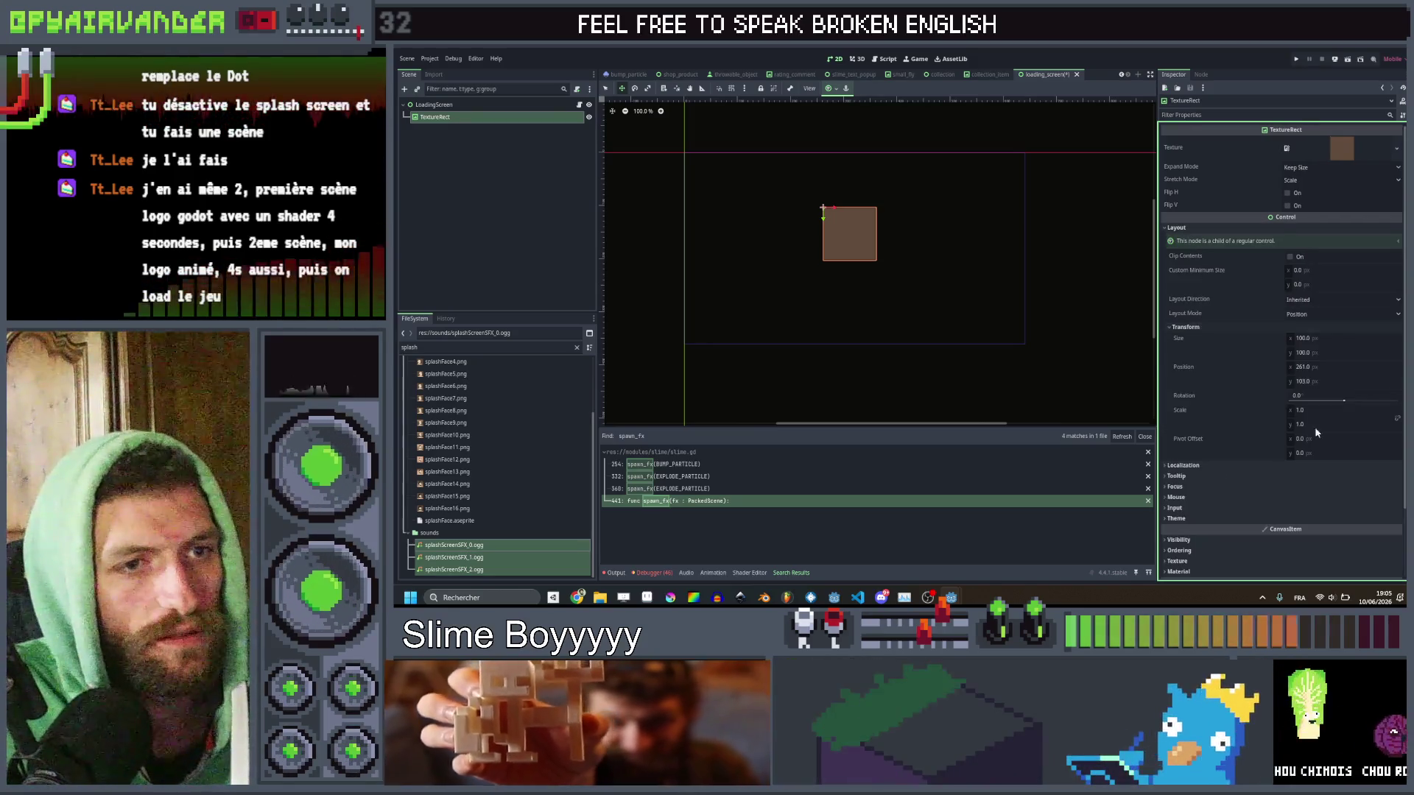
{"action": "type", "text": "2"}
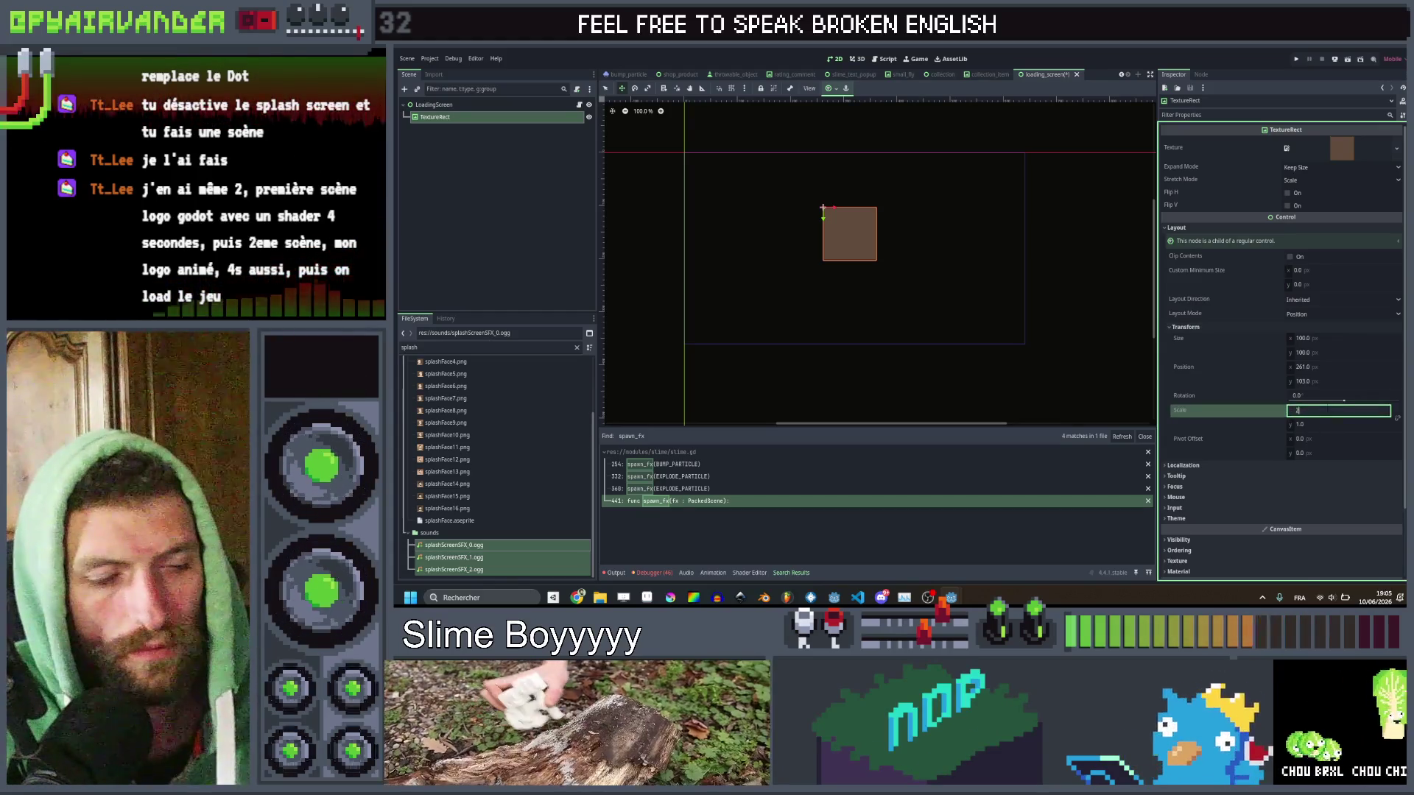
{"action": "key", "text": "Tab"}
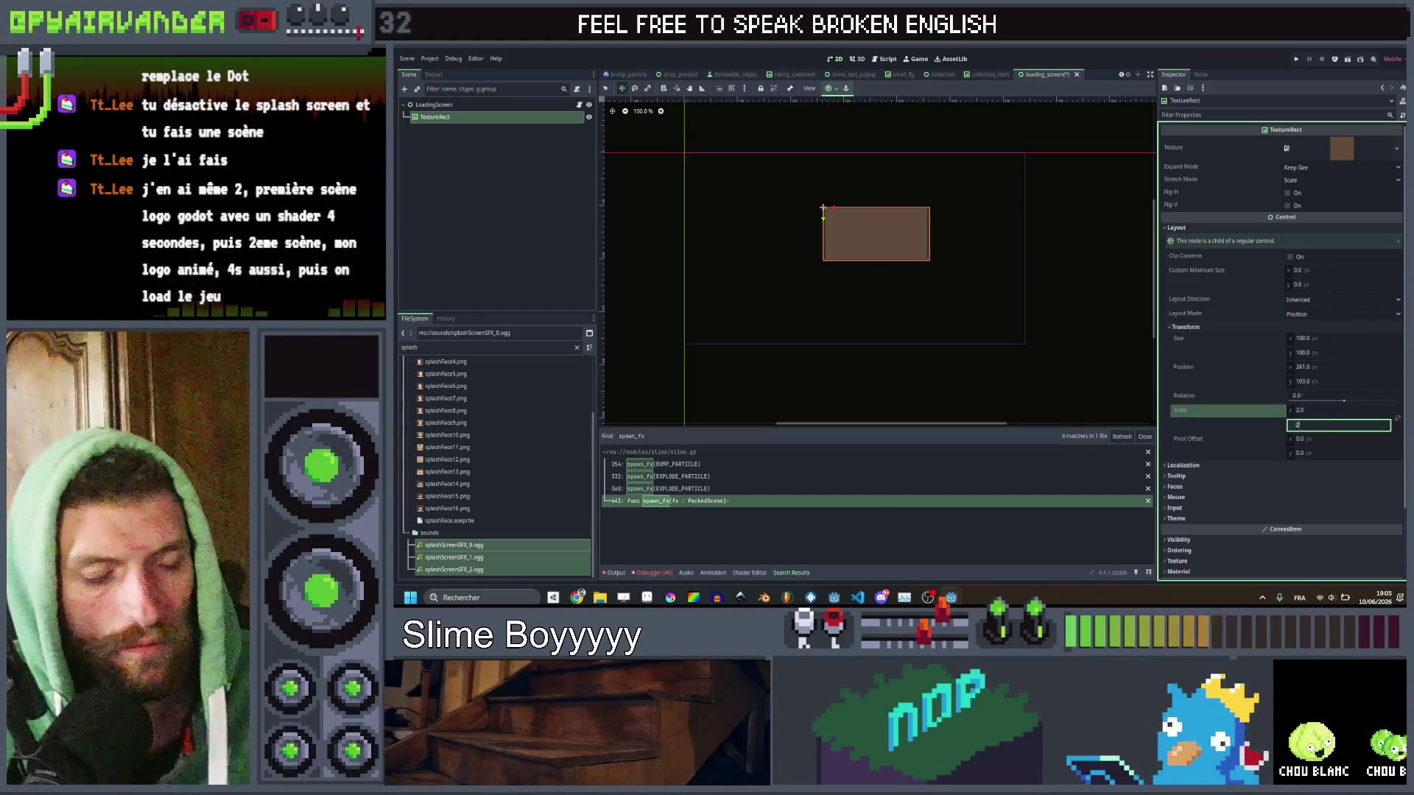
{"action": "type", "text": "2"}
{"action": "key", "text": "Return"}
Switch Layout Mode to Anchors with the Center preset, then shift the square up-left.
{"action": "left_click", "coordinate": [1315, 315]}
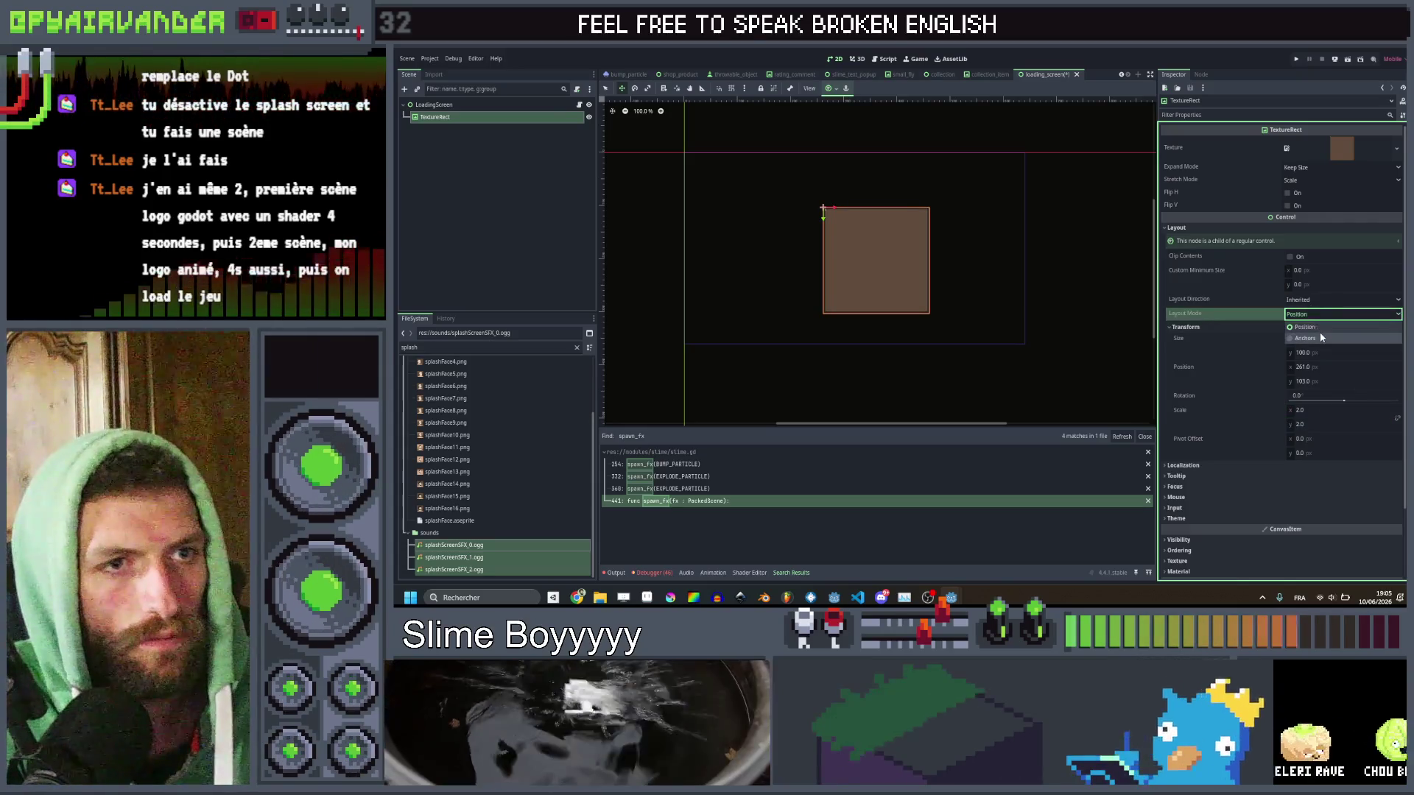
{"action": "left_click", "coordinate": [1309, 338]}
{"action": "left_click", "coordinate": [1320, 327]}
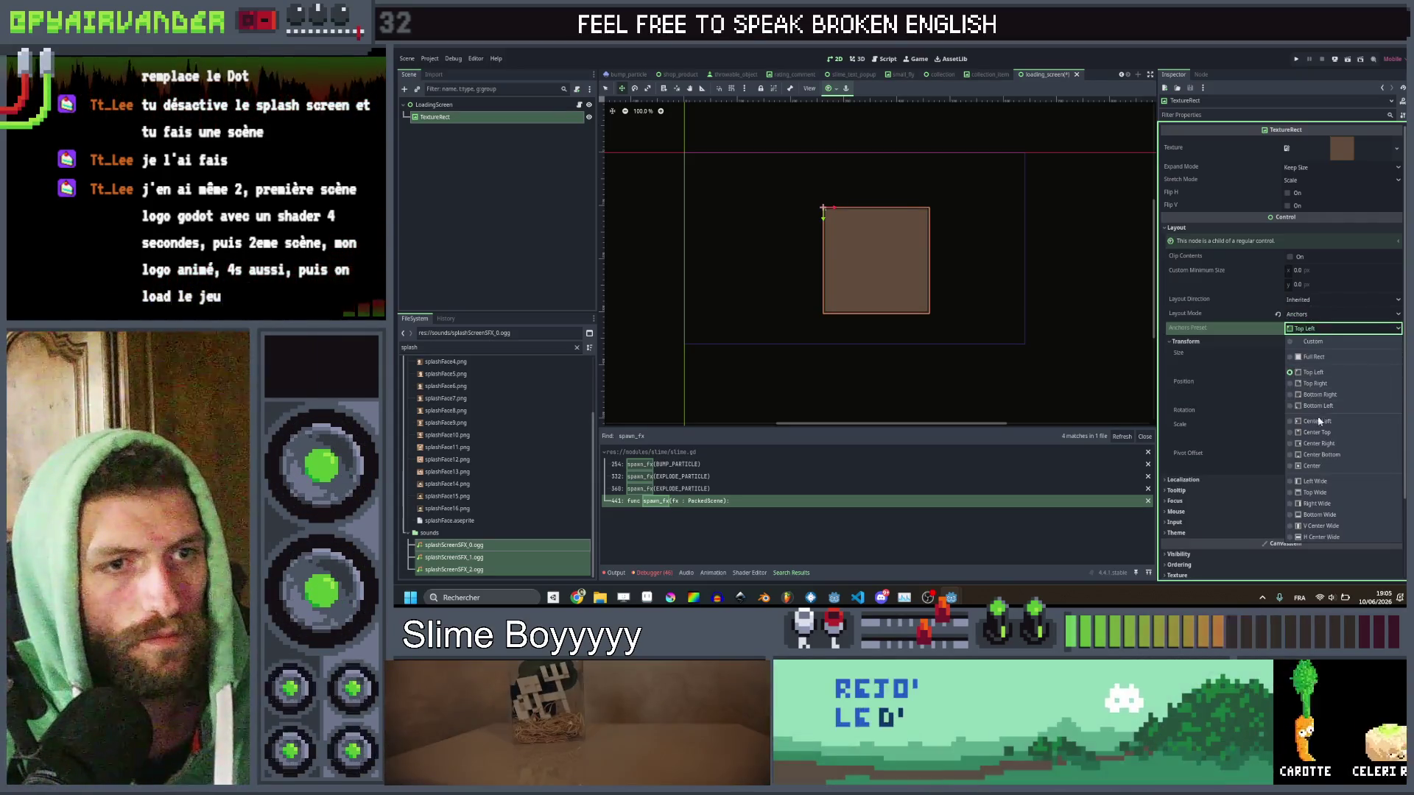
{"action": "left_click", "coordinate": [1315, 465]}
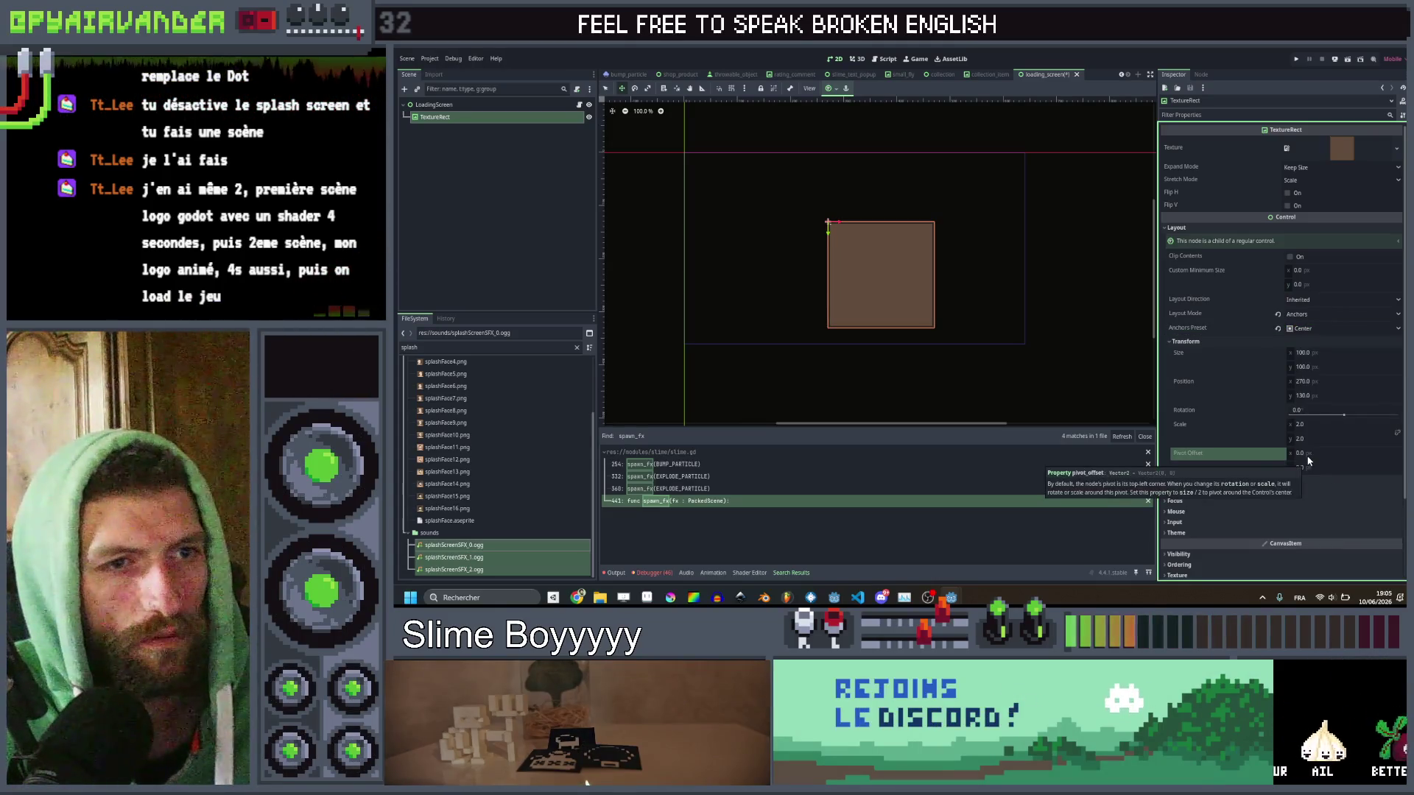
{"action": "left_click_drag", "start_coordinate": [829, 224], "coordinate": [797, 196]}
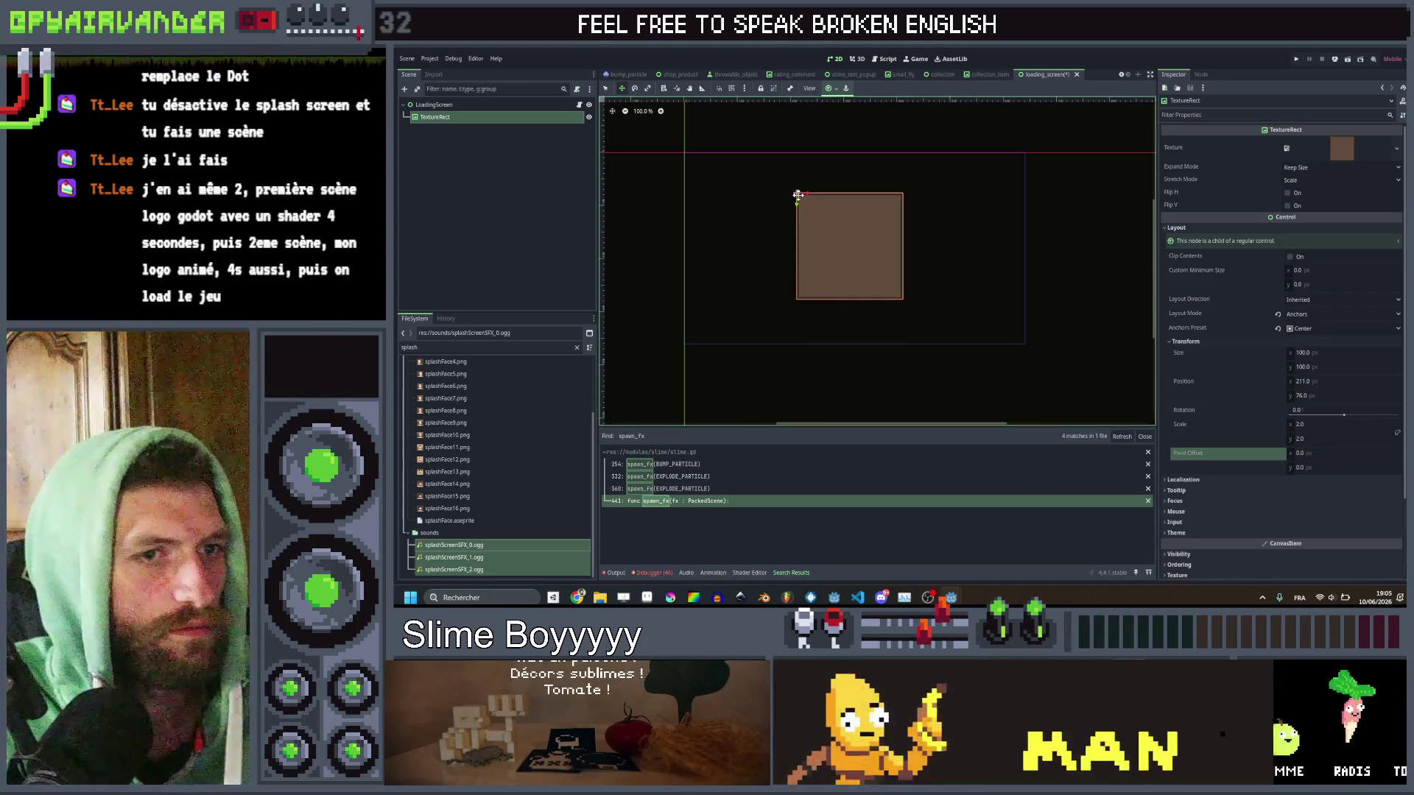
Reset the scale to 1 × 1 and set the size to 200 × 200.
{"action": "left_click", "coordinate": [1305, 425]}
{"action": "type", "text": "1"}
{"action": "key", "text": "Tab"}
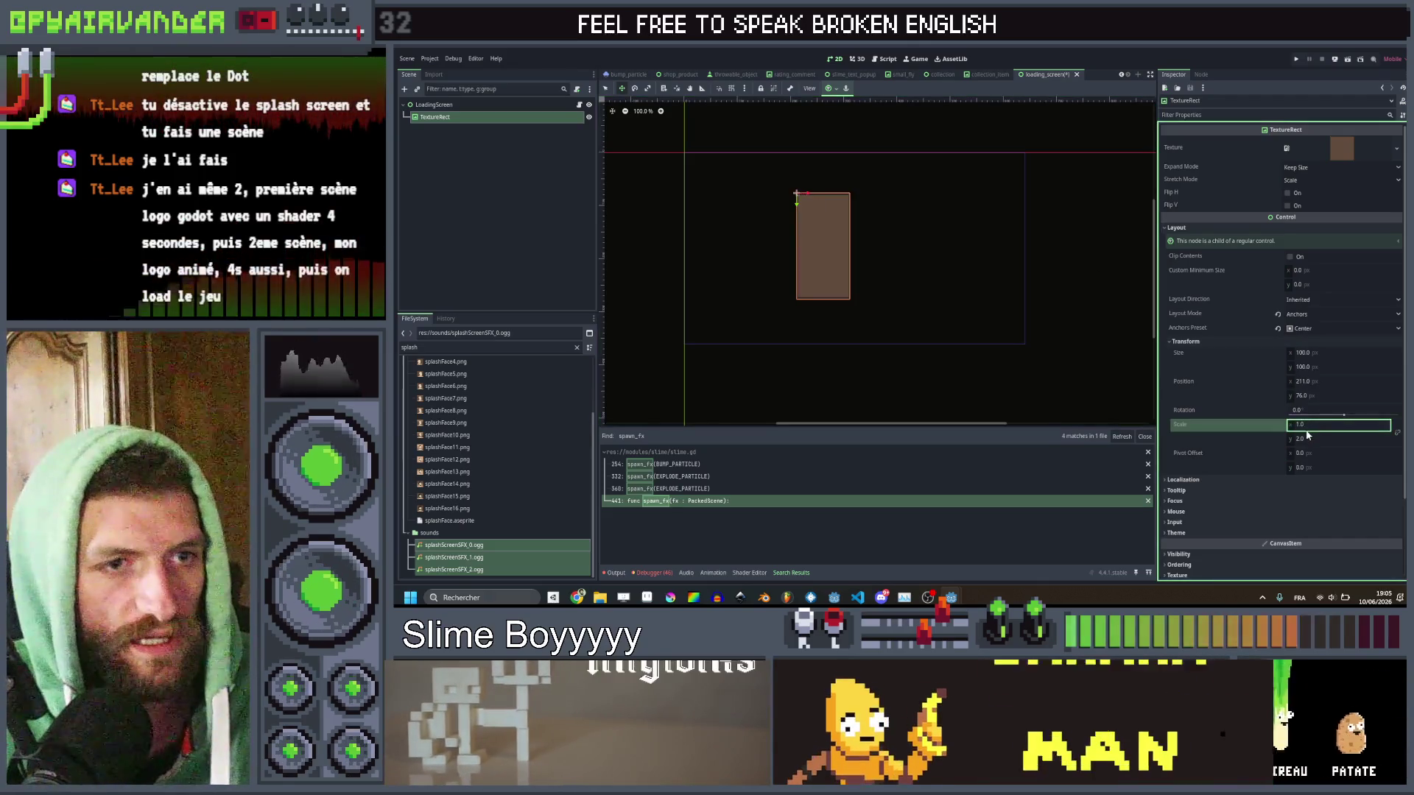
{"action": "type", "text": "1"}
{"action": "key", "text": "Return"}
{"action": "left_click", "coordinate": [1316, 355]}
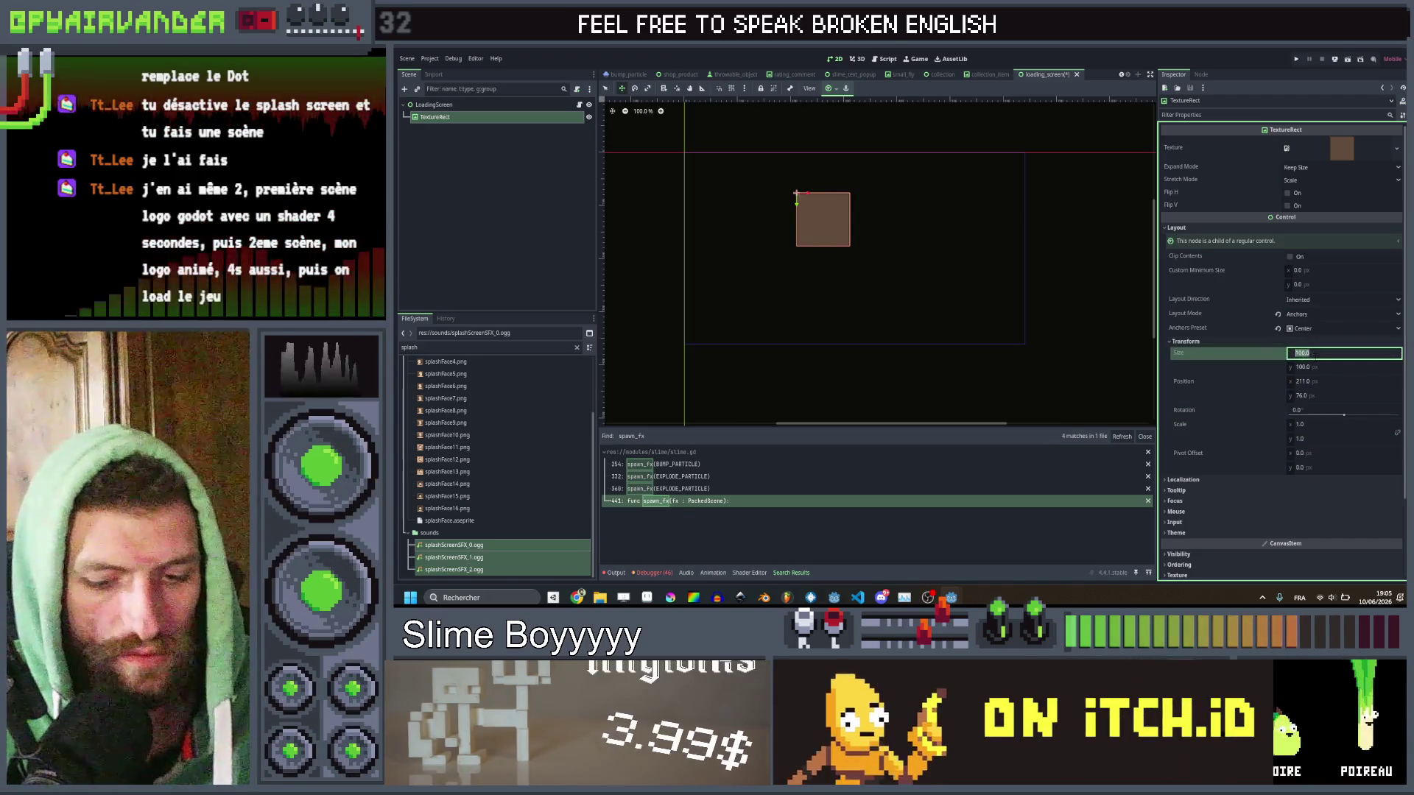
{"action": "type", "text": "200"}
{"action": "key", "text": "Tab"}
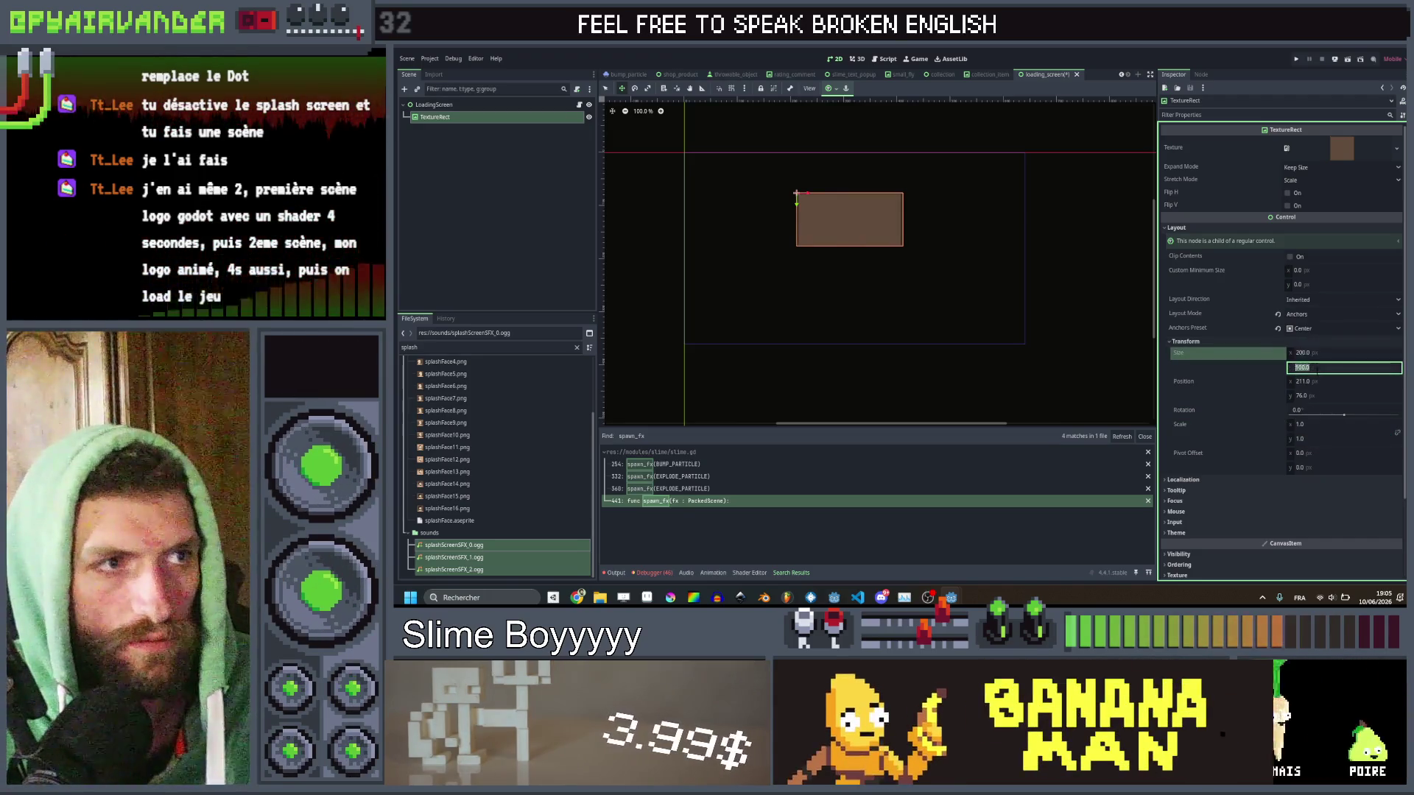
{"action": "type", "text": "200"}
{"action": "key", "text": "Return"}
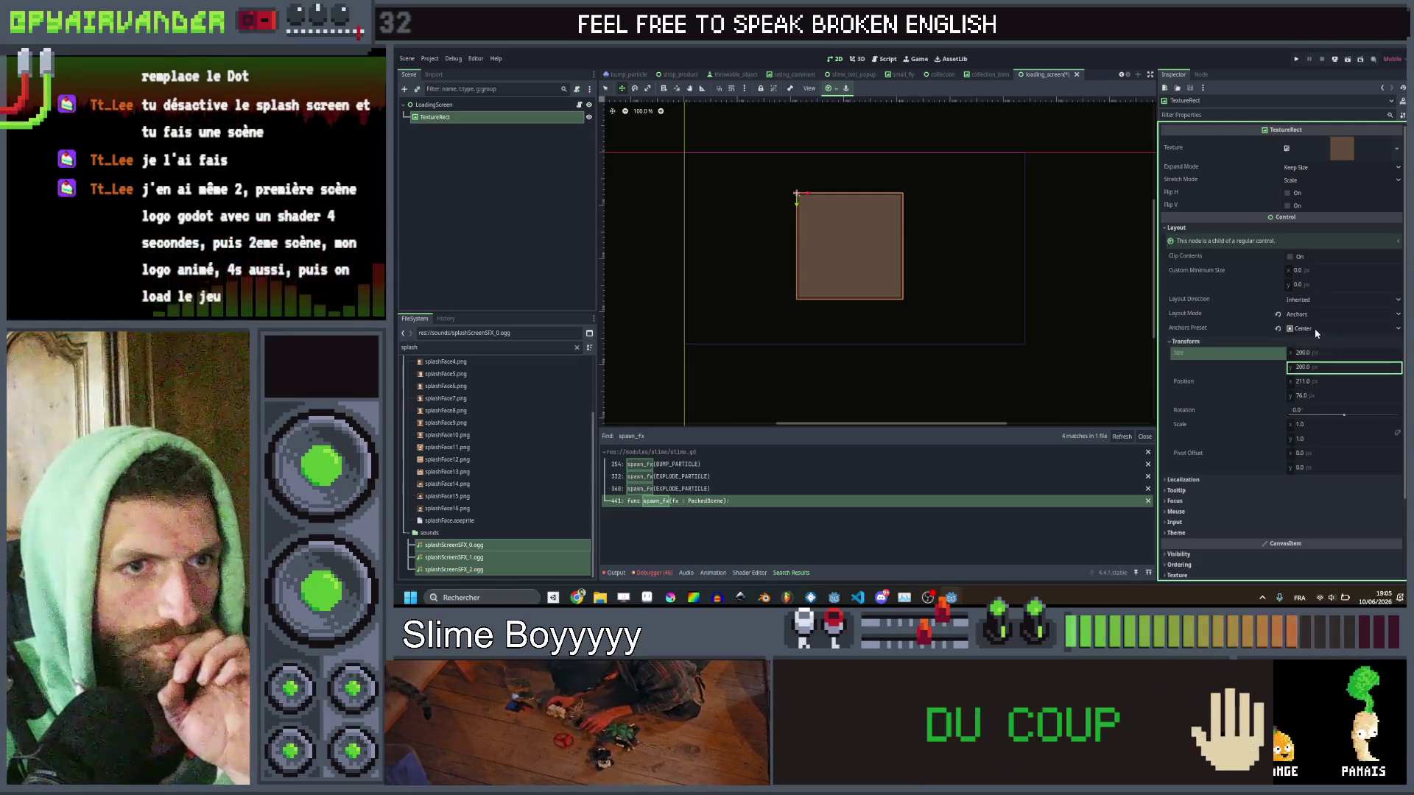
Reapply the Center anchor preset to the 200×200 square and nudge it slightly upward.
{"action": "left_click", "coordinate": [1314, 328]}
{"action": "left_click", "coordinate": [1313, 372]}
{"action": "left_click", "coordinate": [1316, 328]}
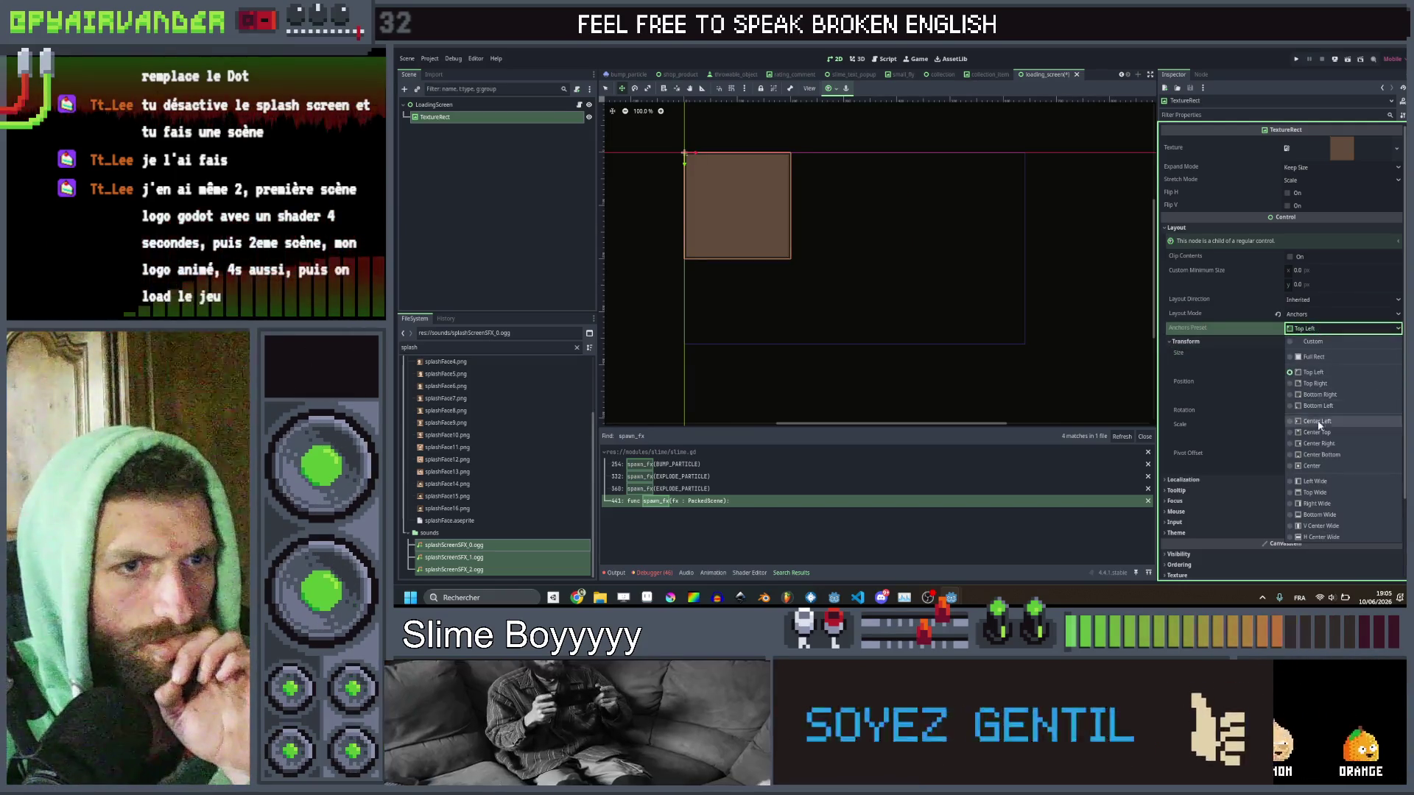
{"action": "left_click", "coordinate": [1311, 466]}
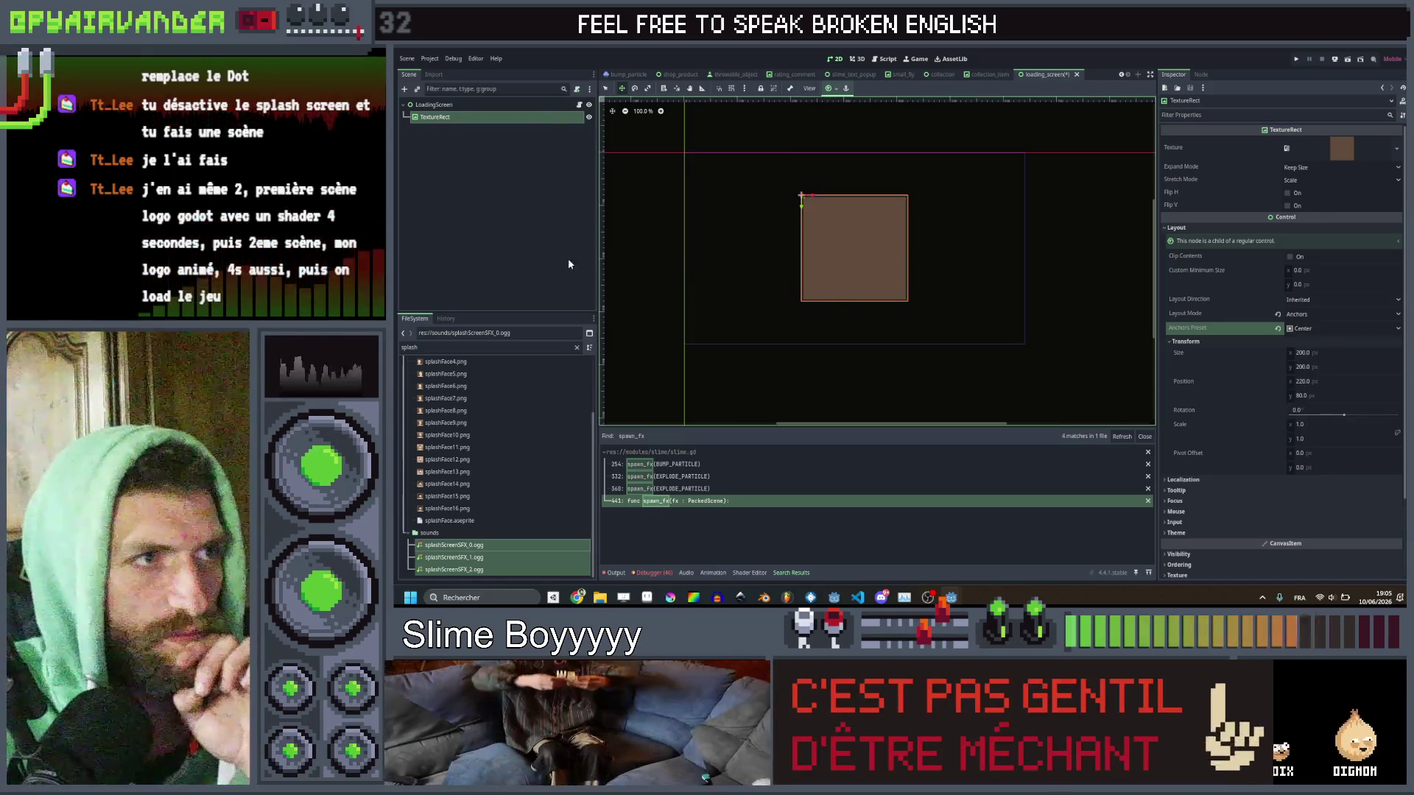
{"action": "scroll", "coordinate": [782, 188], "scroll_direction": "up", "scroll_amount": 5}
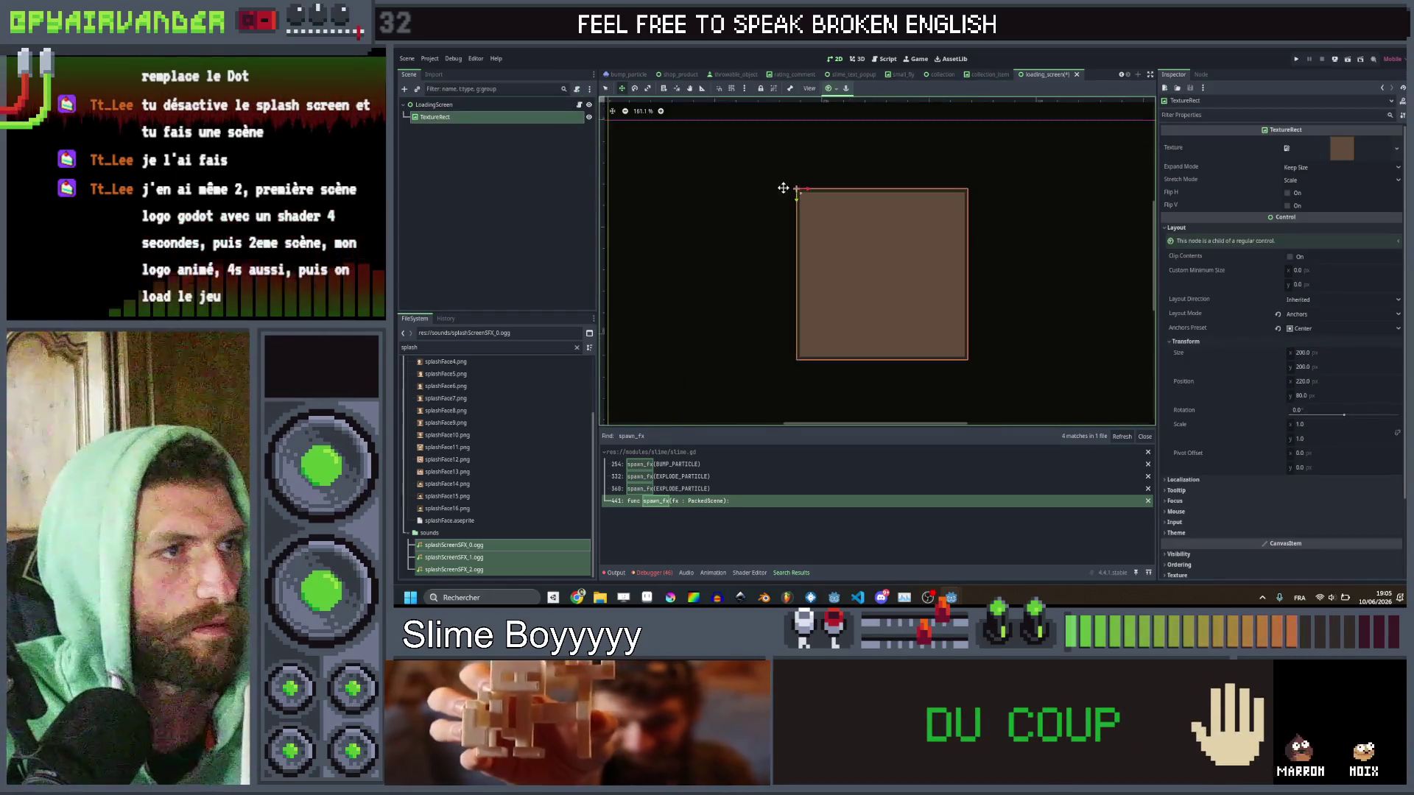
{"action": "left_click_drag", "start_coordinate": [798, 203], "coordinate": [798, 184]}
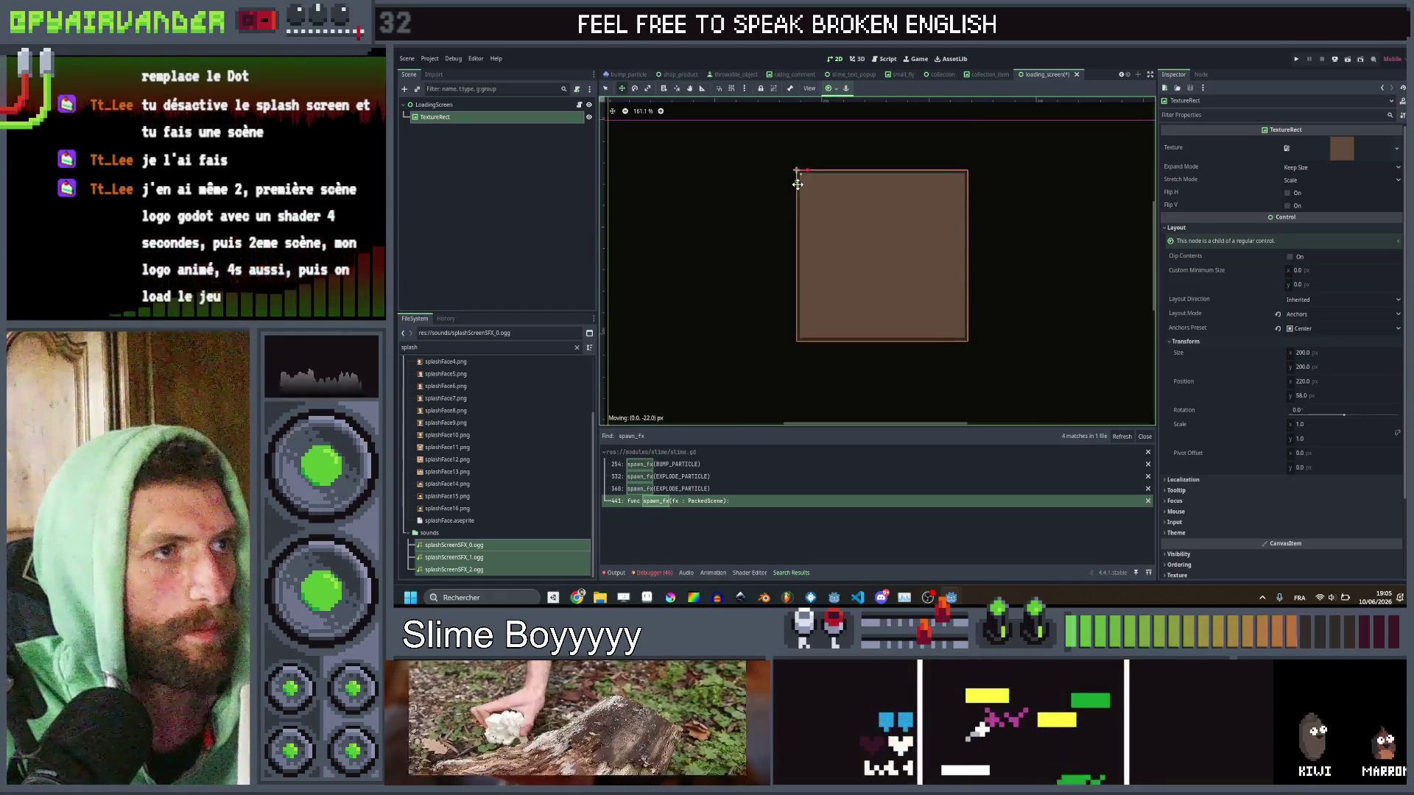
{"action": "right_click", "coordinate": [467, 109]}
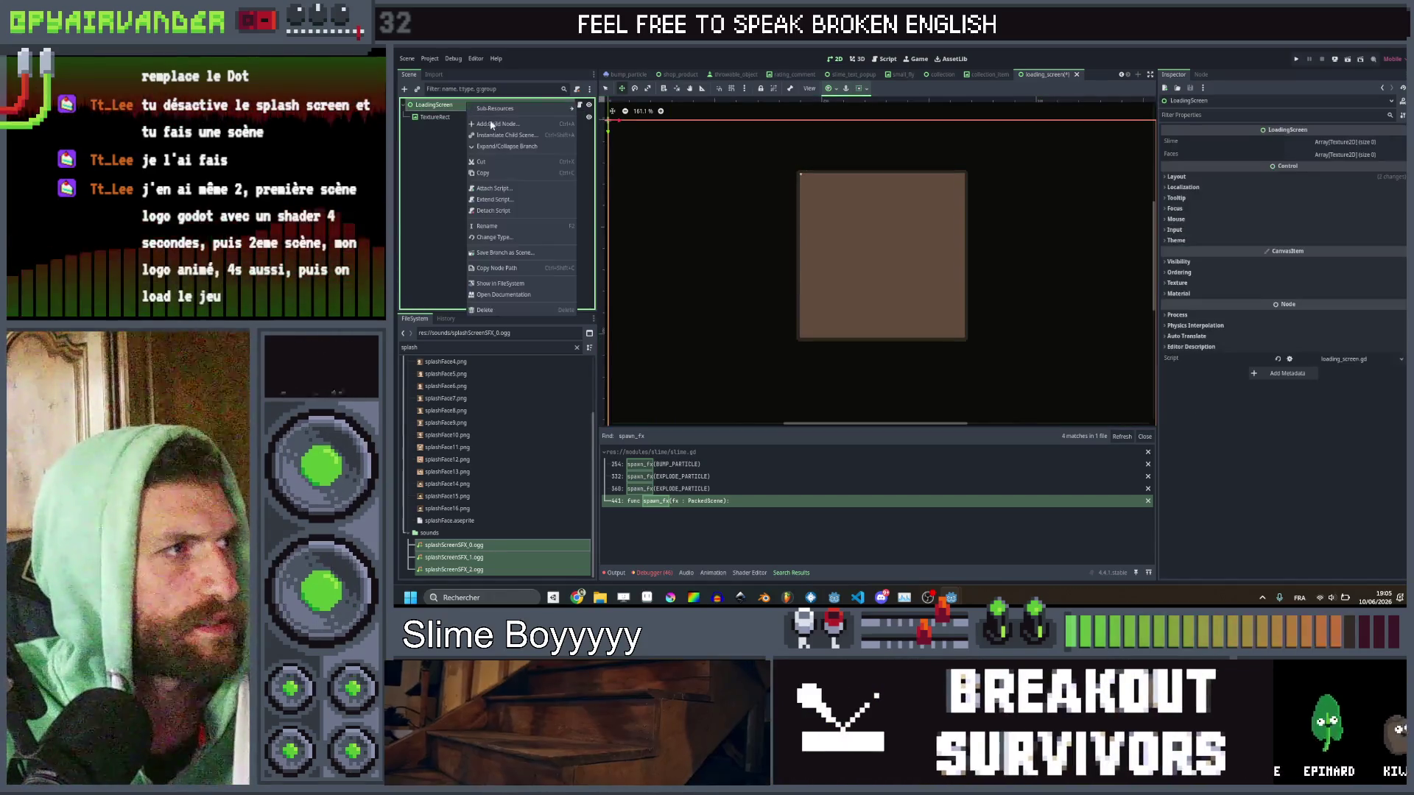
Add a RichTextLabel under LoadingScreen with the text 'A GAME BY' followed by the author's name.
{"action": "left_click", "coordinate": [498, 121]}
{"action": "type", "text": "rish"}
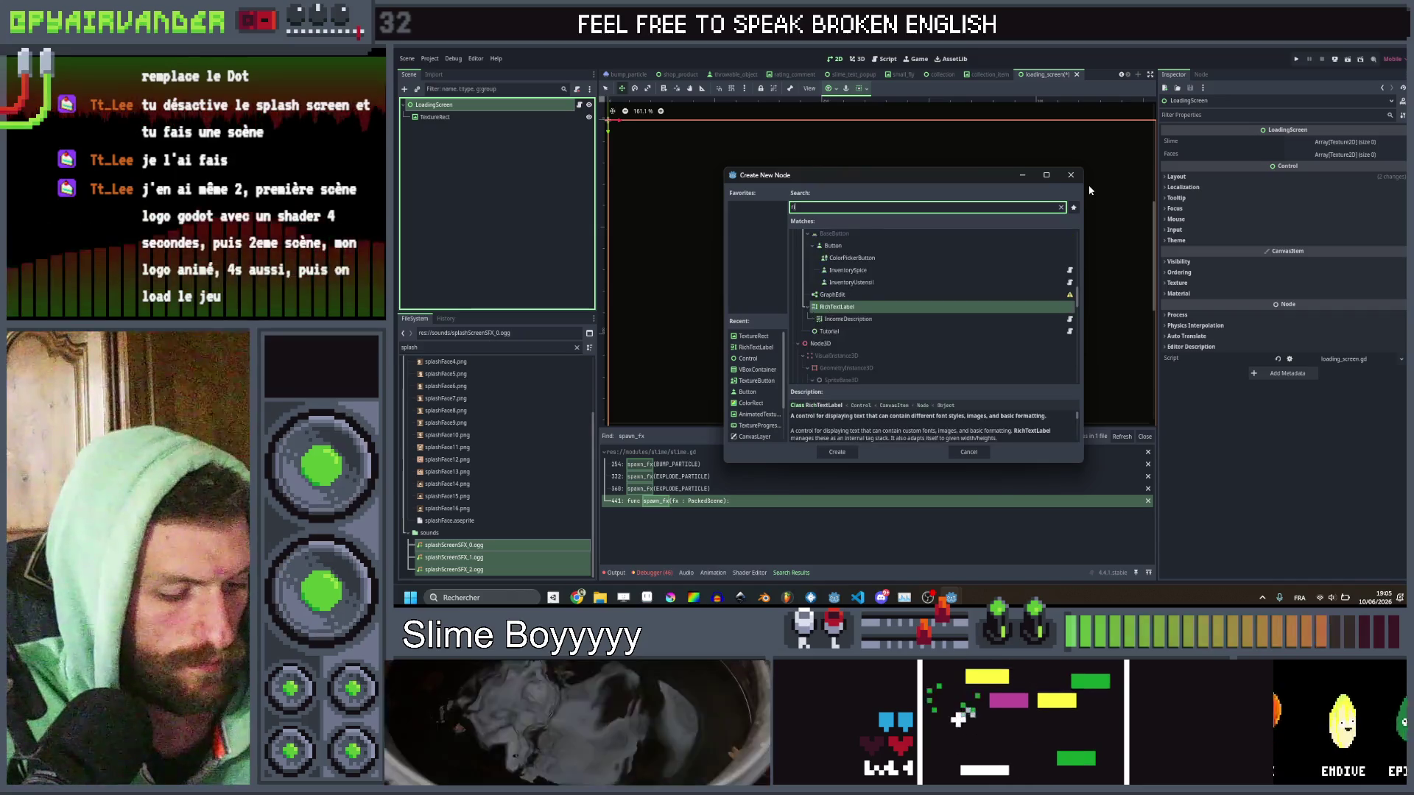
{"action": "key", "text": "BackSpace"}
{"action": "key", "text": "BackSpace"}
{"action": "type", "text": "ch"}
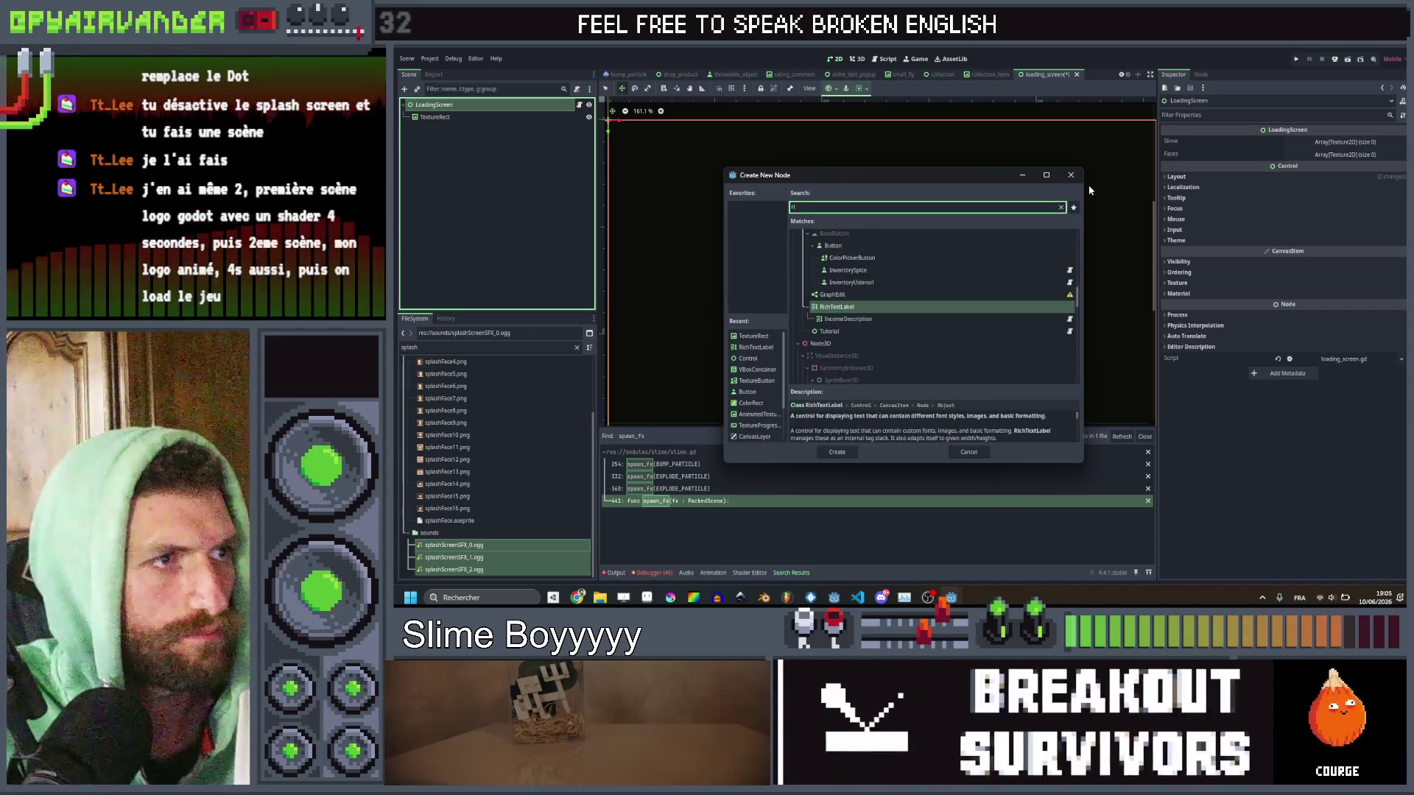
{"action": "key", "text": "Return"}
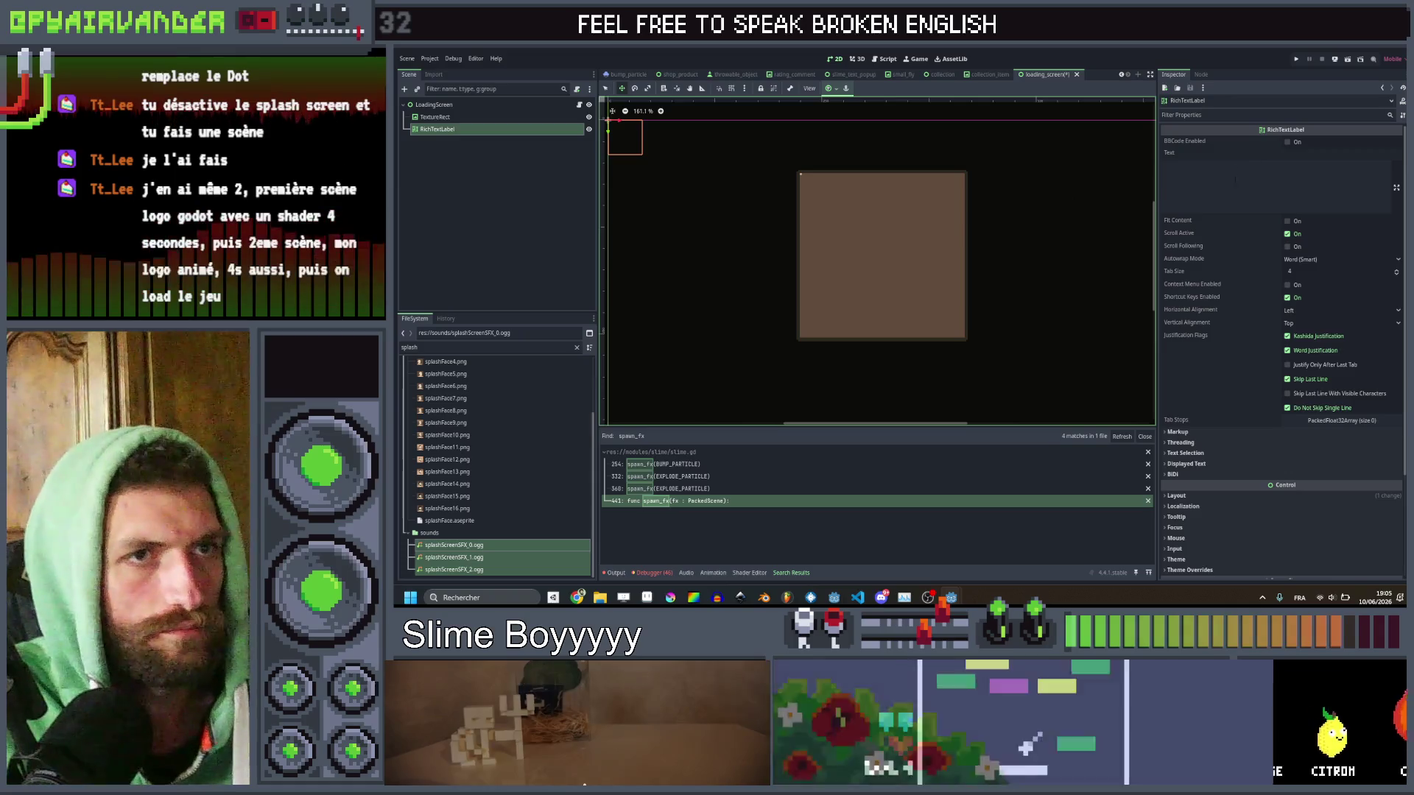
{"action": "left_click", "coordinate": [1239, 182]}
{"action": "type", "text": "A"}
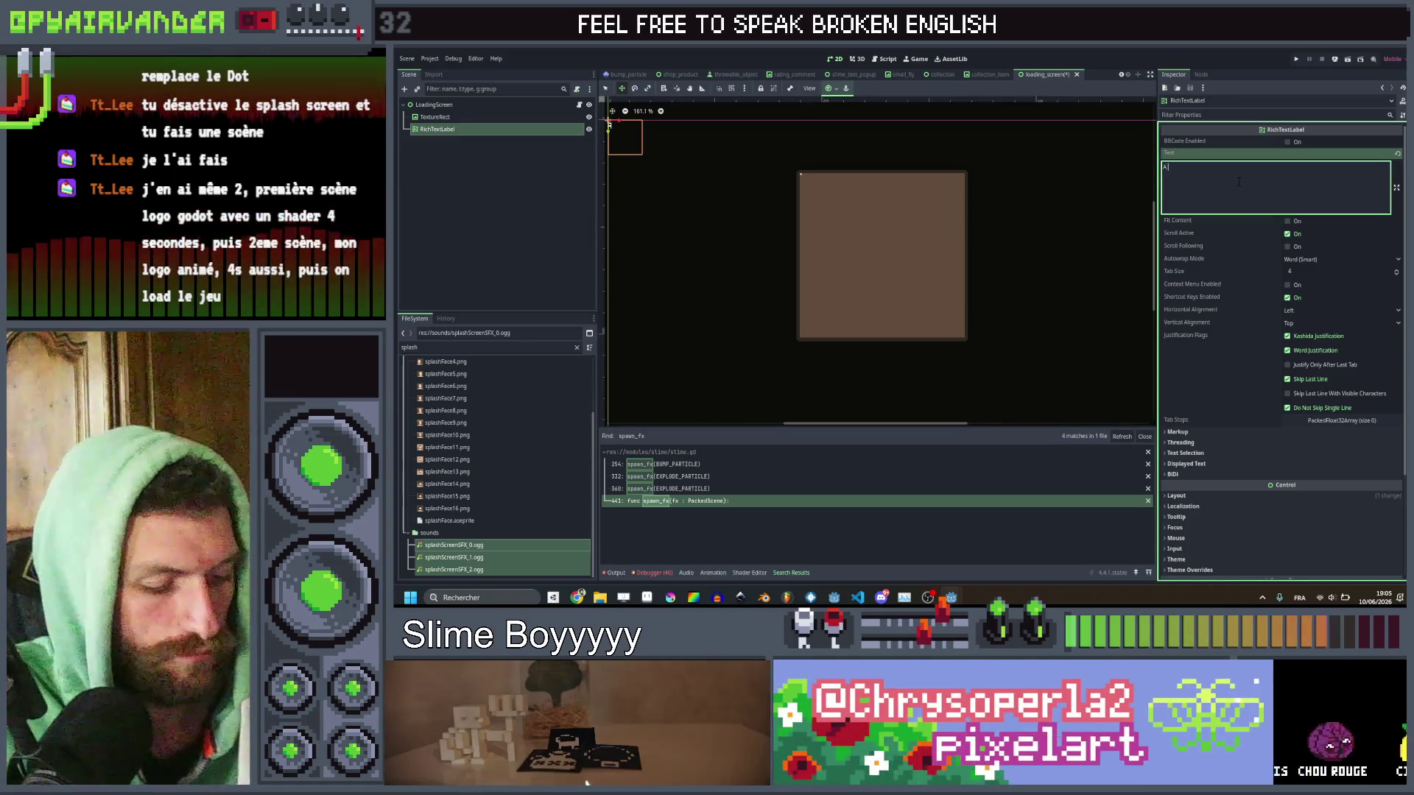
{"action": "type", "text": " GAME BY PI"}
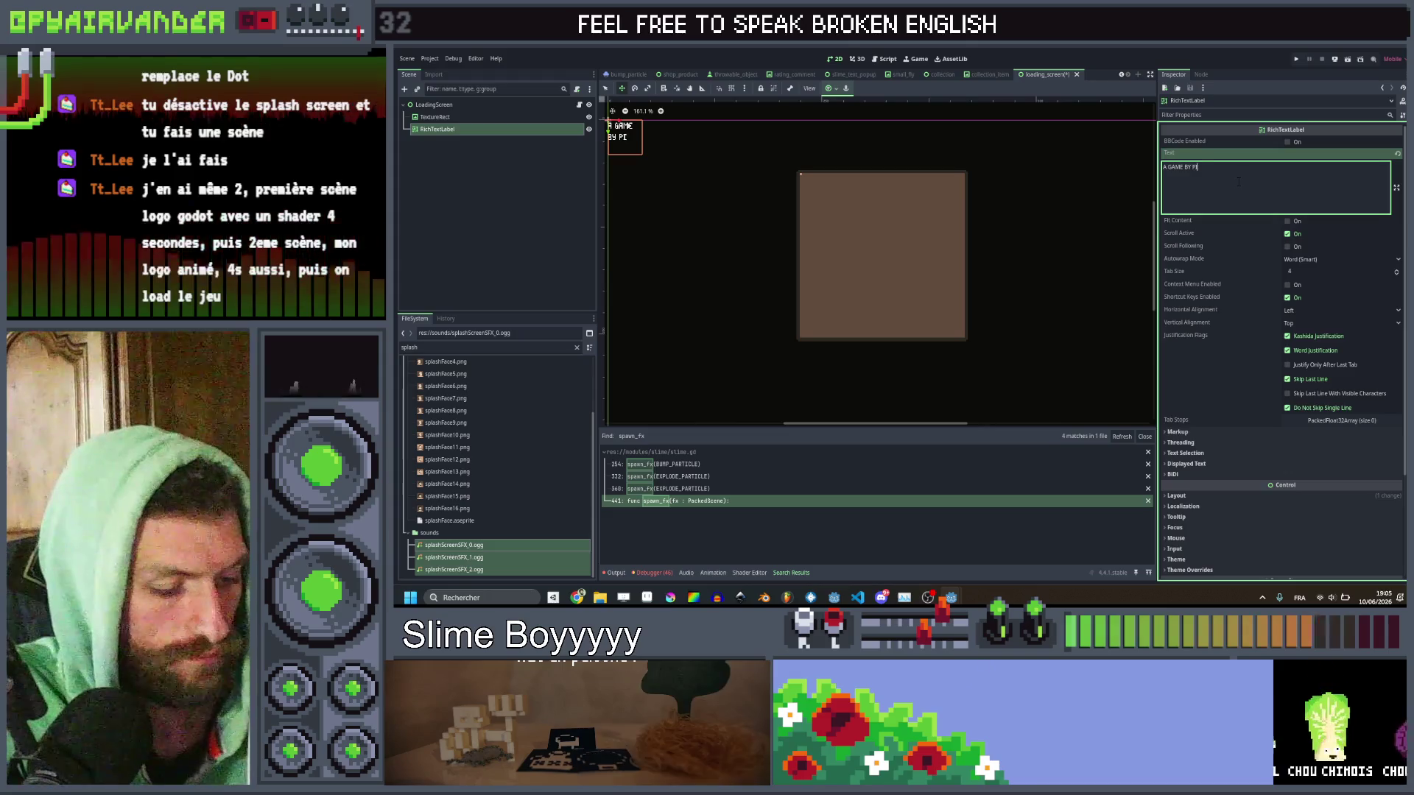
{"action": "type", "text": "ERRE VANDERMAESEN"}
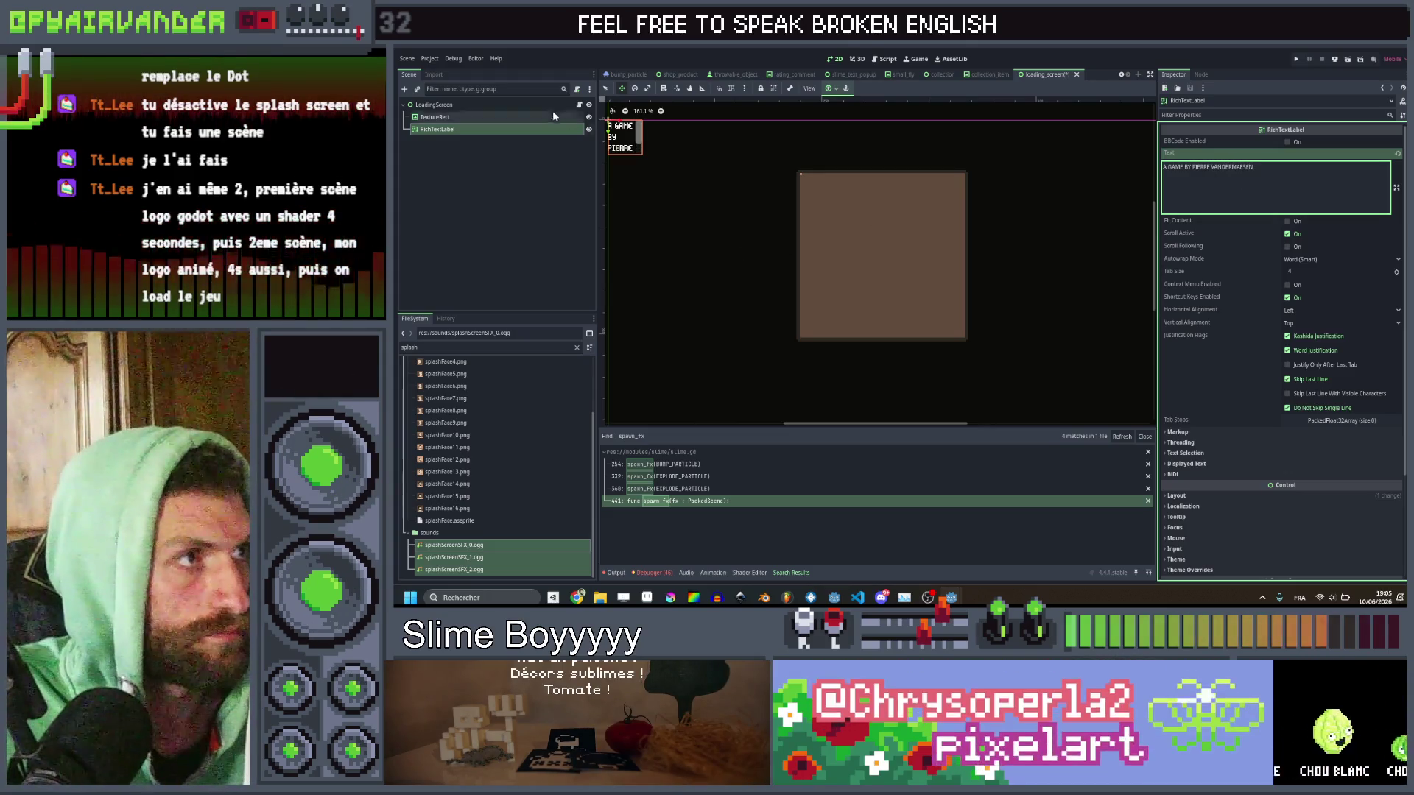
{"action": "left_click", "coordinate": [605, 89]}
Widen the credit label, centre its text horizontally, and place it below the brown square.
{"action": "left_click_drag", "start_coordinate": [675, 151], "coordinate": [753, 139]}
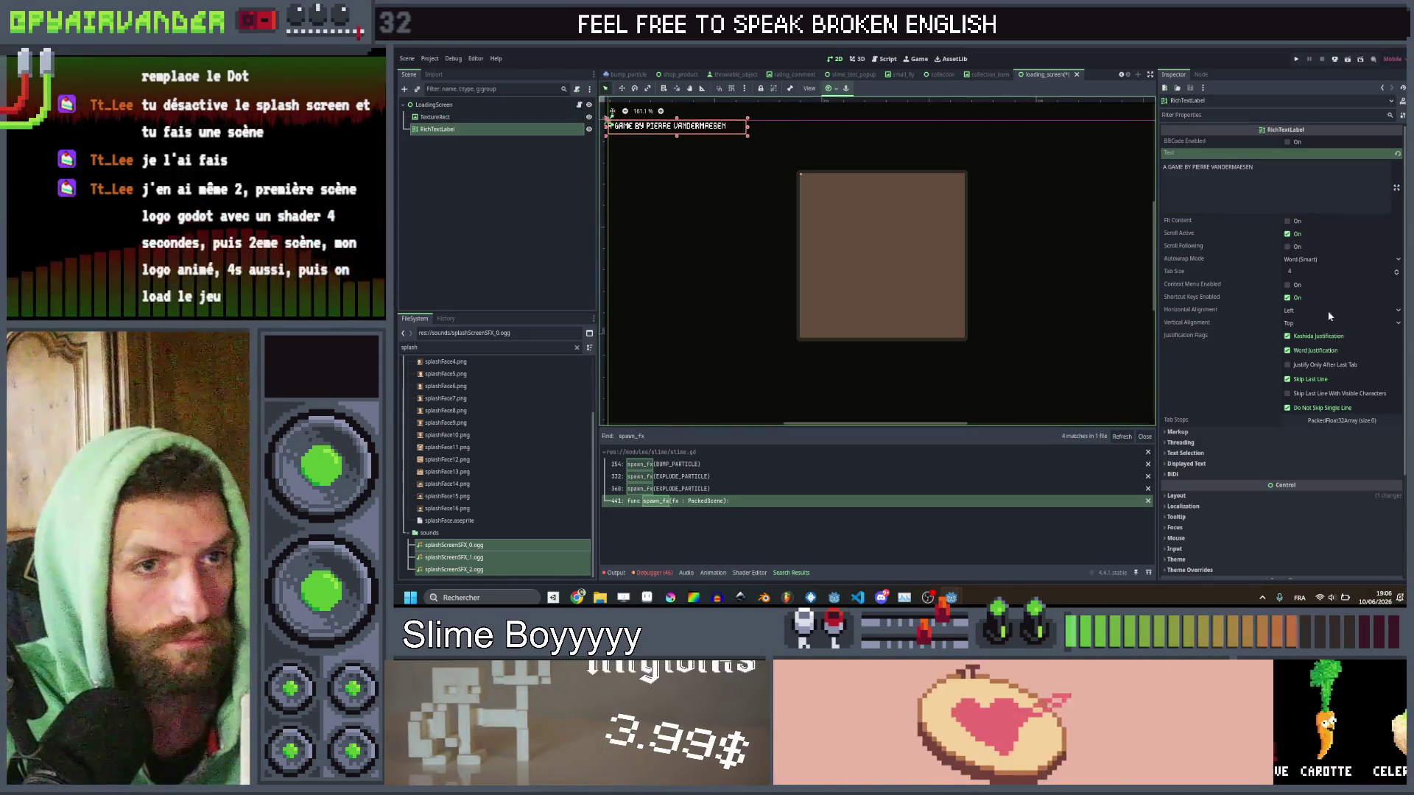
{"action": "left_click", "coordinate": [1300, 310]}
{"action": "left_click", "coordinate": [1312, 333]}
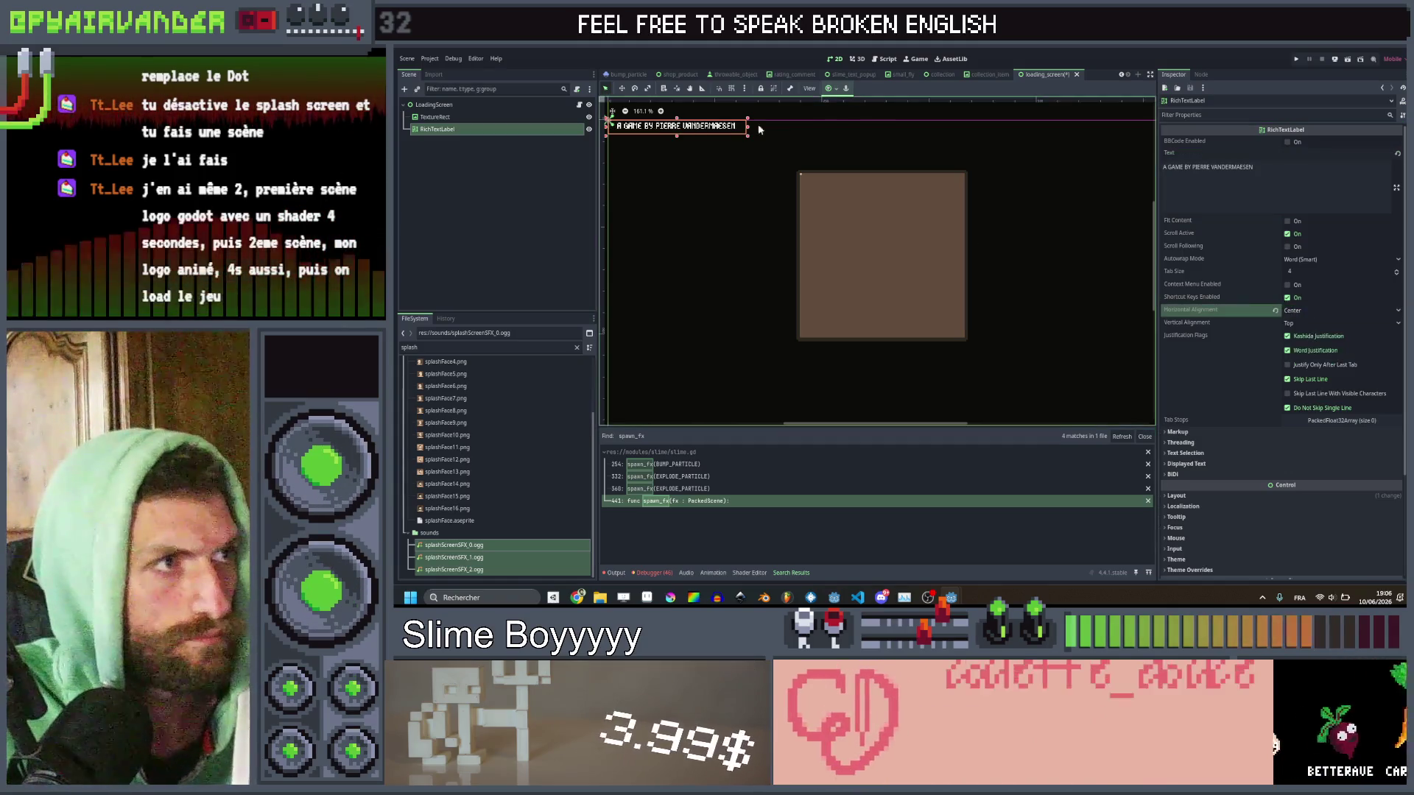
{"action": "mouse_move", "coordinate": [614, 123]}
{"action": "left_mouse_down"}
{"action": "mouse_move", "coordinate": [837, 360]}
{"action": "mouse_move", "coordinate": [817, 346]}
{"action": "left_mouse_up"}
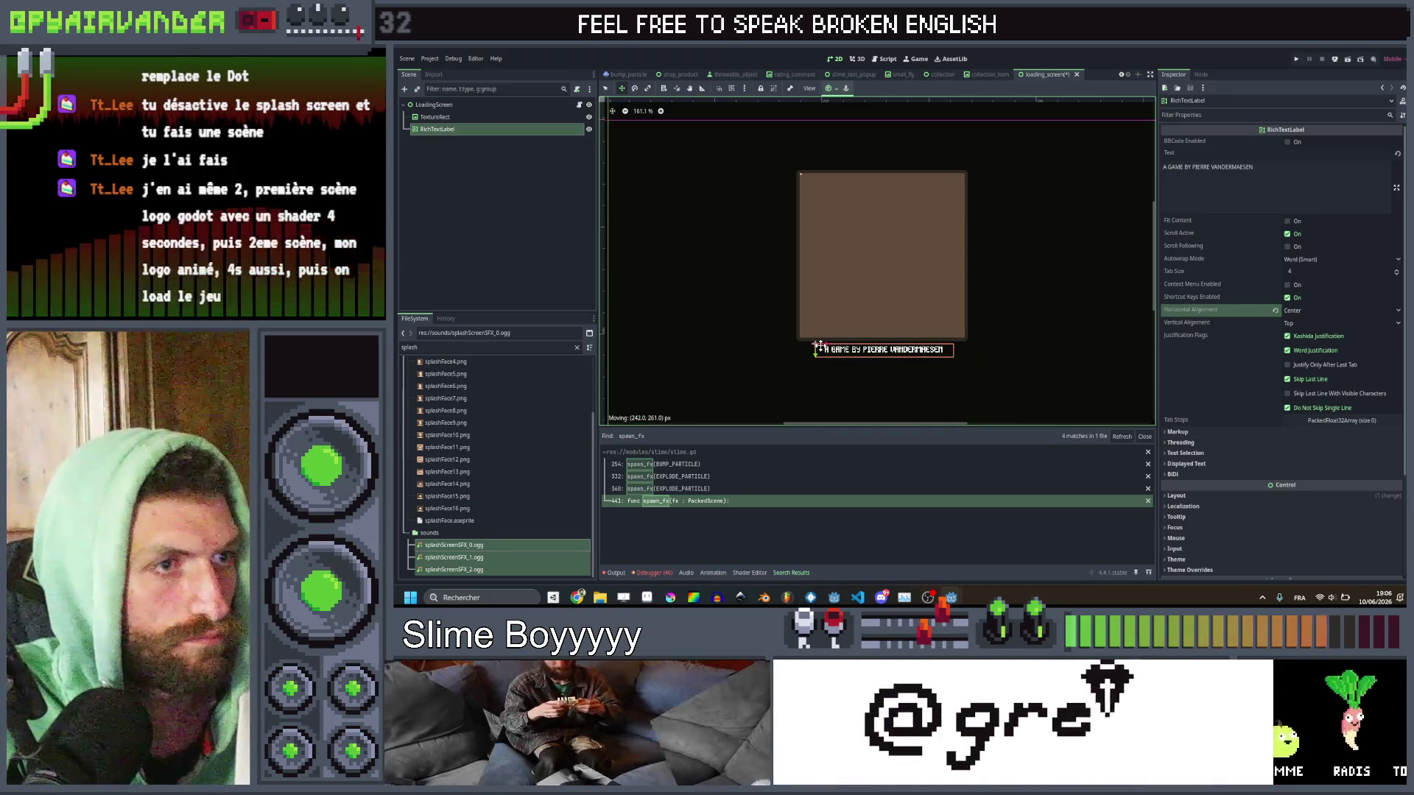
{"action": "left_click", "coordinate": [504, 254]}
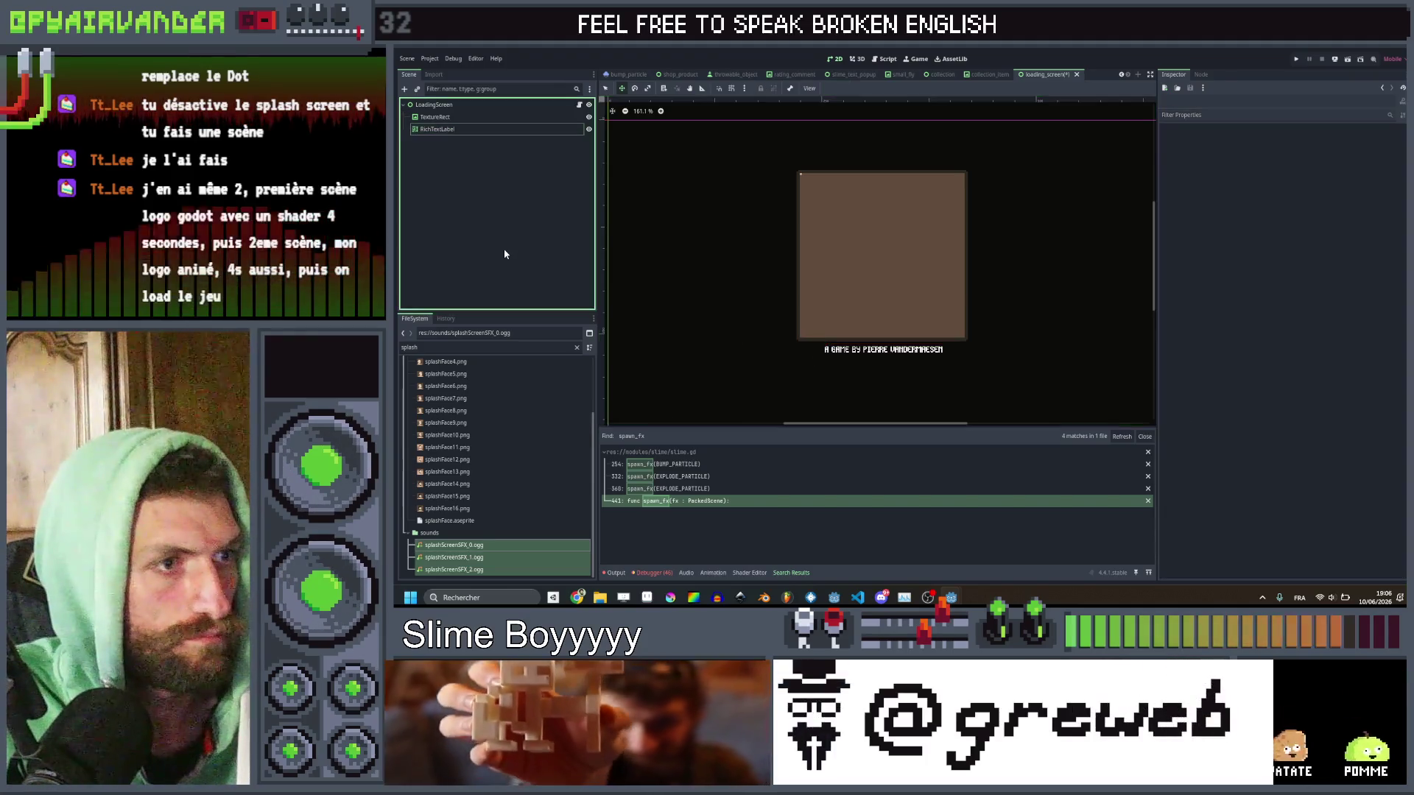
{"action": "left_click", "coordinate": [503, 117]}
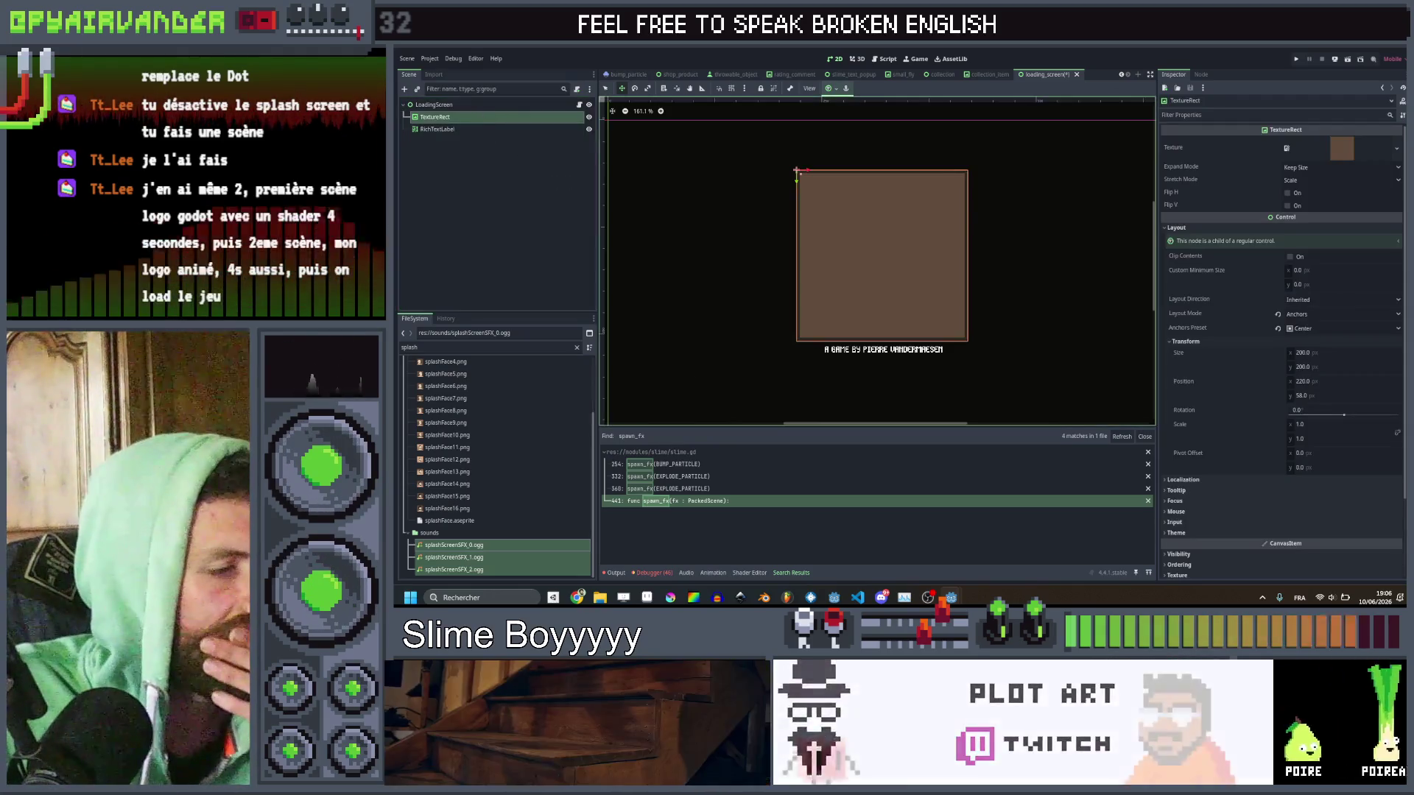
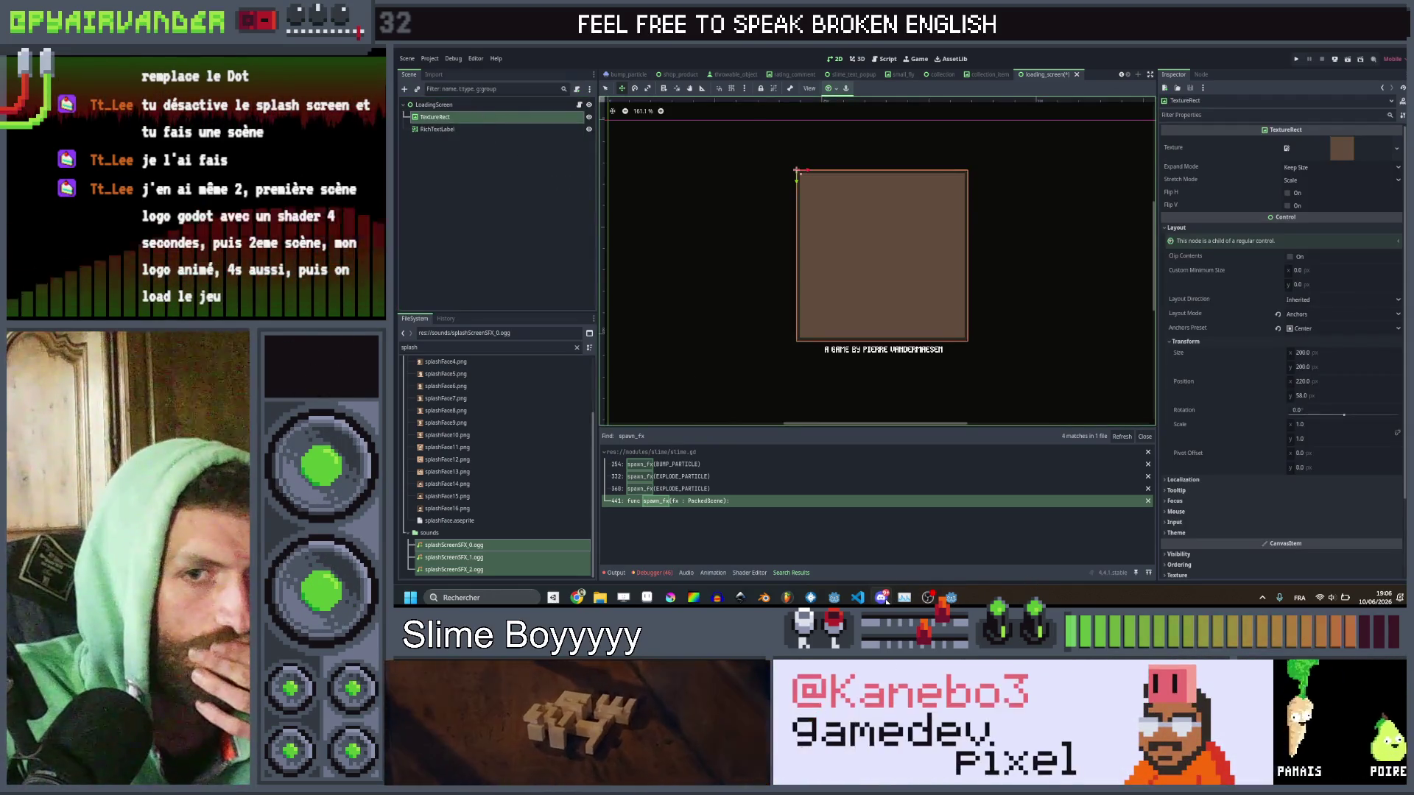
Open the LoadingScreen's loading_screen.gd script and look over it and the RichTextLabel node.
{"action": "left_click", "coordinate": [578, 105]}
{"action": "left_click", "coordinate": [958, 203]}
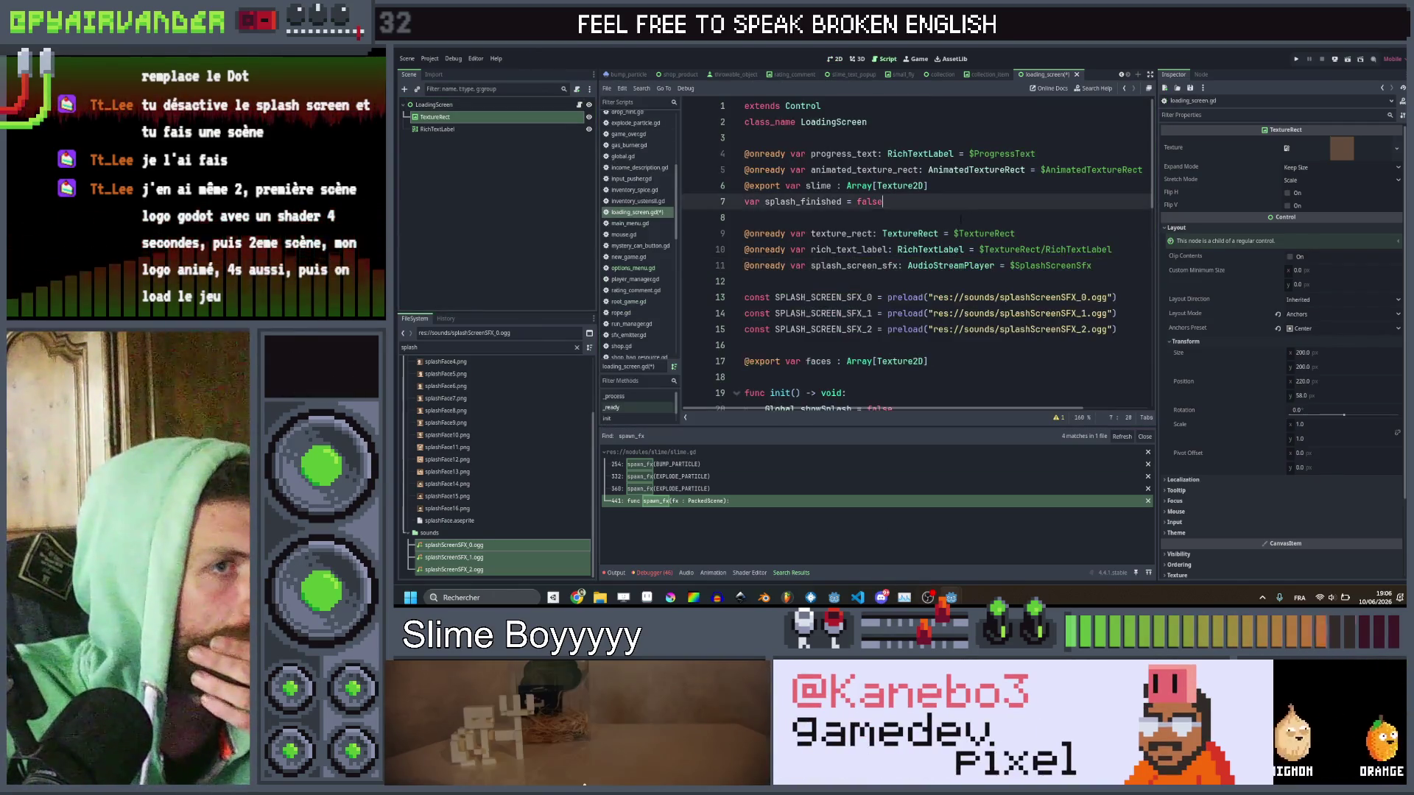
{"action": "left_click", "coordinate": [440, 117]}
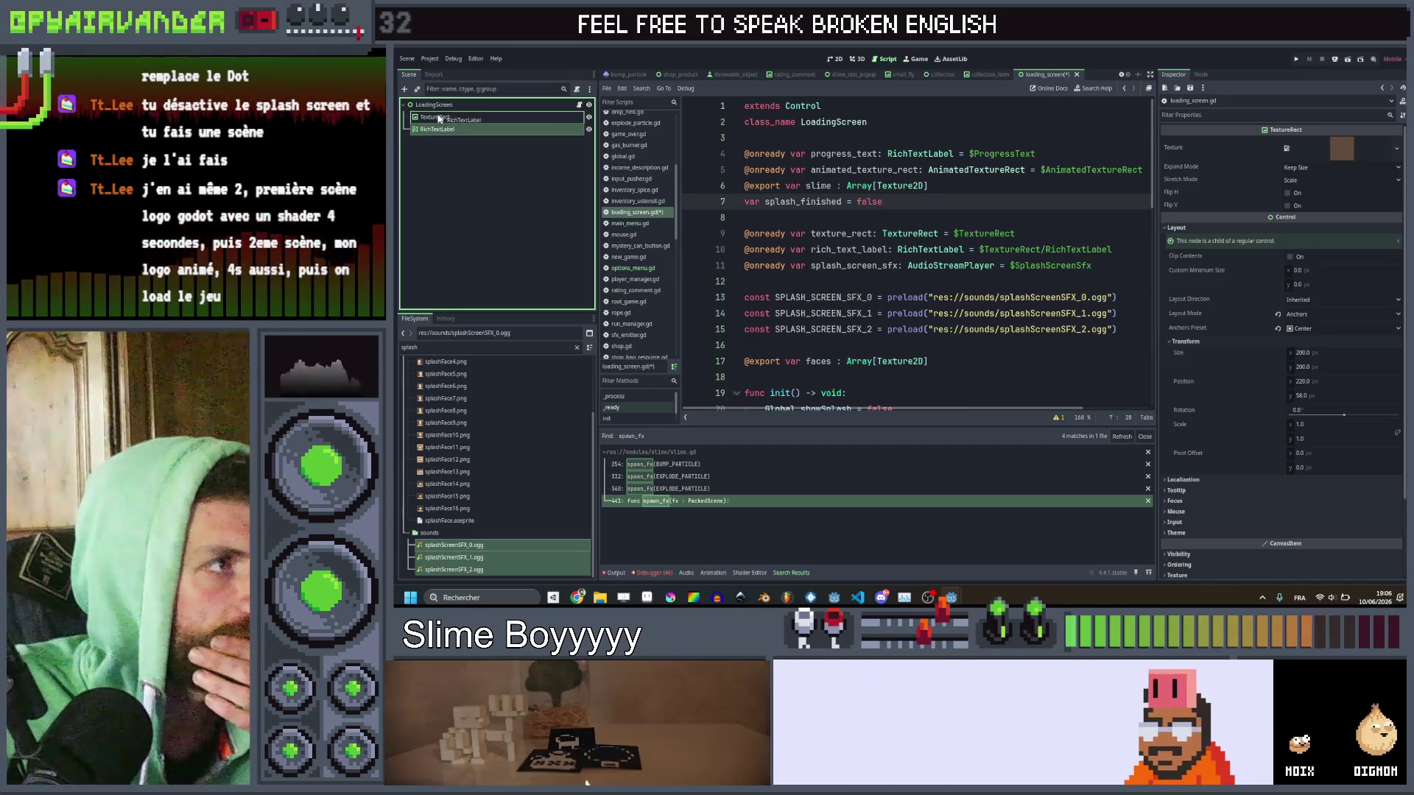
{"action": "key", "text": "Down"}
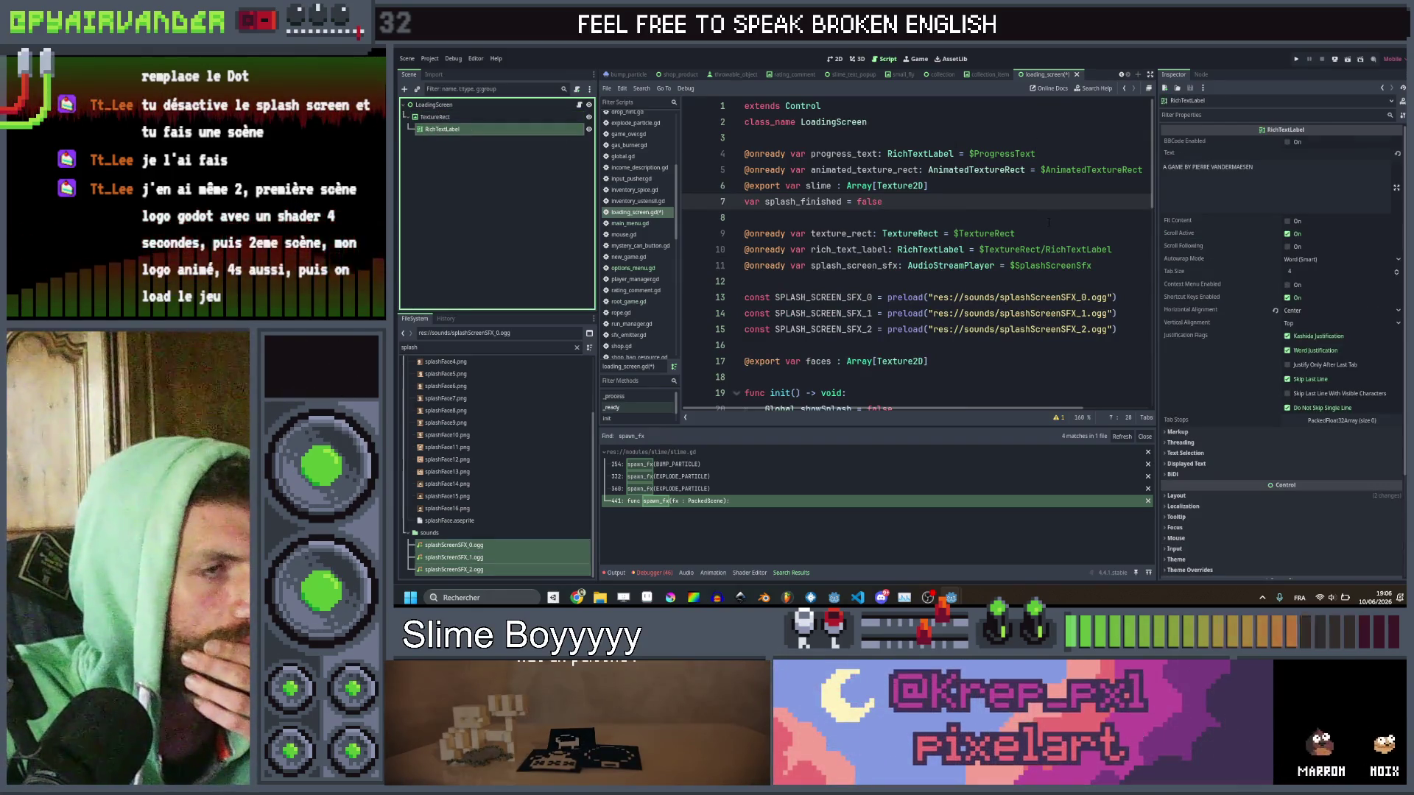
{"action": "left_click", "coordinate": [1048, 219]}
{"action": "scroll", "coordinate": [1048, 221], "scroll_direction": "down", "scroll_amount": 1}
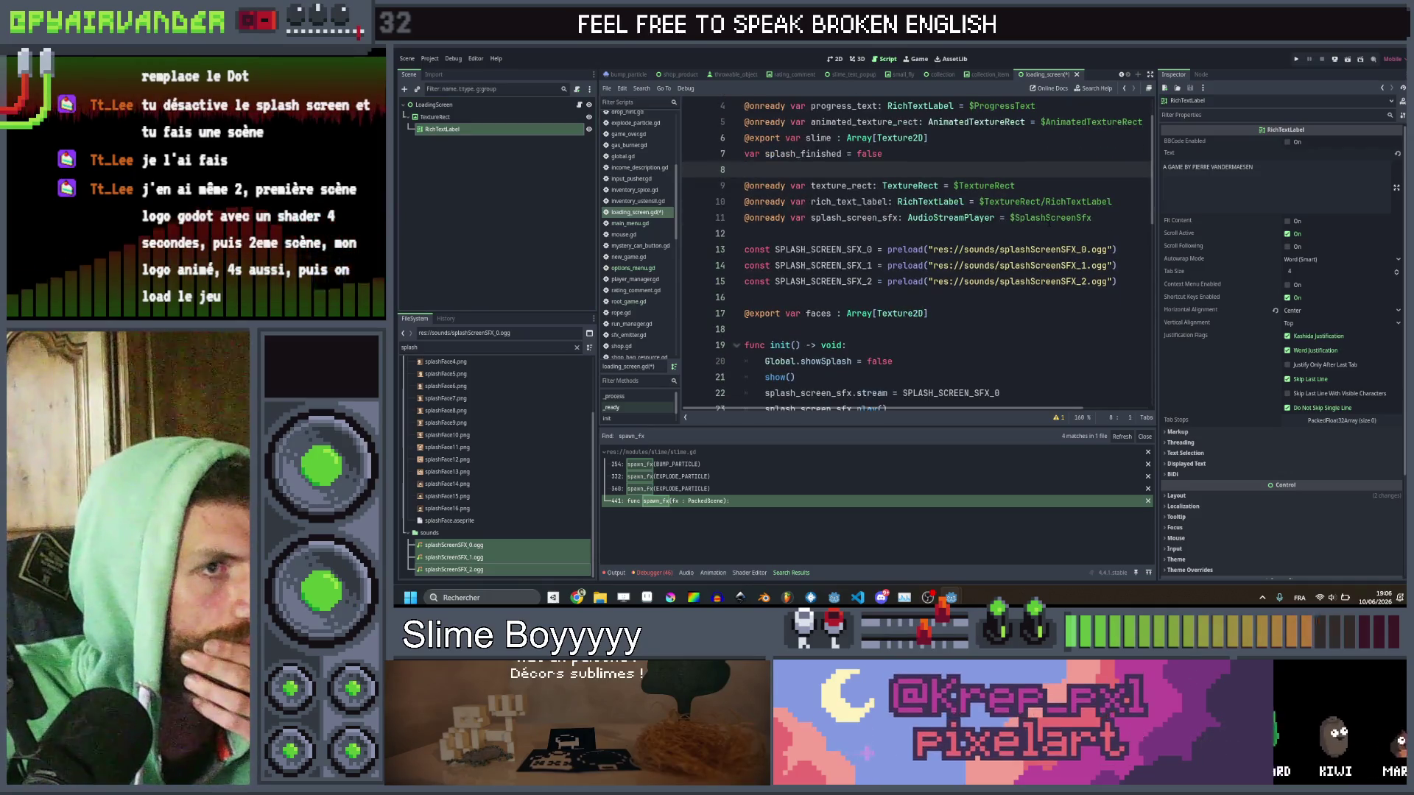
{"action": "right_click", "coordinate": [438, 104]}
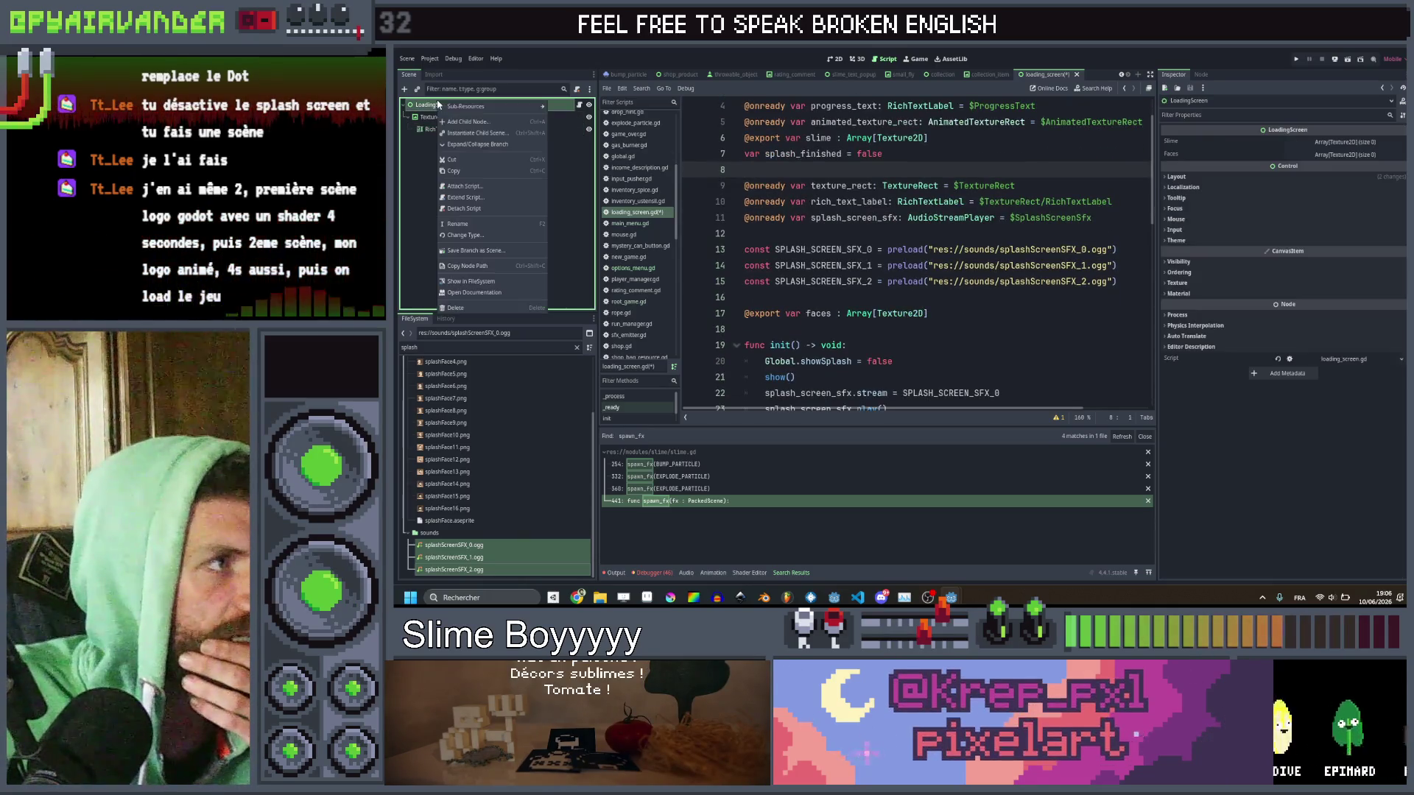
Add an AudioStreamPlayer child under LoadingScreen and rename it SplashScreenSfx.
{"action": "left_click", "coordinate": [500, 121]}
{"action": "type", "text": "audi"}
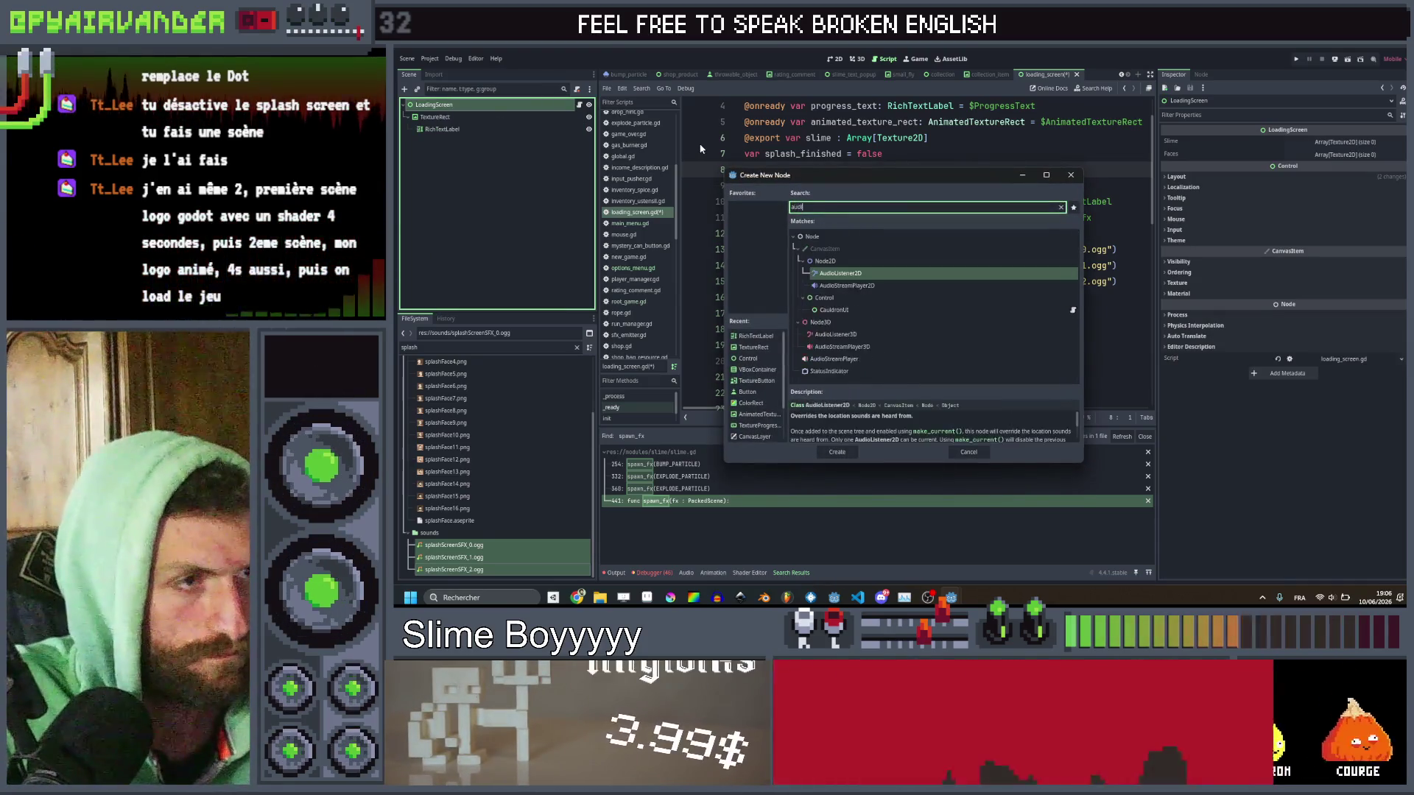
{"action": "type", "text": "o"}
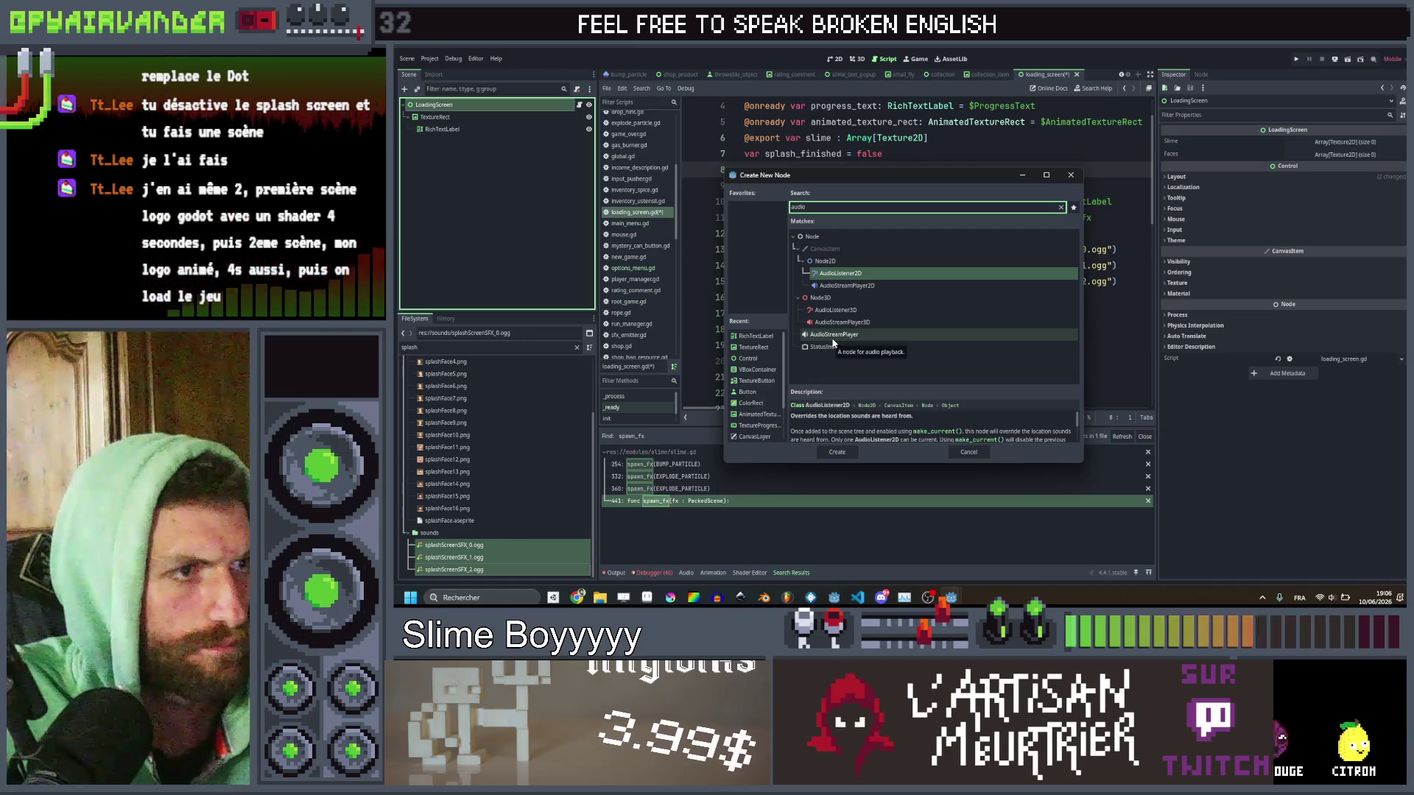
{"action": "double_click", "coordinate": [834, 338]}
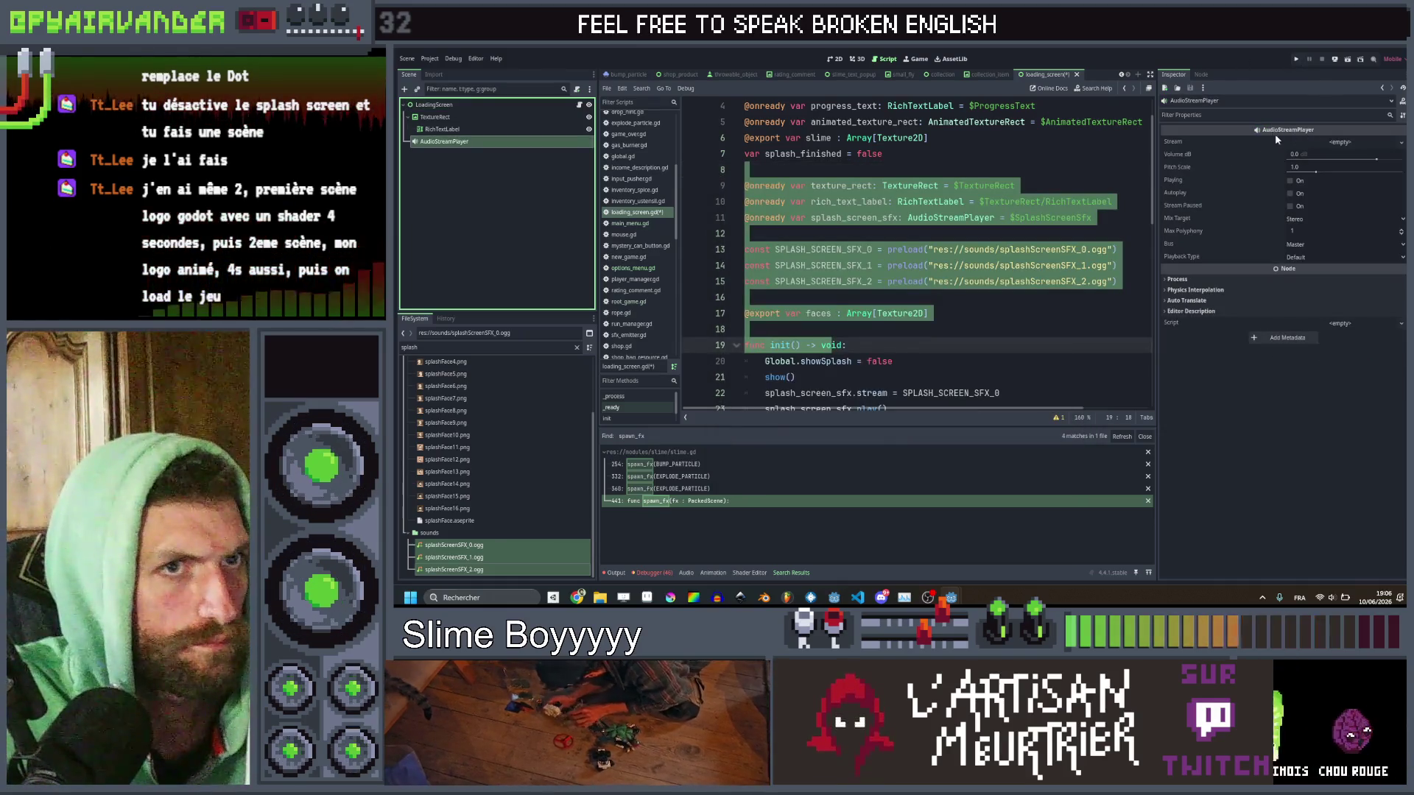
{"action": "left_click", "coordinate": [879, 218]}
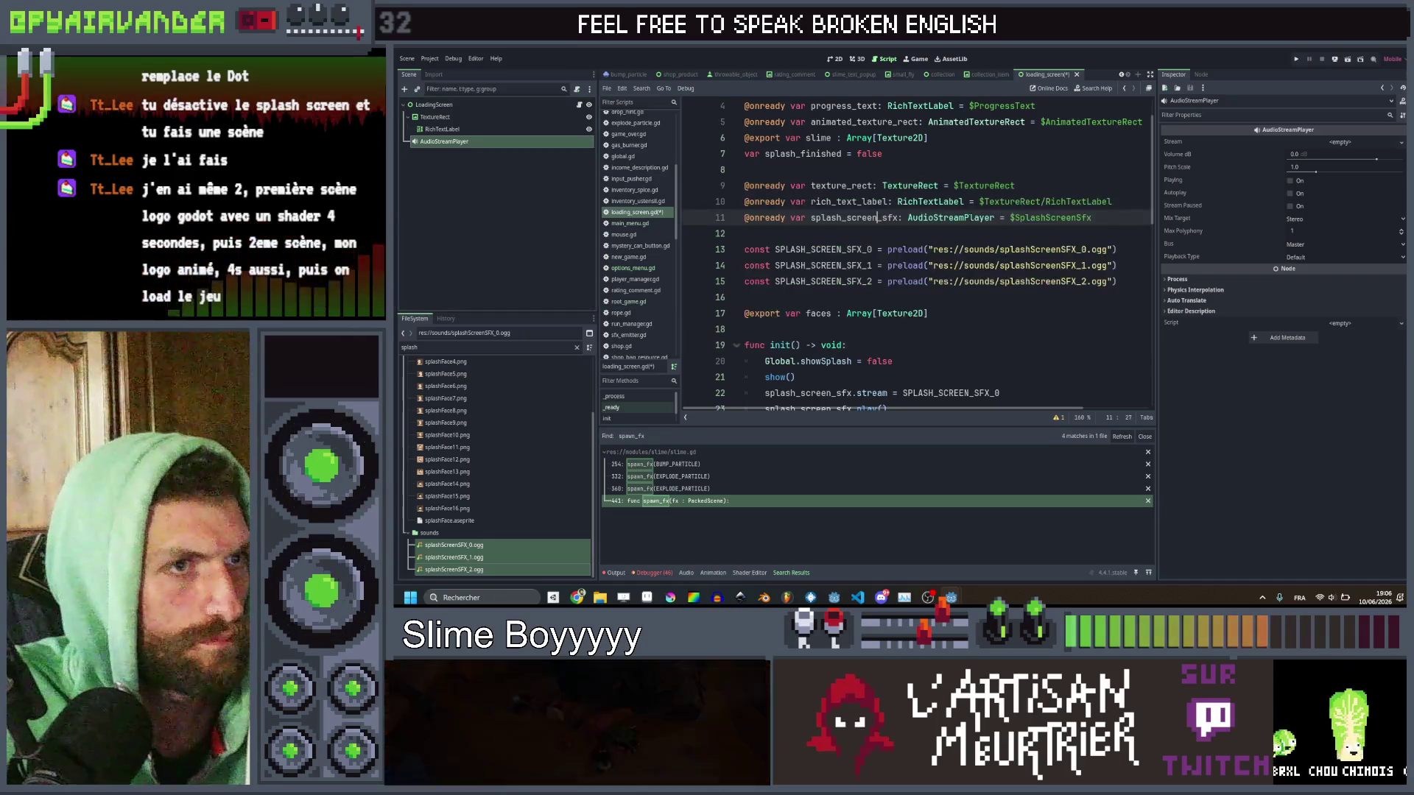
{"action": "double_click", "coordinate": [1040, 218]}
{"action": "key", "text": "ctrl+c"}
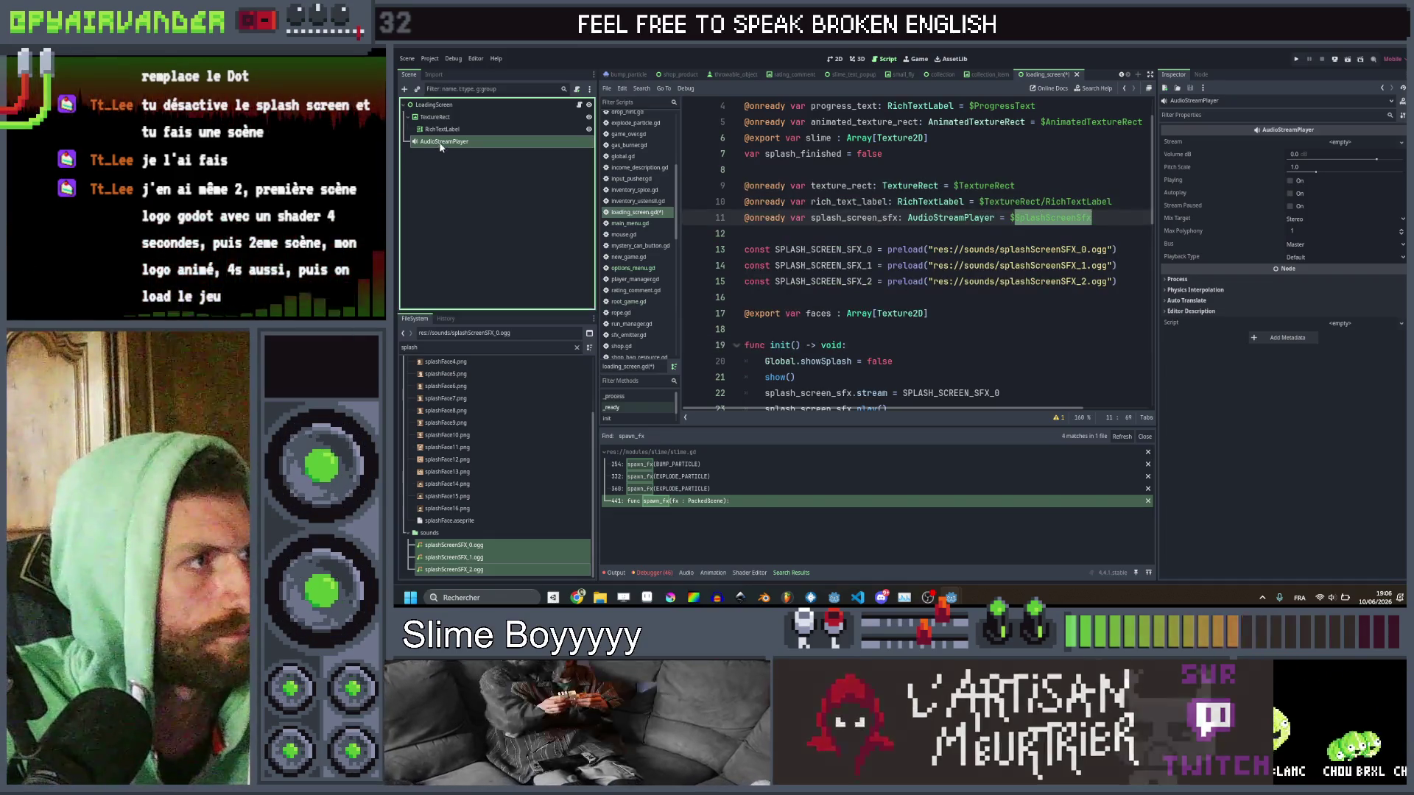
{"action": "double_click", "coordinate": [441, 141]}
{"action": "key", "text": "ctrl+v"}
{"action": "key", "text": "Return"}
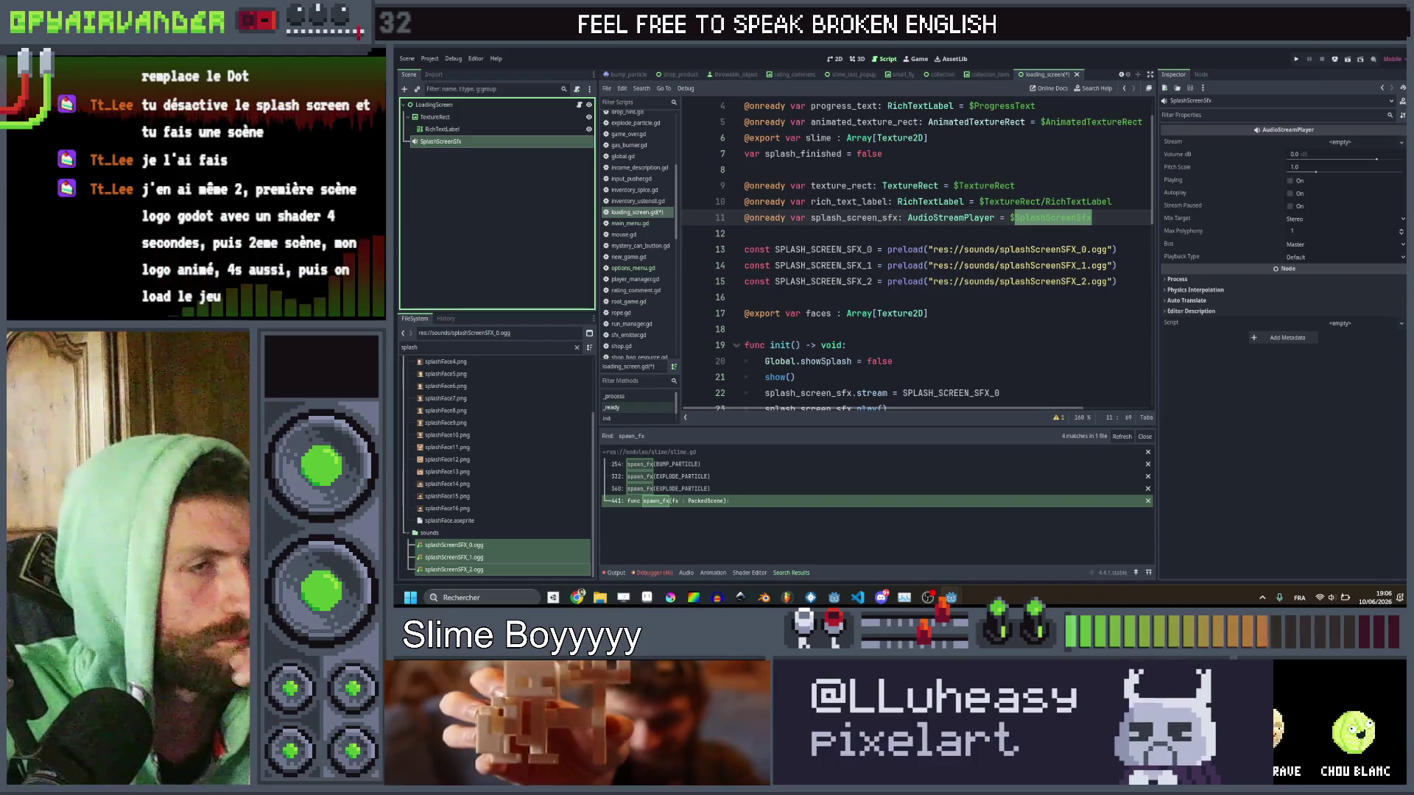
Delete the animated_texture_rect and progress_text declaration lines from the script.
{"action": "left_click", "coordinate": [957, 361]}
{"action": "scroll", "coordinate": [1060, 237], "scroll_direction": "up", "scroll_amount": 1}
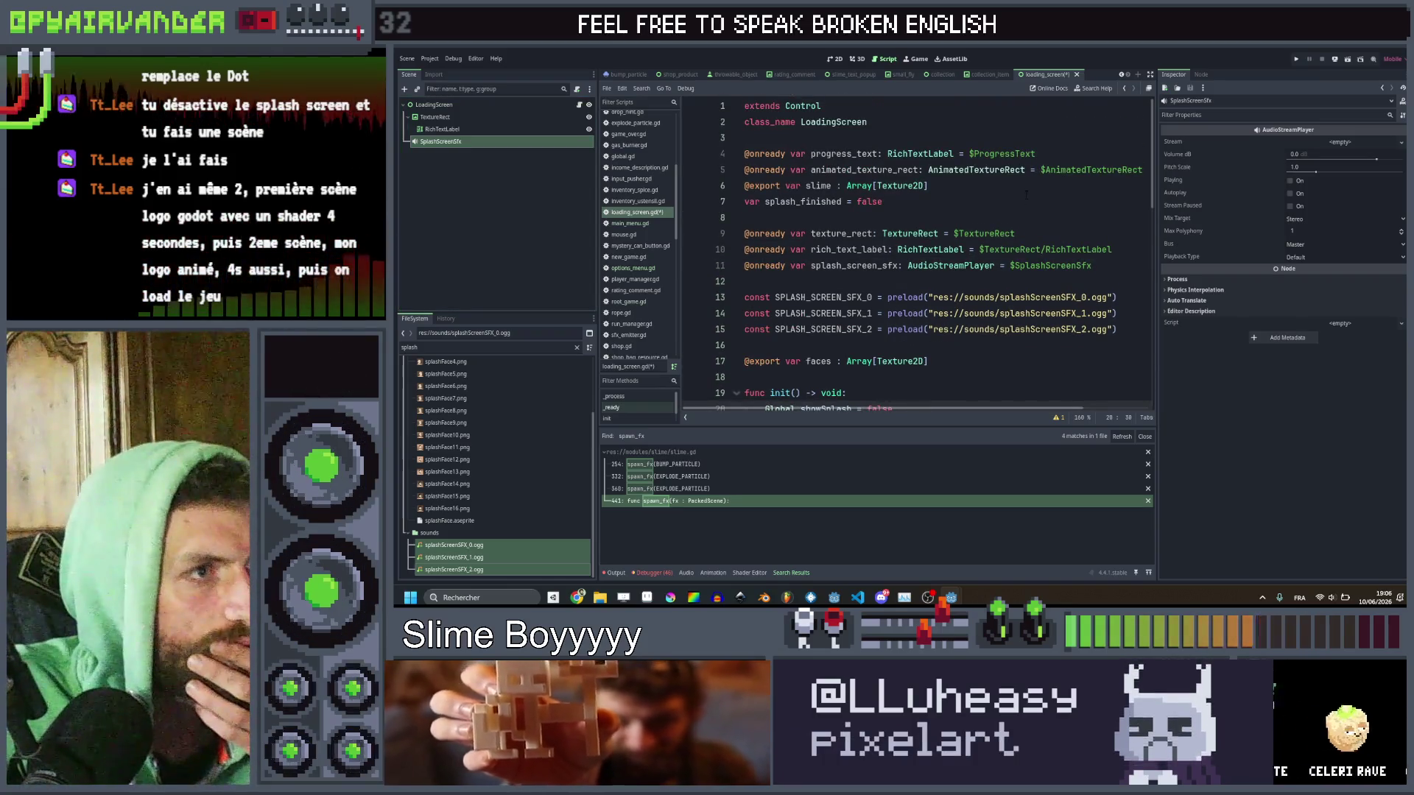
{"action": "left_click_drag", "start_coordinate": [744, 186], "coordinate": [744, 170]}
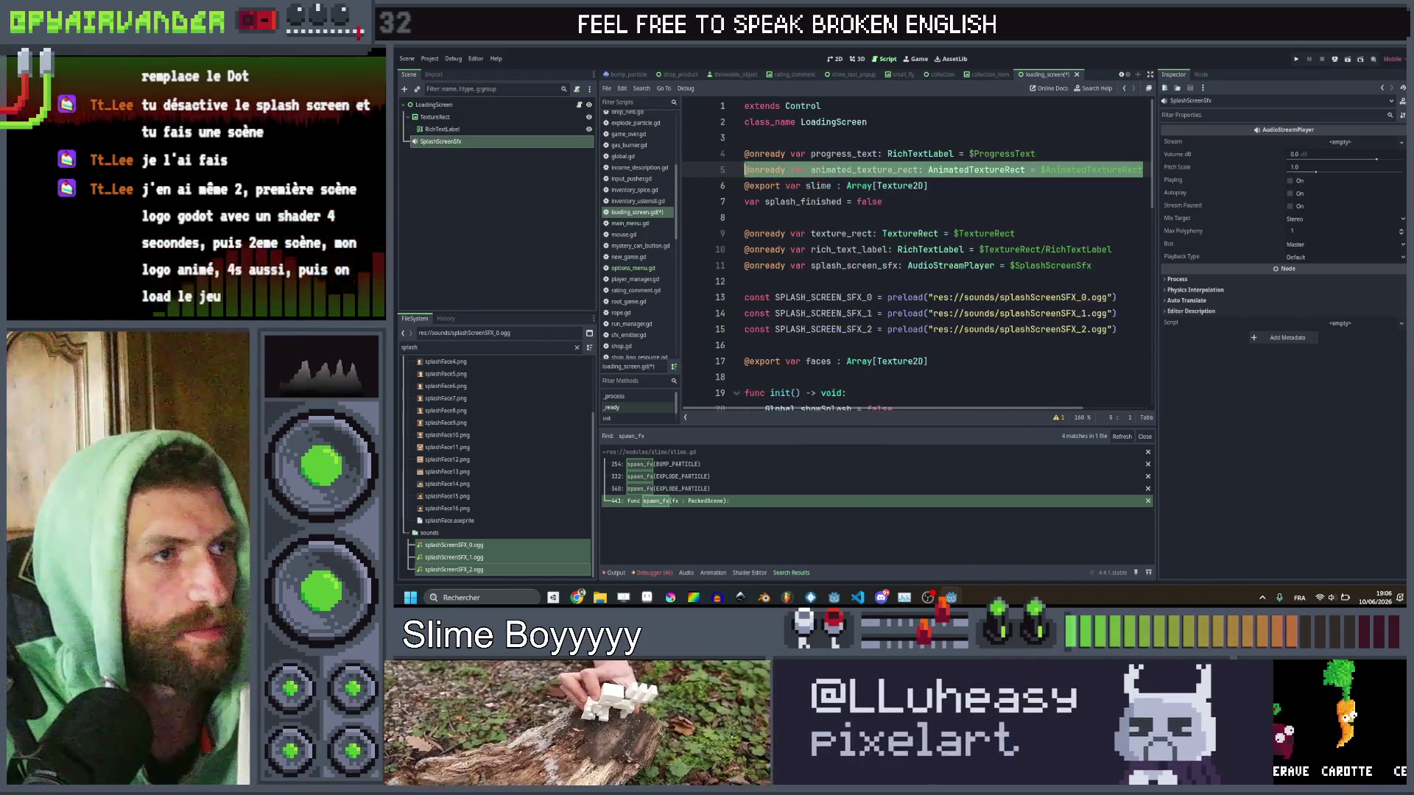
{"action": "key", "text": "BackSpace"}
{"action": "left_click_drag", "start_coordinate": [744, 170], "coordinate": [744, 153]}
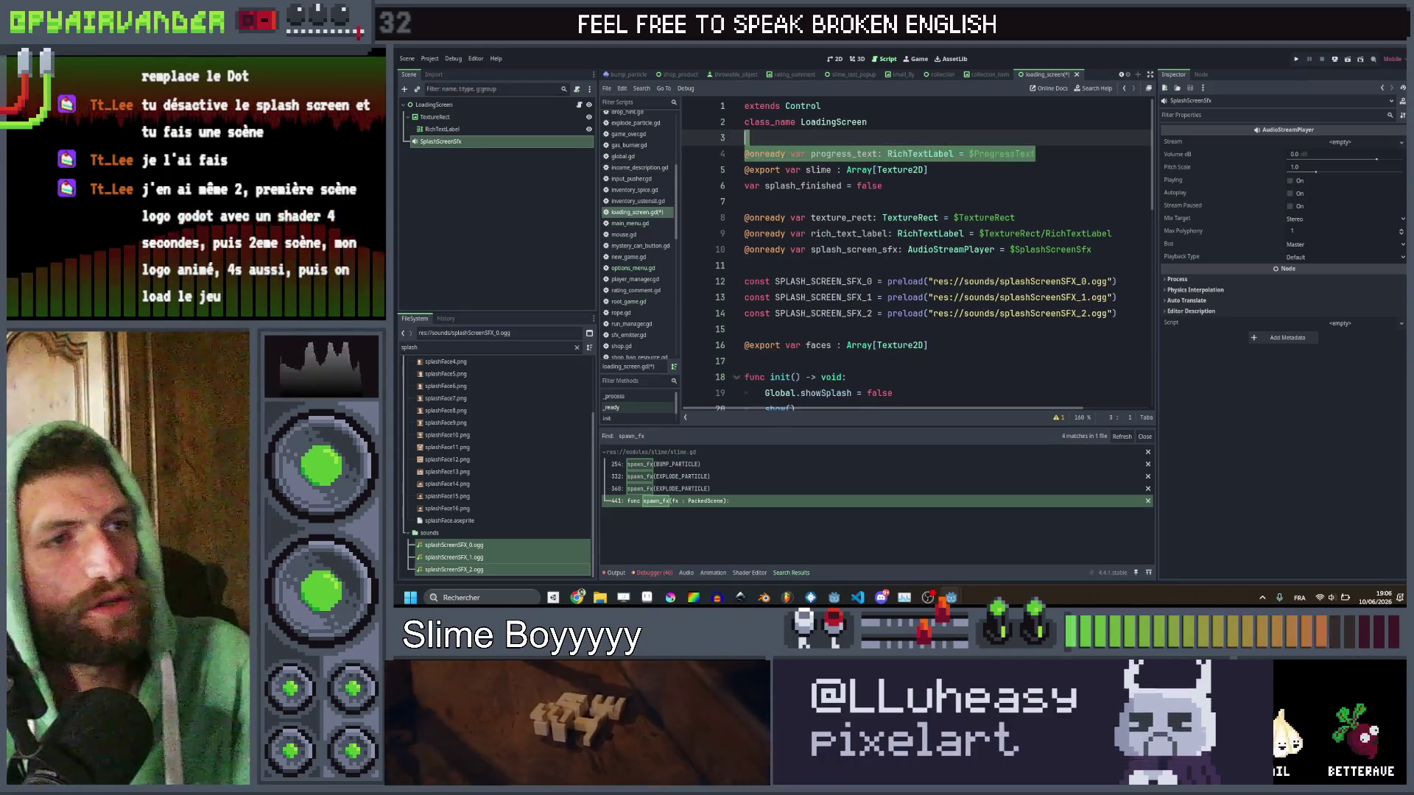
{"action": "key", "text": "BackSpace"}
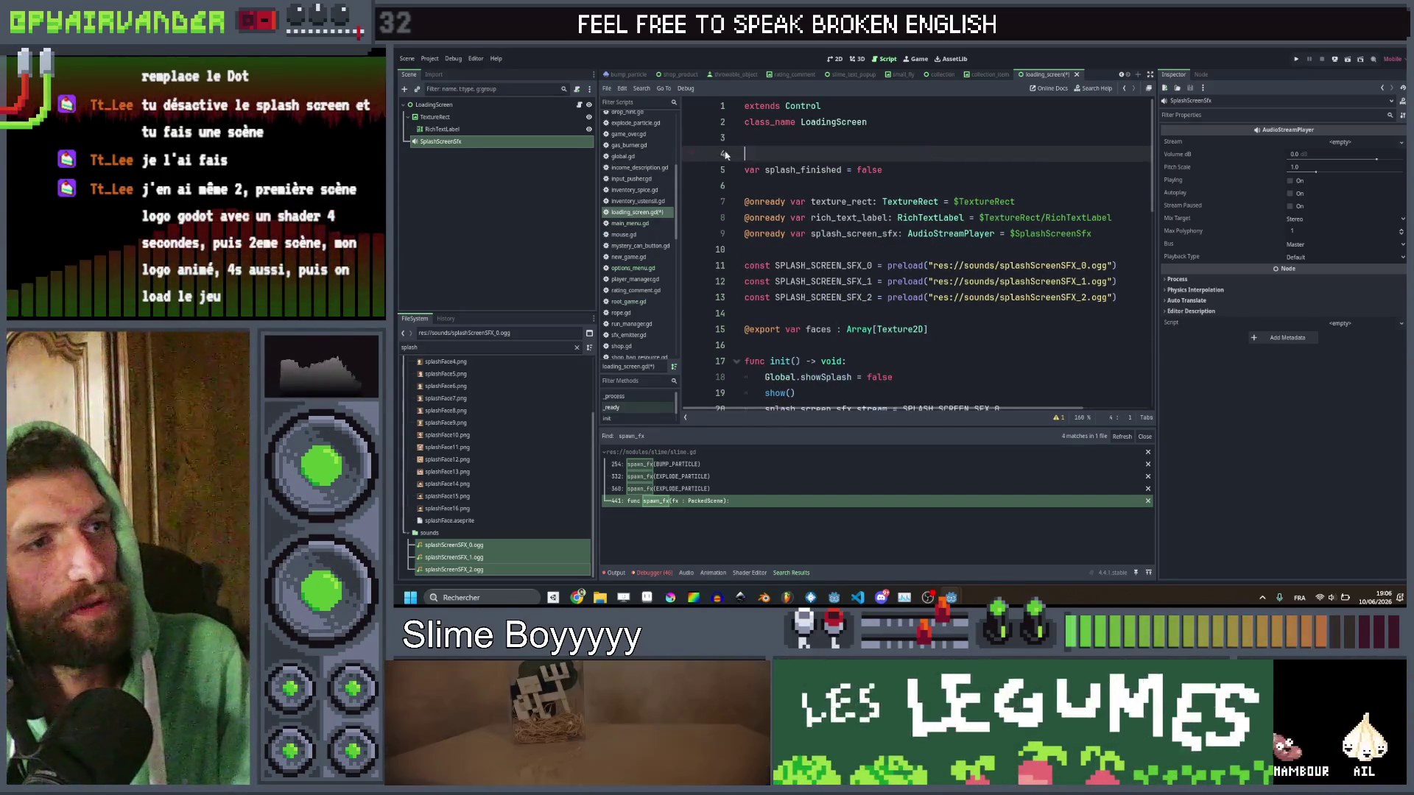
Remove the leftover blank line and the Global.menu.appear() call from the splash sequence.
{"action": "key", "text": "BackSpace"}
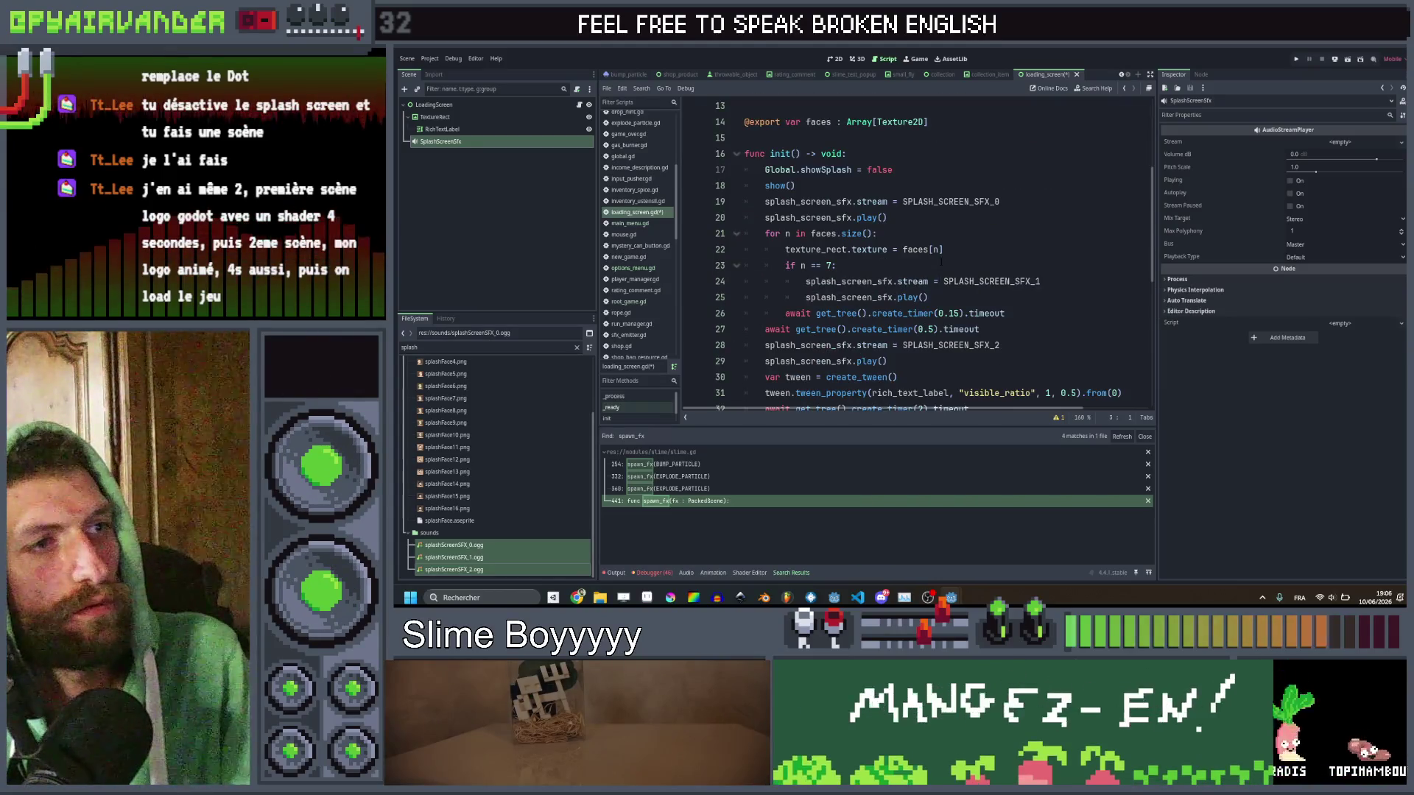
{"action": "scroll", "coordinate": [913, 258], "scroll_direction": "up", "scroll_amount": 2}
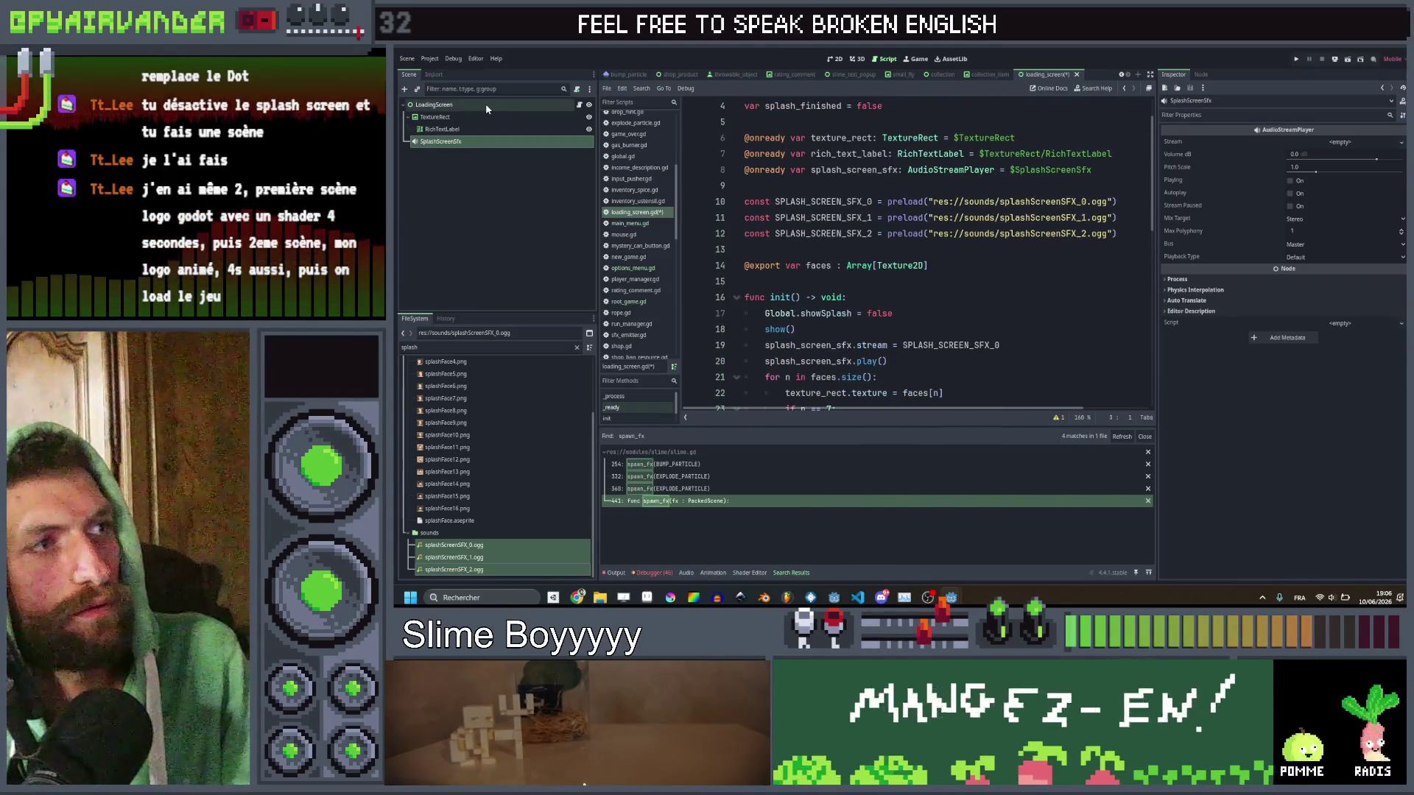
{"action": "scroll", "coordinate": [879, 148], "scroll_direction": "down", "scroll_amount": 8}
{"action": "scroll", "coordinate": [878, 148], "scroll_direction": "down", "scroll_amount": 3}
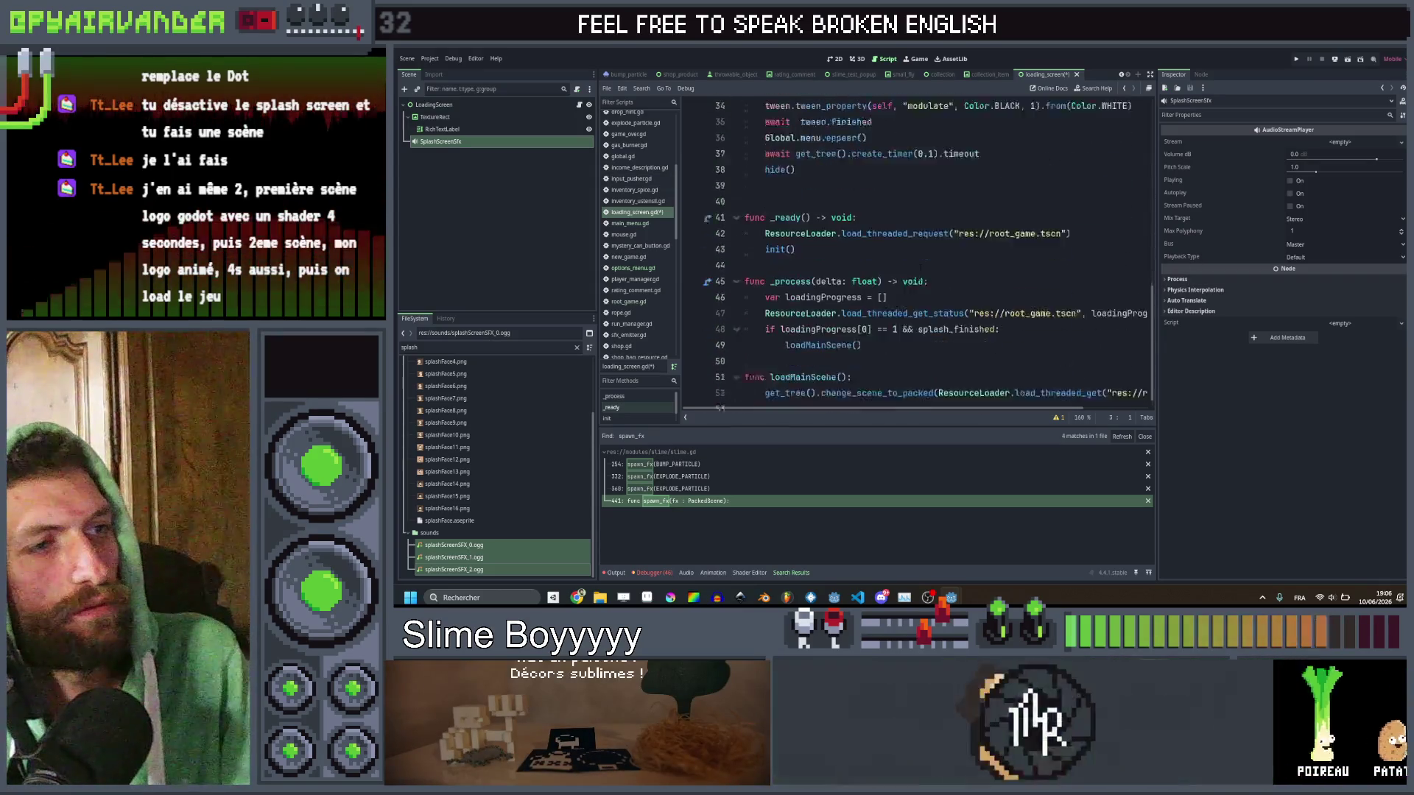
{"action": "scroll", "coordinate": [914, 257], "scroll_direction": "up", "scroll_amount": 1}
{"action": "left_click", "coordinate": [796, 297]}
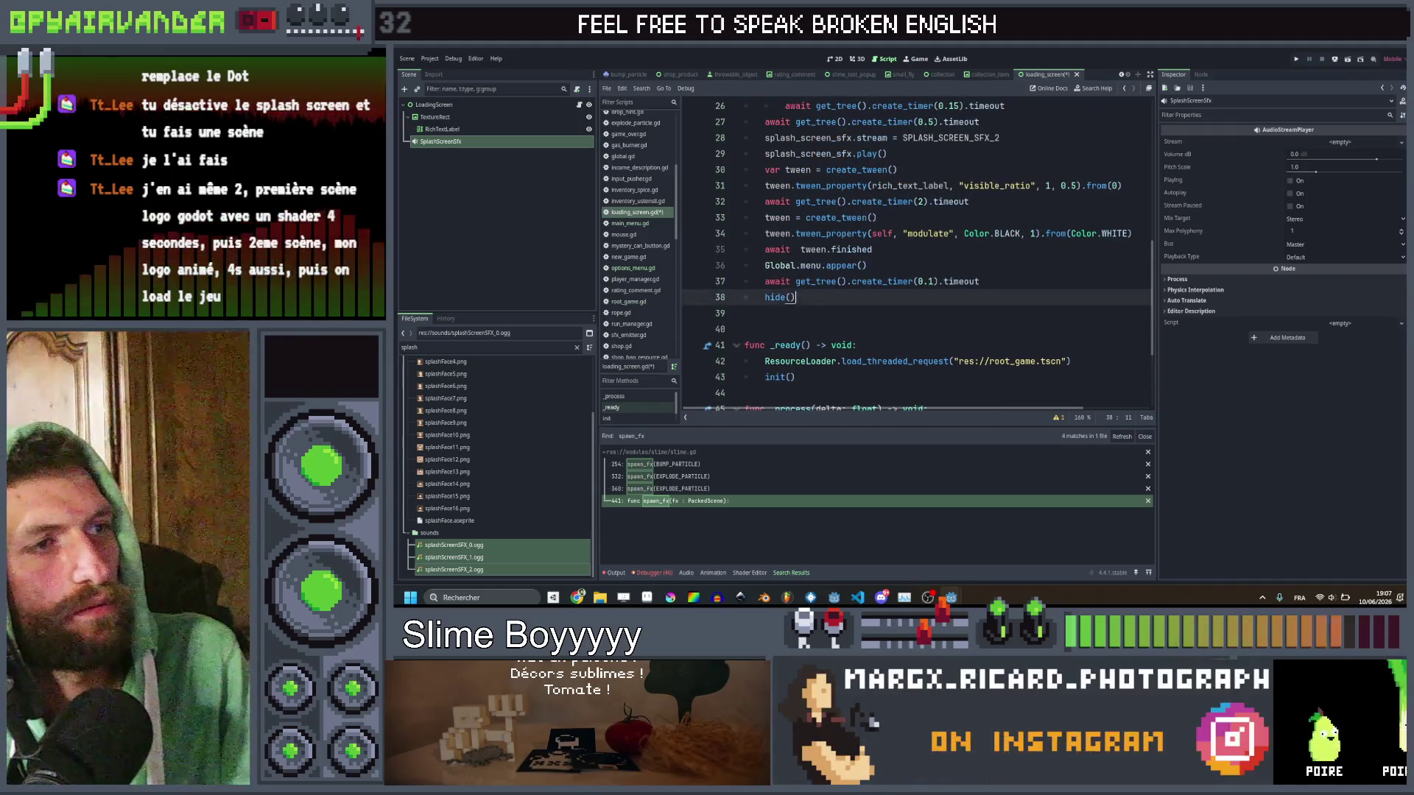
{"action": "triple_click", "coordinate": [990, 266]}
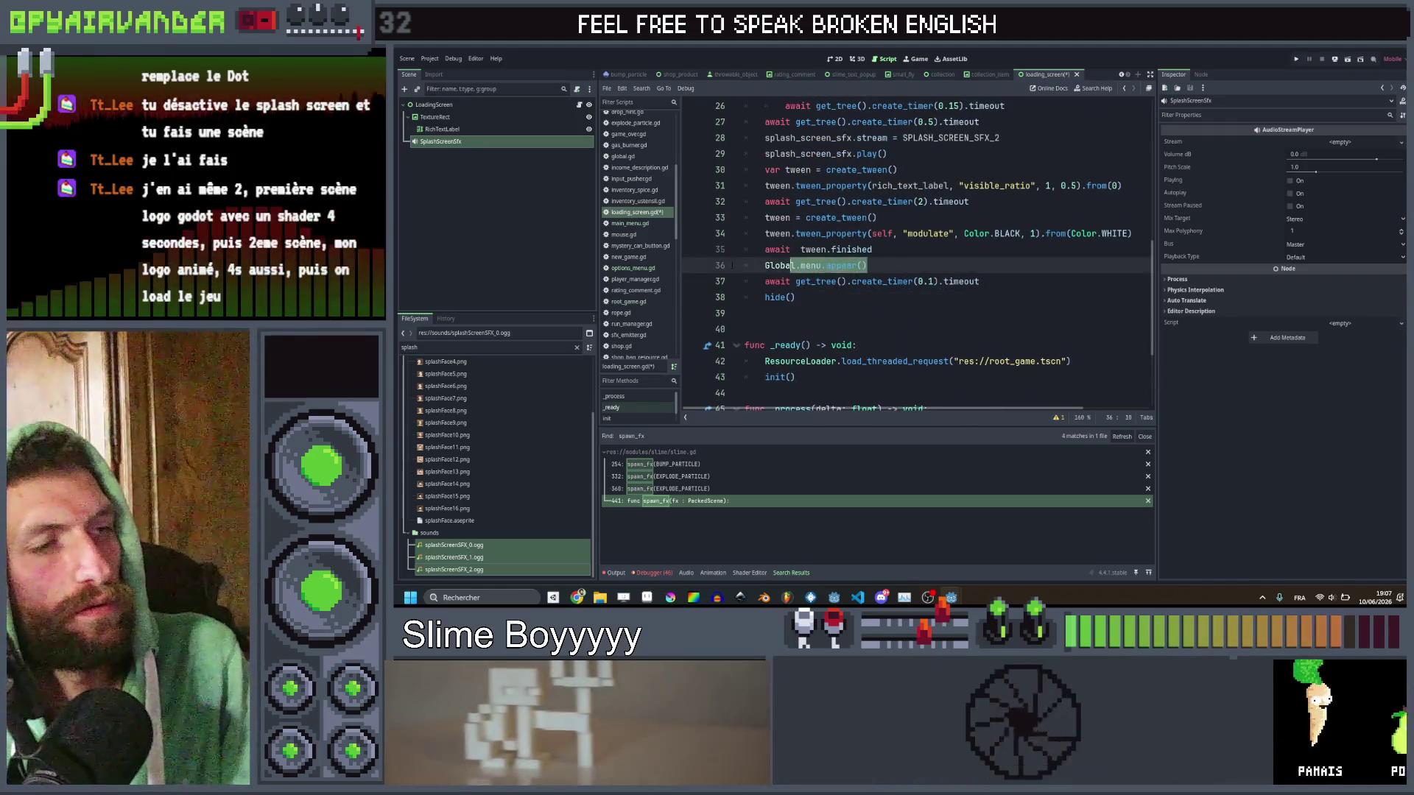
{"action": "key", "text": "BackSpace"}
{"action": "key", "text": "BackSpace"}
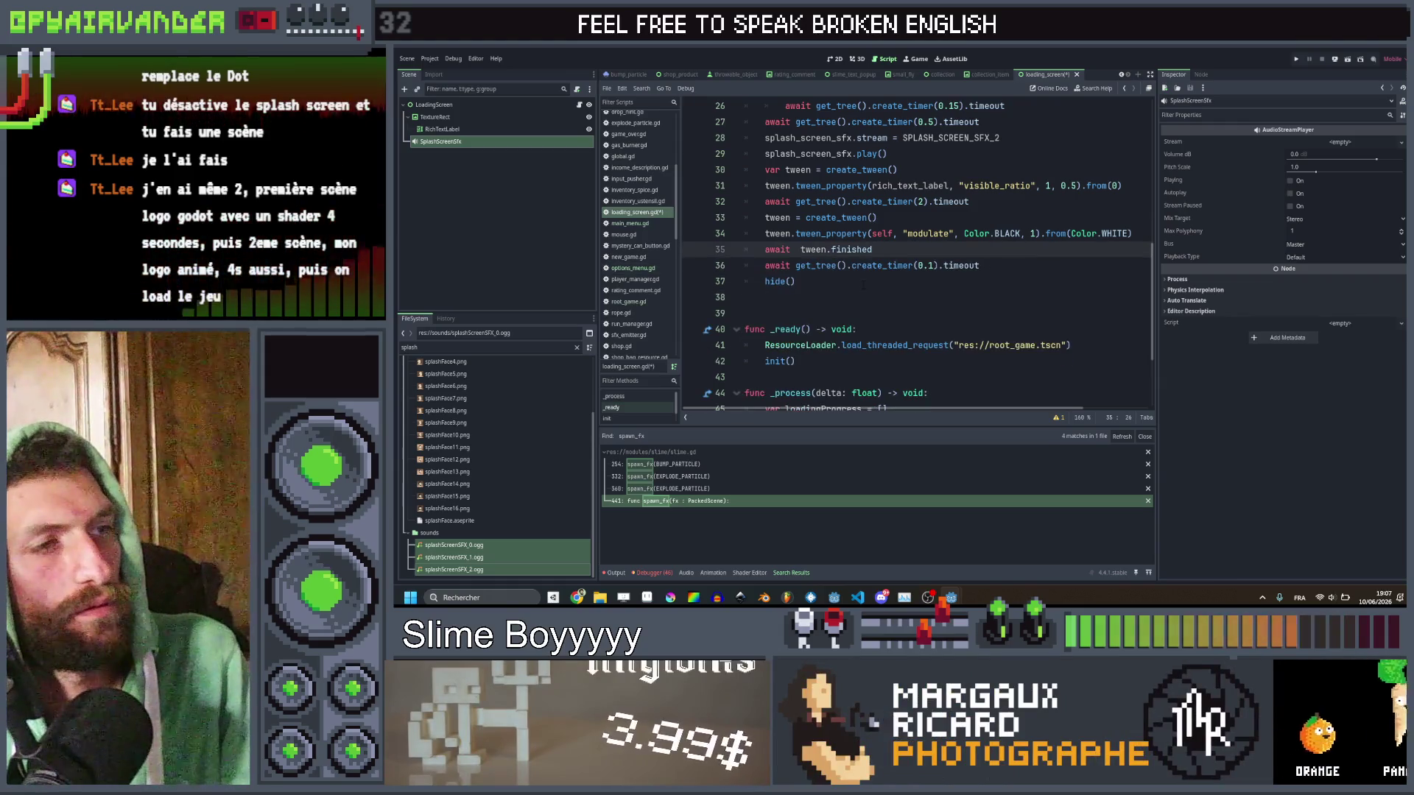
Replace the hide() call with splash_finished = true and save the script.
{"action": "left_click", "coordinate": [766, 281]}
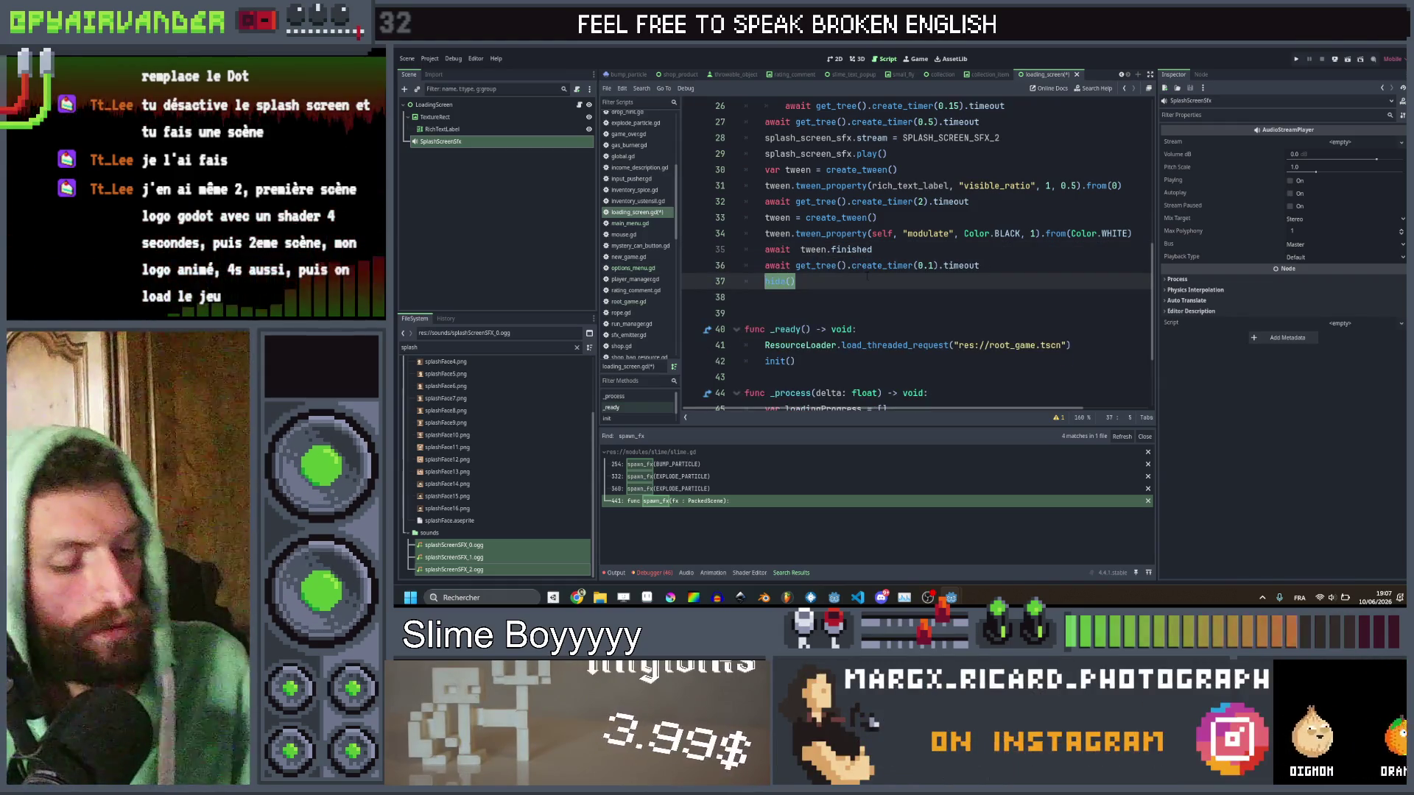
{"action": "type", "text": "splash_finished"}
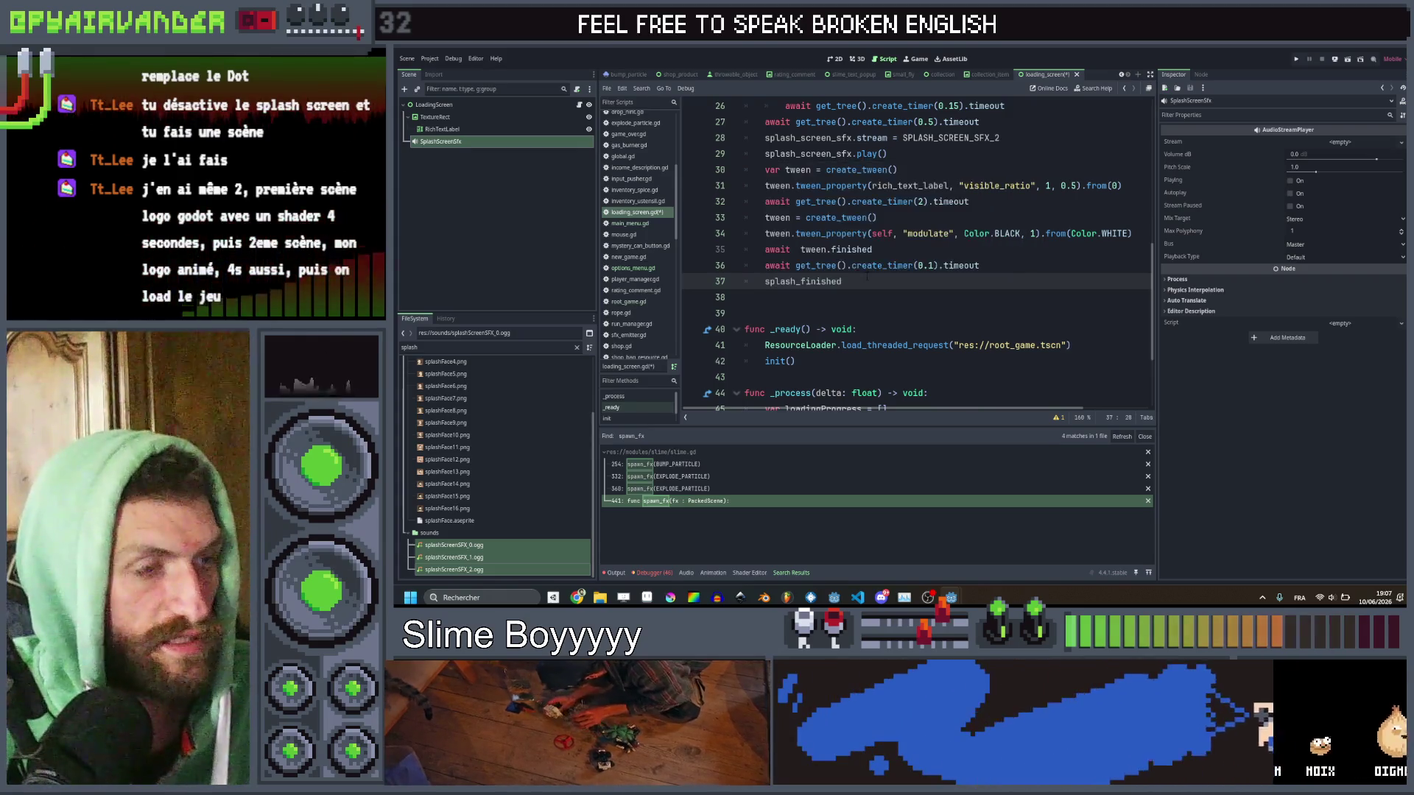
{"action": "type", "text": " = true"}
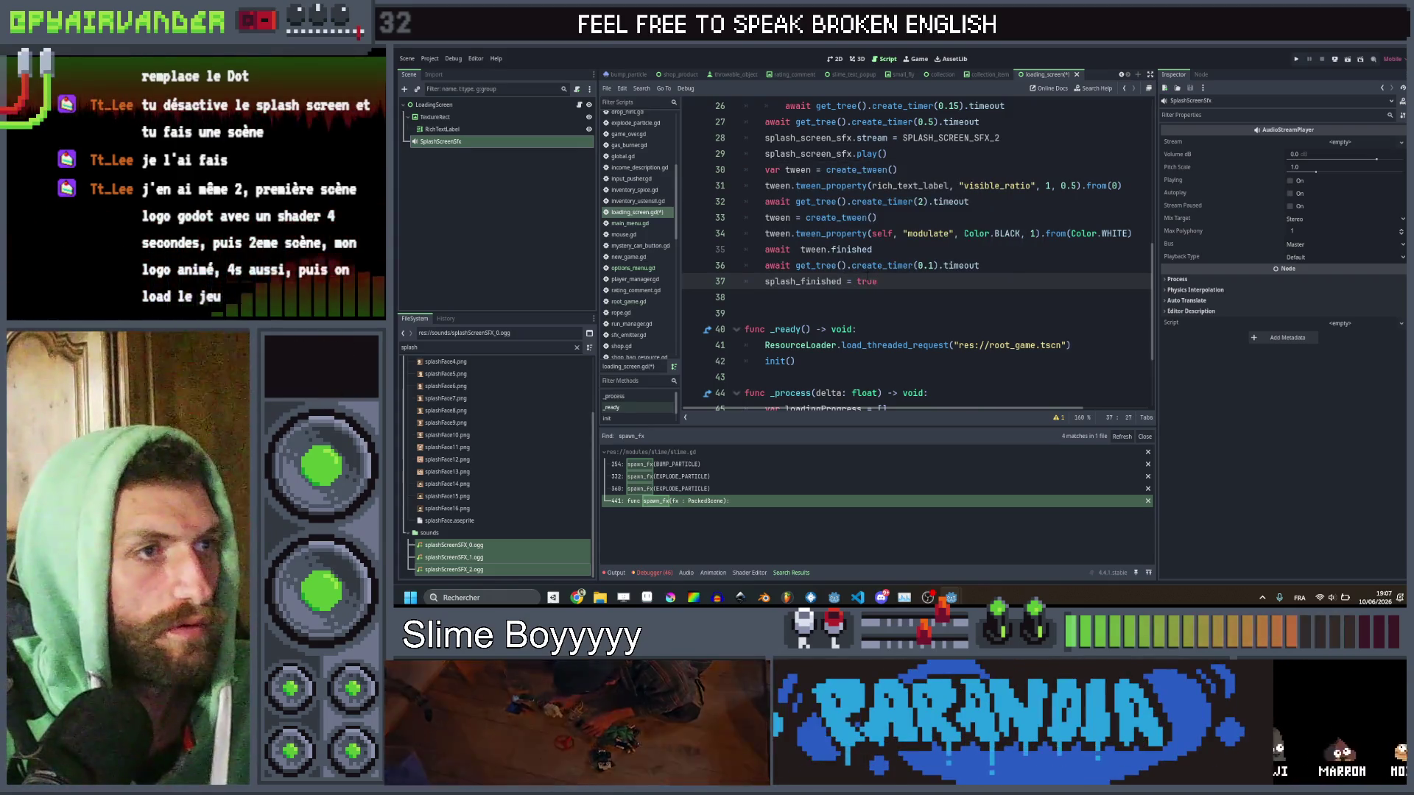
{"action": "key", "text": "ctrl+s"}
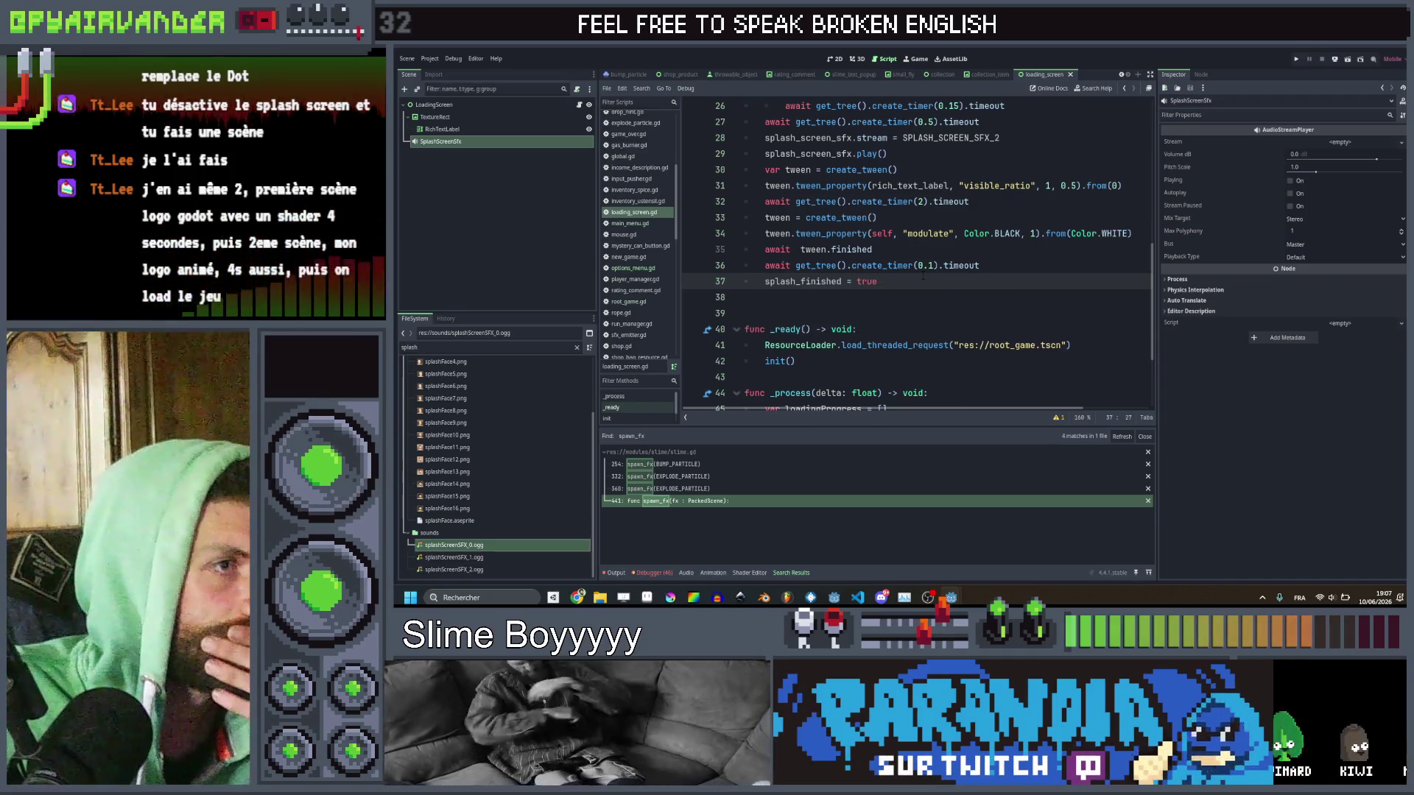
{"action": "scroll", "coordinate": [970, 271], "scroll_direction": "down", "scroll_amount": 3}
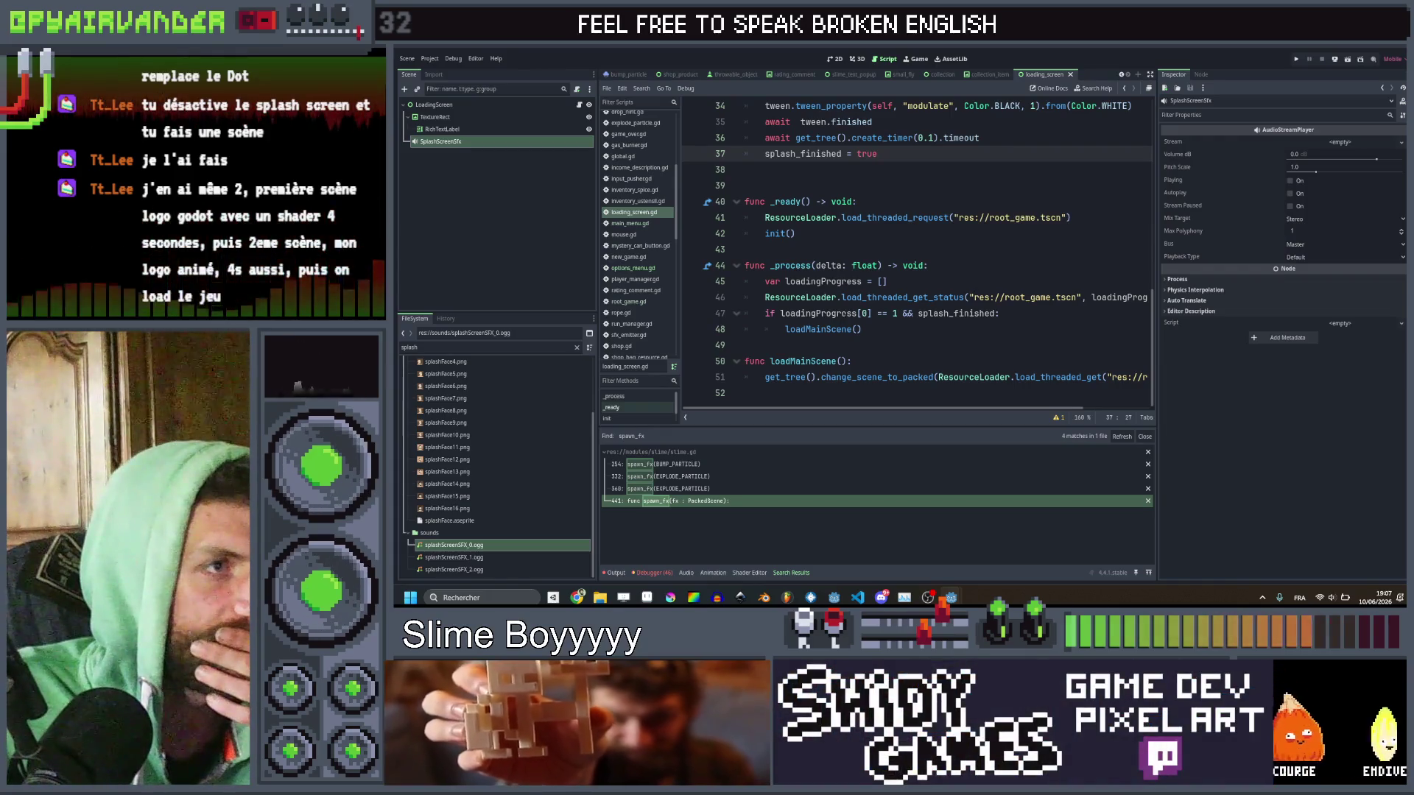
{"action": "double_click", "coordinate": [819, 329]}
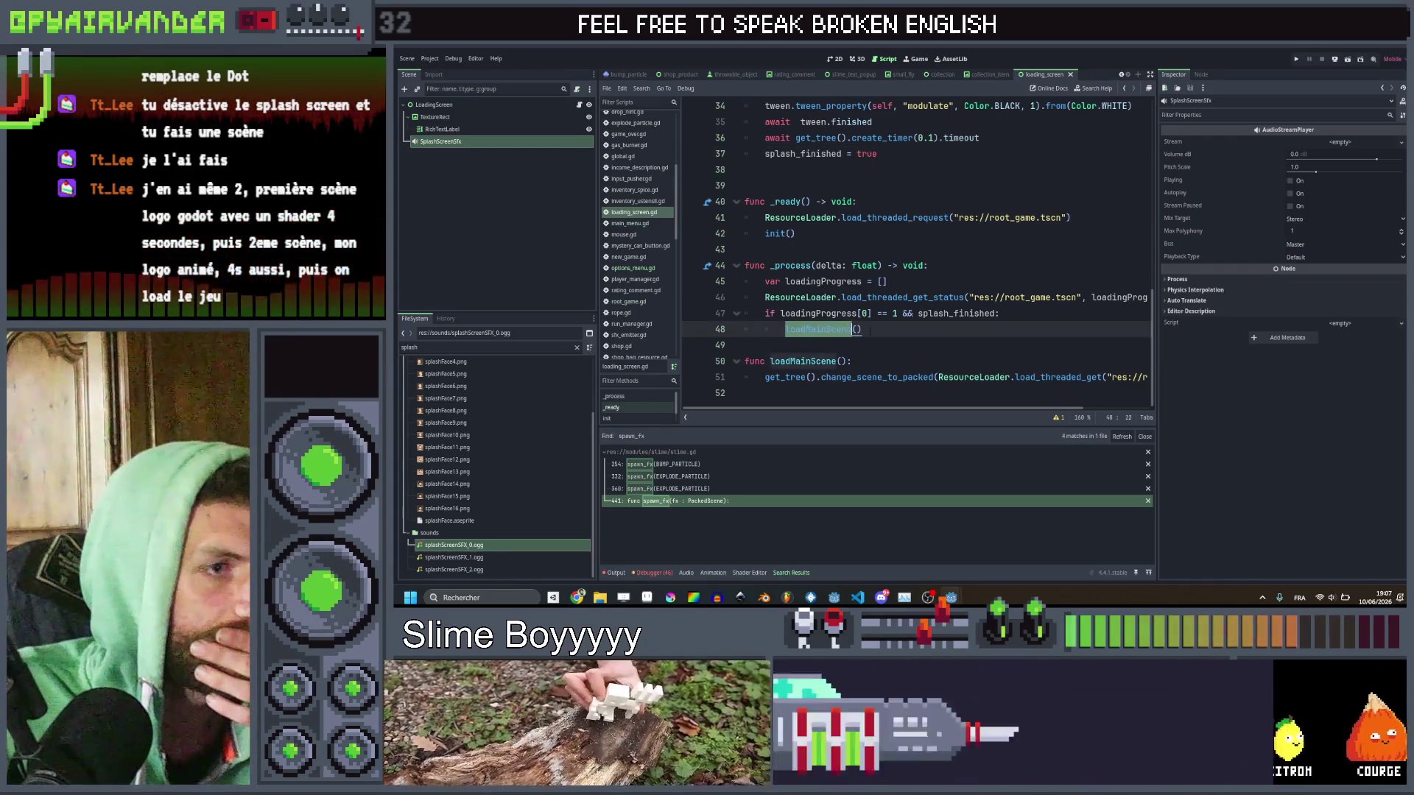
{"action": "scroll", "coordinate": [871, 332], "scroll_direction": "right", "scroll_amount": 2}
{"action": "left_click", "coordinate": [1049, 359]}
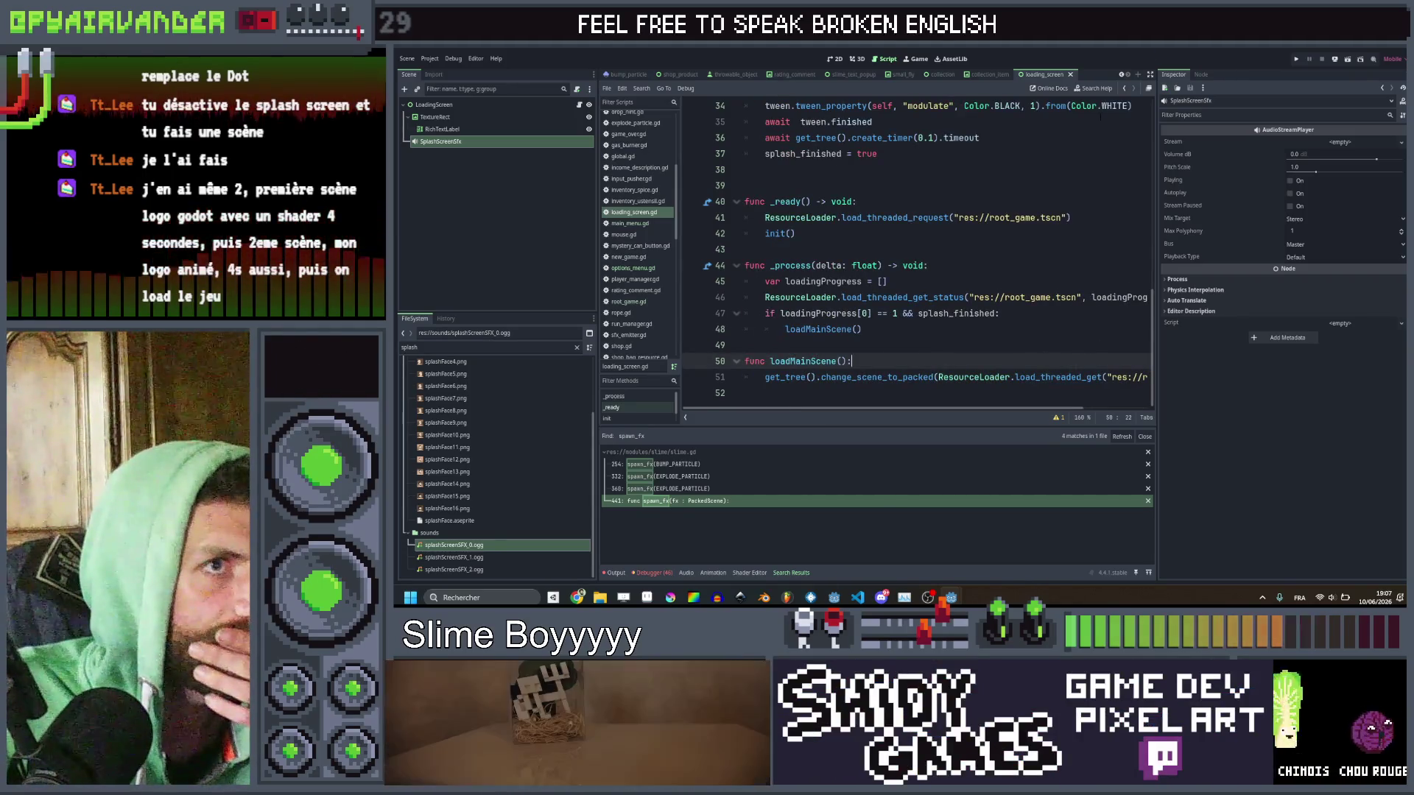
Delete the Global.showSplash = false line from the init function.
{"action": "scroll", "coordinate": [1122, 77], "scroll_direction": "up", "scroll_amount": 5}
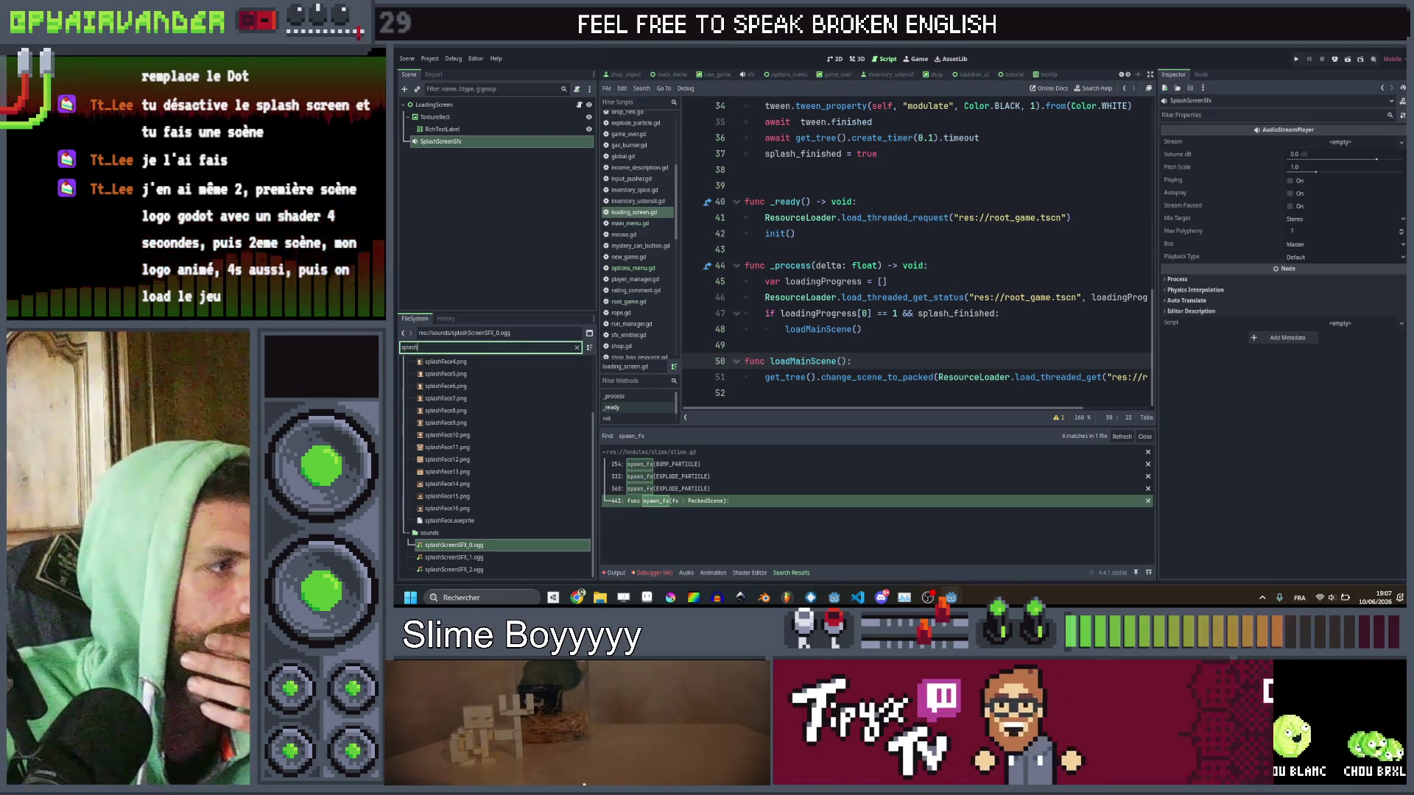
{"action": "key", "text": "ctrl+a"}
{"action": "type", "text": "roo"}
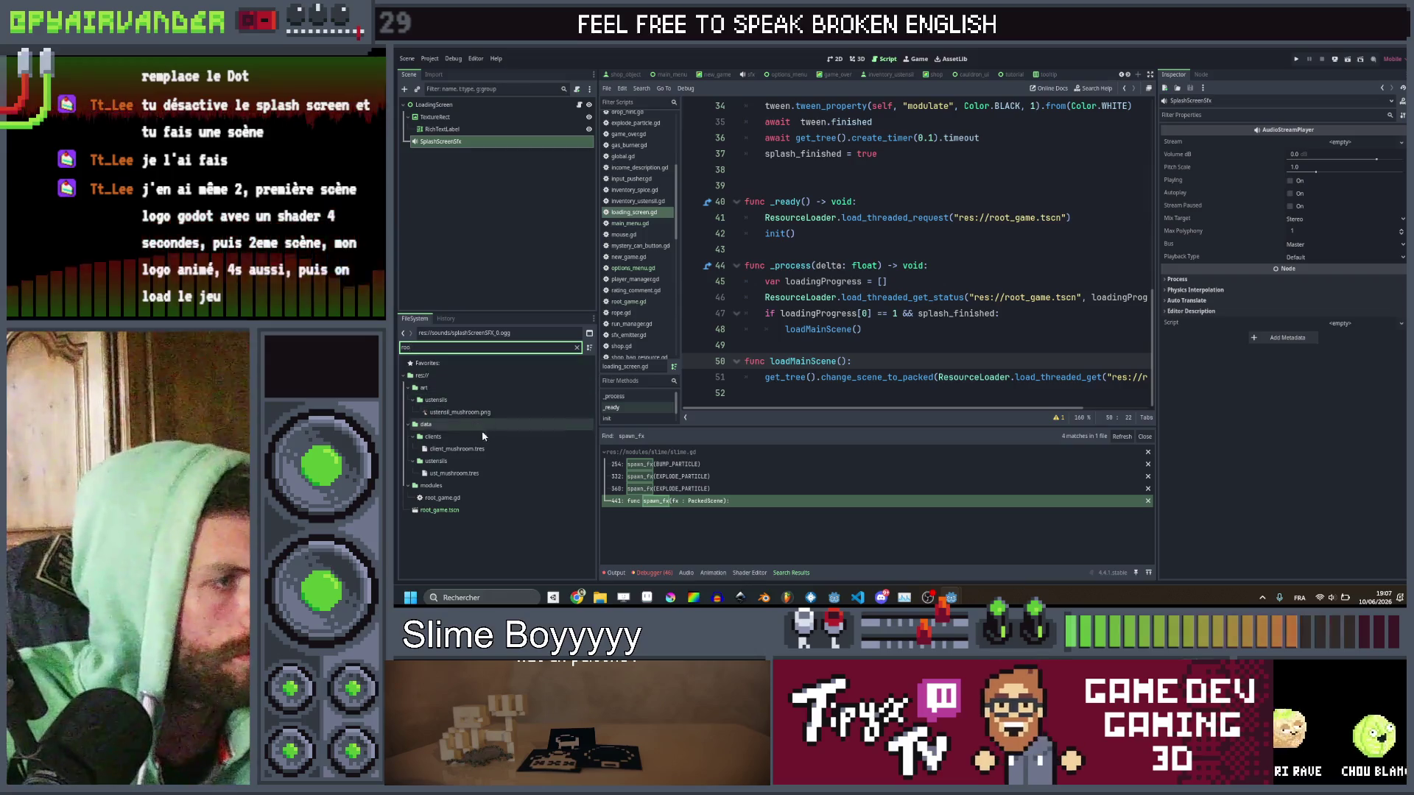
{"action": "left_click", "coordinate": [1053, 344]}
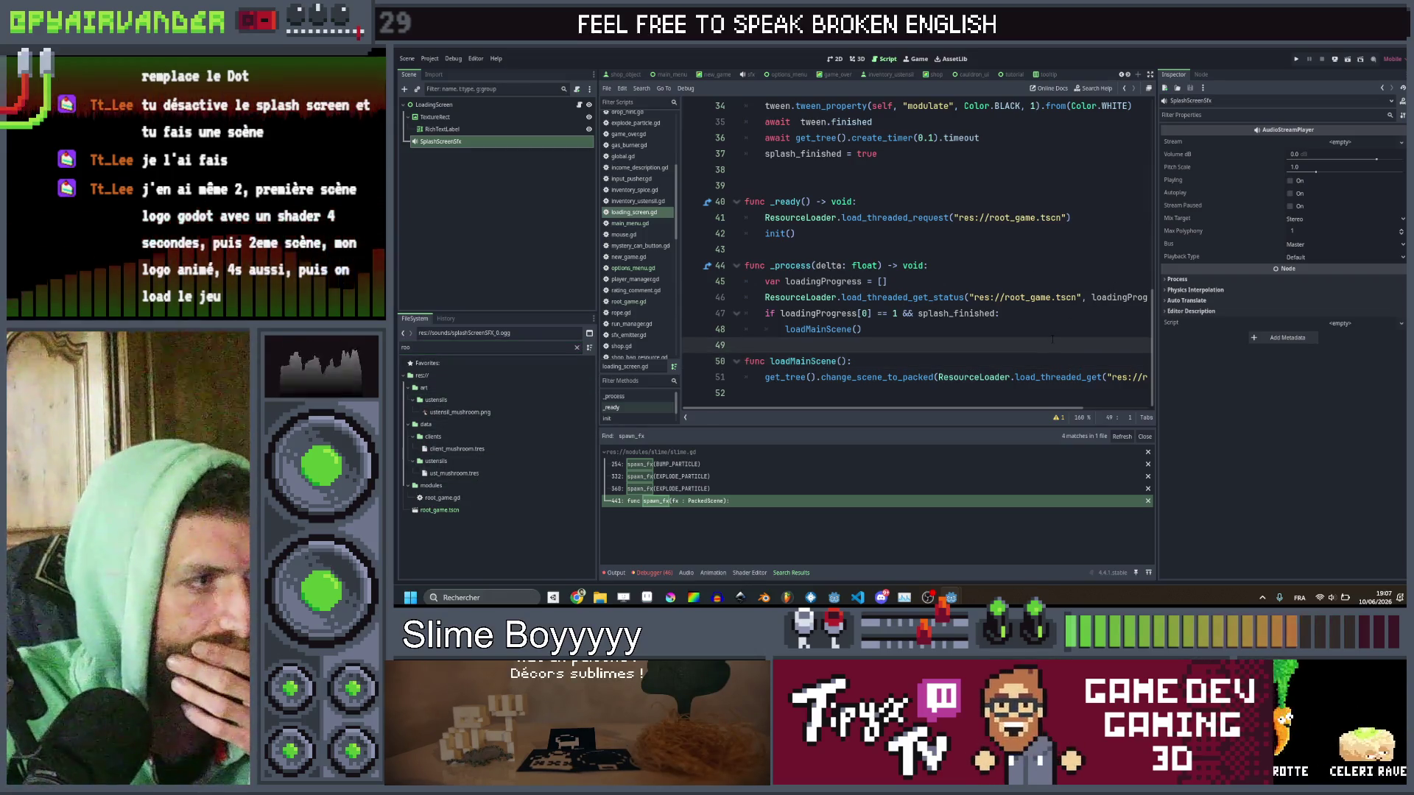
{"action": "scroll", "coordinate": [1053, 340], "scroll_direction": "right", "scroll_amount": 2}
{"action": "scroll", "coordinate": [1052, 339], "scroll_direction": "left", "scroll_amount": 2}
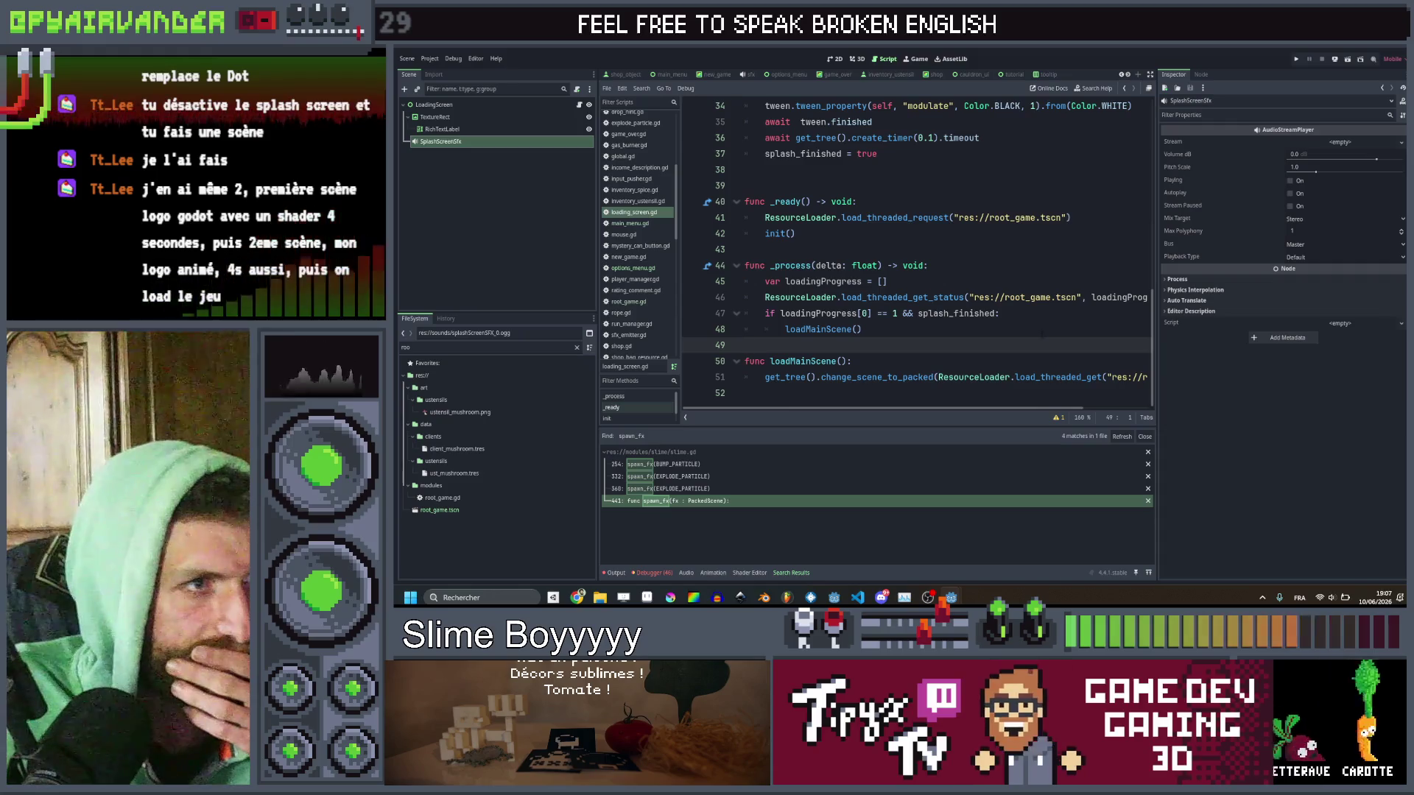
{"action": "scroll", "coordinate": [1053, 339], "scroll_direction": "up", "scroll_amount": 2}
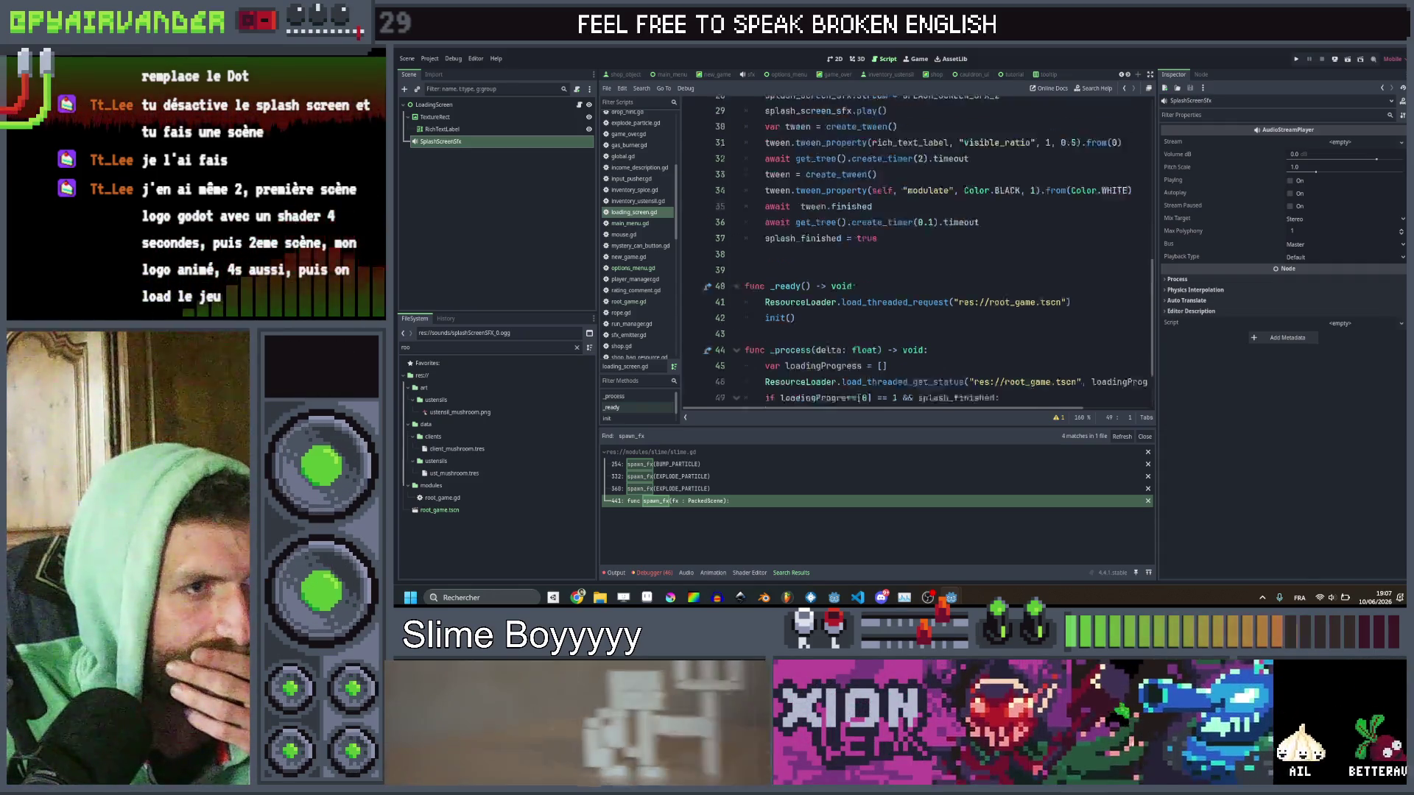
{"action": "scroll", "coordinate": [1042, 336], "scroll_direction": "up", "scroll_amount": 10}
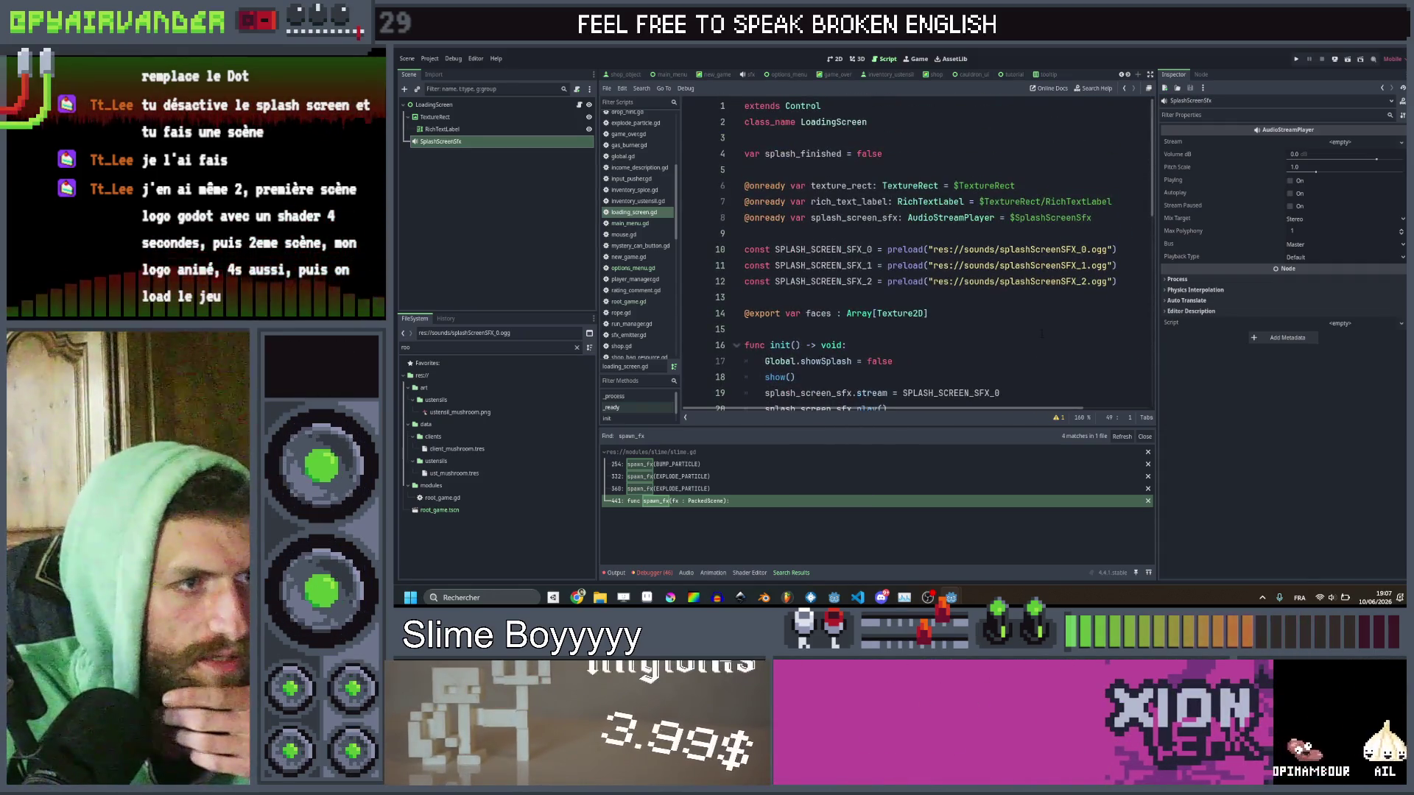
{"action": "scroll", "coordinate": [1042, 335], "scroll_direction": "down", "scroll_amount": 4}
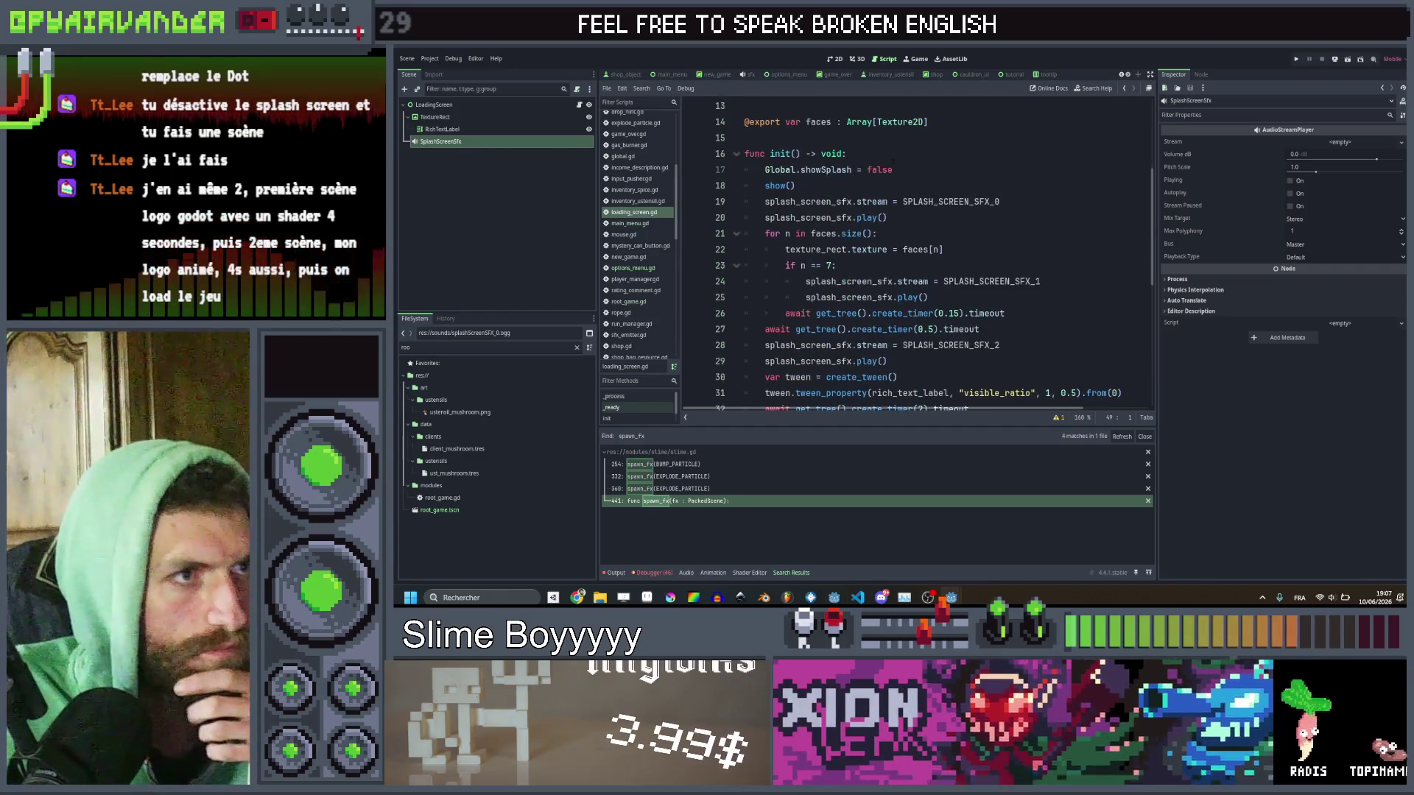
{"action": "left_click_drag", "start_coordinate": [893, 169], "coordinate": [846, 153]}
{"action": "key", "text": "BackSpace"}
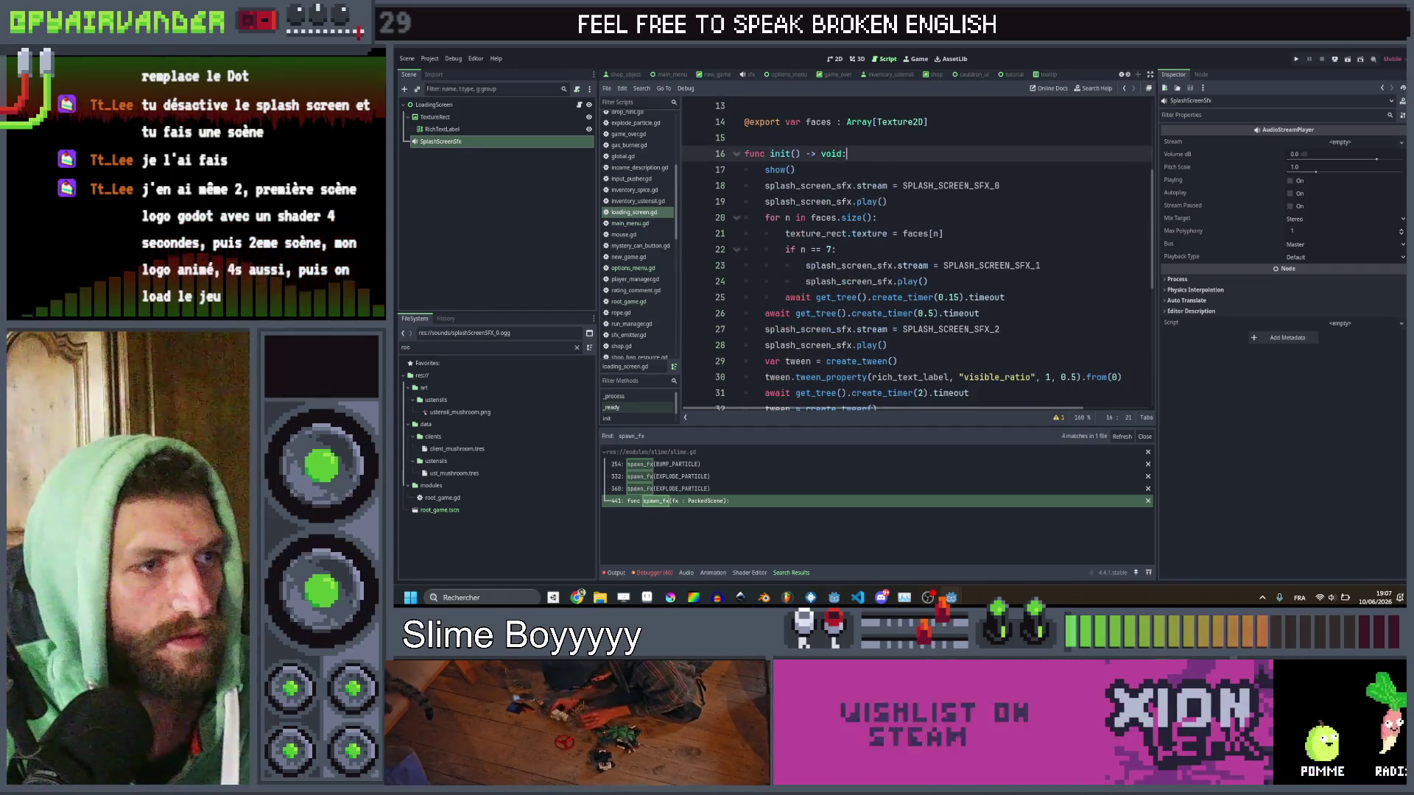
{"action": "scroll", "coordinate": [922, 267], "scroll_direction": "down", "scroll_amount": 2}
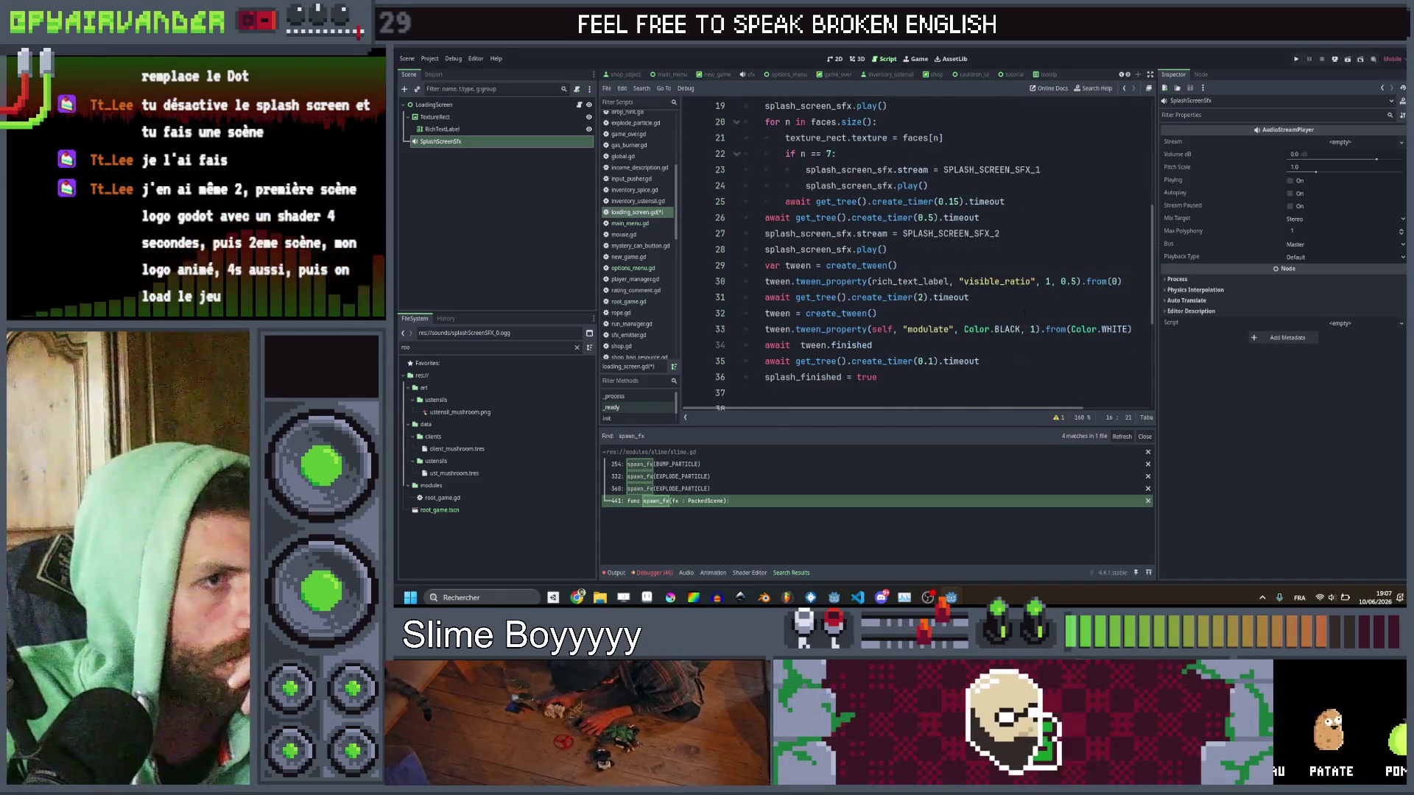
Review the fade tween and init code, save loading_screen.gd, and select the LoadingScreen node.
{"action": "left_click", "coordinate": [1023, 312]}
{"action": "scroll", "coordinate": [1025, 310], "scroll_direction": "up", "scroll_amount": 4}
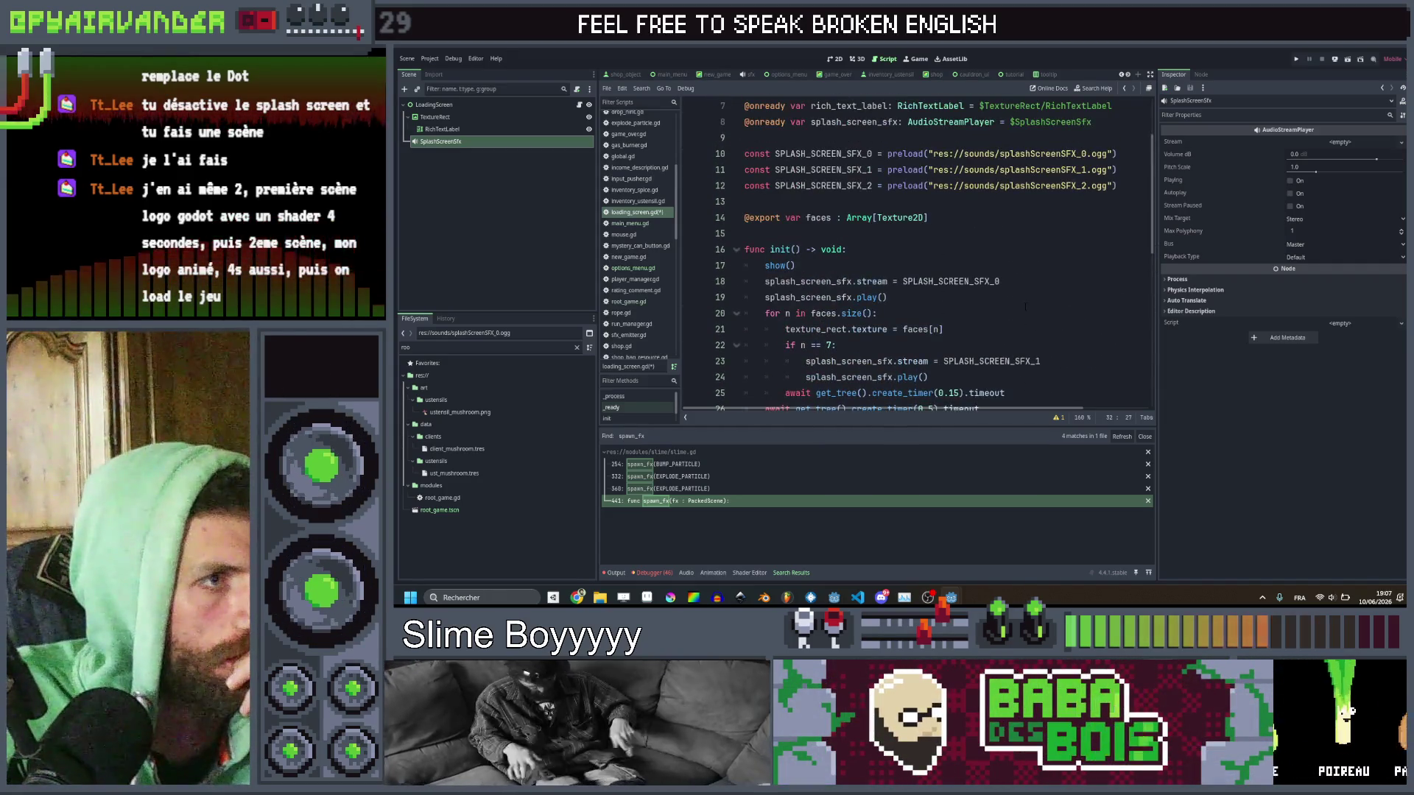
{"action": "scroll", "coordinate": [1025, 307], "scroll_direction": "down", "scroll_amount": 7}
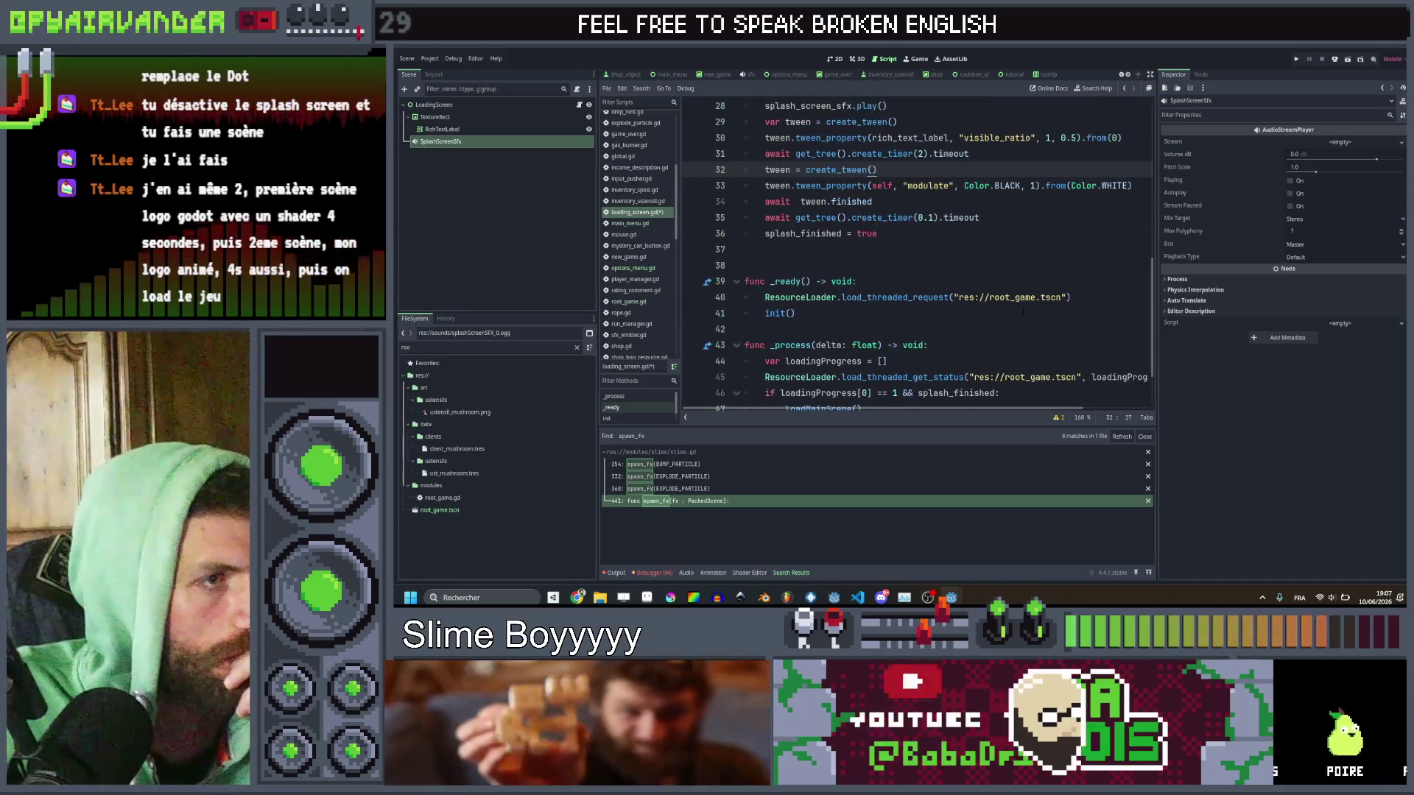
{"action": "scroll", "coordinate": [1023, 312], "scroll_direction": "up", "scroll_amount": 7}
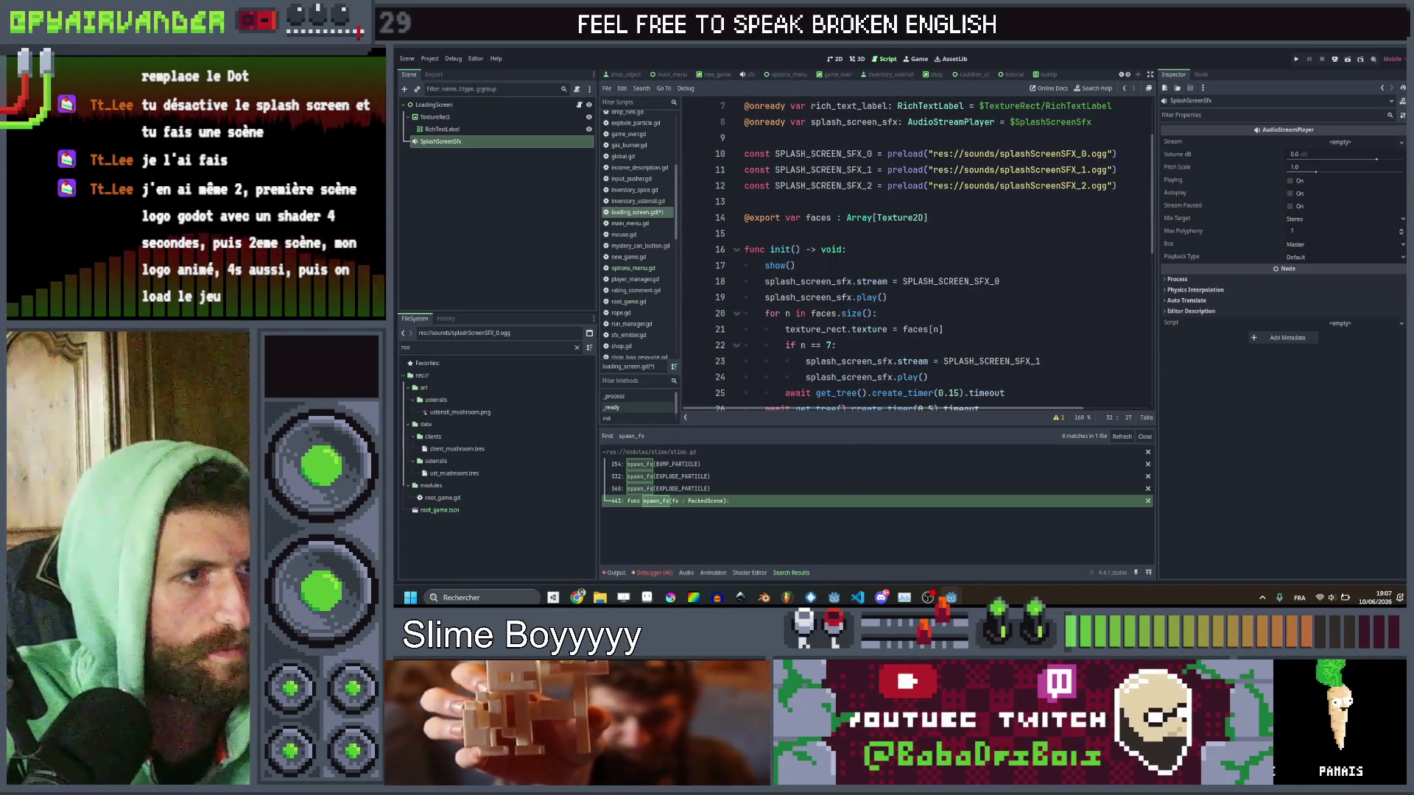
{"action": "left_click", "coordinate": [847, 249]}
{"action": "scroll", "coordinate": [847, 250], "scroll_direction": "down", "scroll_amount": 4}
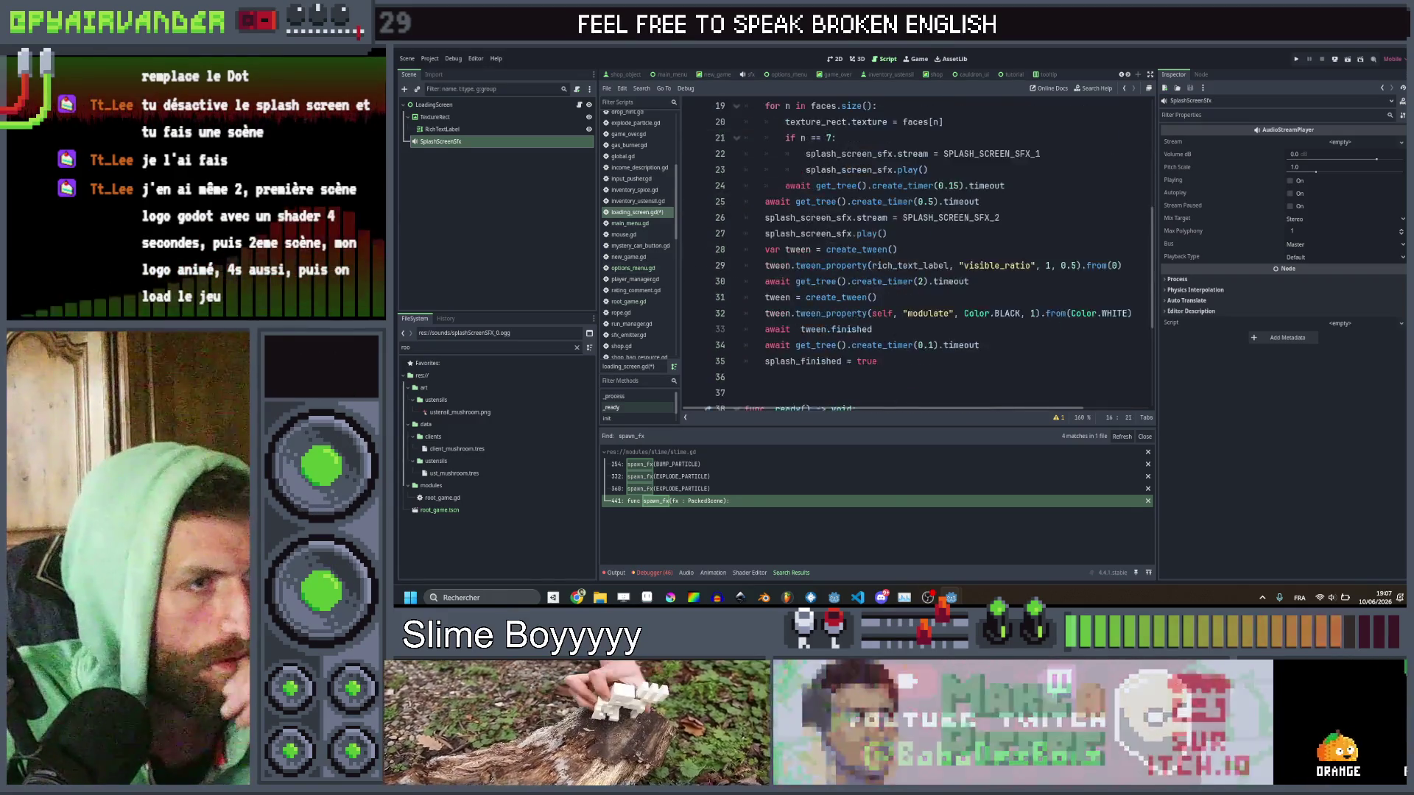
{"action": "scroll", "coordinate": [917, 254], "scroll_direction": "down", "scroll_amount": 4}
{"action": "left_click", "coordinate": [810, 186]}
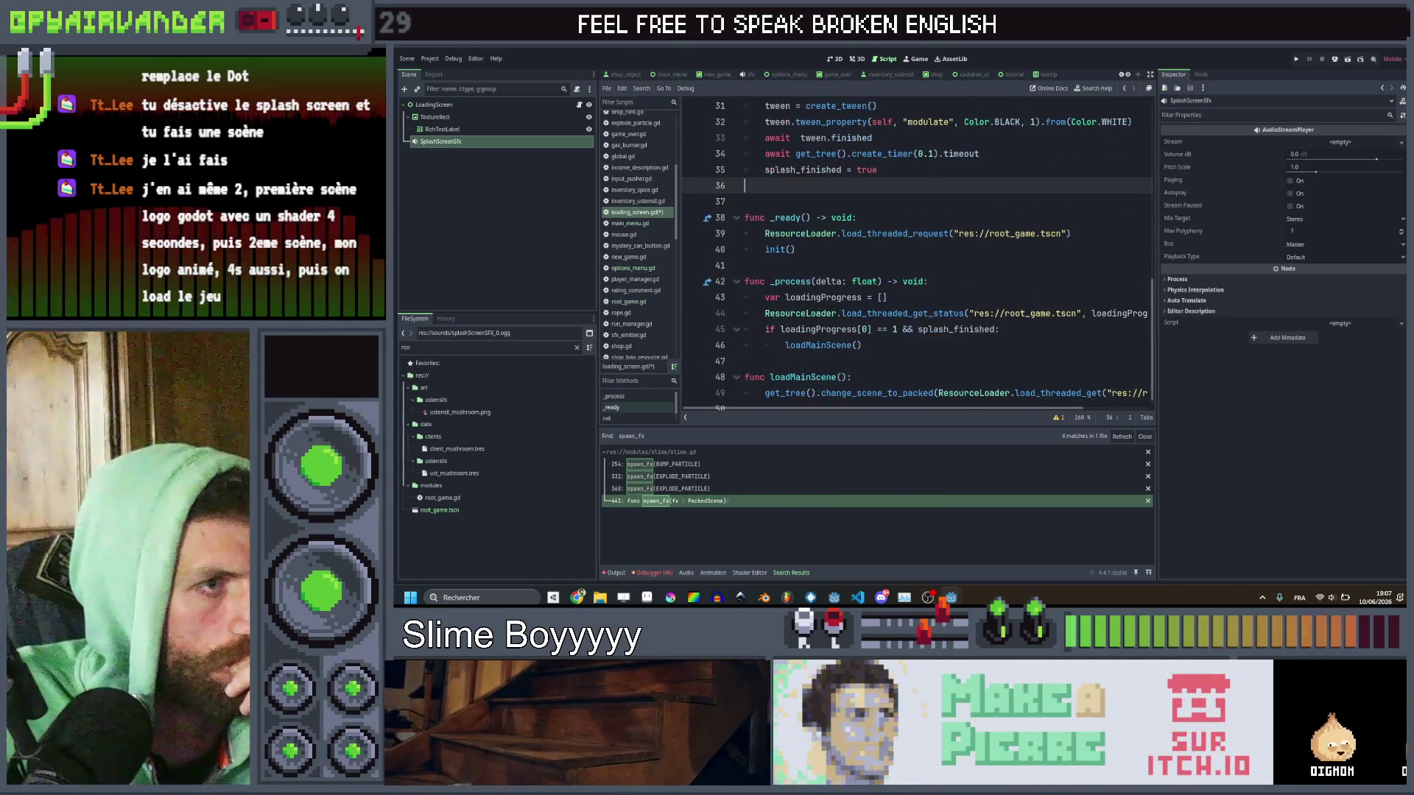
{"action": "scroll", "coordinate": [916, 254], "scroll_direction": "down", "scroll_amount": 1}
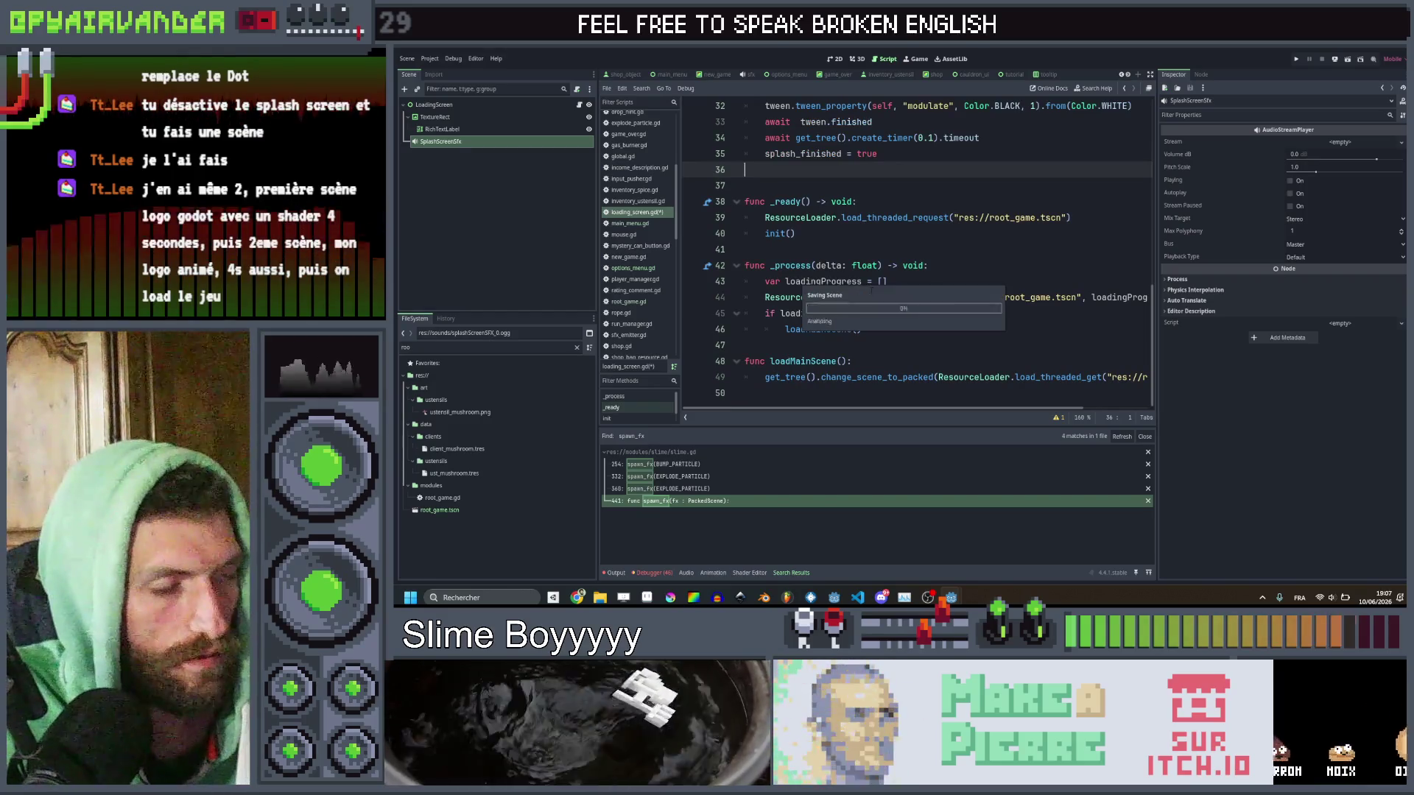
{"action": "key", "text": "ctrl+s"}
{"action": "left_click", "coordinate": [922, 233]}
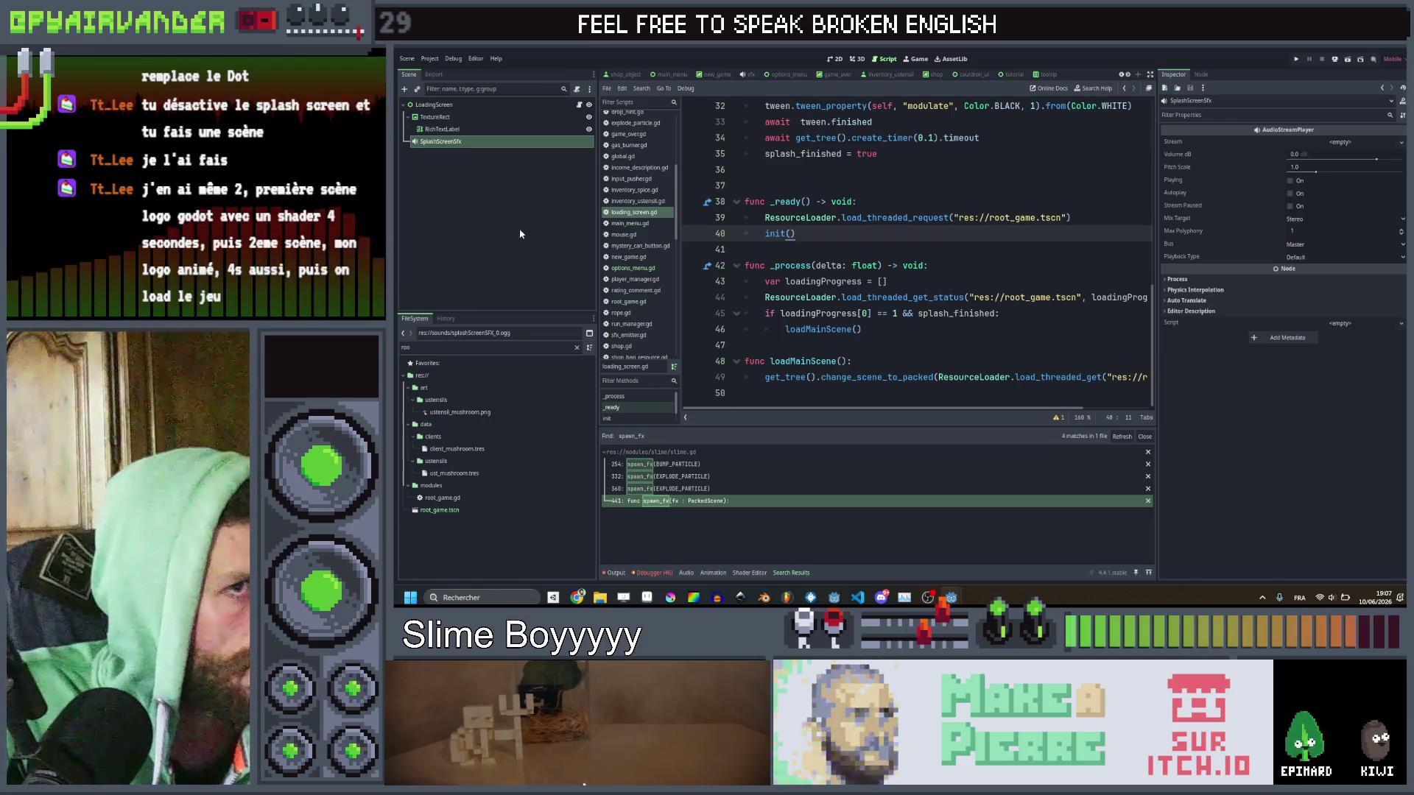
{"action": "left_click", "coordinate": [478, 105]}
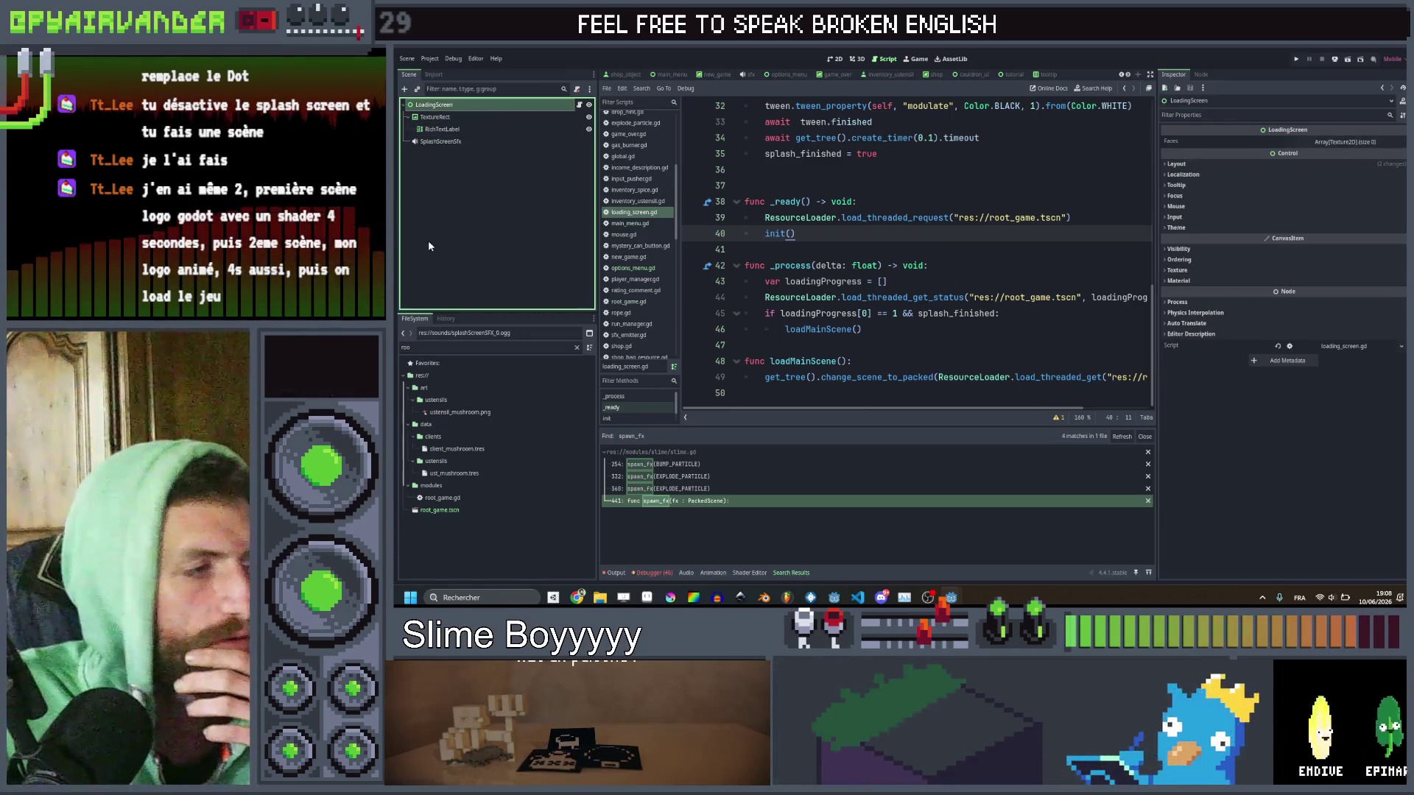
Drag splashFace1 through splashFace16 onto the LoadingScreen's Faces array and save the scene.
{"action": "left_click", "coordinate": [456, 346]}
{"action": "key", "text": "BackSpace"}
{"action": "key", "text": "BackSpace"}
{"action": "key", "text": "BackSpace"}
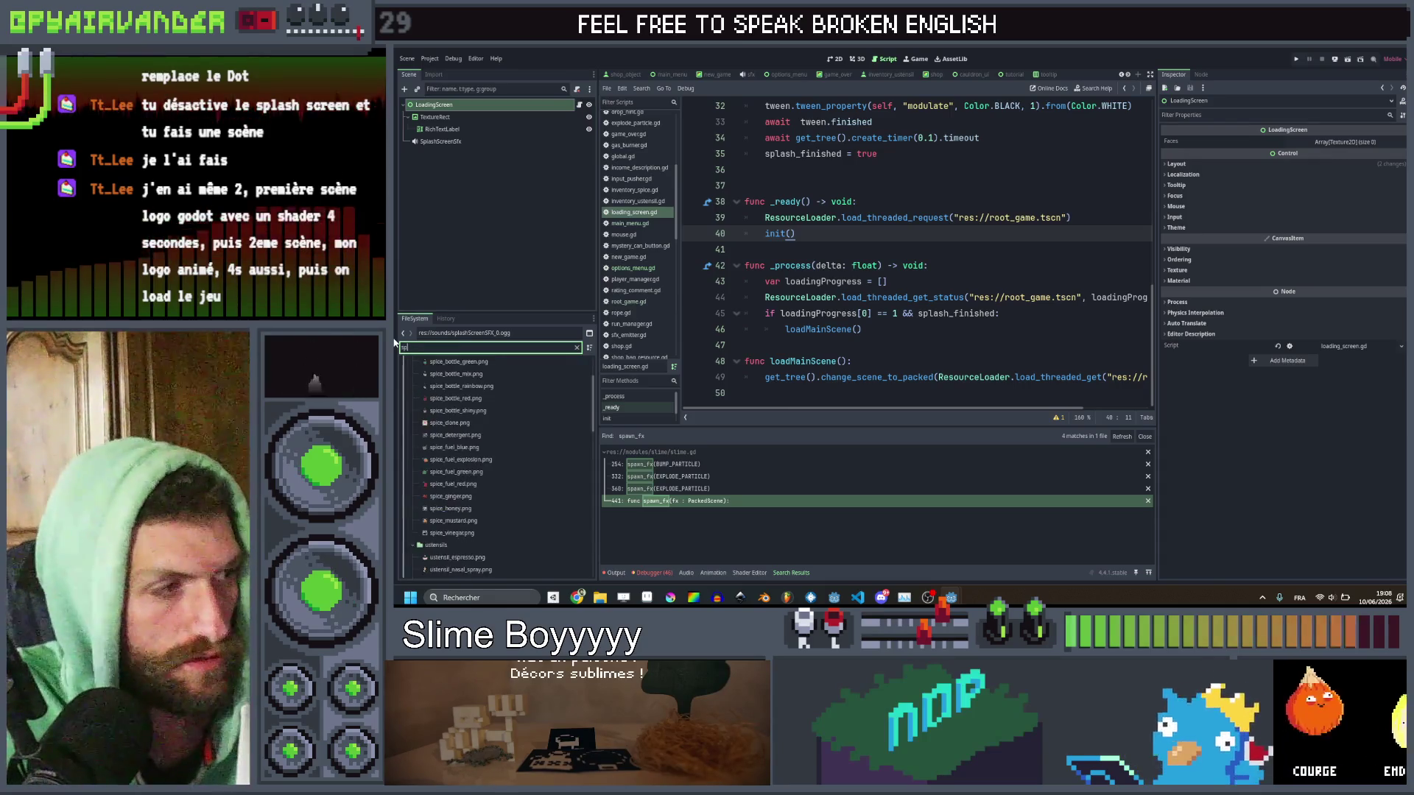
{"action": "left_click", "coordinate": [445, 508]}
{"action": "scroll", "coordinate": [456, 457], "scroll_direction": "up", "scroll_amount": 3}
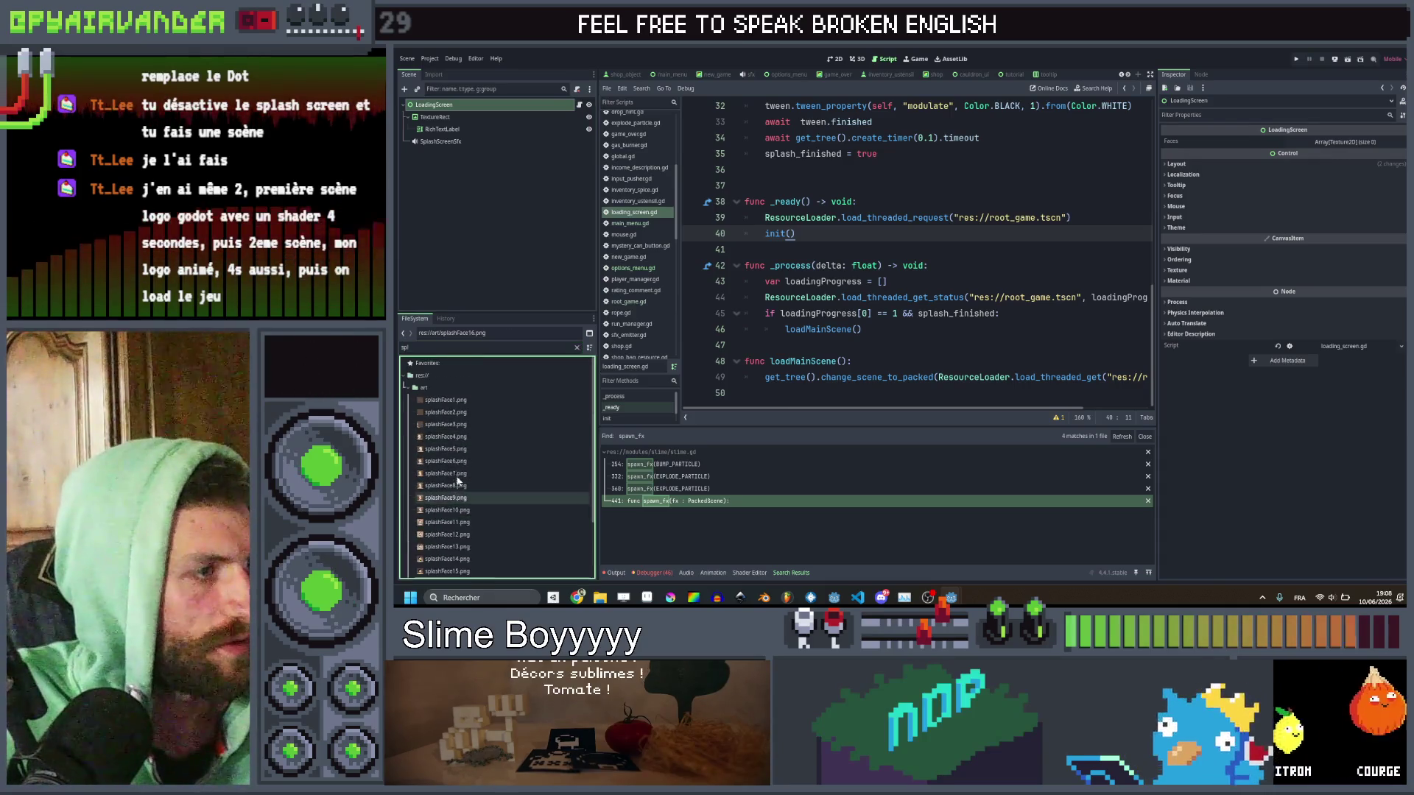
{"action": "left_click", "coordinate": [456, 401], "text": "shift"}
{"action": "left_click_drag", "start_coordinate": [455, 405], "coordinate": [1318, 141]}
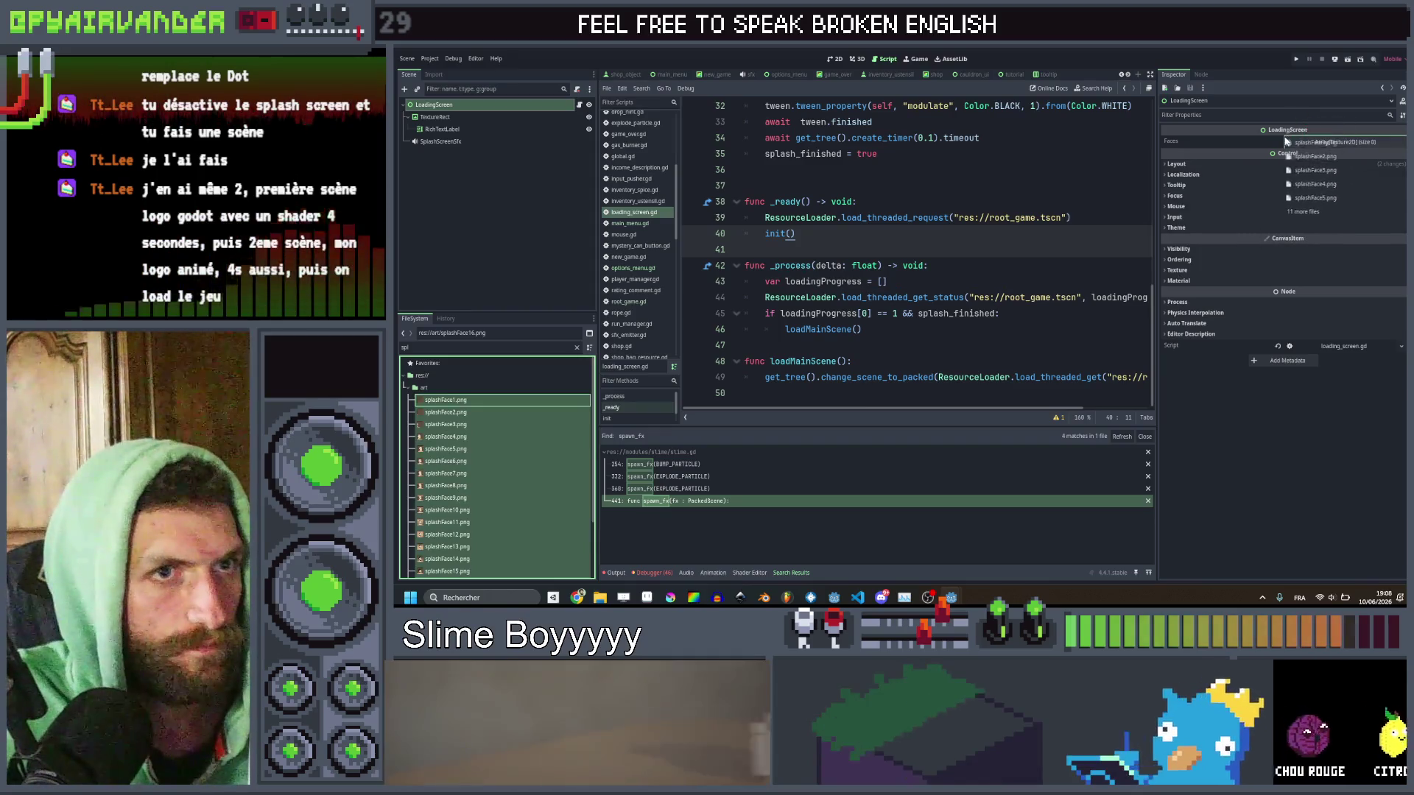
{"action": "left_click", "coordinate": [1346, 141]}
{"action": "scroll", "coordinate": [1313, 463], "scroll_direction": "down", "scroll_amount": 4}
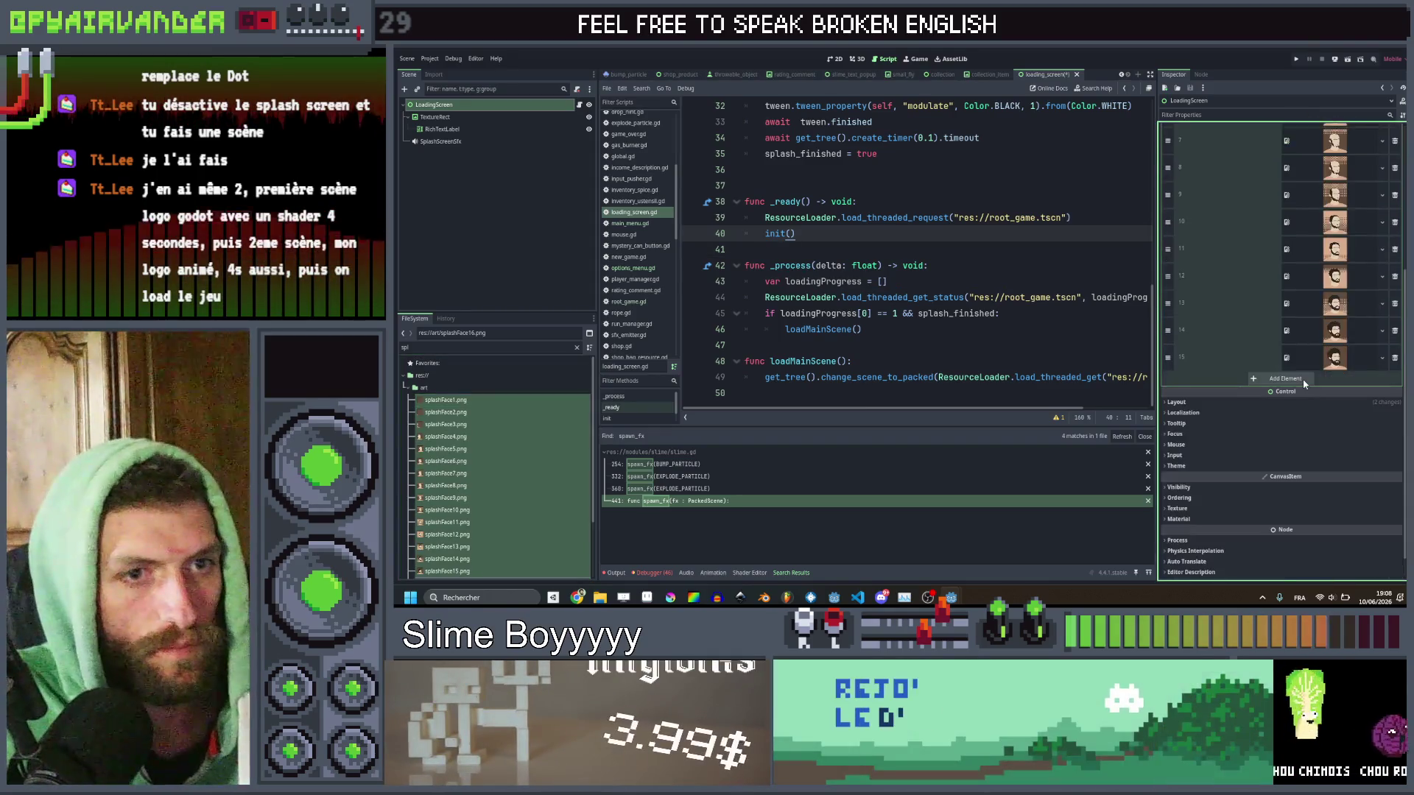
{"action": "key", "text": "ctrl+s"}
{"action": "scroll", "coordinate": [920, 237], "scroll_direction": "up", "scroll_amount": 10}
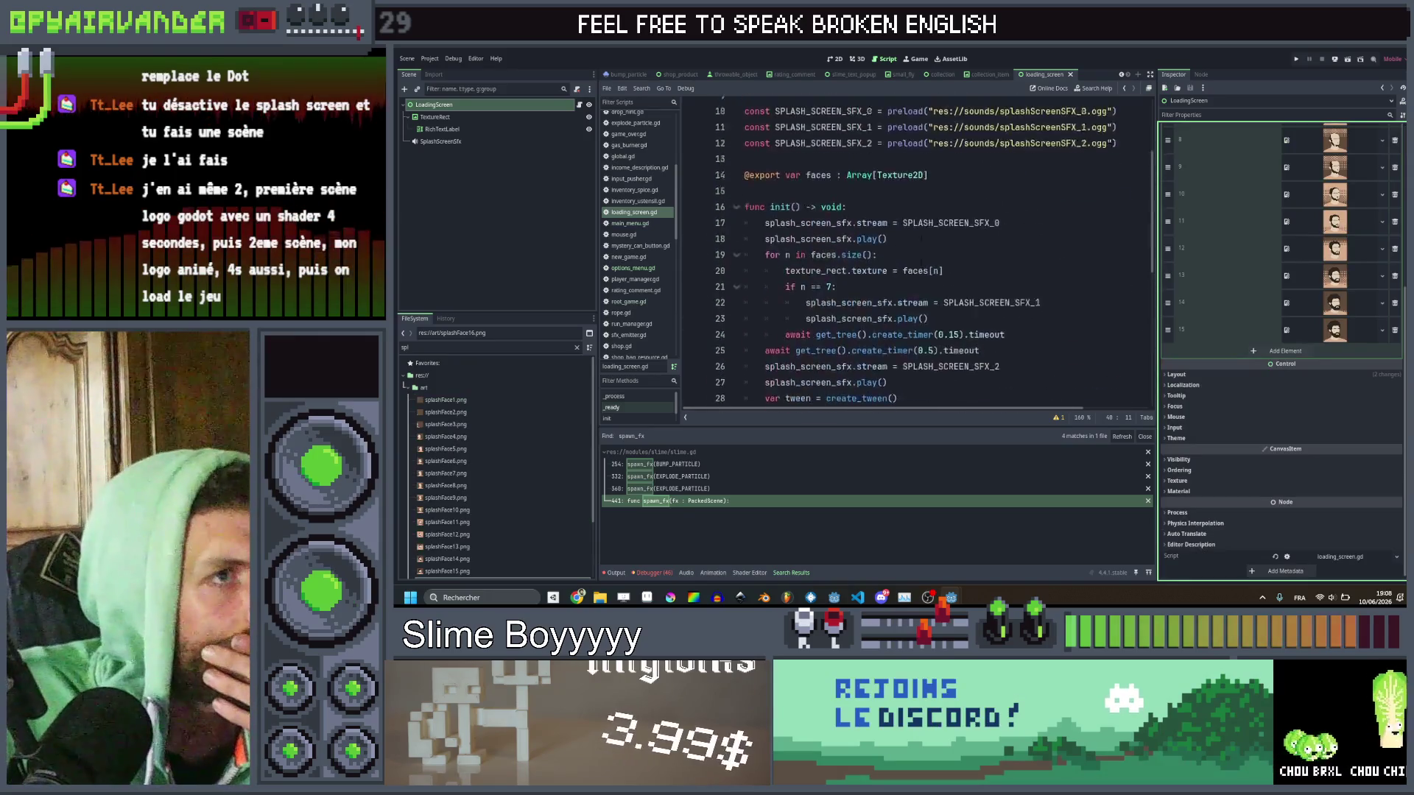
{"action": "left_click", "coordinate": [562, 223]}
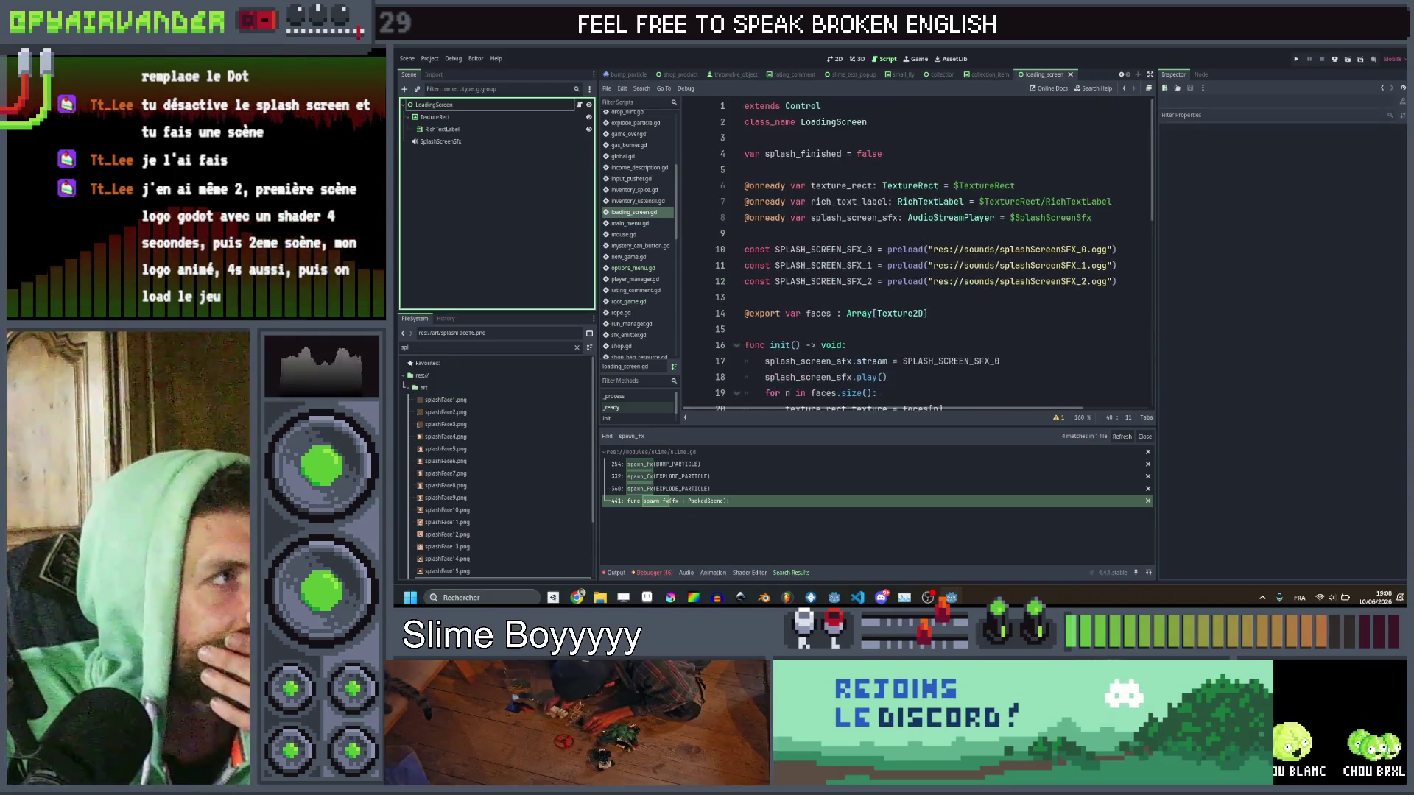
{"action": "left_click", "coordinate": [408, 58]}
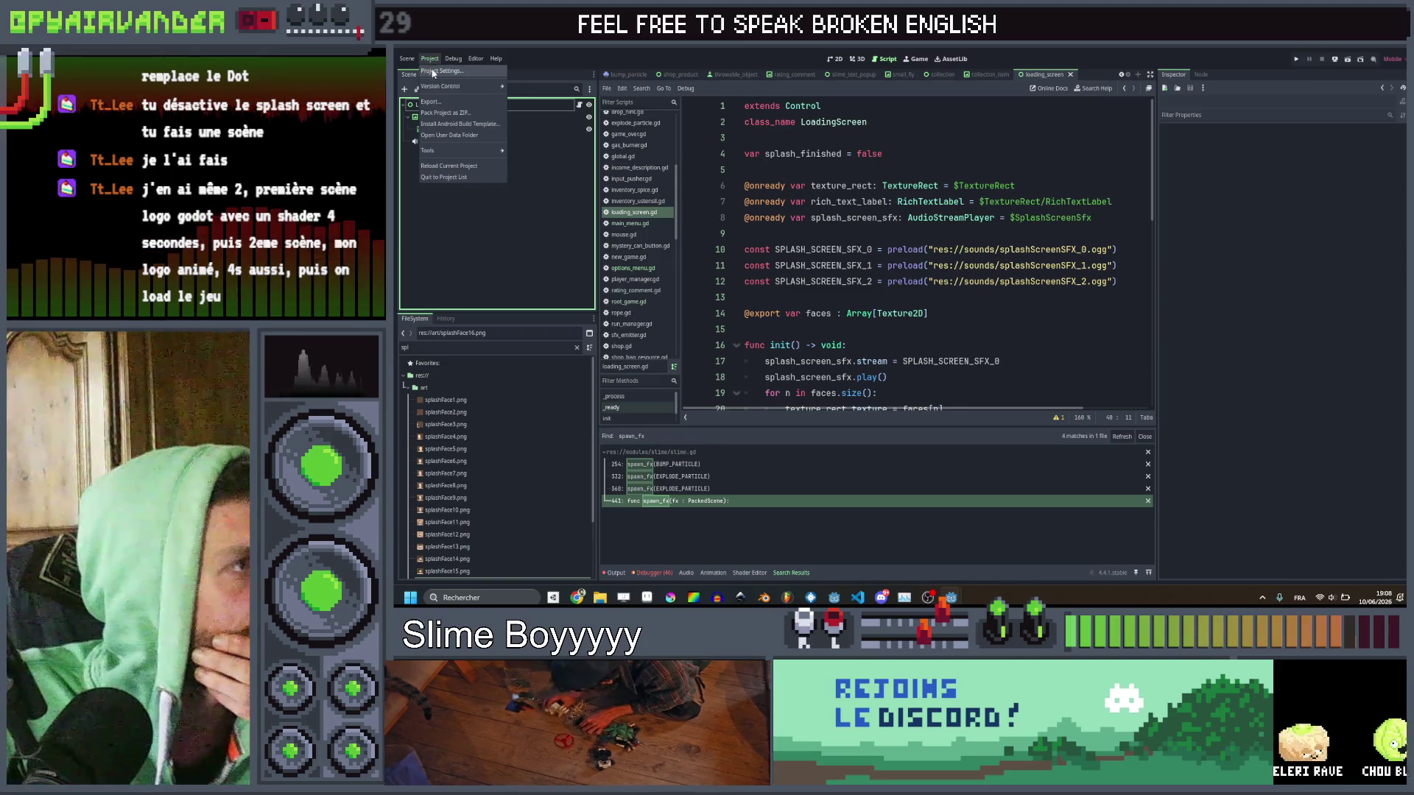
In Project Settings' Run section, set Main Scene to loading_screen.tscn, check Boot Splash, and save.
{"action": "left_click", "coordinate": [434, 71]}
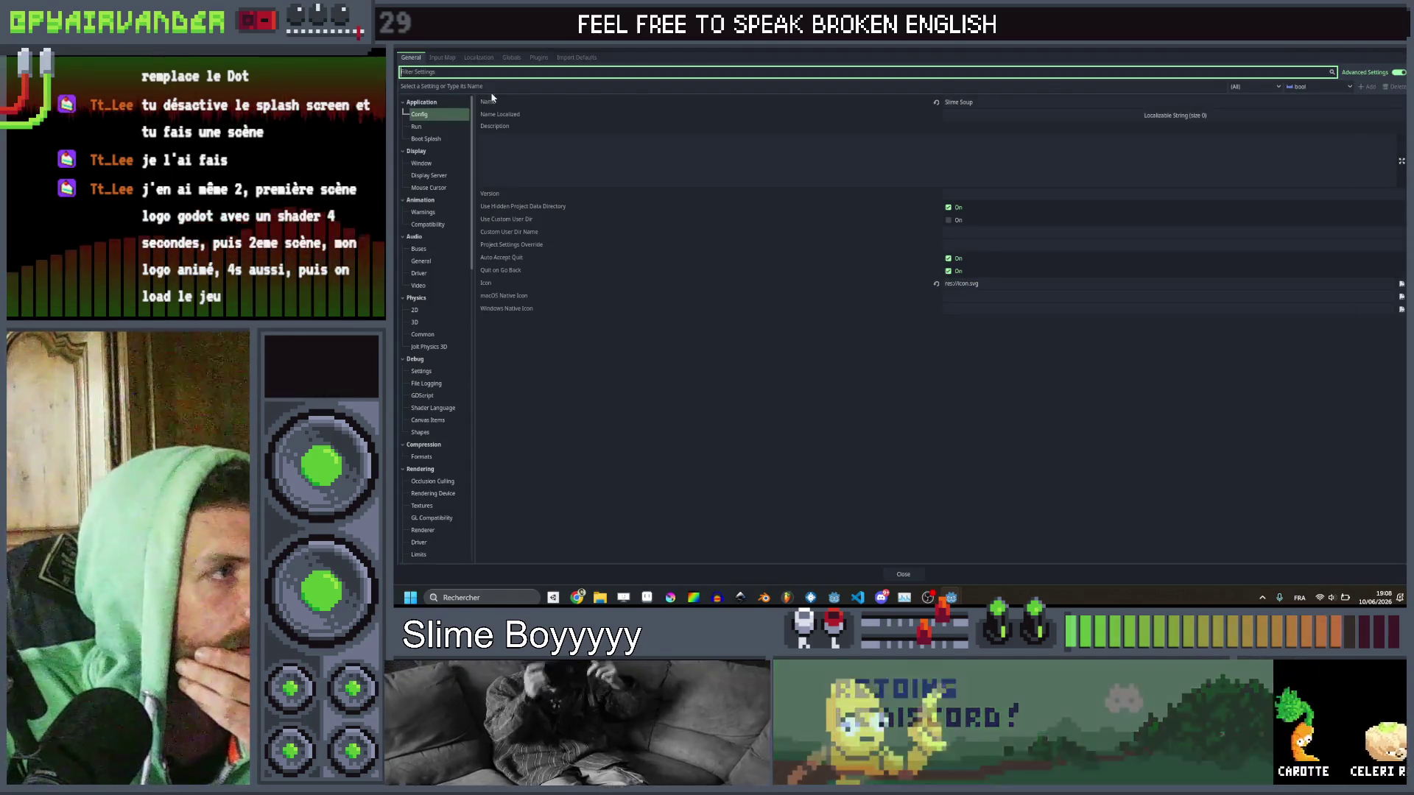
{"action": "left_click", "coordinate": [461, 128]}
{"action": "left_click", "coordinate": [1402, 102]}
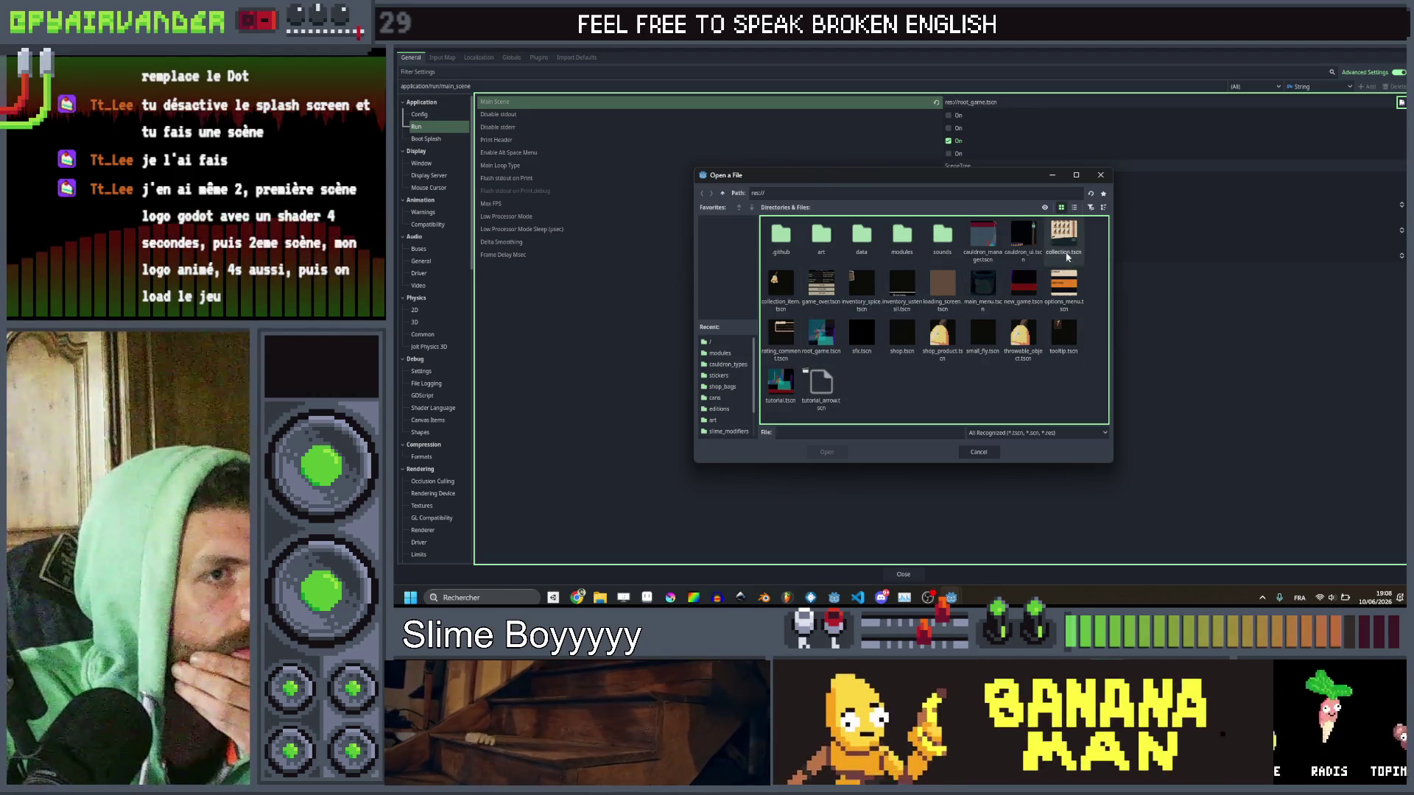
{"action": "double_click", "coordinate": [950, 291]}
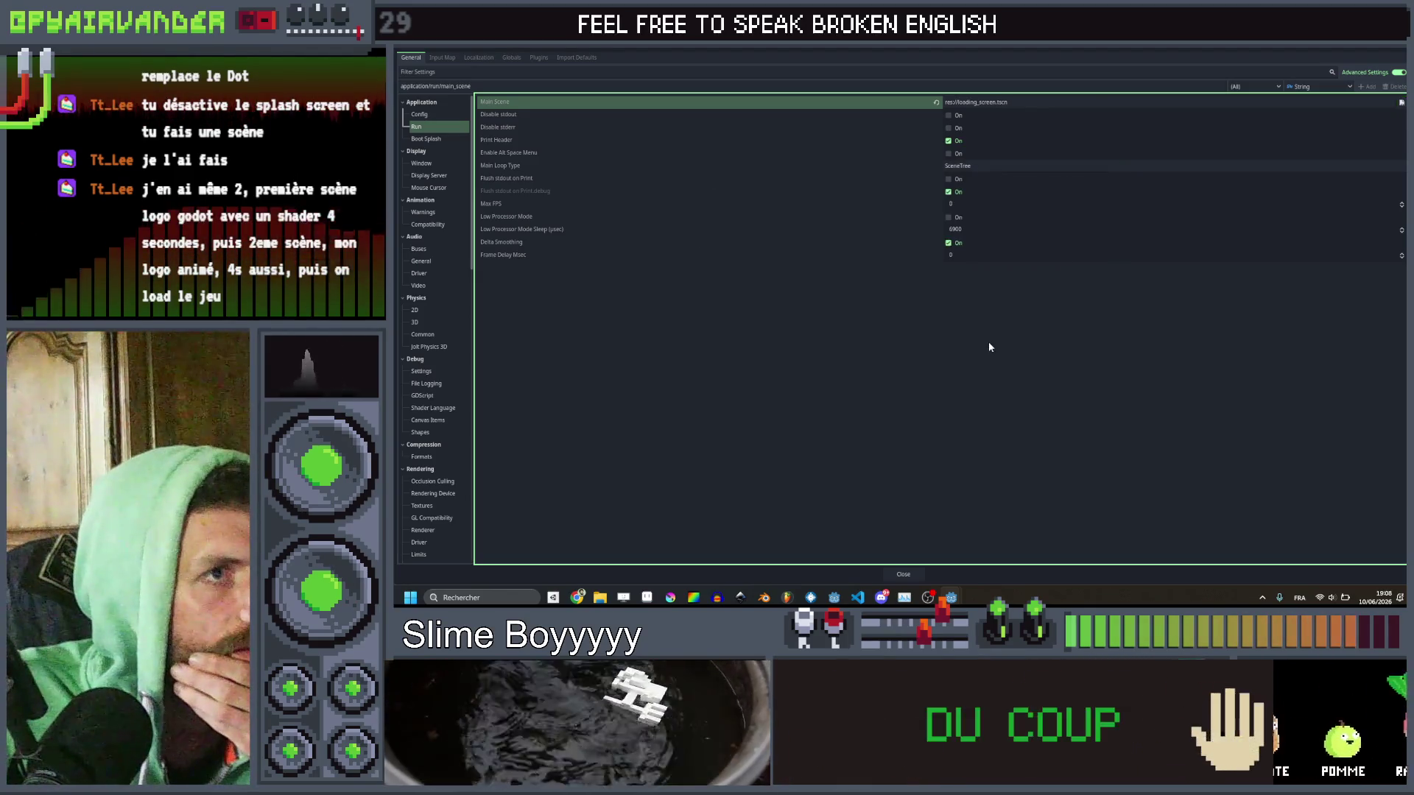
{"action": "left_click", "coordinate": [442, 144]}
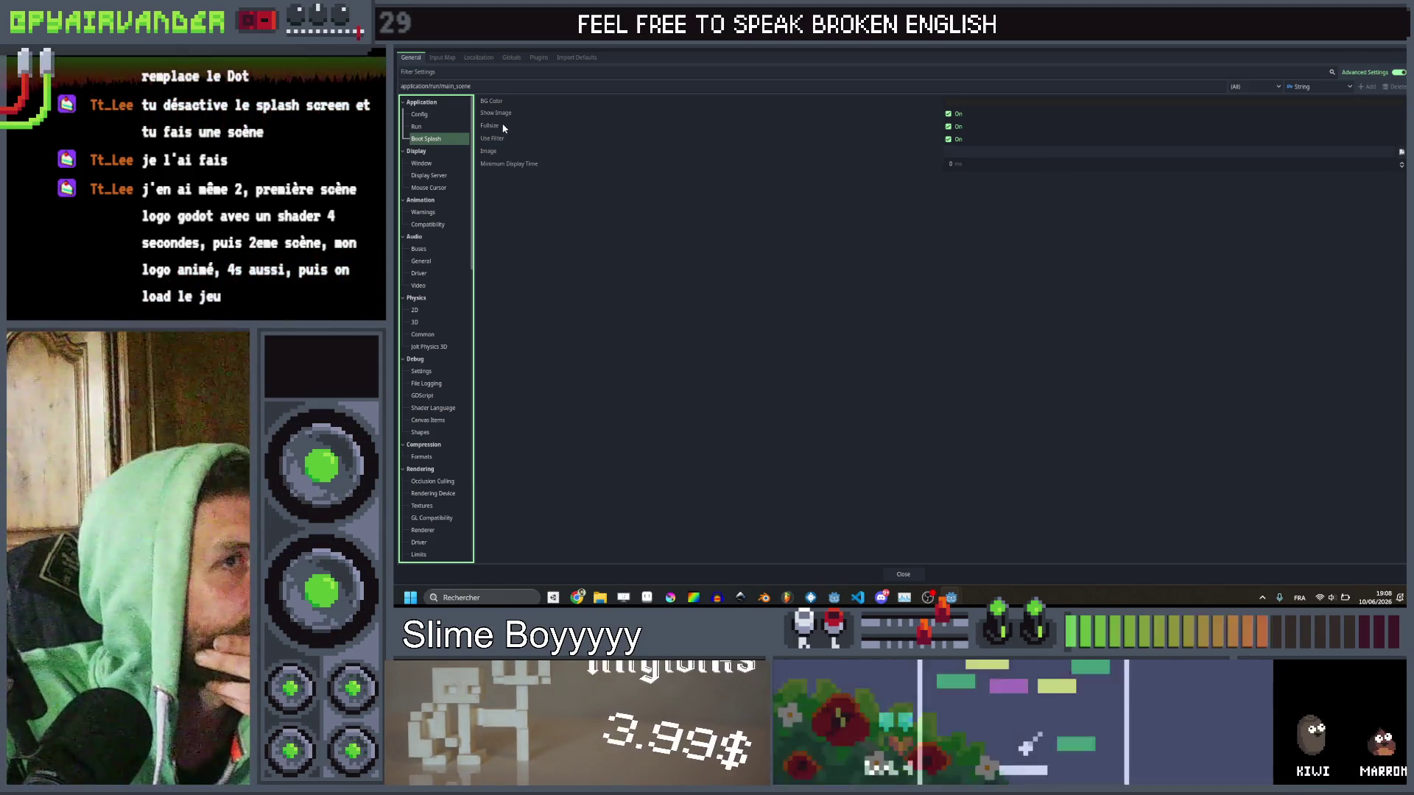
{"action": "left_click", "coordinate": [595, 293]}
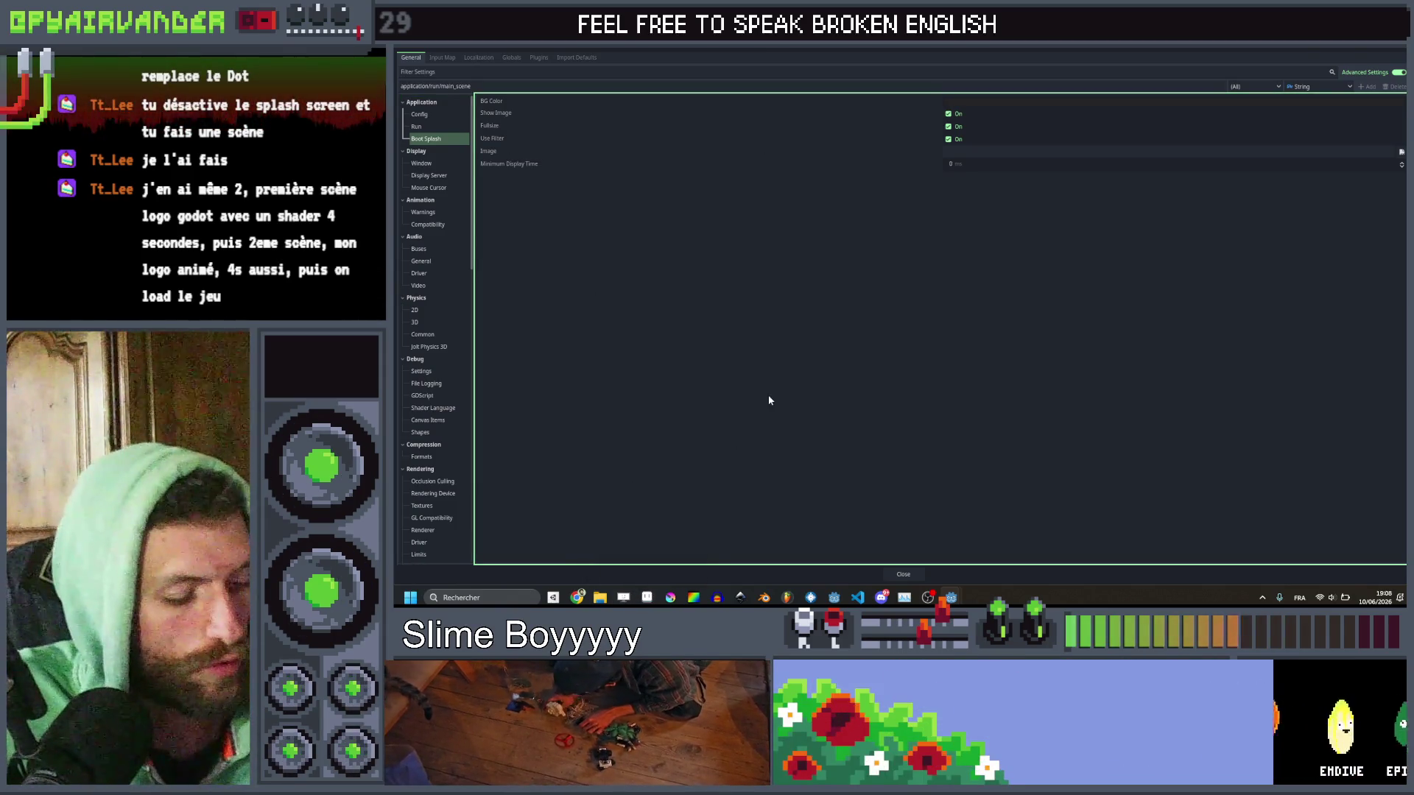
{"action": "key", "text": "Escape"}
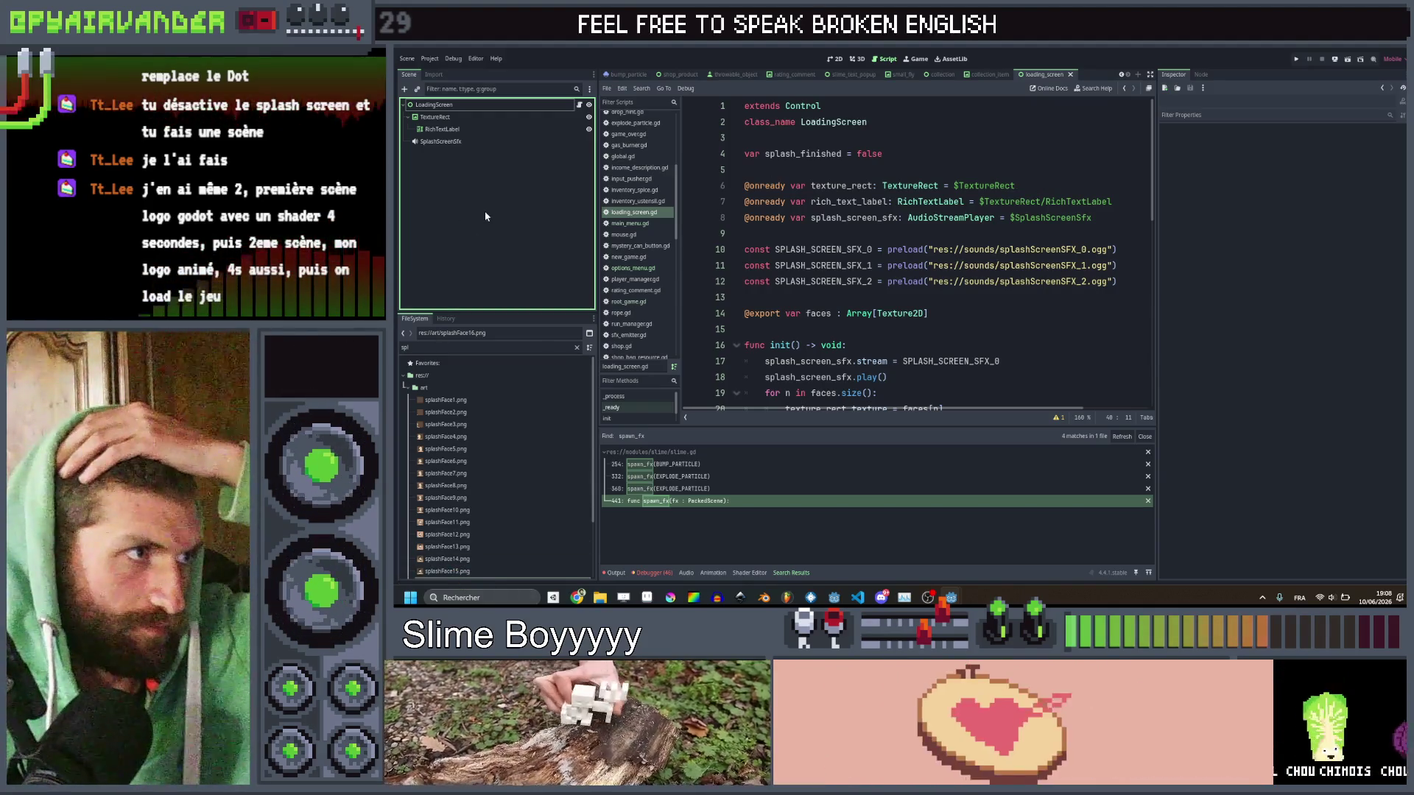
{"action": "key", "text": "ctrl+s"}
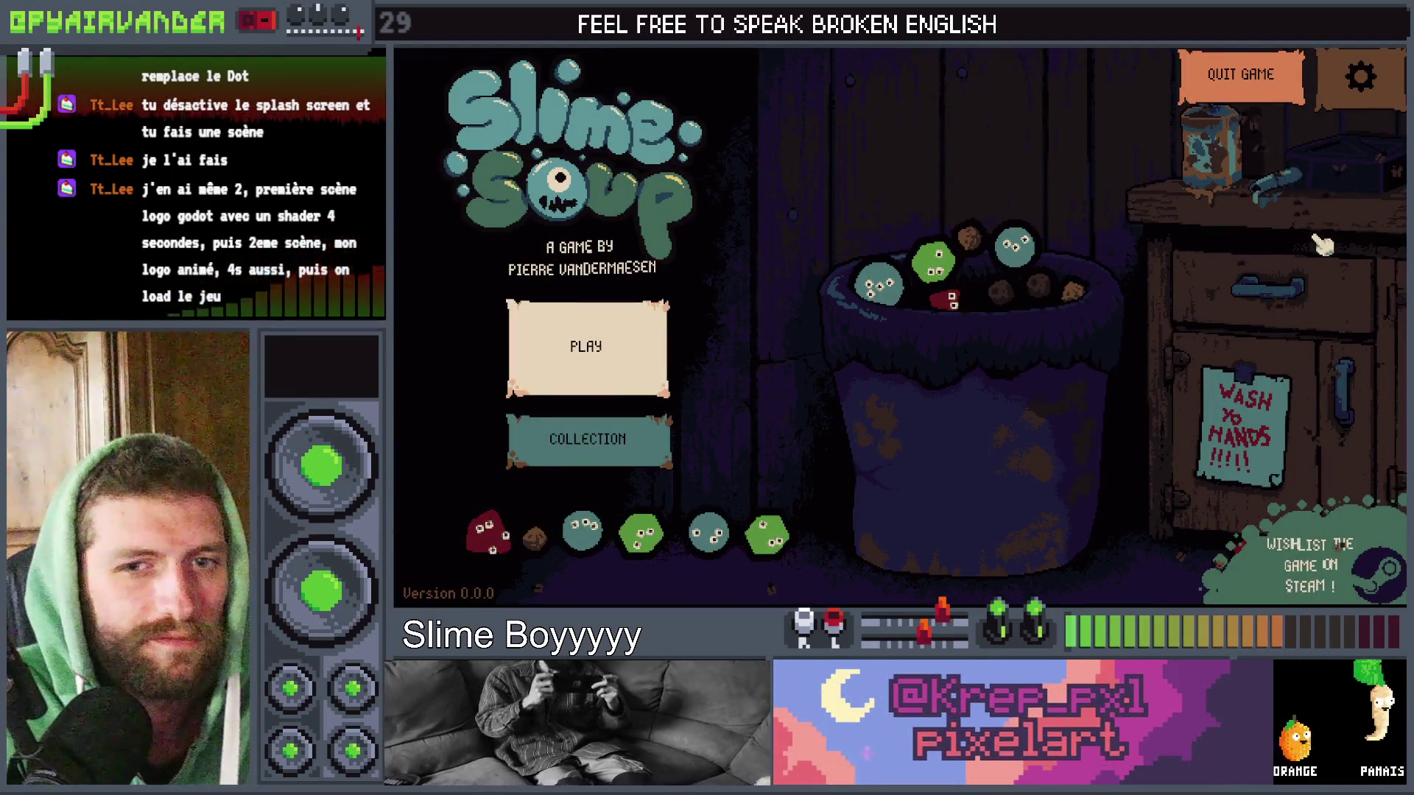
Stop the running Slime Soup game with F8 and return to loading_screen.gd.
{"action": "key", "text": "F8"}
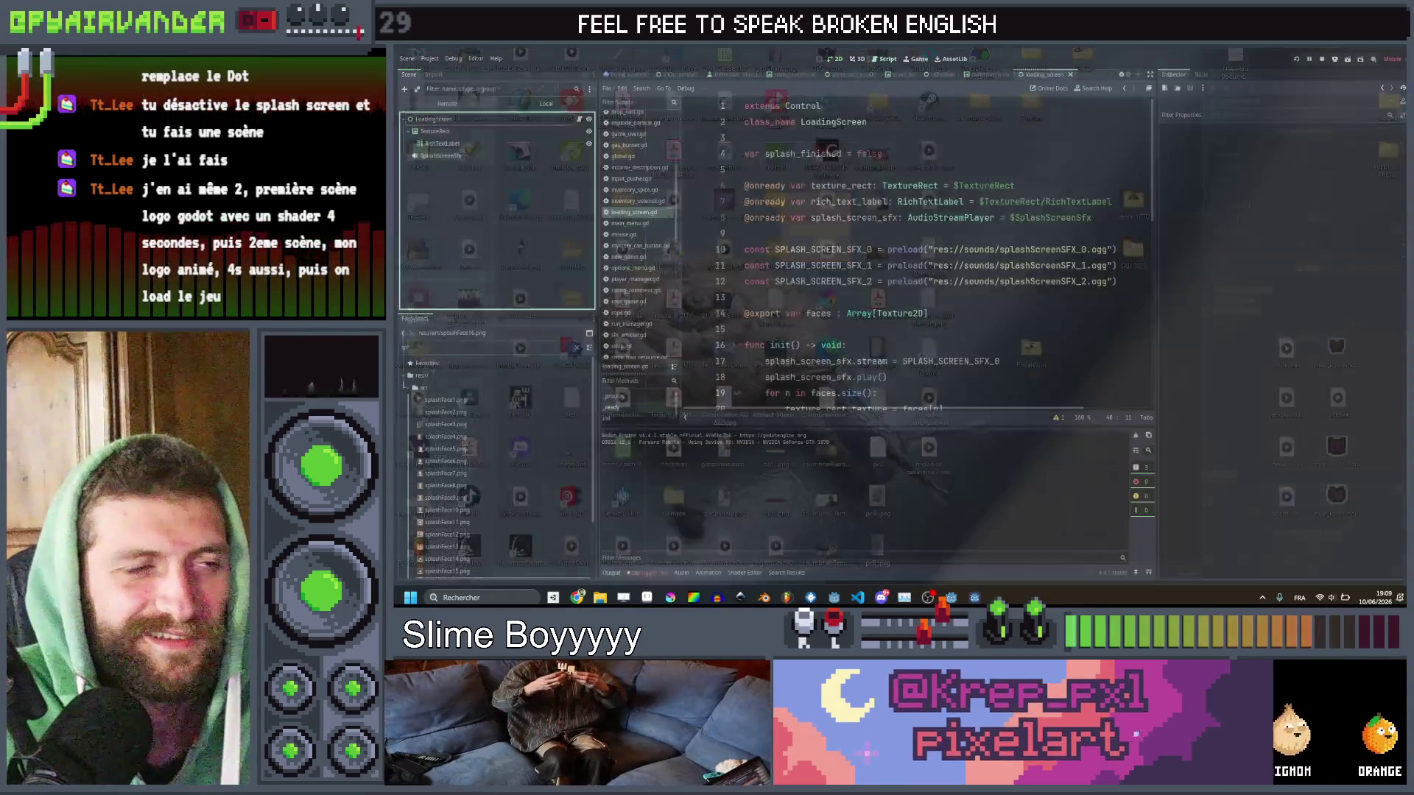
{"action": "scroll", "coordinate": [1025, 300], "scroll_direction": "down", "scroll_amount": 6}
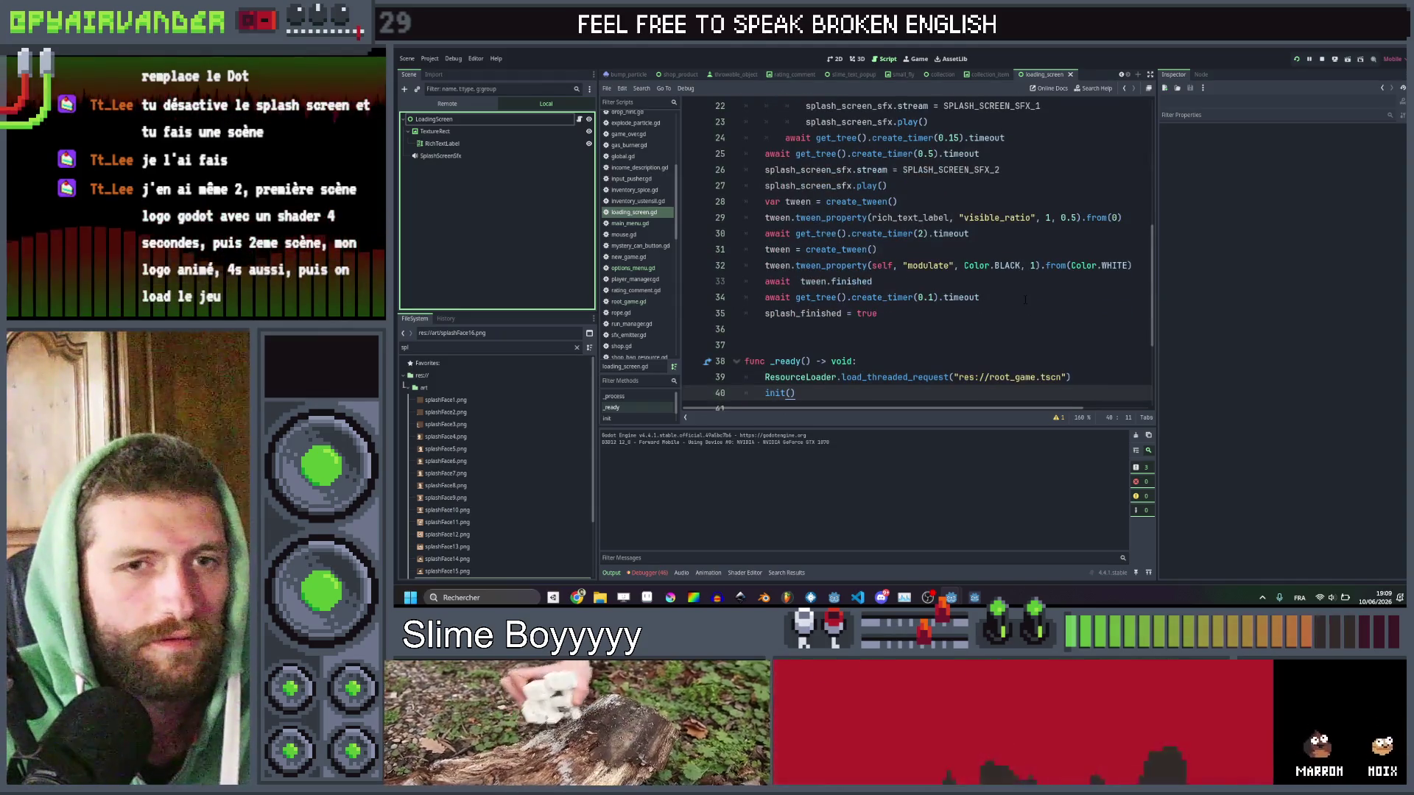
Set the RichTextLabel's Visible Characters Behavior to Characters After Shaping with visible ratio 0, then save.
{"action": "scroll", "coordinate": [1025, 300], "scroll_direction": "up", "scroll_amount": 1}
{"action": "scroll", "coordinate": [1025, 300], "scroll_direction": "up", "scroll_amount": 5}
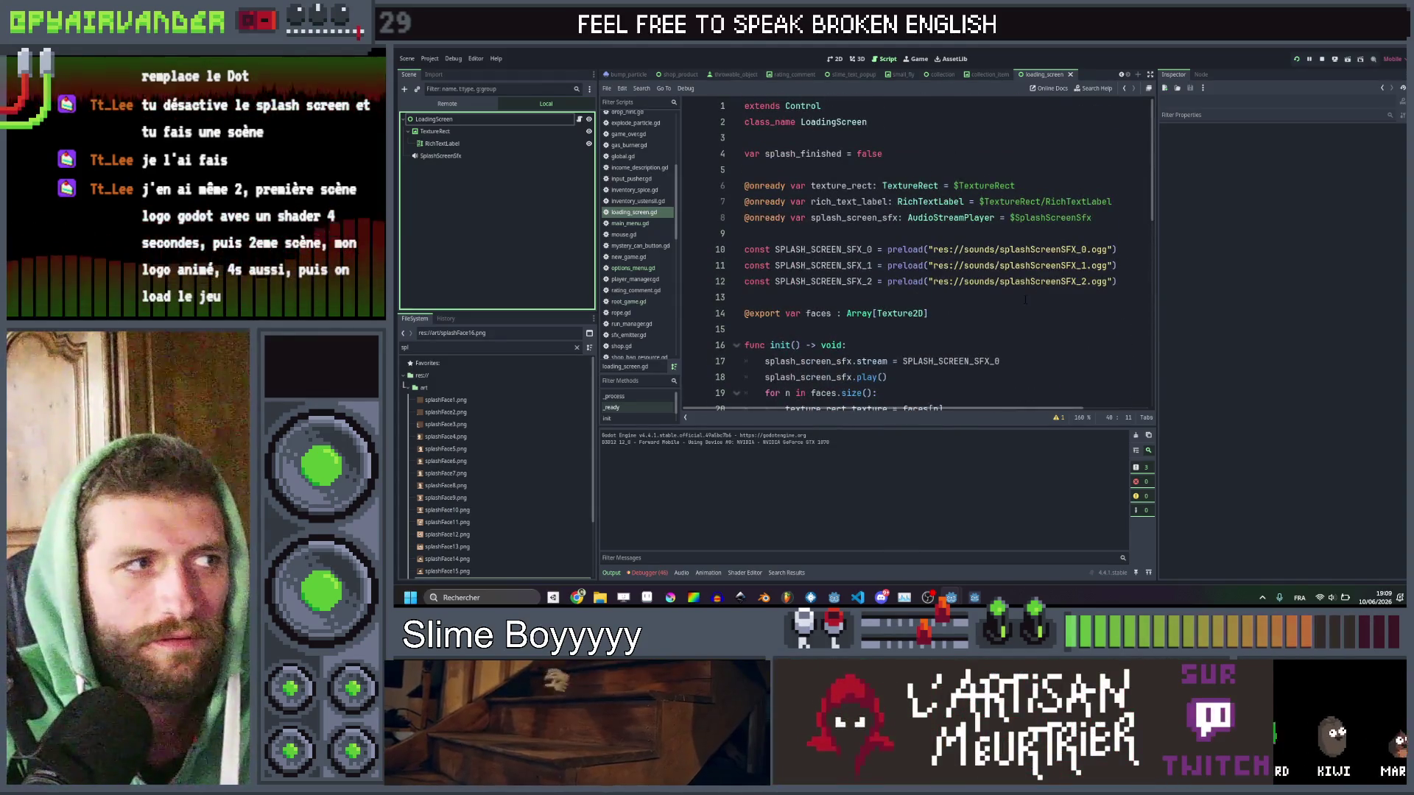
{"action": "scroll", "coordinate": [1025, 300], "scroll_direction": "down", "scroll_amount": 6}
{"action": "scroll", "coordinate": [1025, 300], "scroll_direction": "up", "scroll_amount": 6}
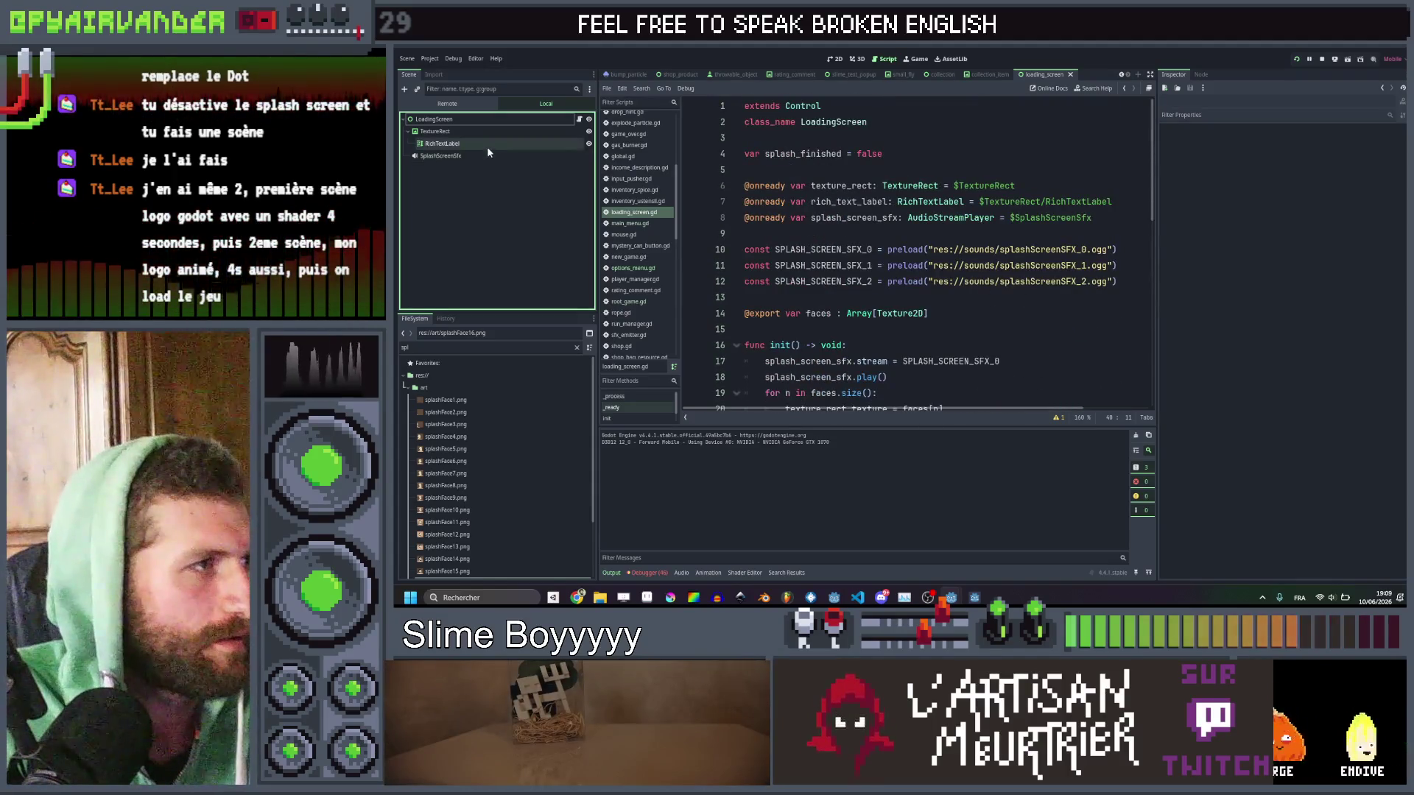
{"action": "left_click", "coordinate": [487, 144]}
{"action": "scroll", "coordinate": [1089, 245], "scroll_direction": "down", "scroll_amount": 4}
{"action": "scroll", "coordinate": [1089, 245], "scroll_direction": "down", "scroll_amount": 2}
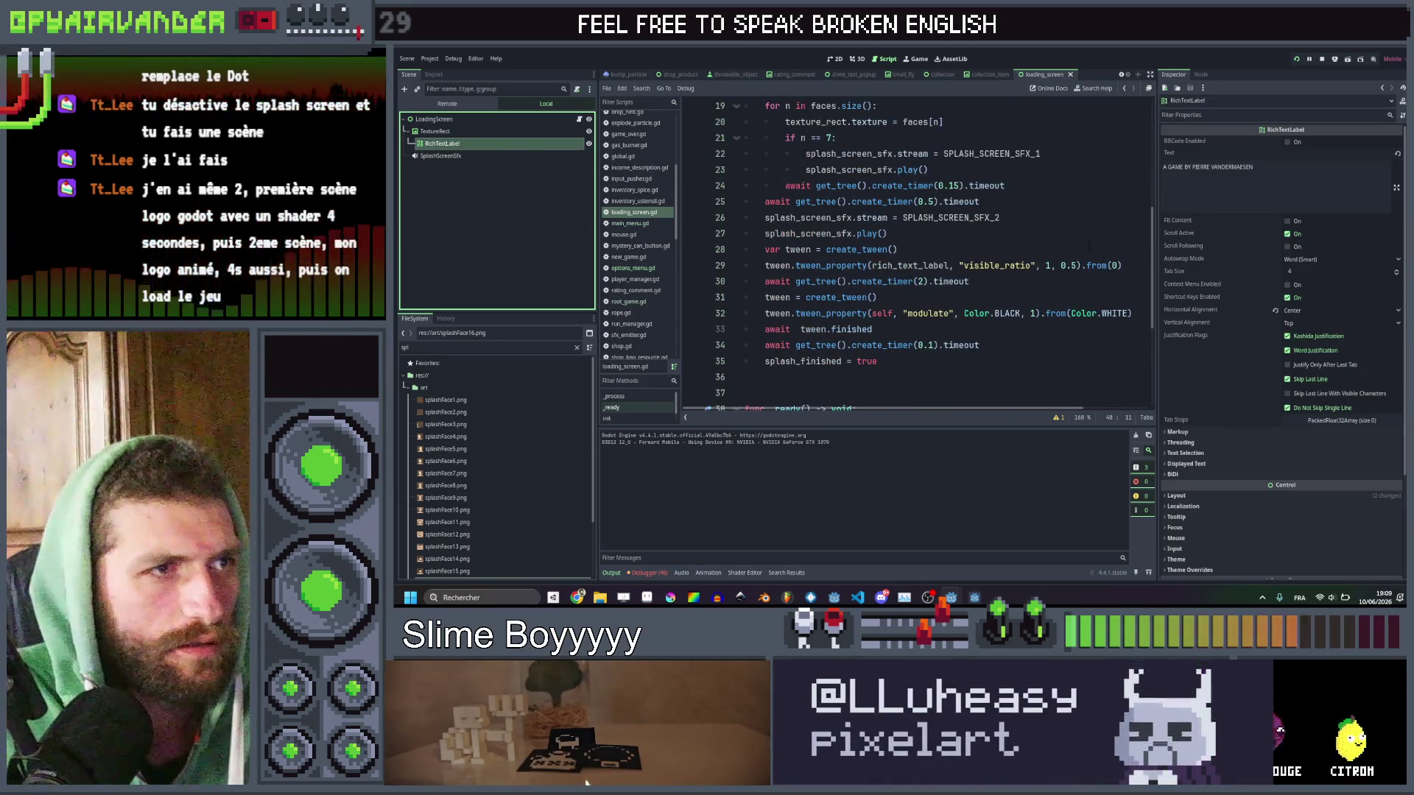
{"action": "scroll", "coordinate": [1303, 299], "scroll_direction": "down", "scroll_amount": 3}
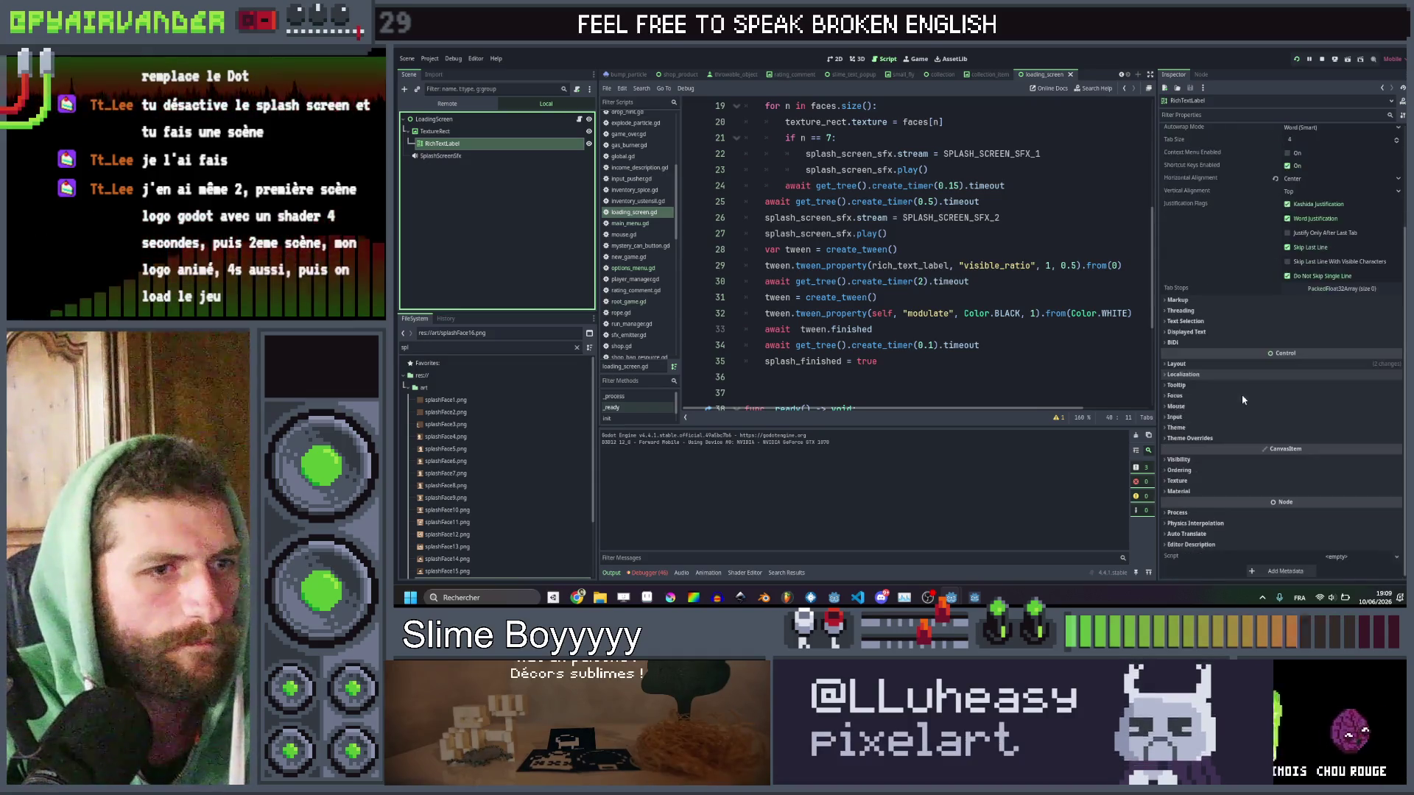
{"action": "left_click", "coordinate": [1187, 332]}
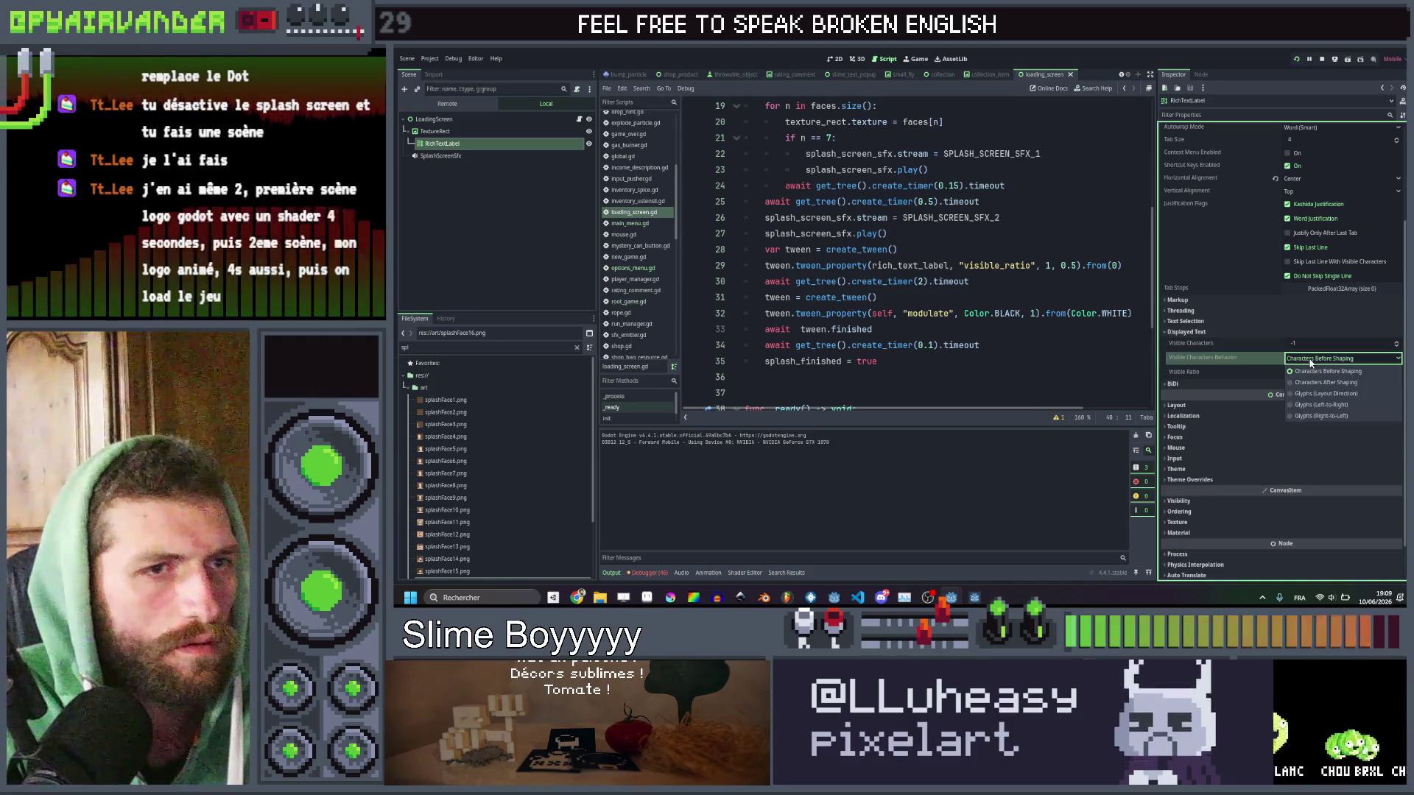
{"action": "left_click", "coordinate": [1310, 382]}
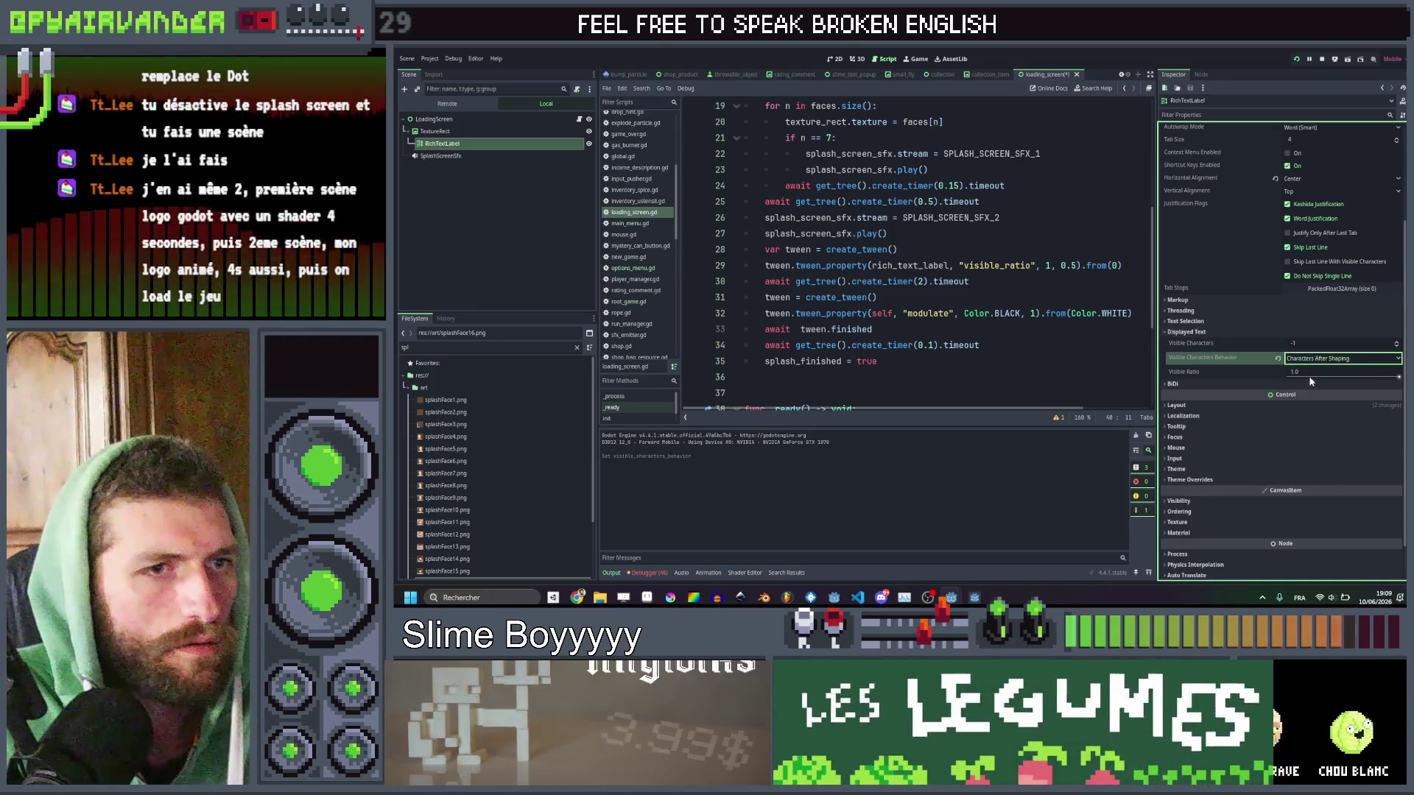
{"action": "left_click", "coordinate": [1399, 380]}
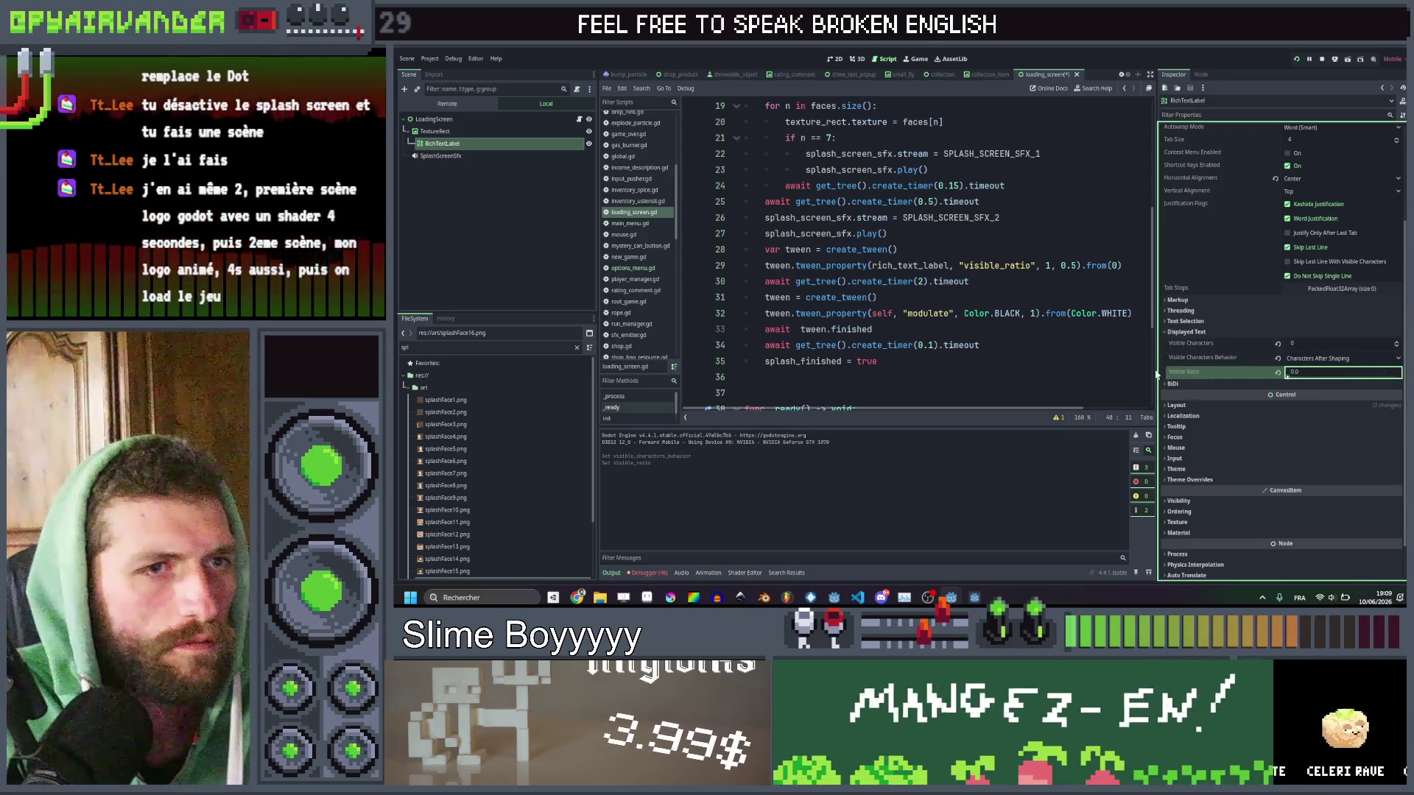
{"action": "left_click", "coordinate": [482, 272]}
{"action": "key", "text": "ctrl+s"}
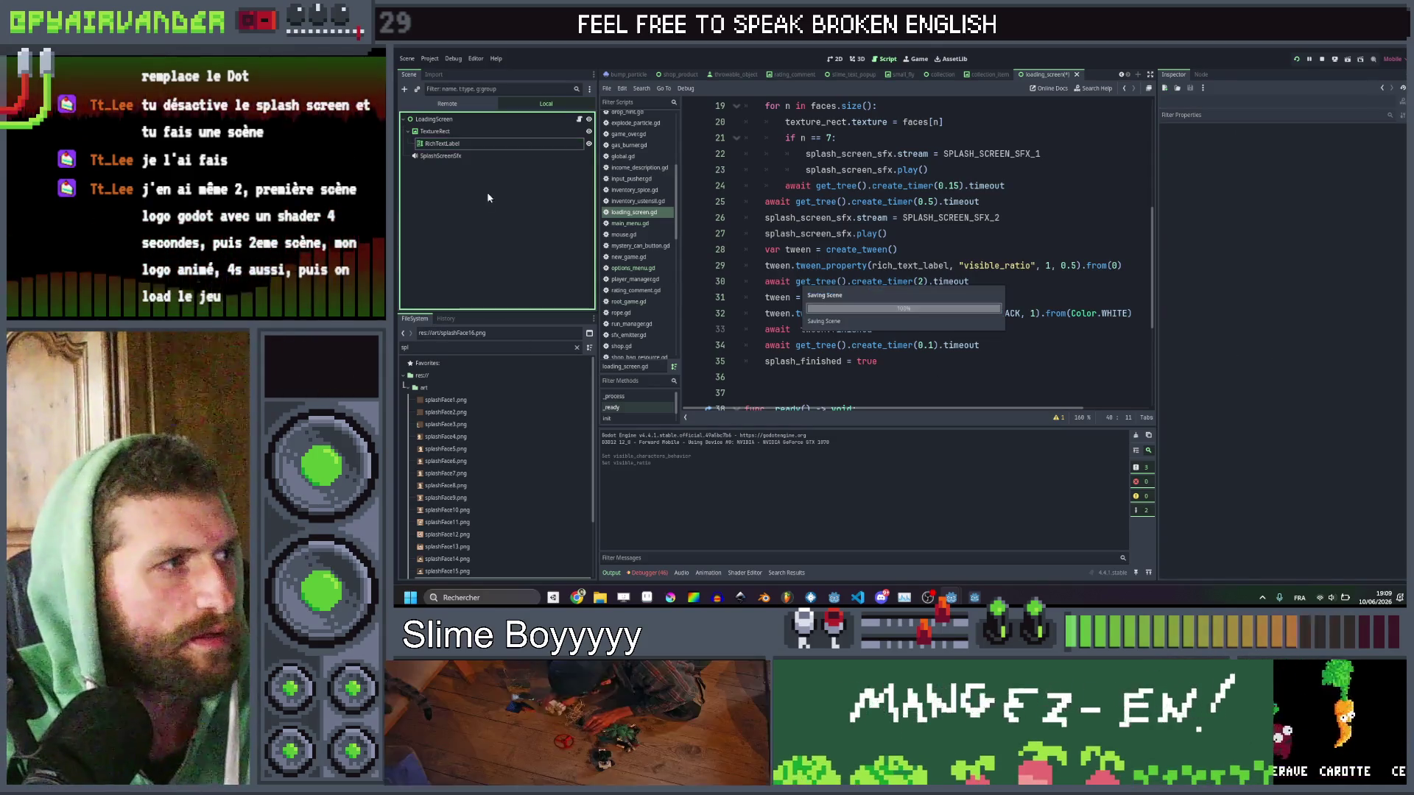
{"action": "scroll", "coordinate": [913, 258], "scroll_direction": "up", "scroll_amount": 3}
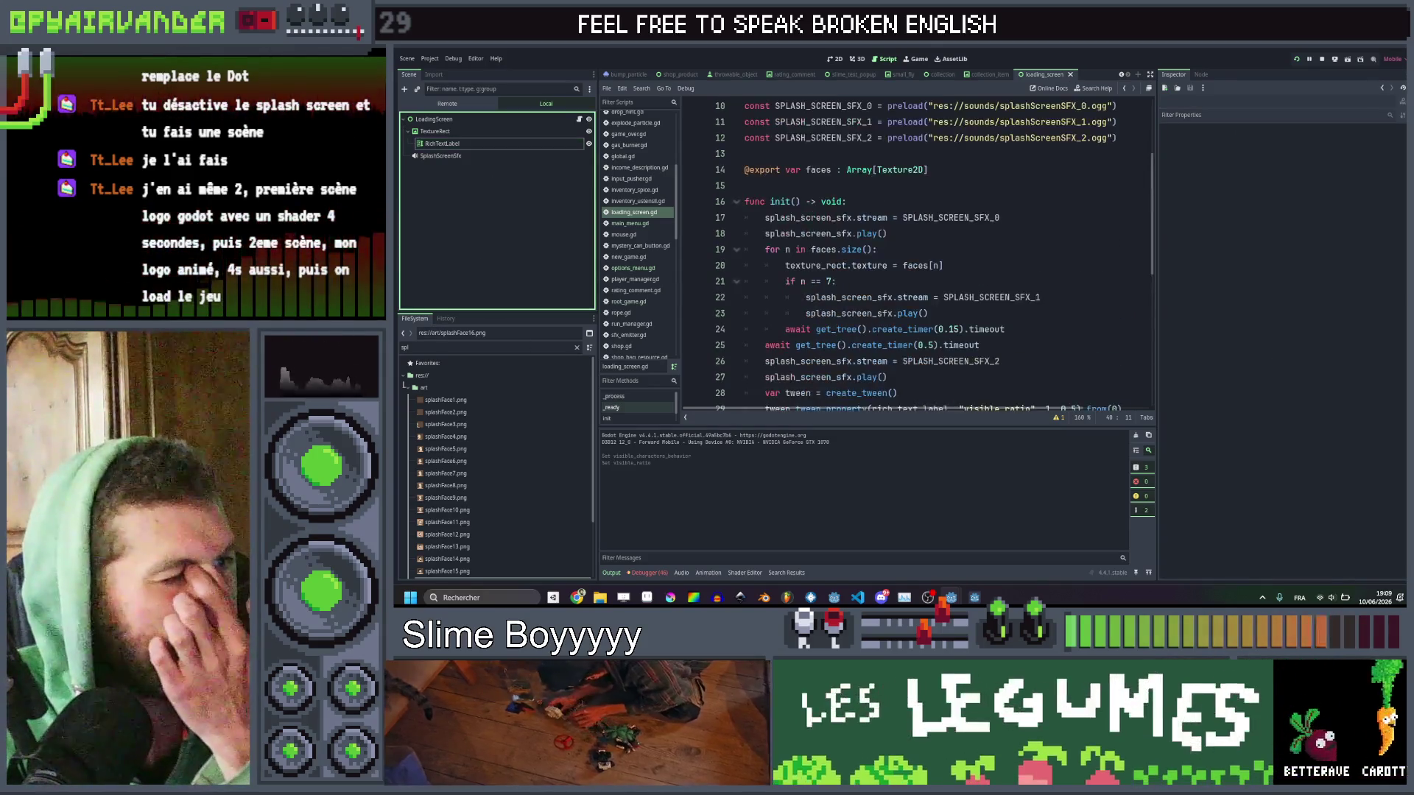
Change the line 24 create_timer value from 0.15 to 0.01 and save.
{"action": "left_click", "coordinate": [945, 233]}
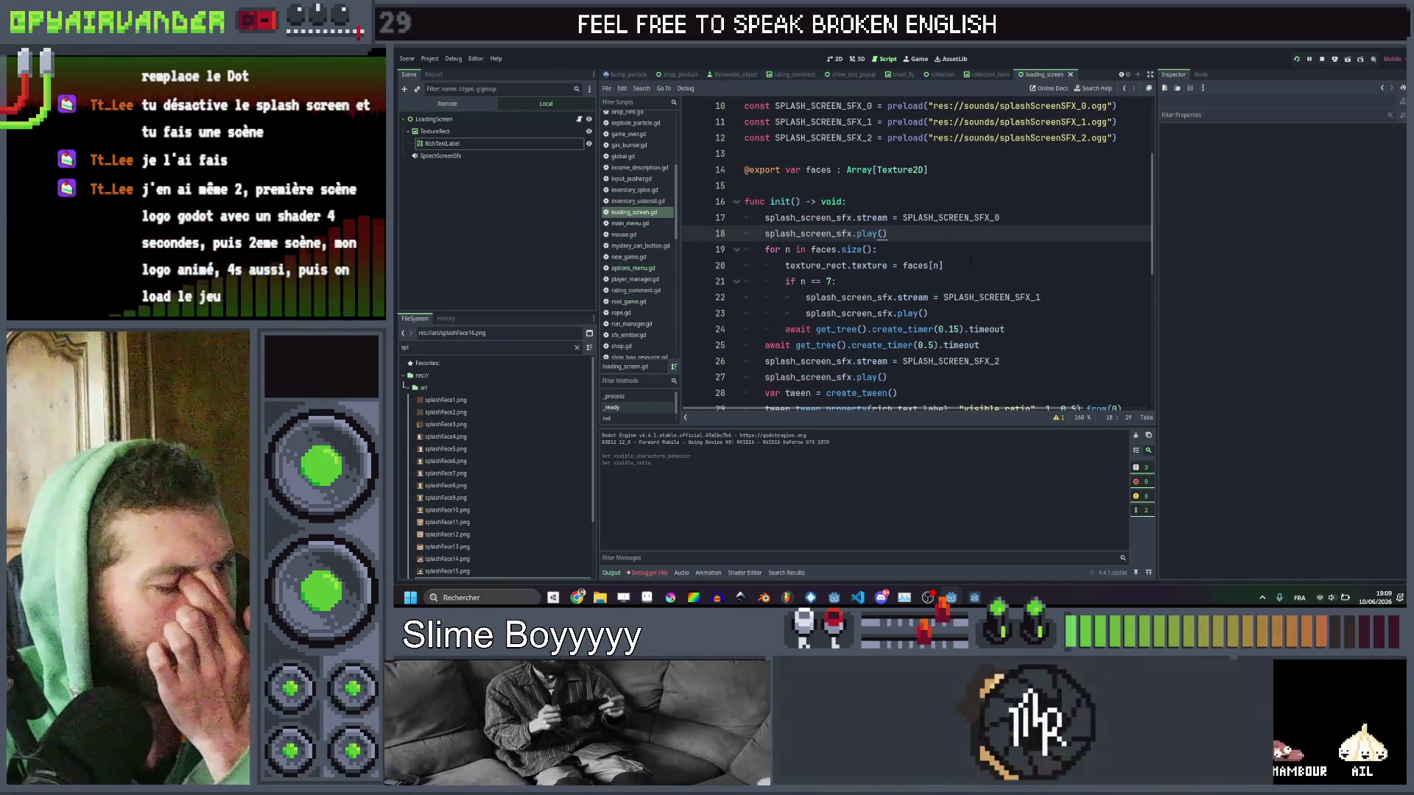
{"action": "left_click", "coordinate": [944, 265]}
{"action": "scroll", "coordinate": [945, 265], "scroll_direction": "down", "scroll_amount": 1}
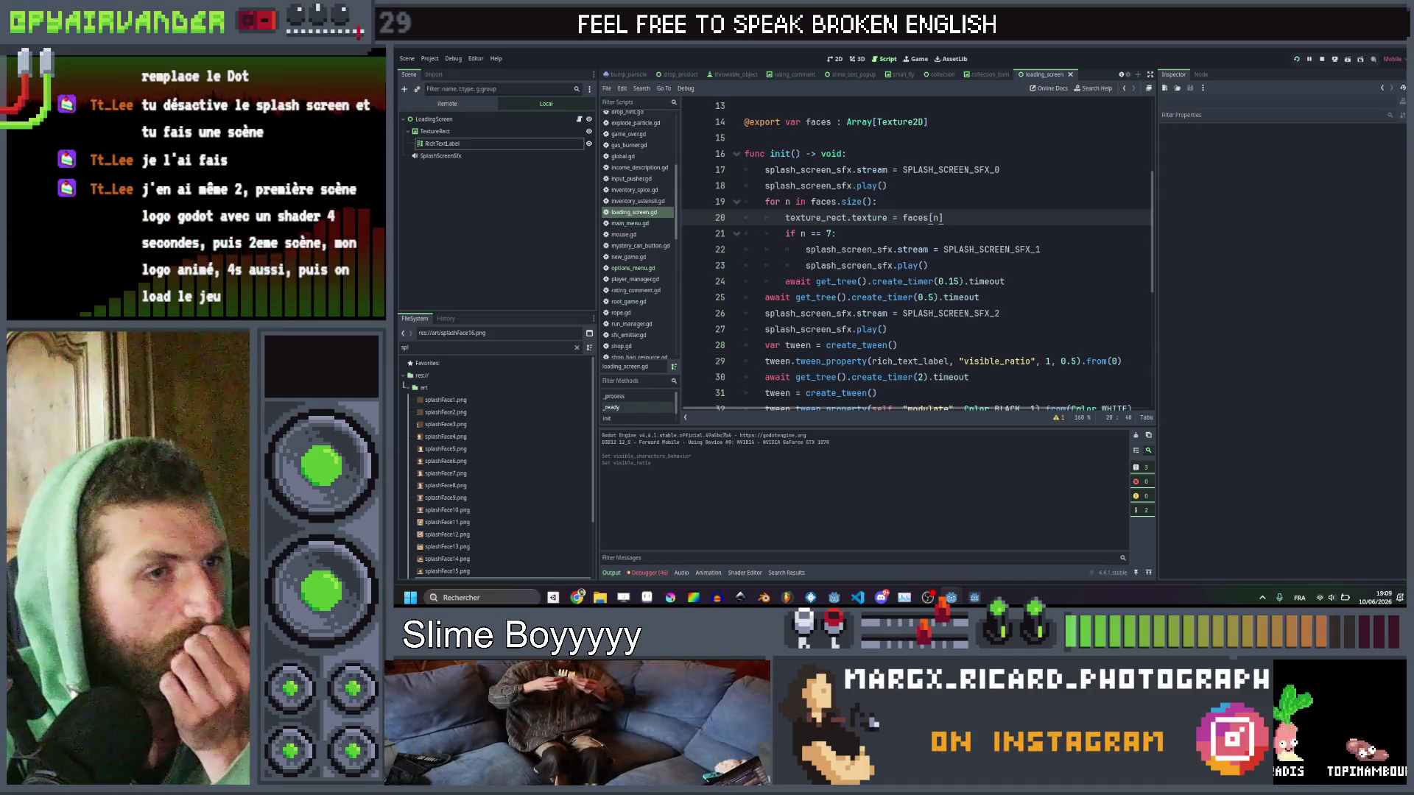
{"action": "left_click", "coordinate": [958, 281]}
{"action": "key", "text": "Delete"}
{"action": "key", "text": "BackSpace"}
{"action": "type", "text": "01"}
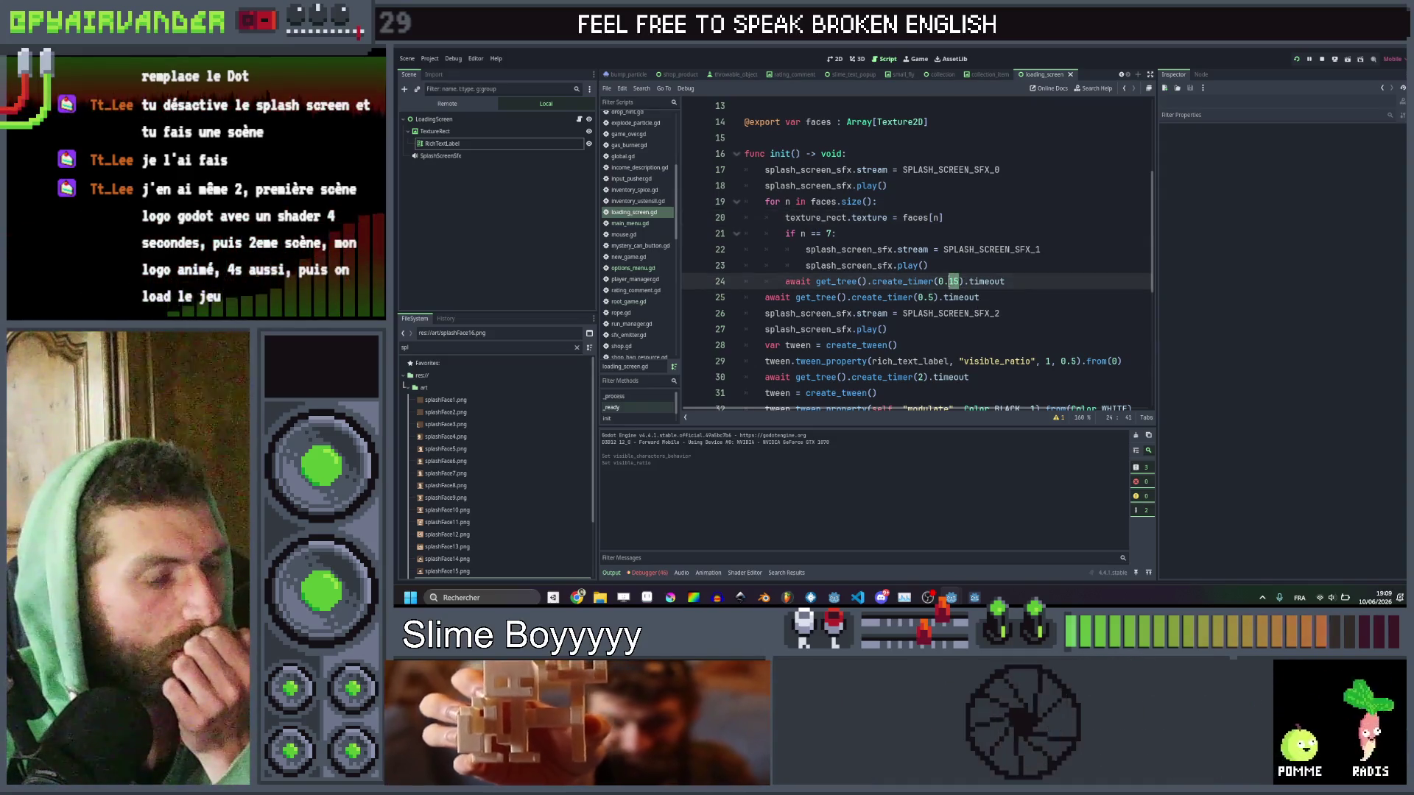
{"action": "left_click", "coordinate": [1023, 271]}
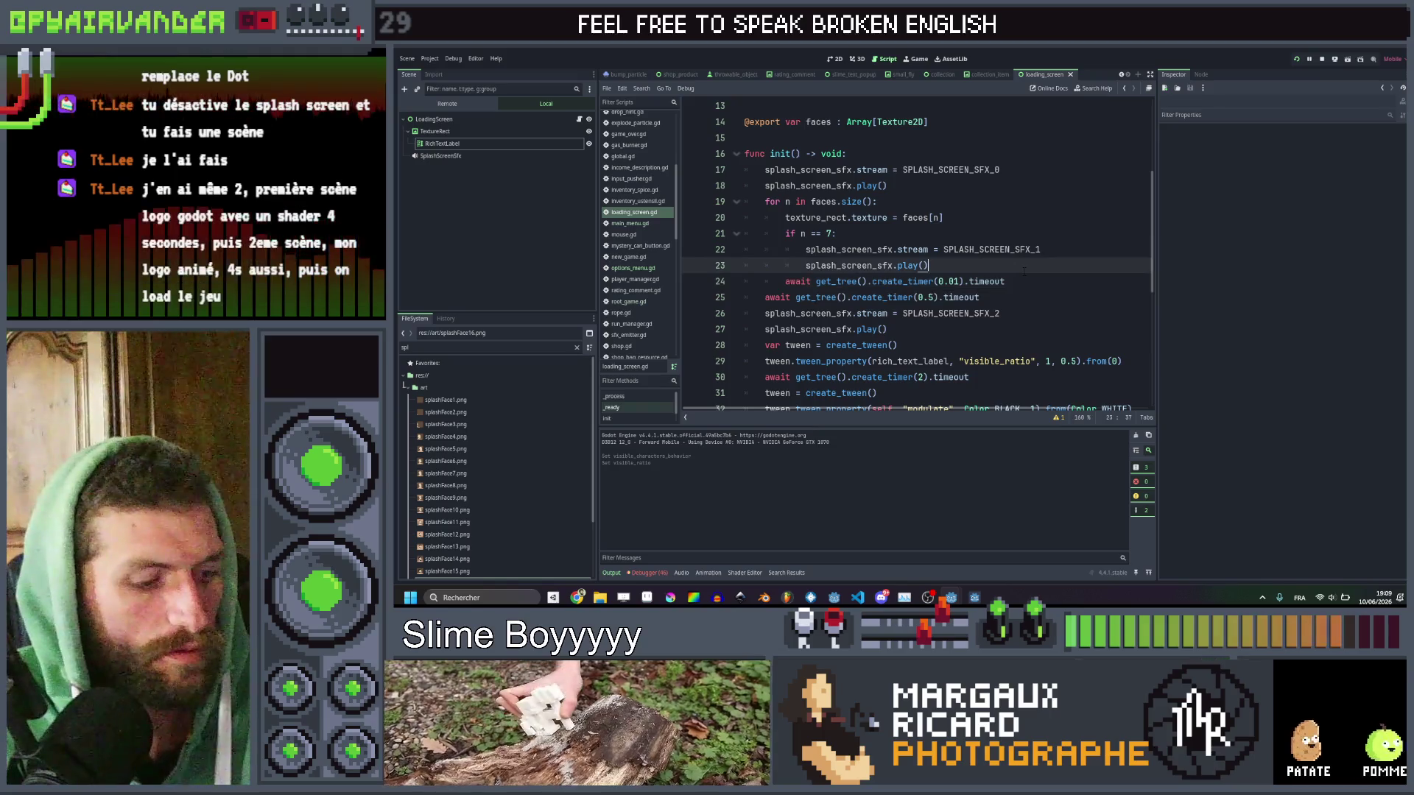
{"action": "key", "text": "ctrl+s"}
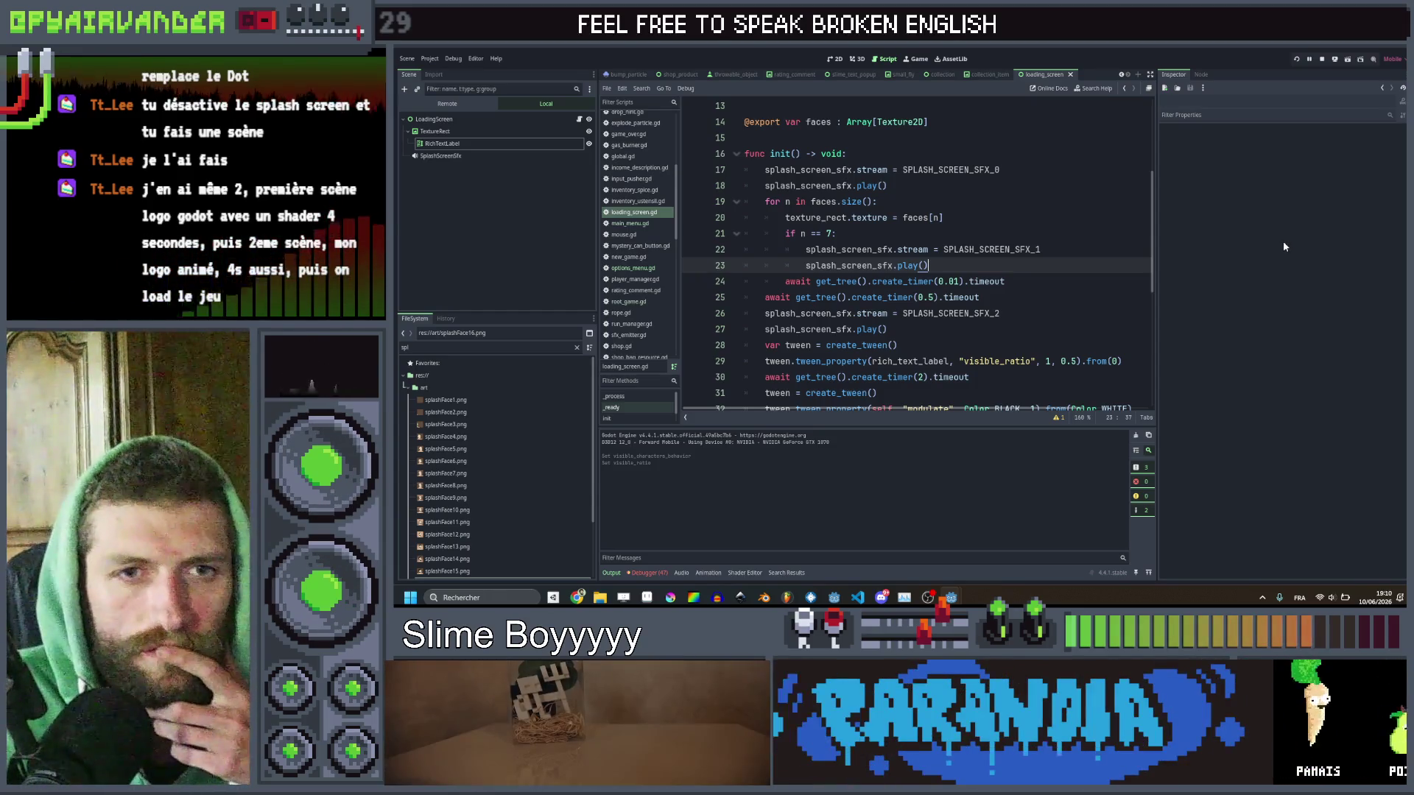
Test-run the game with F5 to preview the faster splash, then stop it with F8.
{"action": "key", "text": "F5"}
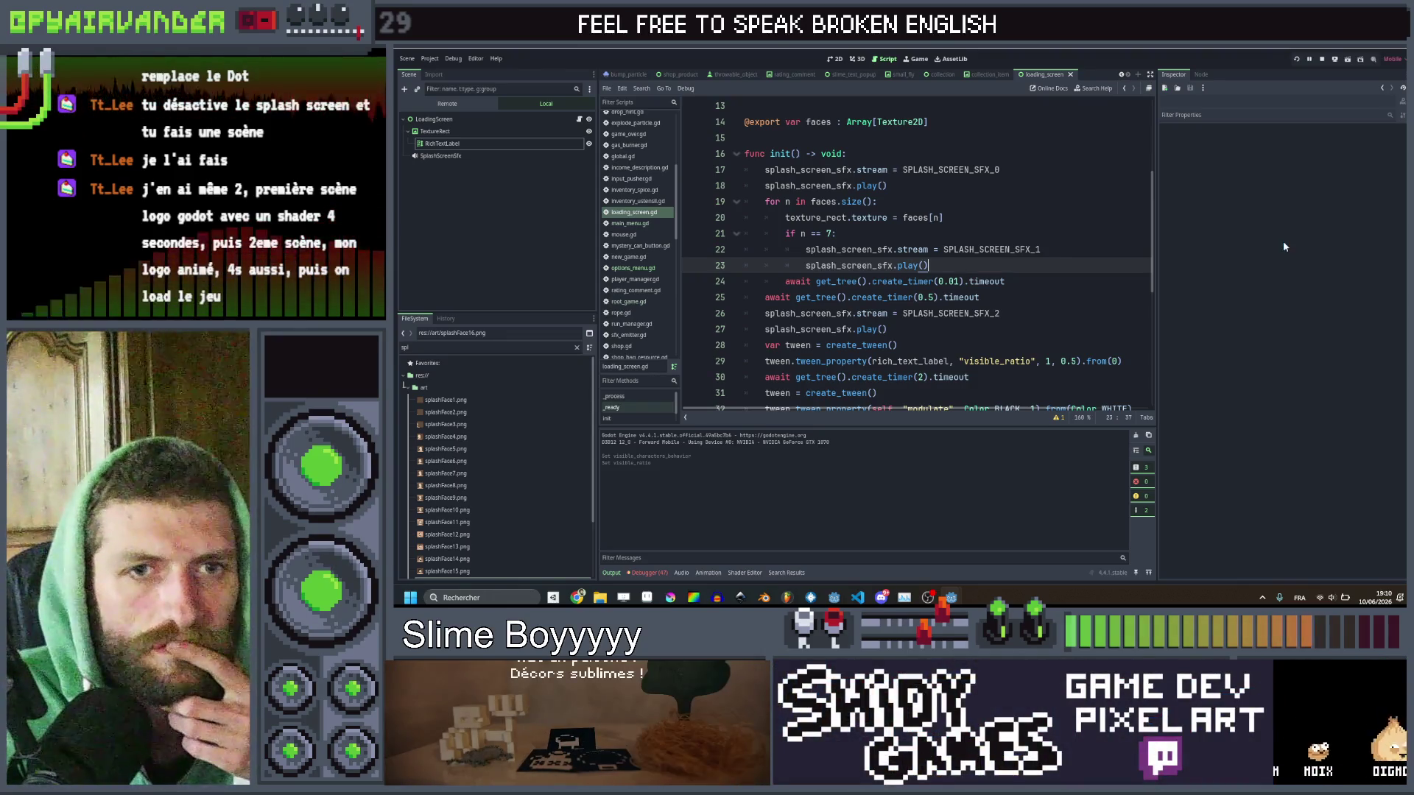
{"action": "key", "text": "F5"}
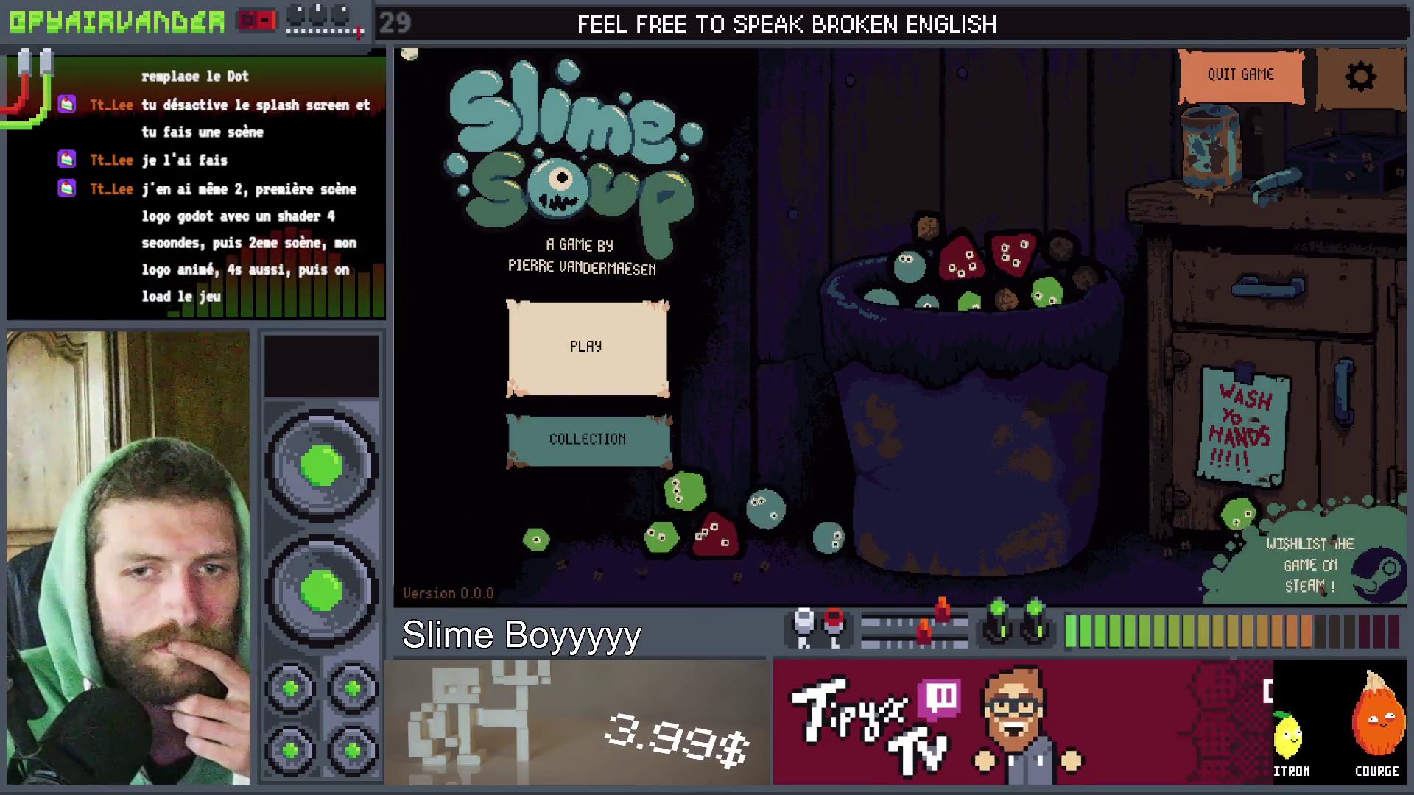
{"action": "key", "text": "F8"}
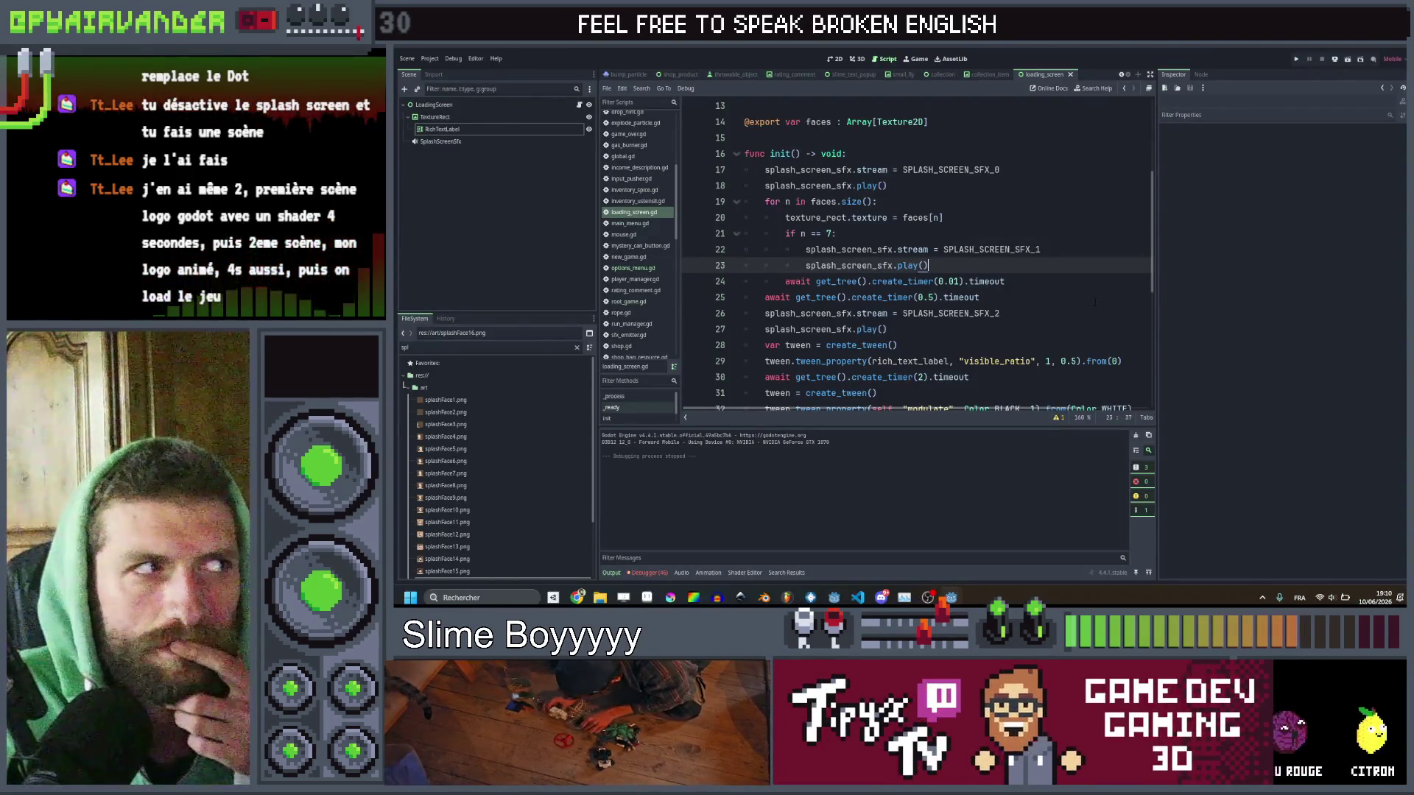
{"action": "left_click", "coordinate": [1095, 300]}
{"action": "scroll", "coordinate": [1043, 310], "scroll_direction": "down", "scroll_amount": 3}
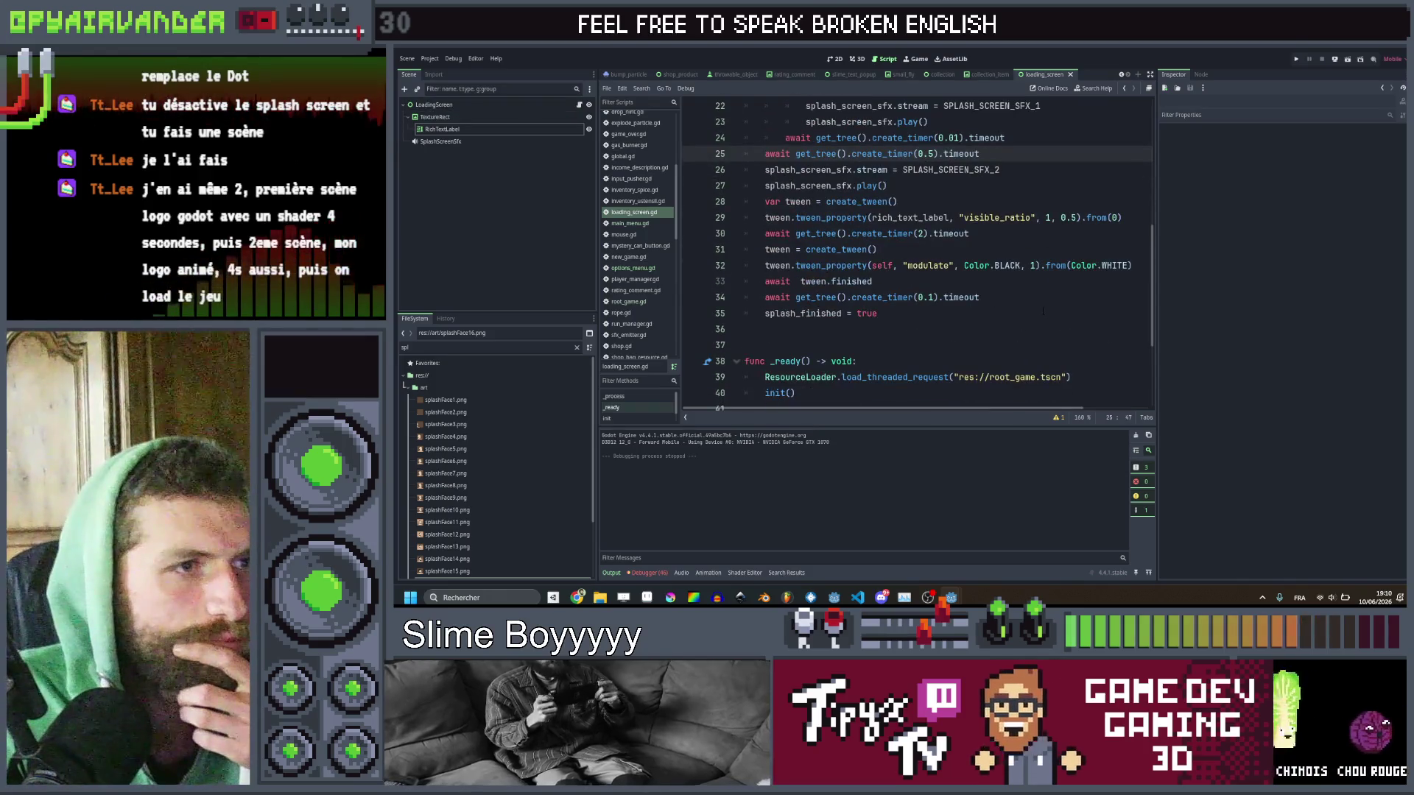
{"action": "scroll", "coordinate": [1043, 310], "scroll_direction": "up", "scroll_amount": 3}
Add a ColorRect child to LoadingScreen and move it to the top of the children.
{"action": "right_click", "coordinate": [474, 105]}
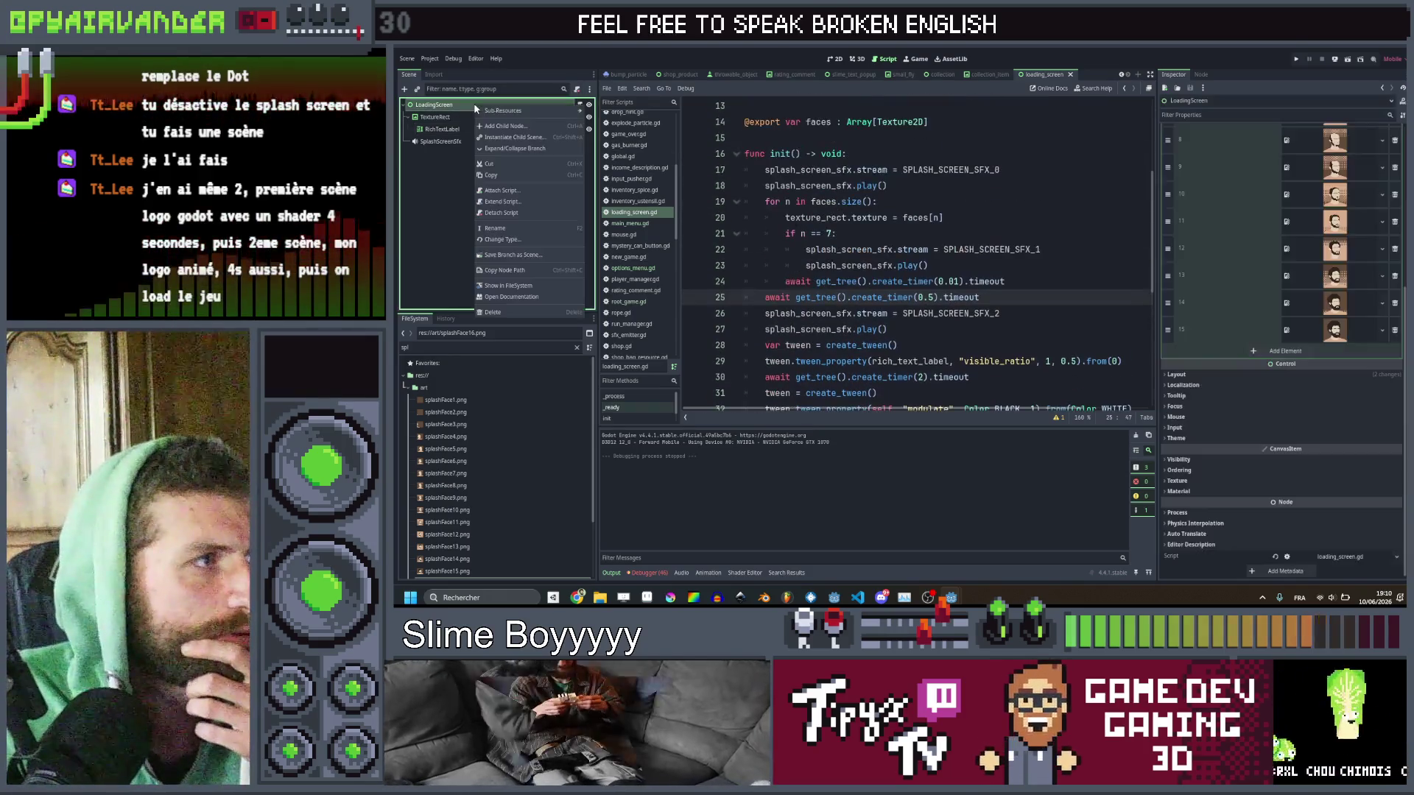
{"action": "left_click", "coordinate": [516, 126]}
{"action": "type", "text": "color"}
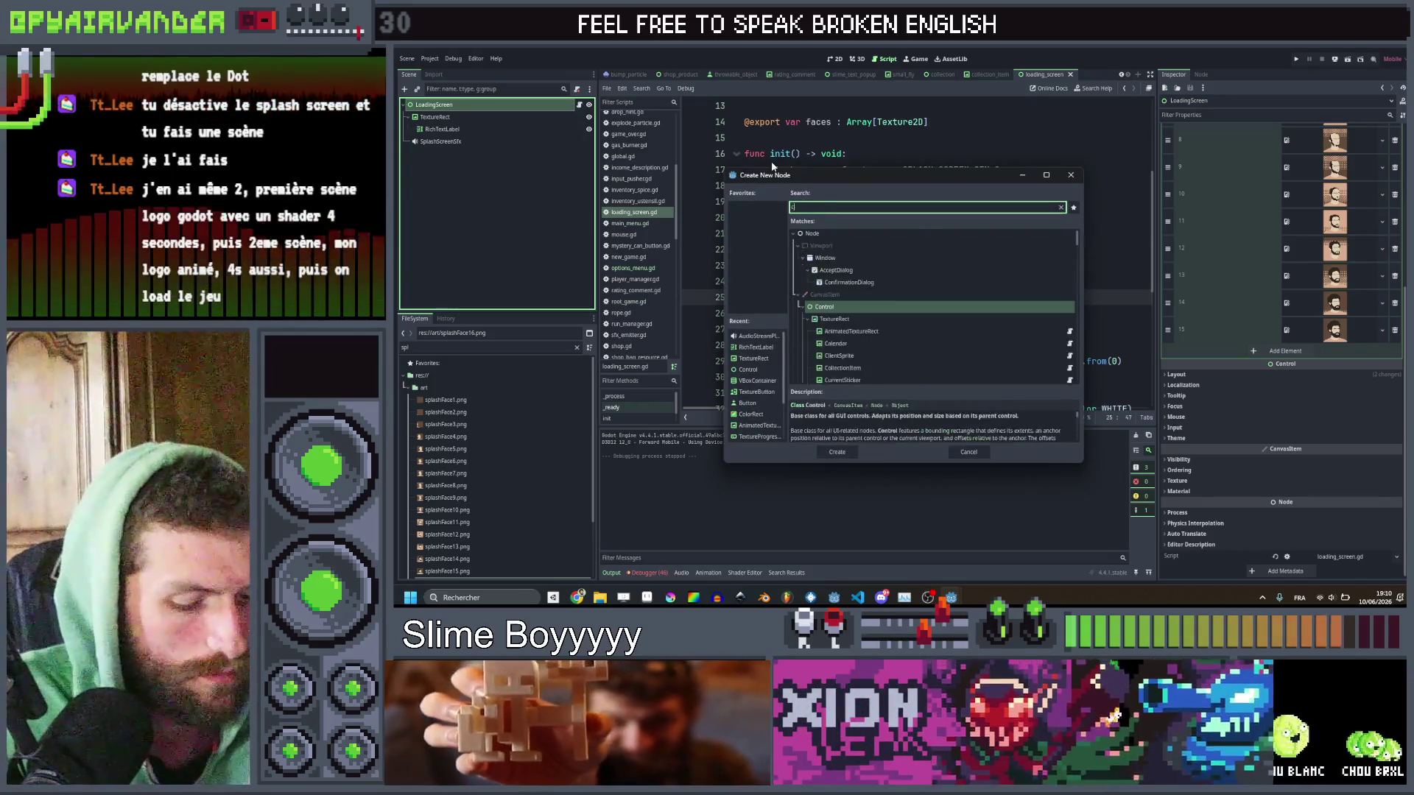
{"action": "key", "text": "Return"}
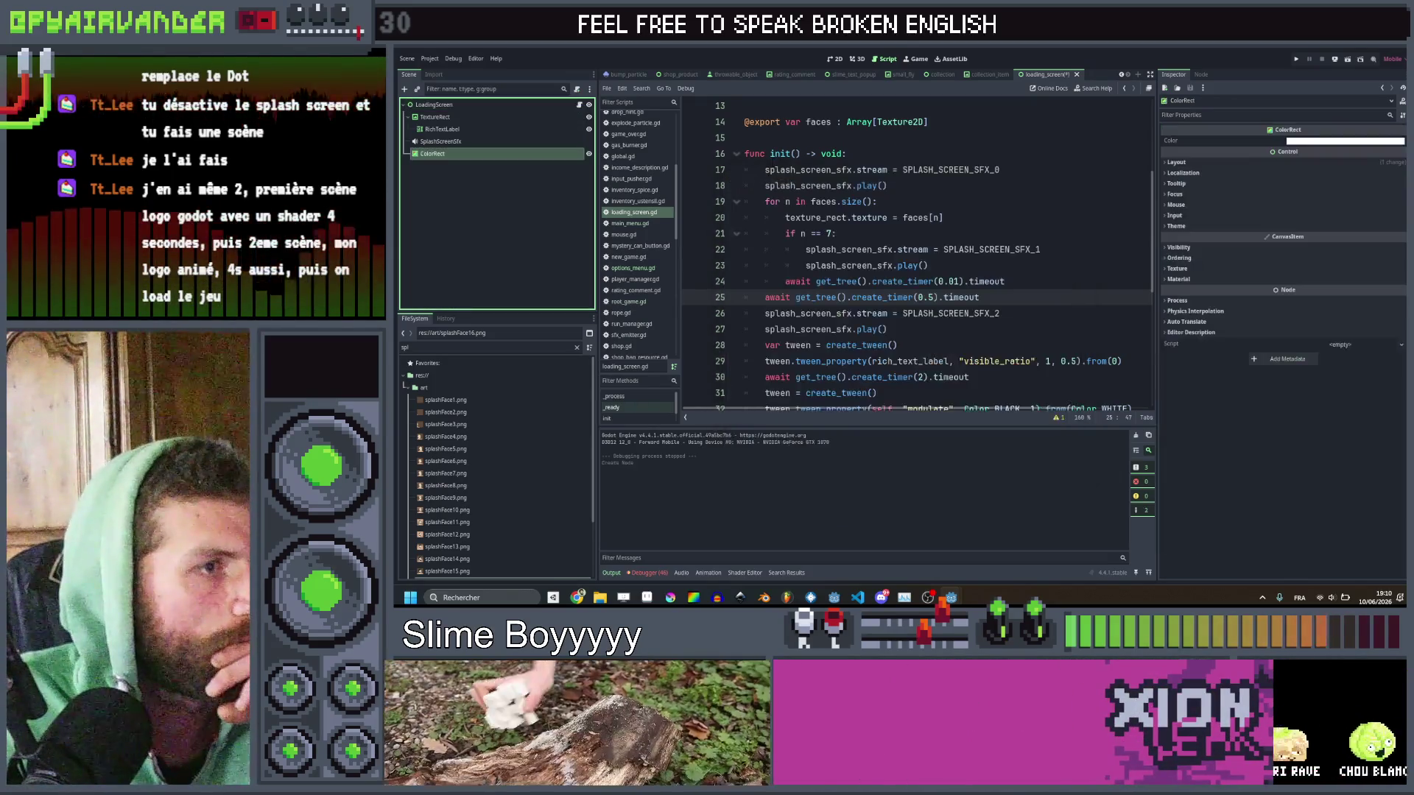
{"action": "left_click_drag", "start_coordinate": [432, 153], "coordinate": [442, 111]}
Give the ColorRect the Full Rect anchors preset and black colour, then save the scene.
{"action": "left_click", "coordinate": [838, 59]}
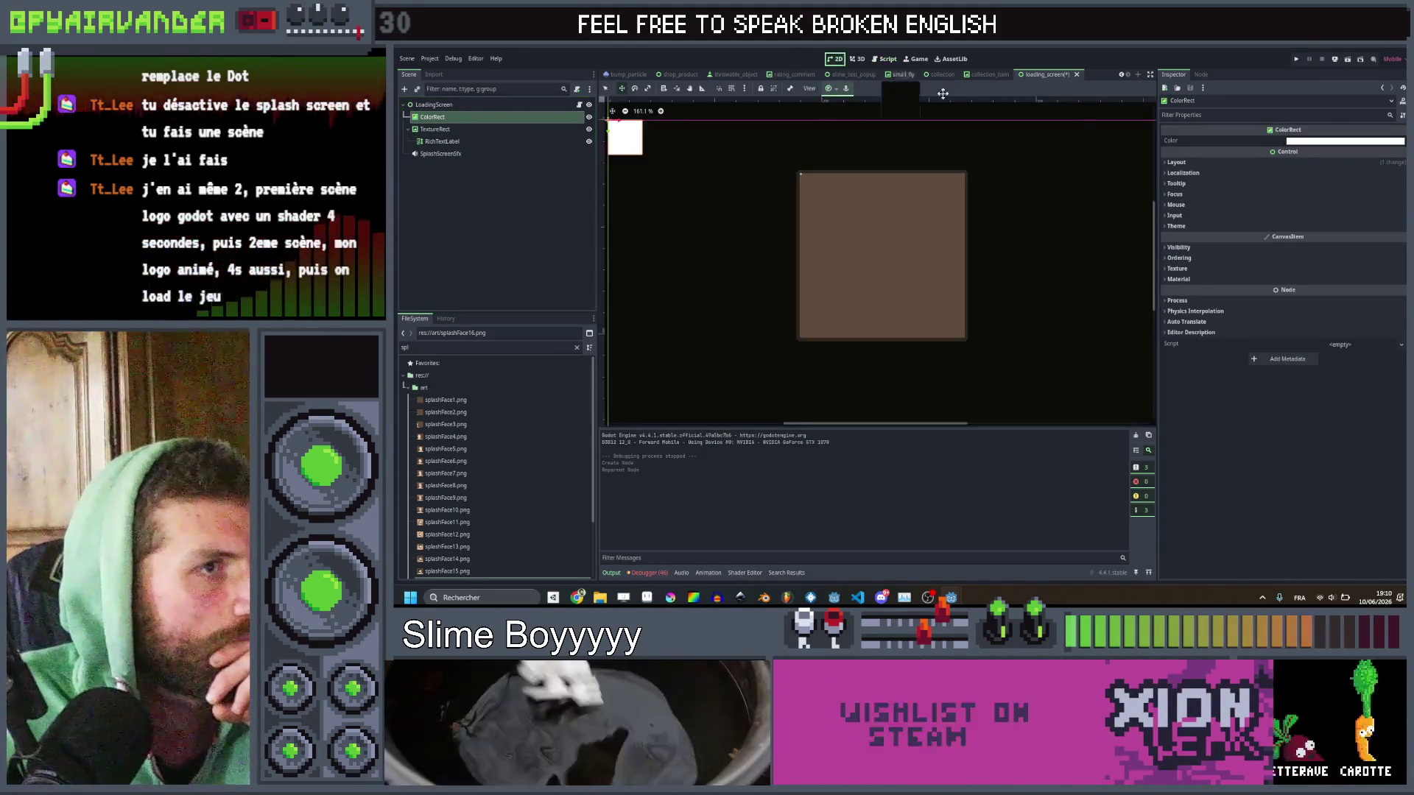
{"action": "left_click", "coordinate": [1243, 163]}
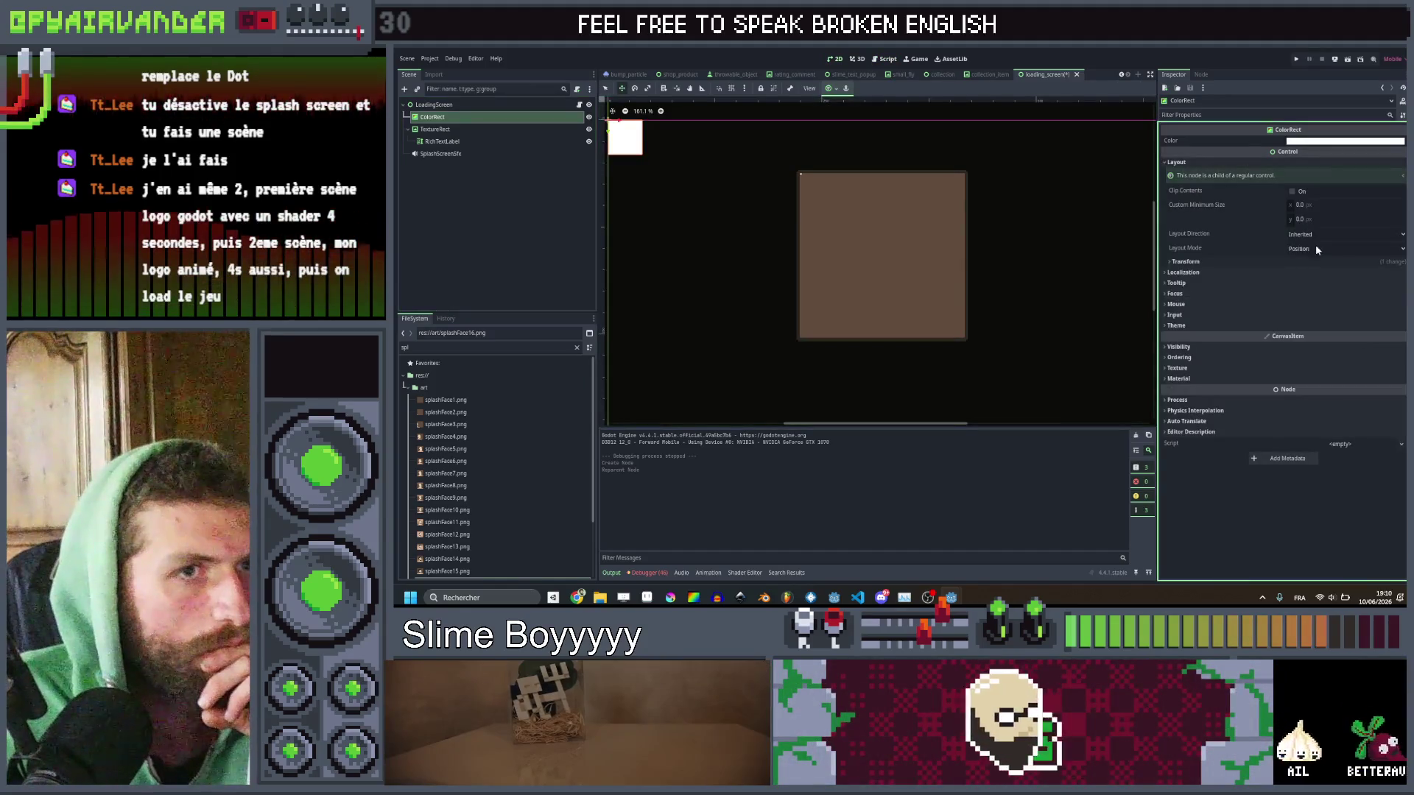
{"action": "left_click", "coordinate": [1278, 262]}
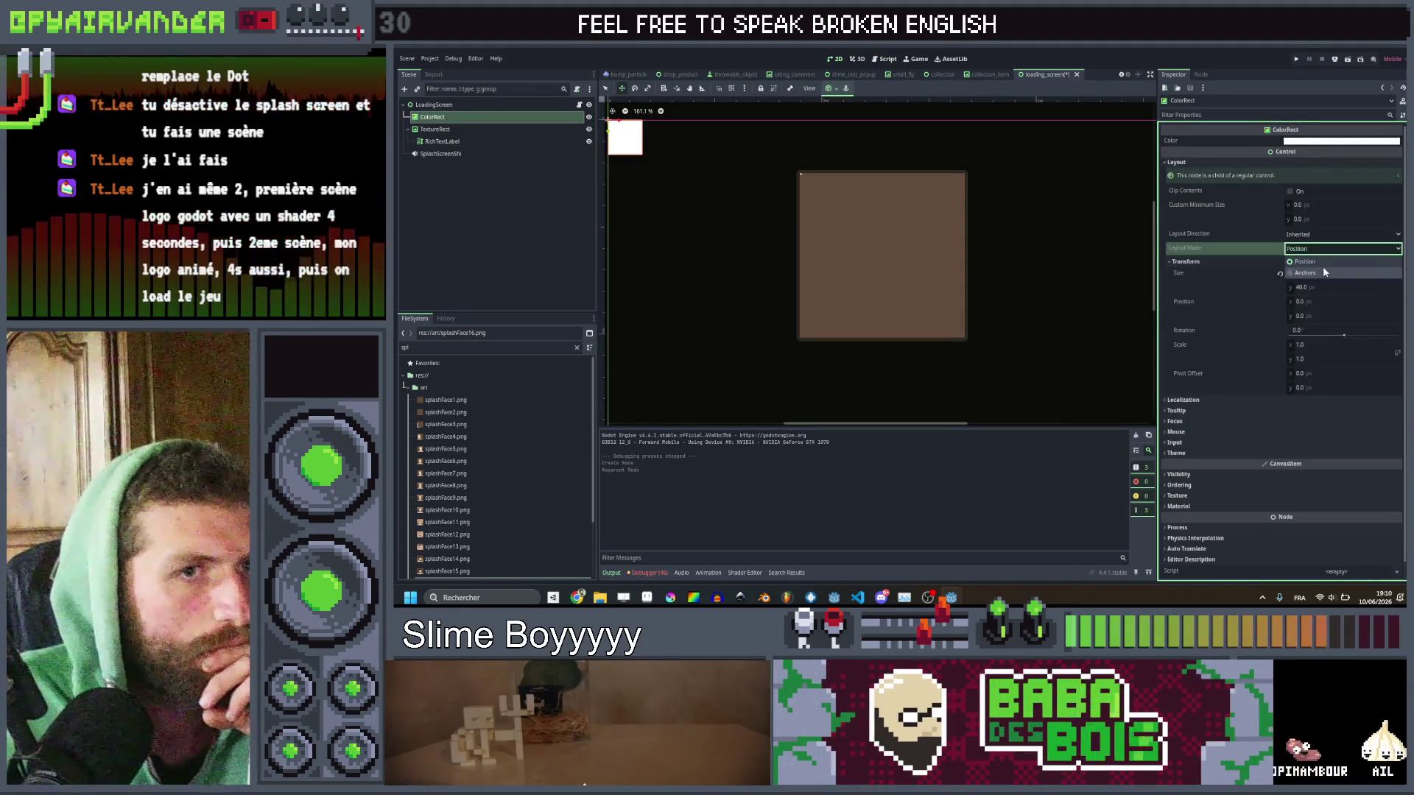
{"action": "left_click", "coordinate": [1324, 272]}
{"action": "left_click", "coordinate": [1329, 263]}
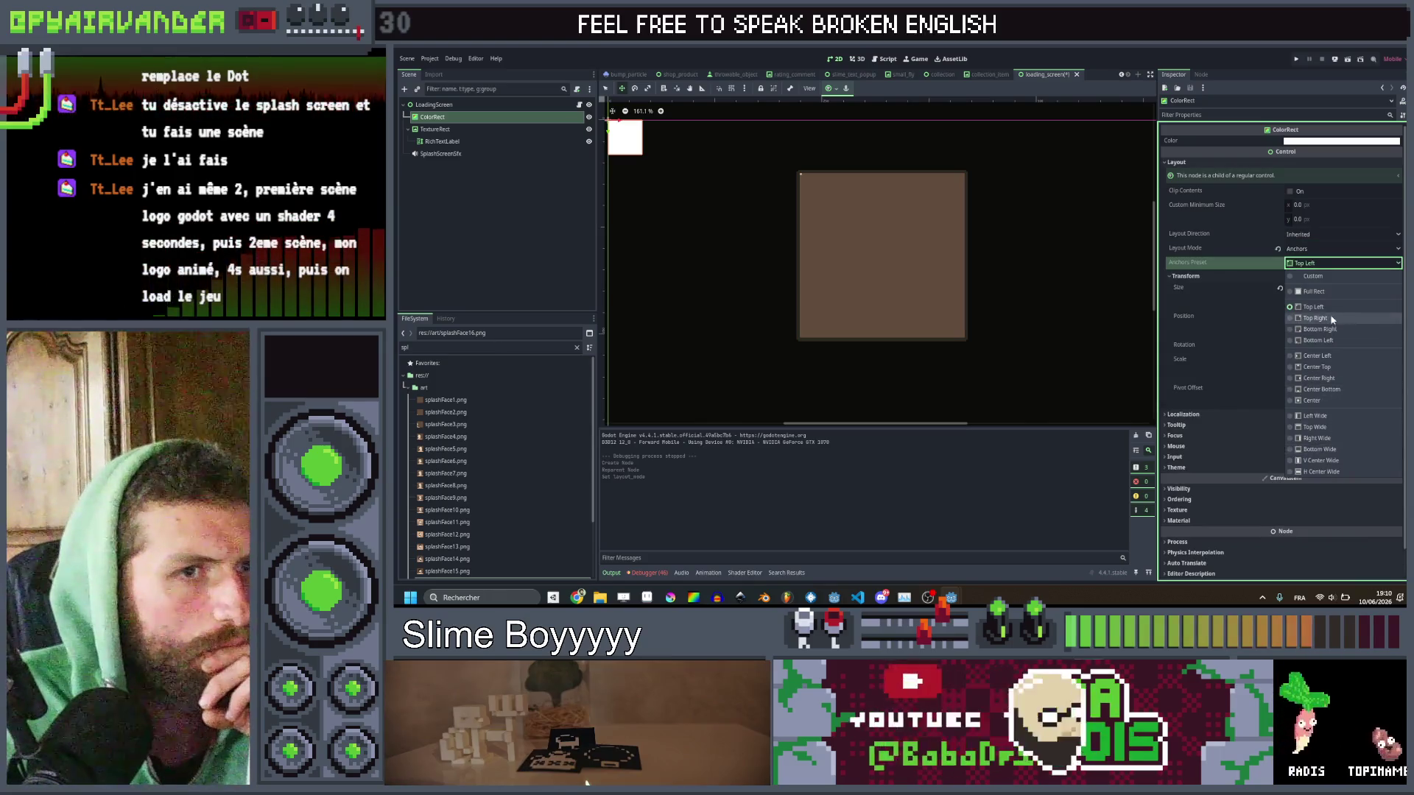
{"action": "left_click", "coordinate": [1330, 291]}
{"action": "left_click", "coordinate": [1339, 144]}
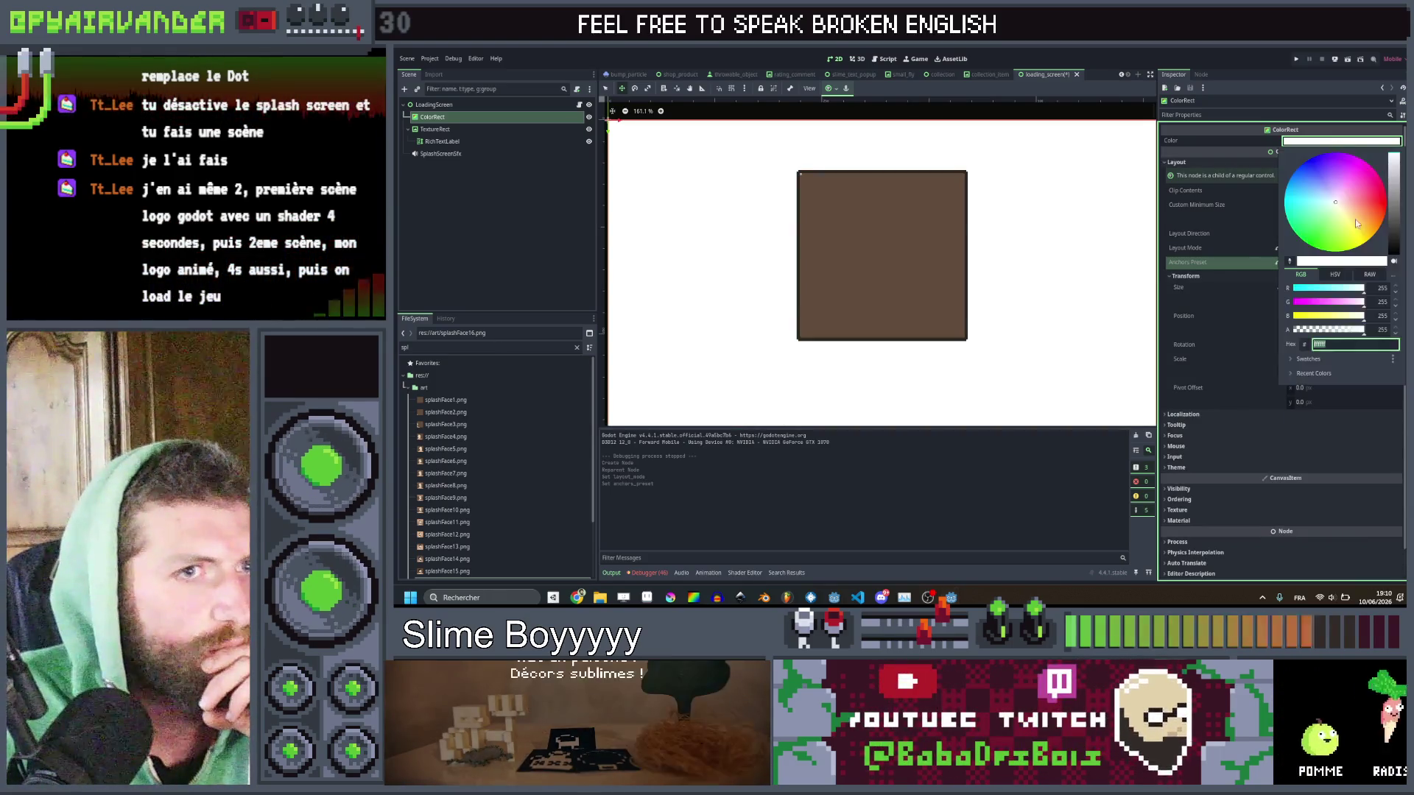
{"action": "left_click_drag", "start_coordinate": [1390, 240], "coordinate": [1288, 422]}
{"action": "left_click", "coordinate": [487, 218]}
{"action": "key", "text": "ctrl+s"}
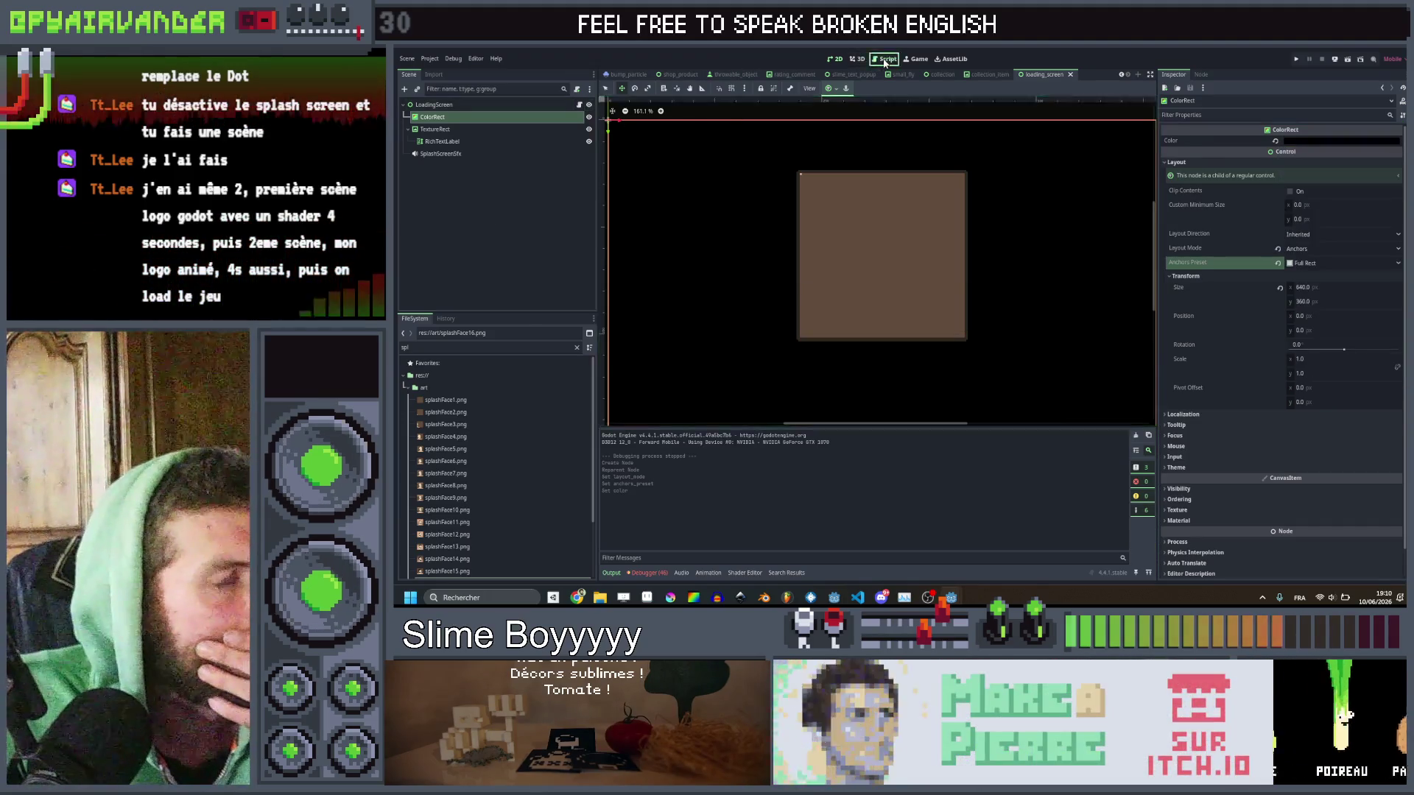
{"action": "left_click", "coordinate": [885, 59]}
{"action": "left_click", "coordinate": [961, 281]}
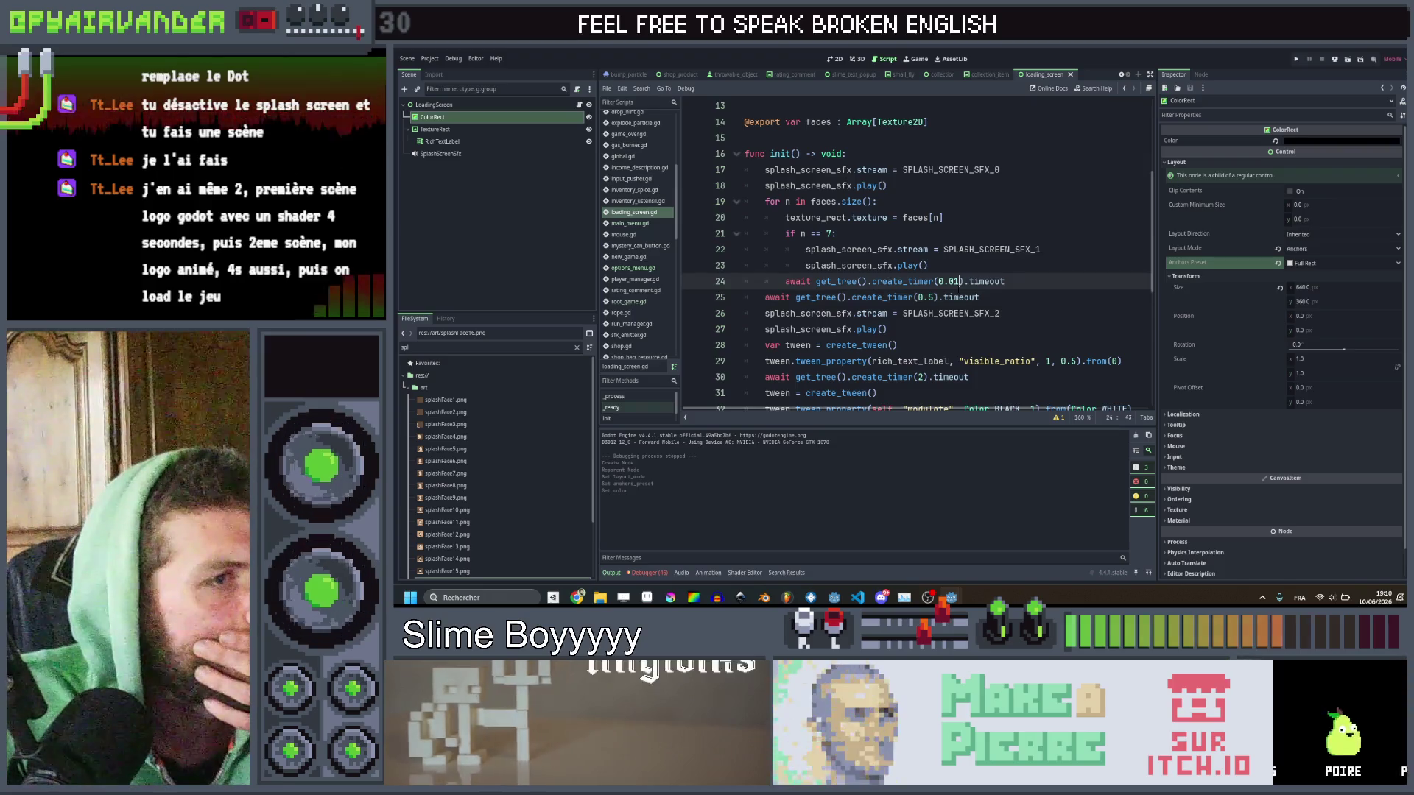
Set the splash frame timer on line 24 to 0.05 seconds and run the project to test it.
{"action": "type", "text": "5"}
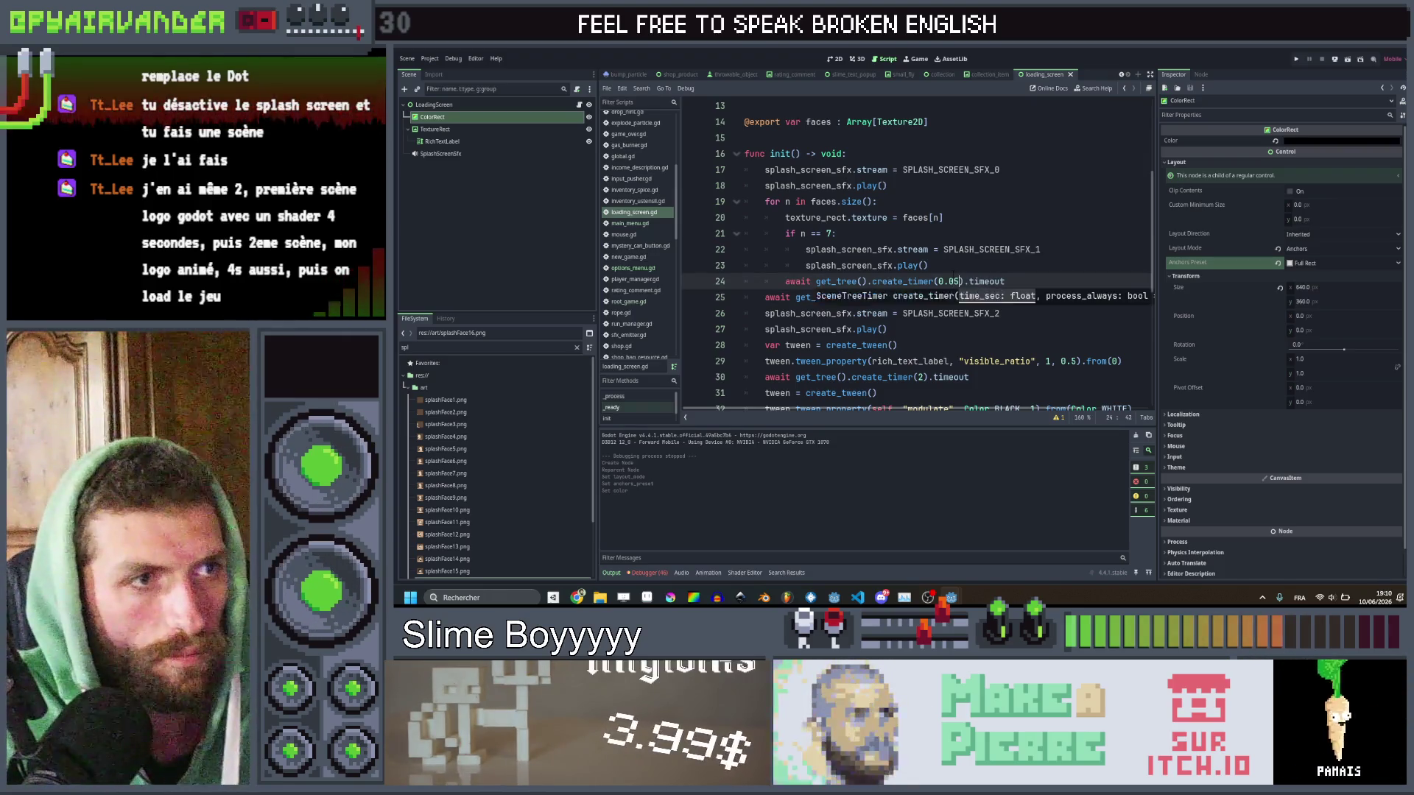
{"action": "left_click", "coordinate": [1050, 250]}
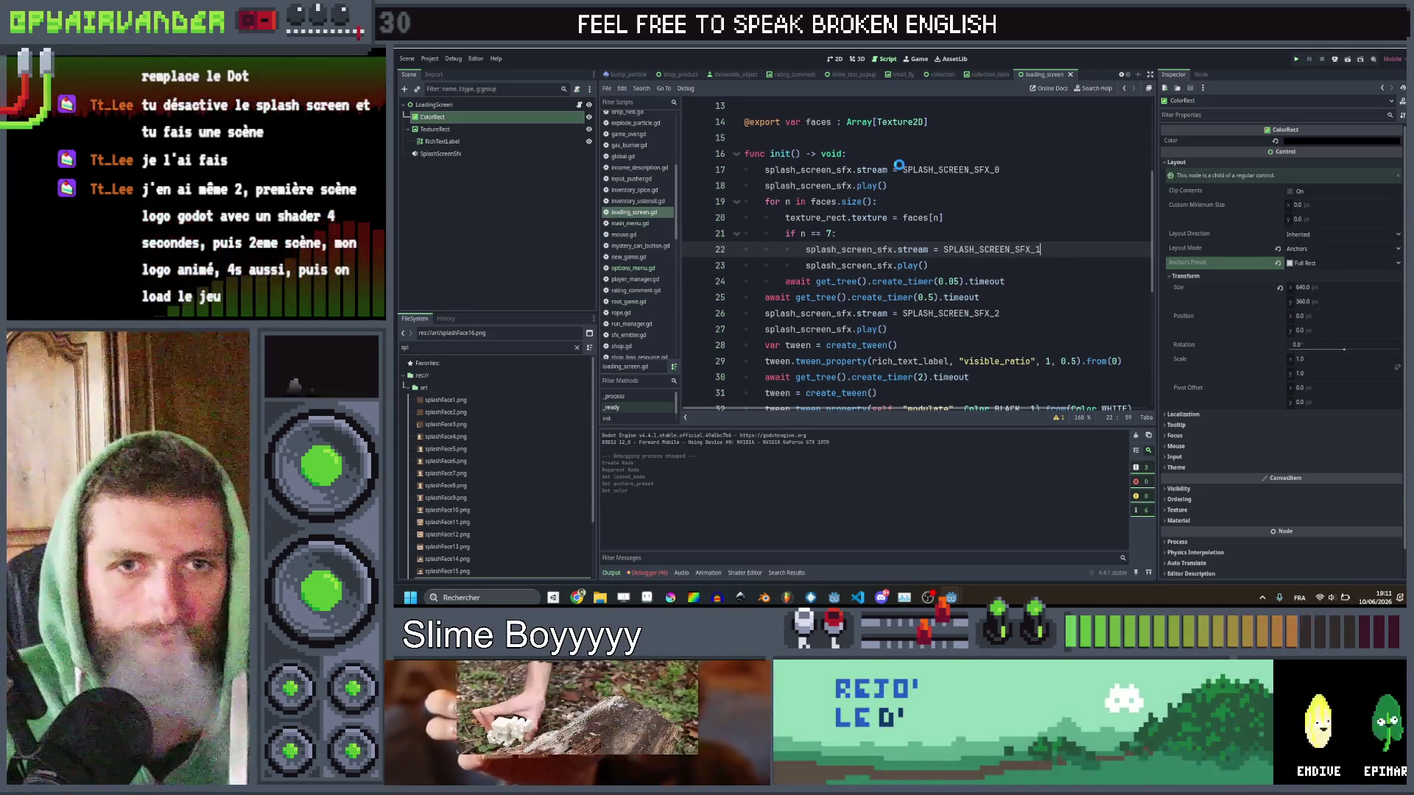
{"action": "key", "text": "F5"}
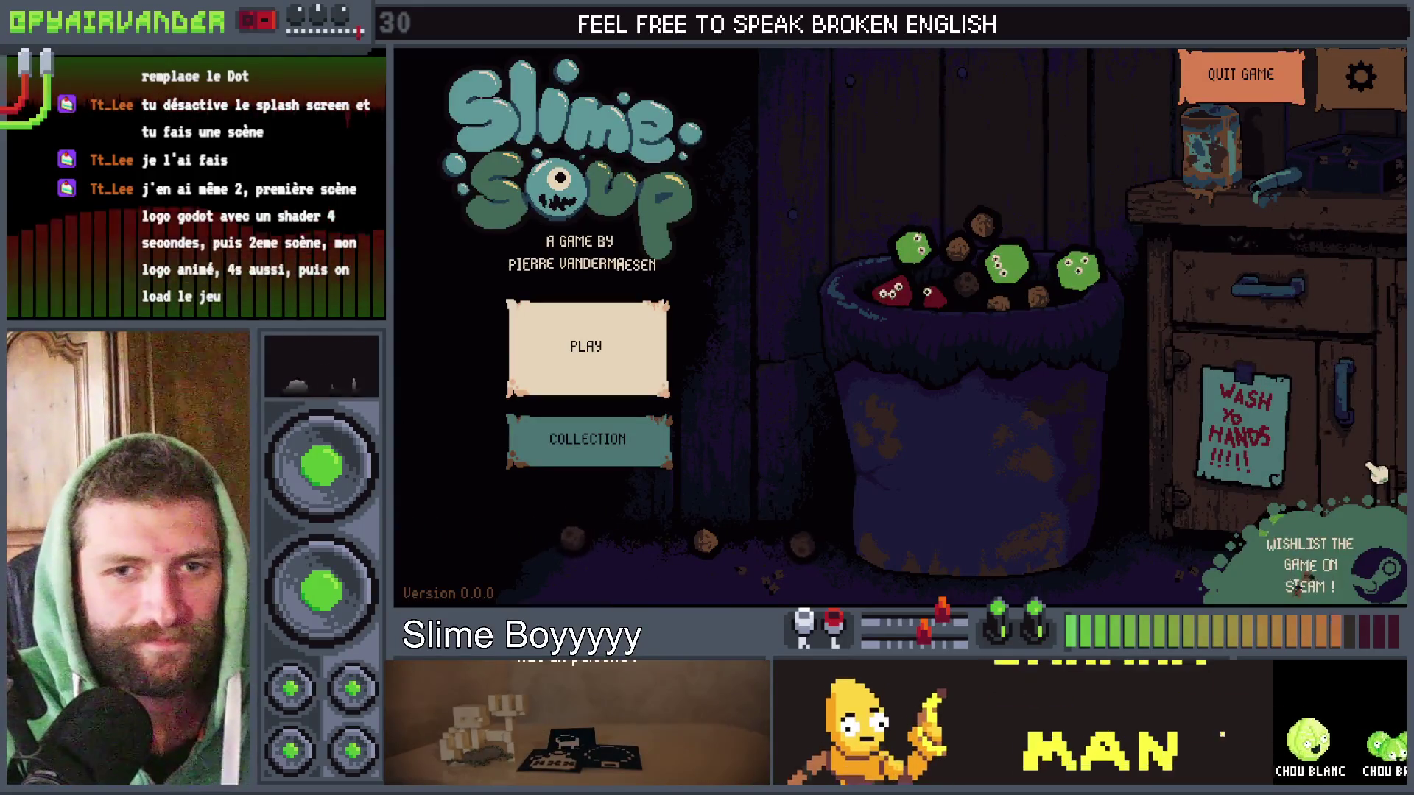
Close the running game and change the line 32 fade duration from 1 to 0.5 seconds.
{"action": "key", "text": "alt+F4"}
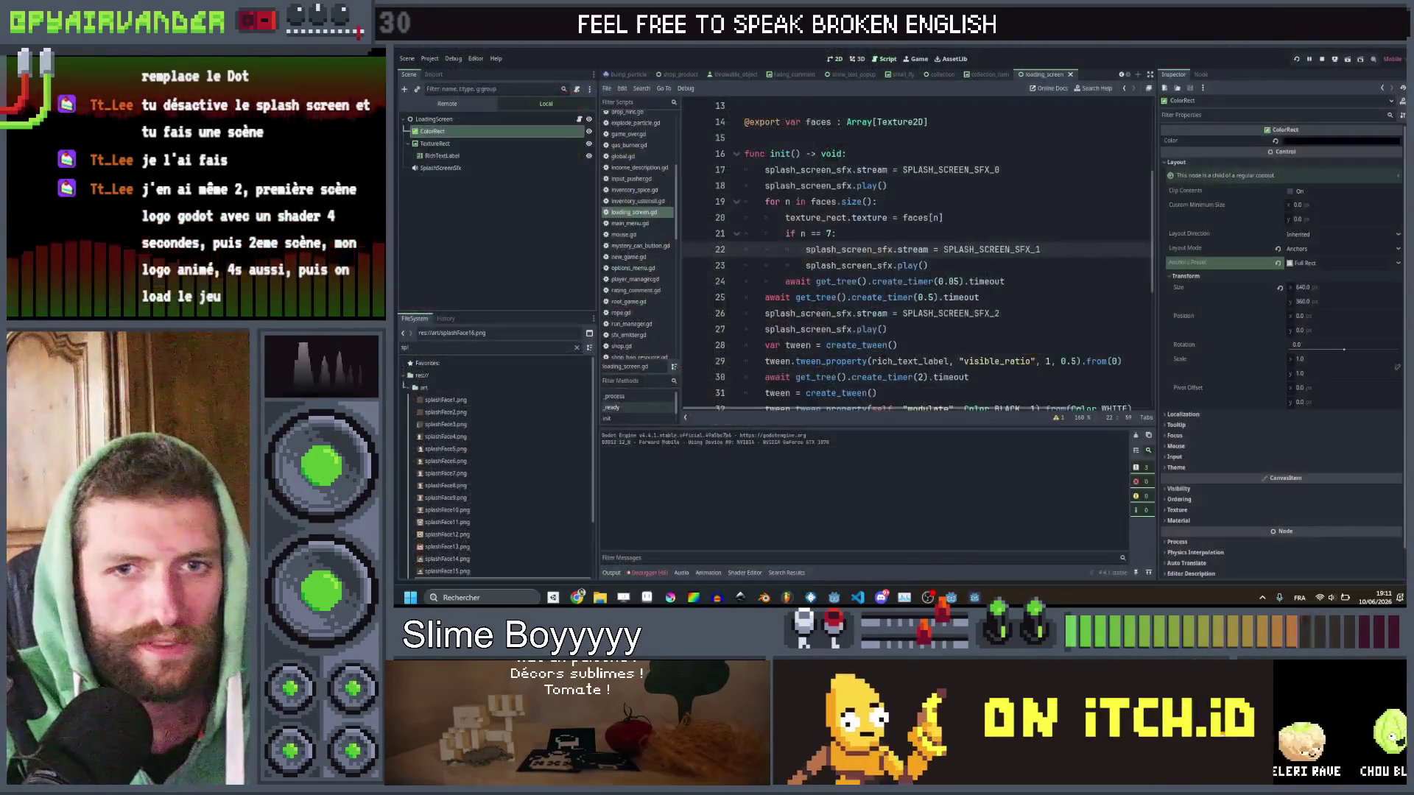
{"action": "scroll", "coordinate": [913, 258], "scroll_direction": "down", "scroll_amount": 3}
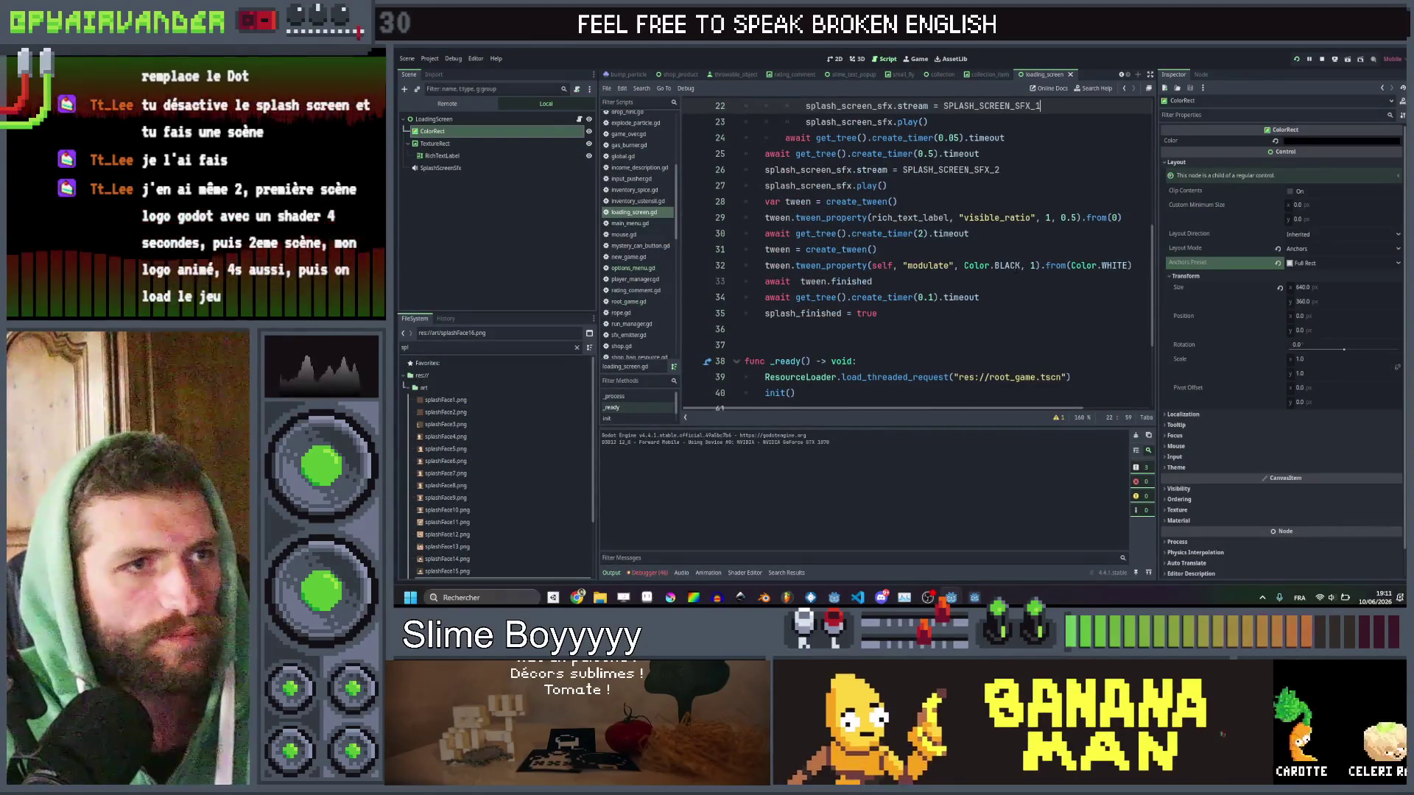
{"action": "left_click", "coordinate": [1032, 265]}
{"action": "key", "text": "Delete"}
{"action": "type", "text": "0.5"}
{"action": "key", "text": "Up"}
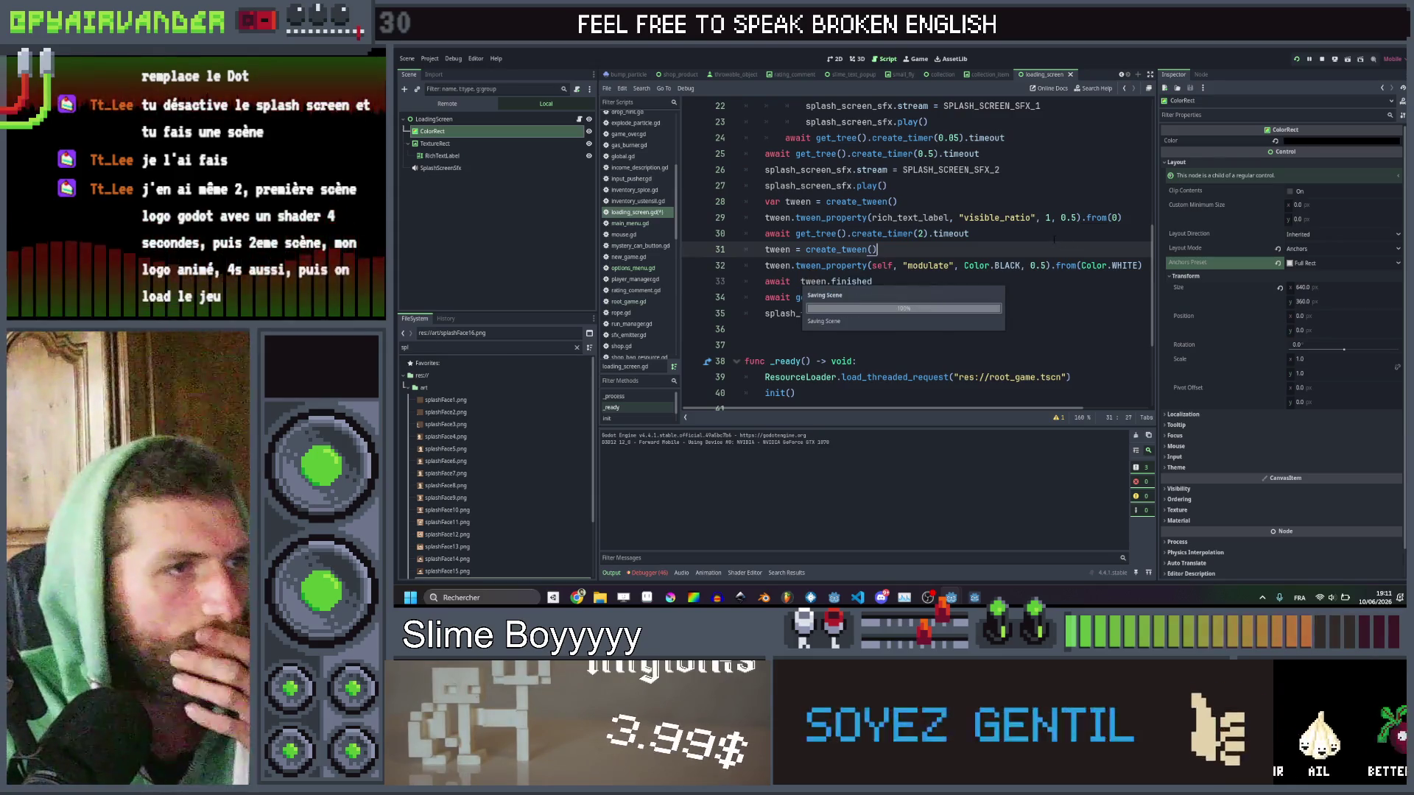
Clear the node selection and open the main_menu.gd script.
{"action": "scroll", "coordinate": [1054, 240], "scroll_direction": "up", "scroll_amount": 6}
{"action": "scroll", "coordinate": [1054, 239], "scroll_direction": "down", "scroll_amount": 3}
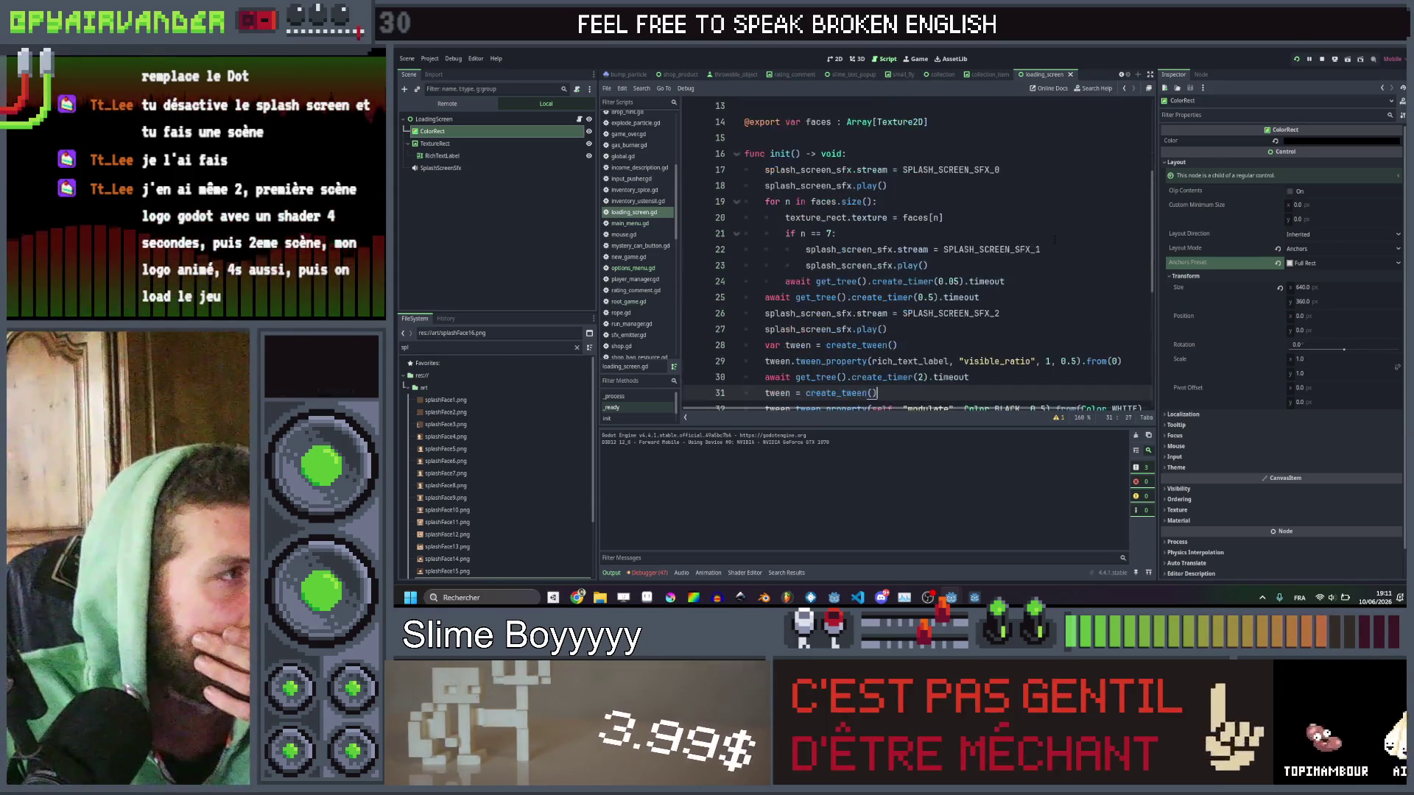
{"action": "left_click", "coordinate": [563, 221]}
{"action": "scroll", "coordinate": [633, 235], "scroll_direction": "up", "scroll_amount": 3}
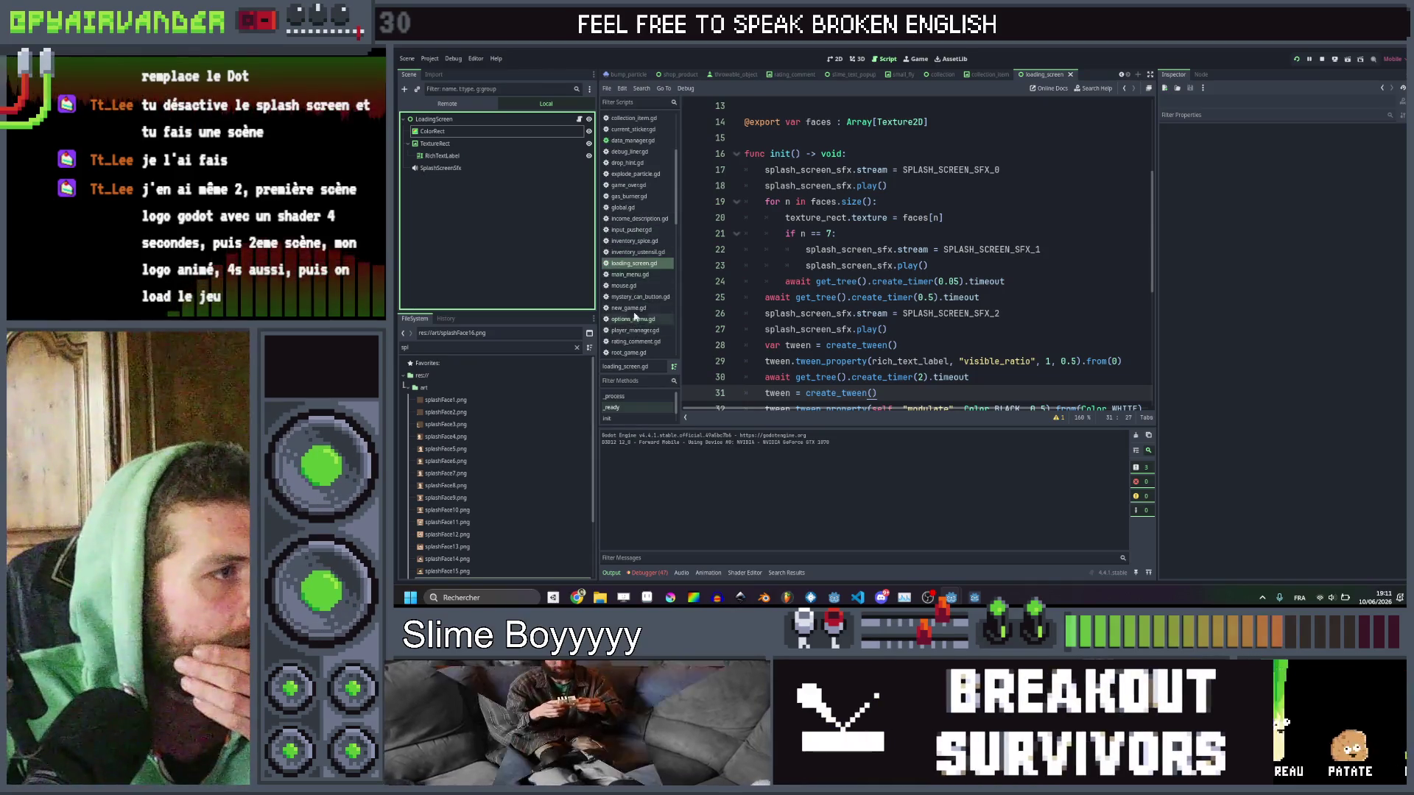
{"action": "left_click", "coordinate": [631, 275]}
Add bump.position.x = -2000 and explode.position.x = -2000 after their add_child calls.
{"action": "scroll", "coordinate": [765, 261], "scroll_direction": "up", "scroll_amount": 15}
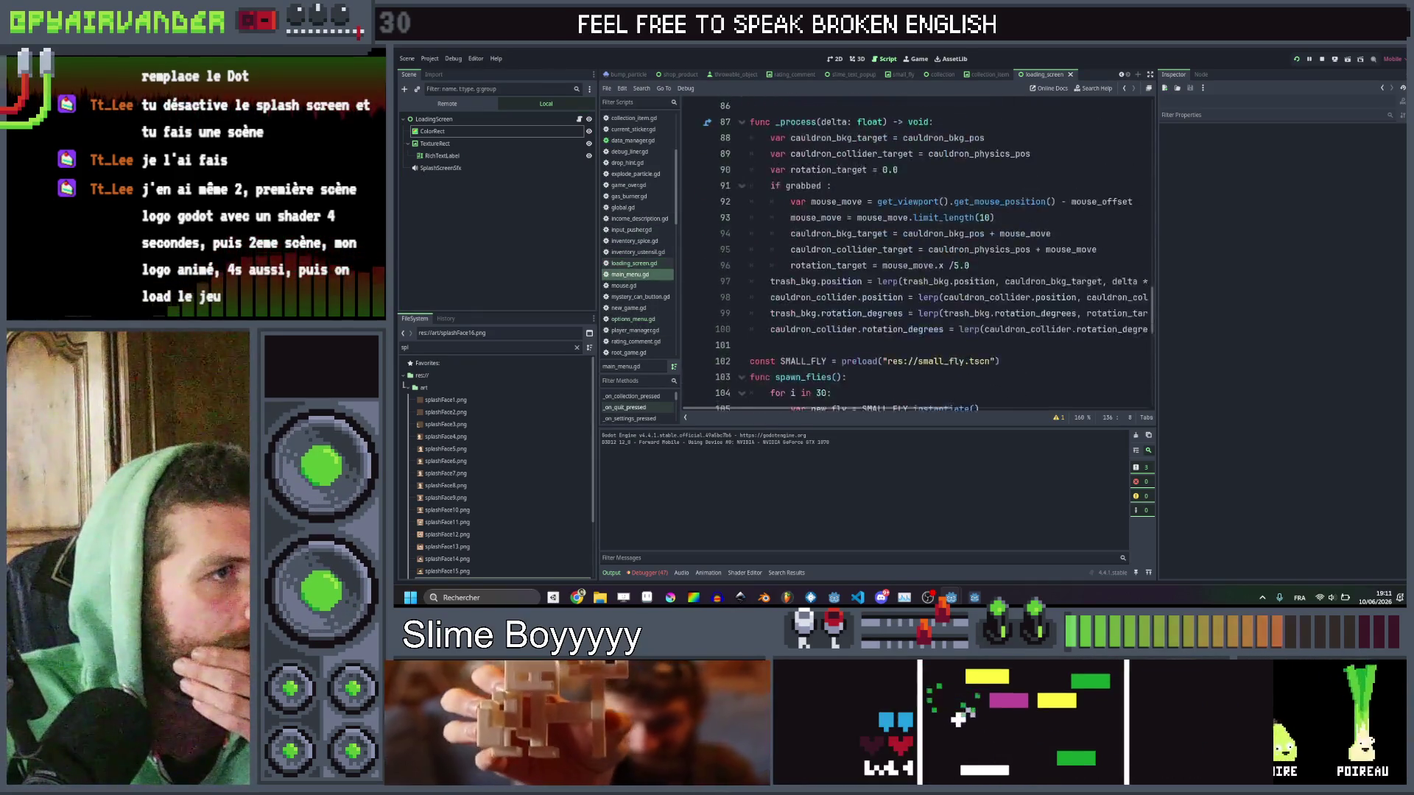
{"action": "scroll", "coordinate": [764, 261], "scroll_direction": "up", "scroll_amount": 16}
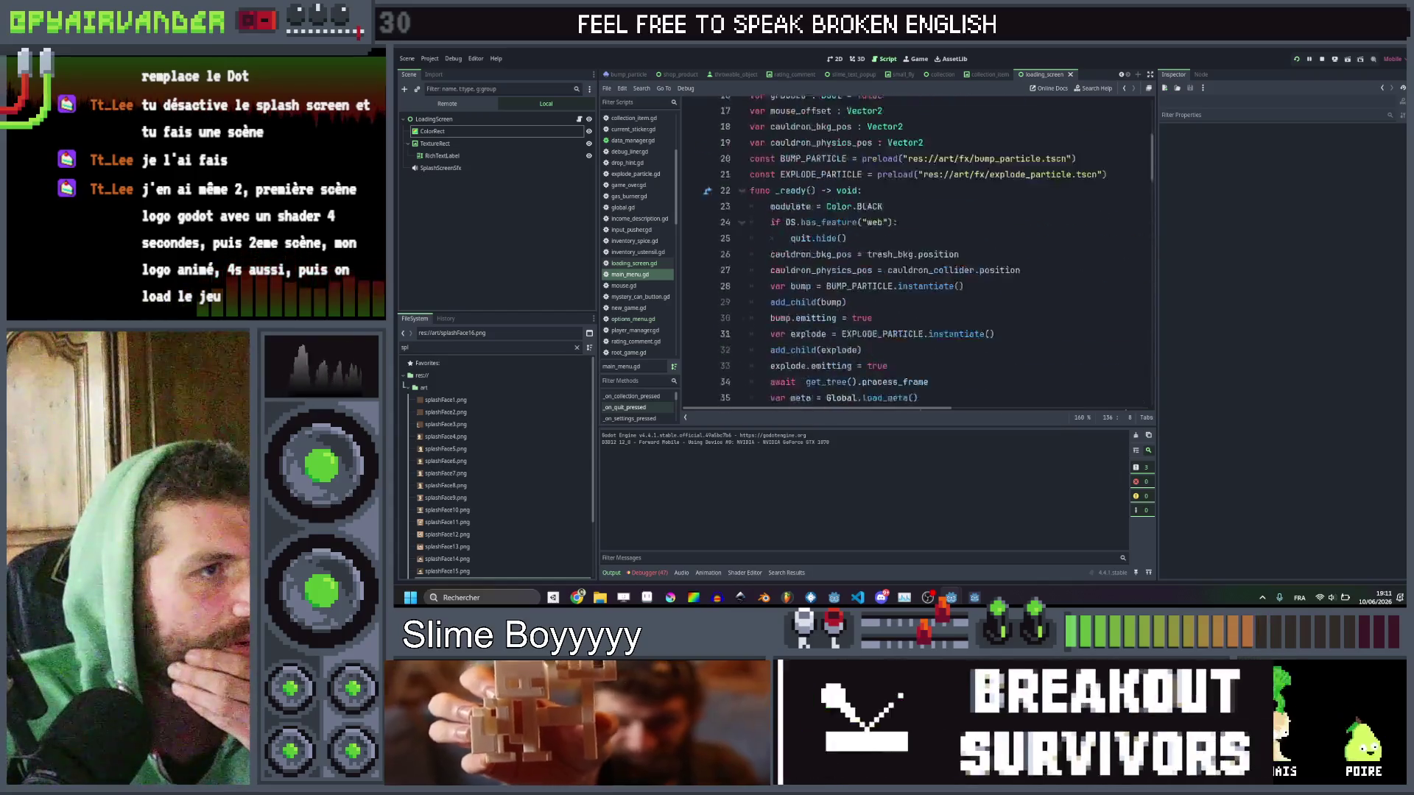
{"action": "scroll", "coordinate": [944, 300], "scroll_direction": "down", "scroll_amount": 3}
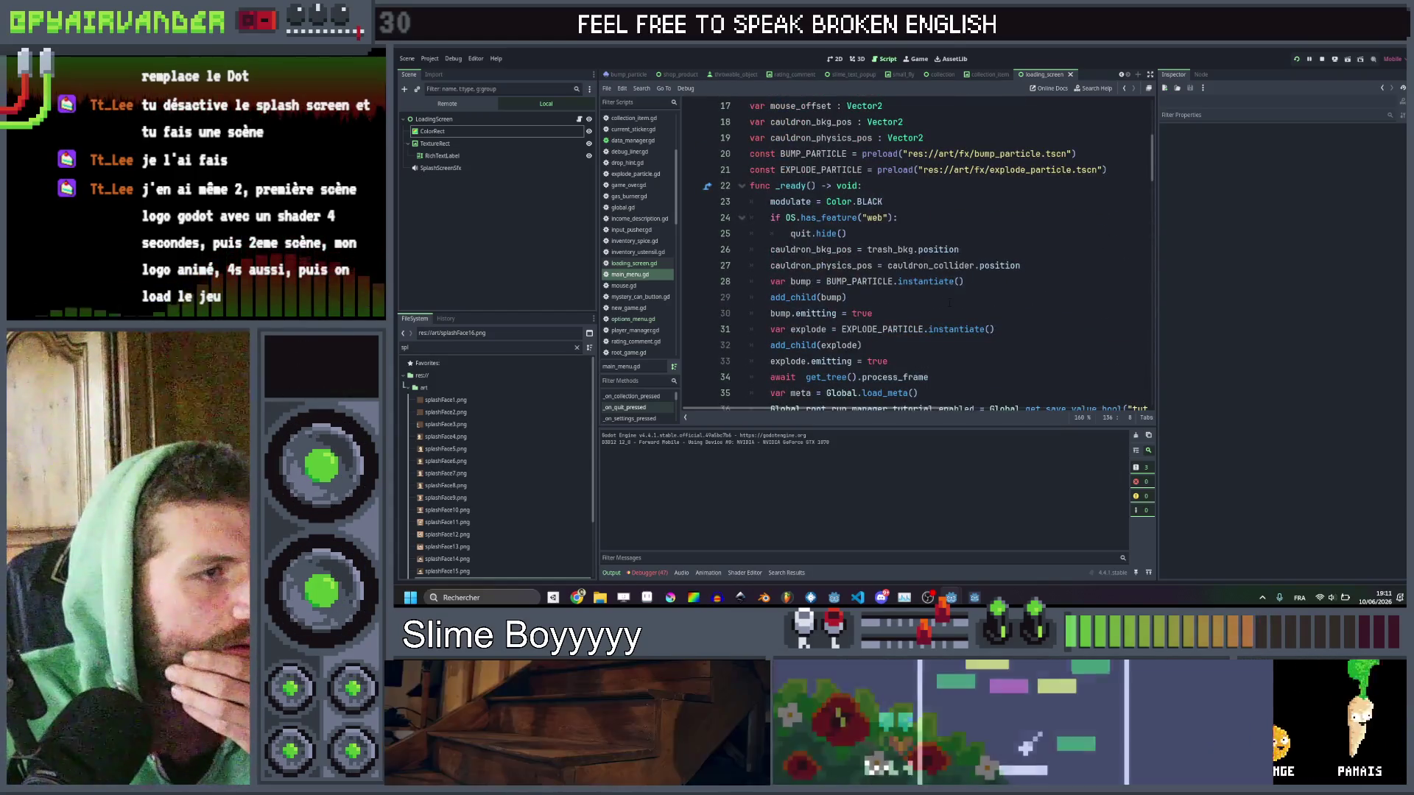
{"action": "key", "text": "Return"}
{"action": "type", "text": "b"}
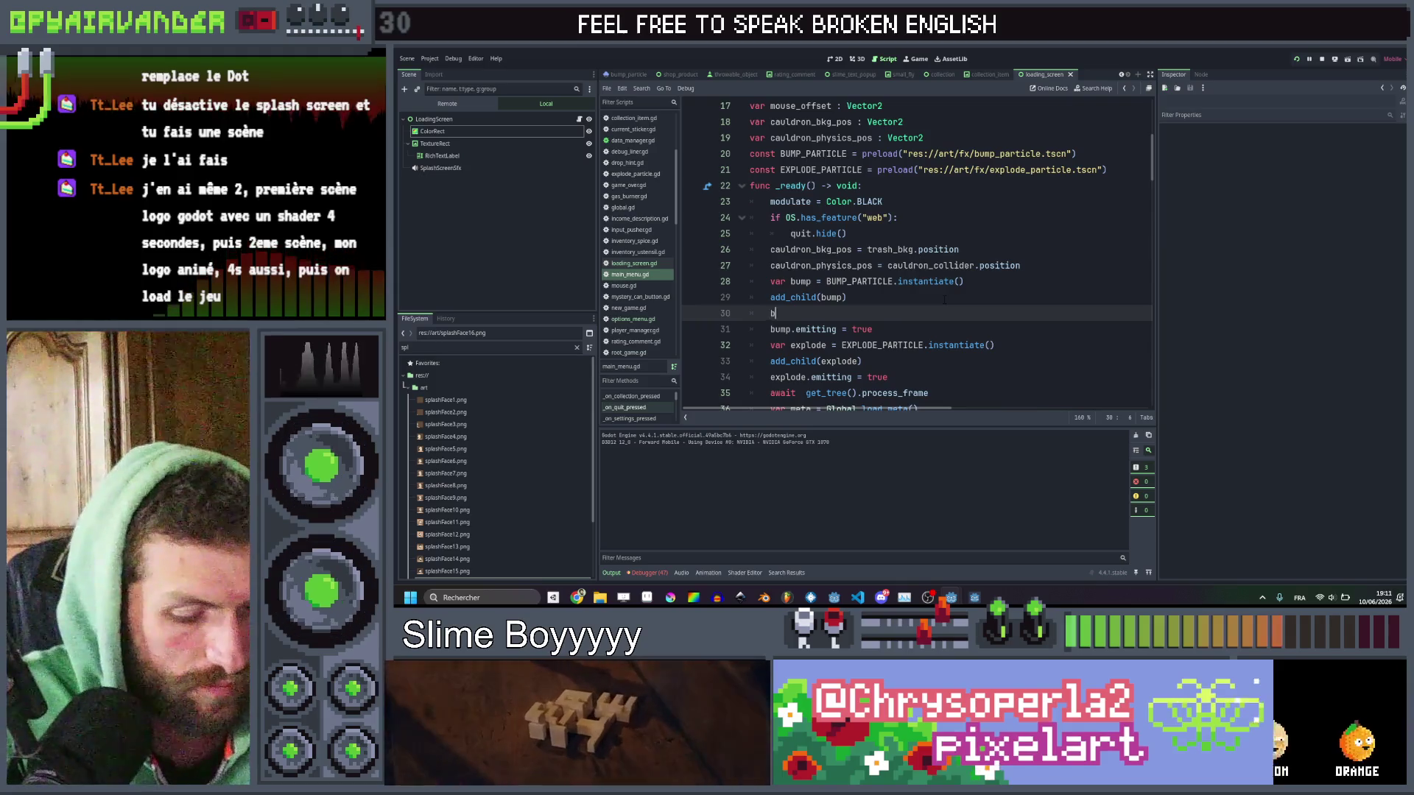
{"action": "type", "text": "ump.po"}
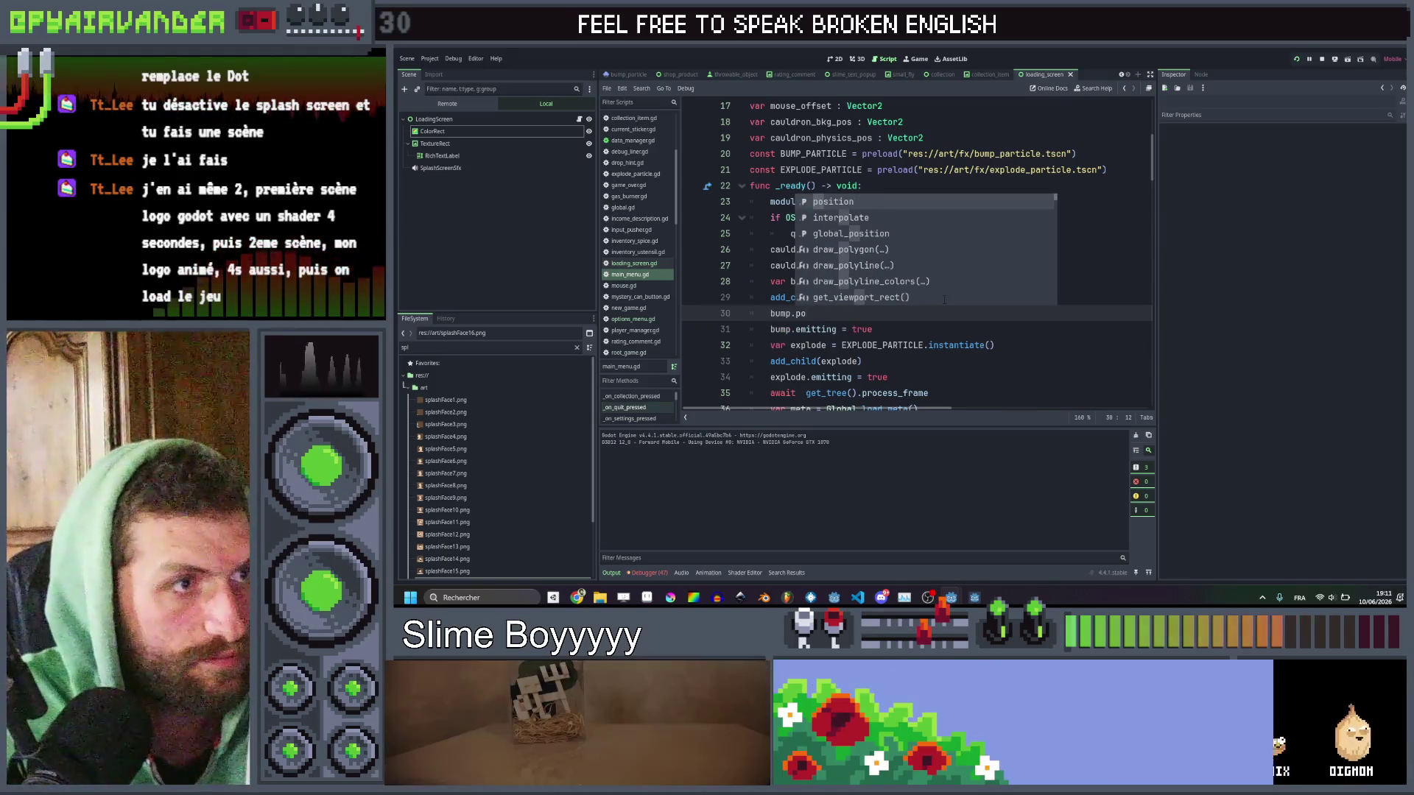
{"action": "type", "text": "sition.x = "}
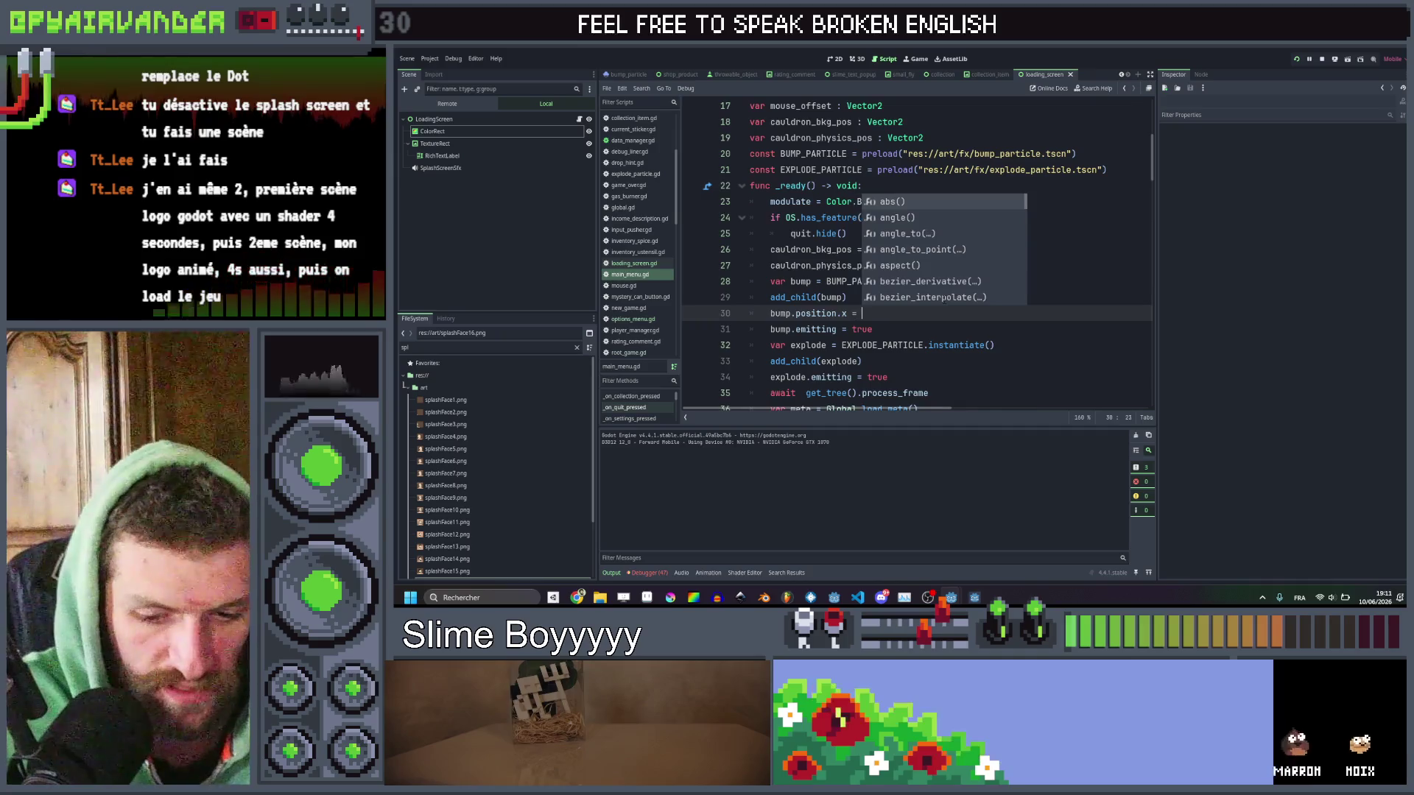
{"action": "type", "text": "-2000"}
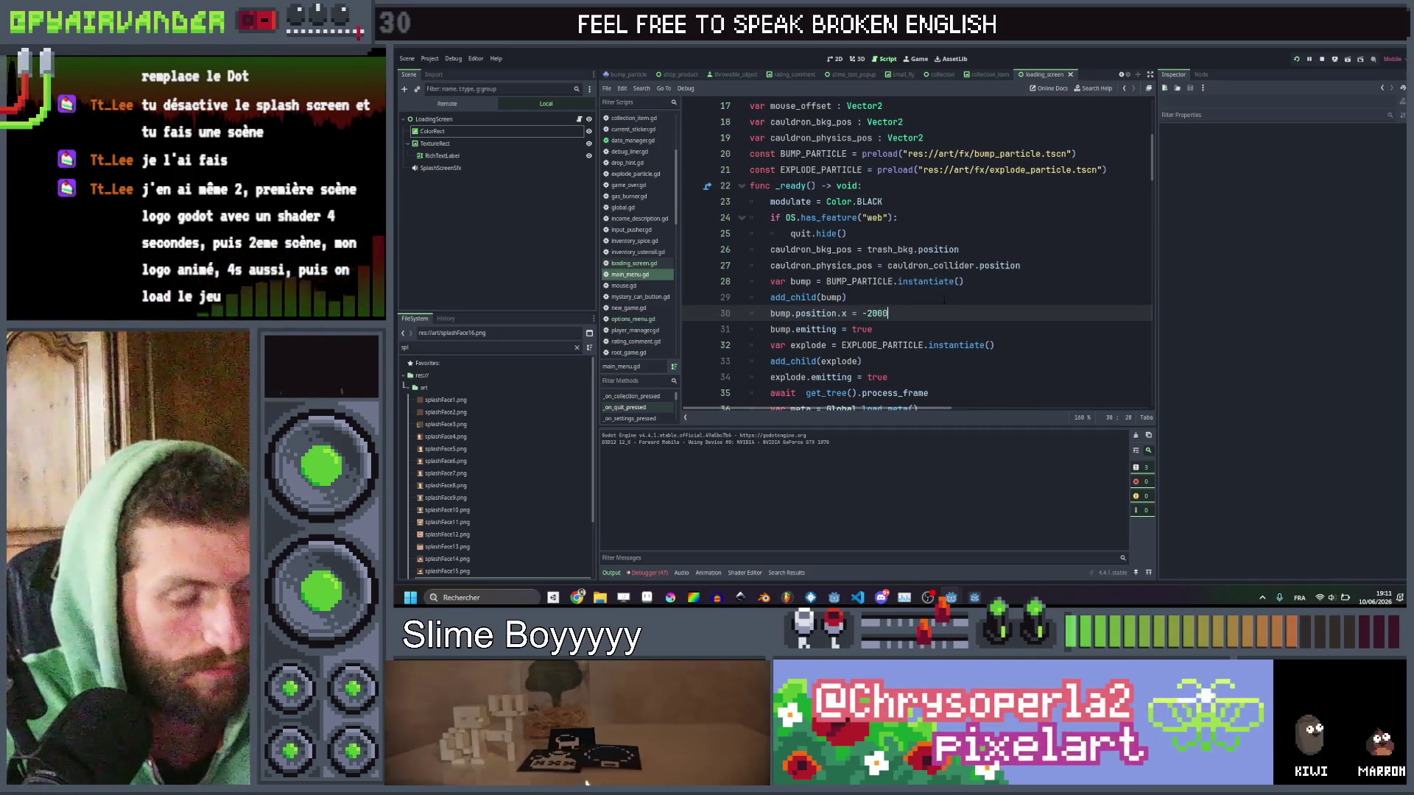
{"action": "key", "text": "Down"}
{"action": "key", "text": "Down"}
{"action": "key", "text": "Down"}
{"action": "type", "text": "bump.position.x = -2000"}
{"action": "double_click", "coordinate": [779, 345]}
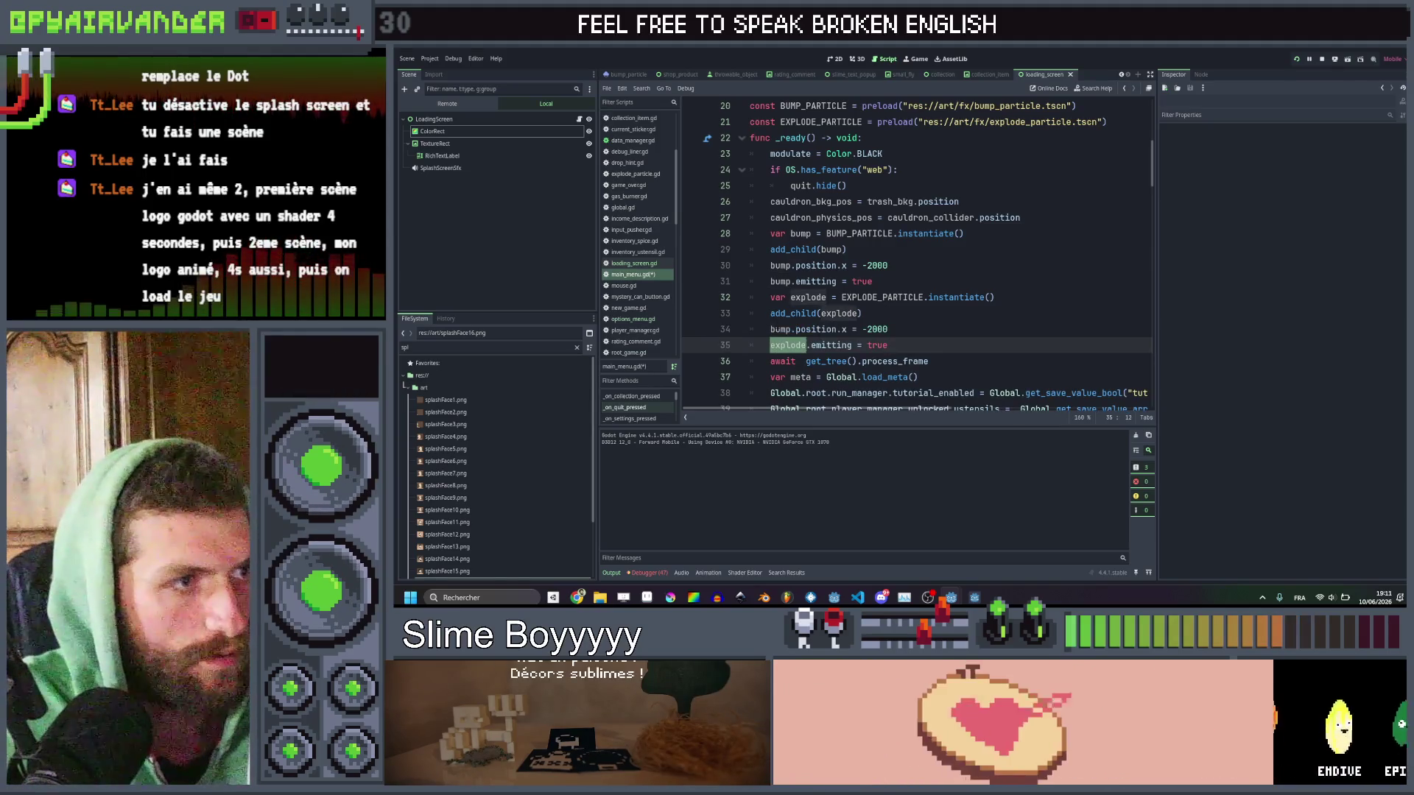
{"action": "left_click", "coordinate": [775, 330]}
{"action": "double_click", "coordinate": [779, 330]}
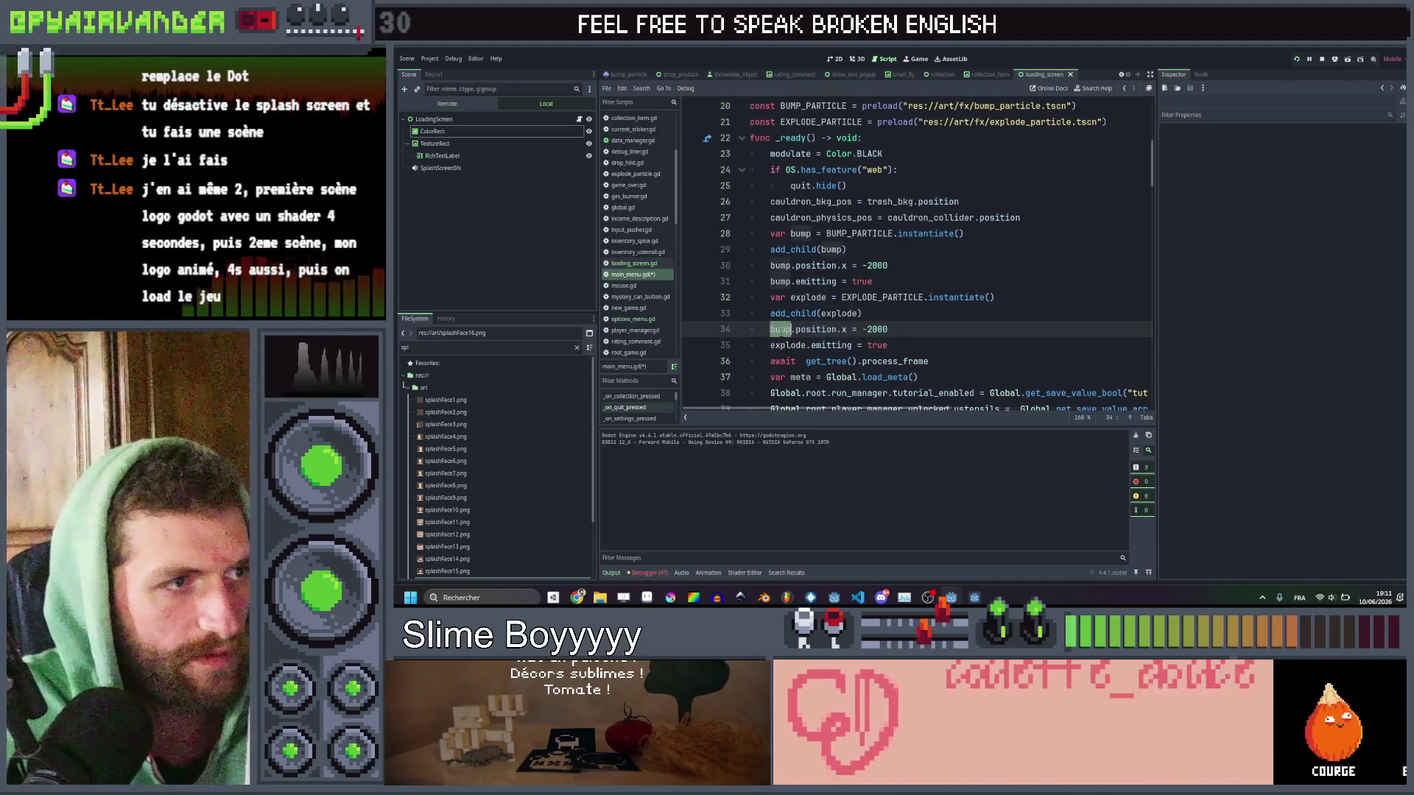
{"action": "type", "text": "explode"}
{"action": "left_click", "coordinate": [926, 312]}
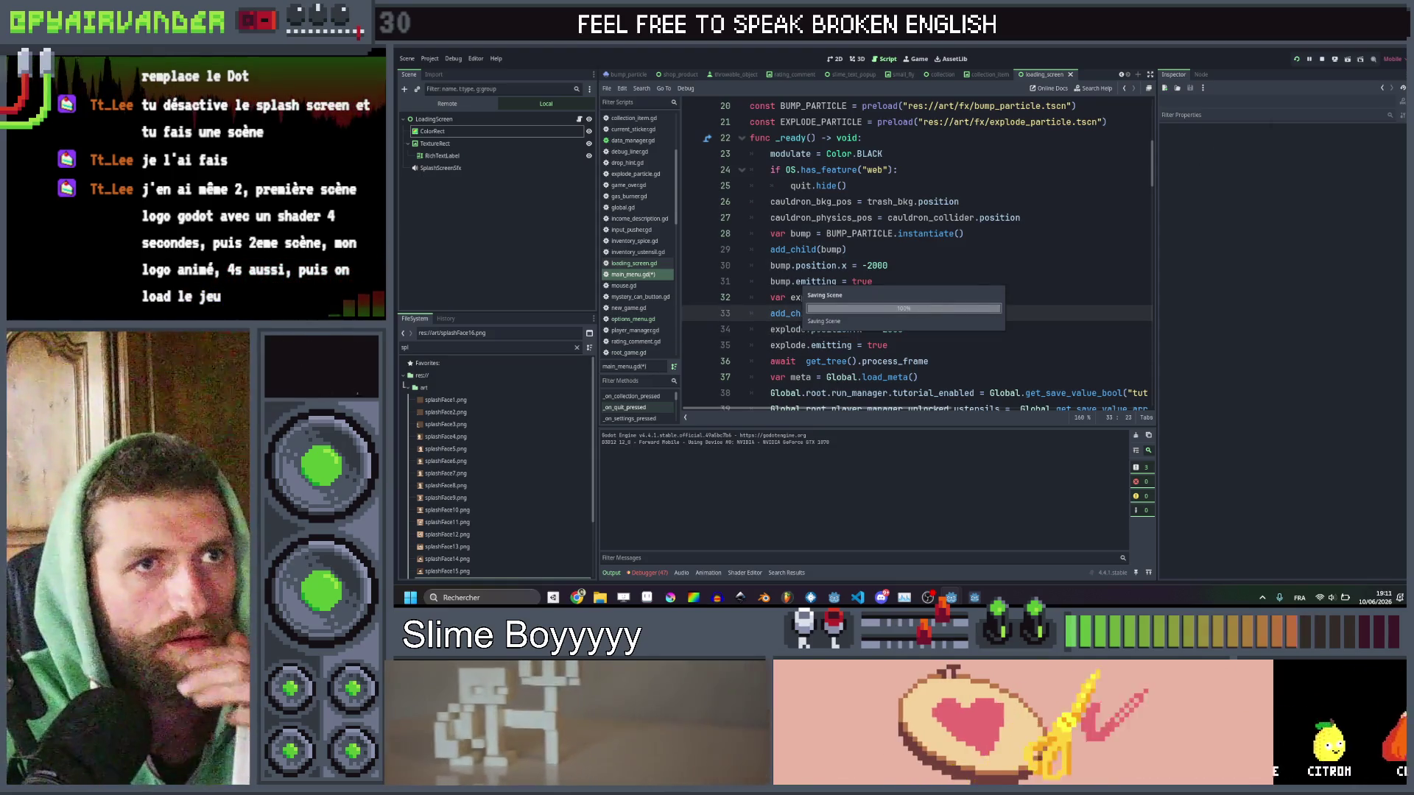
Run the game to test the updated menu, then close it.
{"action": "left_click", "coordinate": [1298, 63]}
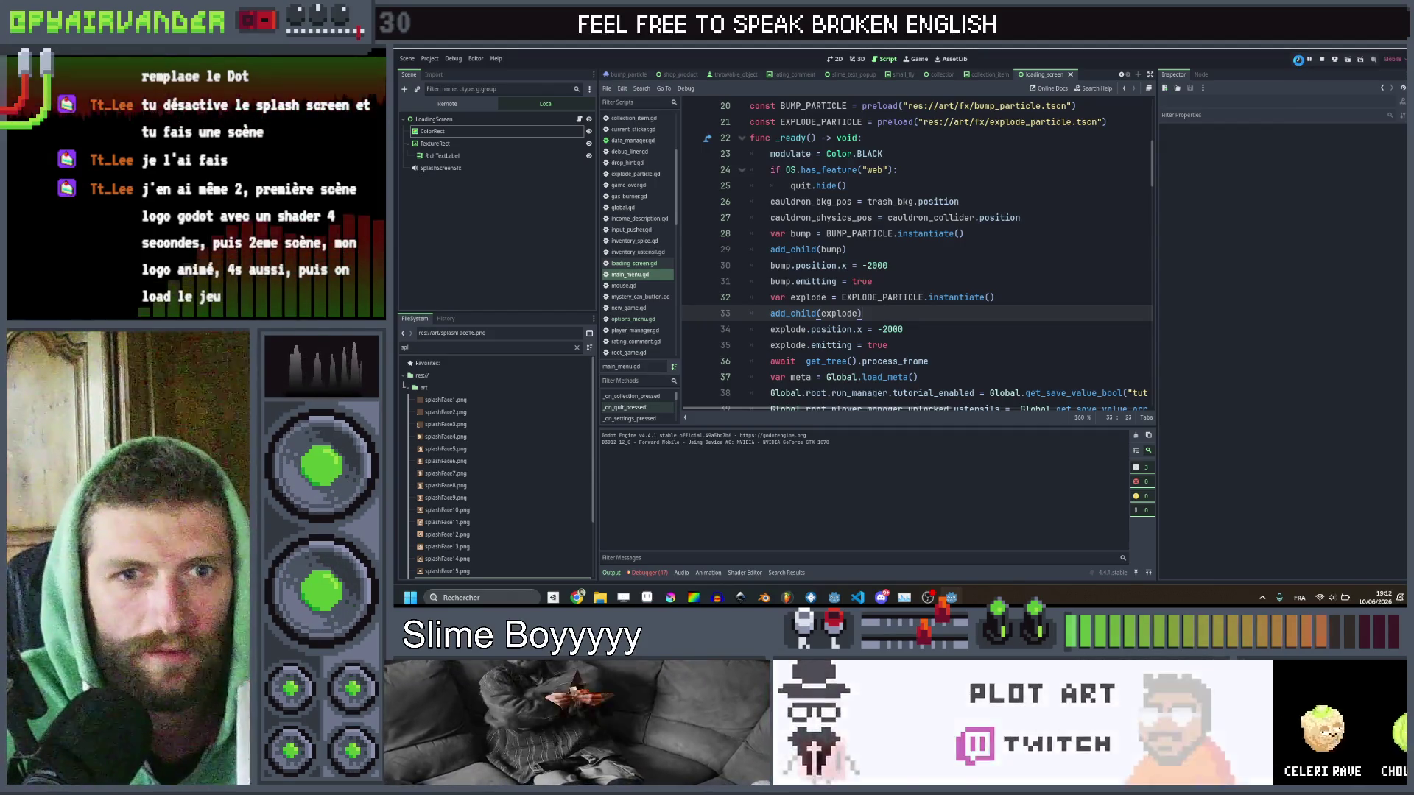
{"action": "left_click", "coordinate": [1296, 58]}
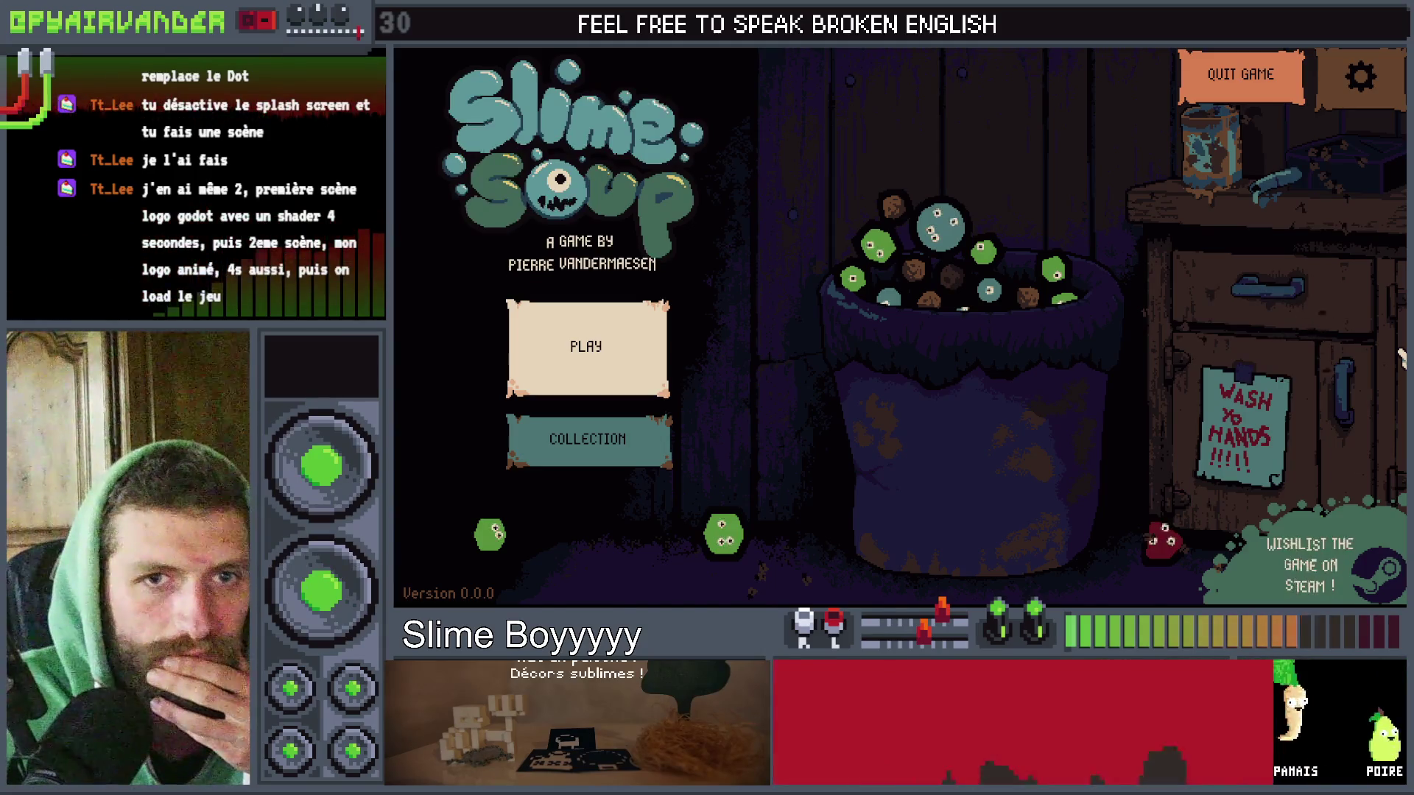
{"action": "key", "text": "alt+F4"}
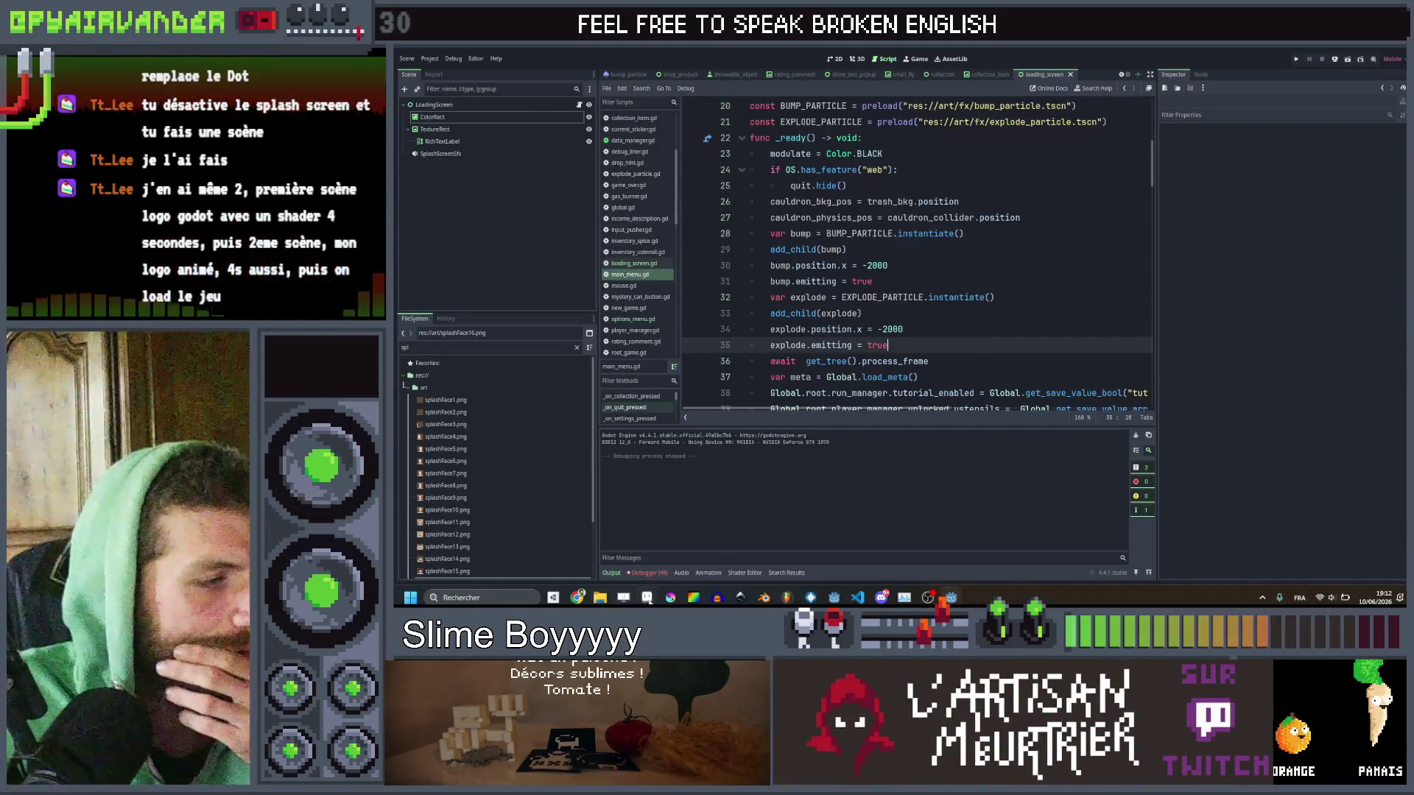
{"action": "key", "text": "alt+Tab"}
Open bootSplash.aseprite from Godot's FileSystem dock in Aseprite.
{"action": "mouse_move", "coordinate": [951, 598]}
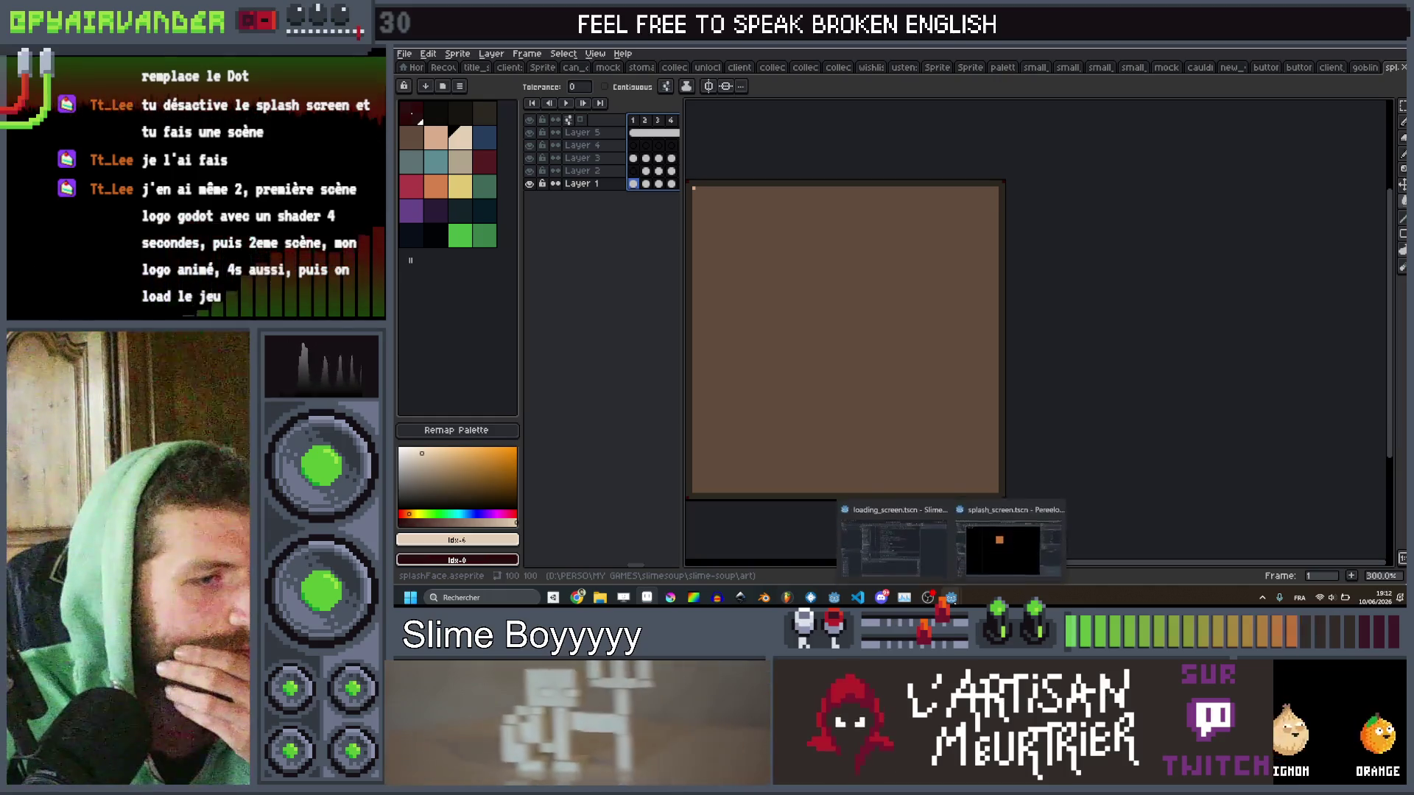
{"action": "mouse_move", "coordinate": [1008, 536]}
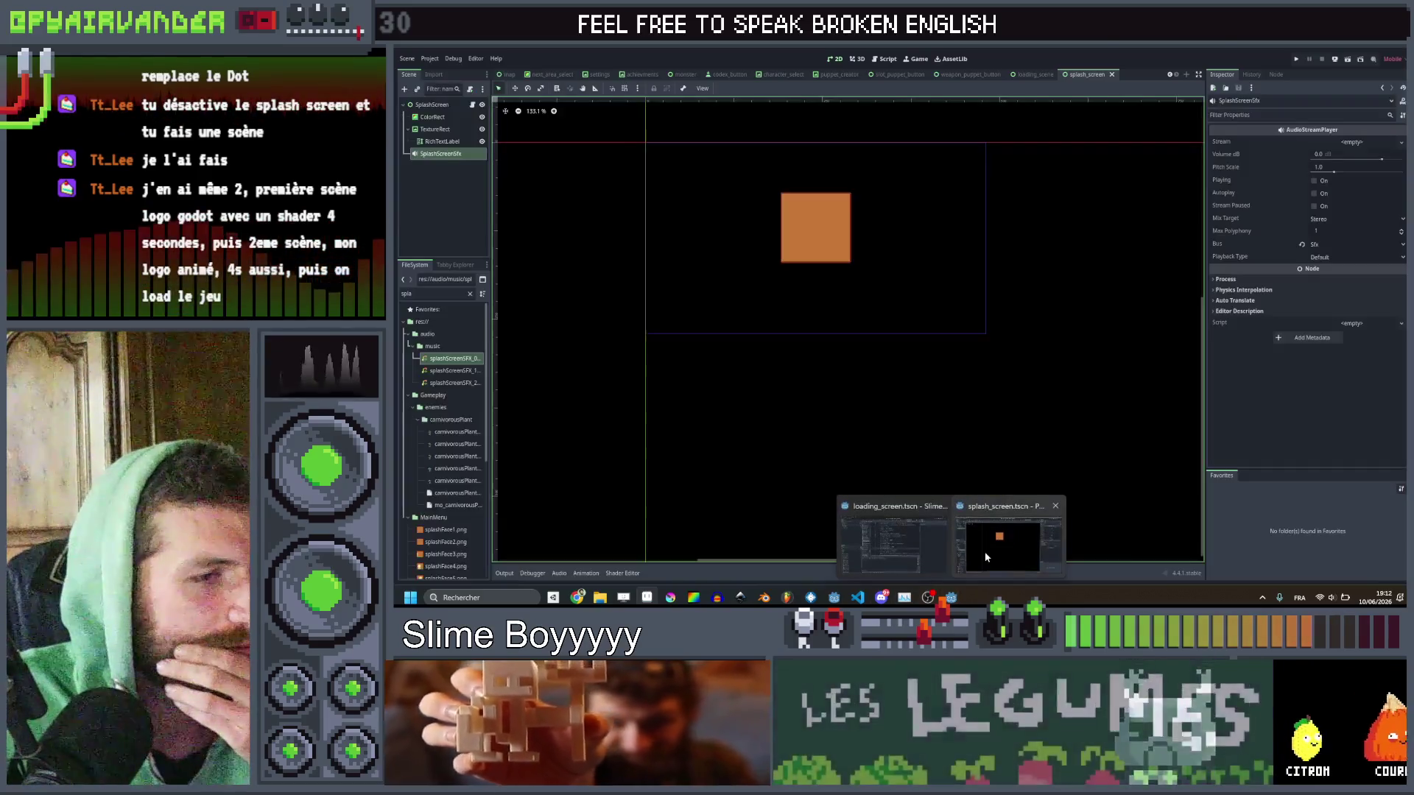
{"action": "left_click", "coordinate": [984, 550]}
{"action": "scroll", "coordinate": [424, 353], "scroll_direction": "down", "scroll_amount": 5}
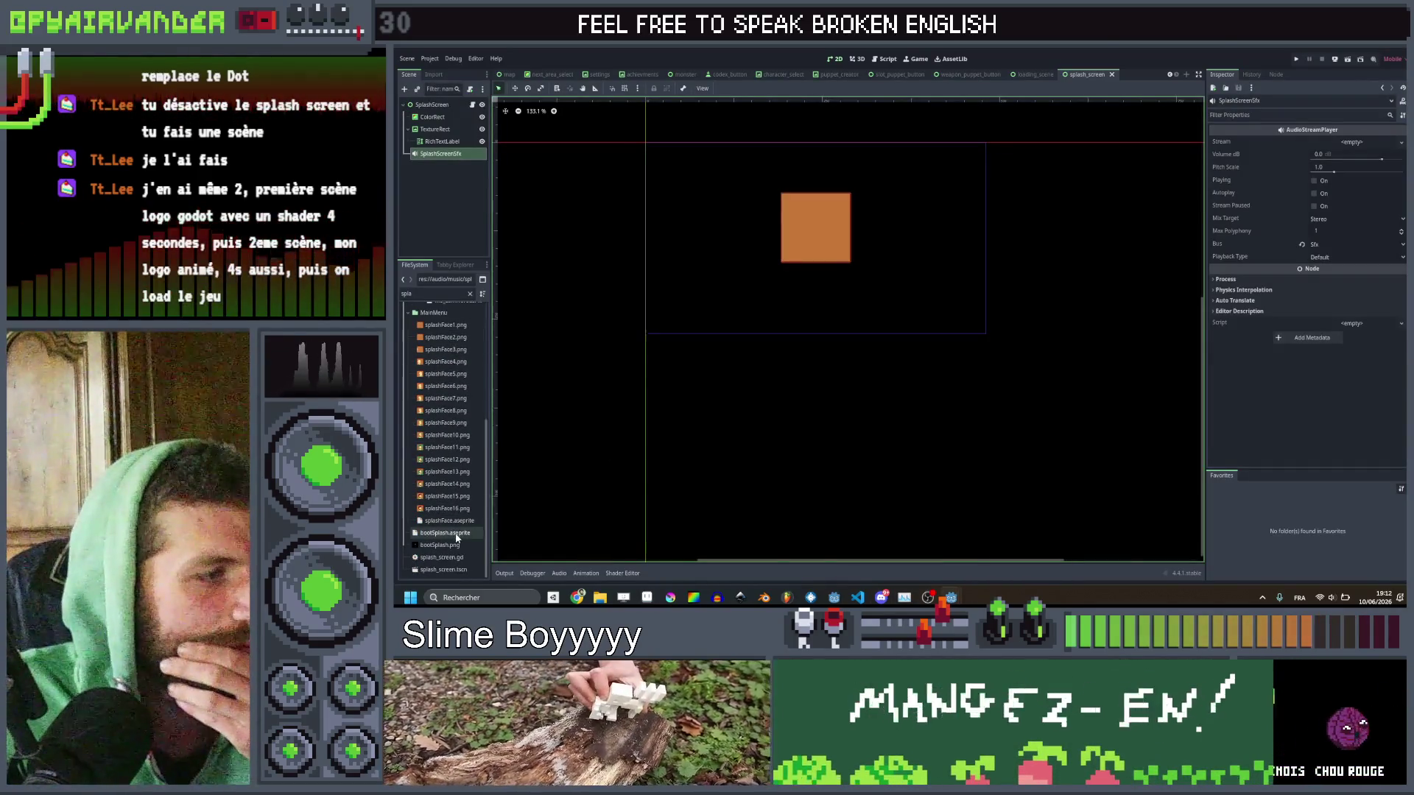
{"action": "left_click", "coordinate": [455, 536]}
{"action": "double_click", "coordinate": [456, 535]}
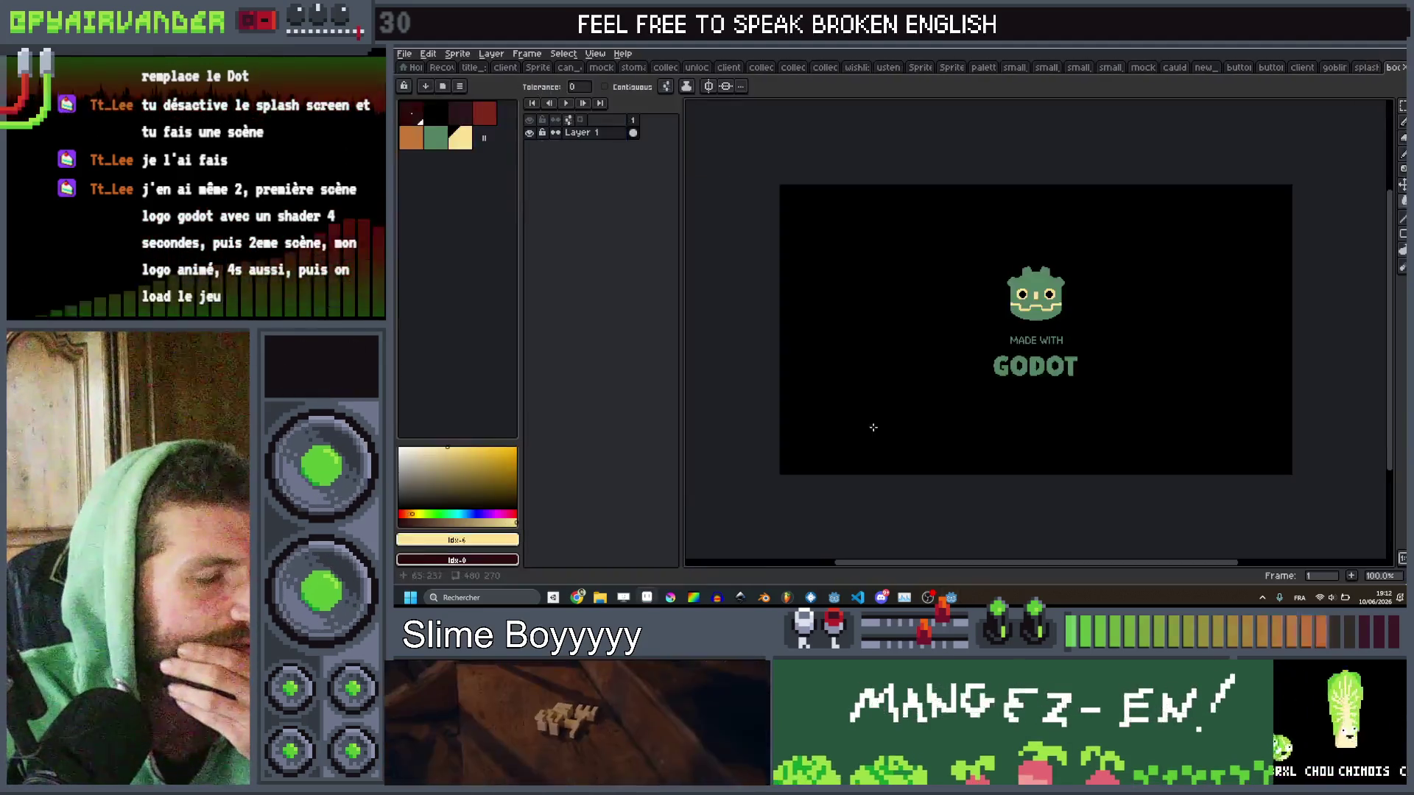
{"action": "scroll", "coordinate": [999, 285], "scroll_direction": "up", "scroll_amount": 2}
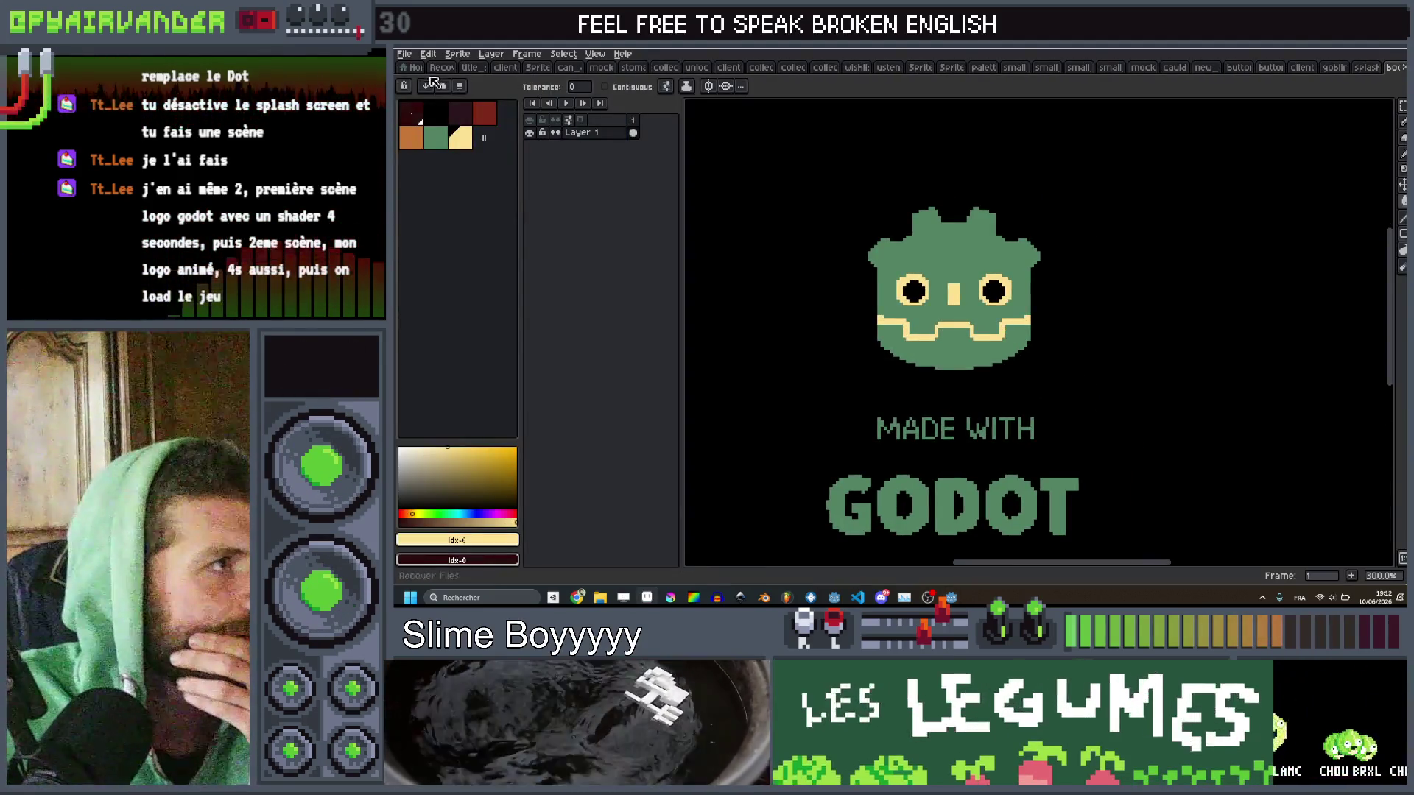
Bring up the palette options menu.
{"action": "left_click", "coordinate": [443, 86]}
{"action": "left_click", "coordinate": [459, 86]}
{"action": "left_click", "coordinate": [459, 86]}
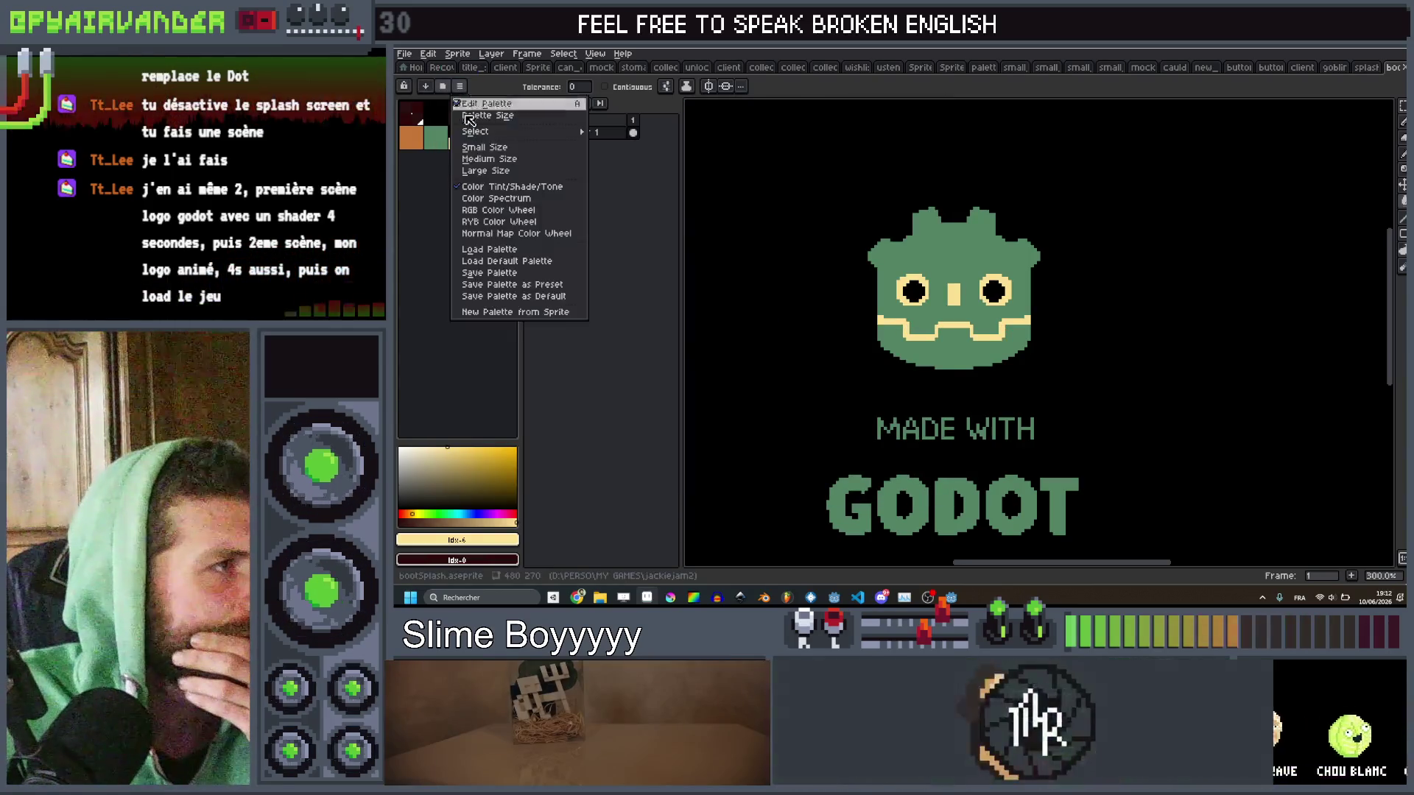
Load the default palette, turning the logo beige, and bring the GODOT text into view.
{"action": "left_click", "coordinate": [526, 268]}
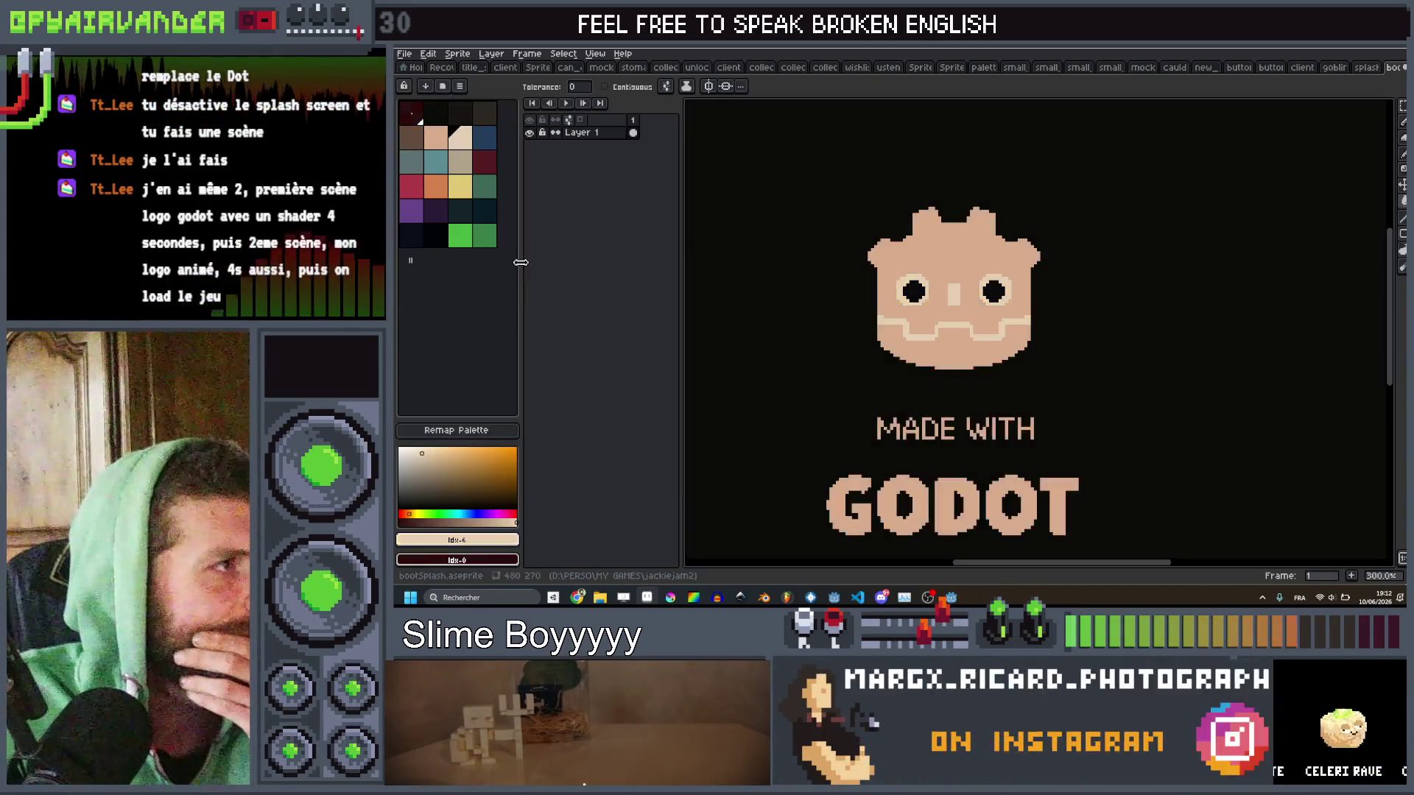
{"action": "scroll", "coordinate": [869, 269], "scroll_direction": "down", "scroll_amount": 4}
{"action": "scroll", "coordinate": [870, 270], "scroll_direction": "up", "scroll_amount": 5}
{"action": "left_click_drag", "start_coordinate": [870, 270], "coordinate": [963, 244]}
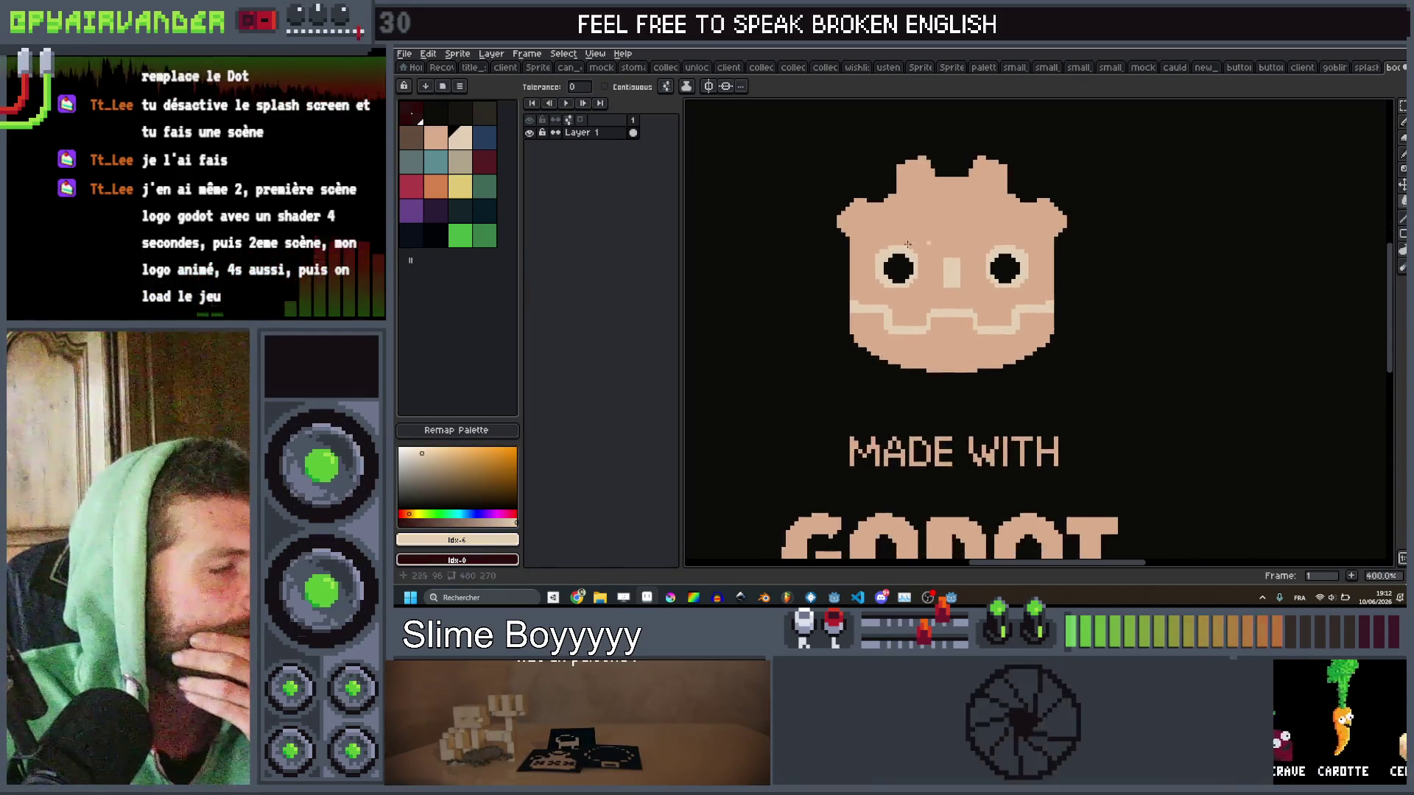
Bucket-fill the logo and MADE WITH GODOT text with the teal swatch.
{"action": "key", "text": "0"}
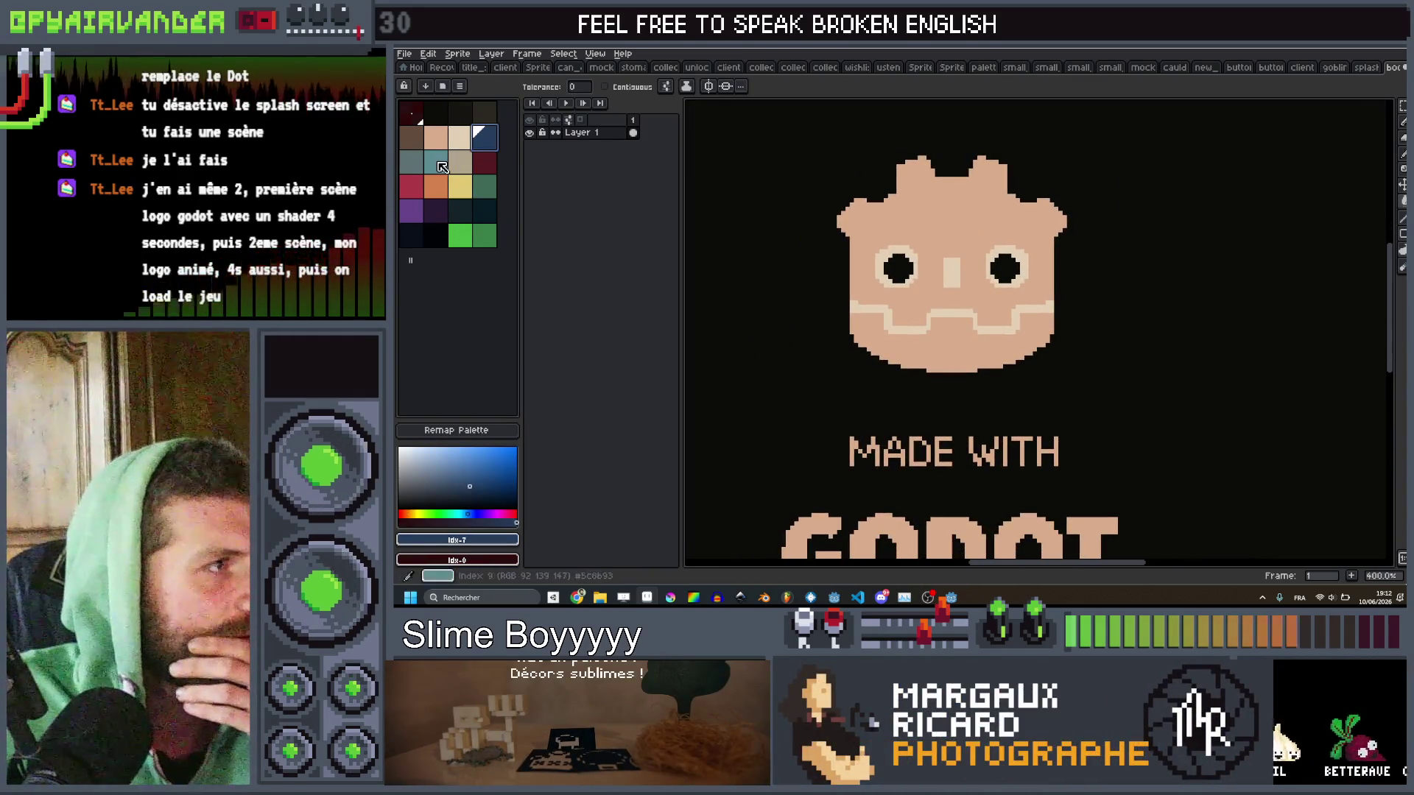
{"action": "left_click", "coordinate": [440, 164]}
{"action": "left_click", "coordinate": [950, 234]}
{"action": "scroll", "coordinate": [950, 234], "scroll_direction": "down", "scroll_amount": 3}
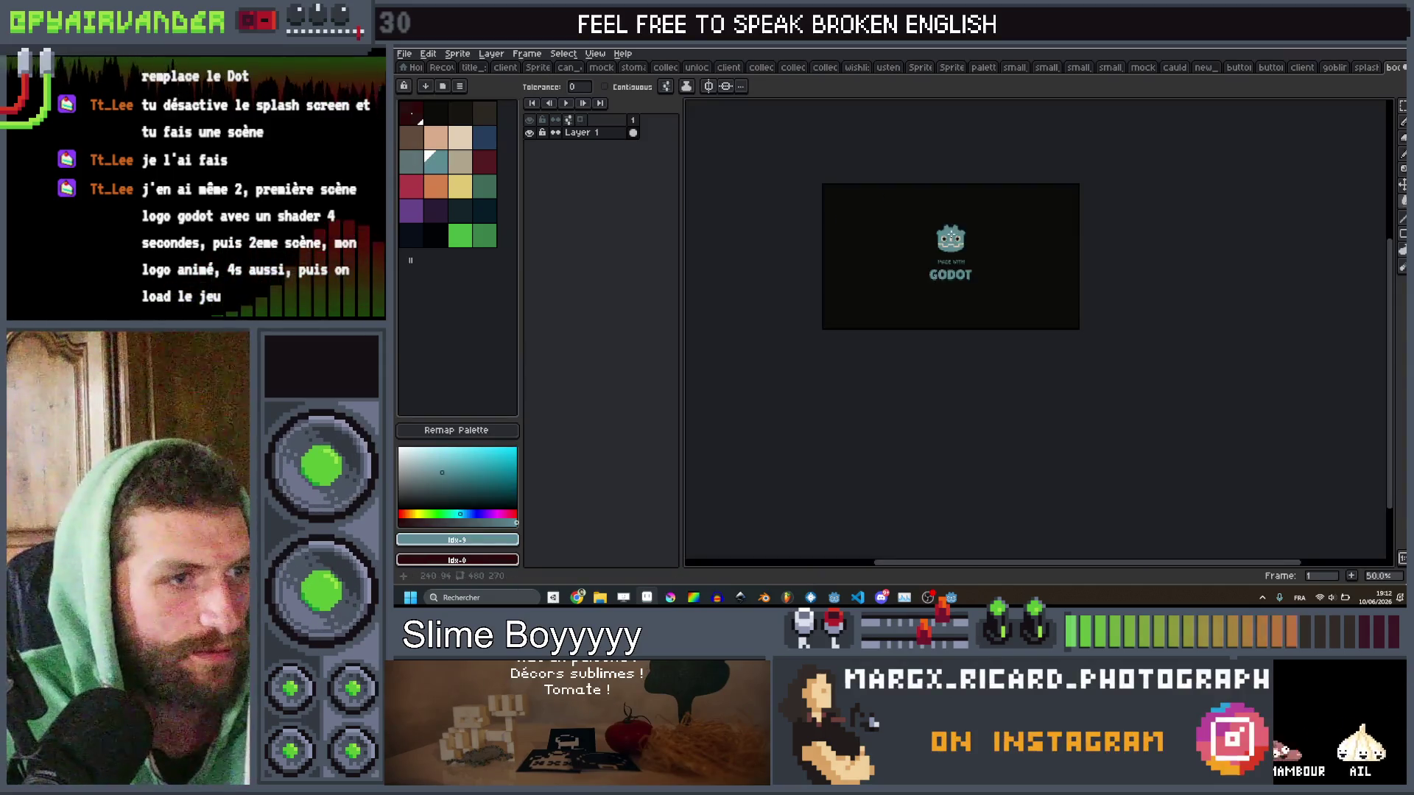
{"action": "scroll", "coordinate": [972, 234], "scroll_direction": "up", "scroll_amount": 2}
{"action": "scroll", "coordinate": [987, 234], "scroll_direction": "down", "scroll_amount": 1}
{"action": "scroll", "coordinate": [991, 235], "scroll_direction": "up", "scroll_amount": 1}
{"action": "left_click_drag", "start_coordinate": [990, 234], "coordinate": [1031, 236]}
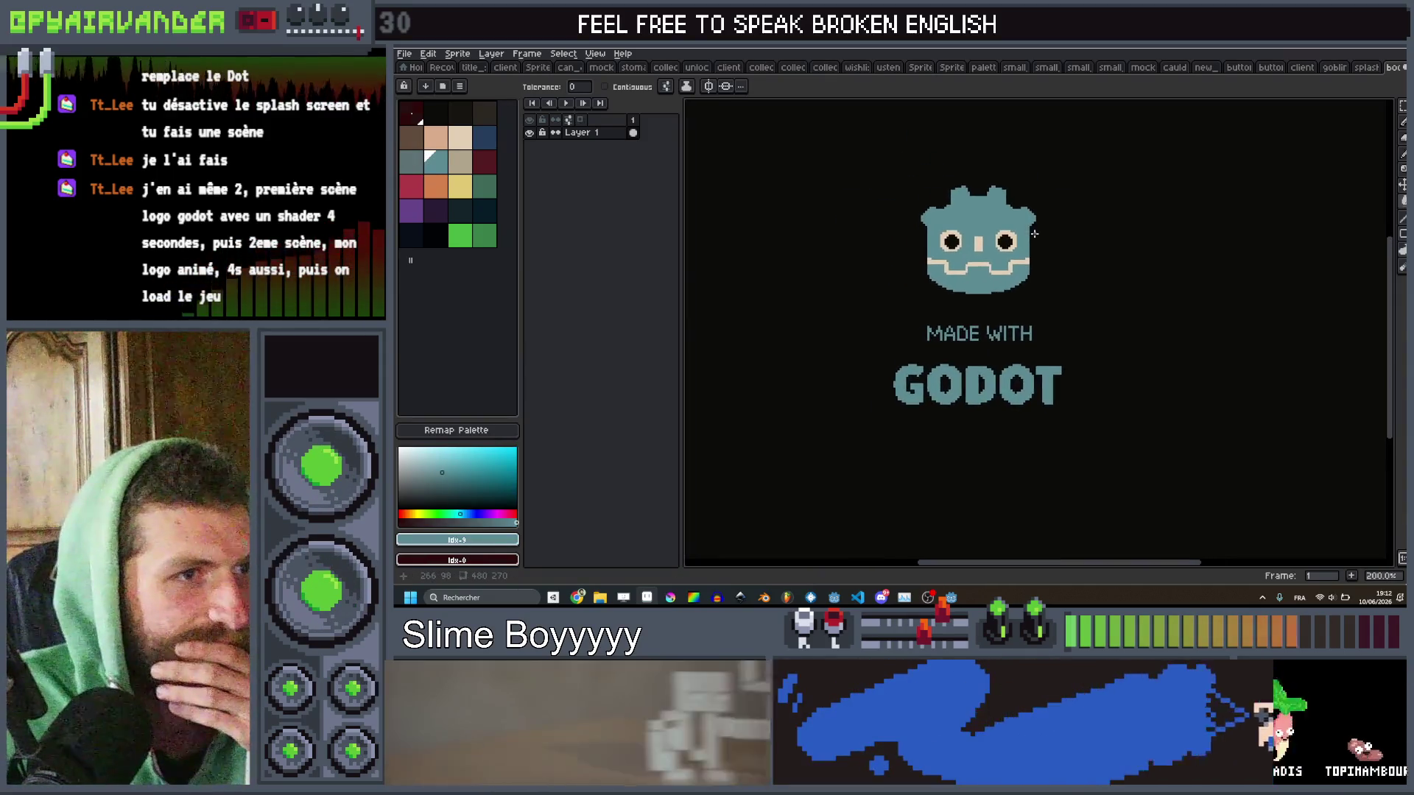
{"action": "scroll", "coordinate": [1038, 239], "scroll_direction": "down", "scroll_amount": 1}
{"action": "scroll", "coordinate": [1053, 241], "scroll_direction": "up", "scroll_amount": 1}
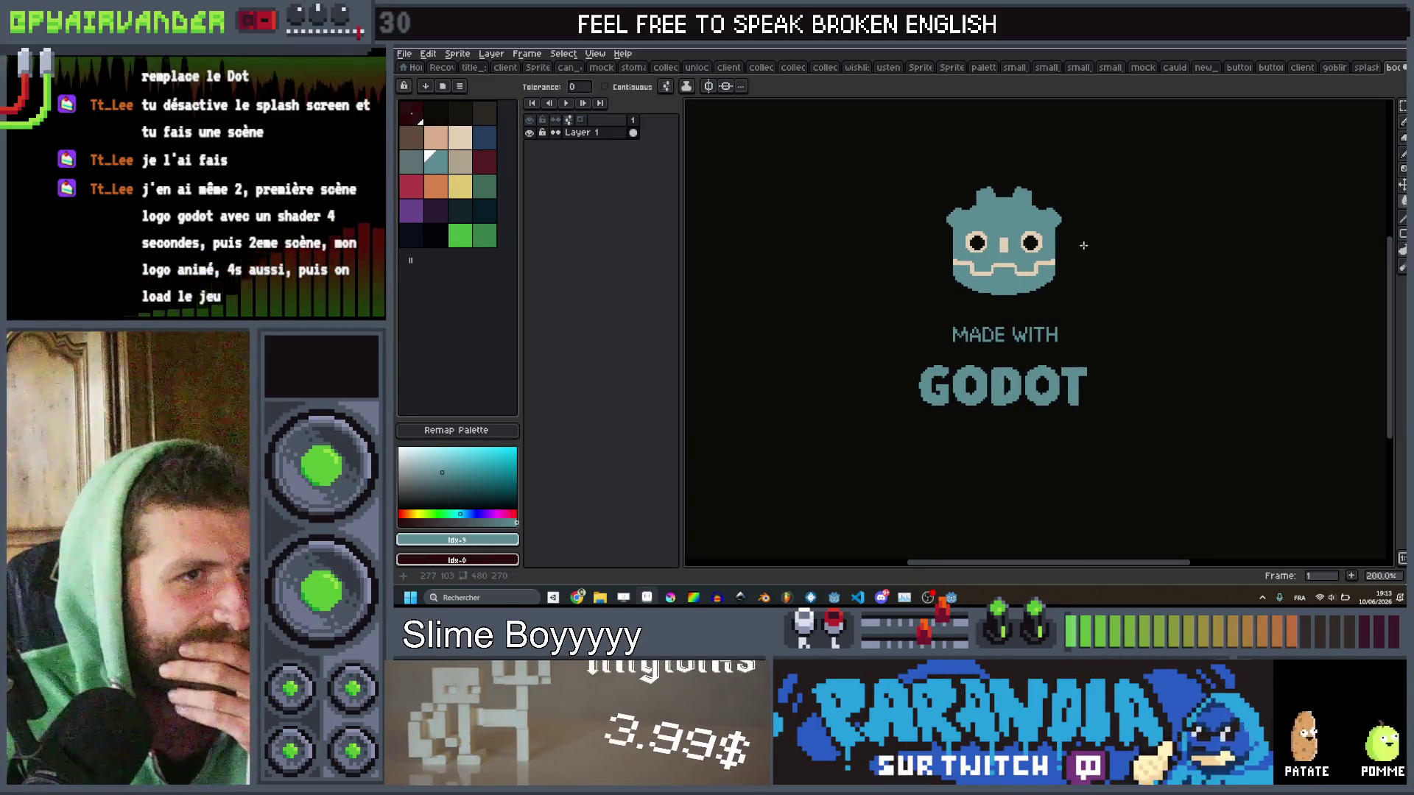
{"action": "scroll", "coordinate": [1072, 248], "scroll_direction": "down", "scroll_amount": 1}
{"action": "scroll", "coordinate": [1064, 252], "scroll_direction": "up", "scroll_amount": 1}
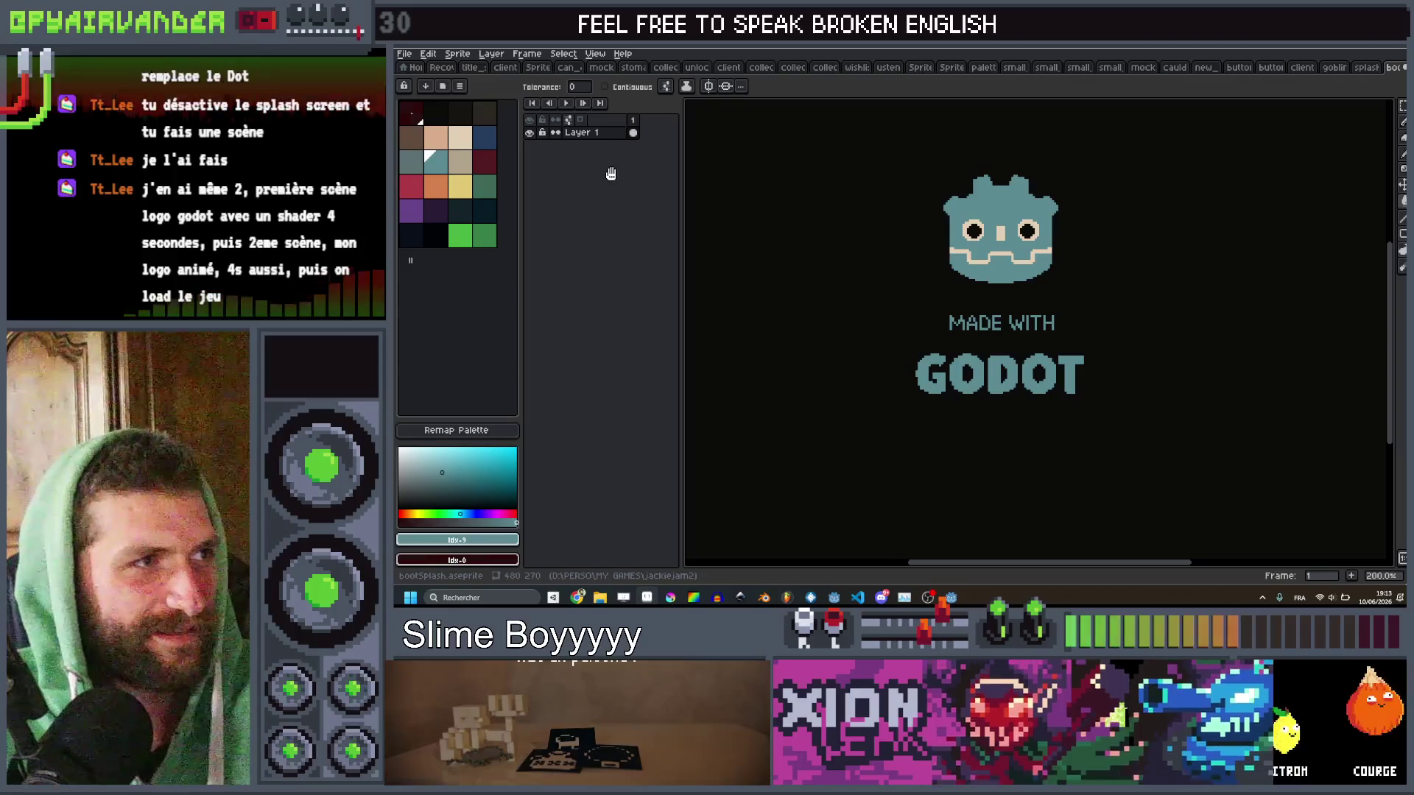
Add a second frame and a new layer, and pick green for the goblin head.
{"action": "key", "text": "alt+n"}
{"action": "scroll", "coordinate": [863, 234], "scroll_direction": "up", "scroll_amount": 1}
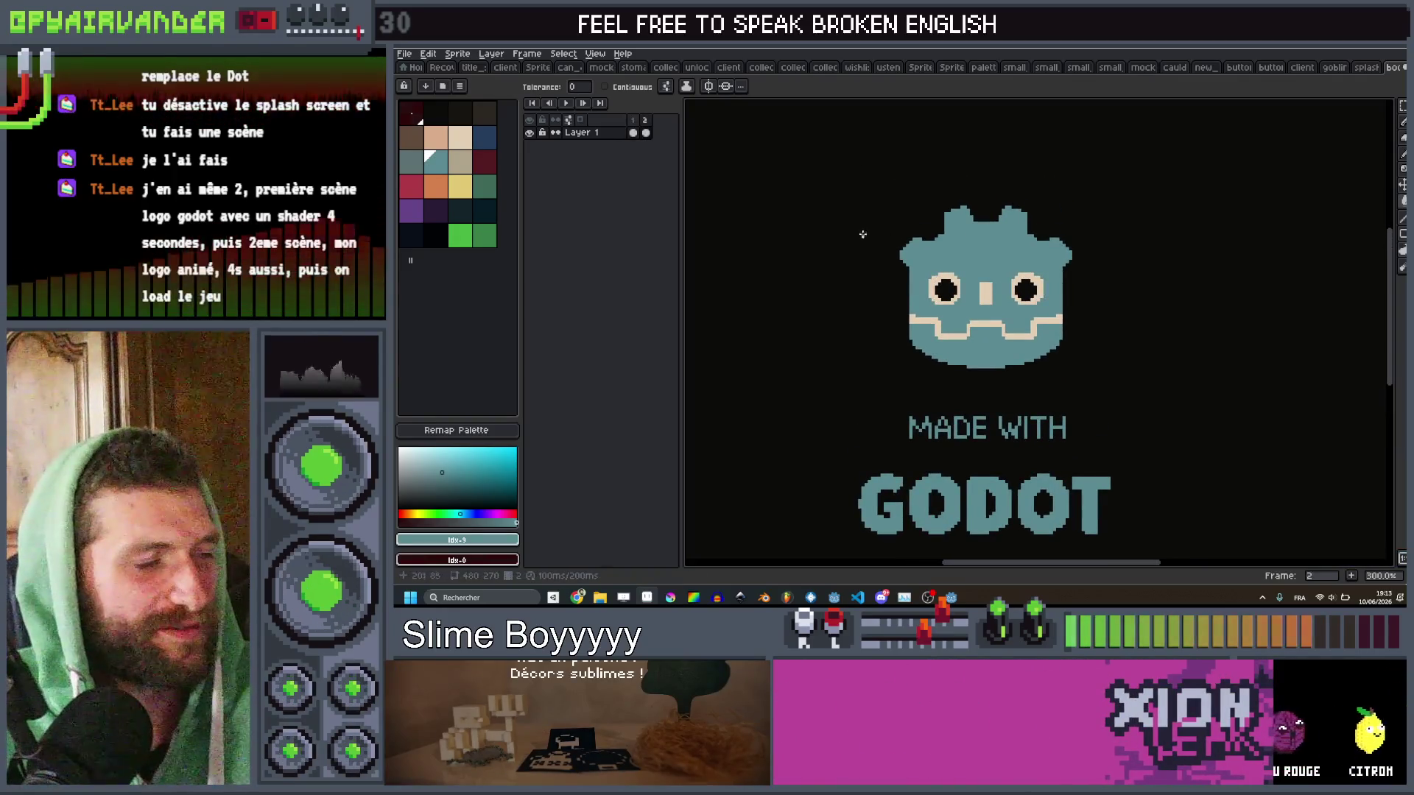
{"action": "key", "text": "b"}
{"action": "left_click", "coordinate": [1111, 303], "text": "alt"}
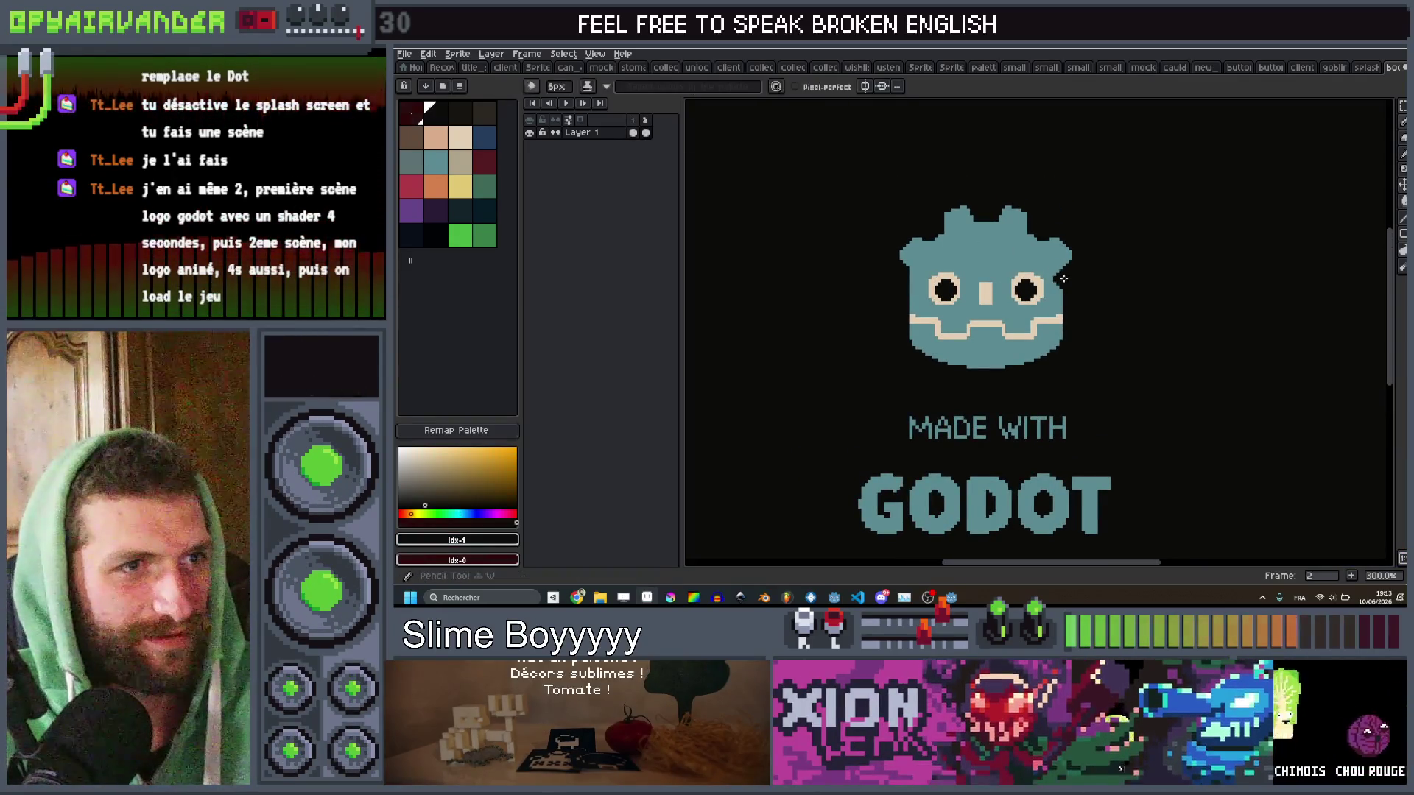
{"action": "scroll", "coordinate": [1046, 247], "scroll_direction": "up", "scroll_amount": 10}
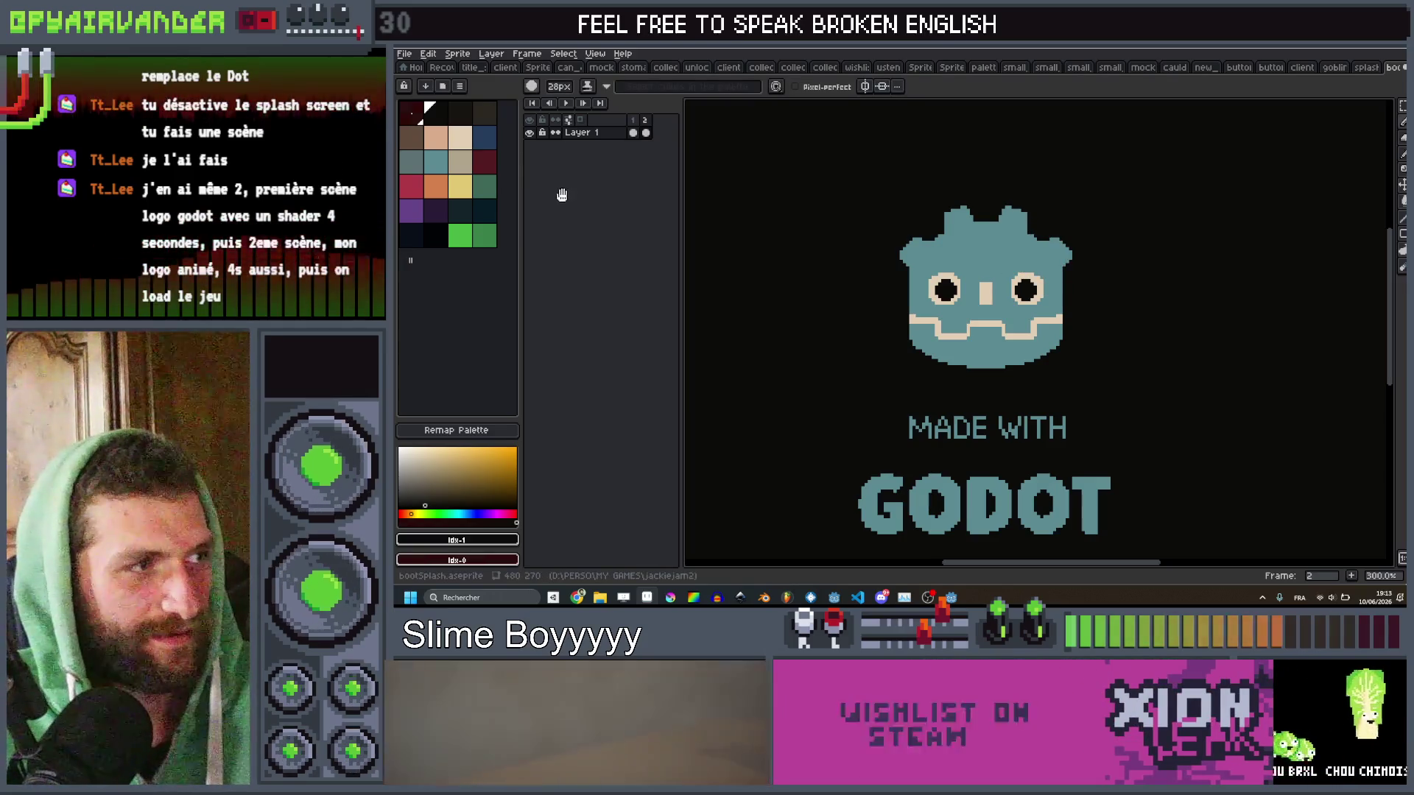
{"action": "key", "text": "shift+n"}
{"action": "left_click", "coordinate": [485, 187]}
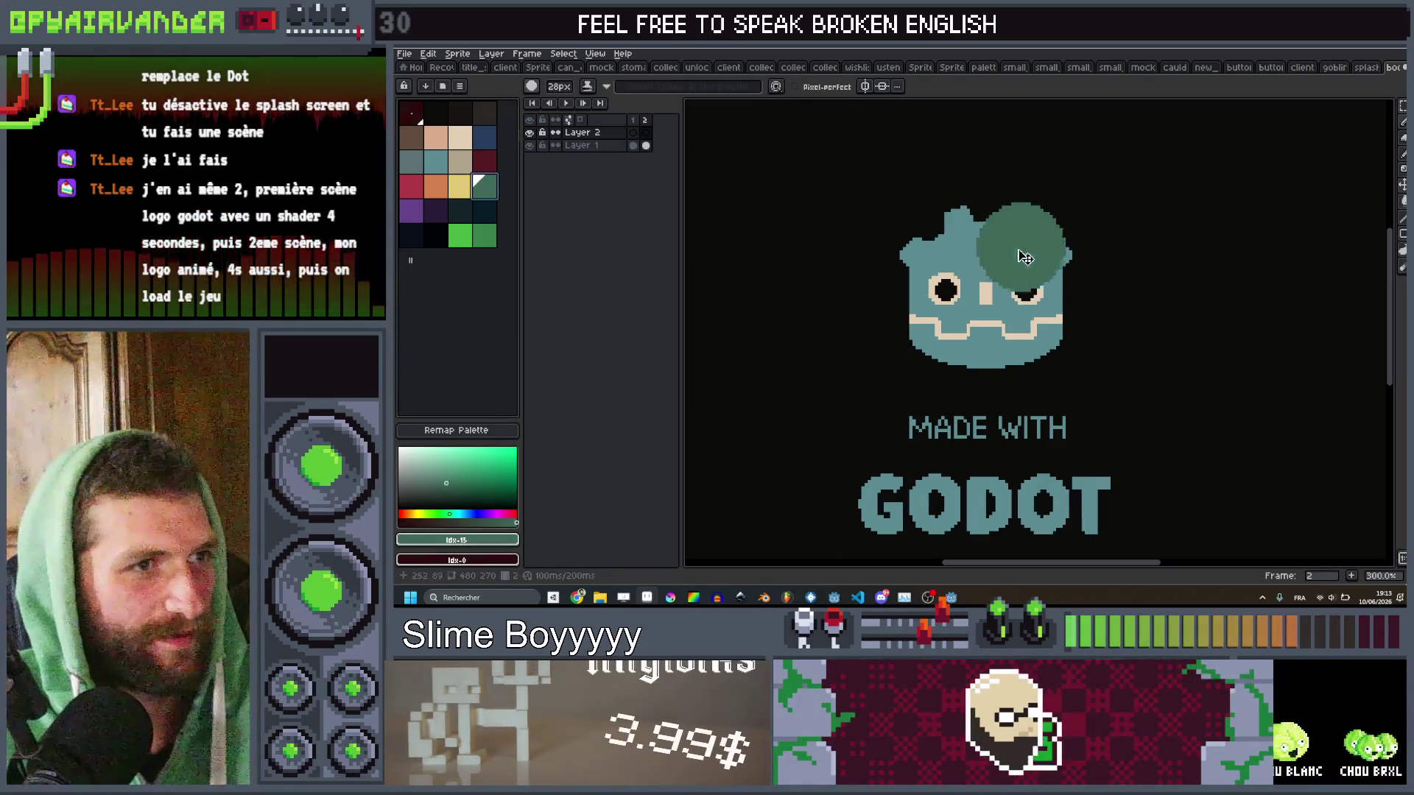
{"action": "scroll", "coordinate": [1025, 258], "scroll_direction": "down", "scroll_amount": 5}
{"action": "scroll", "coordinate": [996, 245], "scroll_direction": "up", "scroll_amount": 1}
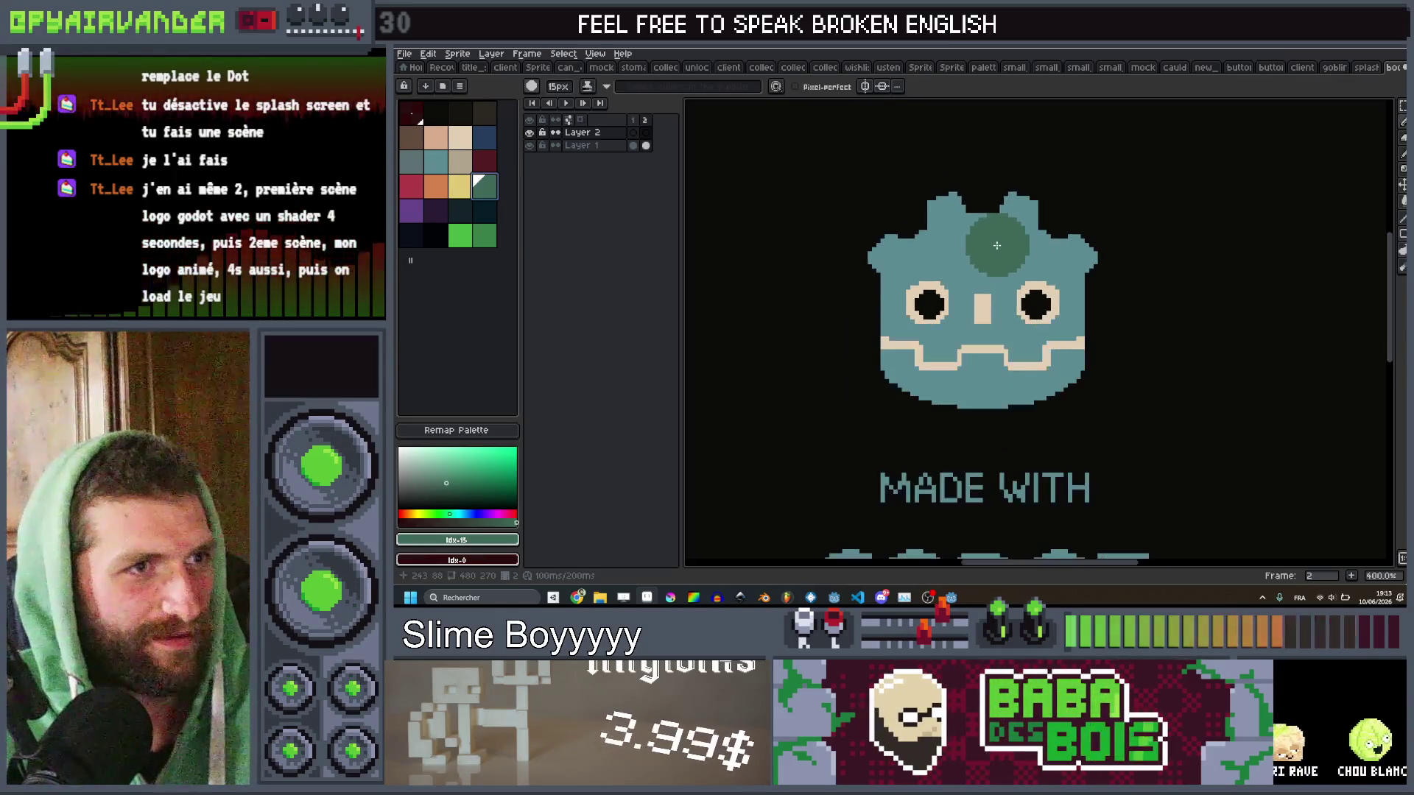
Pencil the green goblin head outline over the logo, with an ear spike at upper right.
{"action": "mouse_move", "coordinate": [1029, 271]}
{"action": "left_mouse_down"}
{"action": "mouse_move", "coordinate": [958, 246]}
{"action": "mouse_move", "coordinate": [947, 293]}
{"action": "left_mouse_up"}
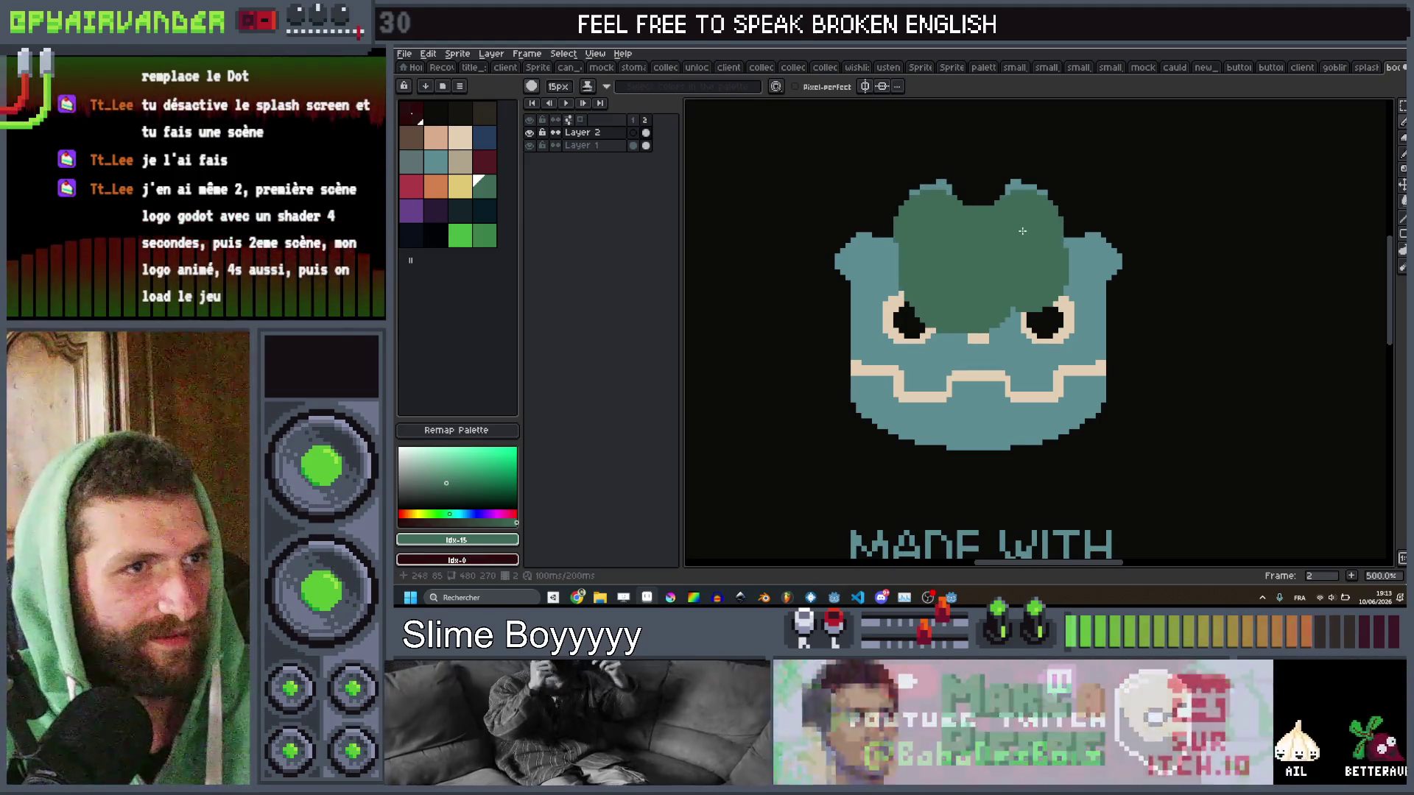
{"action": "left_click", "coordinate": [983, 230]}
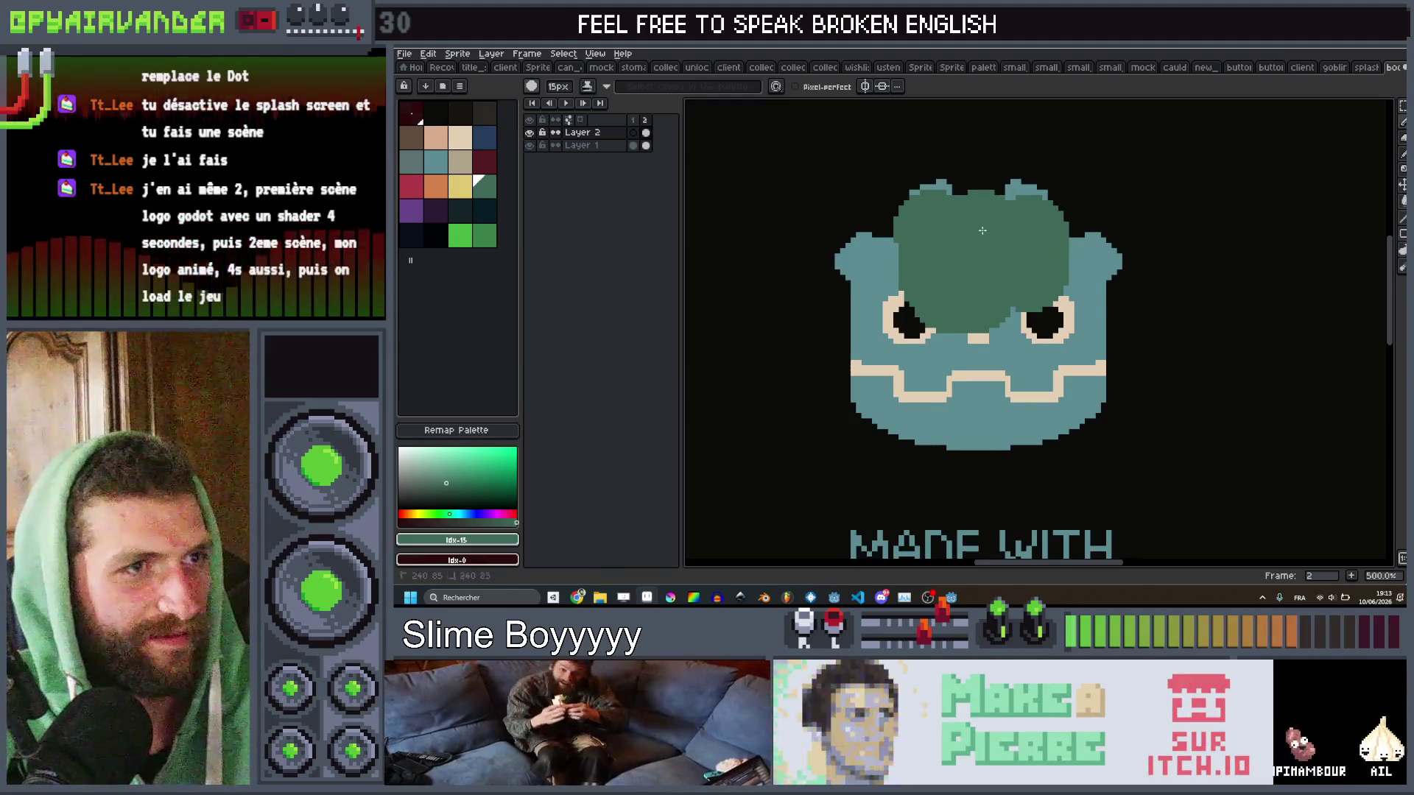
{"action": "scroll", "coordinate": [926, 266], "scroll_direction": "down", "scroll_amount": 8}
{"action": "mouse_move", "coordinate": [888, 225]}
{"action": "left_mouse_down"}
{"action": "mouse_move", "coordinate": [846, 221]}
{"action": "mouse_move", "coordinate": [821, 247]}
{"action": "mouse_move", "coordinate": [852, 284]}
{"action": "left_mouse_up"}
{"action": "scroll", "coordinate": [846, 211], "scroll_direction": "down", "scroll_amount": 4}
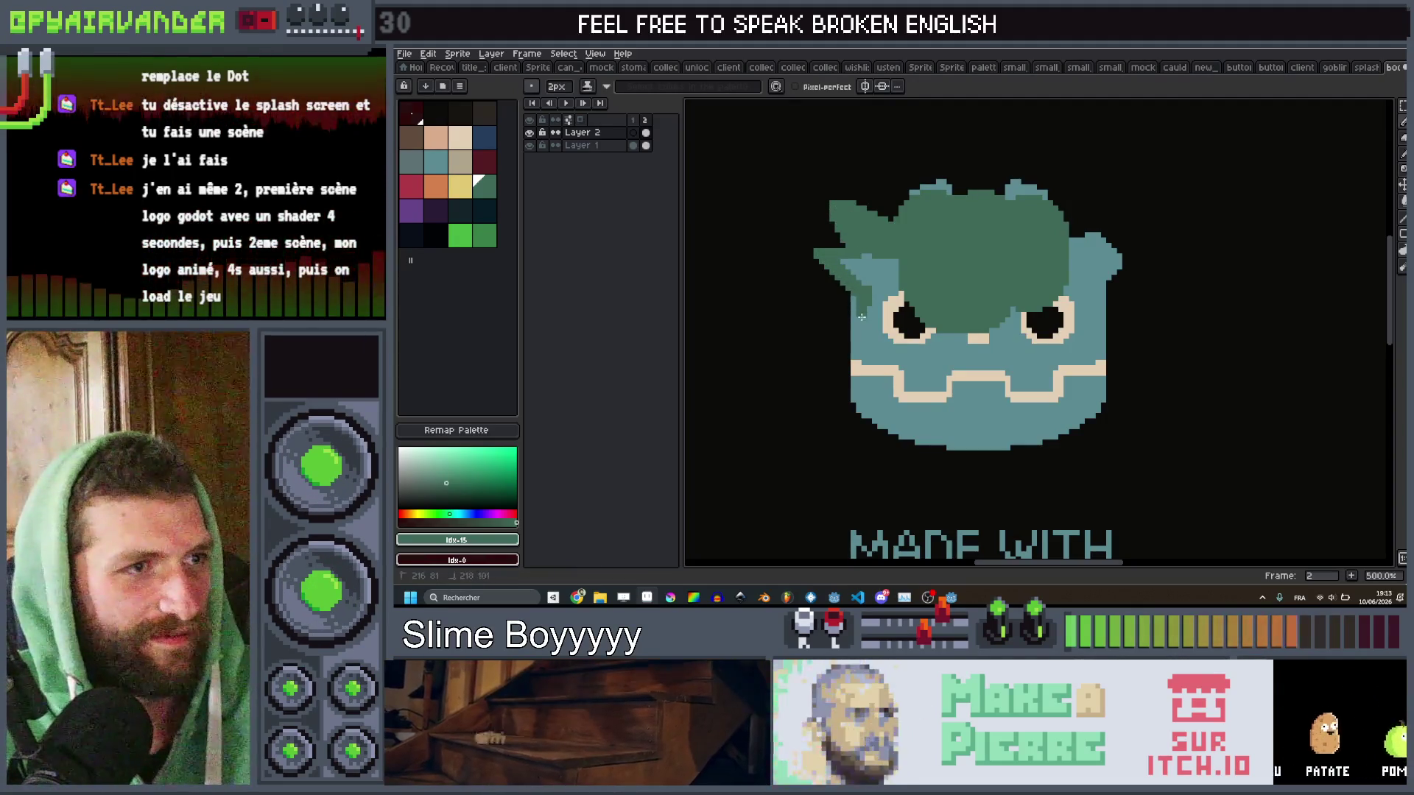
{"action": "mouse_move", "coordinate": [847, 342]}
{"action": "left_mouse_down"}
{"action": "mouse_move", "coordinate": [856, 390]}
{"action": "mouse_move", "coordinate": [915, 428]}
{"action": "mouse_move", "coordinate": [972, 443]}
{"action": "mouse_move", "coordinate": [1028, 436]}
{"action": "left_mouse_up"}
{"action": "left_click_drag", "start_coordinate": [1099, 386], "coordinate": [1097, 325]}
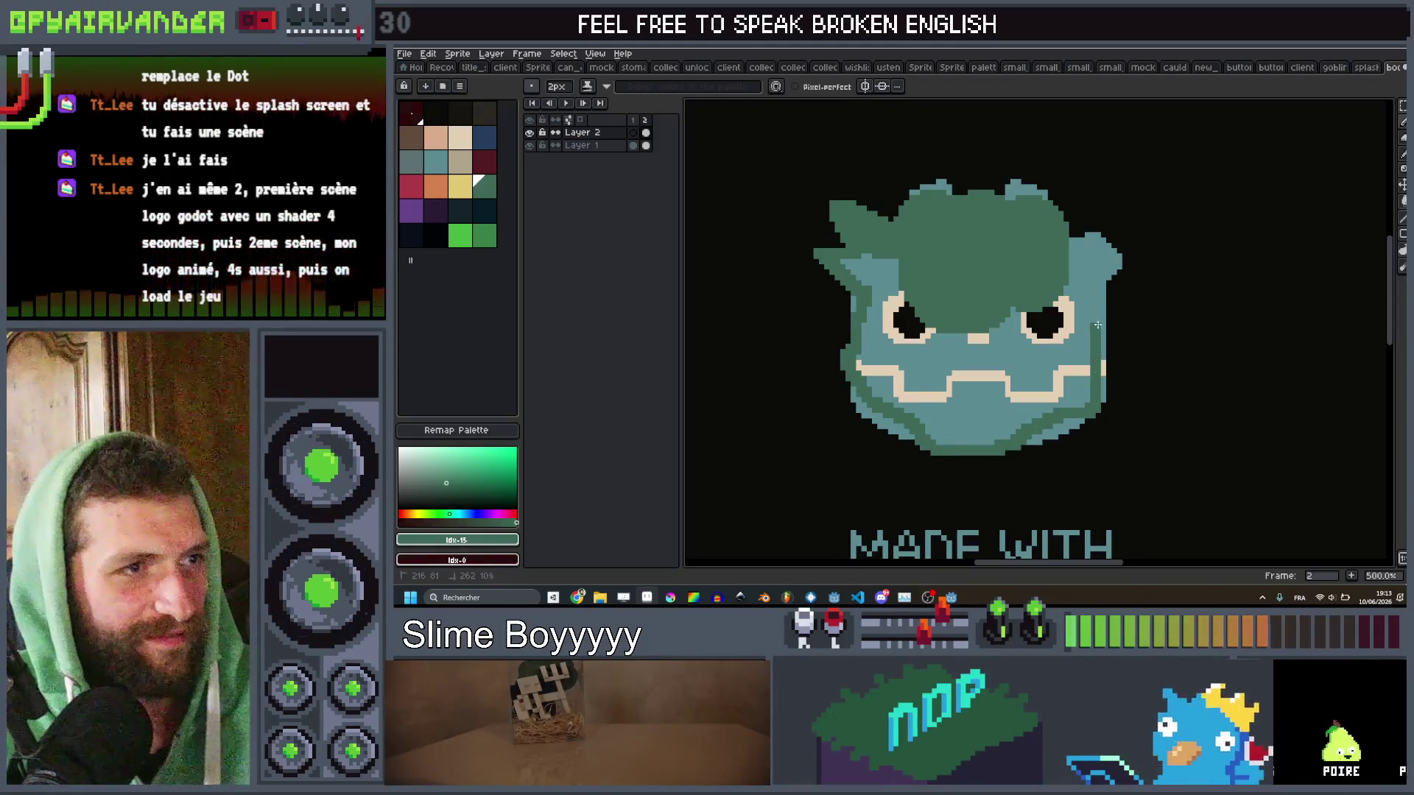
{"action": "left_click_drag", "start_coordinate": [1130, 258], "coordinate": [1072, 221]}
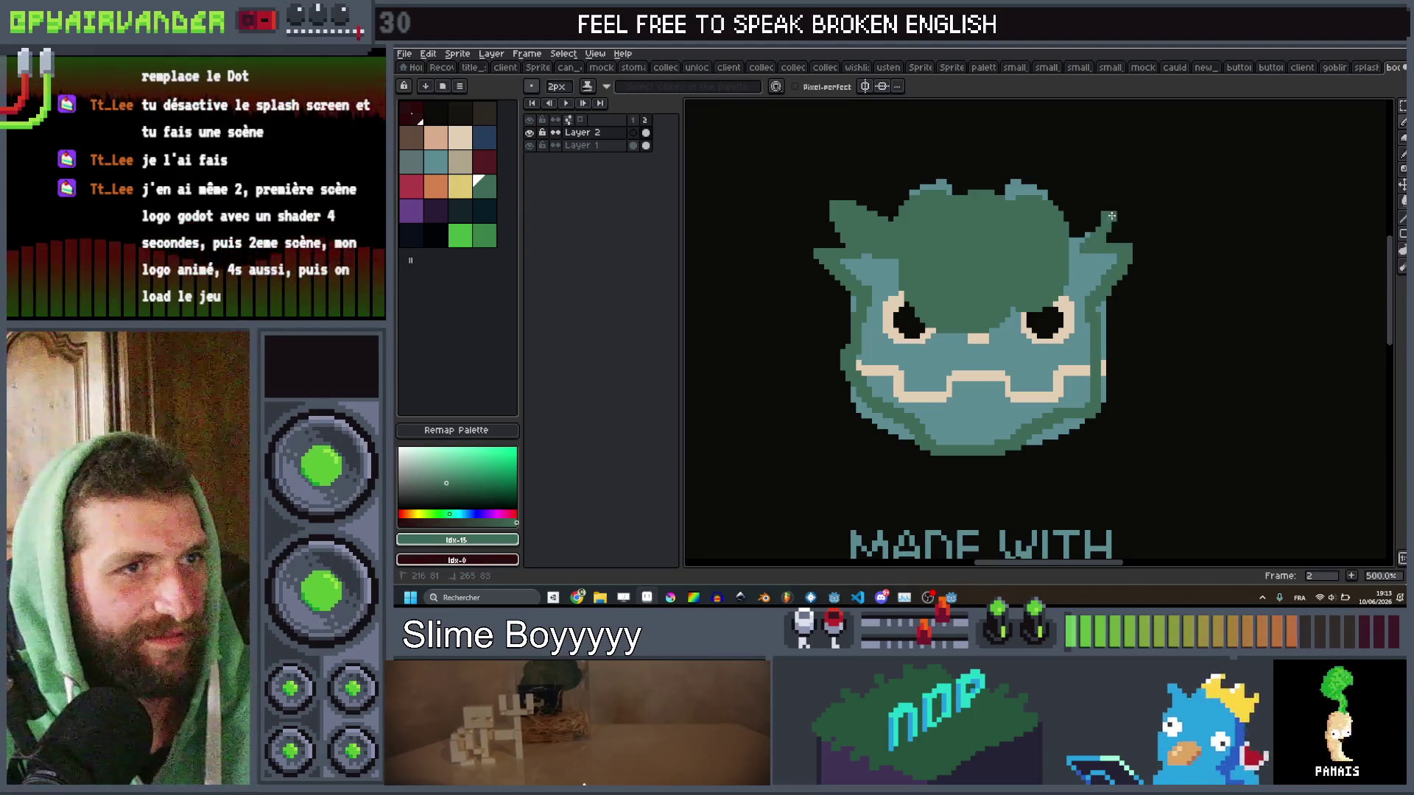
Bucket-fill the inside of the head outline green.
{"action": "key", "text": "g"}
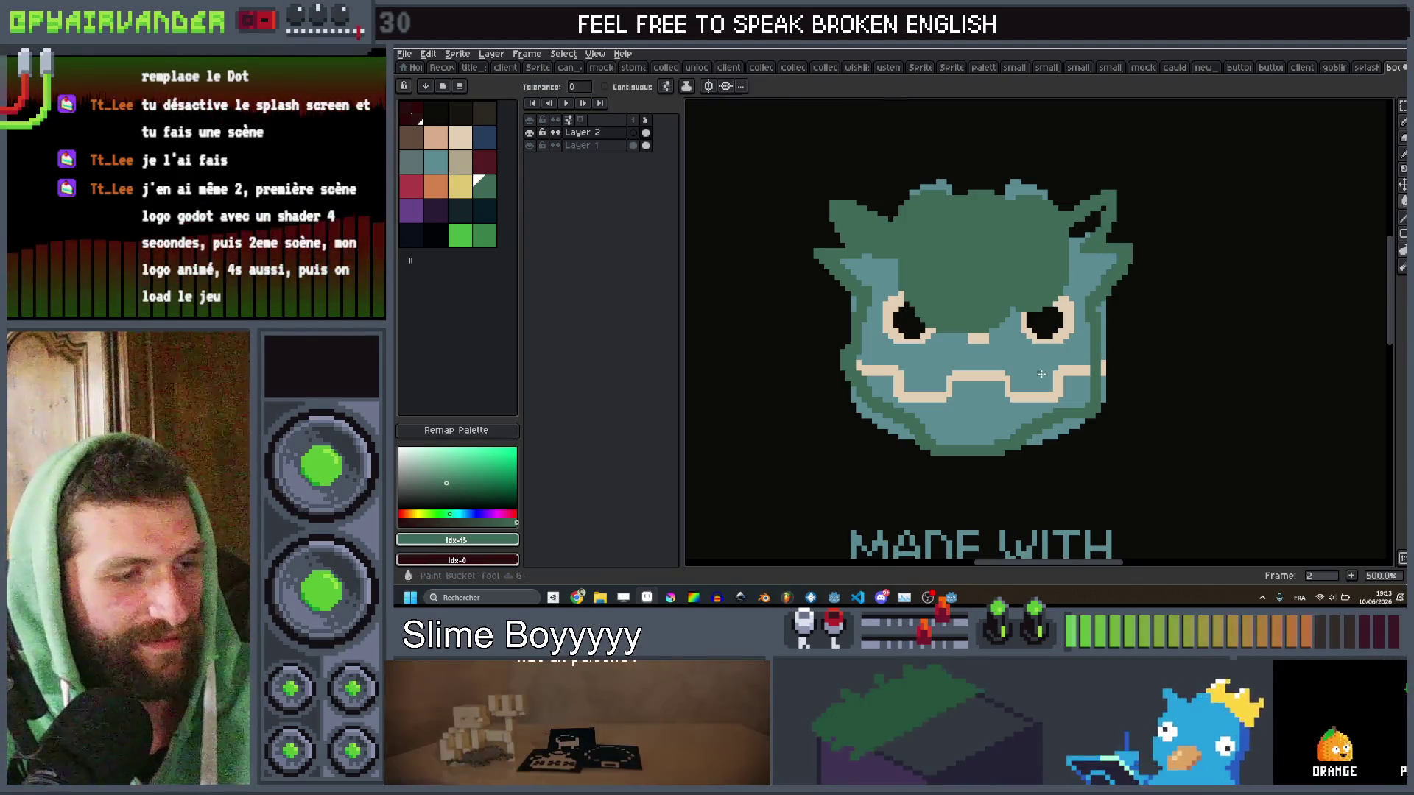
{"action": "left_click", "coordinate": [1024, 352]}
{"action": "key", "text": "ctrl+z"}
{"action": "left_click", "coordinate": [661, 88]}
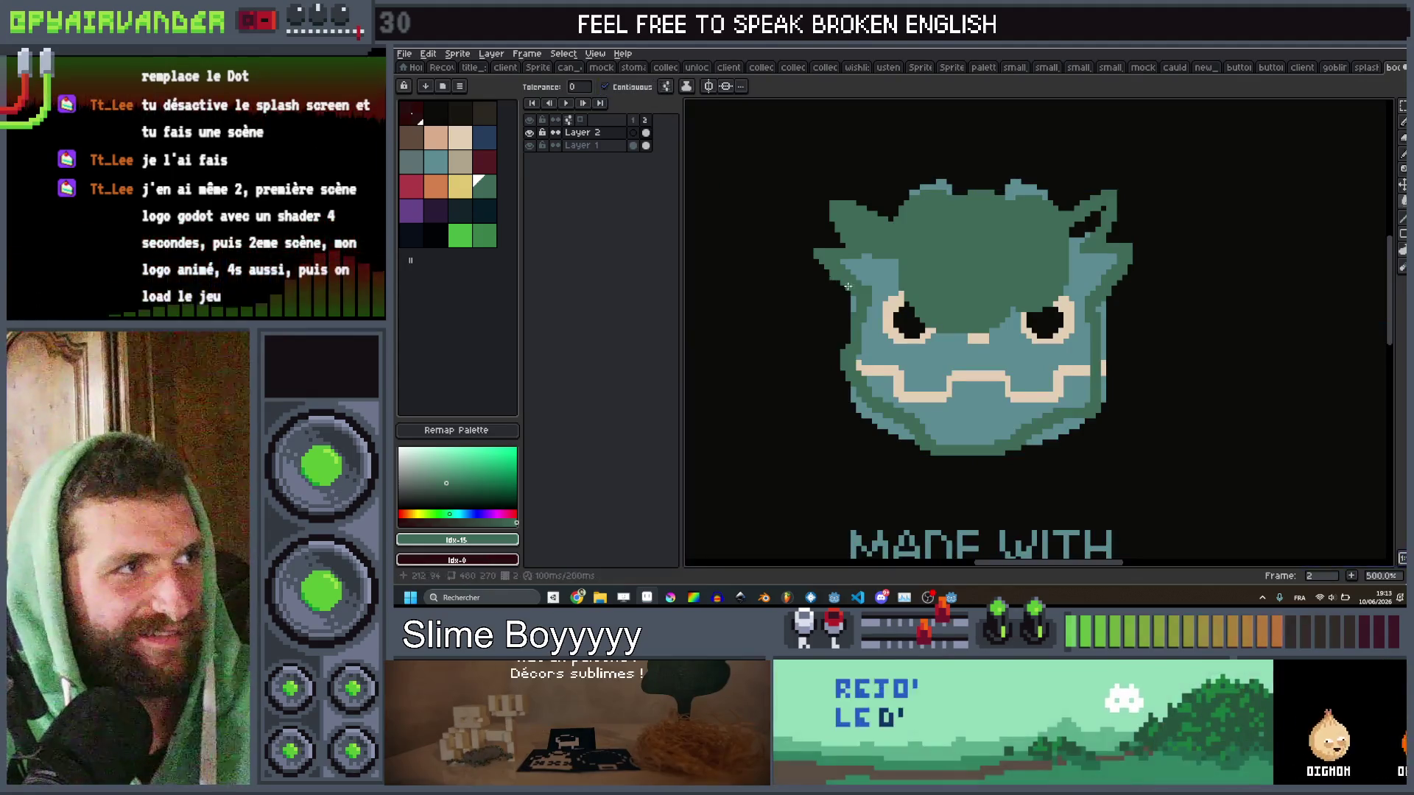
{"action": "left_click", "coordinate": [911, 348]}
{"action": "scroll", "coordinate": [911, 348], "scroll_direction": "down", "scroll_amount": 3}
{"action": "scroll", "coordinate": [911, 348], "scroll_direction": "up", "scroll_amount": 4}
Draw a pointed tentacle off the head's left side with a smaller brush.
{"action": "key", "text": "v"}
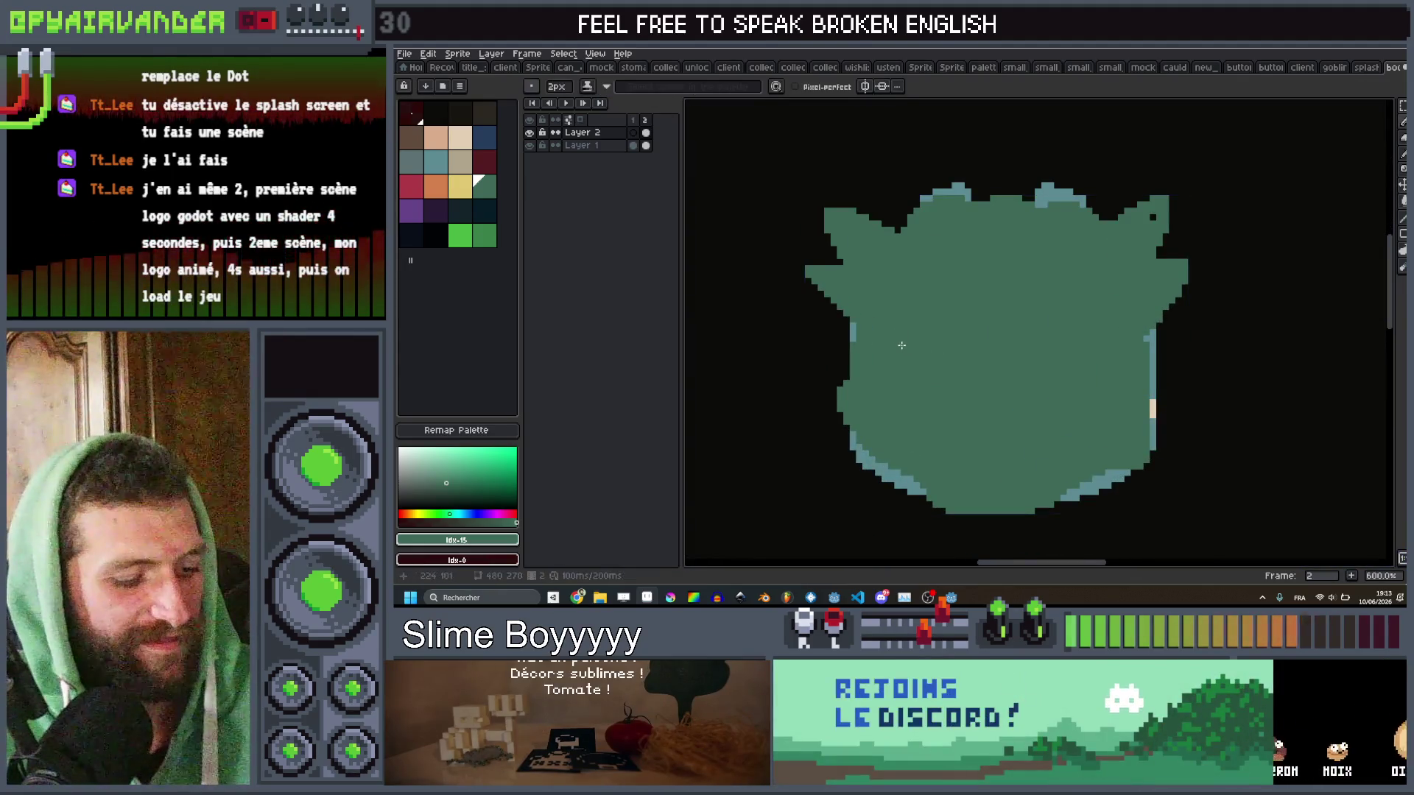
{"action": "key", "text": "minus"}
{"action": "key", "text": "minus"}
{"action": "key", "text": "minus"}
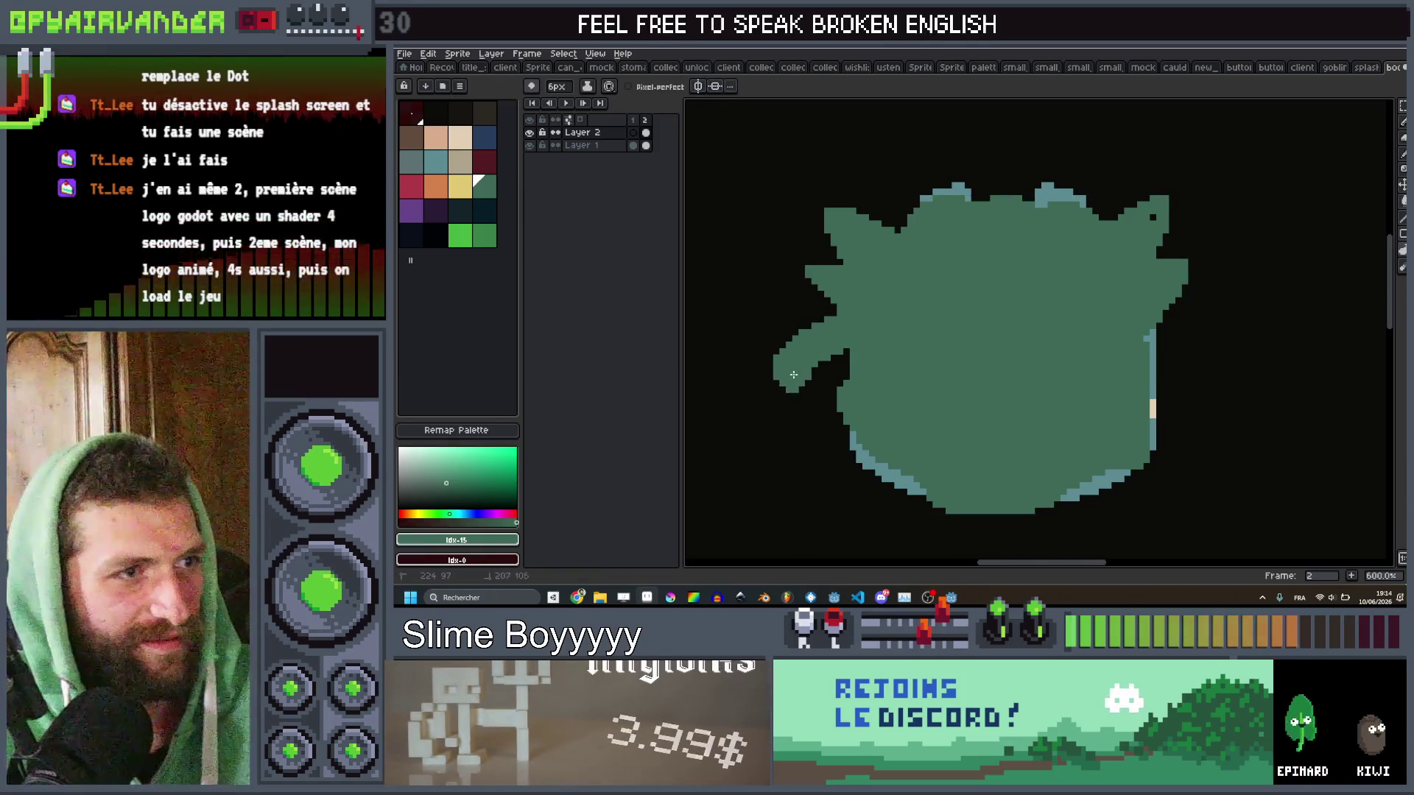
{"action": "key", "text": "b"}
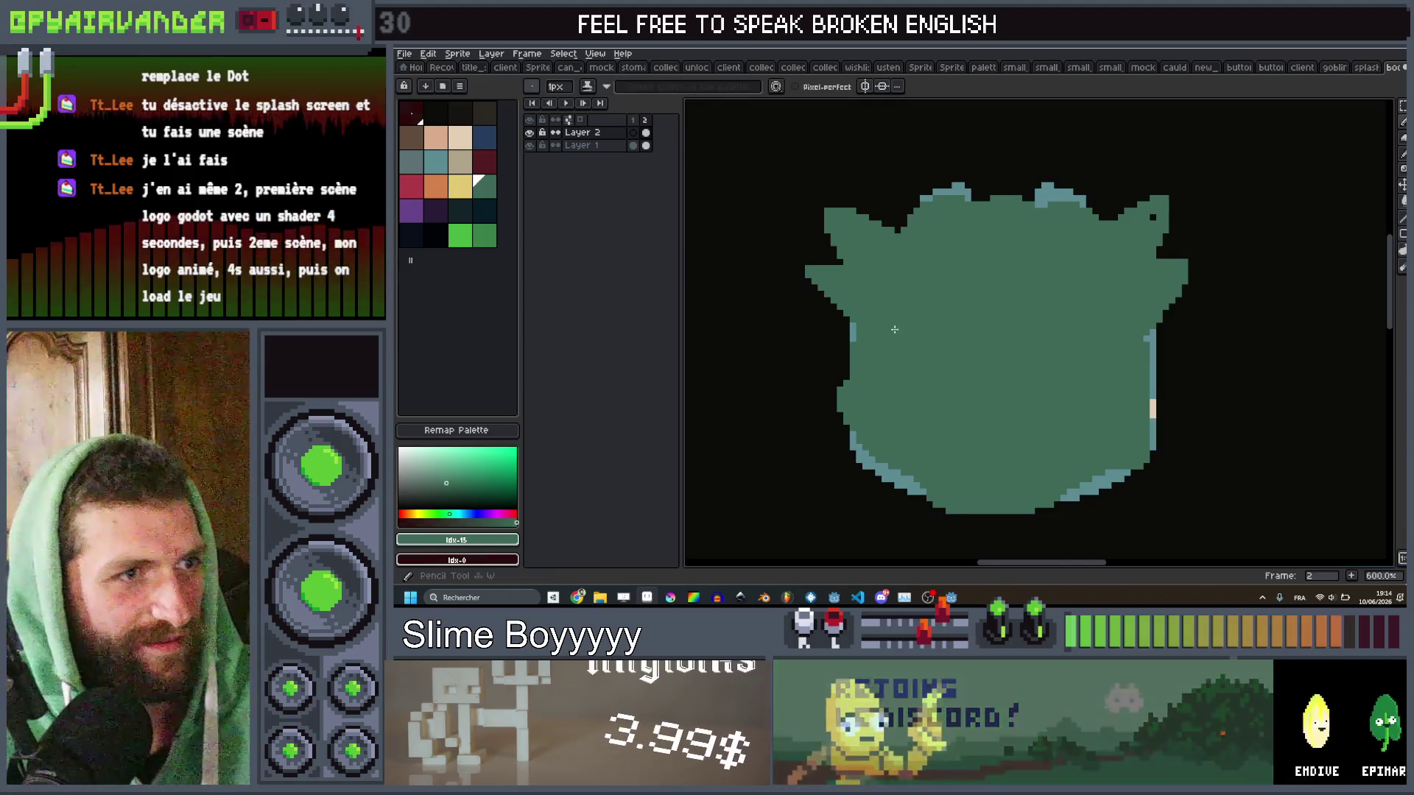
{"action": "mouse_move", "coordinate": [851, 352]}
{"action": "left_mouse_down"}
{"action": "mouse_move", "coordinate": [755, 392]}
{"action": "mouse_move", "coordinate": [913, 377]}
{"action": "left_mouse_up"}
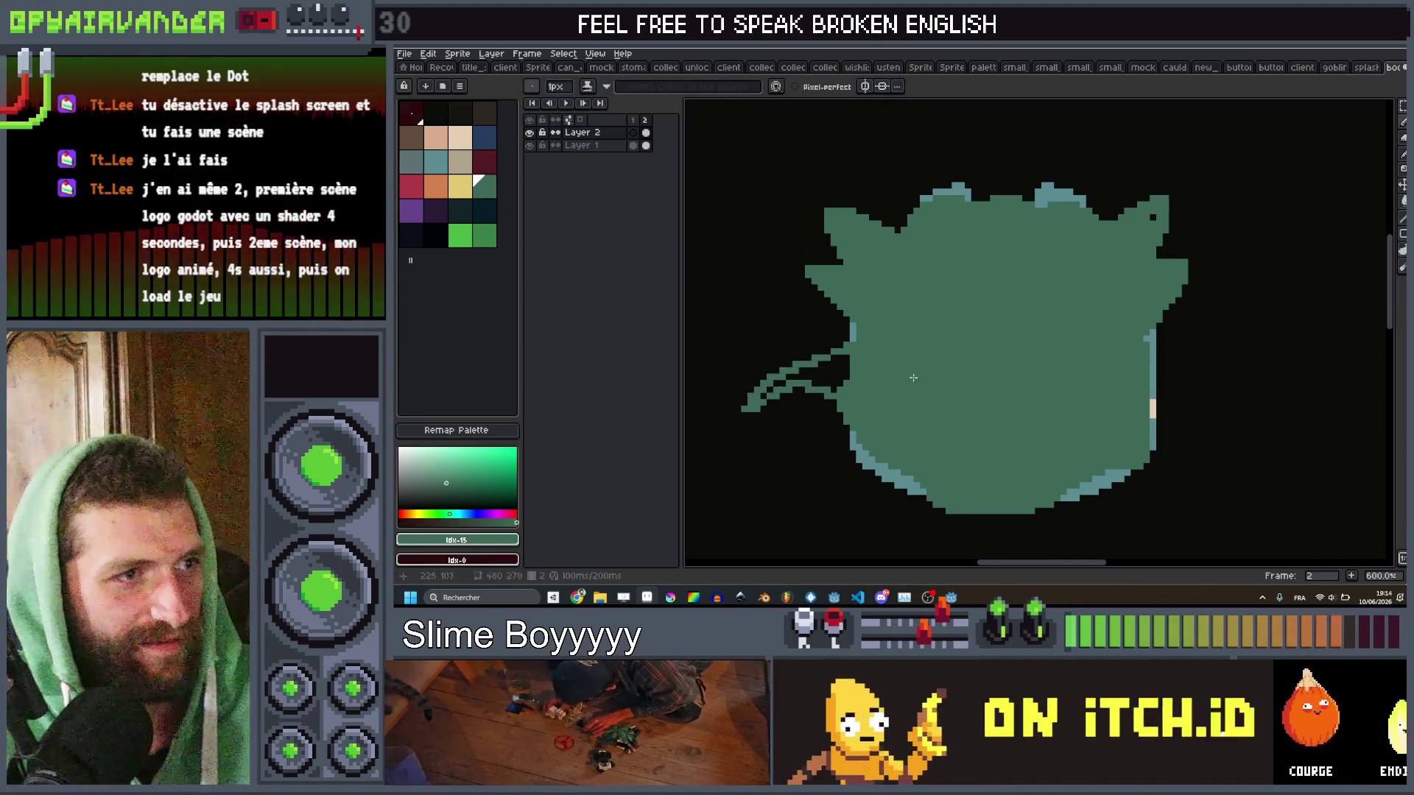
{"action": "key", "text": "ctrl+z"}
{"action": "key", "text": "ctrl+z"}
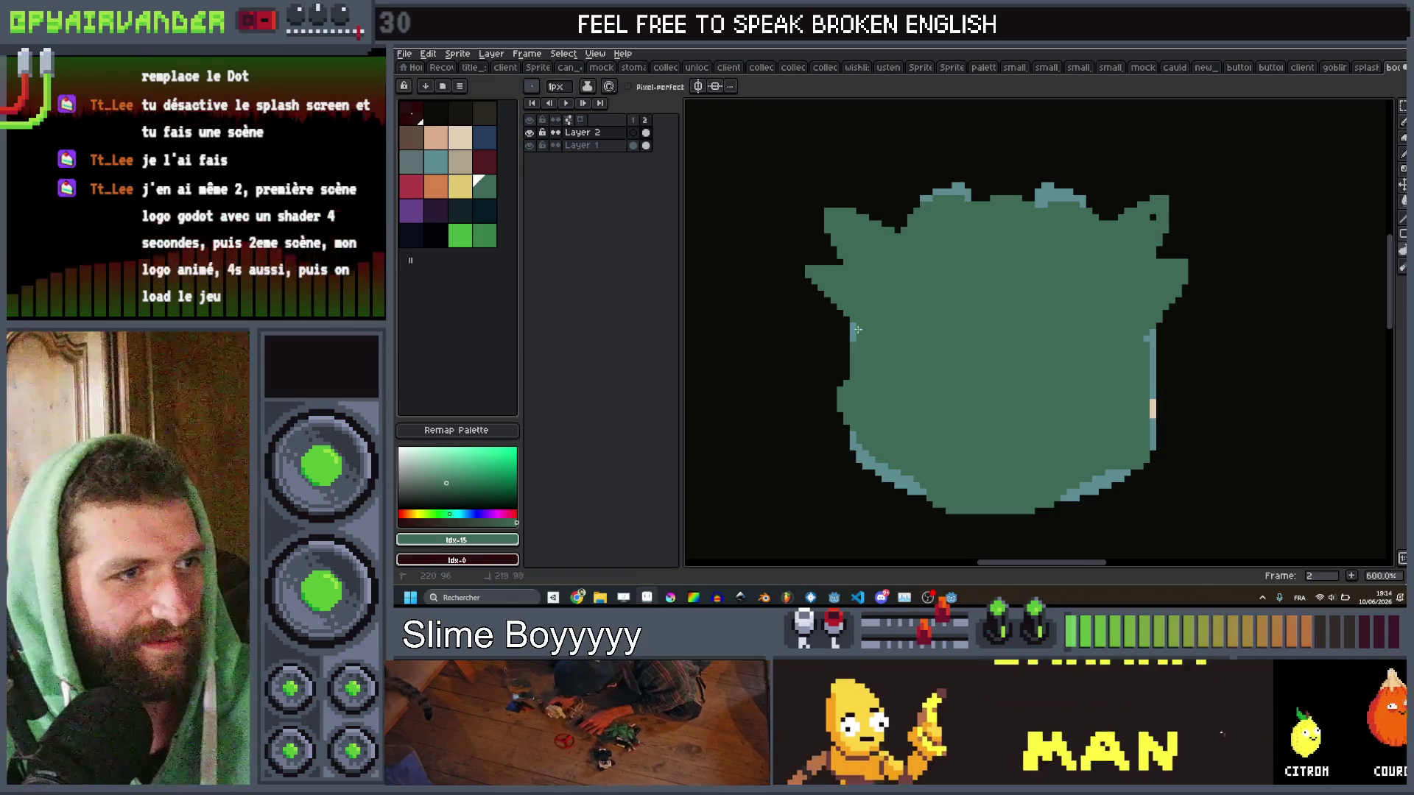
{"action": "left_click_drag", "start_coordinate": [764, 396], "coordinate": [847, 343]}
Pick near-black and draw the goblin's grinning mouth outline.
{"action": "key", "text": "1"}
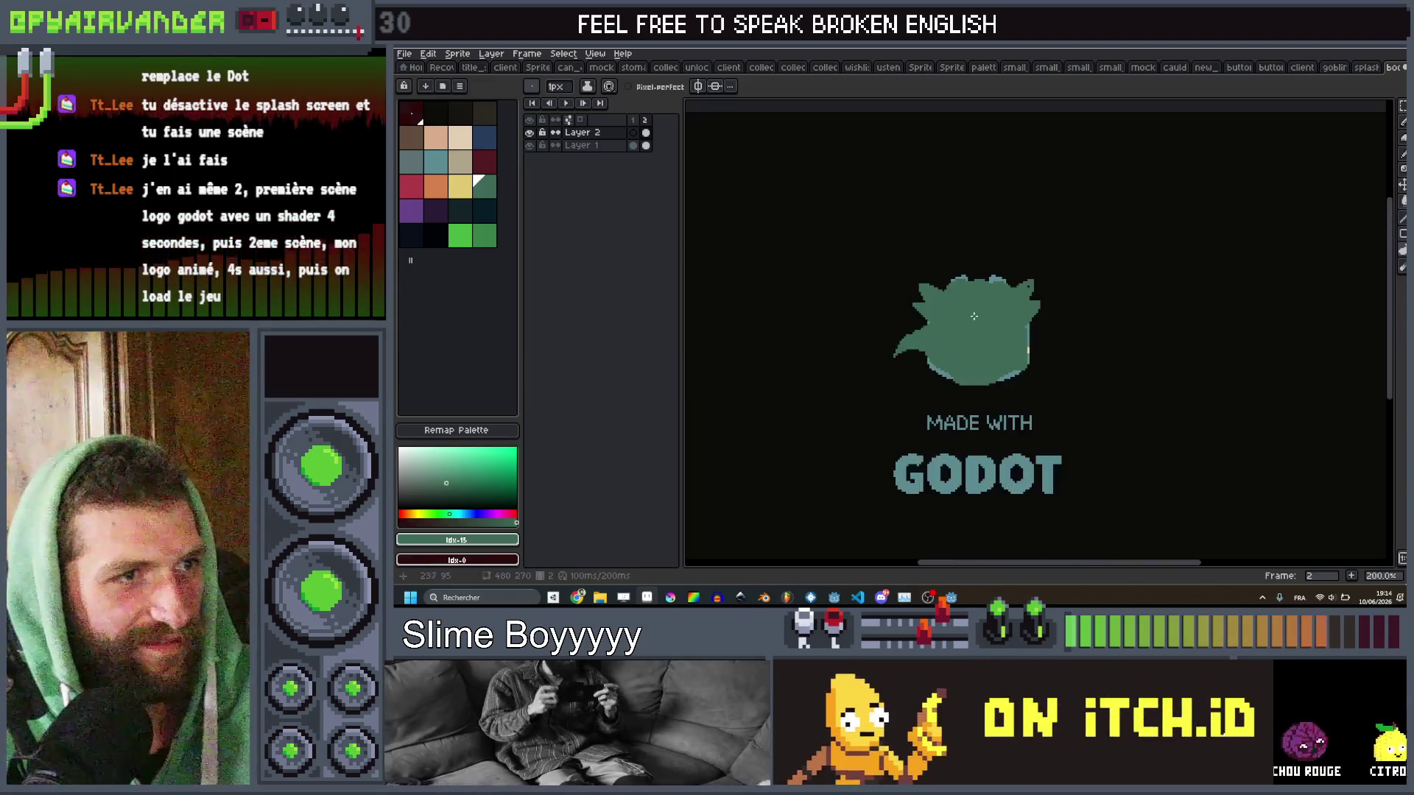
{"action": "scroll", "coordinate": [1001, 310], "scroll_direction": "up", "scroll_amount": 5}
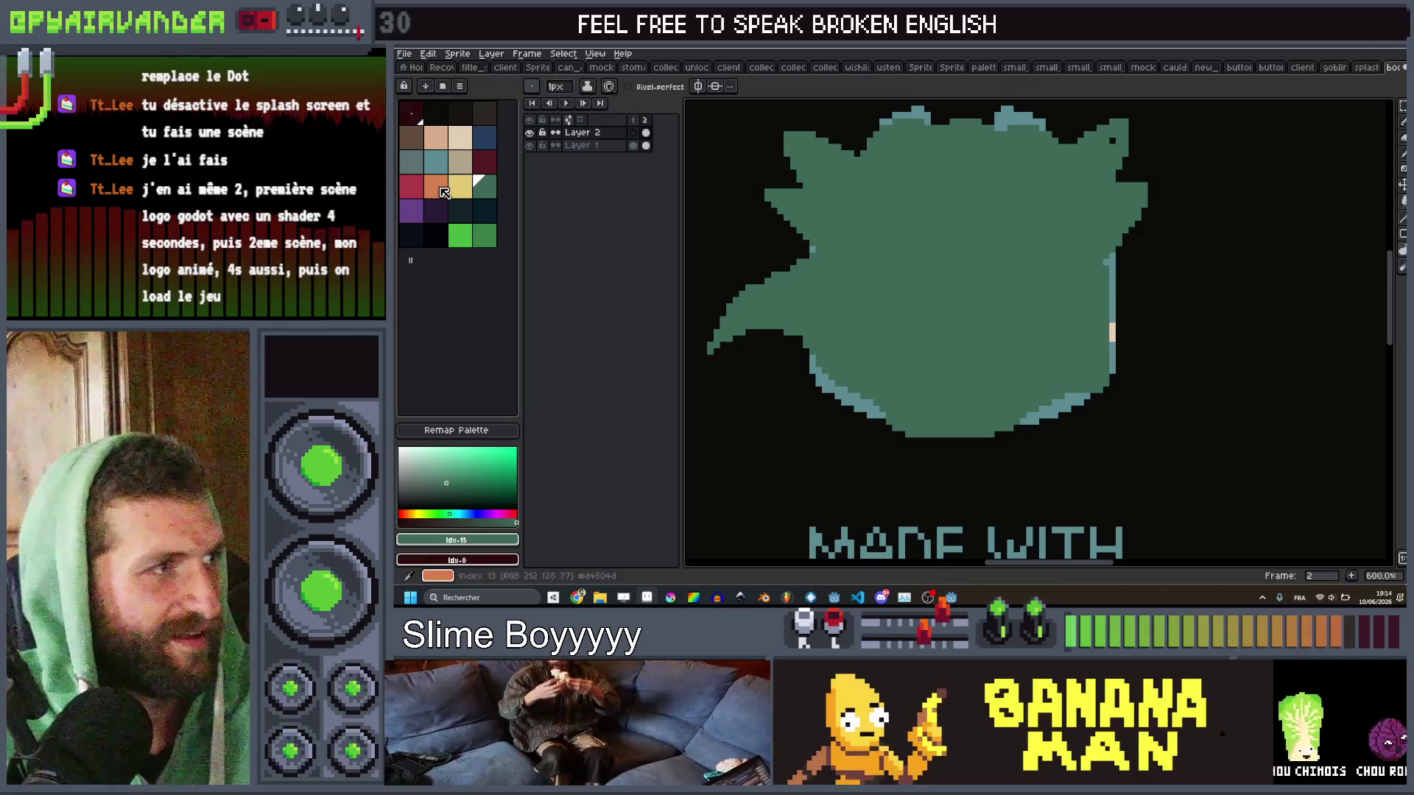
{"action": "left_click", "coordinate": [441, 240]}
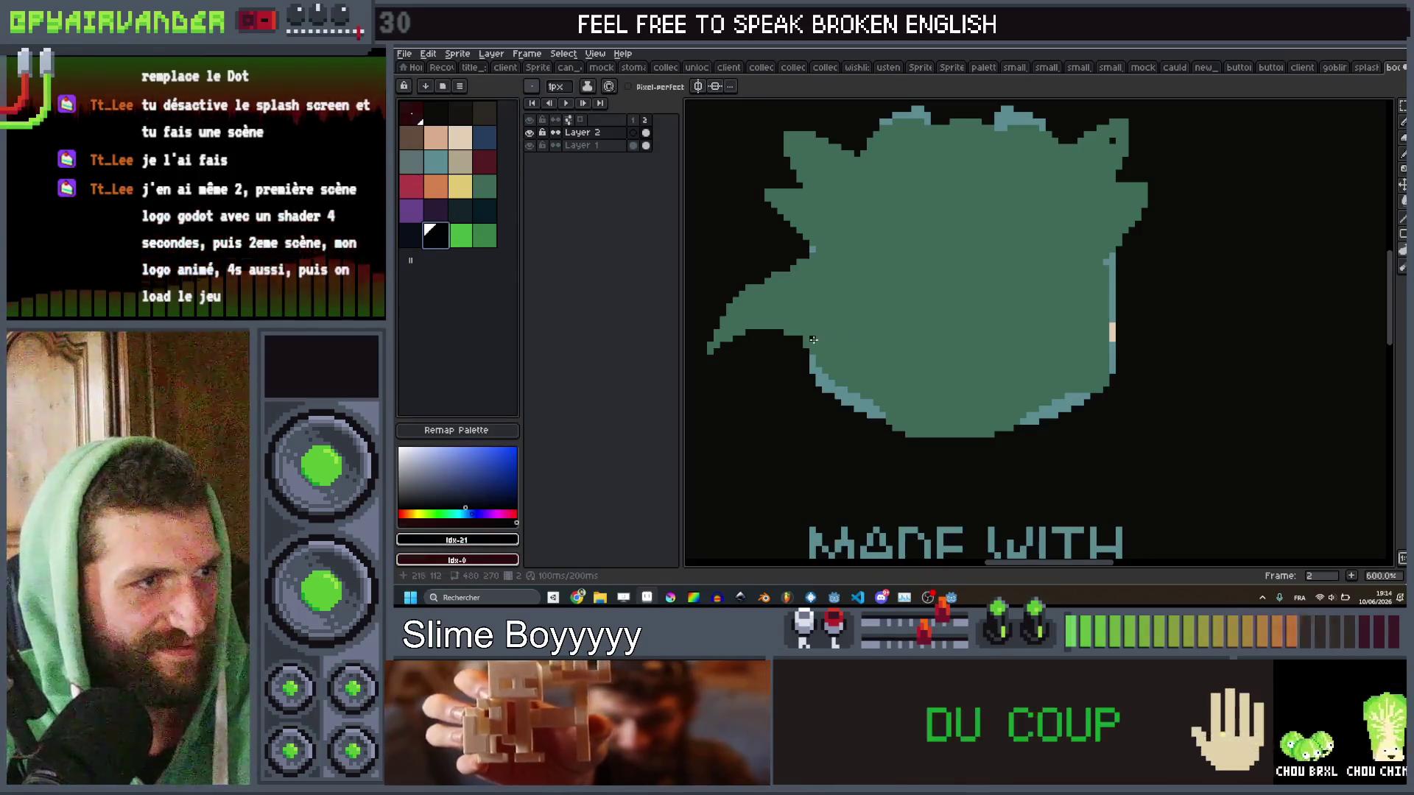
{"action": "mouse_move", "coordinate": [1006, 323]}
{"action": "left_mouse_down"}
{"action": "mouse_move", "coordinate": [1061, 291]}
{"action": "mouse_move", "coordinate": [991, 365]}
{"action": "mouse_move", "coordinate": [944, 381]}
{"action": "left_mouse_up"}
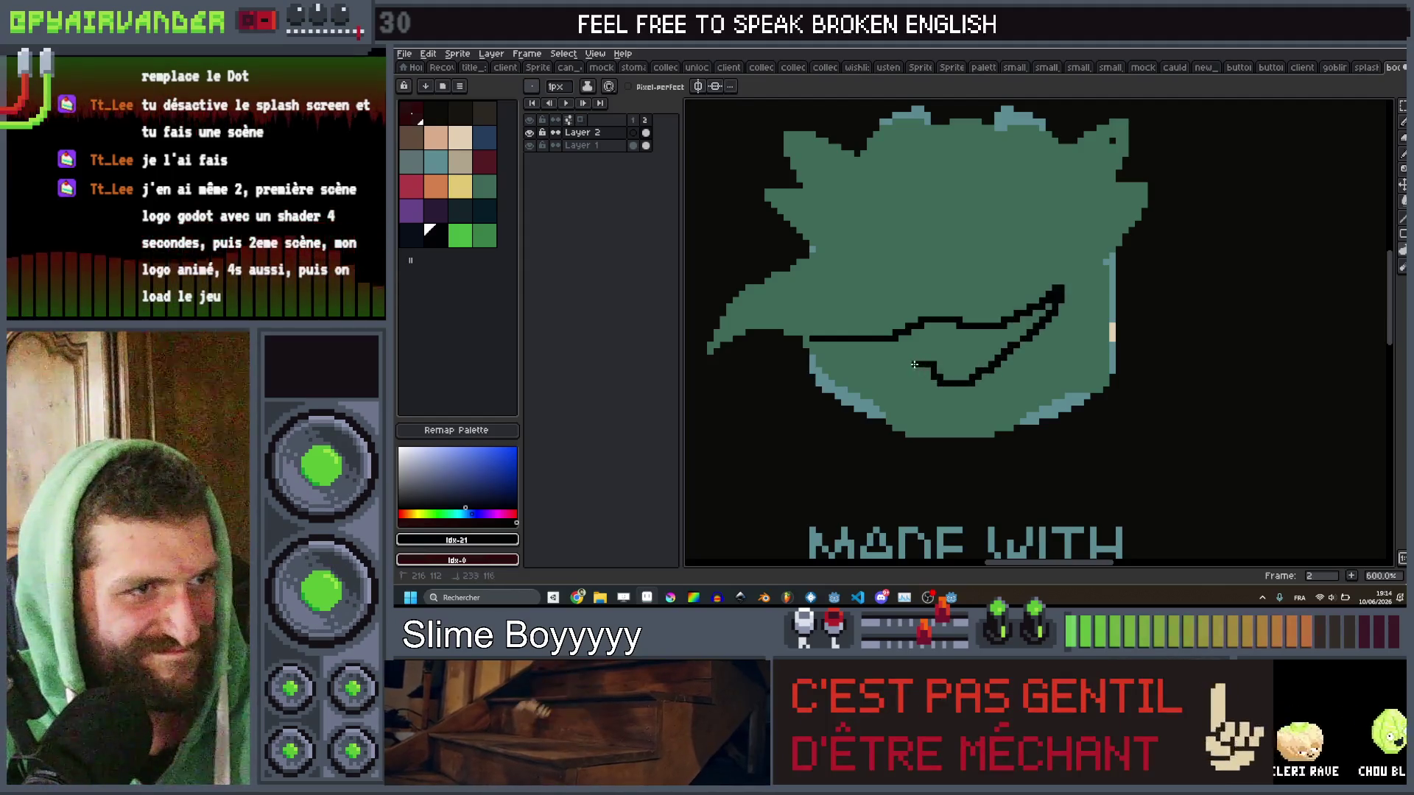
Fill the mouth outline with black.
{"action": "left_click", "coordinate": [825, 343]}
{"action": "scroll", "coordinate": [847, 317], "scroll_direction": "down", "scroll_amount": 3}
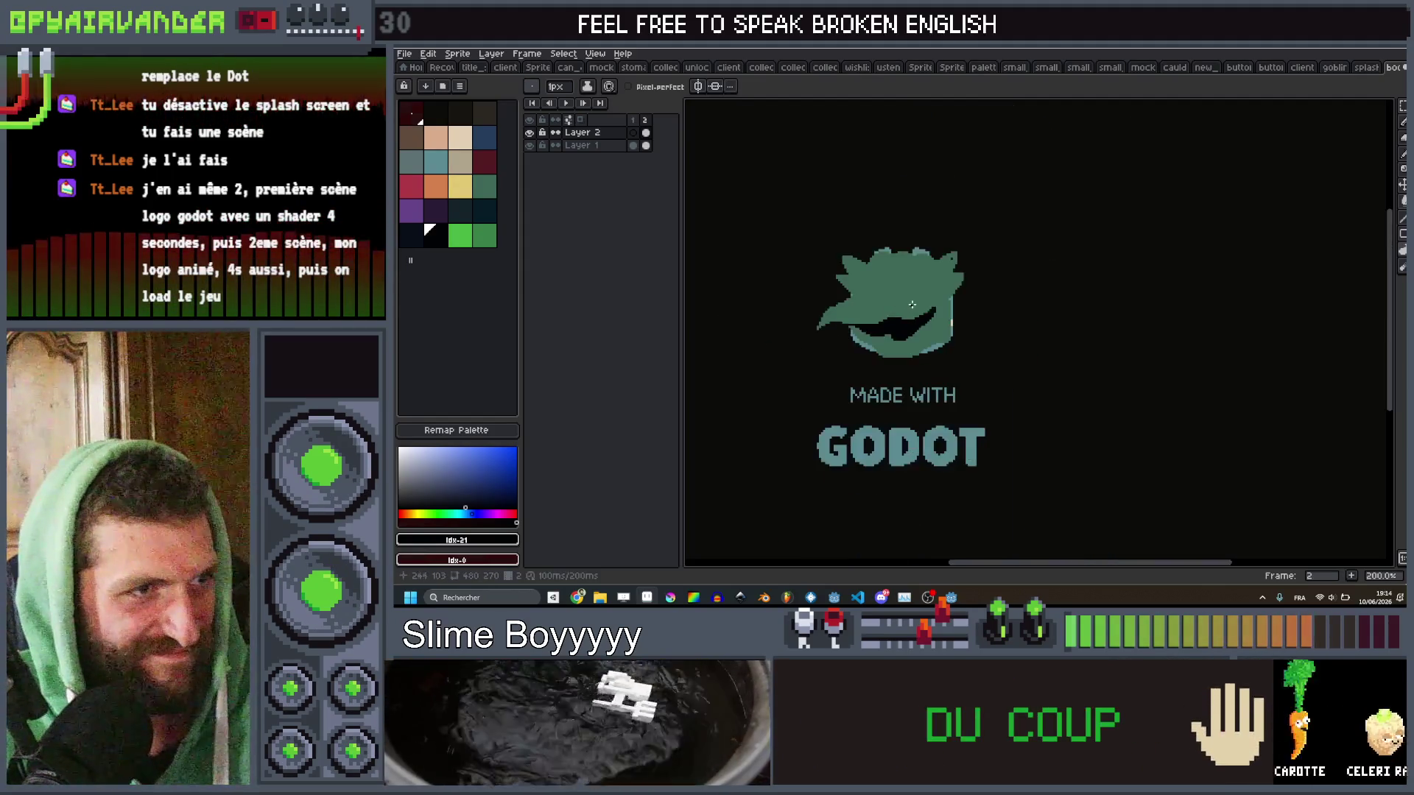
{"action": "scroll", "coordinate": [883, 285], "scroll_direction": "up", "scroll_amount": 3}
{"action": "scroll", "coordinate": [883, 285], "scroll_direction": "up", "scroll_amount": 2}
{"action": "scroll", "coordinate": [931, 277], "scroll_direction": "down", "scroll_amount": 1}
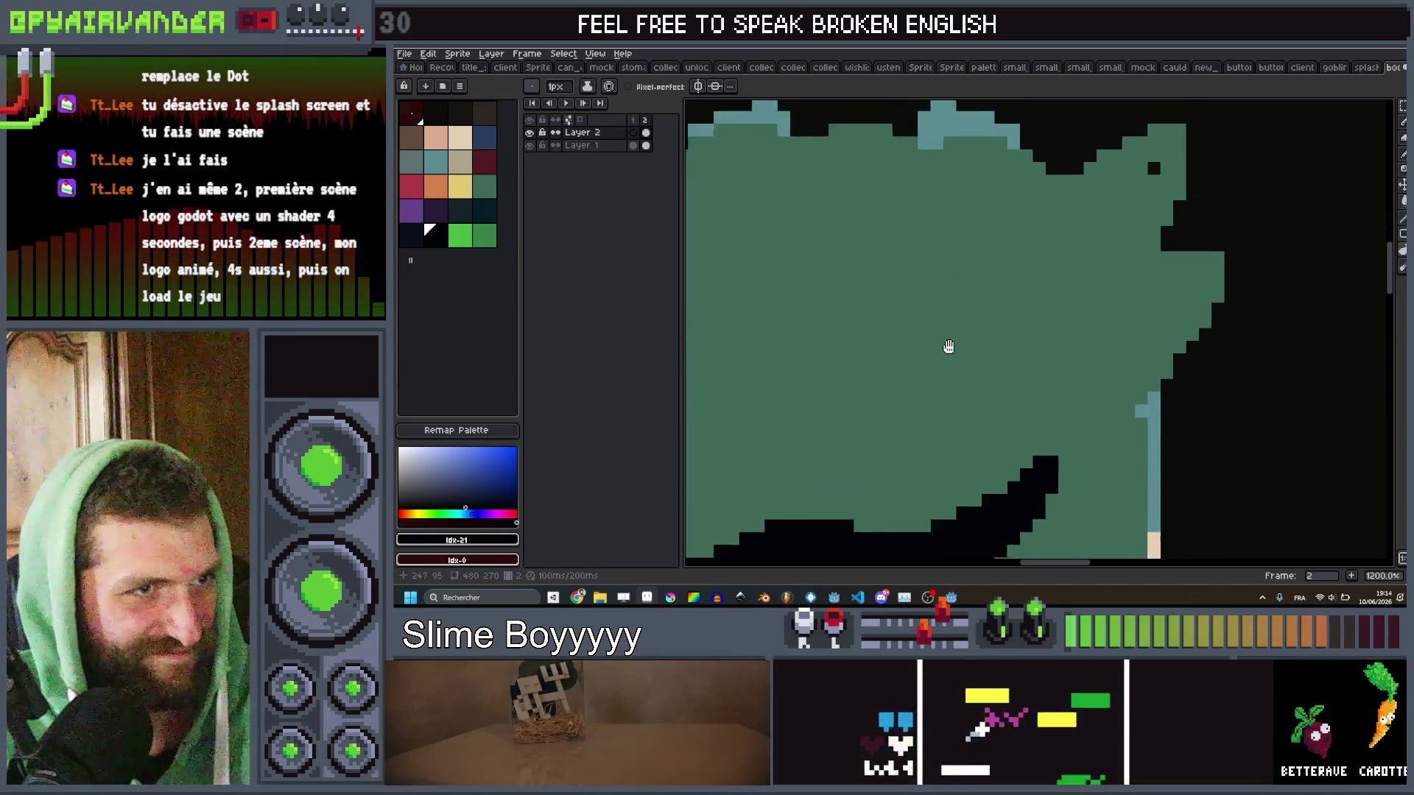
{"action": "scroll", "coordinate": [1016, 291], "scroll_direction": "down", "scroll_amount": 3}
{"action": "scroll", "coordinate": [953, 346], "scroll_direction": "up", "scroll_amount": 5}
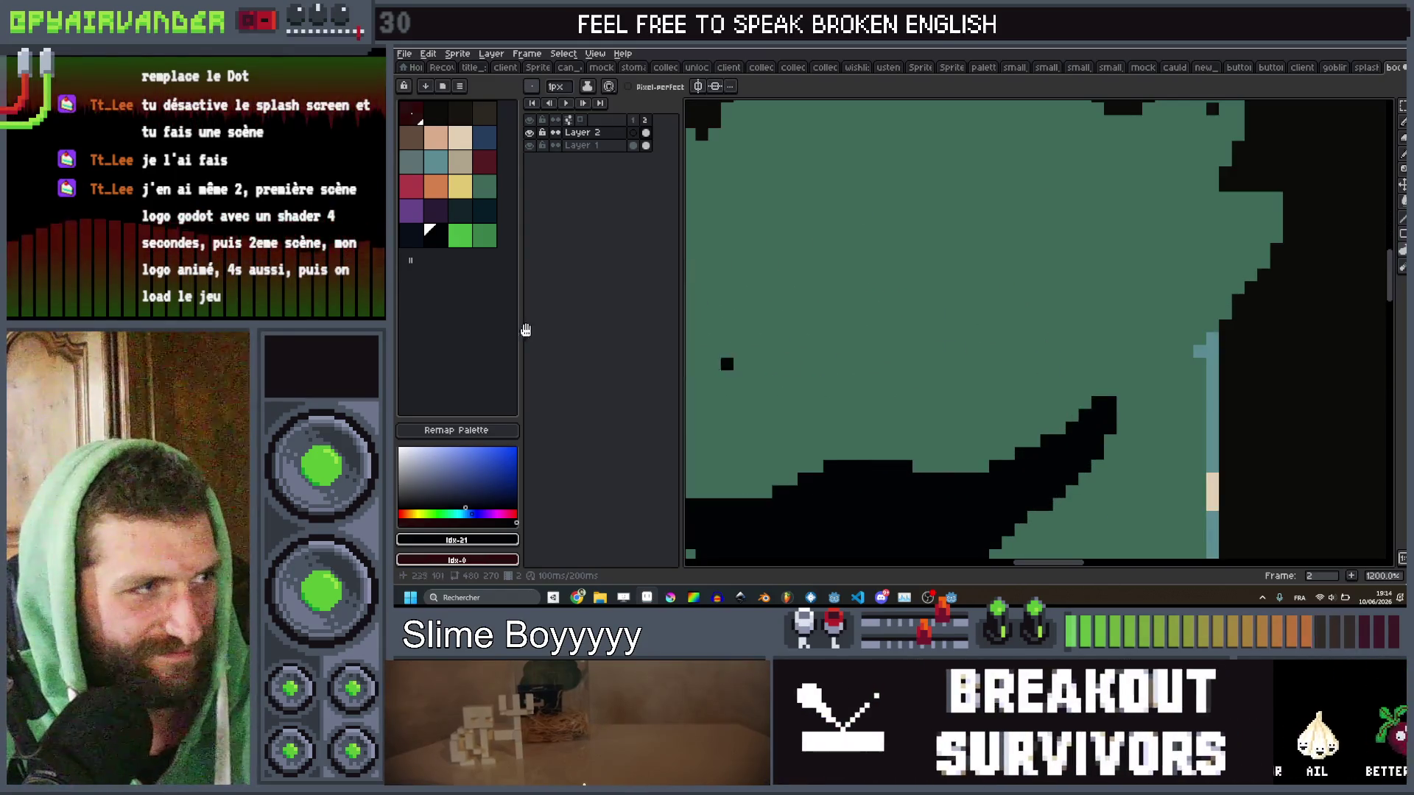
Edge the mouth's upper, left and right sides with dark-blue pixels.
{"action": "left_click", "coordinate": [485, 137]}
{"action": "scroll", "coordinate": [916, 404], "scroll_direction": "left", "scroll_amount": 3}
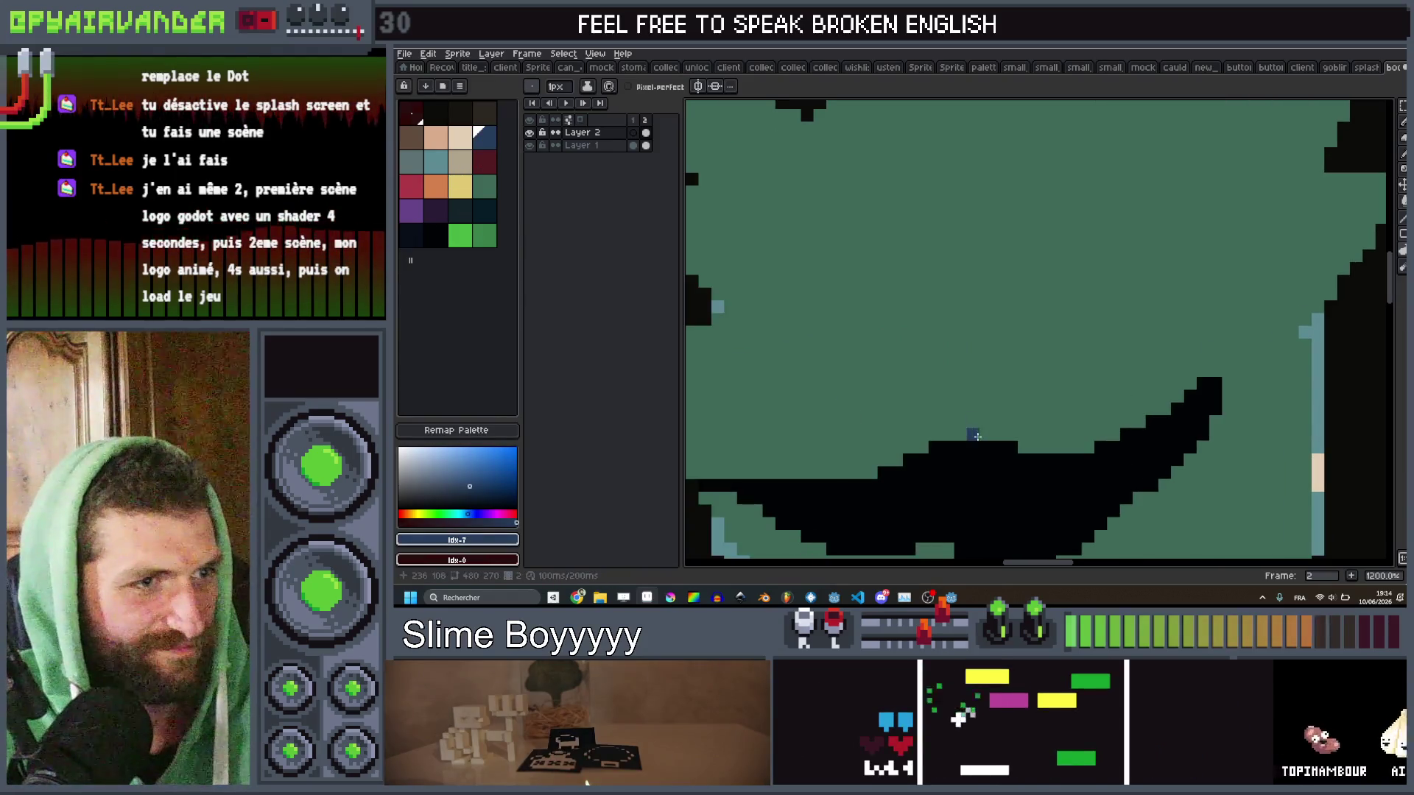
{"action": "left_click_drag", "start_coordinate": [972, 435], "coordinate": [1023, 418]}
{"action": "left_click_drag", "start_coordinate": [911, 374], "coordinate": [898, 294]}
{"action": "mouse_move", "coordinate": [825, 243]}
{"action": "left_mouse_down"}
{"action": "mouse_move", "coordinate": [803, 243]}
{"action": "mouse_move", "coordinate": [1005, 305]}
{"action": "mouse_move", "coordinate": [1041, 428]}
{"action": "left_mouse_up"}
{"action": "scroll", "coordinate": [957, 383], "scroll_direction": "left", "scroll_amount": 3}
{"action": "scroll", "coordinate": [958, 383], "scroll_direction": "up", "scroll_amount": 1}
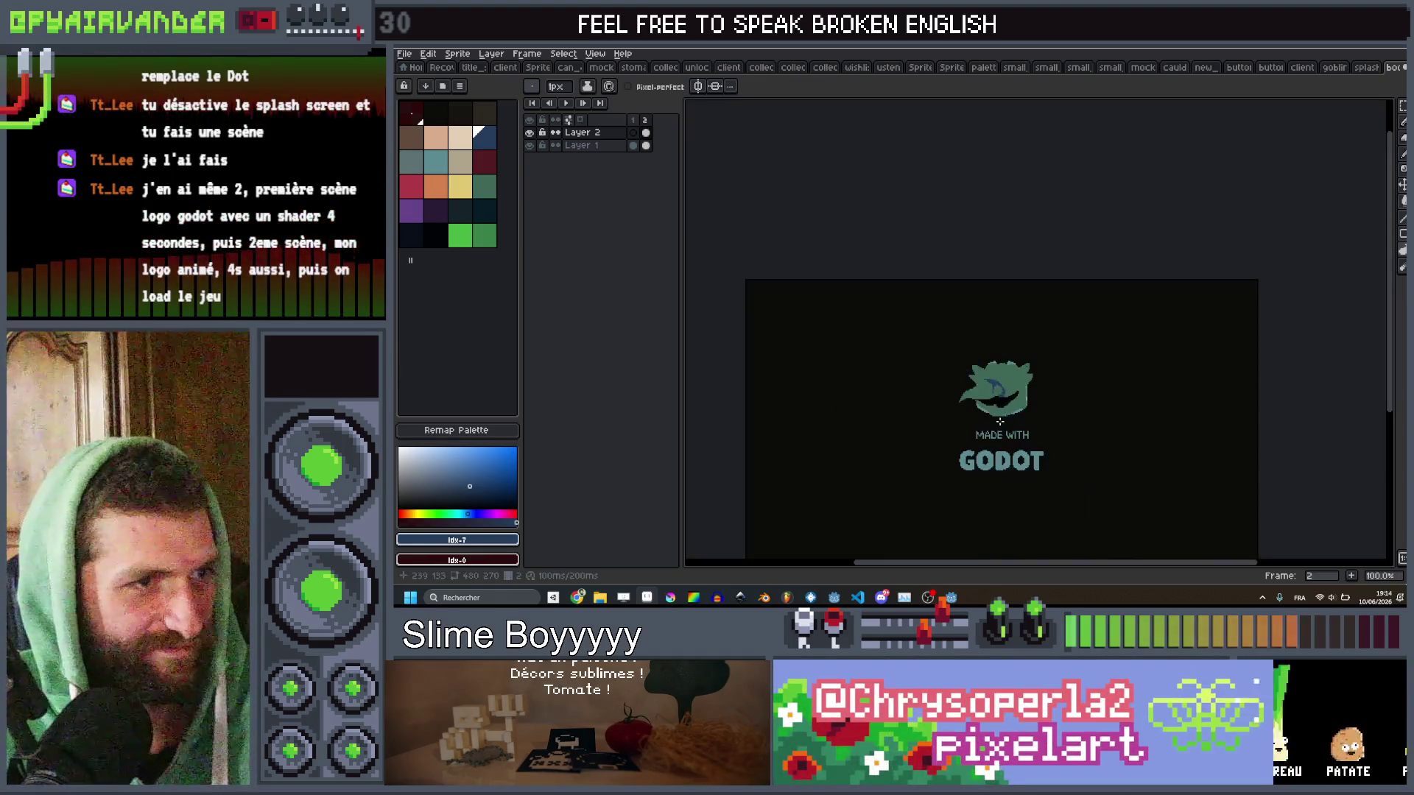
Add dark-blue face pixels and stepped and diagonal wrinkle lines.
{"action": "left_click", "coordinate": [931, 345]}
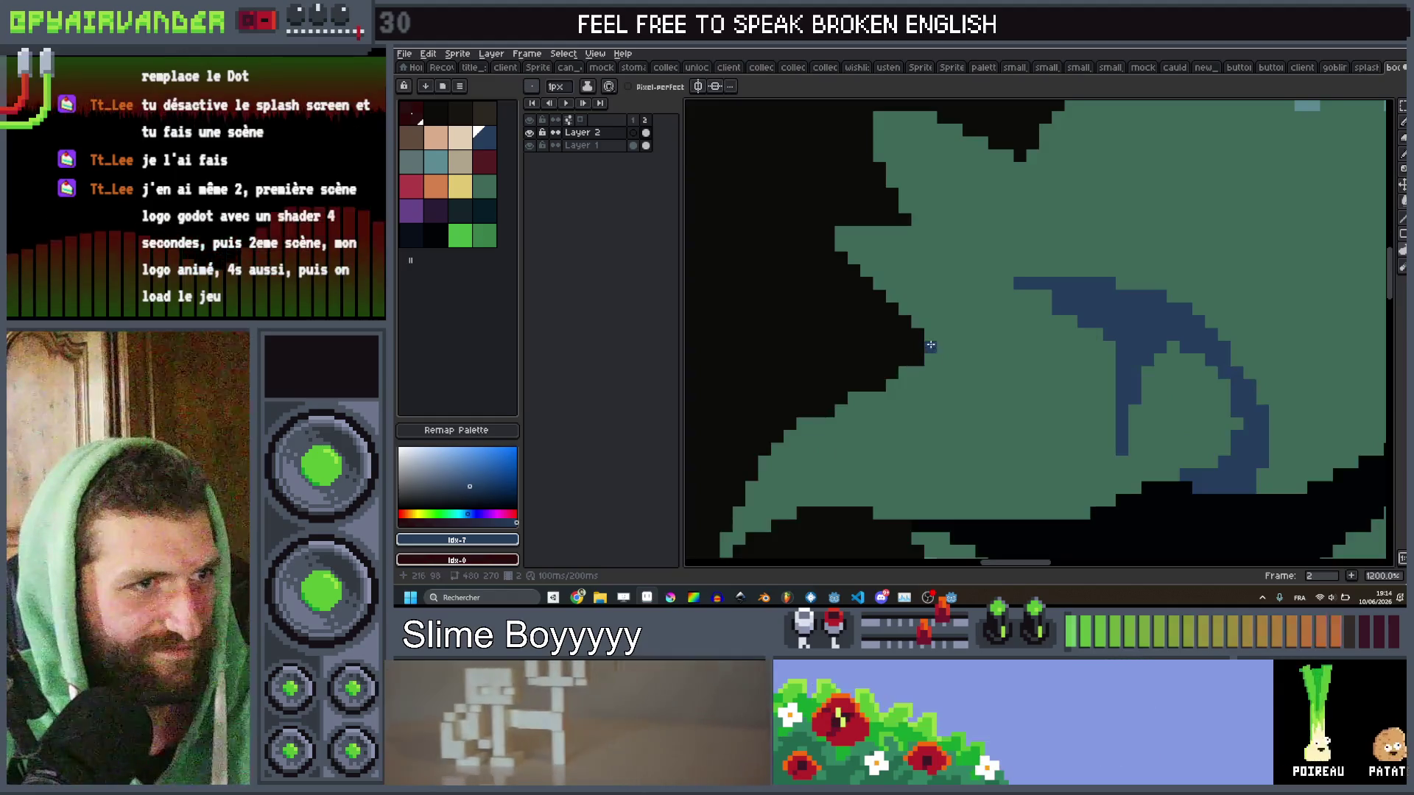
{"action": "left_click", "coordinate": [1016, 272]}
{"action": "scroll", "coordinate": [931, 341], "scroll_direction": "down", "scroll_amount": 8}
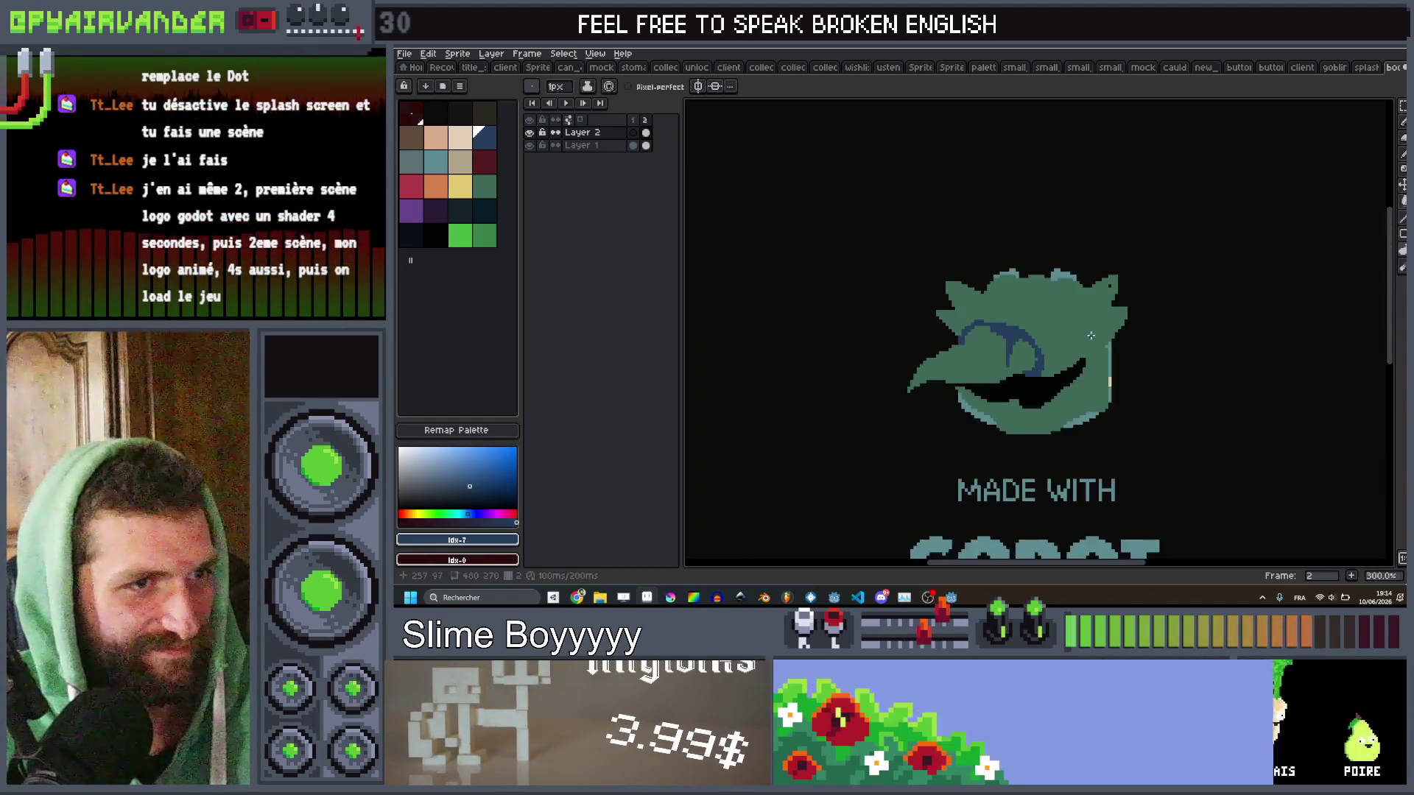
{"action": "scroll", "coordinate": [1016, 511], "scroll_direction": "up", "scroll_amount": 8}
{"action": "left_click_drag", "start_coordinate": [1016, 511], "coordinate": [1084, 426]}
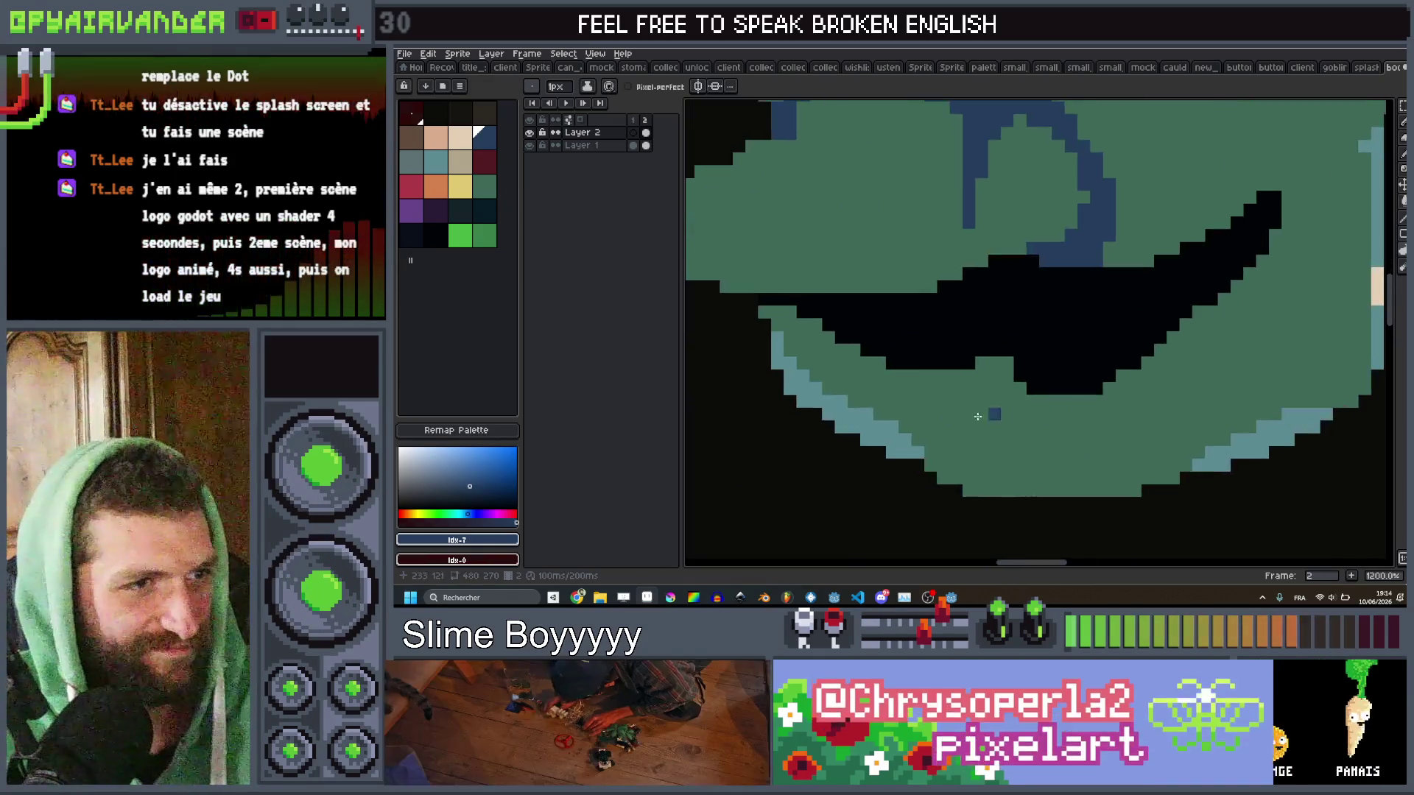
{"action": "left_click_drag", "start_coordinate": [956, 414], "coordinate": [980, 451]}
{"action": "mouse_move", "coordinate": [1129, 416]}
{"action": "left_mouse_down"}
{"action": "mouse_move", "coordinate": [1226, 352]}
{"action": "mouse_move", "coordinate": [1127, 411]}
{"action": "left_mouse_up"}
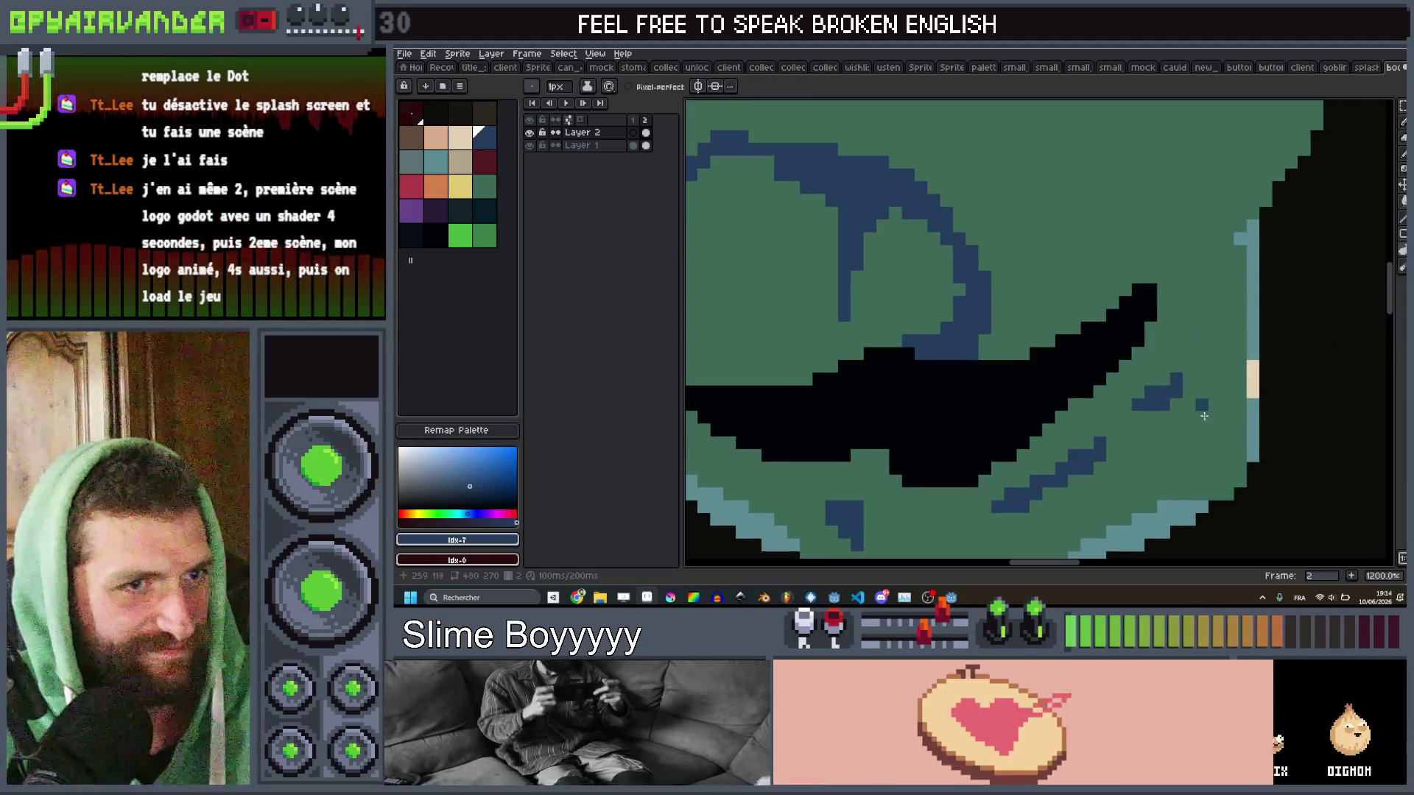
Draw a dark-blue line beside the eye area, undoing an accidental fill.
{"action": "scroll", "coordinate": [1173, 384], "scroll_direction": "down", "scroll_amount": 5}
{"action": "scroll", "coordinate": [1170, 353], "scroll_direction": "up", "scroll_amount": 5}
{"action": "left_click", "coordinate": [1079, 339]}
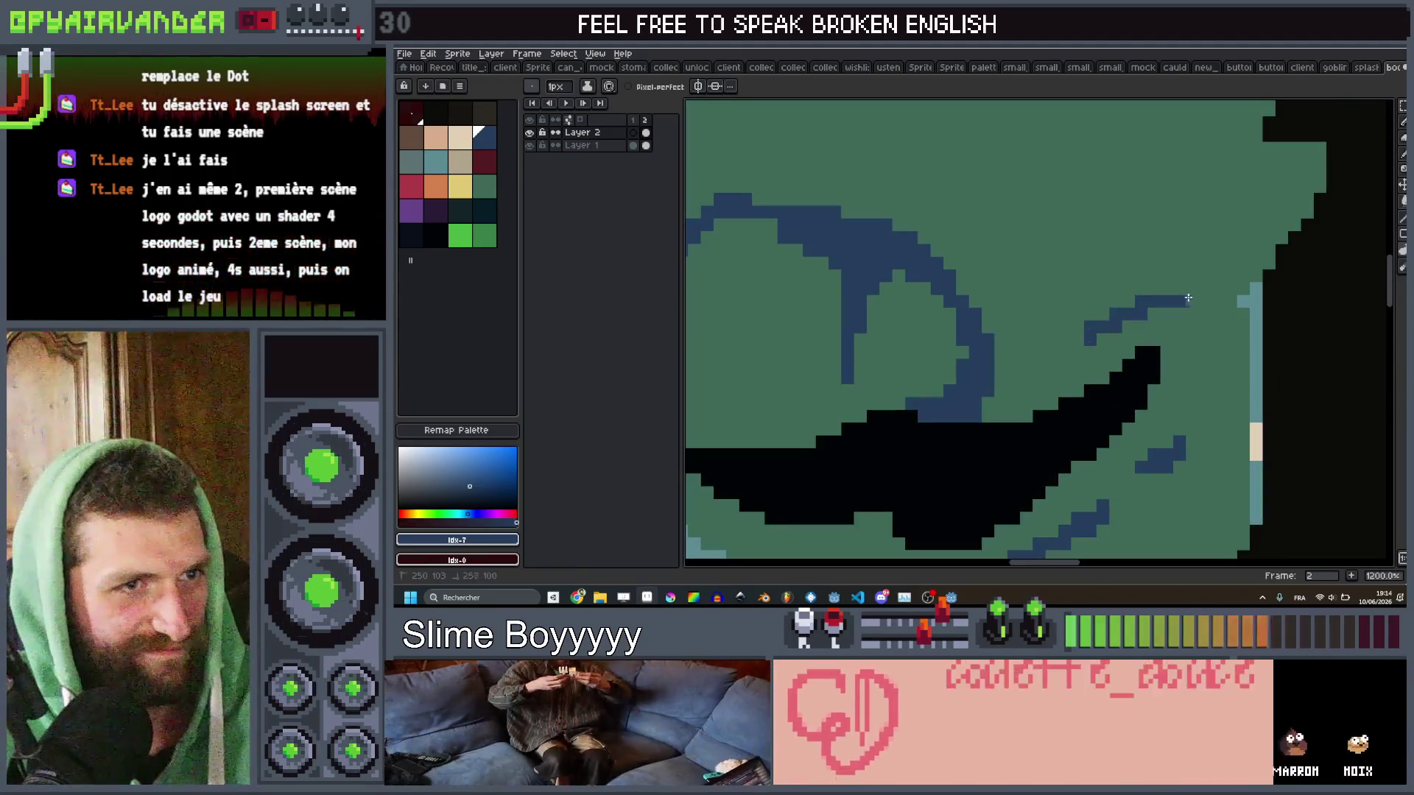
{"action": "mouse_move", "coordinate": [1097, 335]}
{"action": "left_mouse_down"}
{"action": "mouse_move", "coordinate": [1200, 361]}
{"action": "mouse_move", "coordinate": [1208, 383]}
{"action": "left_mouse_up"}
{"action": "key", "text": "v"}
{"action": "key", "text": "ctrl+z"}
{"action": "key", "text": "b"}
{"action": "scroll", "coordinate": [1117, 330], "scroll_direction": "down", "scroll_amount": 5}
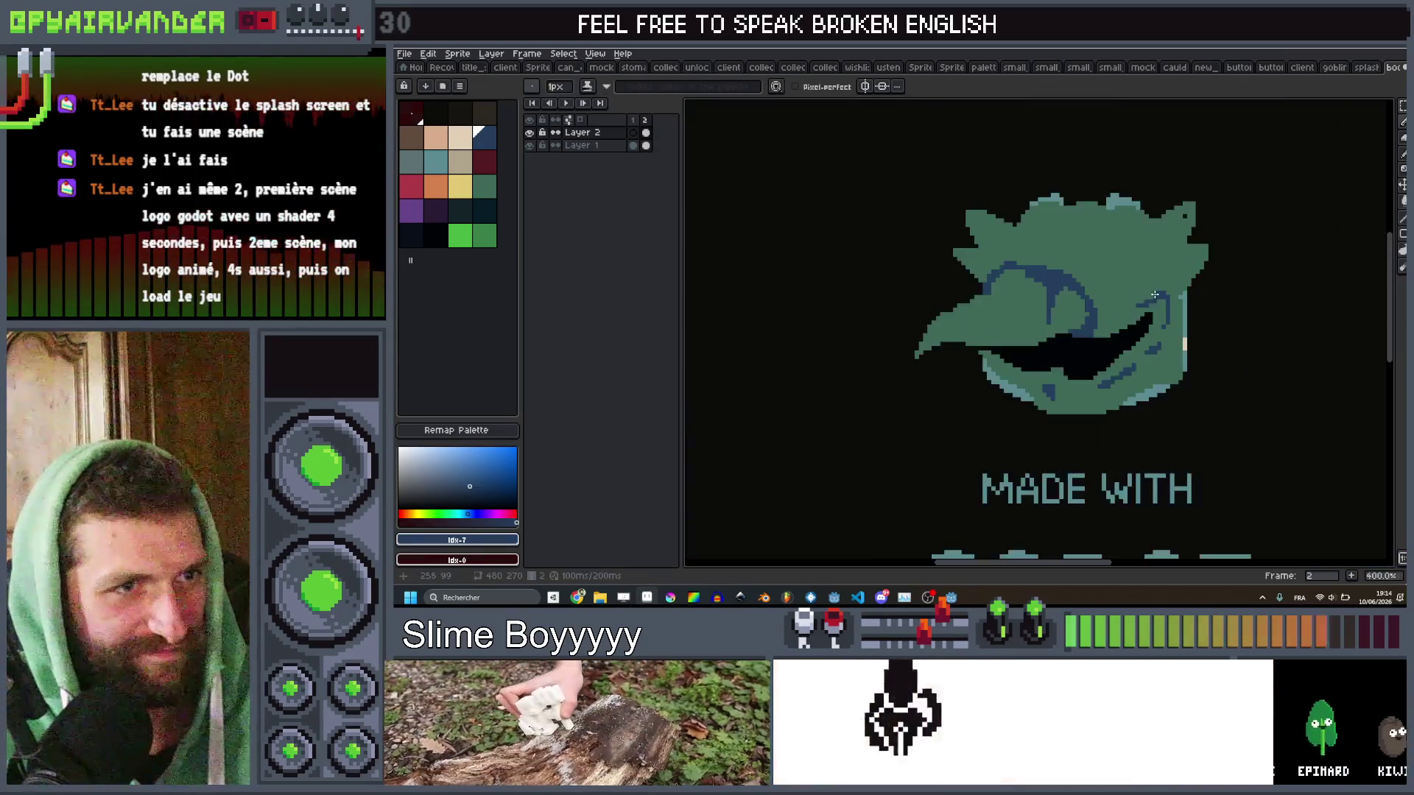
{"action": "scroll", "coordinate": [1129, 284], "scroll_direction": "up", "scroll_amount": 5}
Draw dark-blue brow and diagonal forehead crease lines across the head.
{"action": "left_click", "coordinate": [999, 305]}
{"action": "mouse_move", "coordinate": [999, 306]}
{"action": "left_mouse_down"}
{"action": "mouse_move", "coordinate": [1045, 355]}
{"action": "mouse_move", "coordinate": [1162, 298]}
{"action": "left_mouse_up"}
{"action": "scroll", "coordinate": [1161, 277], "scroll_direction": "down", "scroll_amount": 4}
{"action": "scroll", "coordinate": [1159, 243], "scroll_direction": "up", "scroll_amount": 3}
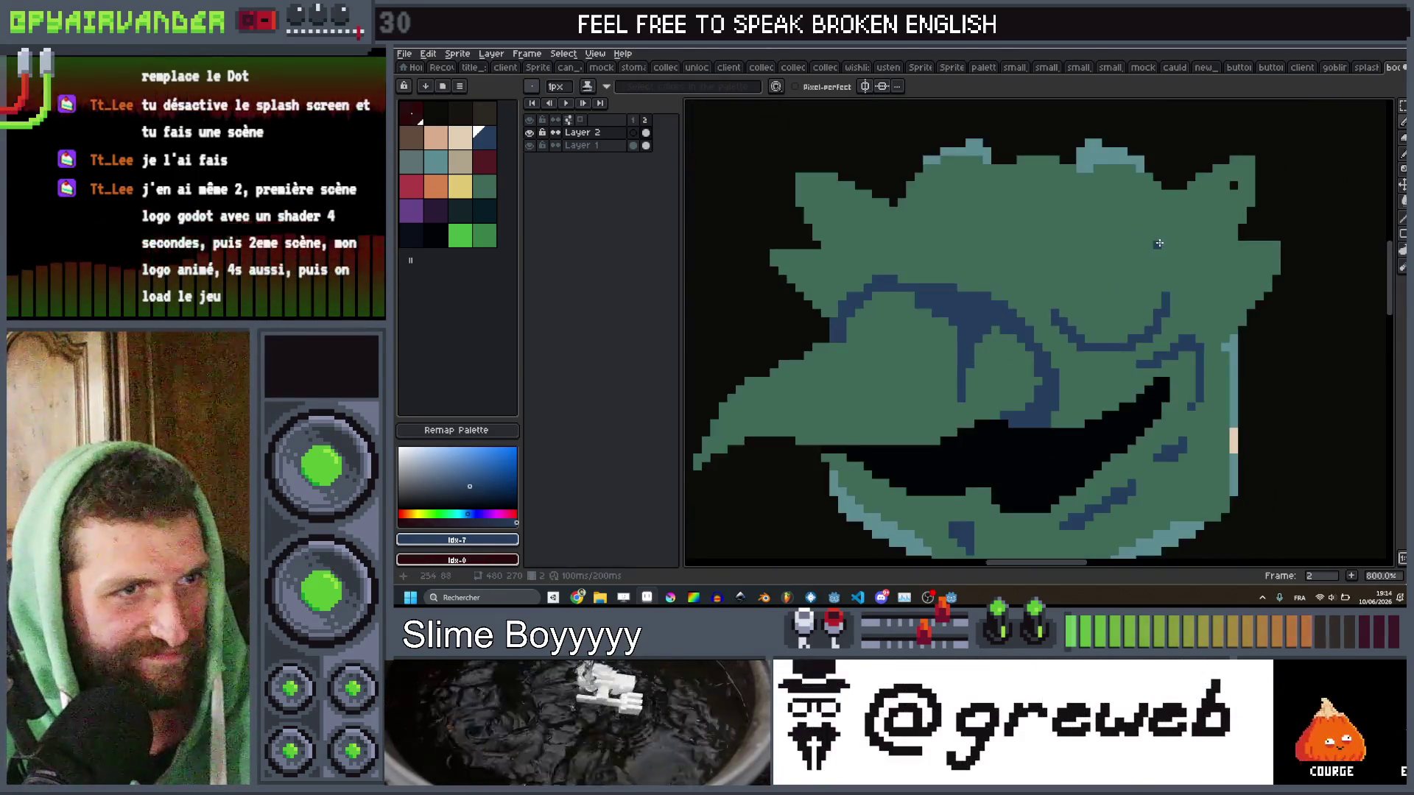
{"action": "left_click_drag", "start_coordinate": [1103, 235], "coordinate": [1024, 290]}
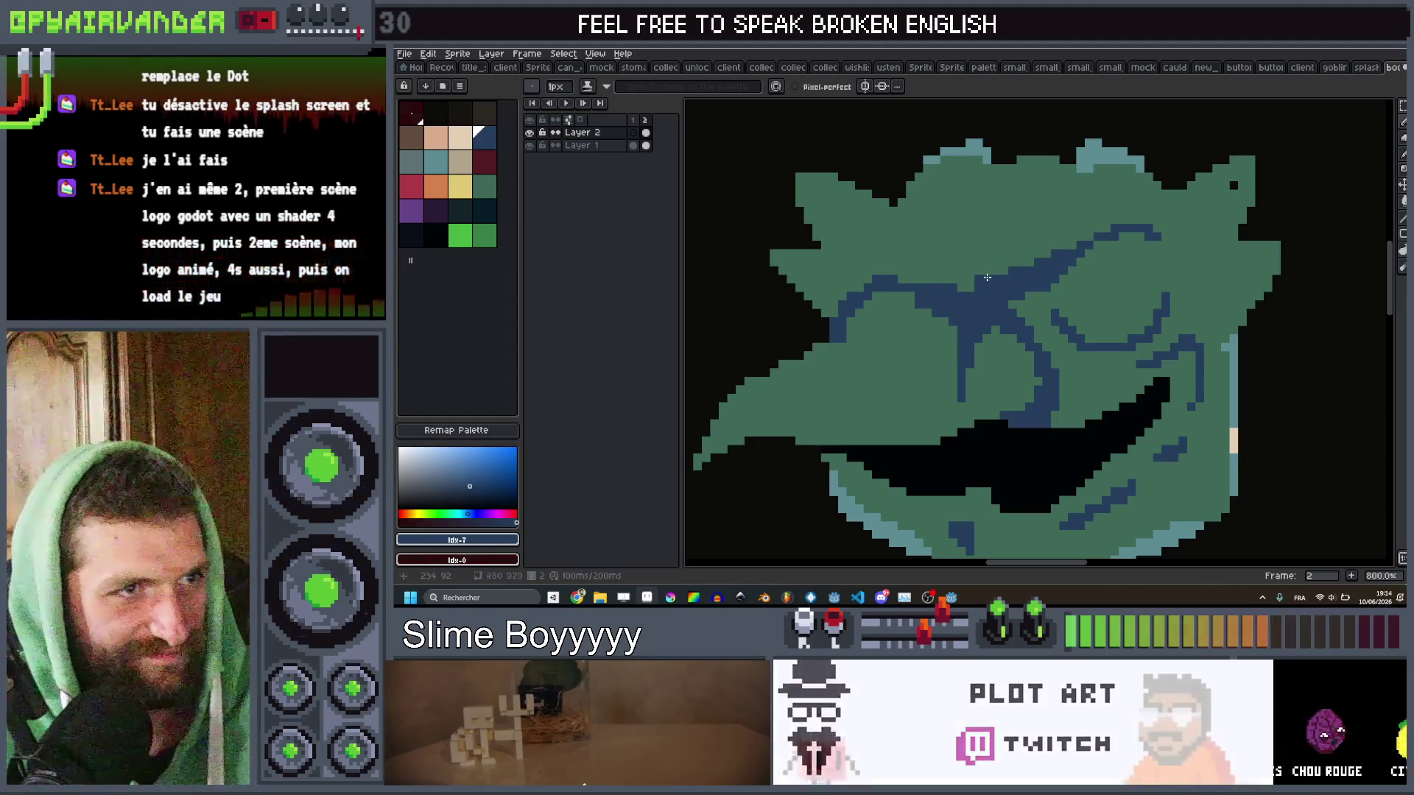
{"action": "left_click_drag", "start_coordinate": [934, 268], "coordinate": [902, 246]}
{"action": "scroll", "coordinate": [1055, 376], "scroll_direction": "down", "scroll_amount": 5}
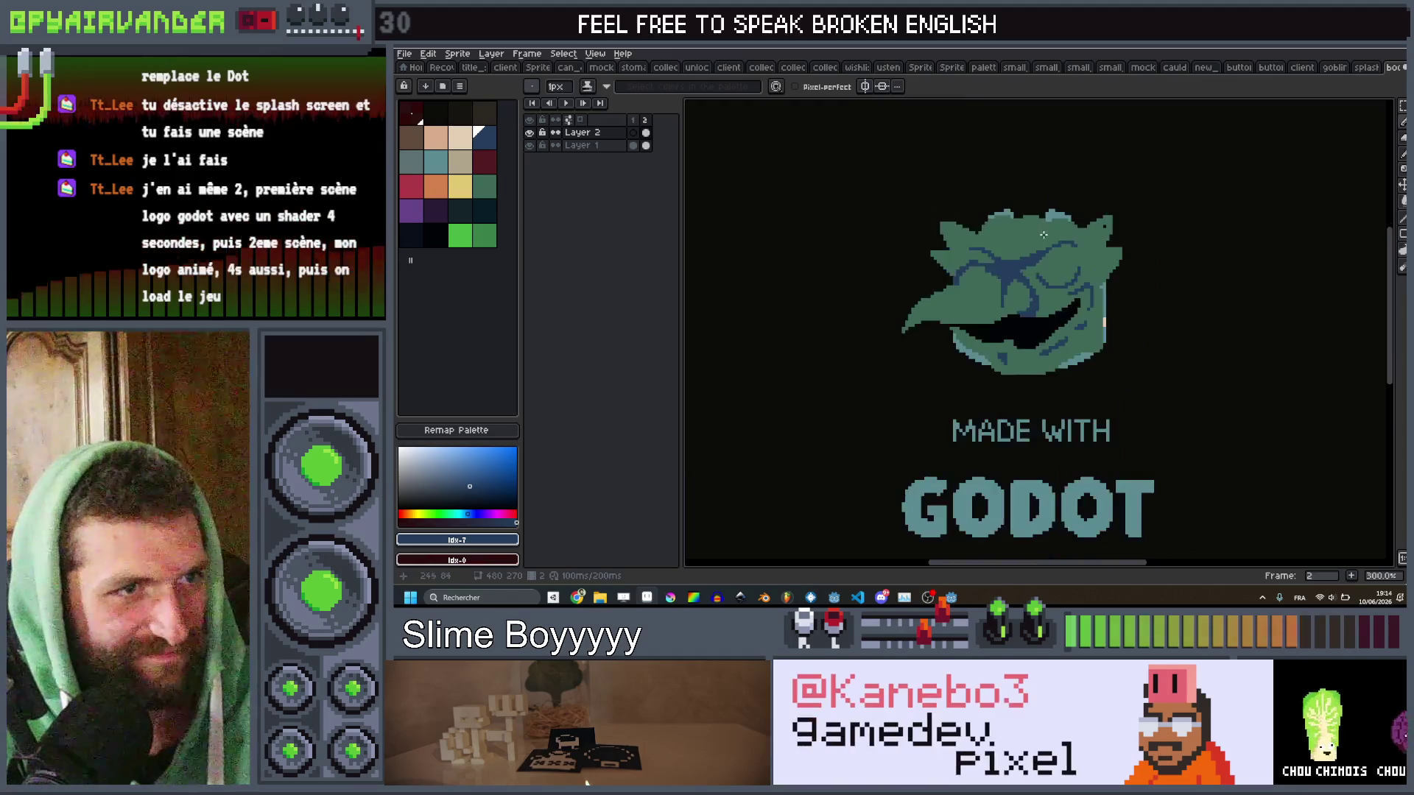
{"action": "scroll", "coordinate": [1055, 375], "scroll_direction": "up", "scroll_amount": 4}
{"action": "key", "text": "bracketleft"}
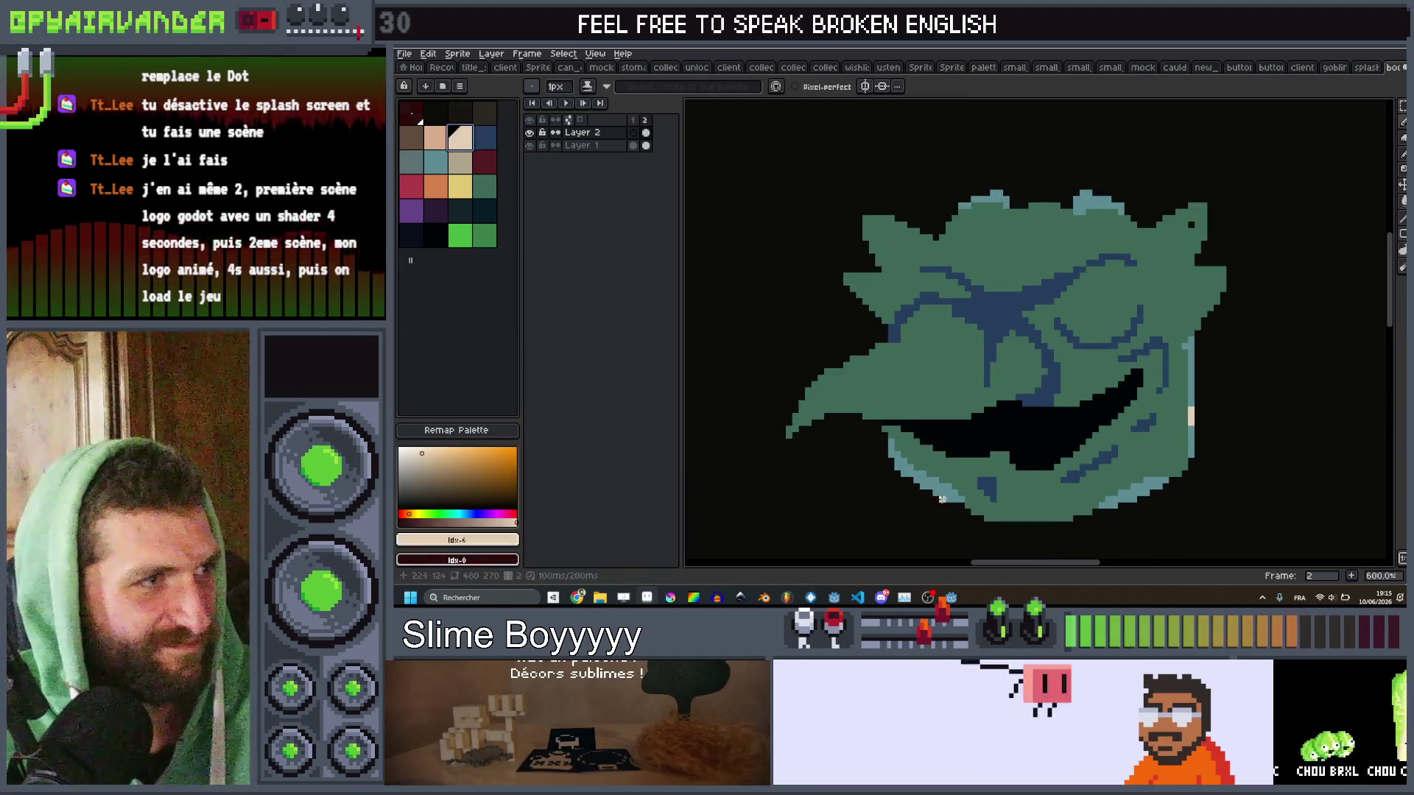
Paint peach teeth into the goblin's black grin.
{"action": "scroll", "coordinate": [1057, 398], "scroll_direction": "up", "scroll_amount": 4}
{"action": "left_click_drag", "start_coordinate": [1059, 418], "coordinate": [1024, 450]}
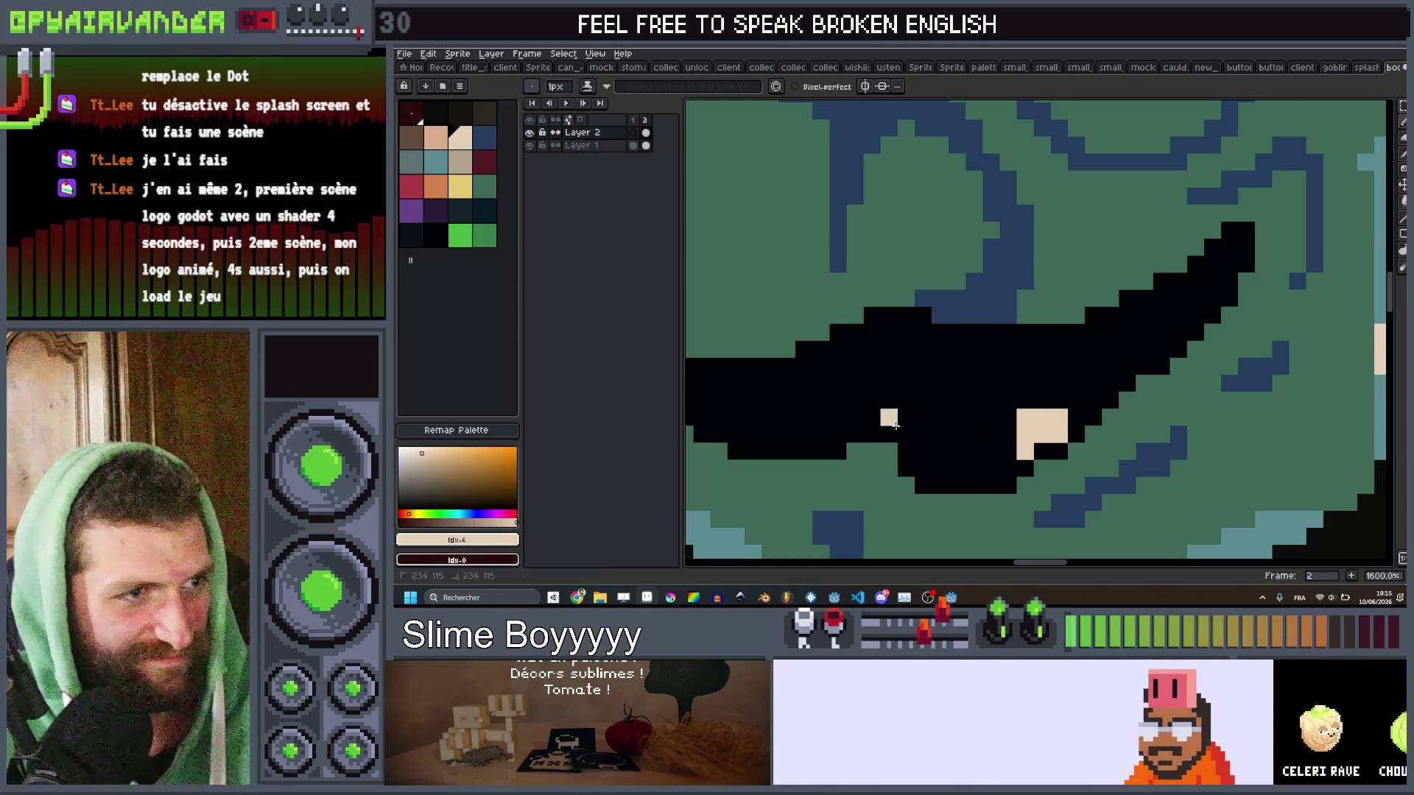
{"action": "scroll", "coordinate": [1006, 347], "scroll_direction": "down", "scroll_amount": 9}
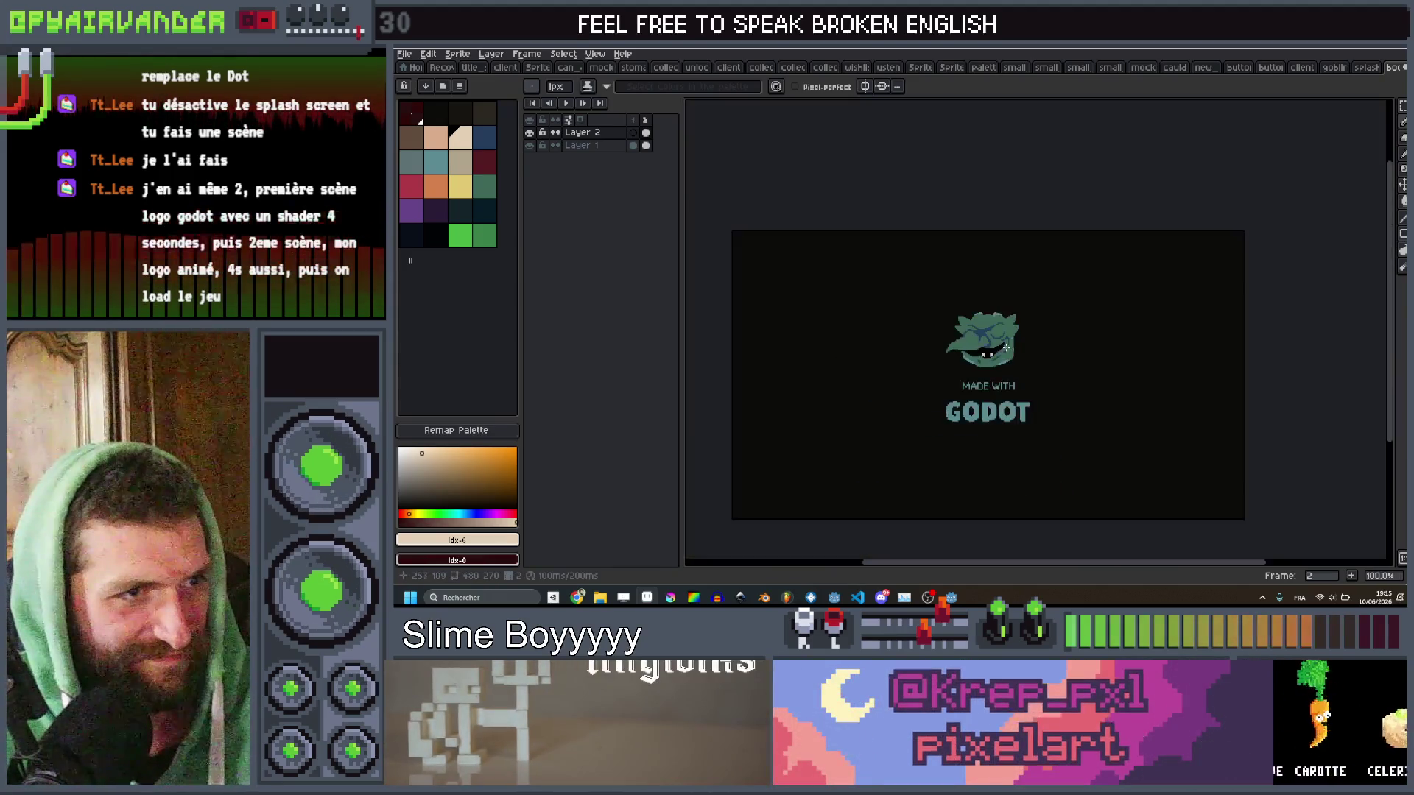
{"action": "scroll", "coordinate": [1006, 347], "scroll_direction": "up", "scroll_amount": 5}
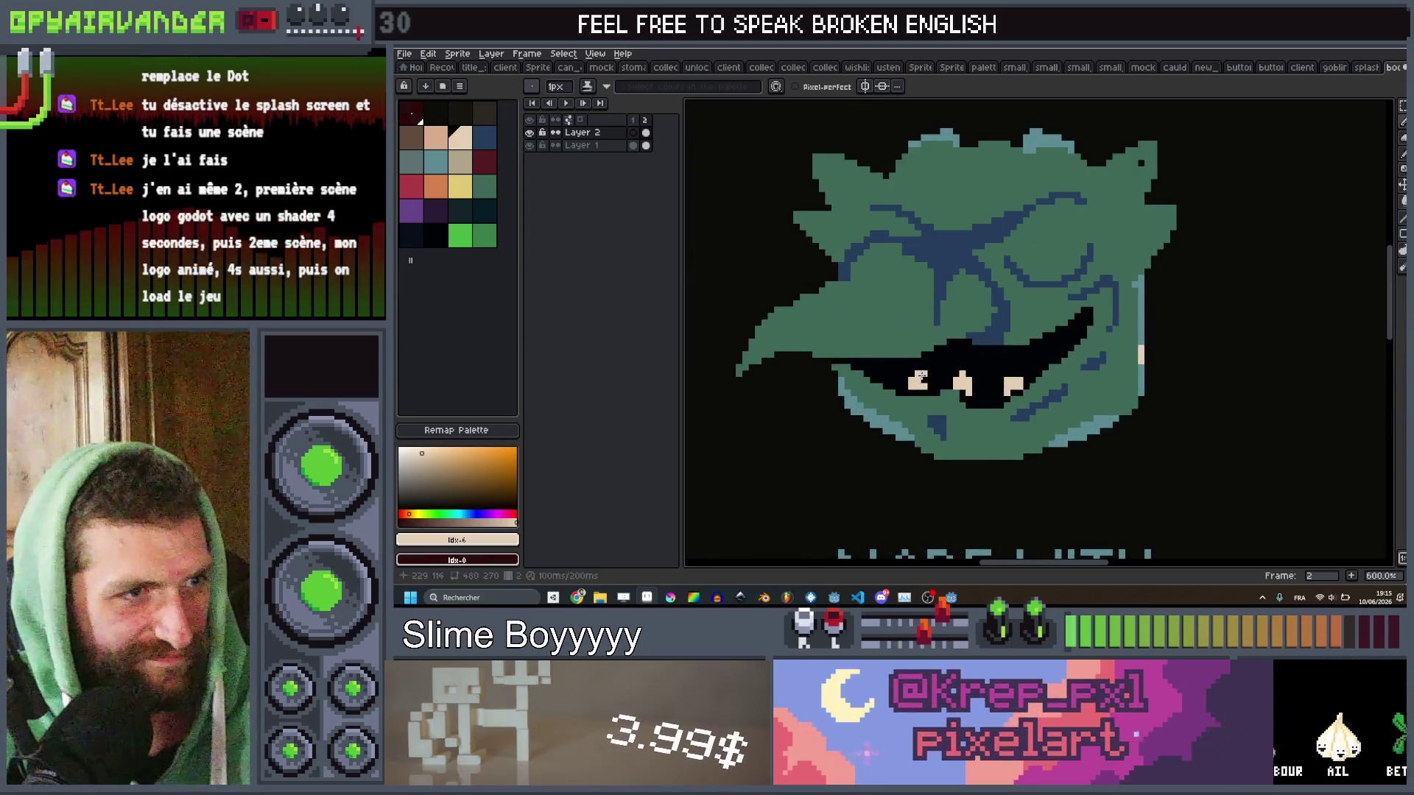
{"action": "scroll", "coordinate": [998, 340], "scroll_direction": "down", "scroll_amount": 5}
{"action": "scroll", "coordinate": [999, 340], "scroll_direction": "up", "scroll_amount": 10}
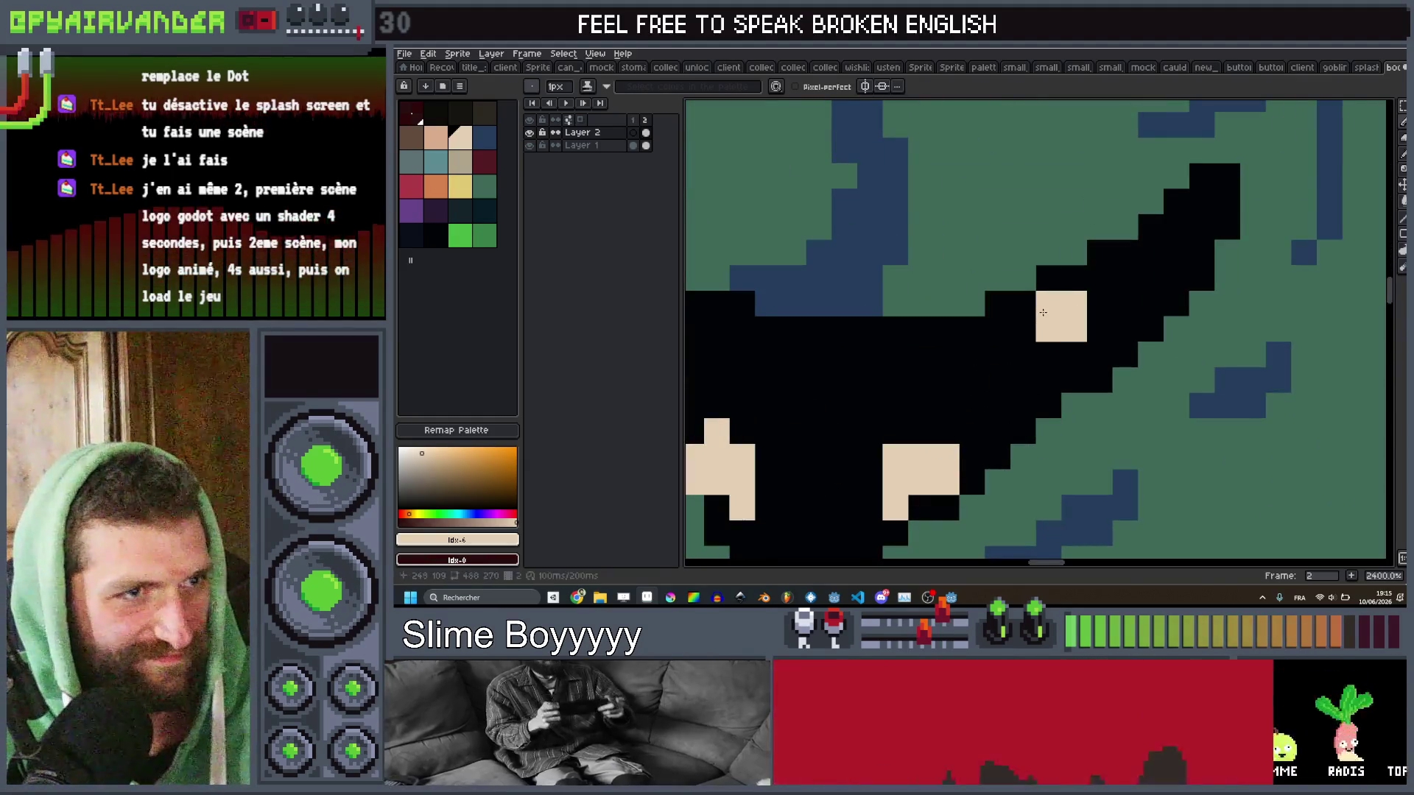
{"action": "scroll", "coordinate": [1040, 327], "scroll_direction": "down", "scroll_amount": 6}
{"action": "scroll", "coordinate": [958, 280], "scroll_direction": "up", "scroll_amount": 4}
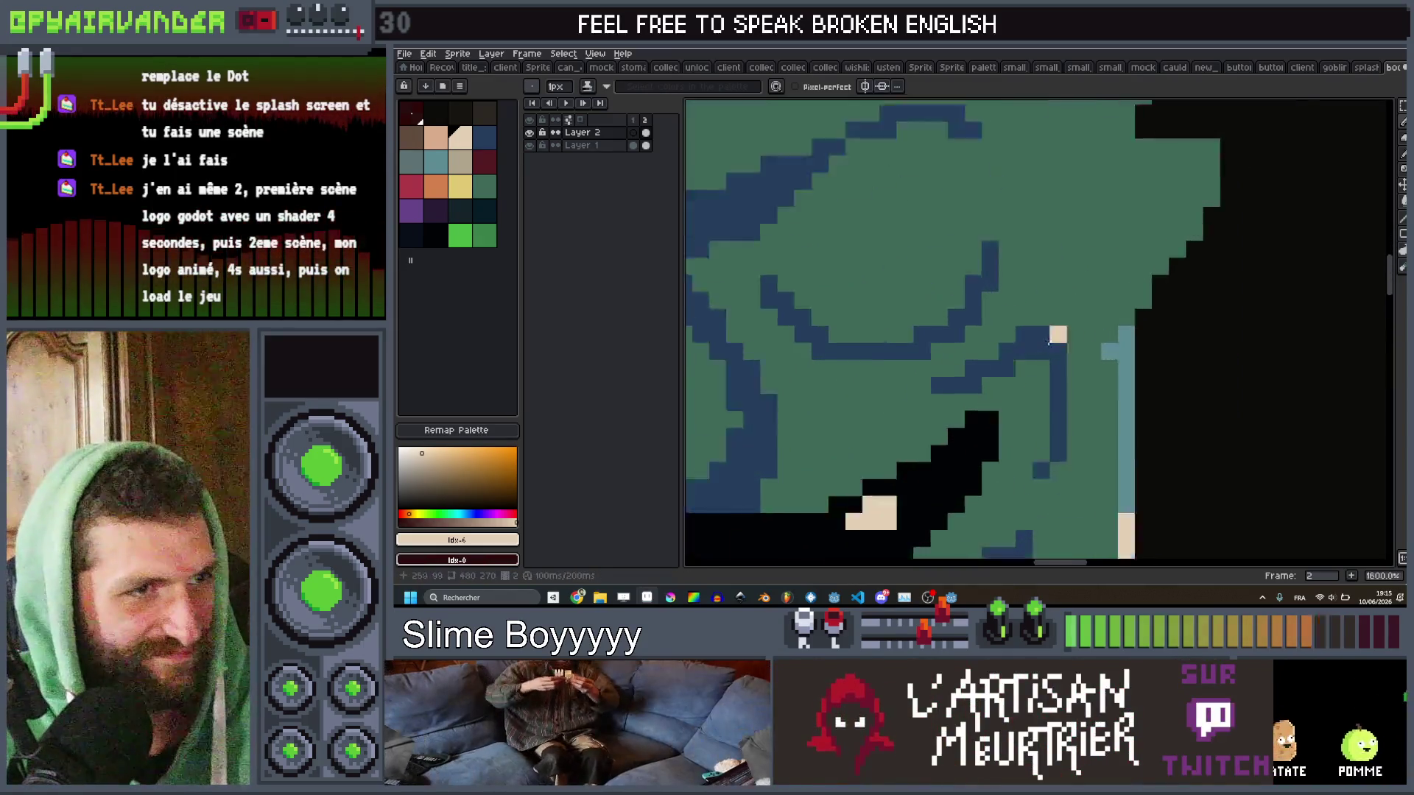
Paint a 4px beige eye, then a 2px black pupil inside it.
{"action": "key", "text": "plus"}
{"action": "key", "text": "plus"}
{"action": "key", "text": "plus"}
{"action": "left_click", "coordinate": [1021, 244]}
{"action": "left_click_drag", "start_coordinate": [978, 253], "coordinate": [913, 307]}
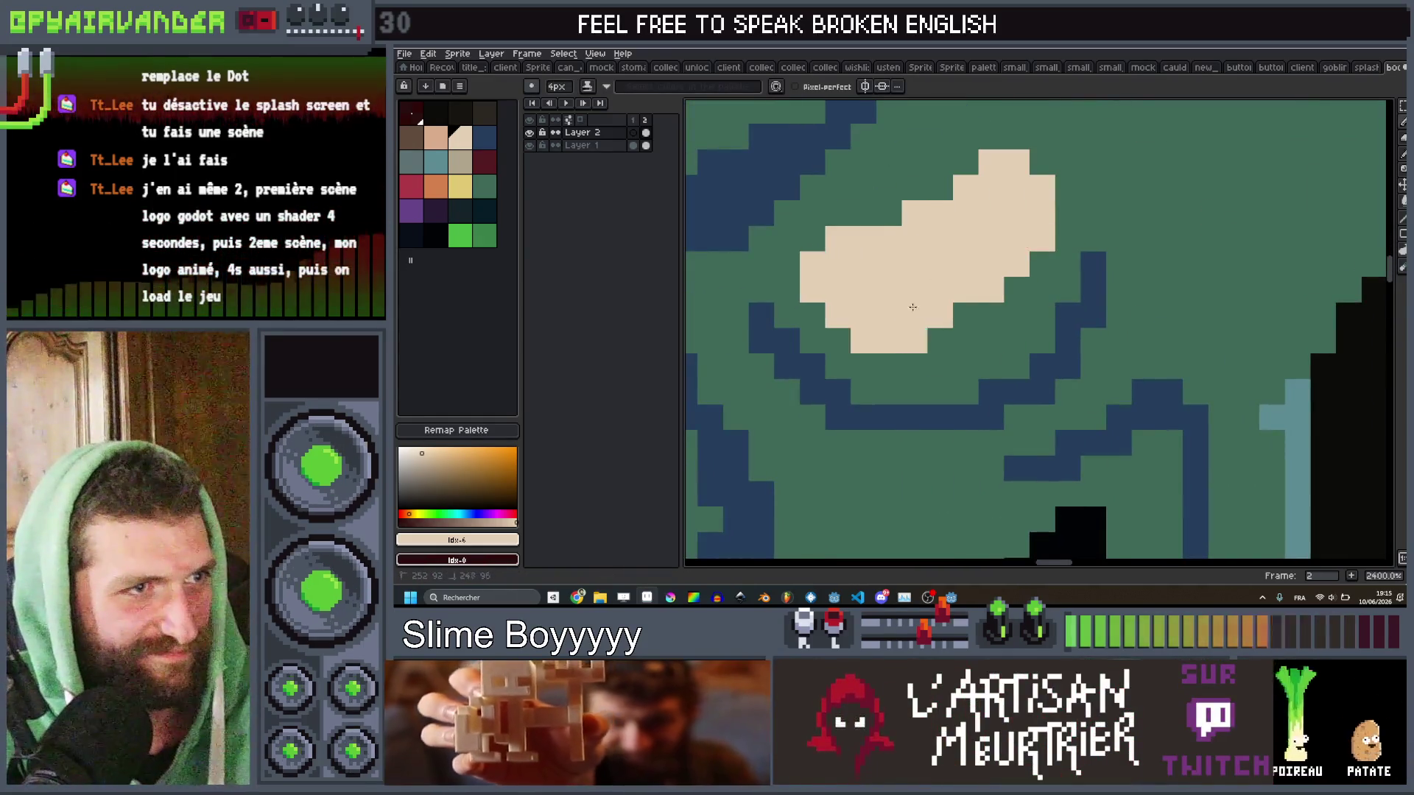
{"action": "scroll", "coordinate": [997, 262], "scroll_direction": "down", "scroll_amount": 5}
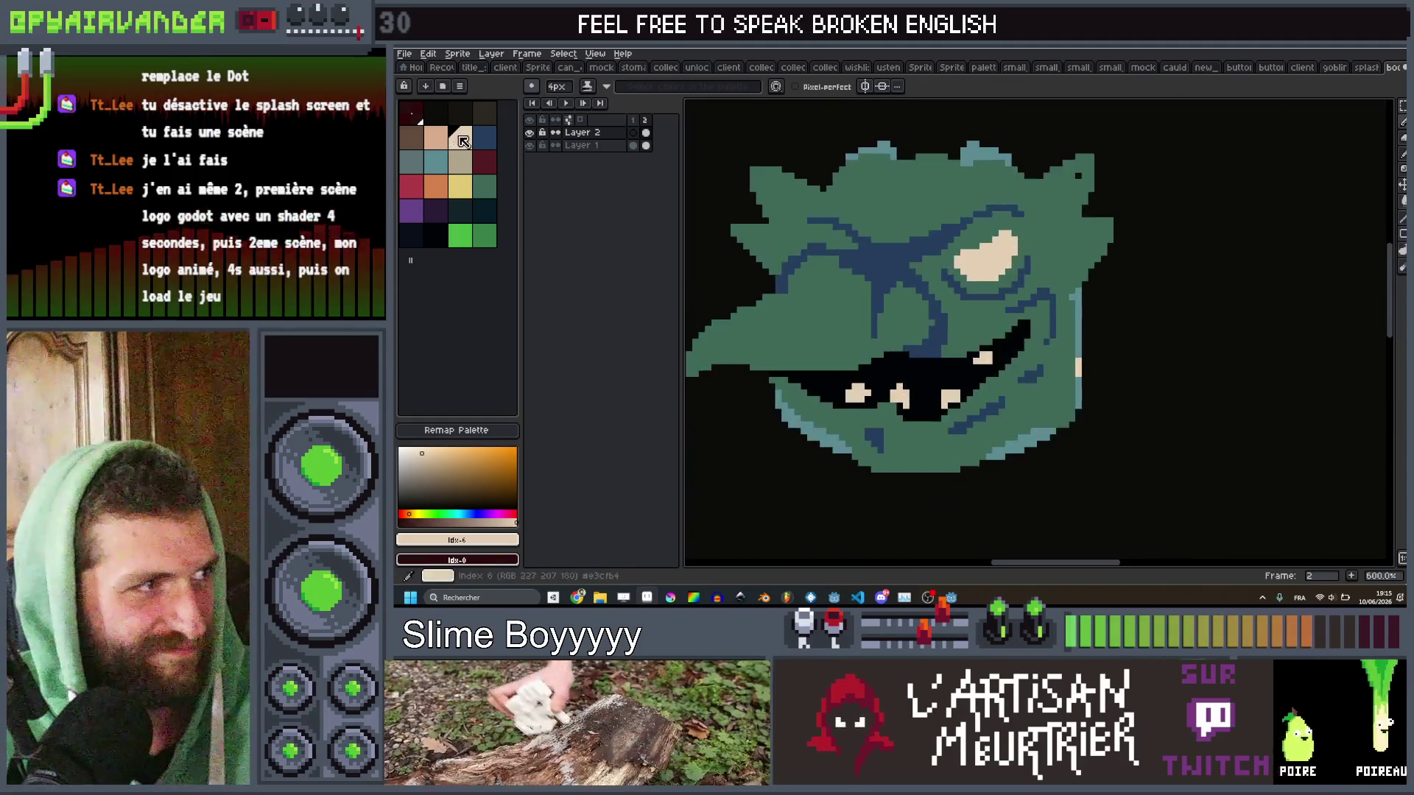
{"action": "left_click", "coordinate": [435, 112]}
{"action": "scroll", "coordinate": [976, 247], "scroll_direction": "up", "scroll_amount": 2}
{"action": "key", "text": "minus"}
{"action": "key", "text": "minus"}
{"action": "left_click", "coordinate": [1041, 246]}
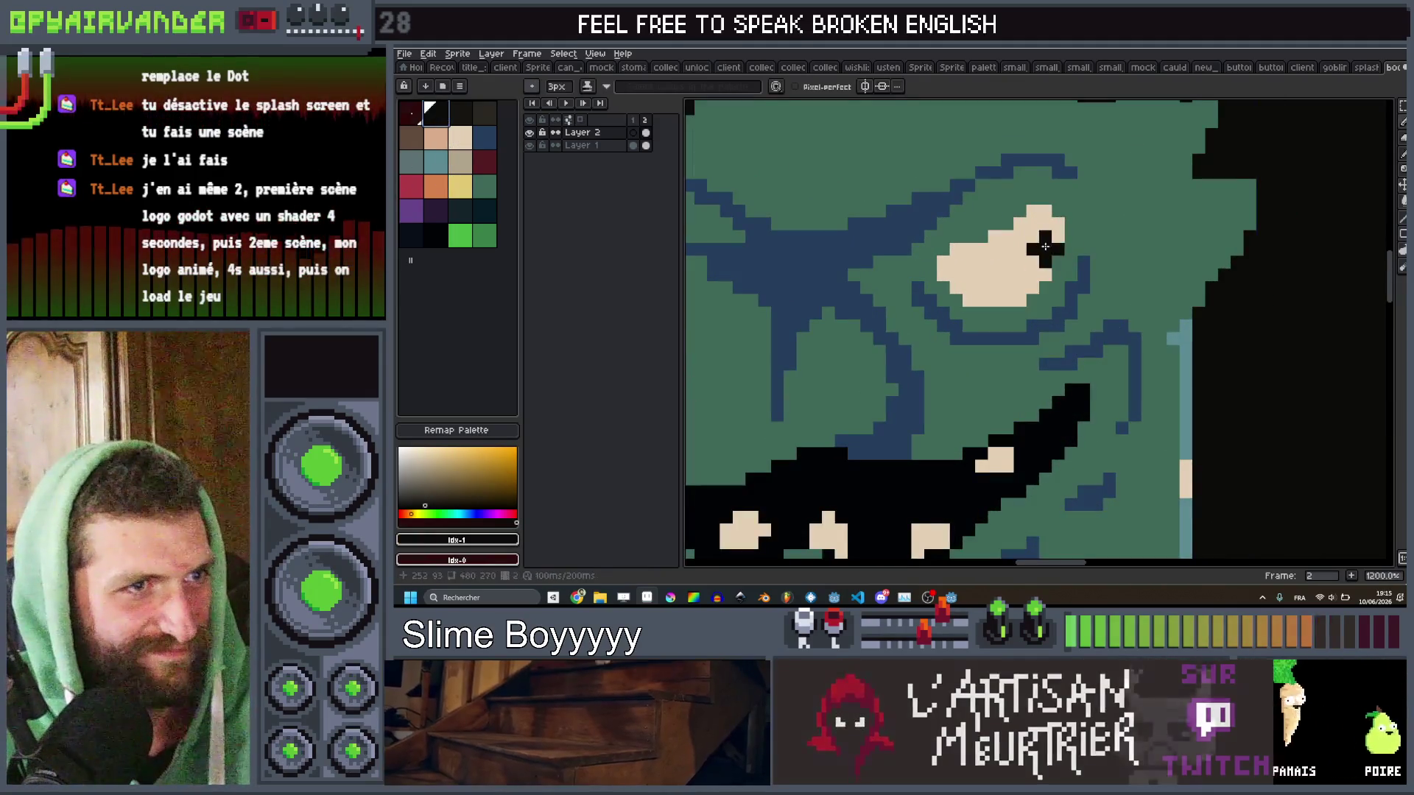
{"action": "scroll", "coordinate": [1041, 246], "scroll_direction": "down", "scroll_amount": 8}
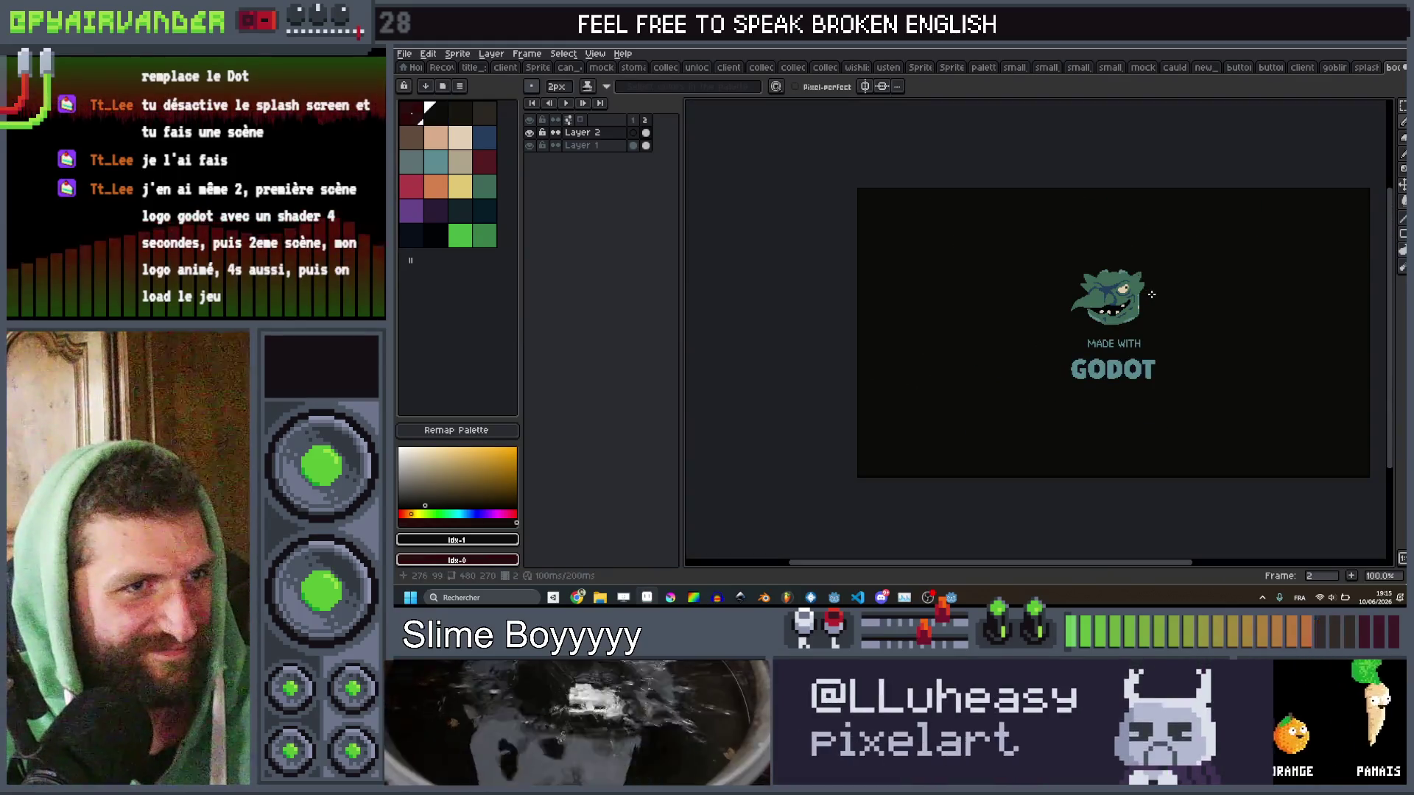
{"action": "scroll", "coordinate": [1151, 295], "scroll_direction": "up", "scroll_amount": 8}
Bring the head's right side into view and set dark blue as the painting colour.
{"action": "left_click", "coordinate": [485, 186]}
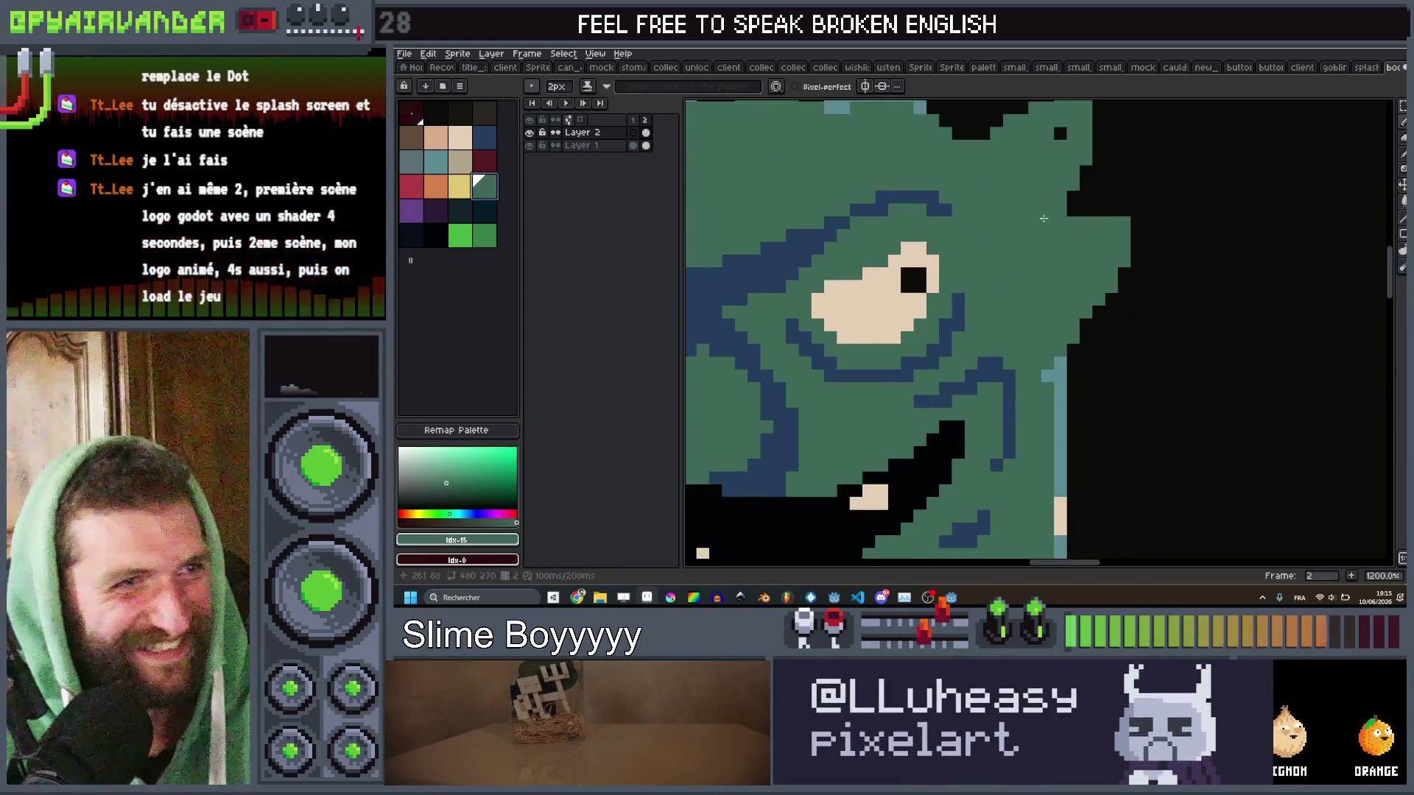
{"action": "left_click_drag", "start_coordinate": [1052, 170], "coordinate": [980, 327]}
{"action": "scroll", "coordinate": [994, 290], "scroll_direction": "down", "scroll_amount": 5}
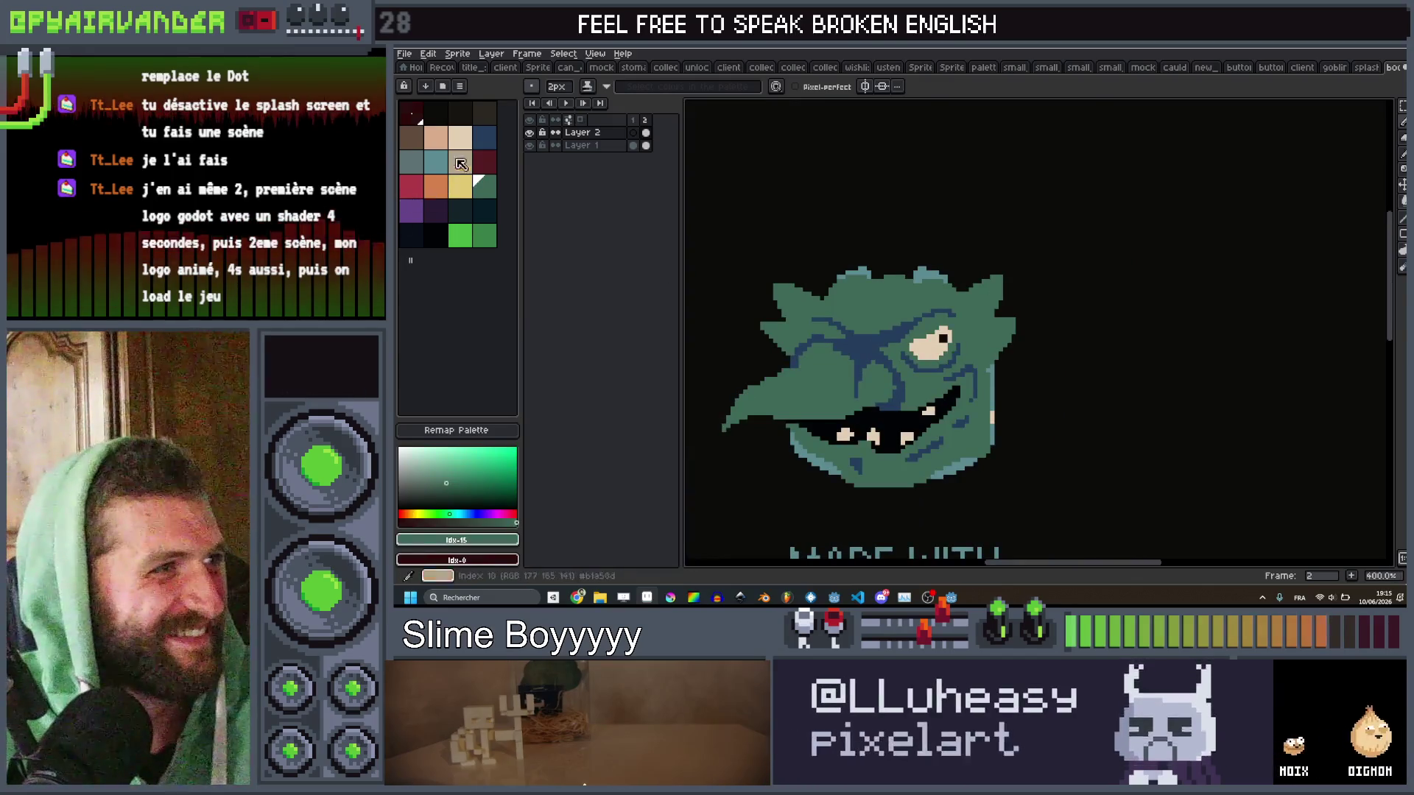
{"action": "left_click", "coordinate": [489, 140]}
With a 1px brush, draw dark-blue lines around the eye, comparing against the Godot frame.
{"action": "key", "text": "minus"}
{"action": "scroll", "coordinate": [979, 285], "scroll_direction": "up", "scroll_amount": 5}
{"action": "mouse_move", "coordinate": [899, 302]}
{"action": "left_mouse_down"}
{"action": "mouse_move", "coordinate": [964, 515]}
{"action": "mouse_move", "coordinate": [909, 327]}
{"action": "left_mouse_up"}
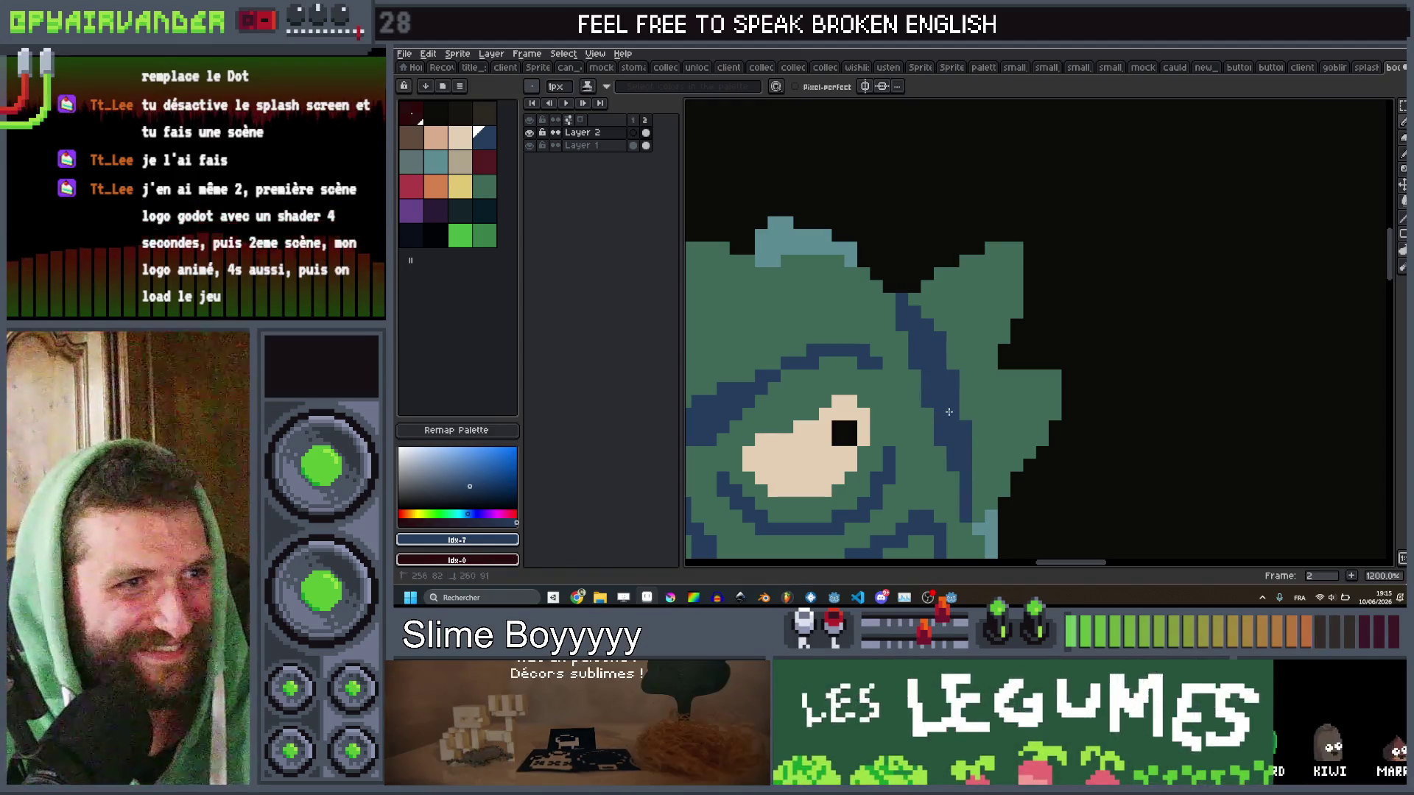
{"action": "left_click_drag", "start_coordinate": [949, 412], "coordinate": [973, 298]}
{"action": "left_click_drag", "start_coordinate": [987, 433], "coordinate": [956, 422]}
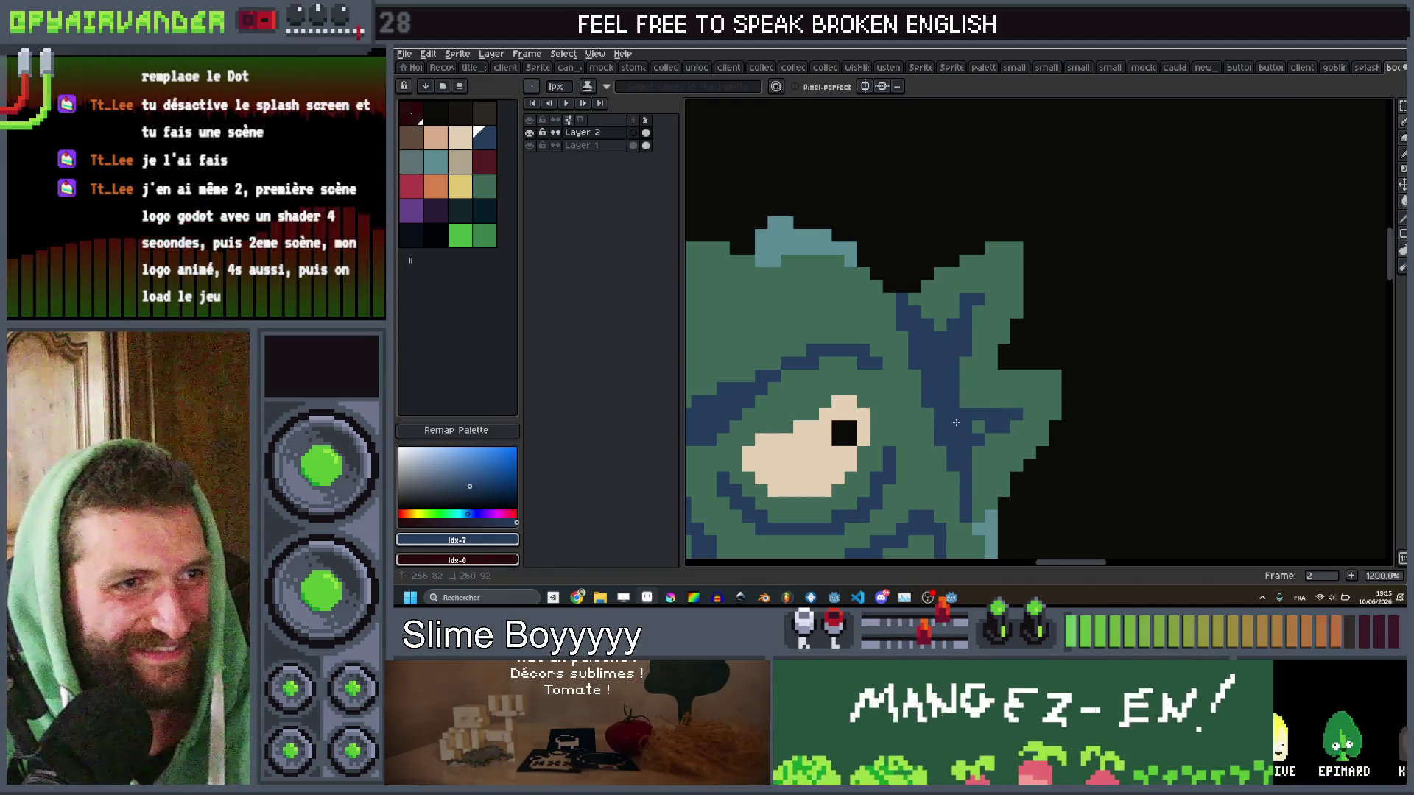
{"action": "key", "text": "ctrl+Tab"}
{"action": "key", "text": "ctrl+shift+Tab"}
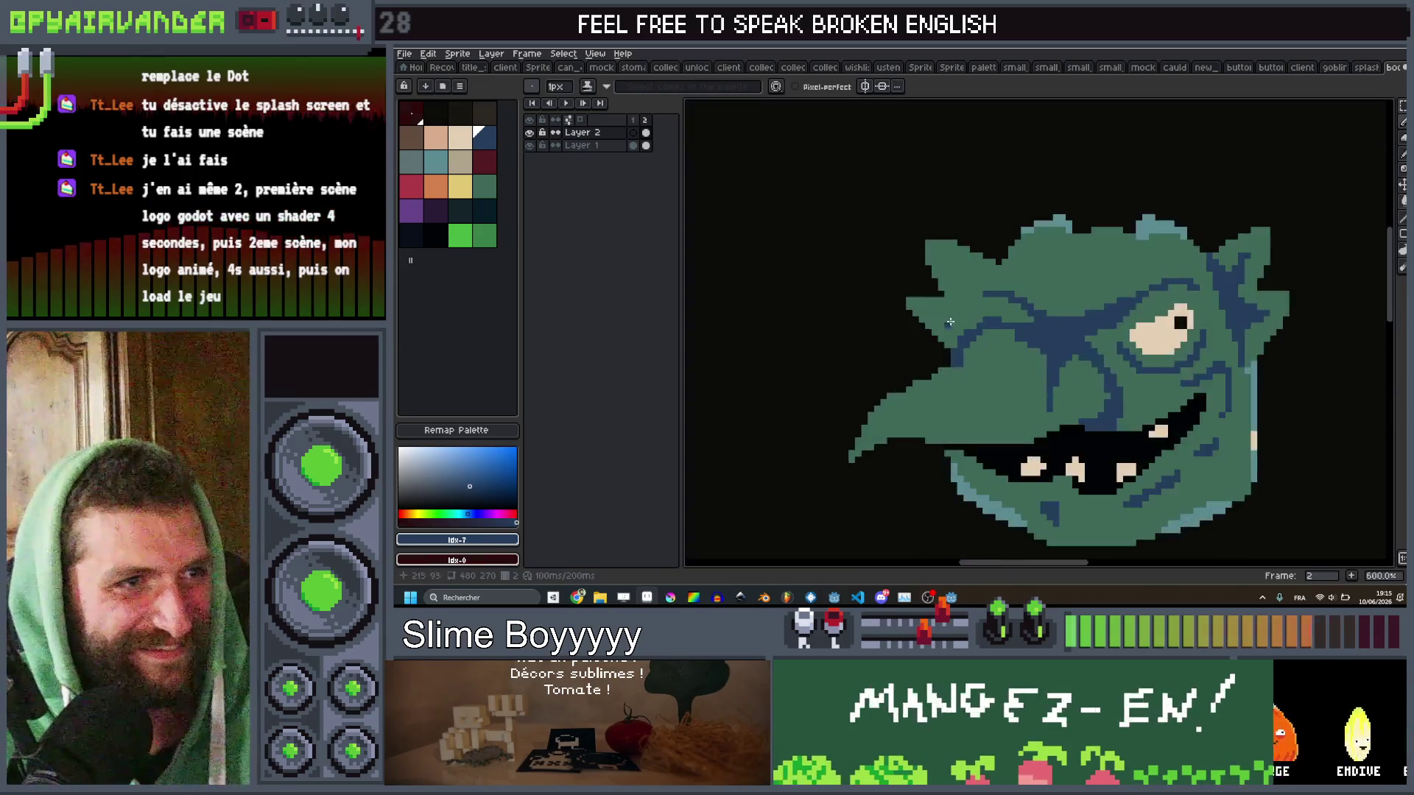
{"action": "scroll", "coordinate": [985, 304], "scroll_direction": "up", "scroll_amount": 3}
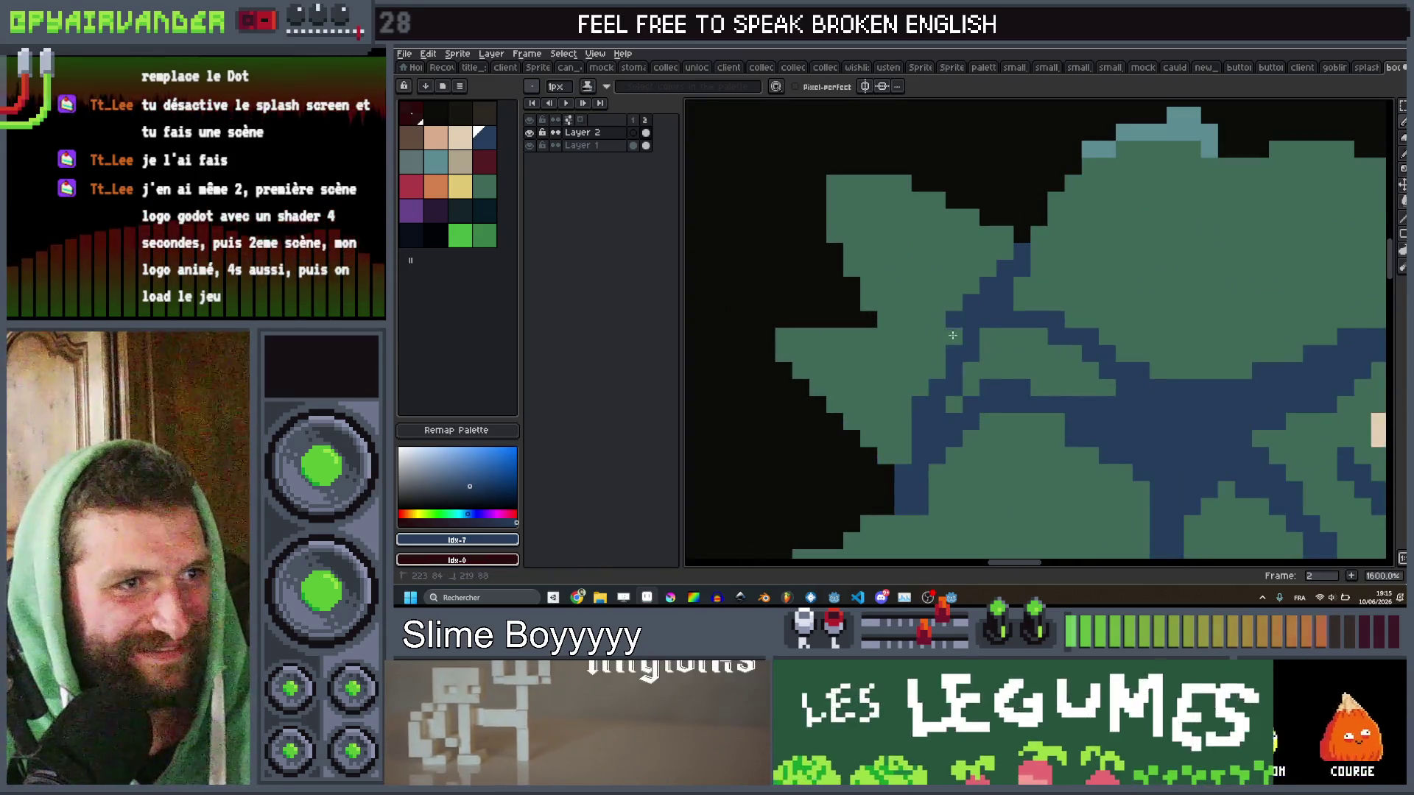
{"action": "scroll", "coordinate": [1097, 224], "scroll_direction": "down", "scroll_amount": 4}
{"action": "scroll", "coordinate": [1098, 224], "scroll_direction": "up", "scroll_amount": 4}
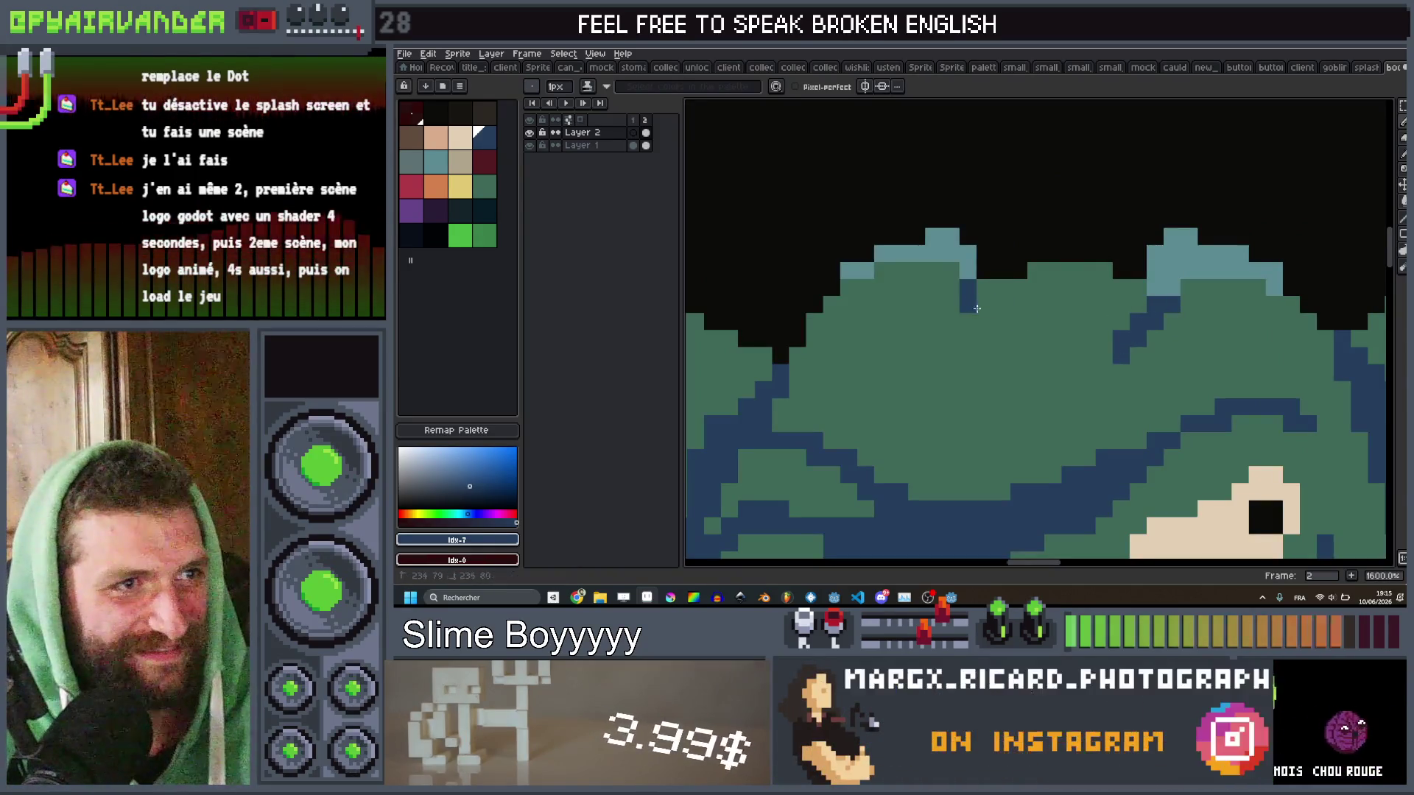
{"action": "scroll", "coordinate": [1059, 274], "scroll_direction": "down", "scroll_amount": 7}
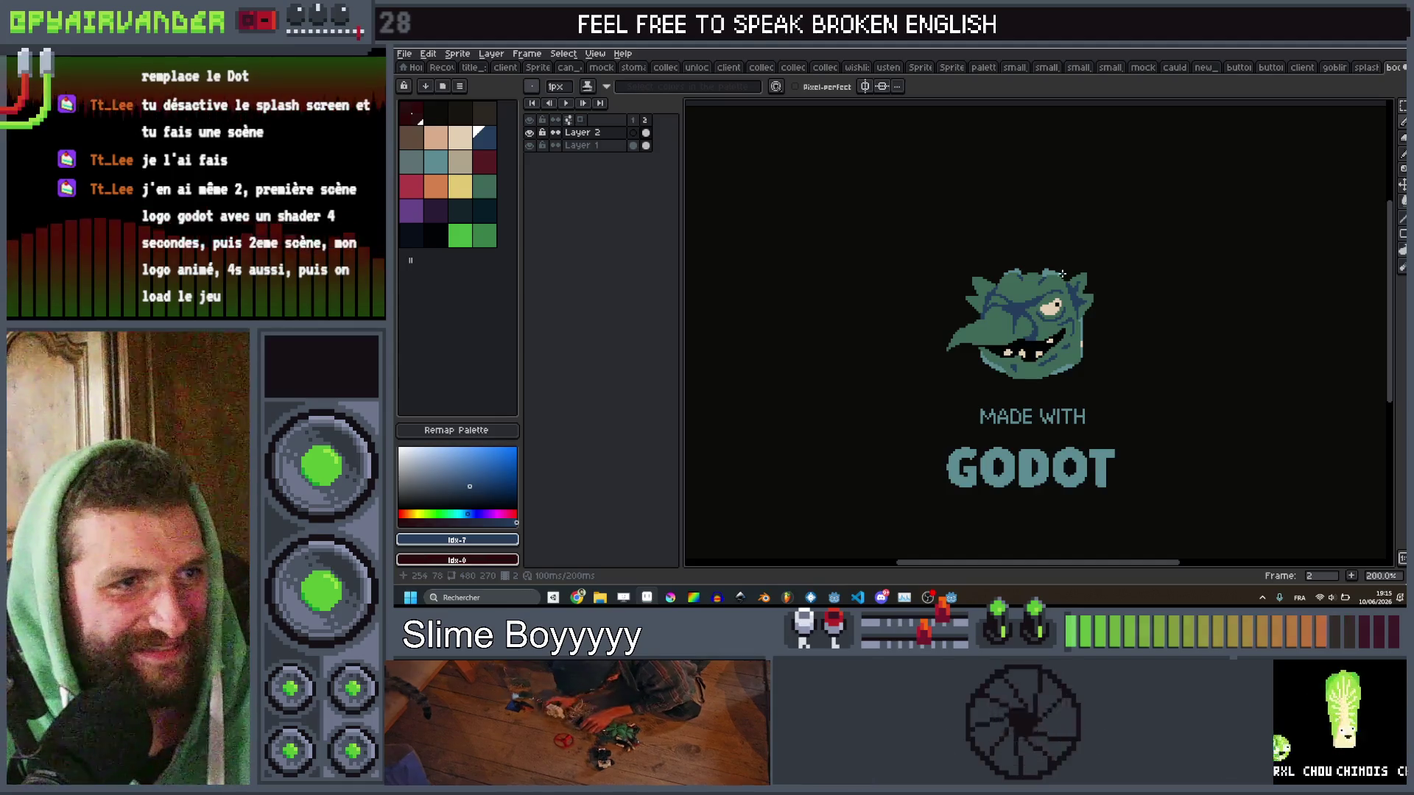
{"action": "scroll", "coordinate": [1058, 274], "scroll_direction": "up", "scroll_amount": 4}
{"action": "scroll", "coordinate": [1003, 397], "scroll_direction": "up", "scroll_amount": 5}
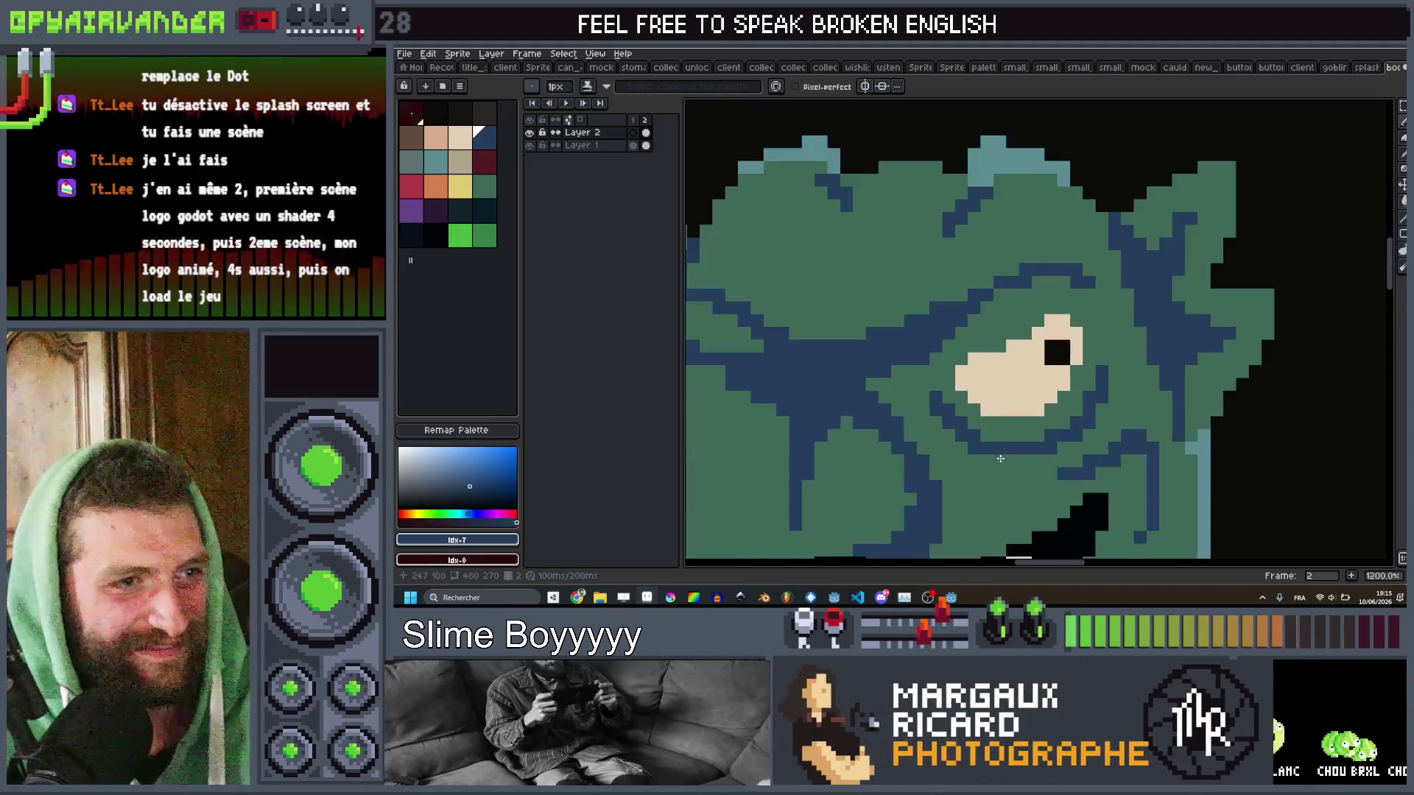
{"action": "scroll", "coordinate": [1059, 384], "scroll_direction": "down", "scroll_amount": 8}
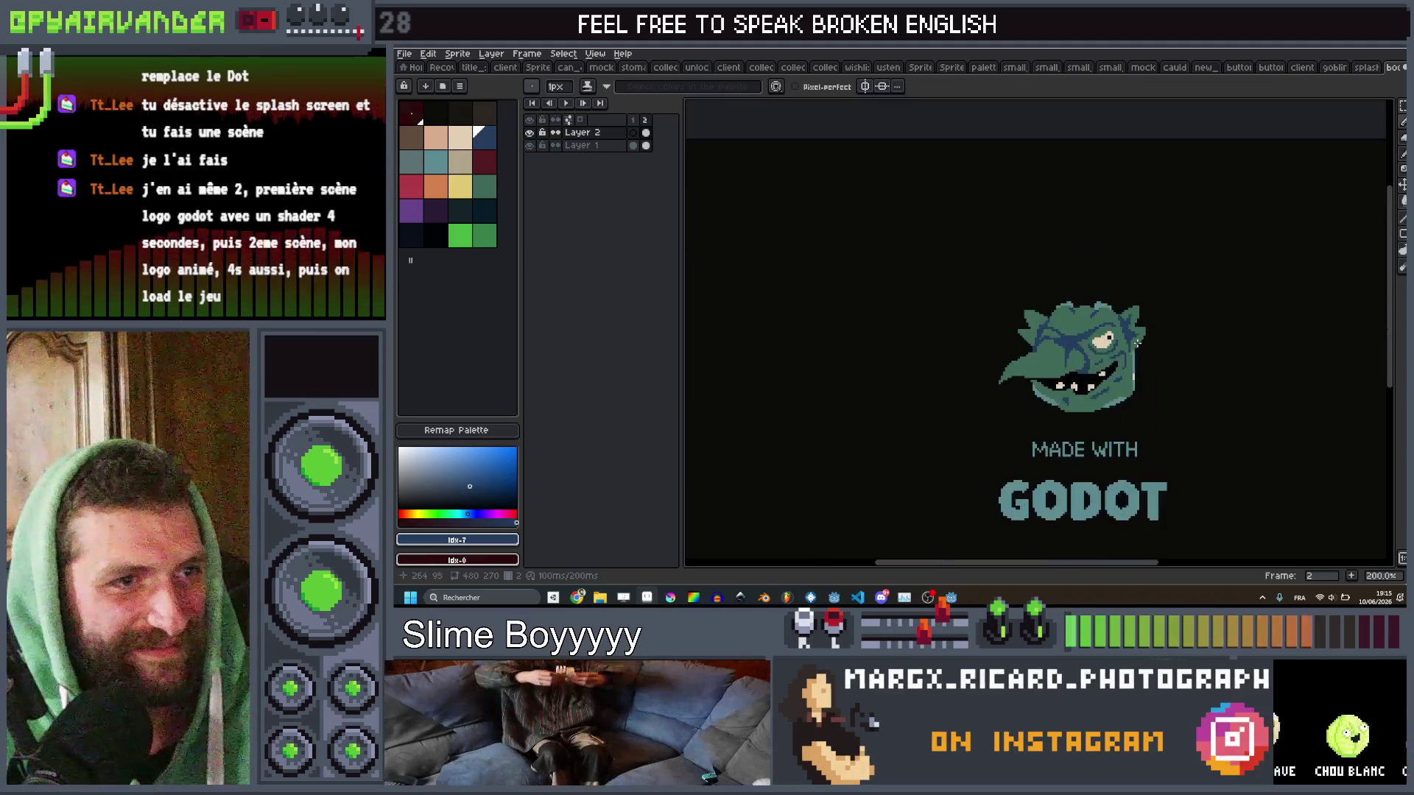
{"action": "scroll", "coordinate": [909, 363], "scroll_direction": "up", "scroll_amount": 6}
{"action": "scroll", "coordinate": [909, 363], "scroll_direction": "down", "scroll_amount": 3}
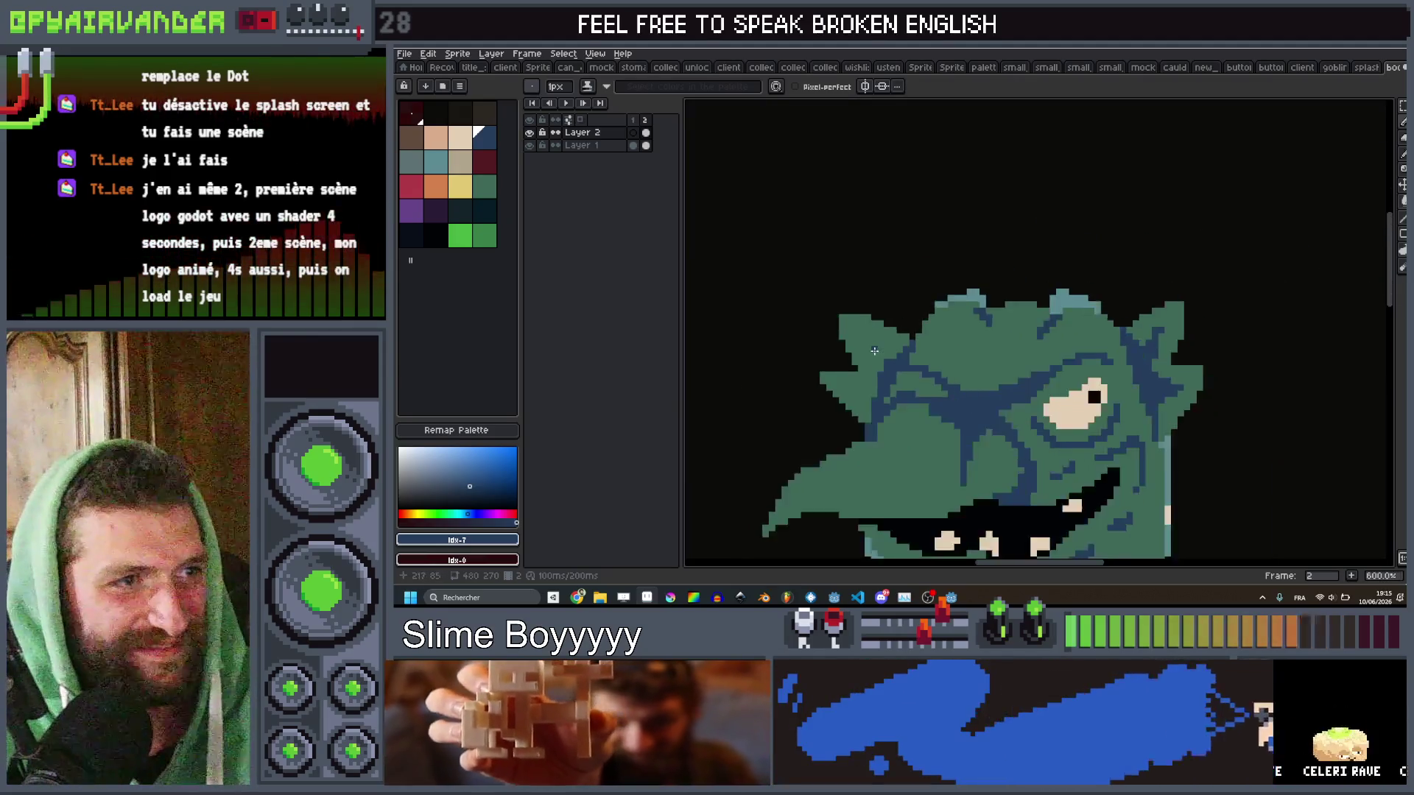
{"action": "scroll", "coordinate": [906, 374], "scroll_direction": "up", "scroll_amount": 3}
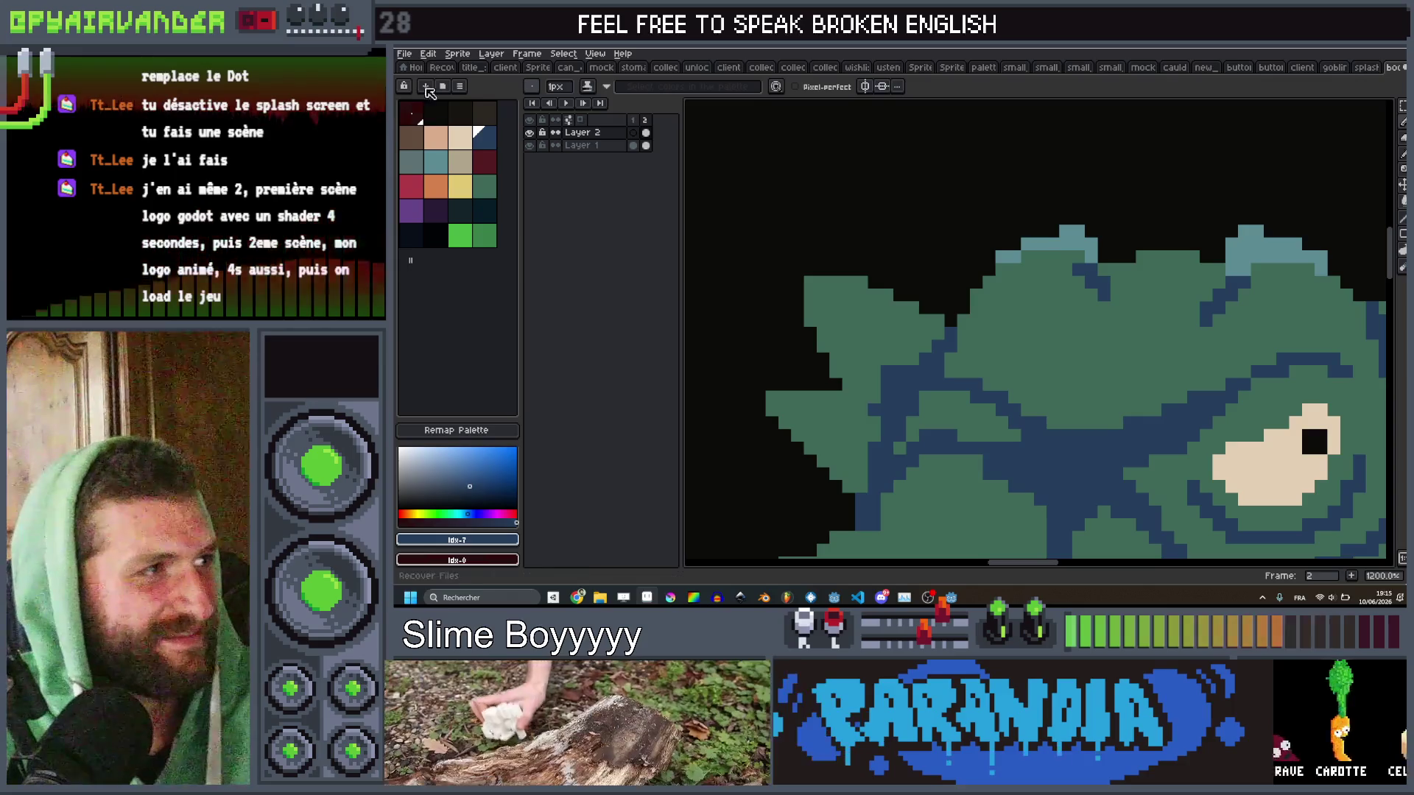
Add black pixels in the blue area, beside the eye and along the nose edge.
{"action": "left_click", "coordinate": [435, 112]}
{"action": "scroll", "coordinate": [978, 372], "scroll_direction": "up", "scroll_amount": 3}
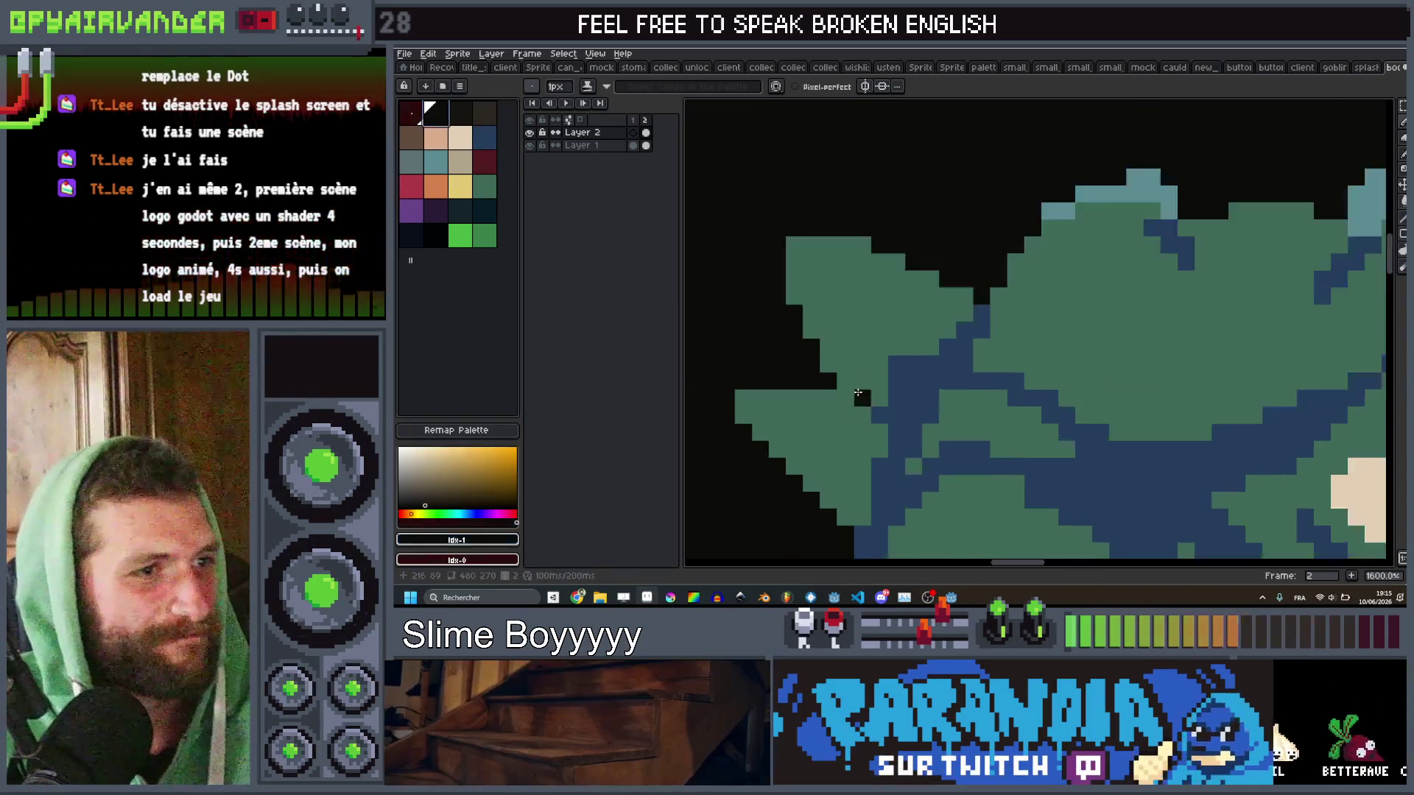
{"action": "left_click", "coordinate": [978, 373]}
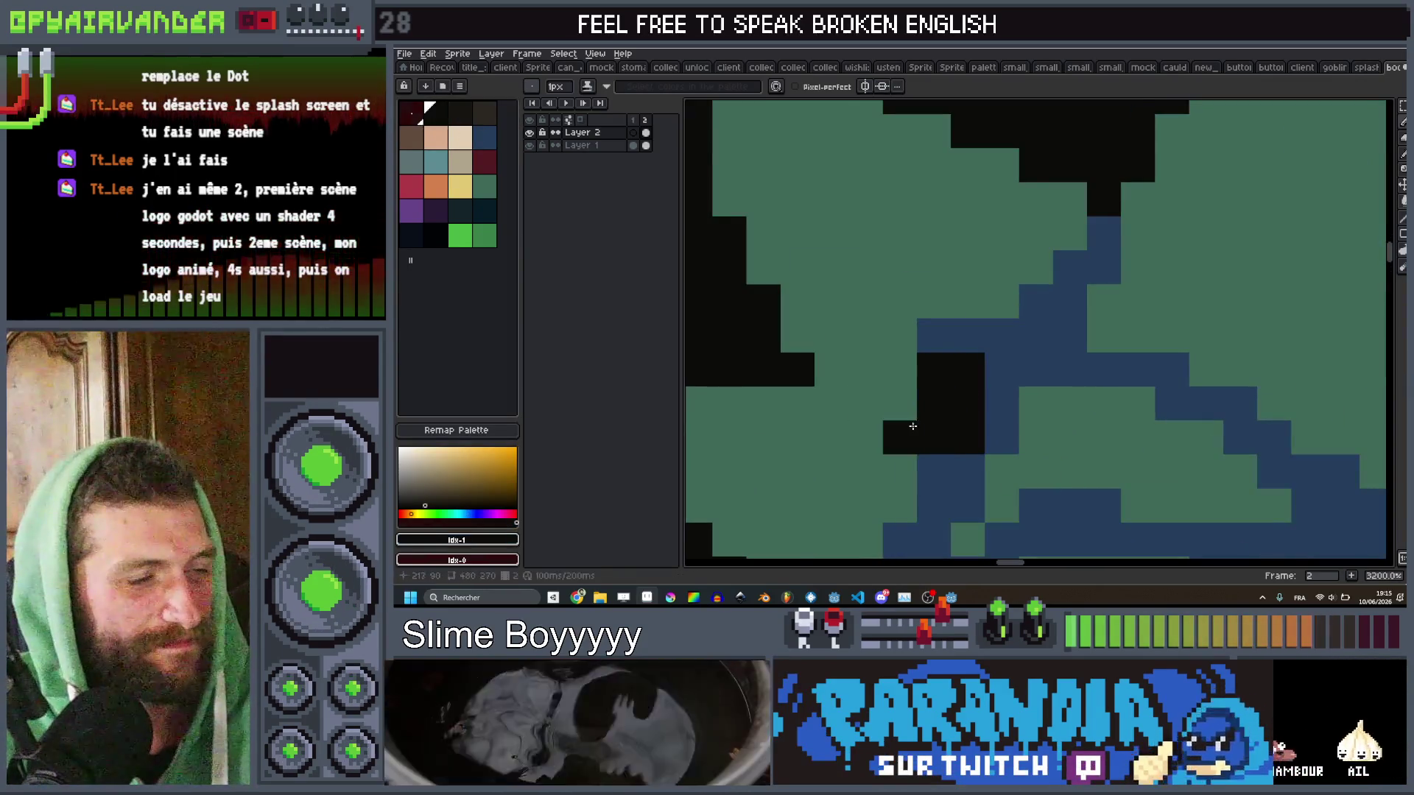
{"action": "scroll", "coordinate": [954, 362], "scroll_direction": "down", "scroll_amount": 4}
{"action": "scroll", "coordinate": [1052, 379], "scroll_direction": "up", "scroll_amount": 2}
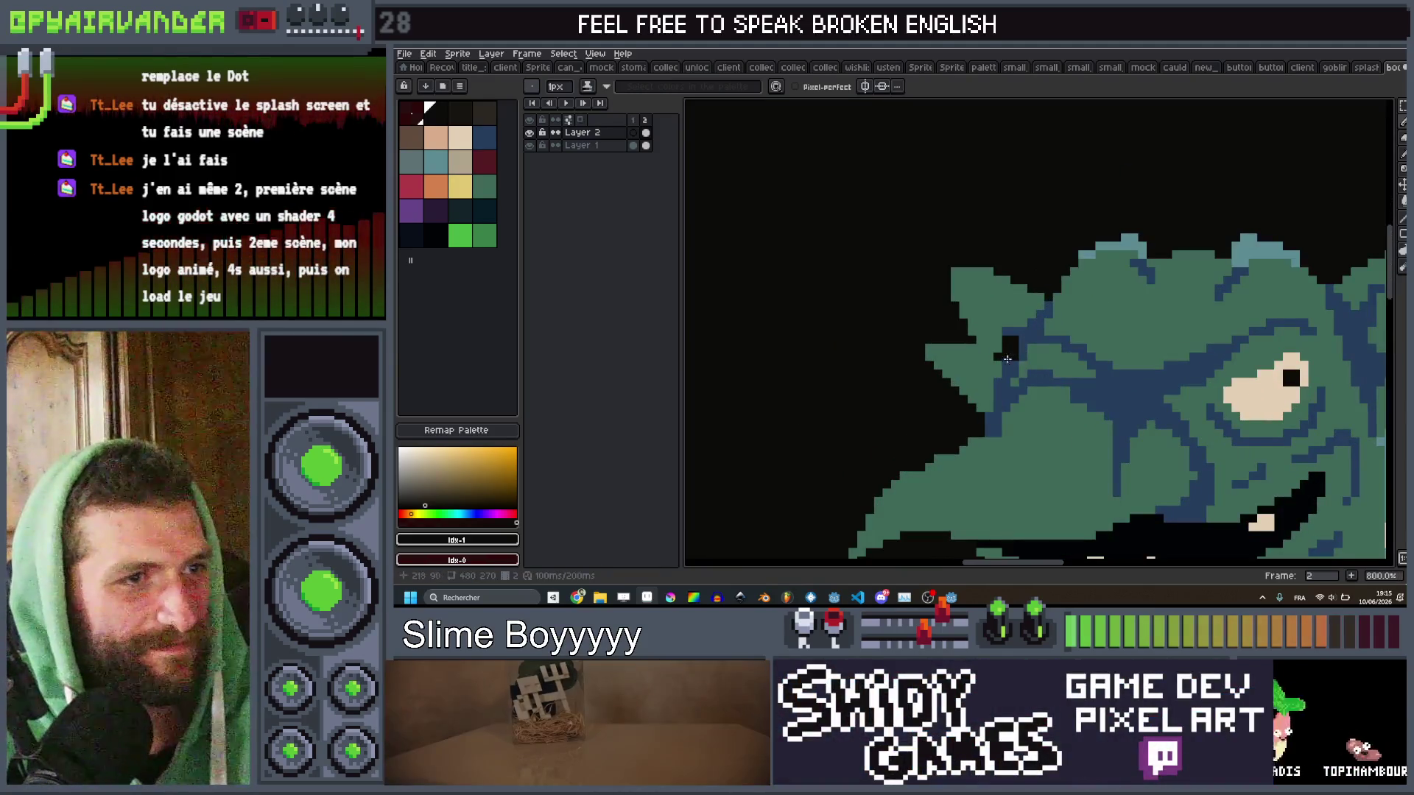
{"action": "scroll", "coordinate": [1006, 358], "scroll_direction": "down", "scroll_amount": 2}
{"action": "scroll", "coordinate": [1163, 309], "scroll_direction": "up", "scroll_amount": 3}
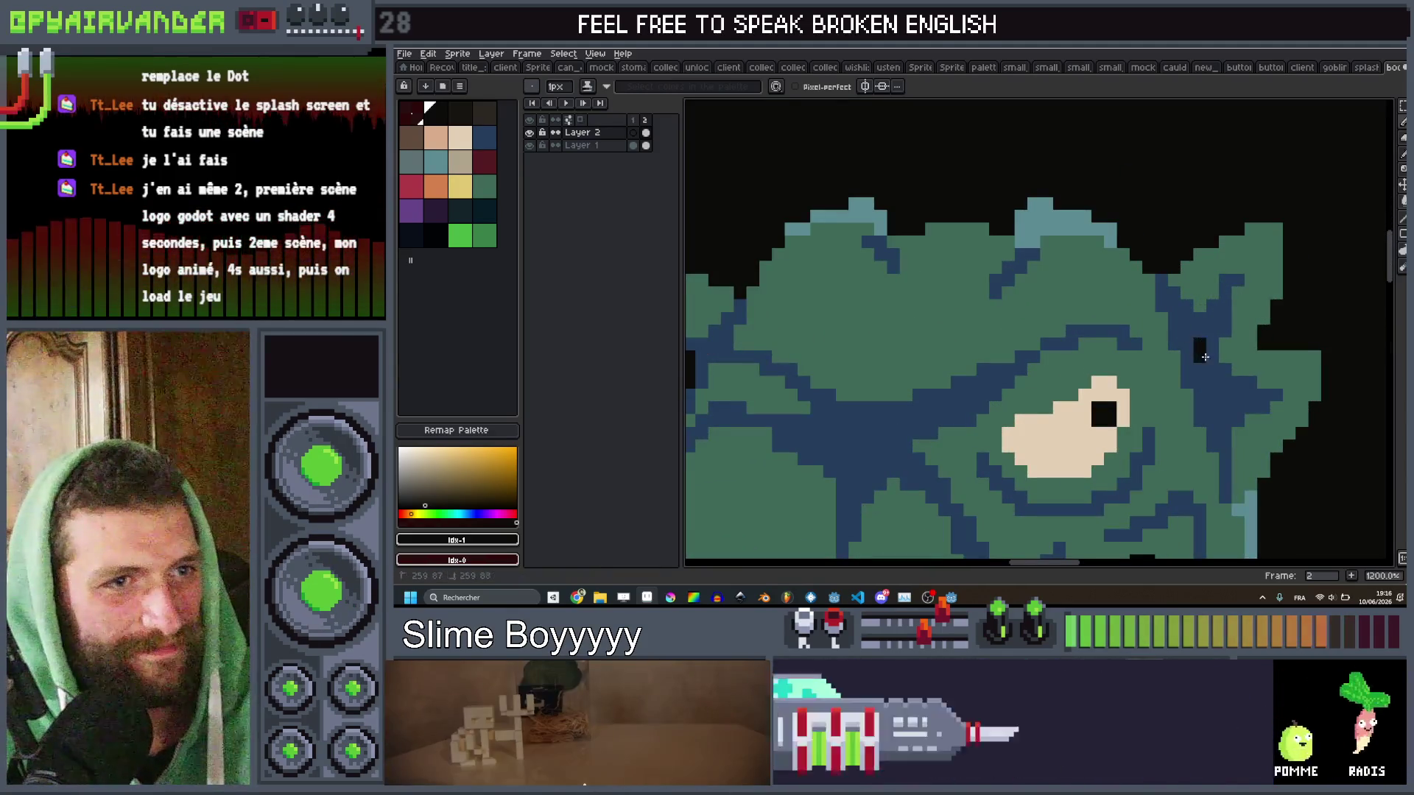
{"action": "left_click_drag", "start_coordinate": [1204, 357], "coordinate": [1225, 410]}
{"action": "scroll", "coordinate": [1212, 322], "scroll_direction": "down", "scroll_amount": 4}
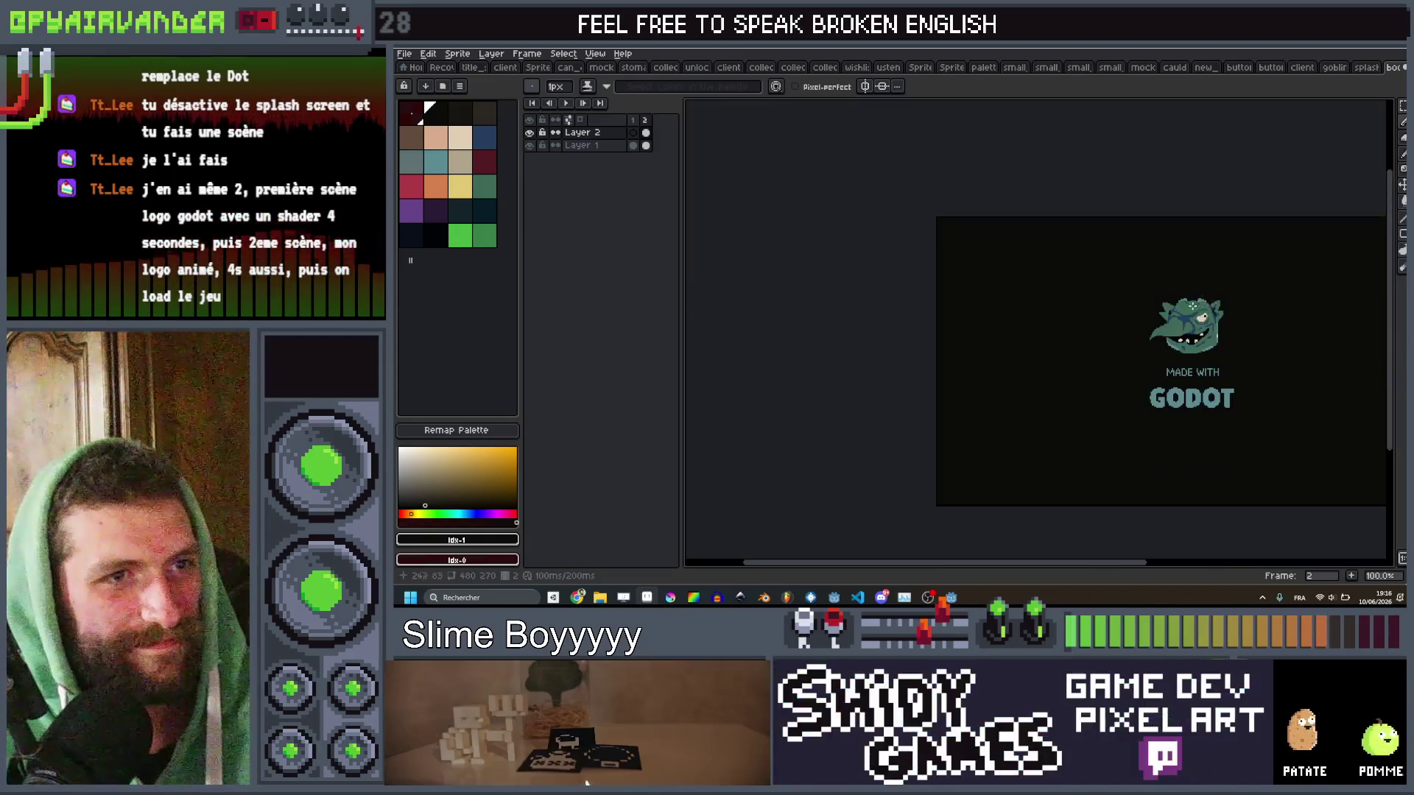
{"action": "scroll", "coordinate": [1076, 324], "scroll_direction": "up", "scroll_amount": 3}
{"action": "left_click_drag", "start_coordinate": [1076, 324], "coordinate": [1038, 385]}
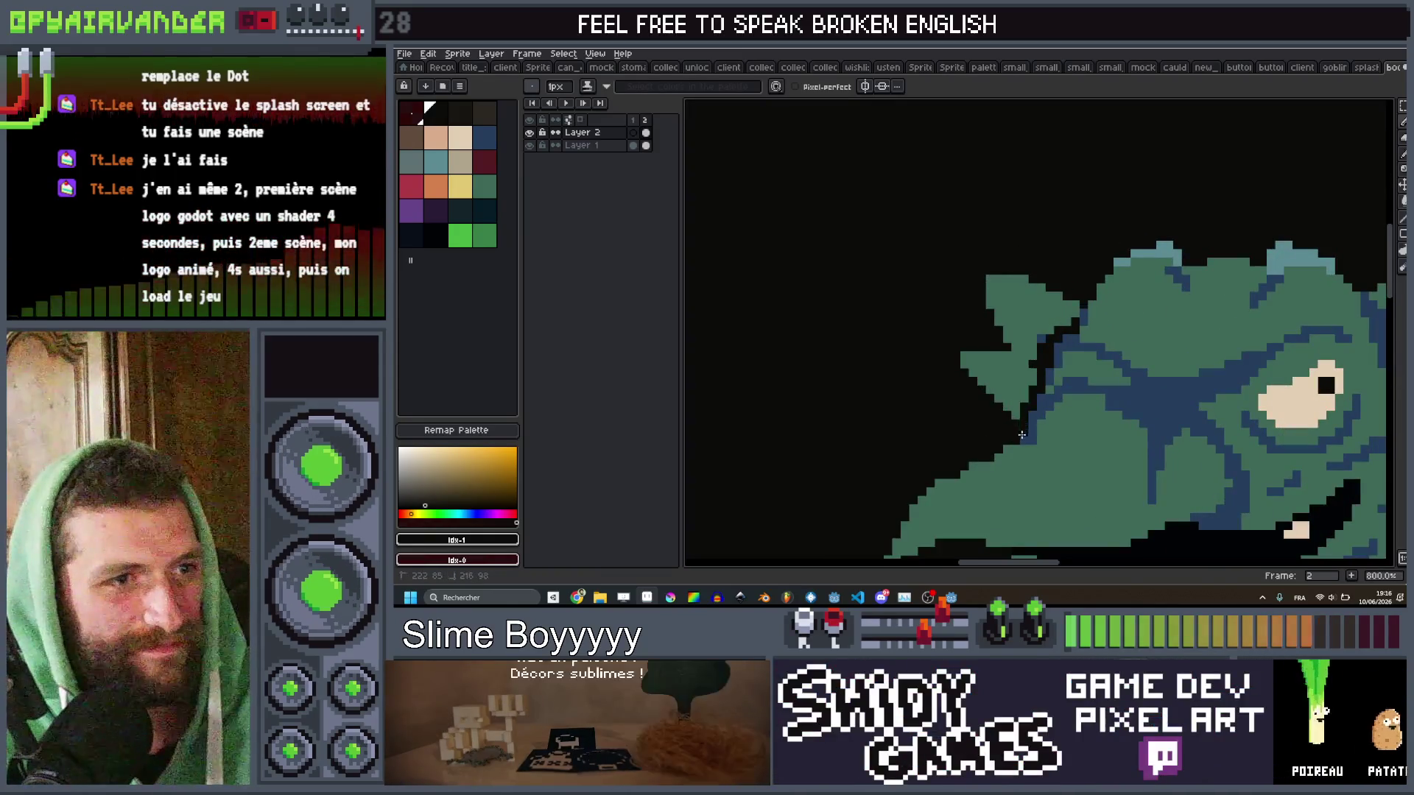
{"action": "scroll", "coordinate": [1128, 273], "scroll_direction": "down", "scroll_amount": 5}
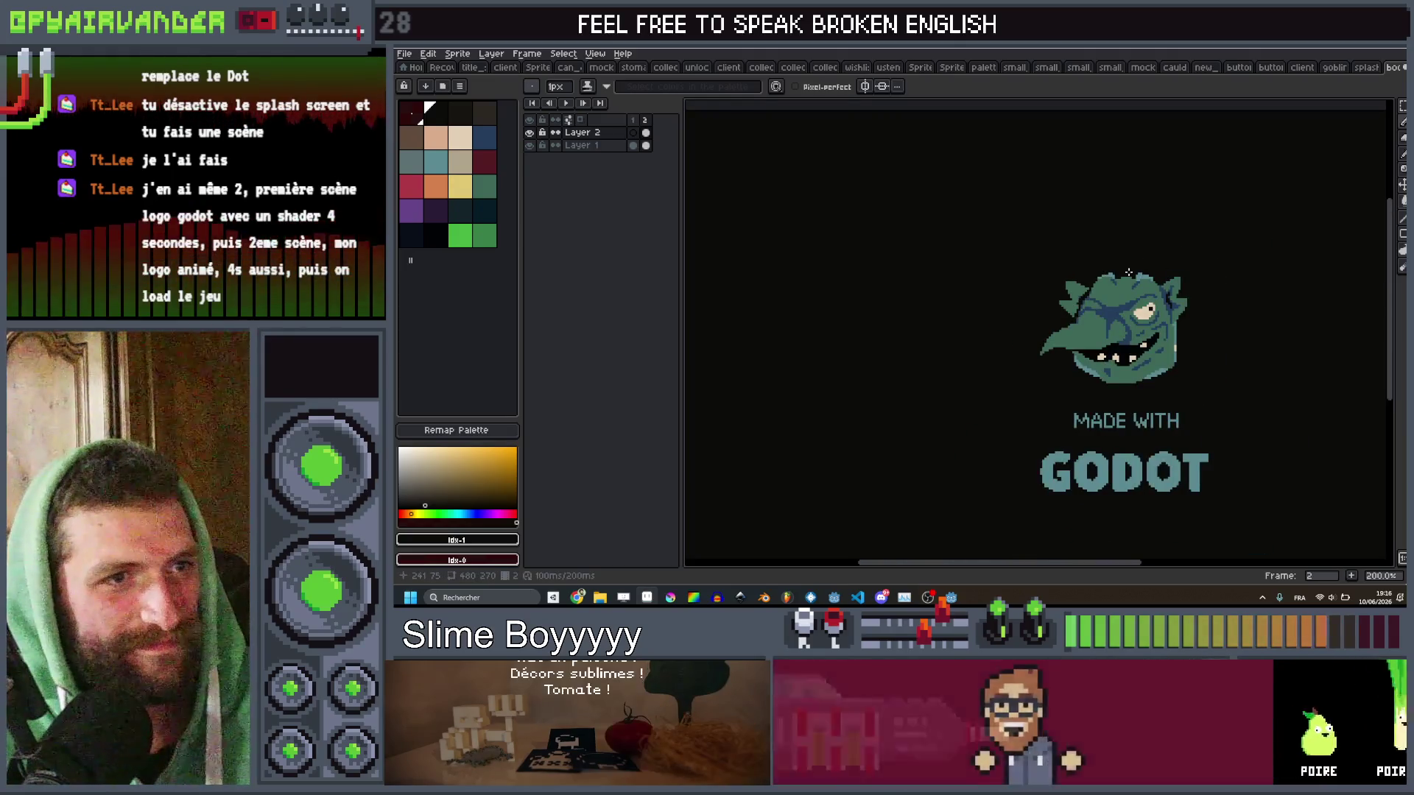
{"action": "scroll", "coordinate": [1129, 273], "scroll_direction": "down", "scroll_amount": 1}
{"action": "scroll", "coordinate": [1123, 300], "scroll_direction": "up", "scroll_amount": 5}
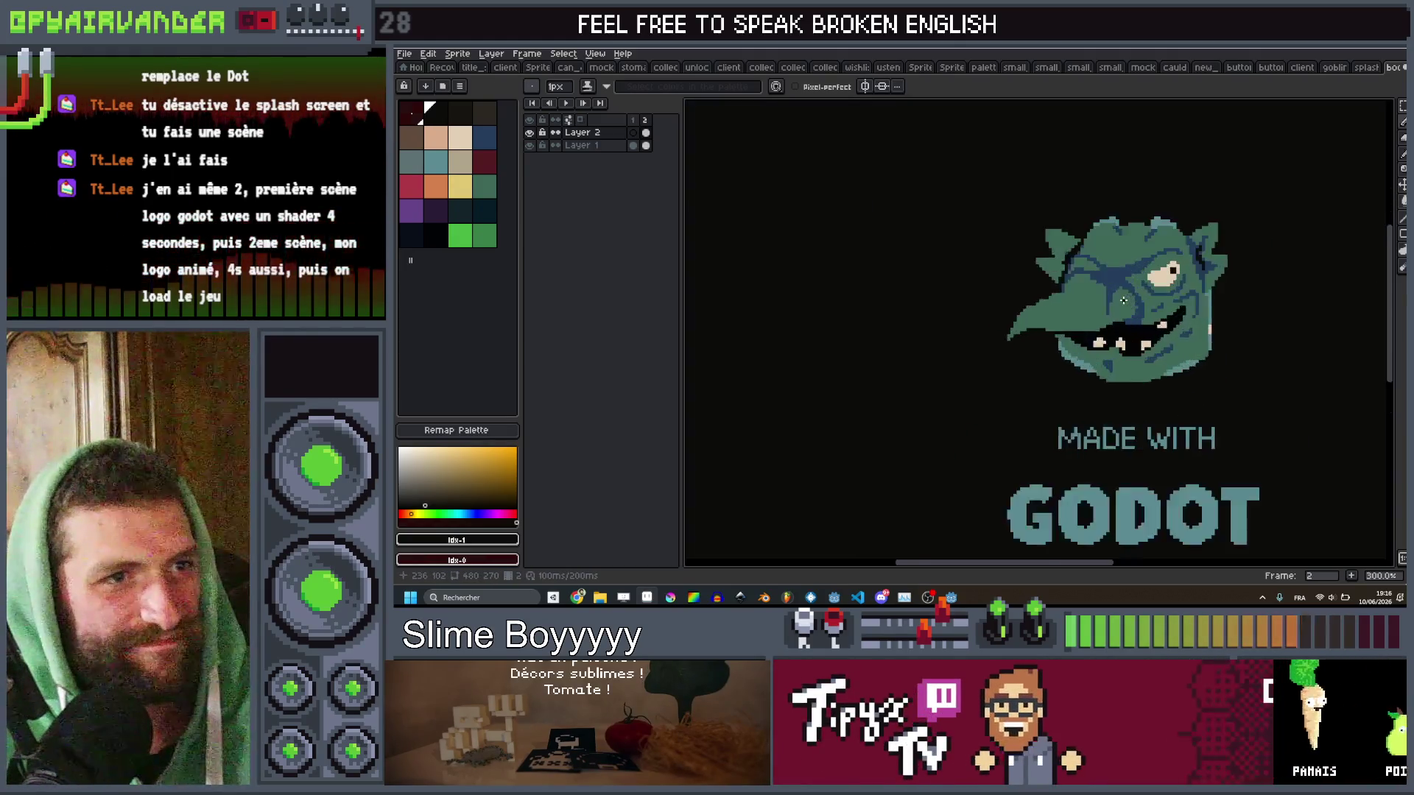
{"action": "scroll", "coordinate": [894, 314], "scroll_direction": "down", "scroll_amount": 2}
{"action": "scroll", "coordinate": [1029, 343], "scroll_direction": "up", "scroll_amount": 2}
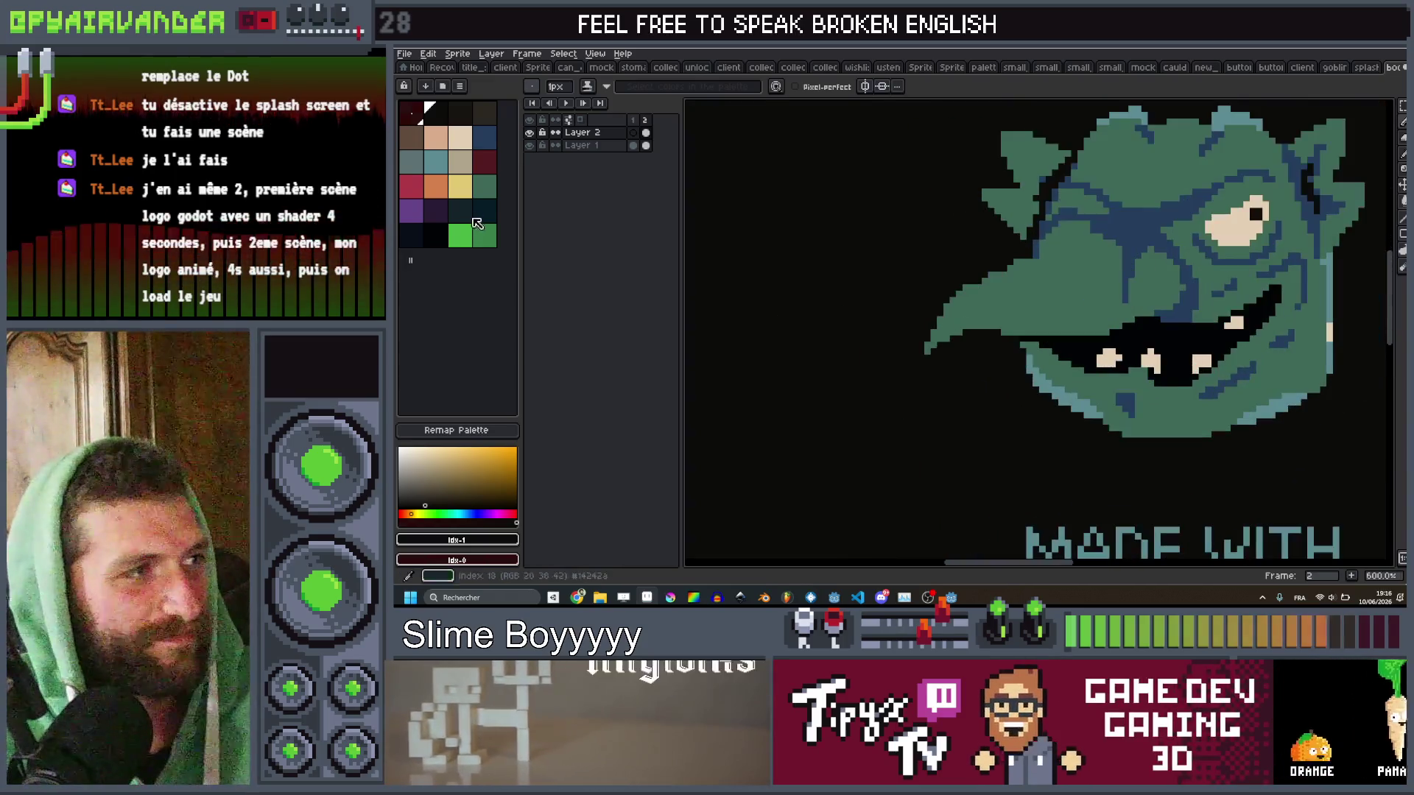
Paint dark-blue pixels along the jaw, where the nose meets the face, and below the nose.
{"action": "left_click", "coordinate": [1029, 342], "text": "alt"}
{"action": "scroll", "coordinate": [1029, 343], "scroll_direction": "up", "scroll_amount": 3}
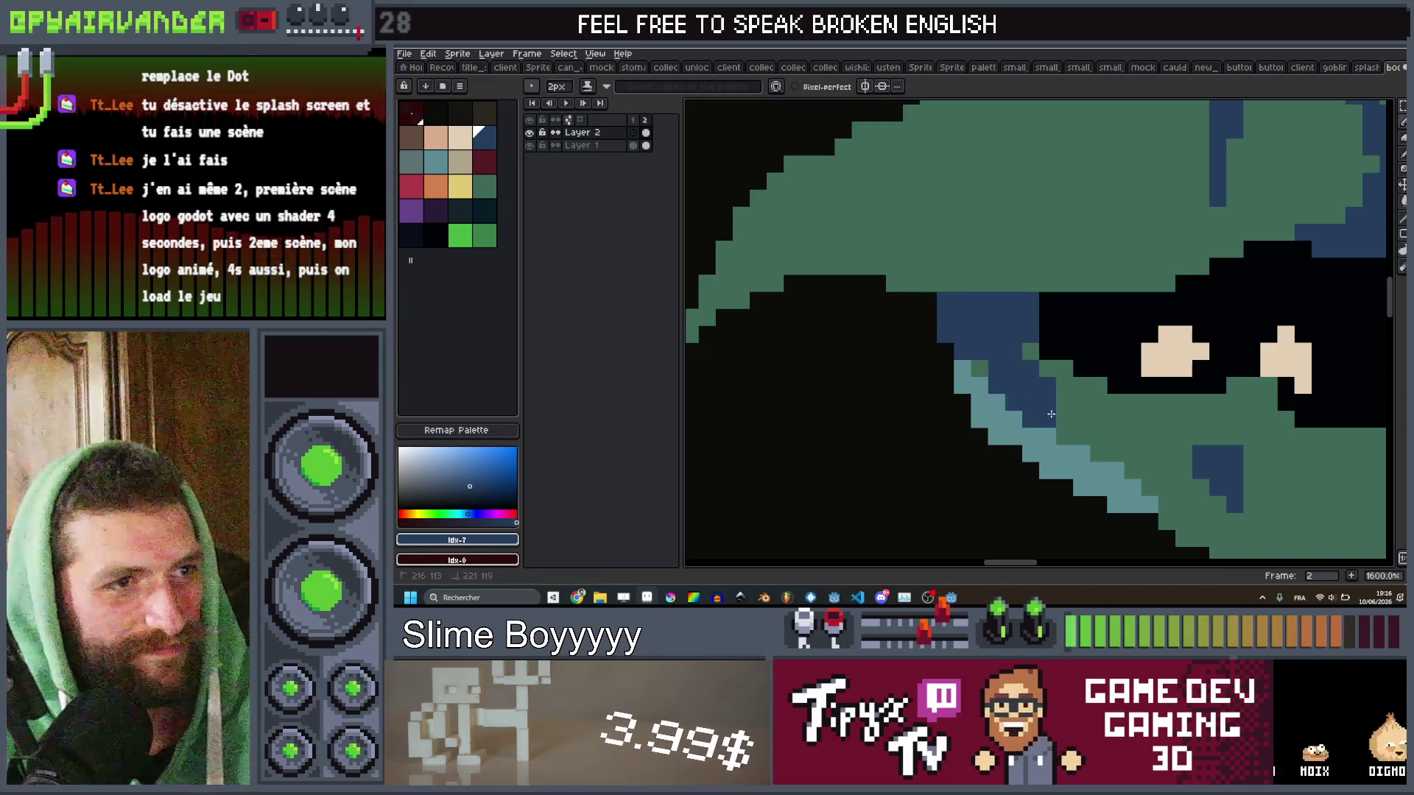
{"action": "left_click", "coordinate": [970, 368]}
{"action": "key", "text": "minus"}
{"action": "left_click", "coordinate": [1064, 434]}
{"action": "scroll", "coordinate": [1120, 452], "scroll_direction": "down", "scroll_amount": 6}
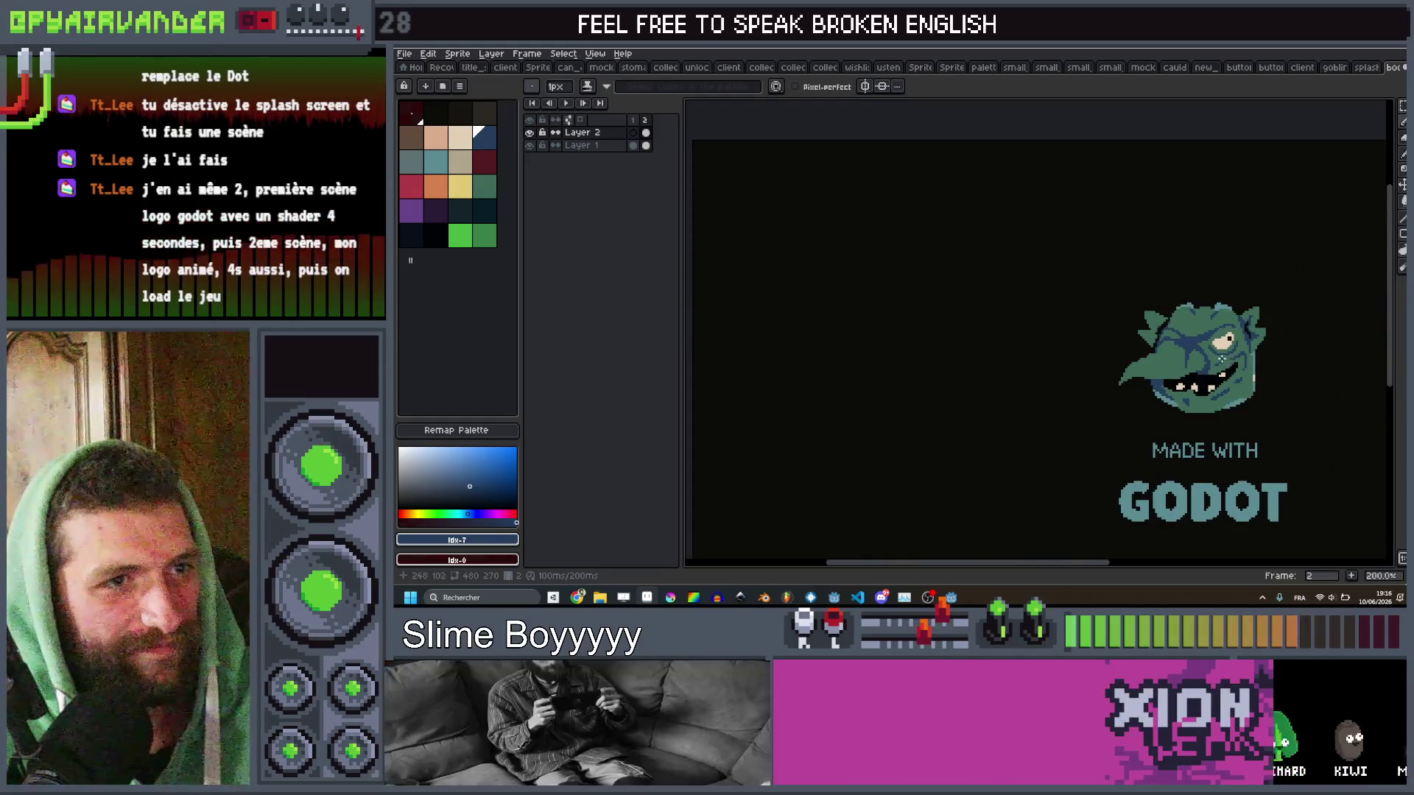
{"action": "scroll", "coordinate": [1208, 361], "scroll_direction": "up", "scroll_amount": 6}
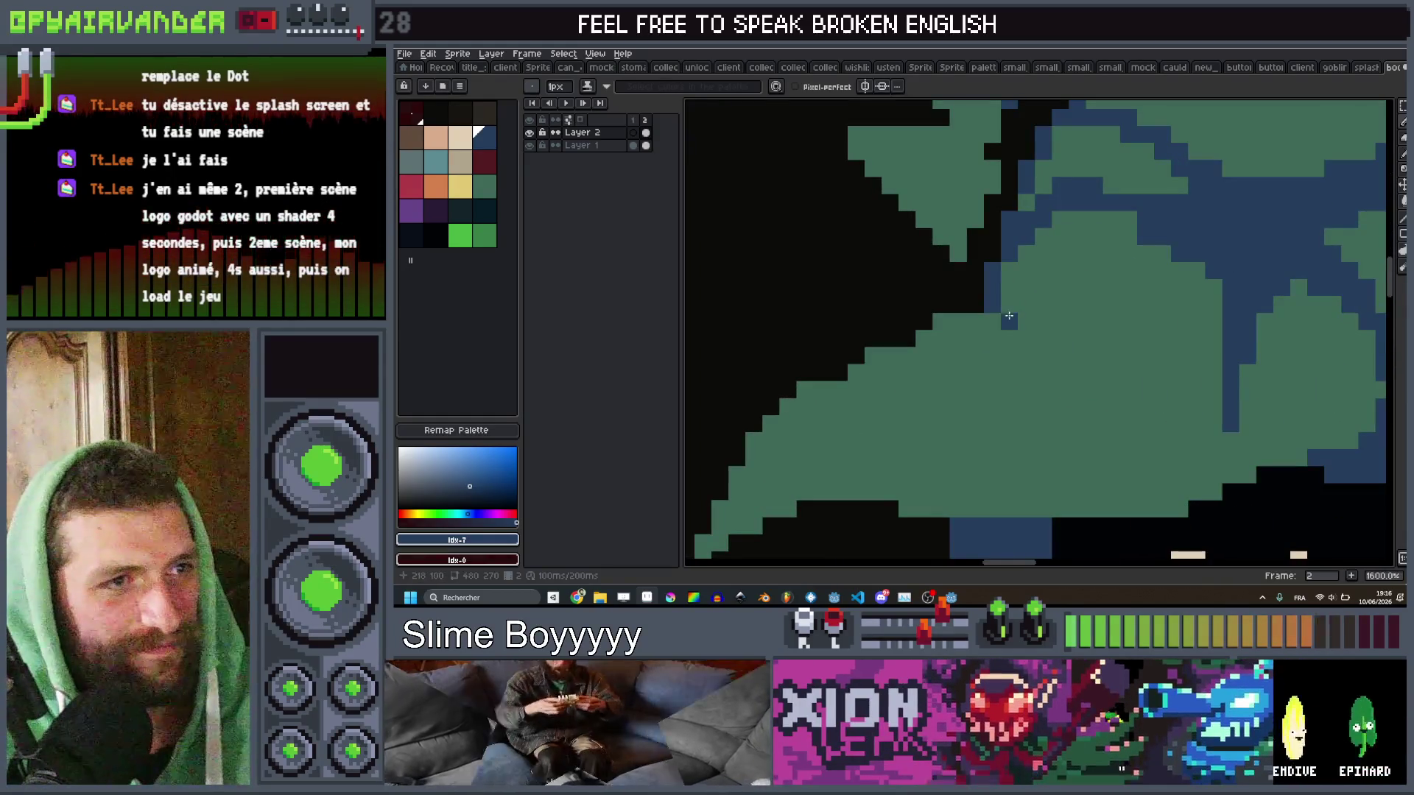
{"action": "scroll", "coordinate": [1019, 391], "scroll_direction": "down", "scroll_amount": 6}
{"action": "mouse_move", "coordinate": [1192, 352]}
{"action": "left_mouse_down"}
{"action": "mouse_move", "coordinate": [1173, 363]}
{"action": "mouse_move", "coordinate": [1140, 311]}
{"action": "left_mouse_up"}
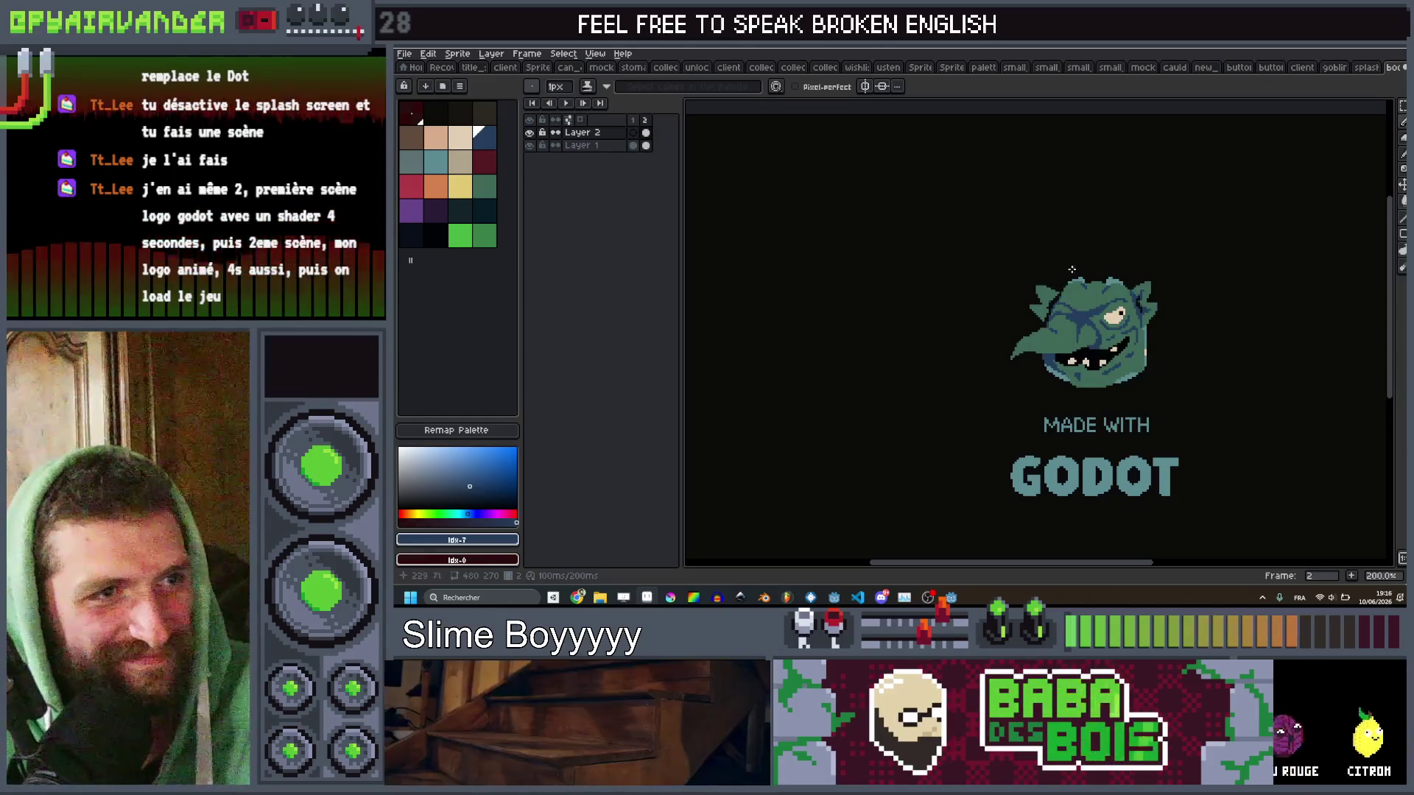
{"action": "scroll", "coordinate": [1073, 270], "scroll_direction": "up", "scroll_amount": 8}
{"action": "left_click_drag", "start_coordinate": [1021, 324], "coordinate": [979, 225]}
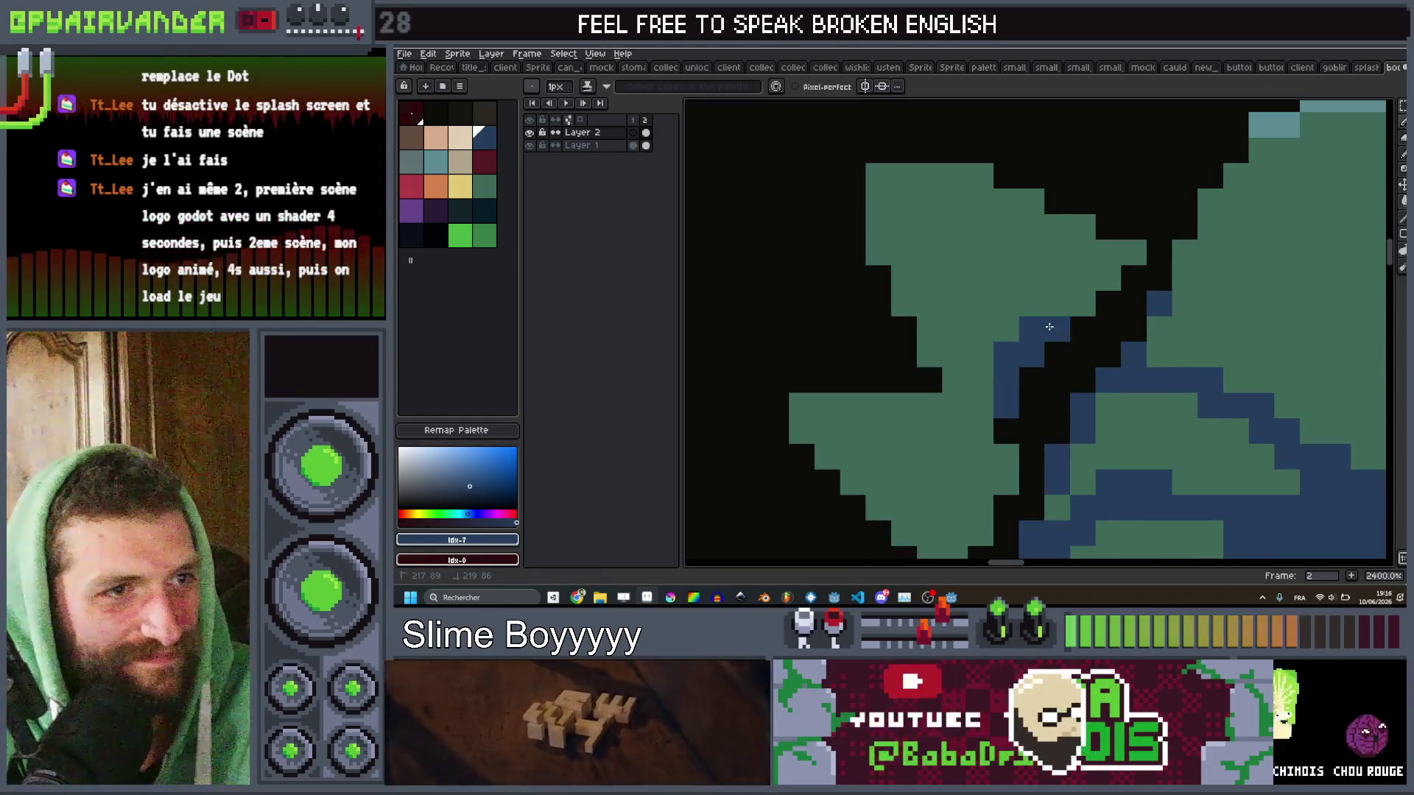
{"action": "mouse_move", "coordinate": [979, 483]}
{"action": "left_mouse_down"}
{"action": "mouse_move", "coordinate": [946, 459]}
{"action": "mouse_move", "coordinate": [1011, 473]}
{"action": "left_mouse_up"}
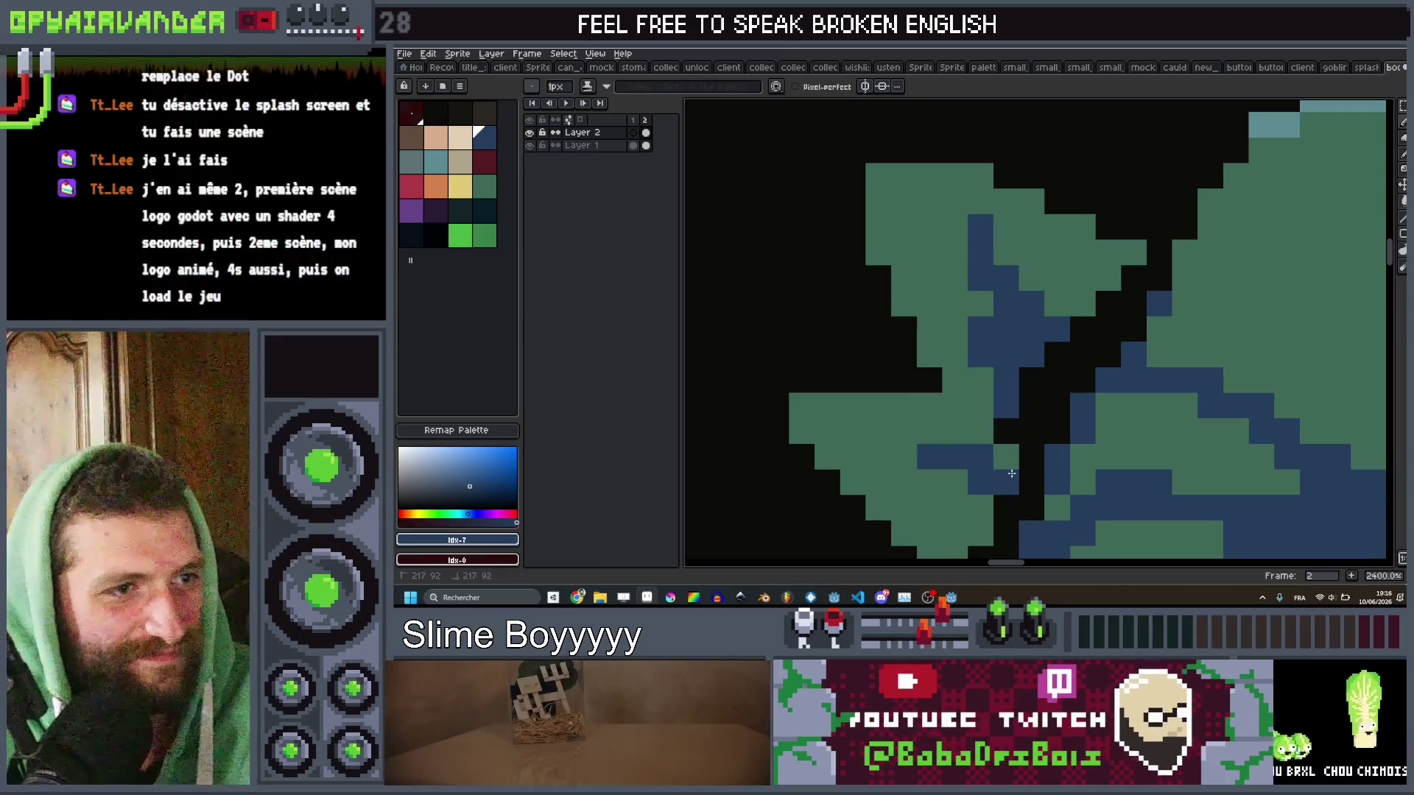
{"action": "scroll", "coordinate": [1019, 416], "scroll_direction": "down", "scroll_amount": 7}
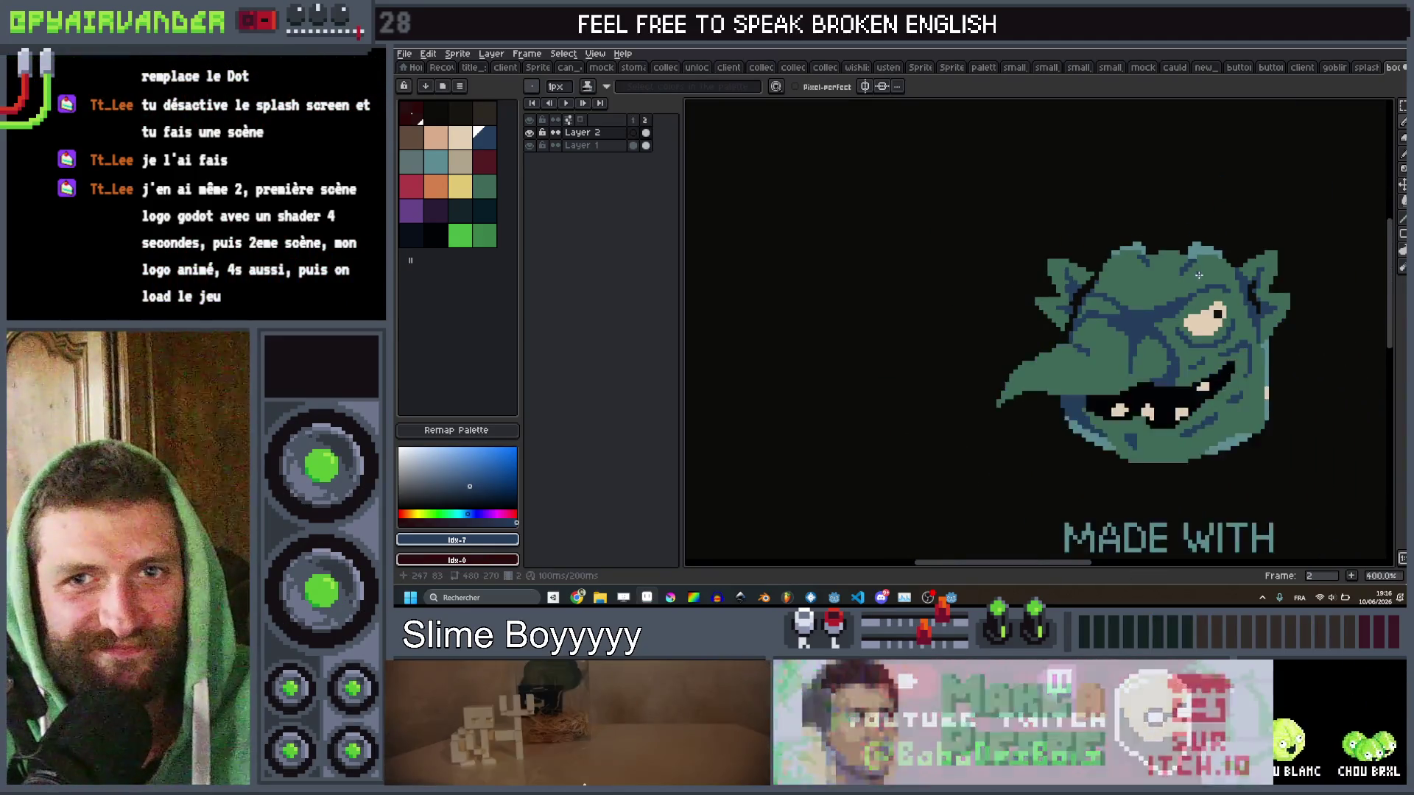
{"action": "left_click_drag", "start_coordinate": [1237, 276], "coordinate": [1014, 197]}
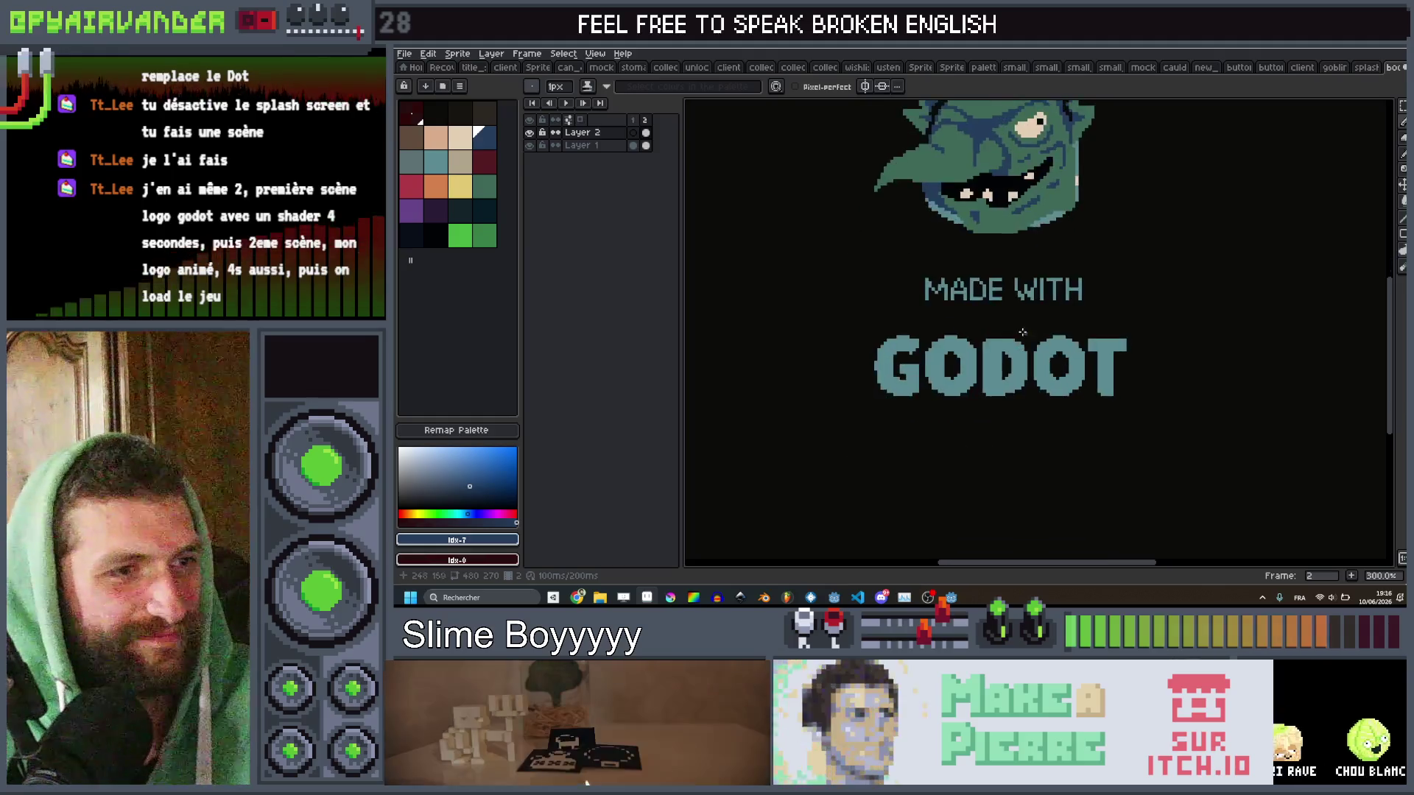
{"action": "scroll", "coordinate": [936, 397], "scroll_direction": "up", "scroll_amount": 3}
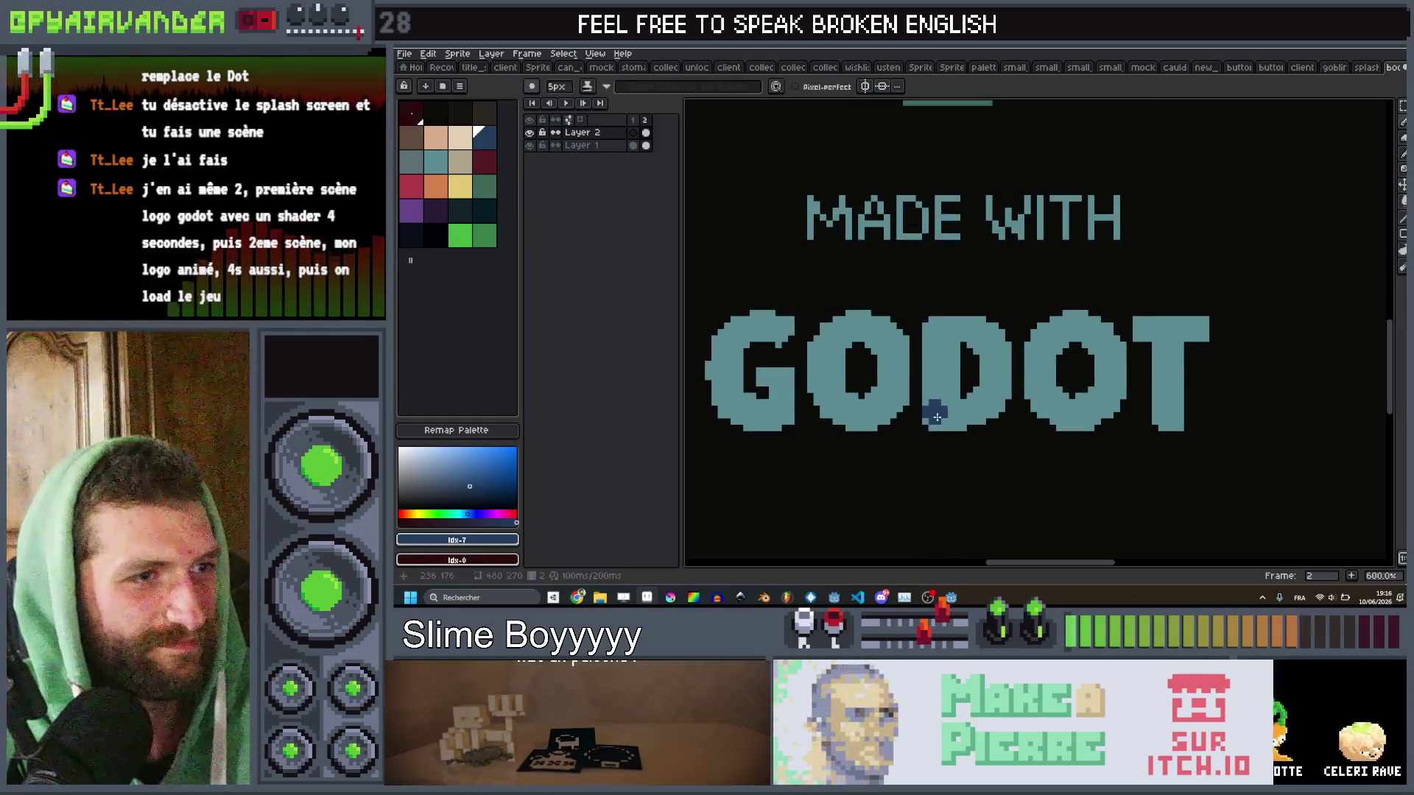
With a 3px darker-teal pencil, redraw the D of GODOT into a B.
{"action": "key", "text": "minus"}
{"action": "left_click", "coordinate": [493, 196]}
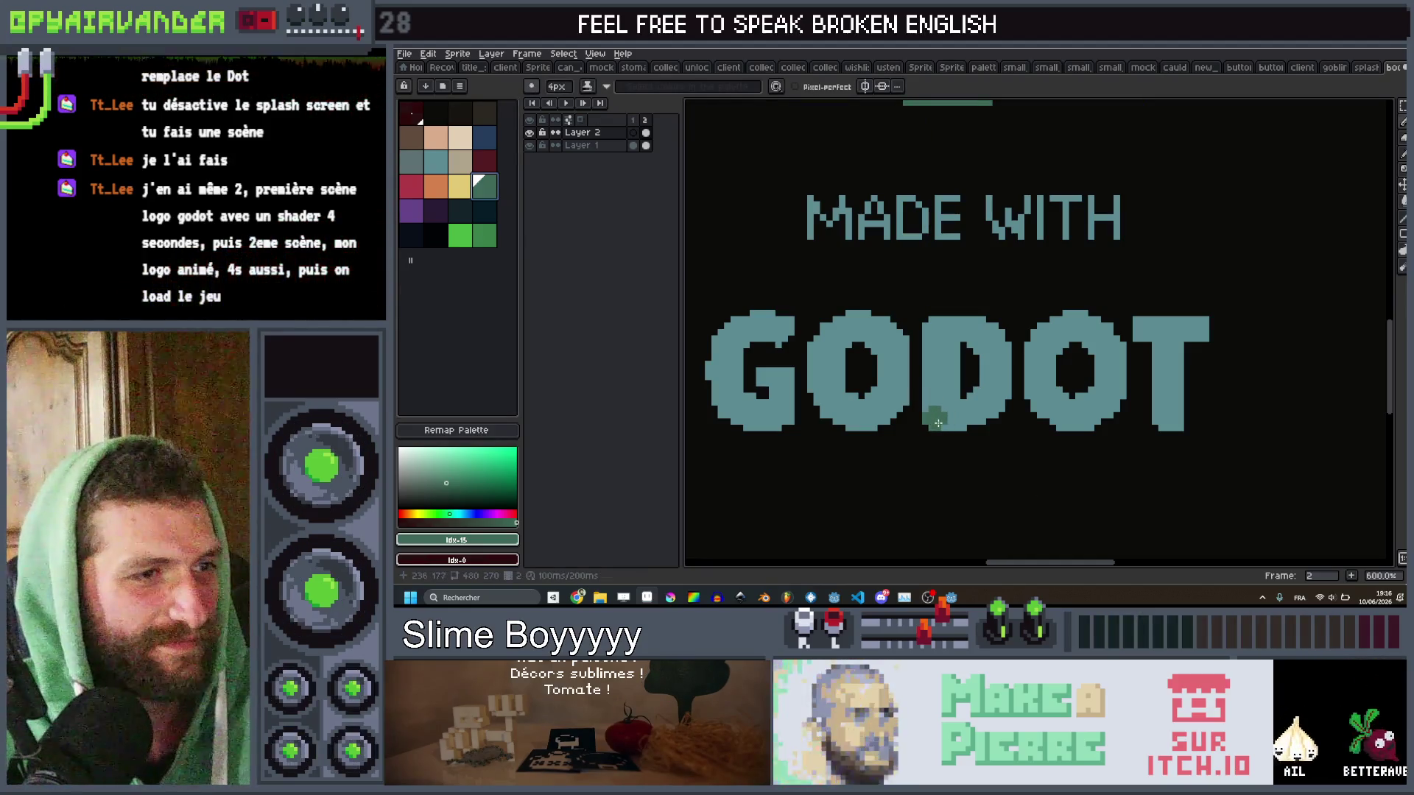
{"action": "key", "text": "minus"}
{"action": "left_click_drag", "start_coordinate": [937, 421], "coordinate": [929, 340]}
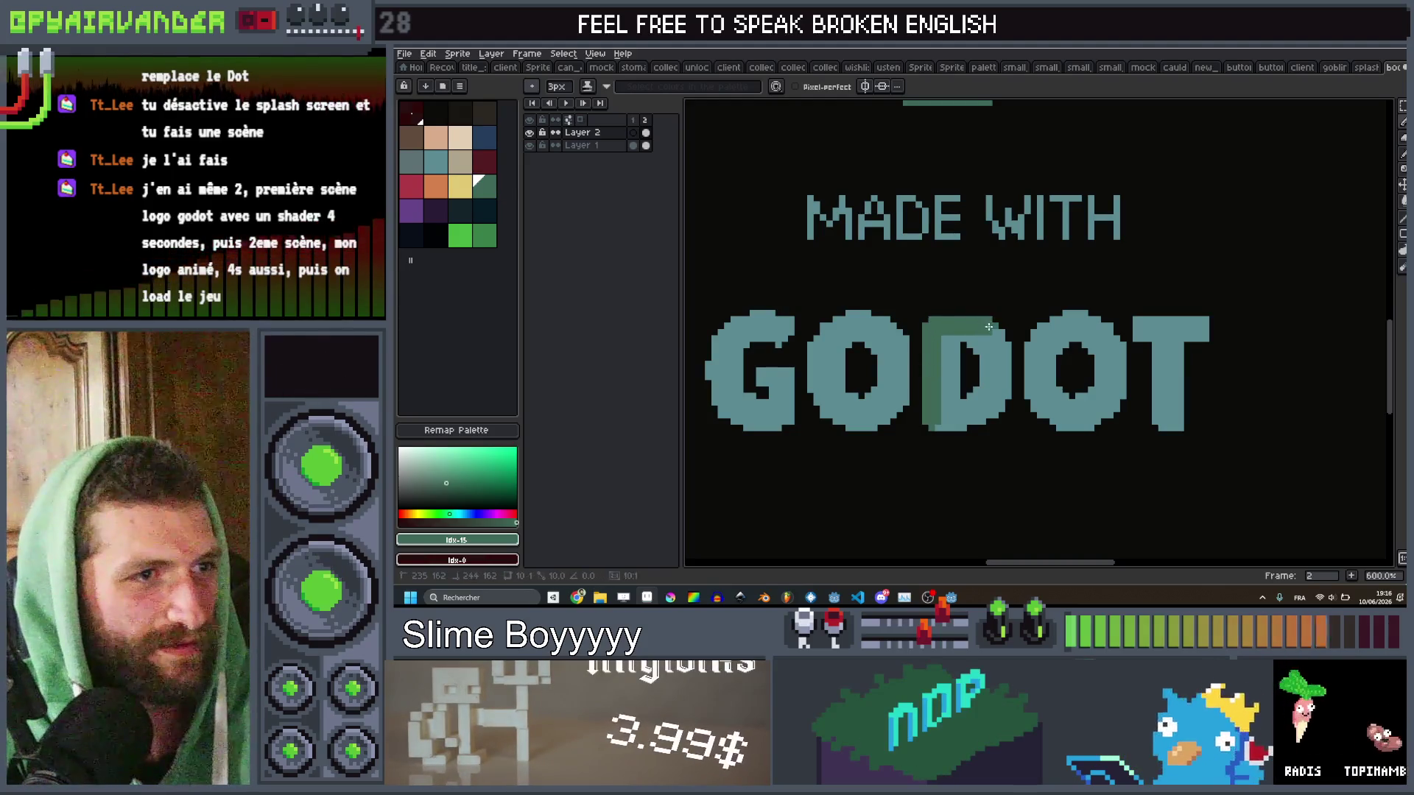
{"action": "key", "text": "ctrl+z"}
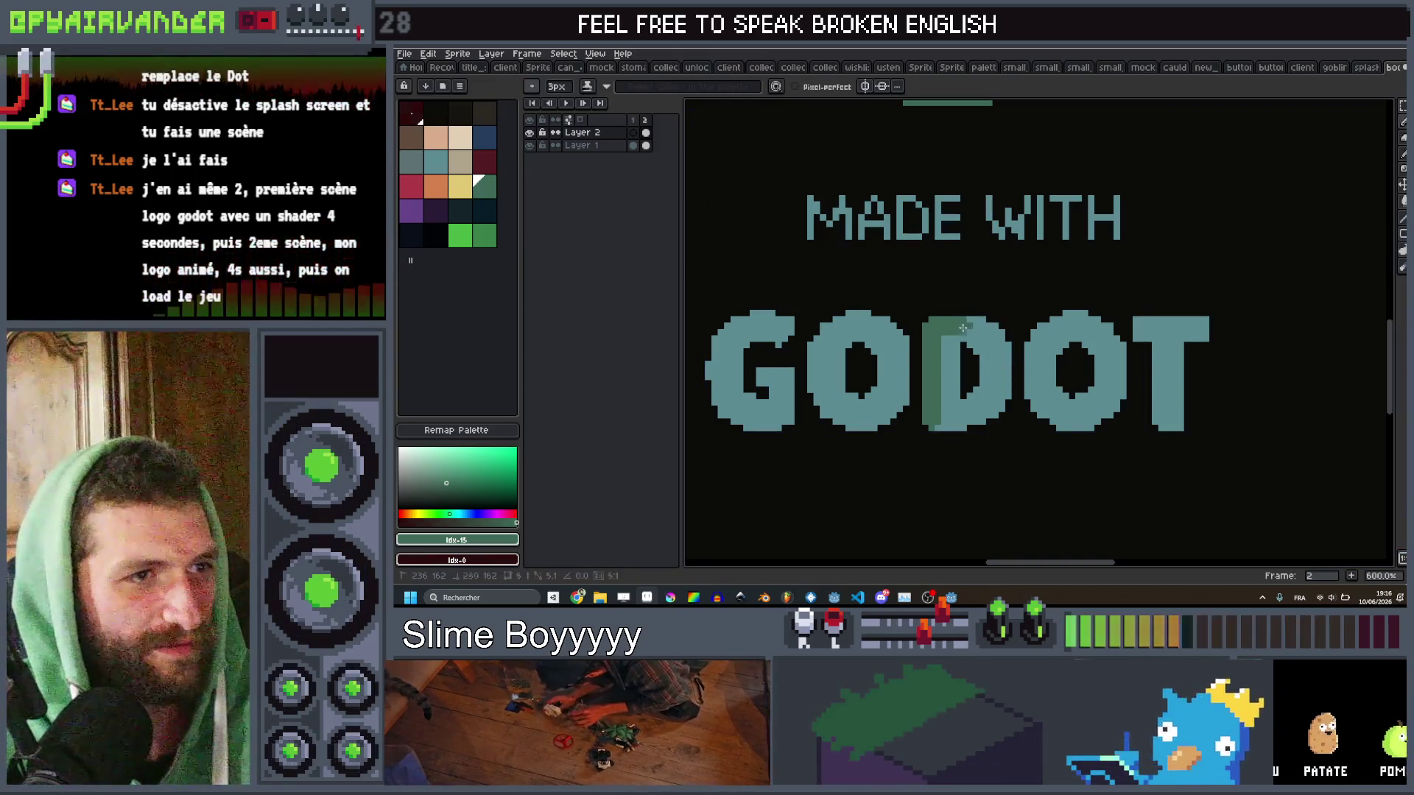
{"action": "mouse_move", "coordinate": [929, 325]}
{"action": "left_mouse_down"}
{"action": "mouse_move", "coordinate": [995, 329]}
{"action": "mouse_move", "coordinate": [981, 374]}
{"action": "left_mouse_up"}
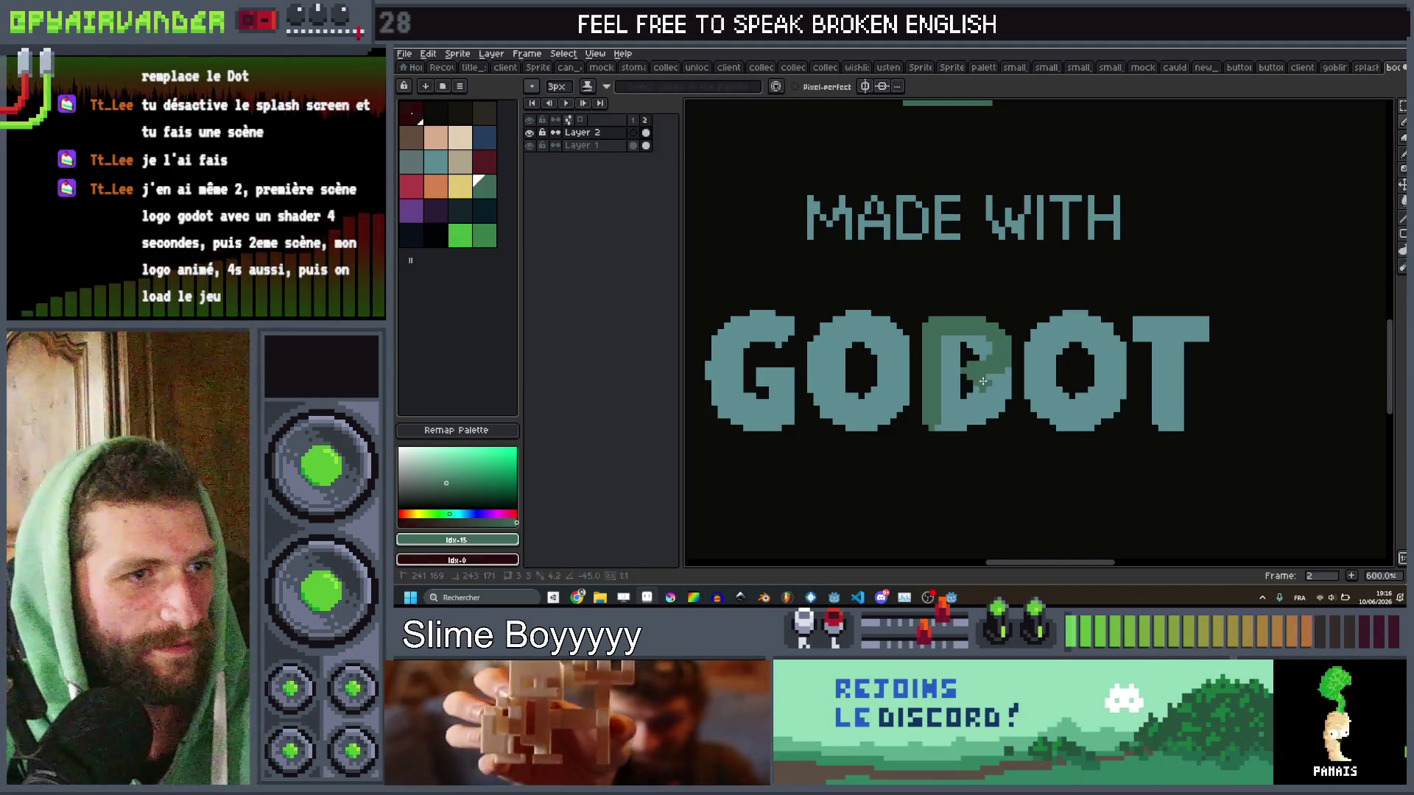
{"action": "left_click_drag", "start_coordinate": [994, 381], "coordinate": [989, 426]}
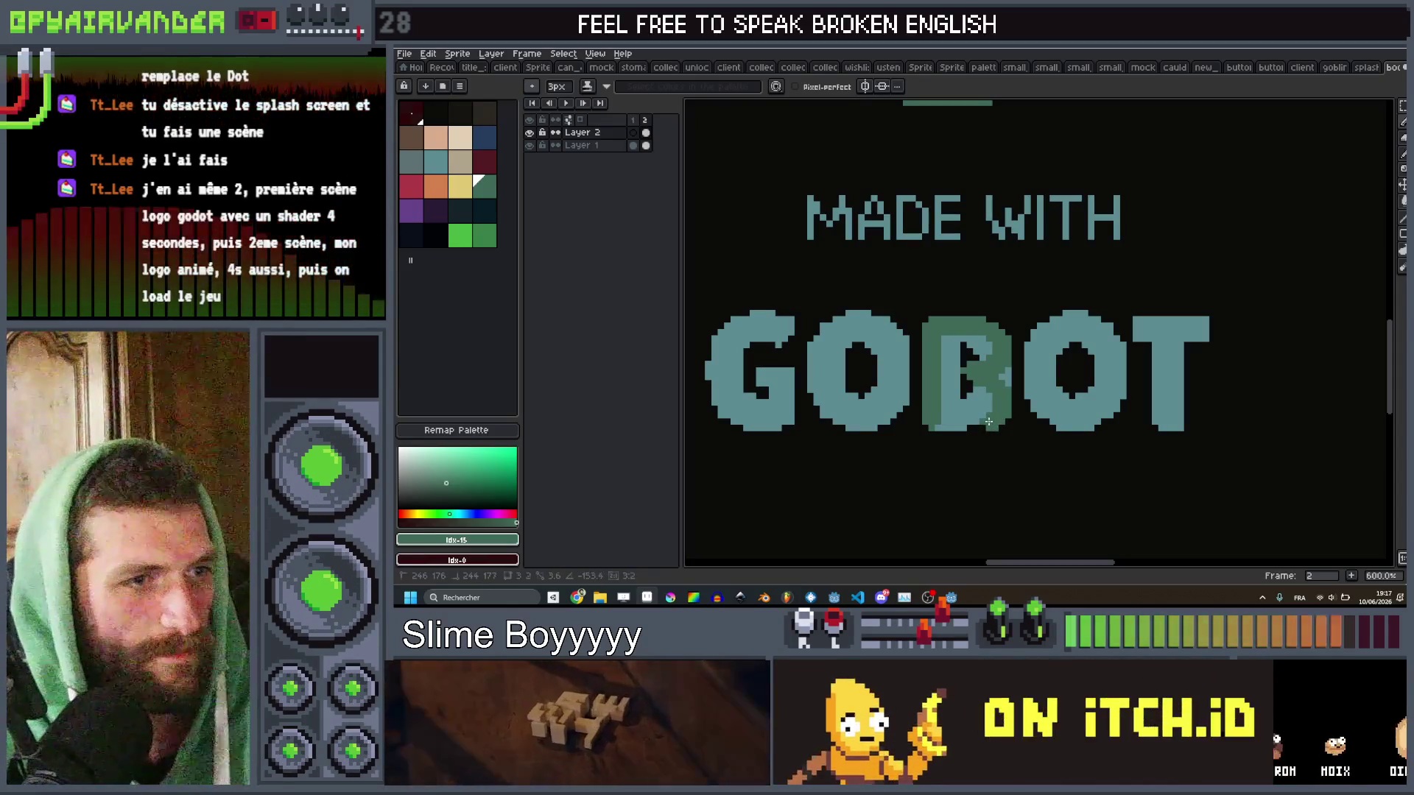
Tidy the B's holes: fill pixels in the lower hole and shrink the upper one.
{"action": "scroll", "coordinate": [961, 381], "scroll_direction": "down", "scroll_amount": 3}
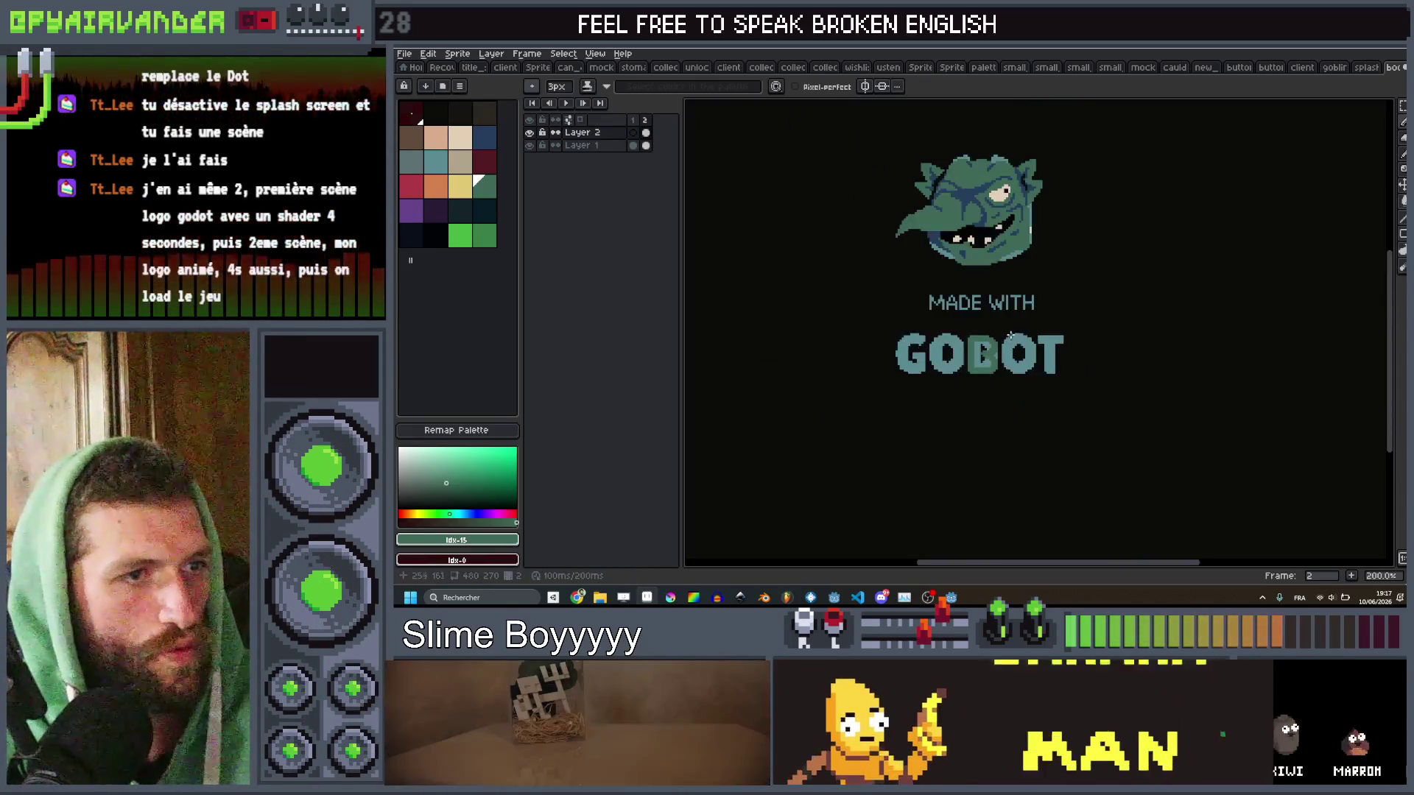
{"action": "scroll", "coordinate": [950, 349], "scroll_direction": "up", "scroll_amount": 8}
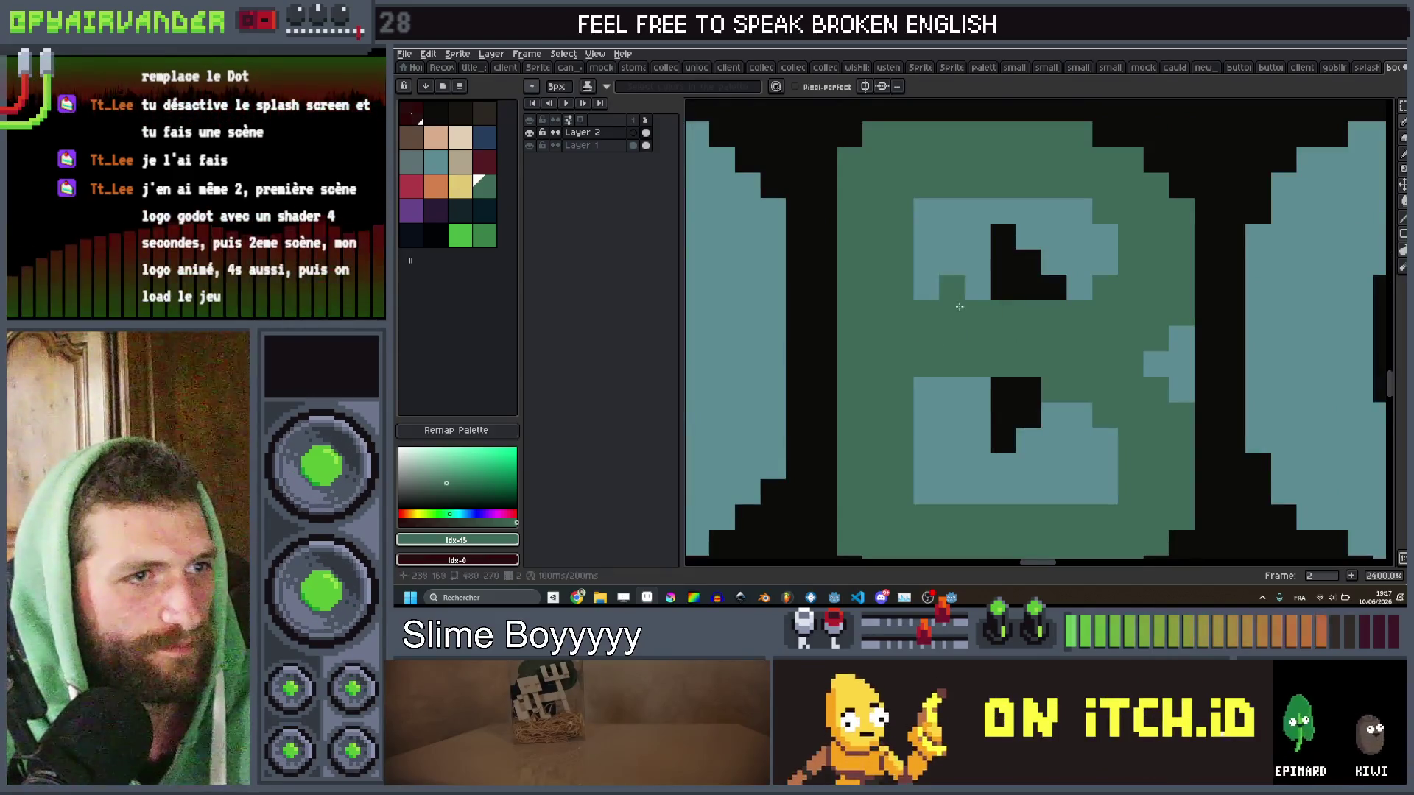
{"action": "scroll", "coordinate": [960, 306], "scroll_direction": "down", "scroll_amount": 3}
{"action": "scroll", "coordinate": [847, 398], "scroll_direction": "up", "scroll_amount": 3}
{"action": "left_click_drag", "start_coordinate": [836, 375], "coordinate": [831, 423]}
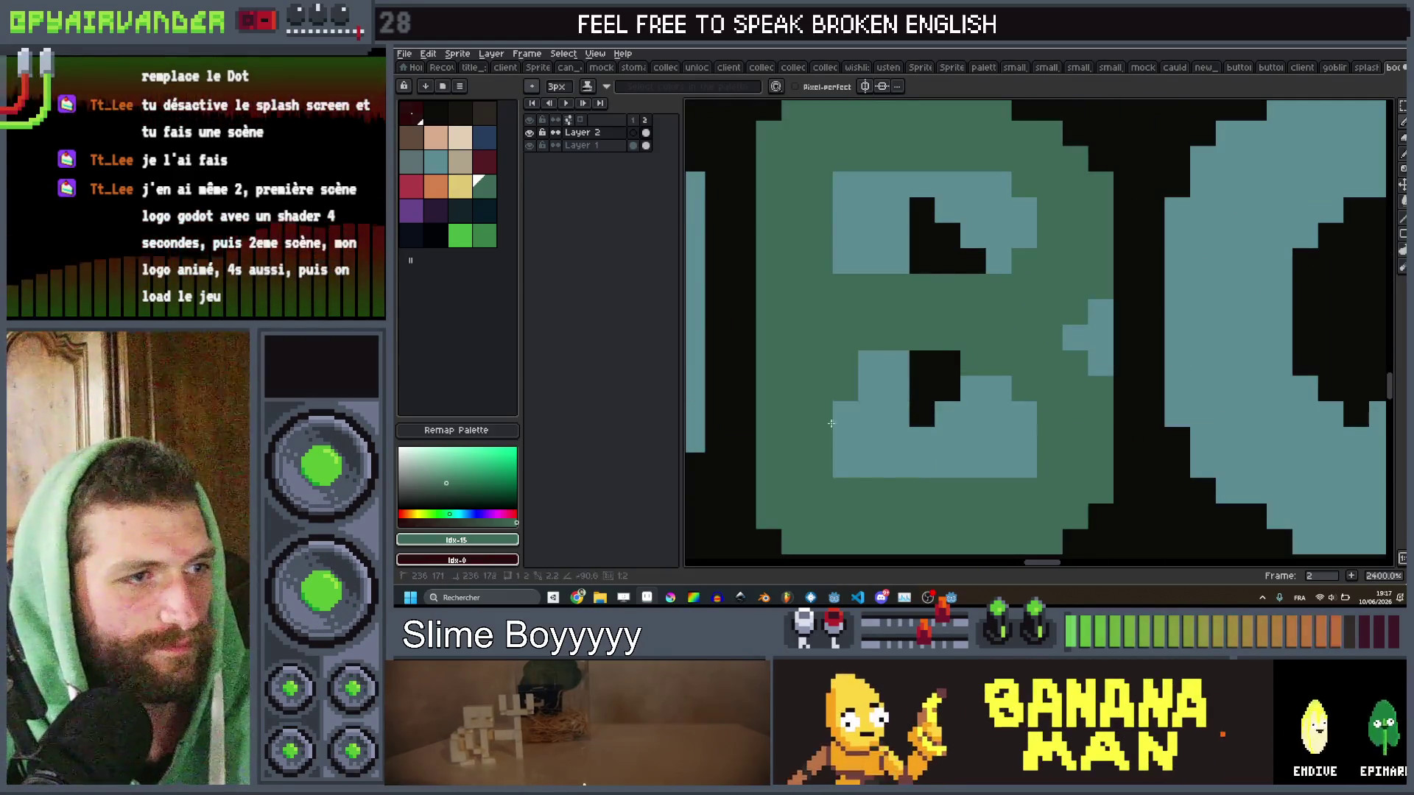
{"action": "scroll", "coordinate": [950, 164], "scroll_direction": "down", "scroll_amount": 9}
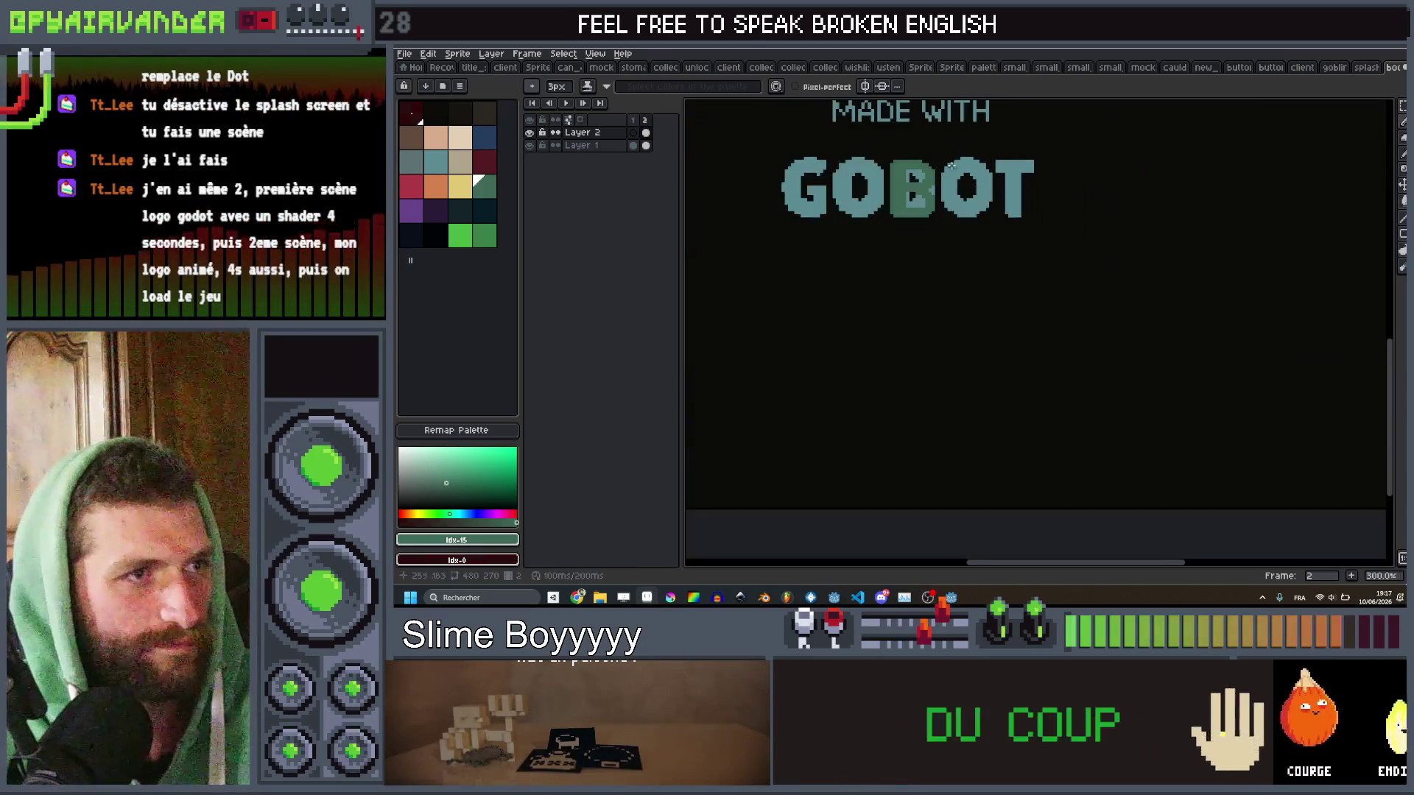
{"action": "scroll", "coordinate": [951, 165], "scroll_direction": "up", "scroll_amount": 8}
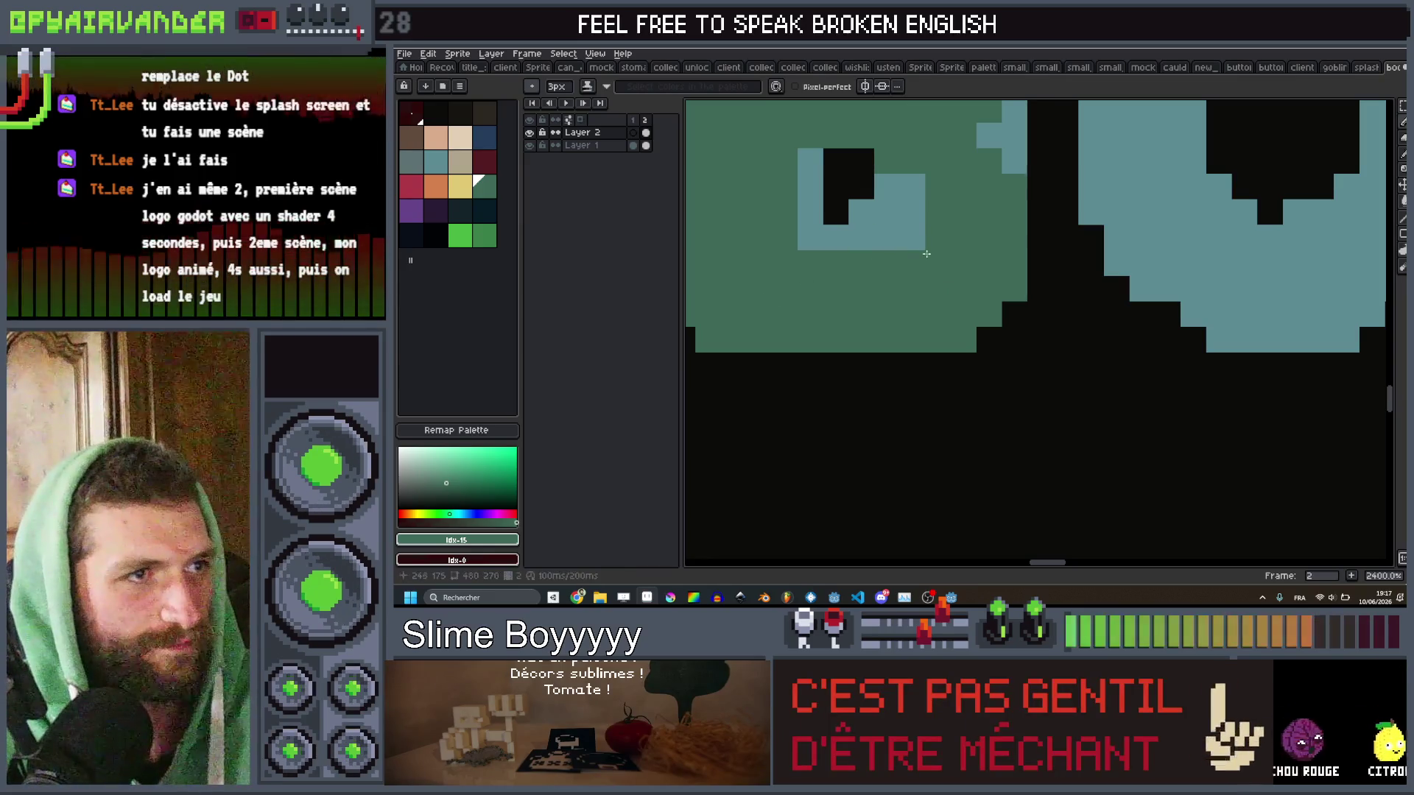
{"action": "scroll", "coordinate": [905, 284], "scroll_direction": "down", "scroll_amount": 5}
{"action": "scroll", "coordinate": [919, 208], "scroll_direction": "up", "scroll_amount": 4}
{"action": "left_click_drag", "start_coordinate": [919, 208], "coordinate": [869, 215]}
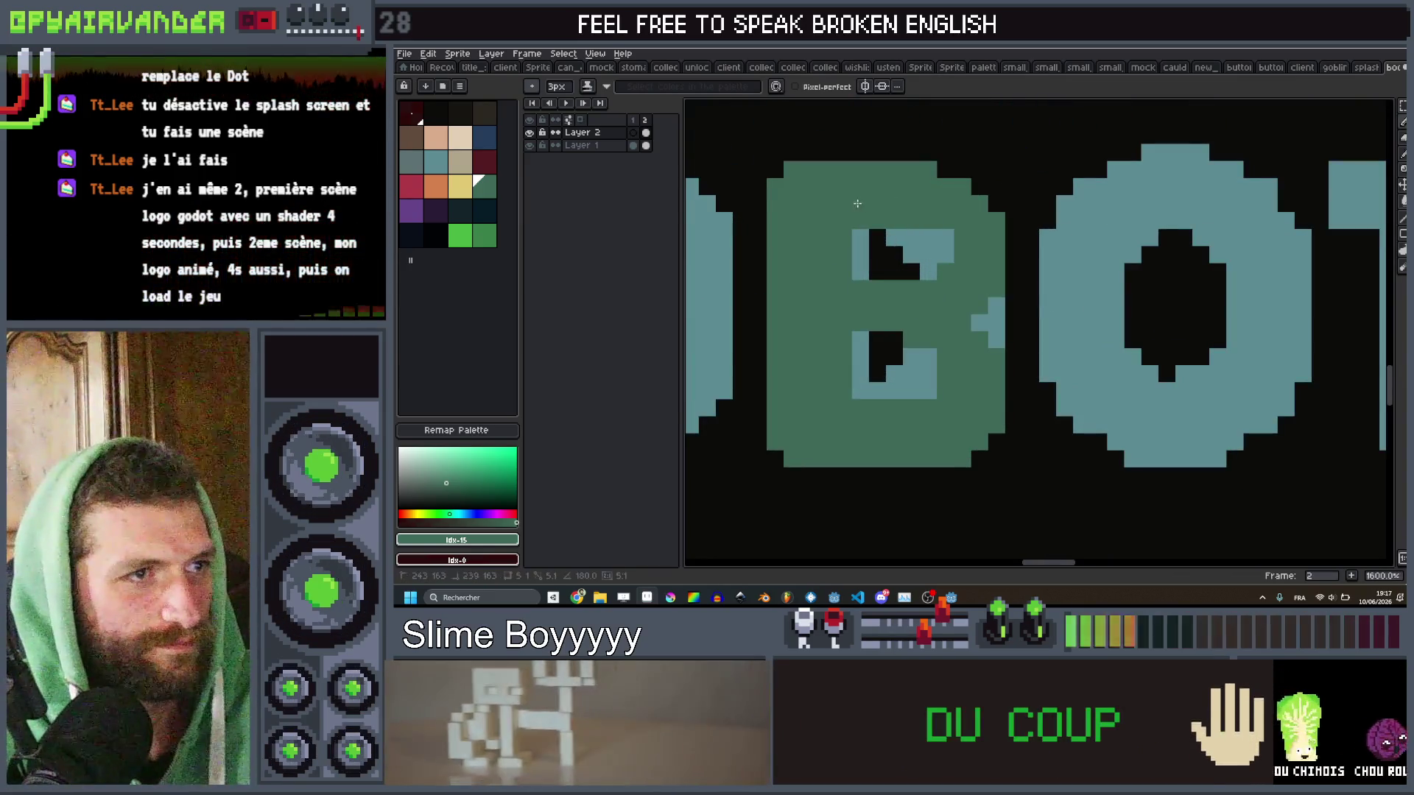
{"action": "scroll", "coordinate": [949, 229], "scroll_direction": "down", "scroll_amount": 6}
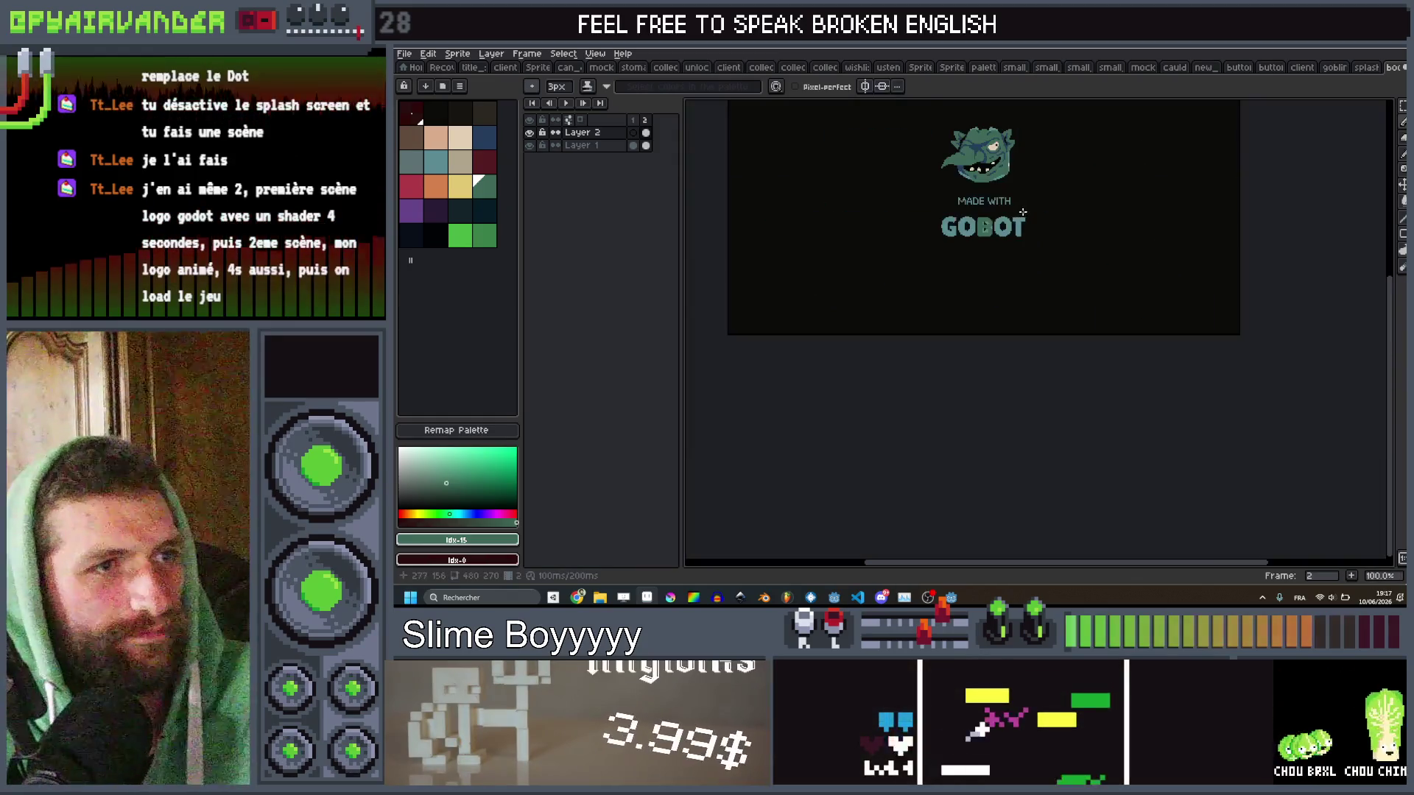
With a 4px brush, paint the left side of the second O in green.
{"action": "scroll", "coordinate": [981, 219], "scroll_direction": "up", "scroll_amount": 3}
{"action": "key", "text": "plus"}
{"action": "left_click_drag", "start_coordinate": [981, 220], "coordinate": [971, 260]}
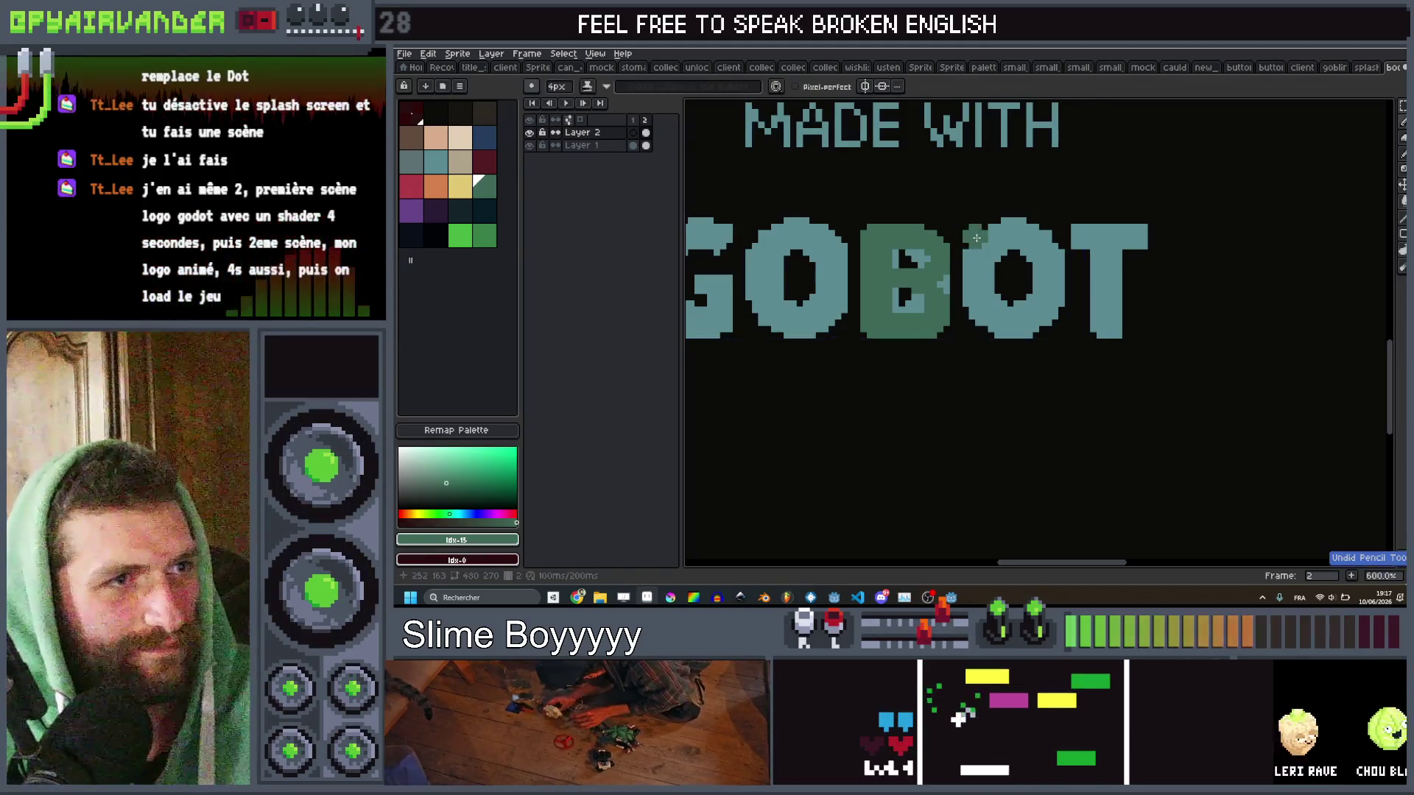
{"action": "scroll", "coordinate": [975, 247], "scroll_direction": "up", "scroll_amount": 1}
{"action": "mouse_move", "coordinate": [987, 346]}
{"action": "left_mouse_down"}
{"action": "mouse_move", "coordinate": [1020, 346]}
{"action": "mouse_move", "coordinate": [997, 317]}
{"action": "mouse_move", "coordinate": [991, 251]}
{"action": "left_mouse_up"}
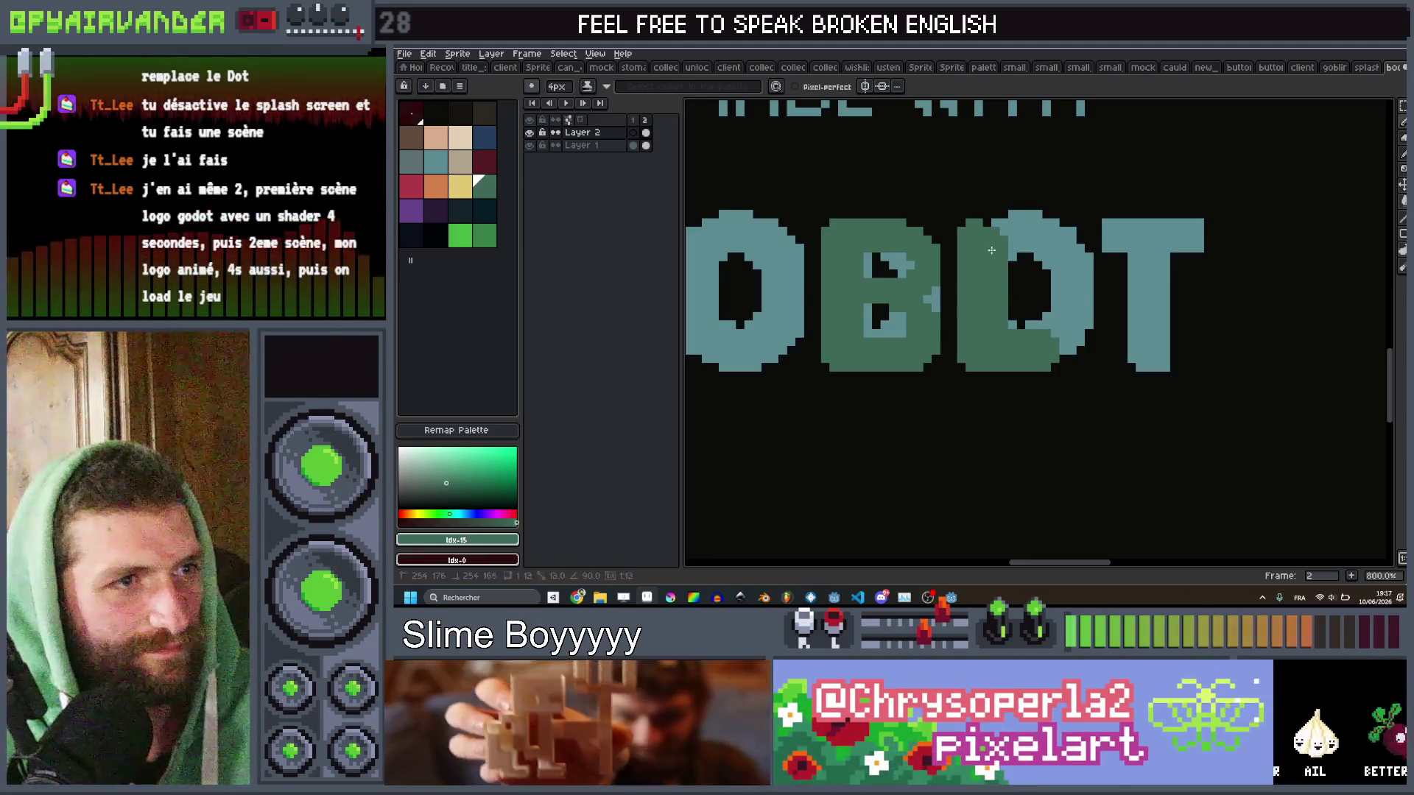
{"action": "scroll", "coordinate": [1031, 221], "scroll_direction": "down", "scroll_amount": 4}
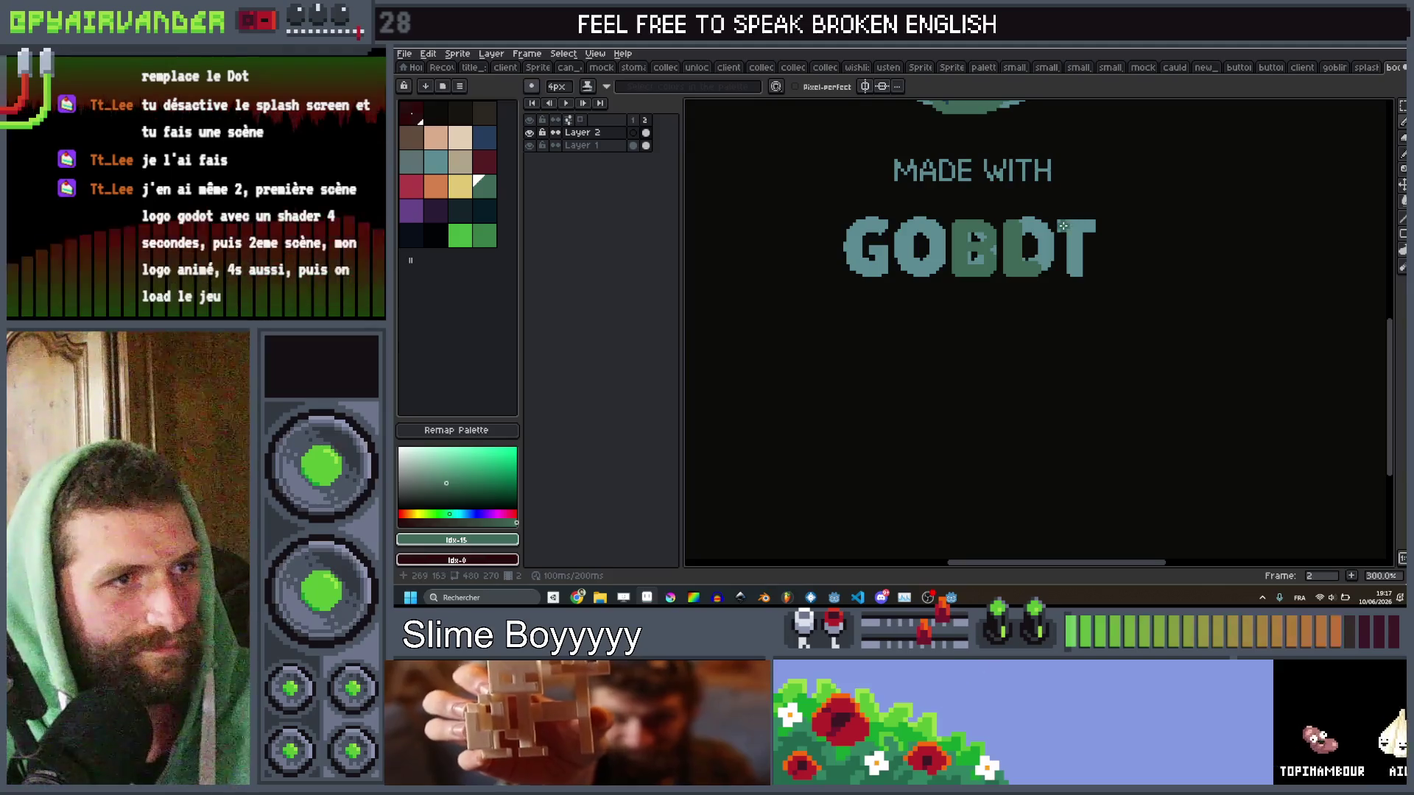
{"action": "scroll", "coordinate": [1063, 226], "scroll_direction": "up", "scroll_amount": 4}
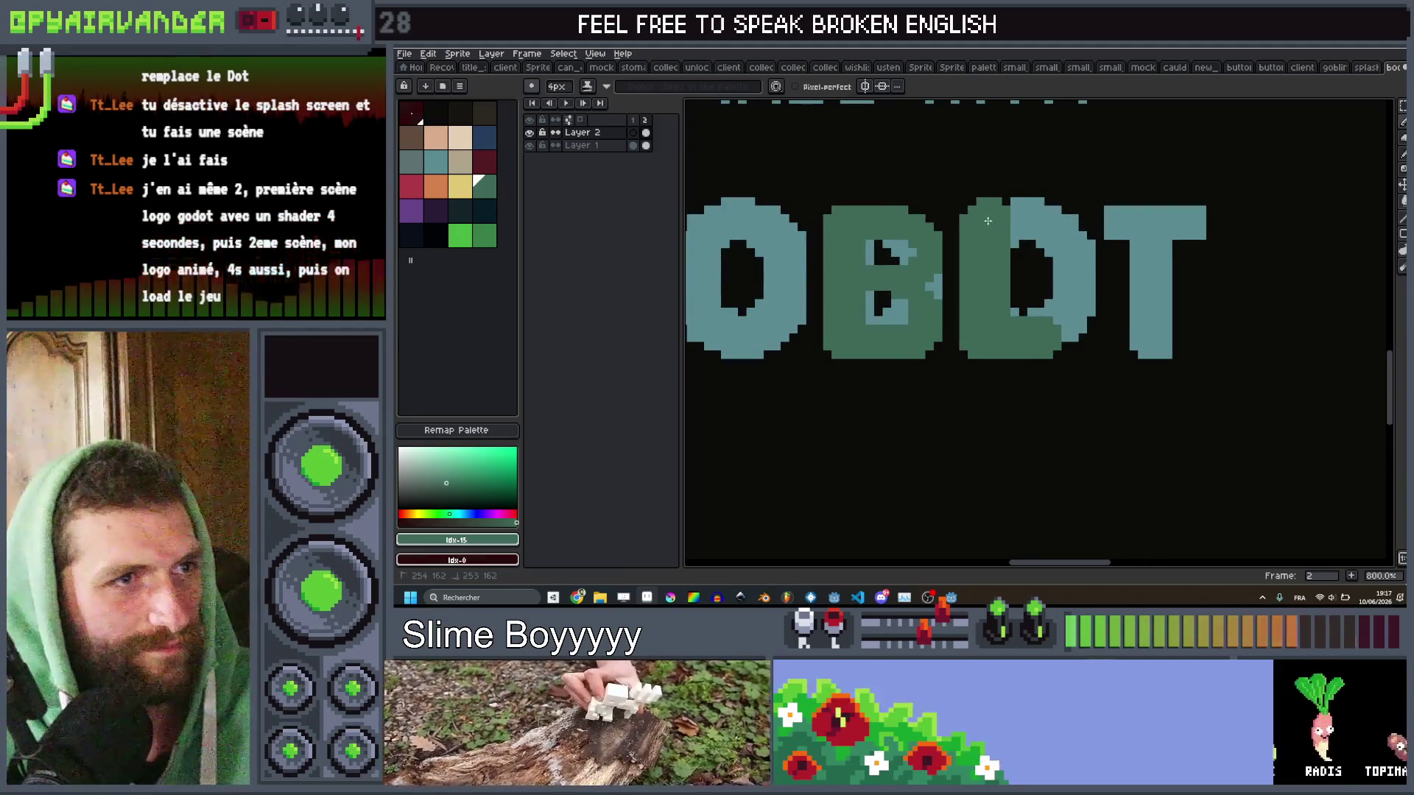
{"action": "scroll", "coordinate": [1000, 221], "scroll_direction": "down", "scroll_amount": 3}
{"action": "scroll", "coordinate": [931, 207], "scroll_direction": "up", "scroll_amount": 2}
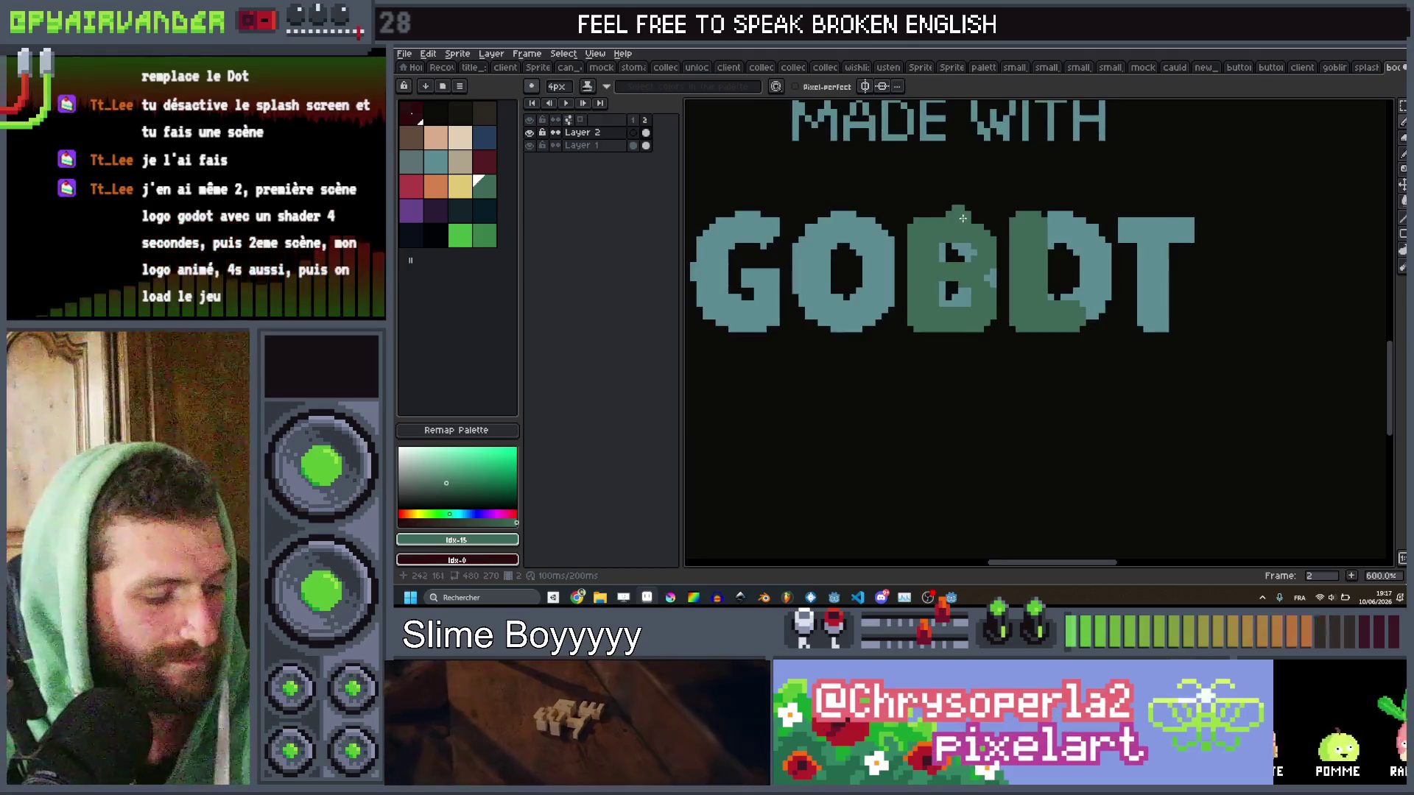
{"action": "scroll", "coordinate": [1024, 206], "scroll_direction": "up", "scroll_amount": 2}
Make a rectangular selection band across the B, then clear it and return to the Pencil.
{"action": "key", "text": "m"}
{"action": "mouse_move", "coordinate": [1029, 202]}
{"action": "left_mouse_down"}
{"action": "mouse_move", "coordinate": [985, 233]}
{"action": "mouse_move", "coordinate": [839, 280]}
{"action": "left_mouse_up"}
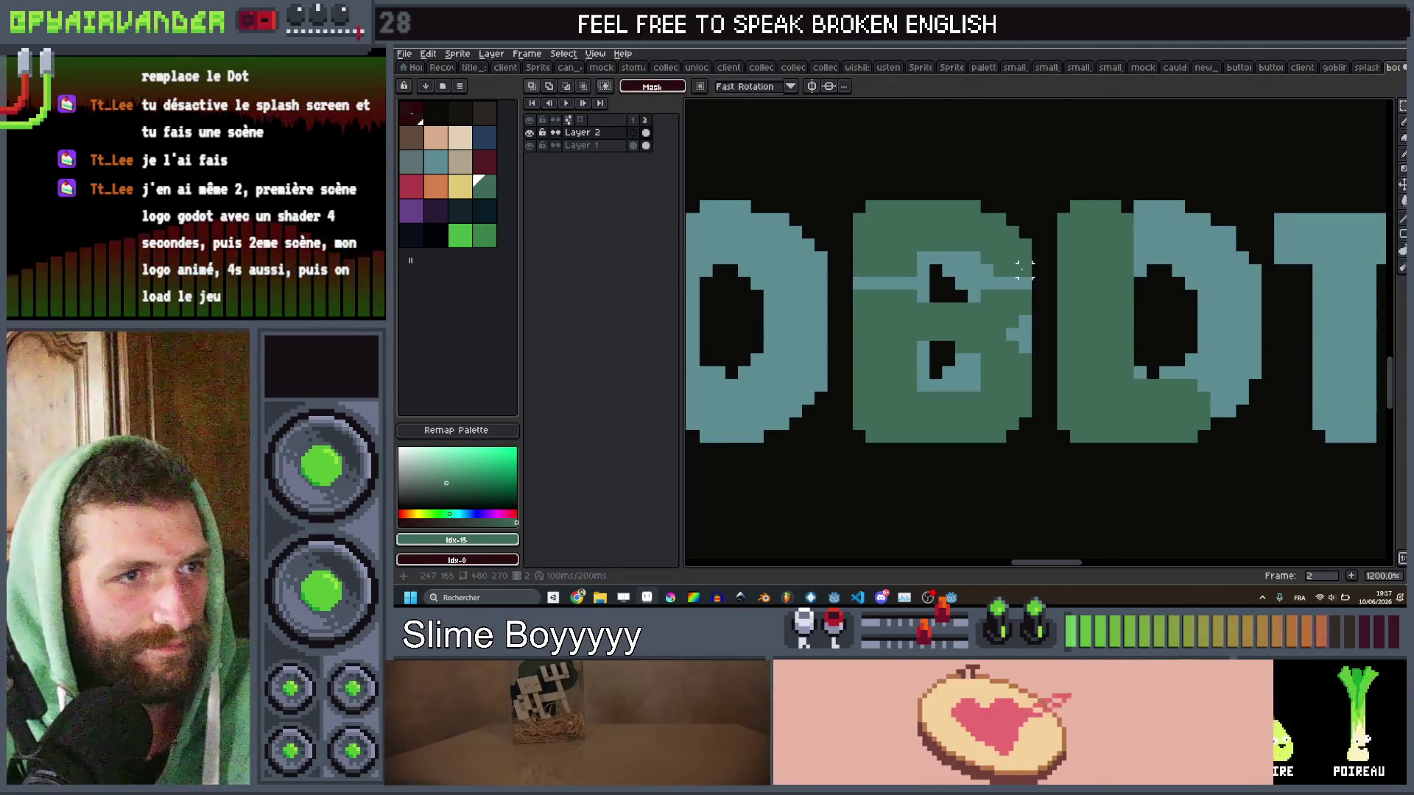
{"action": "key", "text": "ctrl+d"}
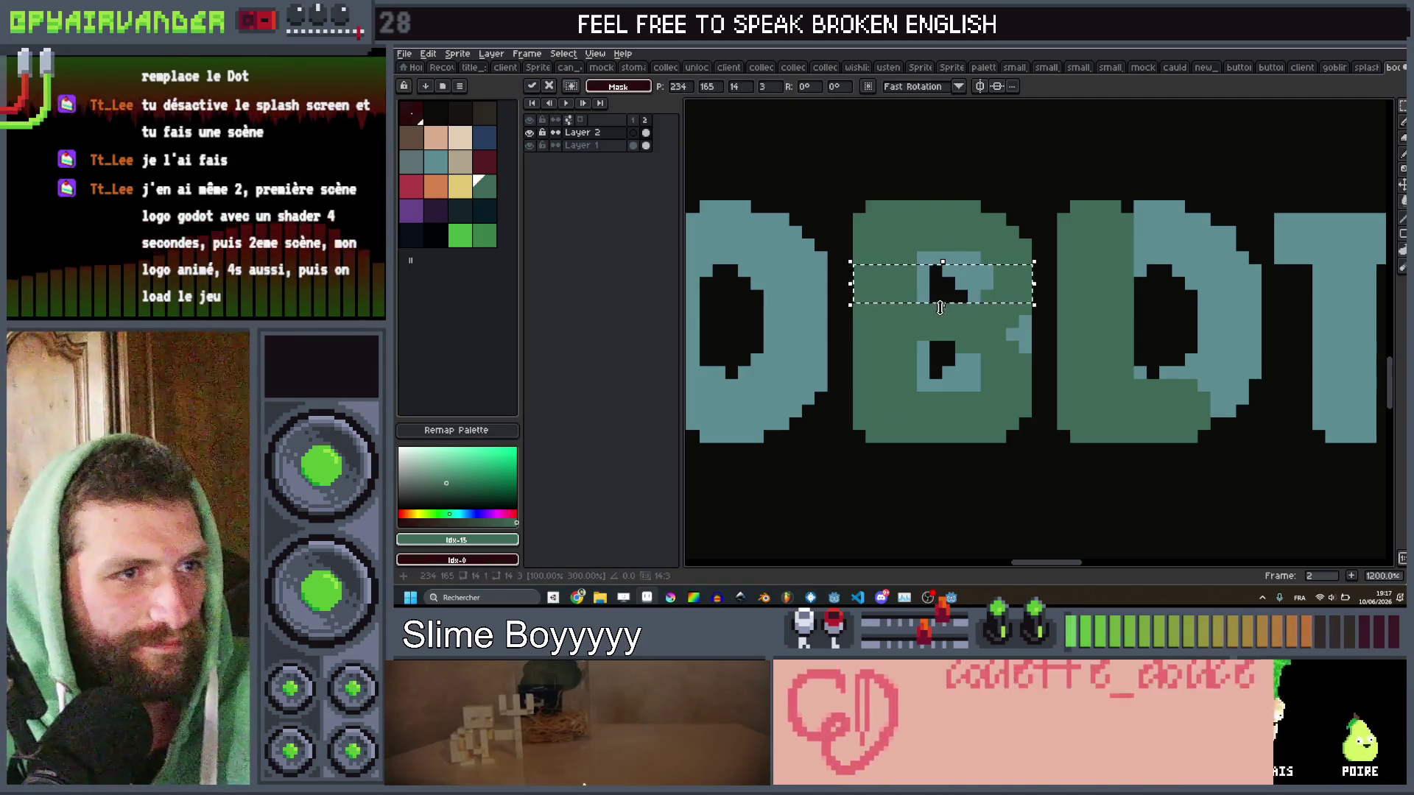
{"action": "scroll", "coordinate": [974, 155], "scroll_direction": "down", "scroll_amount": 5}
{"action": "scroll", "coordinate": [1017, 244], "scroll_direction": "up", "scroll_amount": 3}
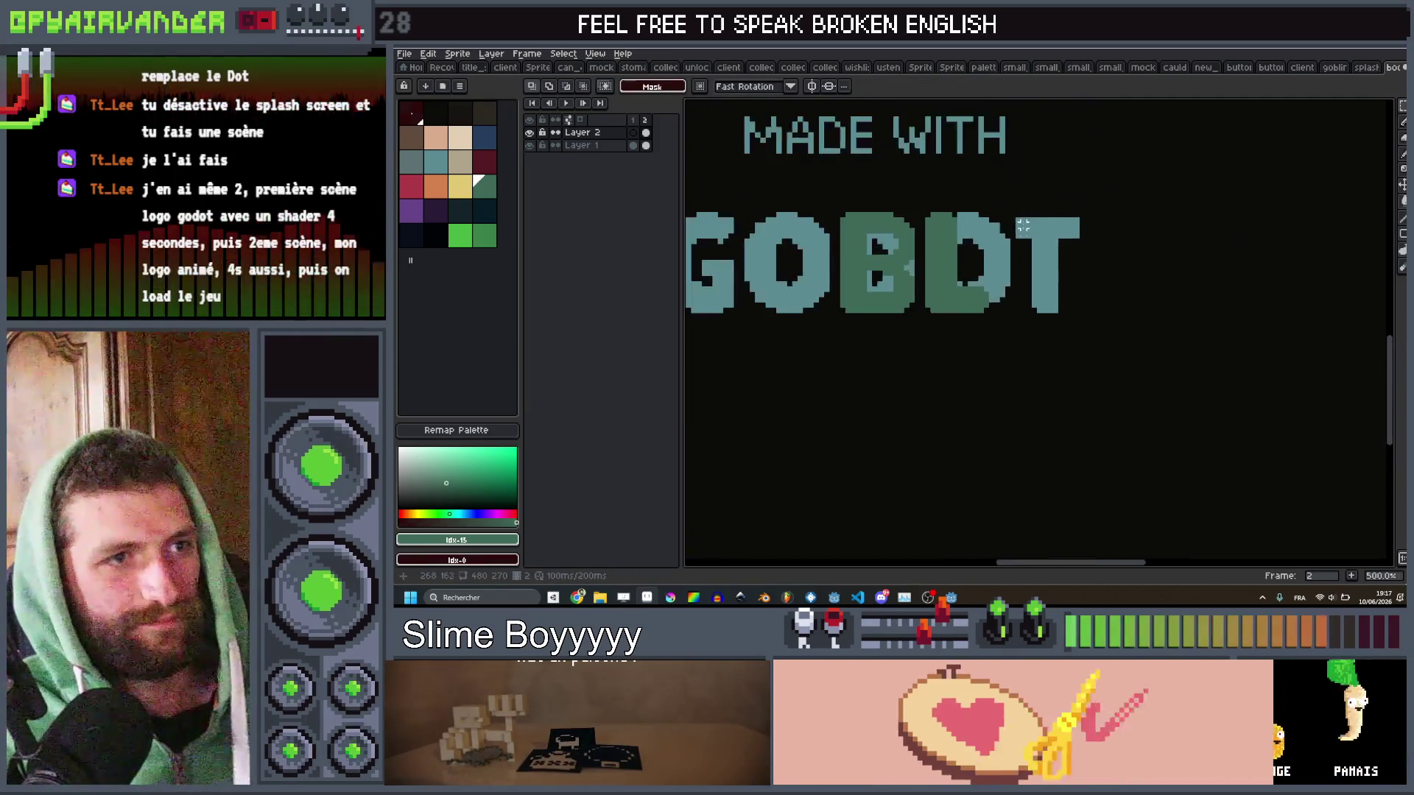
{"action": "scroll", "coordinate": [1017, 244], "scroll_direction": "up", "scroll_amount": 2}
{"action": "key", "text": "b"}
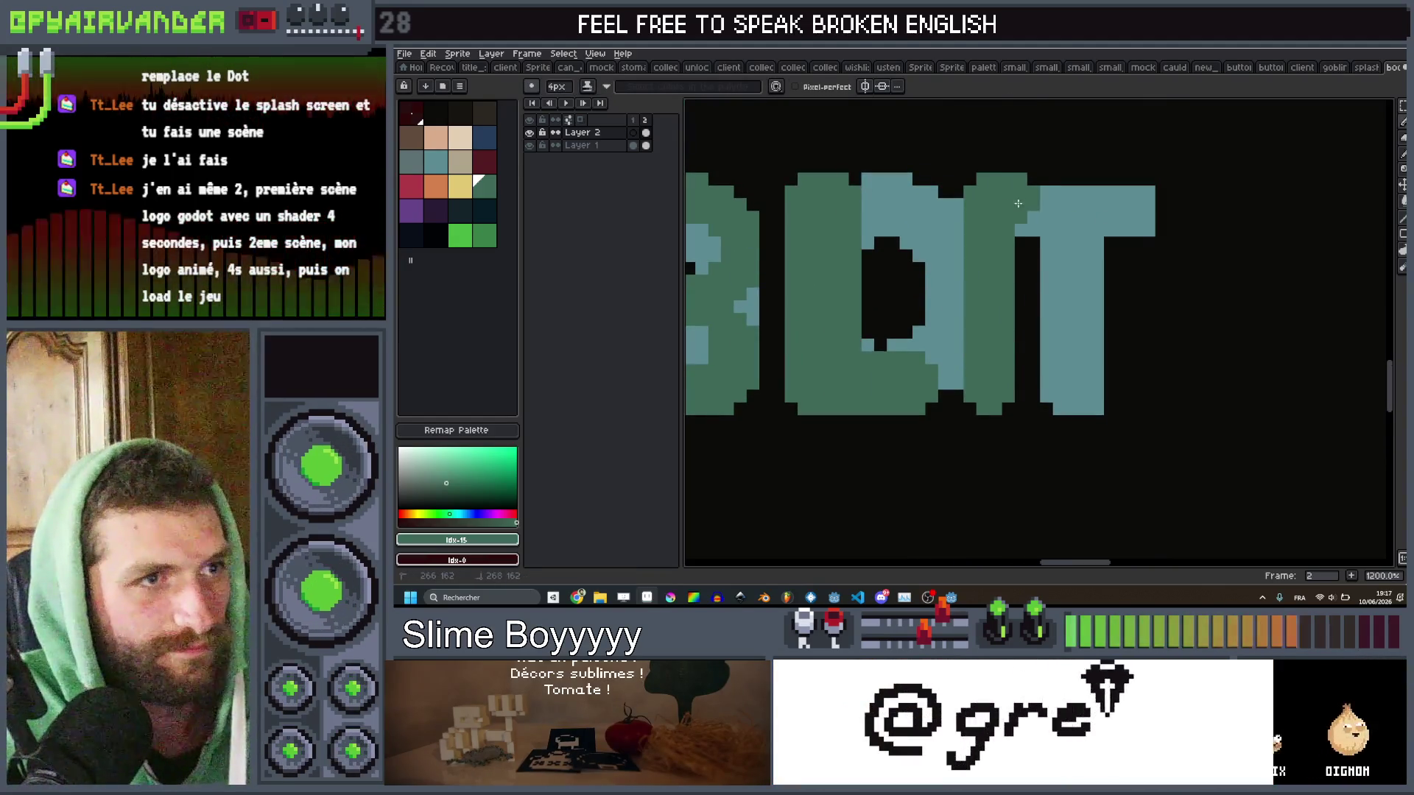
Fill in the T's right edge and add a column up the N's right side.
{"action": "scroll", "coordinate": [1021, 395], "scroll_direction": "down", "scroll_amount": 4}
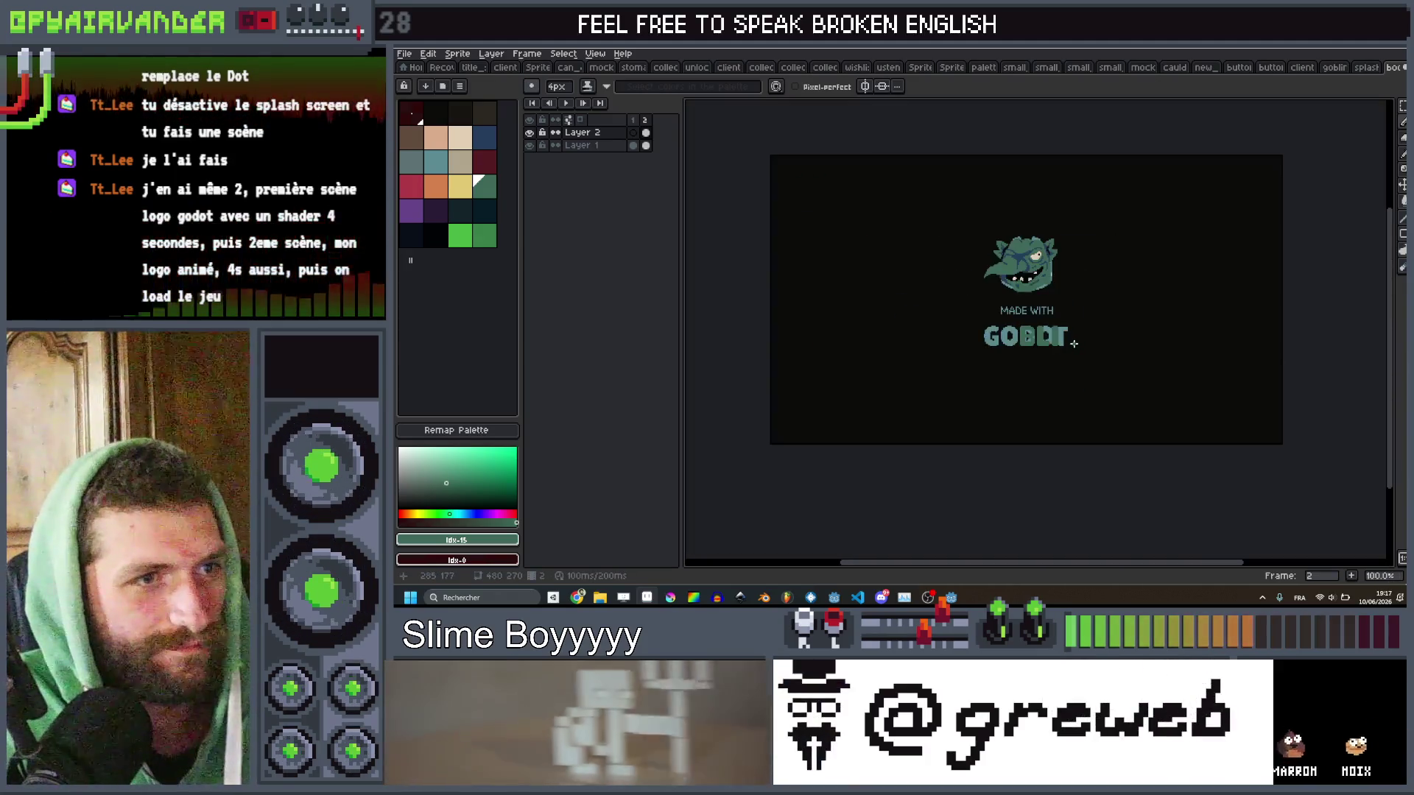
{"action": "scroll", "coordinate": [1022, 330], "scroll_direction": "up", "scroll_amount": 3}
{"action": "scroll", "coordinate": [1023, 331], "scroll_direction": "up", "scroll_amount": 2}
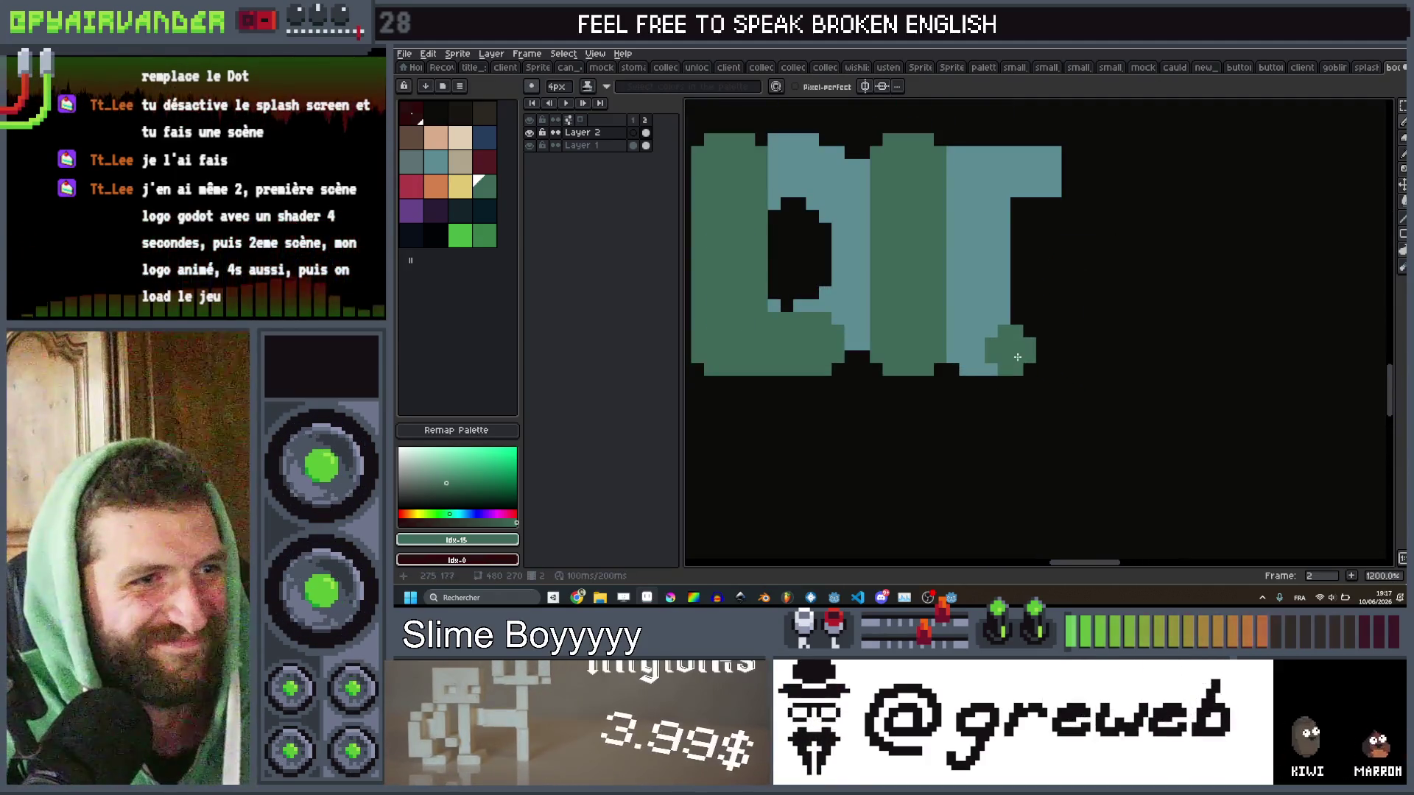
{"action": "mouse_move", "coordinate": [1027, 368]}
{"action": "left_mouse_down"}
{"action": "mouse_move", "coordinate": [1049, 177]}
{"action": "mouse_move", "coordinate": [1104, 217]}
{"action": "left_mouse_up"}
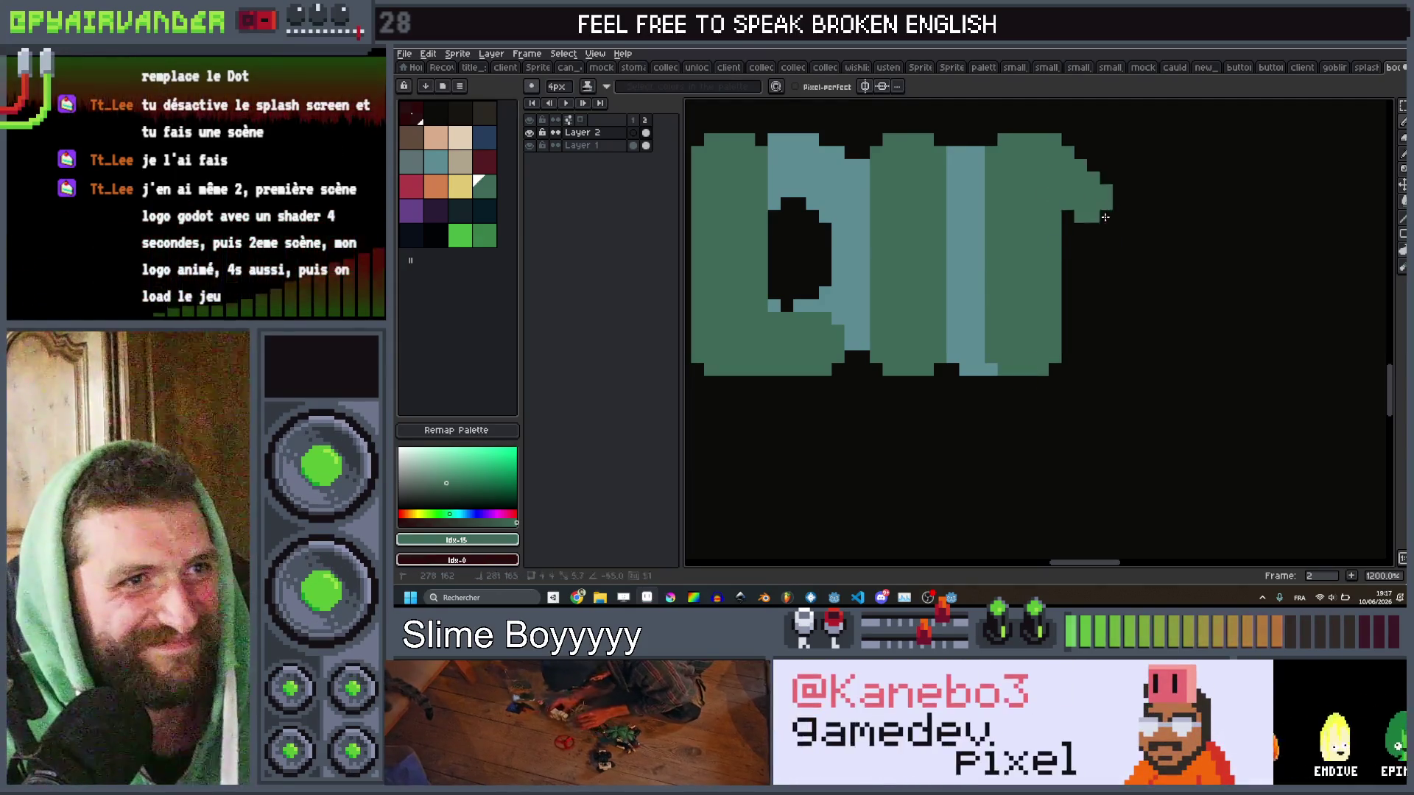
{"action": "mouse_move", "coordinate": [1157, 358]}
{"action": "left_mouse_down"}
{"action": "mouse_move", "coordinate": [1170, 154]}
{"action": "mouse_move", "coordinate": [1184, 355]}
{"action": "left_mouse_up"}
{"action": "key", "text": "ctrl+z"}
{"action": "scroll", "coordinate": [1184, 355], "scroll_direction": "down", "scroll_amount": 7}
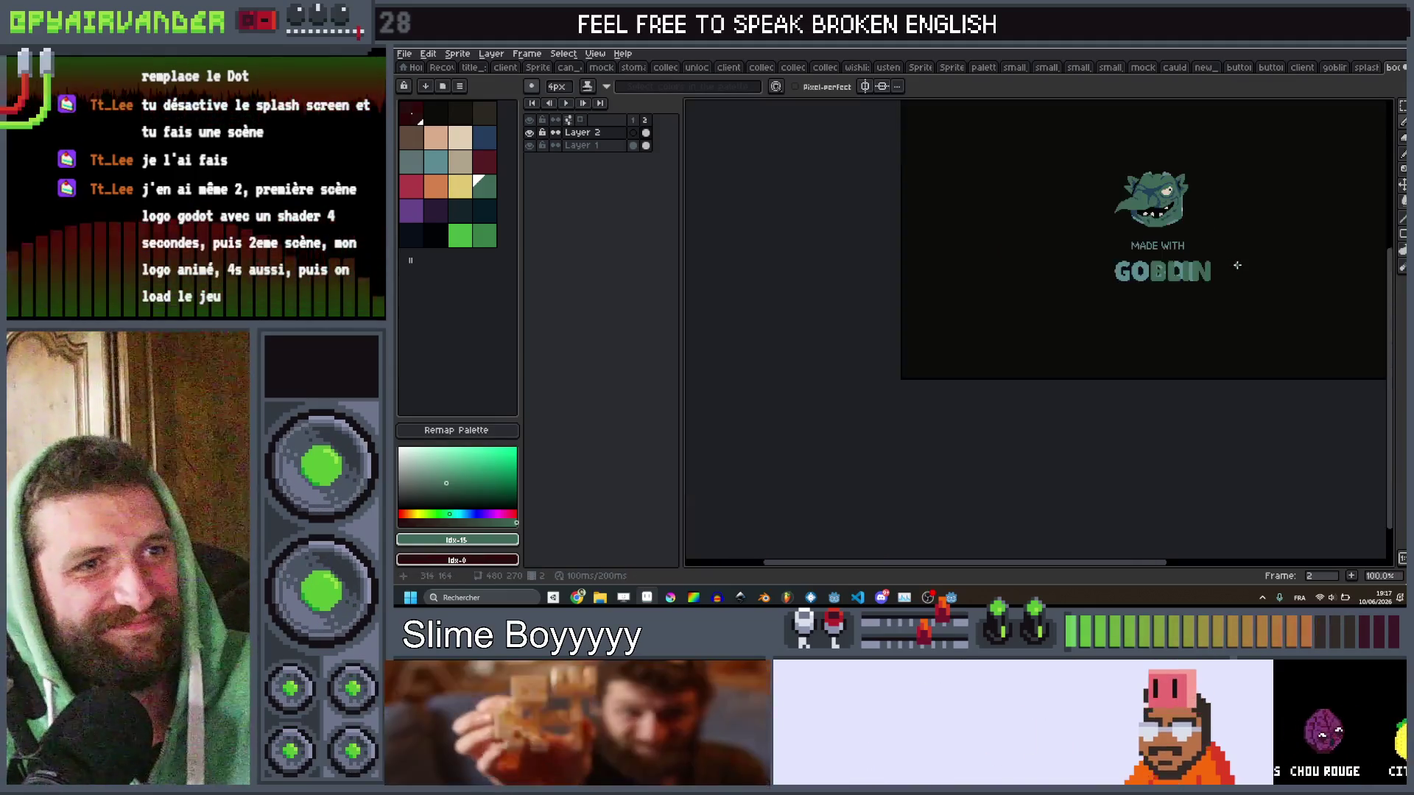
{"action": "scroll", "coordinate": [1018, 293], "scroll_direction": "up", "scroll_amount": 2}
{"action": "scroll", "coordinate": [1019, 293], "scroll_direction": "up", "scroll_amount": 2}
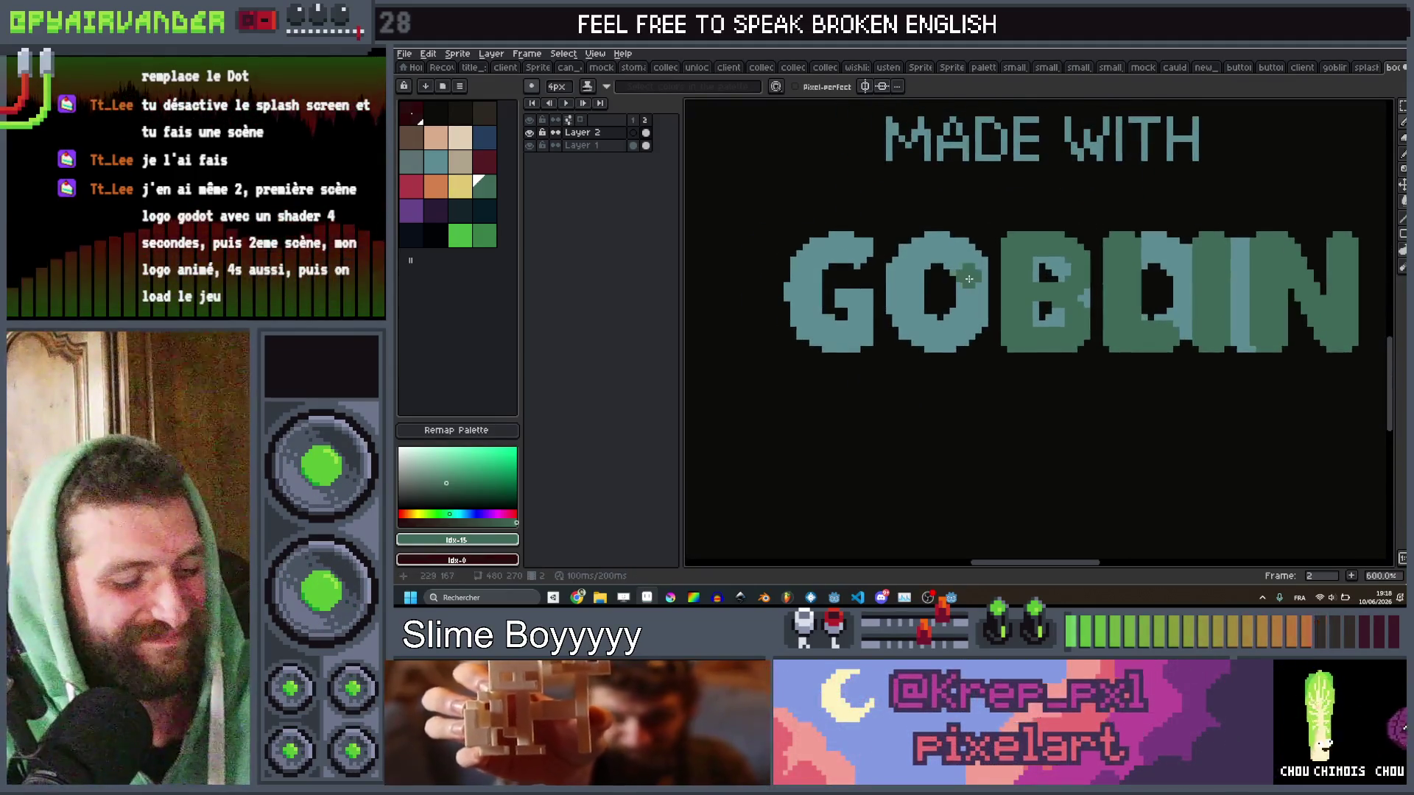
Select the GO letters and, on Layer 2, fill the light-blue G with green.
{"action": "left_click_drag", "start_coordinate": [750, 217], "coordinate": [991, 366]}
{"action": "left_click", "coordinate": [646, 146]}
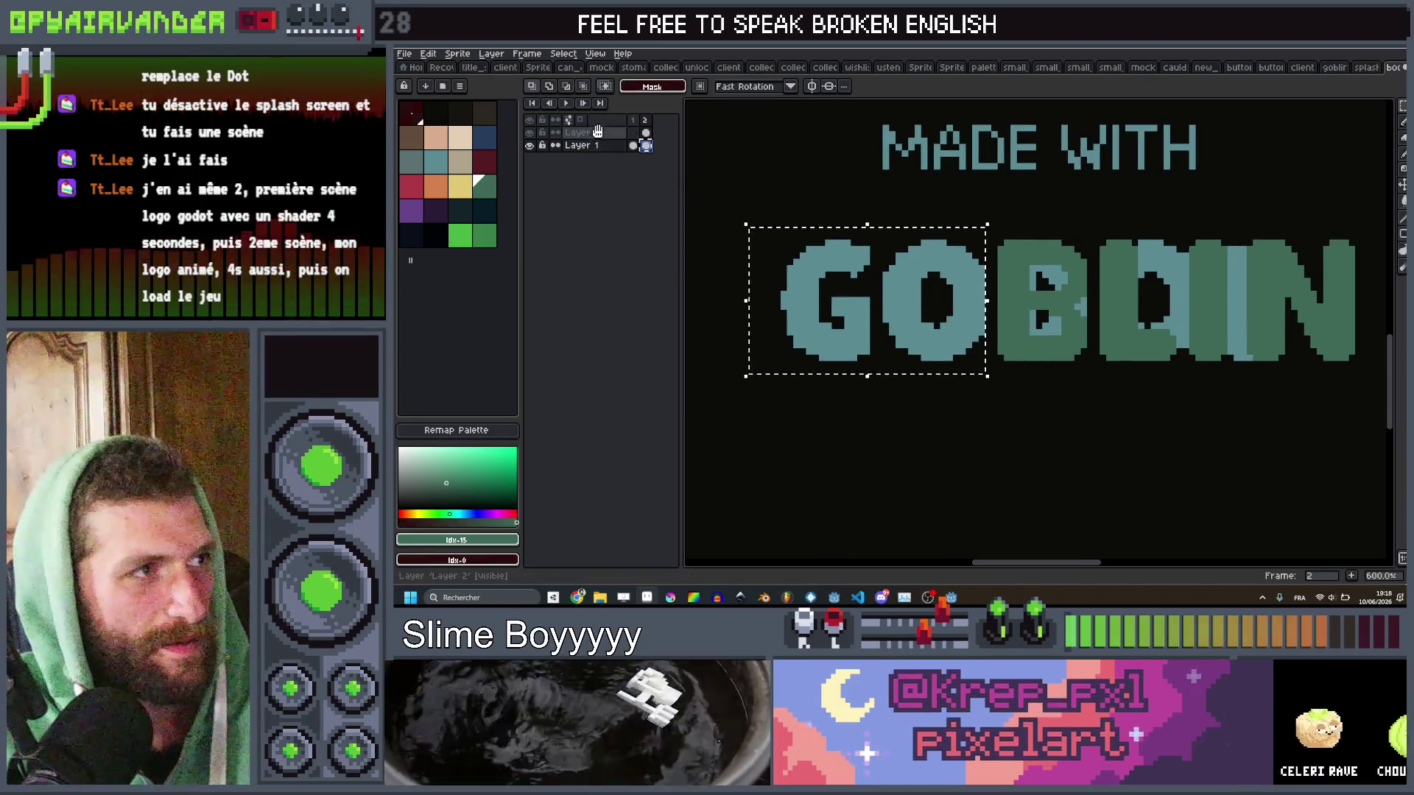
{"action": "key", "text": "alt+Up"}
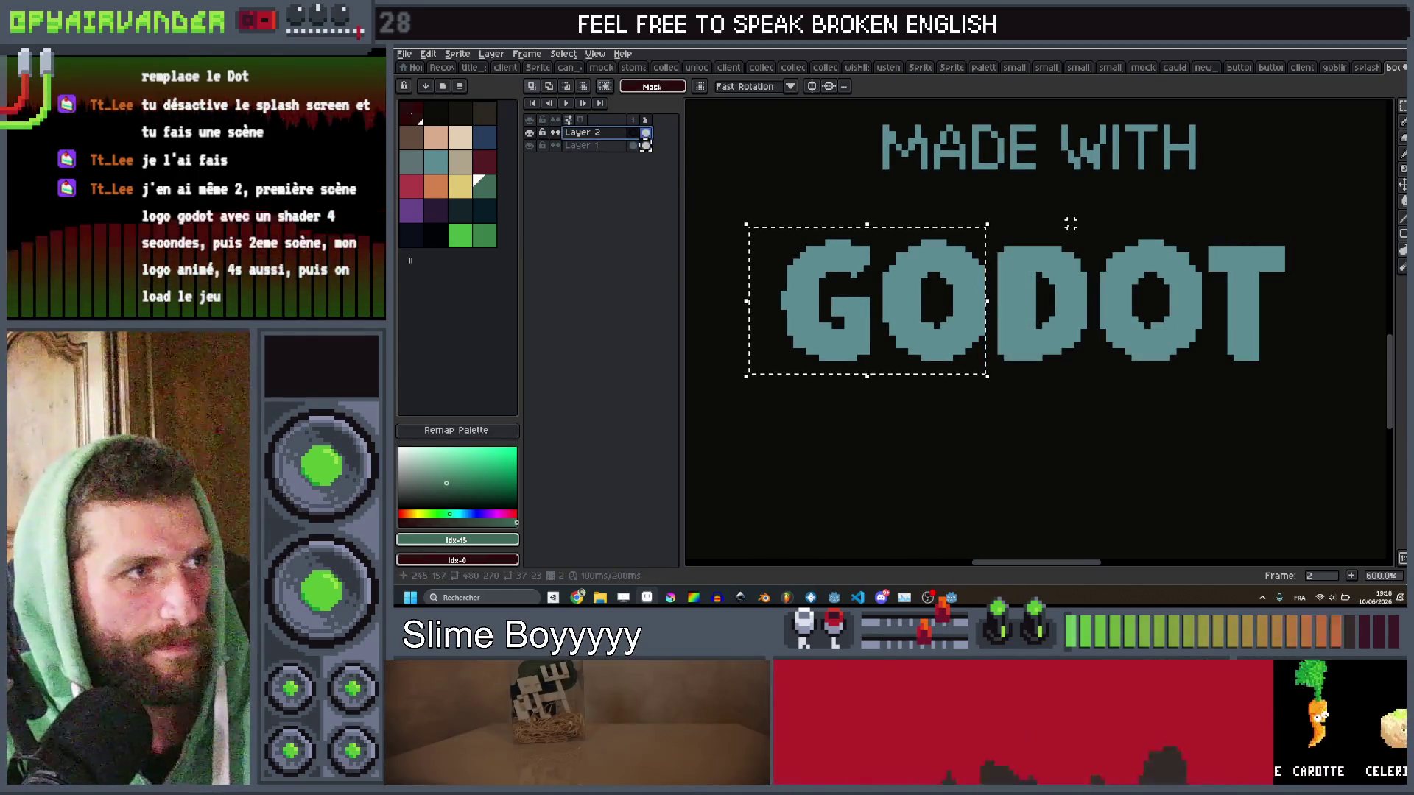
{"action": "key", "text": "b"}
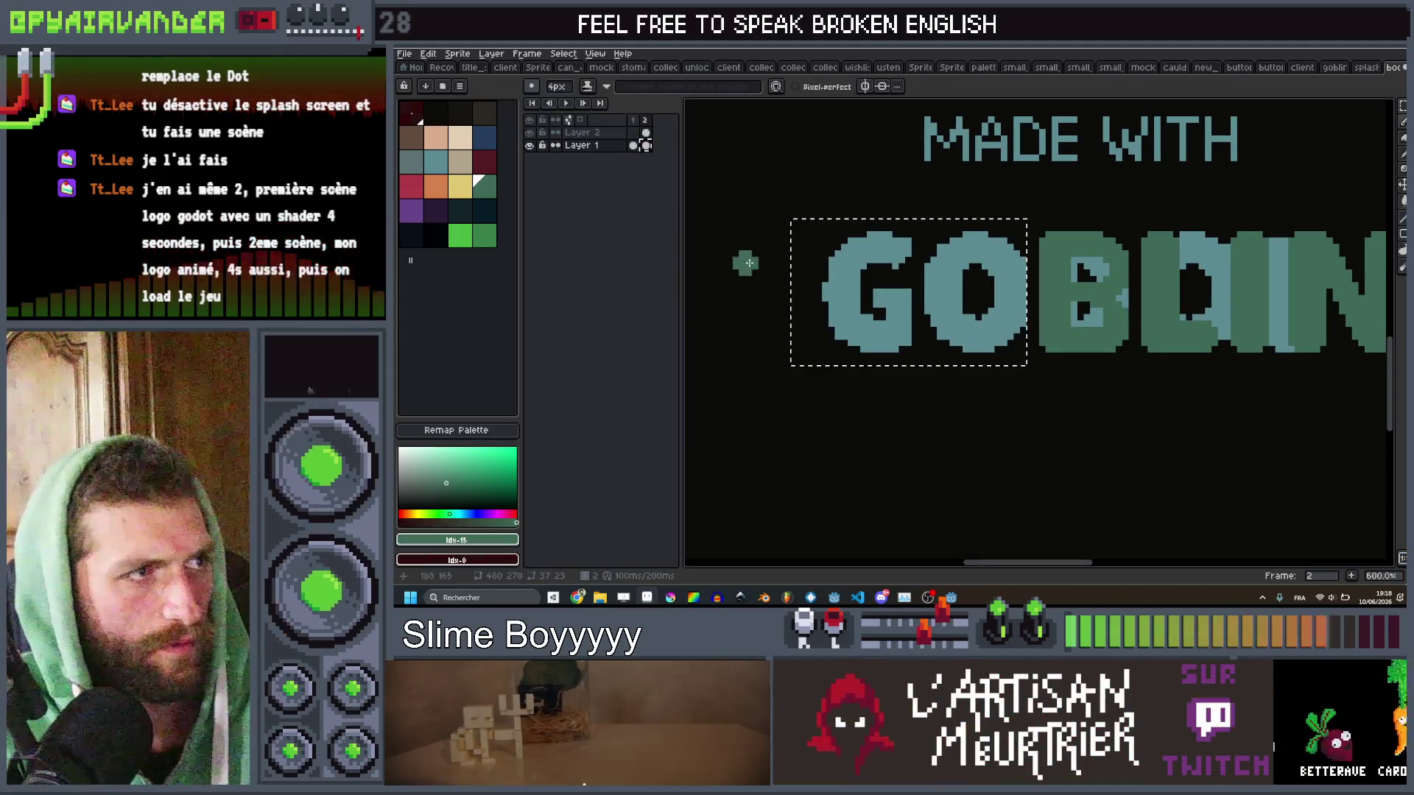
{"action": "key", "text": "alt+Up"}
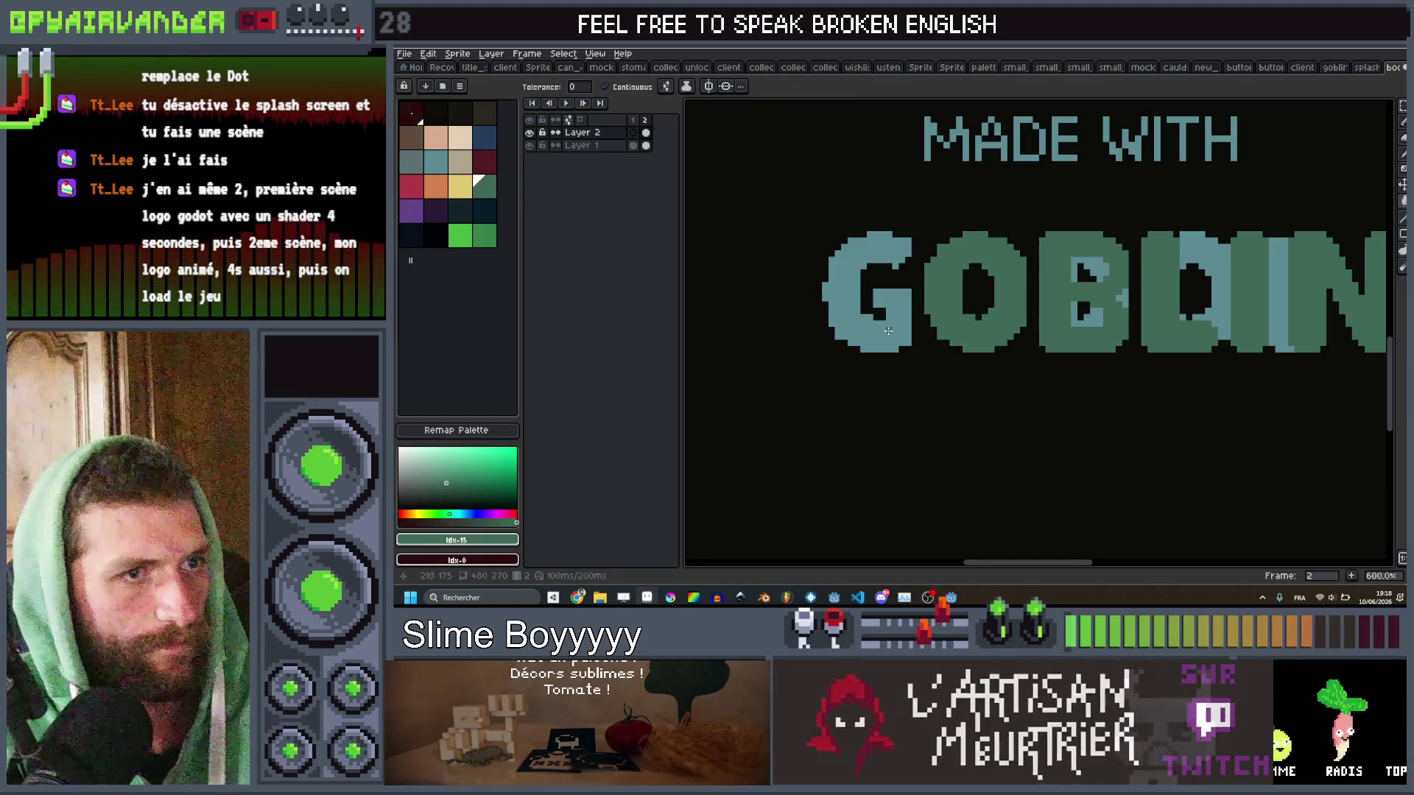
{"action": "left_click", "coordinate": [870, 314]}
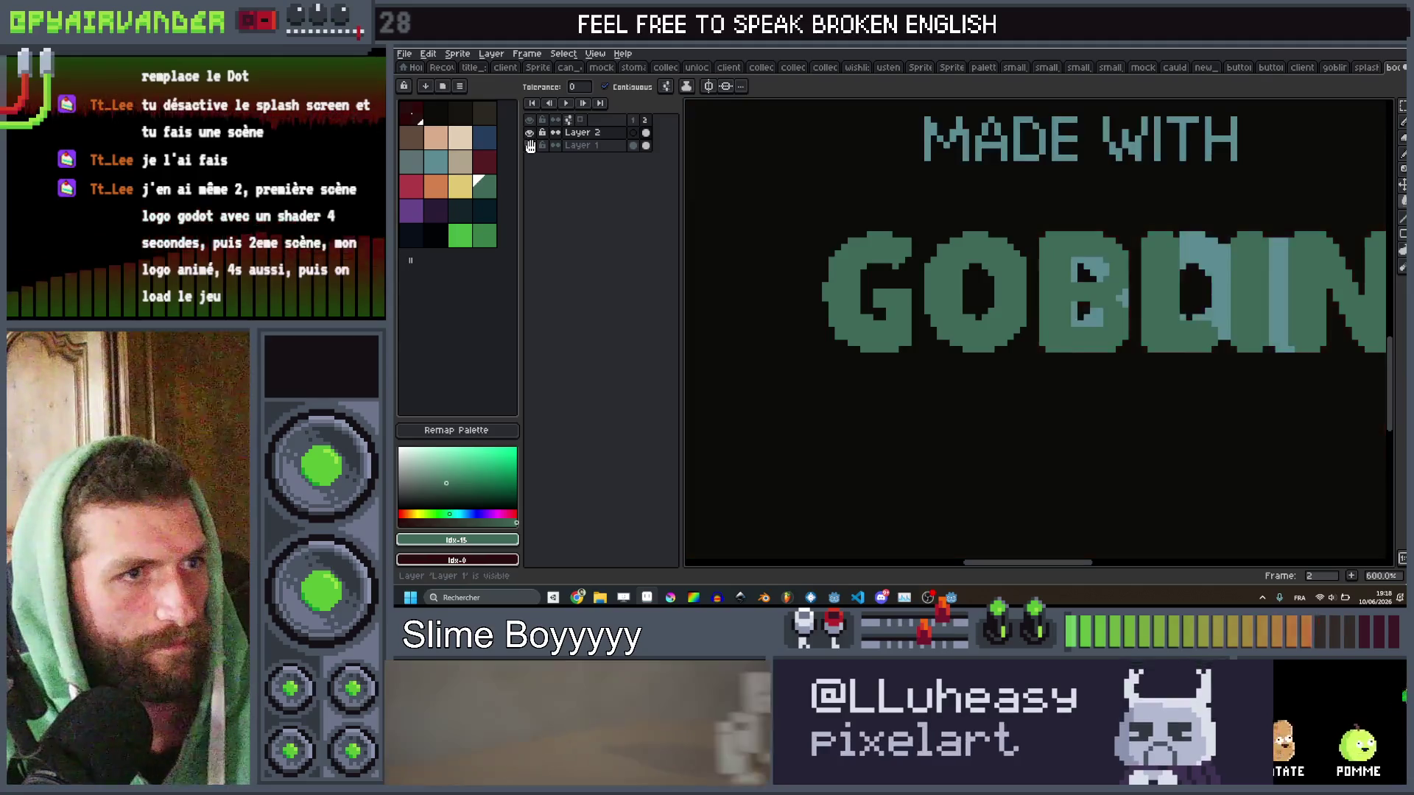
Add new frames to the animation and widen the timeline so every frame shows.
{"action": "scroll", "coordinate": [1000, 237], "scroll_direction": "down", "scroll_amount": 5}
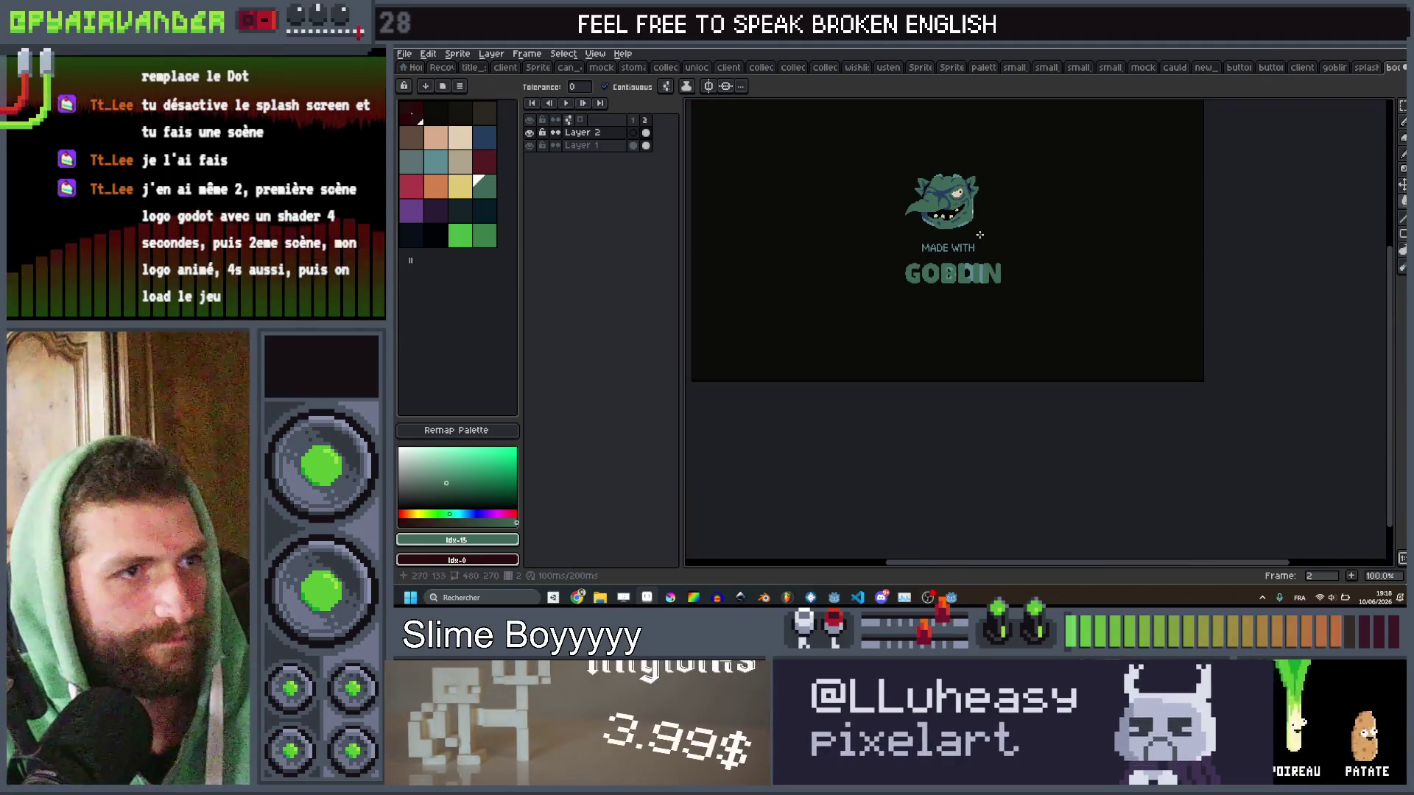
{"action": "scroll", "coordinate": [979, 235], "scroll_direction": "up", "scroll_amount": 1}
{"action": "scroll", "coordinate": [982, 253], "scroll_direction": "down", "scroll_amount": 1}
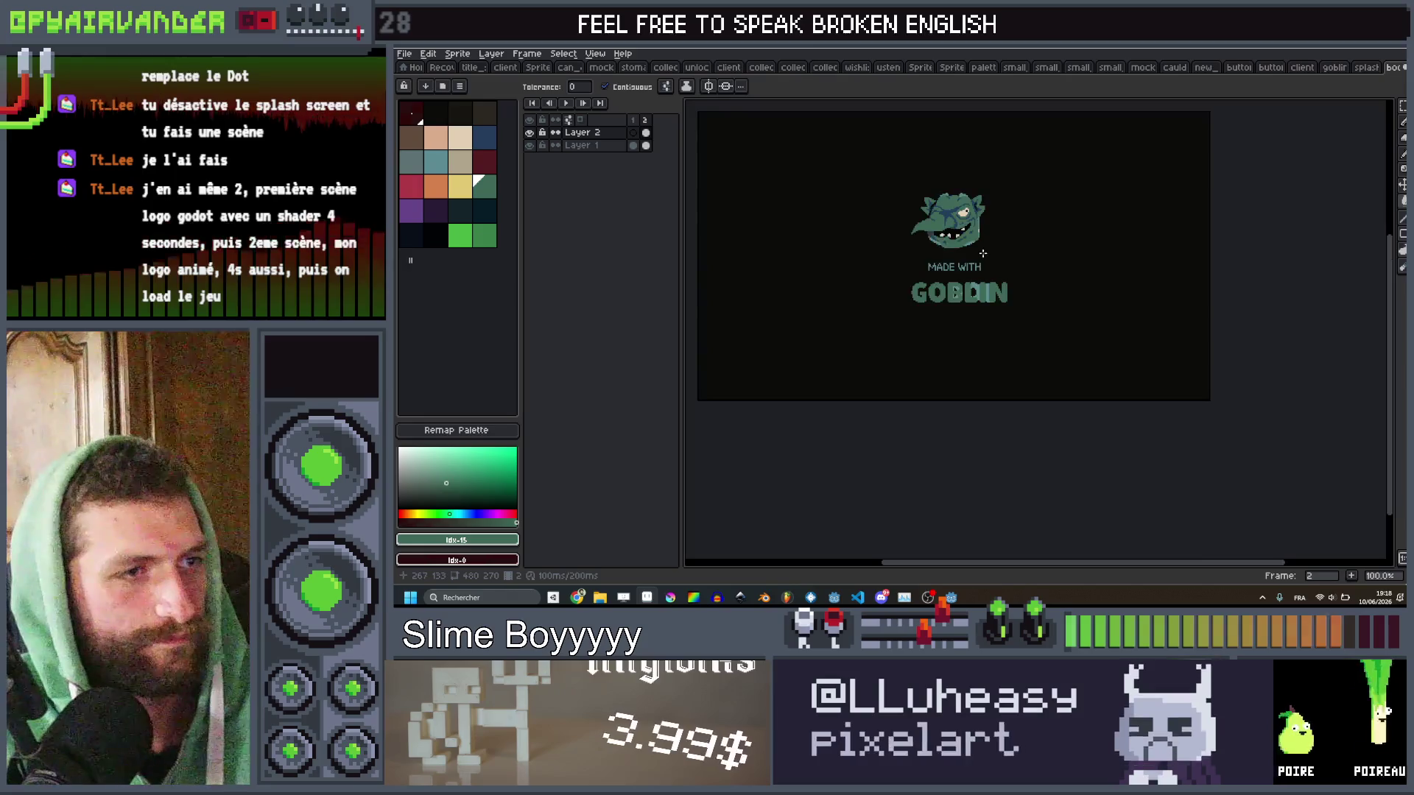
{"action": "scroll", "coordinate": [983, 254], "scroll_direction": "up", "scroll_amount": 1}
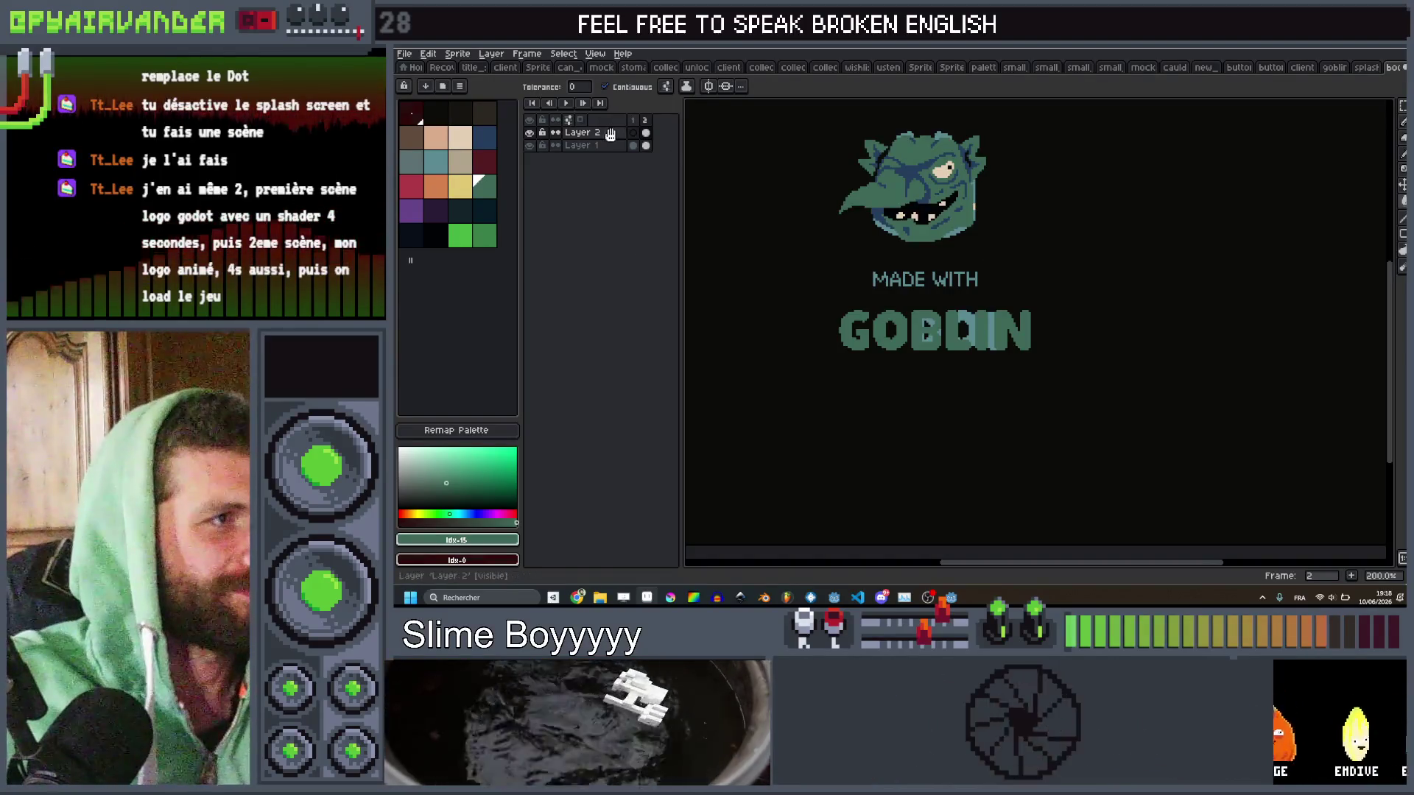
{"action": "left_click", "coordinate": [631, 117]}
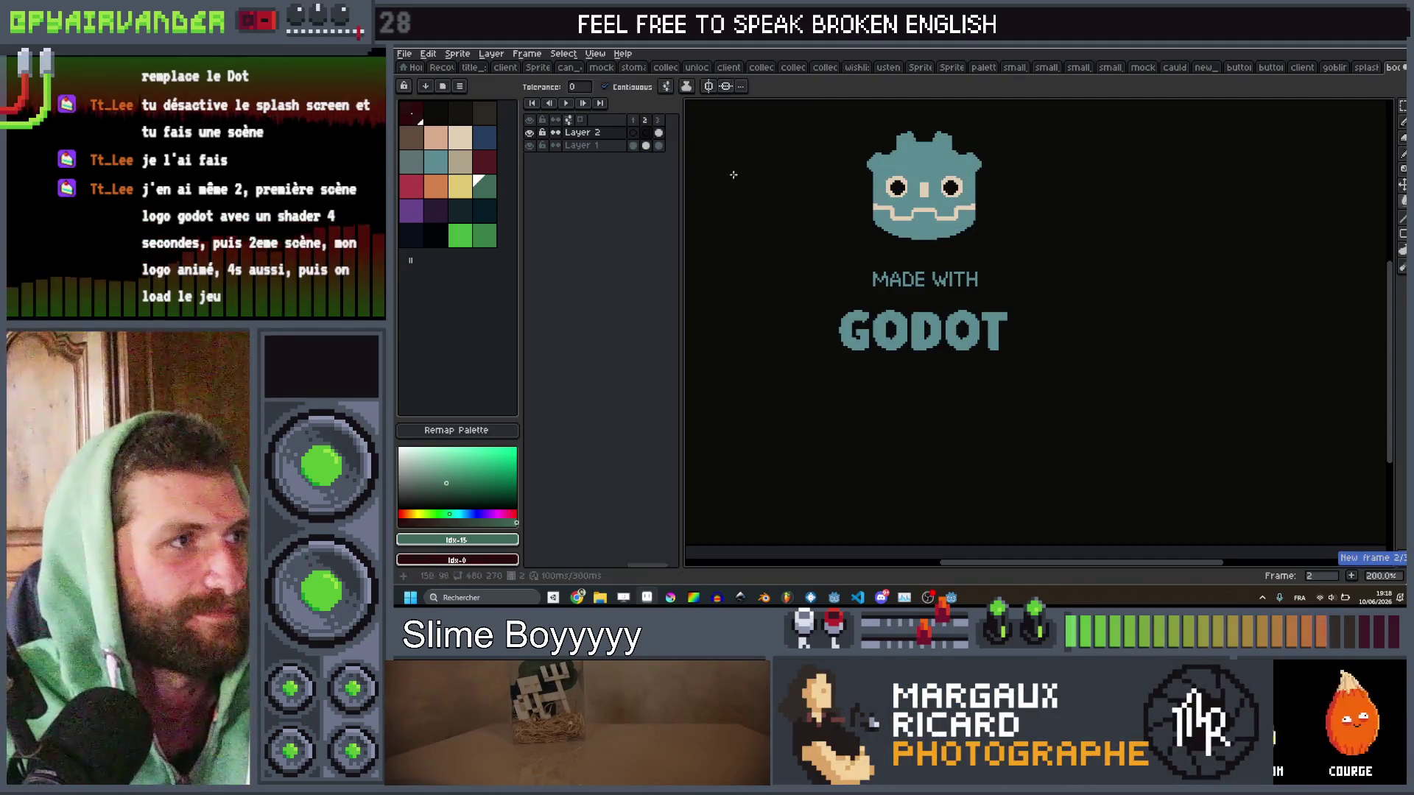
{"action": "key", "text": "alt+n"}
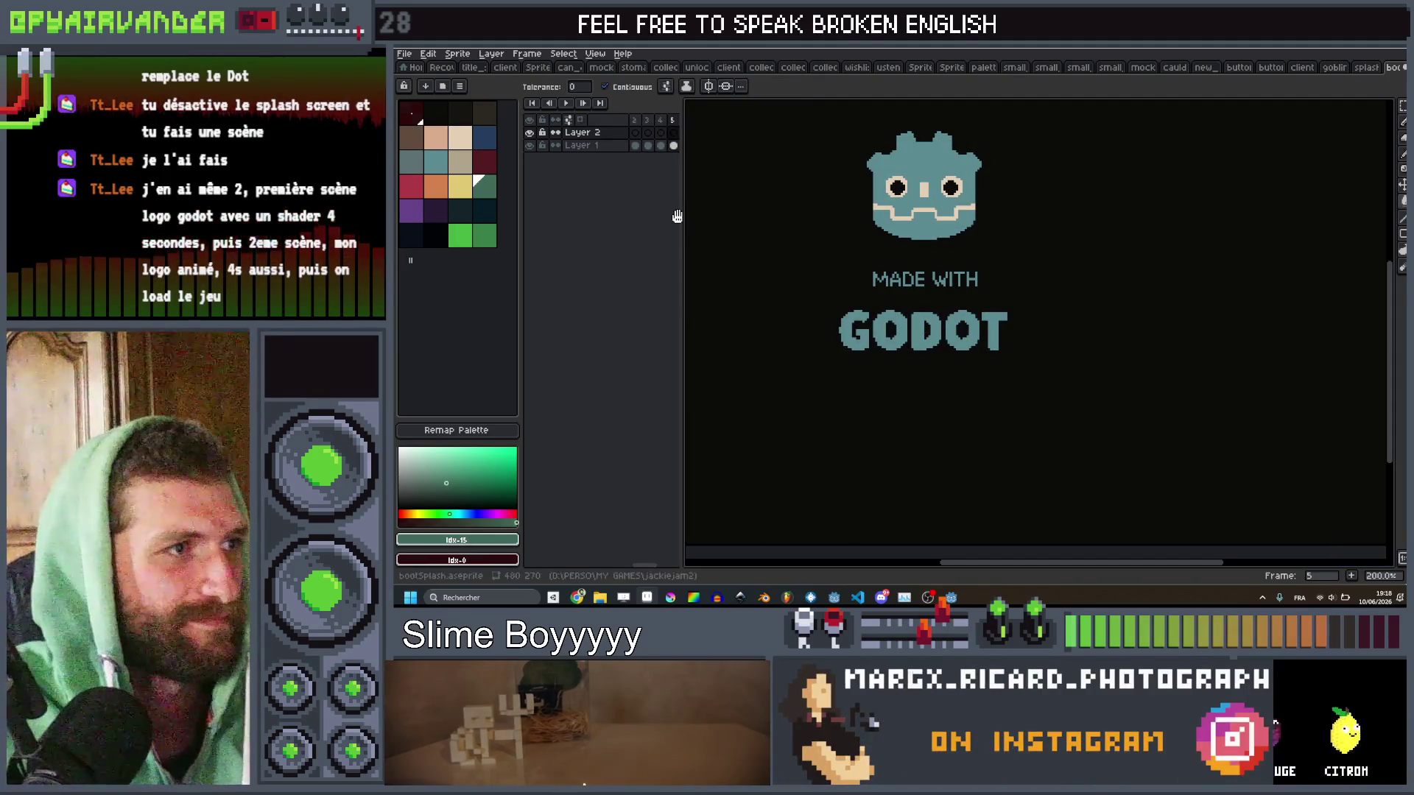
{"action": "left_click_drag", "start_coordinate": [677, 215], "coordinate": [761, 216]}
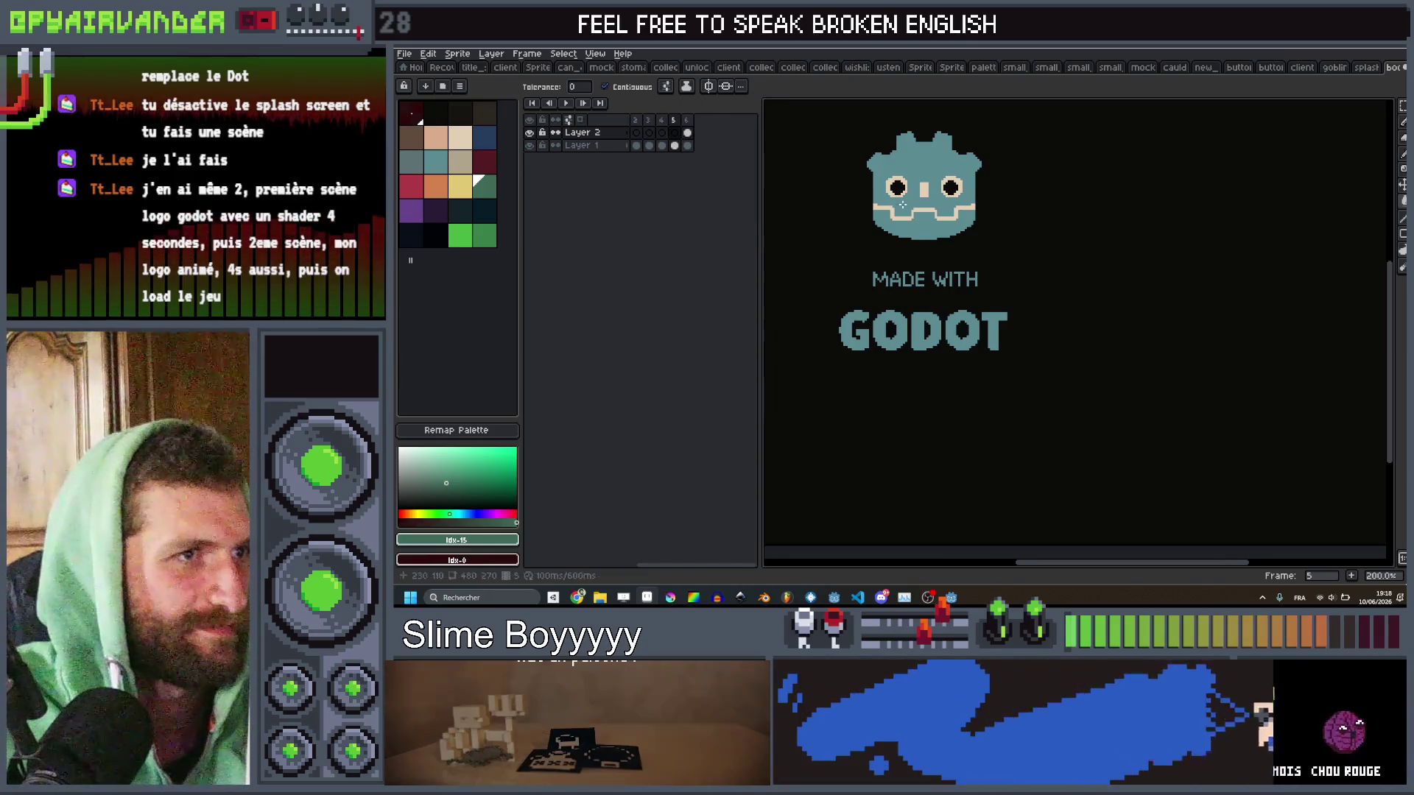
Compare frame 1's Godot logo with the last frame's goblin splash.
{"action": "scroll", "coordinate": [1052, 251], "scroll_direction": "up", "scroll_amount": 1}
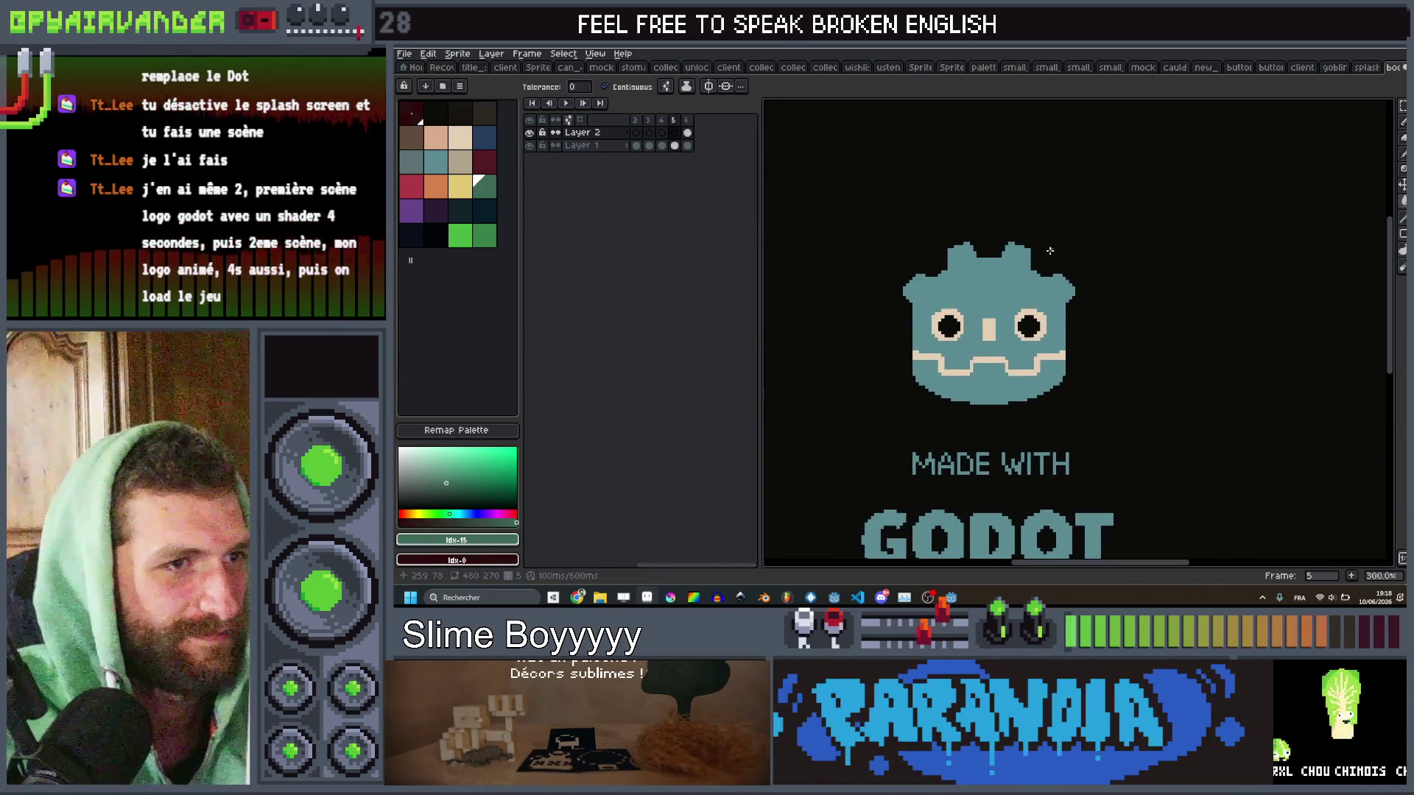
{"action": "scroll", "coordinate": [1022, 300], "scroll_direction": "up", "scroll_amount": 2}
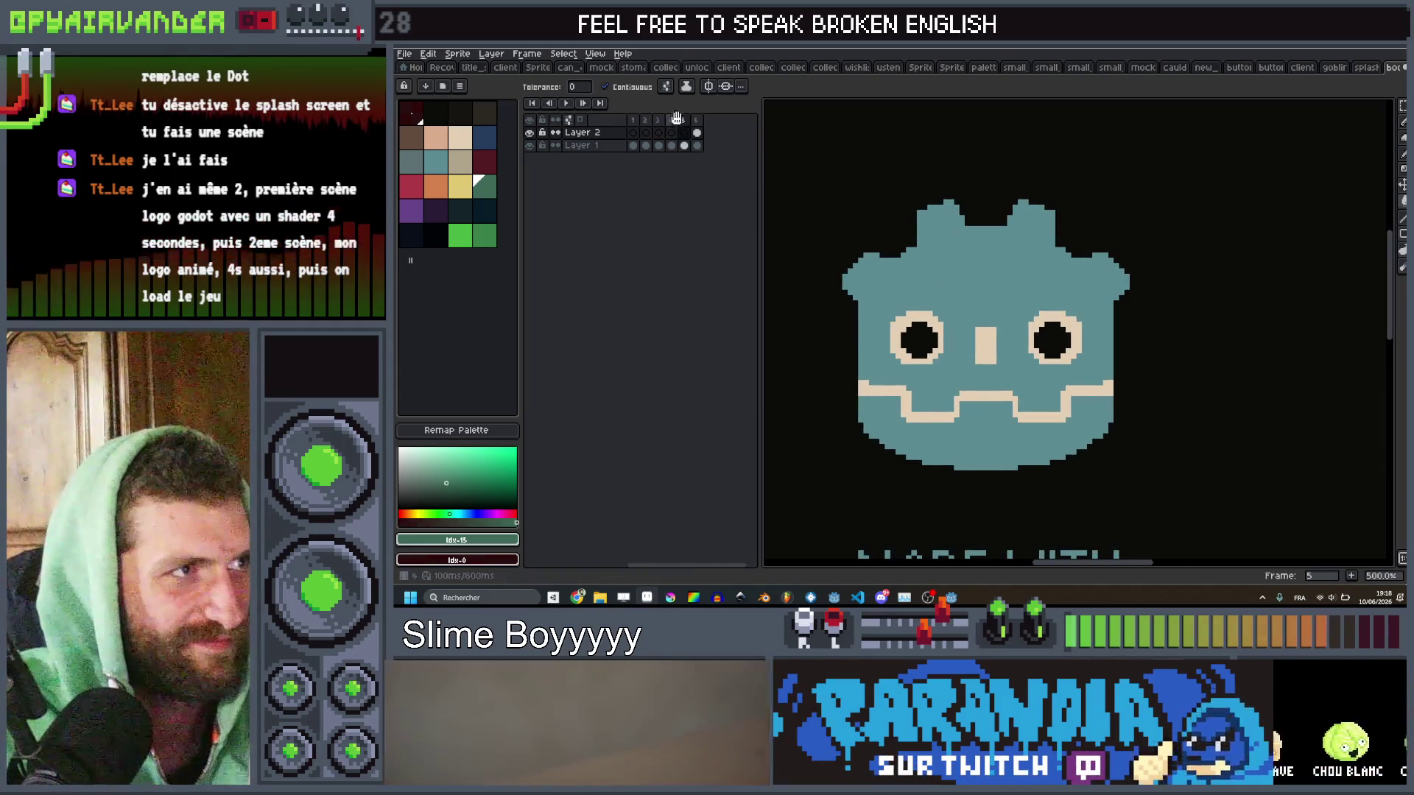
{"action": "left_click", "coordinate": [634, 119]}
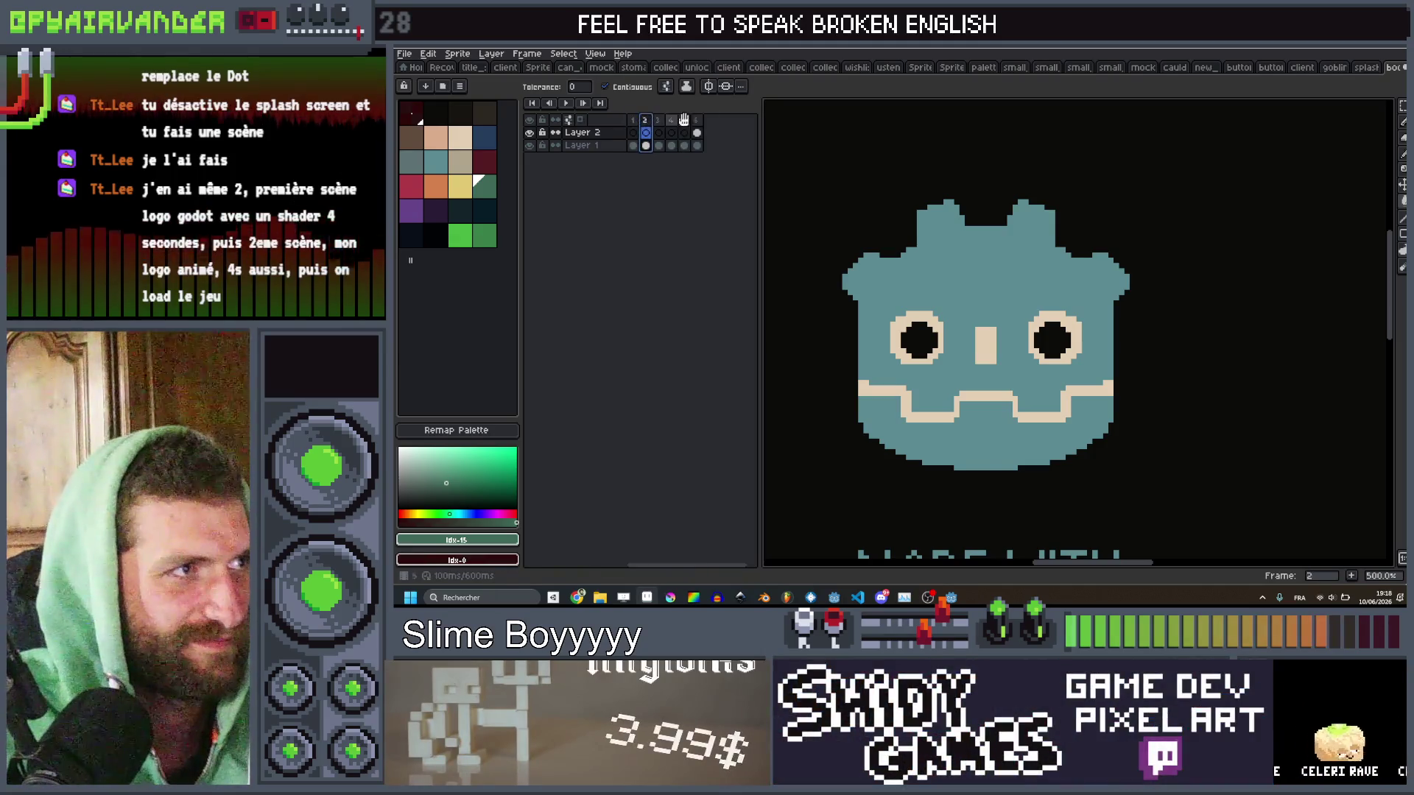
{"action": "scroll", "coordinate": [950, 263], "scroll_direction": "down", "scroll_amount": 4}
{"action": "scroll", "coordinate": [940, 273], "scroll_direction": "up", "scroll_amount": 2}
{"action": "scroll", "coordinate": [940, 274], "scroll_direction": "down", "scroll_amount": 1}
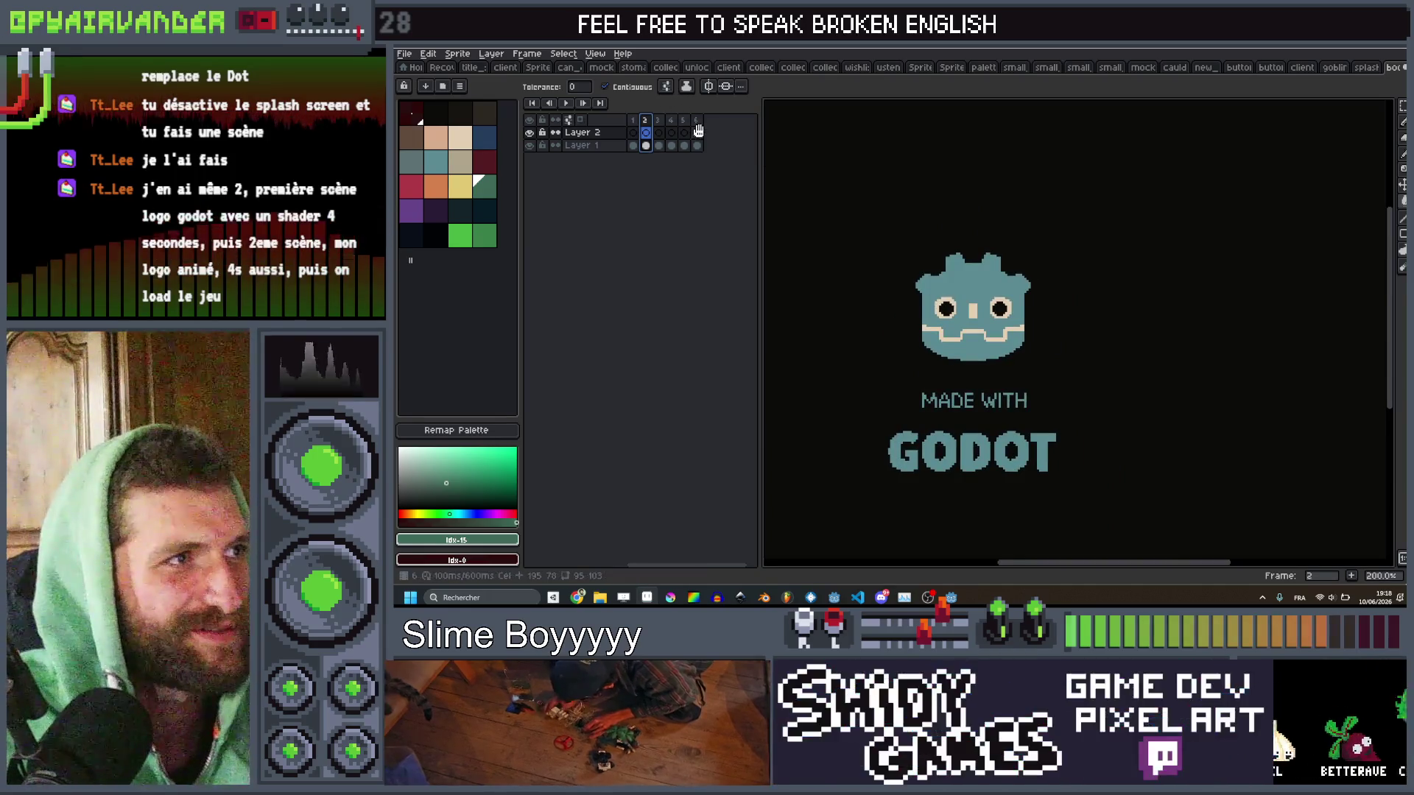
{"action": "left_click", "coordinate": [697, 133]}
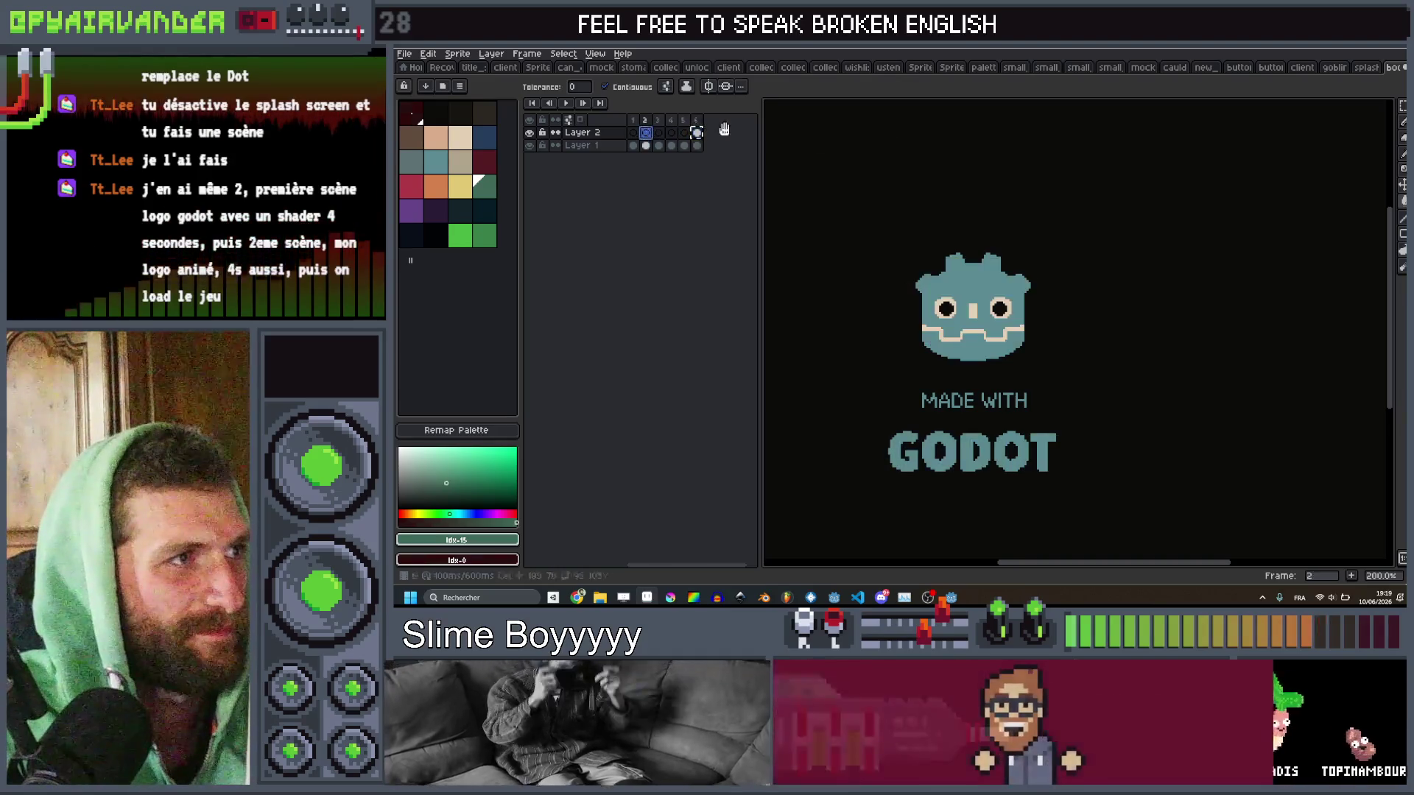
Discard the stray goblin paste, add Layer 3, and paste the goblin head onto it.
{"action": "key", "text": "ctrl+z"}
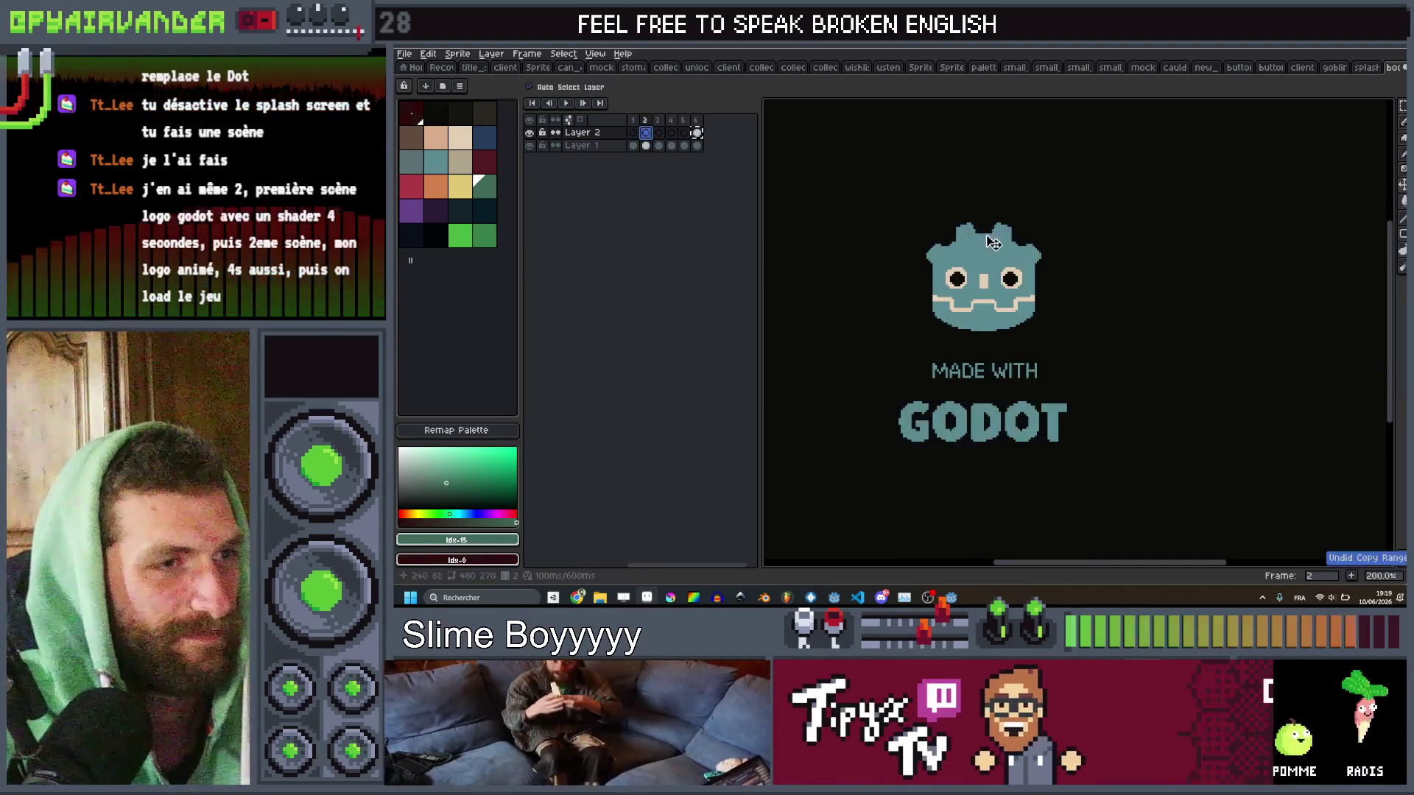
{"action": "key", "text": "ctrl+v"}
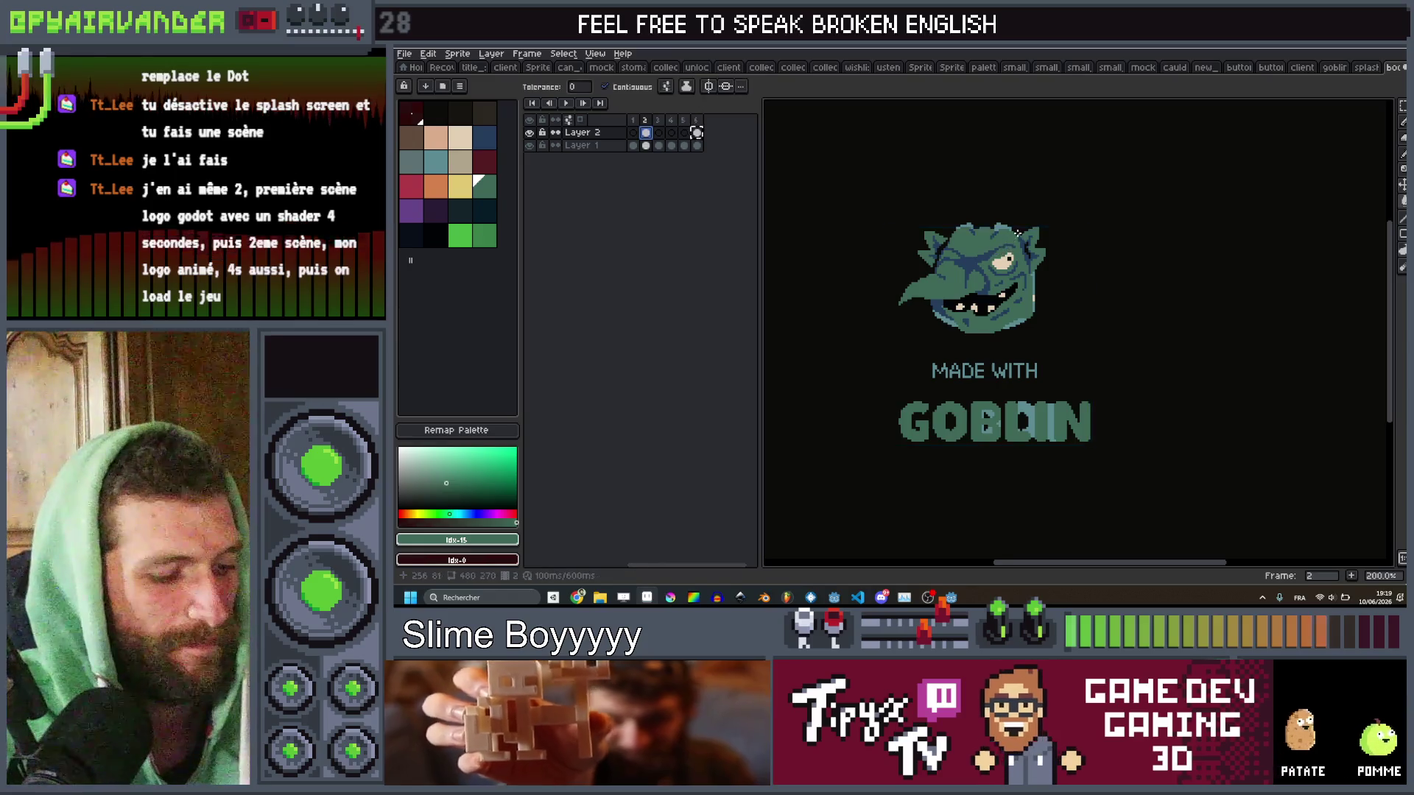
{"action": "left_click_drag", "start_coordinate": [910, 308], "coordinate": [861, 353]}
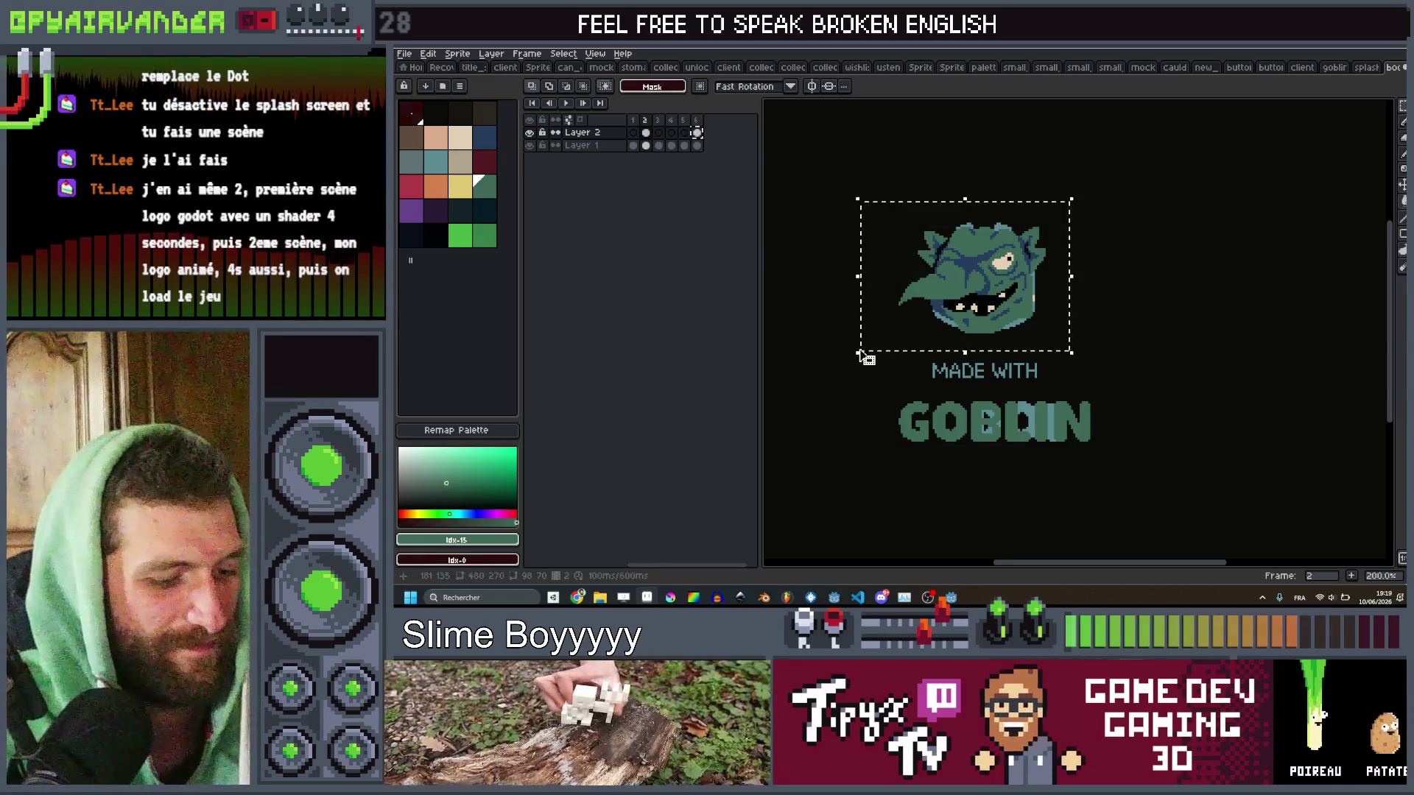
{"action": "key", "text": "Escape"}
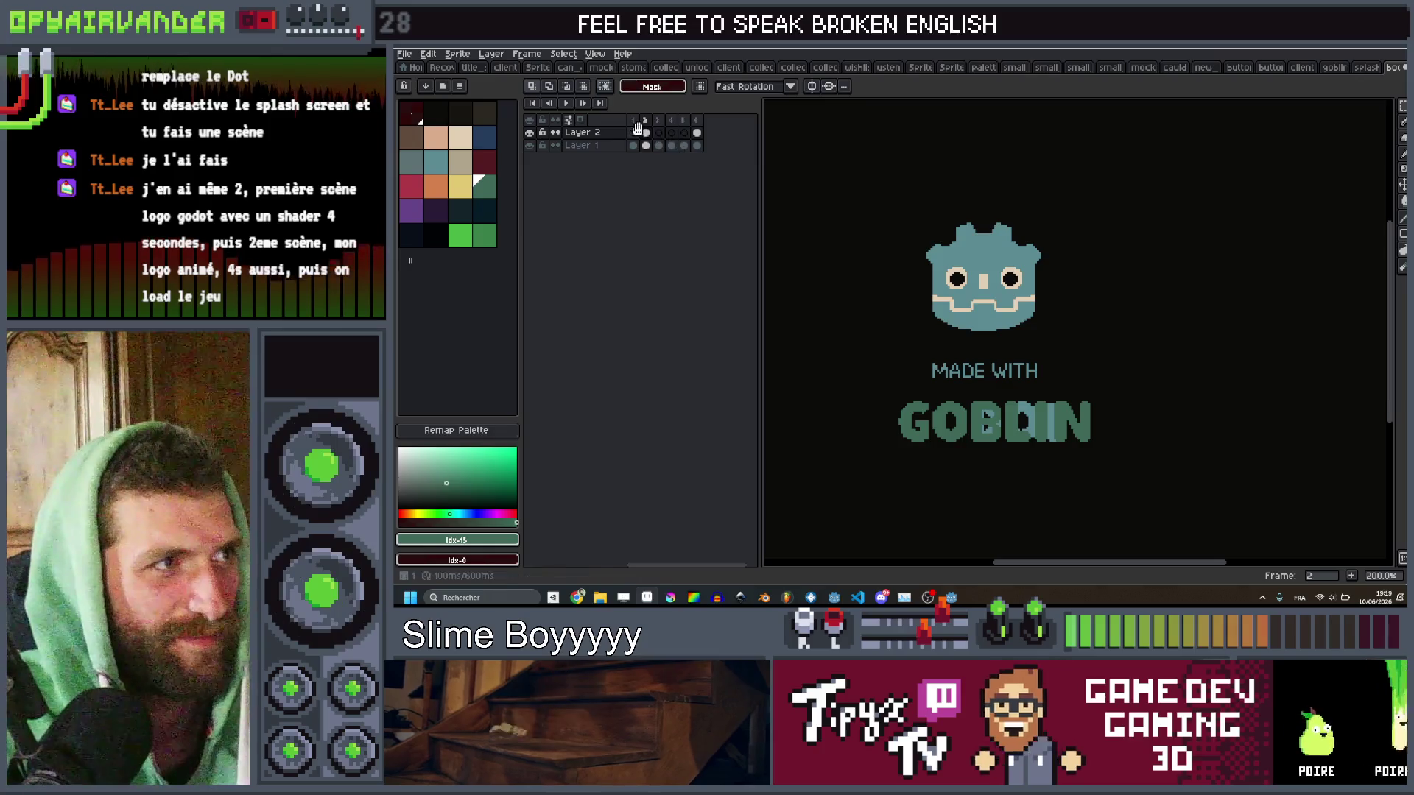
{"action": "key", "text": "ctrl+z"}
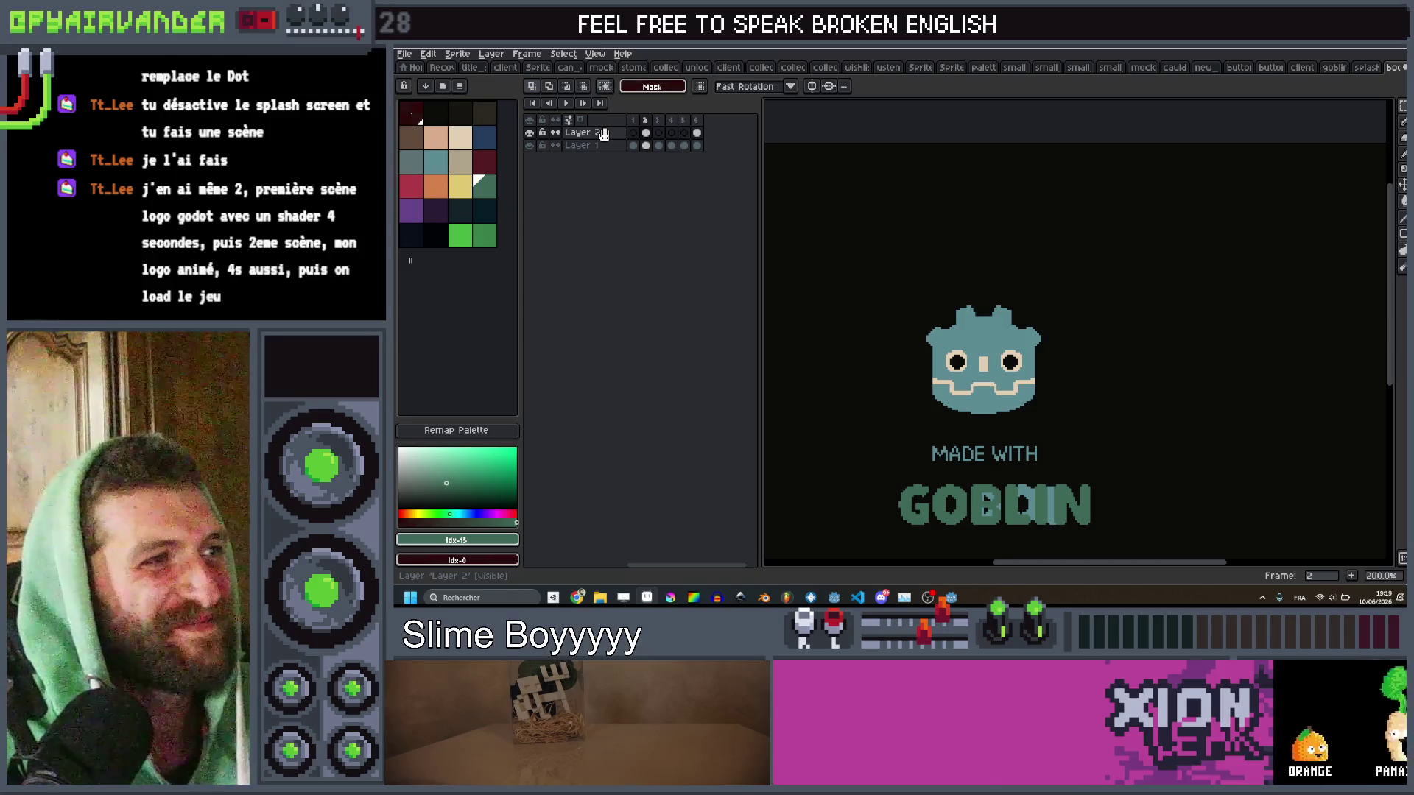
{"action": "key", "text": "shift+n"}
{"action": "key", "text": "ctrl+v"}
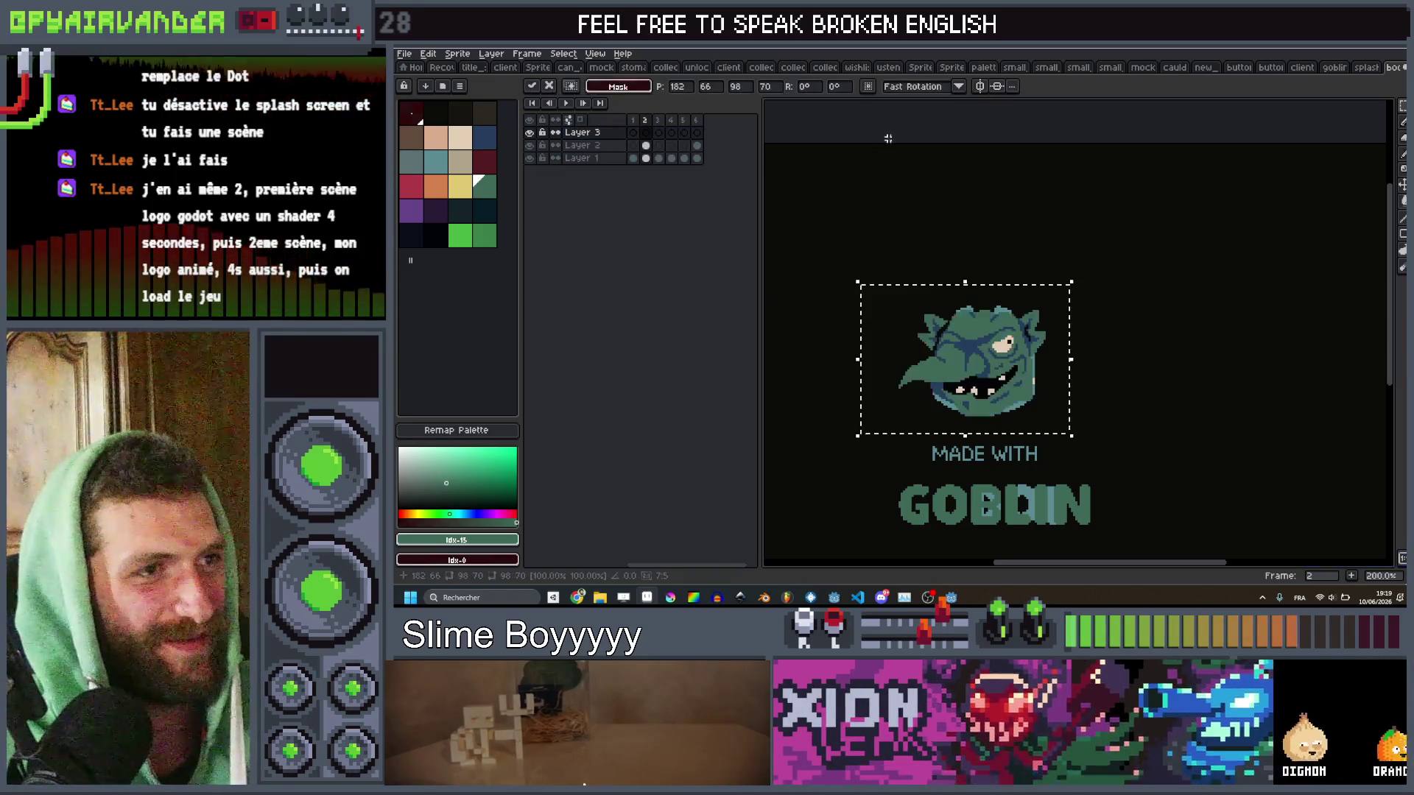
Undo a trial move of the goblin head and paste a copy into frame 1.
{"action": "left_click_drag", "start_coordinate": [987, 378], "coordinate": [985, 121]}
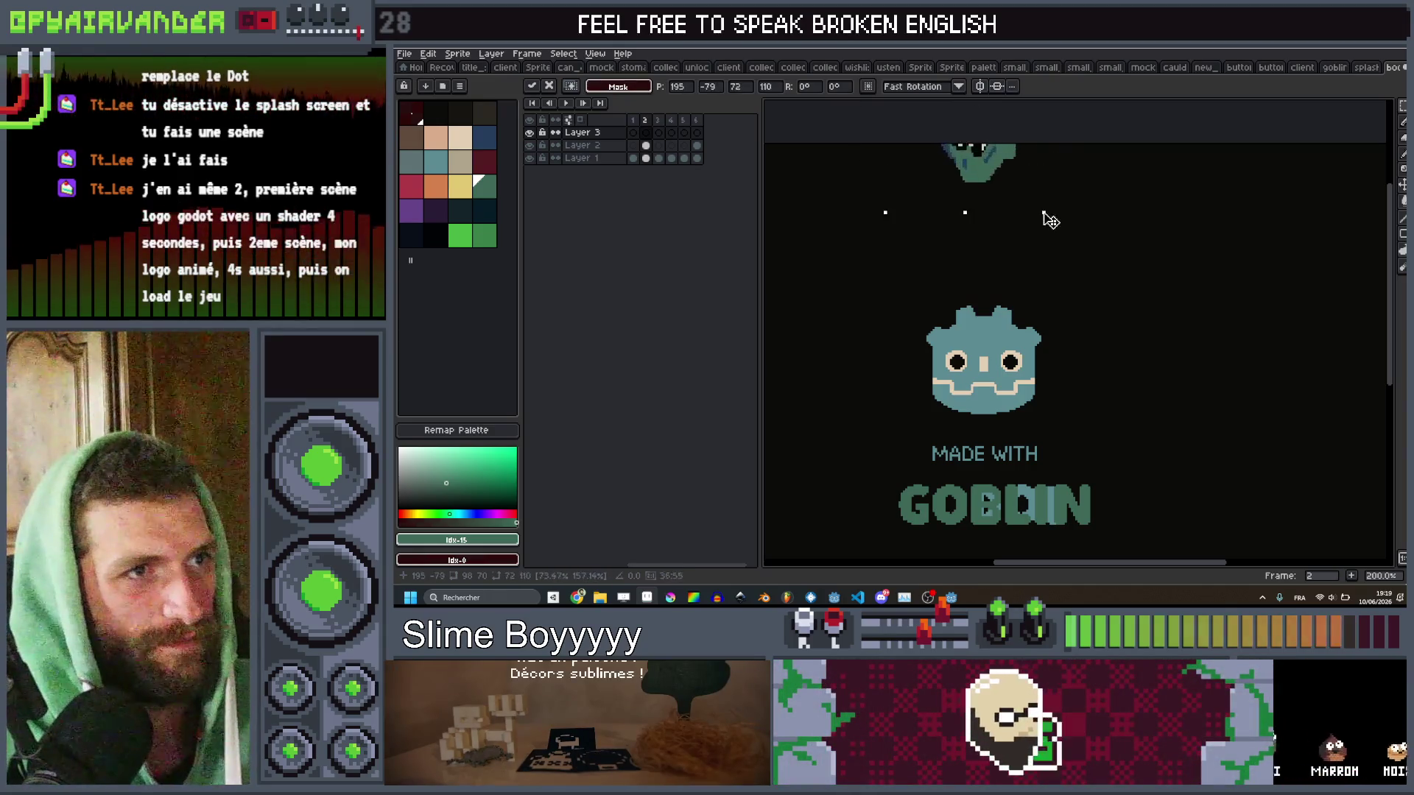
{"action": "key", "text": "ctrl+z"}
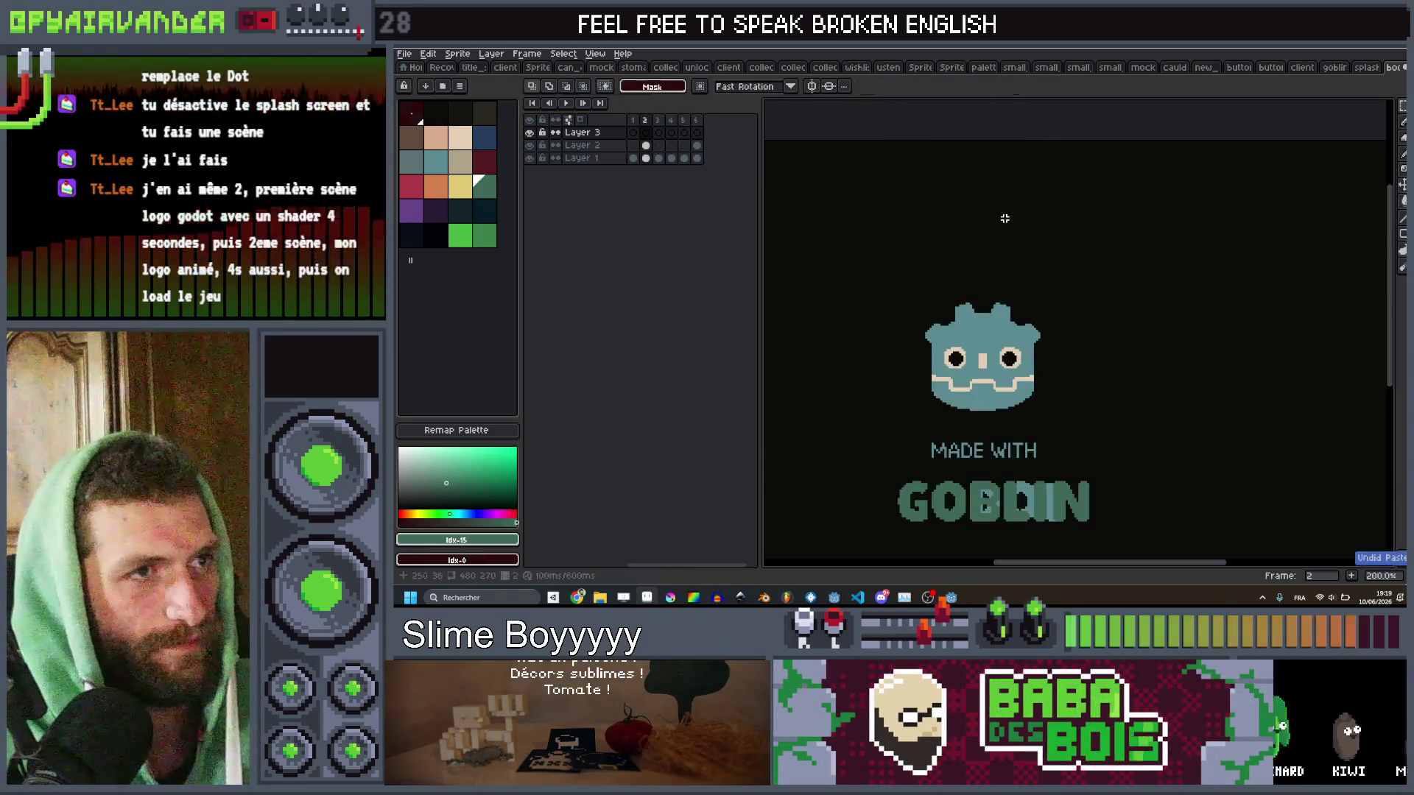
{"action": "left_click", "coordinate": [632, 132]}
{"action": "key", "text": "ctrl+v"}
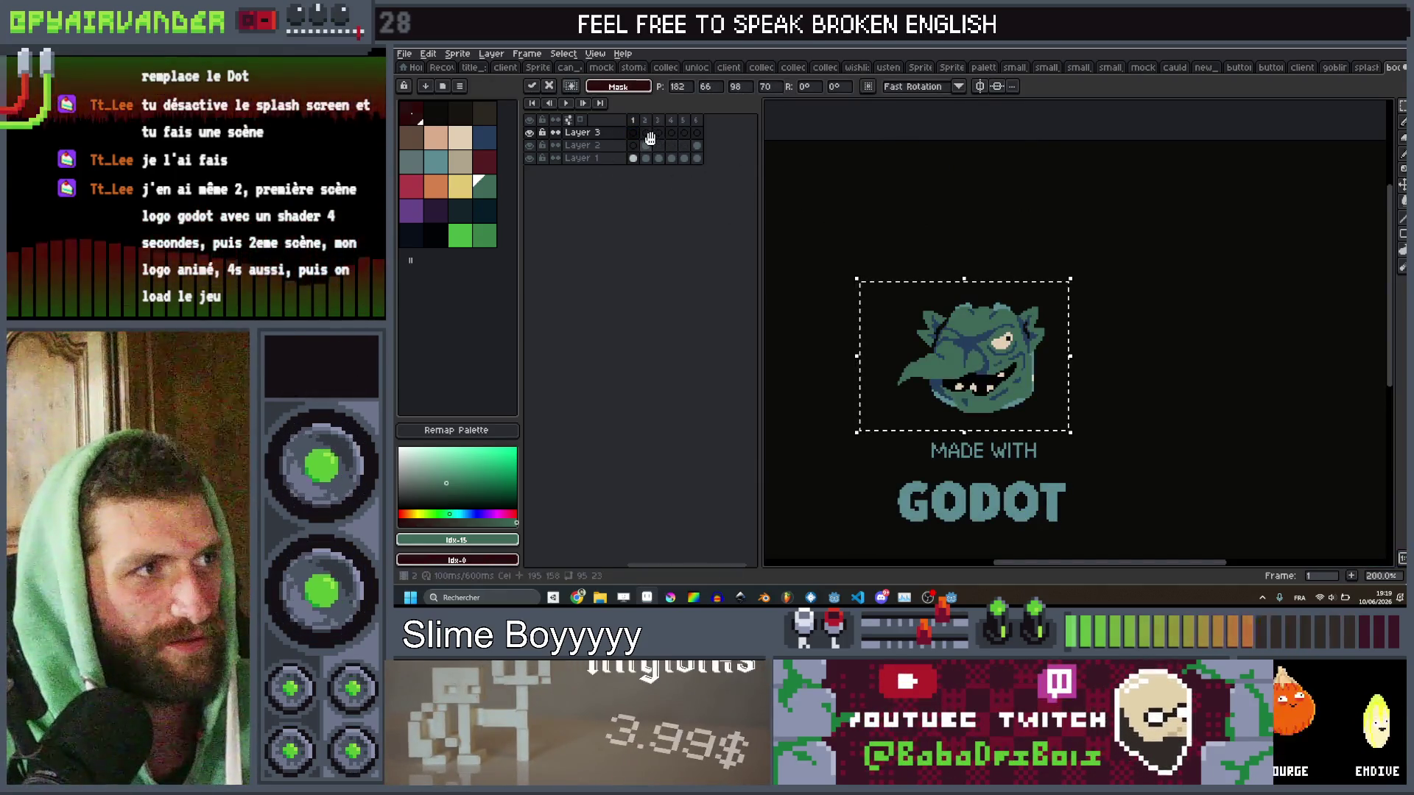
On frame 2, place the goblin head mostly off the top edge of the canvas.
{"action": "left_click", "coordinate": [645, 158]}
{"action": "key", "text": "ctrl+v"}
{"action": "left_click_drag", "start_coordinate": [994, 366], "coordinate": [994, 211]}
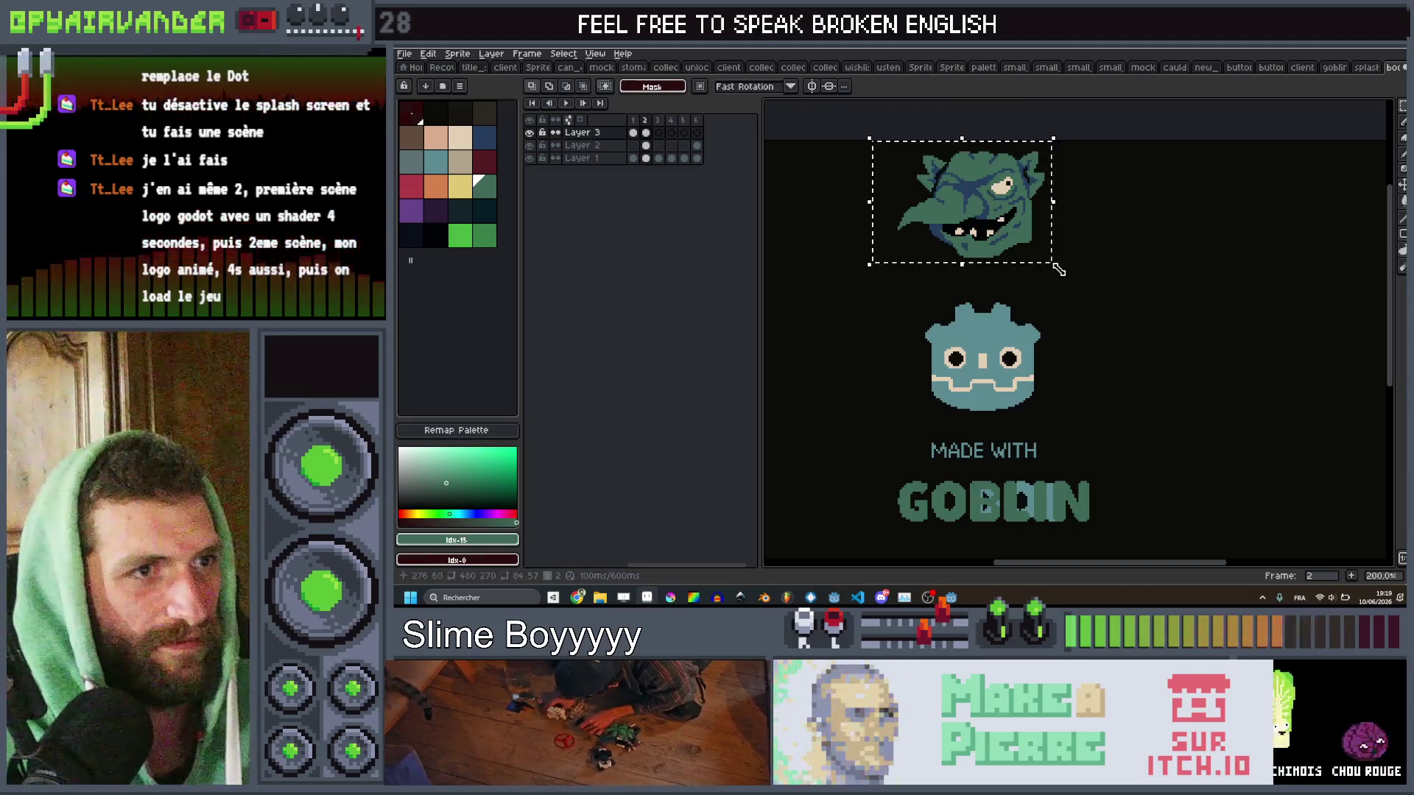
{"action": "left_click", "coordinate": [1026, 268]}
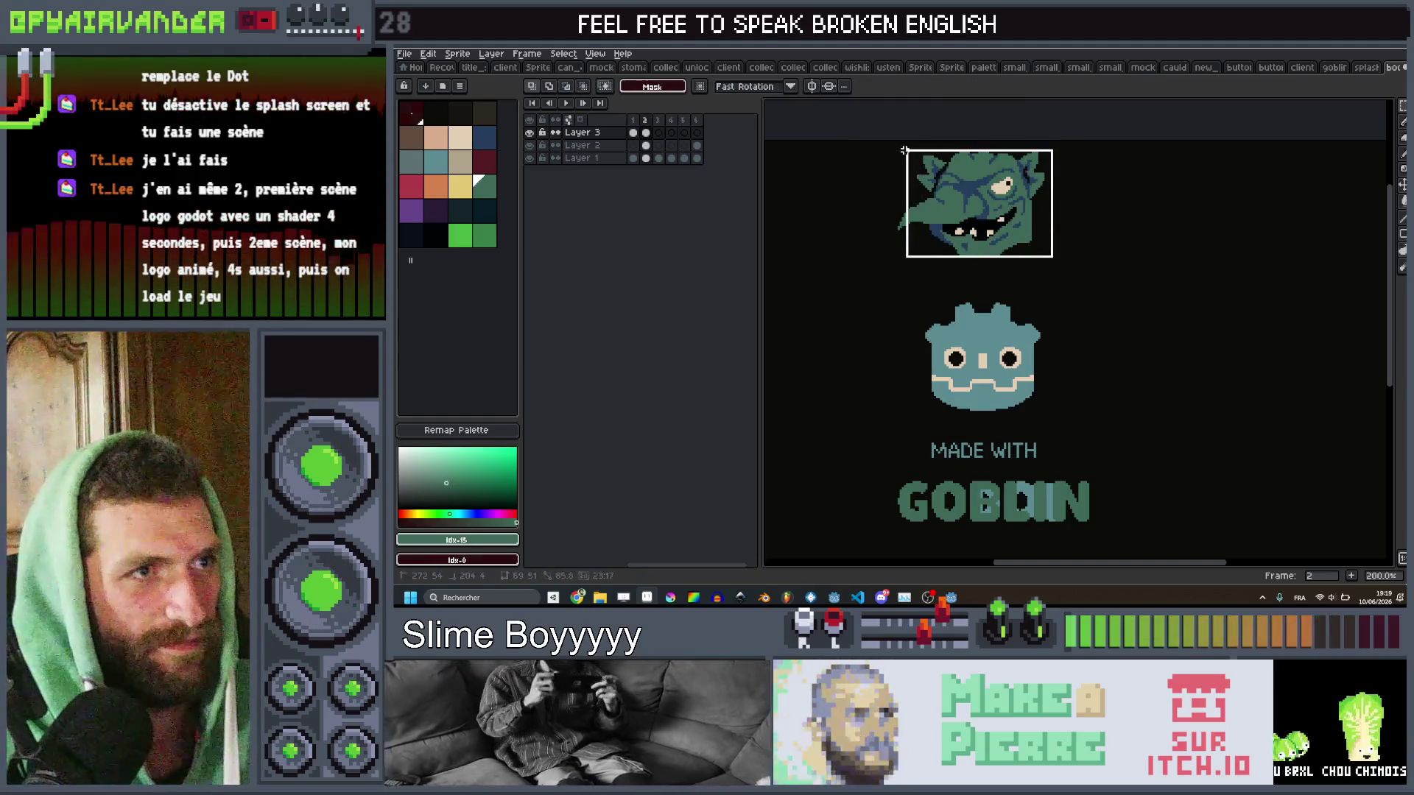
{"action": "mouse_move", "coordinate": [885, 138]}
{"action": "left_mouse_down"}
{"action": "mouse_move", "coordinate": [1054, 258]}
{"action": "mouse_move", "coordinate": [1029, 300]}
{"action": "left_mouse_up"}
{"action": "left_click_drag", "start_coordinate": [978, 239], "coordinate": [1000, 167]}
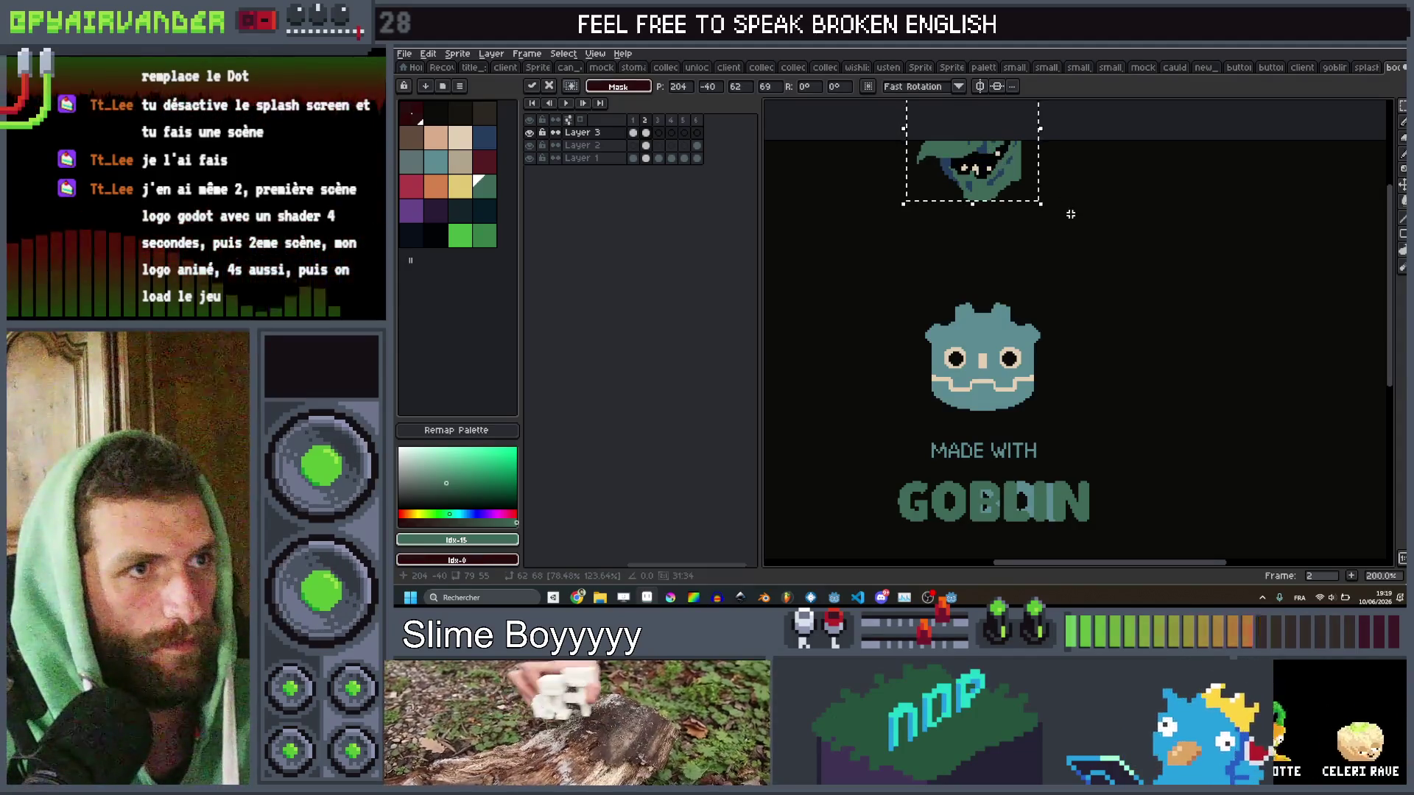
{"action": "key", "text": "Return"}
On frame 3, place a narrower, taller goblin head above the Godot logo and preview.
{"action": "key", "text": "Right"}
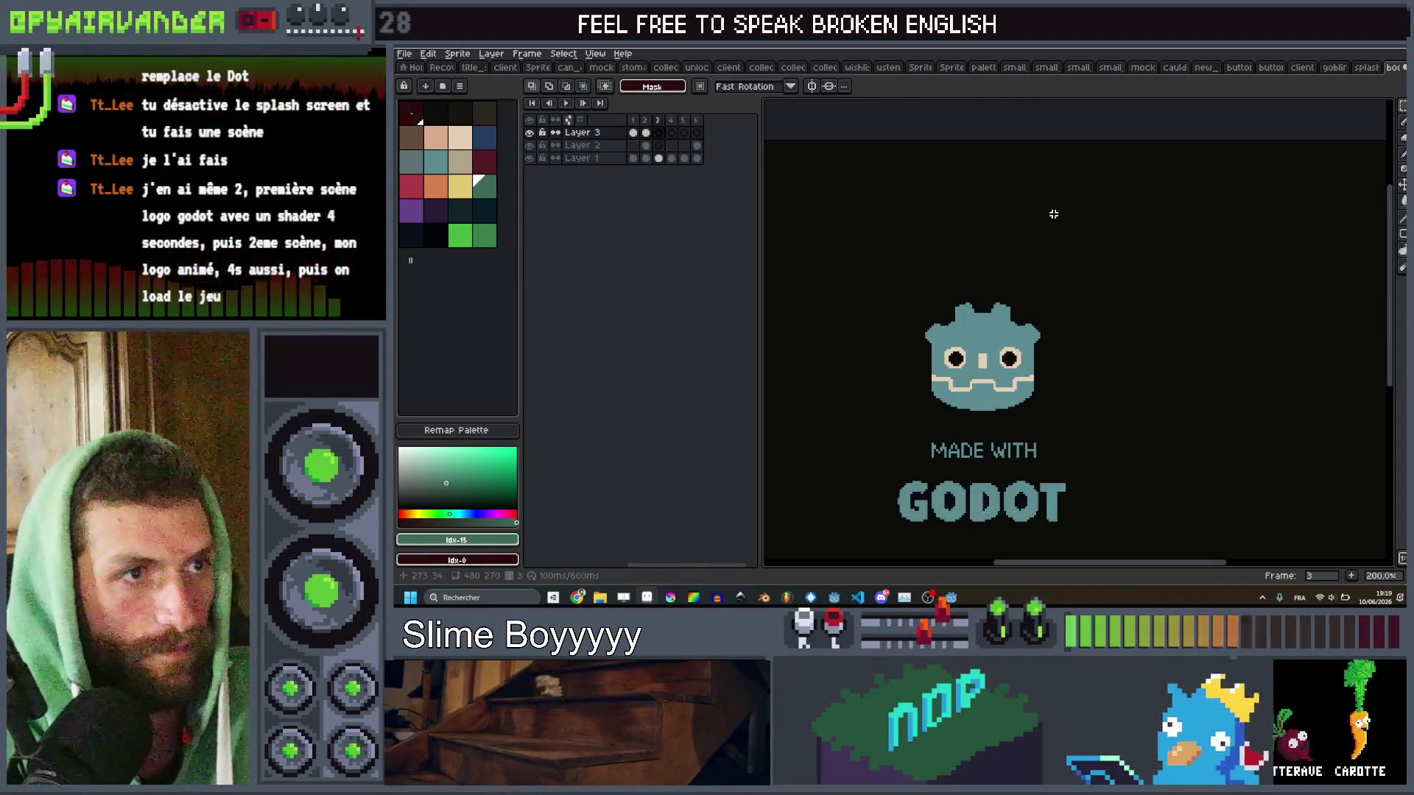
{"action": "key", "text": "ctrl+v"}
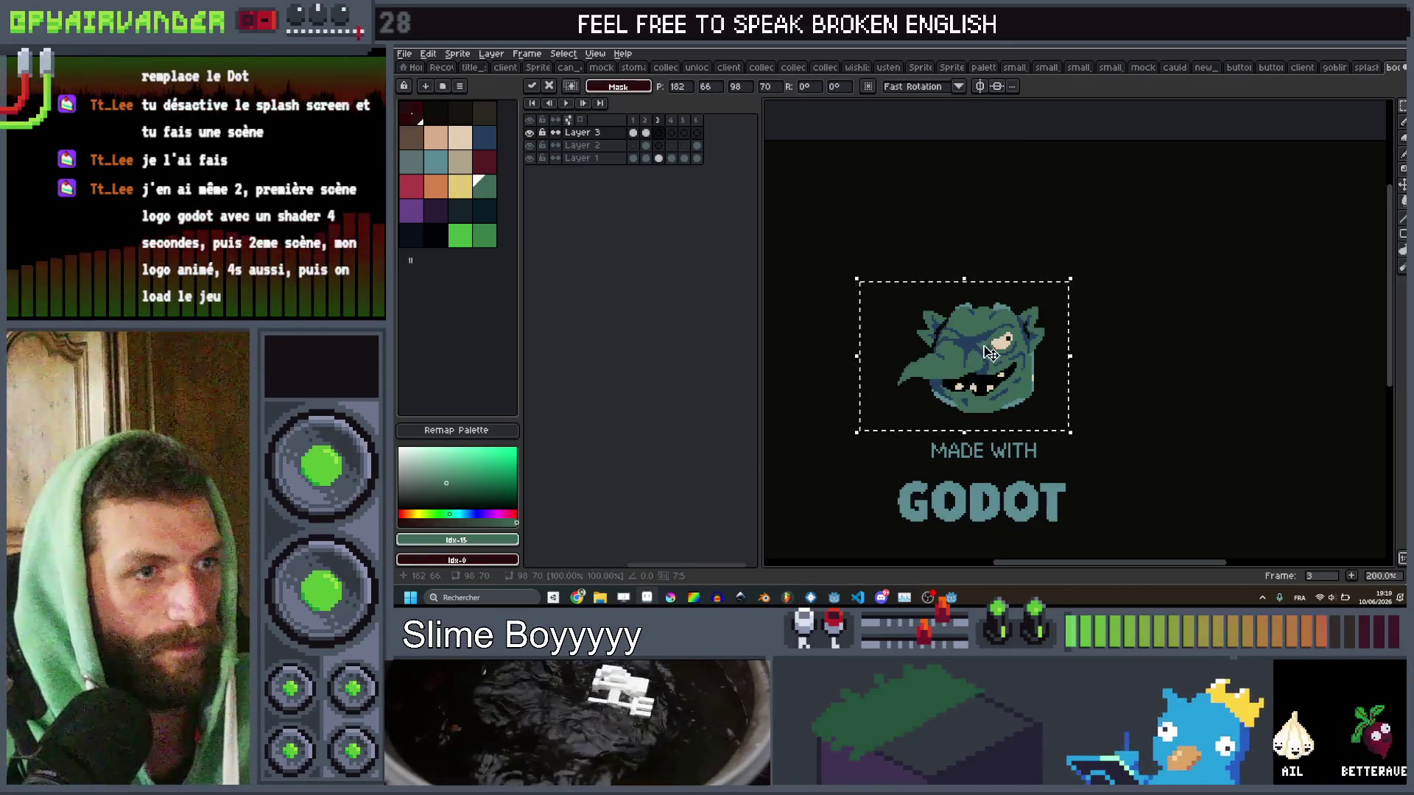
{"action": "left_click_drag", "start_coordinate": [991, 354], "coordinate": [991, 248]}
{"action": "left_click_drag", "start_coordinate": [1070, 278], "coordinate": [1055, 313]}
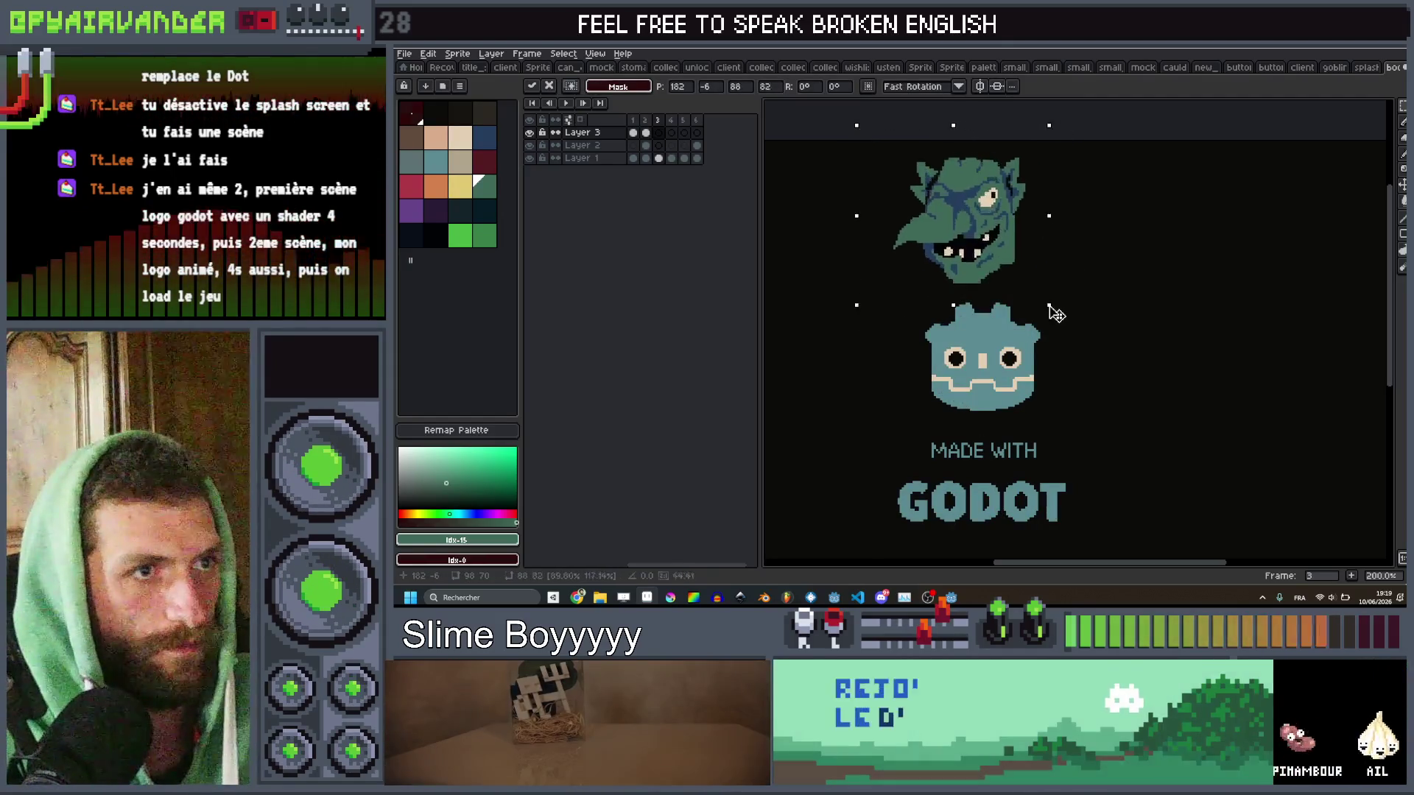
{"action": "left_click_drag", "start_coordinate": [978, 259], "coordinate": [1001, 289]}
{"action": "key", "text": "Return"}
{"action": "key", "text": "Return"}
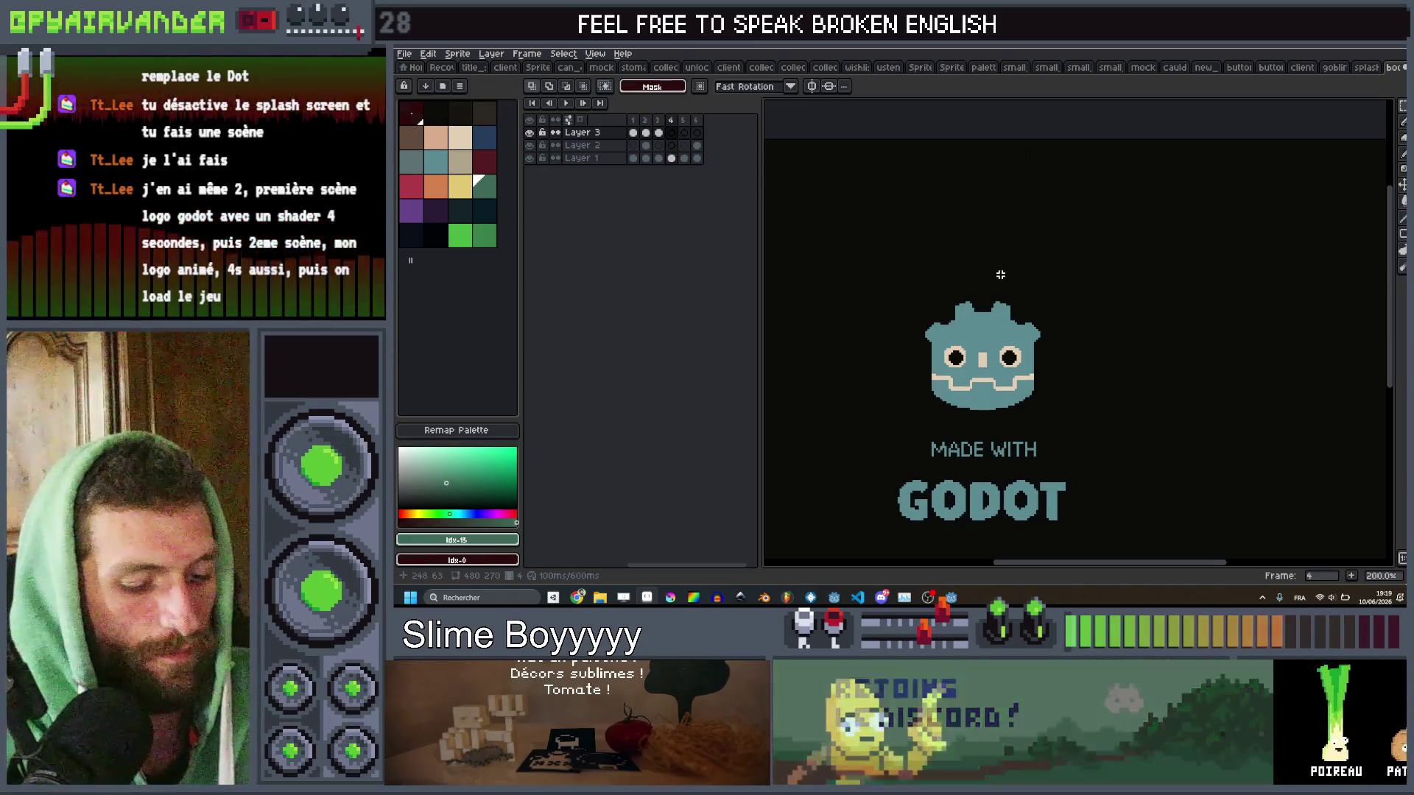
{"action": "key", "text": "ctrl+p"}
{"action": "left_click", "coordinate": [940, 416]}
On frame 4, paste a squeezed, taller goblin head and compare it with frames 2–3.
{"action": "key", "text": "ctrl+v"}
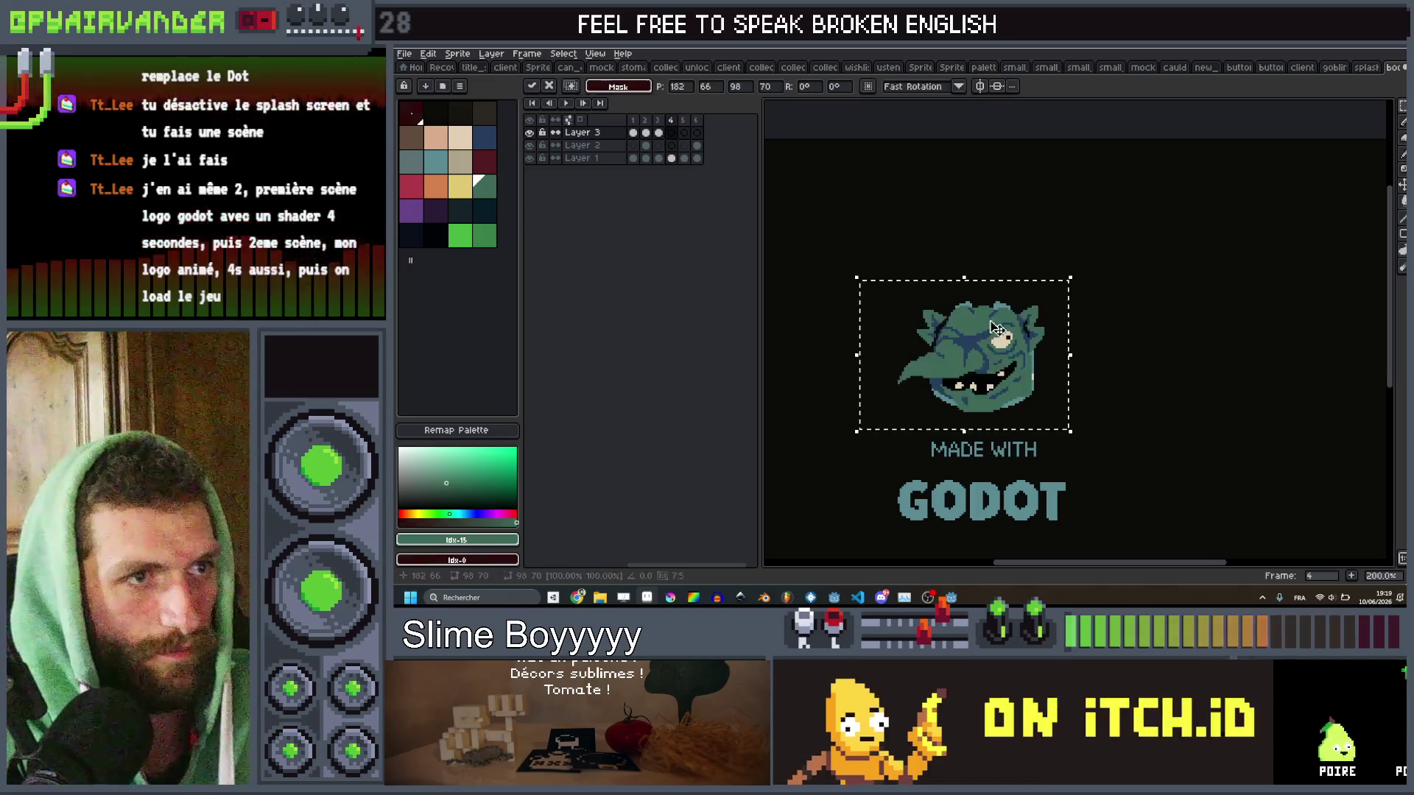
{"action": "mouse_move", "coordinate": [1069, 278]}
{"action": "left_mouse_down"}
{"action": "mouse_move", "coordinate": [1041, 215]}
{"action": "mouse_move", "coordinate": [1030, 230]}
{"action": "left_mouse_up"}
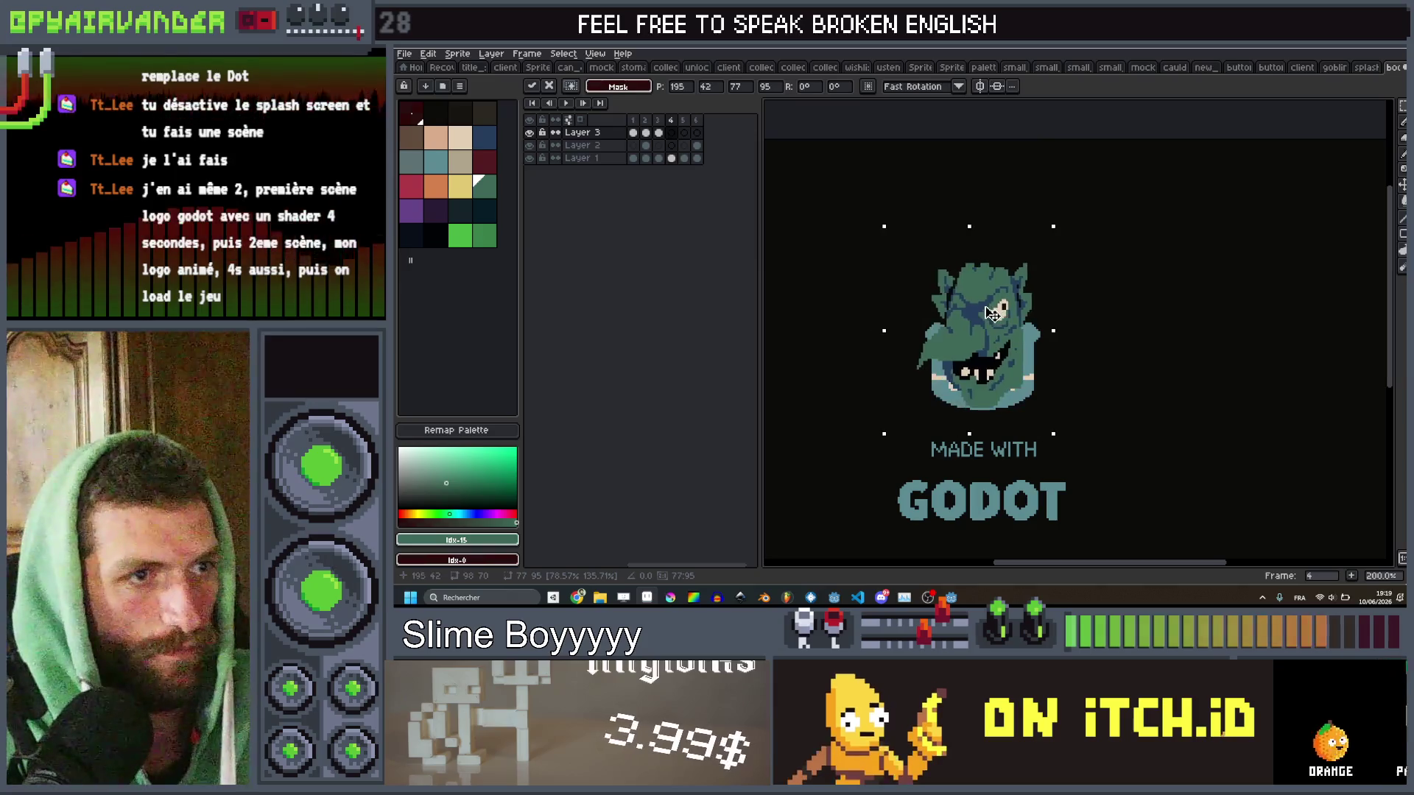
{"action": "left_click", "coordinate": [1095, 243]}
{"action": "key", "text": "Left"}
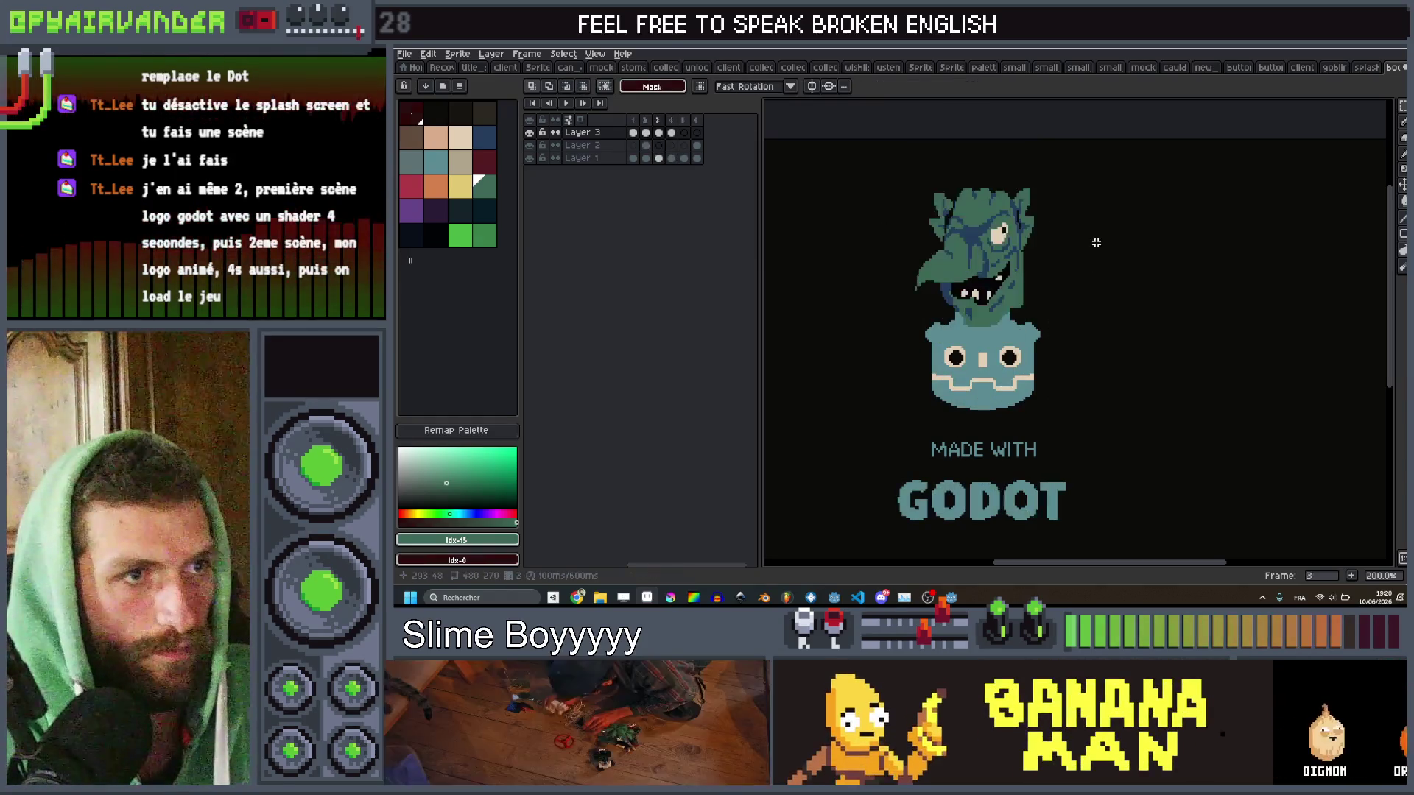
{"action": "key", "text": "Right"}
{"action": "key", "text": "Left"}
{"action": "key", "text": "Left"}
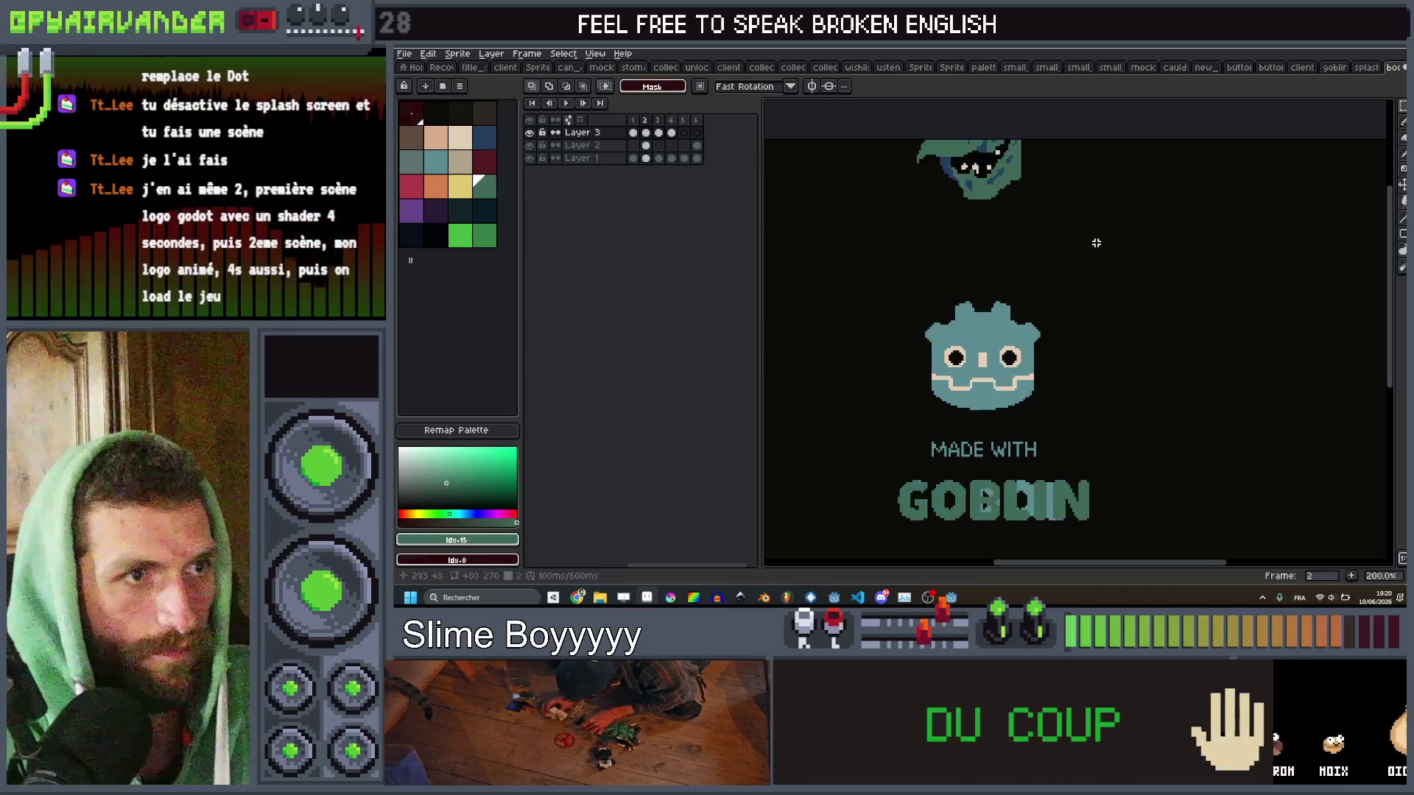
{"action": "key", "text": "Right"}
Raise the goblin head higher on frame 3, then paste another copy into frame 5.
{"action": "key", "text": "b"}
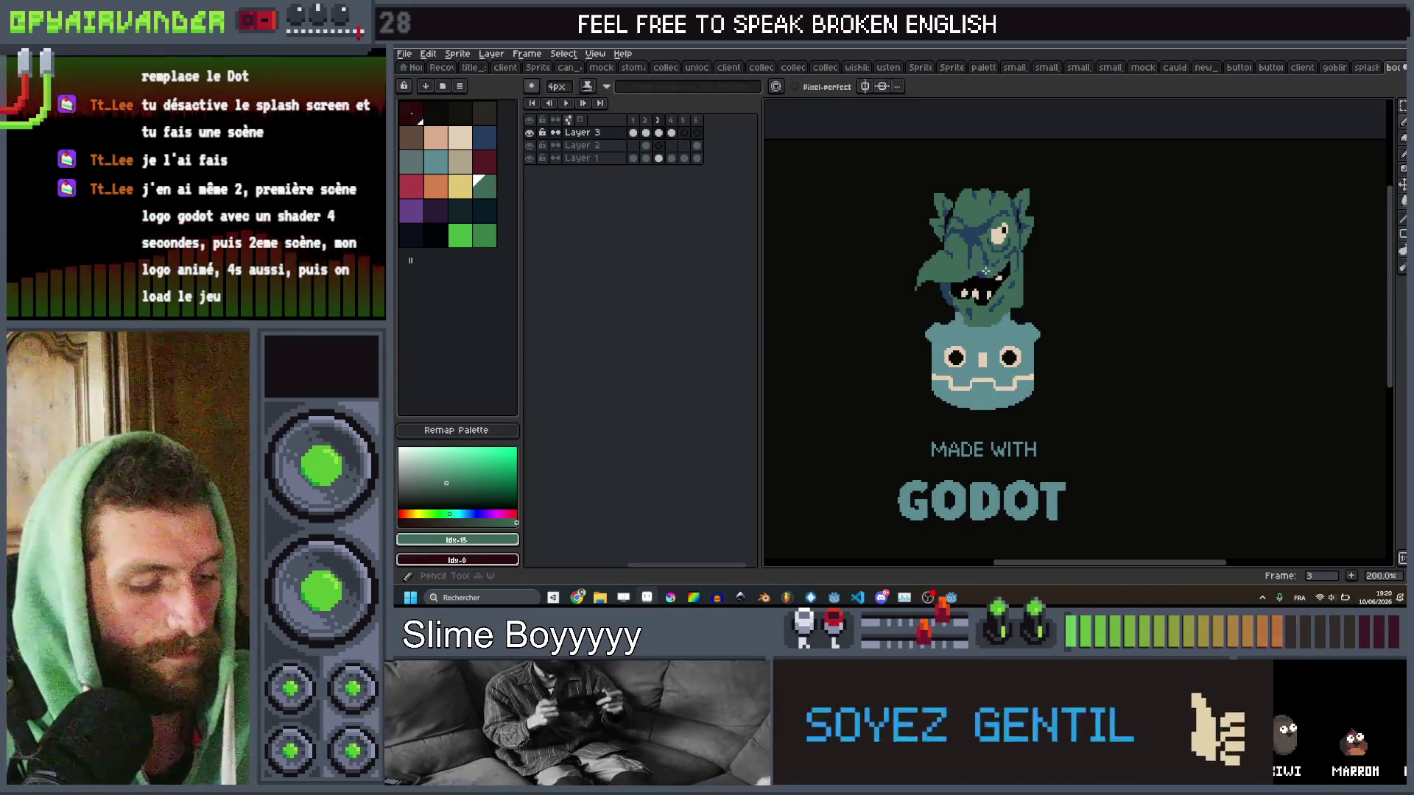
{"action": "left_click_drag", "start_coordinate": [985, 275], "coordinate": [986, 234]}
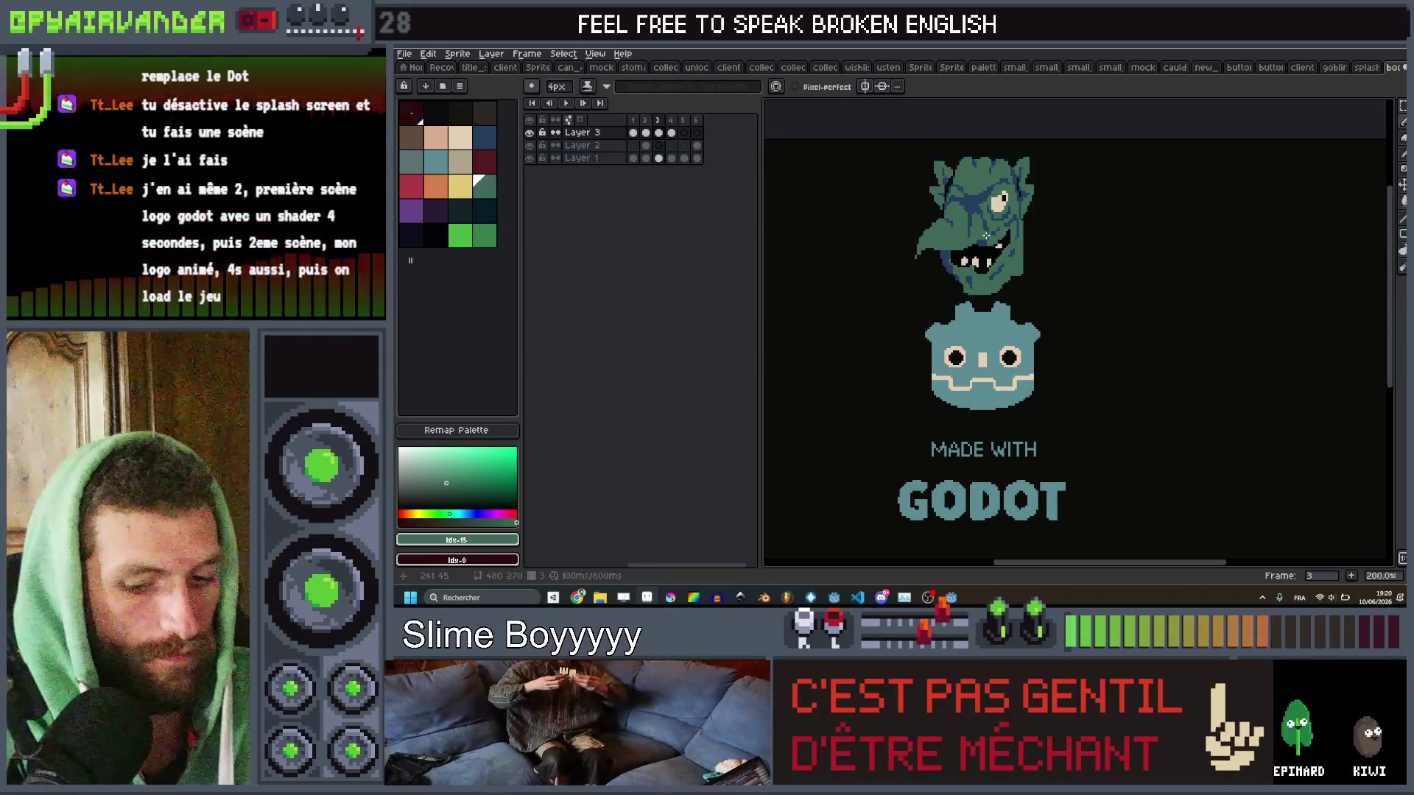
{"action": "key", "text": "Left"}
{"action": "key", "text": "Right"}
{"action": "key", "text": "Right"}
{"action": "key", "text": "Right"}
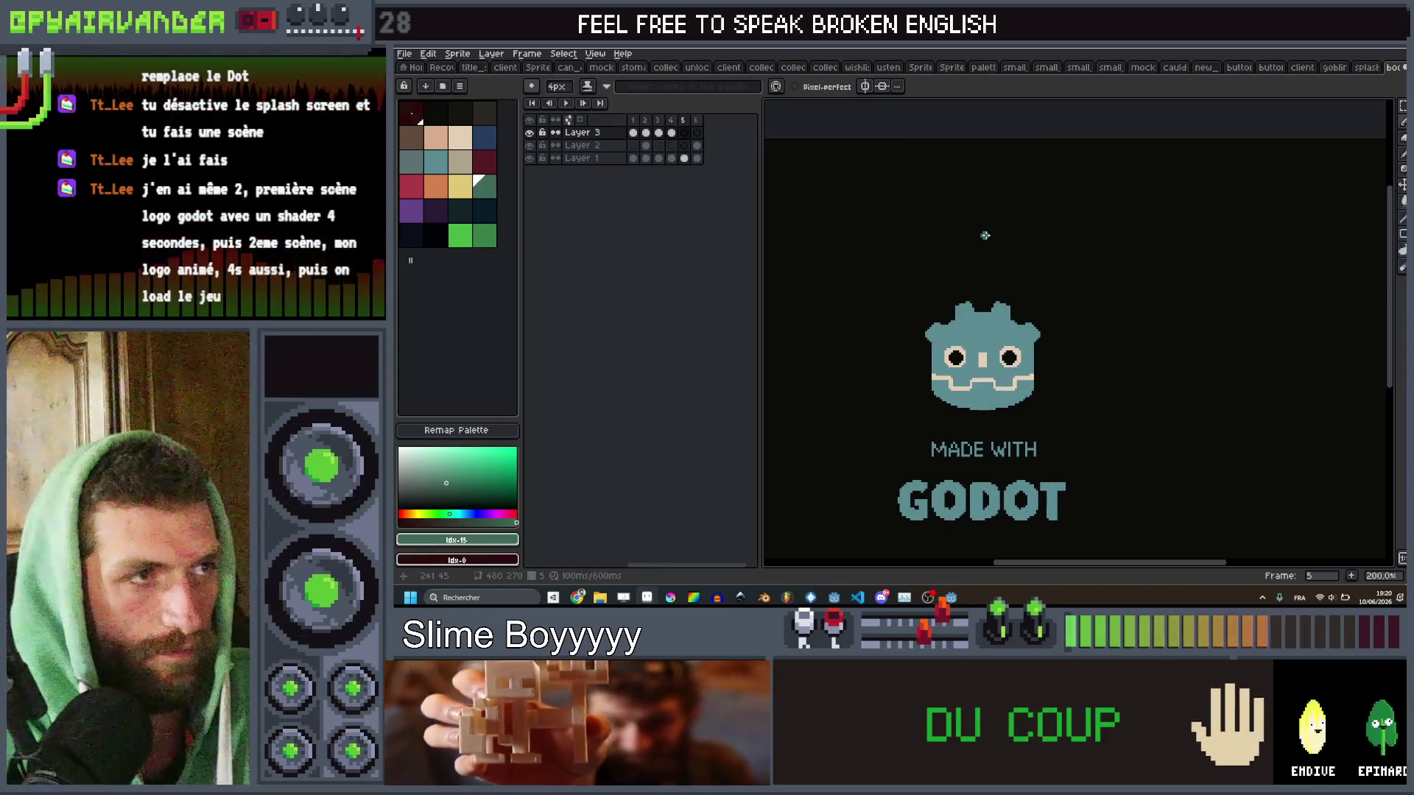
{"action": "key", "text": "ctrl+v"}
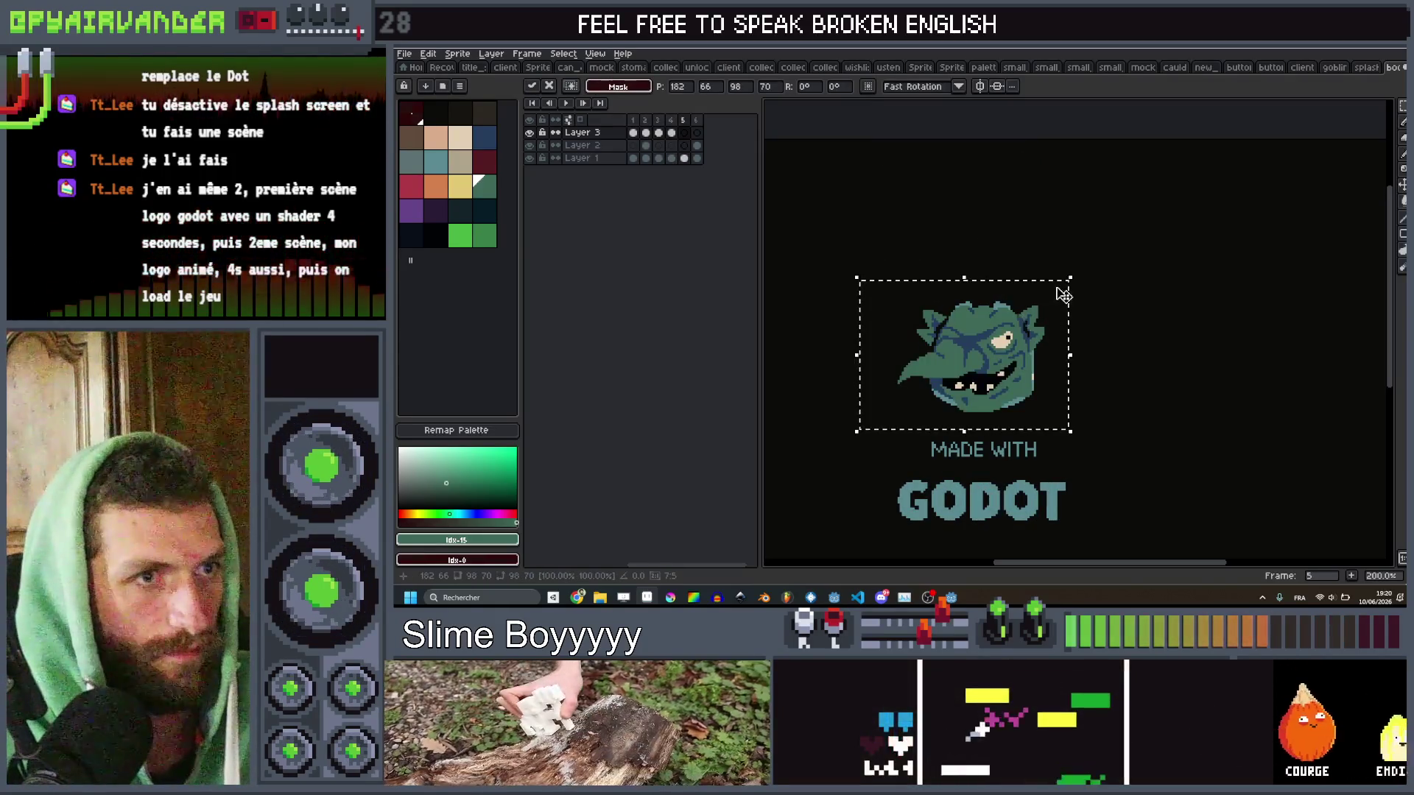